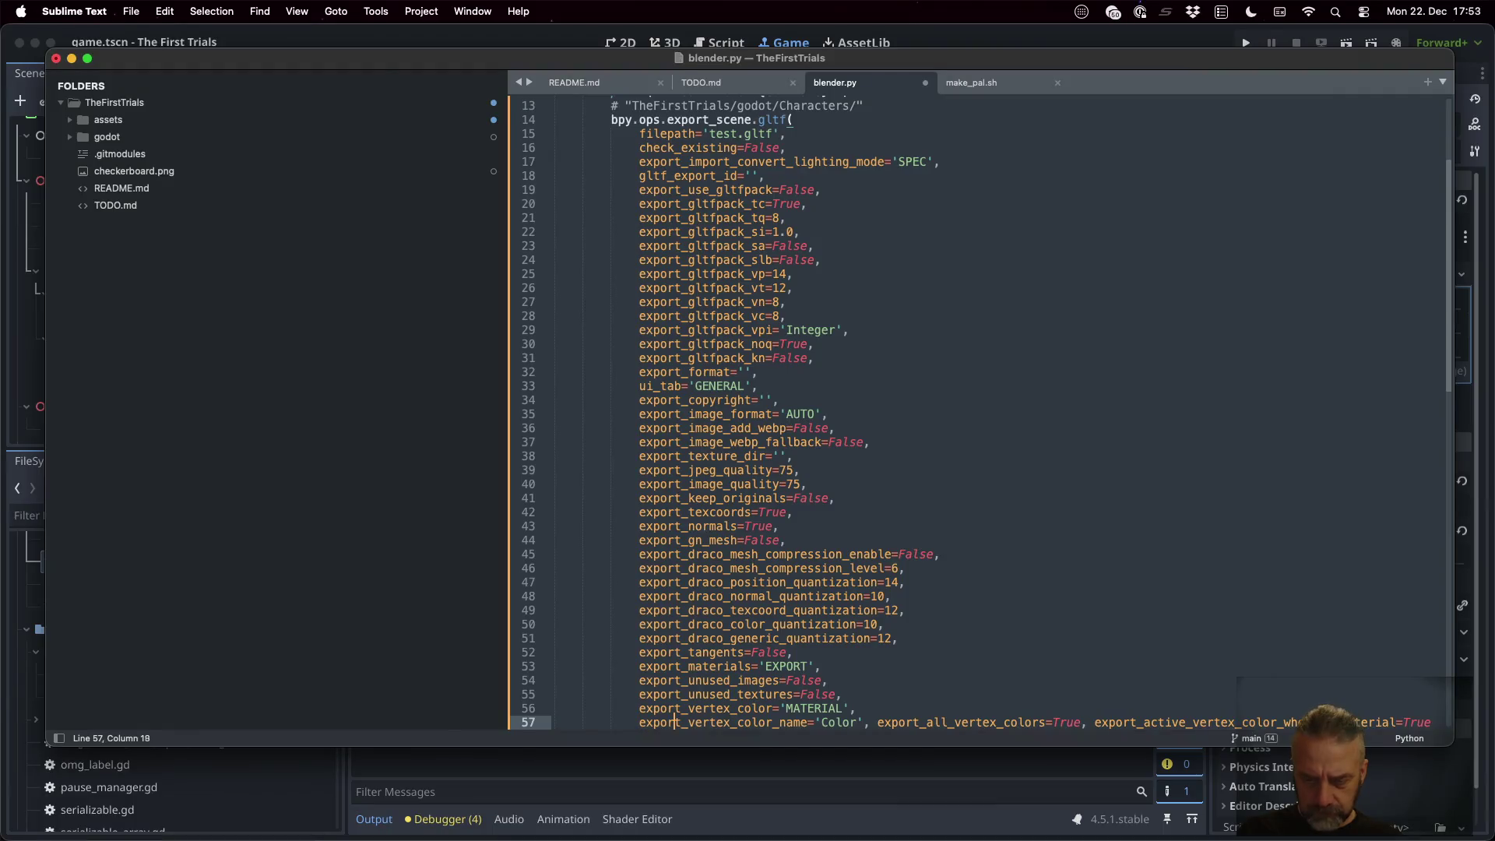
Split export_all_vertex_colors through use_mesh_vertices in the export_scene.gltf call onto separate lines
{"action": "key", "text": "Return"}
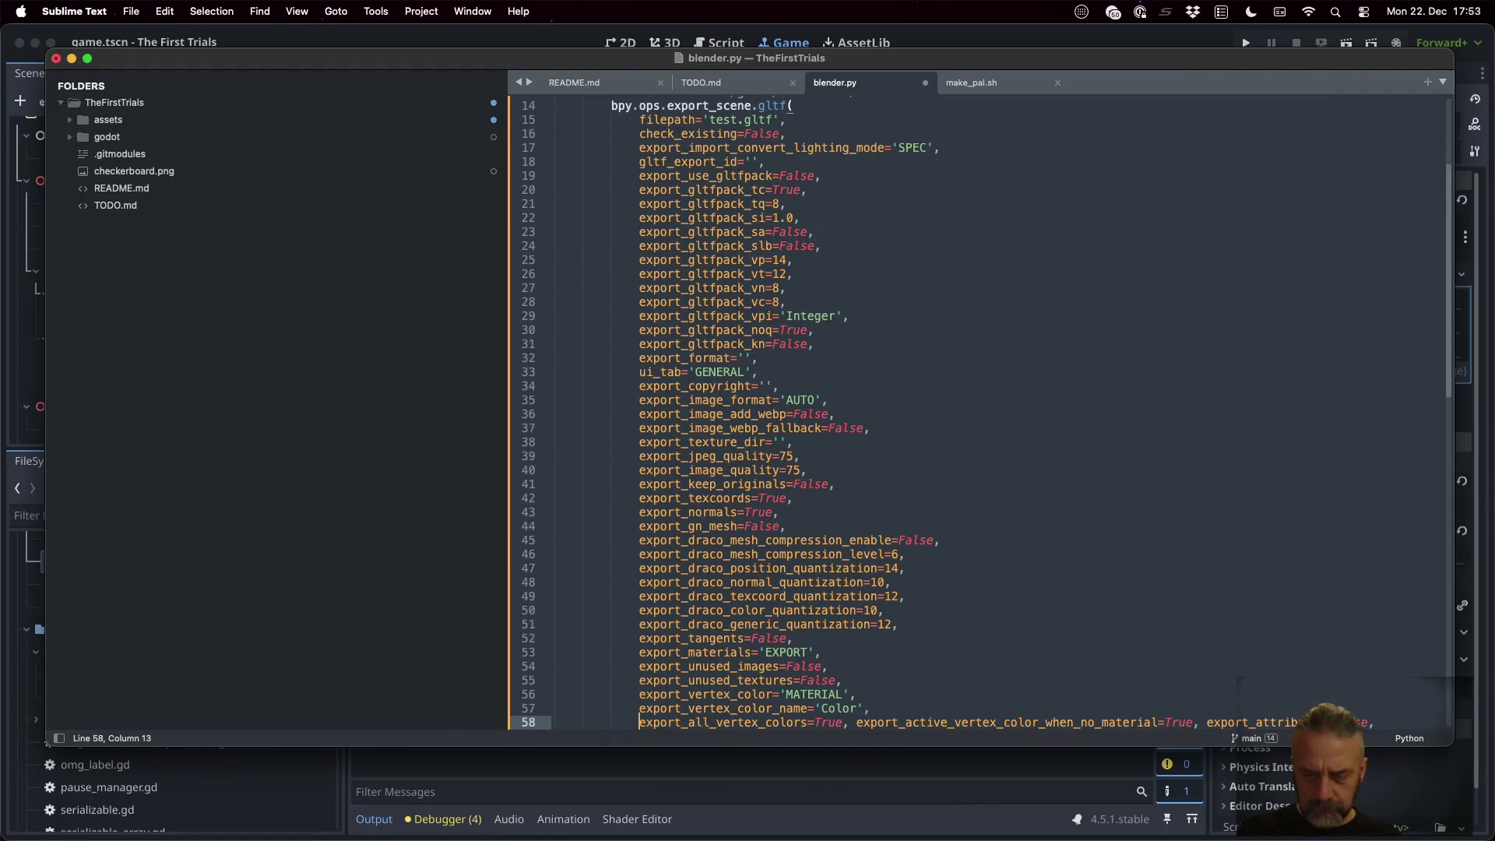
{"action": "scroll", "coordinate": [730, 567], "scroll_direction": "down", "scroll_amount": 5}
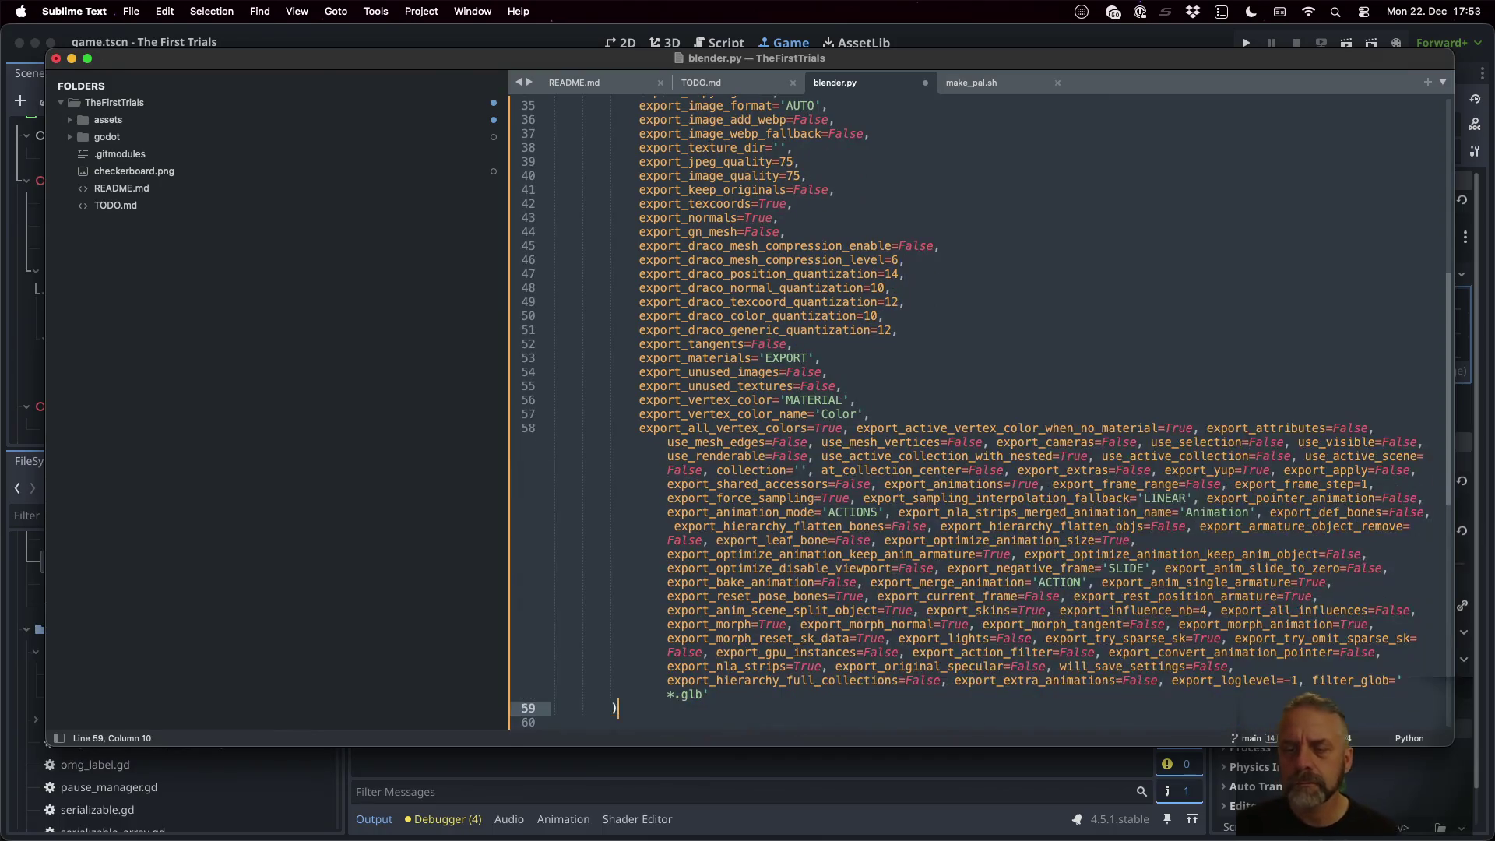
{"action": "left_click", "coordinate": [731, 568]}
{"action": "left_click", "coordinate": [730, 456]}
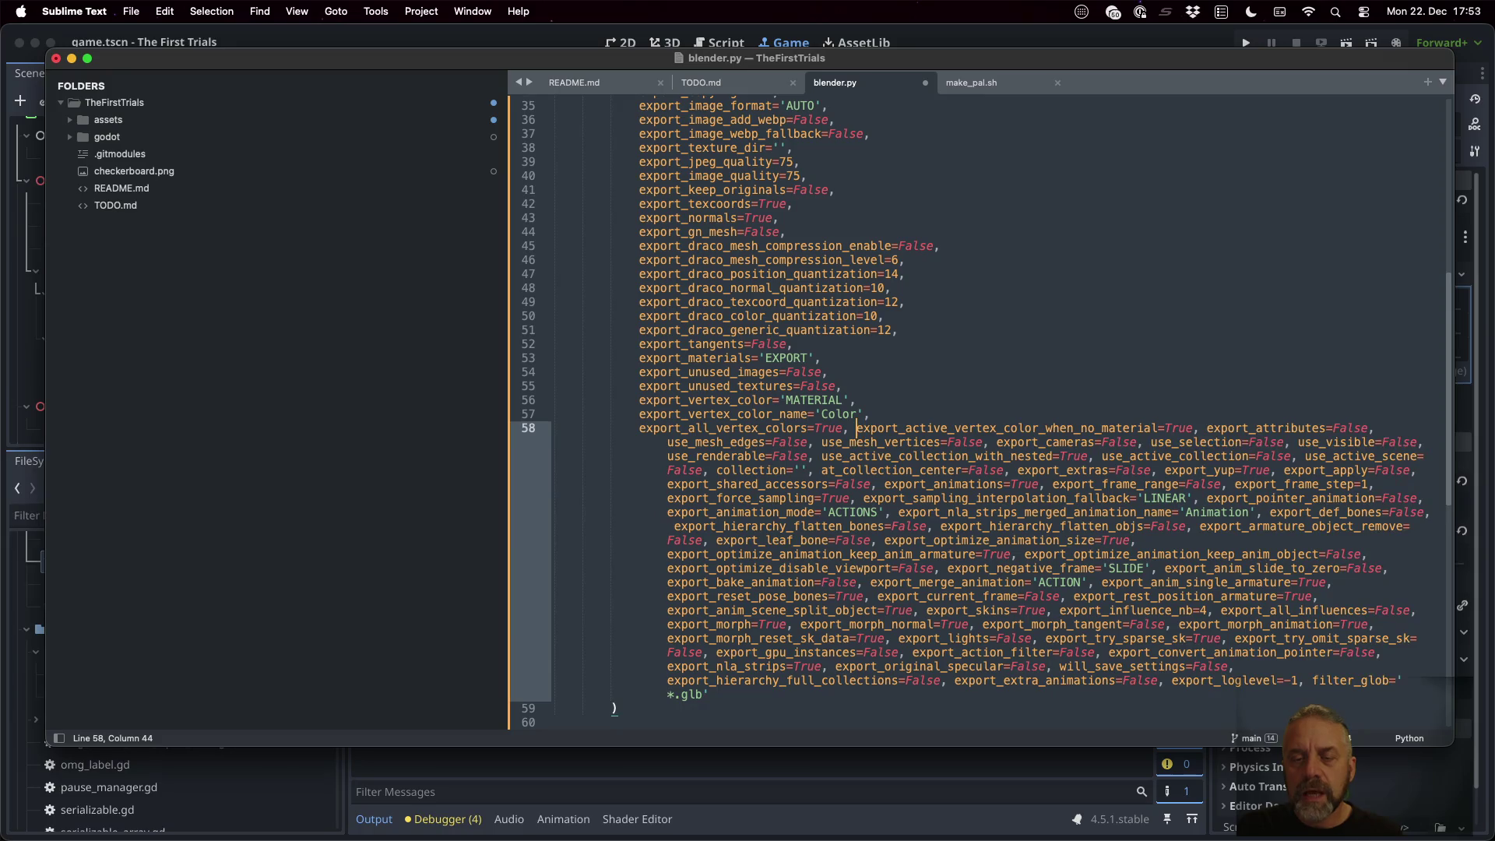
{"action": "key", "text": "Return"}
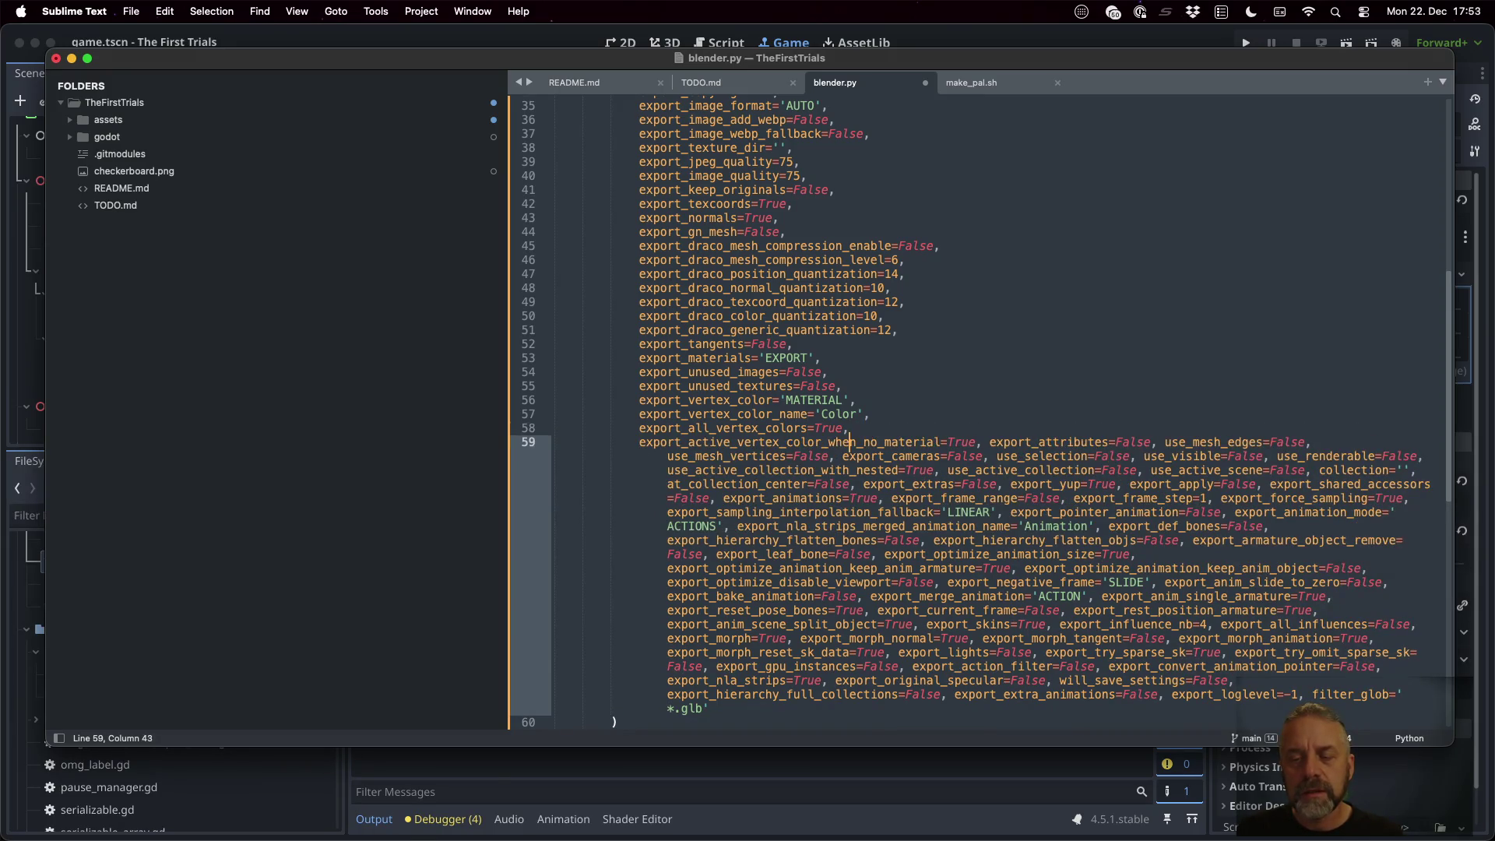
{"action": "key", "text": "Return"}
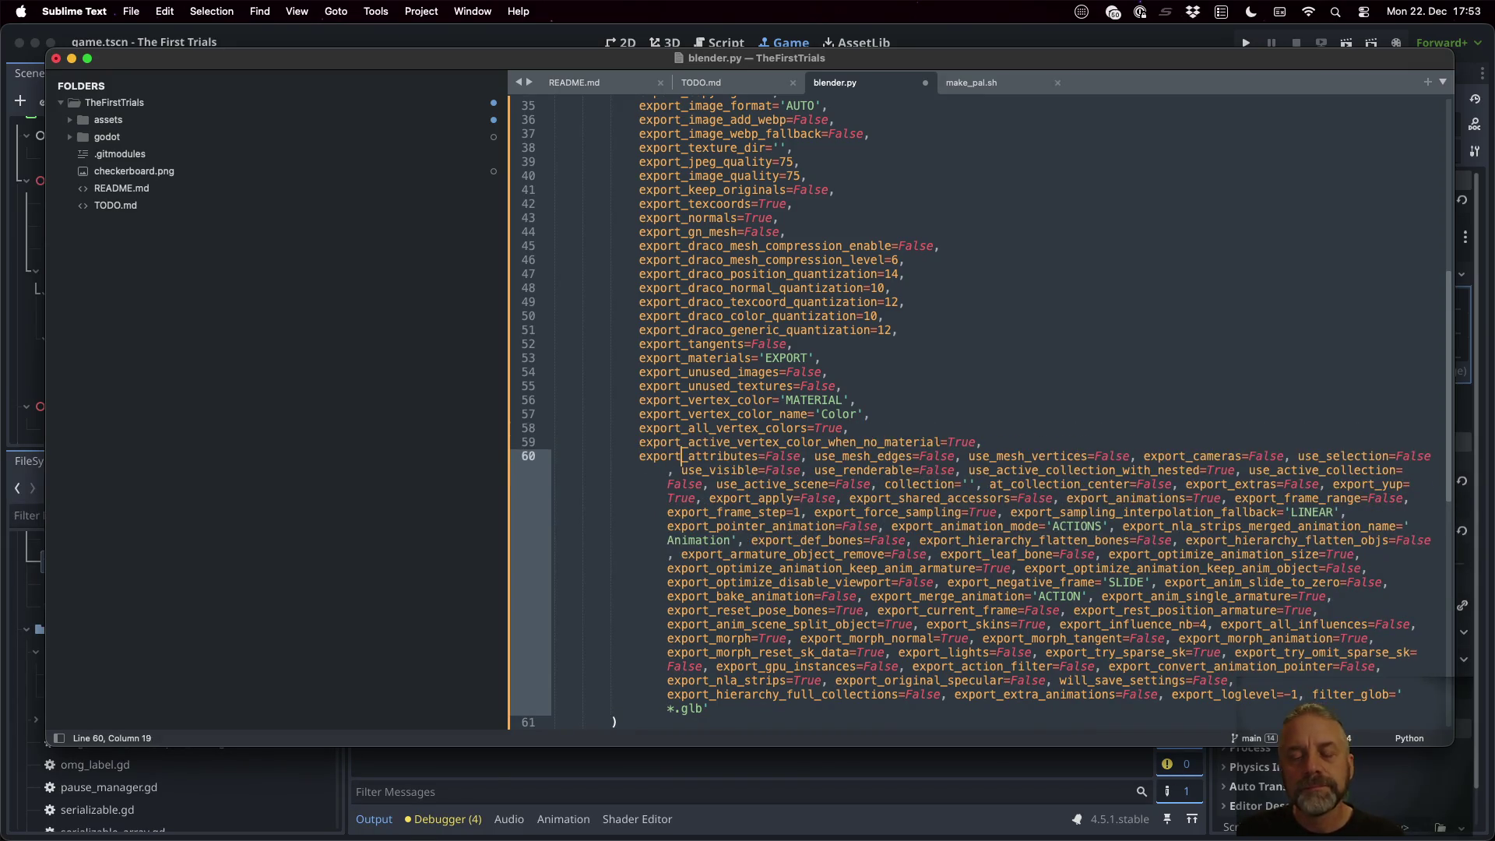
{"action": "key", "text": "Return"}
{"action": "key", "text": "Right"}
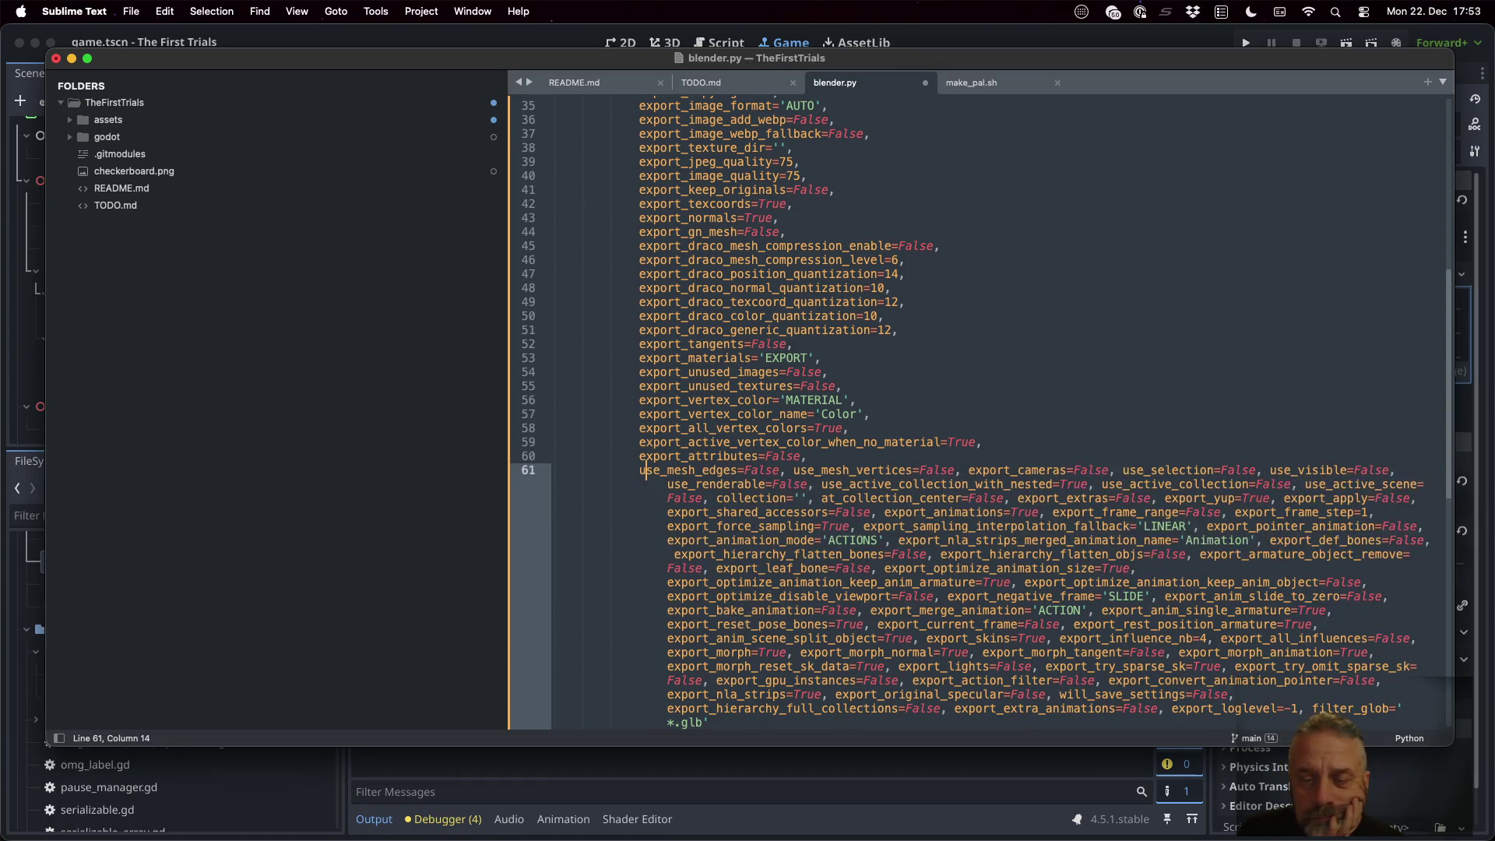
{"action": "key", "text": "Return"}
{"action": "key", "text": "Right"}
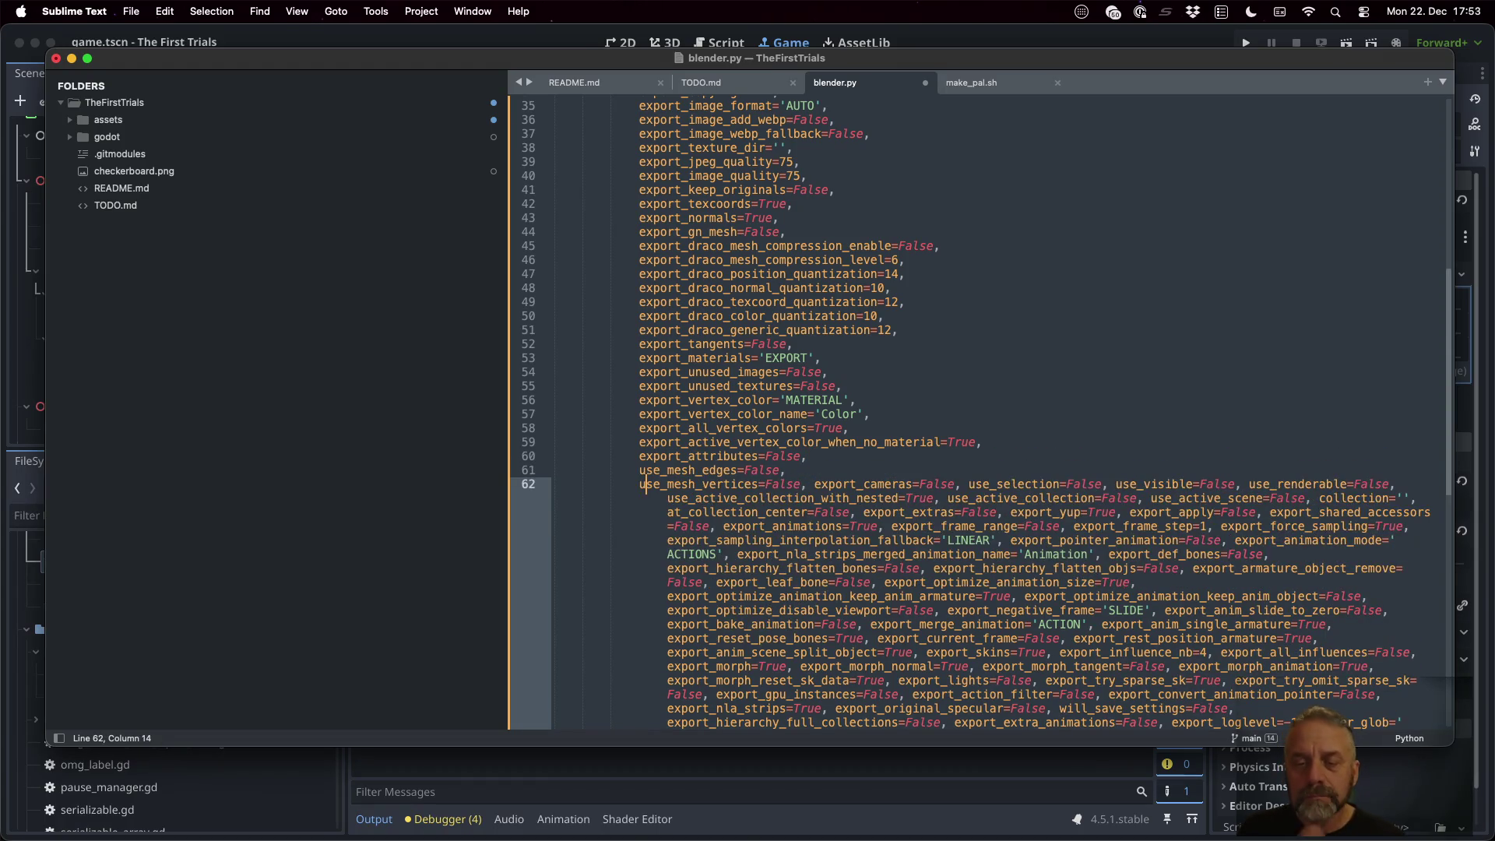
Put export_cameras, use_selection, use_visible, use_renderable and use_active_collection_with_nested each on their own line
{"action": "key", "text": "Return"}
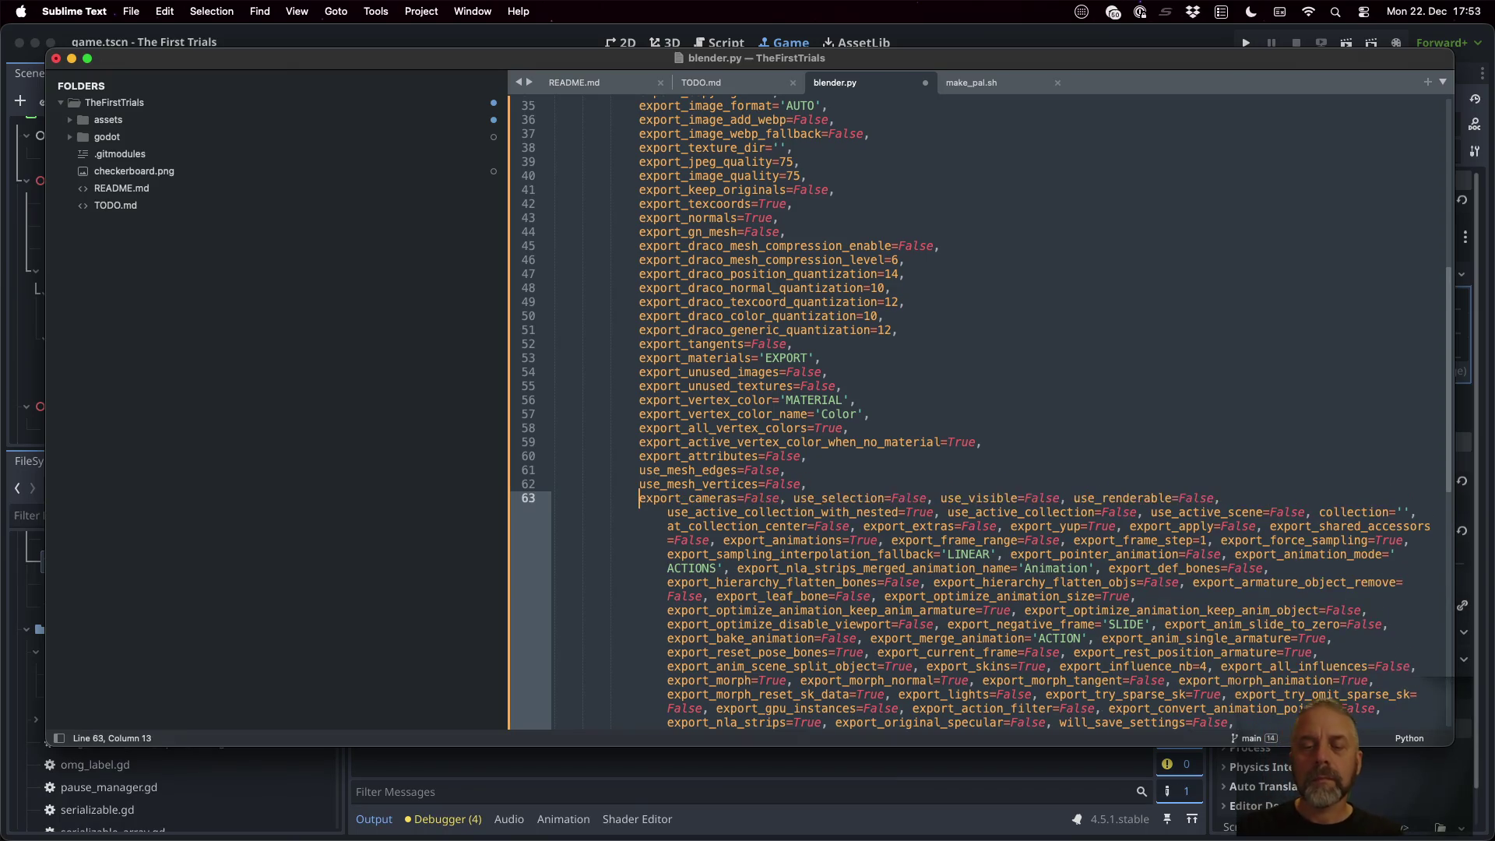
{"action": "key", "text": "Return"}
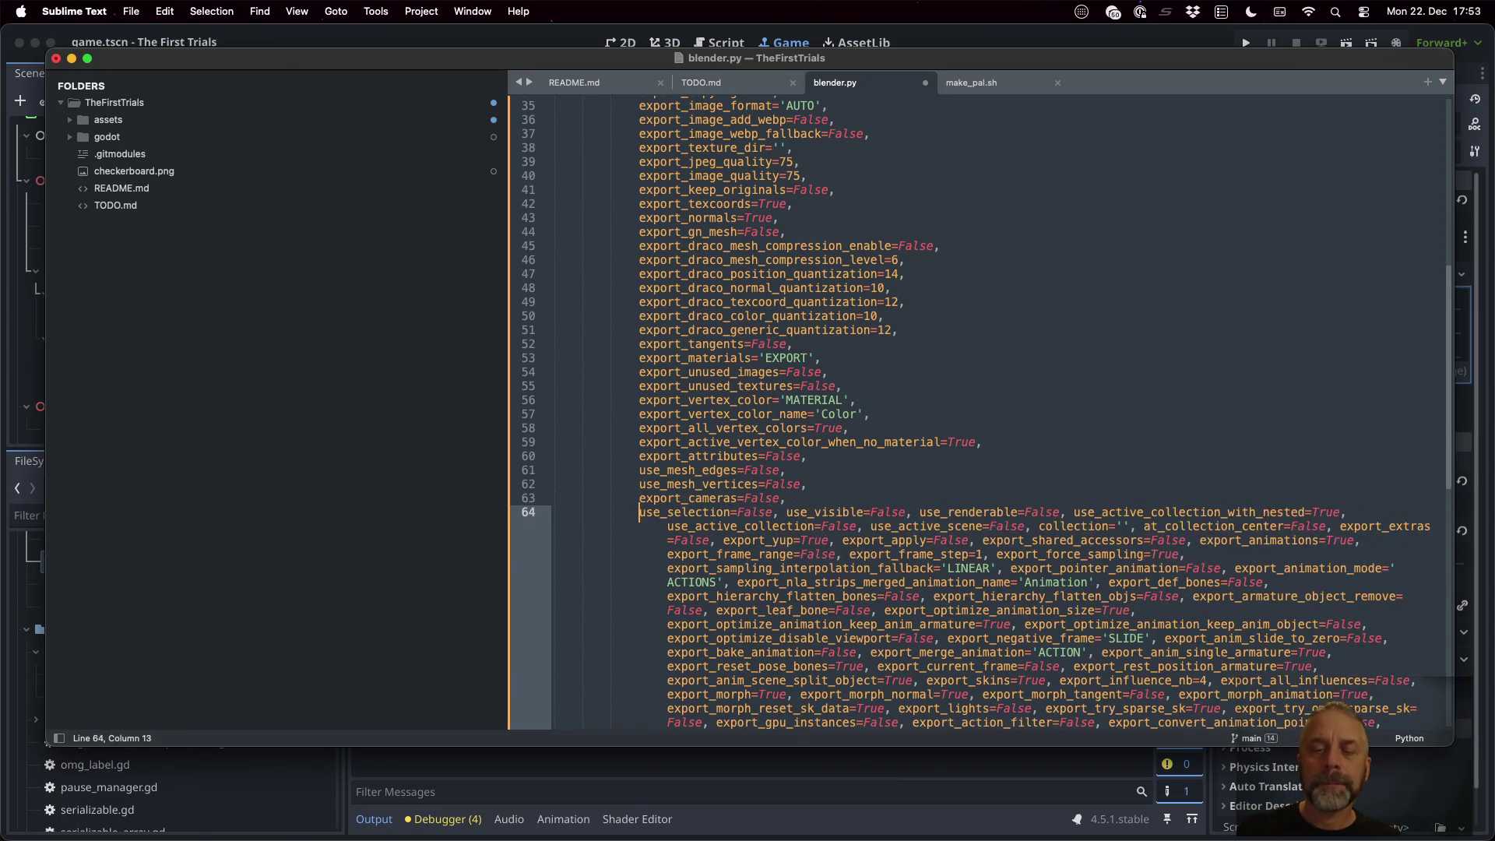
{"action": "key", "text": "Right"}
{"action": "key", "text": "Return"}
{"action": "key", "text": "Right"}
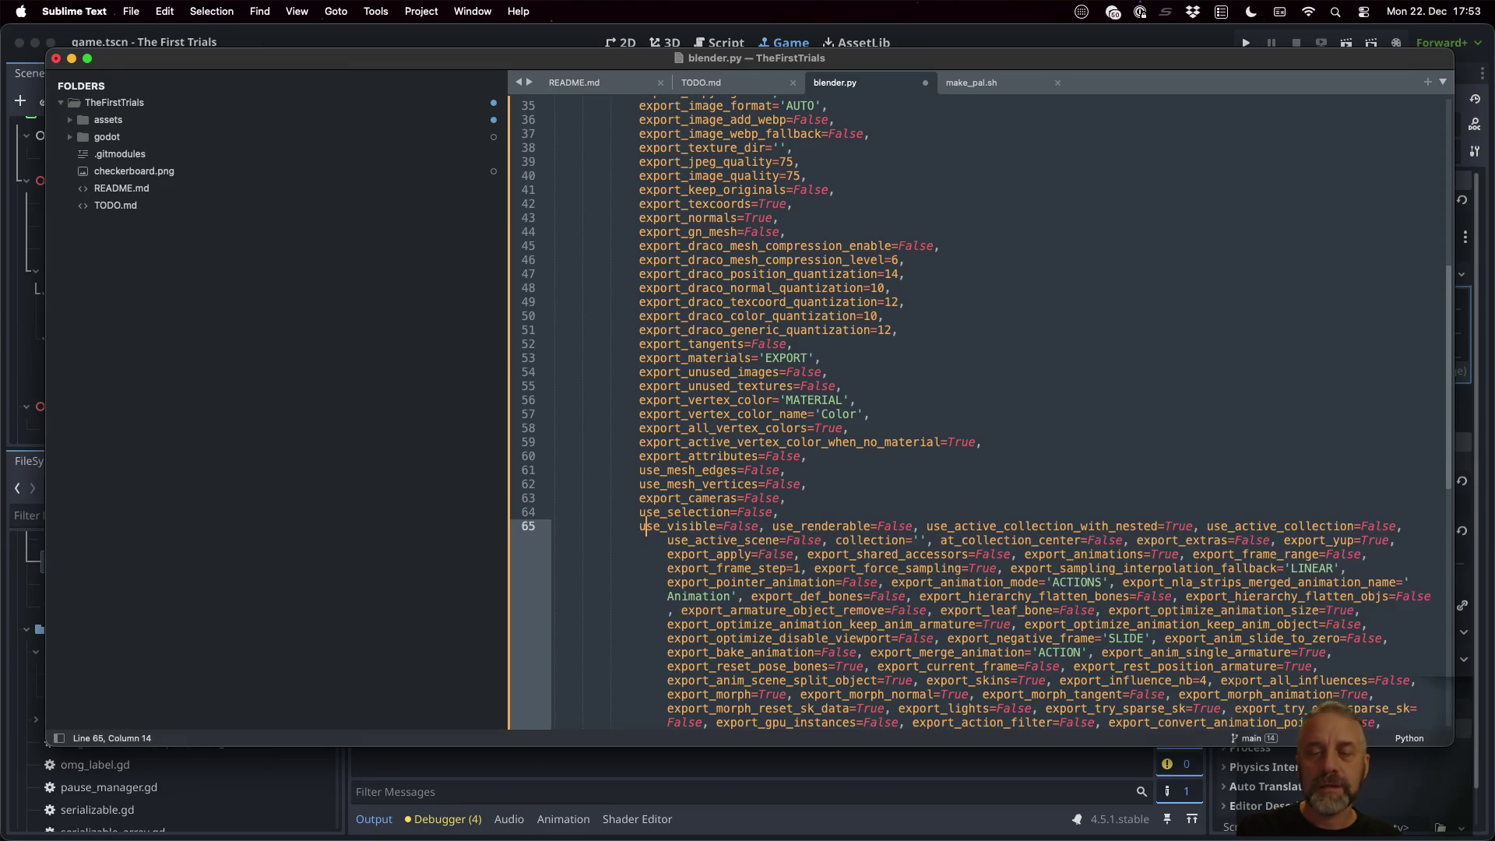
{"action": "key", "text": "Return"}
{"action": "key", "text": "Right"}
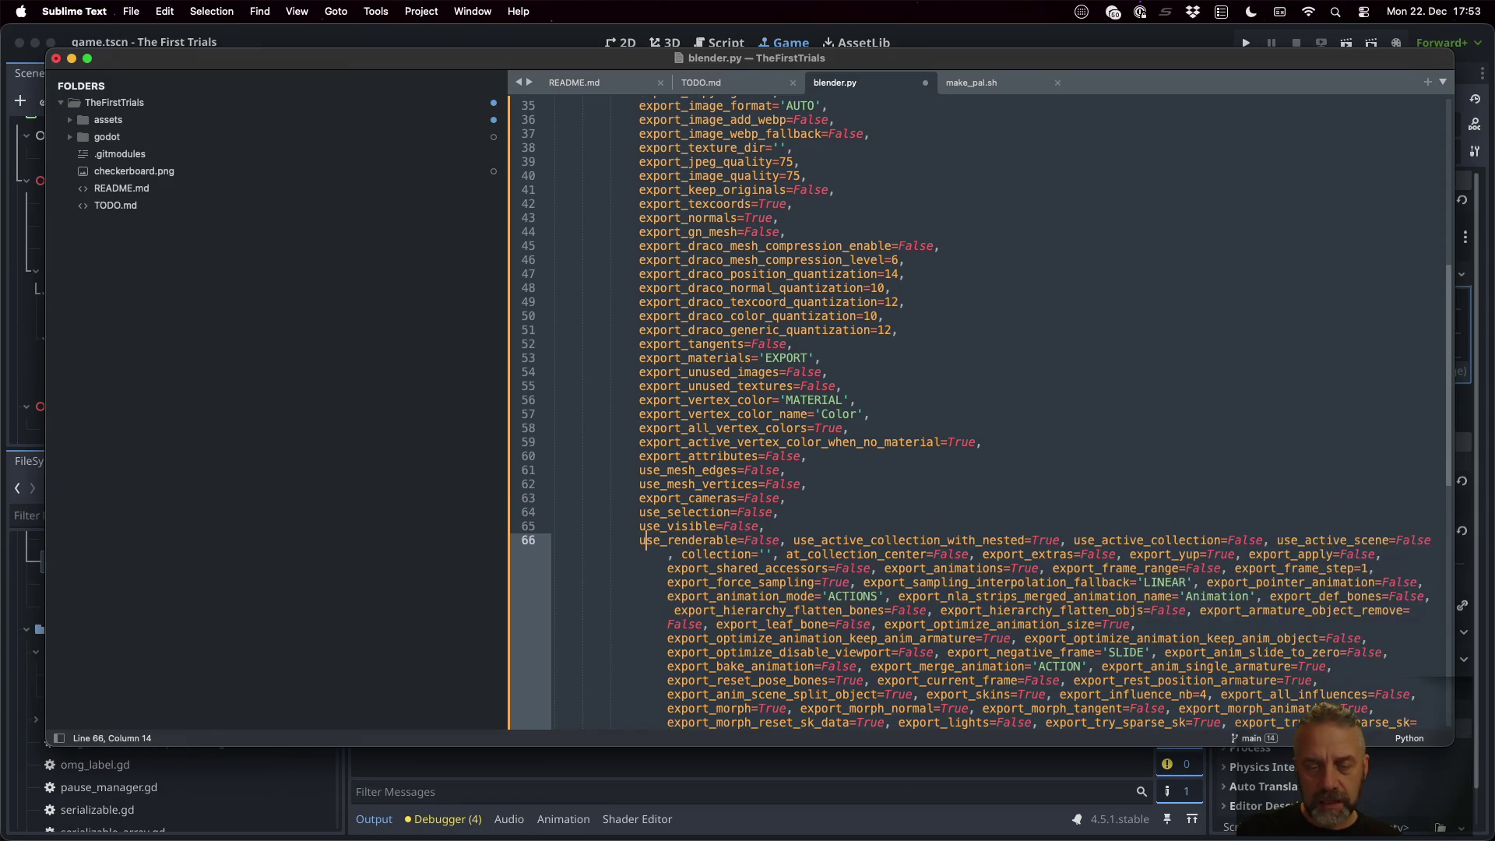
{"action": "key", "text": "Left"}
{"action": "key", "text": "Return"}
{"action": "key", "text": "Right"}
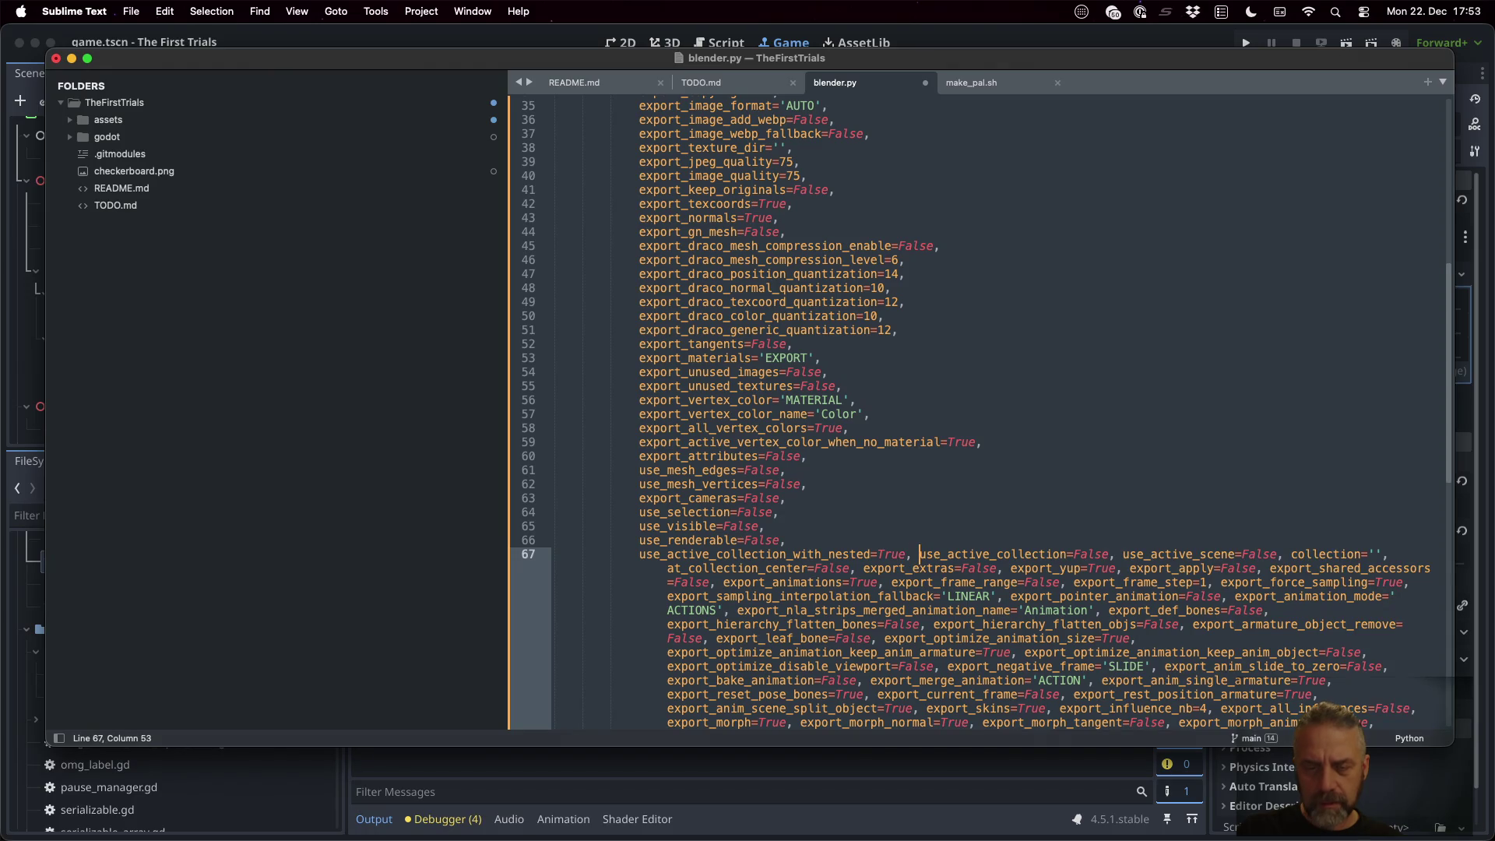
{"action": "key", "text": "Return"}
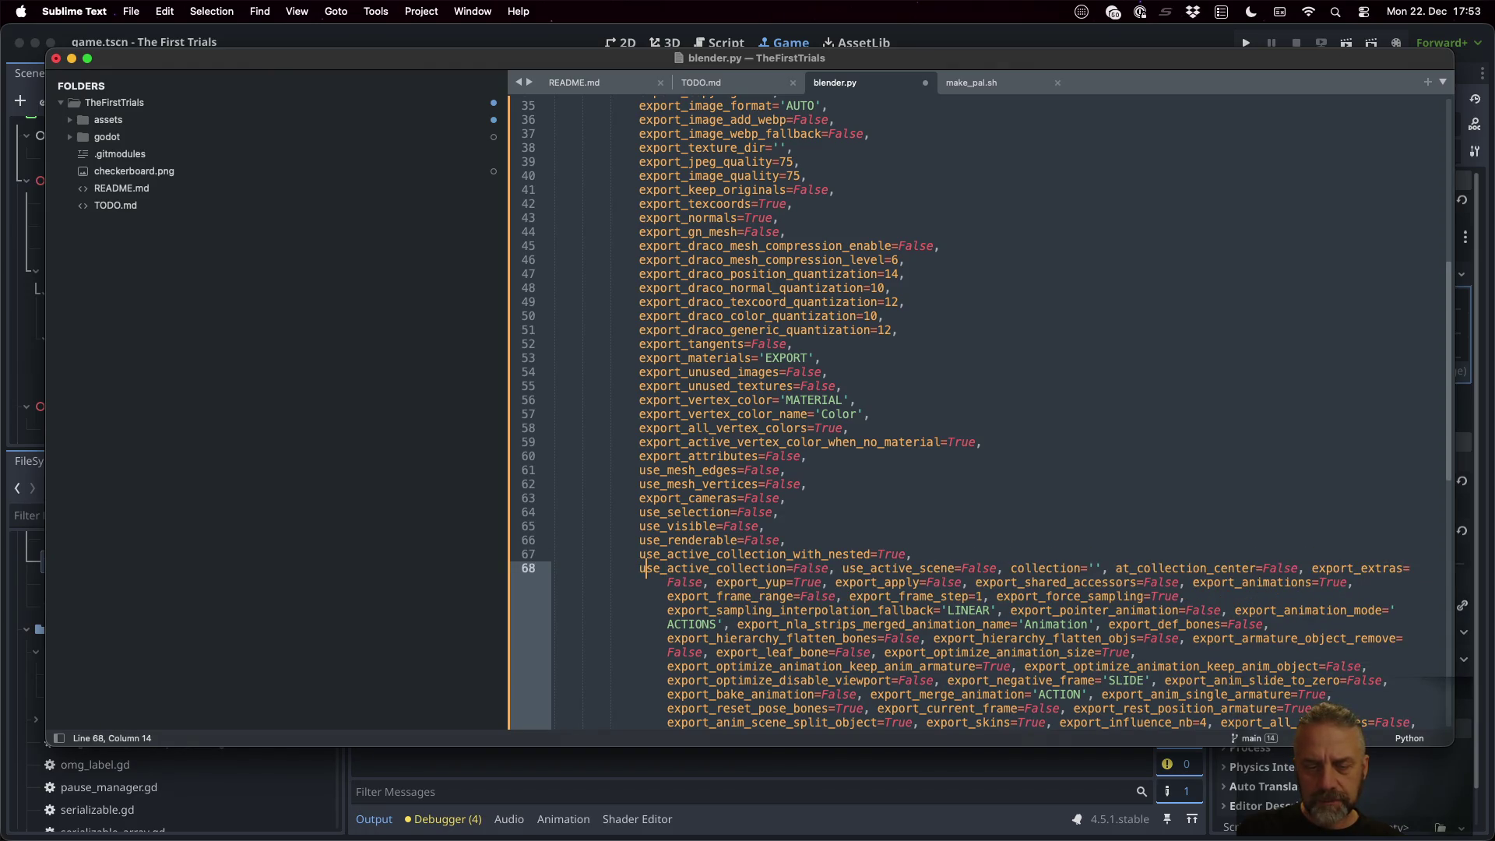
{"action": "key", "text": "Up"}
Add a '## !!!' marker line above use_active_collection
{"action": "key", "text": "Return"}
{"action": "type", "text": "##"}
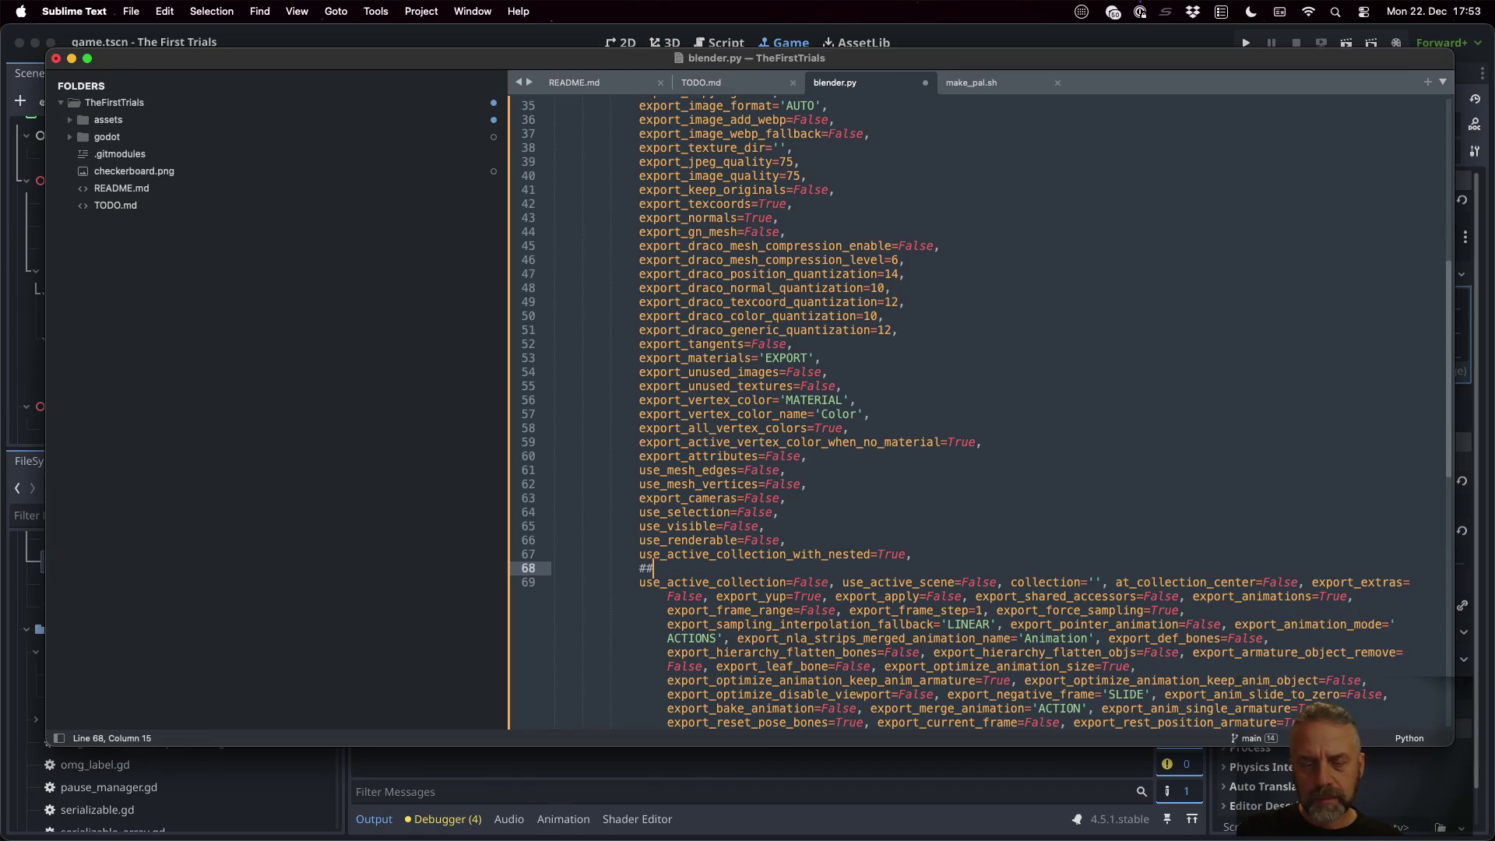
{"action": "type", "text": " !!!"}
{"action": "key", "text": "Down"}
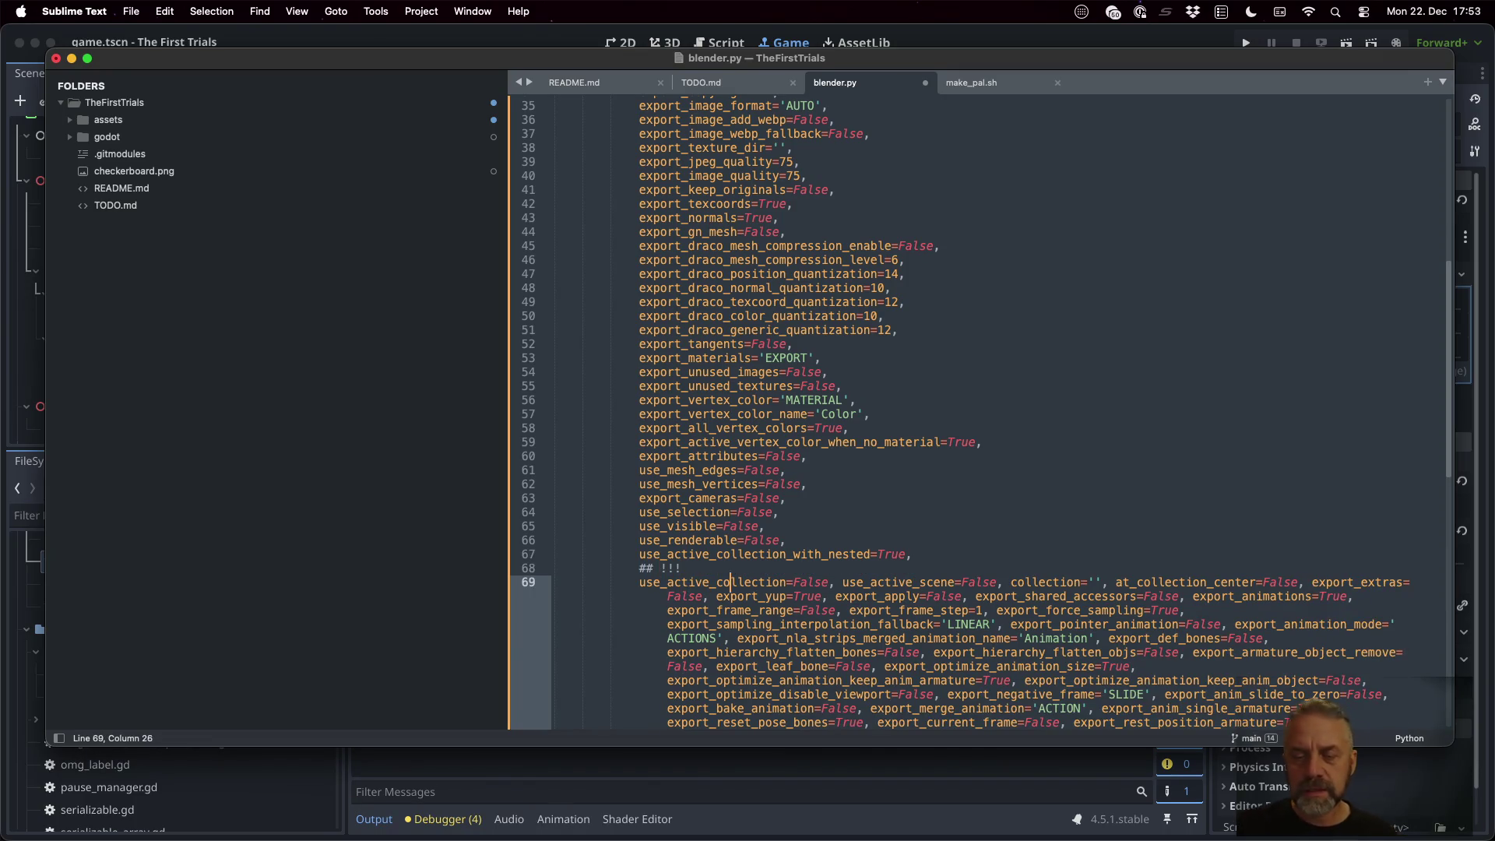
Put each argument from use_active_scene through export_frame_range on its own line
{"action": "key", "text": "Return"}
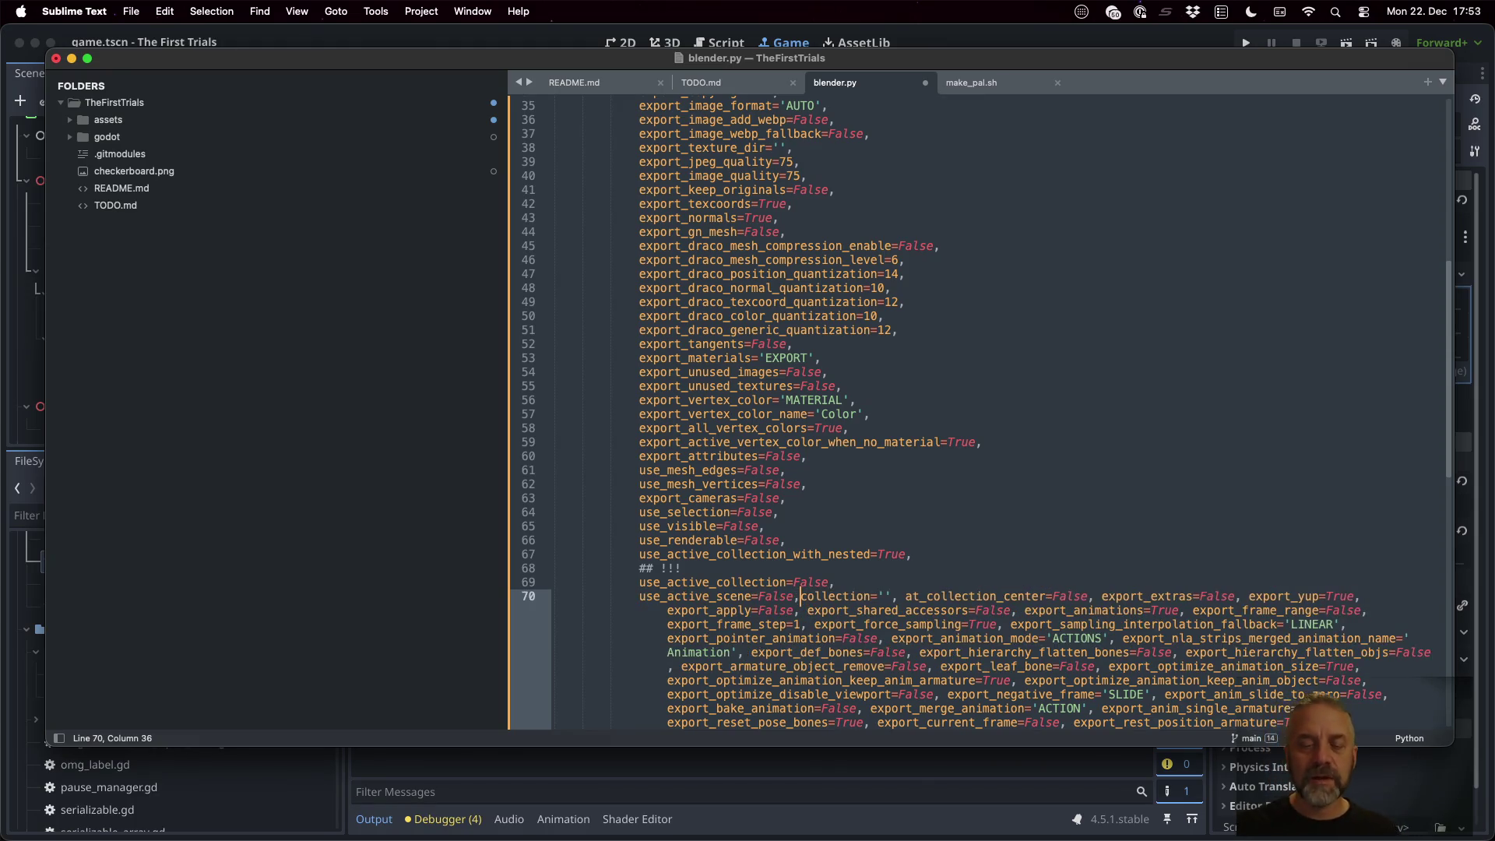
{"action": "key", "text": "Return"}
{"action": "key", "text": "Return"}
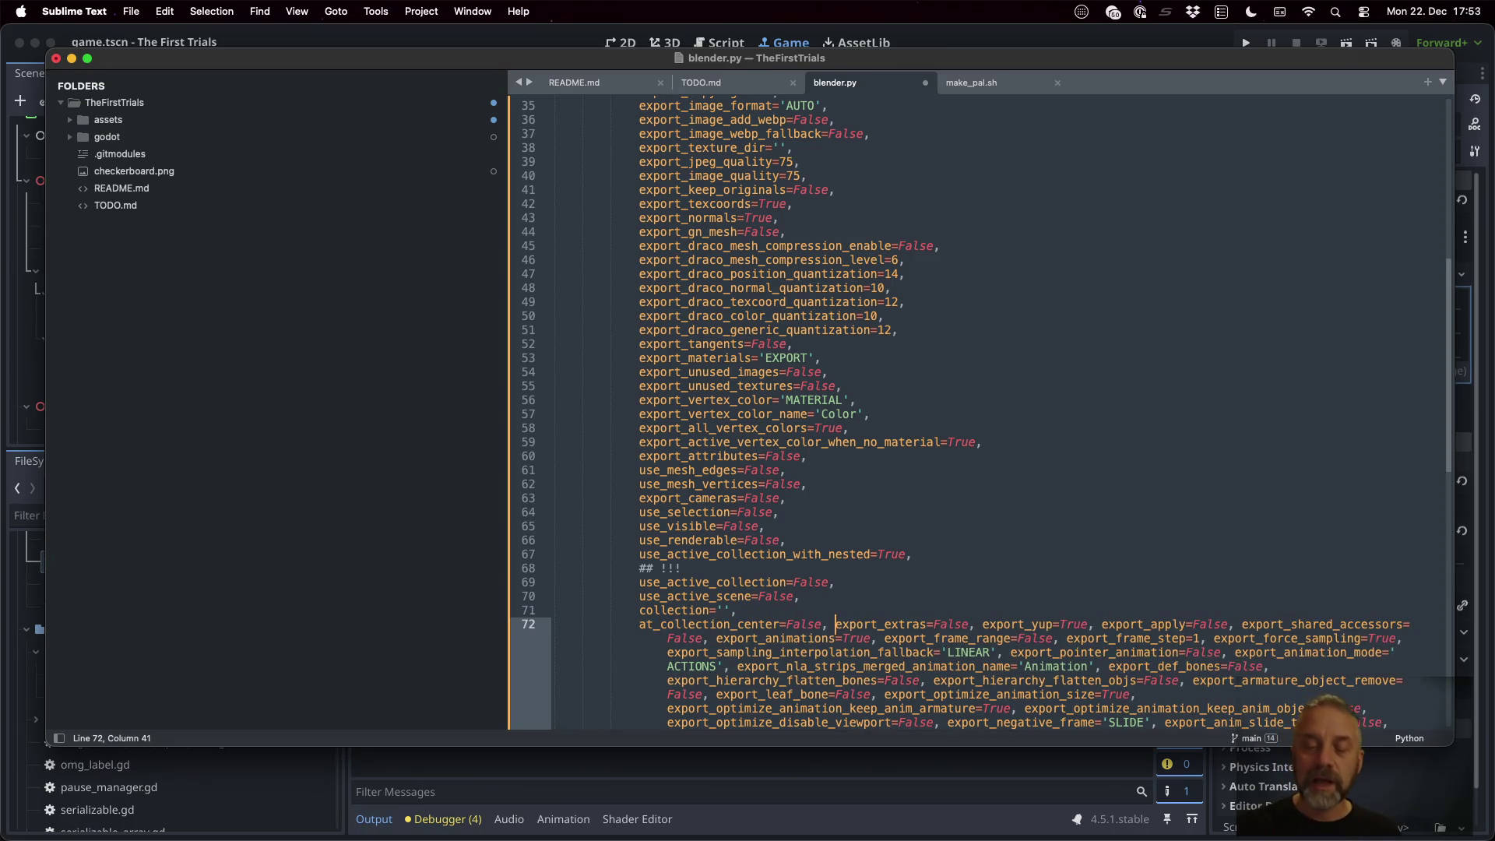
{"action": "key", "text": "Return"}
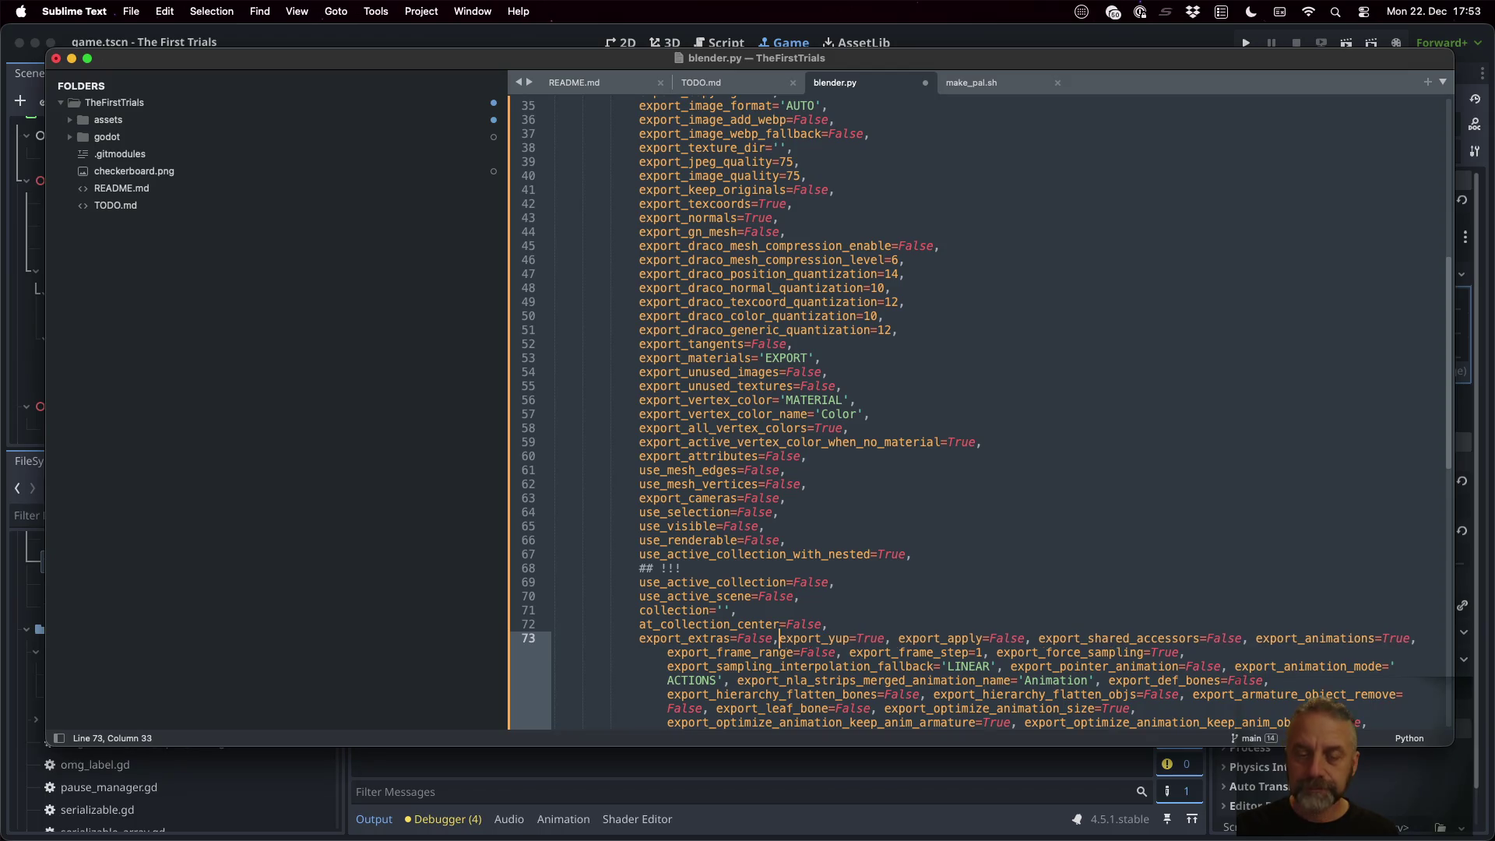
{"action": "key", "text": "Return"}
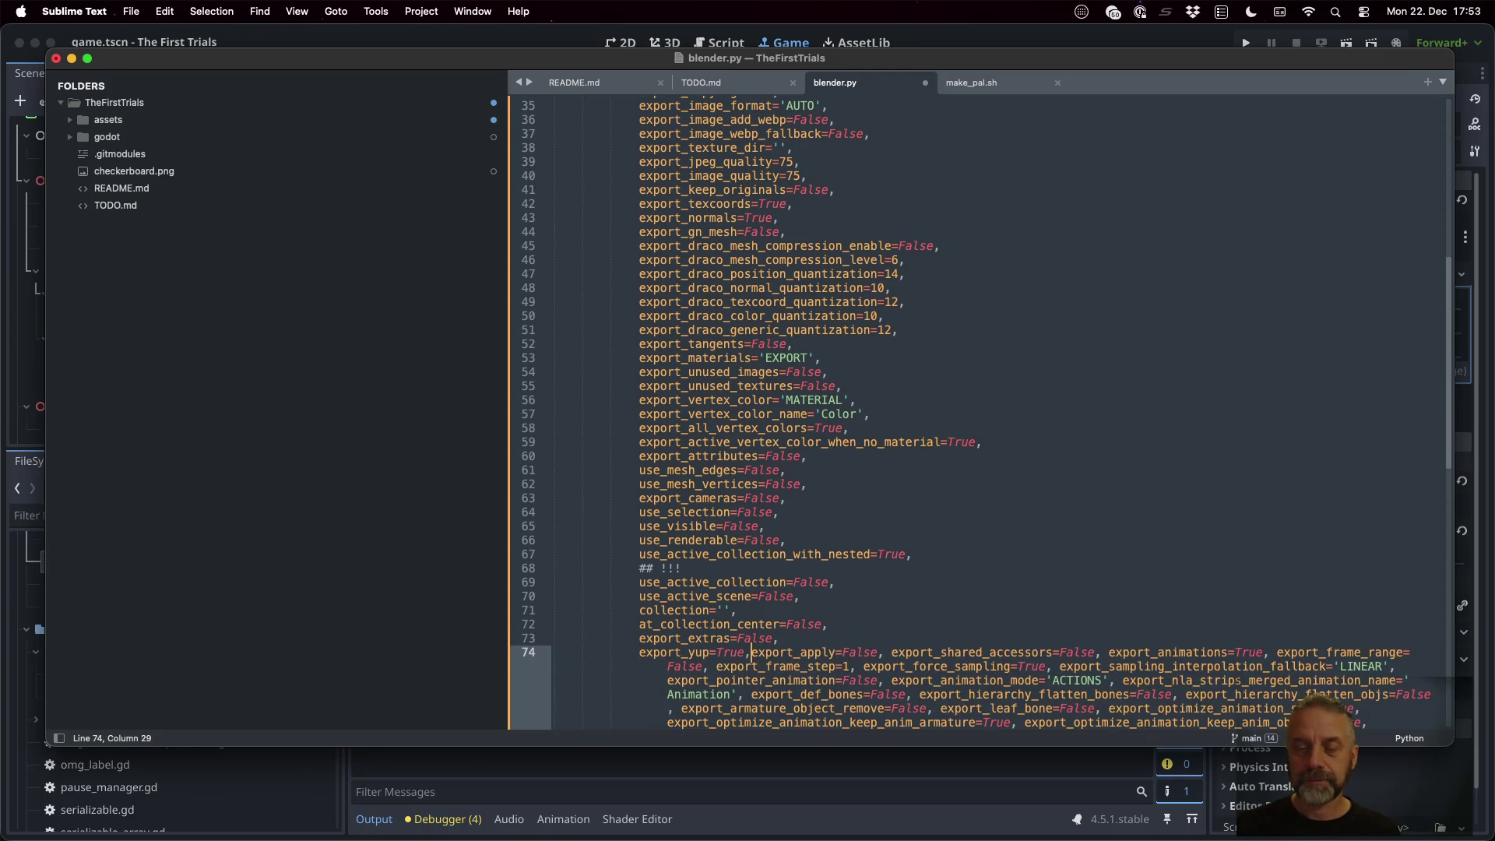
{"action": "key", "text": "Return"}
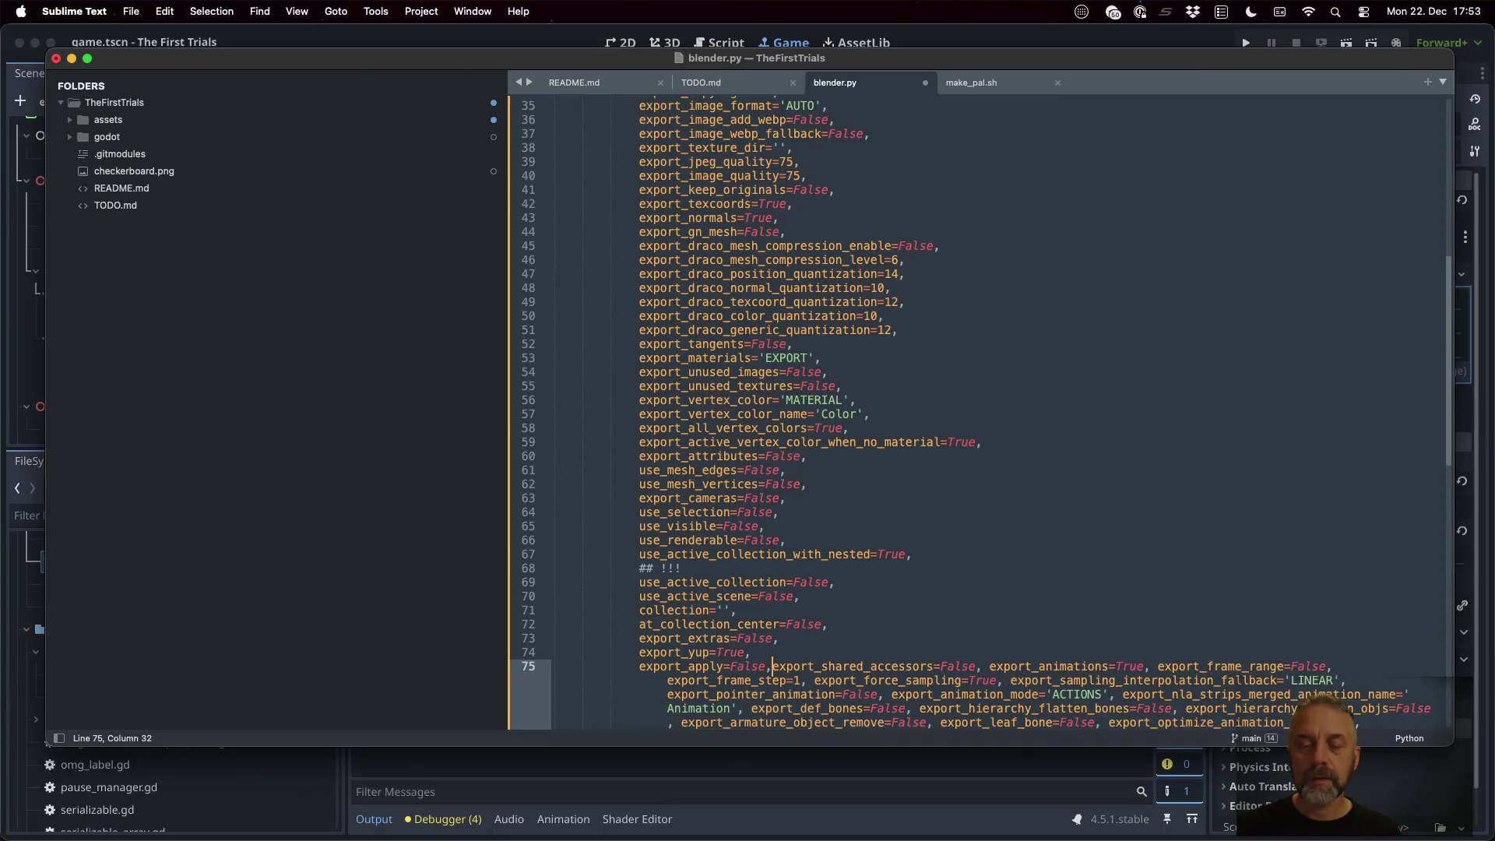
{"action": "key", "text": "Return"}
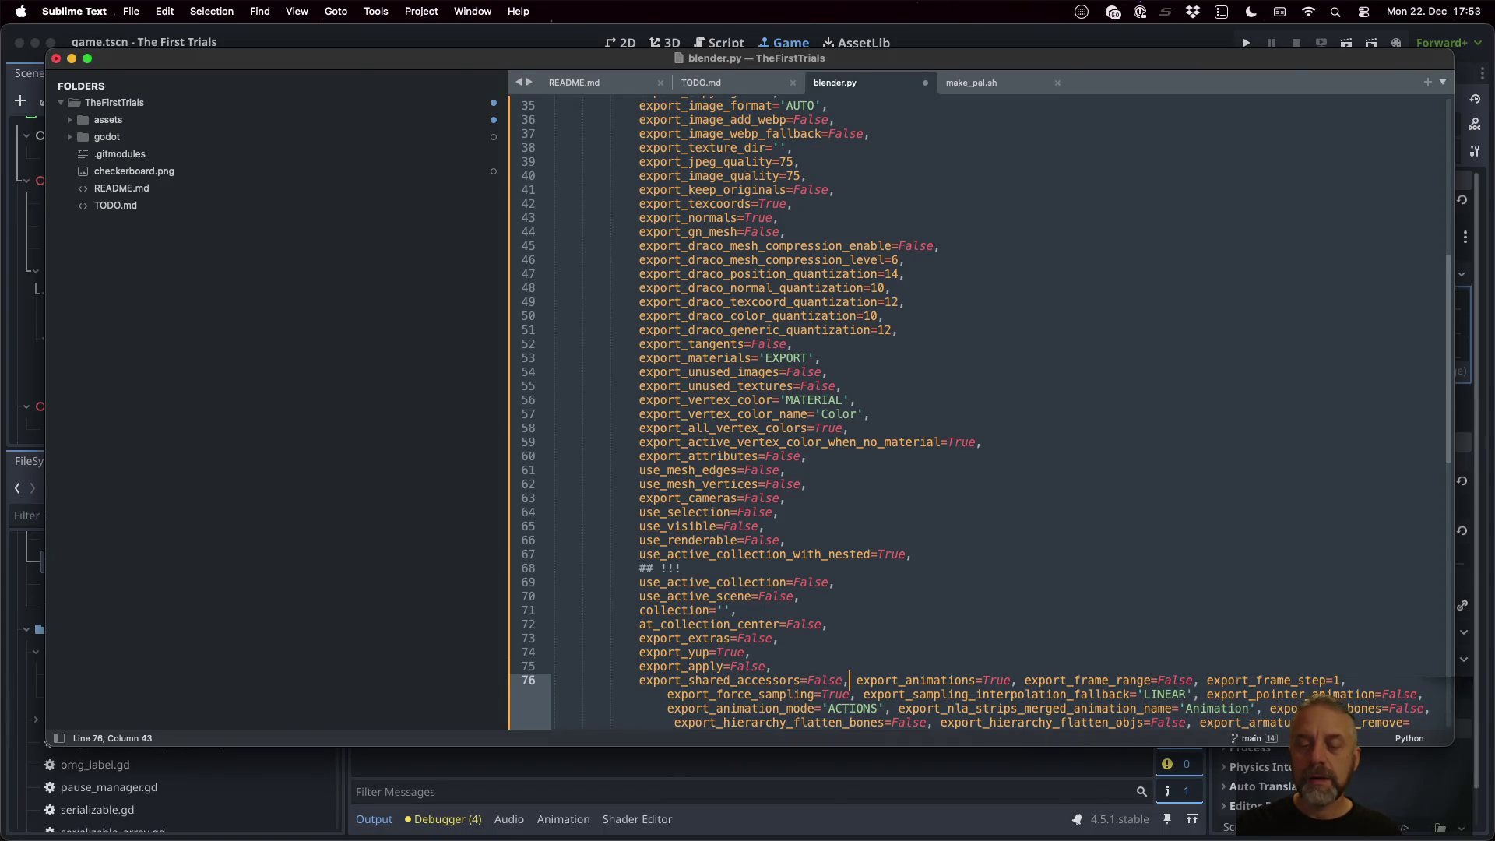
{"action": "key", "text": "Return"}
{"action": "key", "text": "Right"}
{"action": "key", "text": "Right"}
{"action": "key", "text": "Right"}
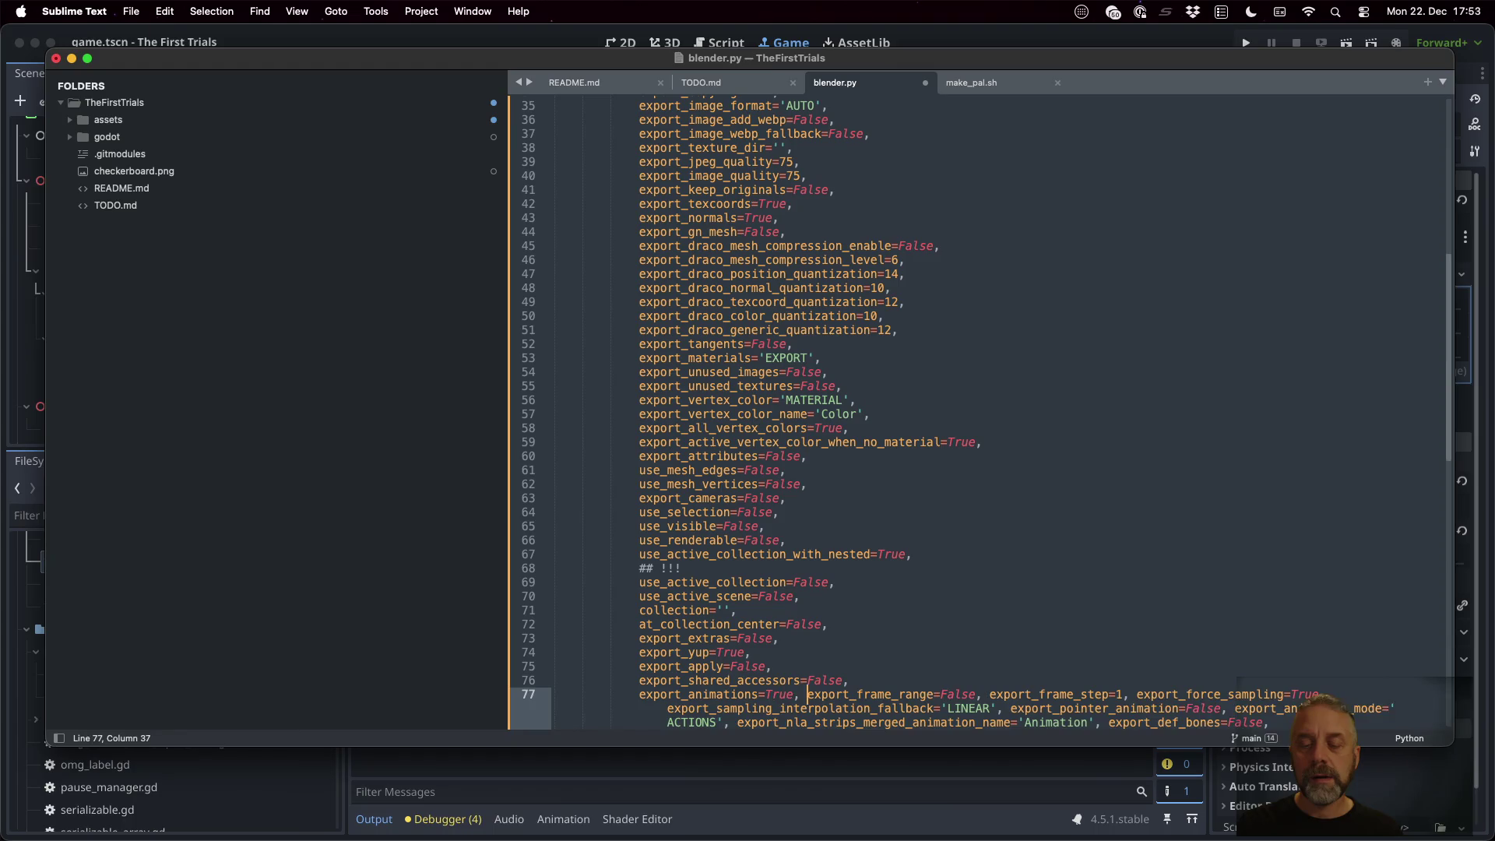
{"action": "key", "text": "Return"}
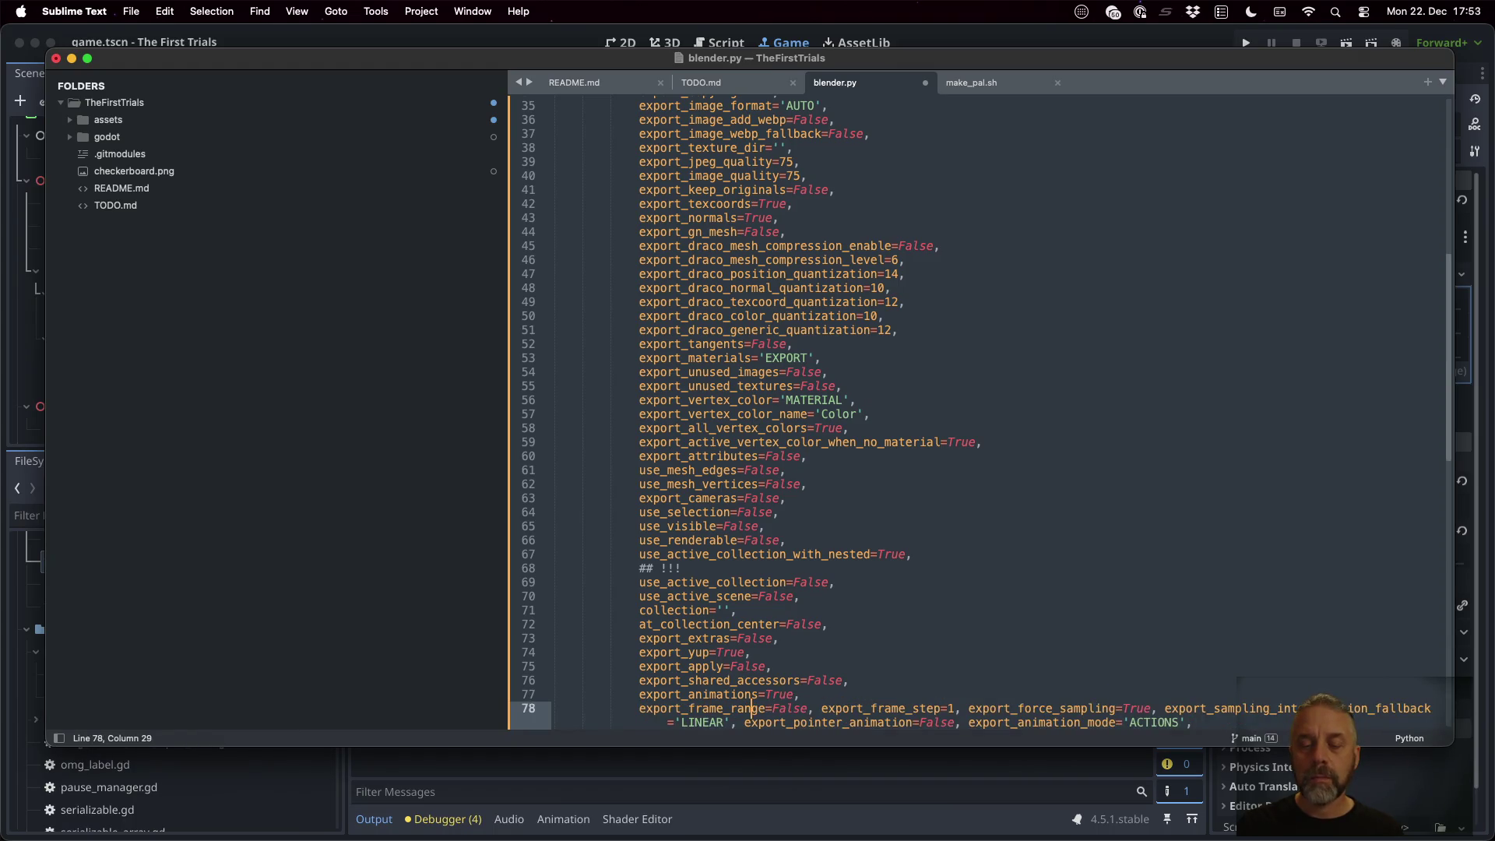
Open a blank line after export_shared_accessors for a second marker comment
{"action": "scroll", "coordinate": [790, 421], "scroll_direction": "down", "scroll_amount": 4}
{"action": "key", "text": "Up"}
{"action": "key", "text": "Up"}
{"action": "key", "text": "Up"}
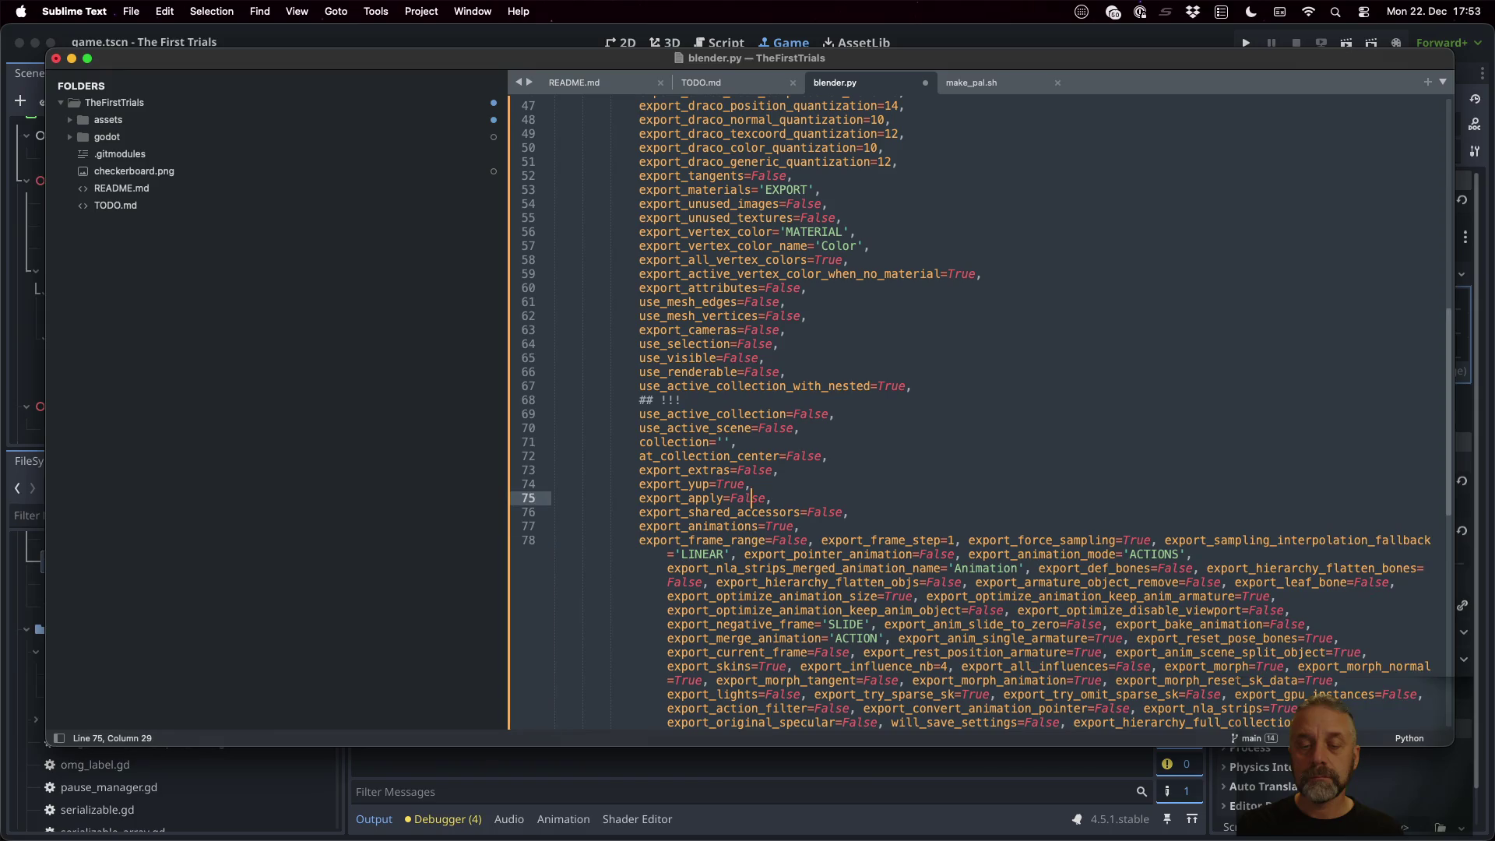
{"action": "key", "text": "Down"}
{"action": "key", "text": "End"}
{"action": "key", "text": "Return"}
Type the second '## !!!' marker, then split export_frame_step through export_sampling_interpolation_fallback onto separate lines
{"action": "type", "text": "## "}
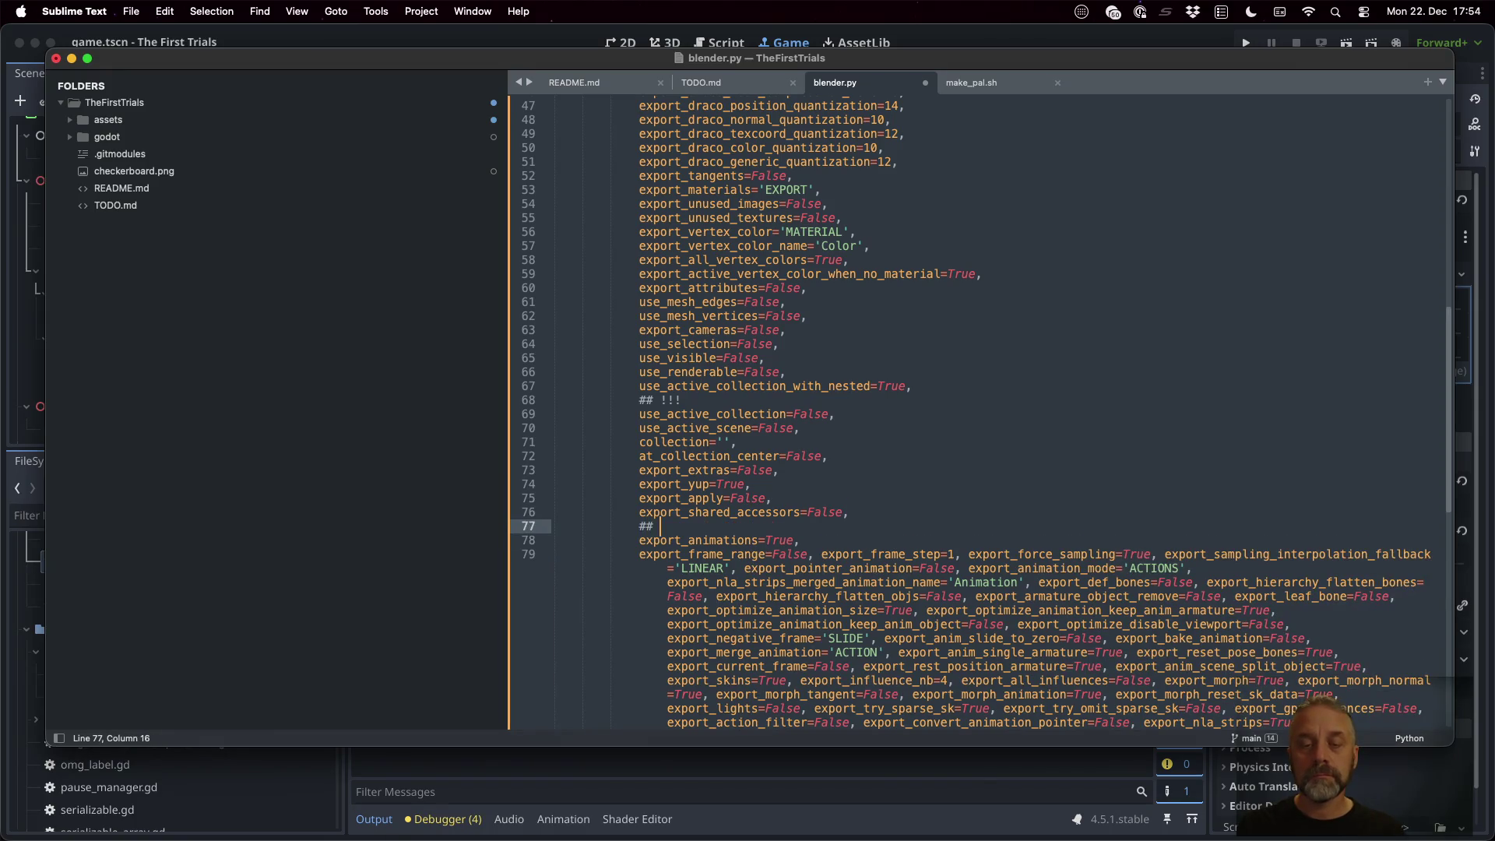
{"action": "type", "text": "!!!"}
{"action": "left_click", "coordinate": [709, 553]}
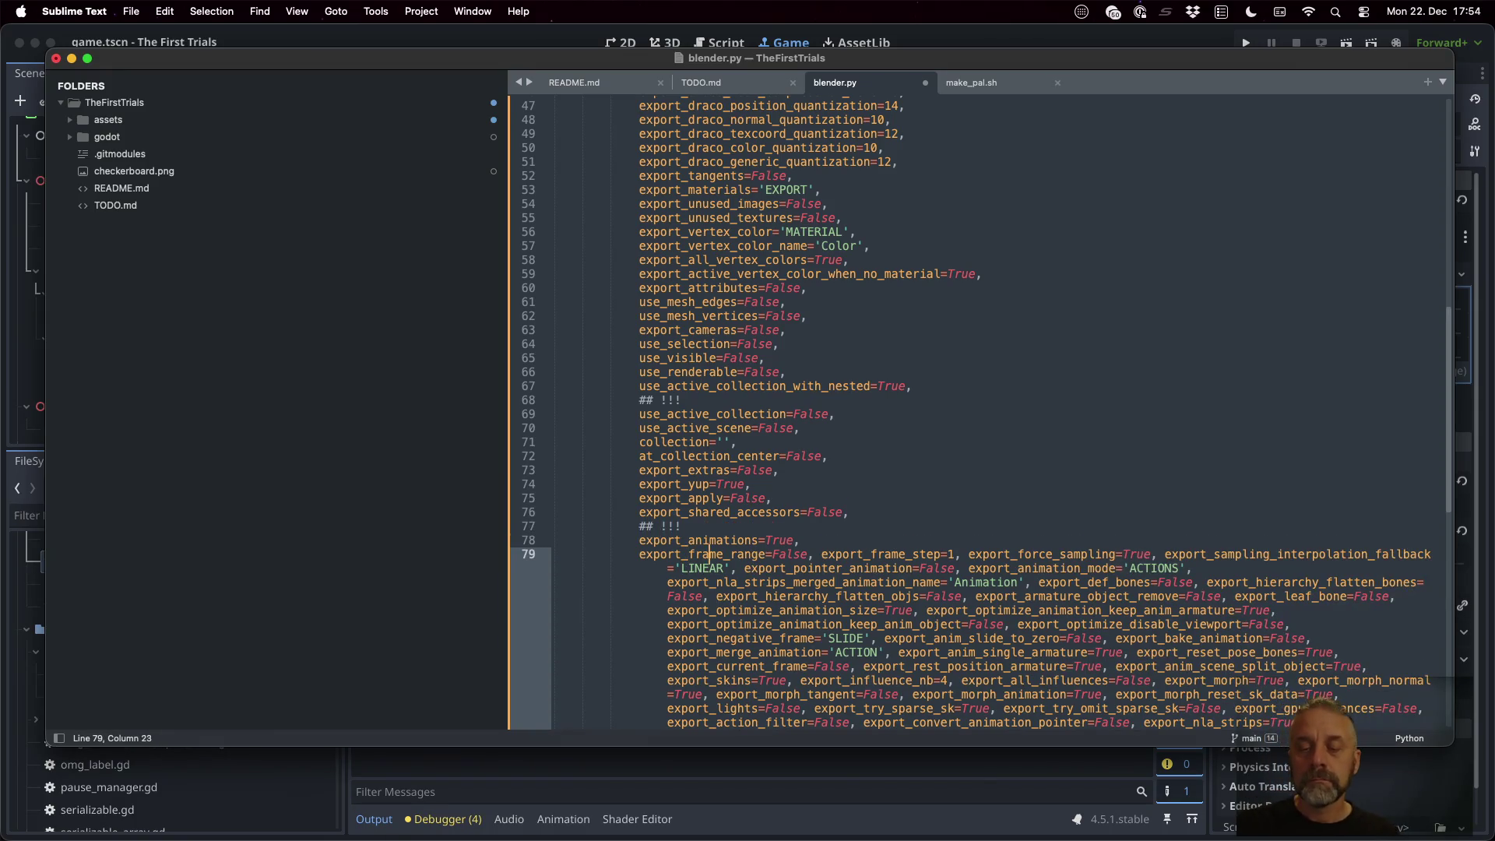
{"action": "key", "text": "Return"}
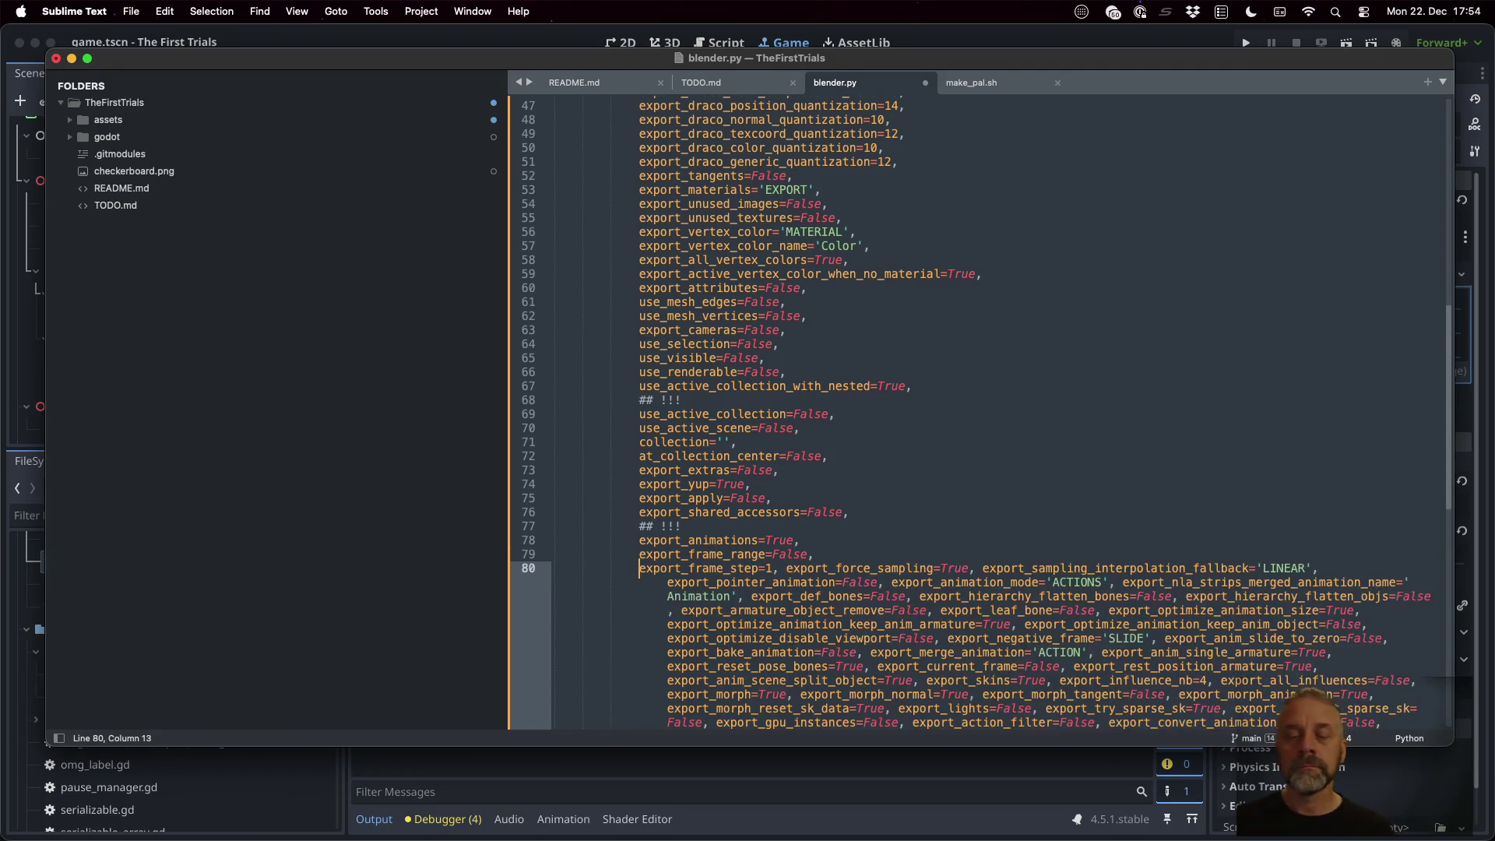
{"action": "key", "text": "Return"}
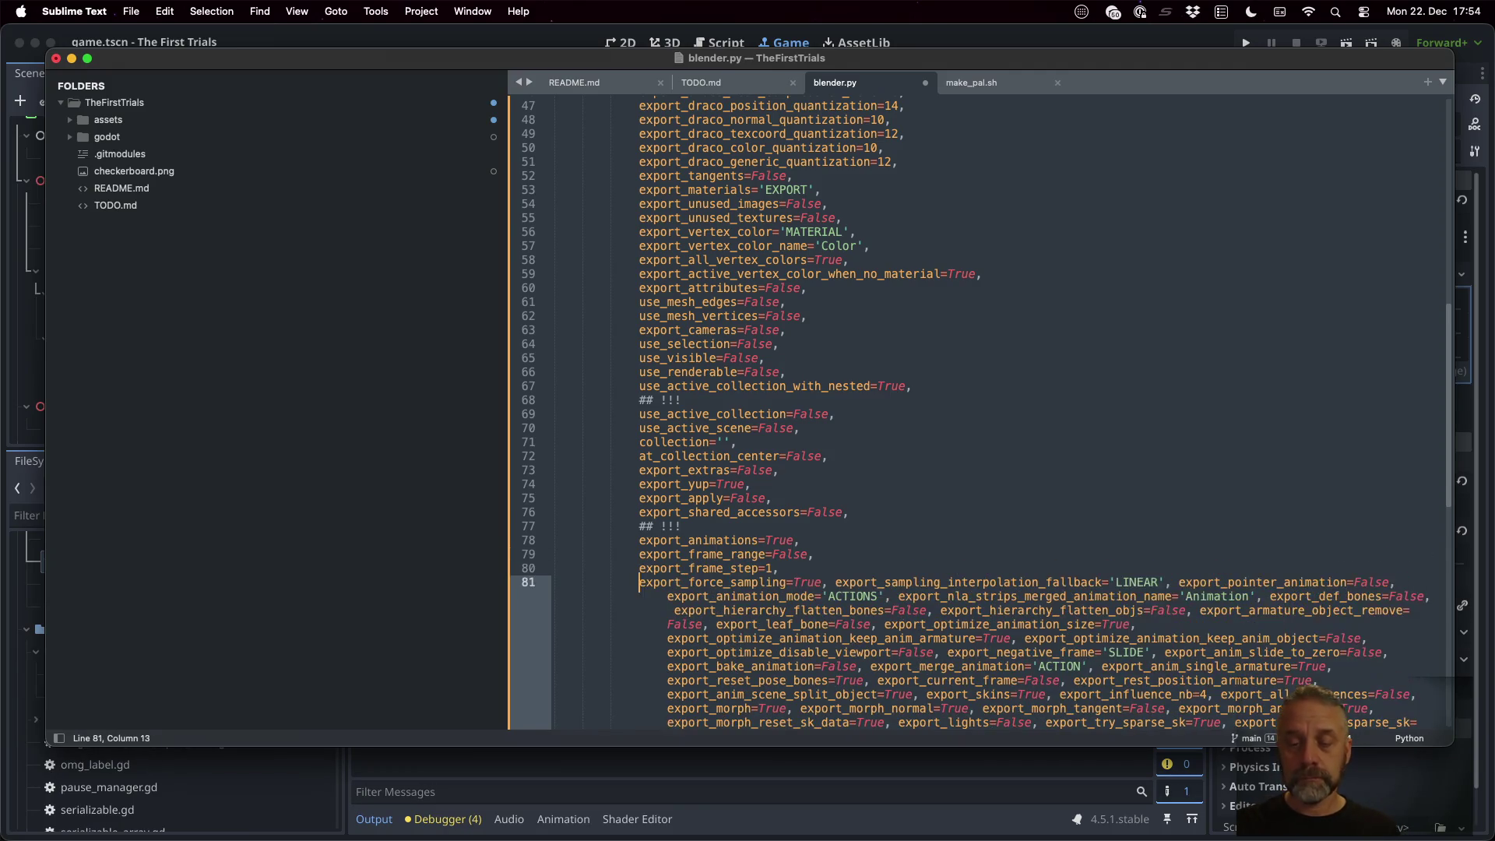
{"action": "key", "text": "Return"}
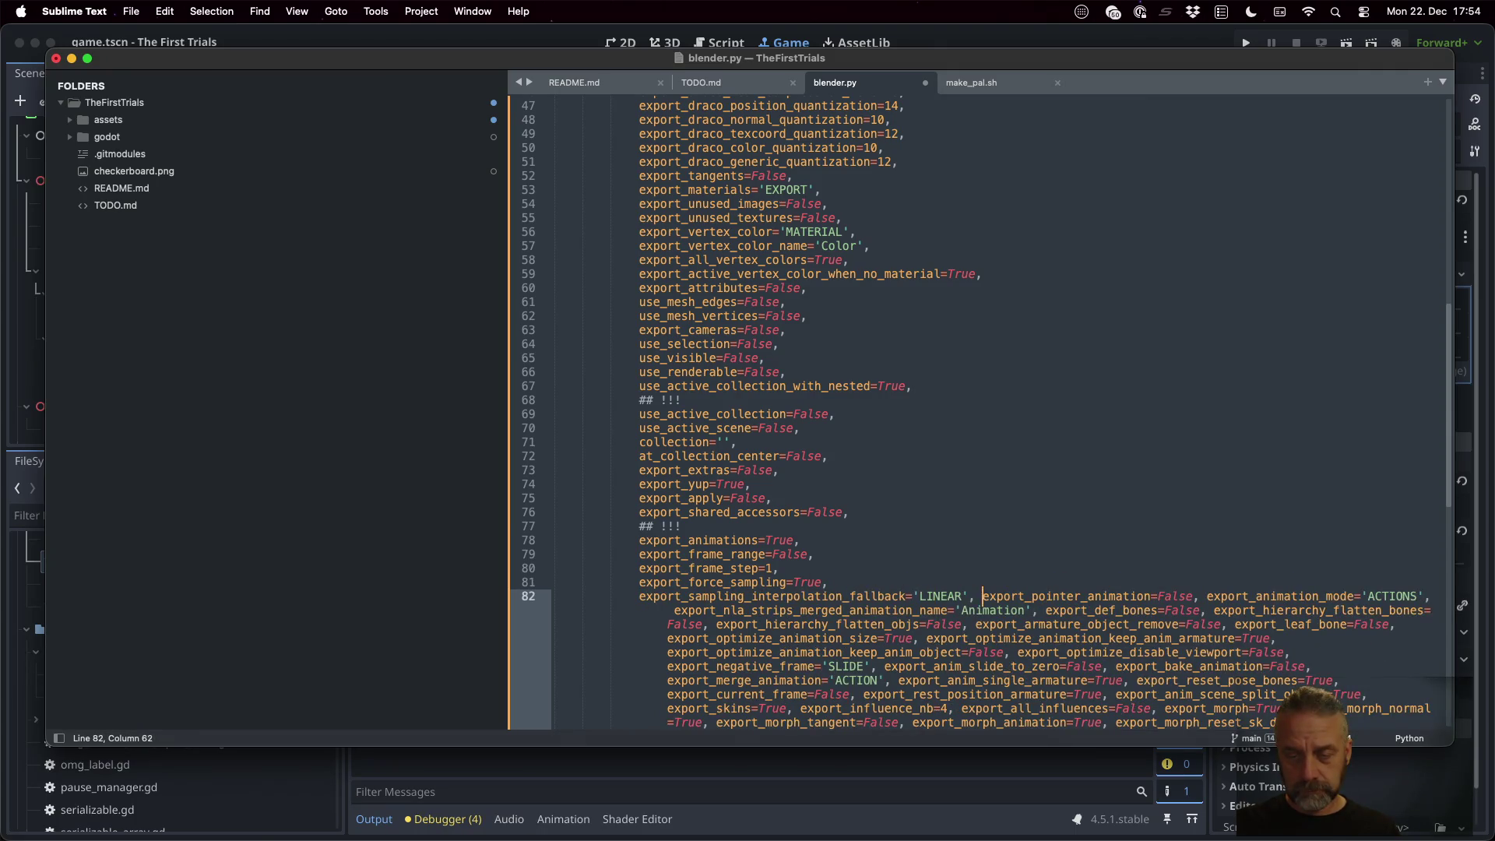
Put export_pointer_animation through export_optimize_animation_size each on its own line
{"action": "key", "text": "Return"}
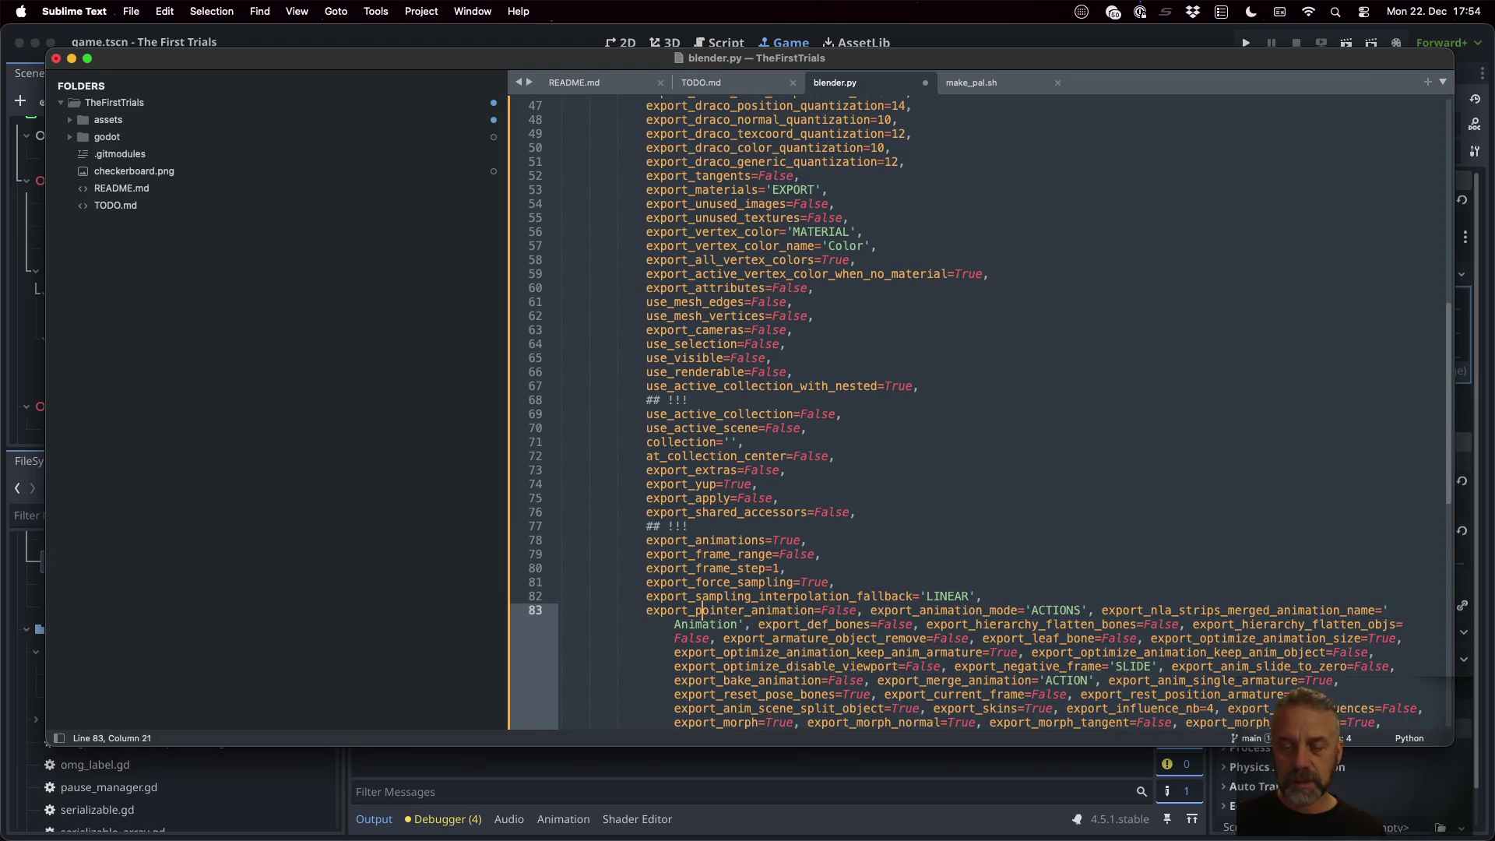
{"action": "key", "text": "Return"}
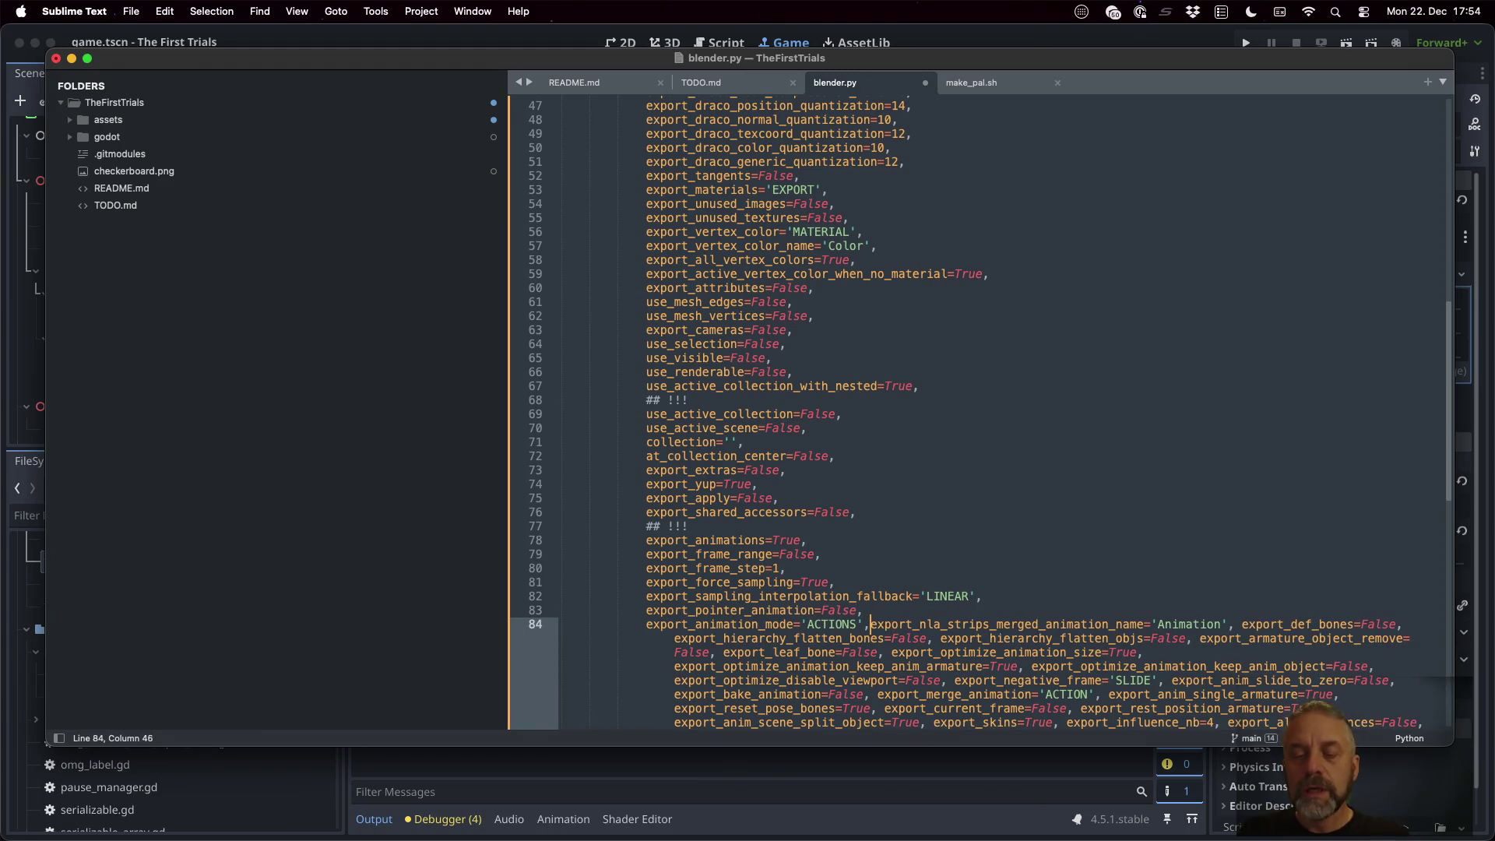
{"action": "key", "text": "Return"}
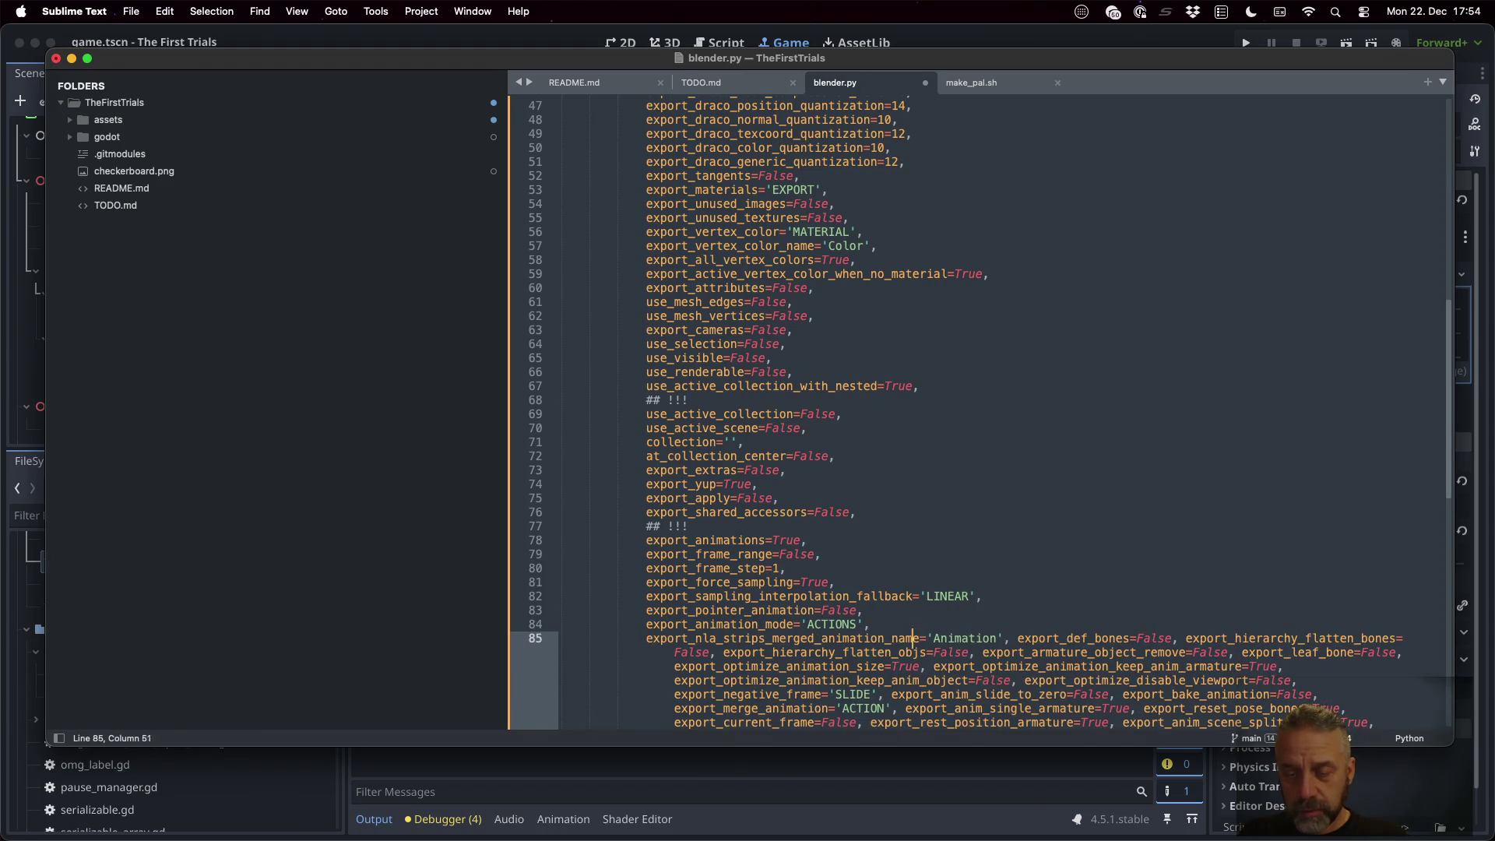
{"action": "key", "text": "Return"}
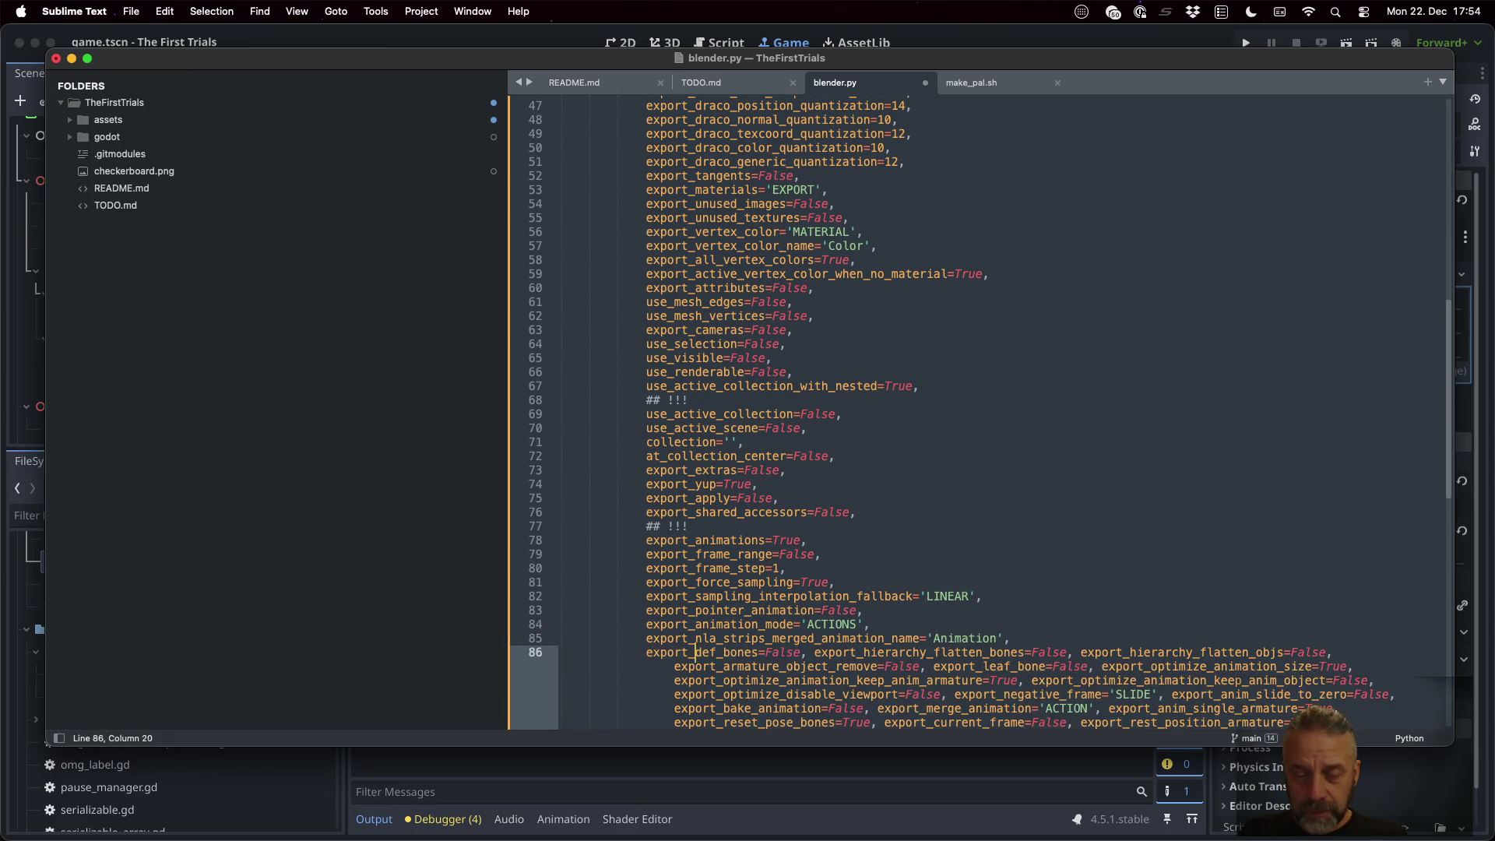
{"action": "key", "text": "Return"}
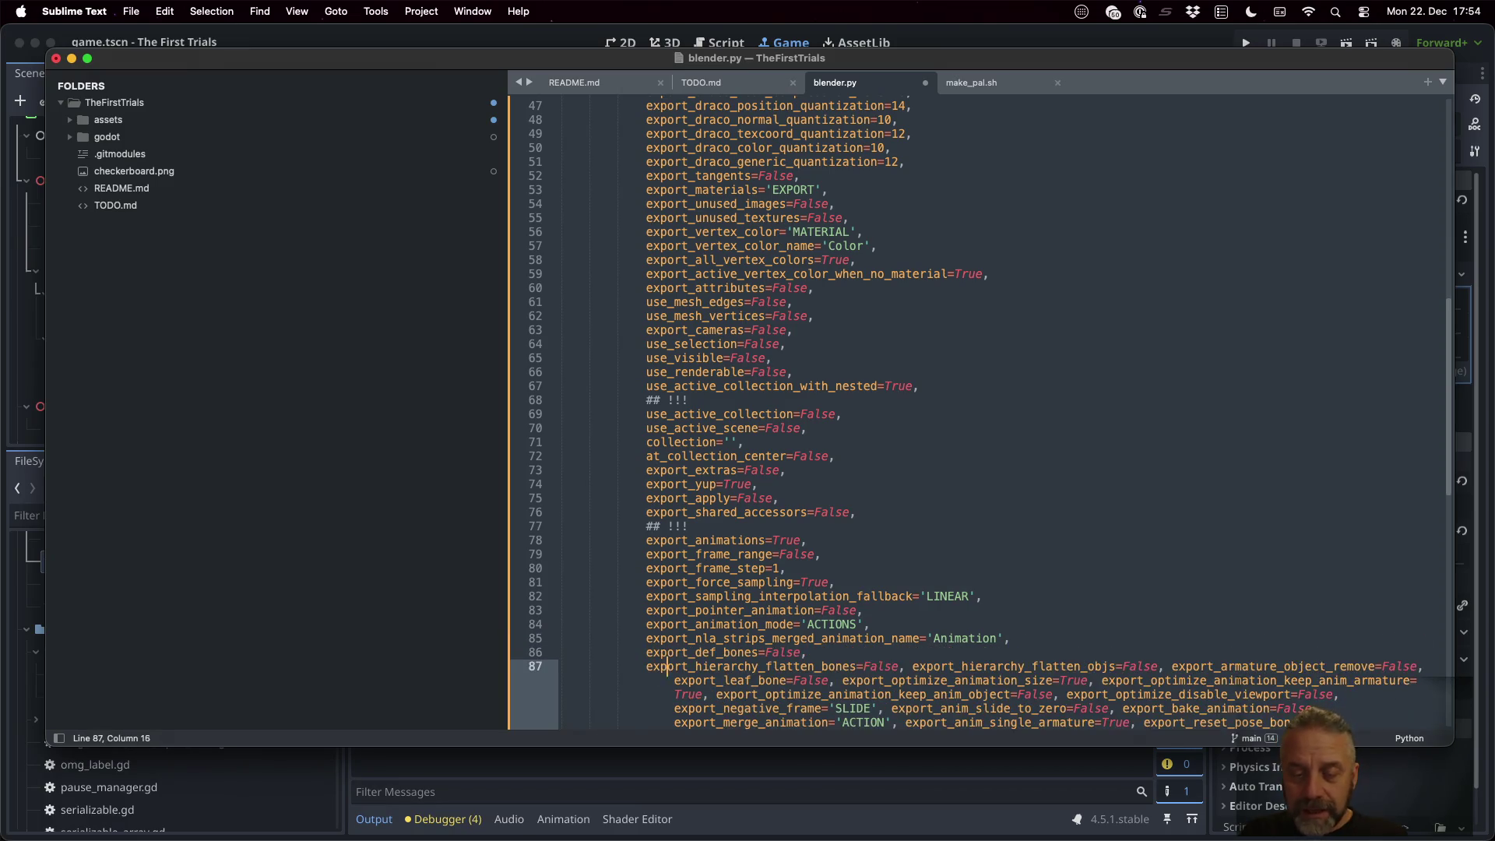
{"action": "key", "text": "Return"}
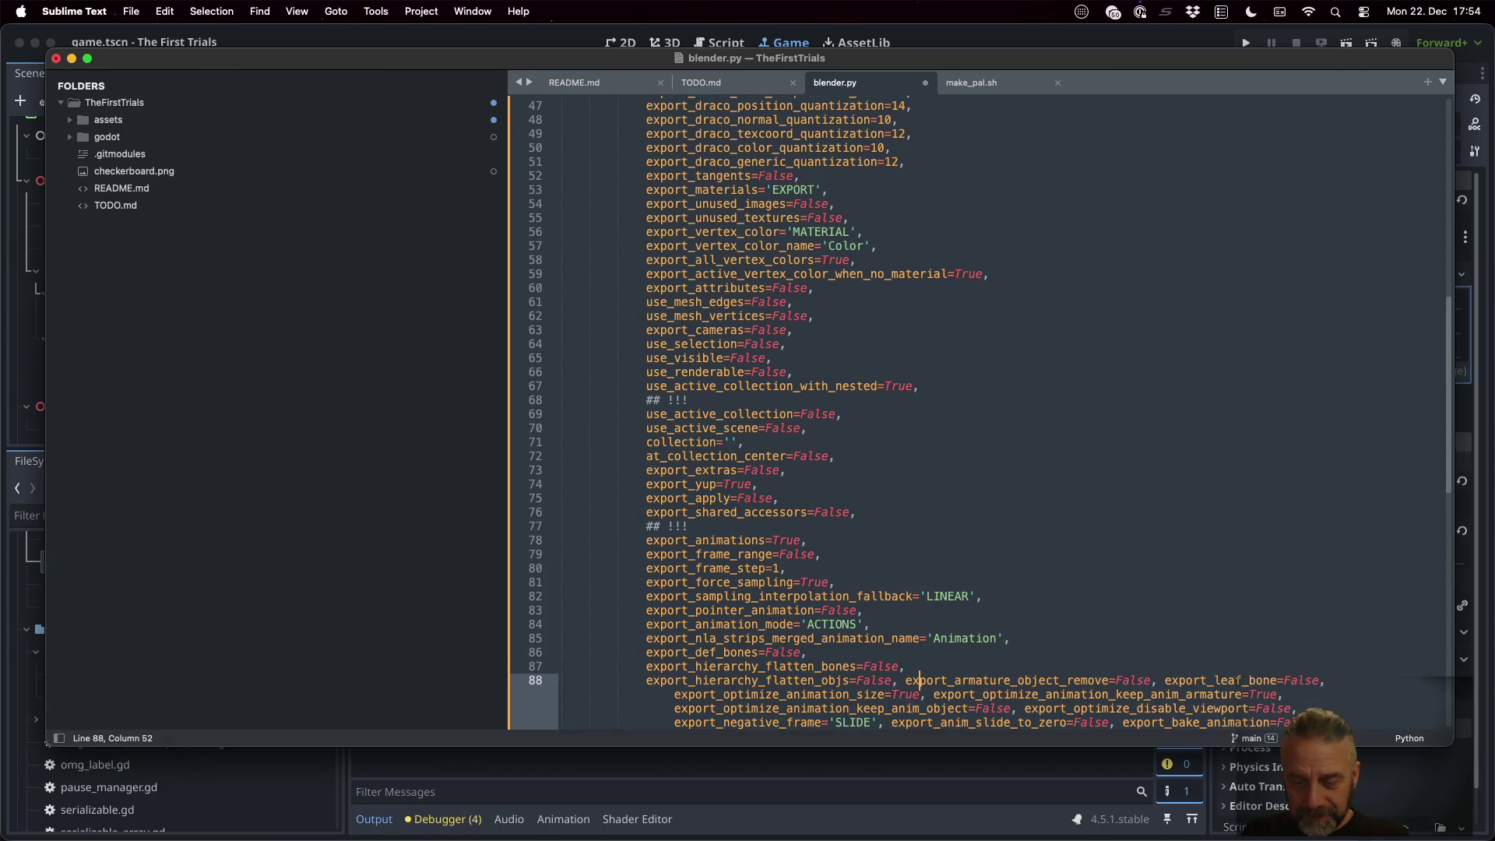
{"action": "key", "text": "Return"}
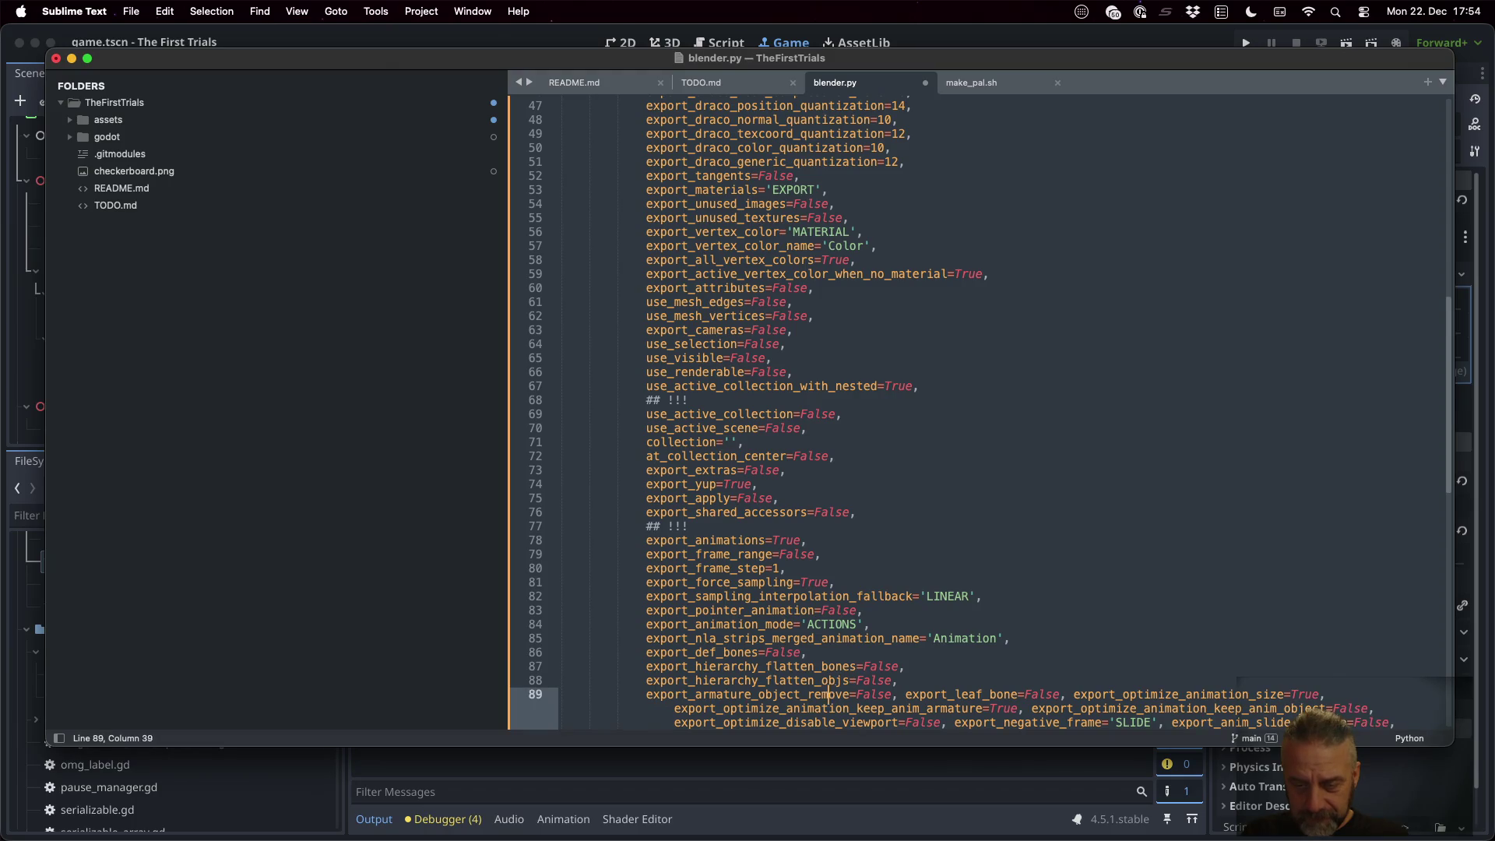
{"action": "key", "text": "Return"}
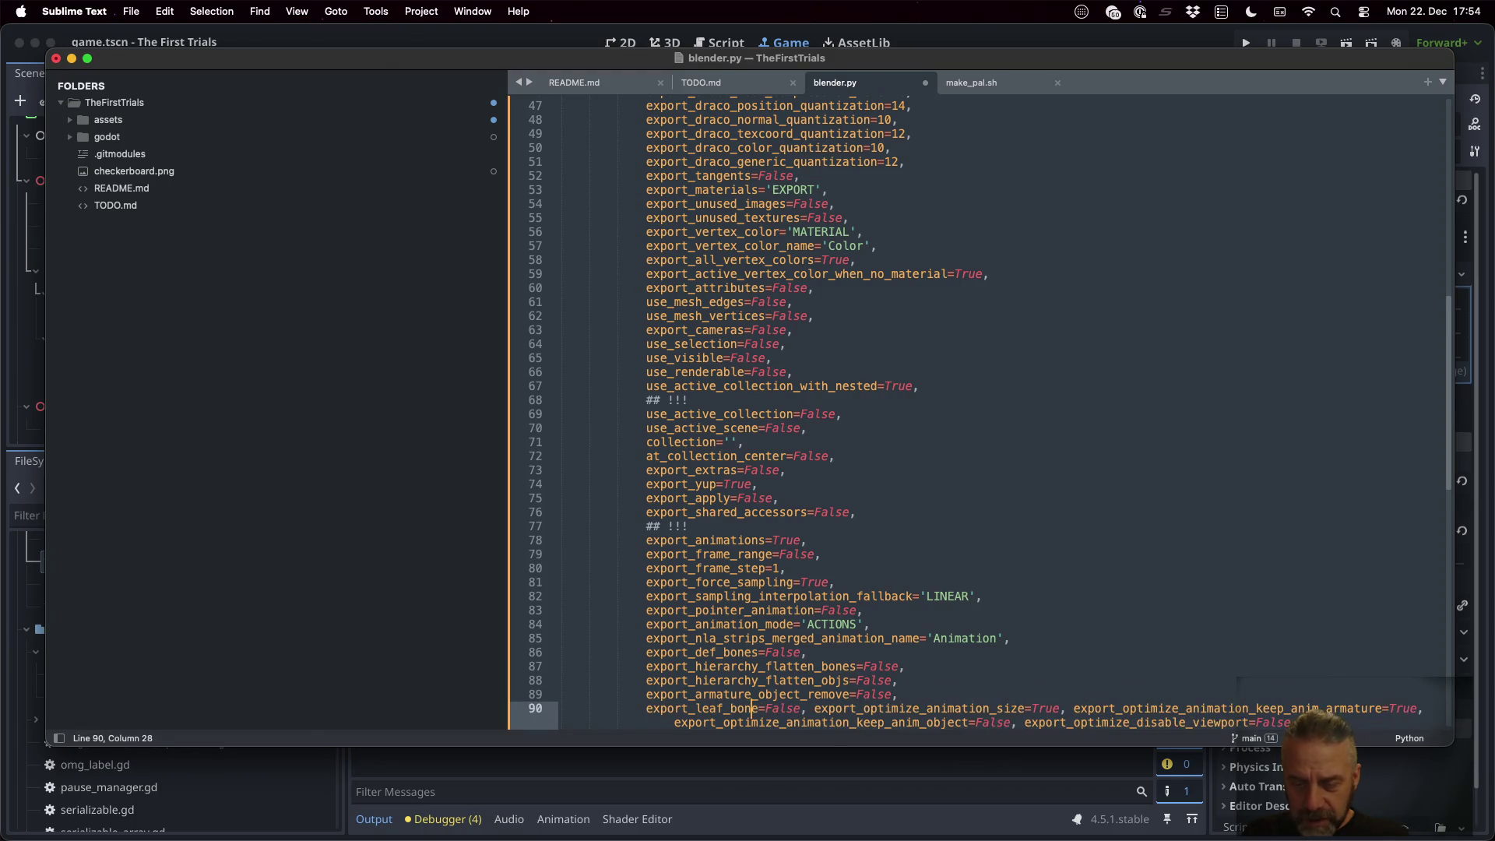
{"action": "key", "text": "Return"}
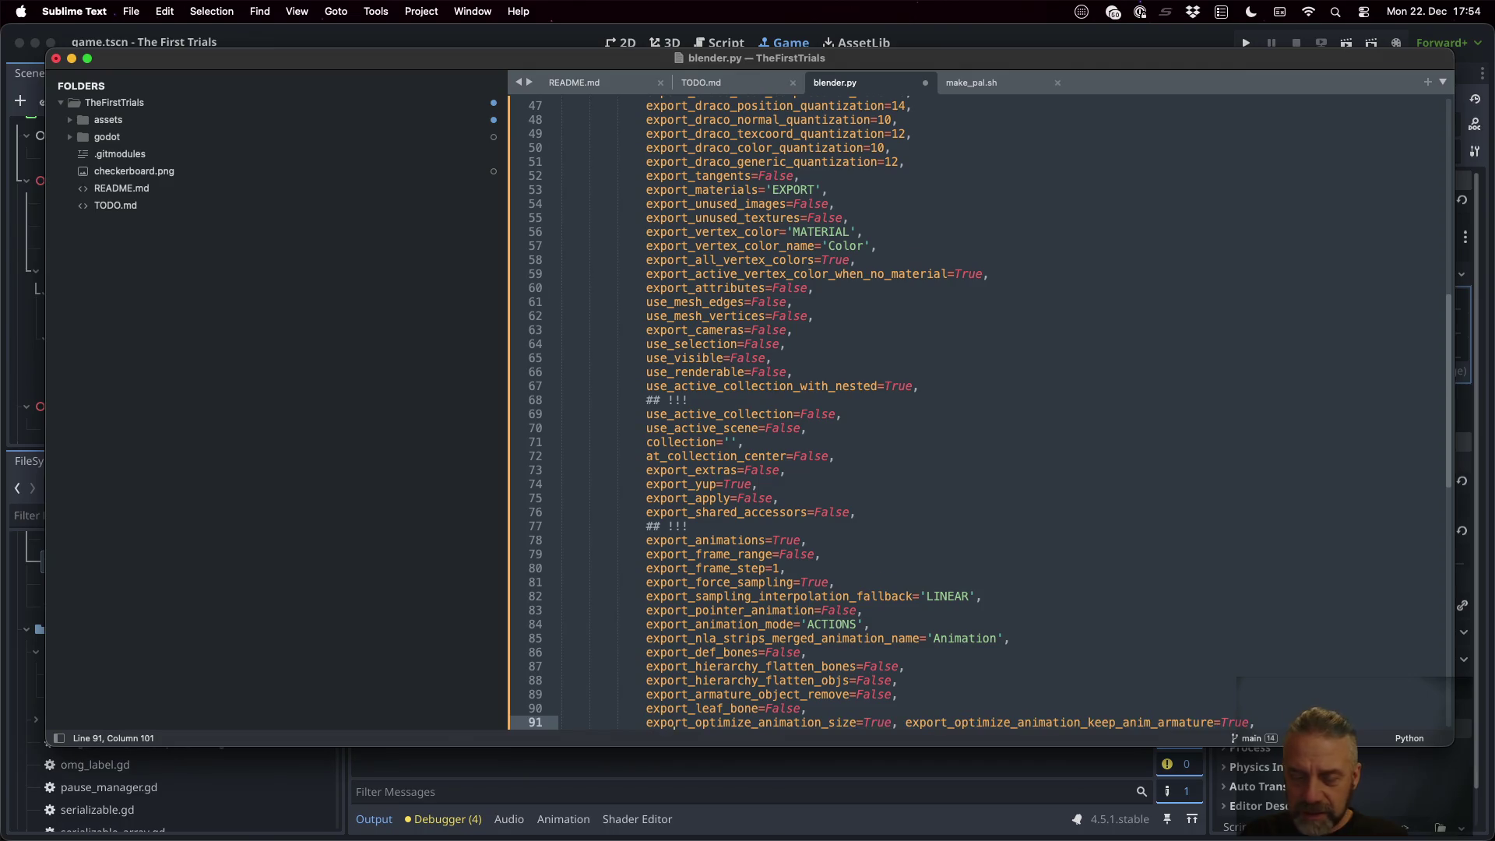
Split the optimize-animation arguments through export_bake_animation onto separate lines
{"action": "scroll", "coordinate": [856, 467], "scroll_direction": "down", "scroll_amount": 6}
{"action": "left_click", "coordinate": [675, 525]}
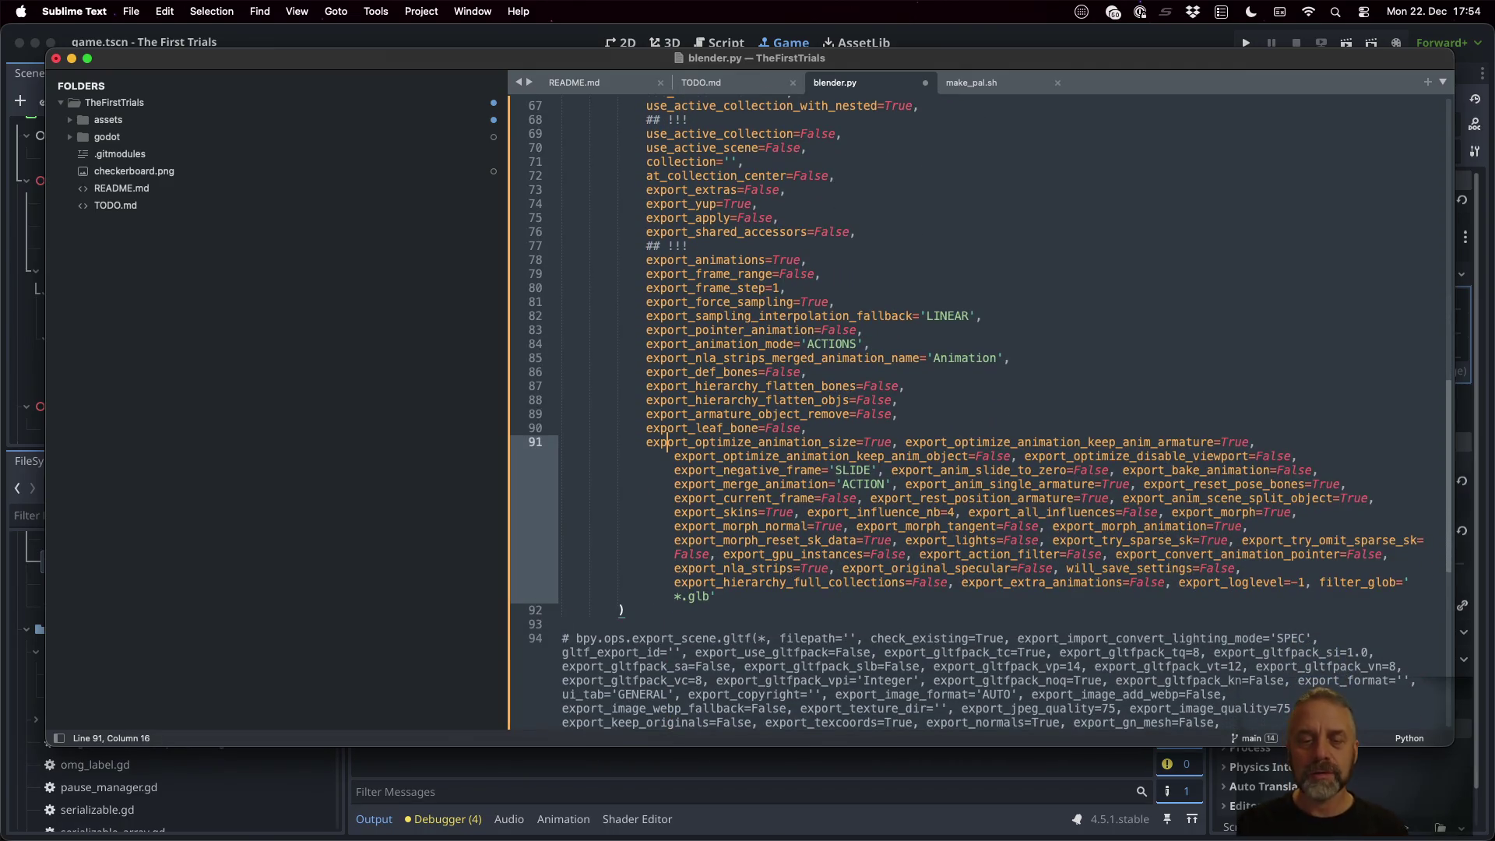
{"action": "left_click", "coordinate": [722, 441]}
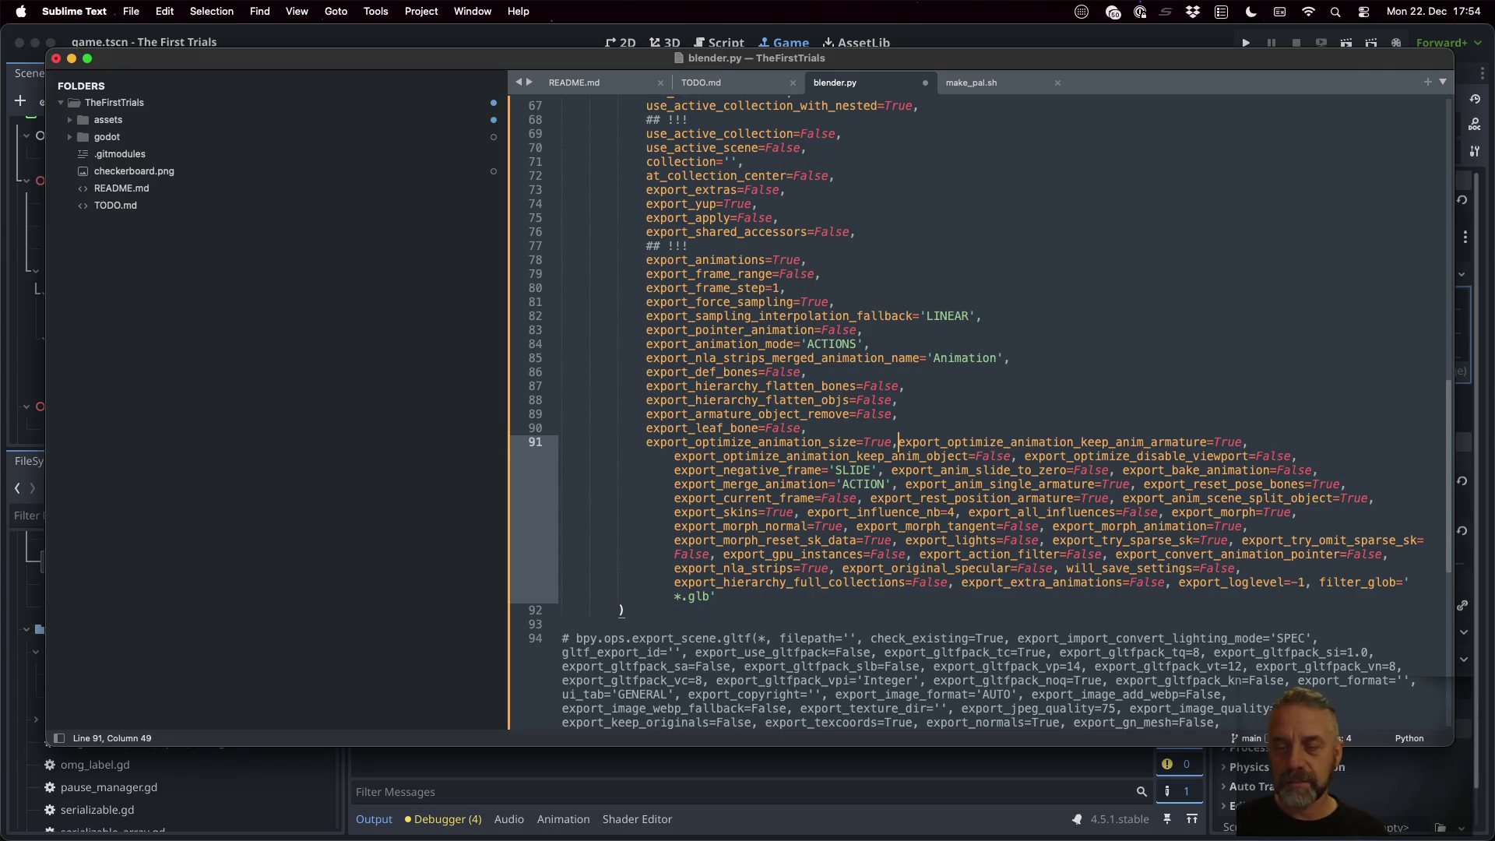
{"action": "key", "text": "Return"}
{"action": "left_click", "coordinate": [827, 456]}
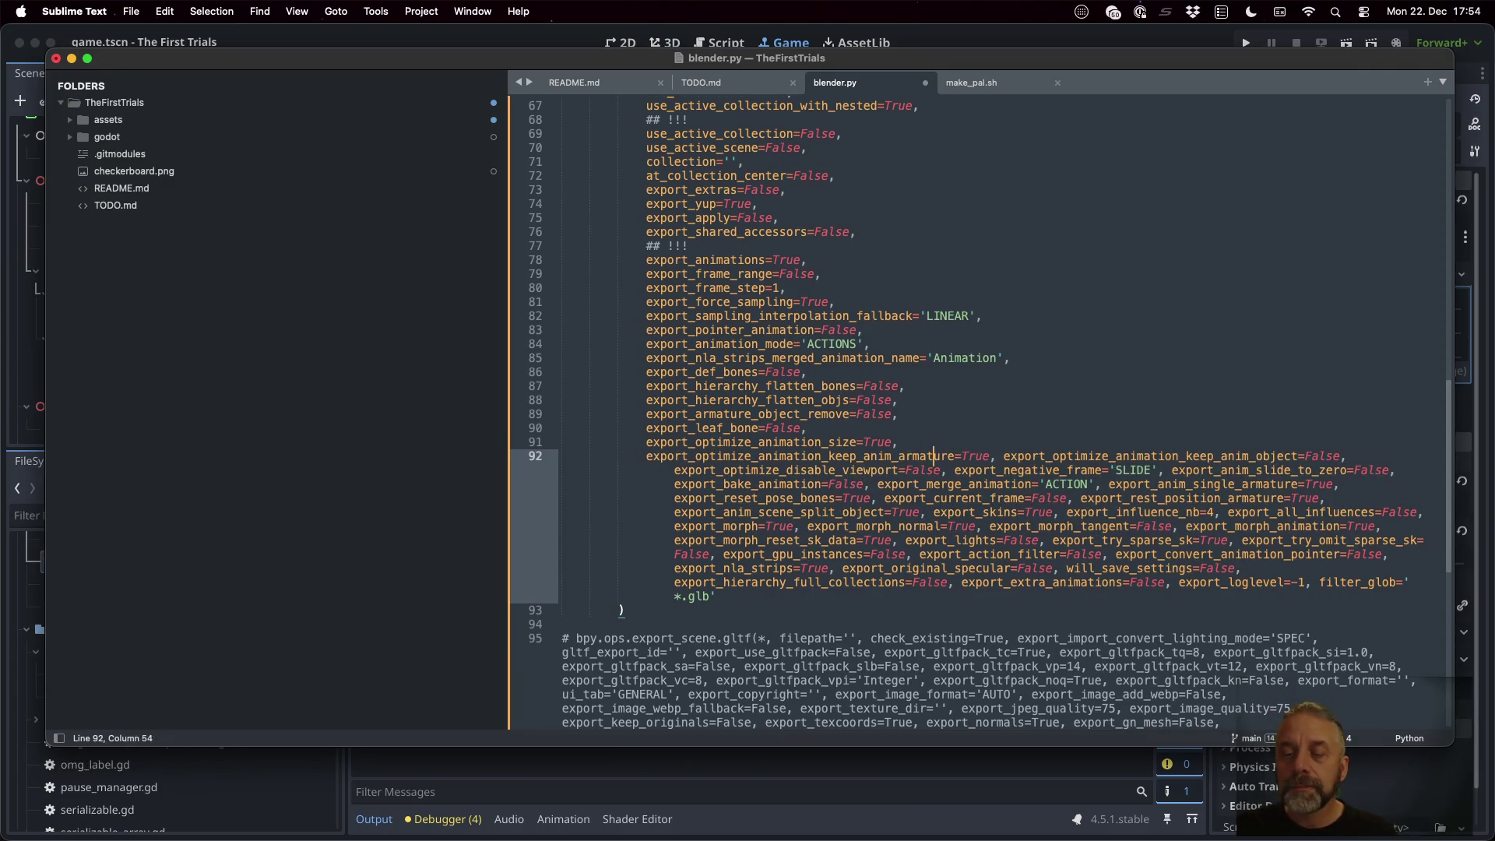
{"action": "key", "text": "Return"}
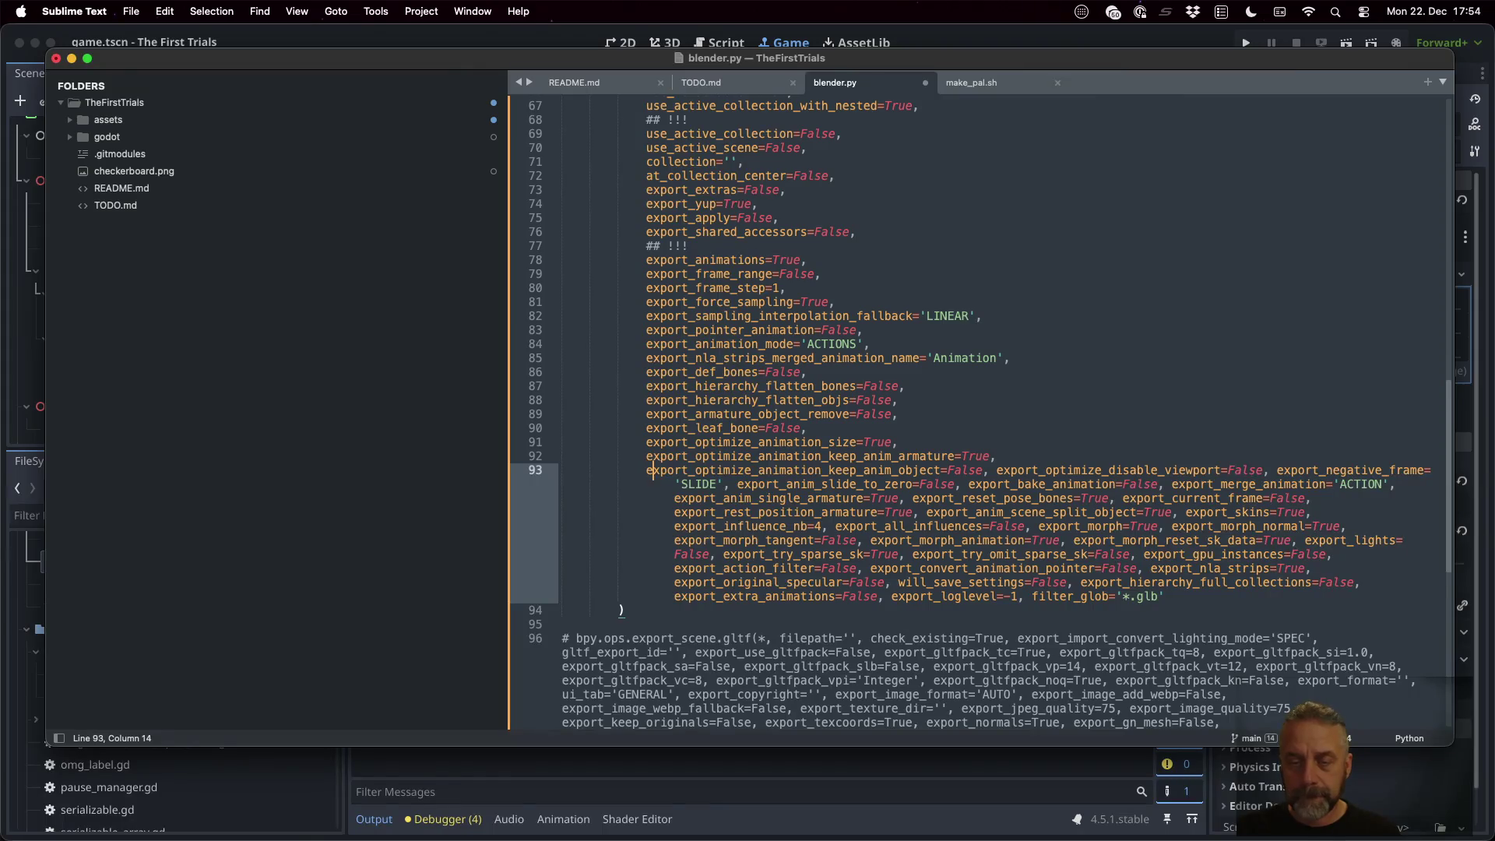
{"action": "left_click", "coordinate": [862, 471]}
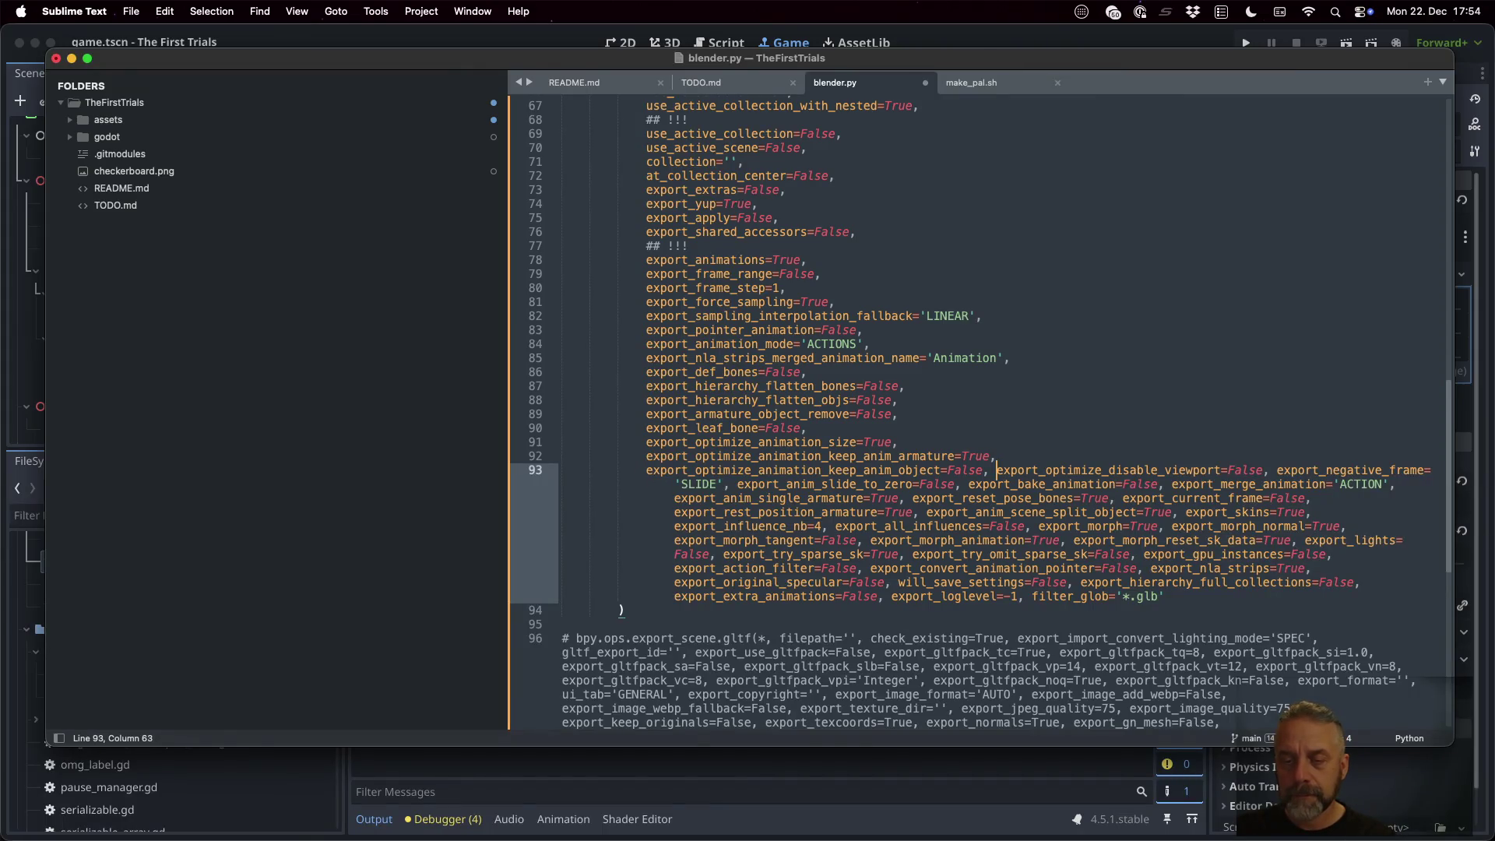
{"action": "key", "text": "Return"}
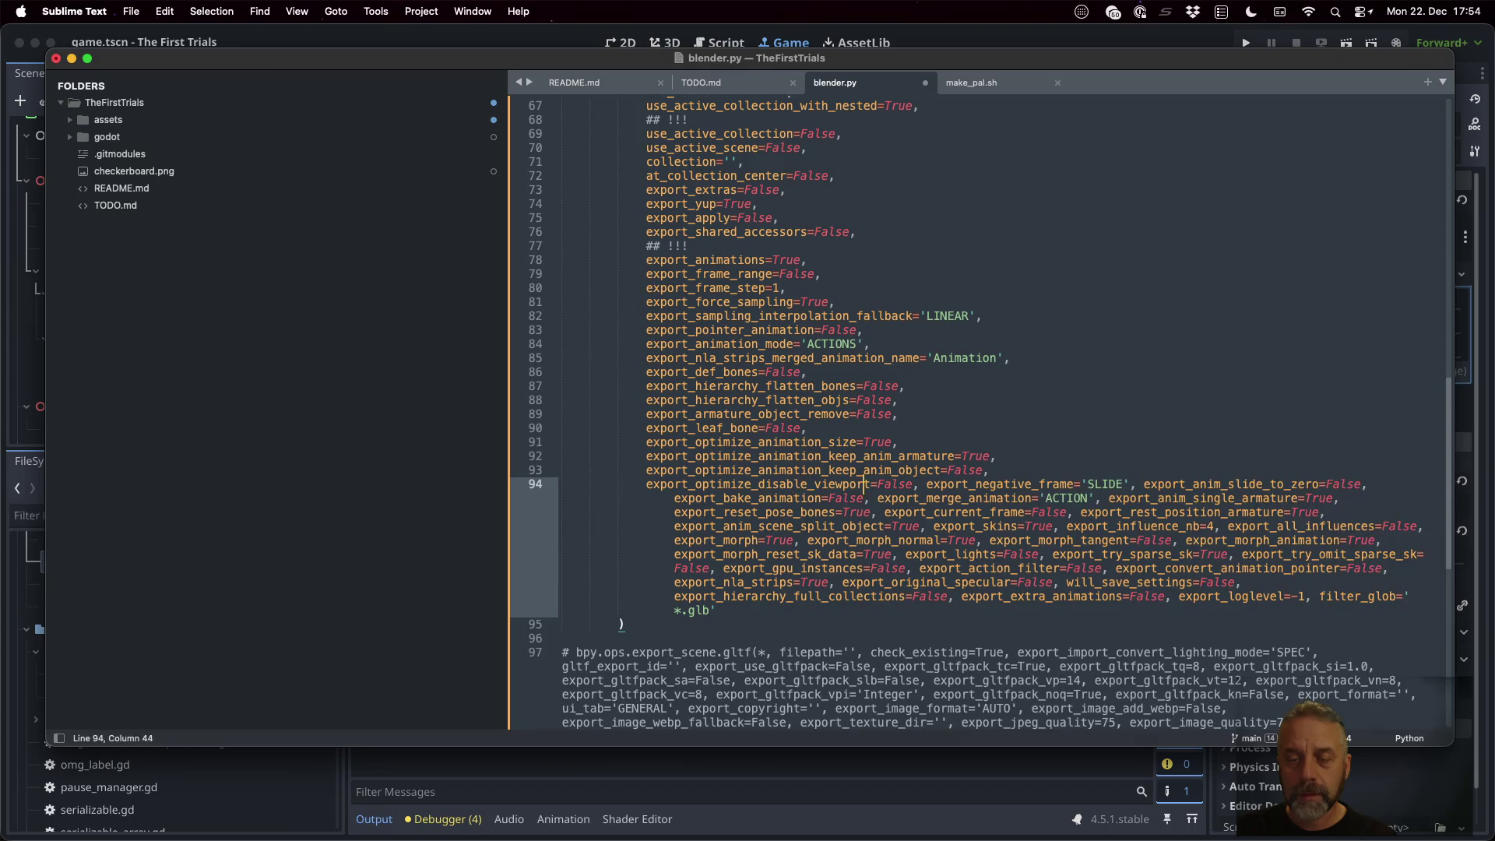
{"action": "key", "text": "Return"}
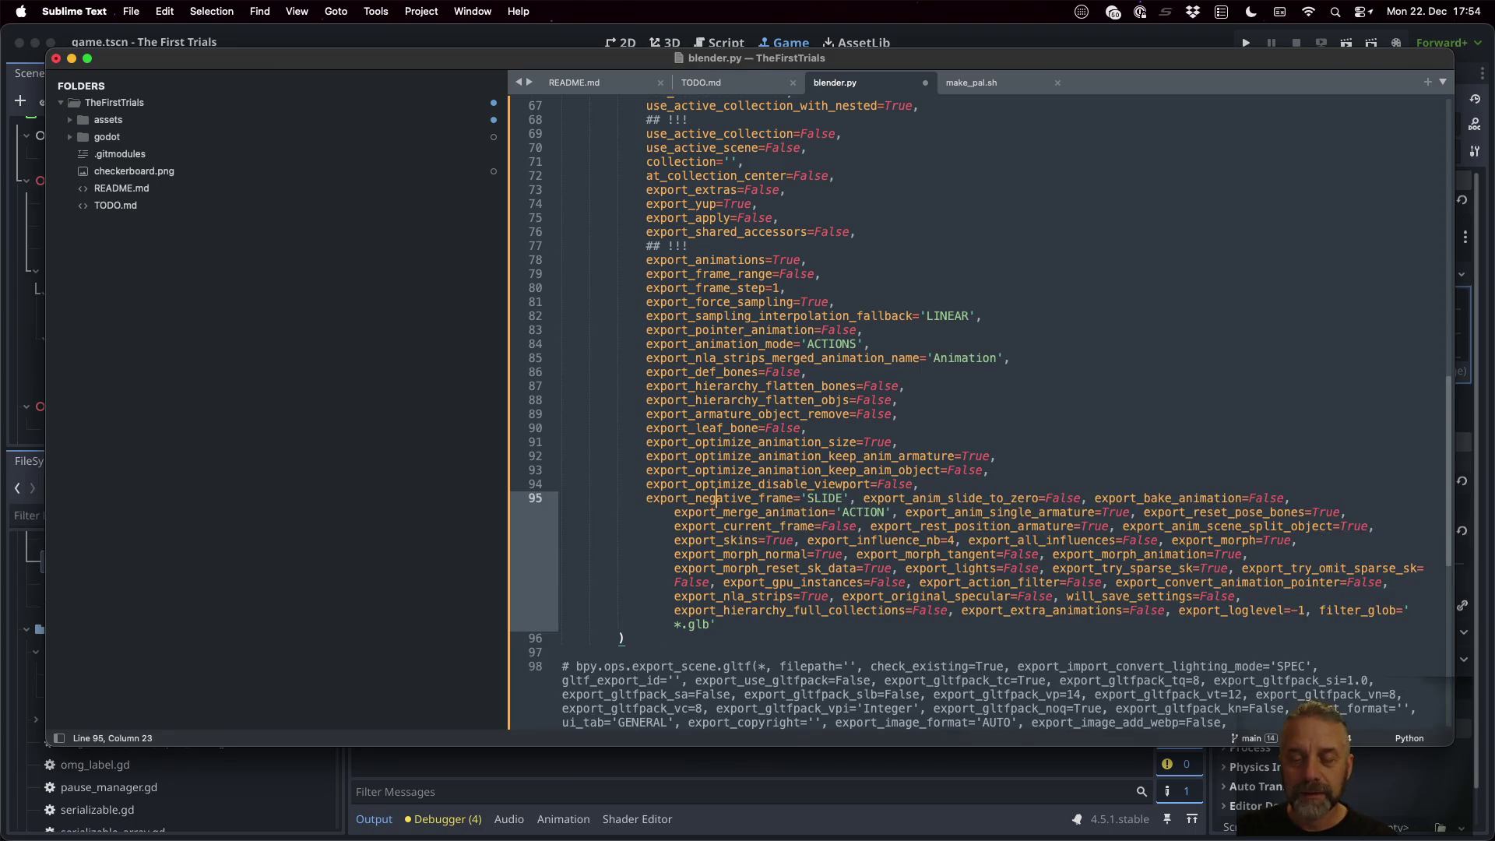
{"action": "key", "text": "Return"}
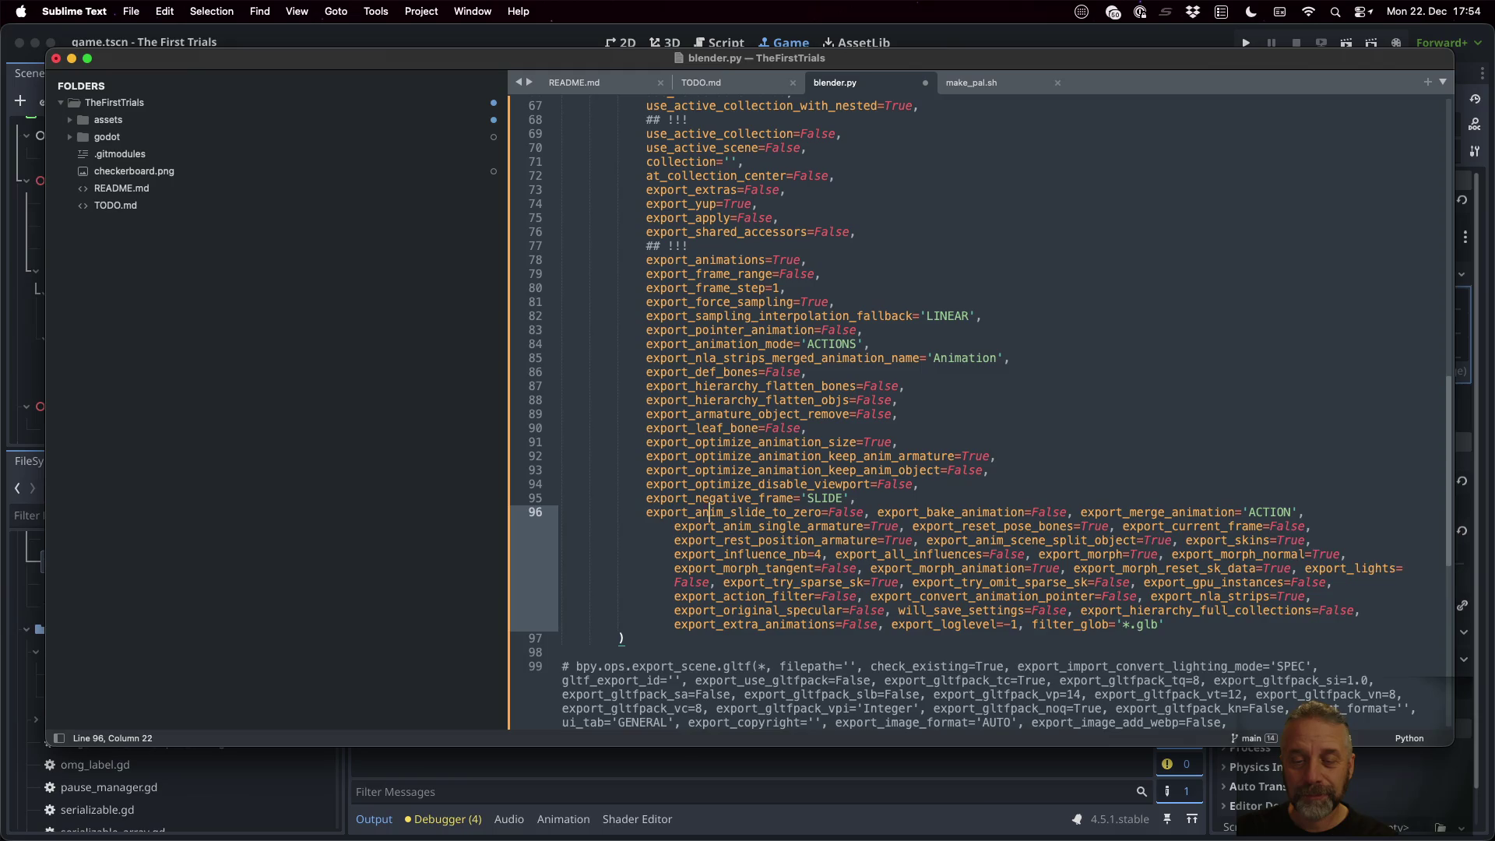
{"action": "key", "text": "Return"}
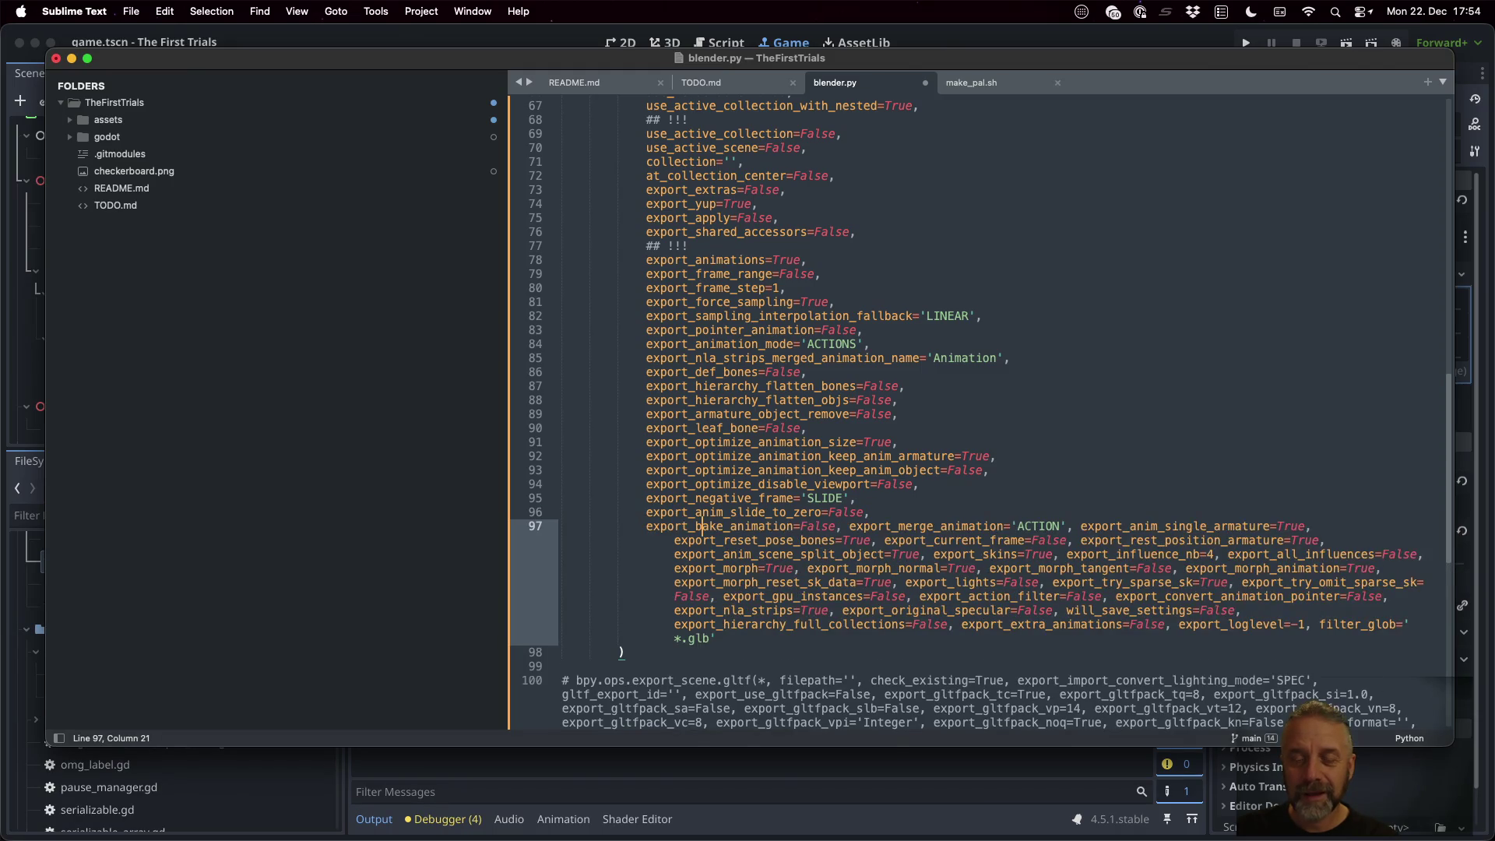
Put export_merge_animation through export_influence_nb each on its own line
{"action": "left_click", "coordinate": [844, 526]}
{"action": "key", "text": "Return"}
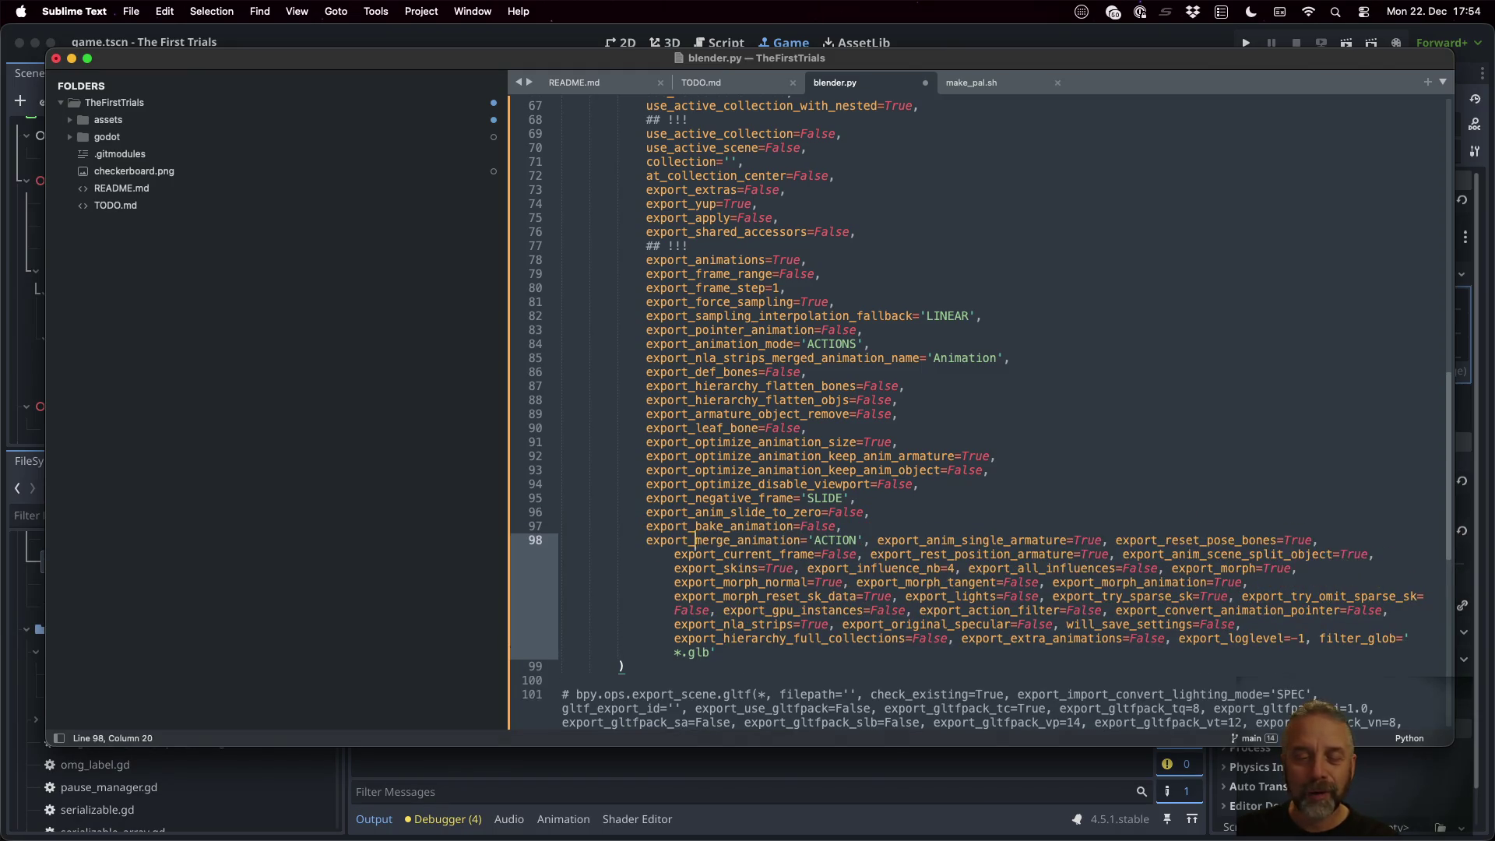
{"action": "key", "text": "Return"}
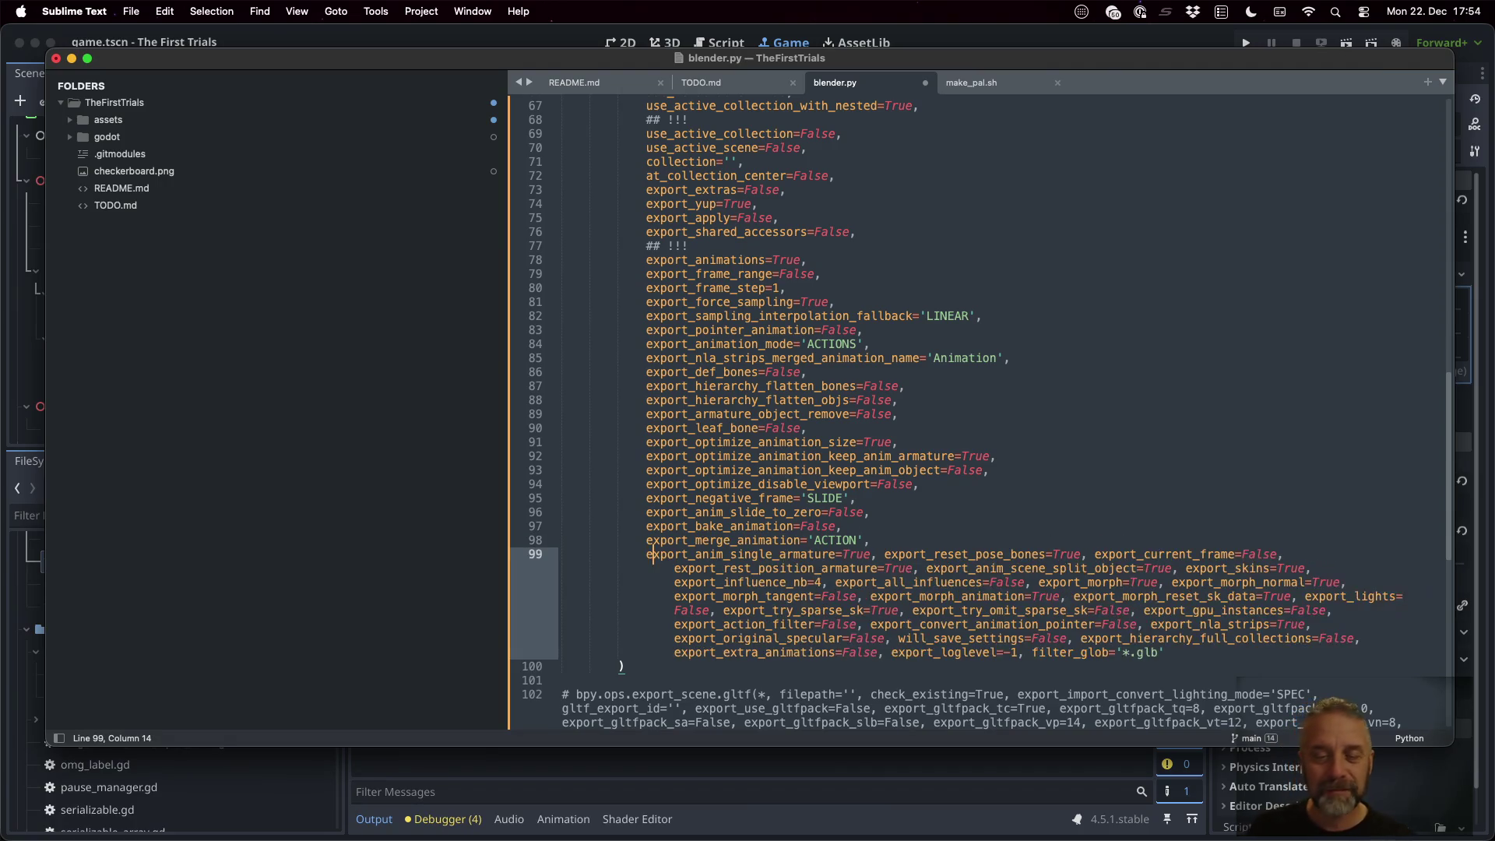
{"action": "left_click", "coordinate": [737, 554]}
{"action": "key", "text": "Return"}
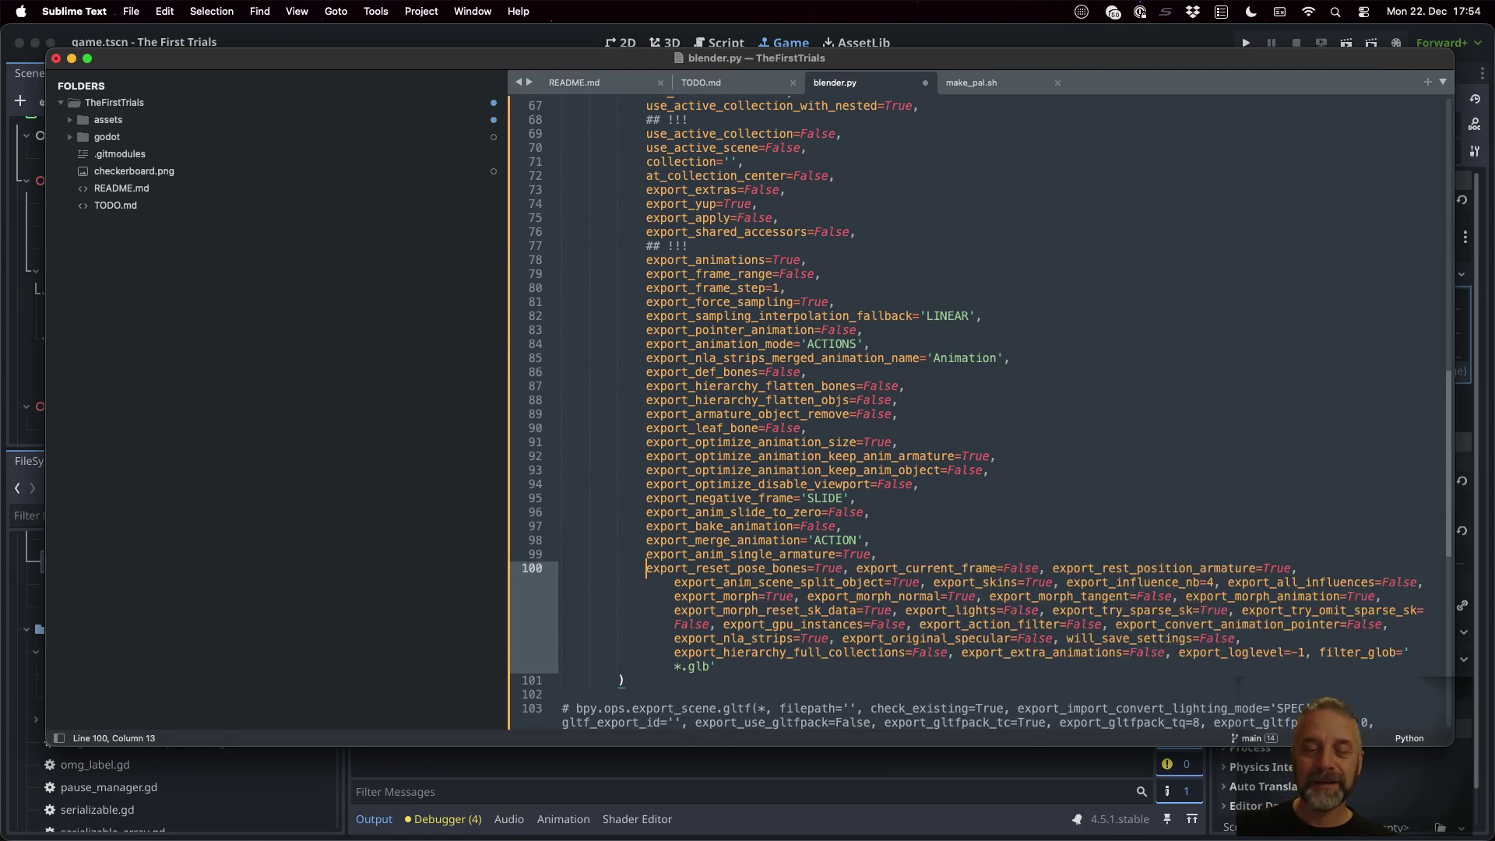
{"action": "key", "text": "Return"}
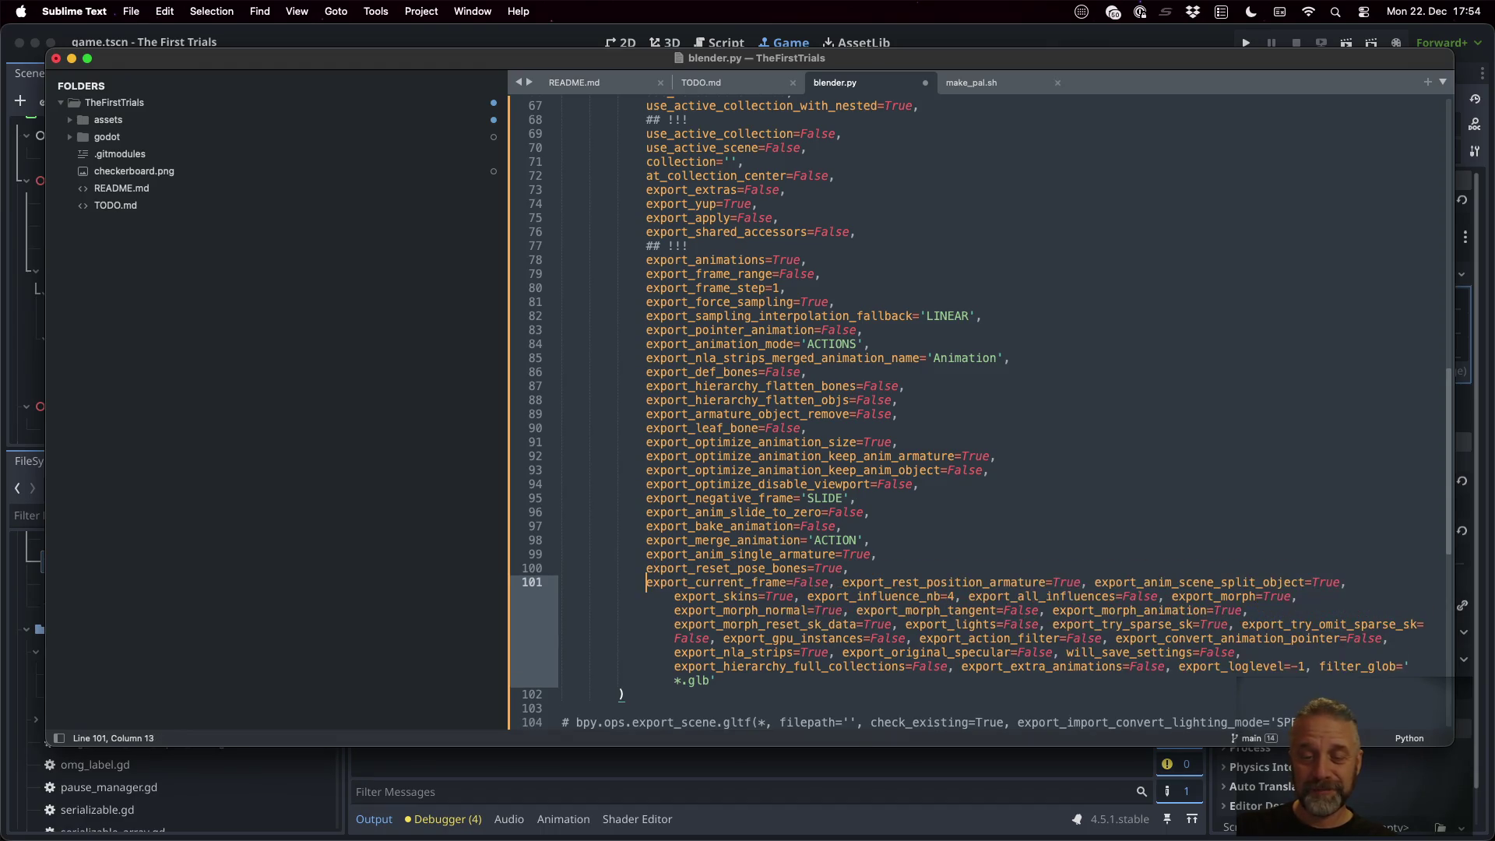
{"action": "key", "text": "Return"}
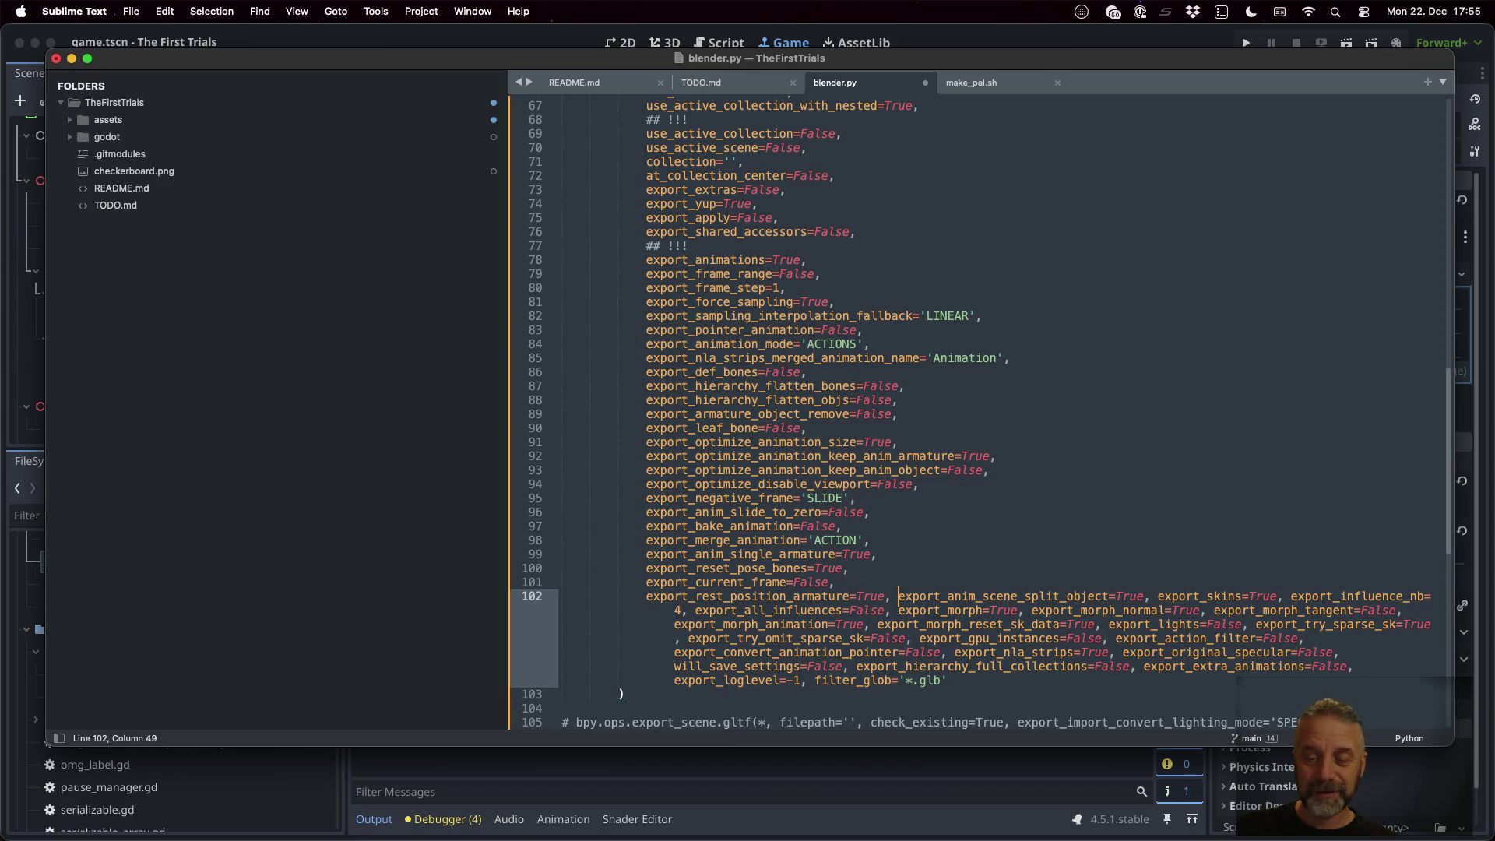
{"action": "key", "text": "Return"}
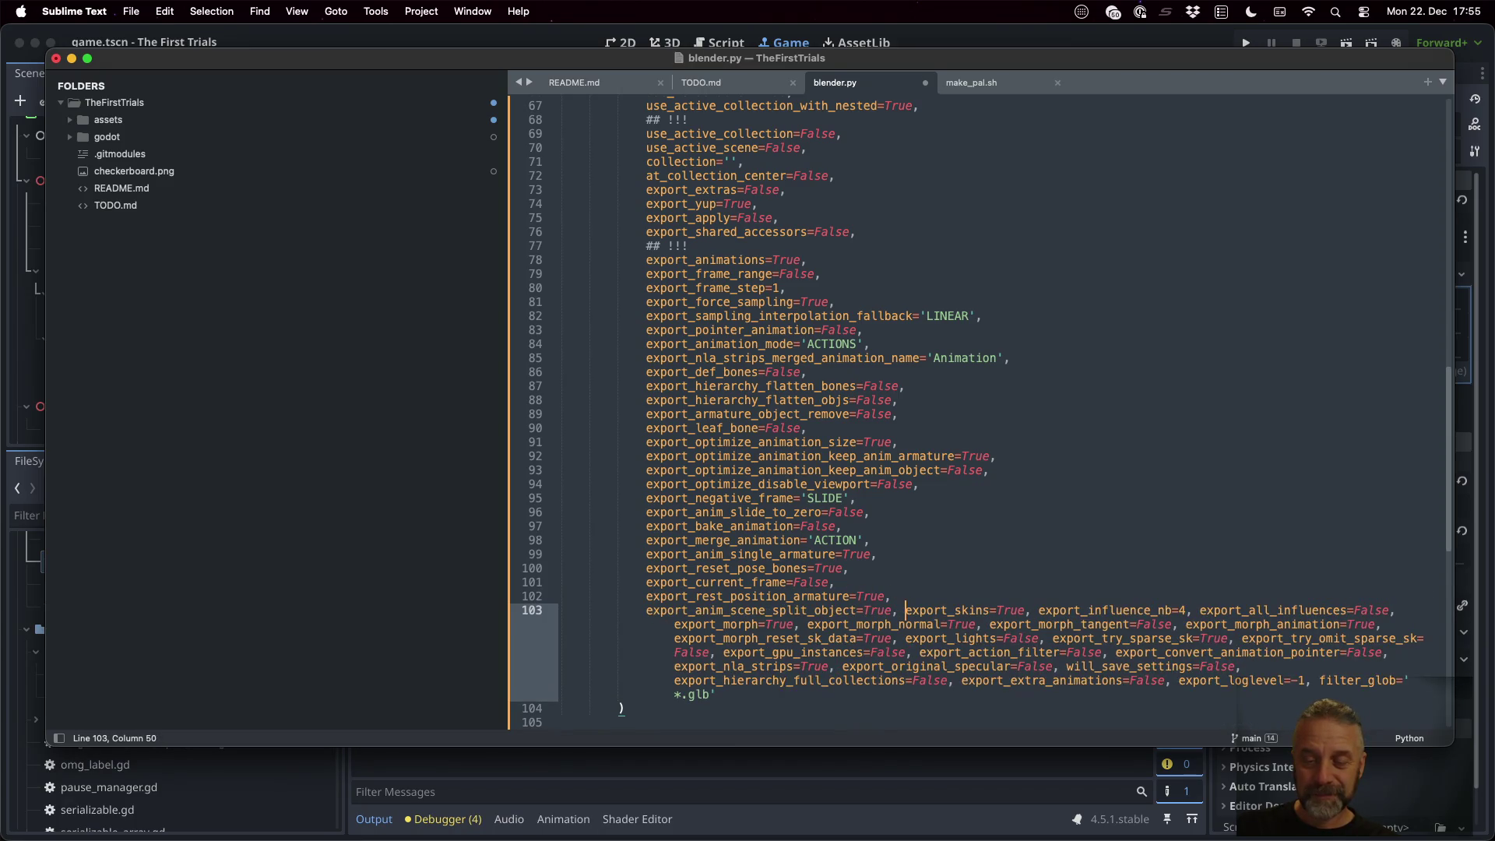
{"action": "key", "text": "Return"}
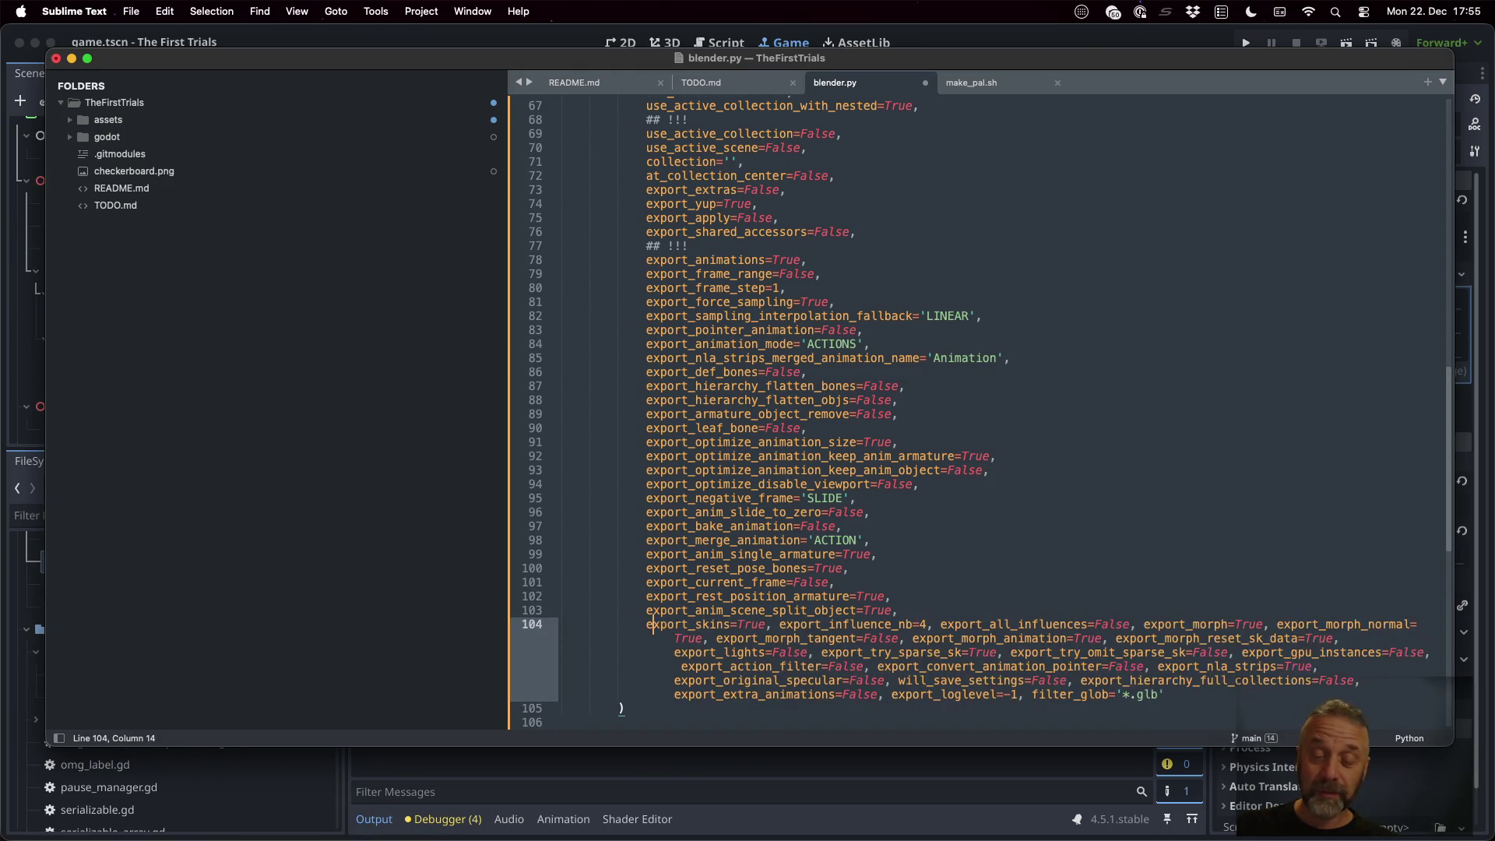
{"action": "key", "text": "Return"}
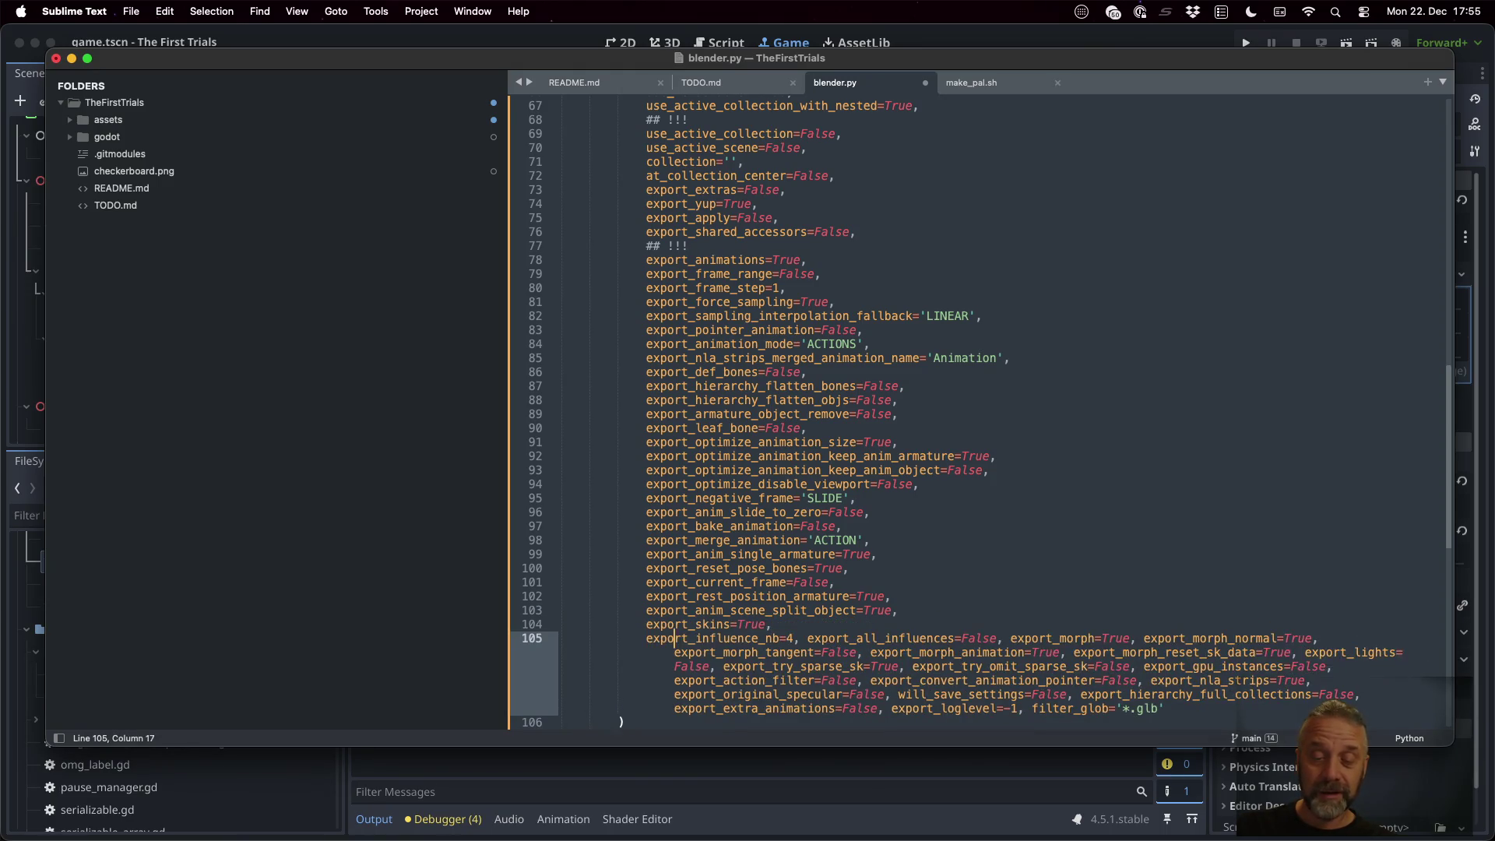
Split export_all_influences, export_morph, export_morph_normal and export_morph_tangent onto separate lines
{"action": "key", "text": "Right"}
{"action": "key", "text": "Right"}
{"action": "key", "text": "Right"}
{"action": "key", "text": "Return"}
{"action": "key", "text": "Right"}
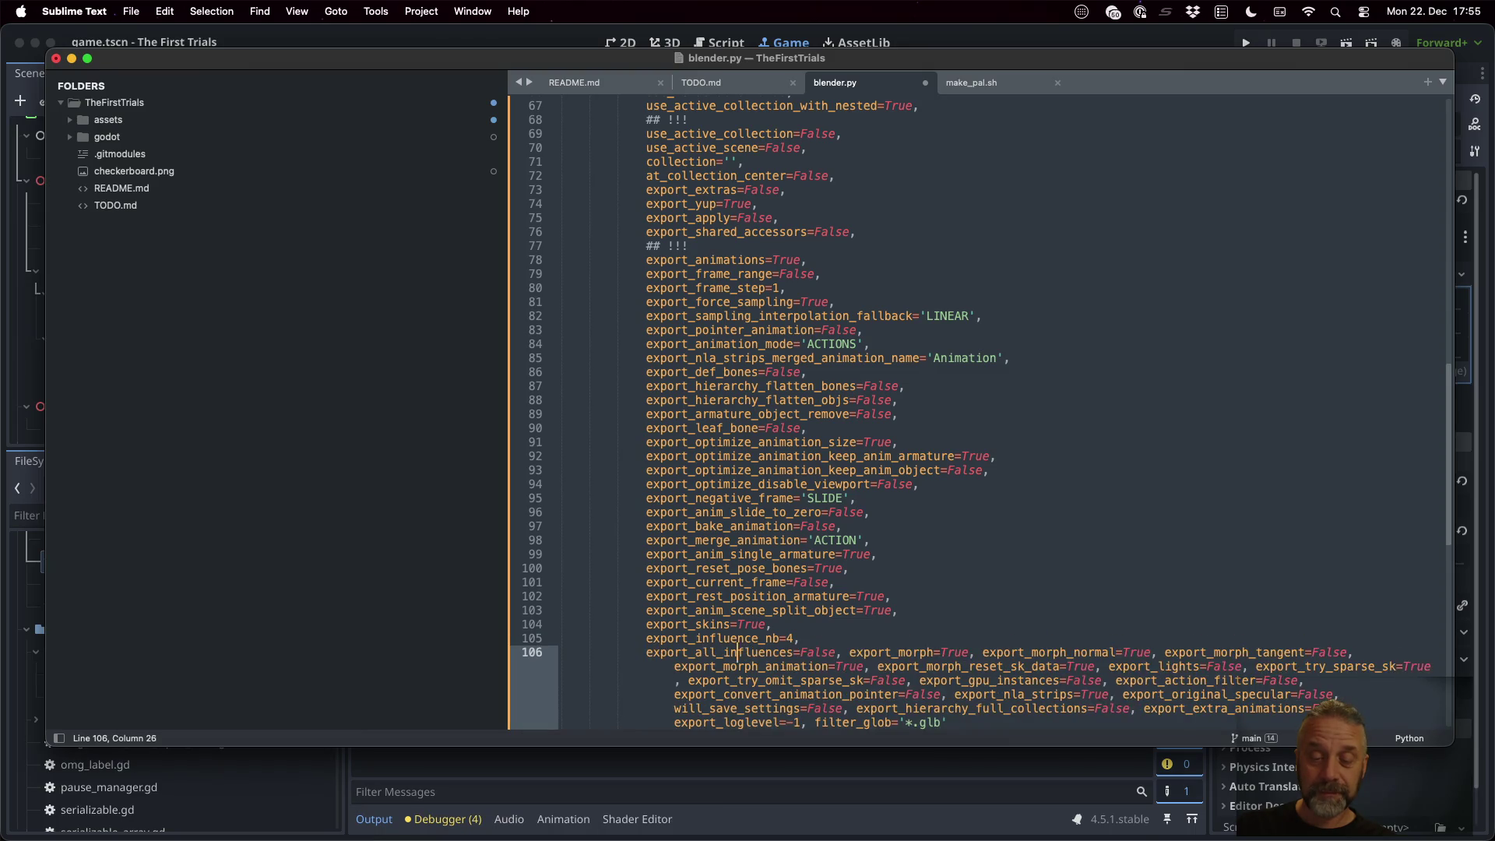
{"action": "key", "text": "Right"}
{"action": "key", "text": "Return"}
{"action": "key", "text": "Right"}
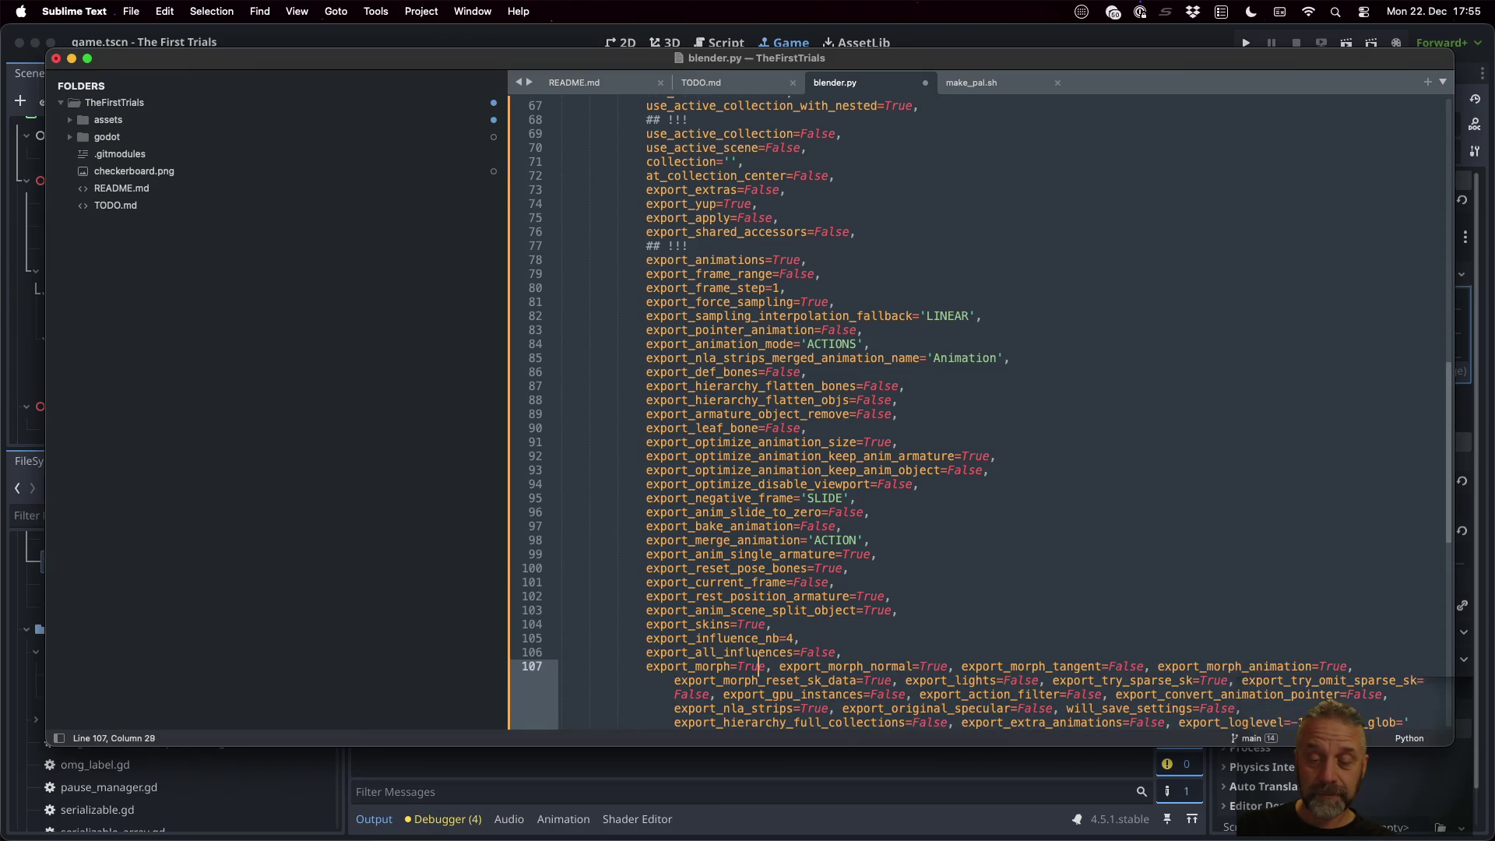
{"action": "key", "text": "Left"}
{"action": "key", "text": "Return"}
{"action": "key", "text": "Right"}
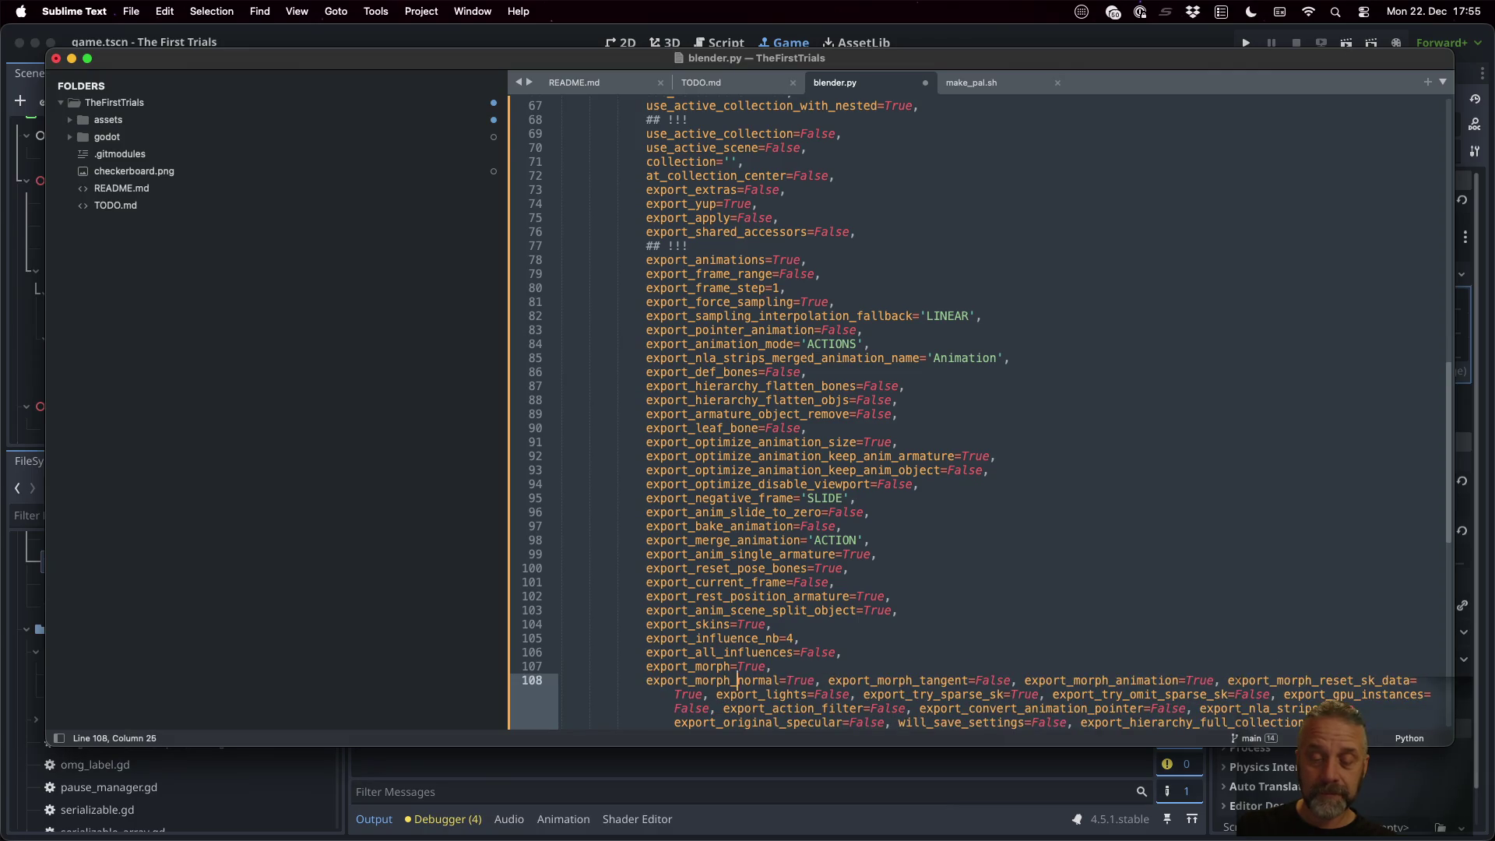
{"action": "key", "text": "Return"}
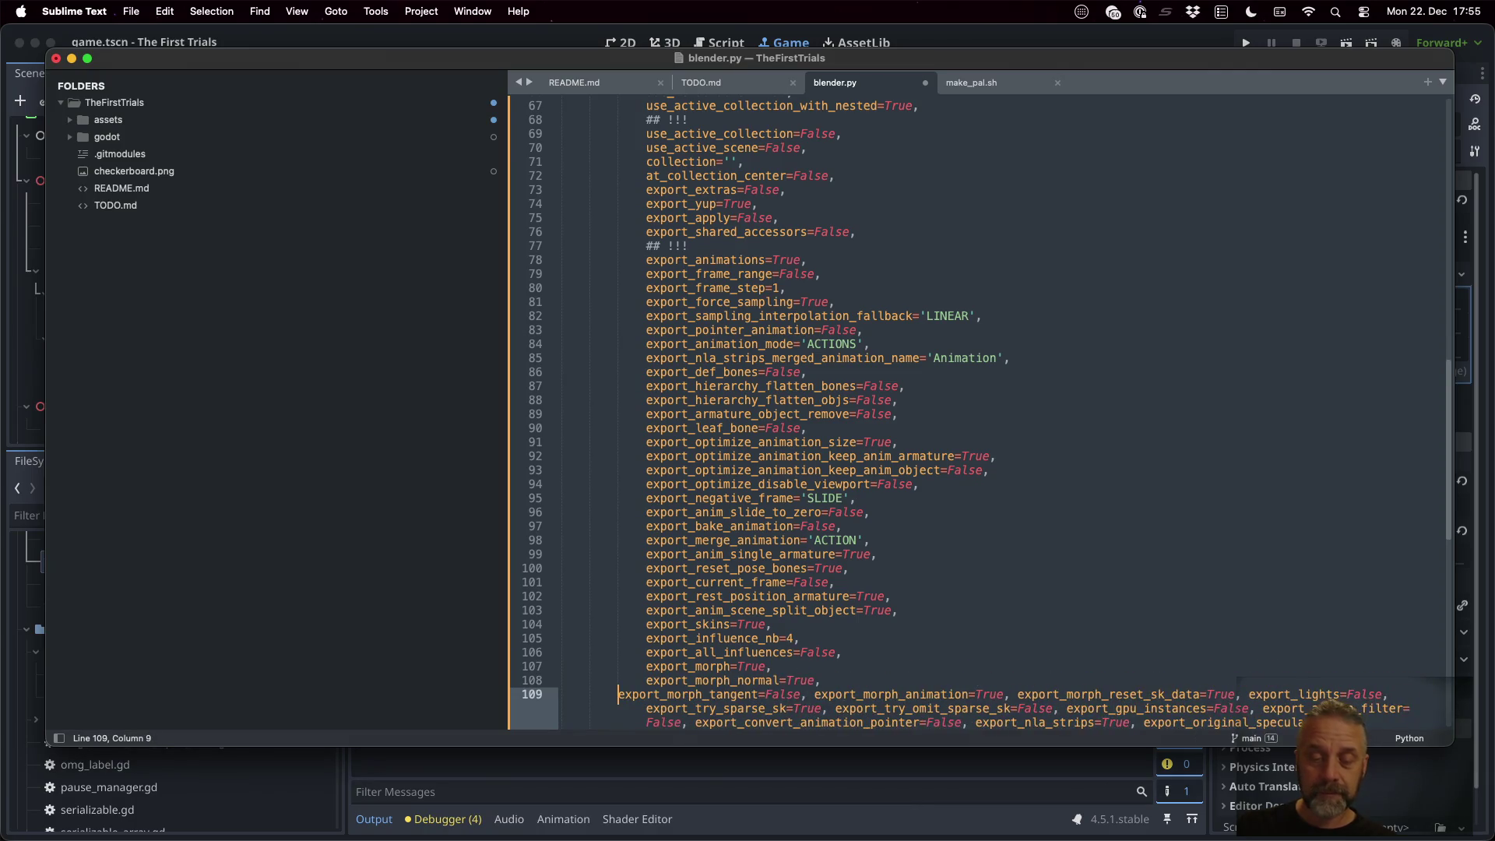
Indent export_morph_tangent and give export_morph_animation and export_morph_reset_sk_data their own lines
{"action": "key", "text": "Tab"}
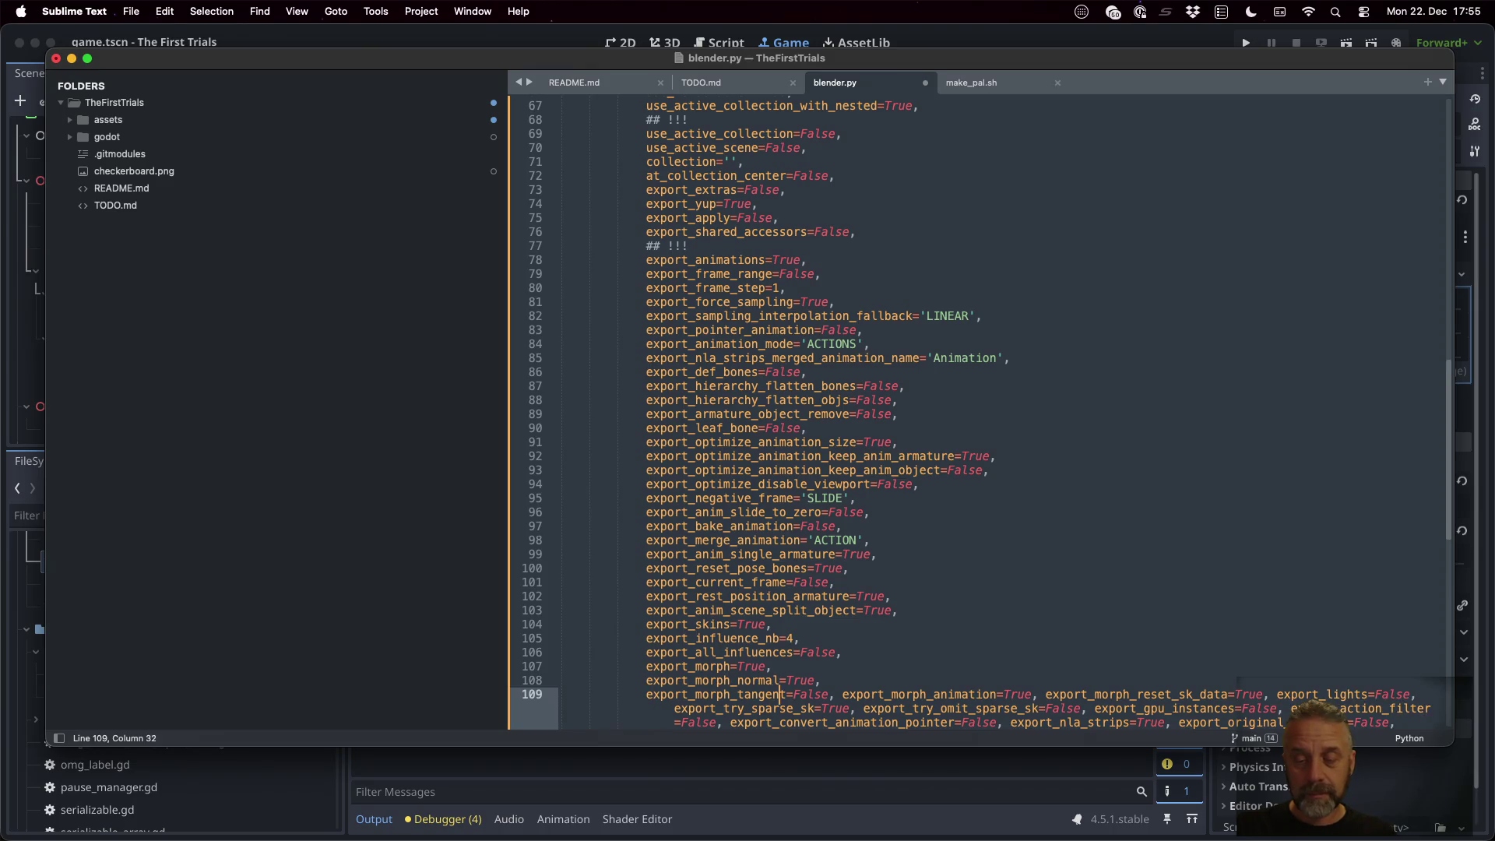
{"action": "key", "text": "BackSpace"}
{"action": "key", "text": "Return"}
{"action": "key", "text": "Right"}
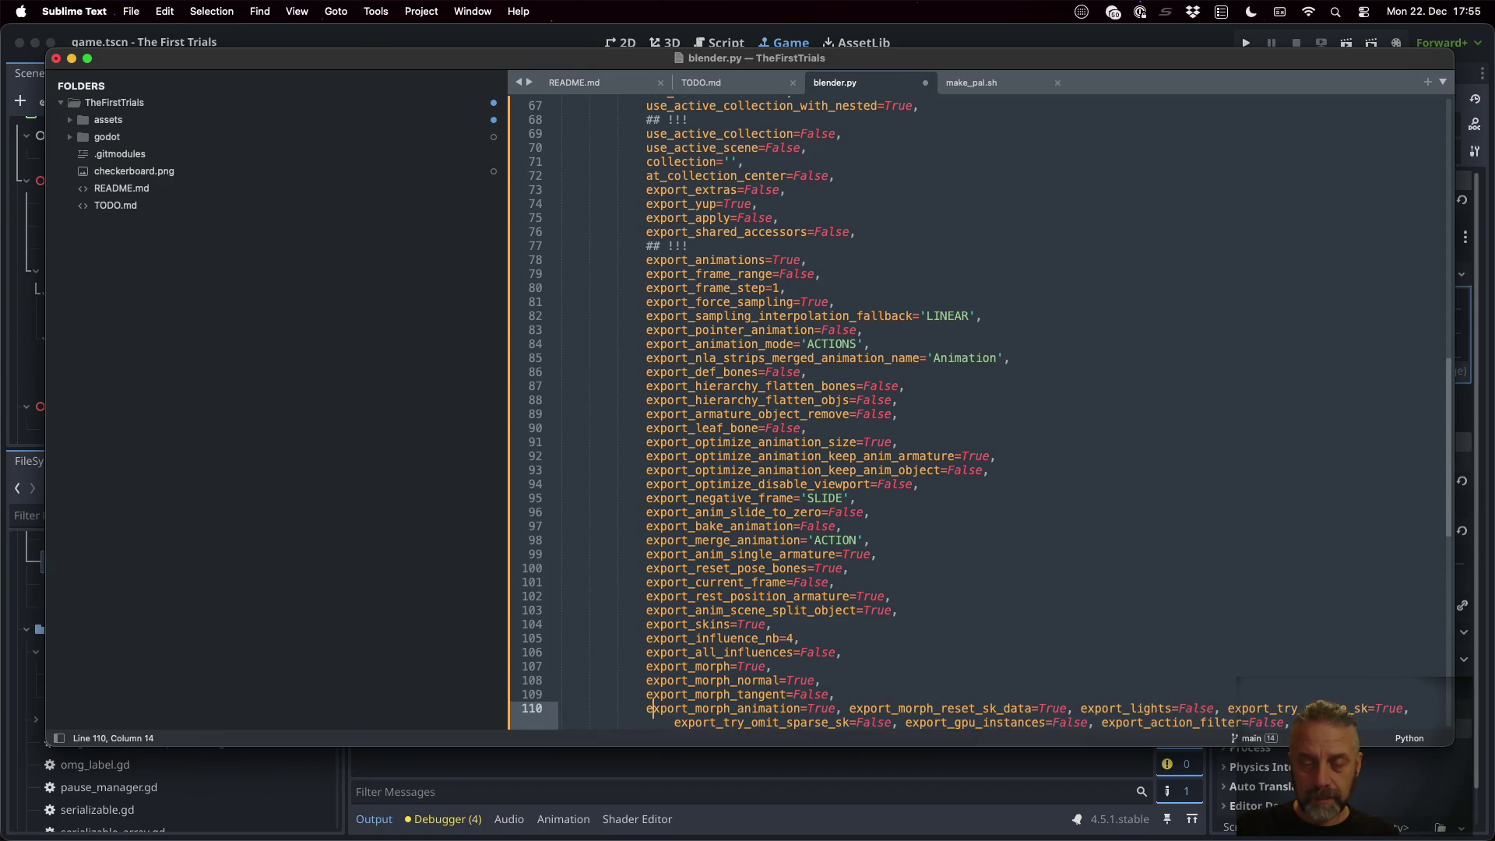
{"action": "key", "text": "BackSpace"}
{"action": "key", "text": "Return"}
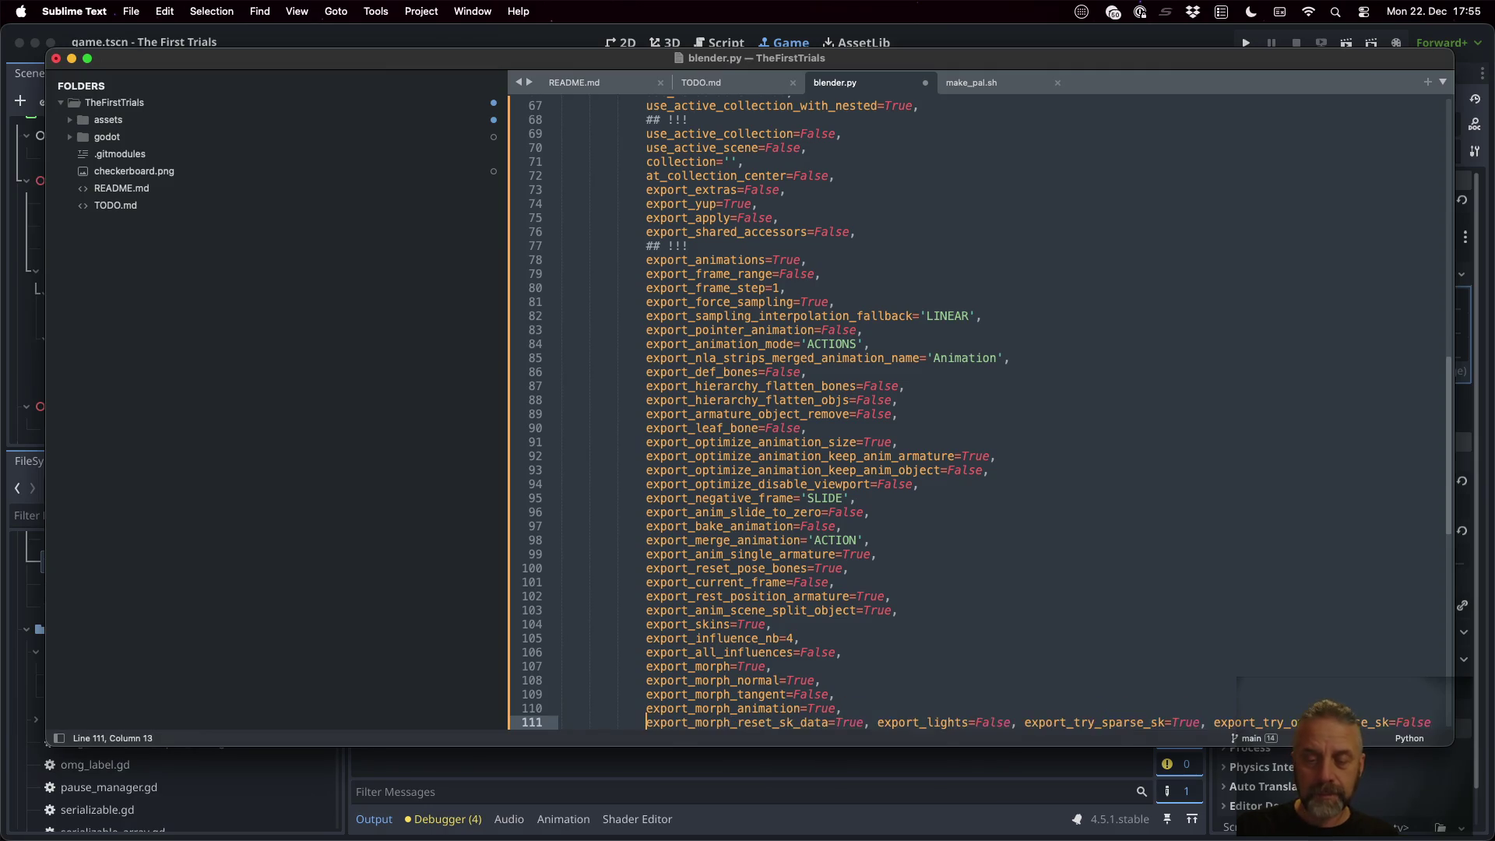
{"action": "key", "text": "Down"}
{"action": "key", "text": "Down"}
{"action": "key", "text": "Down"}
{"action": "key", "text": "Up"}
{"action": "key", "text": "Up"}
{"action": "key", "text": "Up"}
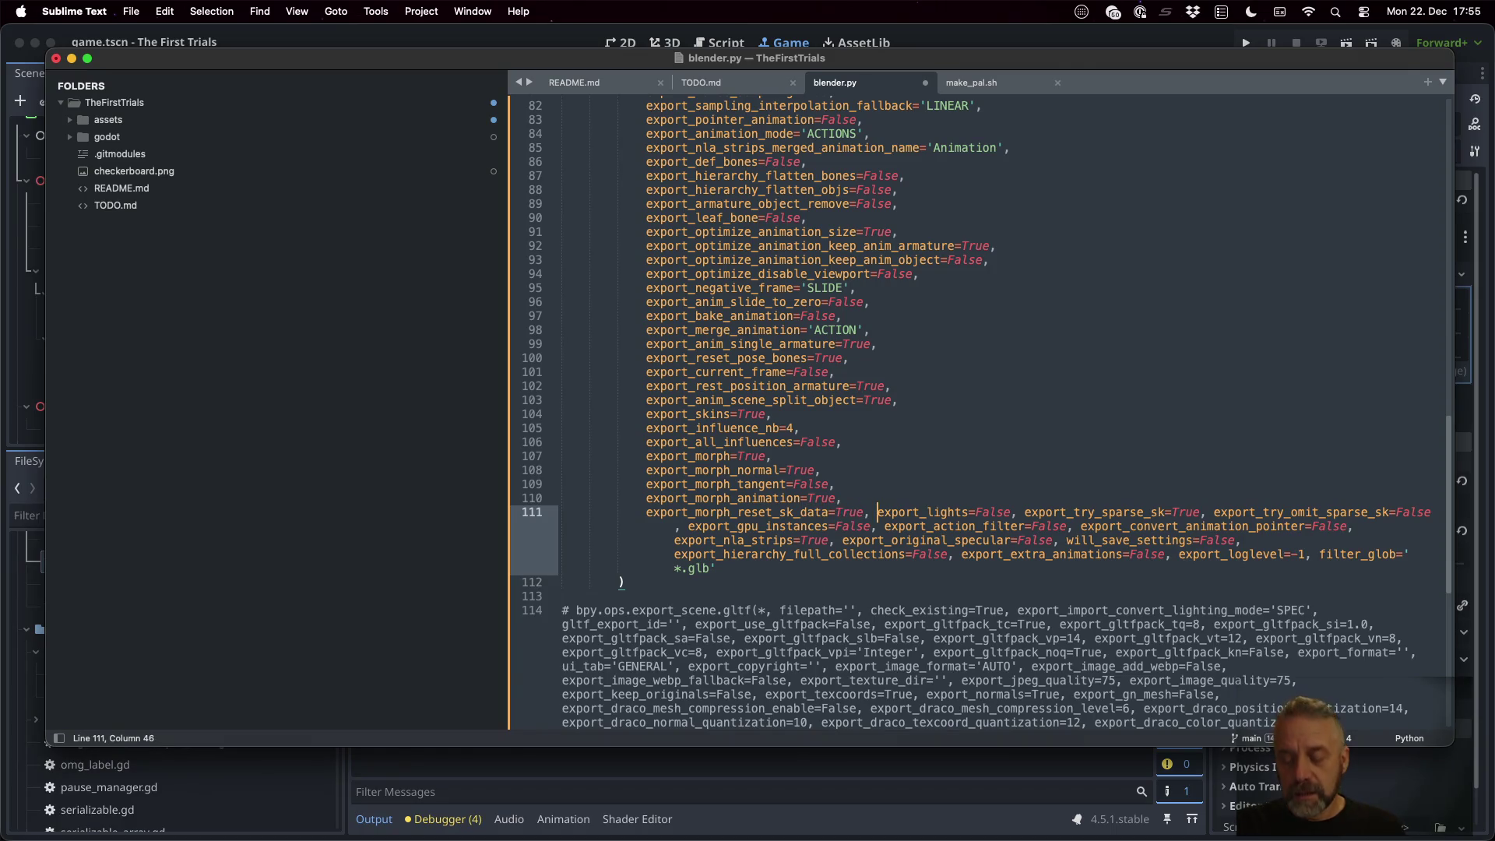
Put export_lights through export_convert_animation_pointer each on its own line
{"action": "key", "text": "BackSpace"}
{"action": "key", "text": "Return"}
{"action": "key", "text": "Right"}
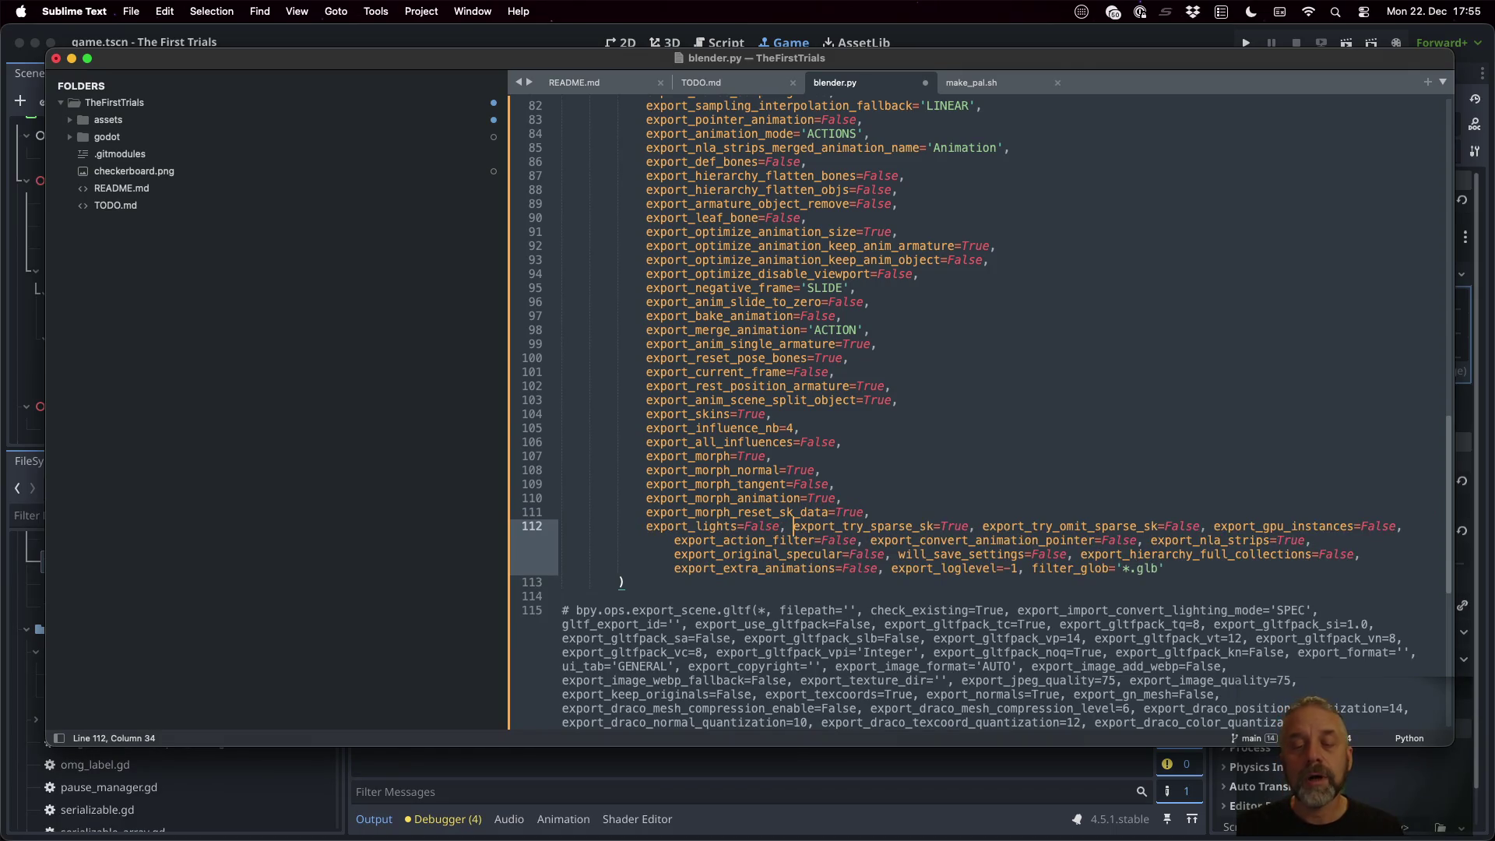
{"action": "key", "text": "BackSpace"}
{"action": "key", "text": "Return"}
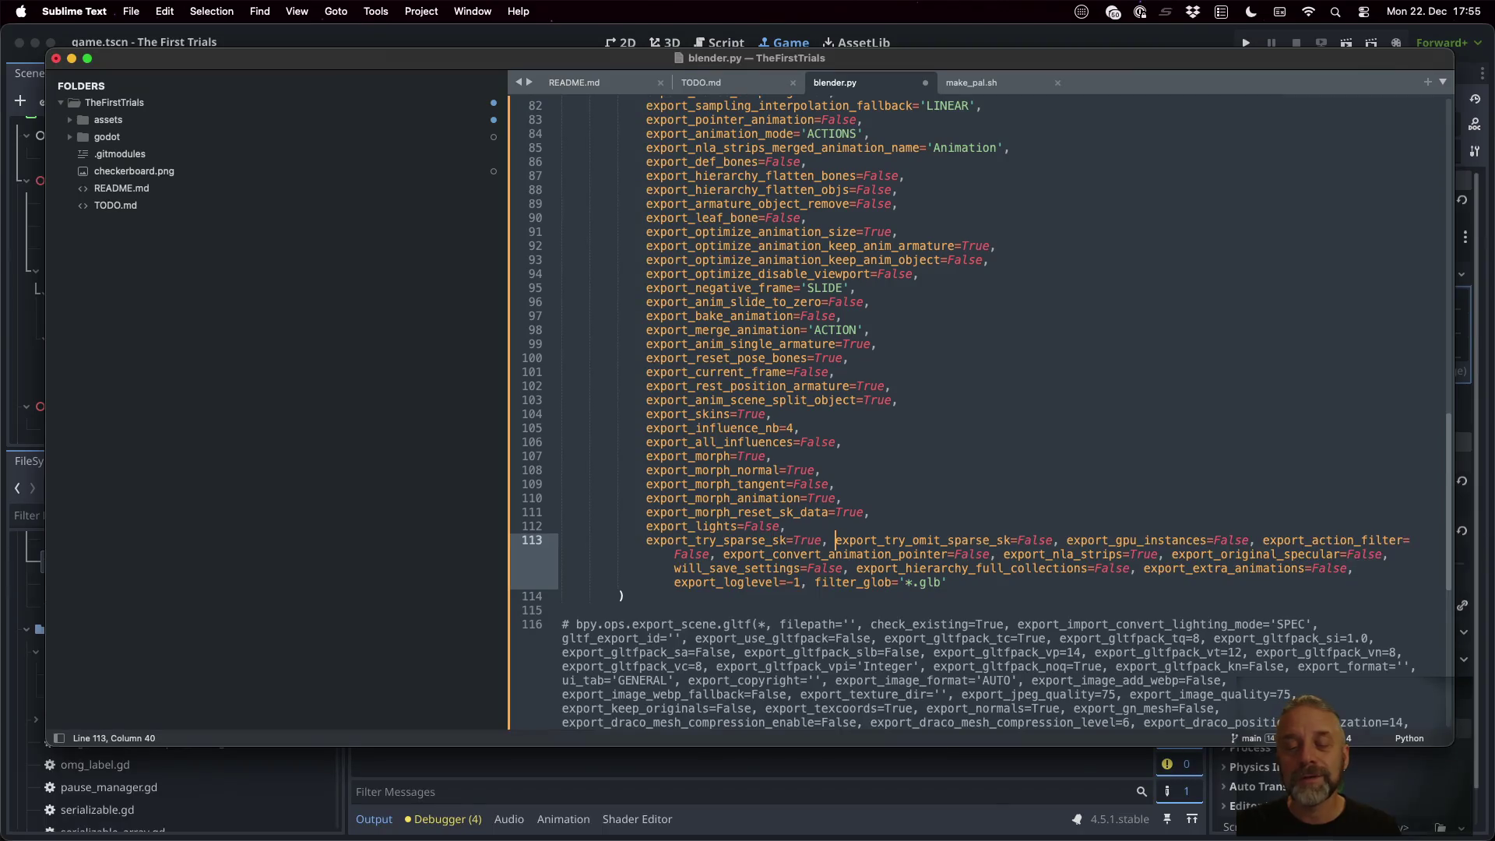
{"action": "key", "text": "BackSpace"}
{"action": "key", "text": "Return"}
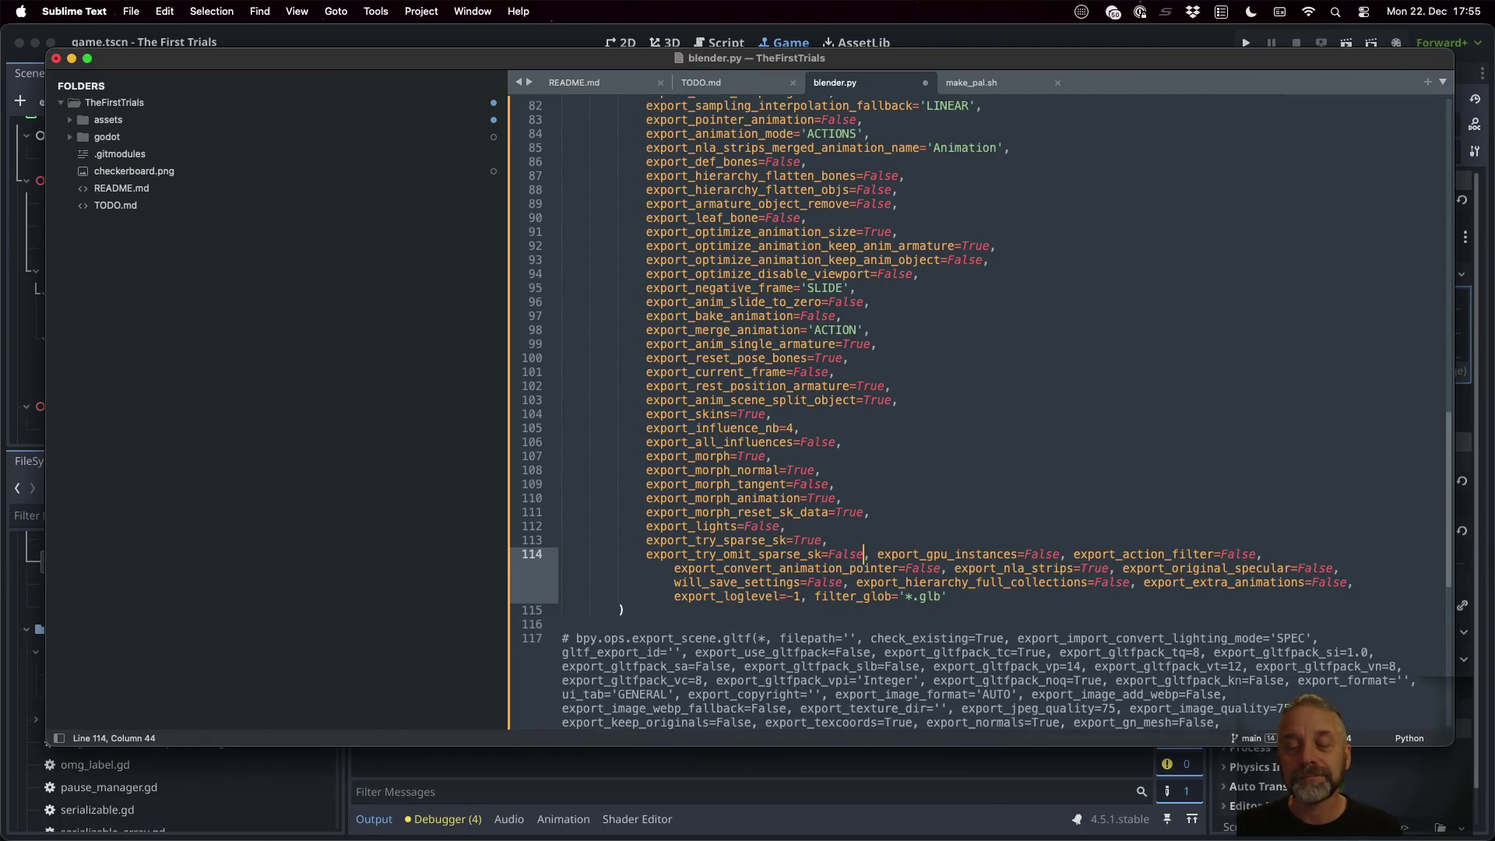
{"action": "key", "text": "Delete"}
{"action": "key", "text": "Return"}
{"action": "key", "text": "Right"}
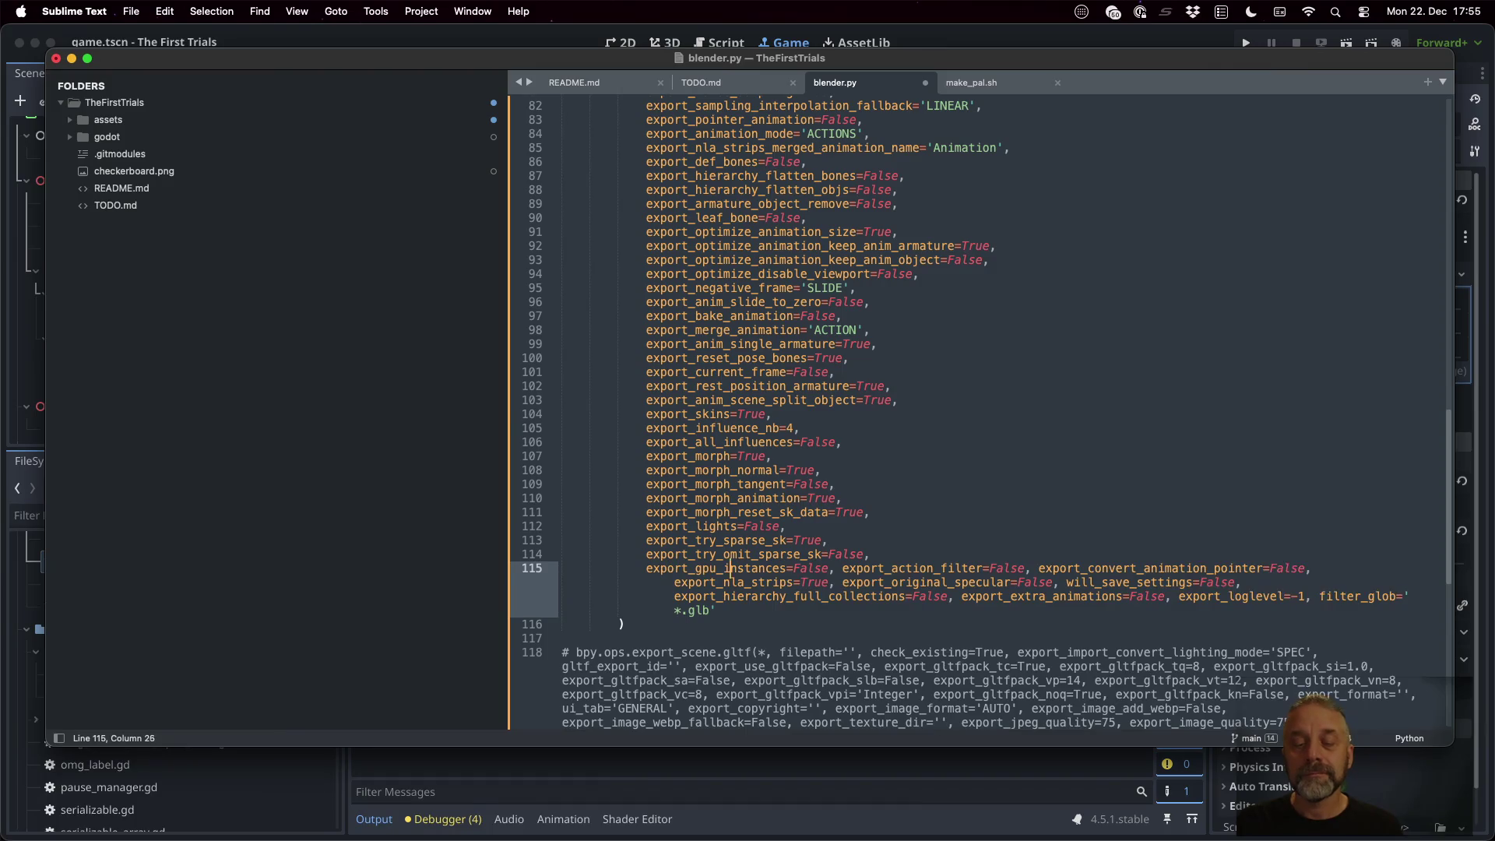
{"action": "key", "text": "Delete"}
{"action": "key", "text": "Return"}
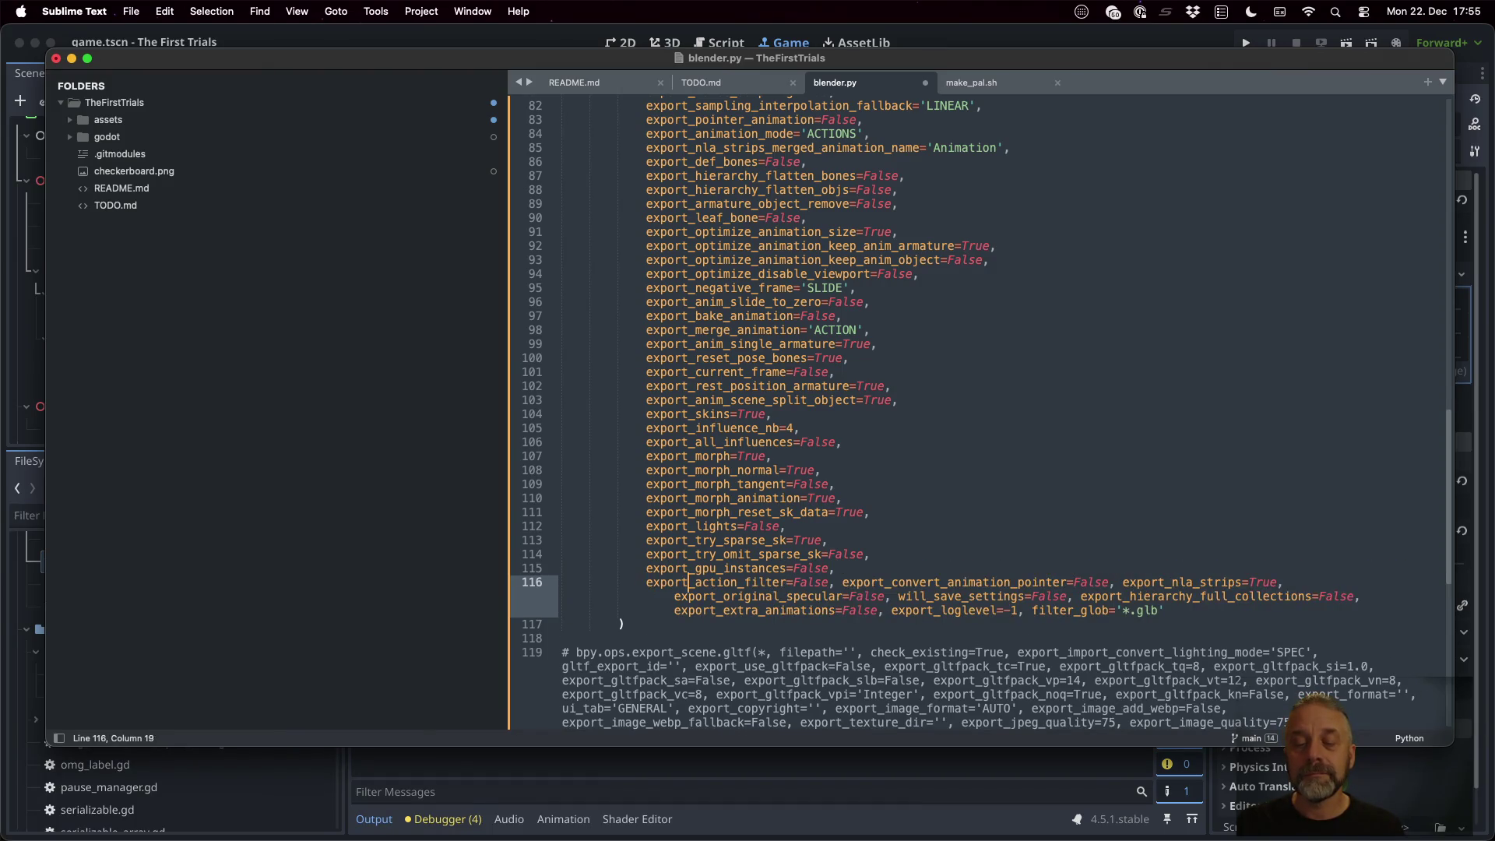
{"action": "key", "text": "Delete"}
{"action": "key", "text": "Return"}
{"action": "key", "text": "Right"}
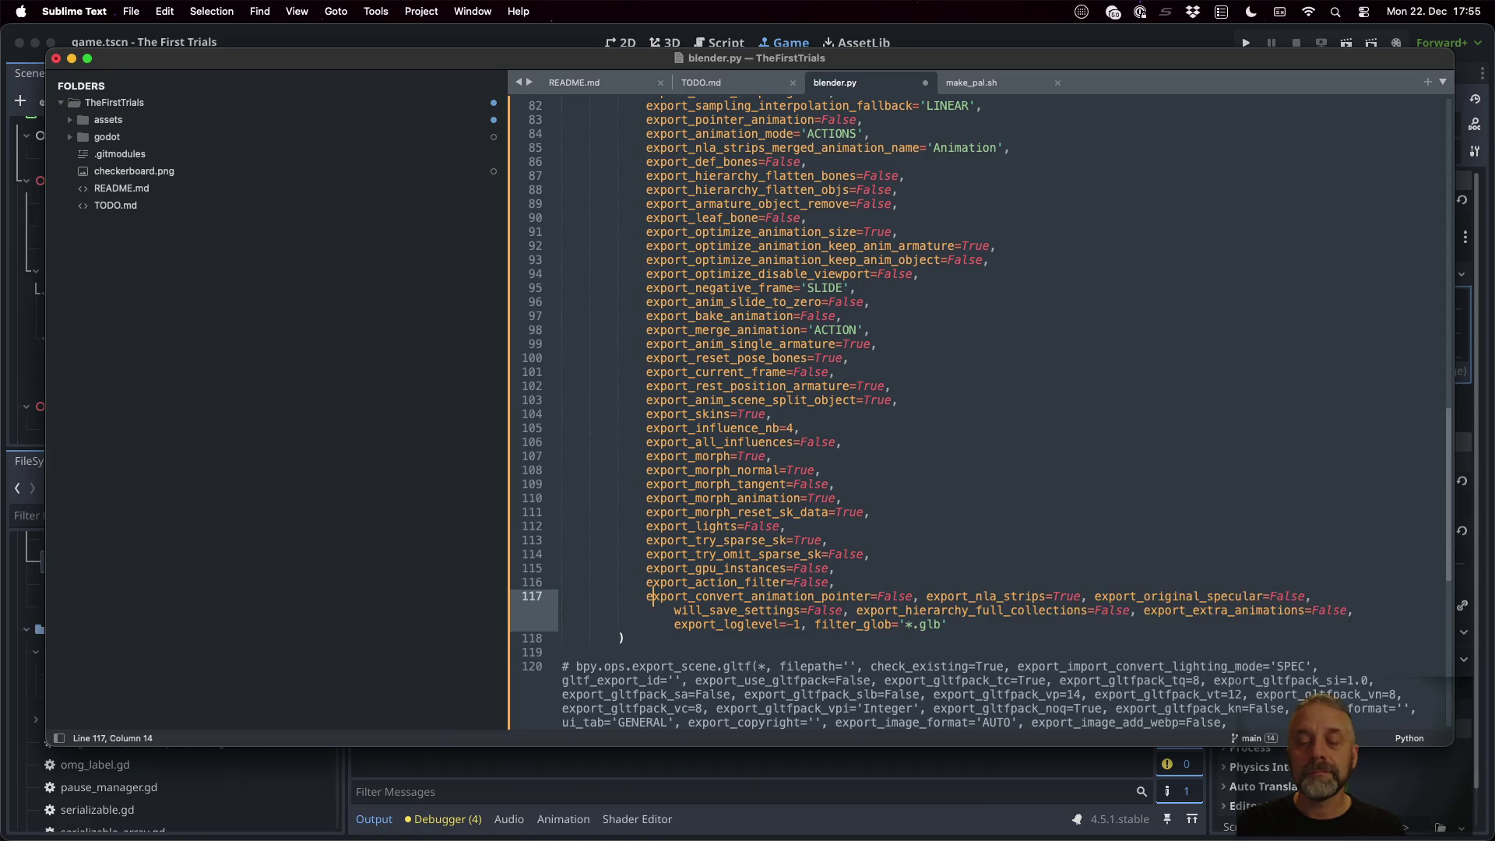
Split export_nla_strips, export_original_specular, will_save_settings and export_hierarchy_full_collections onto separate lines
{"action": "key", "text": "BackSpace"}
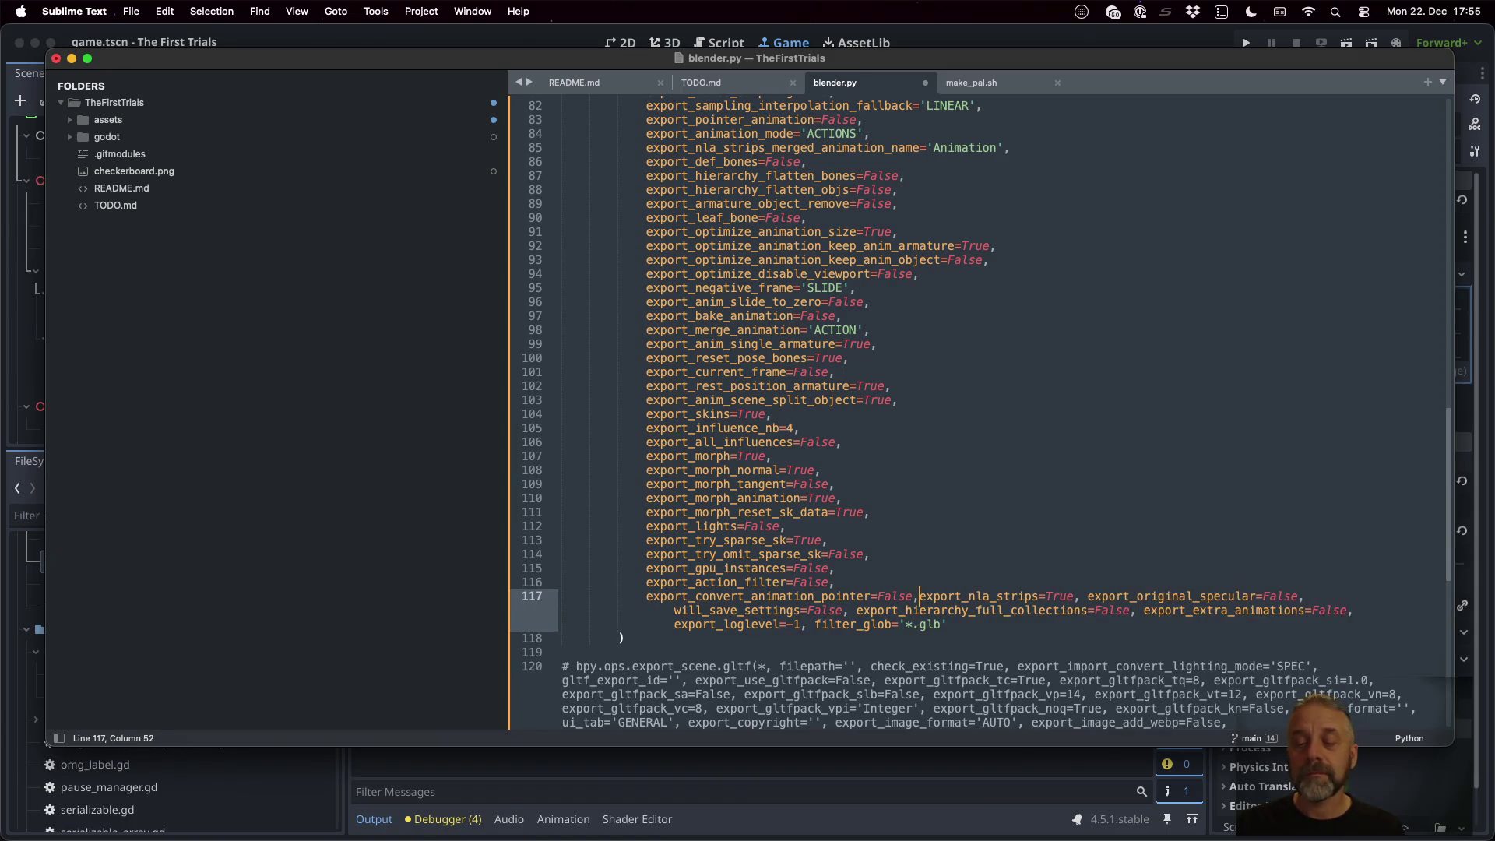
{"action": "key", "text": "Return"}
{"action": "key", "text": "Right"}
{"action": "key", "text": "BackSpace"}
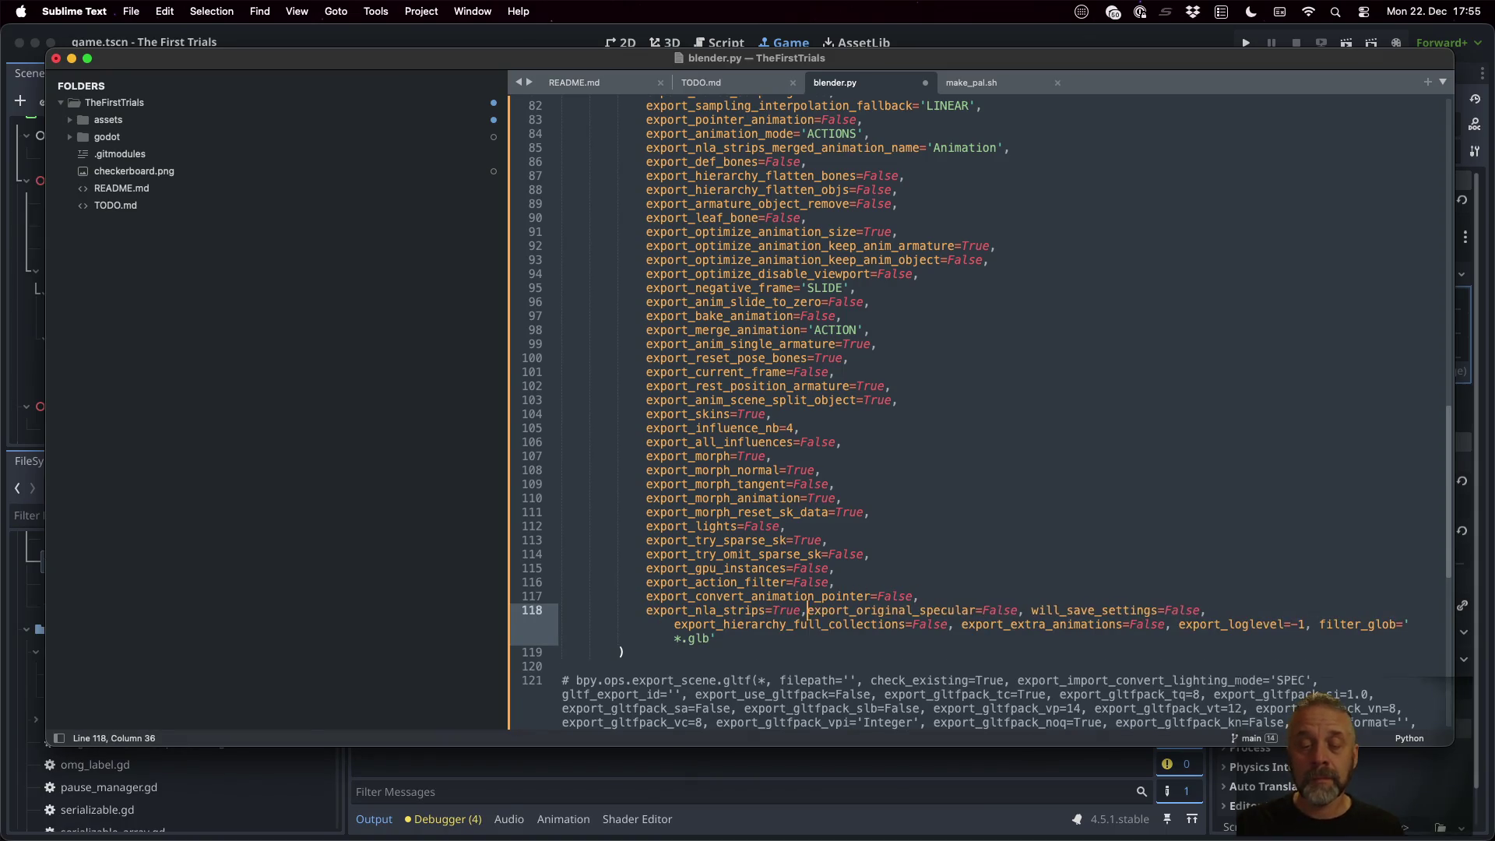
{"action": "key", "text": "Return"}
{"action": "key", "text": "Right"}
{"action": "key", "text": "Delete"}
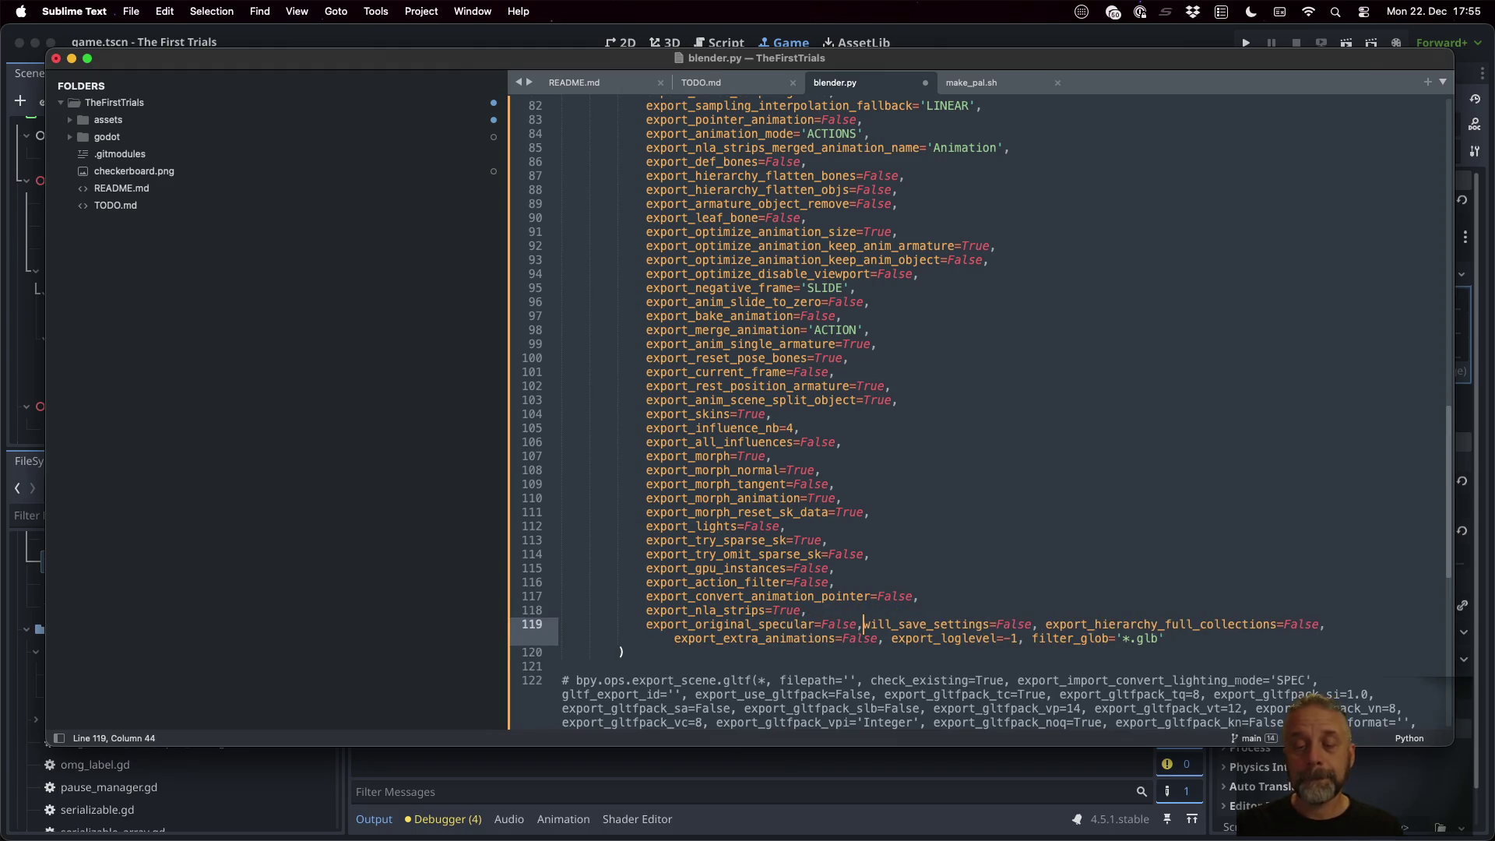
{"action": "key", "text": "Return"}
{"action": "key", "text": "Right"}
{"action": "key", "text": "BackSpace"}
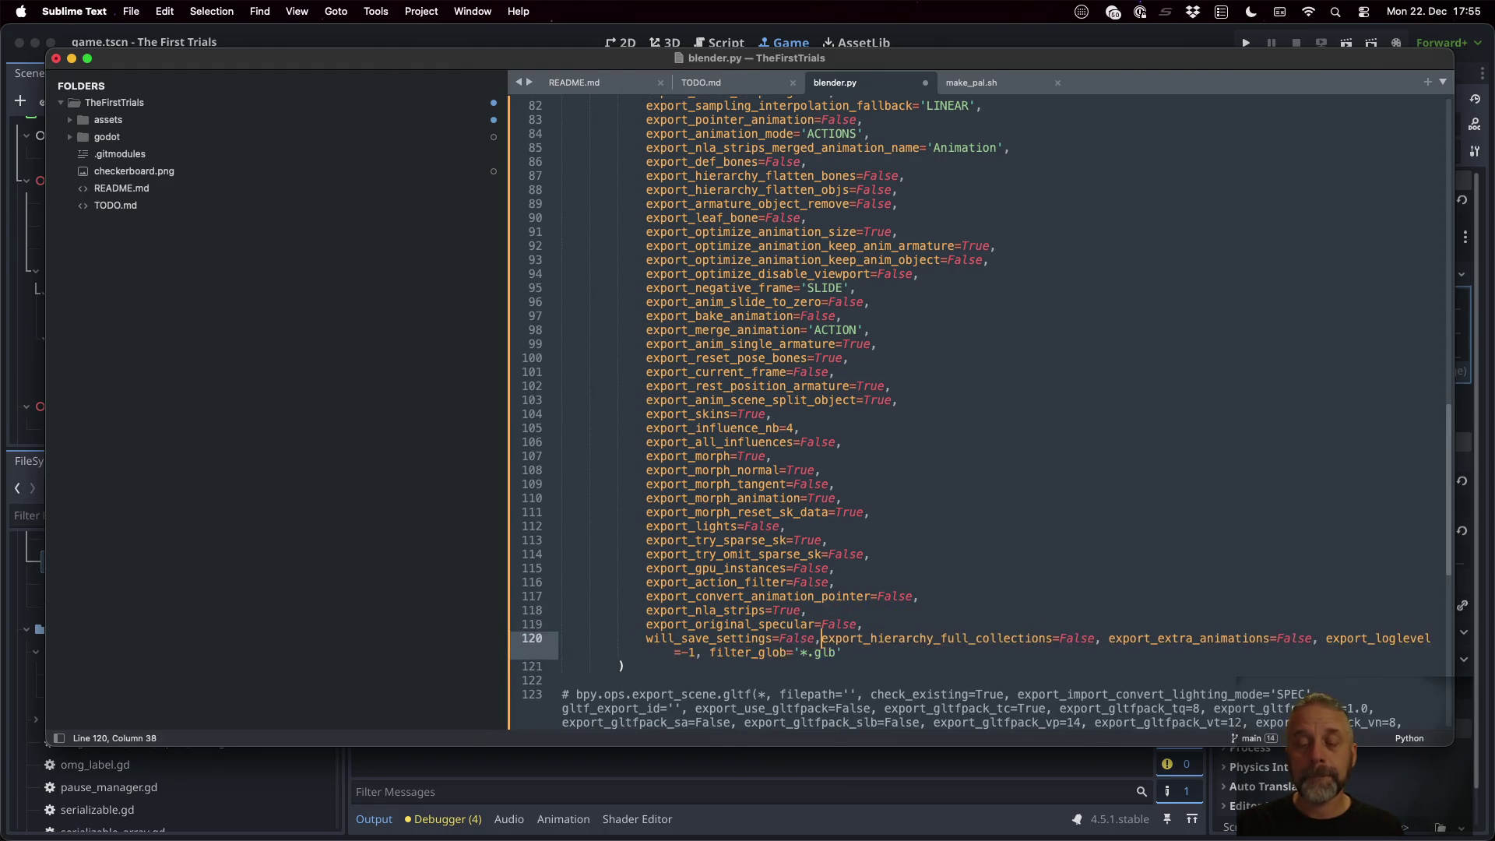
{"action": "key", "text": "Return"}
{"action": "key", "text": "Right"}
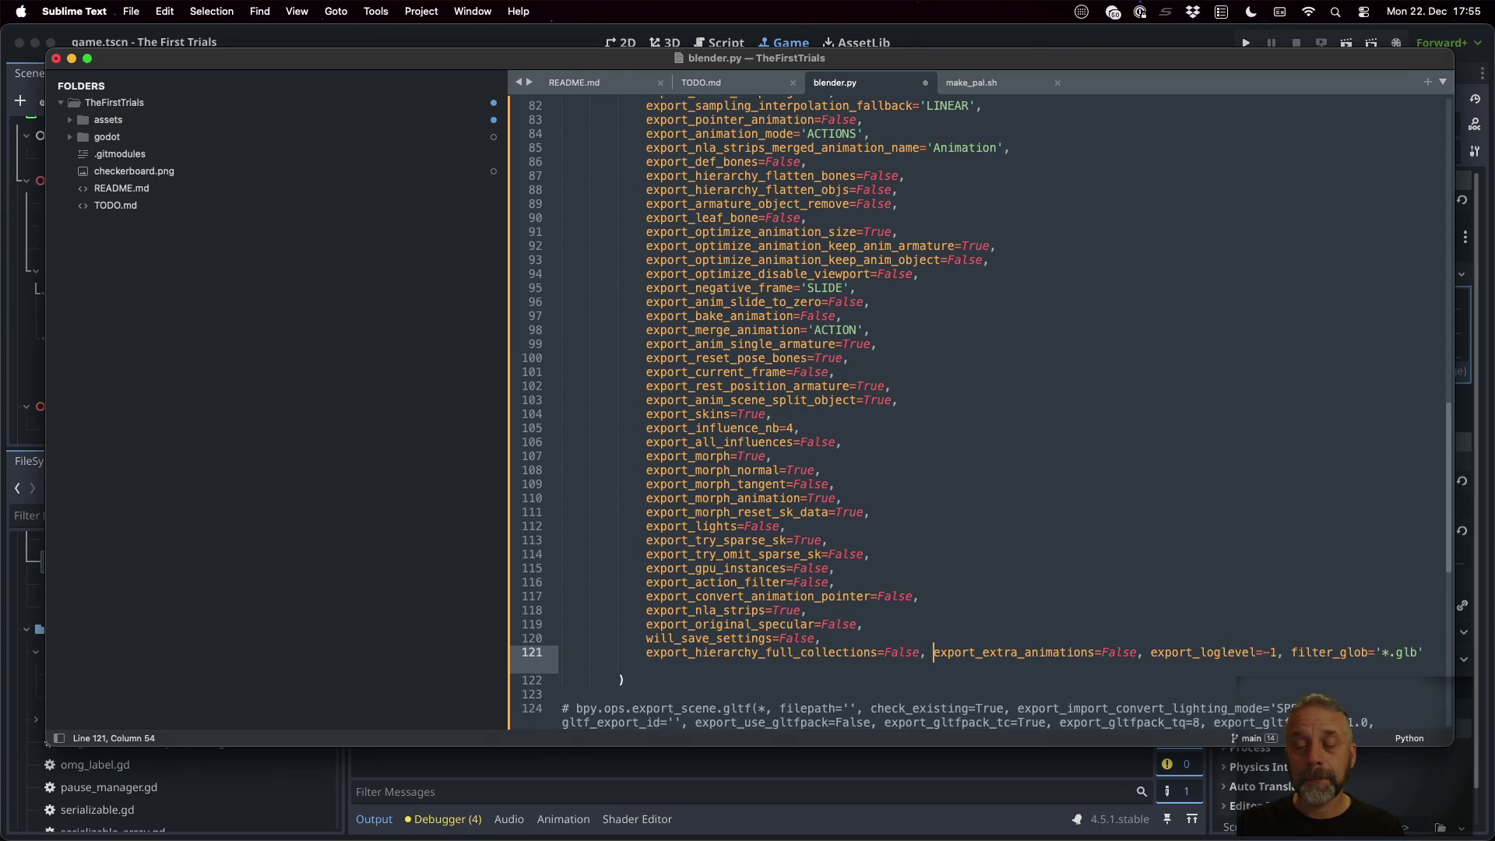
Give export_extra_animations, export_loglevel and filter_glob their own lines
{"action": "key", "text": "BackSpace"}
{"action": "key", "text": "Return"}
{"action": "key", "text": "Right"}
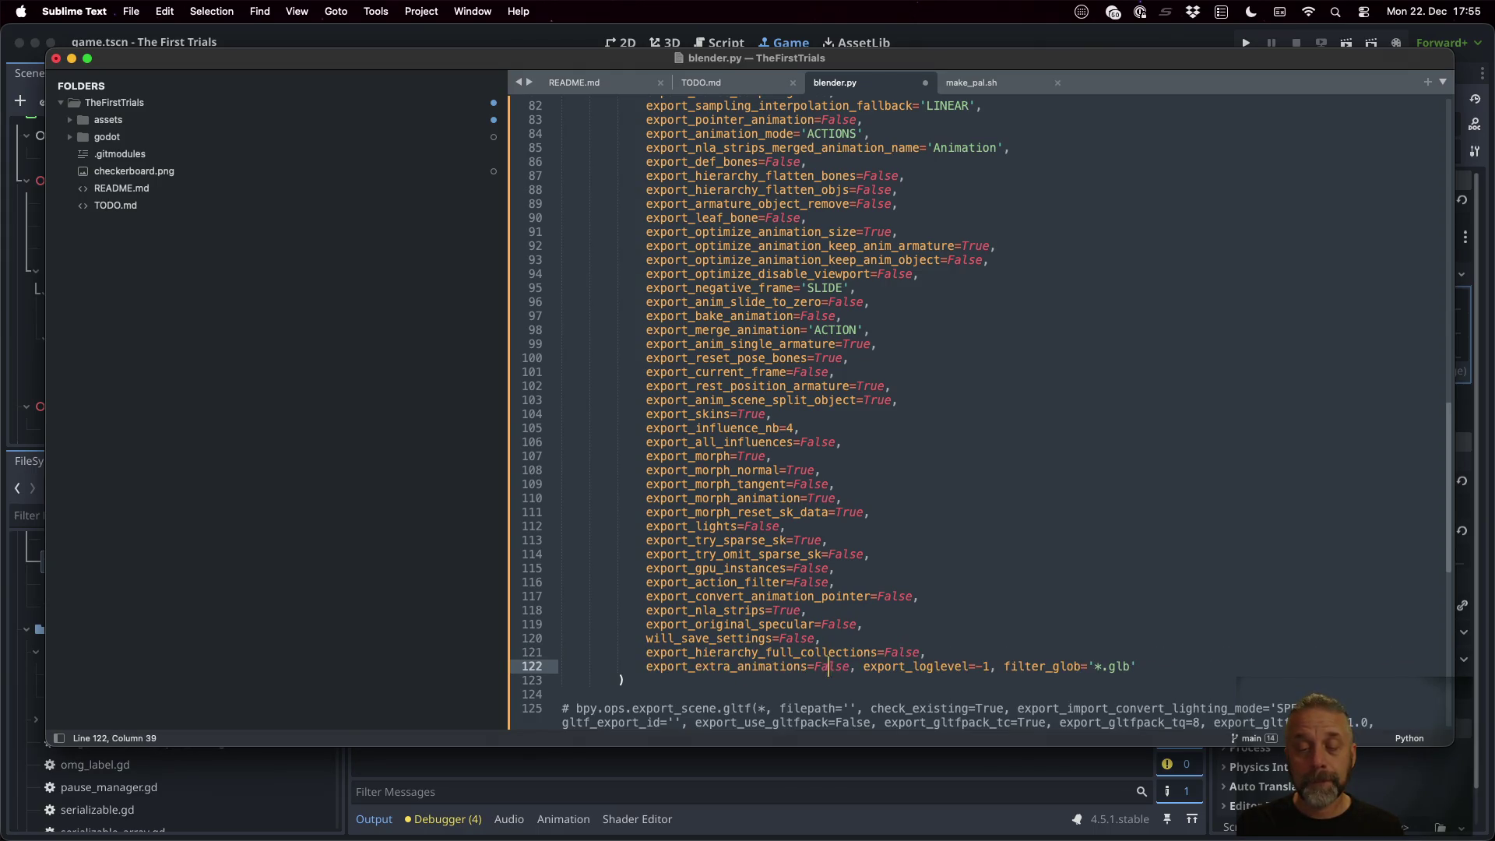
{"action": "key", "text": "BackSpace"}
{"action": "key", "text": "Return"}
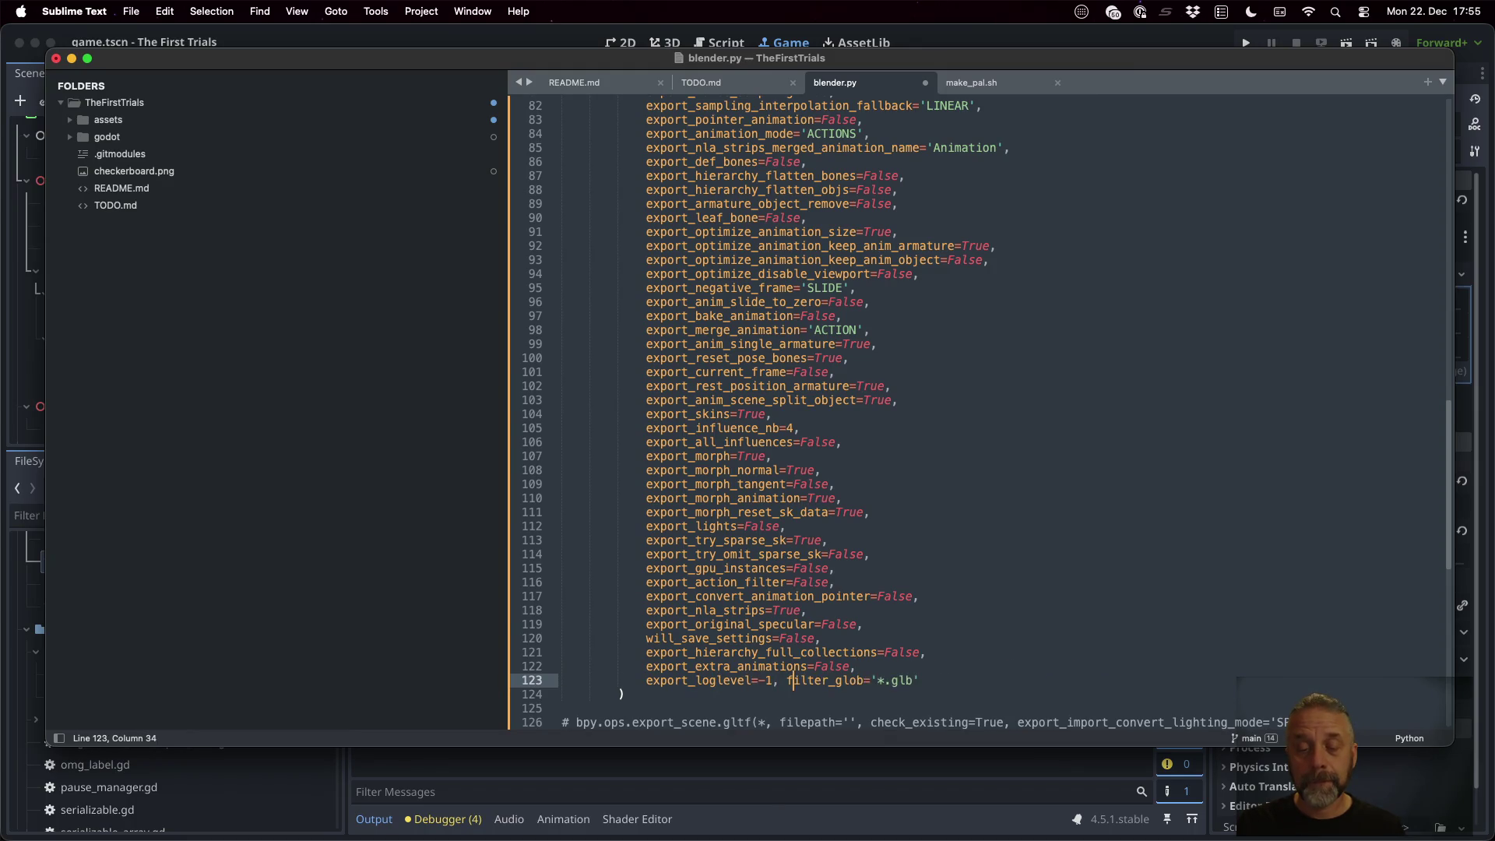
{"action": "key", "text": "BackSpace"}
{"action": "key", "text": "Return"}
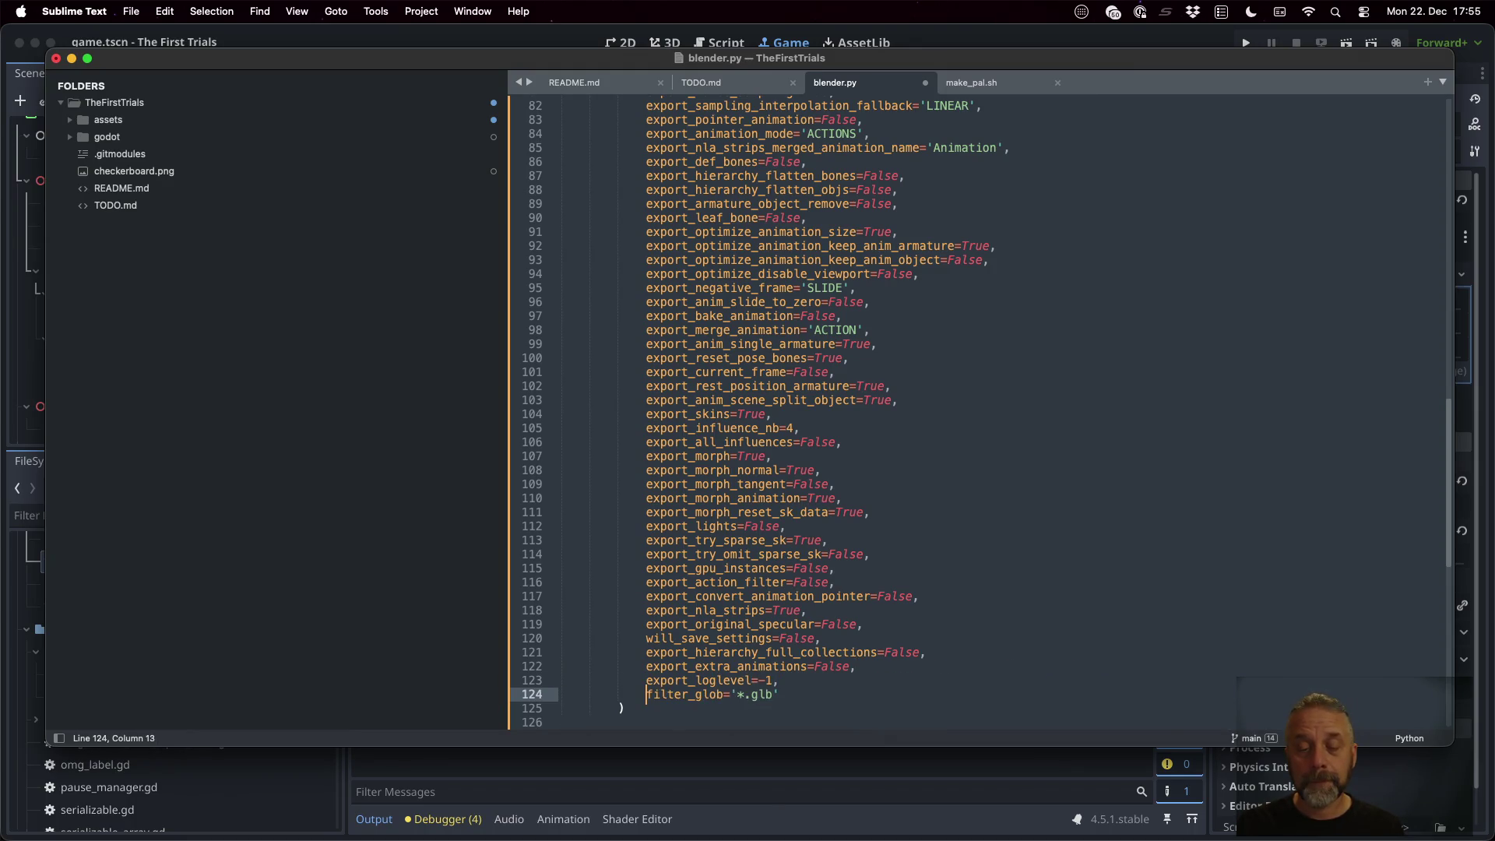
Add a trailing comma after filter_glob='*.glb' and save blender.py
{"action": "key", "text": "BackSpace"}
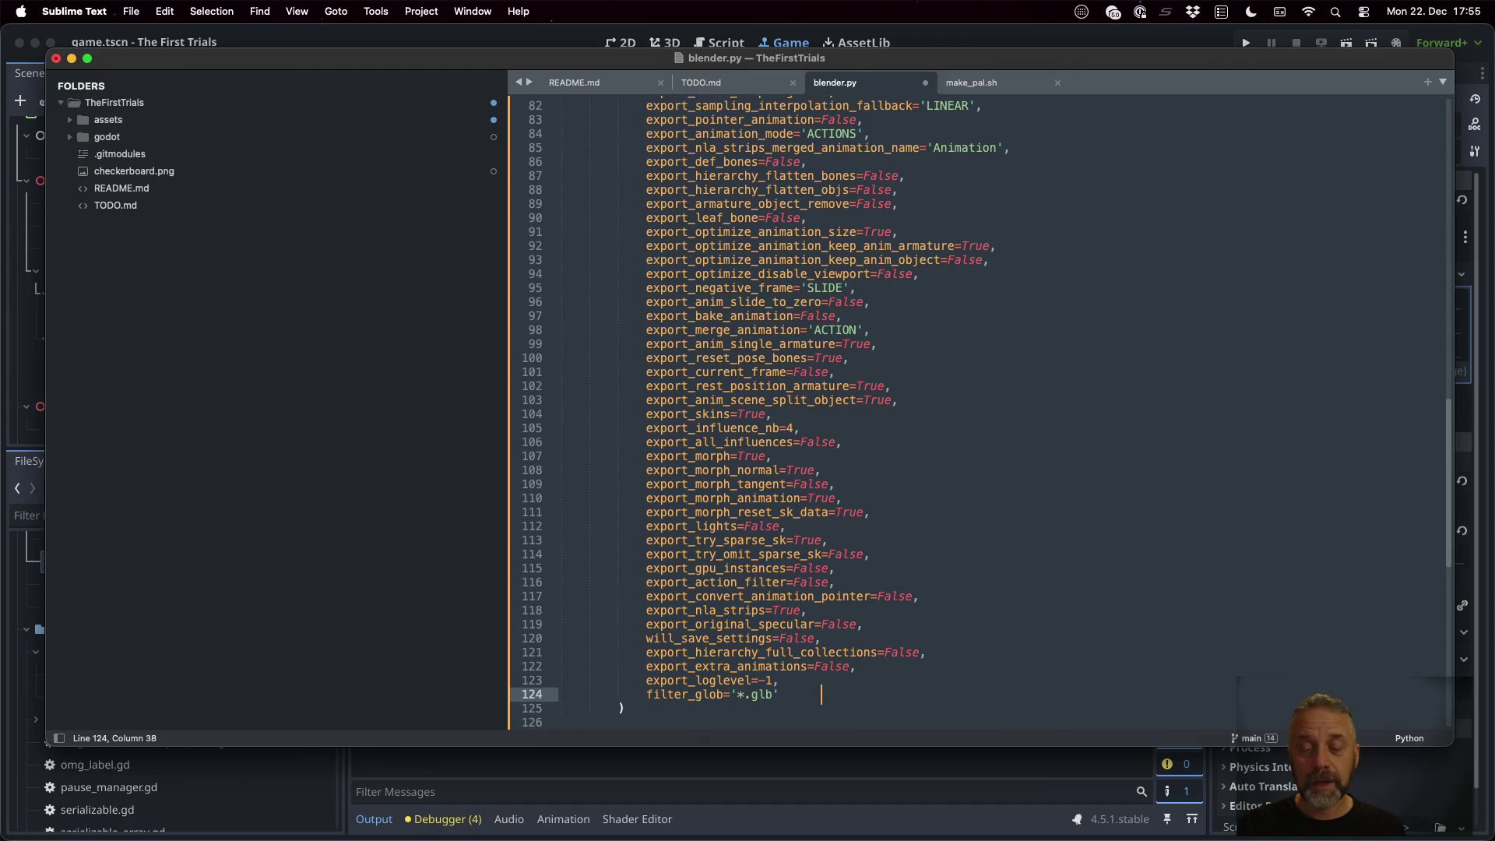
{"action": "type", "text": ","}
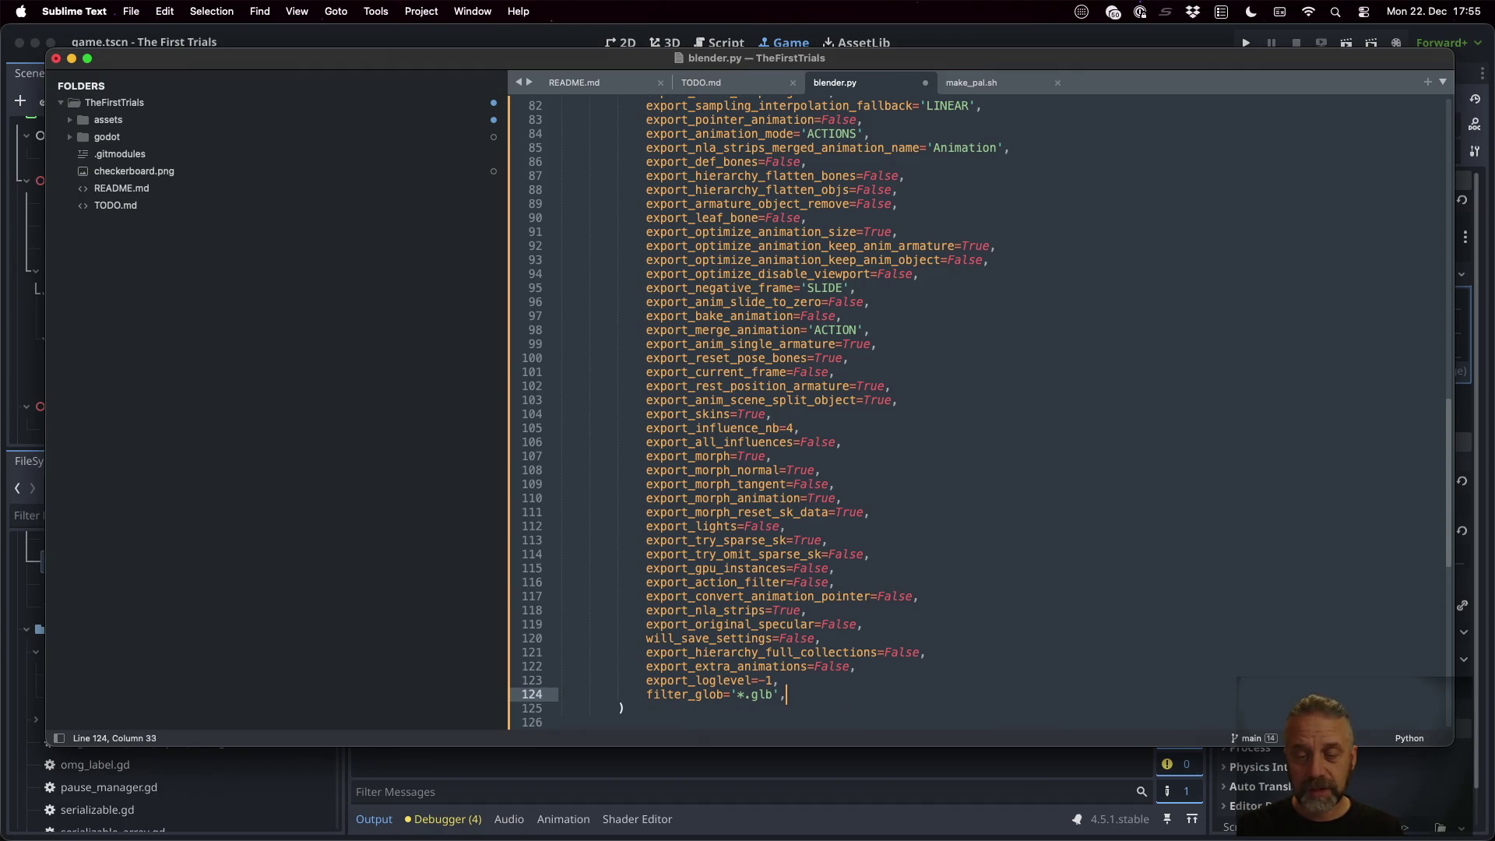
{"action": "key", "text": "super+s"}
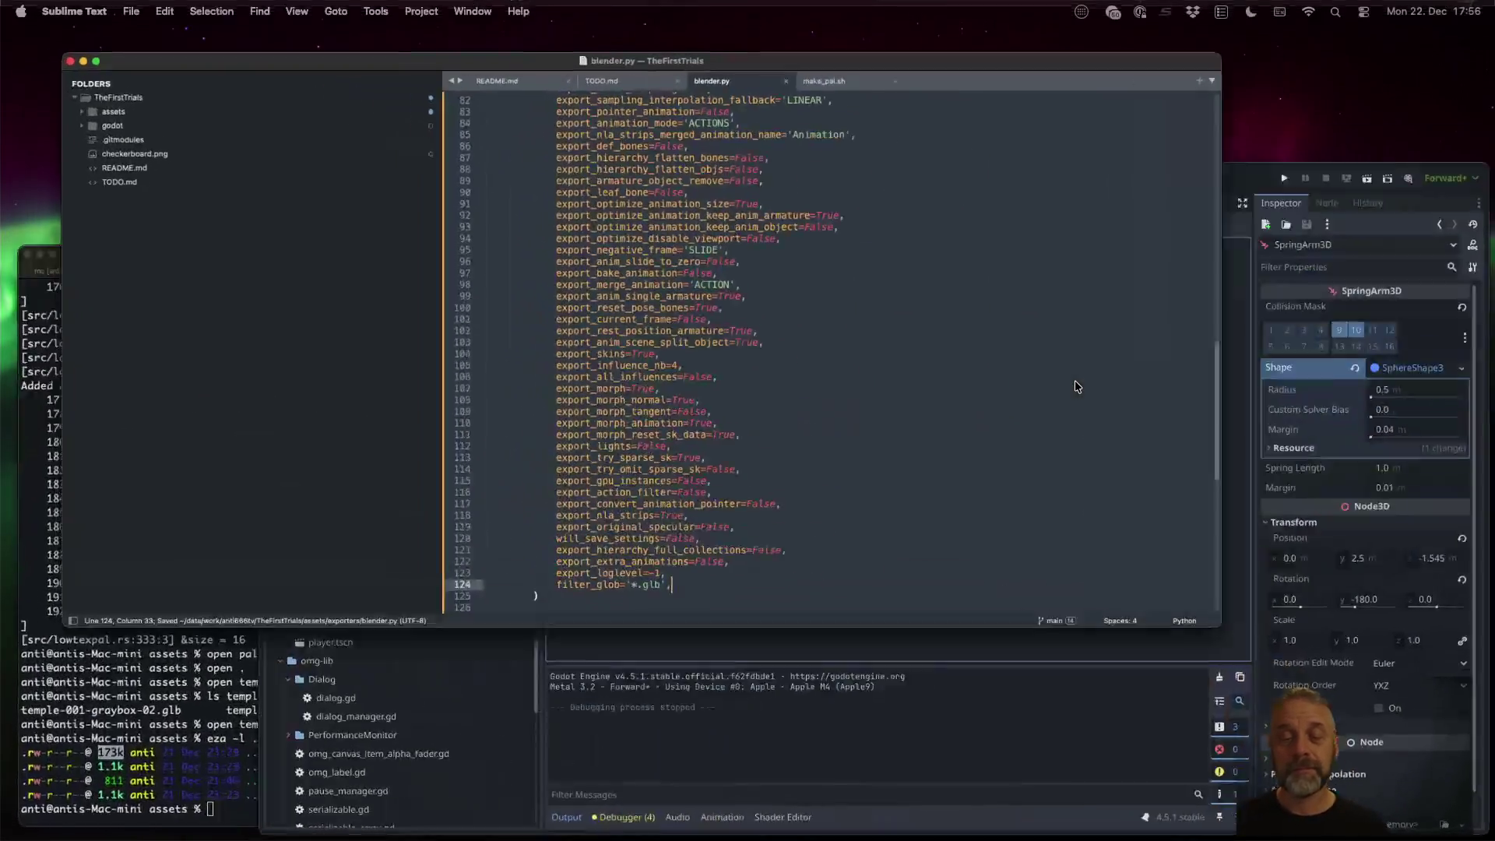
{"action": "key", "text": "super+Tab"}
Rerun the background Blender export command in iTerm2, which fails with an empty-enum TypeError, then return to the editor
{"action": "key", "text": "Up"}
{"action": "key", "text": "Up"}
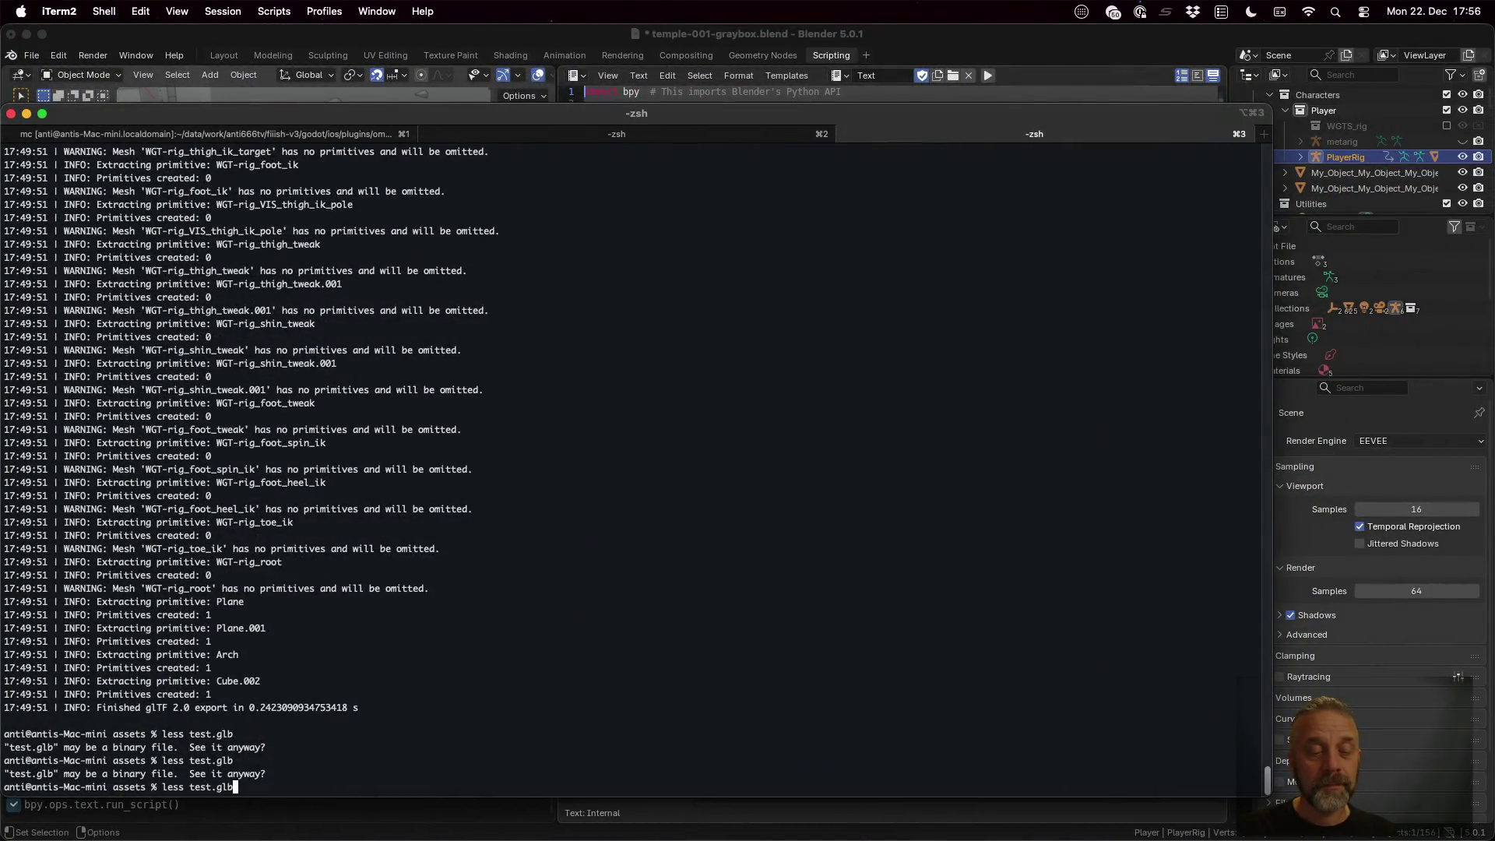
{"action": "key", "text": "Return"}
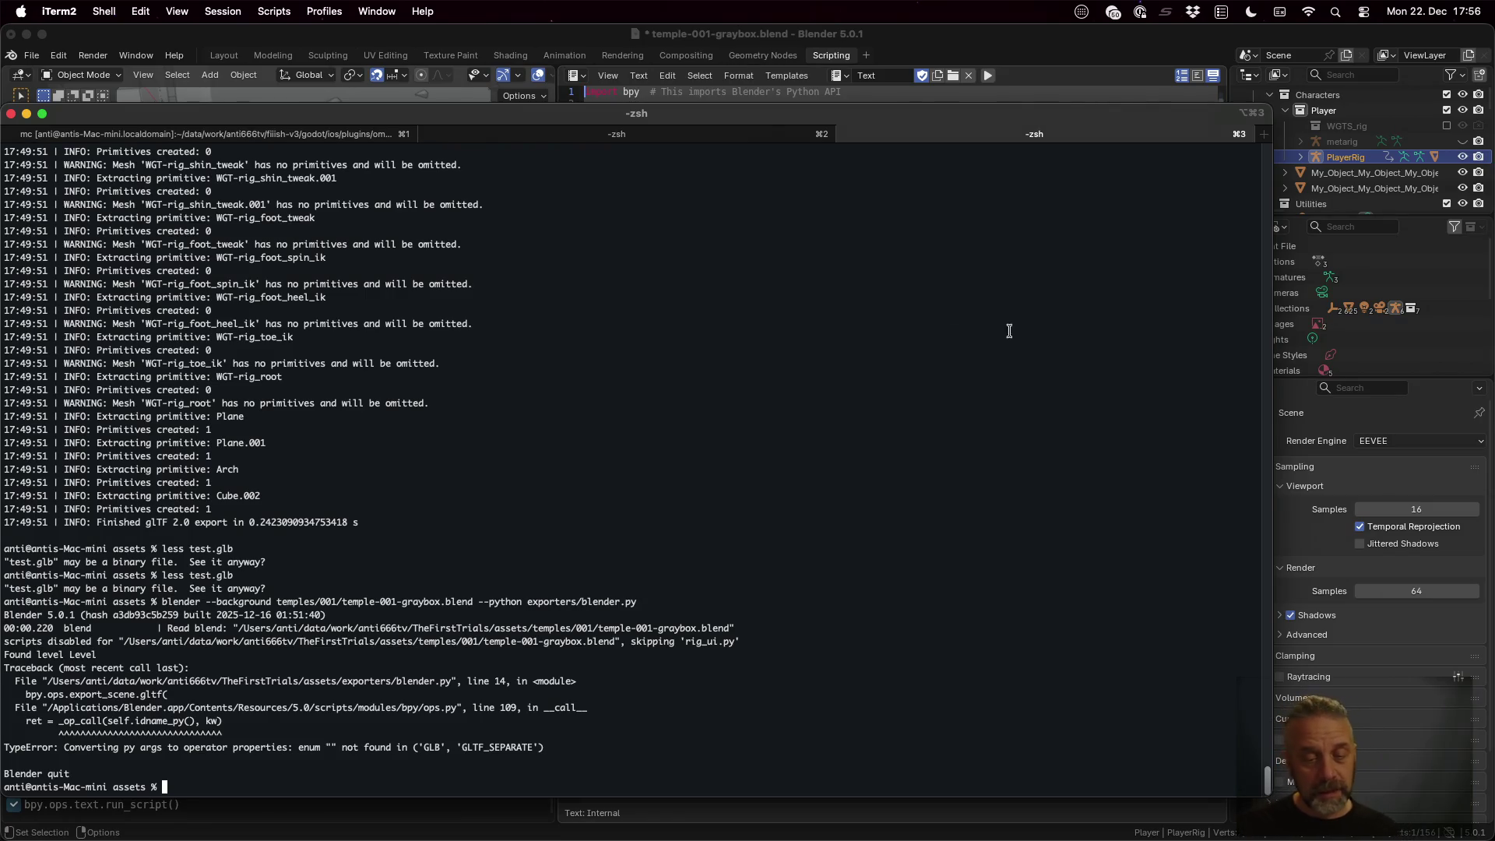
{"action": "key", "text": "ctrl+Left"}
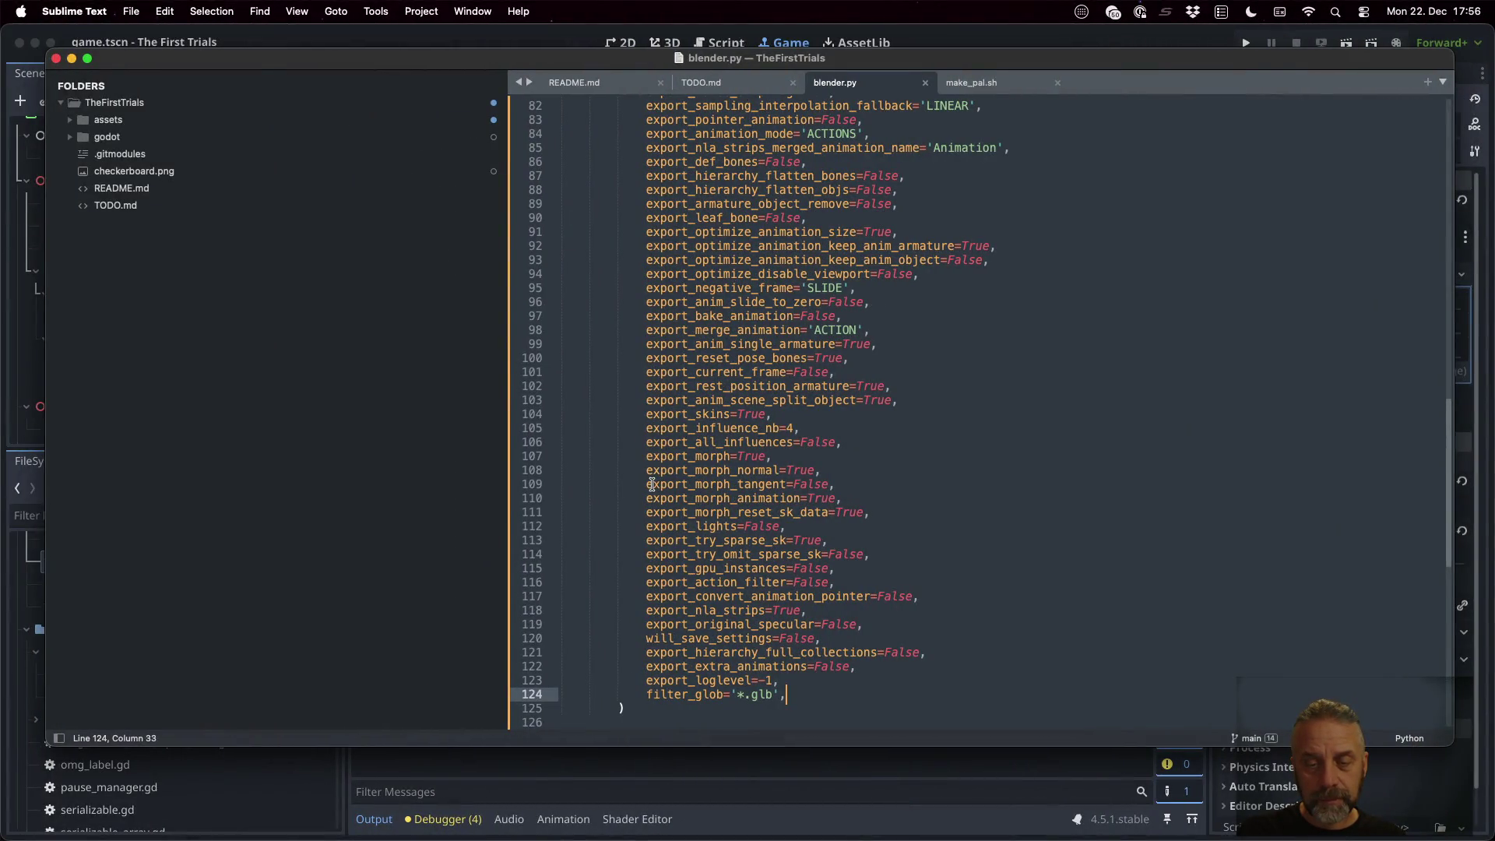
Compare the terminal traceback with blender.py and select GLTF_SEPARATE in the error
{"action": "key", "text": "super+Tab"}
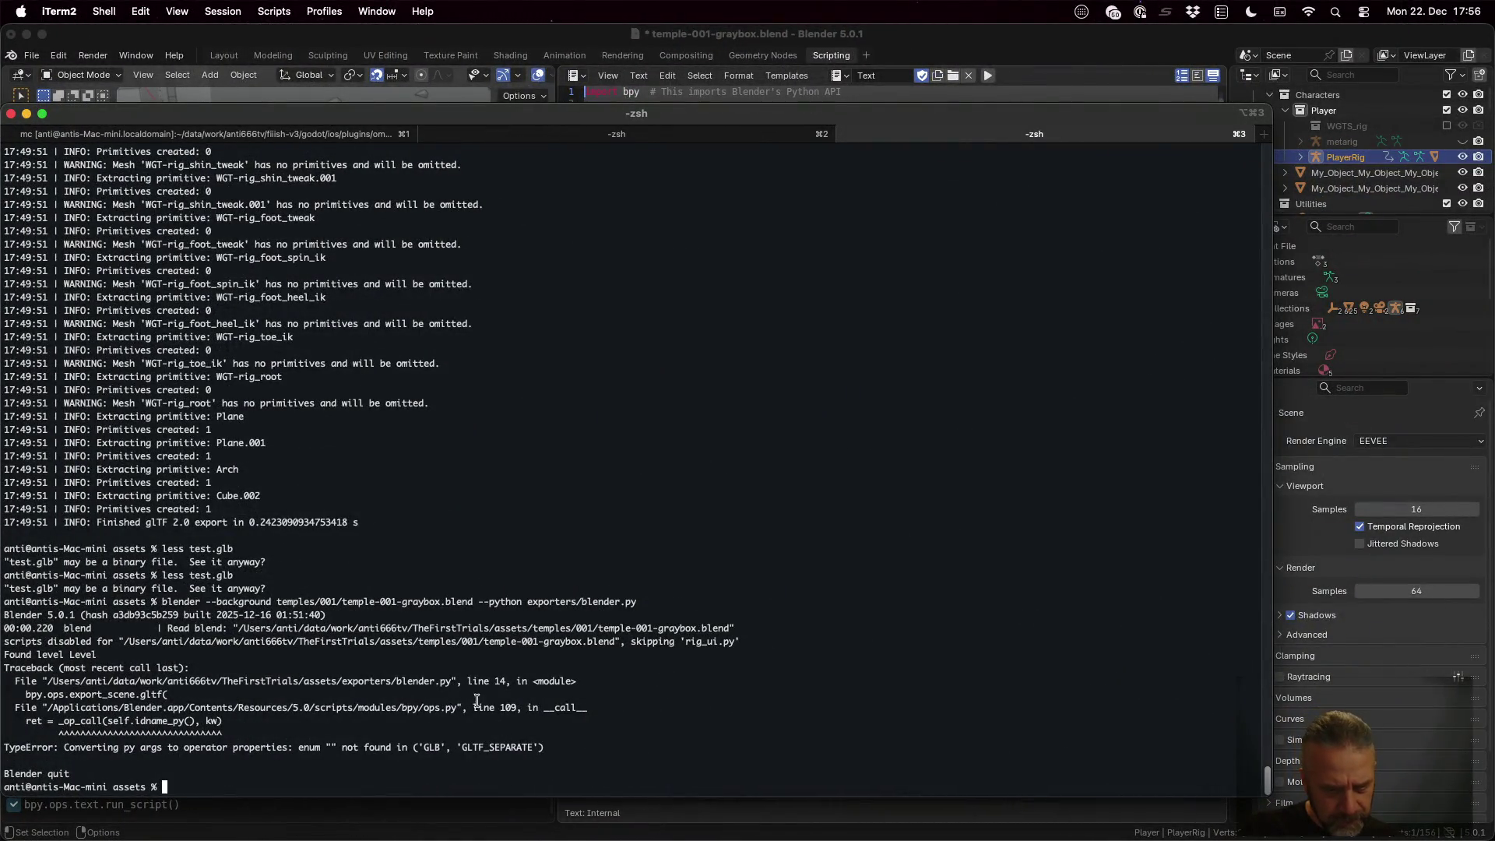
{"action": "key", "text": "super+Tab"}
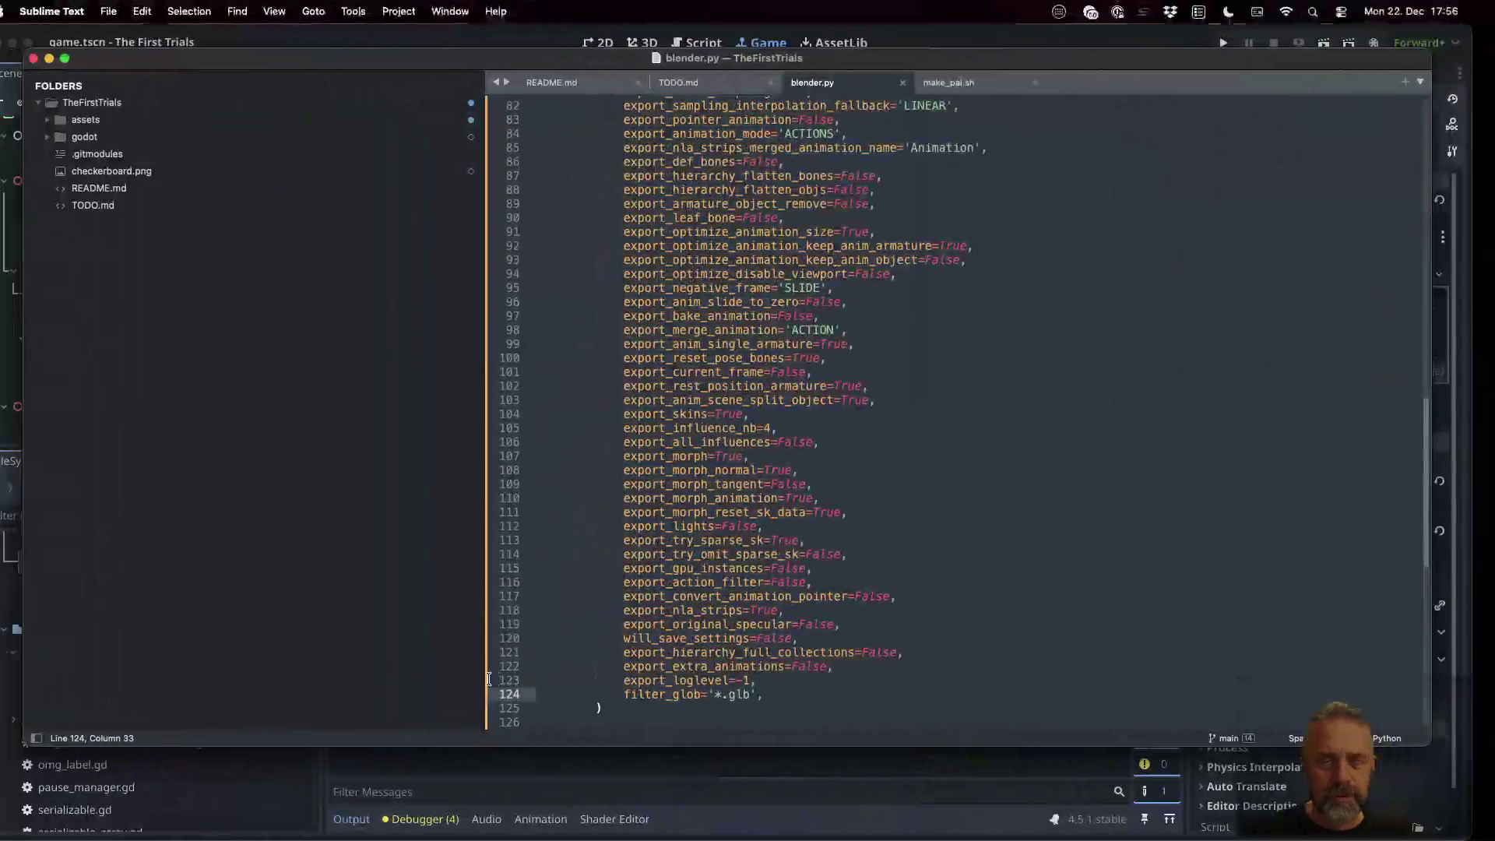
{"action": "scroll", "coordinate": [752, 350], "scroll_direction": "up", "scroll_amount": 15}
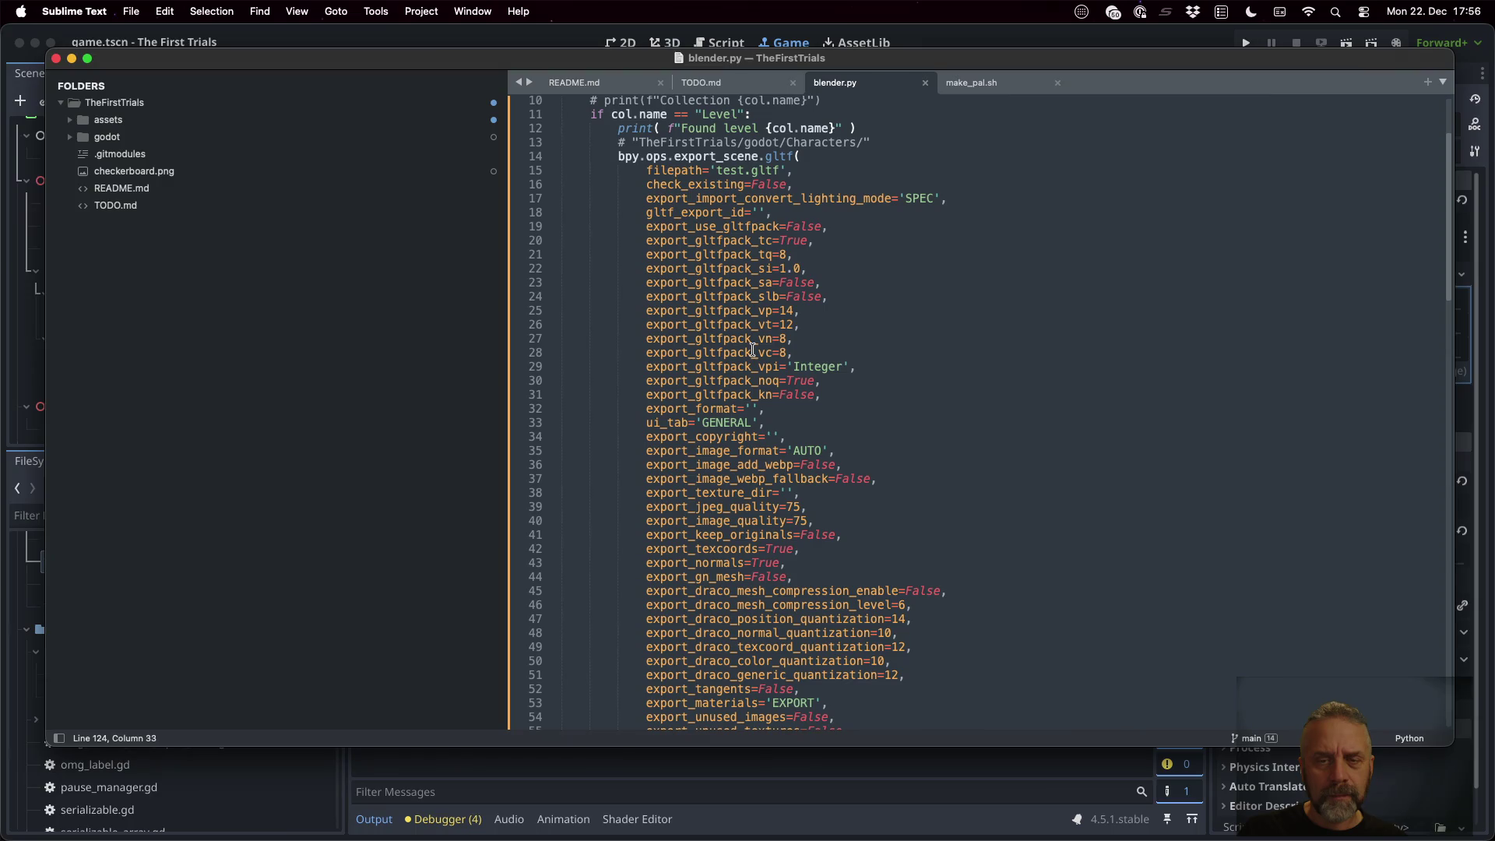
{"action": "key", "text": "super+Tab"}
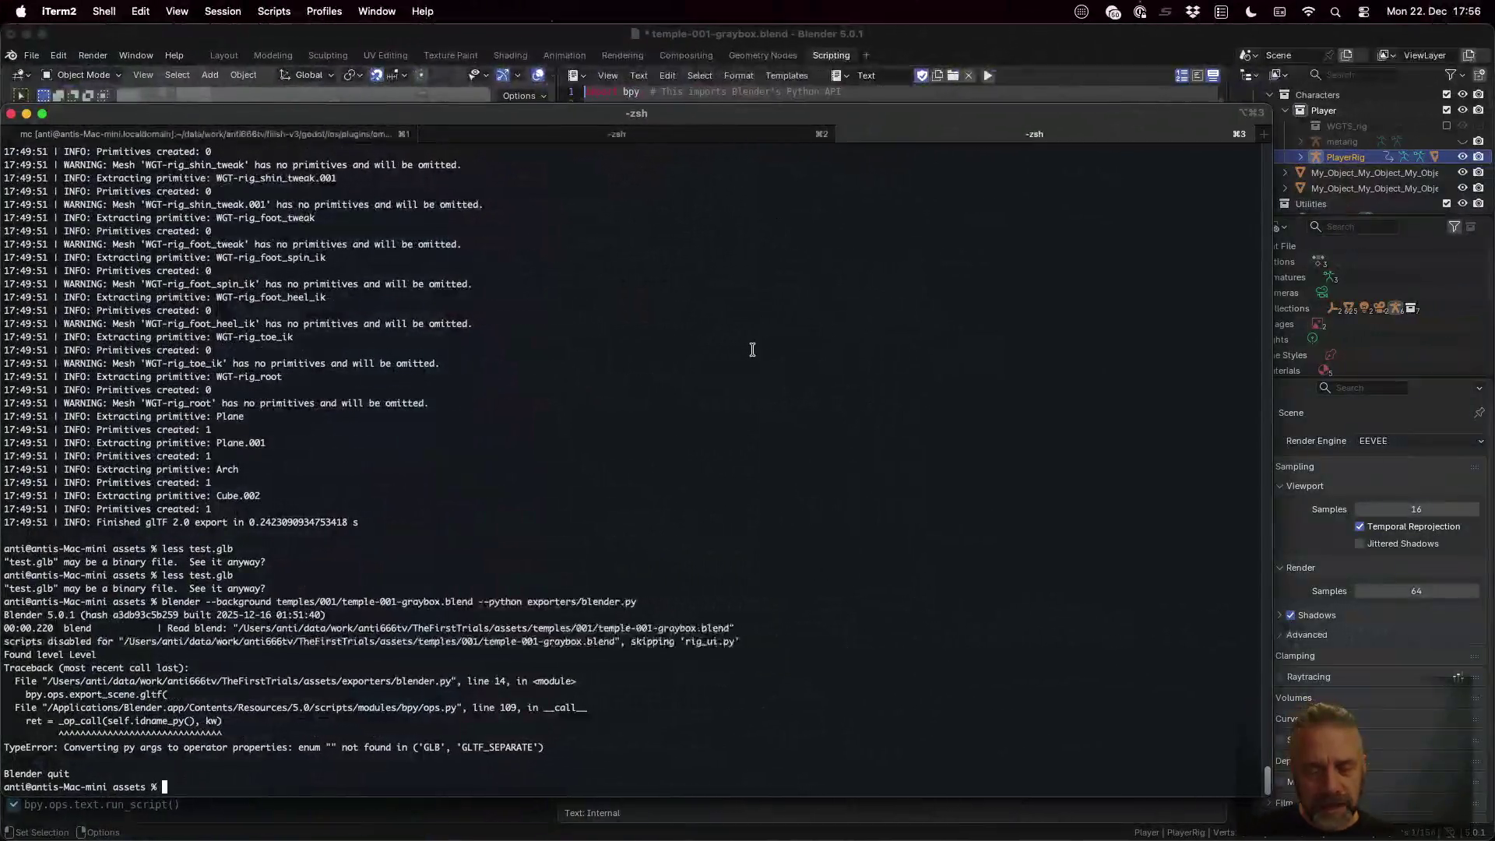
{"action": "double_click", "coordinate": [502, 747]}
{"action": "key", "text": "super+c"}
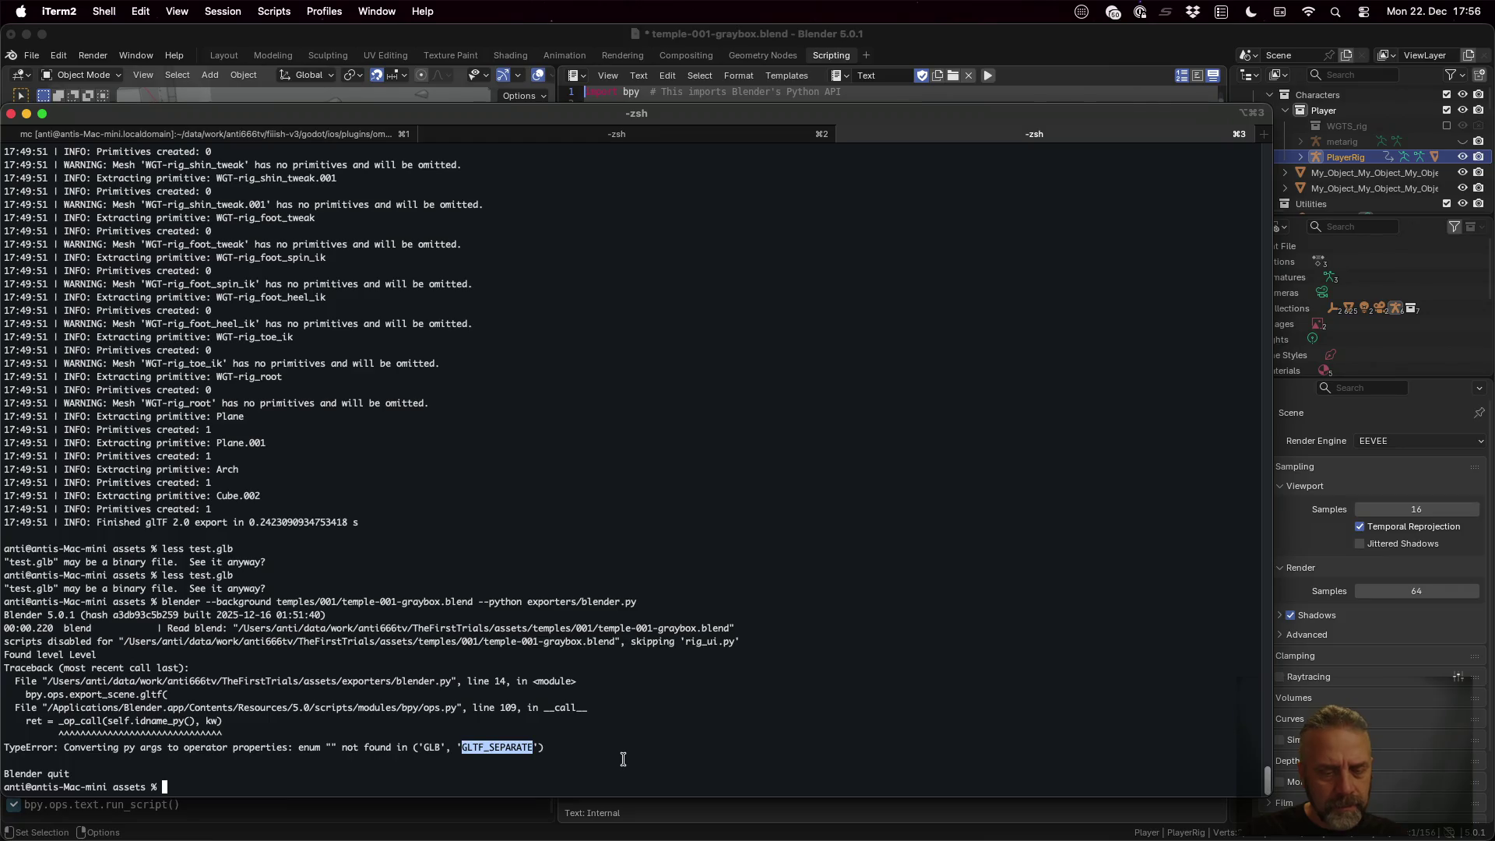
Search blender.py for GLTF_SEPARATE, then change the search term to GLB
{"action": "key", "text": "super+Tab"}
{"action": "left_click", "coordinate": [839, 368]}
{"action": "key", "text": "super+f"}
{"action": "key", "text": "super+v"}
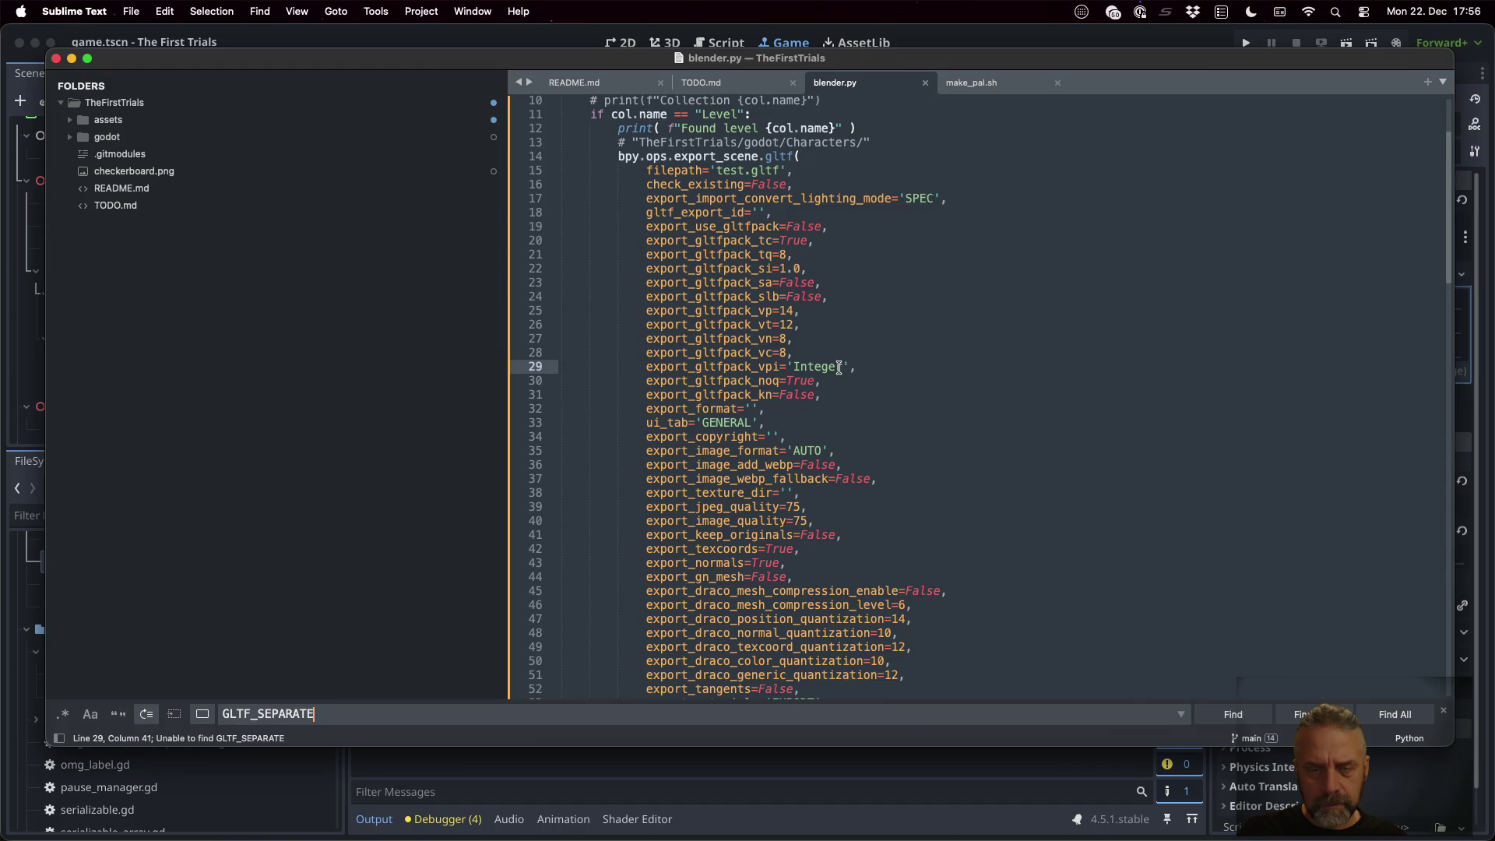
{"action": "key", "text": "super+a"}
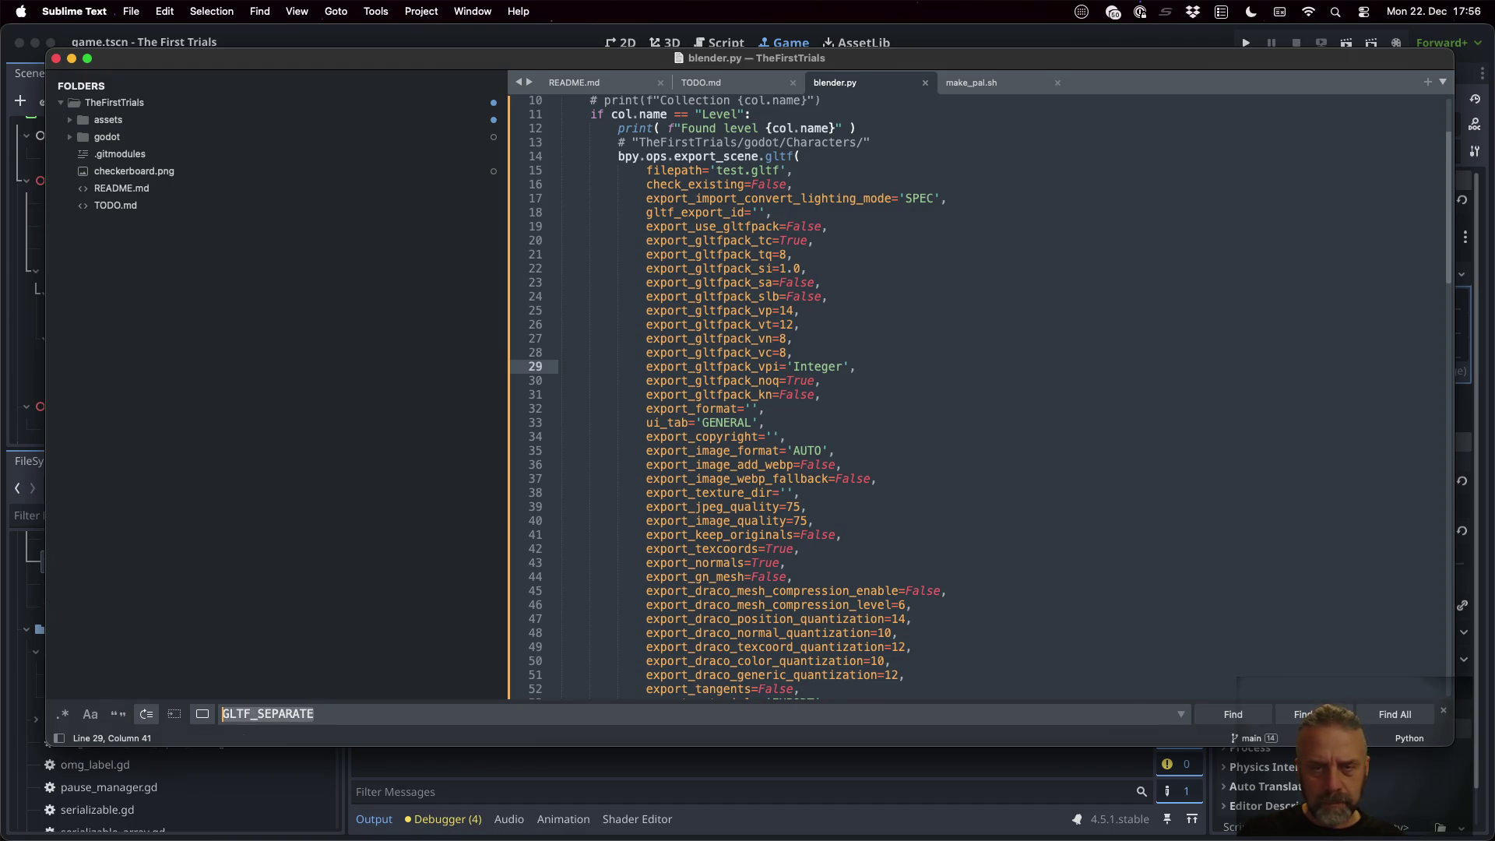
{"action": "type", "text": "GLB"}
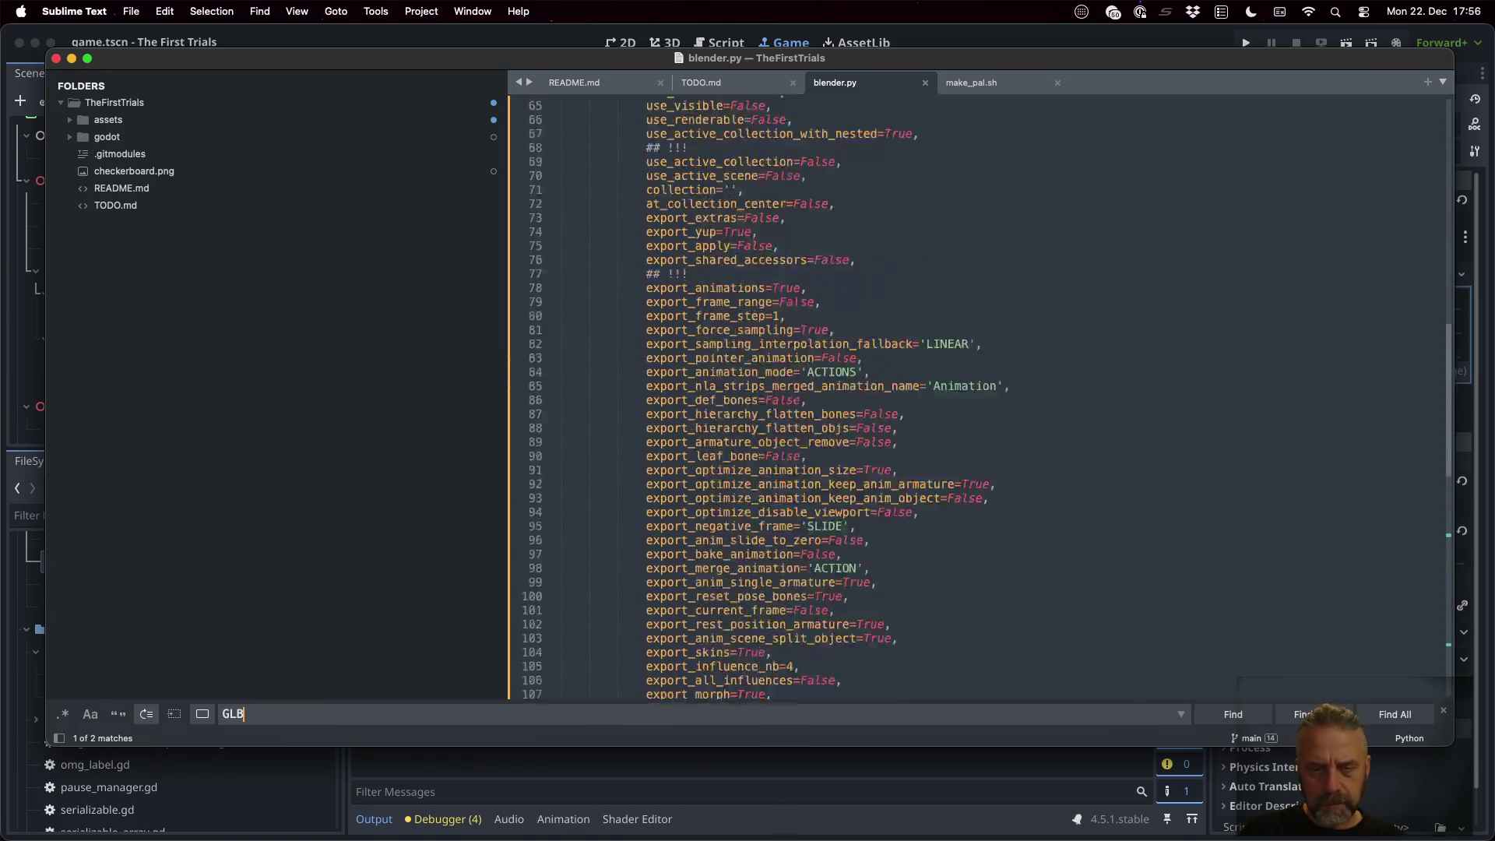
{"action": "key", "text": "super+Tab"}
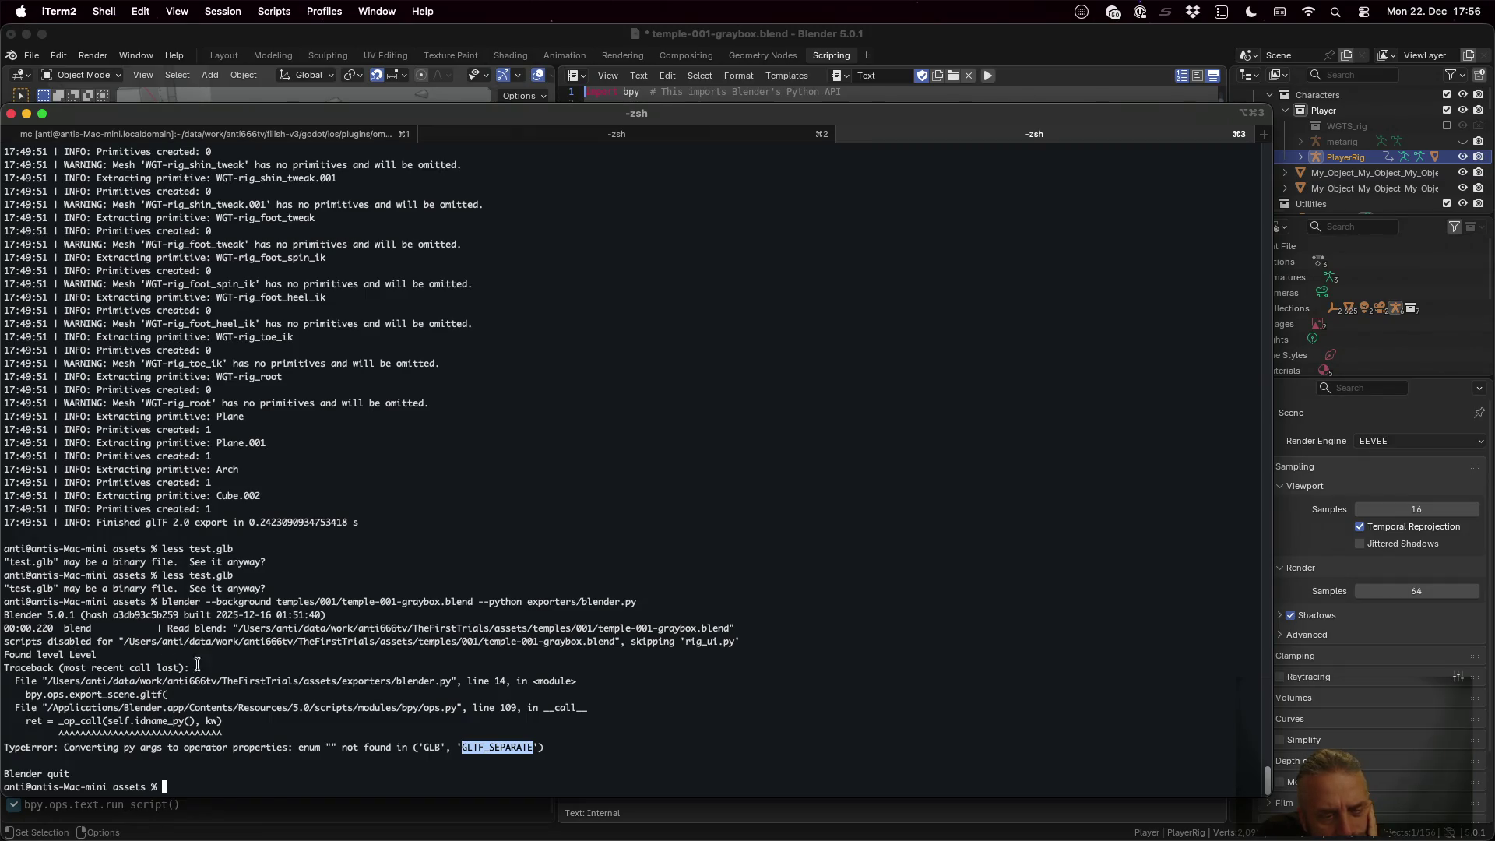
Highlight the scripts-disabled line and the empty enum value in the TypeError output
{"action": "left_click_drag", "start_coordinate": [648, 640], "coordinate": [731, 641]}
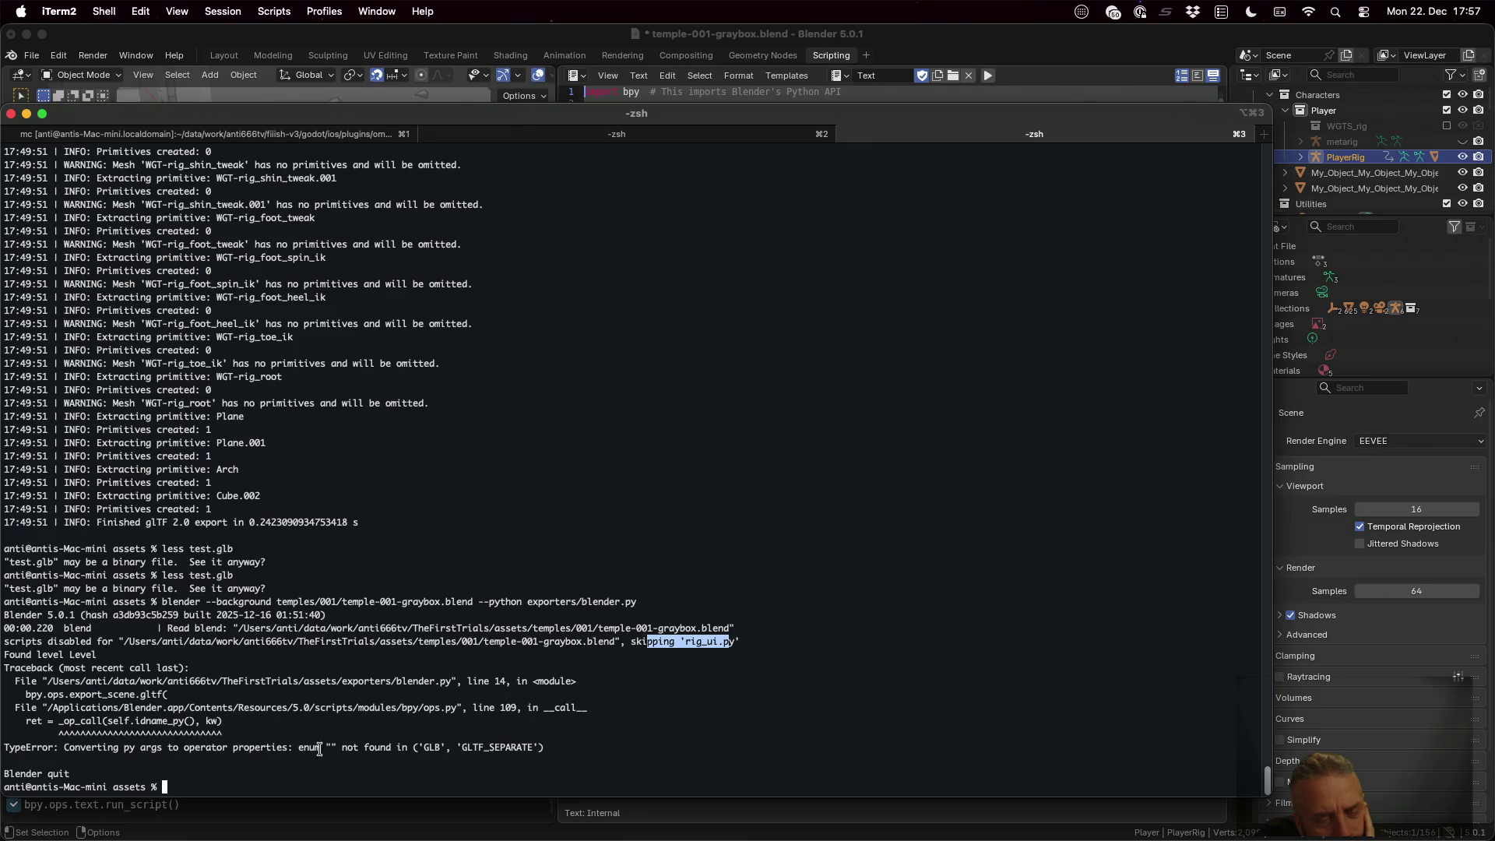
{"action": "left_click_drag", "start_coordinate": [325, 747], "coordinate": [331, 747]}
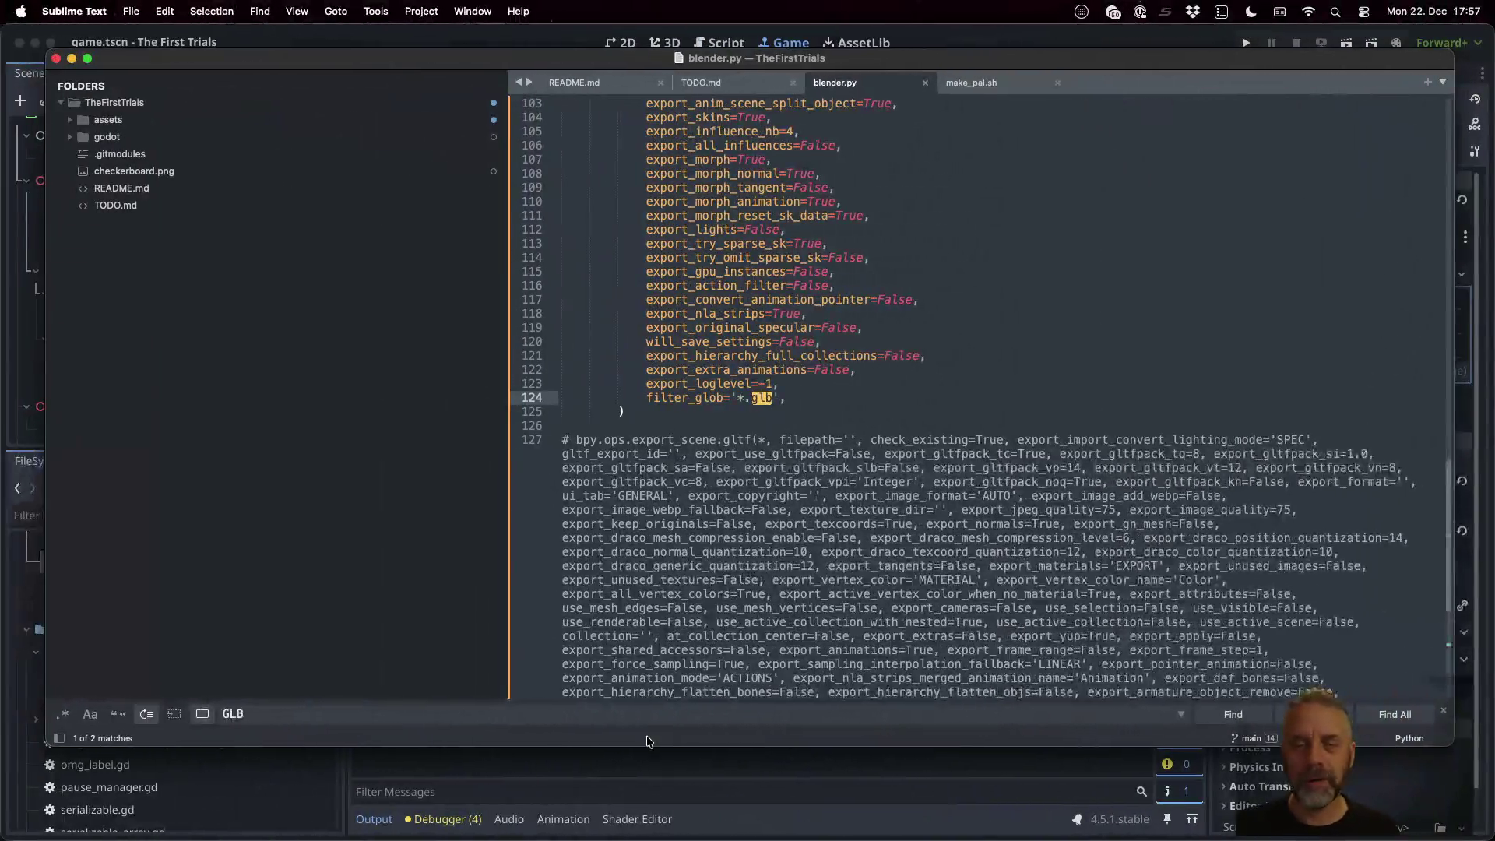
Search blender.py for GLB and place the caret at the empty gltf_export_id value
{"action": "type", "text": "GLB"}
{"action": "scroll", "coordinate": [732, 243], "scroll_direction": "up", "scroll_amount": 5}
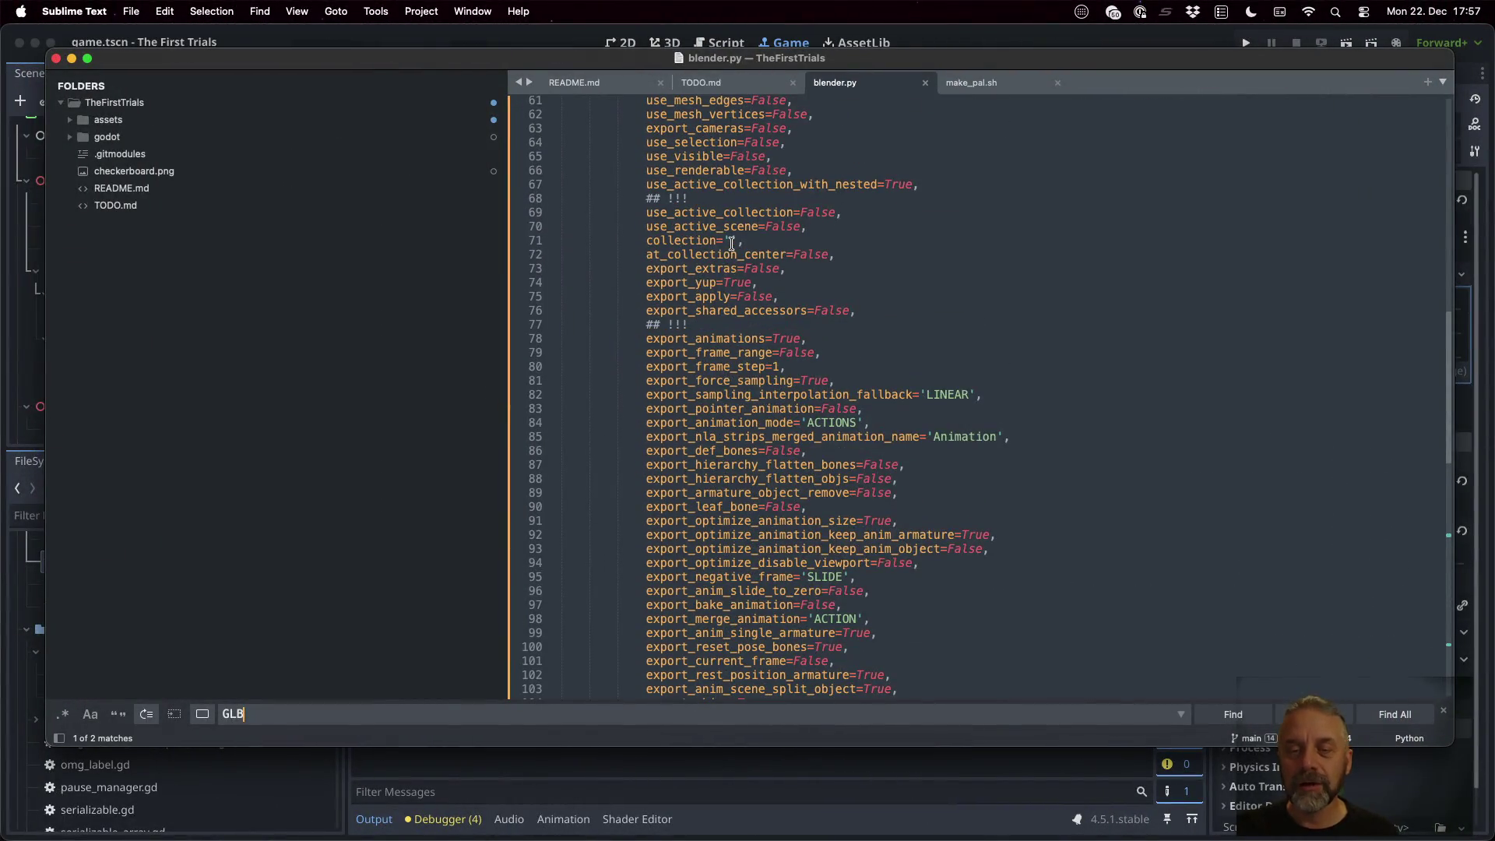
{"action": "scroll", "coordinate": [732, 244], "scroll_direction": "up", "scroll_amount": 7}
{"action": "scroll", "coordinate": [732, 243], "scroll_direction": "up", "scroll_amount": 10}
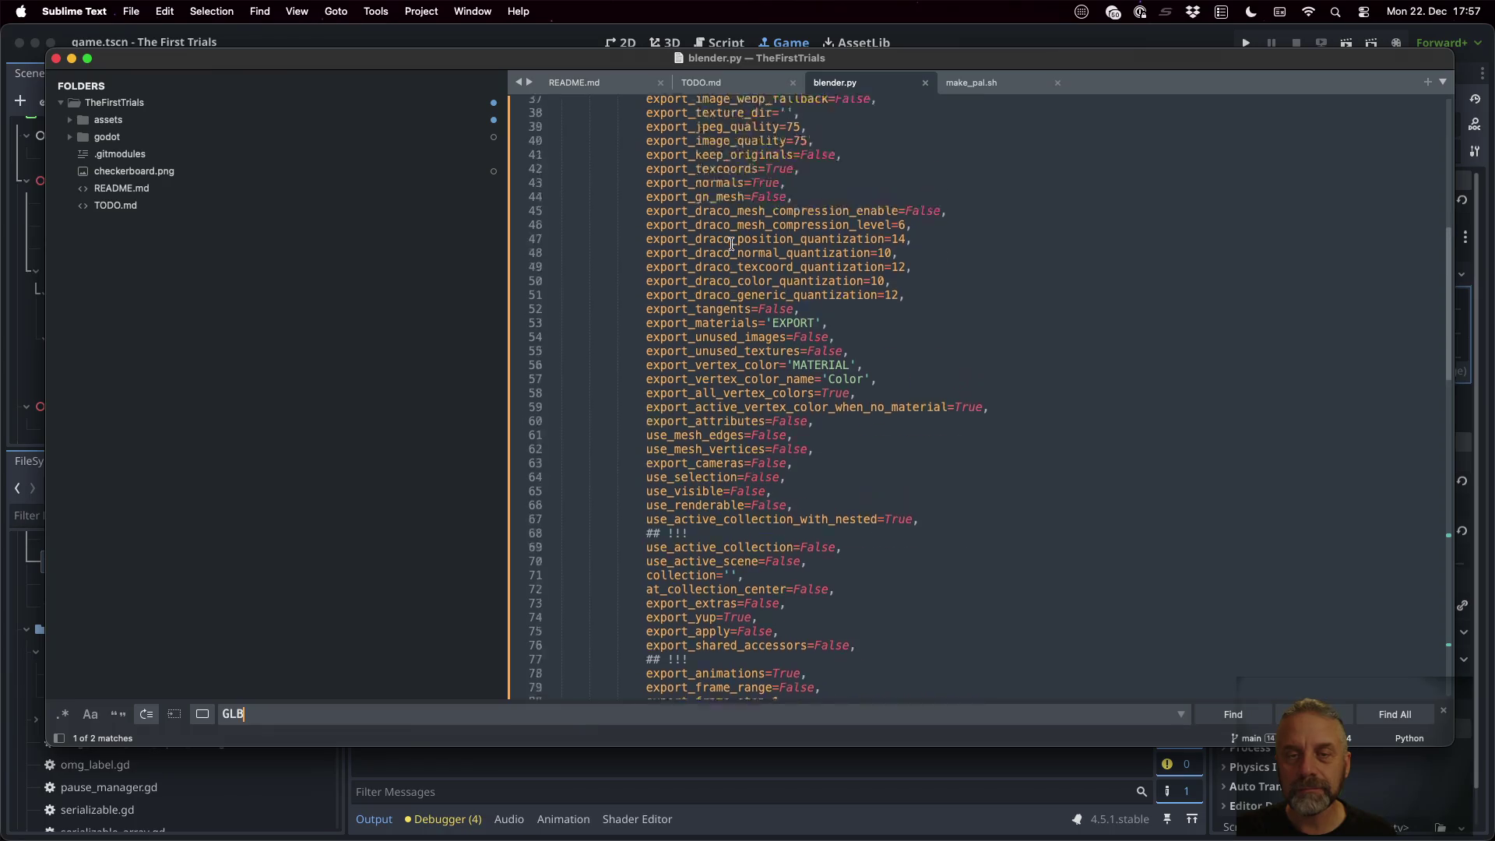
{"action": "left_click", "coordinate": [762, 234]}
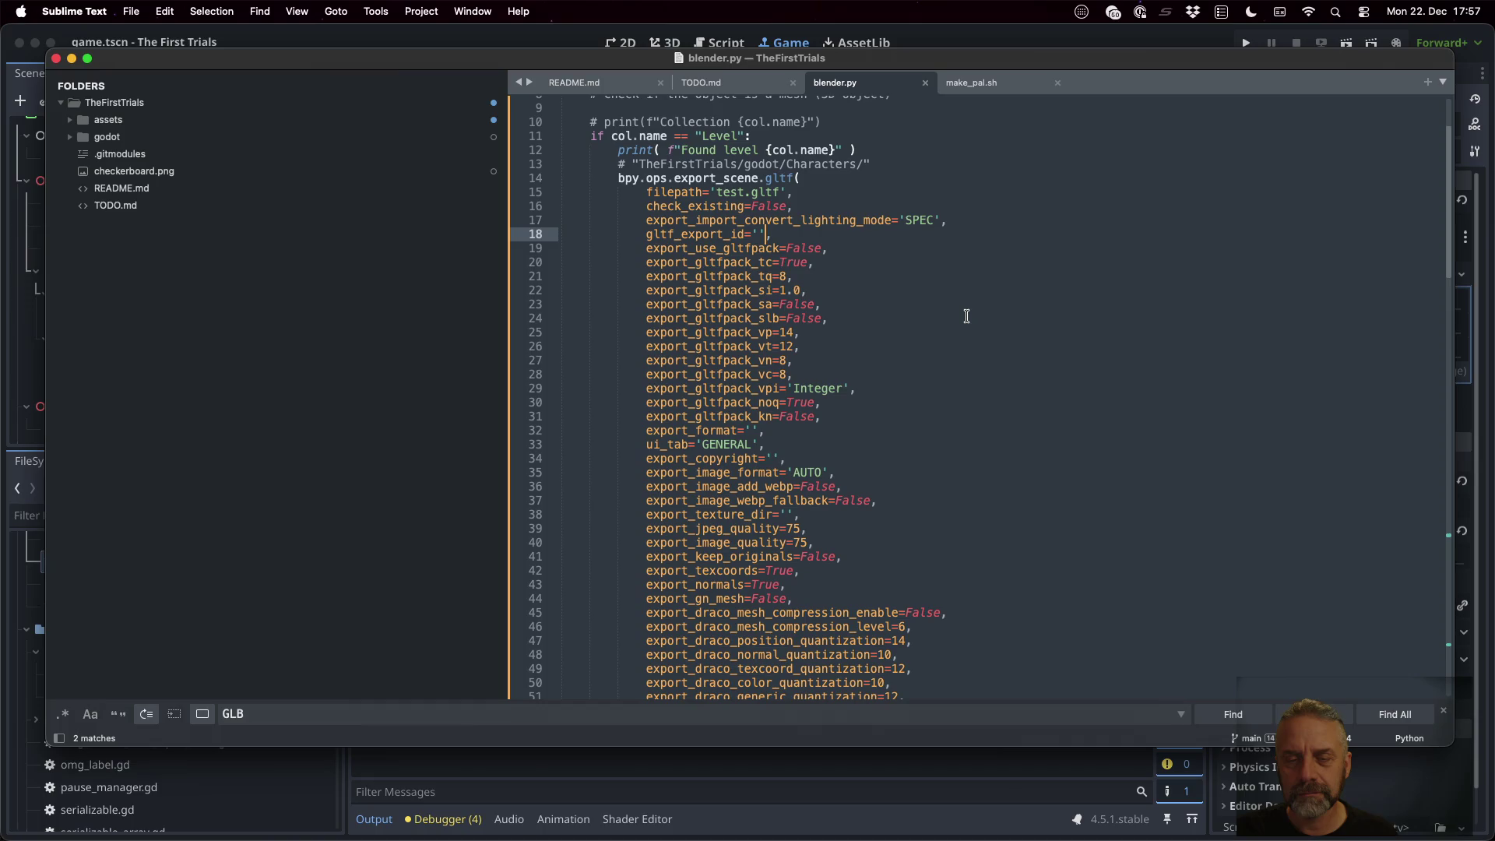
{"action": "key", "text": "ctrl+Right"}
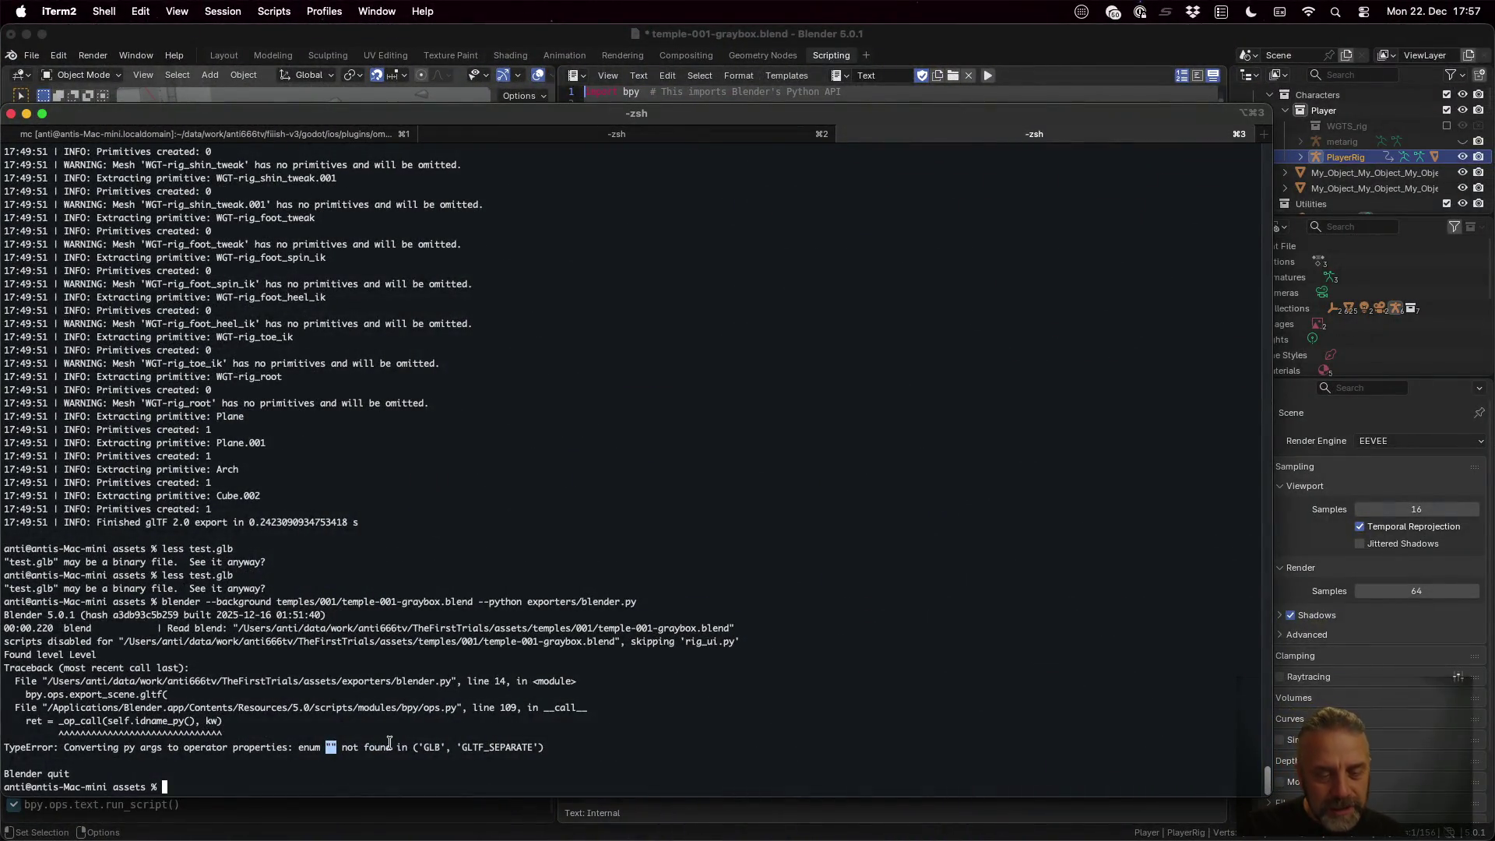
Select the accepted values ('GLB', 'GLTF_SEPARATE') in the TypeError line
{"action": "left_click_drag", "start_coordinate": [408, 747], "coordinate": [531, 746]}
{"action": "key", "text": "super+c"}
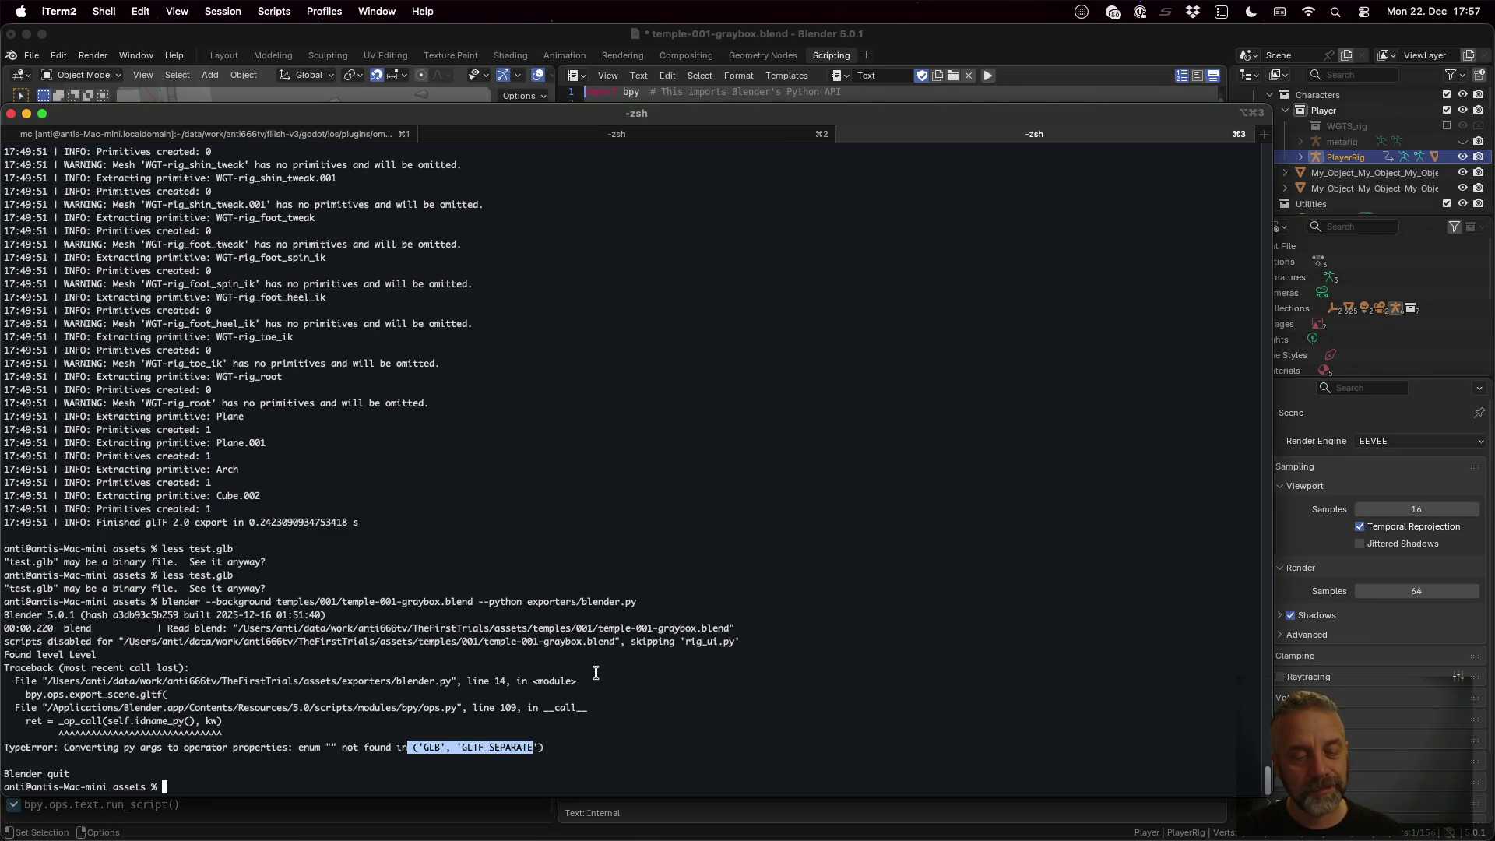
{"action": "key", "text": "super+Tab"}
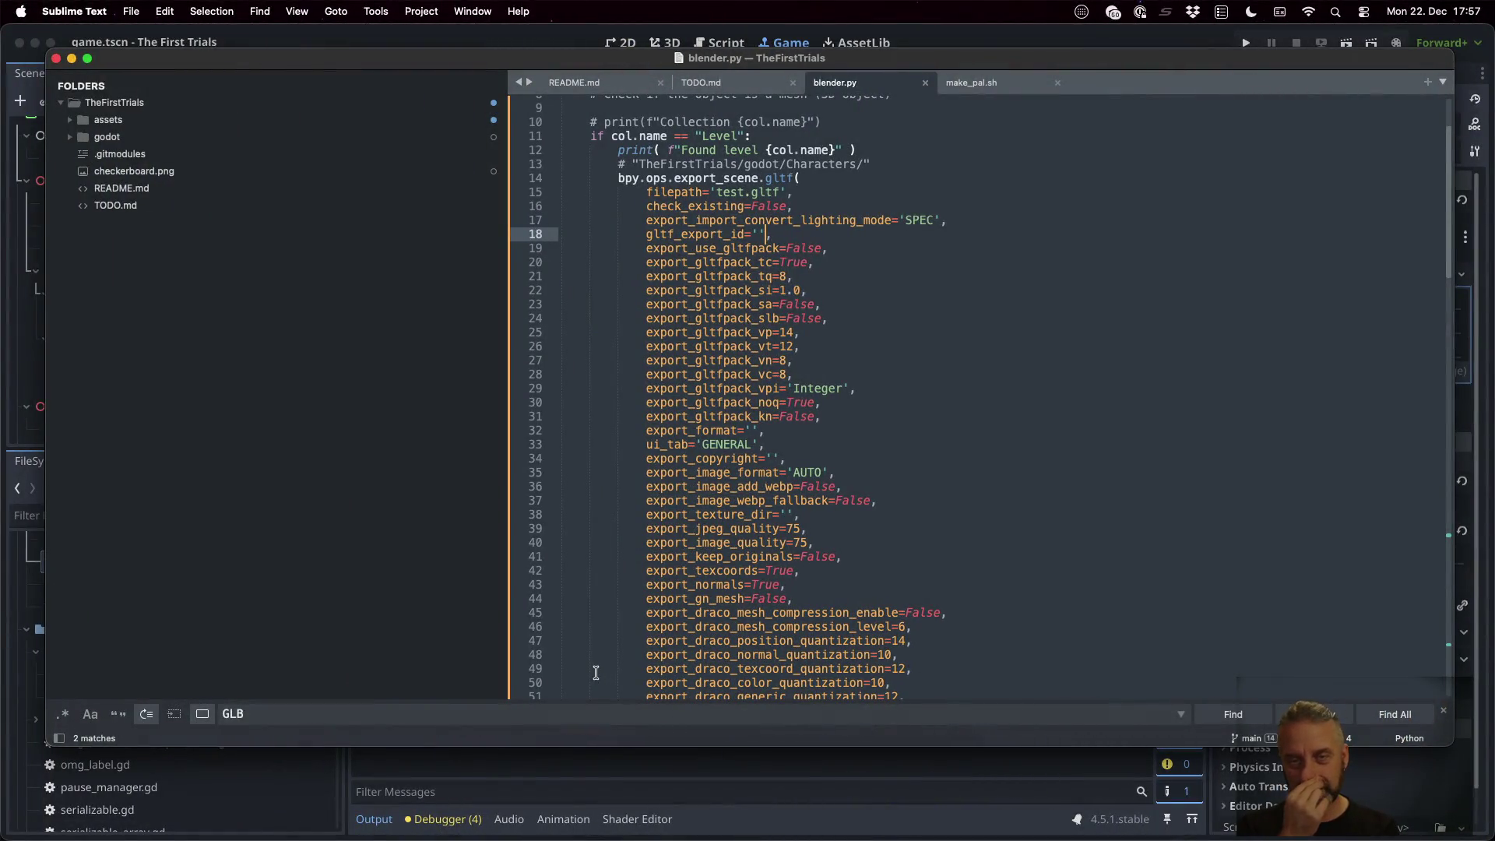
{"action": "key", "text": "super+Tab"}
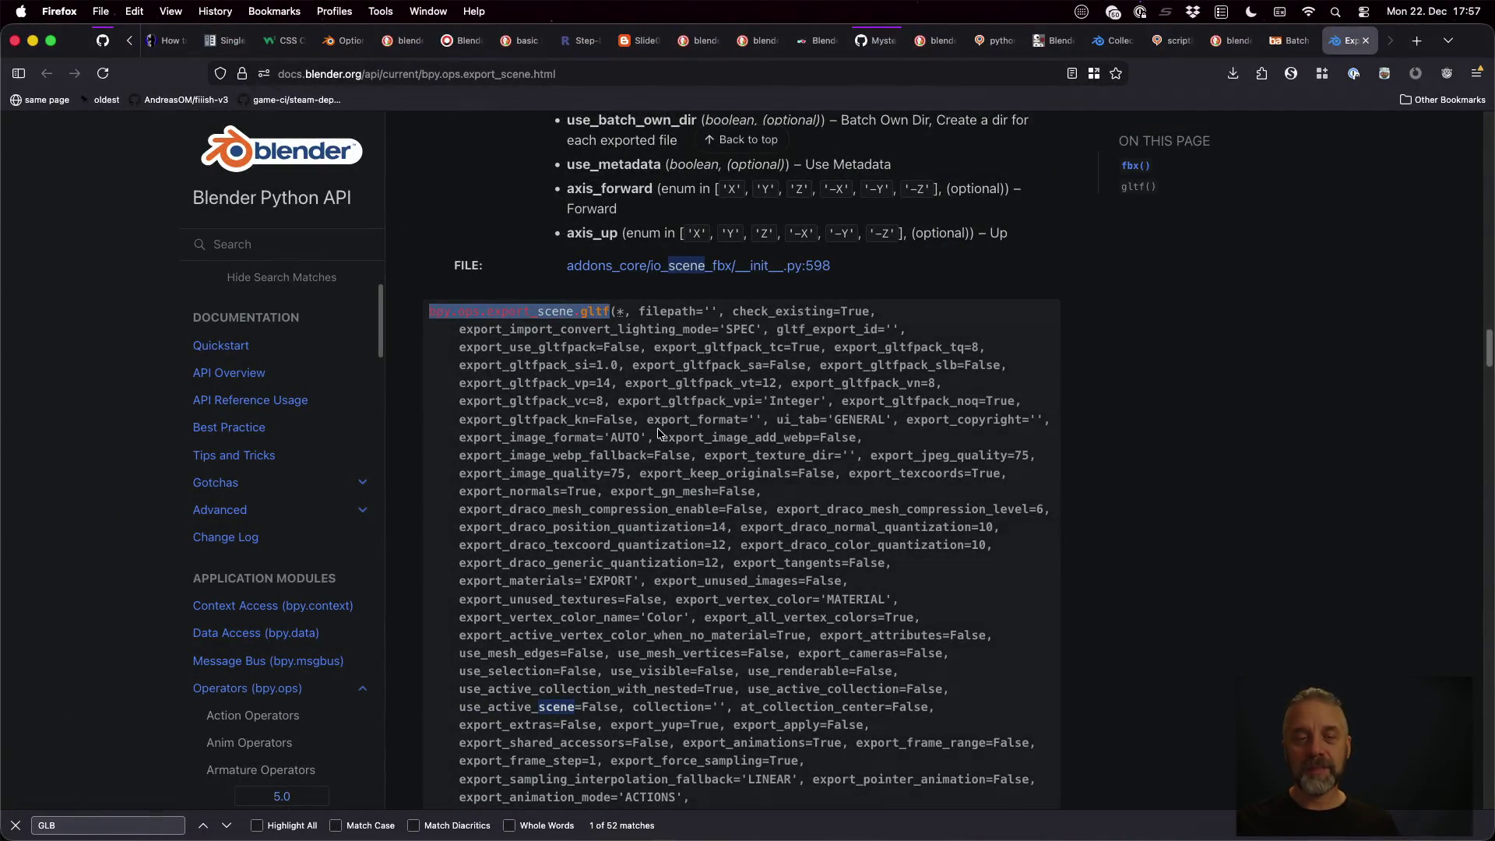
Search the gltf export docs for SEPARATE and step through each match
{"action": "scroll", "coordinate": [657, 429], "scroll_direction": "down", "scroll_amount": 10}
{"action": "scroll", "coordinate": [657, 429], "scroll_direction": "down", "scroll_amount": 1}
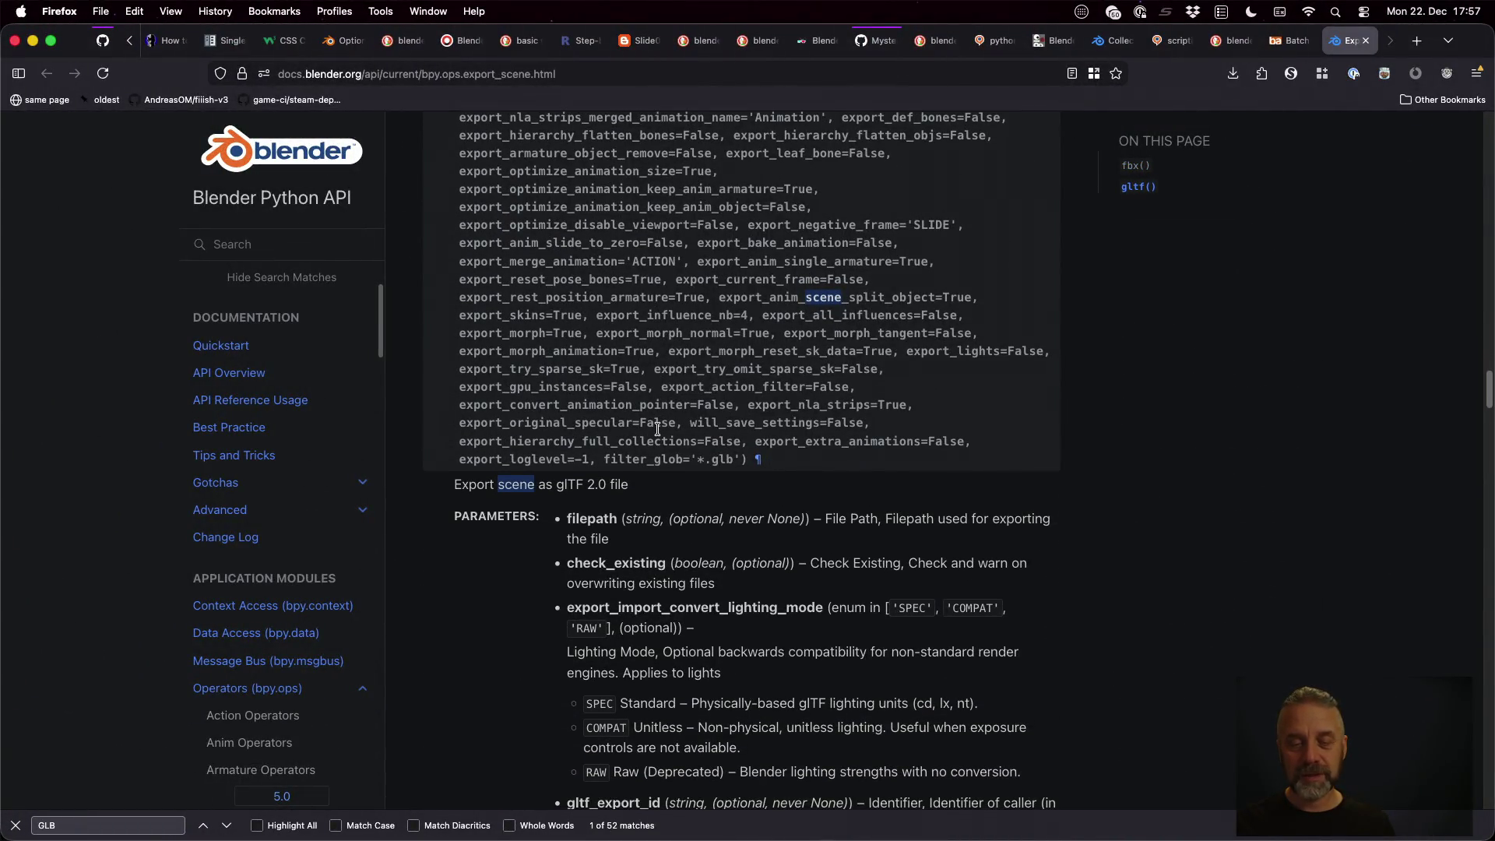
{"action": "scroll", "coordinate": [658, 429], "scroll_direction": "down", "scroll_amount": 6}
{"action": "scroll", "coordinate": [658, 429], "scroll_direction": "down", "scroll_amount": 4}
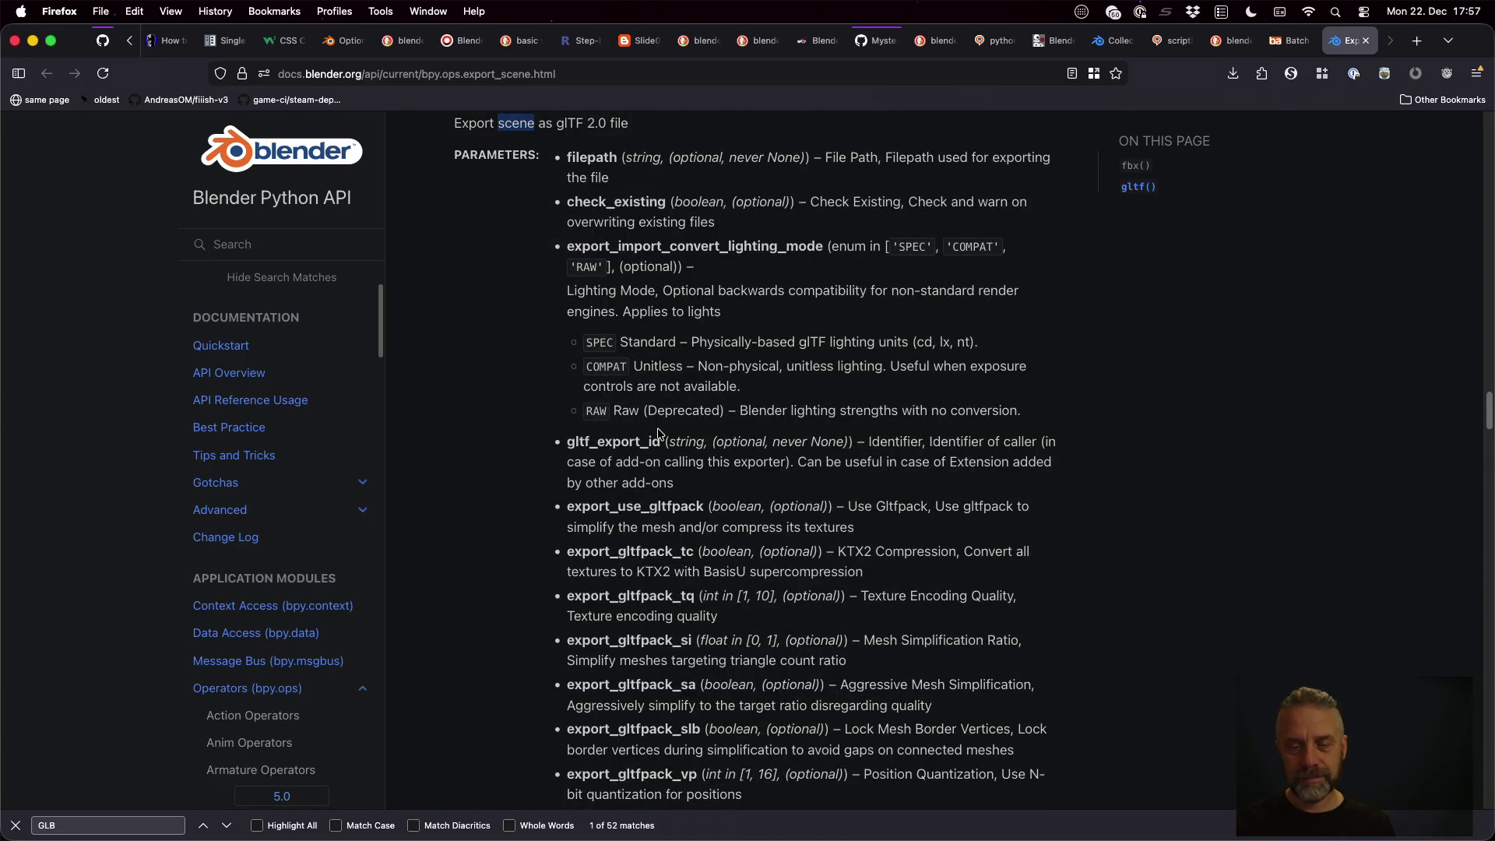
{"action": "key", "text": "super+f"}
{"action": "key", "text": "super+v"}
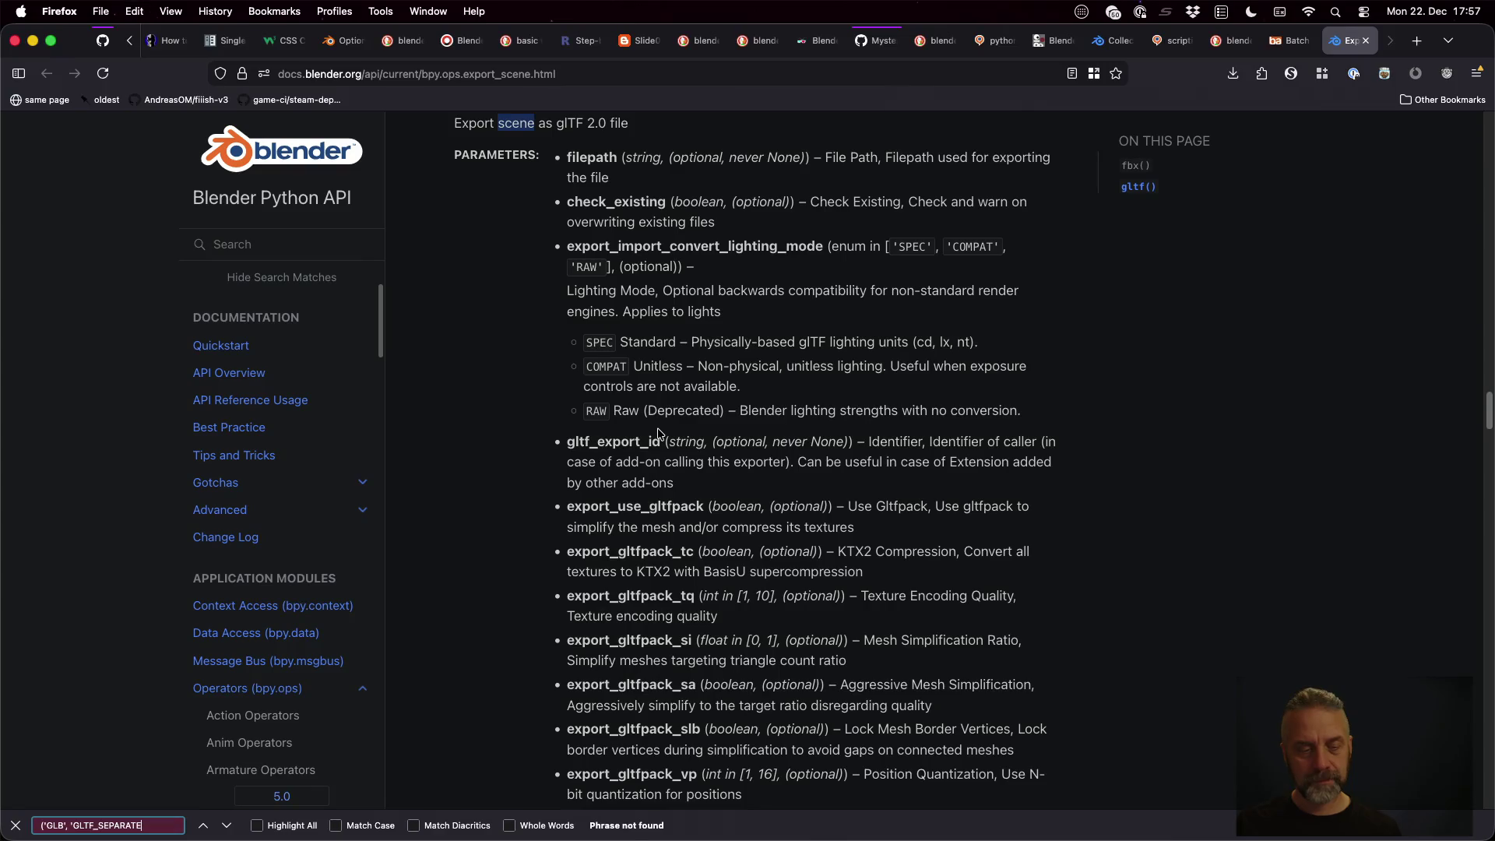
{"action": "key", "text": "super+a"}
{"action": "type", "text": "SEP"}
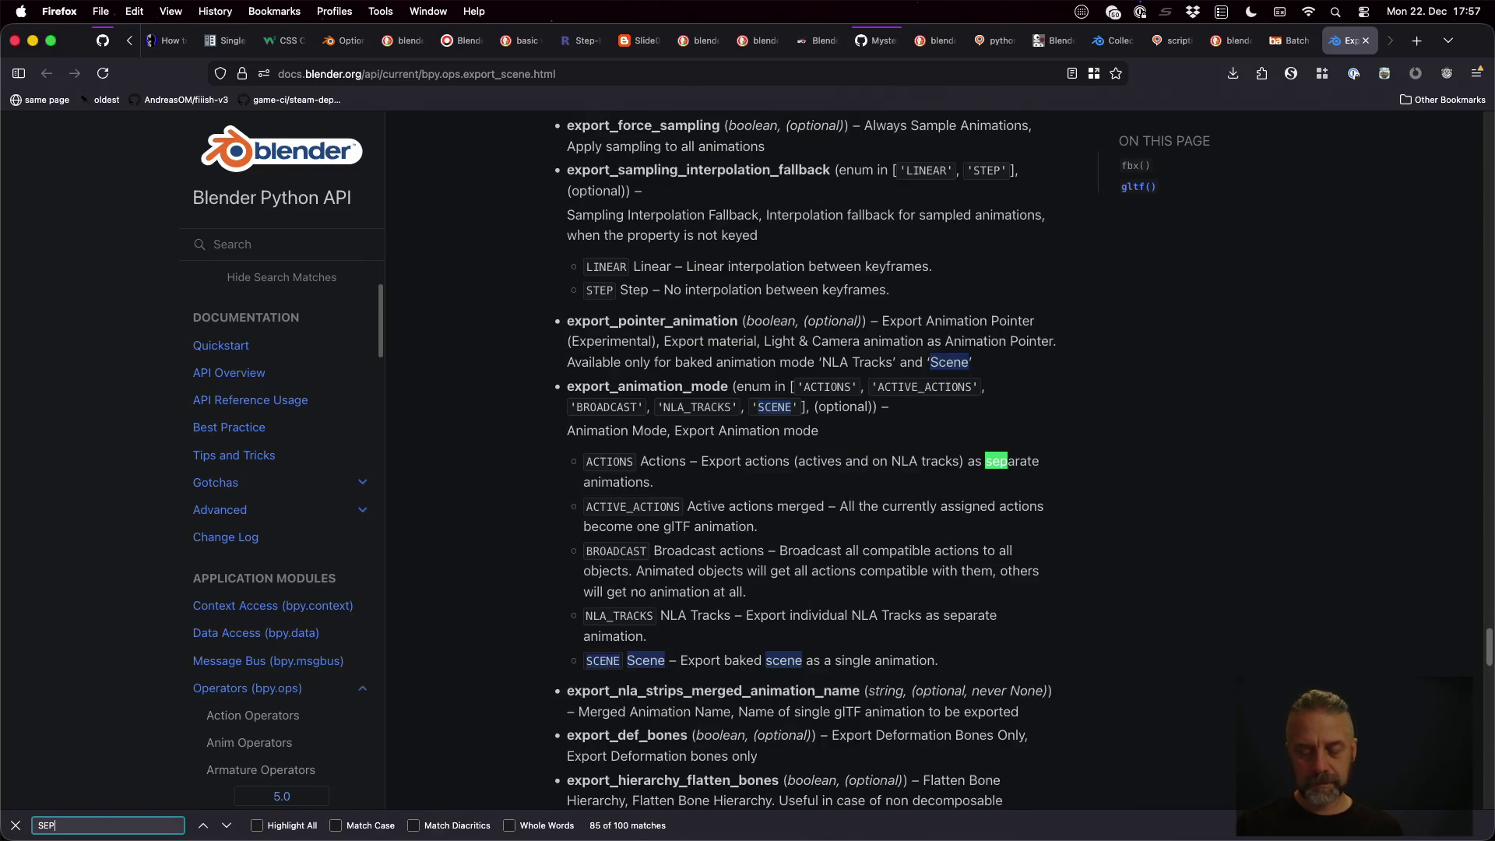
{"action": "type", "text": "ARATE"}
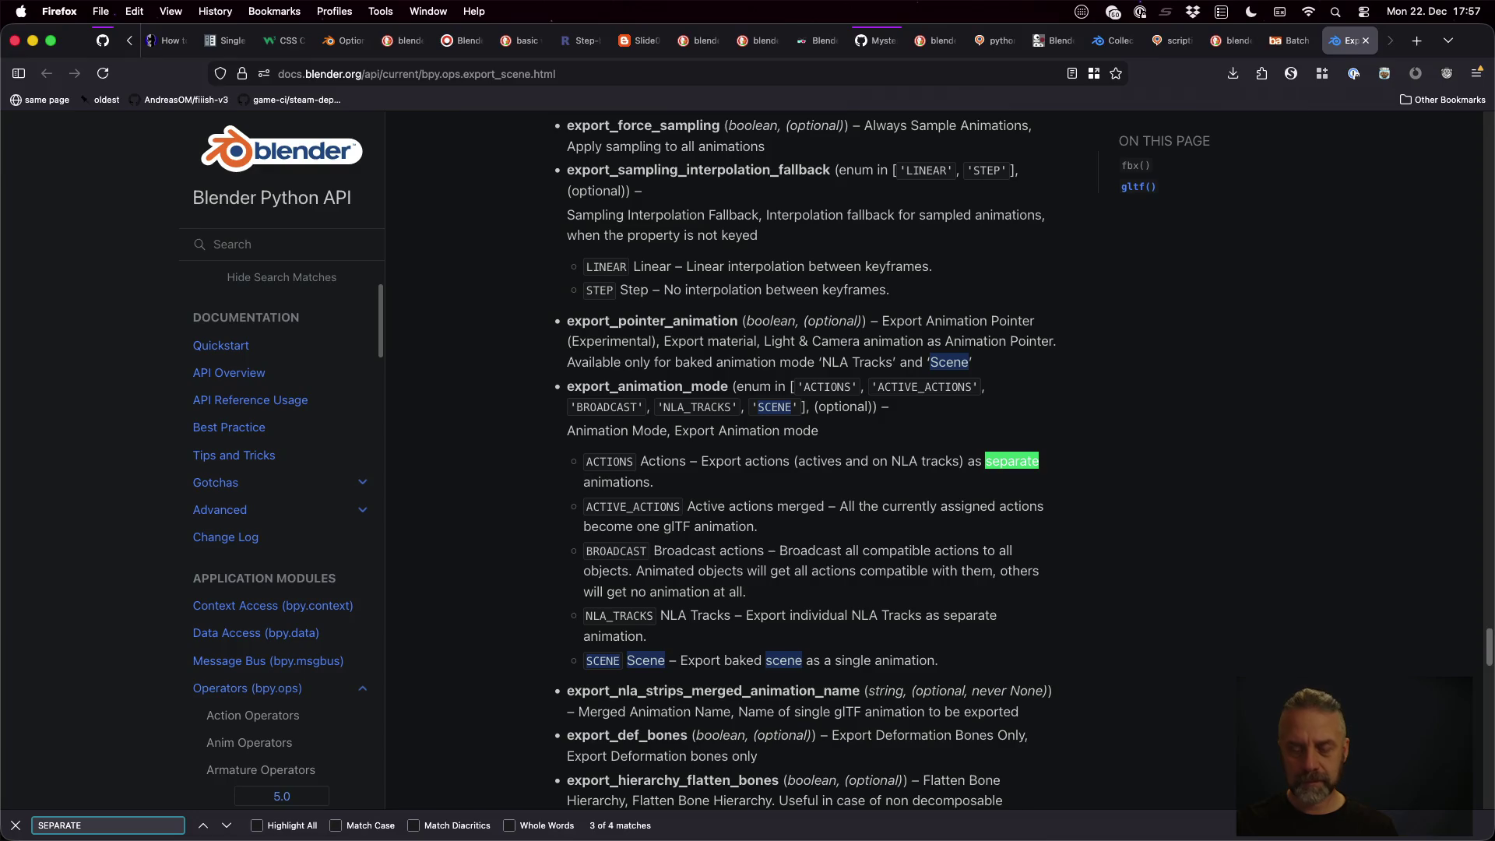
{"action": "key", "text": "Return"}
{"action": "key", "text": "Return"}
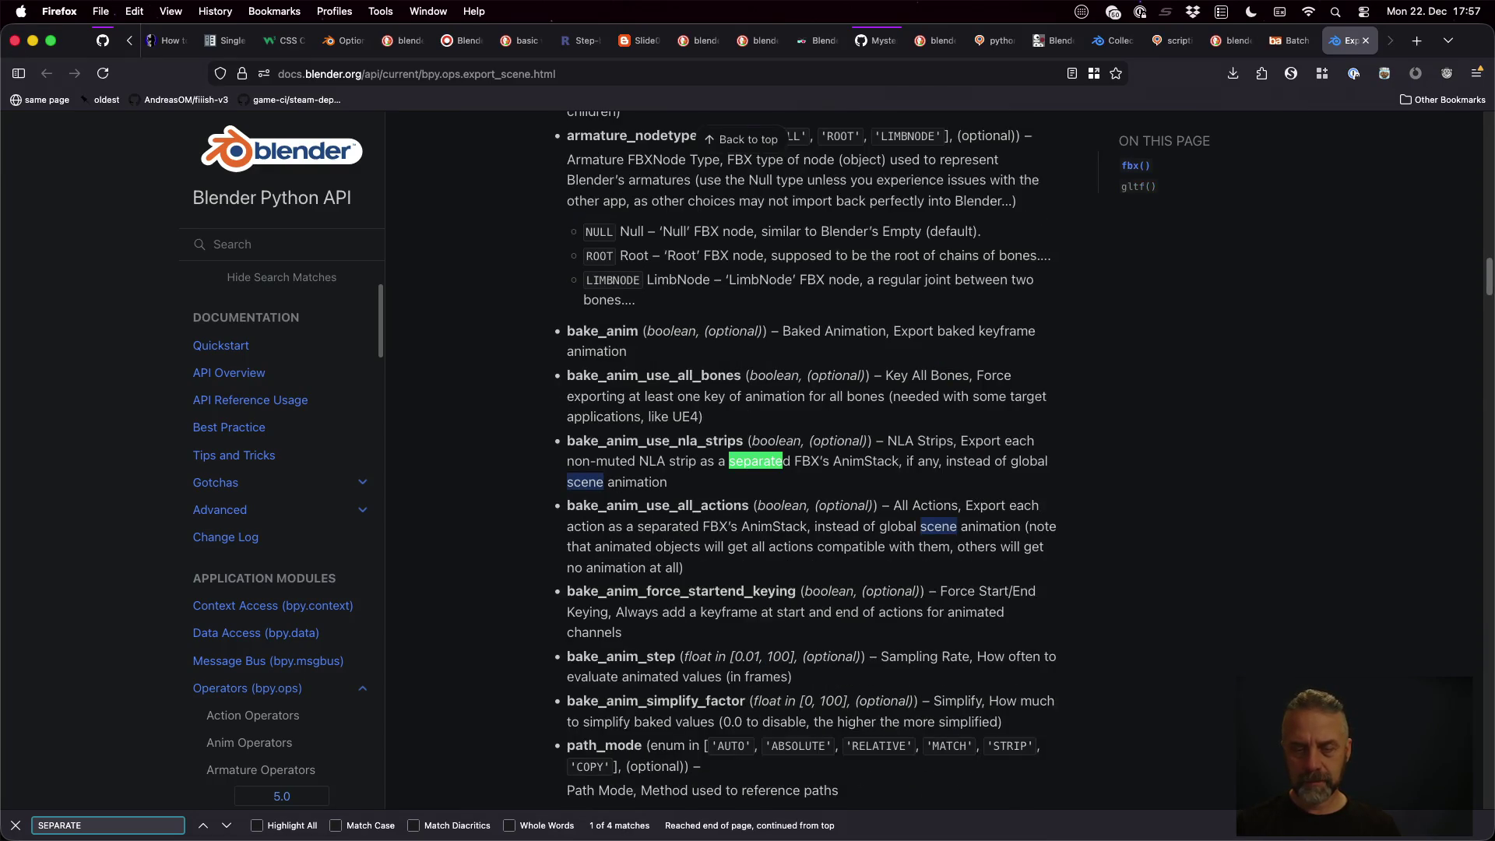
{"action": "key", "text": "Return"}
{"action": "key", "text": "Return"}
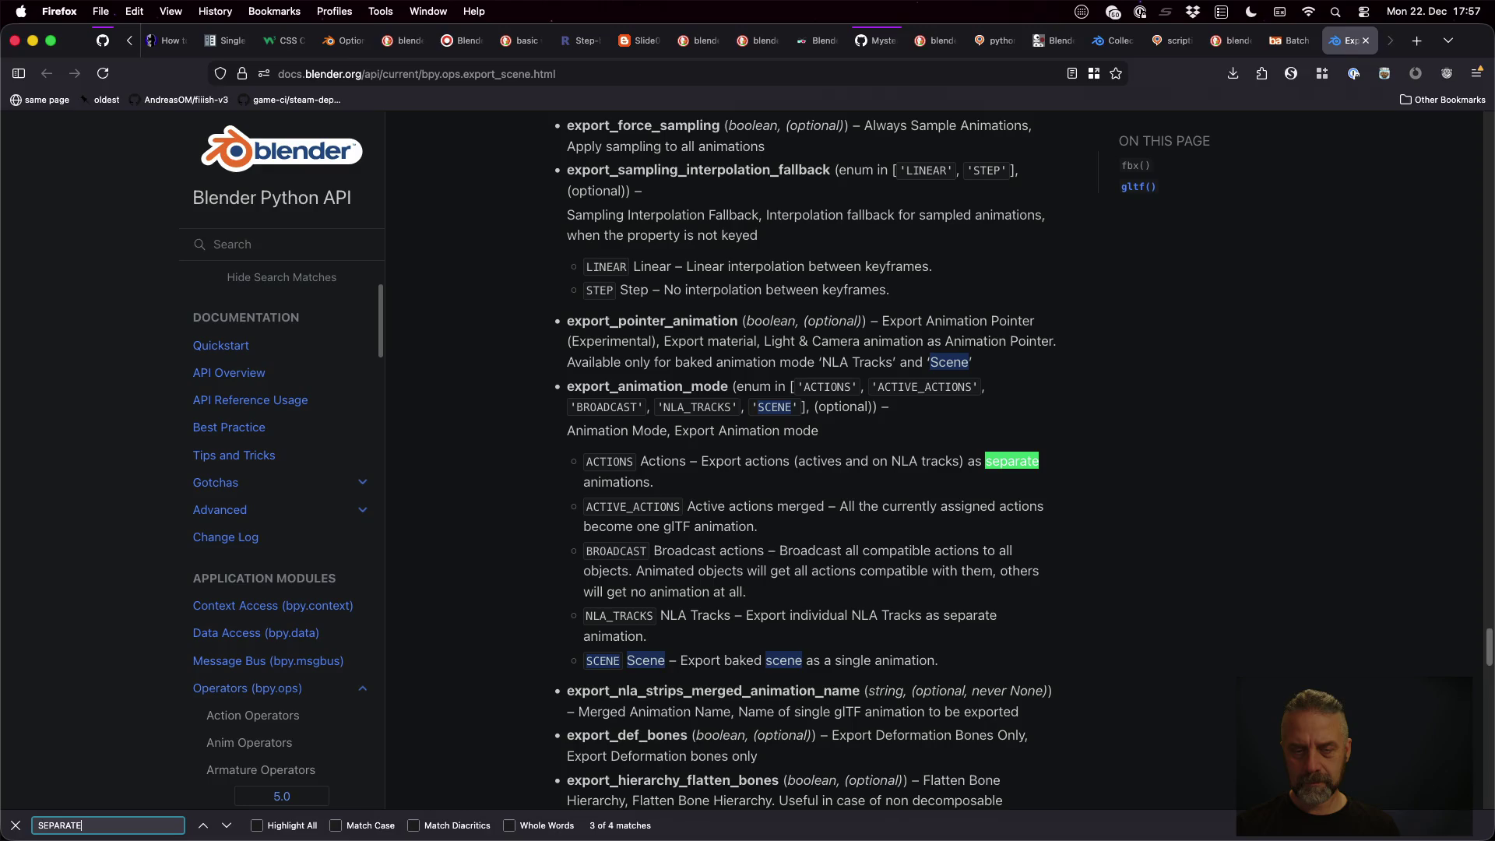
{"action": "key", "text": "Return"}
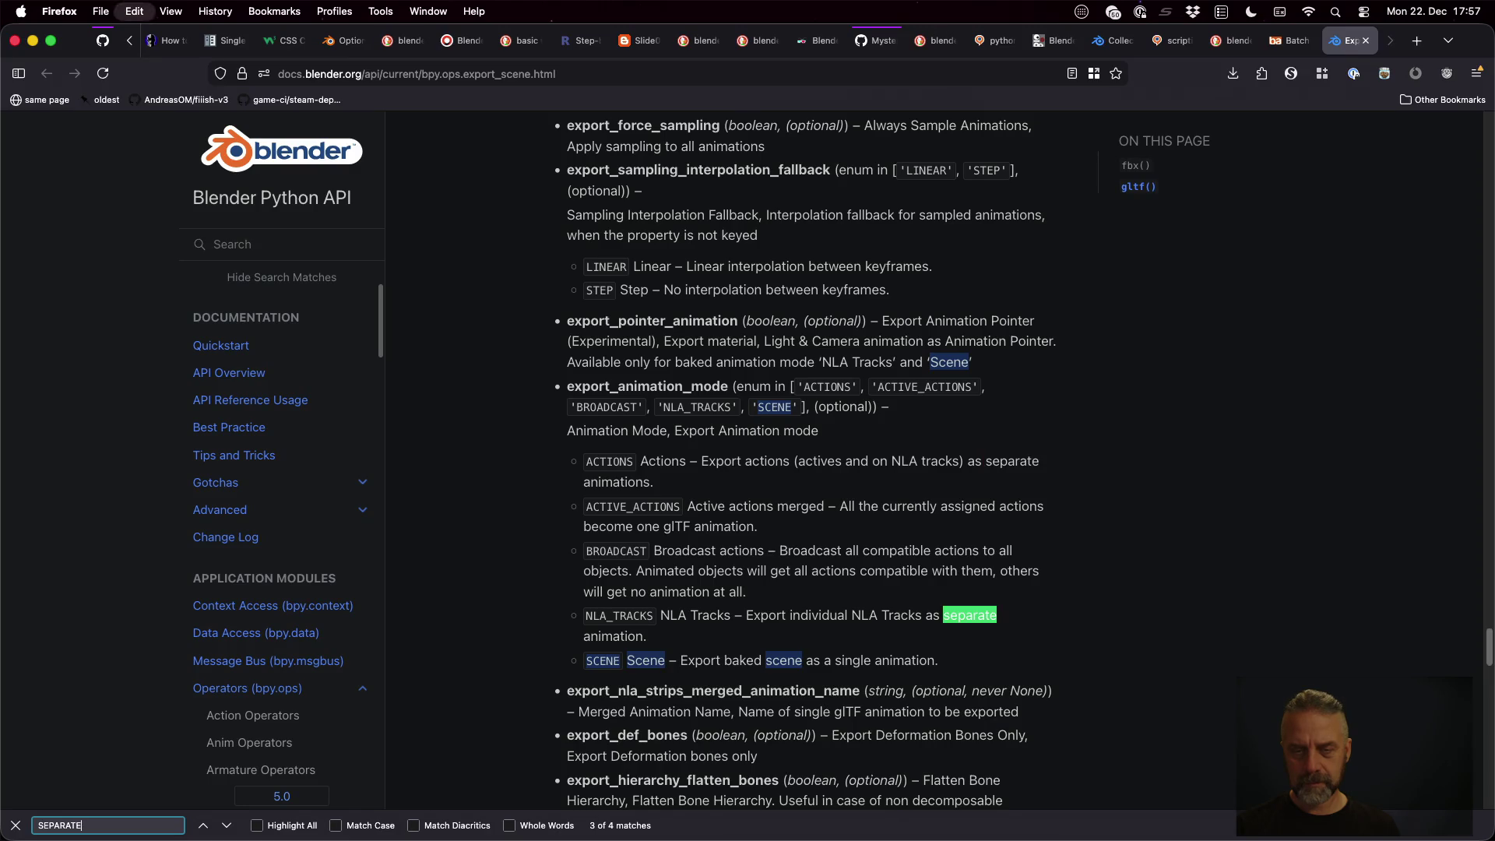
{"action": "key", "text": "Return"}
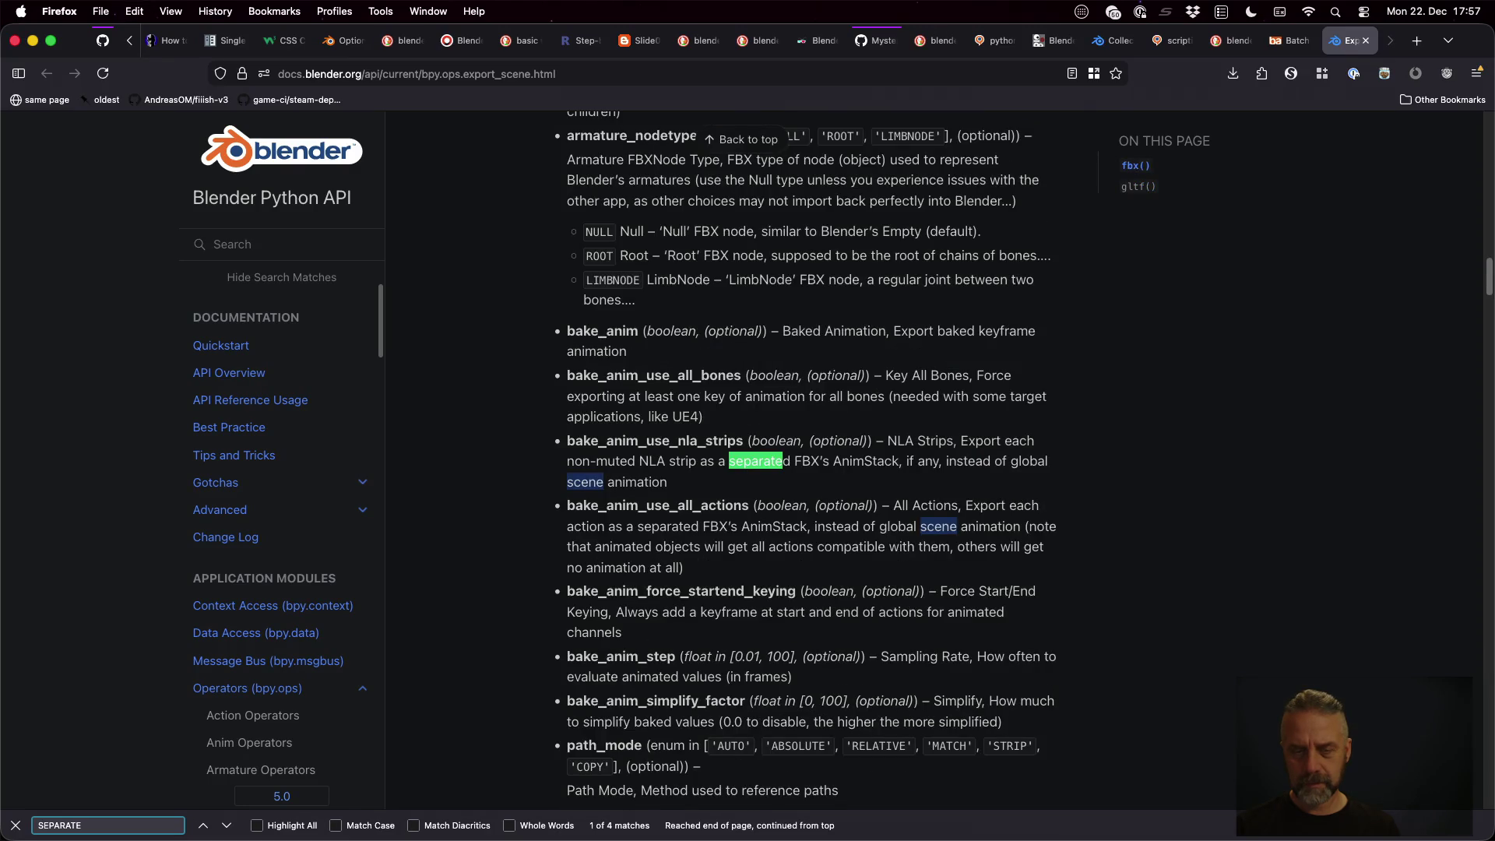
Check the blenderartists batch-export thread, then place the caret in blender.py's export call
{"action": "key", "text": "ctrl+shift+Tab"}
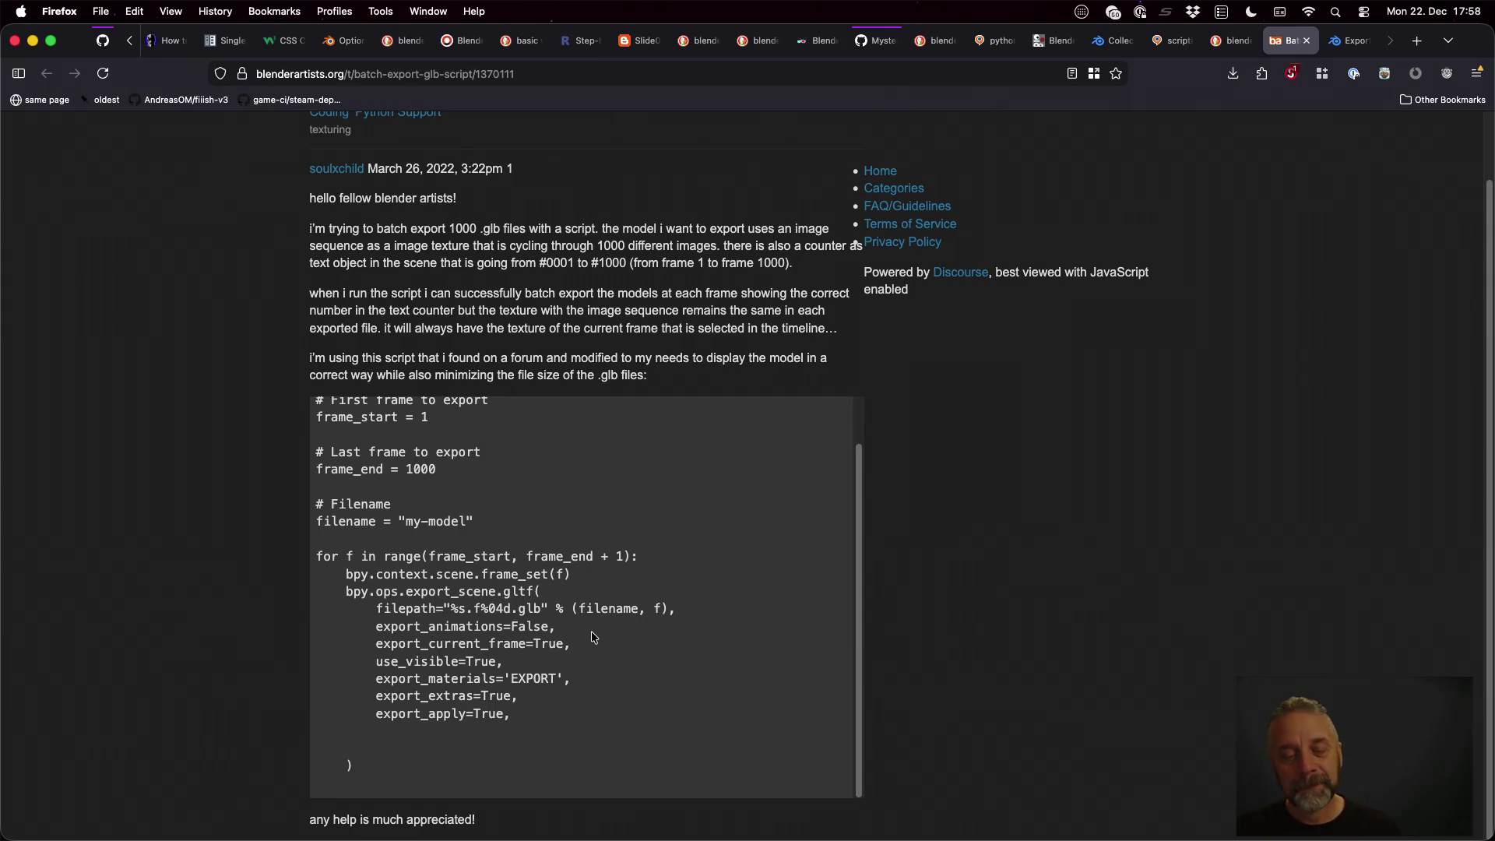
{"action": "key", "text": "ctrl+Right"}
{"action": "left_click", "coordinate": [877, 328]}
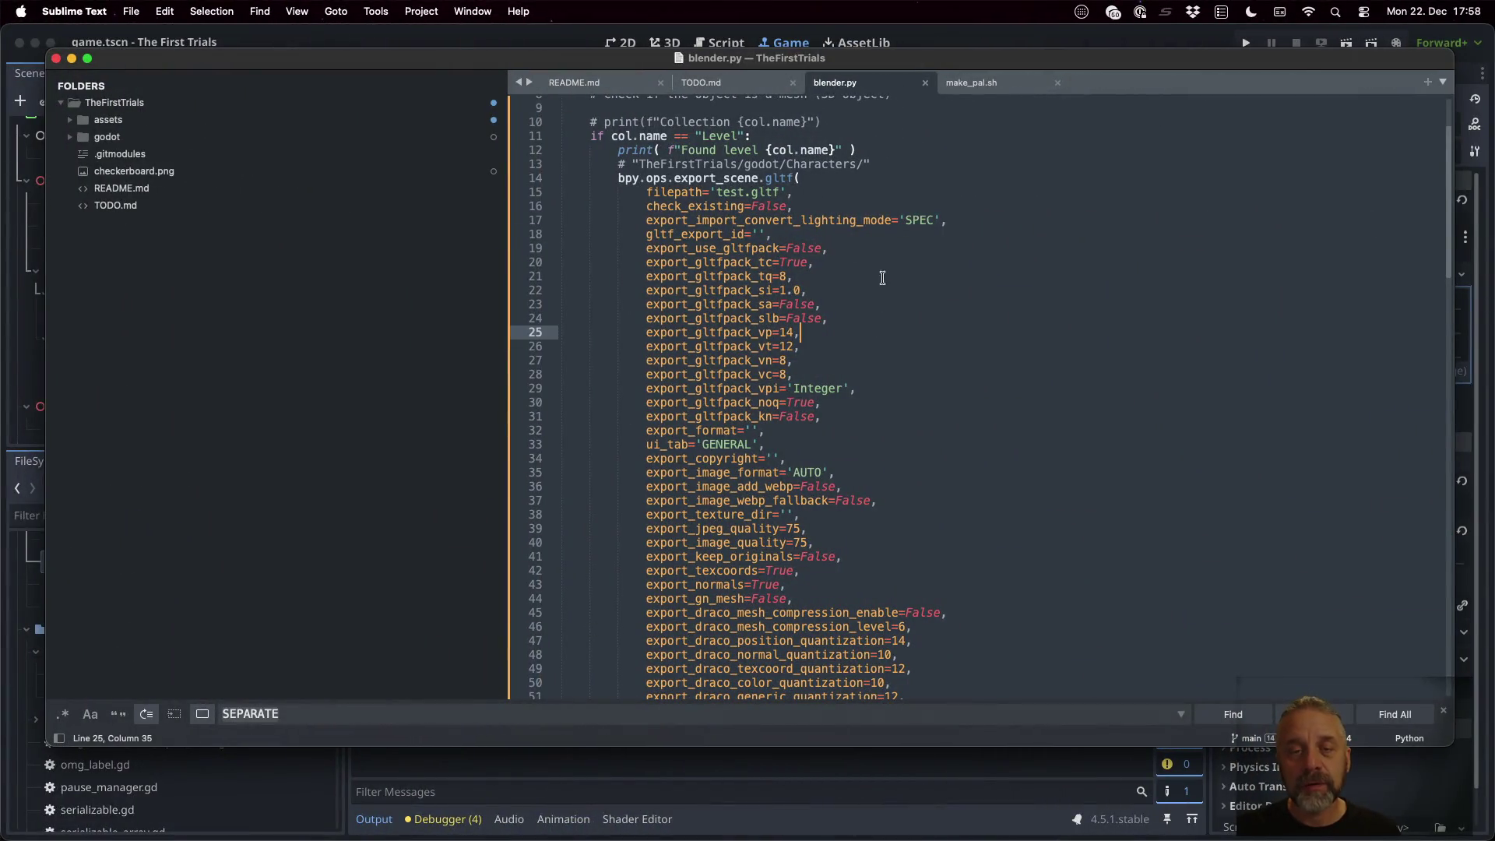
Copy the export_scene.gltf call down to its closing parenthesis
{"action": "left_click", "coordinate": [861, 189]}
{"action": "key", "text": "Up"}
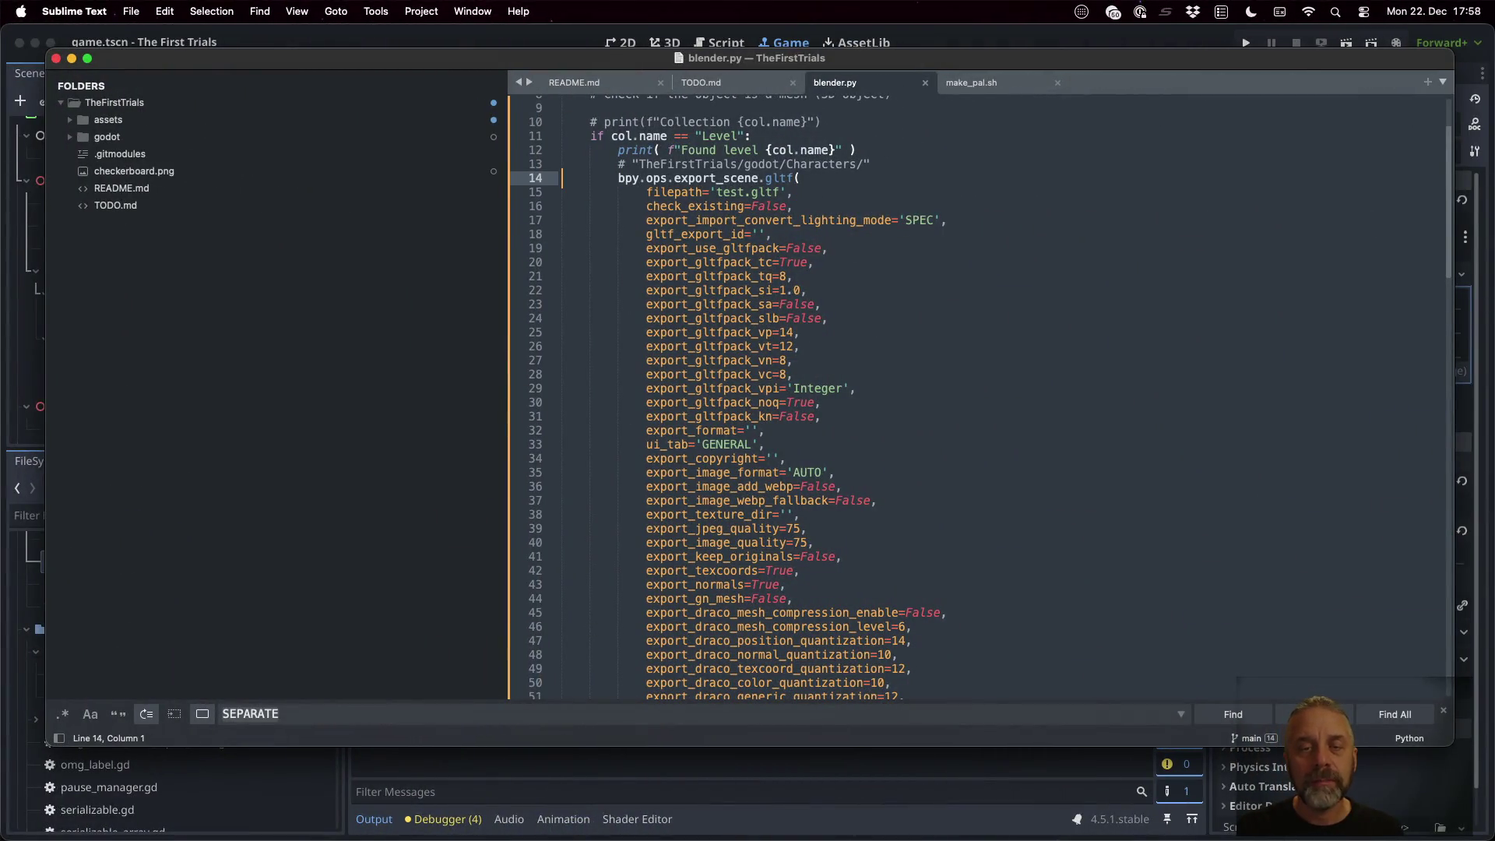
{"action": "key", "text": "super+shift+Down"}
{"action": "key", "text": "shift+Up"}
{"action": "key", "text": "shift+Up"}
{"action": "key", "text": "shift+Up"}
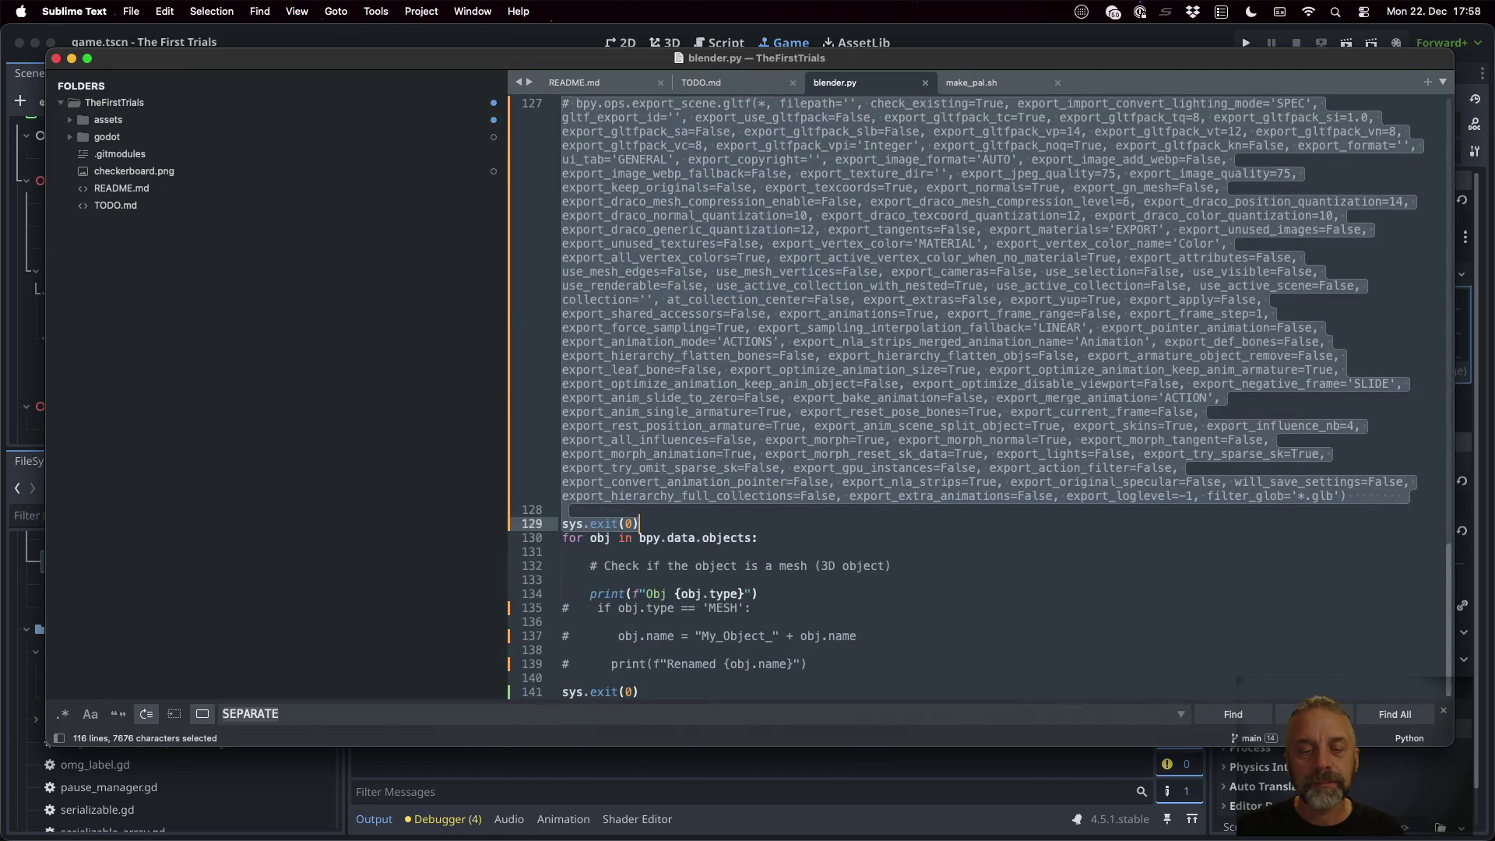
{"action": "key", "text": "shift+Up"}
{"action": "key", "text": "shift+Up"}
{"action": "key", "text": "shift+Up"}
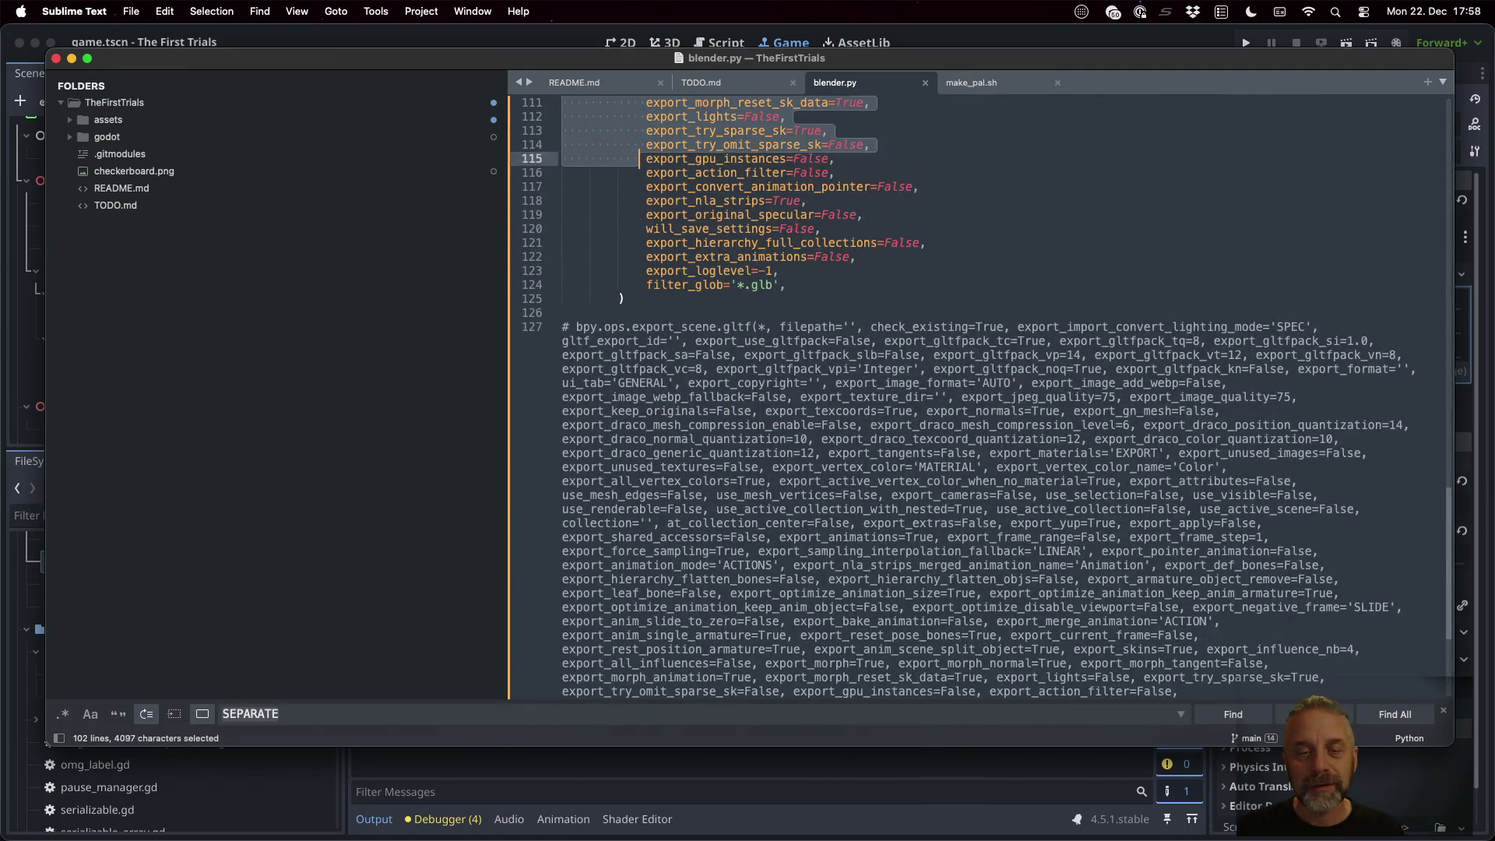
{"action": "key", "text": "super+c"}
Paste the call into a new file saved as export_scene_gltf.py in exporters
{"action": "key", "text": "super+p"}
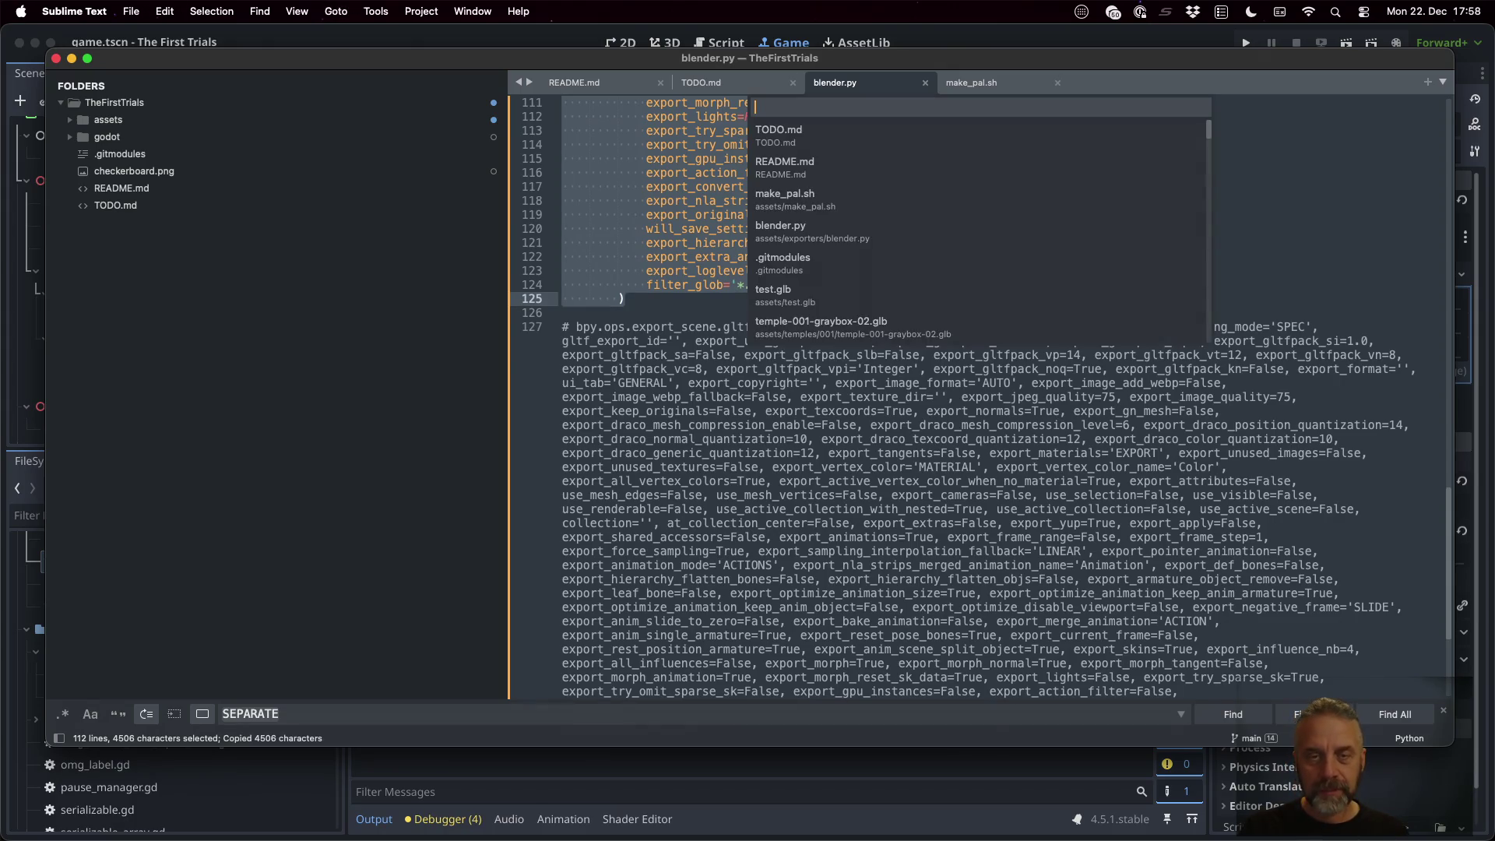
{"action": "key", "text": "super+n"}
{"action": "key", "text": "super+v"}
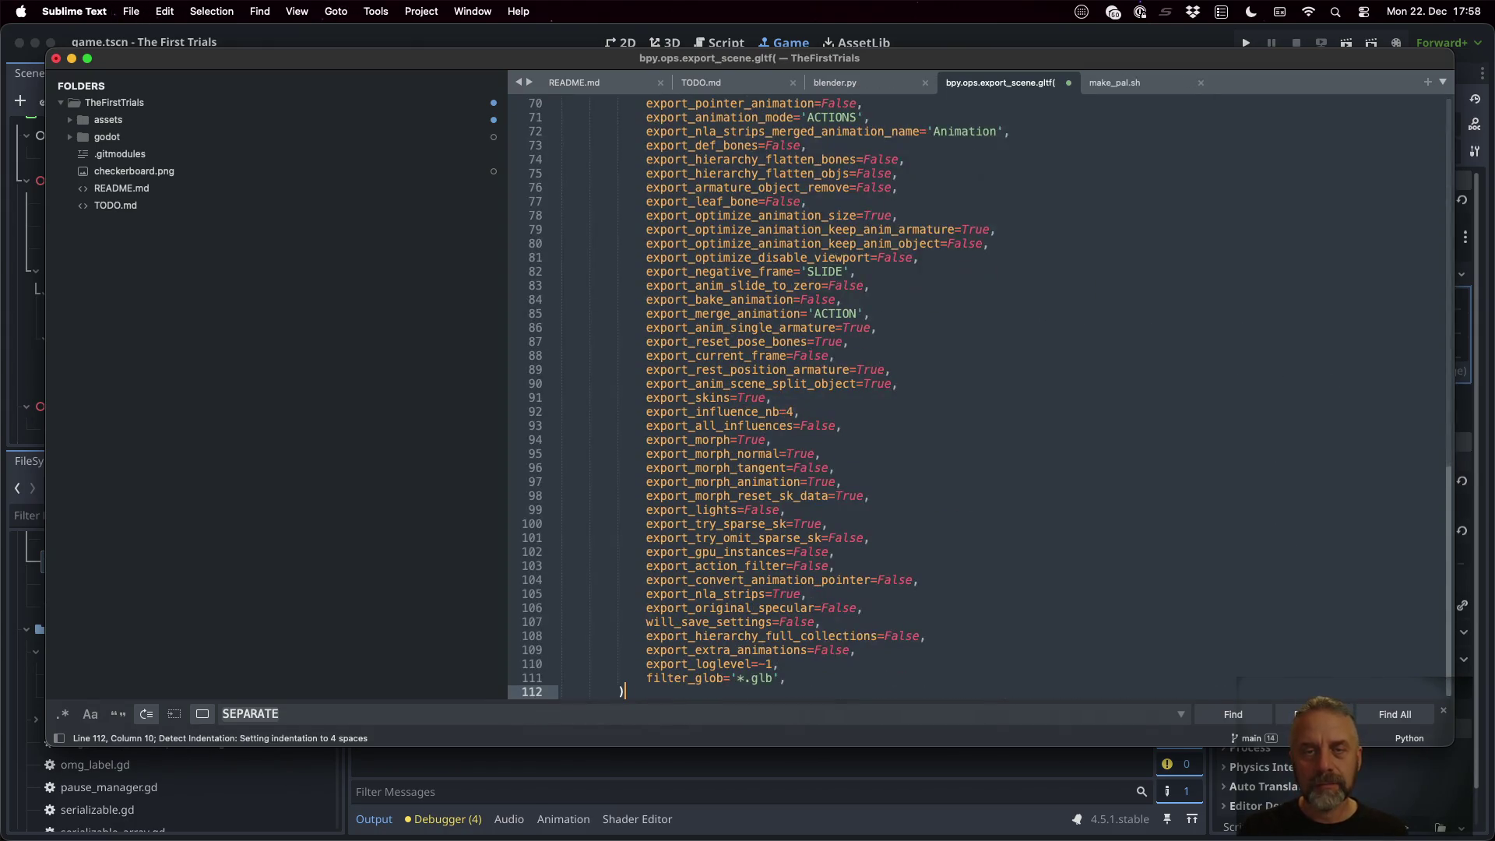
{"action": "key", "text": "super+s"}
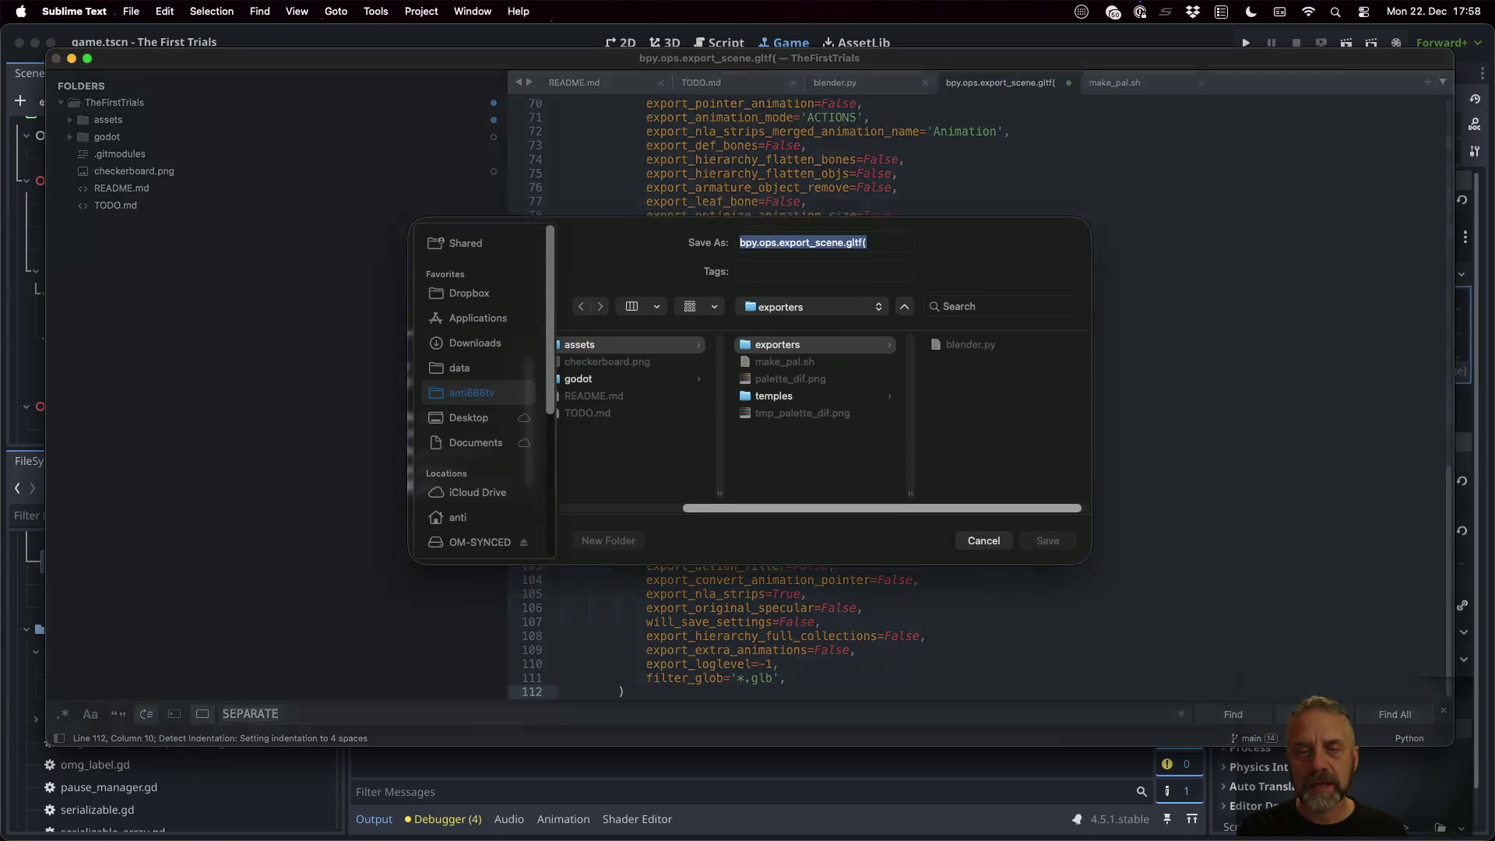
{"action": "key", "text": "Right"}
{"action": "key", "text": "BackSpace"}
{"action": "key", "text": "BackSpace"}
{"action": "key", "text": "BackSpace"}
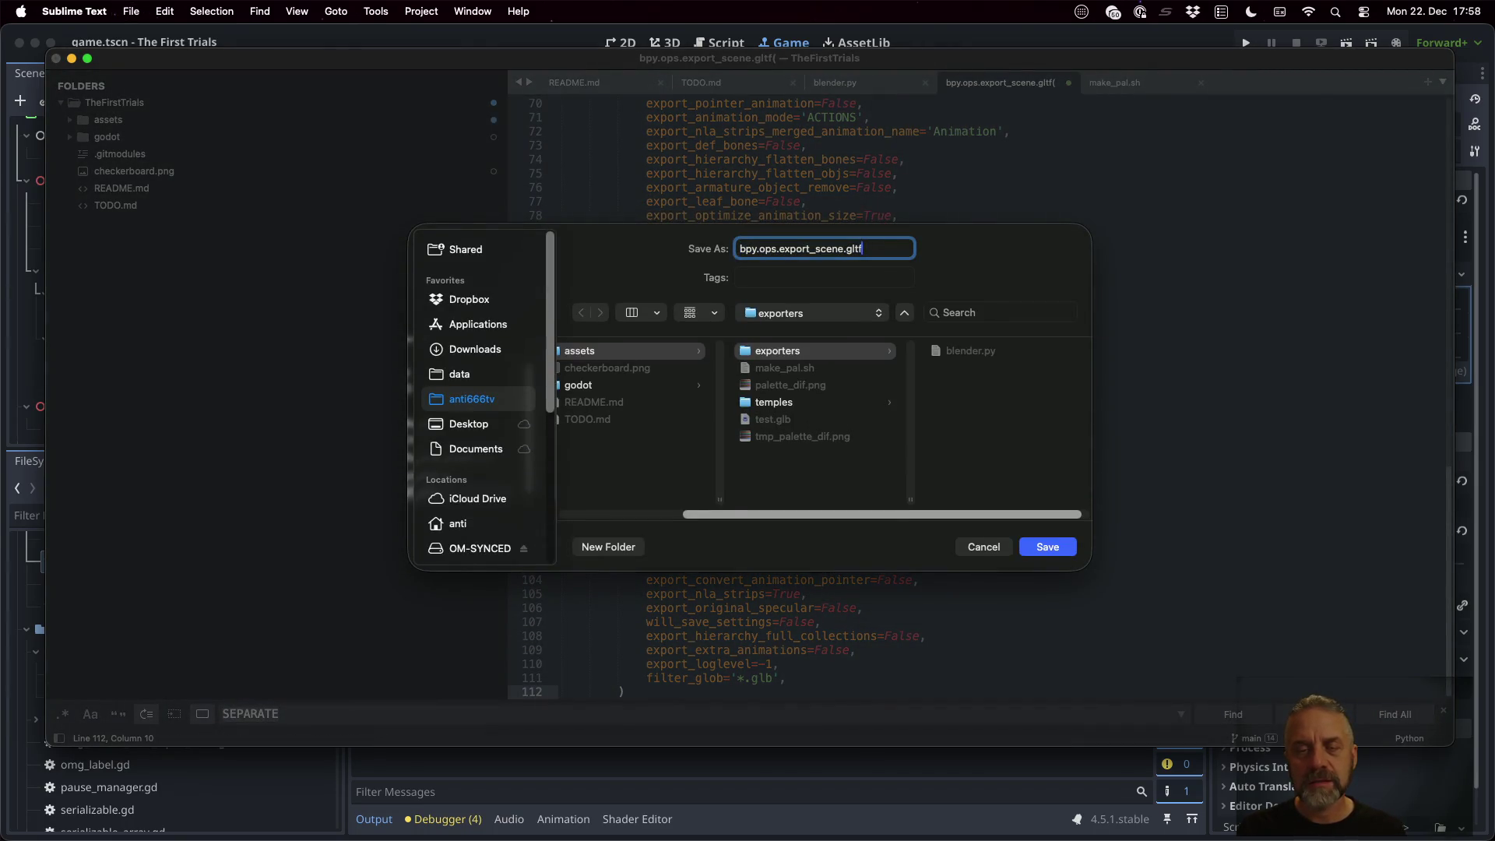
{"action": "type", "text": "export"}
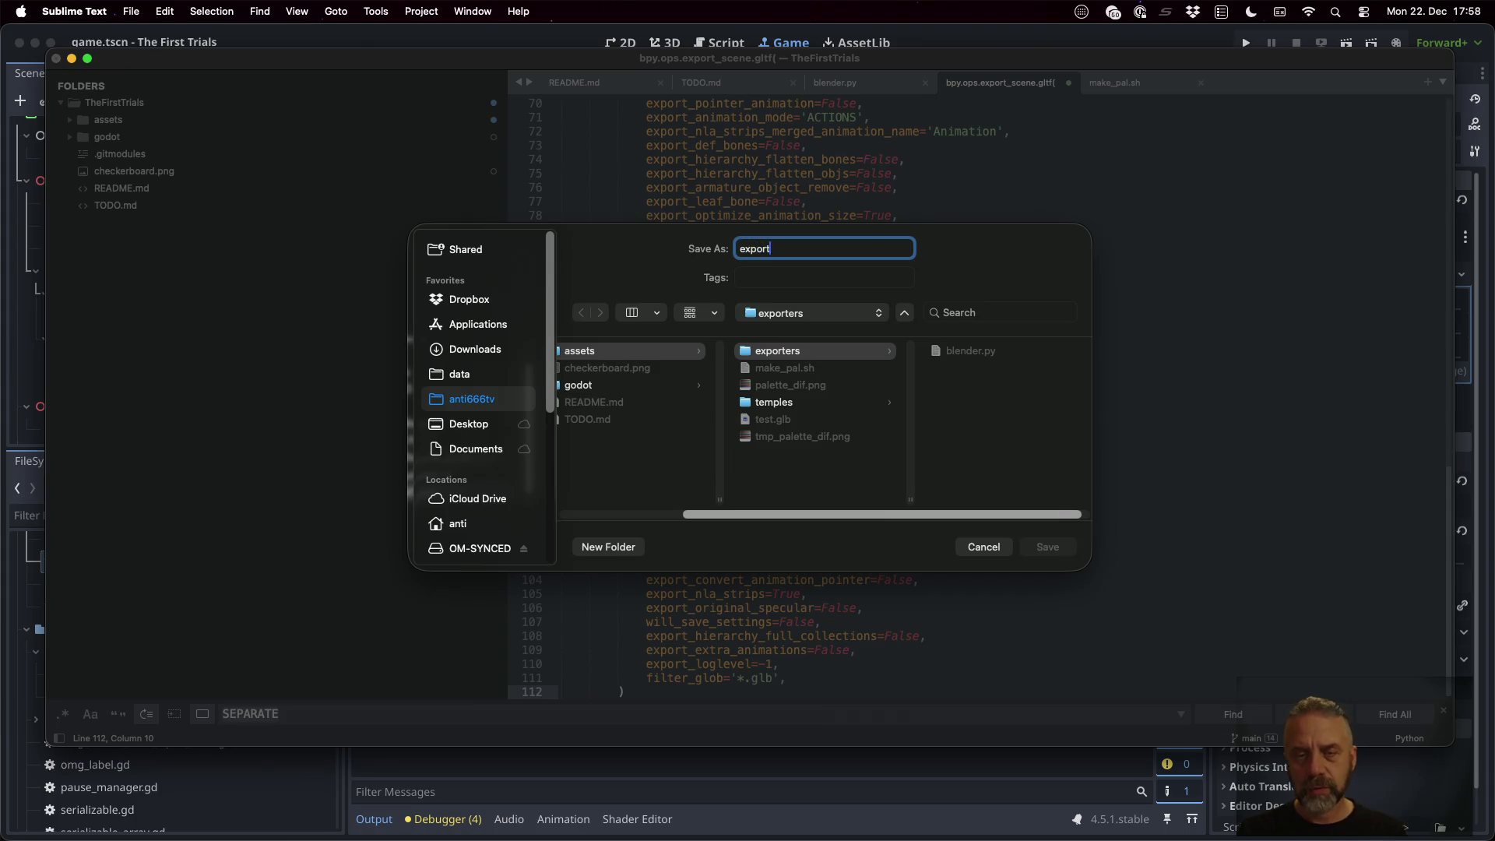
{"action": "type", "text": "_scene_gl"}
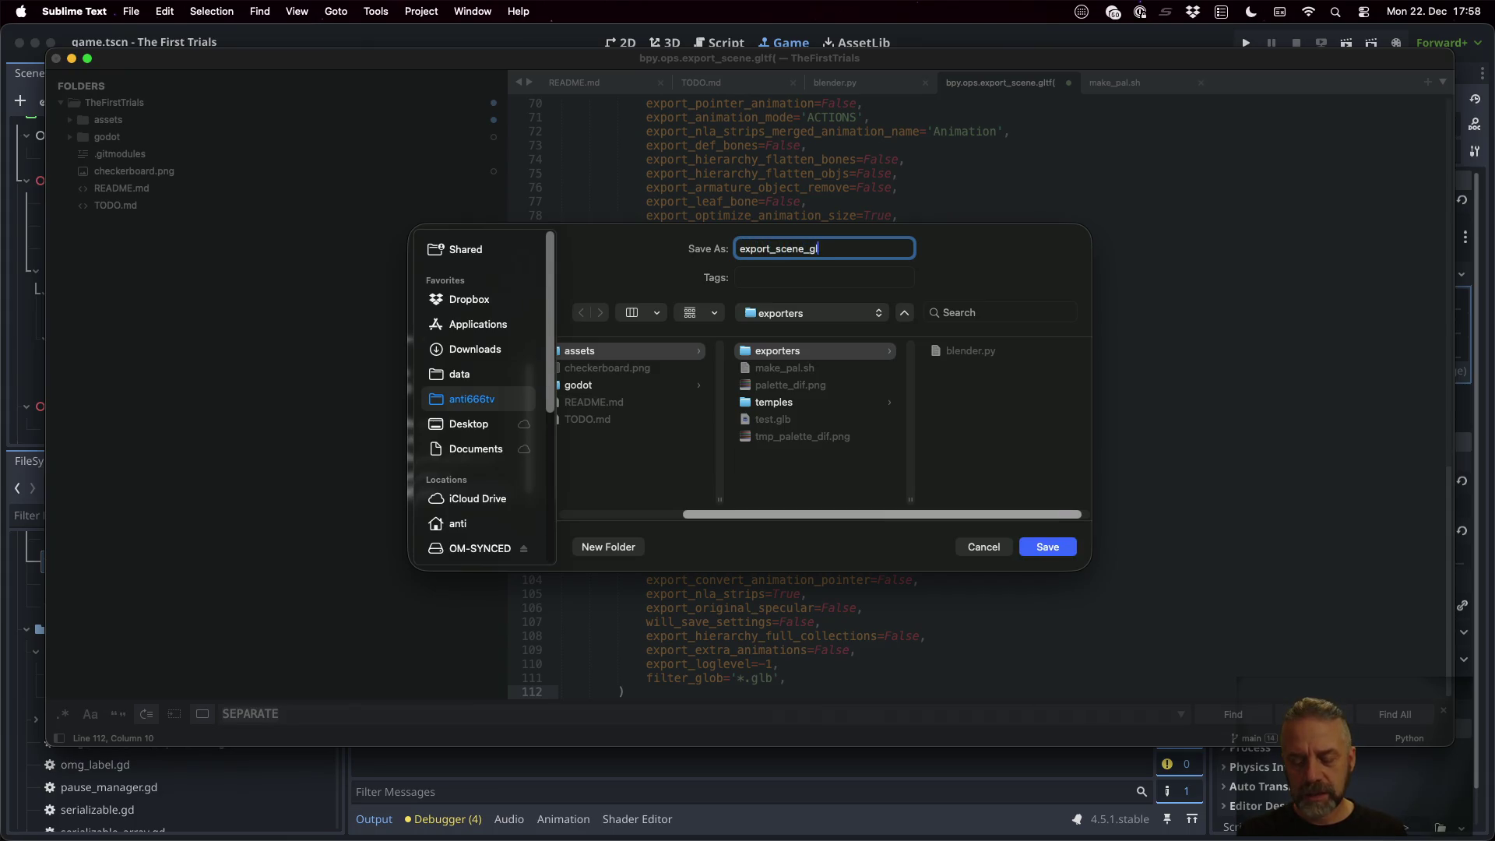
{"action": "type", "text": "tf.py"}
{"action": "key", "text": "Return"}
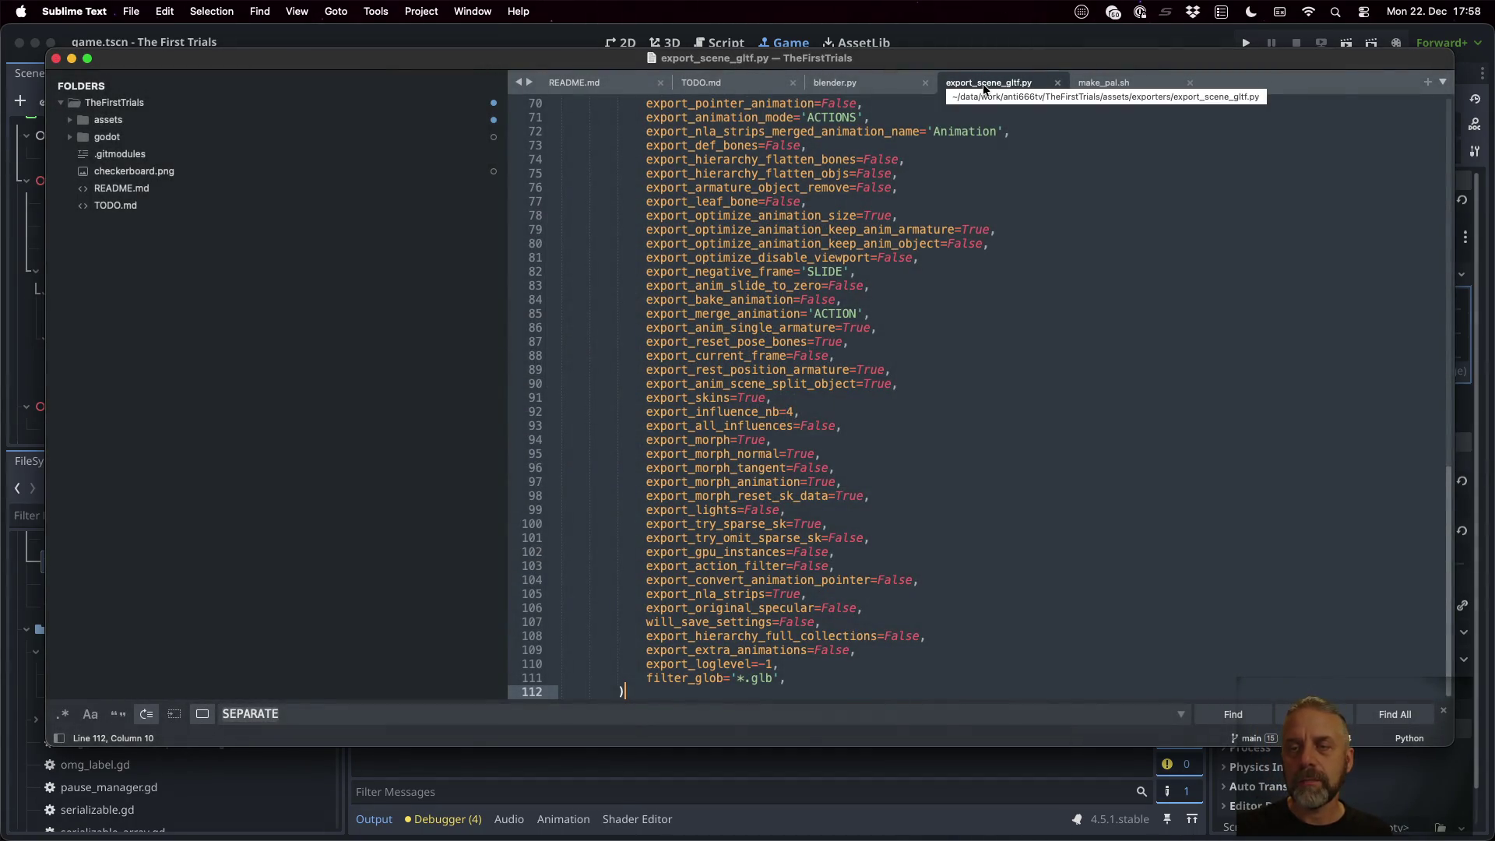
{"action": "left_click", "coordinate": [871, 82]}
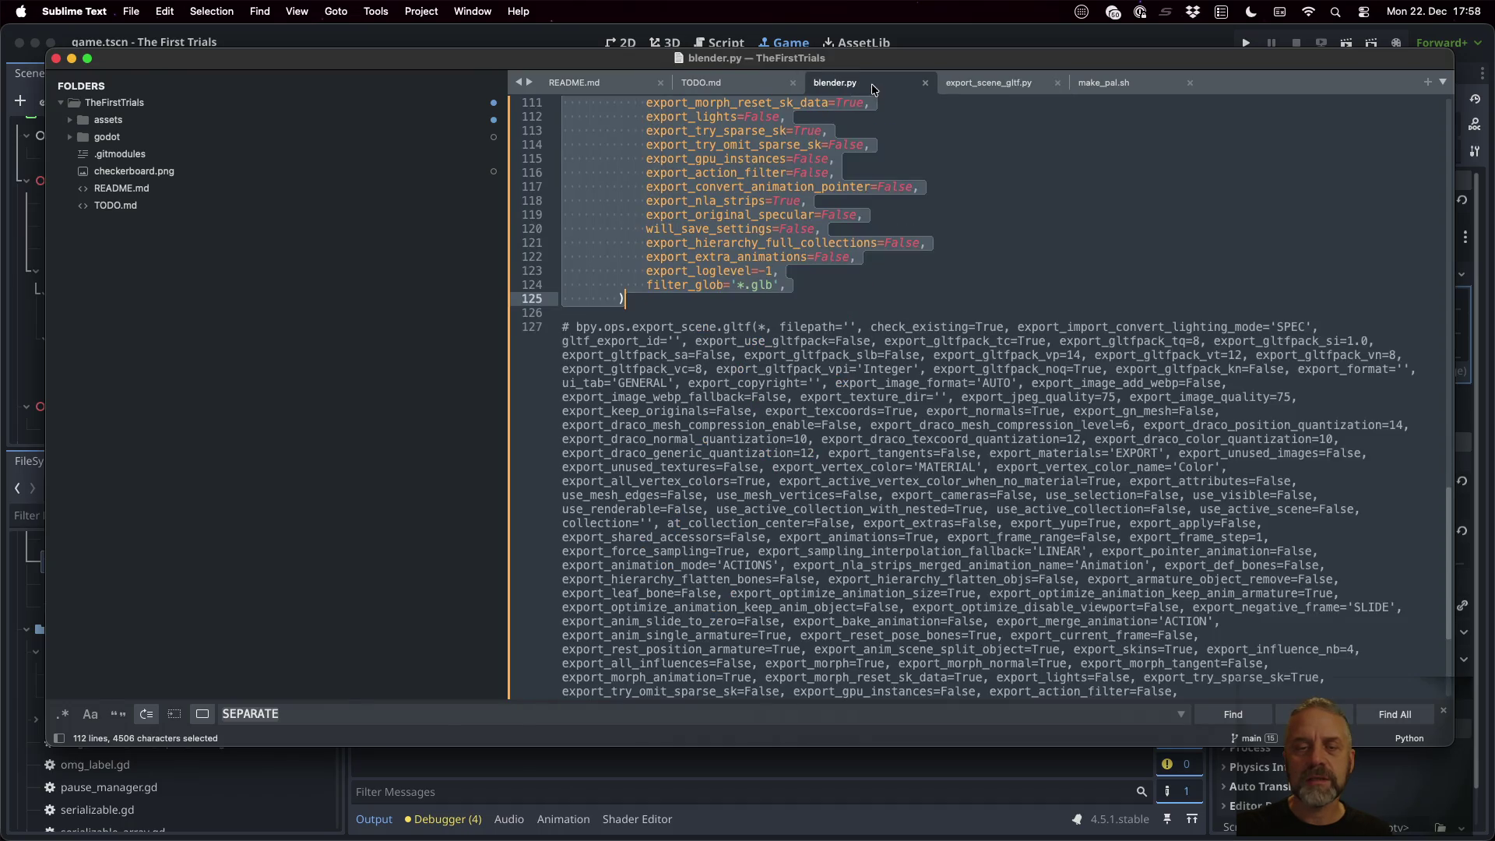
Change export_animations from True to False in blender.py
{"action": "scroll", "coordinate": [856, 267], "scroll_direction": "up", "scroll_amount": 3}
{"action": "scroll", "coordinate": [856, 268], "scroll_direction": "up", "scroll_amount": 10}
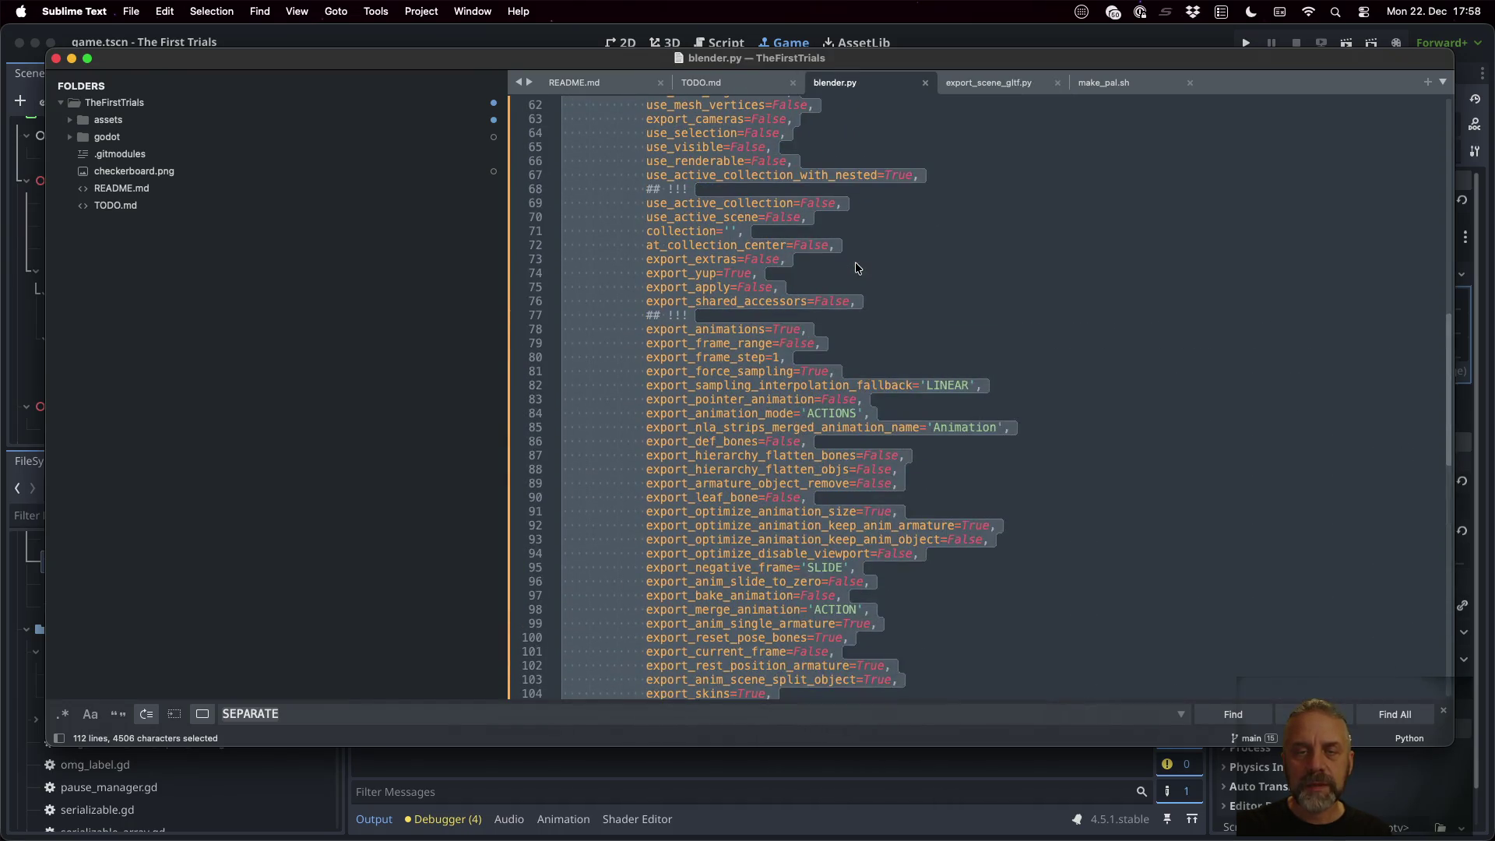
{"action": "left_click", "coordinate": [834, 315]}
{"action": "key", "text": "Down"}
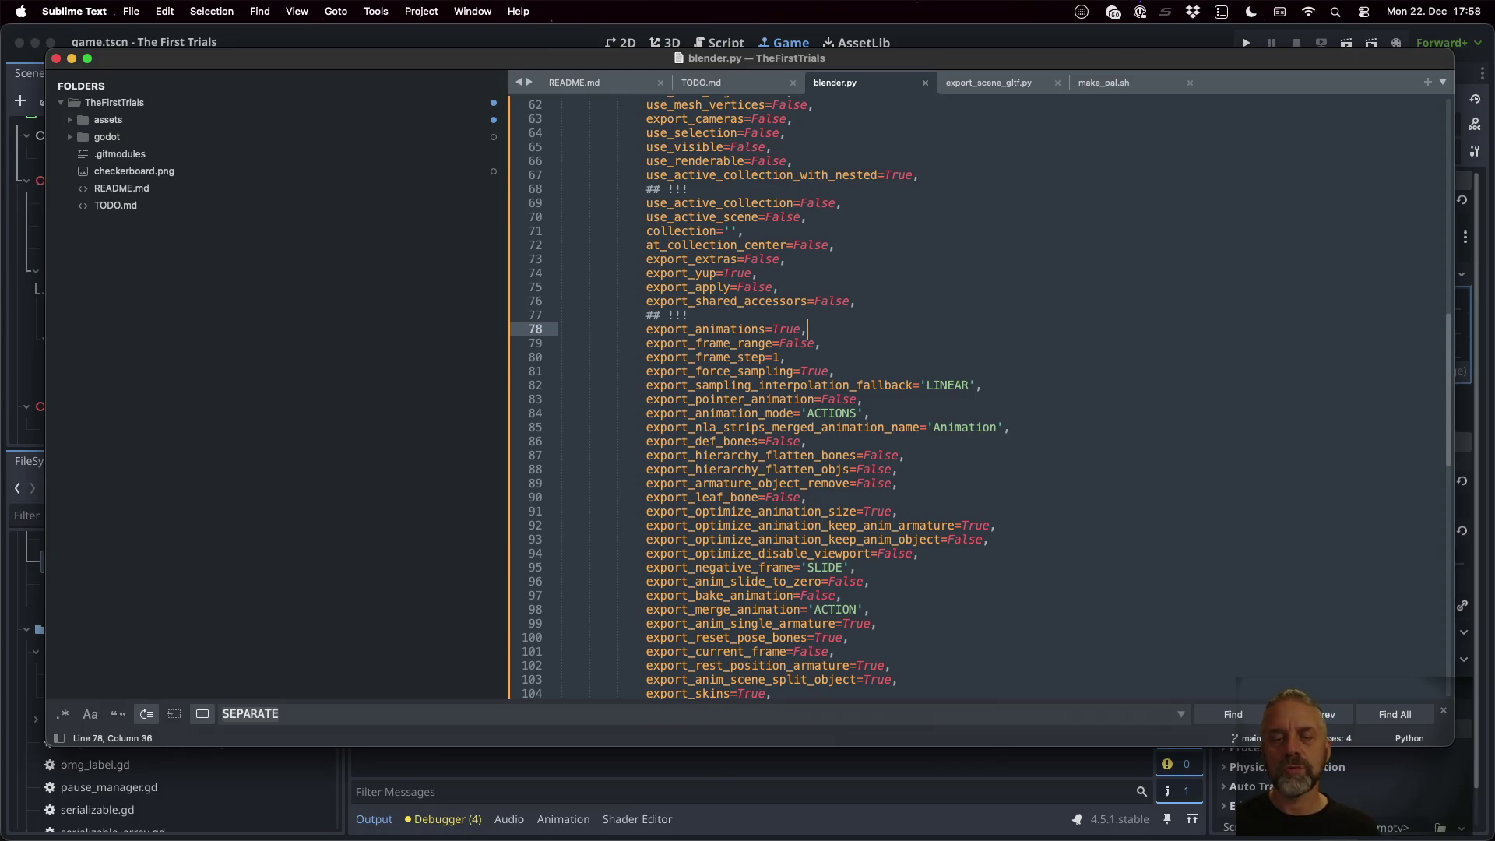
{"action": "key", "text": "alt+Right"}
{"action": "key", "text": "alt+Right"}
{"action": "key", "text": "shift+alt+Left"}
{"action": "type", "text": "Fal"}
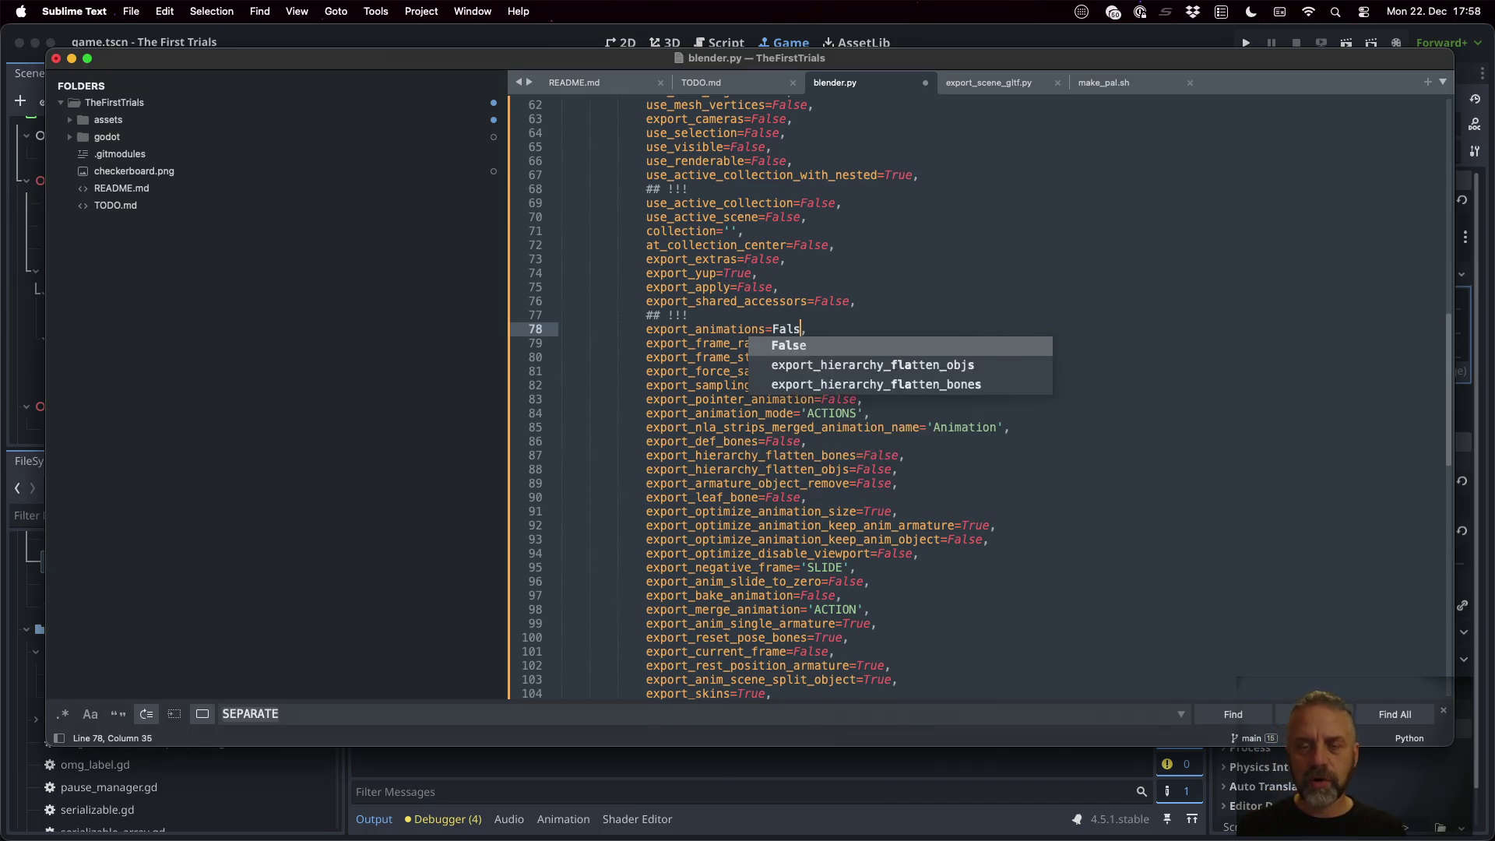
{"action": "key", "text": "Tab"}
{"action": "key", "text": "Escape"}
Delete the animation, armature, skin, morph and NLA options on lines 79–118 and save
{"action": "left_click", "coordinate": [562, 343]}
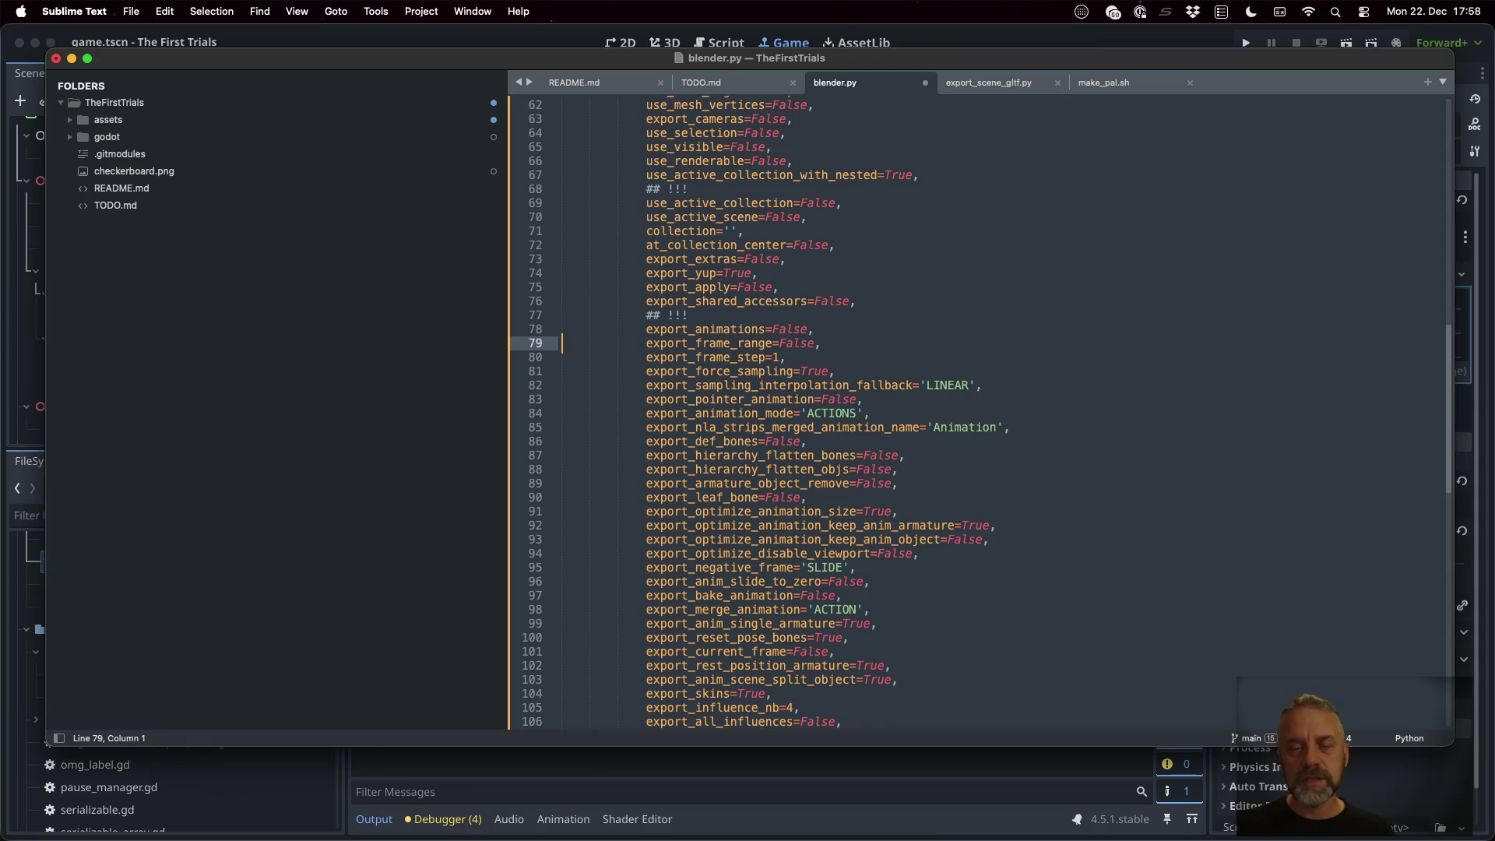
{"action": "key", "text": "shift+Down"}
{"action": "key", "text": "shift+Down"}
{"action": "key", "text": "shift+Down"}
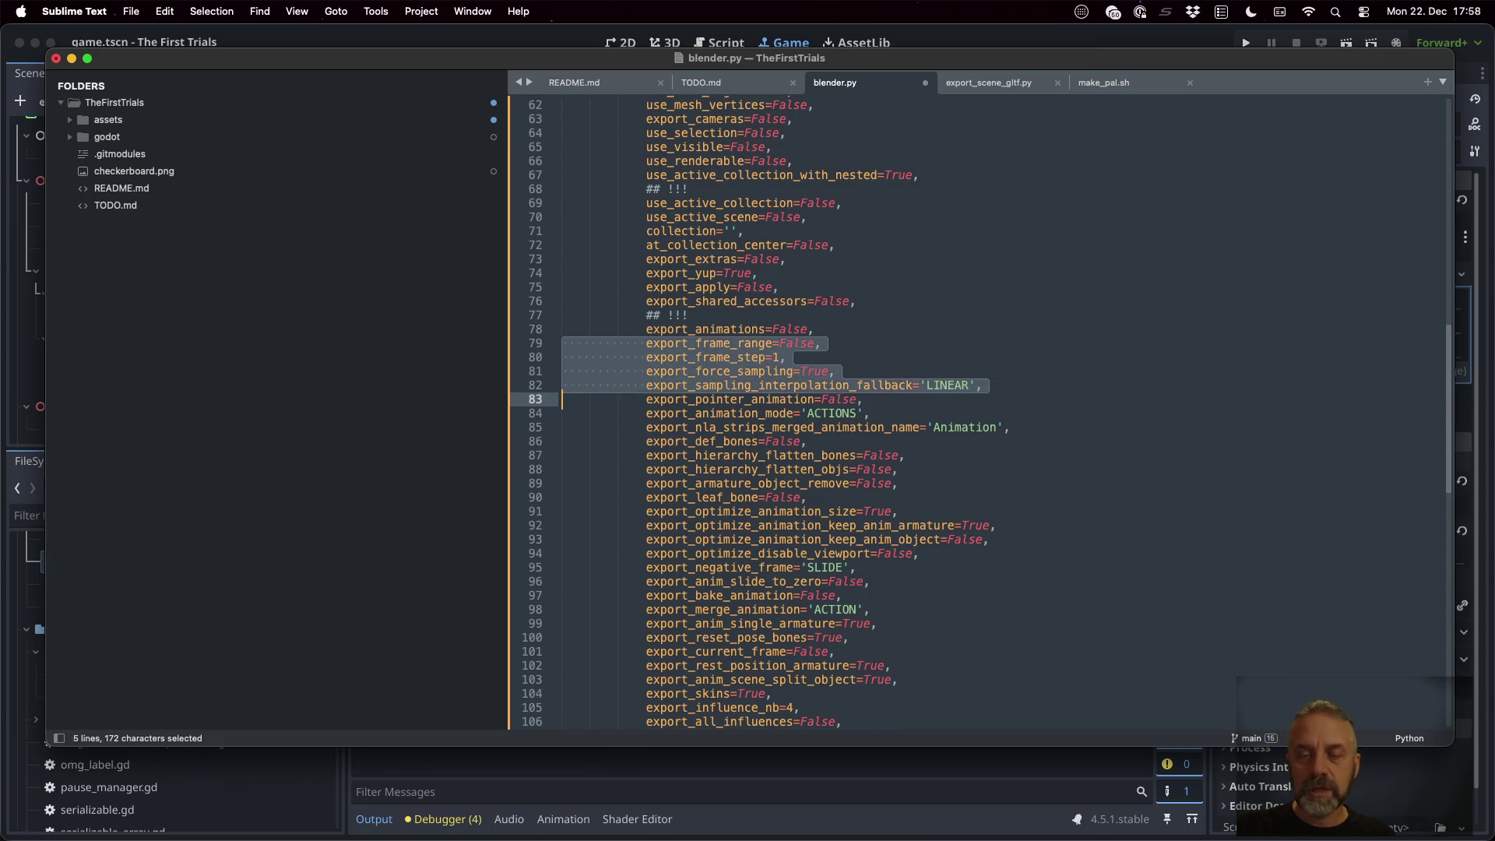
{"action": "key", "text": "shift+Down"}
{"action": "key", "text": "shift+Down"}
{"action": "key", "text": "shift+Down"}
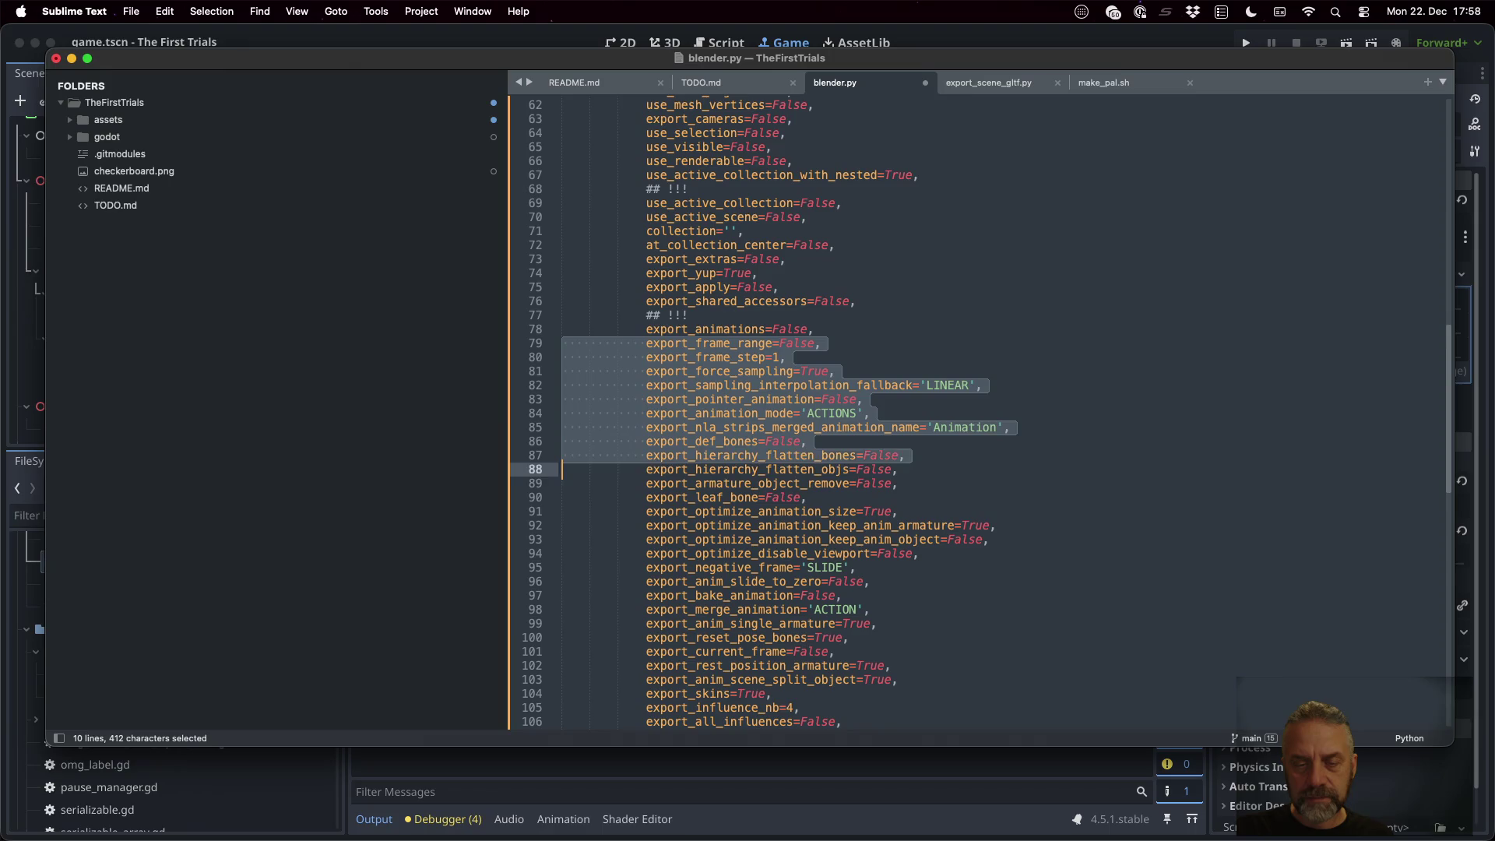
{"action": "key", "text": "shift+Down"}
{"action": "key", "text": "shift+Down"}
{"action": "key", "text": "shift+Down"}
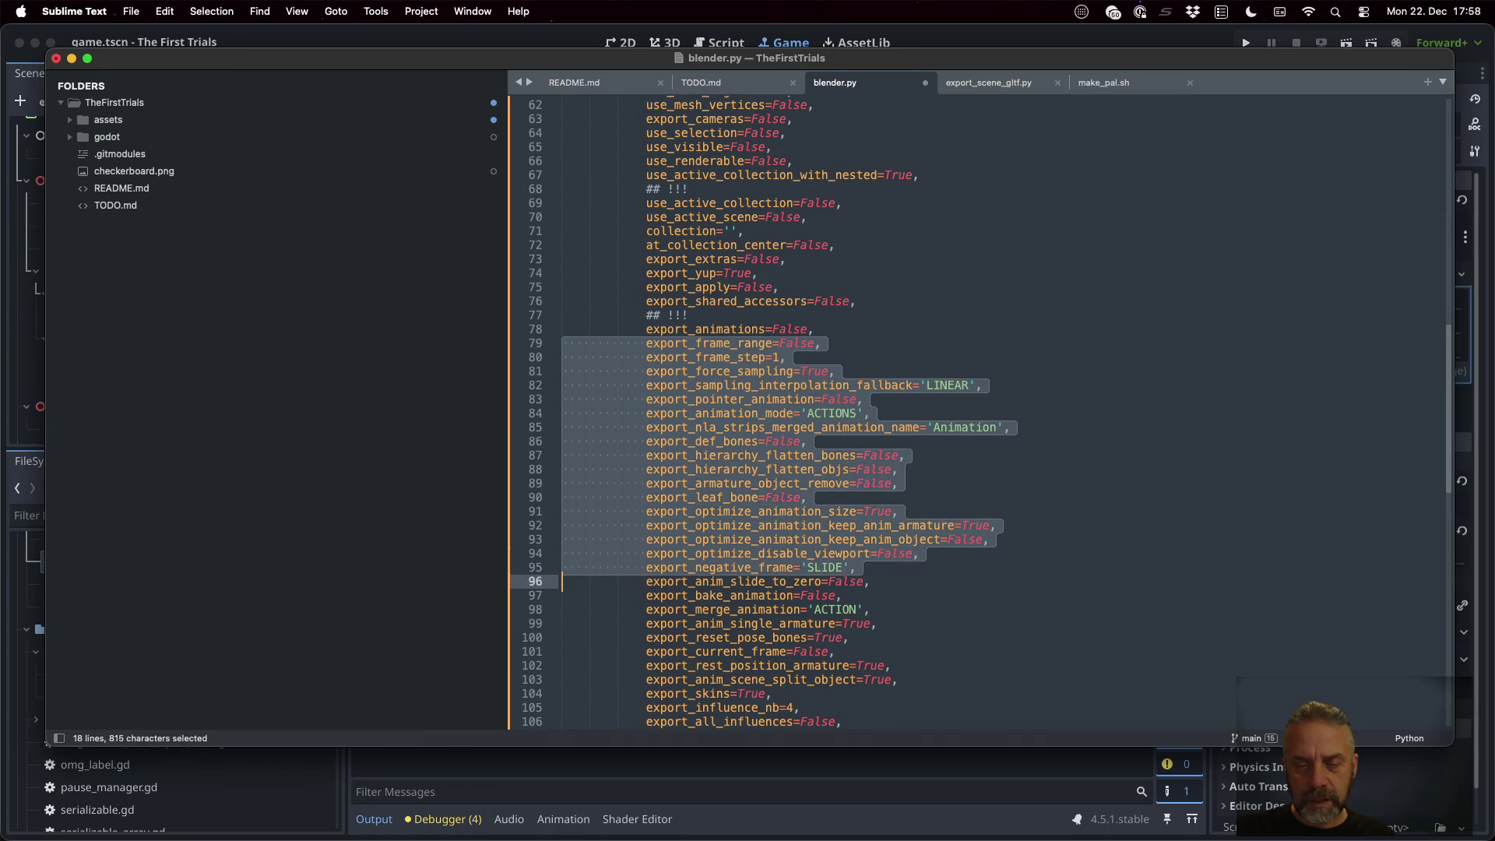
{"action": "key", "text": "shift+Down"}
{"action": "key", "text": "shift+Down"}
{"action": "key", "text": "shift+Down"}
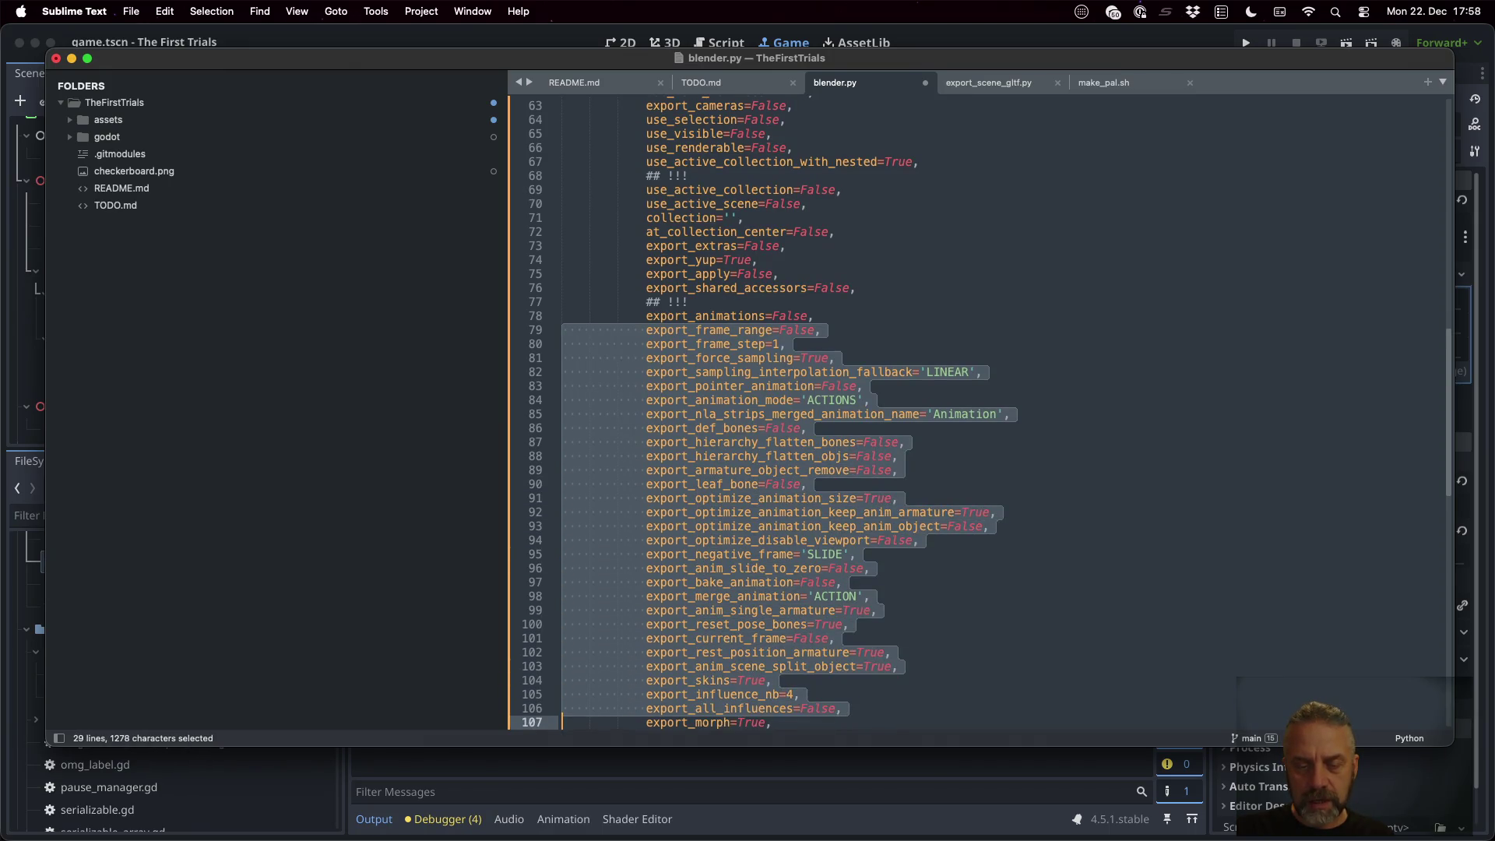
{"action": "key", "text": "shift+Down"}
{"action": "key", "text": "shift+Down"}
{"action": "key", "text": "shift+Down"}
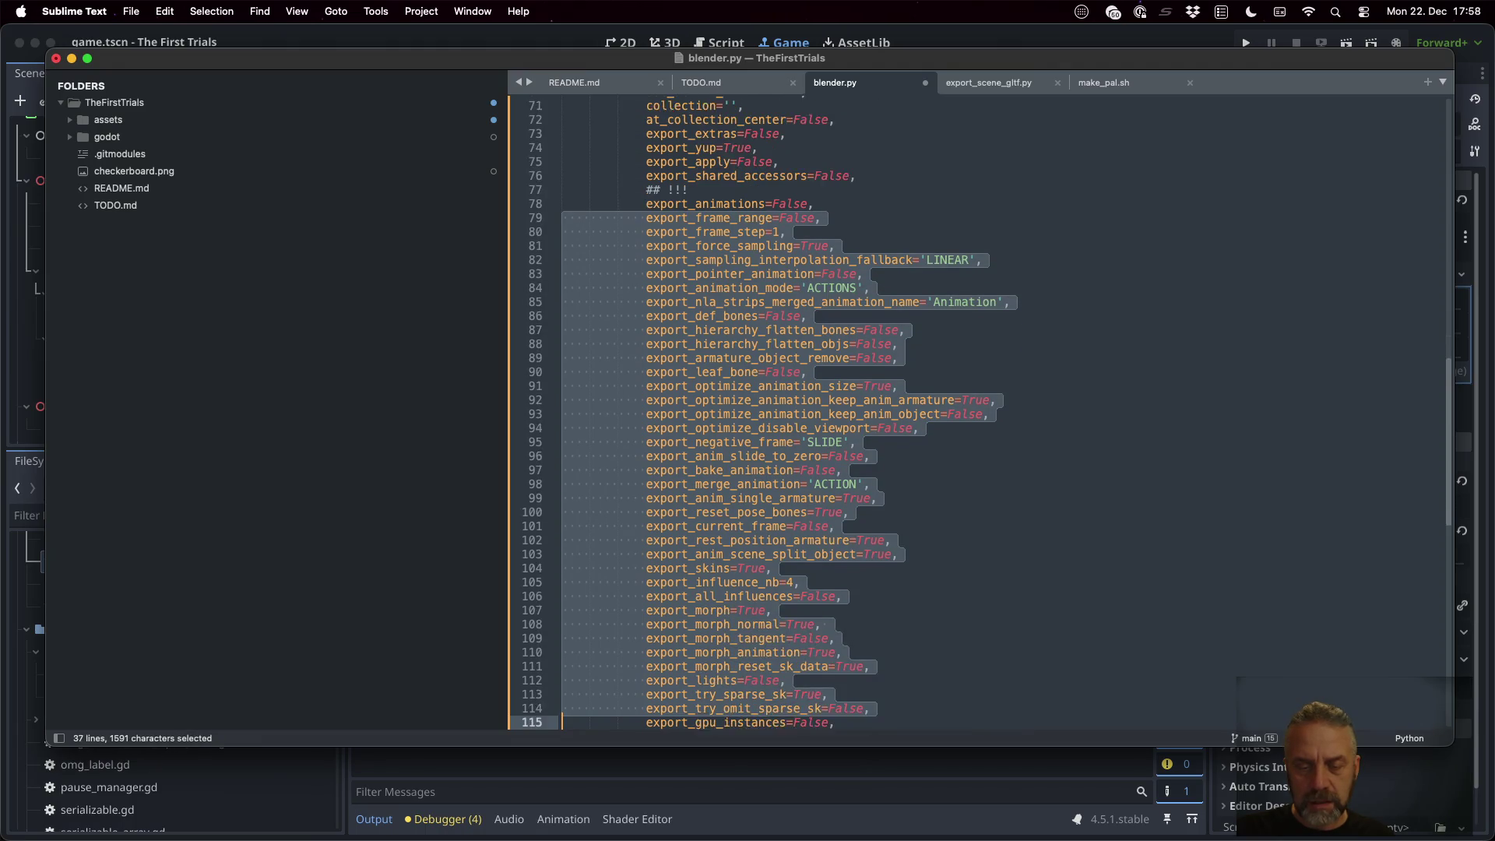
{"action": "key", "text": "shift+Down"}
{"action": "key", "text": "shift+Down"}
{"action": "key", "text": "shift+Down"}
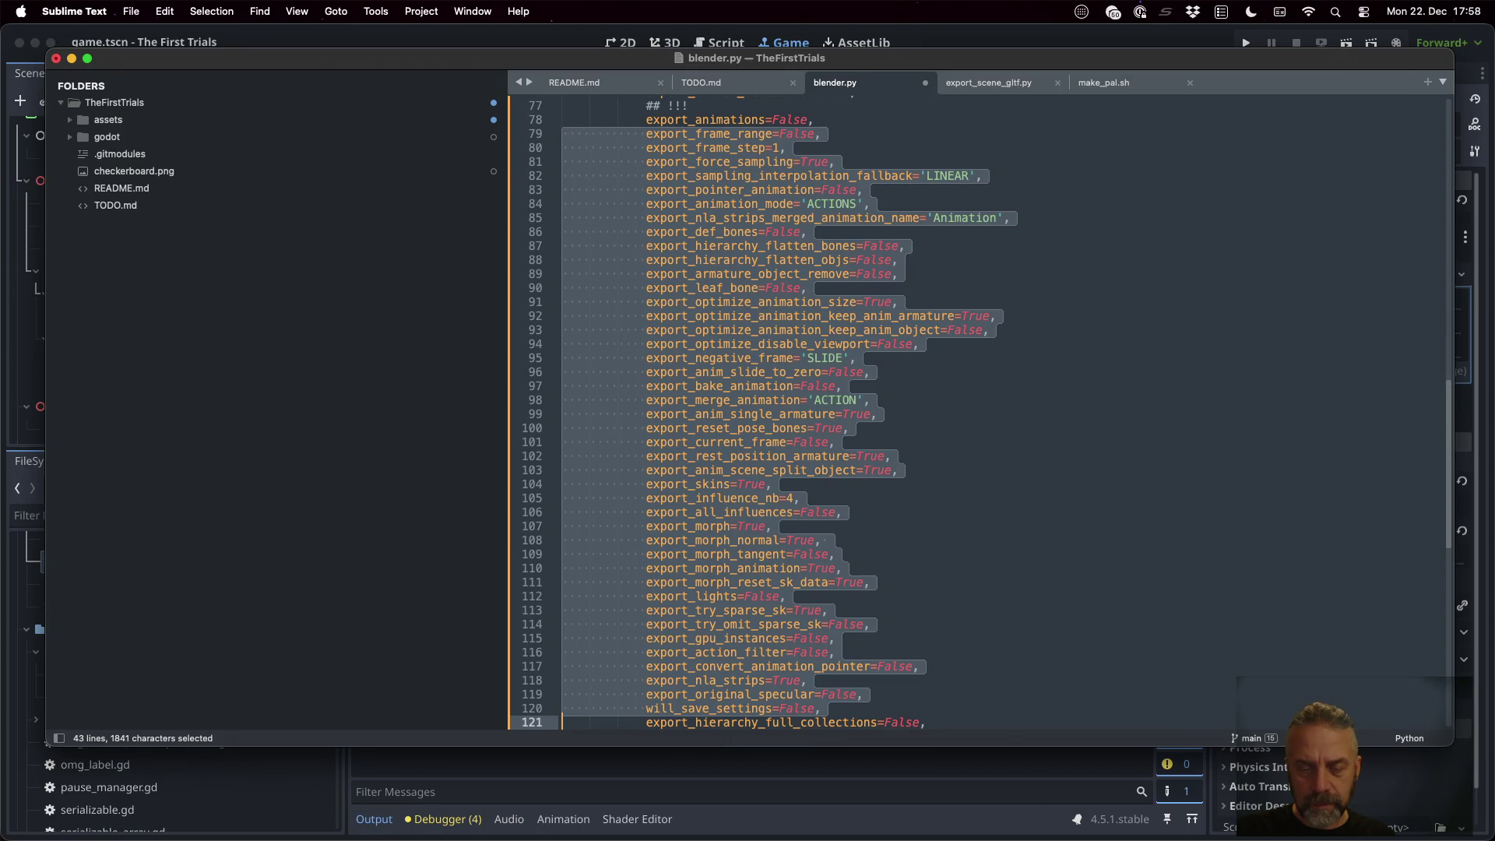
{"action": "key", "text": "shift+Up"}
{"action": "key", "text": "shift+Up"}
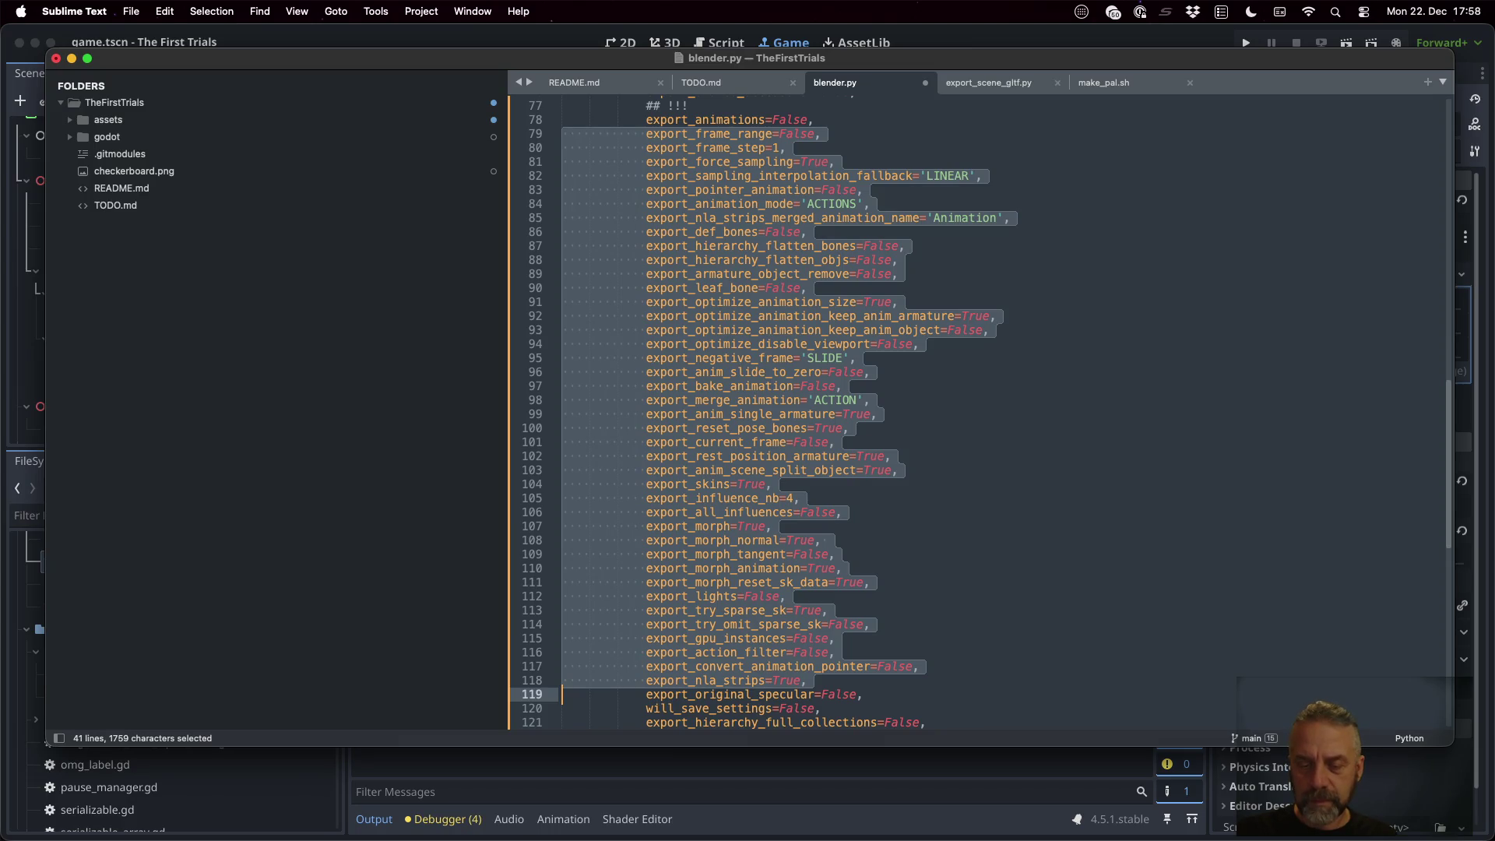
{"action": "key", "text": "BackSpace"}
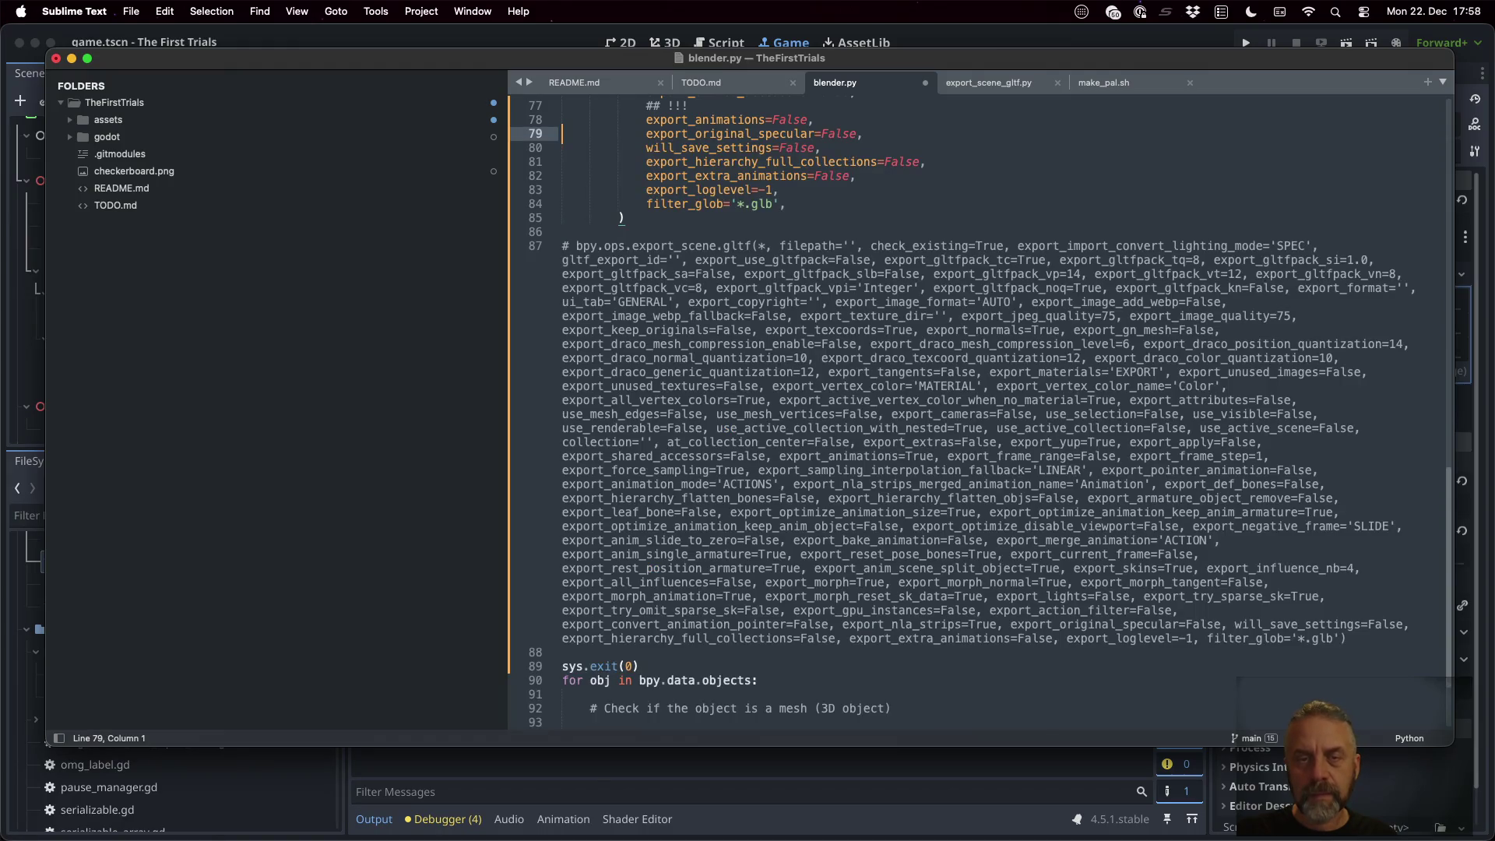
{"action": "key", "text": "super+s"}
{"action": "key", "text": "Up"}
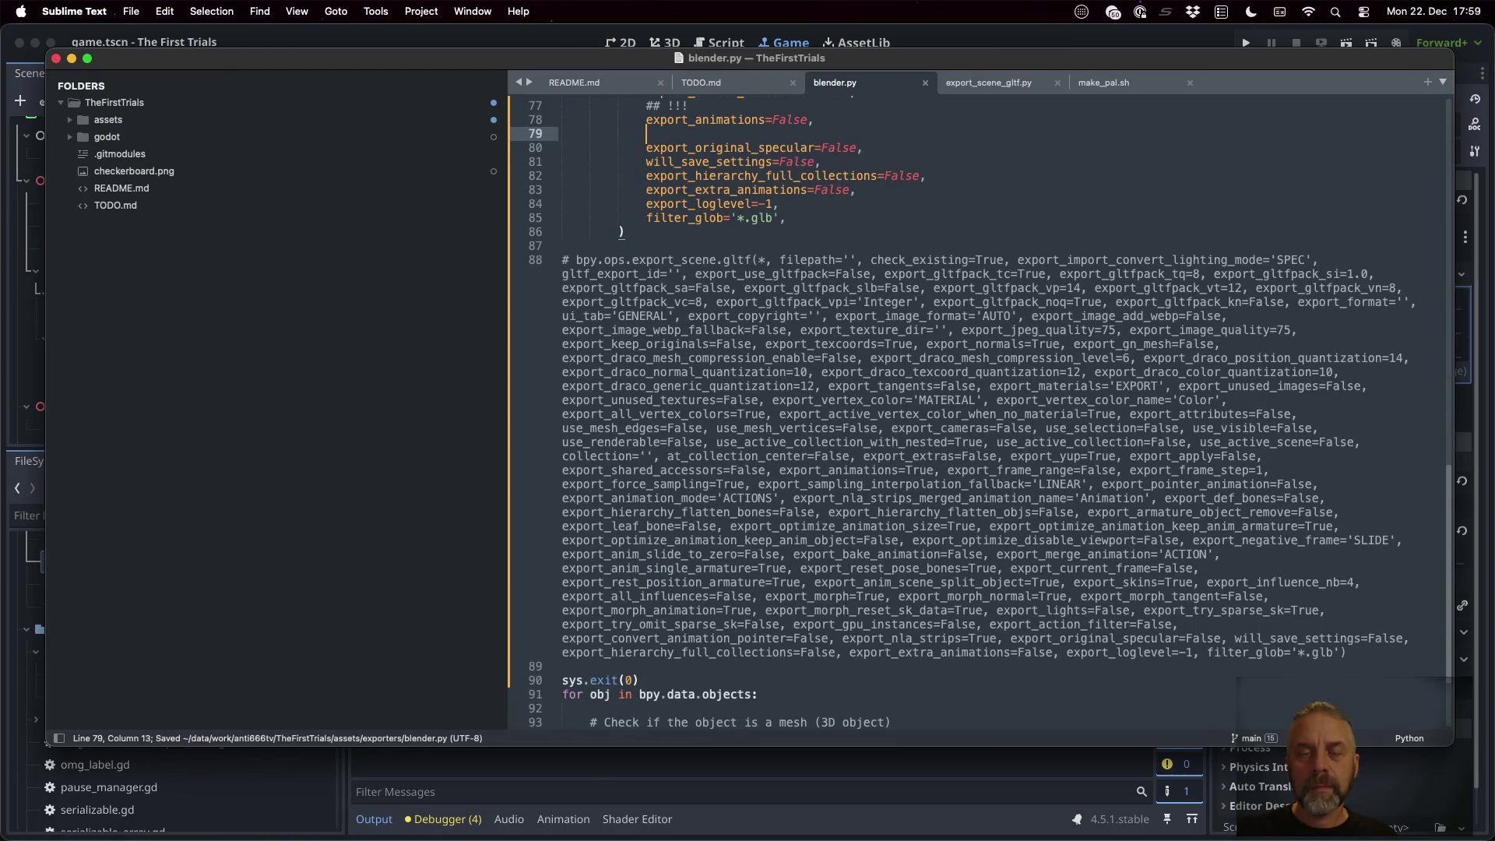
Rerun the background Blender export command in the terminal and check the script again
{"action": "key", "text": "ctrl+Right"}
{"action": "key", "text": "Up"}
{"action": "key", "text": "Return"}
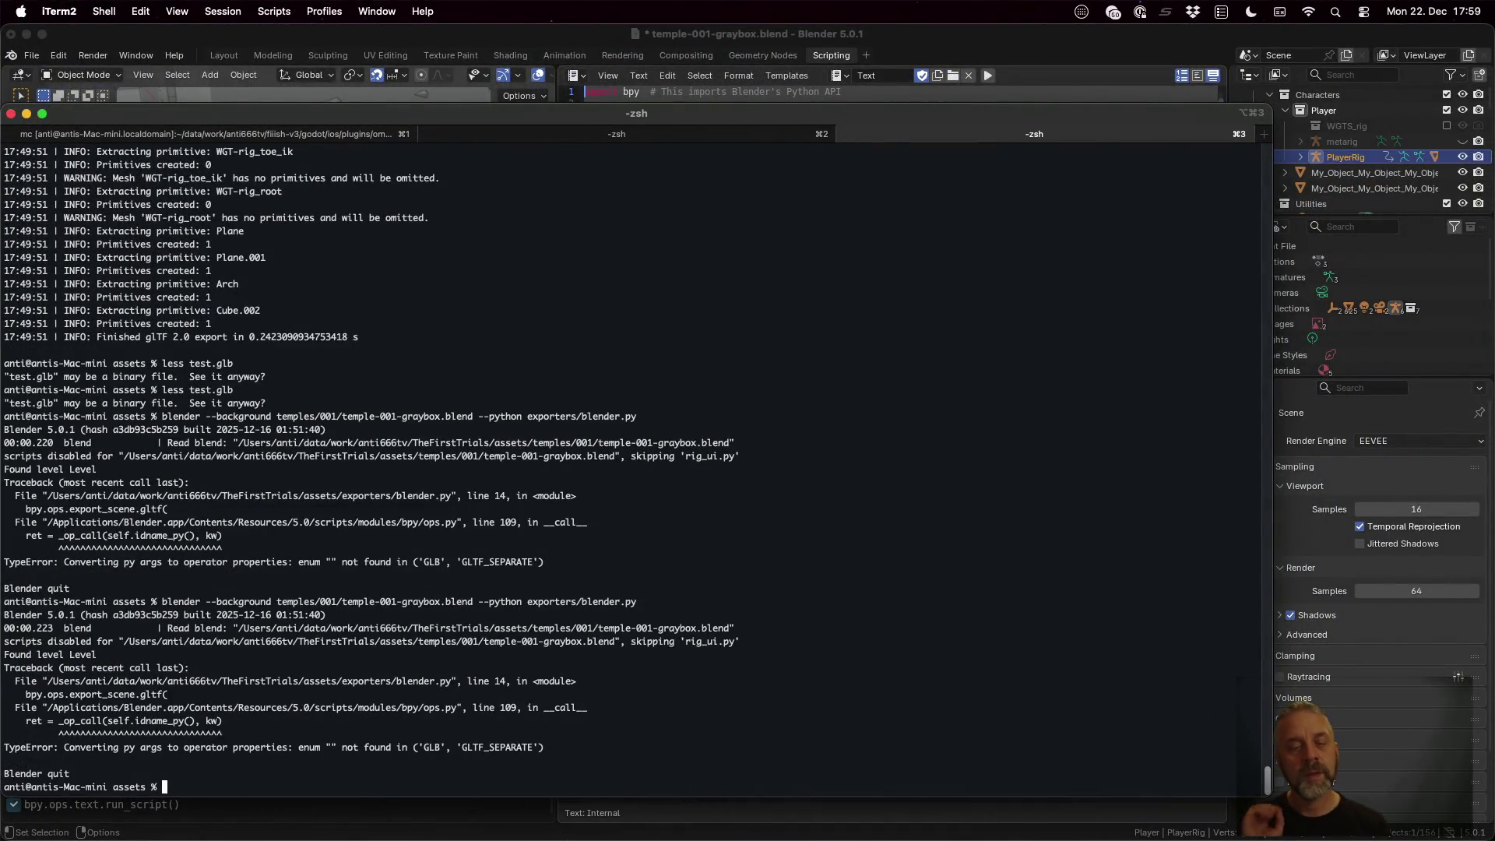
{"action": "key", "text": "ctrl+Left"}
{"action": "scroll", "coordinate": [929, 253], "scroll_direction": "up", "scroll_amount": 10}
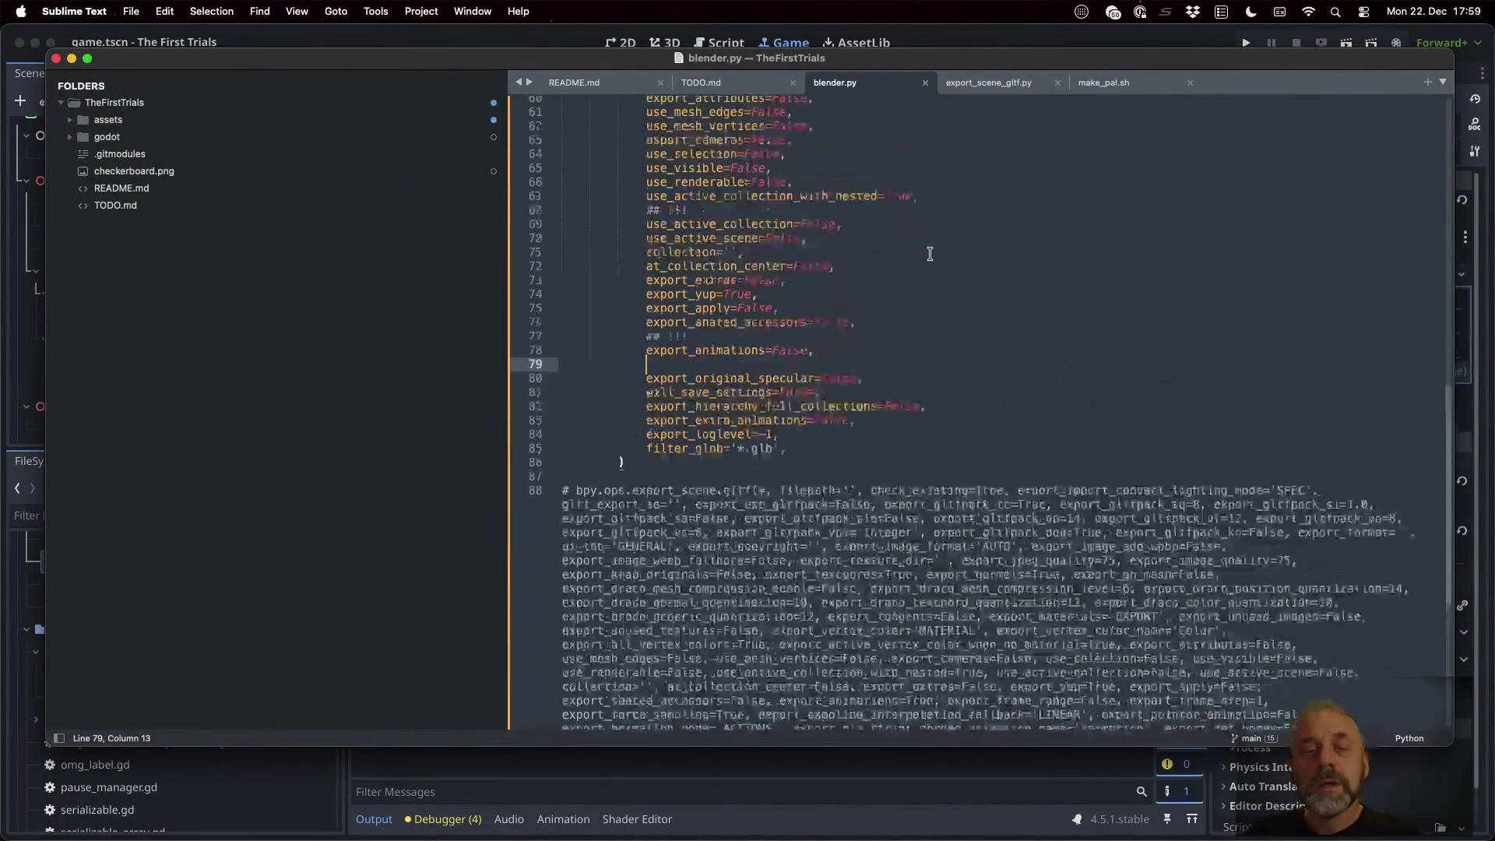
{"action": "scroll", "coordinate": [930, 254], "scroll_direction": "up", "scroll_amount": 10}
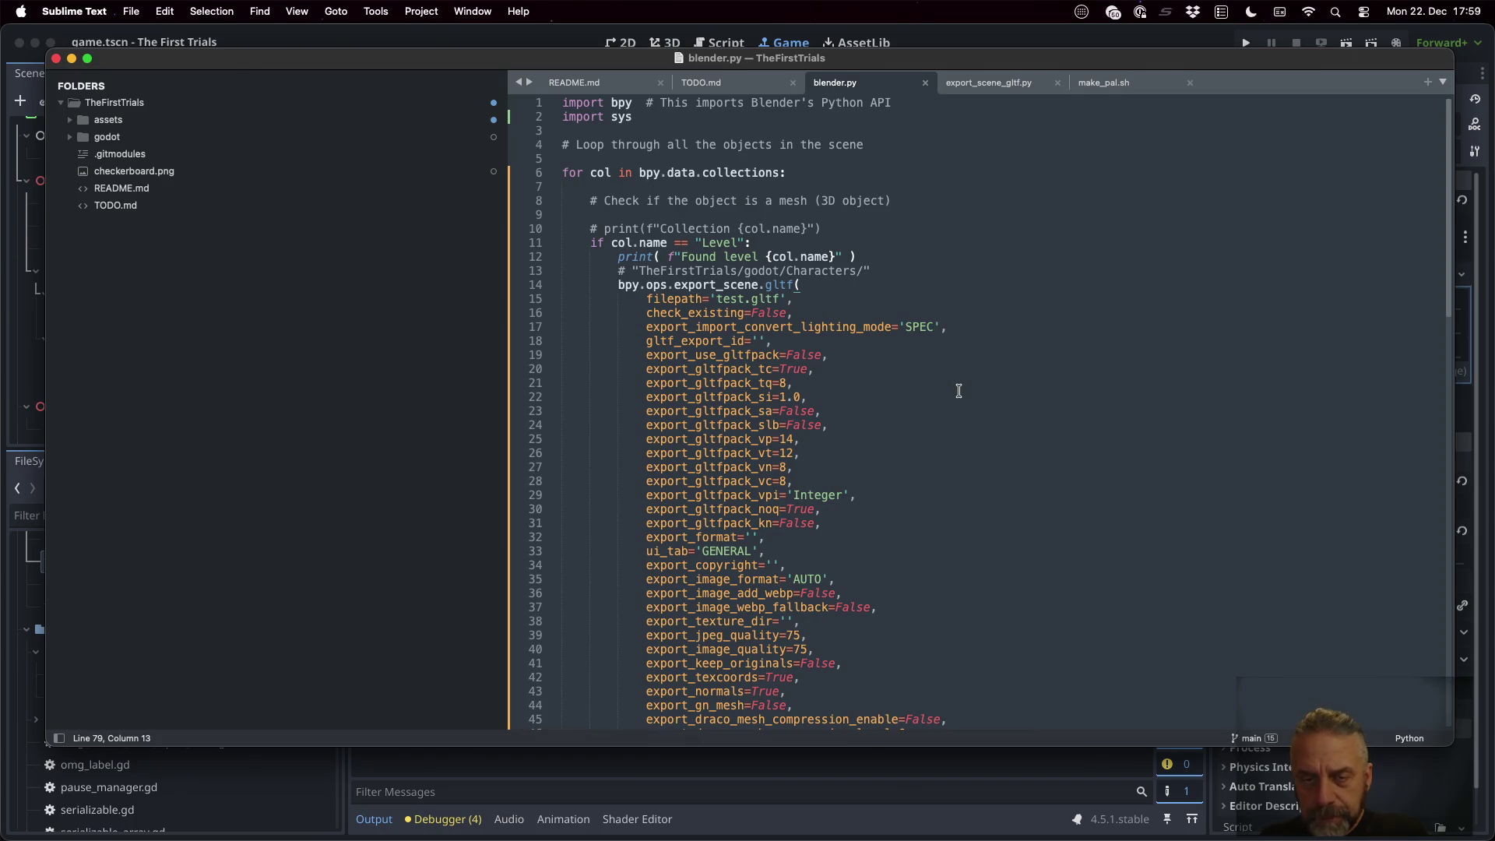
{"action": "left_click", "coordinate": [956, 328]}
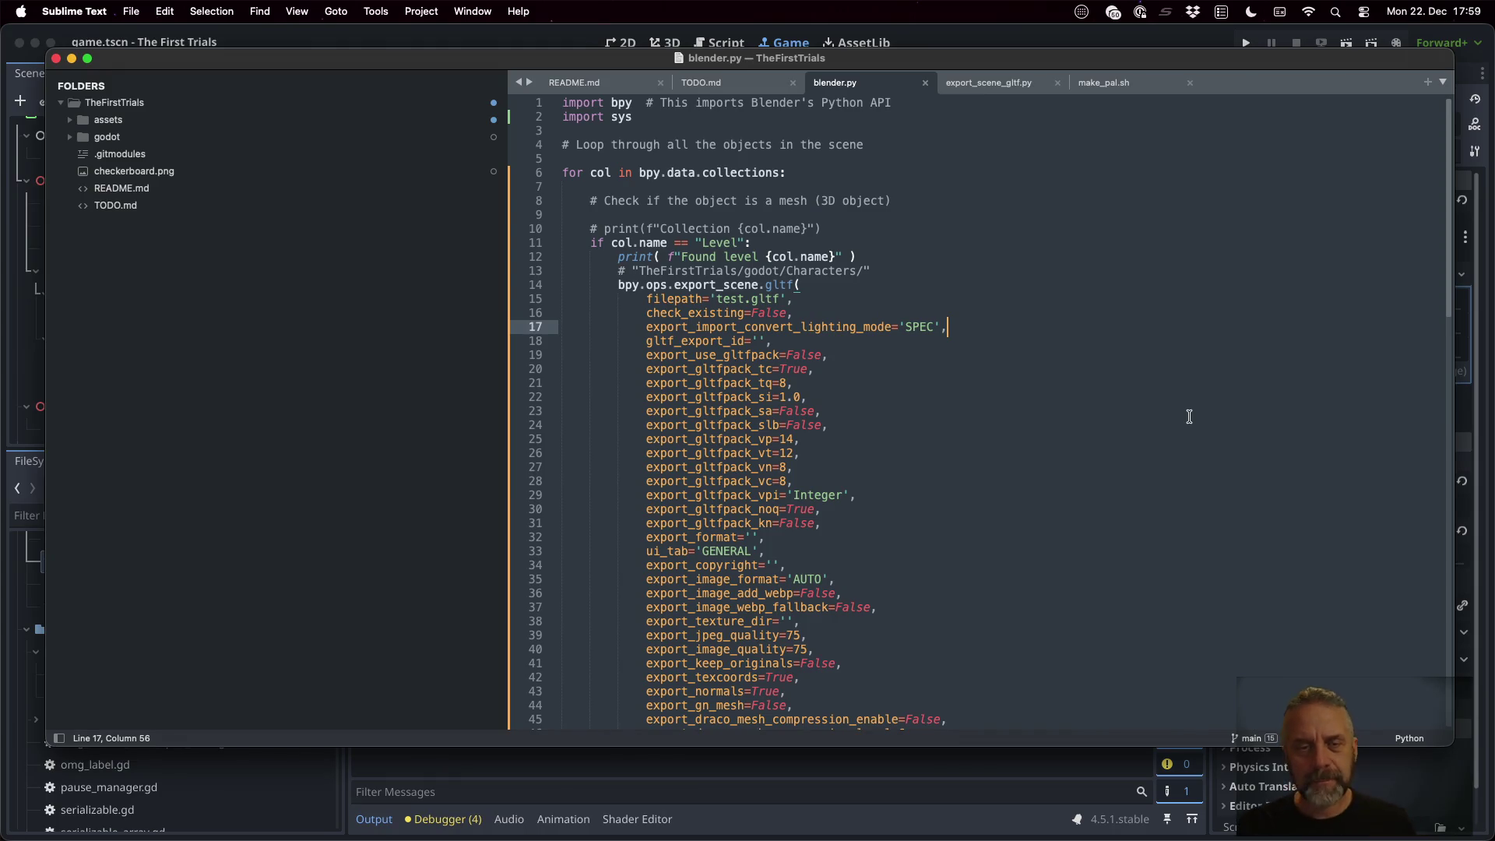
{"action": "key", "text": "super+Tab"}
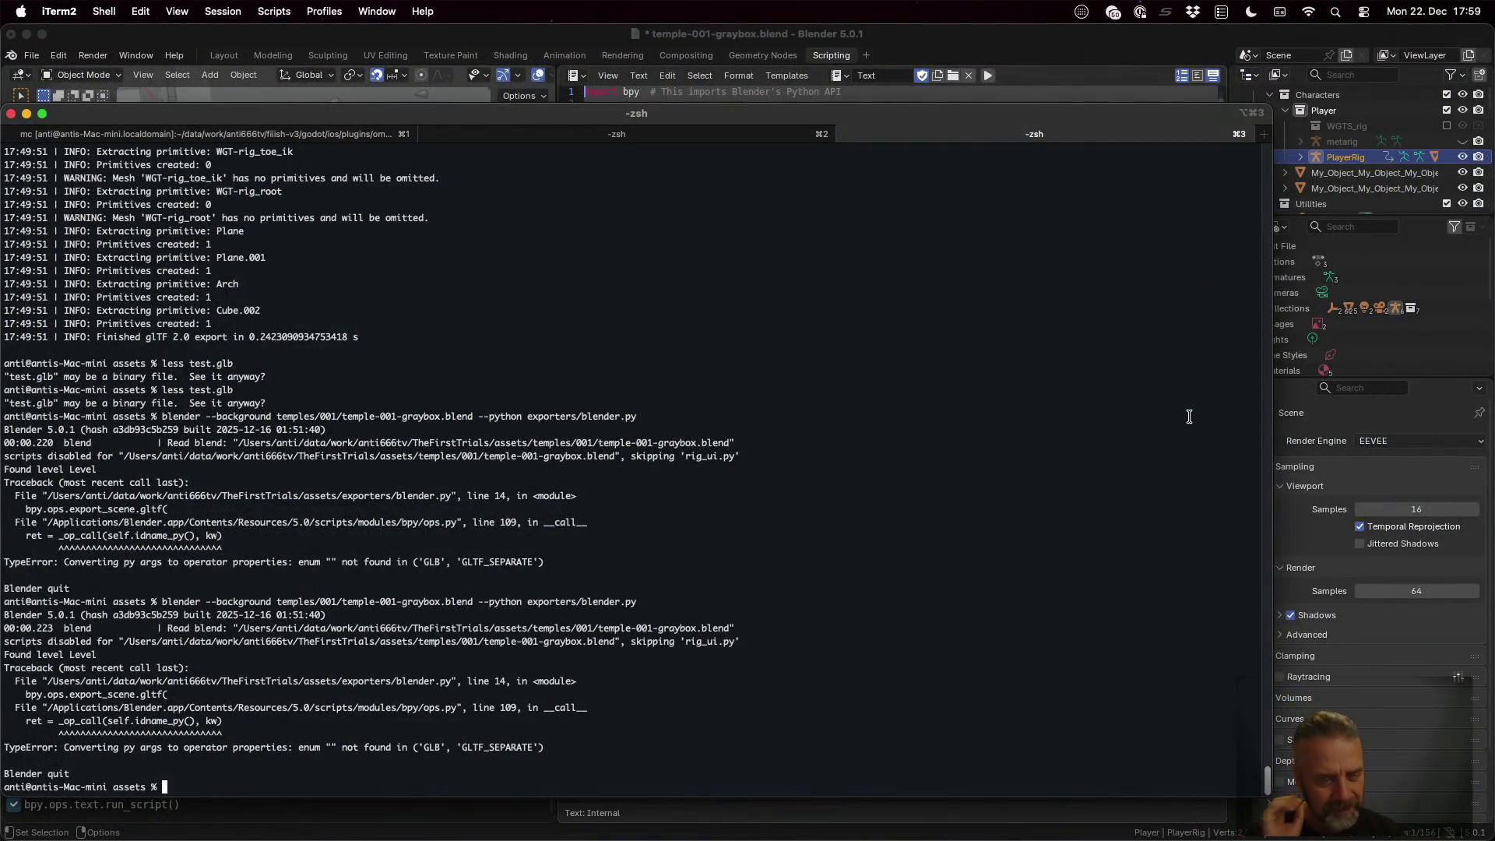
Select and copy the Blender ops.py path from the traceback
{"action": "mouse_move", "coordinate": [631, 744]}
{"action": "left_mouse_down"}
{"action": "mouse_move", "coordinate": [234, 724]}
{"action": "mouse_move", "coordinate": [3, 667]}
{"action": "left_mouse_up"}
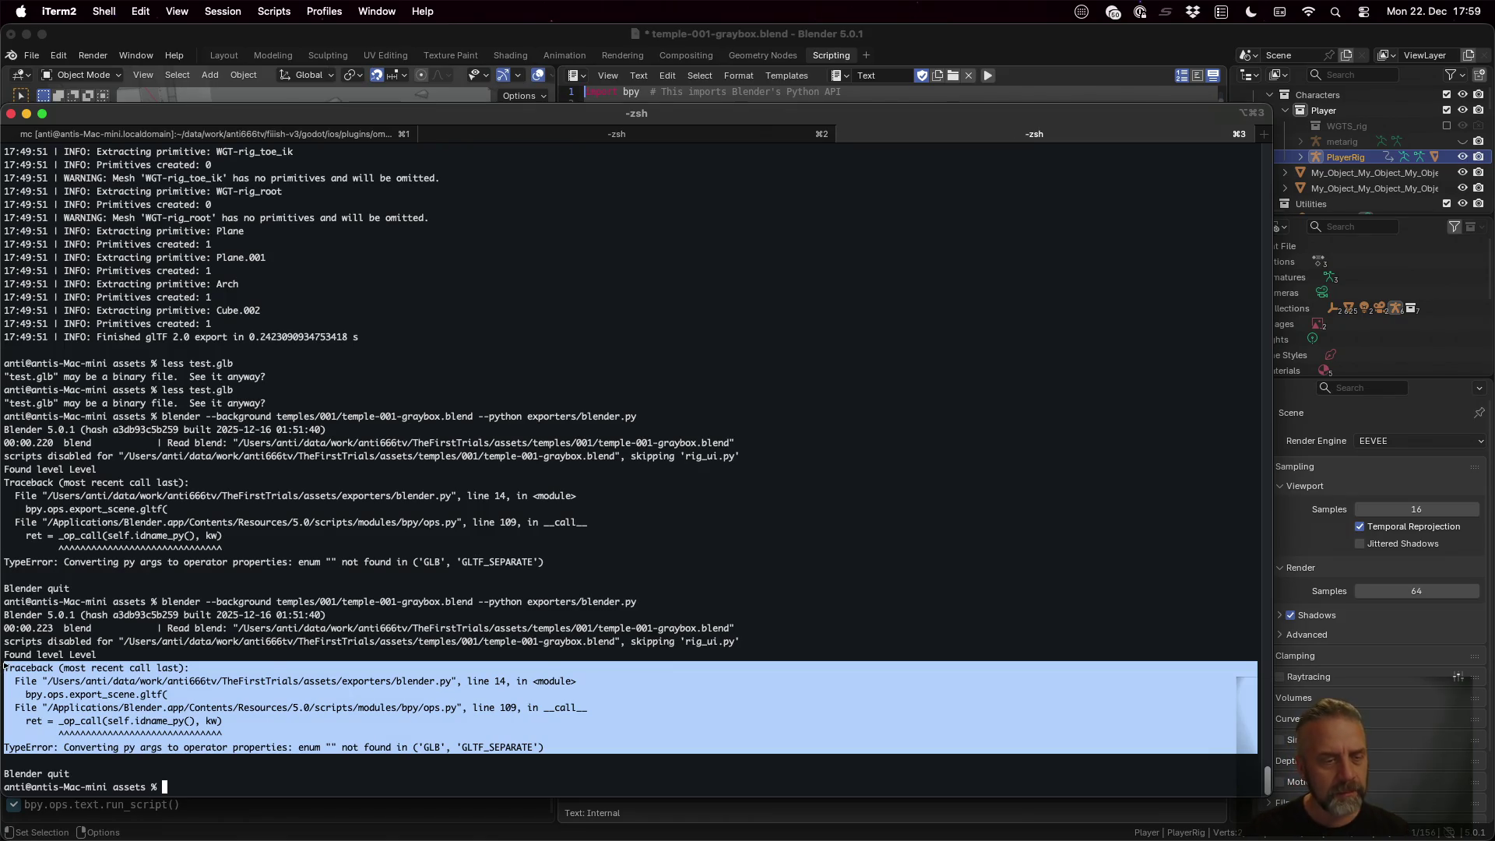
{"action": "left_click", "coordinate": [53, 711]}
{"action": "left_click_drag", "start_coordinate": [48, 710], "coordinate": [459, 716]}
{"action": "key", "text": "super+c"}
Paste the ops.py path into Sublime's quick file finder, then bring the other iTerm2 window forward
{"action": "key", "text": "super+Tab"}
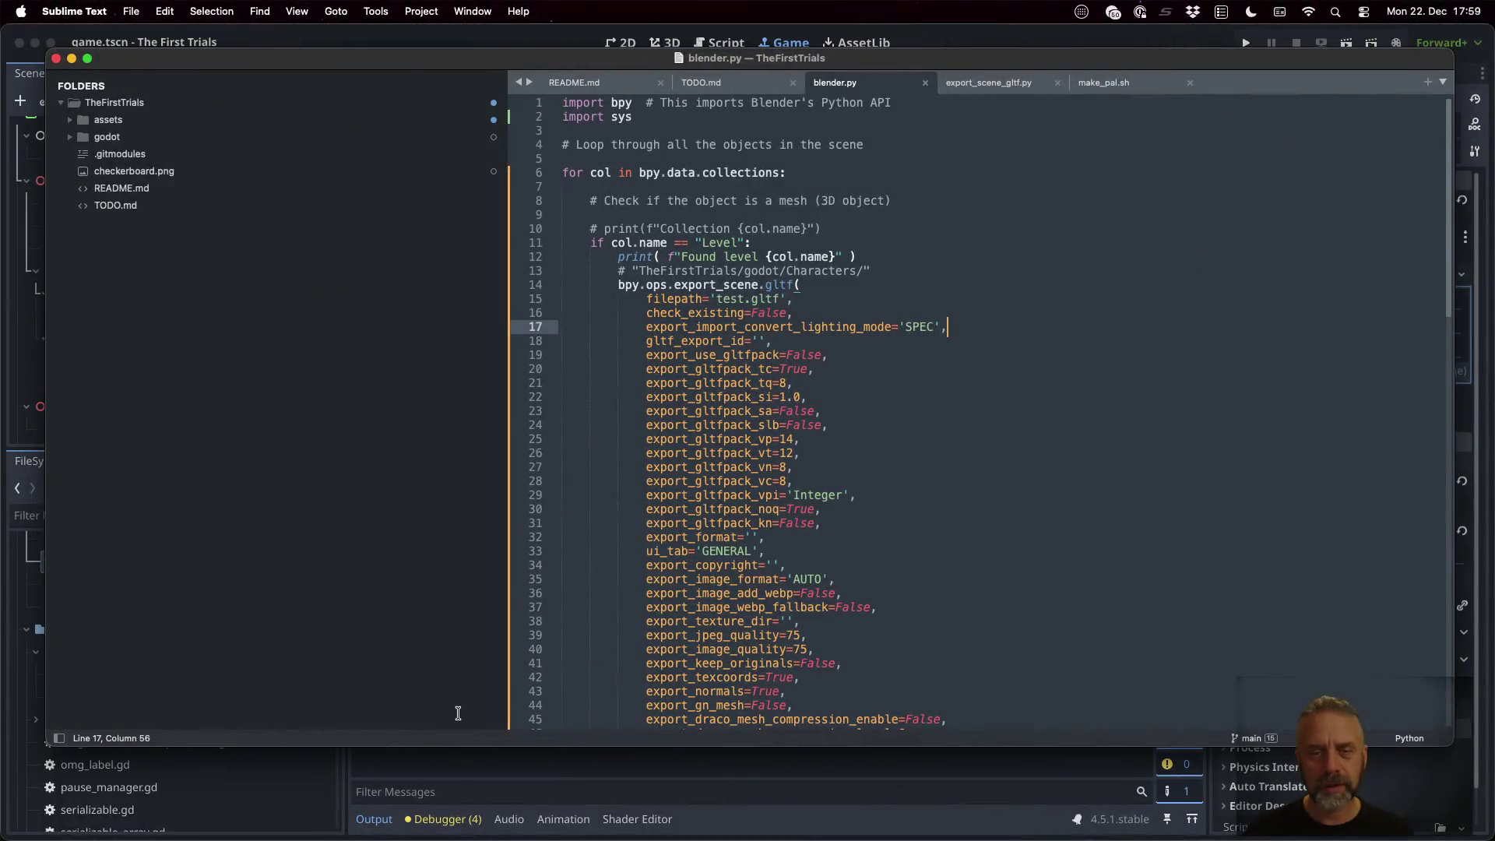
{"action": "left_click", "coordinate": [905, 533]}
{"action": "key", "text": "super+p"}
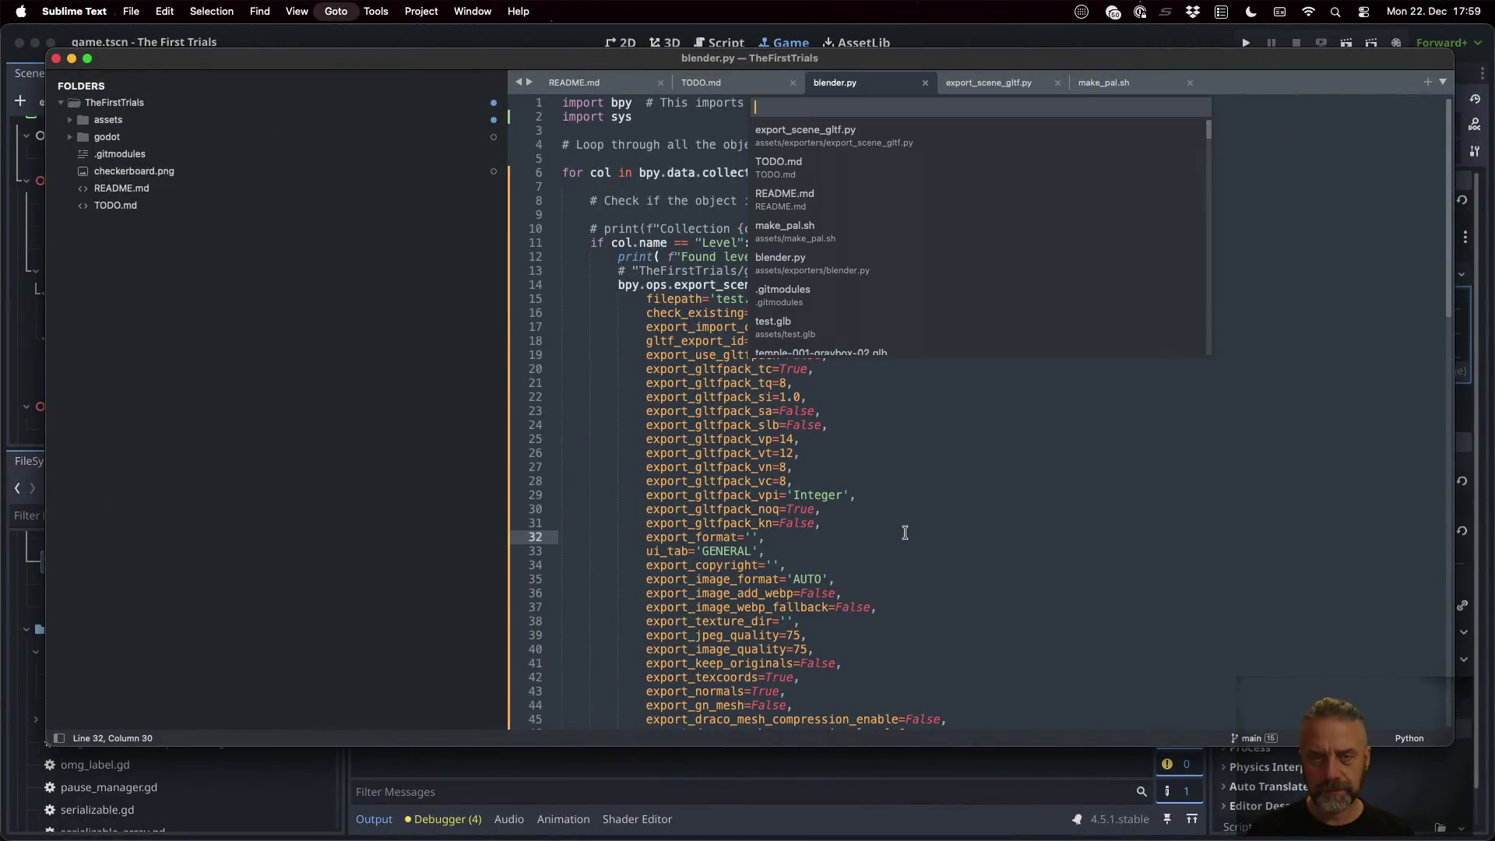
{"action": "key", "text": "super+v"}
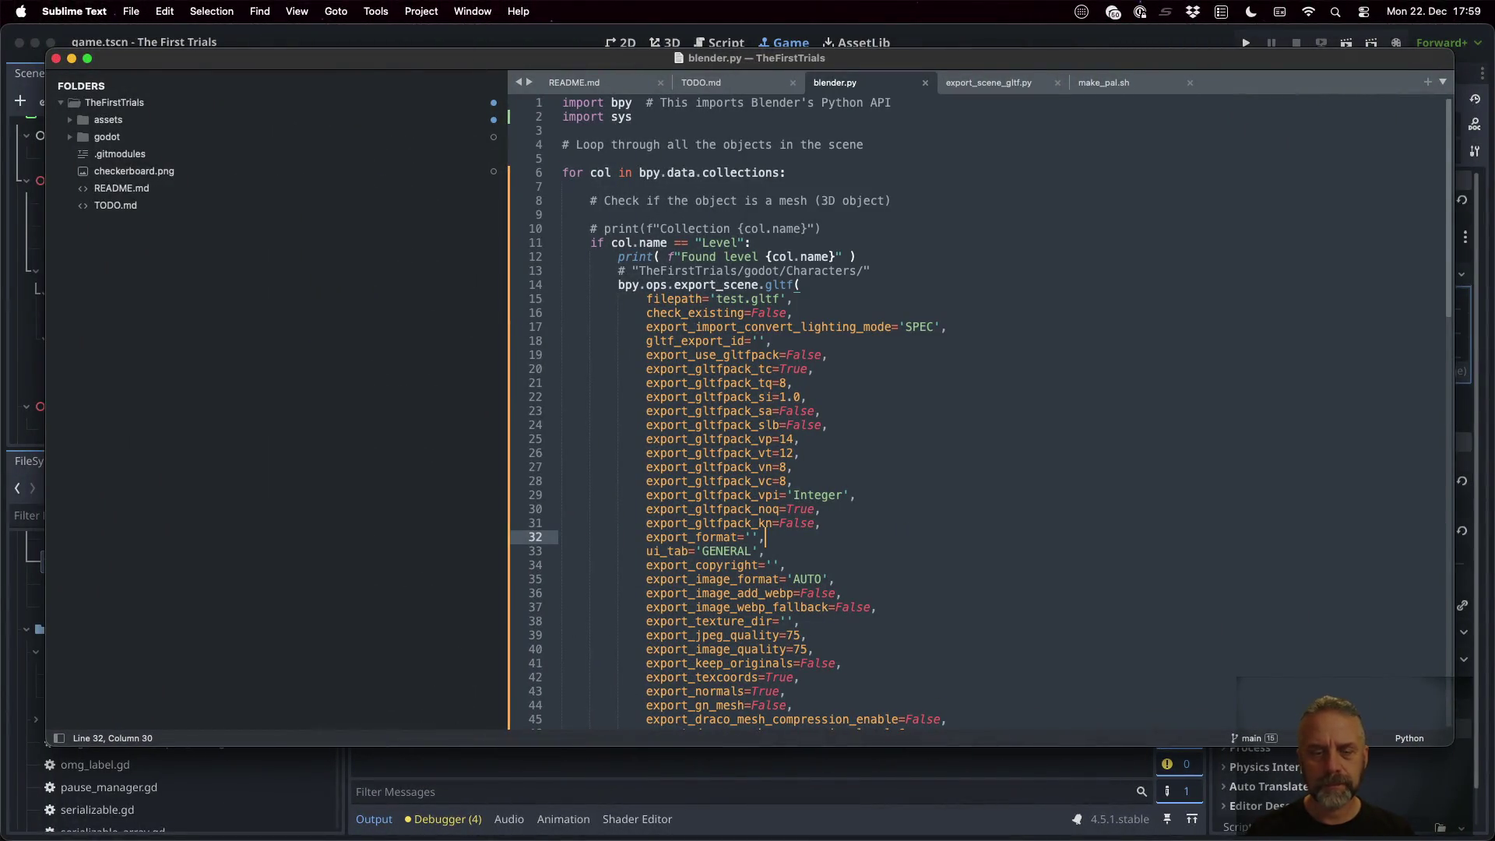
{"action": "key", "text": "ctrl+Up"}
{"action": "left_click", "coordinate": [667, 609]}
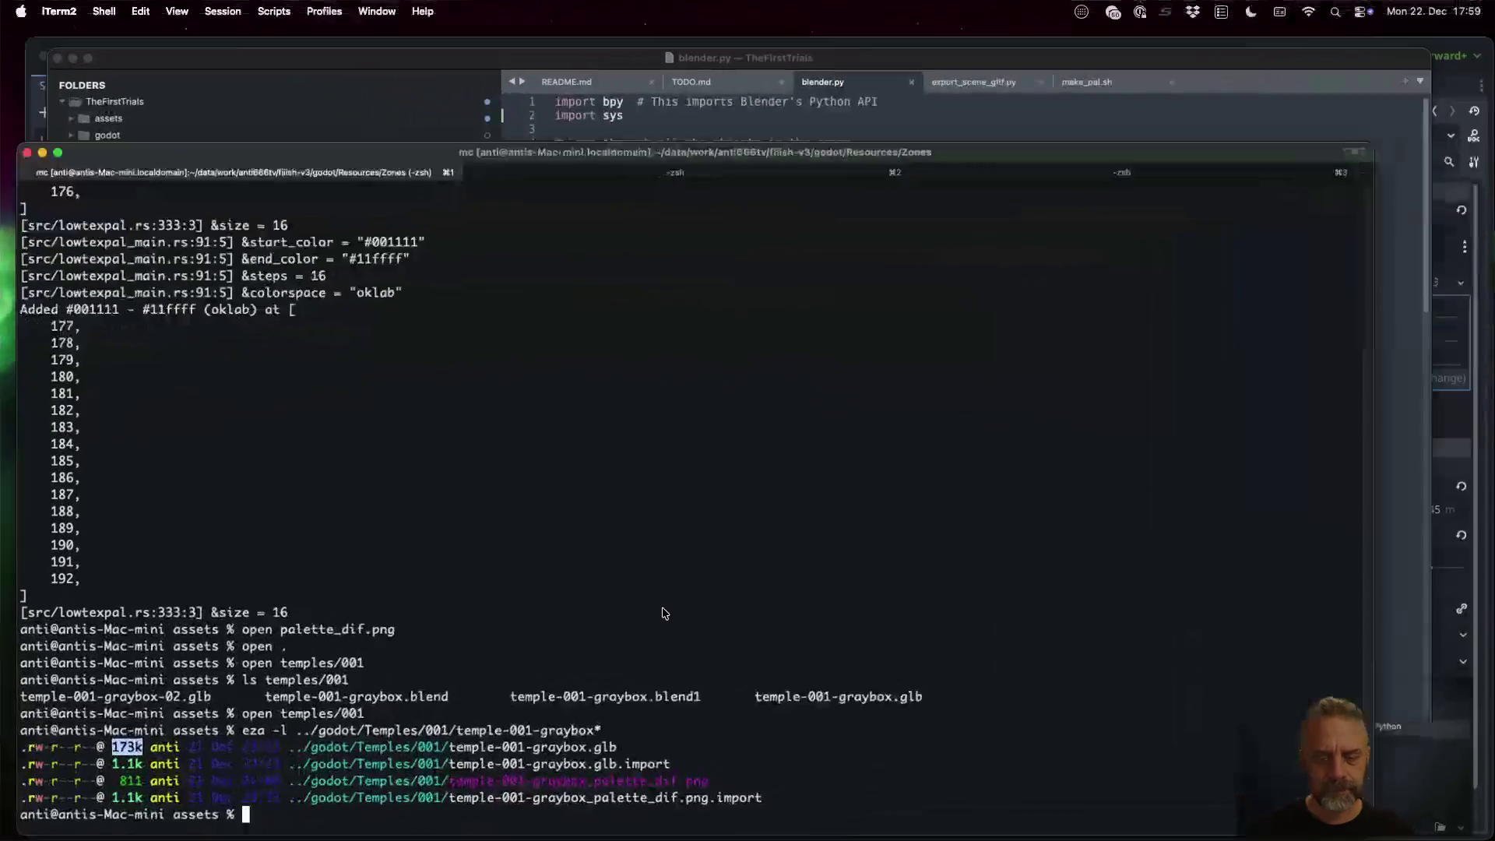
Open ops.py in less, jump to line 109 and select the __call__ method (lines 91–109)
{"action": "type", "text": "less"}
{"action": "key", "text": "super+v"}
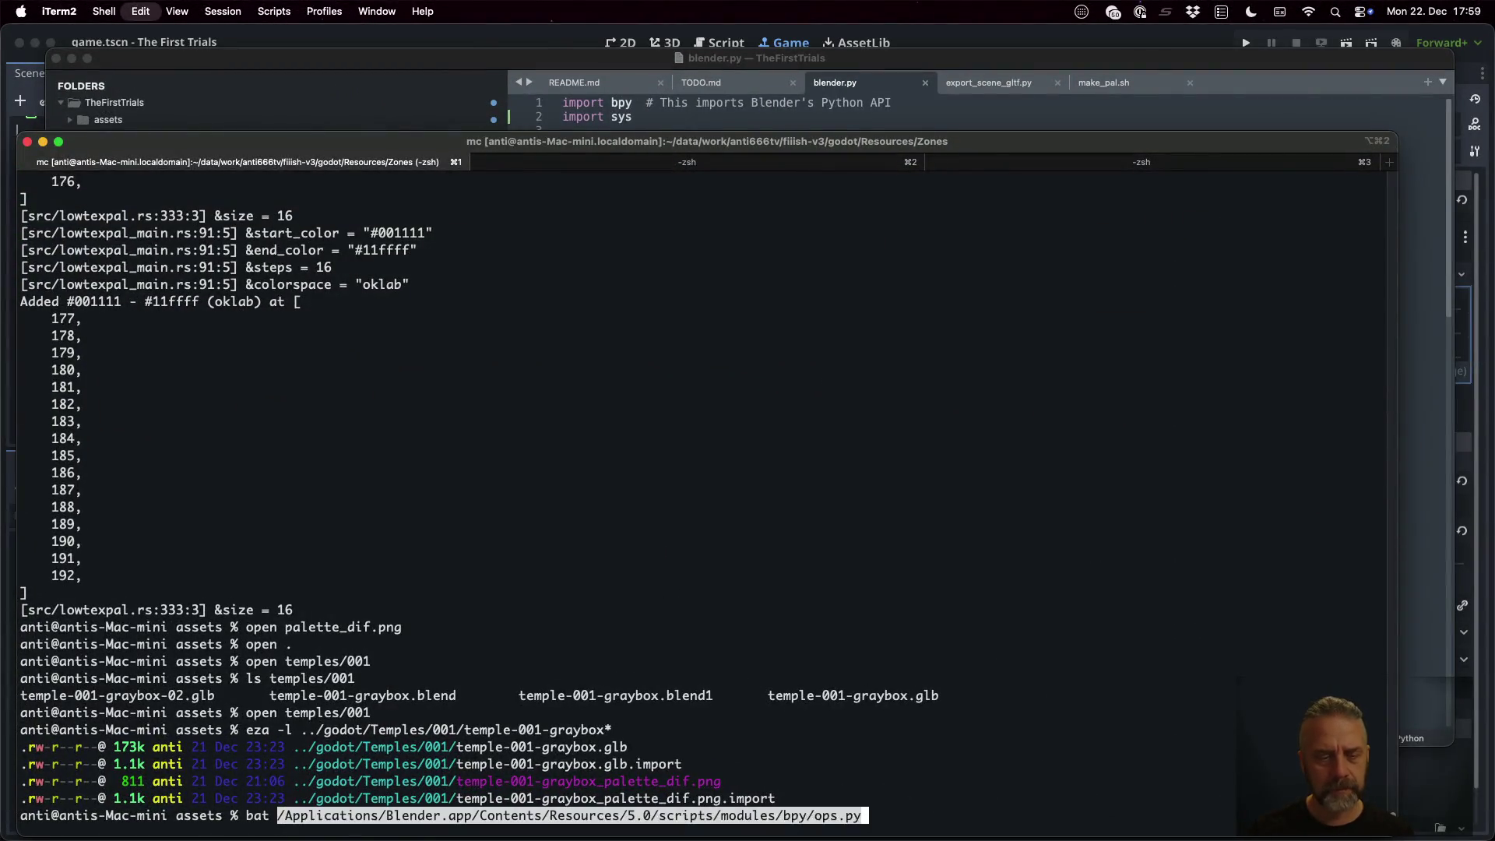
{"action": "key", "text": "Return"}
{"action": "key", "text": "ctrl+Right"}
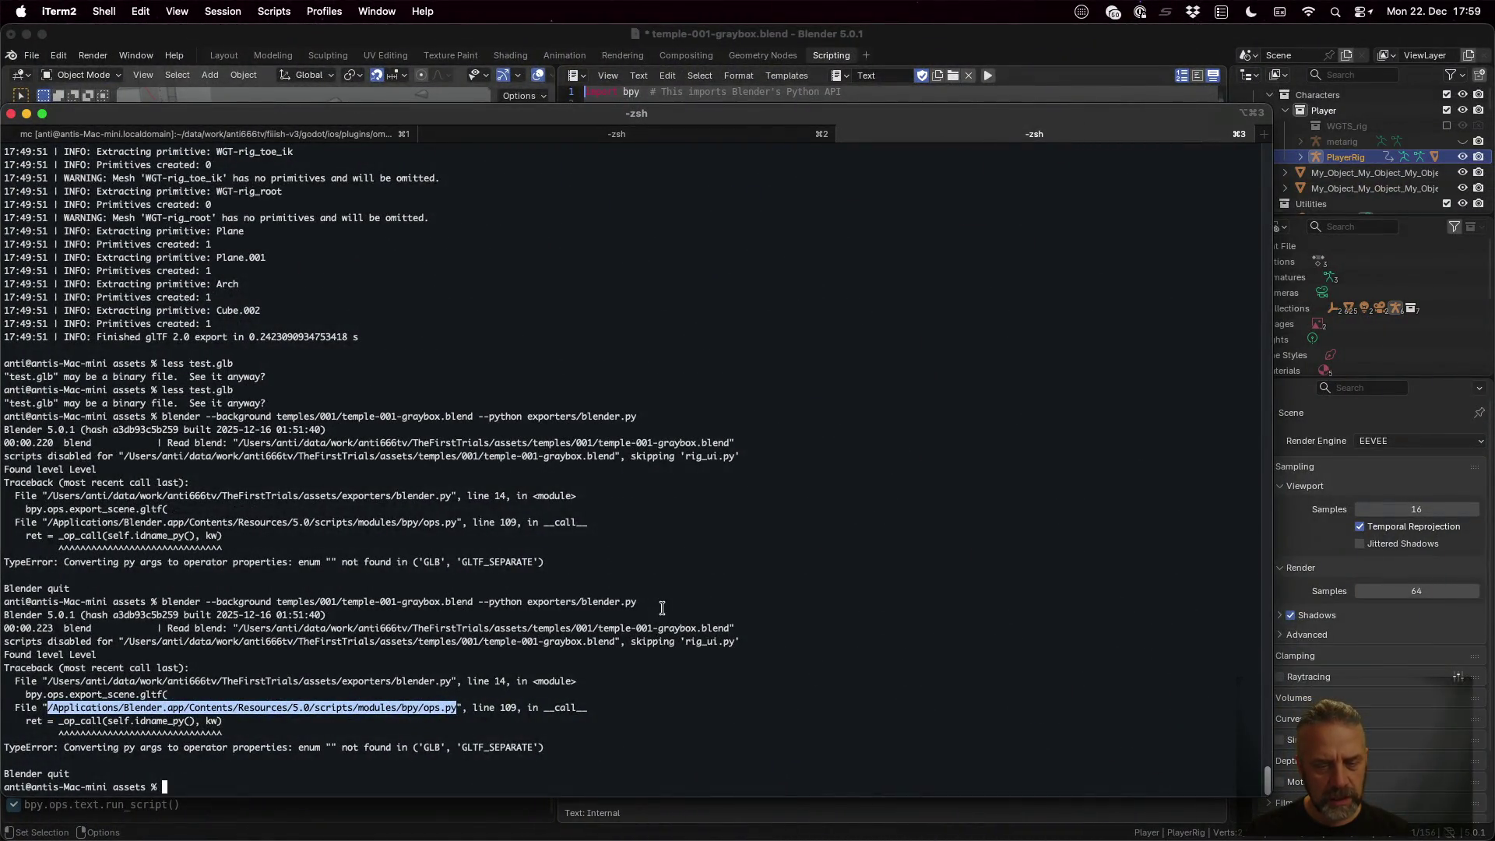
{"action": "key", "text": "ctrl+Left"}
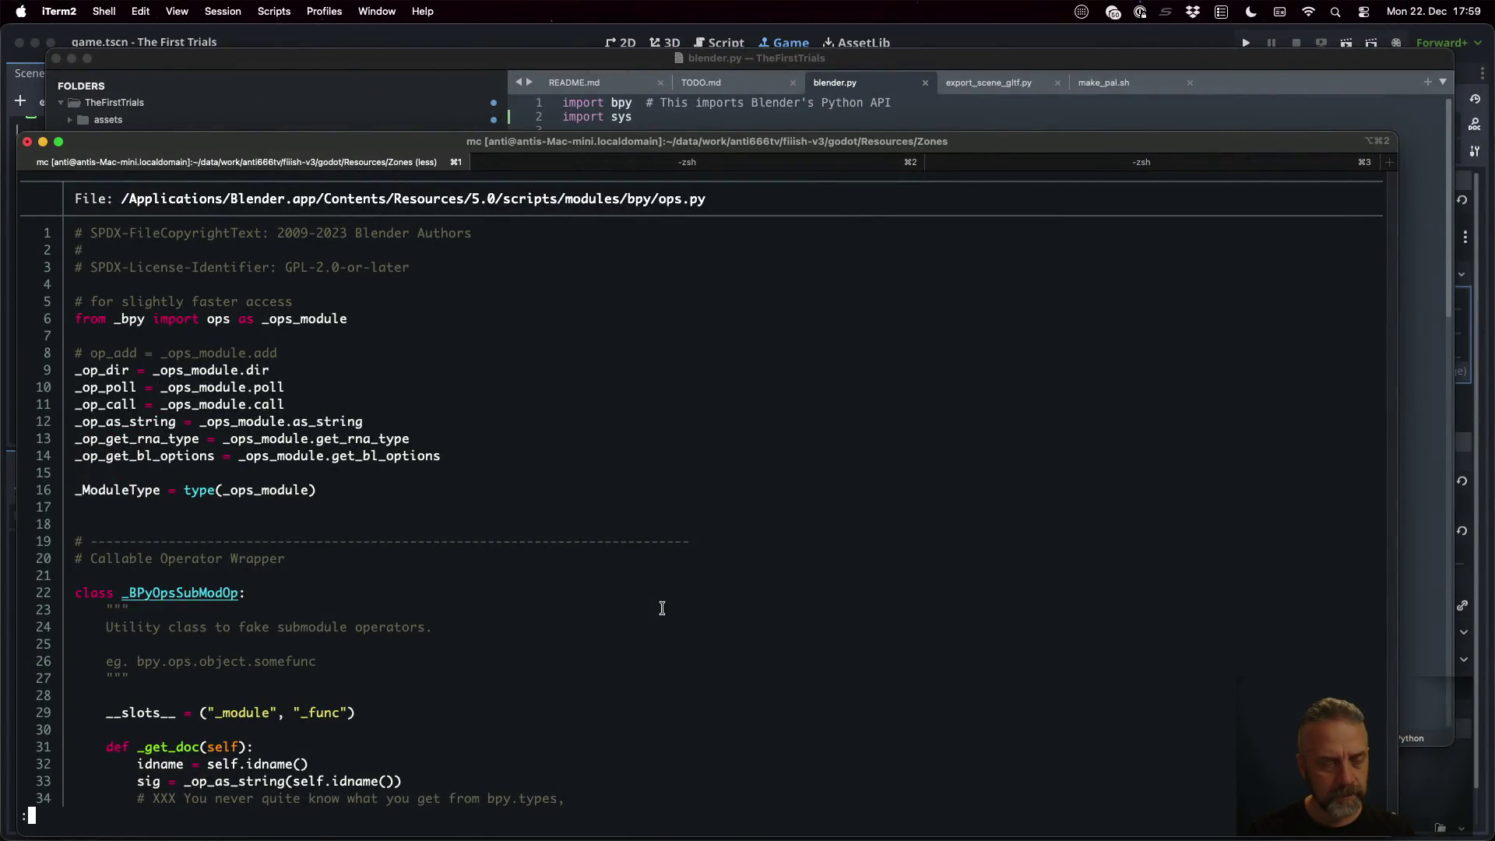
{"action": "type", "text": "/109"}
{"action": "key", "text": "Return"}
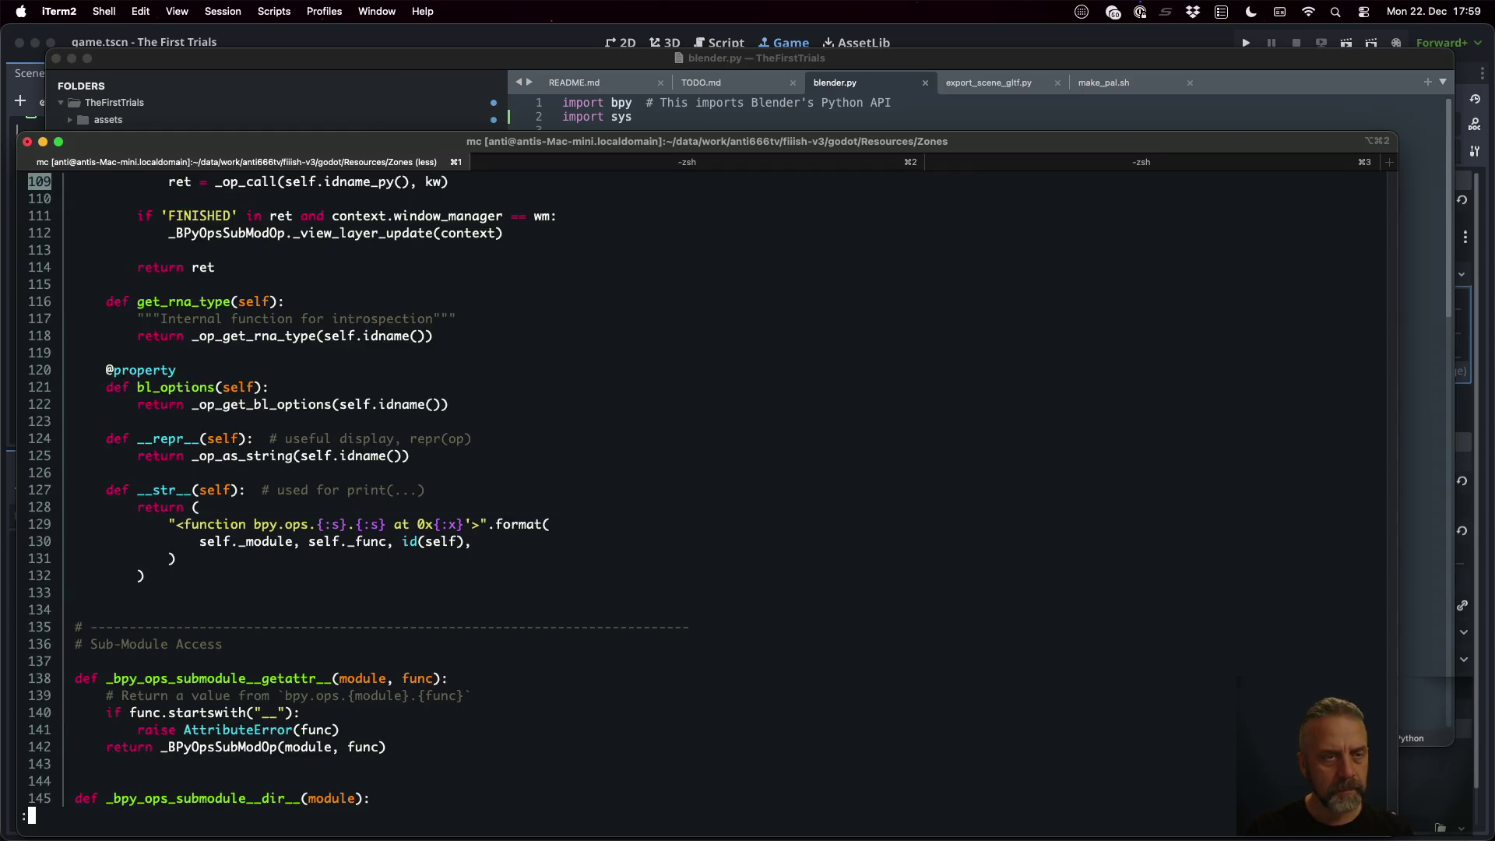
{"action": "scroll", "coordinate": [700, 491], "scroll_direction": "up", "scroll_amount": 6}
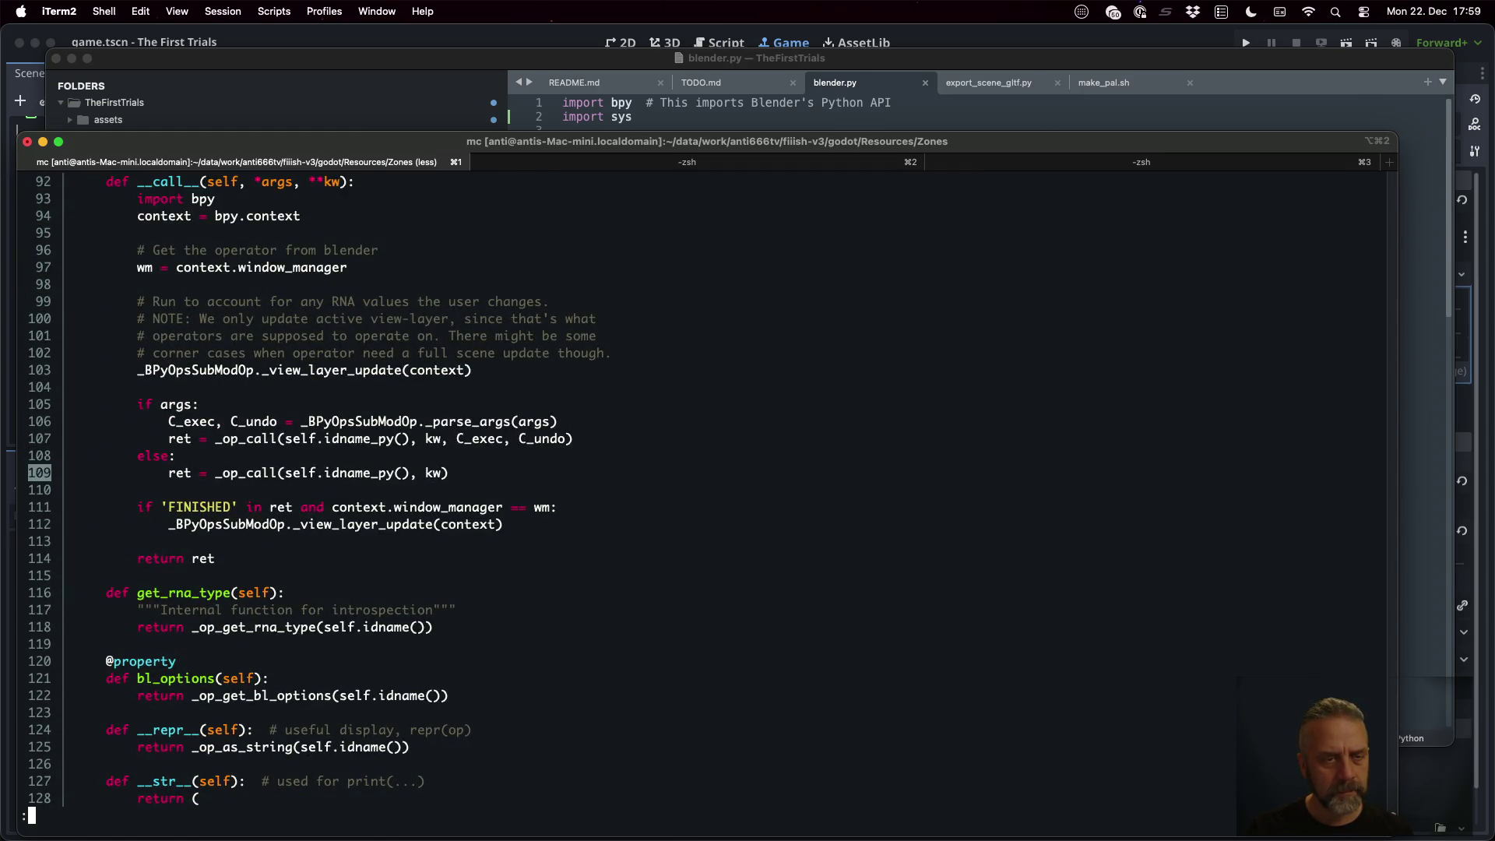
{"action": "scroll", "coordinate": [701, 491], "scroll_direction": "up", "scroll_amount": 2}
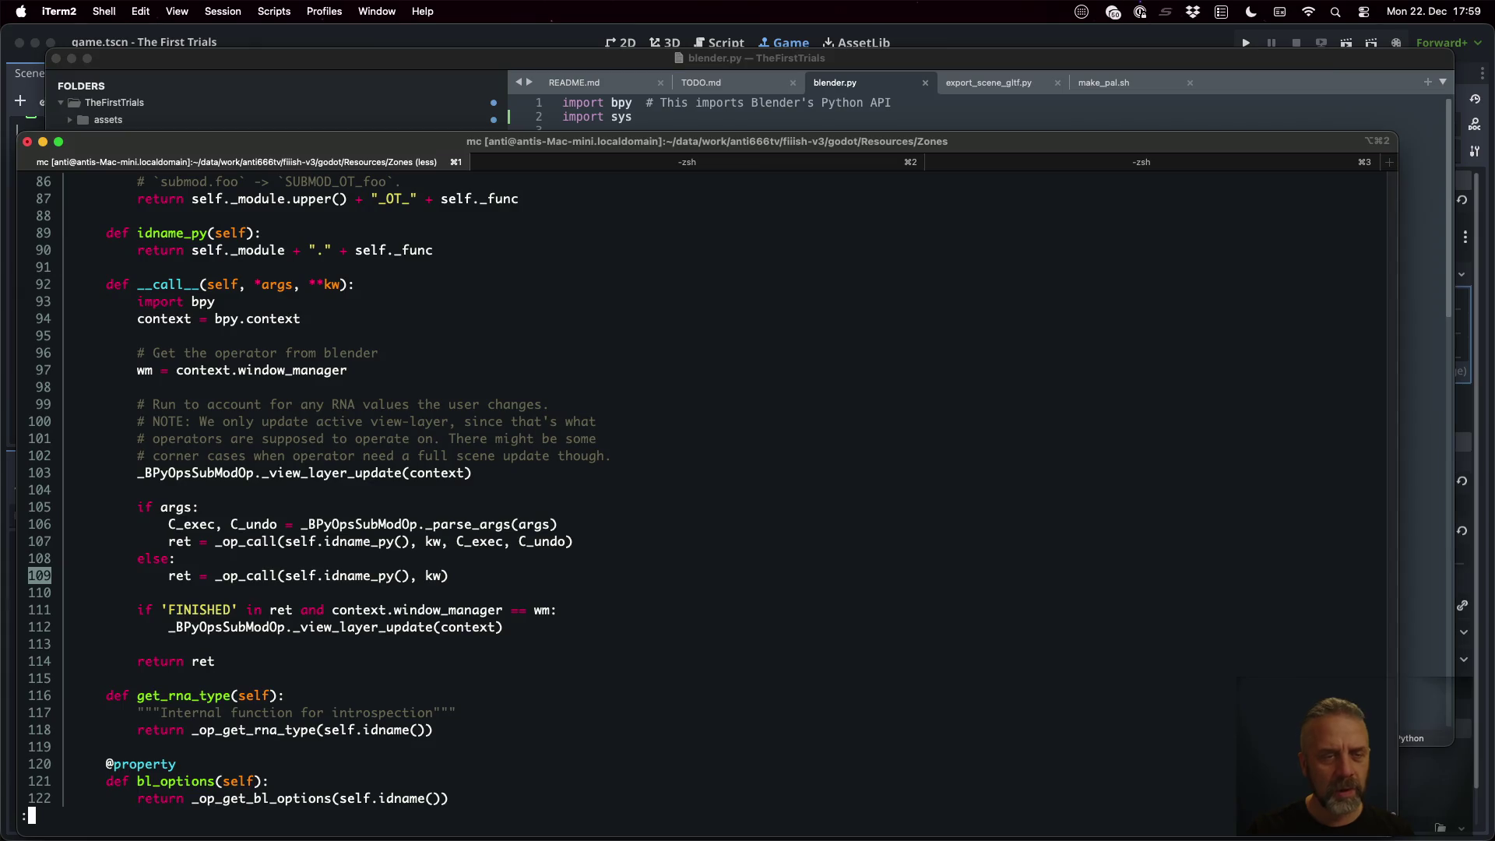
{"action": "mouse_move", "coordinate": [149, 273]}
{"action": "left_mouse_down"}
{"action": "mouse_move", "coordinate": [389, 470]}
{"action": "mouse_move", "coordinate": [482, 597]}
{"action": "left_mouse_up"}
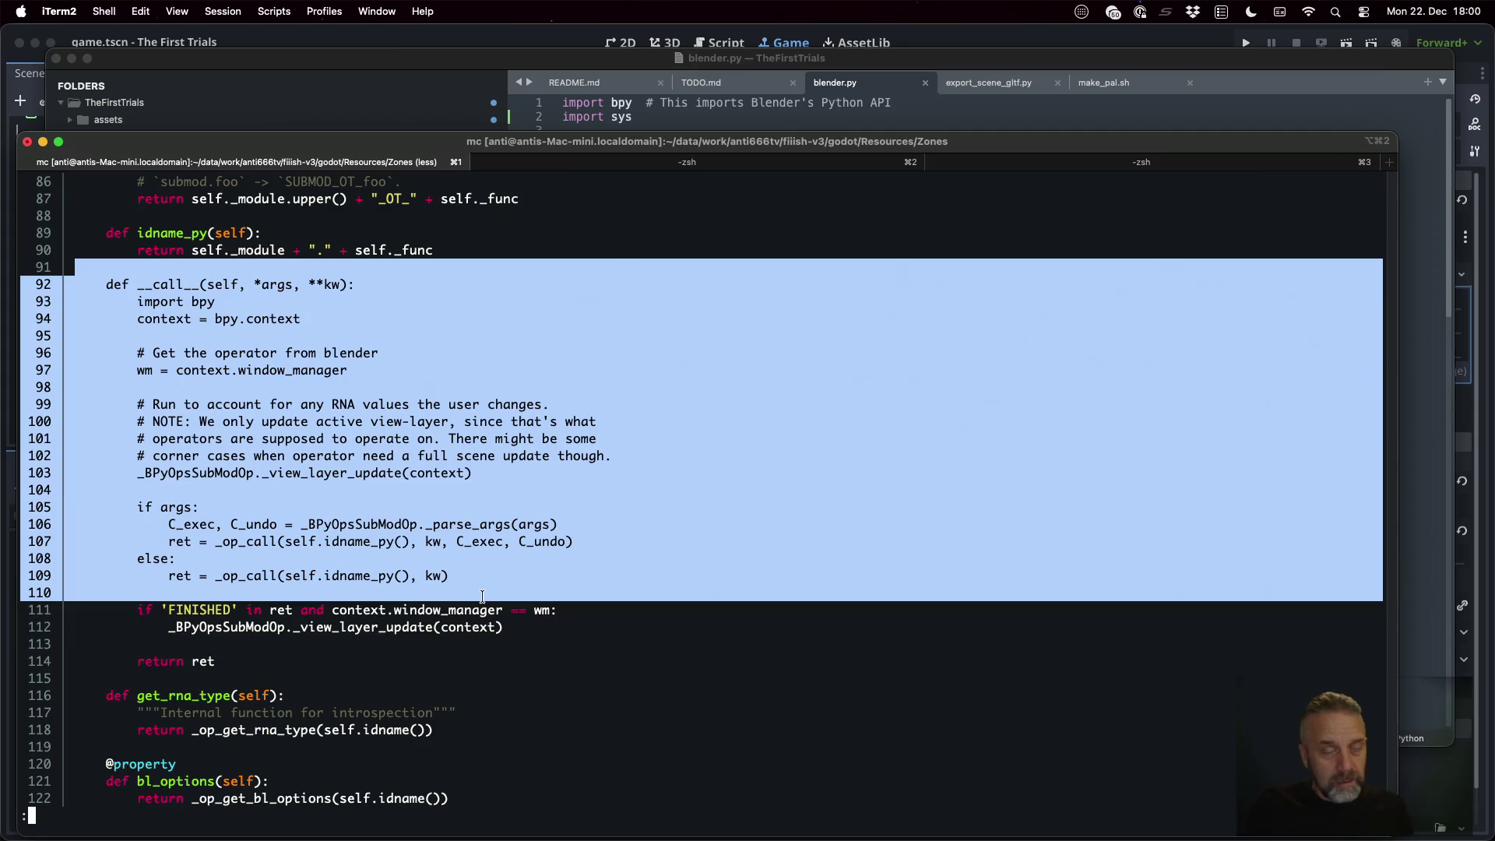
{"action": "key", "text": "q"}
View ops.py with bat and search it for ctx
{"action": "key", "text": "ctrl+Right"}
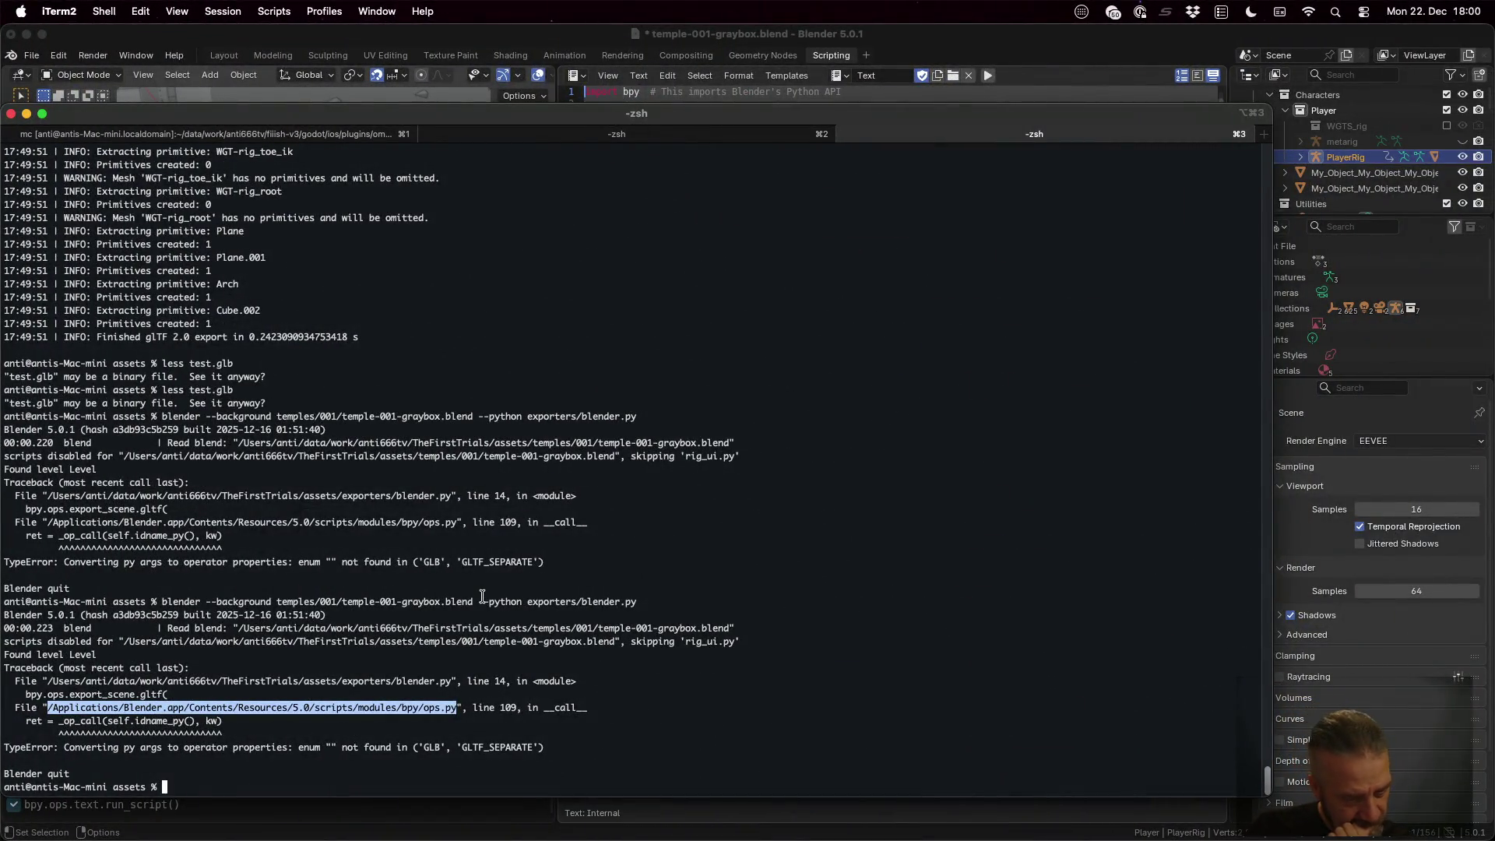
{"action": "key", "text": "ctrl+Left"}
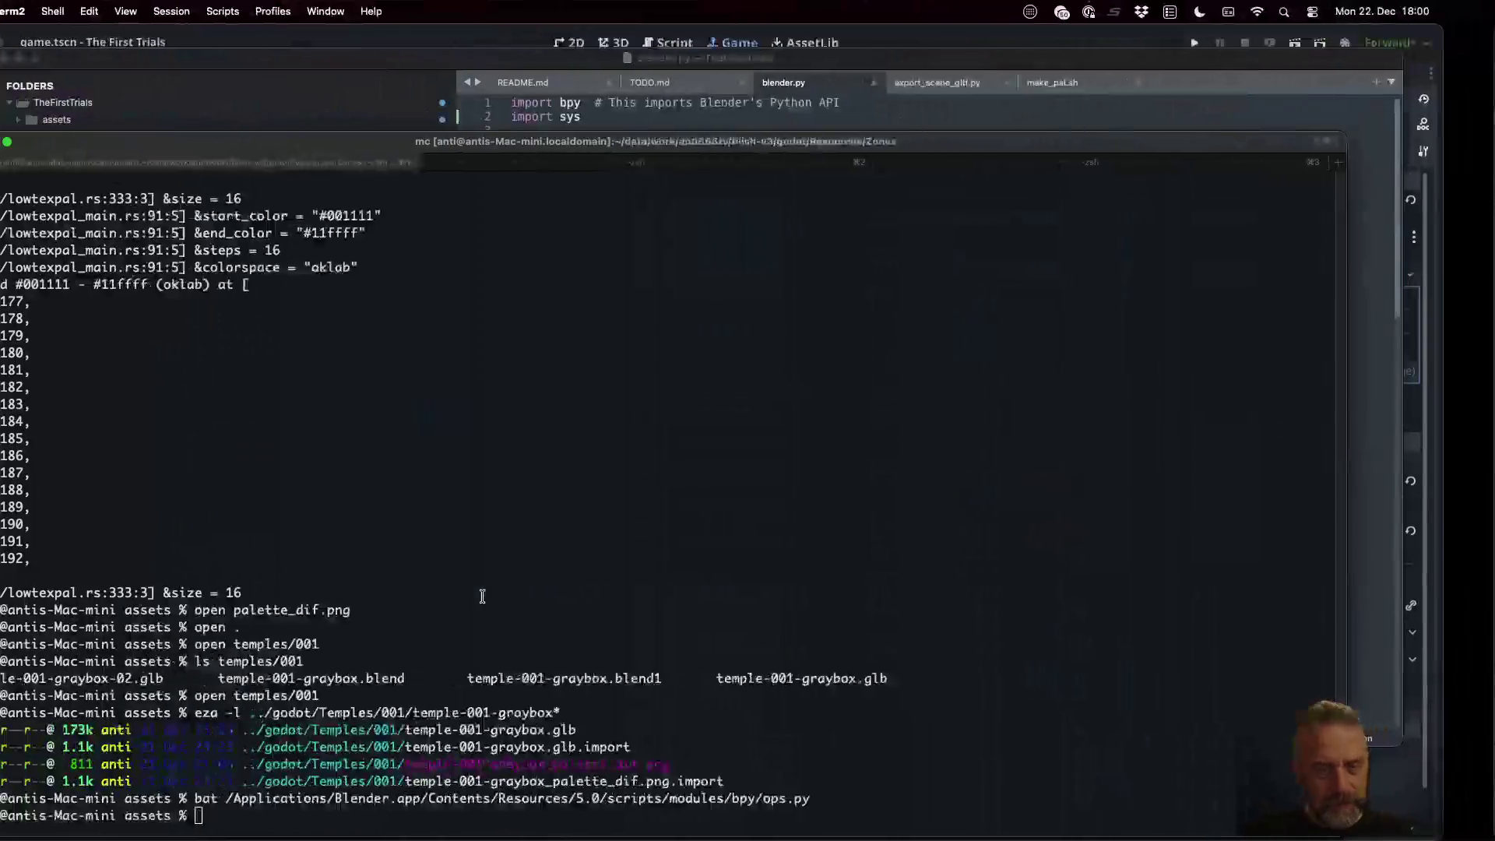
{"action": "type", "text": "bat"}
{"action": "key", "text": "super+v"}
{"action": "key", "text": "Return"}
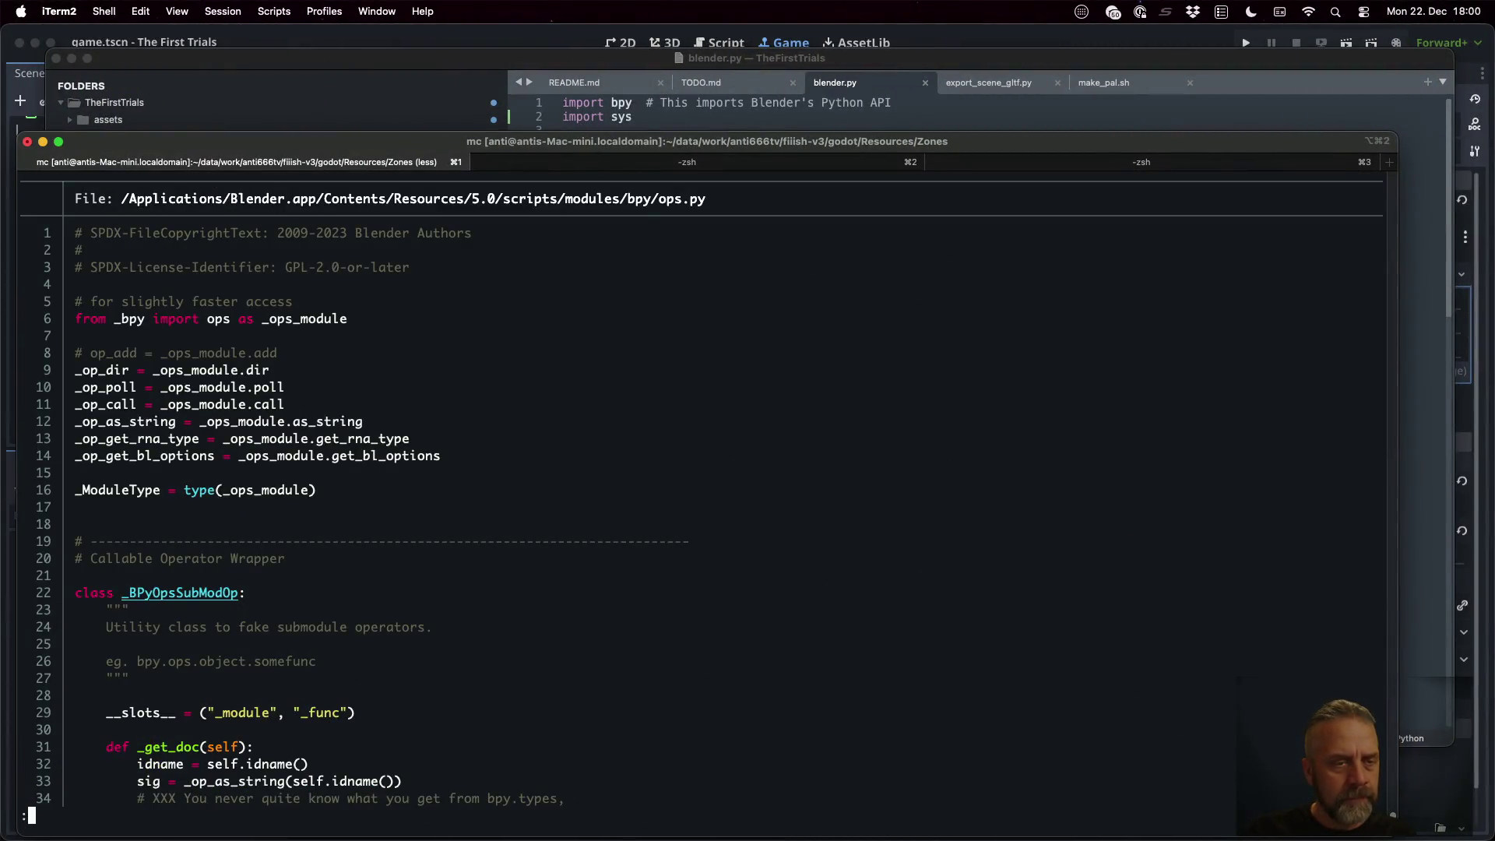
{"action": "type", "text": "ctx"}
{"action": "key", "text": "Return"}
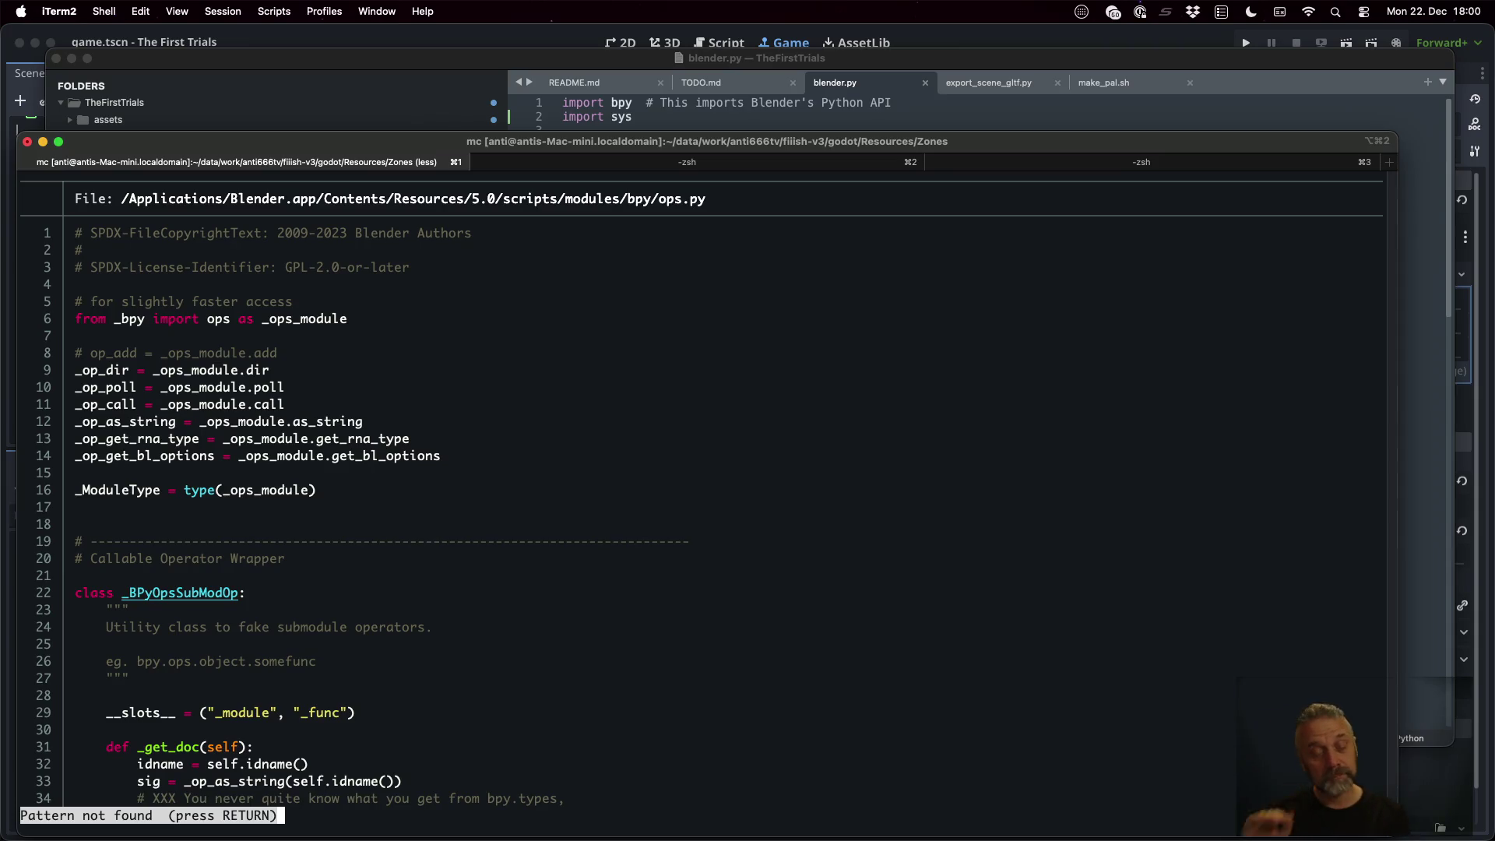
Select the full TypeError line in the export traceback
{"action": "key", "text": "ctrl+Right"}
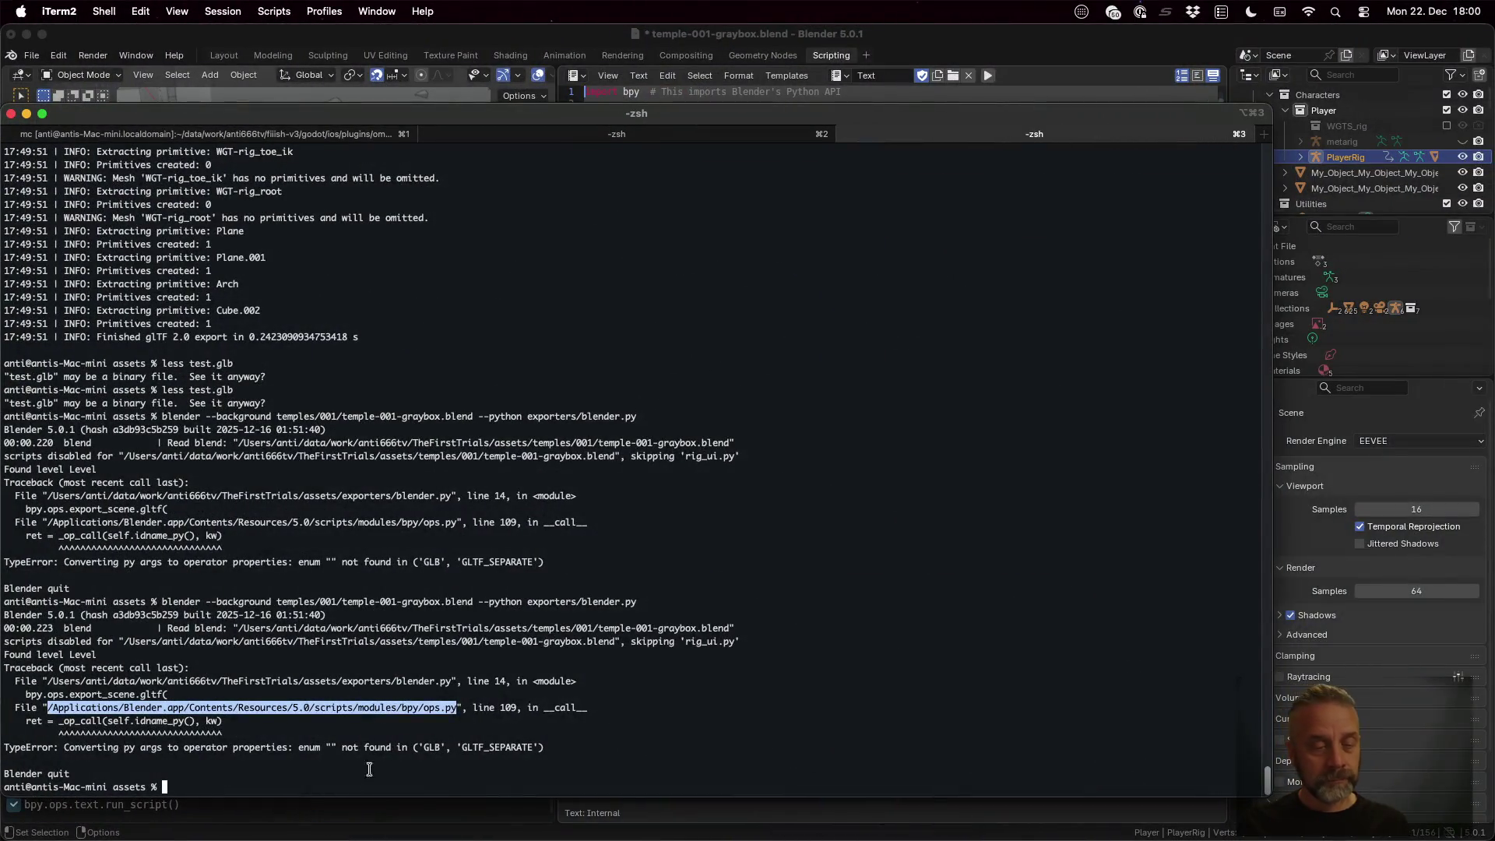
{"action": "triple_click", "coordinate": [148, 745]}
{"action": "key", "text": "super+c"}
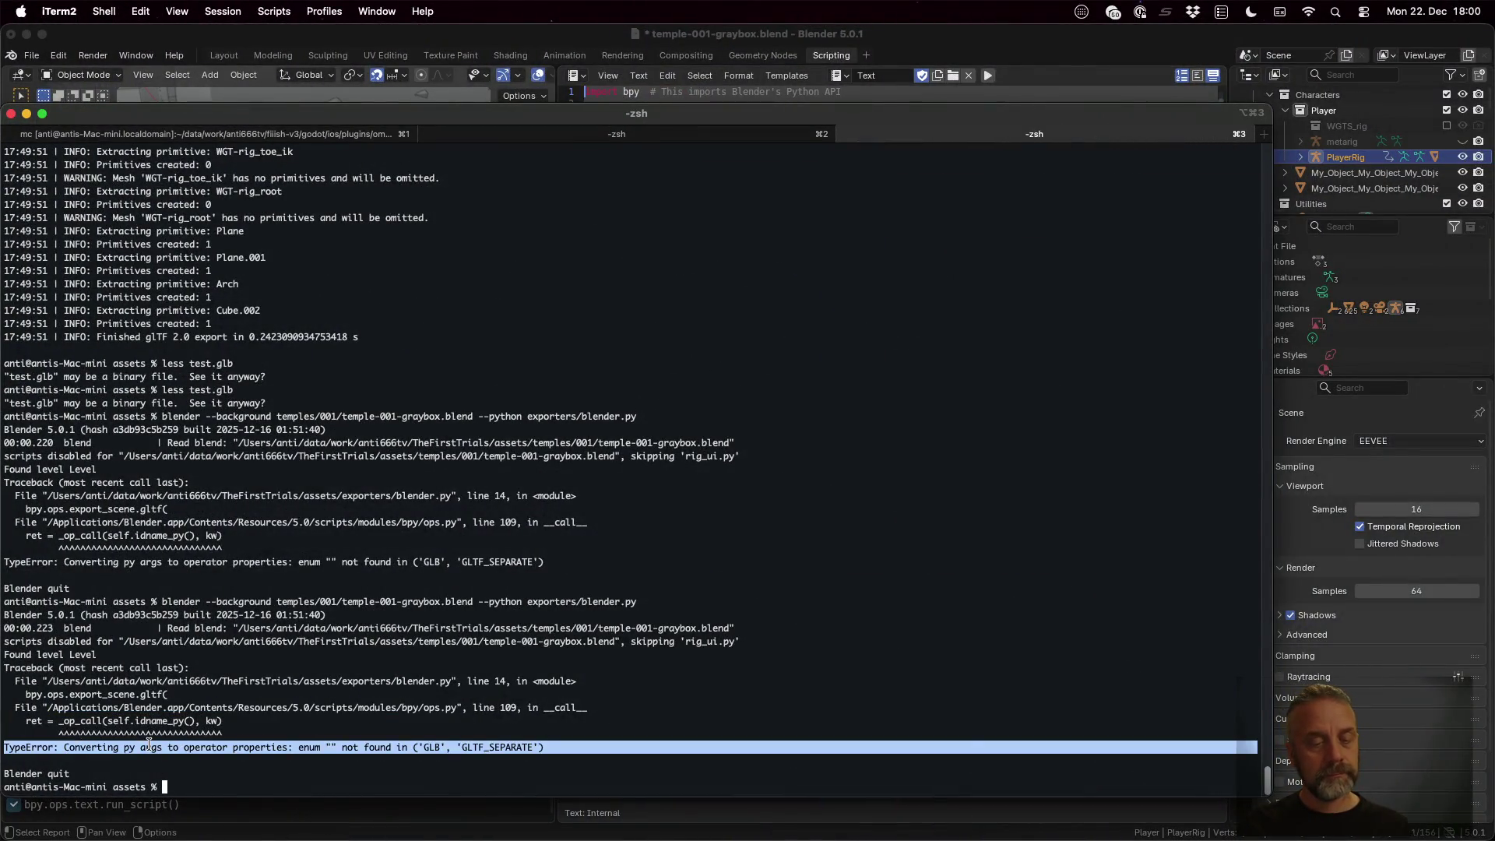
{"action": "key", "text": "ctrl+Left"}
{"action": "key", "text": "ctrl+Left"}
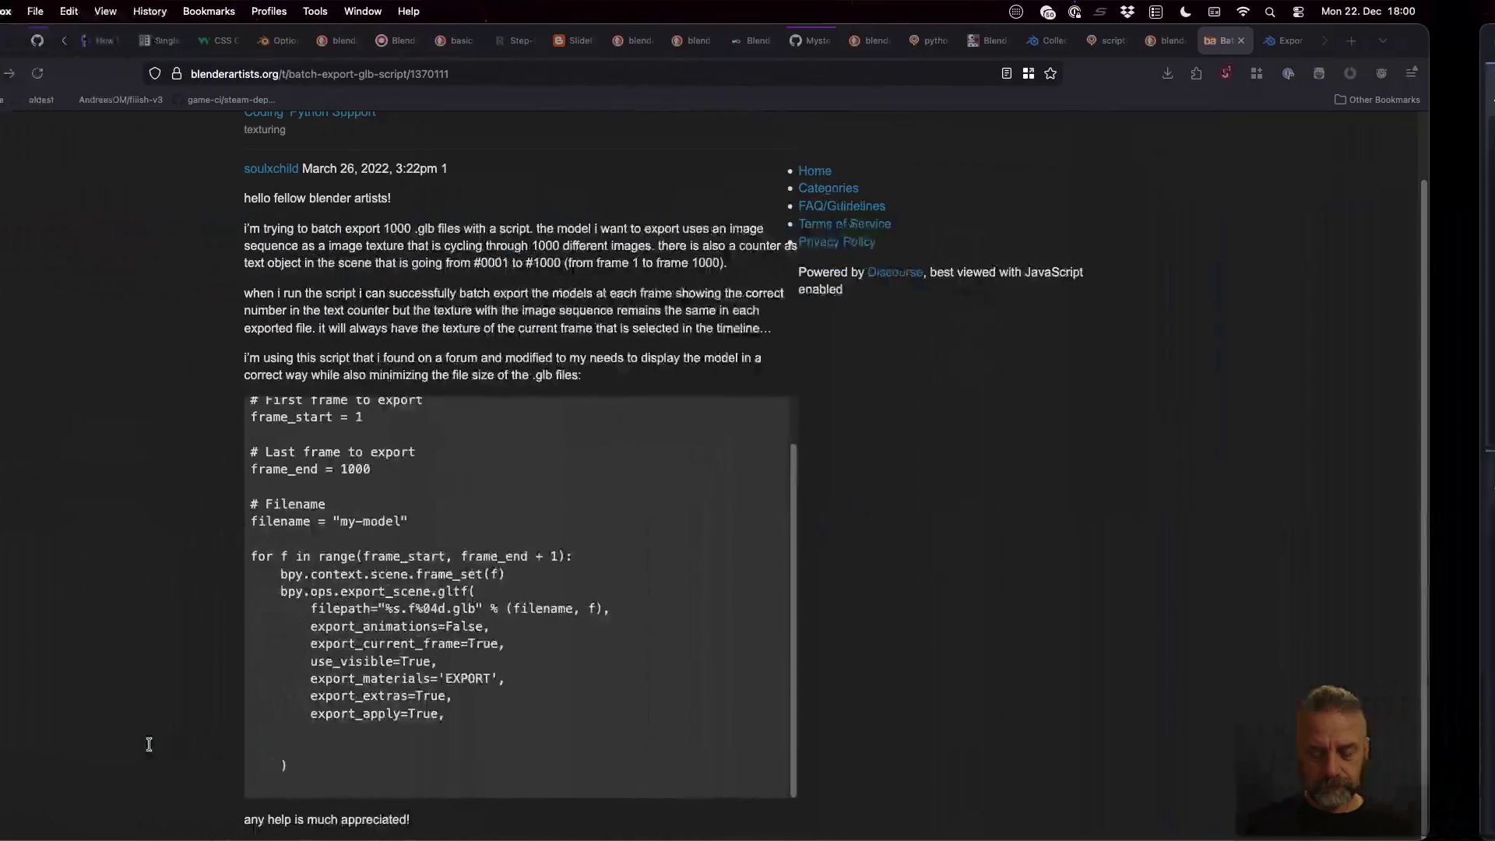
Search the web in a new tab for the copied TypeError message
{"action": "key", "text": "super+t"}
{"action": "key", "text": "super+v"}
{"action": "key", "text": "Return"}
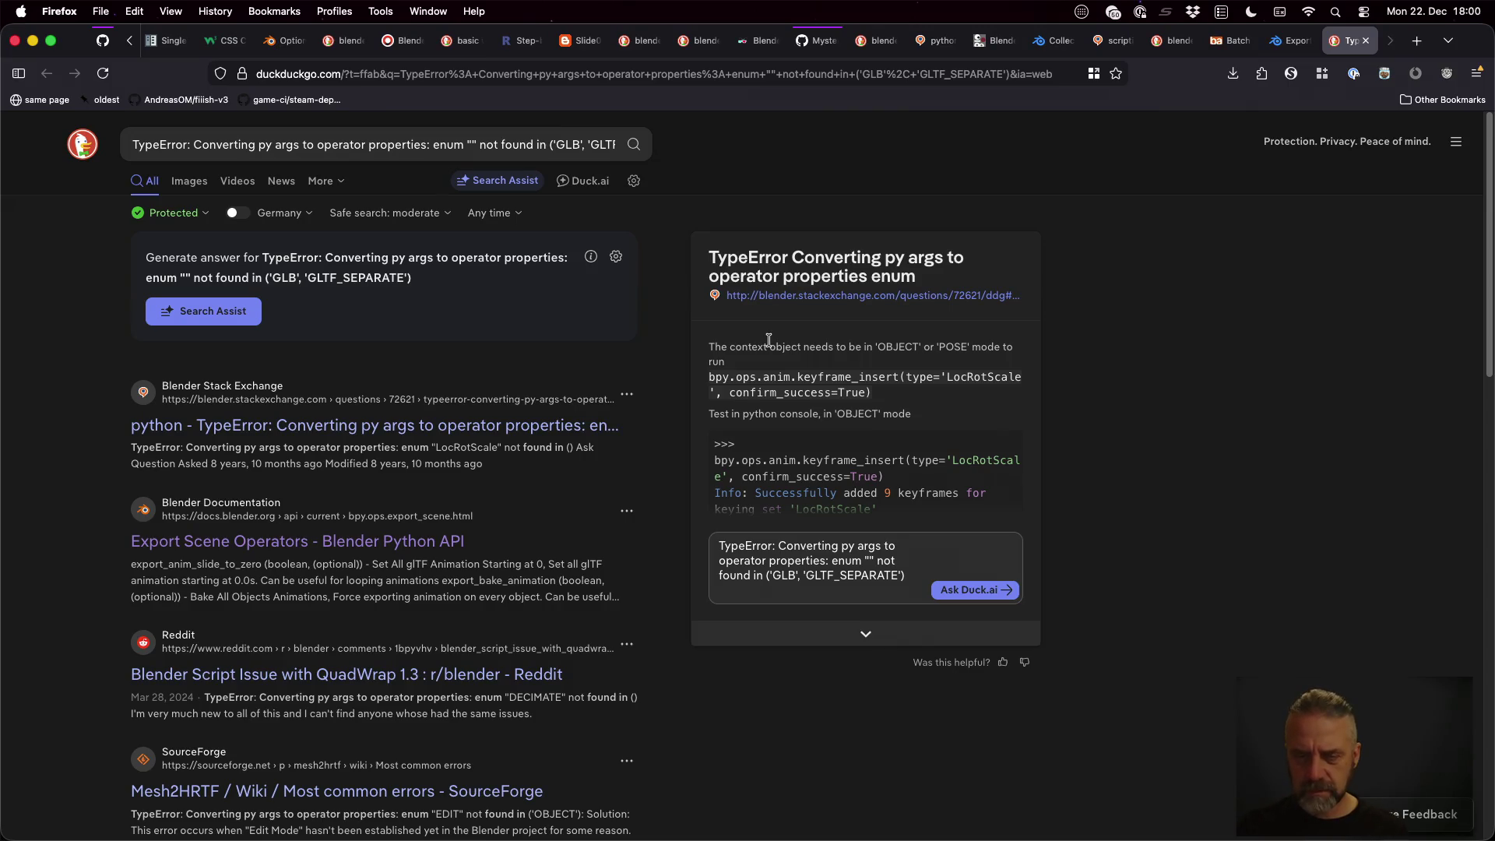
Open the Stack Exchange and Reddit results and read the accepted answer blaming EDIT mode
{"action": "left_click", "coordinate": [441, 434], "text": "super"}
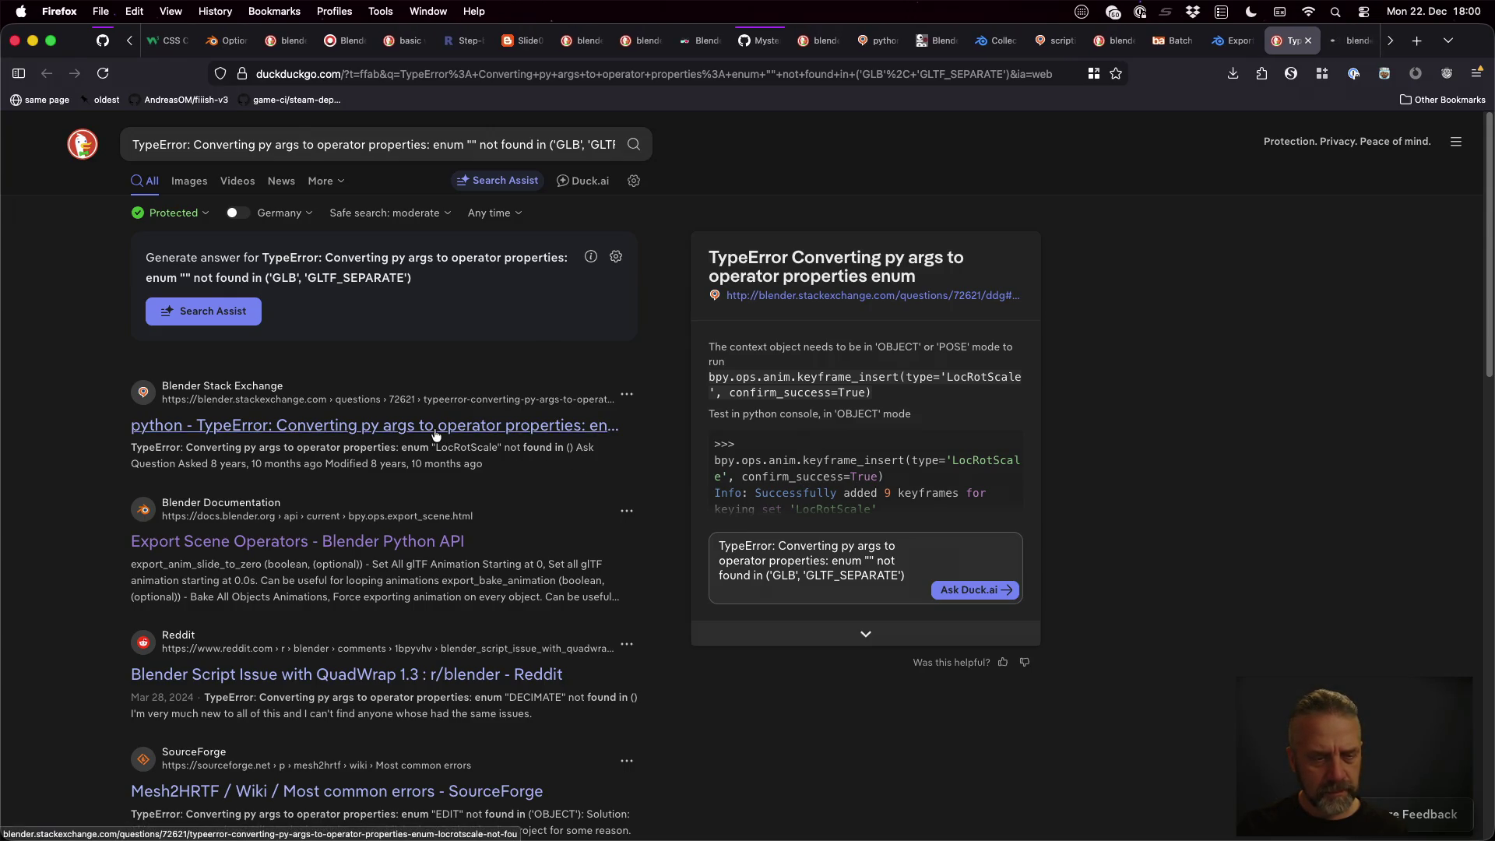
{"action": "left_click", "coordinate": [495, 678], "text": "super"}
{"action": "key", "text": "ctrl+Tab"}
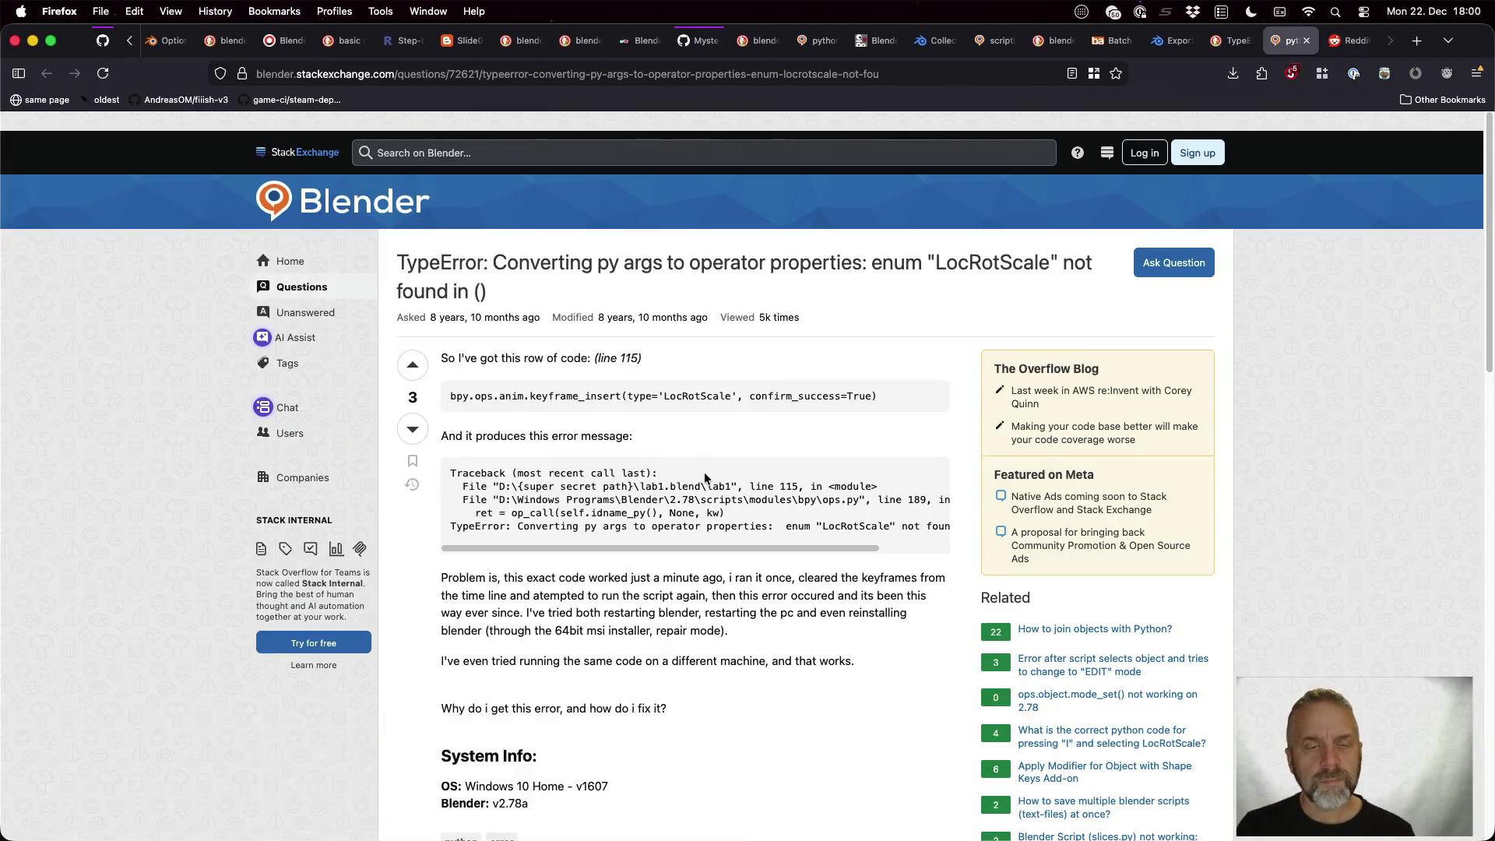
{"action": "scroll", "coordinate": [704, 476], "scroll_direction": "down", "scroll_amount": 10}
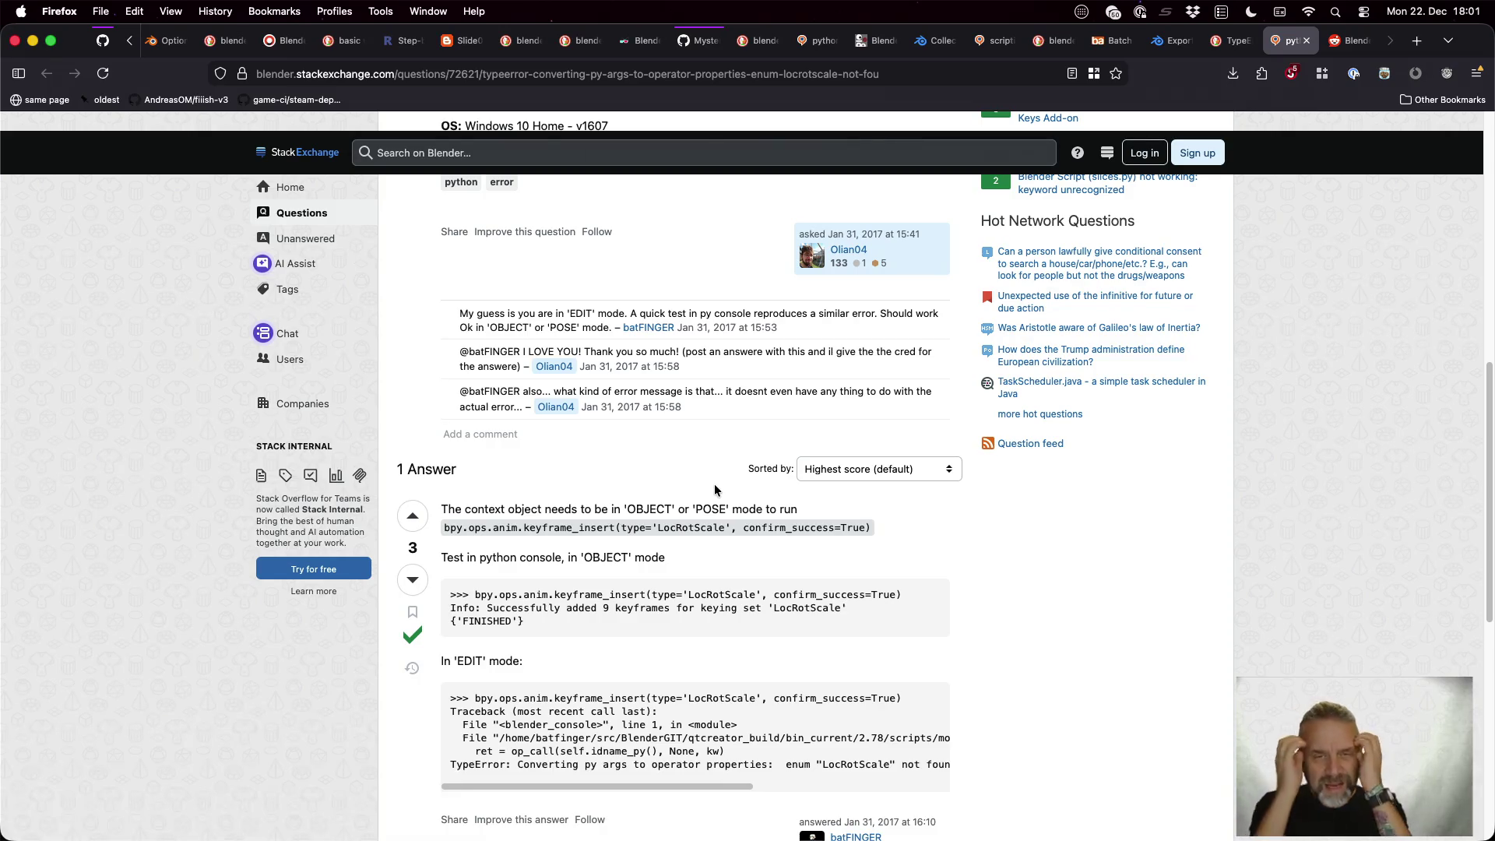
{"action": "scroll", "coordinate": [715, 488], "scroll_direction": "down", "scroll_amount": 4}
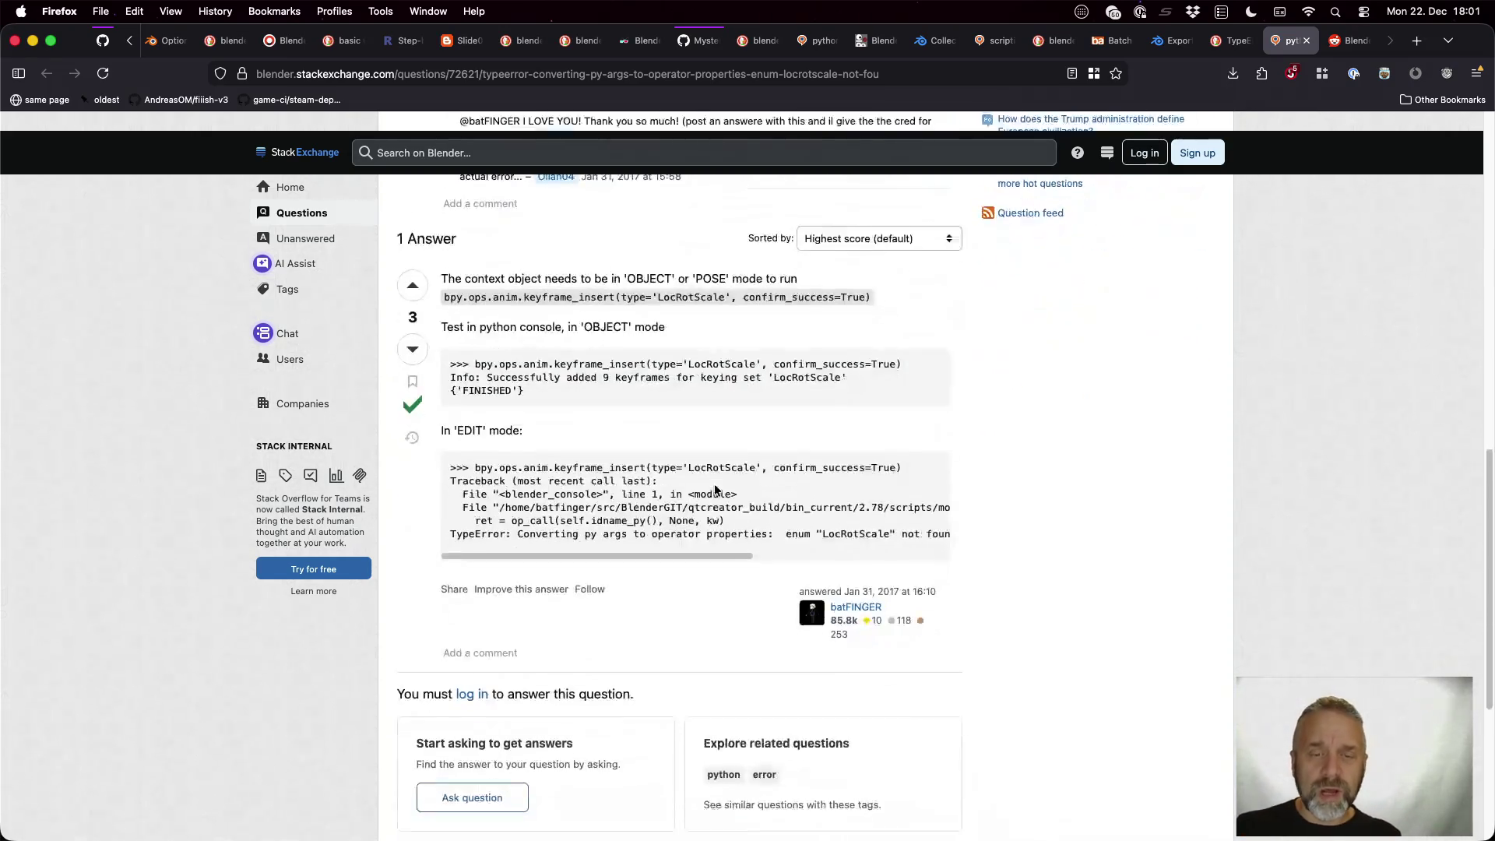
{"action": "key", "text": "super+Tab"}
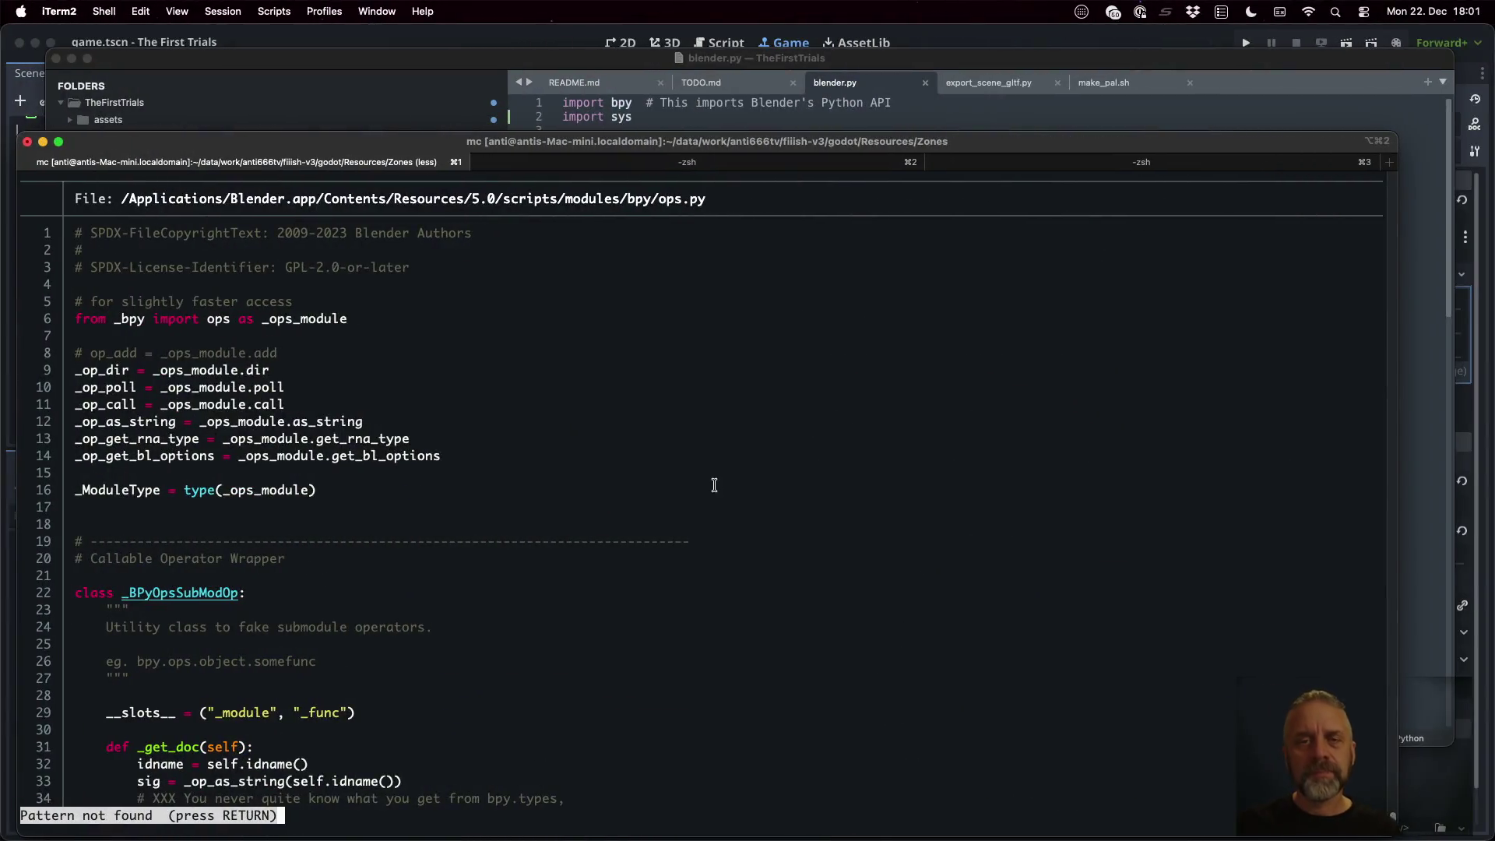
Save temple-001-graybox.blend in Blender
{"action": "key", "text": "super+Tab"}
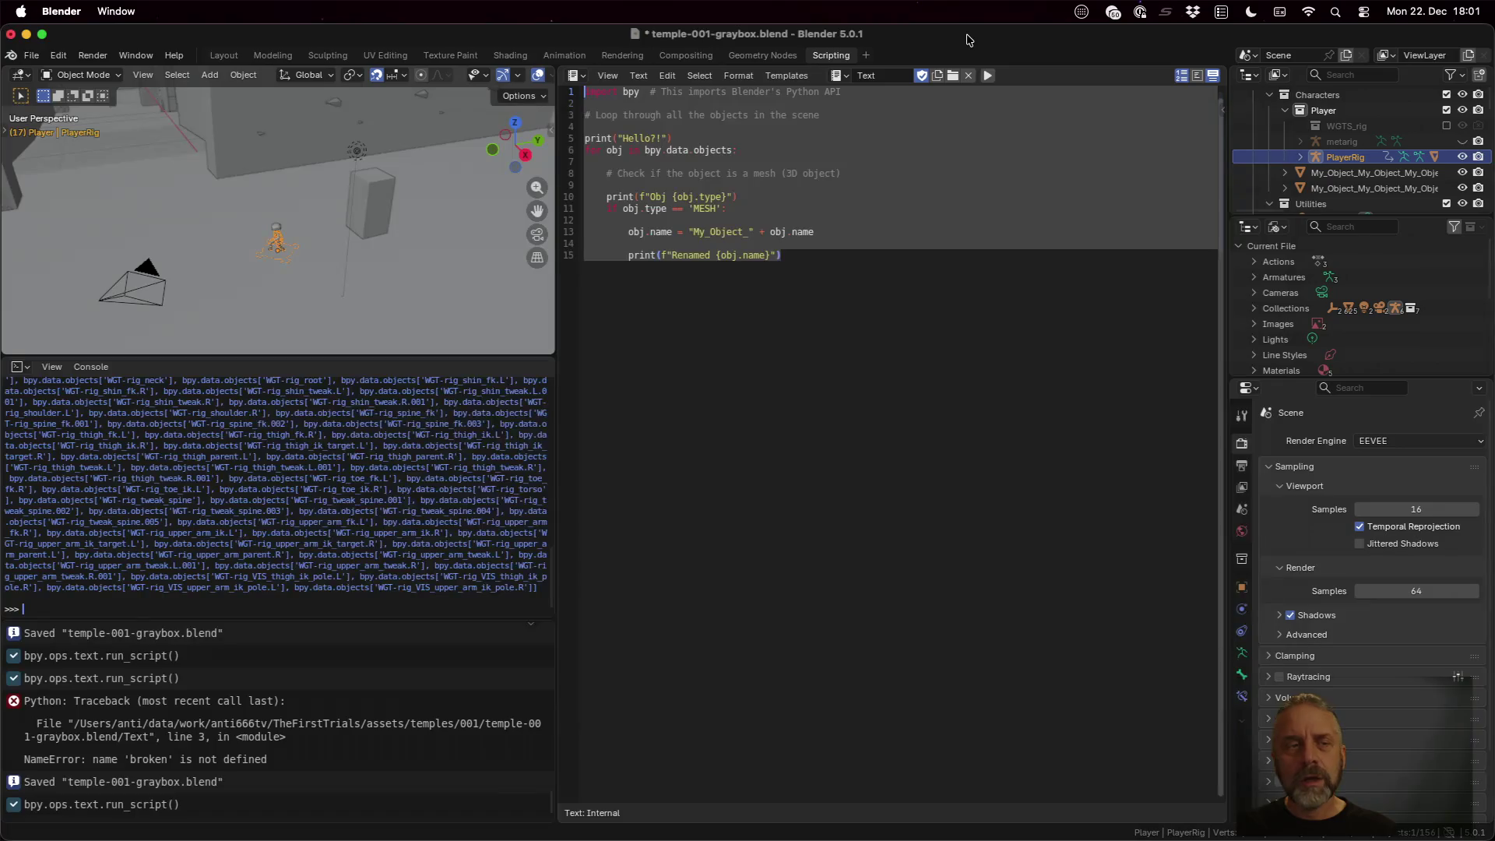
{"action": "key", "text": "super+Tab"}
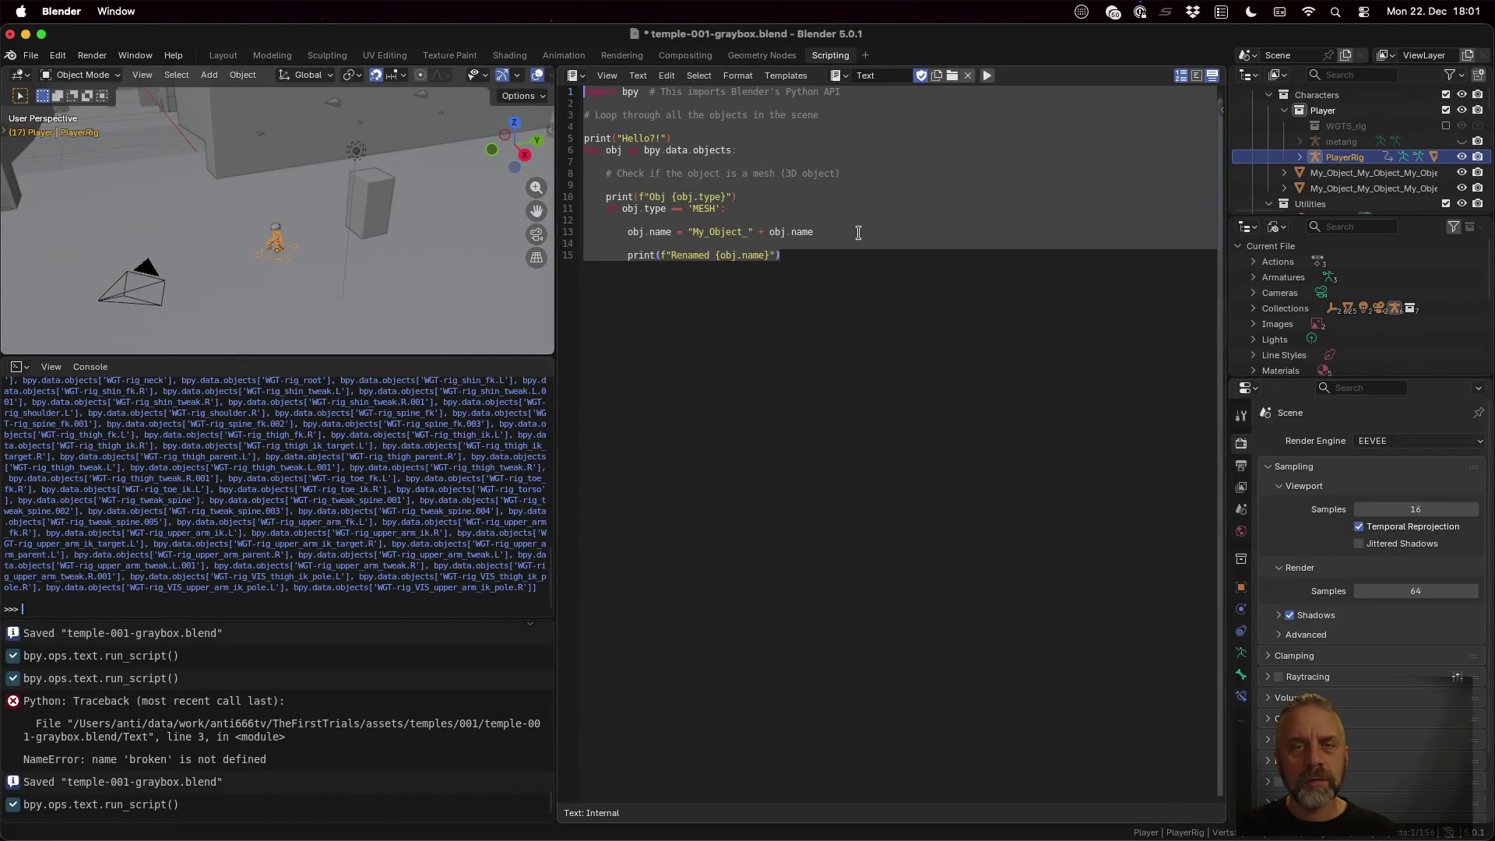
{"action": "key", "text": "super+s"}
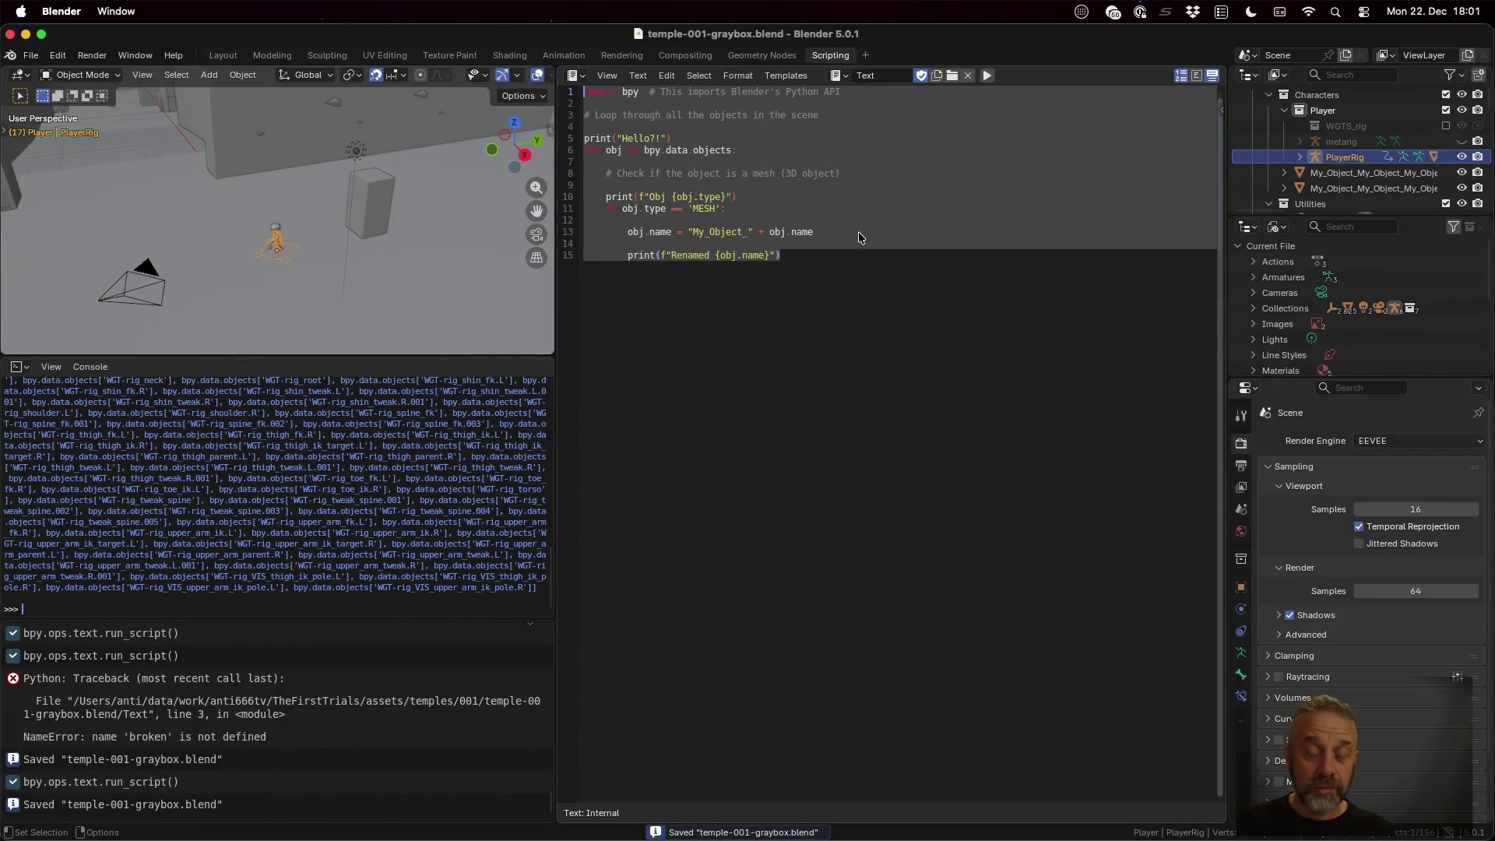
Rerun the previous background Blender export command in iTerm2, then return to the browser
{"action": "key", "text": "ctrl+Up"}
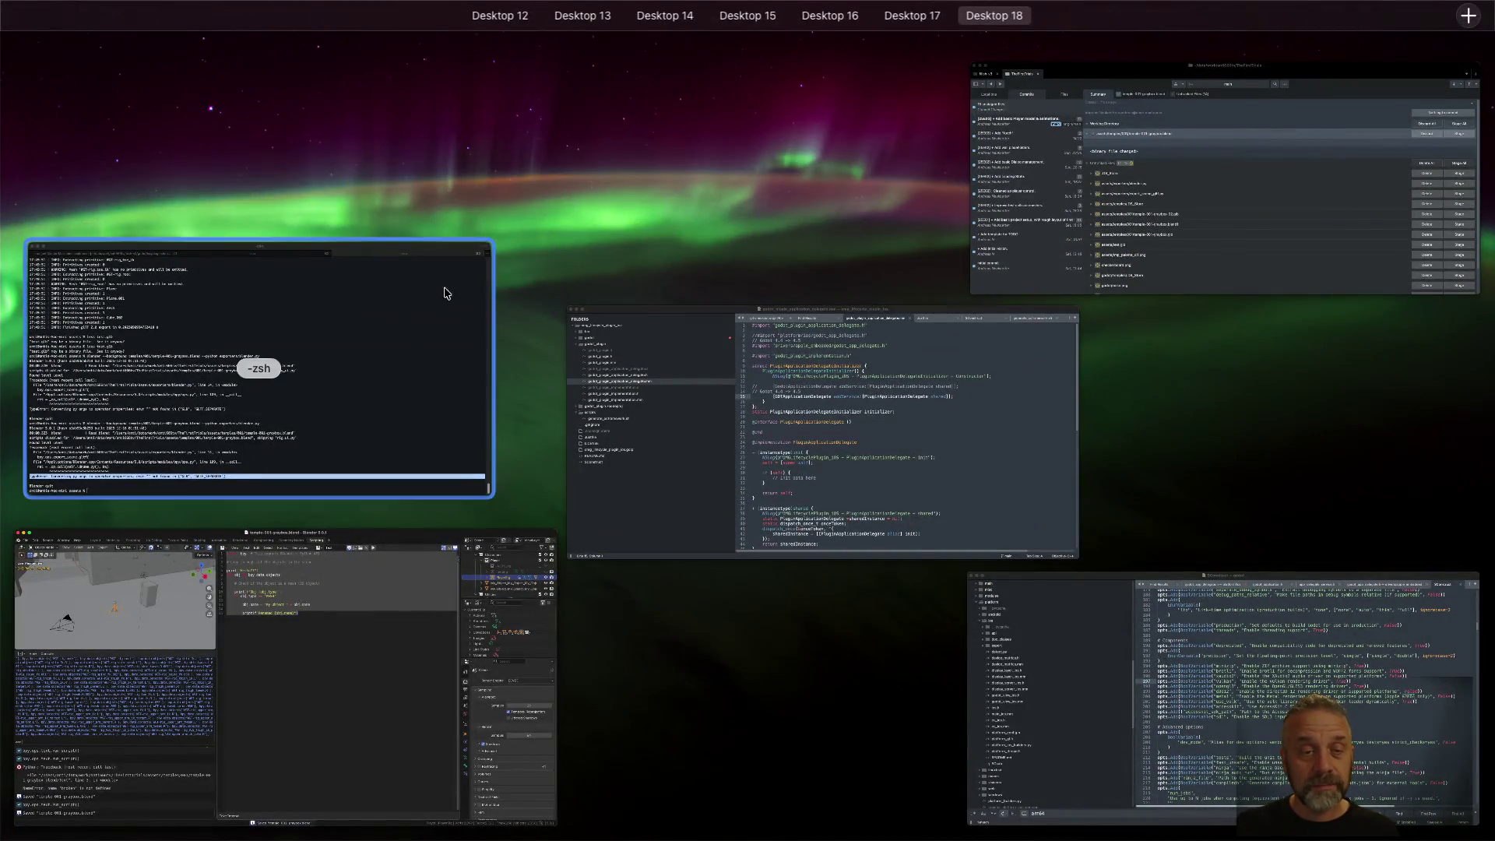
{"action": "left_click", "coordinate": [446, 293]}
{"action": "key", "text": "Up"}
{"action": "key", "text": "Return"}
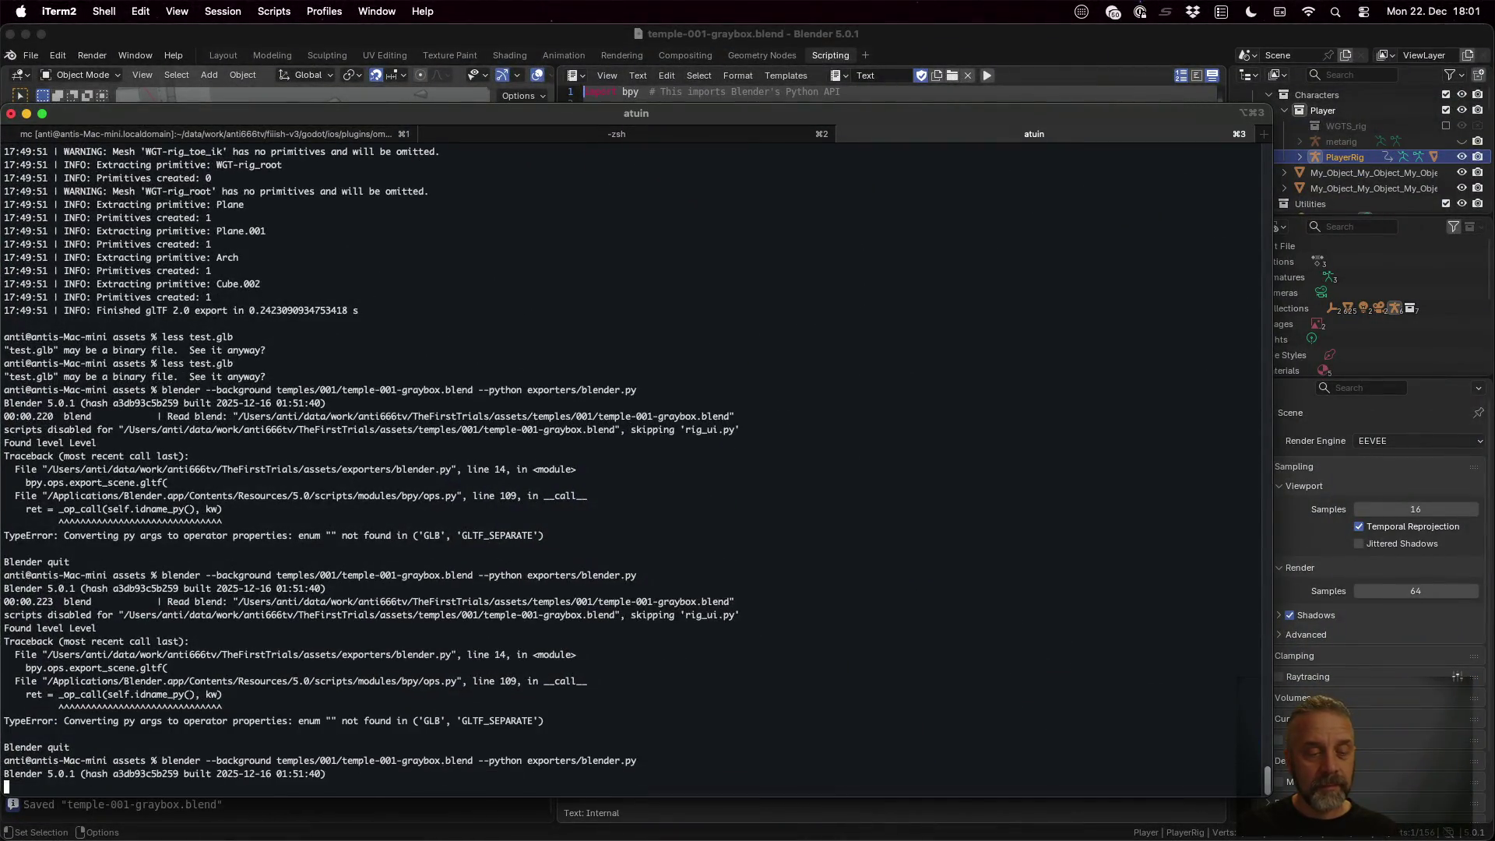
{"action": "key", "text": "ctrl+Left"}
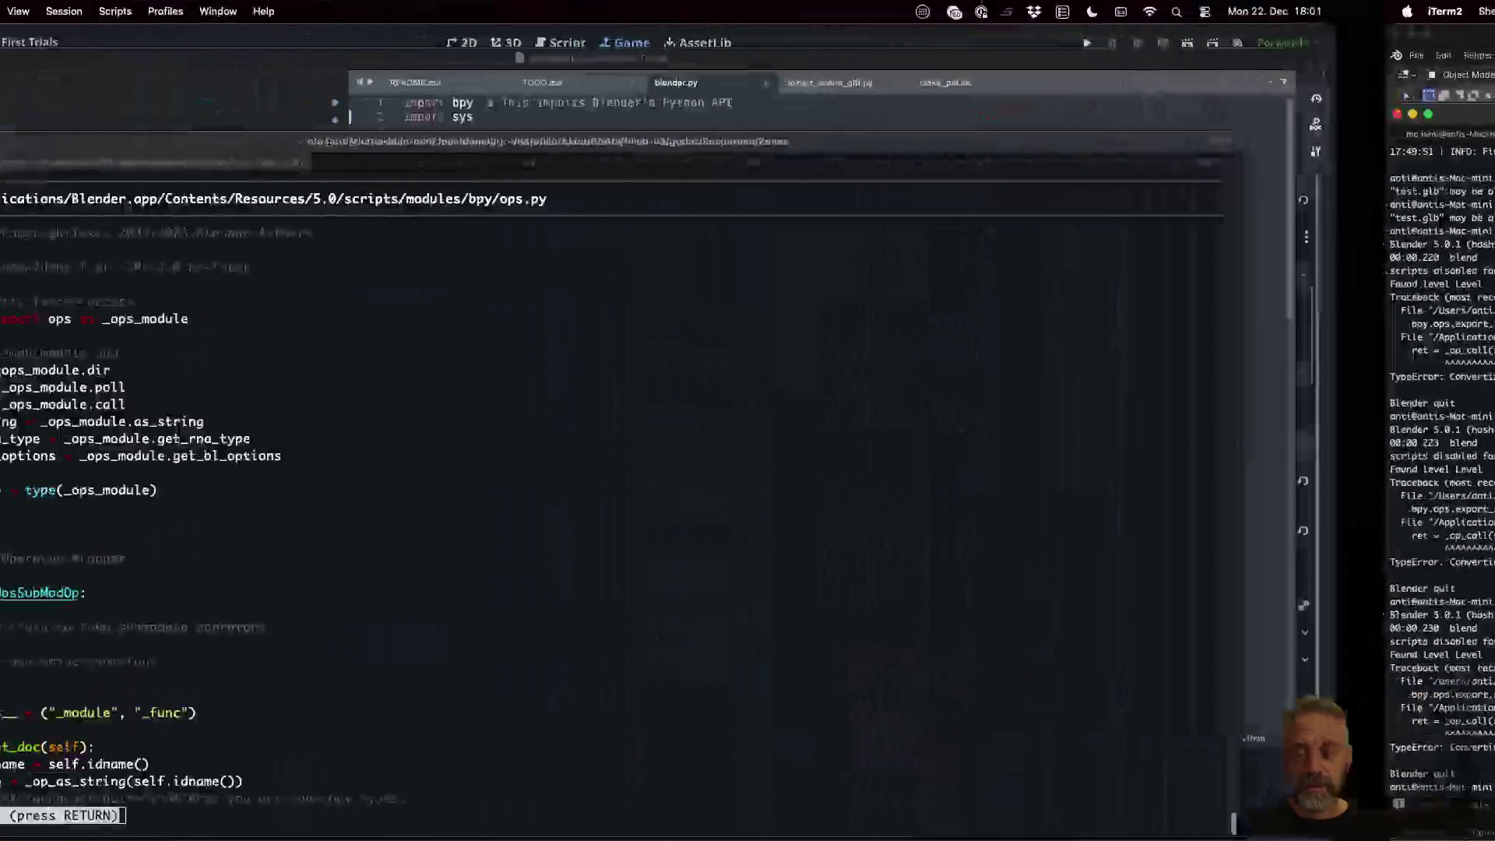
{"action": "key", "text": "ctrl+Left"}
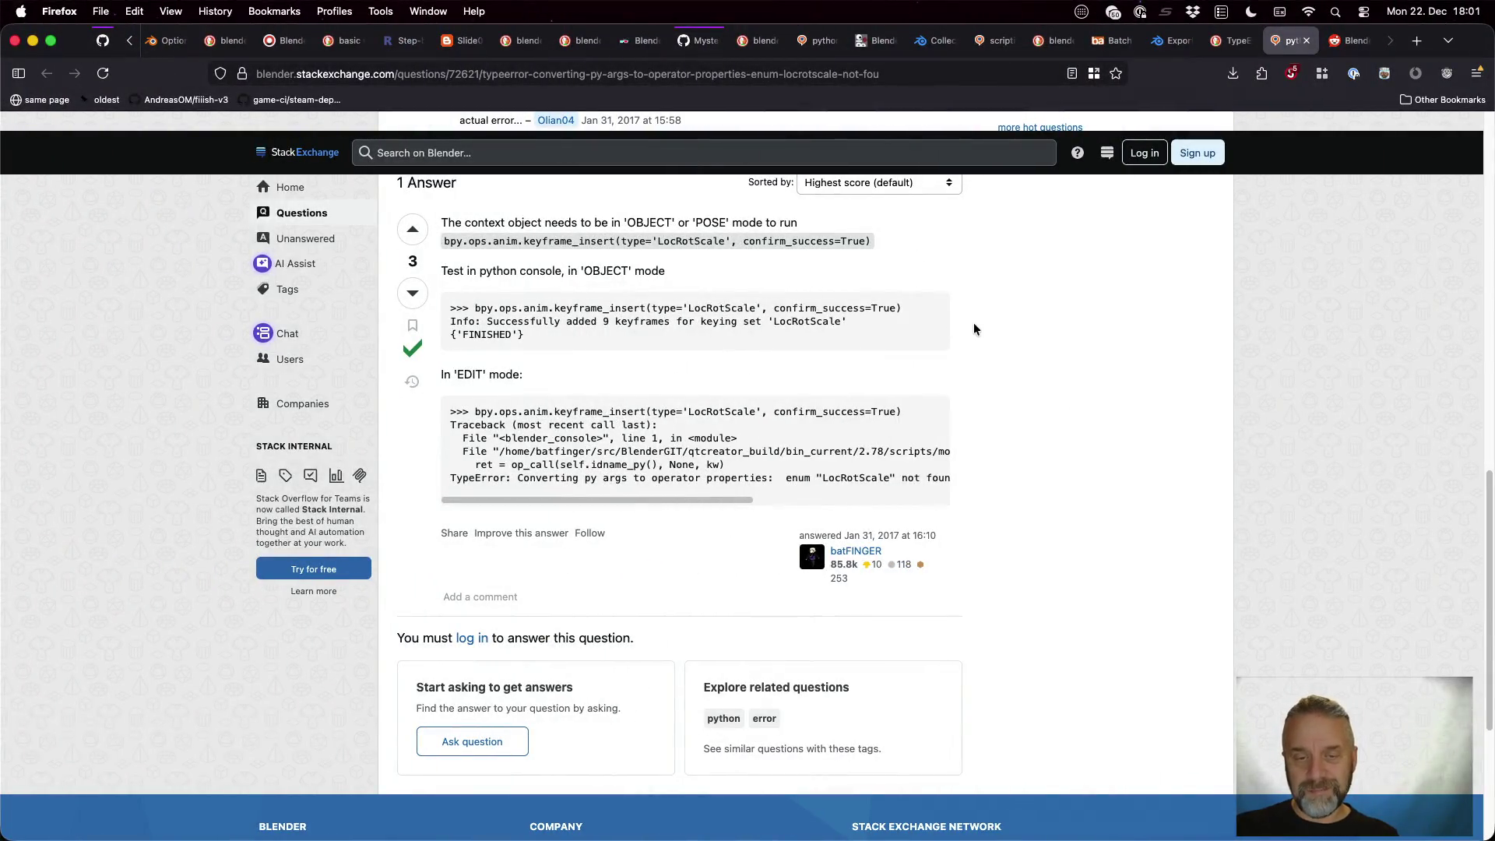
Close the Stack Exchange and Reddit tabs and scan the DuckDuckGo TypeError results
{"action": "left_click_drag", "start_coordinate": [733, 496], "coordinate": [892, 502]}
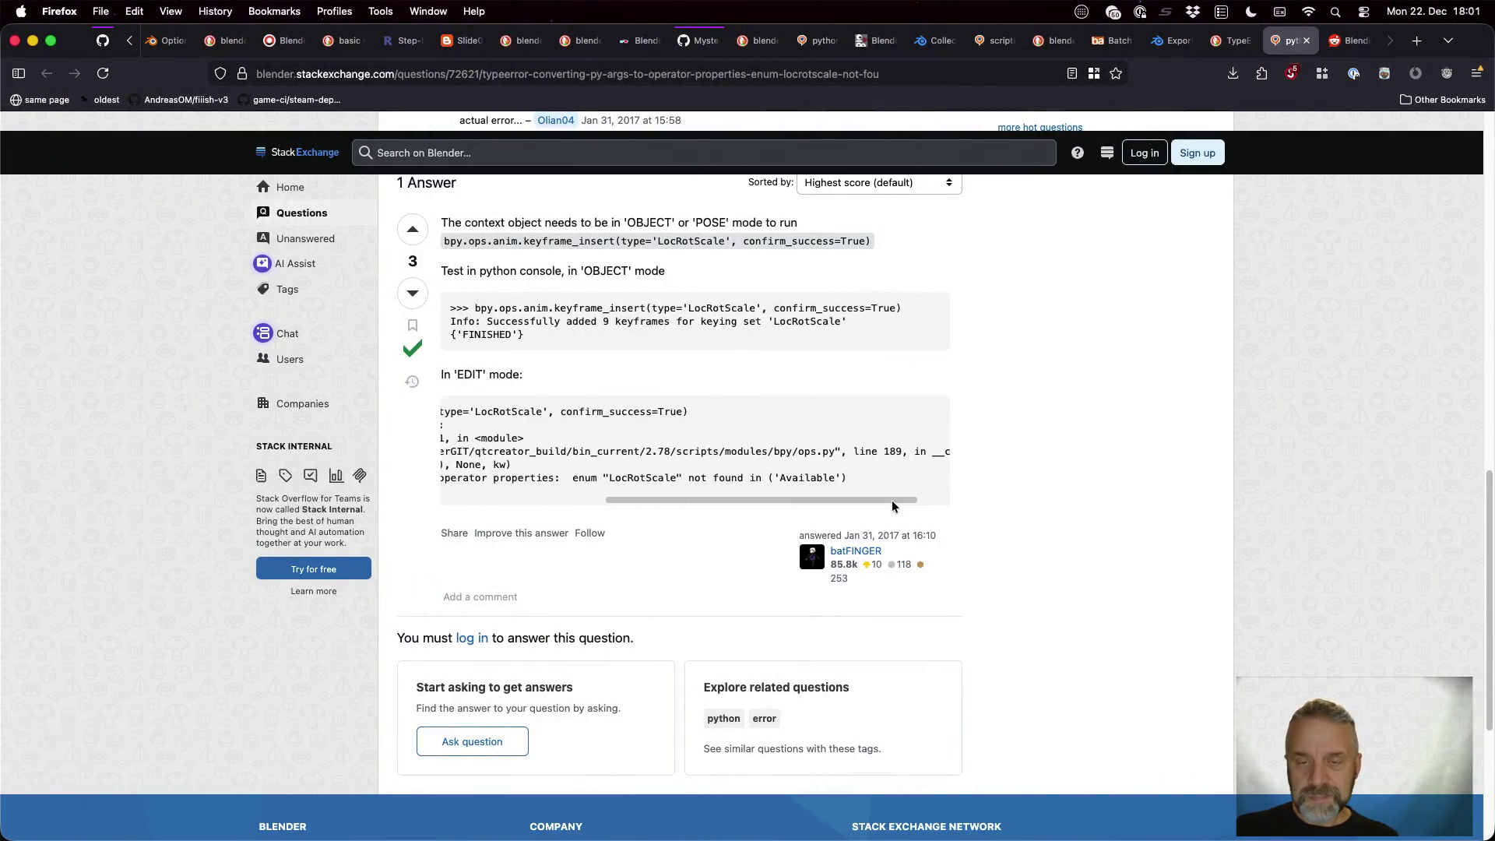
{"action": "key", "text": "super+w"}
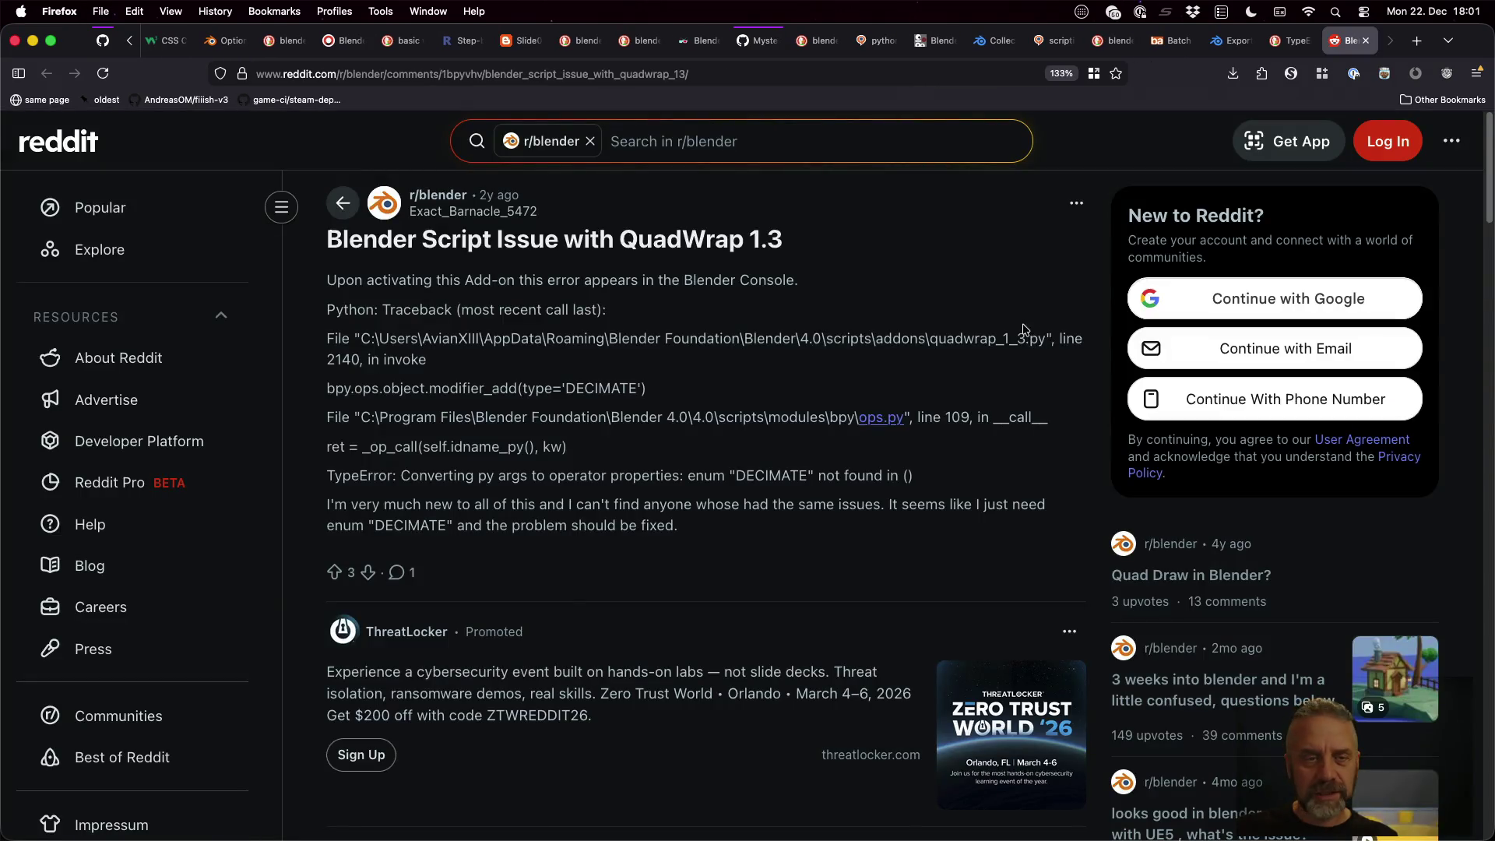
{"action": "scroll", "coordinate": [736, 406], "scroll_direction": "down", "scroll_amount": 5}
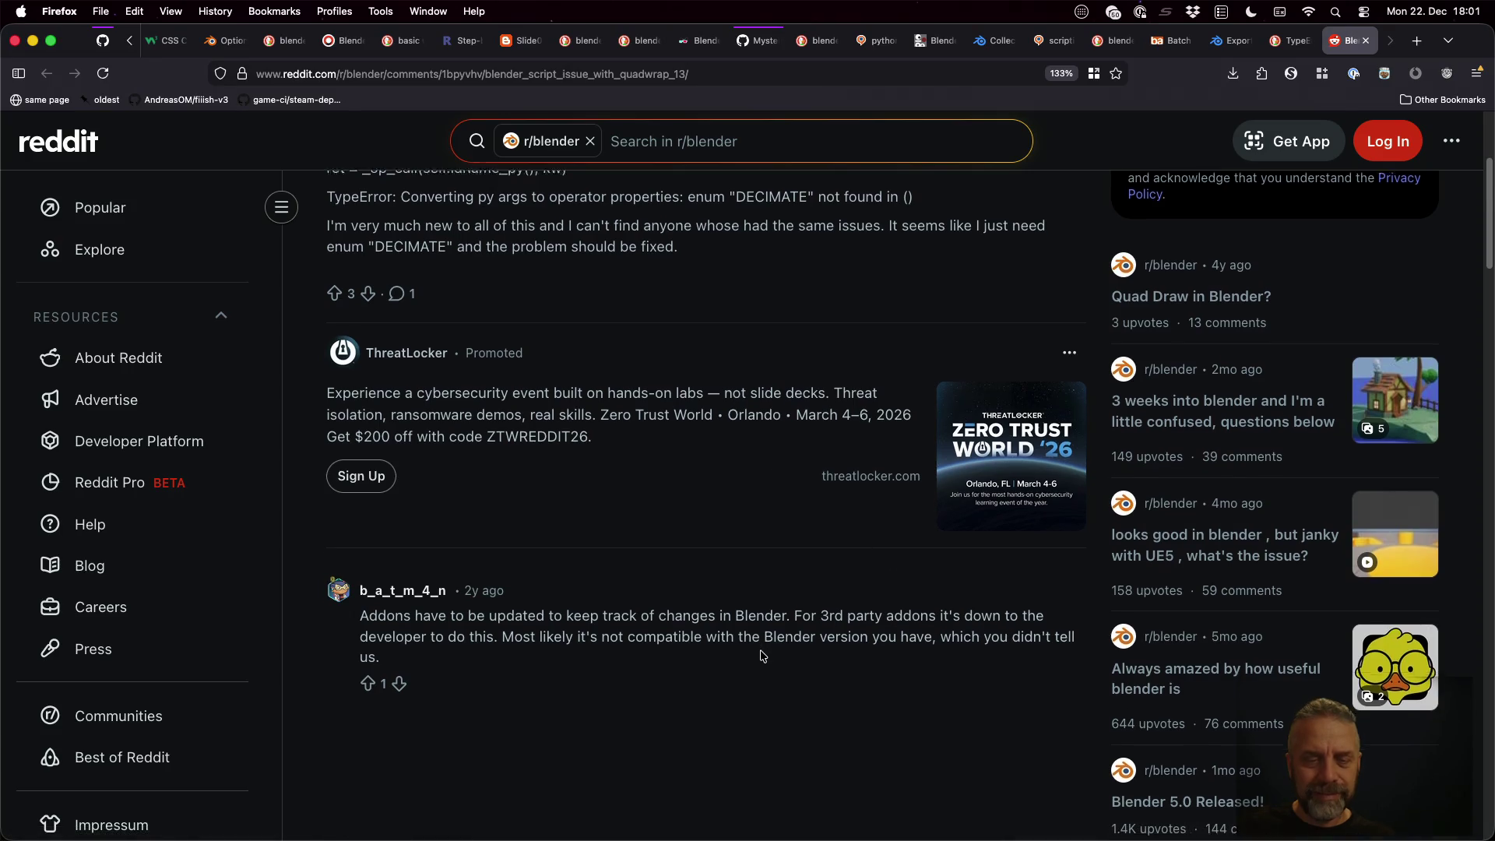
{"action": "scroll", "coordinate": [751, 635], "scroll_direction": "down", "scroll_amount": 5}
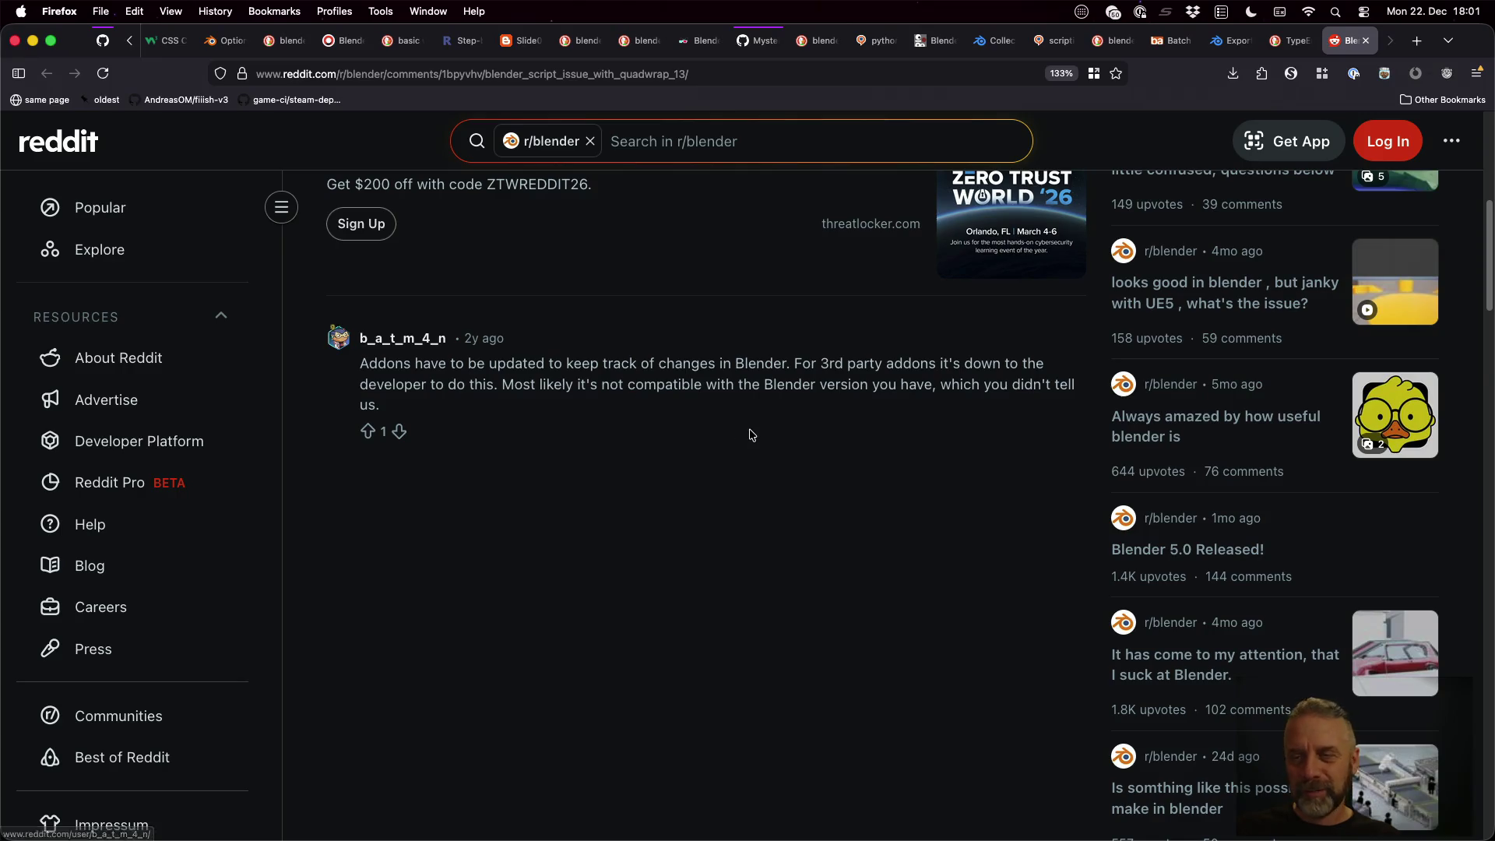
{"action": "key", "text": "super+w"}
{"action": "scroll", "coordinate": [751, 434], "scroll_direction": "down", "scroll_amount": 5}
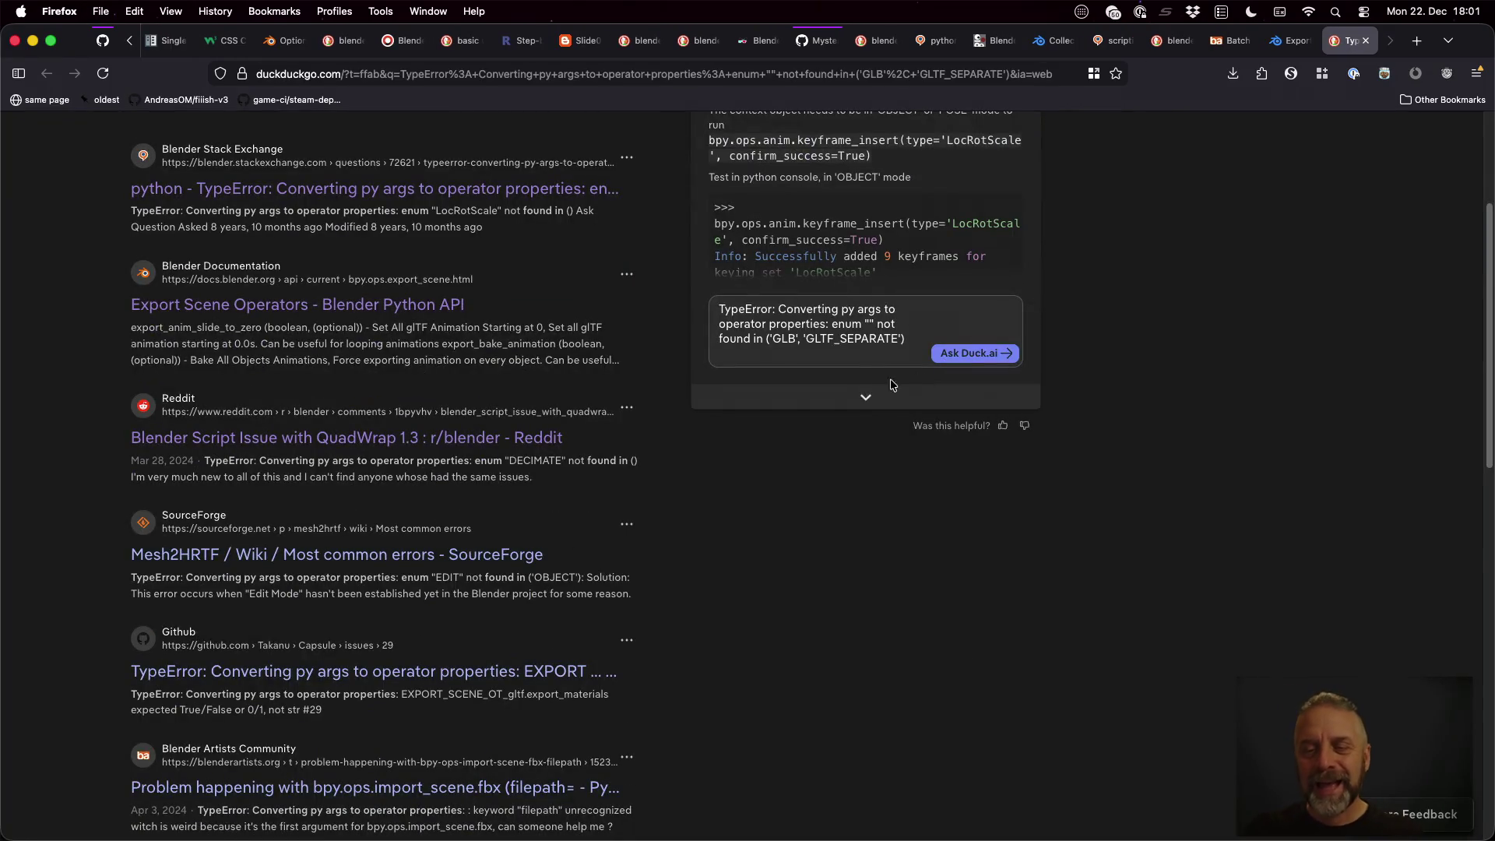
{"action": "left_click", "coordinate": [864, 394]}
{"action": "scroll", "coordinate": [869, 475], "scroll_direction": "up", "scroll_amount": 3}
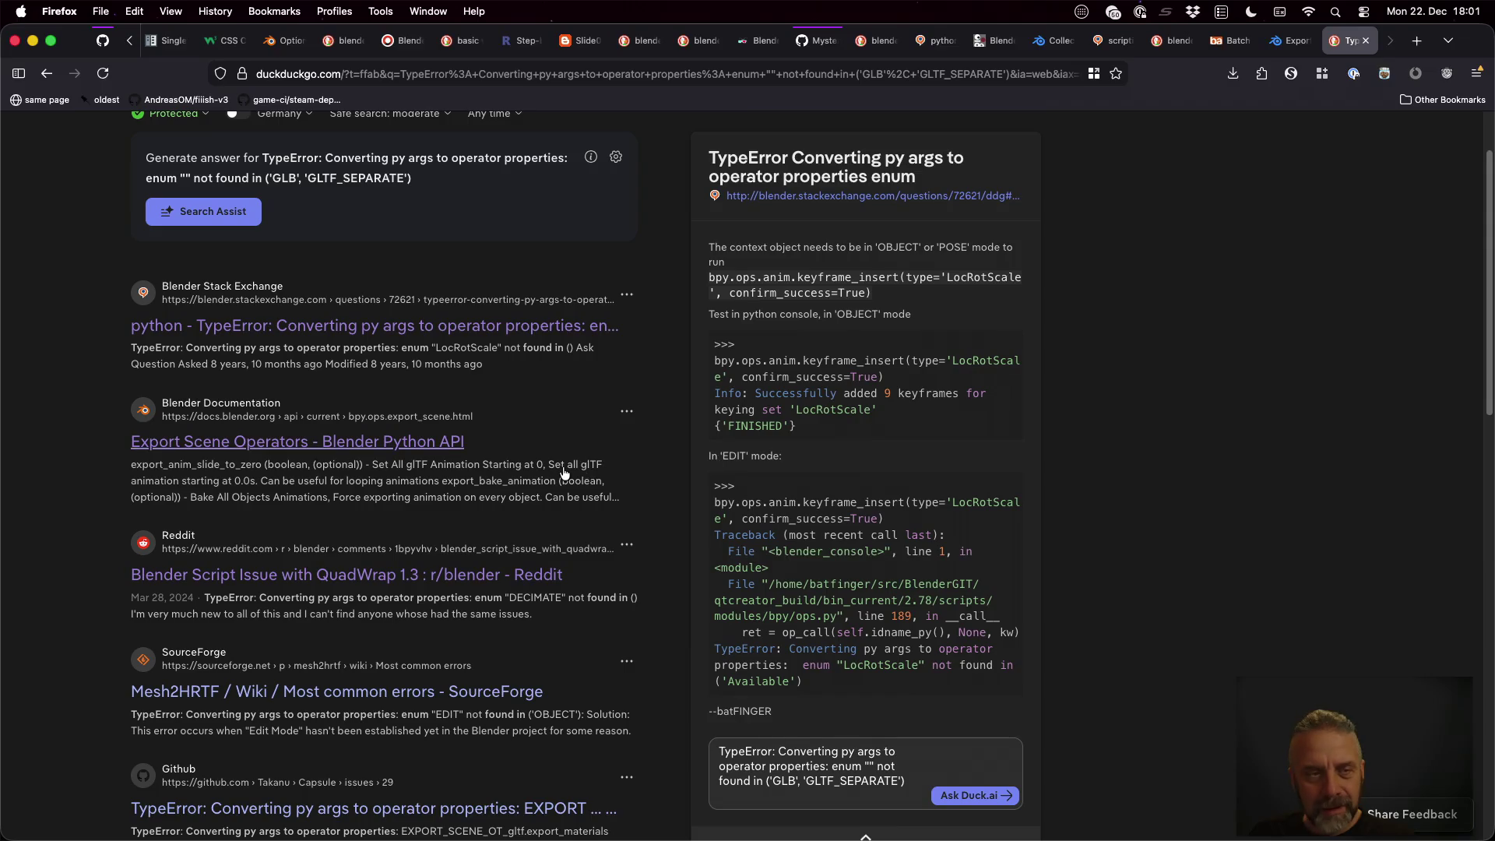
{"action": "scroll", "coordinate": [563, 472], "scroll_direction": "up", "scroll_amount": 2}
{"action": "scroll", "coordinate": [561, 469], "scroll_direction": "down", "scroll_amount": 5}
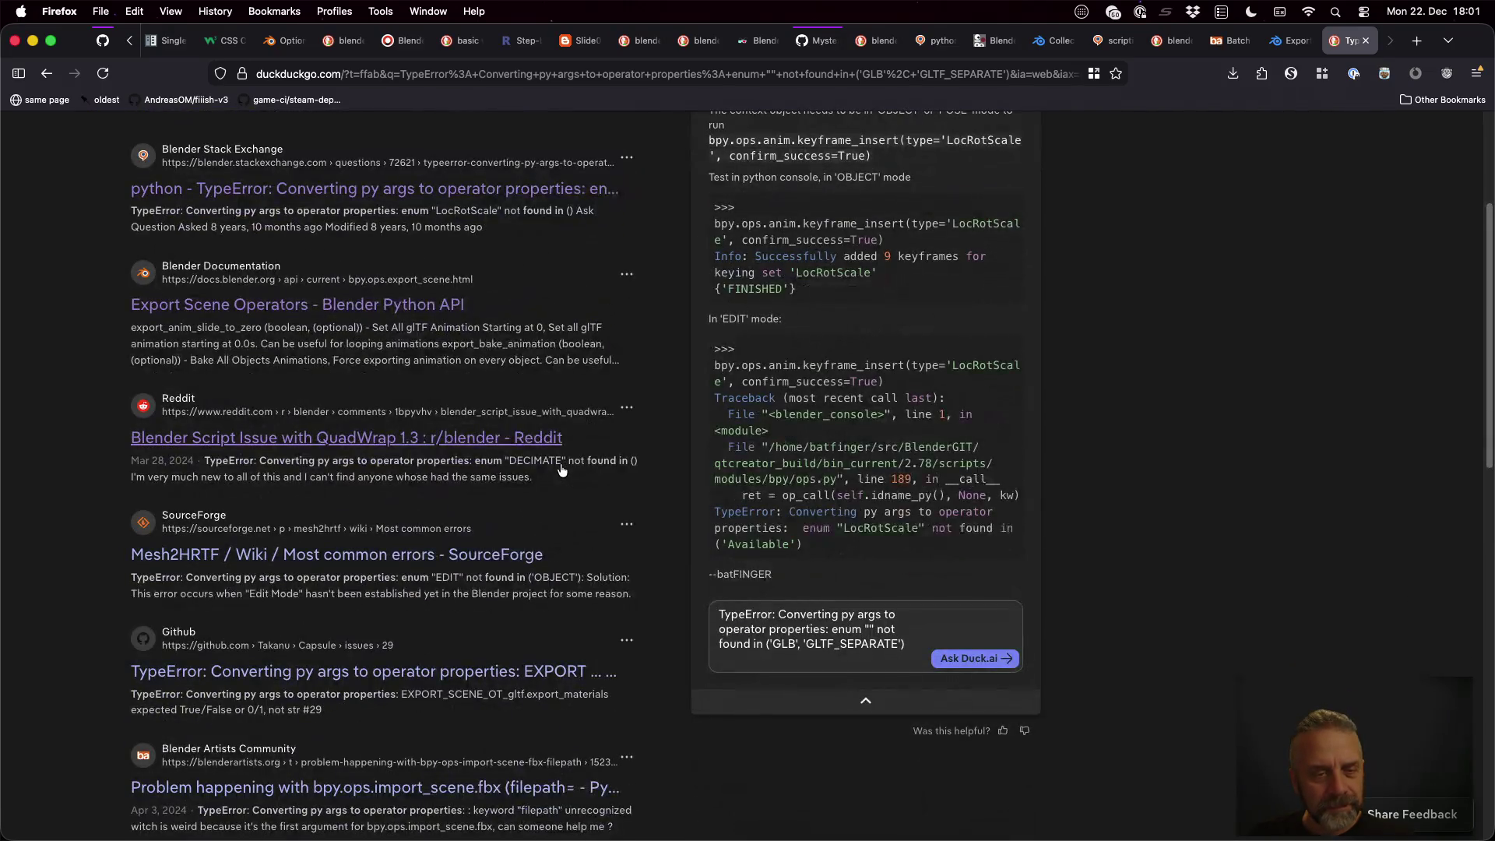
{"action": "scroll", "coordinate": [559, 467], "scroll_direction": "down", "scroll_amount": 2}
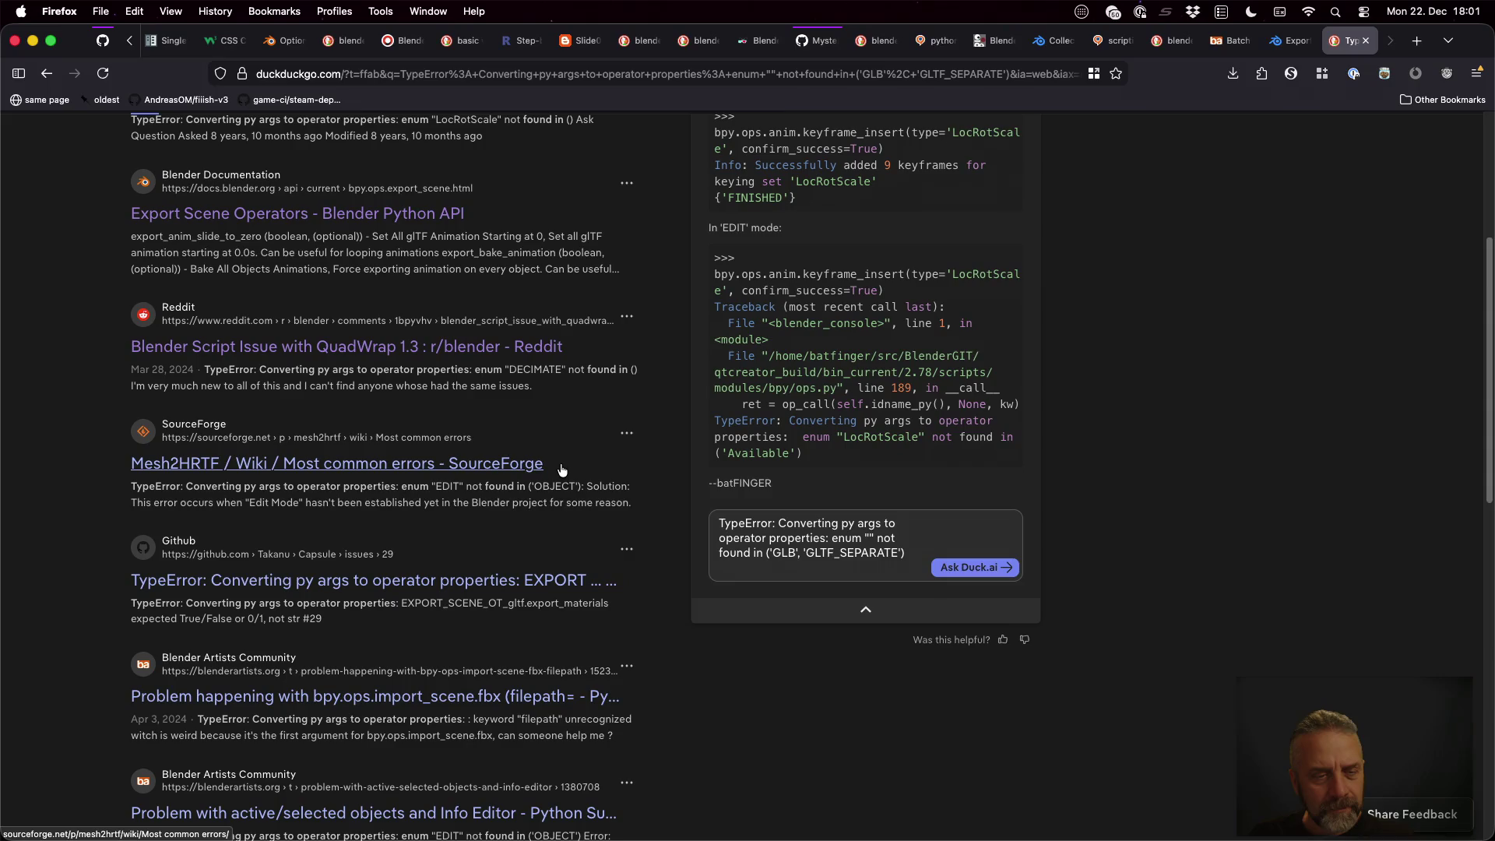
Open the SourceForge common-errors and GitHub Capsule issue results in new tabs; read the Mesh2HRTF wiki
{"action": "middle_click", "coordinate": [362, 464]}
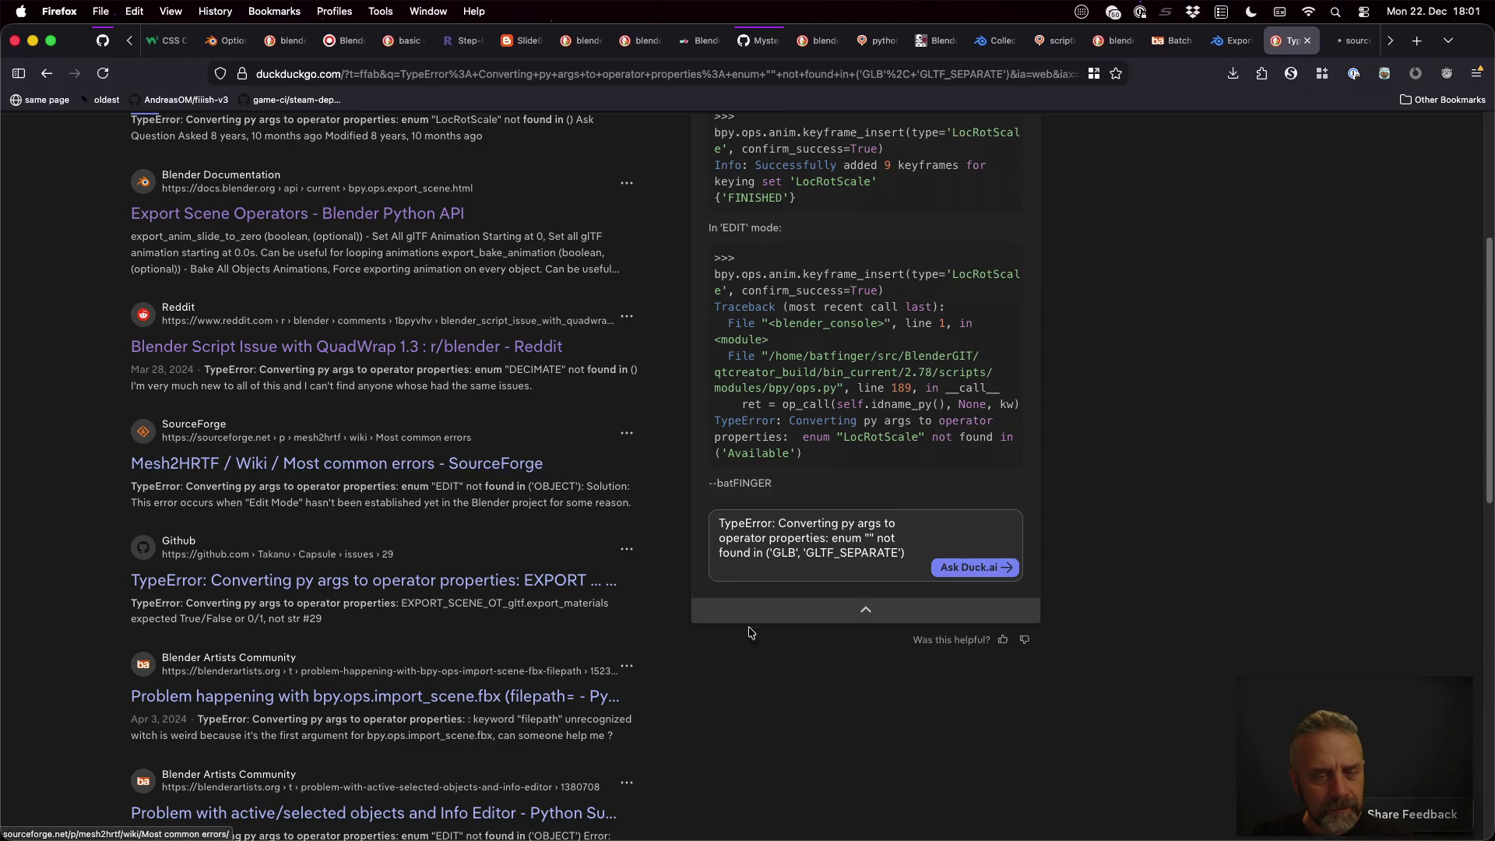
{"action": "scroll", "coordinate": [545, 498], "scroll_direction": "down", "scroll_amount": 2}
{"action": "middle_click", "coordinate": [532, 485]}
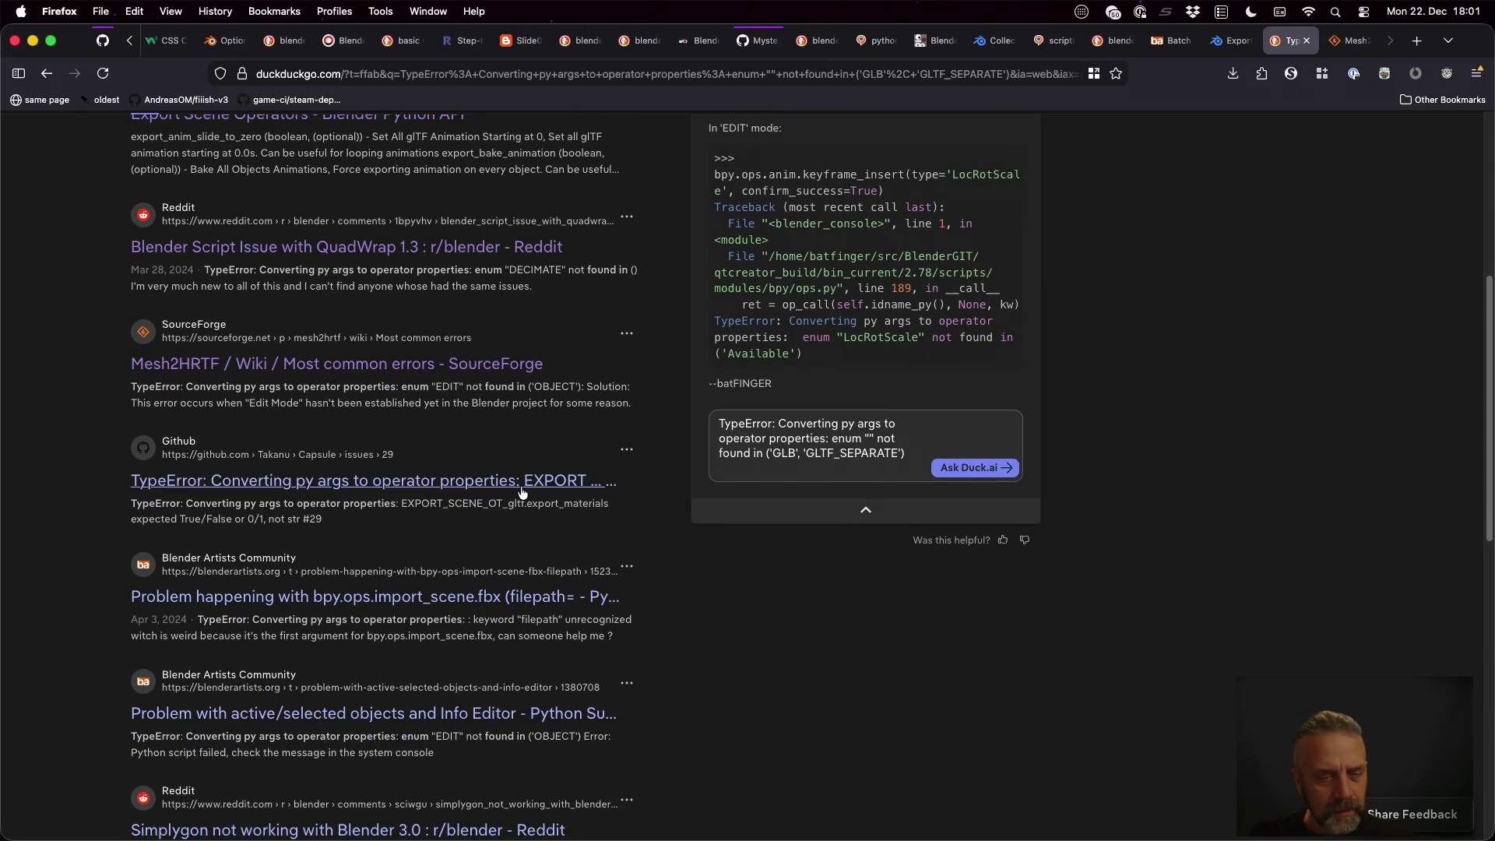
{"action": "key", "text": "ctrl+Tab"}
{"action": "scroll", "coordinate": [872, 563], "scroll_direction": "down", "scroll_amount": 5}
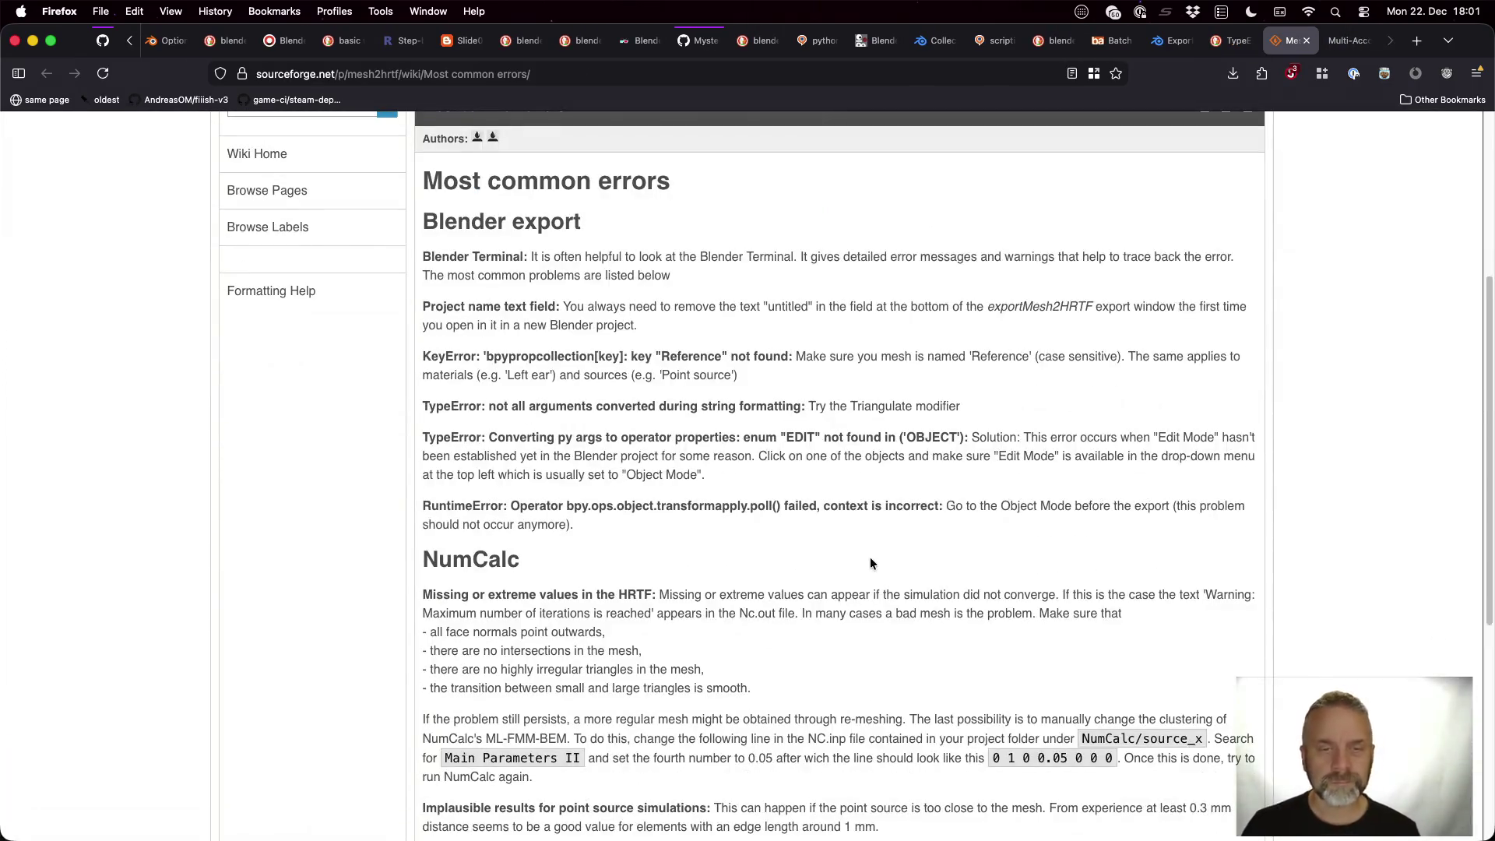
{"action": "scroll", "coordinate": [870, 559], "scroll_direction": "down", "scroll_amount": 4}
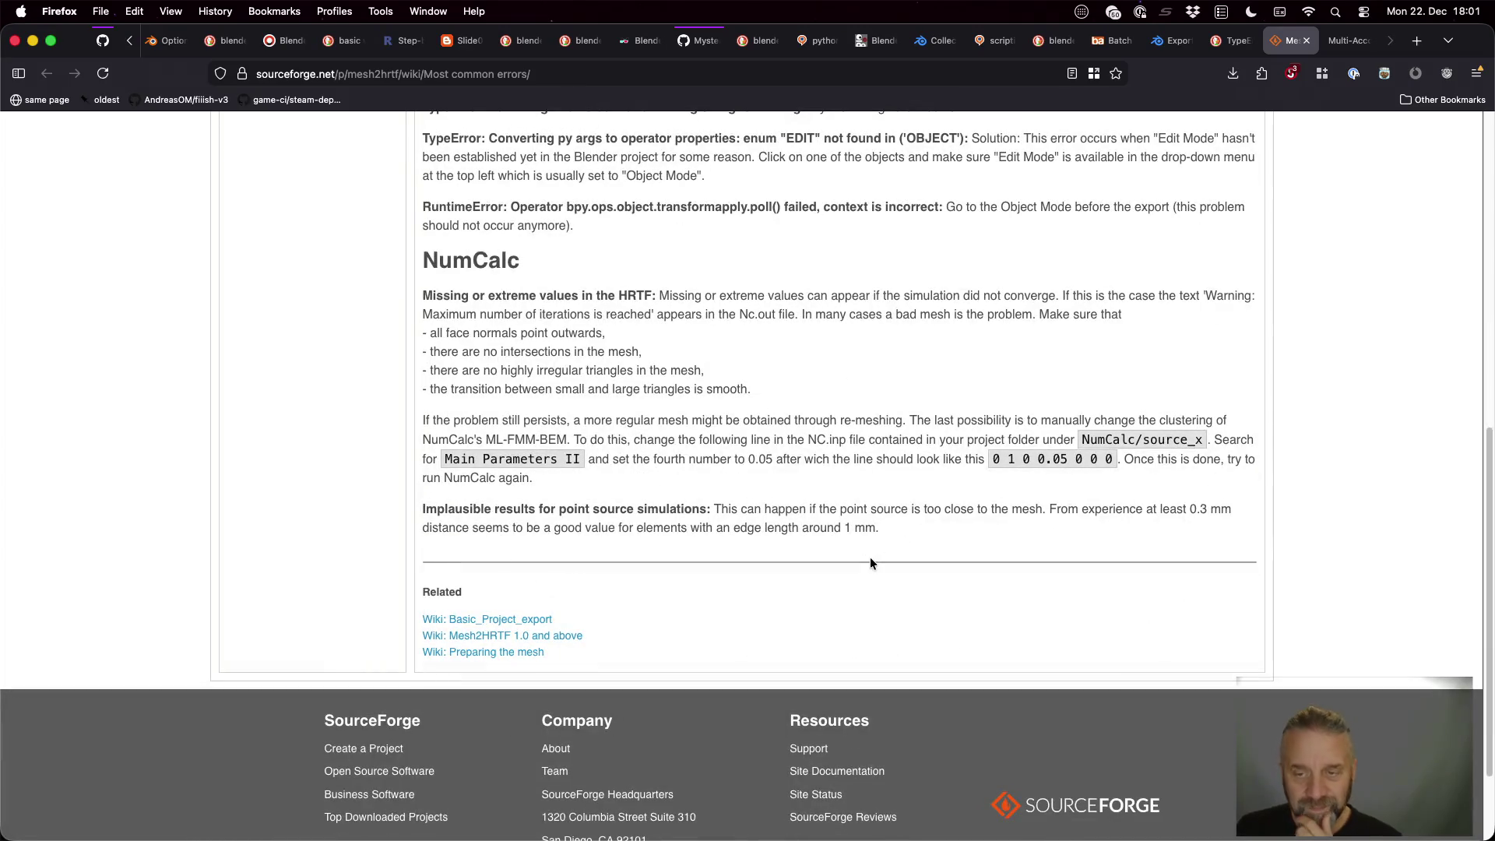
{"action": "scroll", "coordinate": [871, 562], "scroll_direction": "up", "scroll_amount": 4}
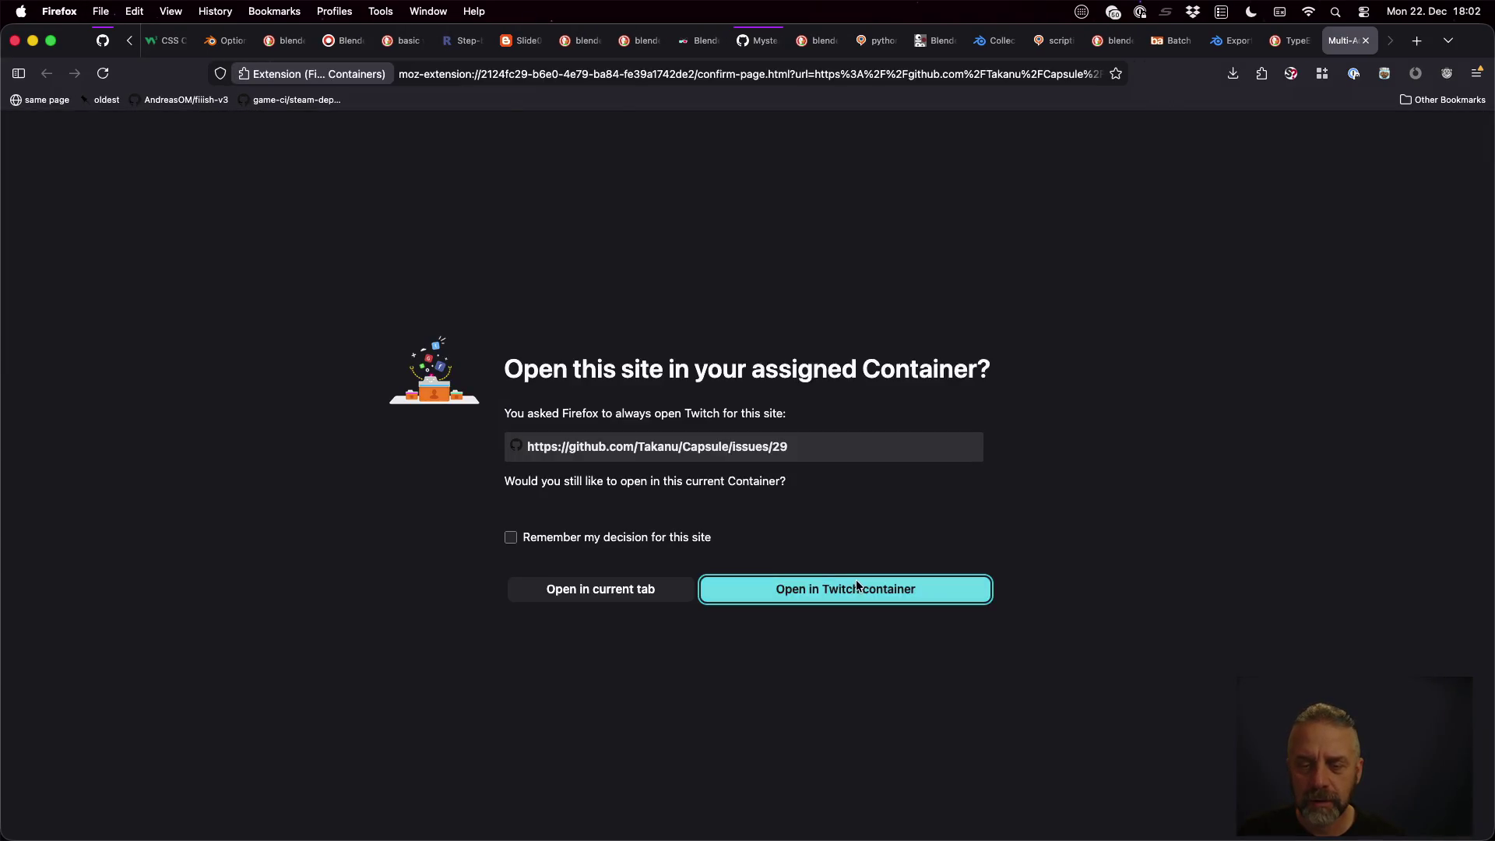
Load Capsule issue #29 in its container, note the Blender 2.93.2 fix, and close it
{"action": "left_click", "coordinate": [856, 581]}
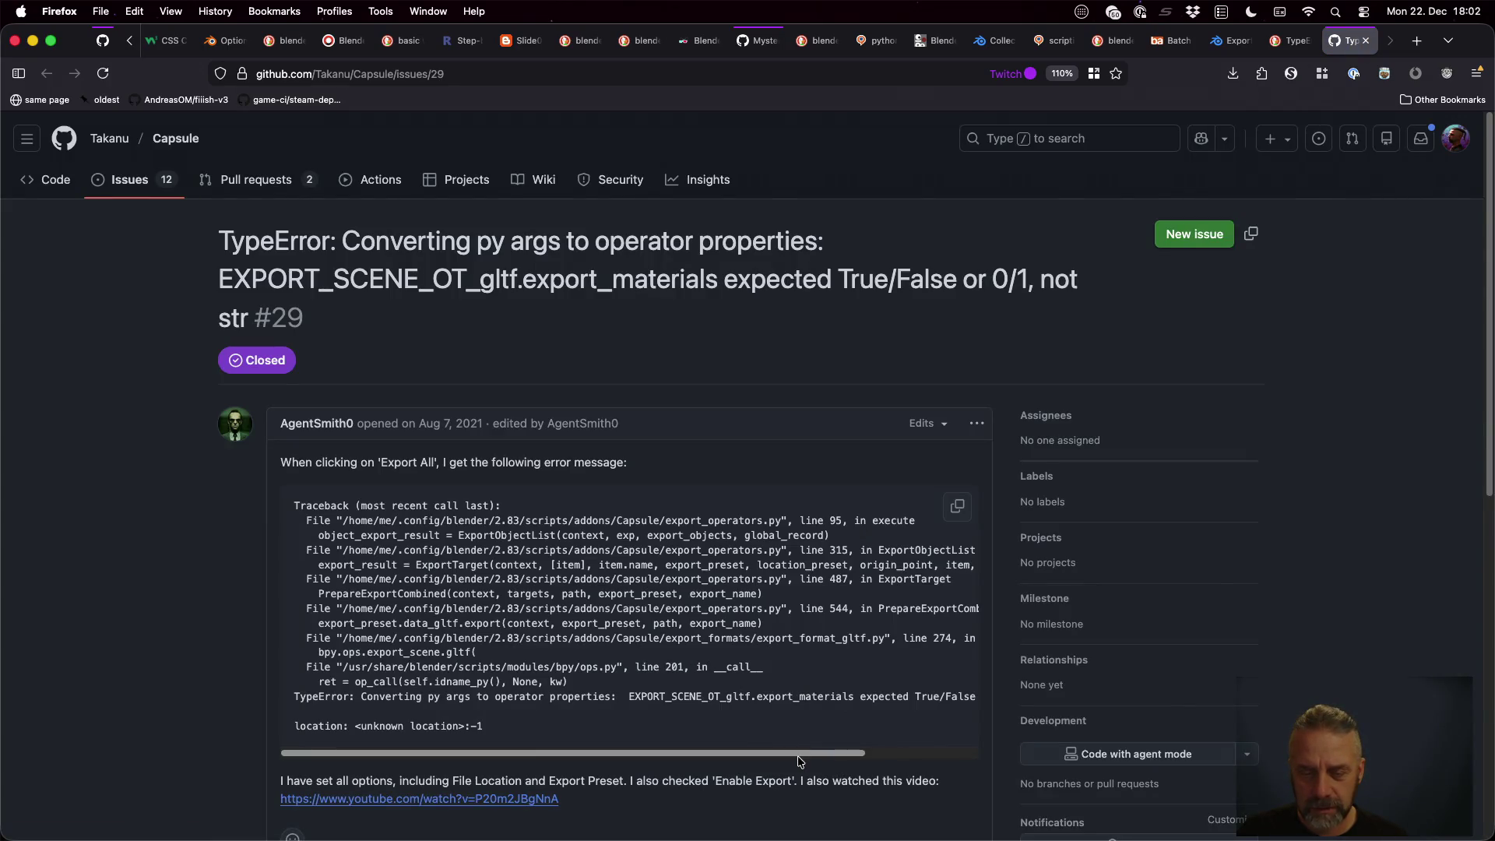
{"action": "scroll", "coordinate": [797, 757], "scroll_direction": "right", "scroll_amount": 2}
{"action": "scroll", "coordinate": [797, 756], "scroll_direction": "left", "scroll_amount": 2}
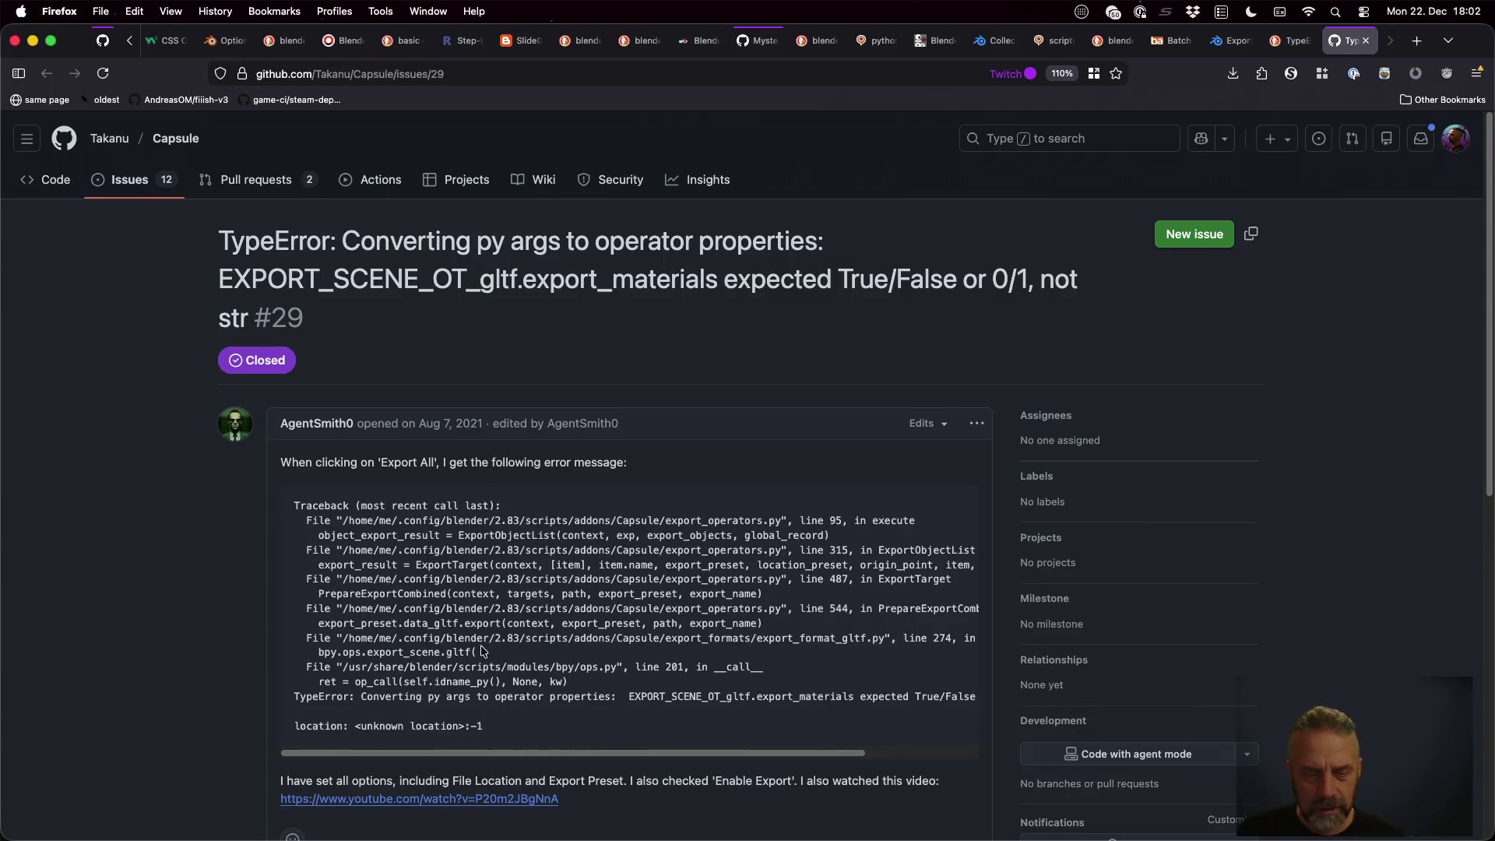
{"action": "scroll", "coordinate": [409, 621], "scroll_direction": "down", "scroll_amount": 4}
{"action": "scroll", "coordinate": [267, 604], "scroll_direction": "down", "scroll_amount": 6}
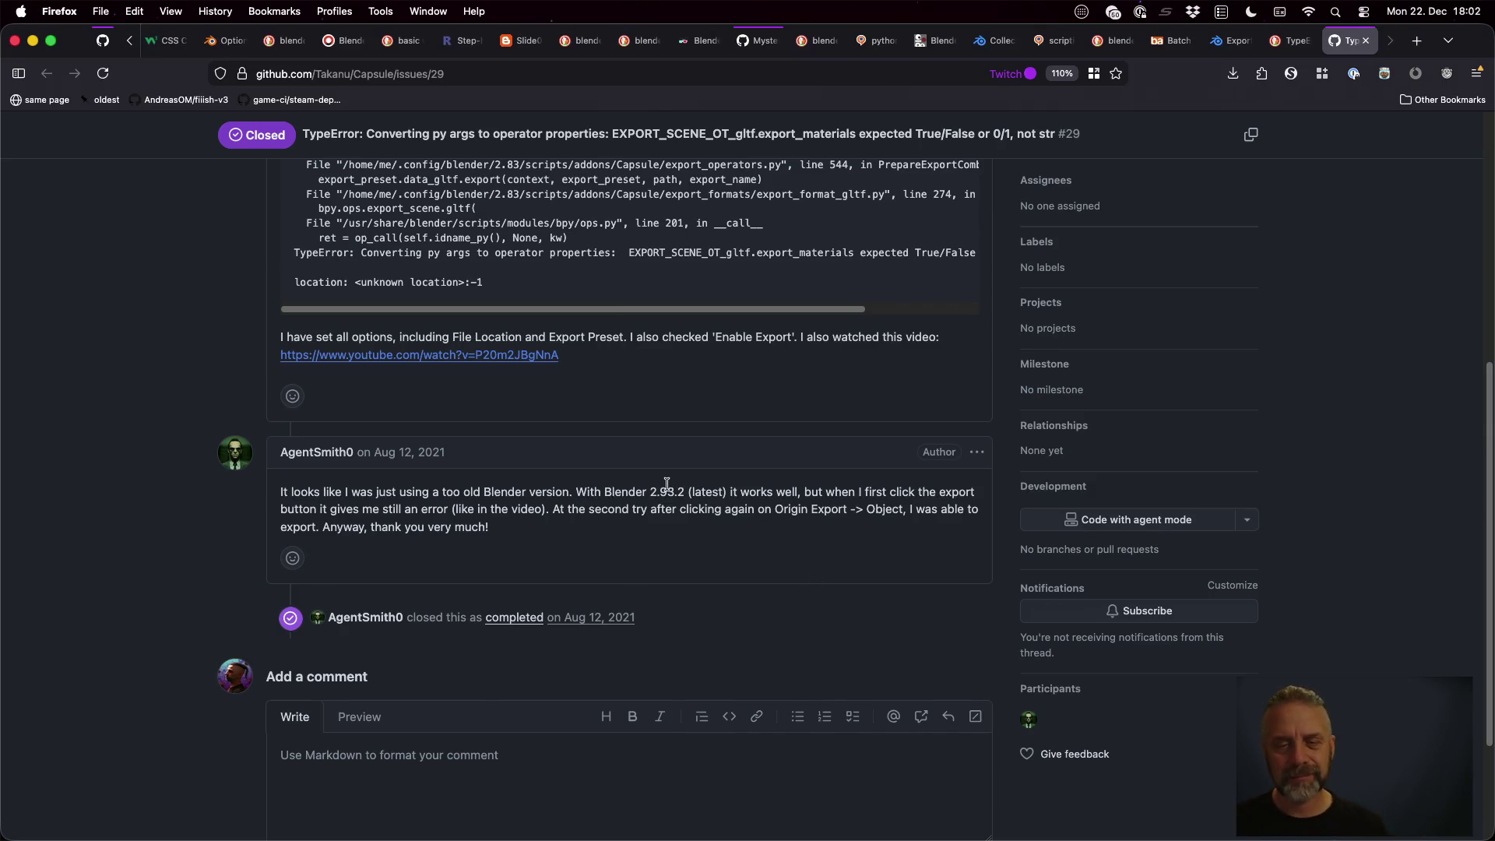
{"action": "left_click_drag", "start_coordinate": [651, 489], "coordinate": [687, 489]}
{"action": "key", "text": "super+w"}
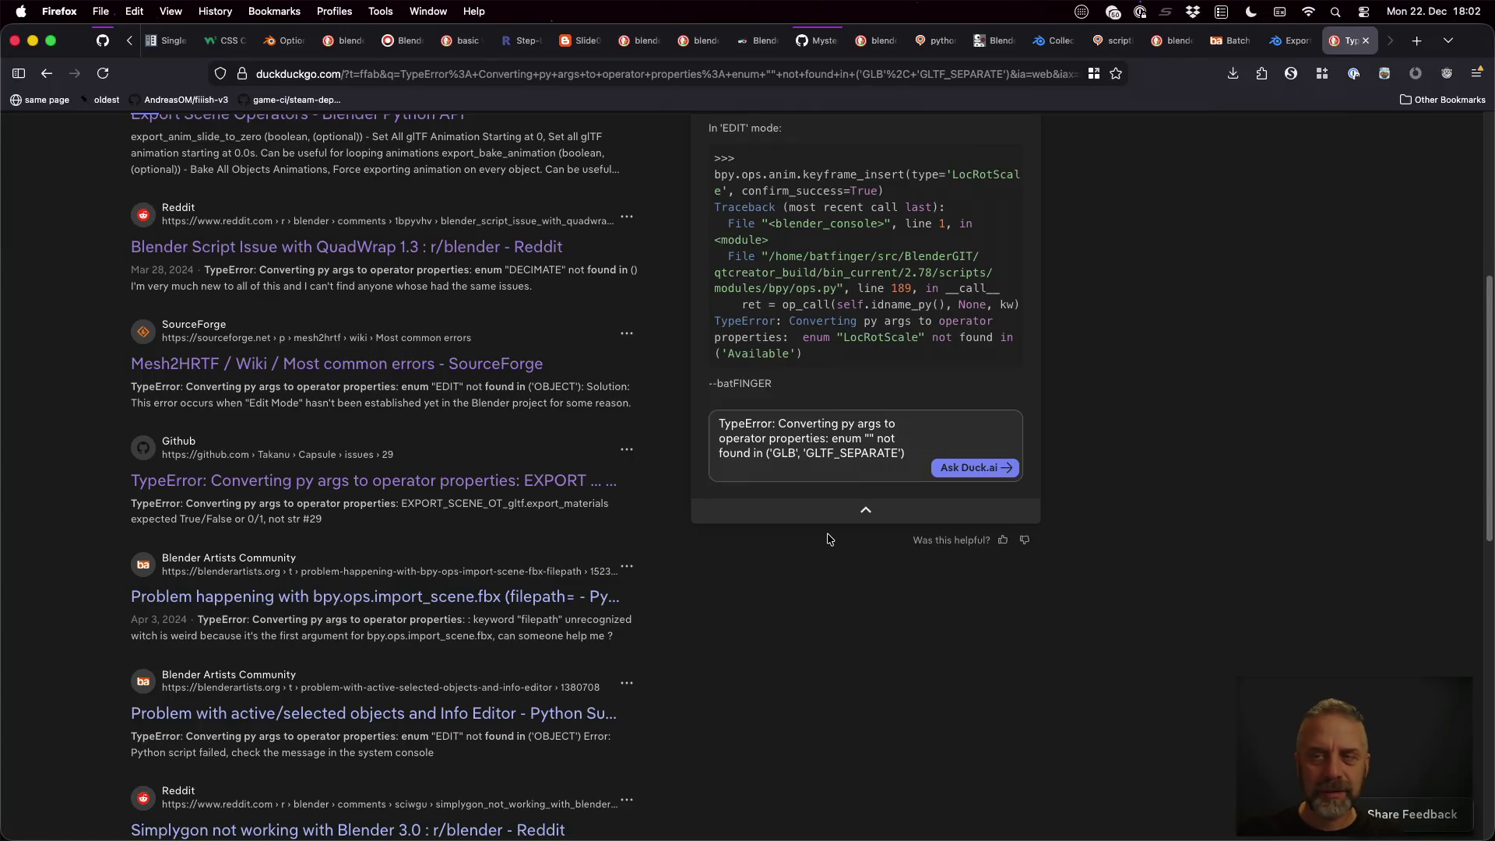
Review bpy.ops.export_scene.gltf parameters in the API docs, then revisit the blenderartists batch-export thread
{"action": "left_click", "coordinate": [1293, 42]}
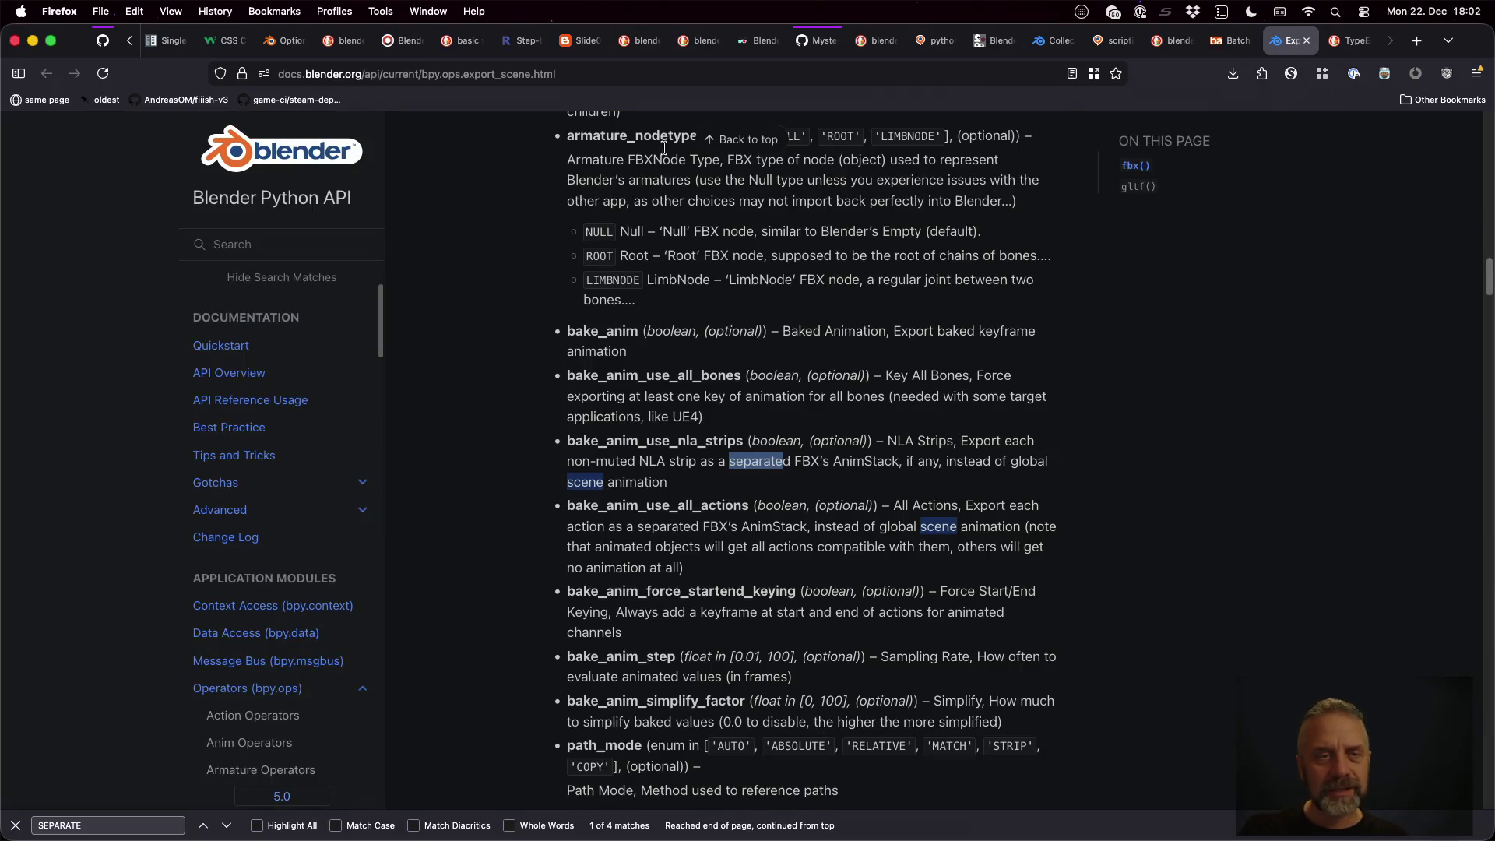
{"action": "double_click", "coordinate": [392, 73]}
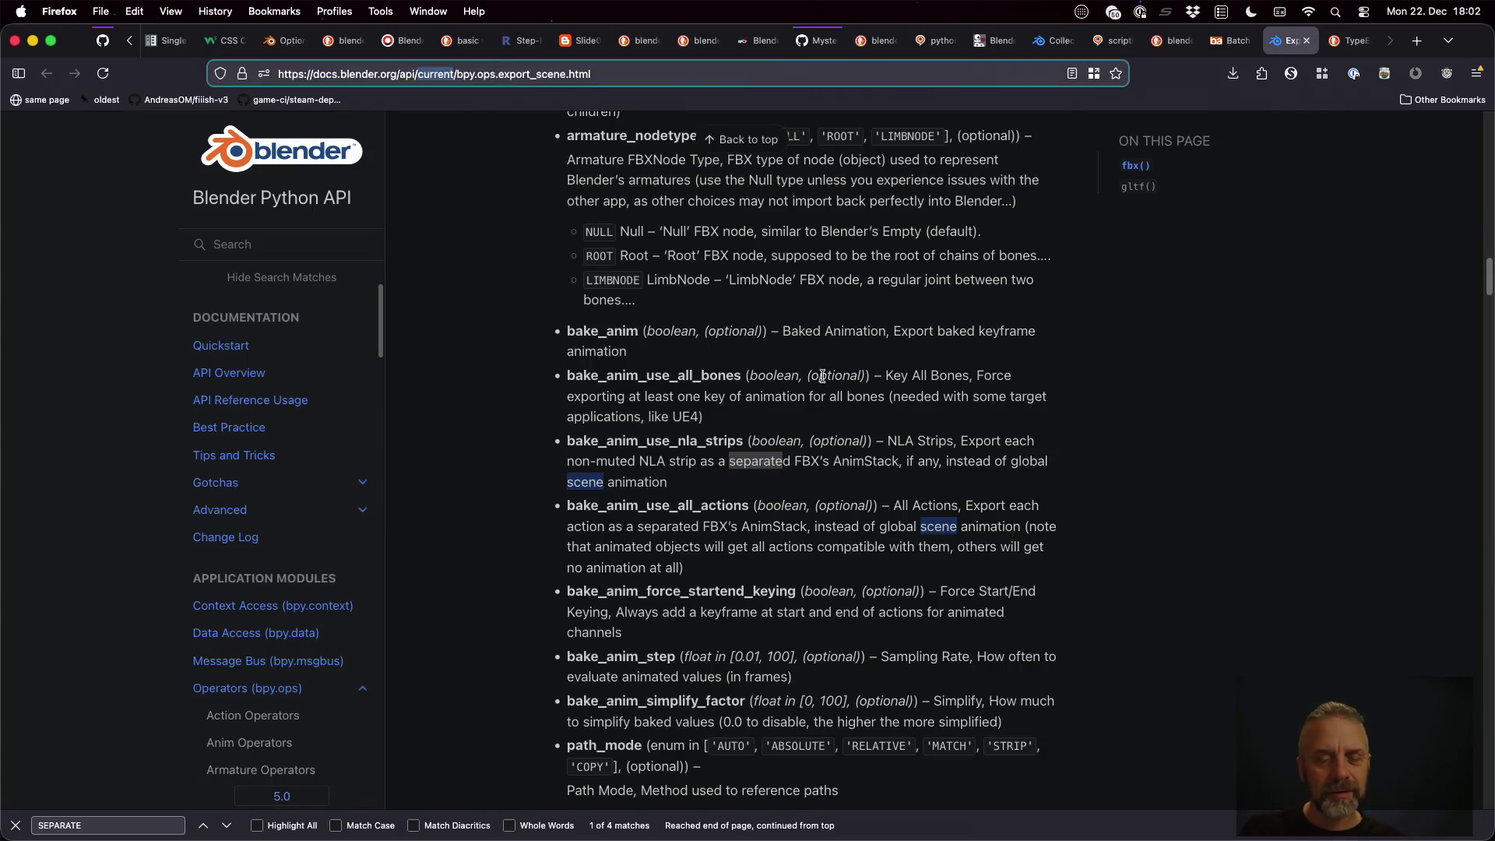
{"action": "scroll", "coordinate": [927, 554], "scroll_direction": "up", "scroll_amount": 10}
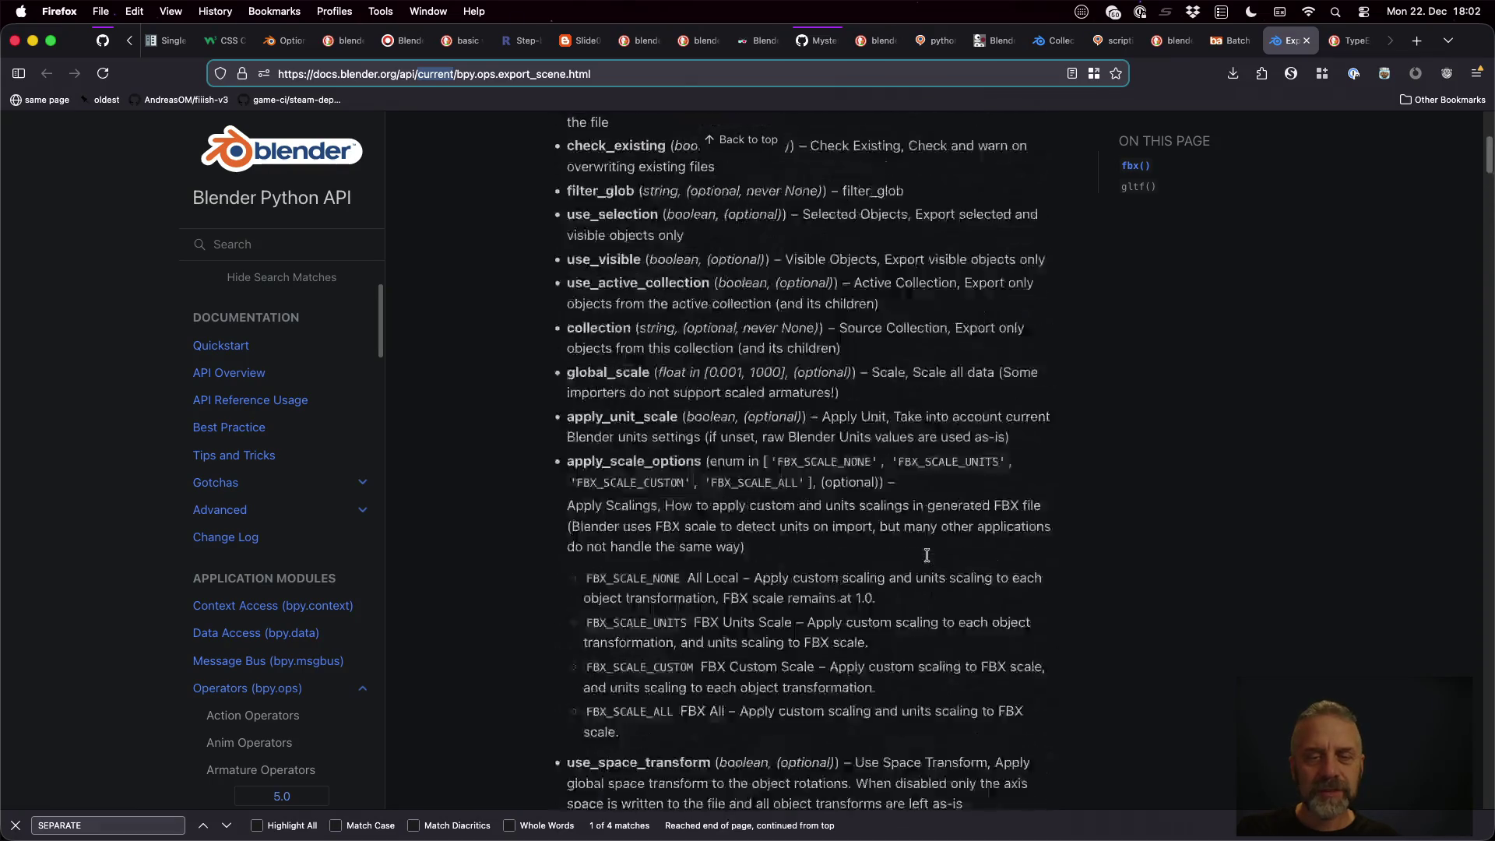
{"action": "scroll", "coordinate": [926, 554], "scroll_direction": "up", "scroll_amount": 5}
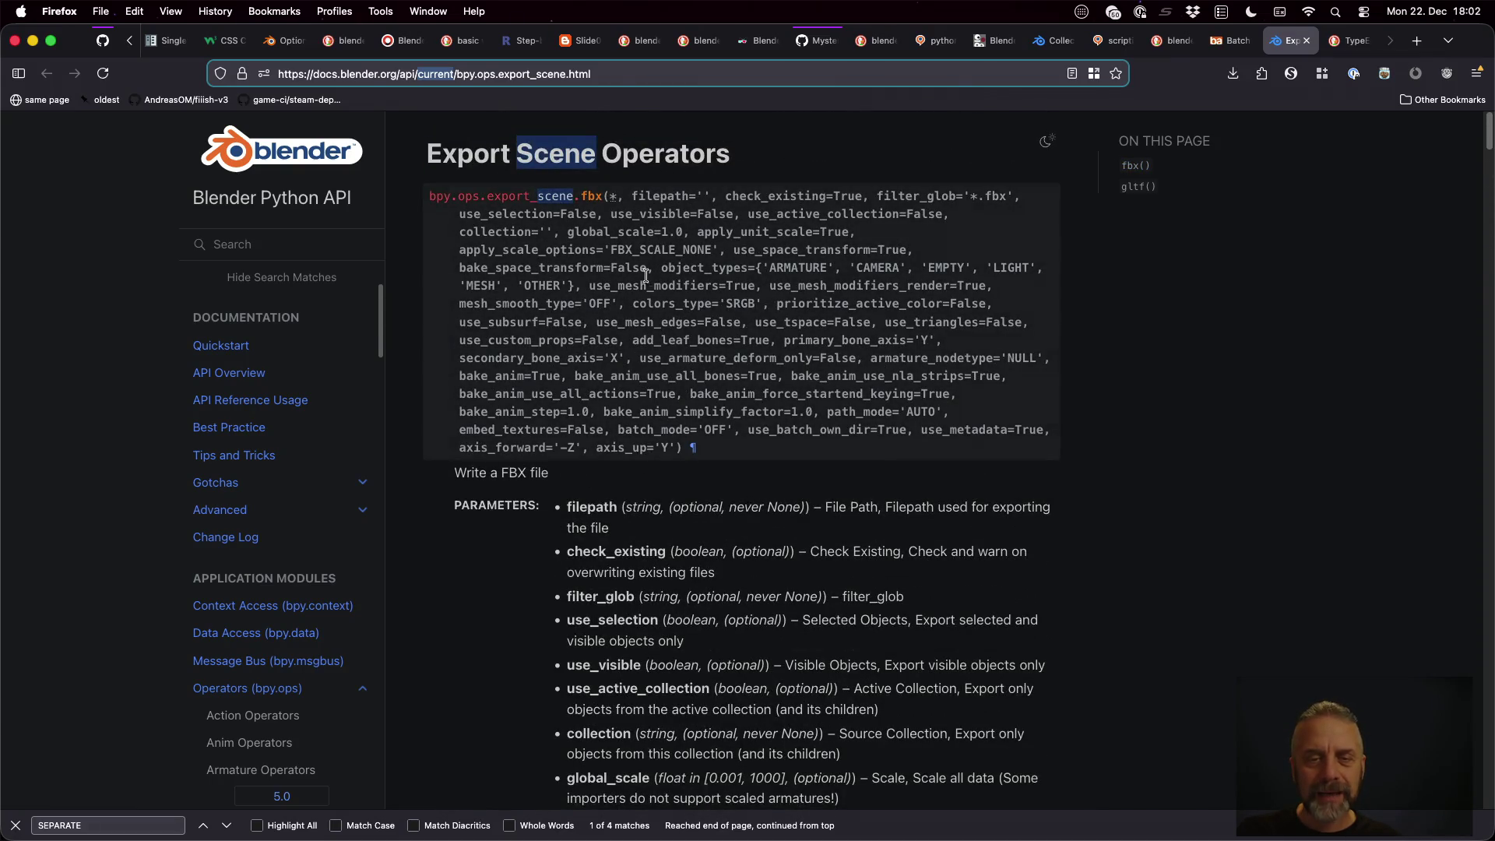
{"action": "scroll", "coordinate": [862, 660], "scroll_direction": "down", "scroll_amount": 20}
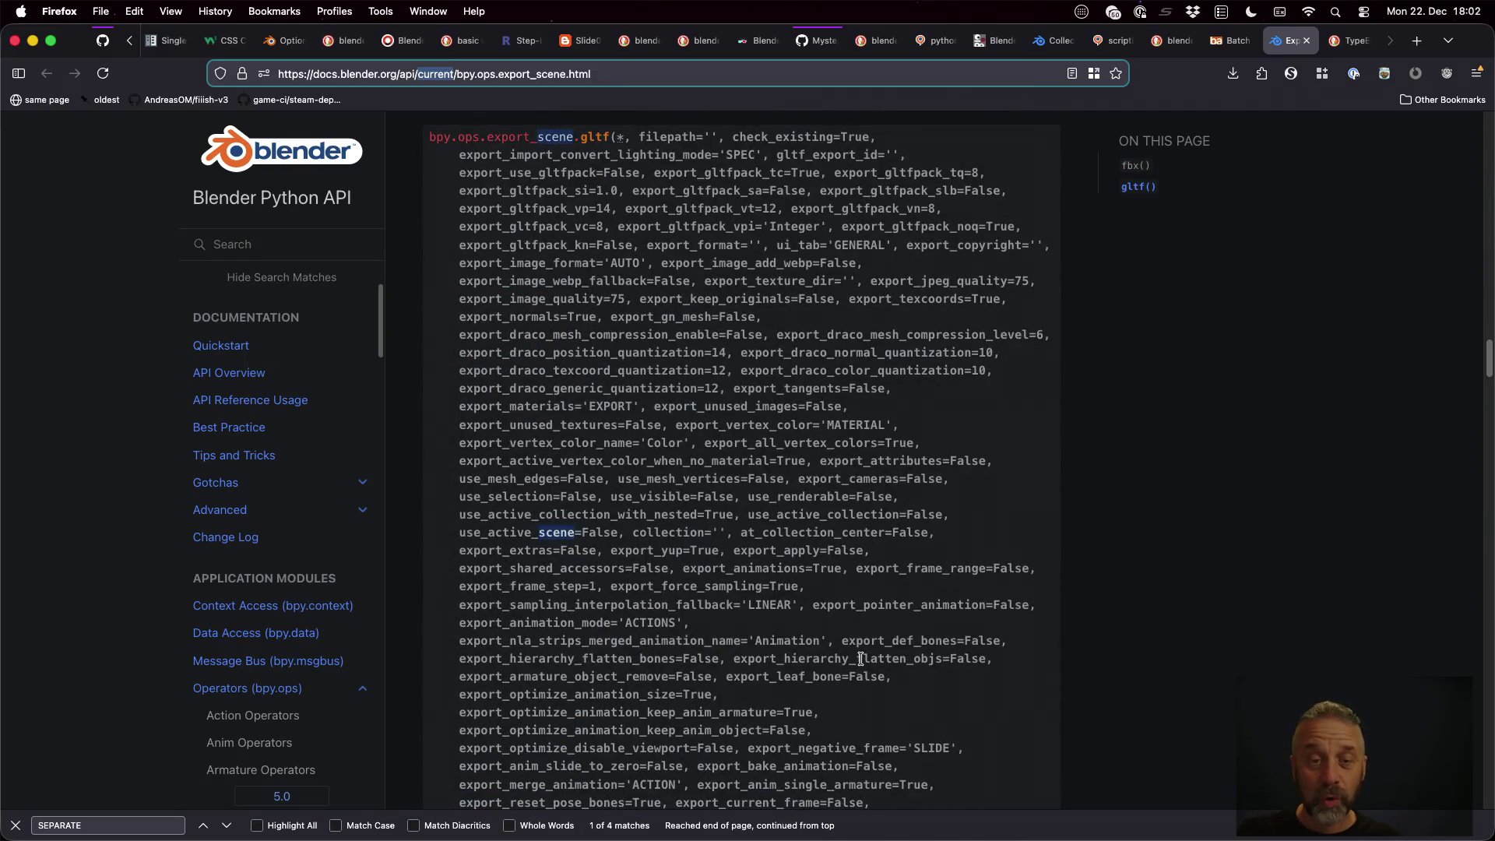
{"action": "scroll", "coordinate": [862, 660], "scroll_direction": "down", "scroll_amount": 10}
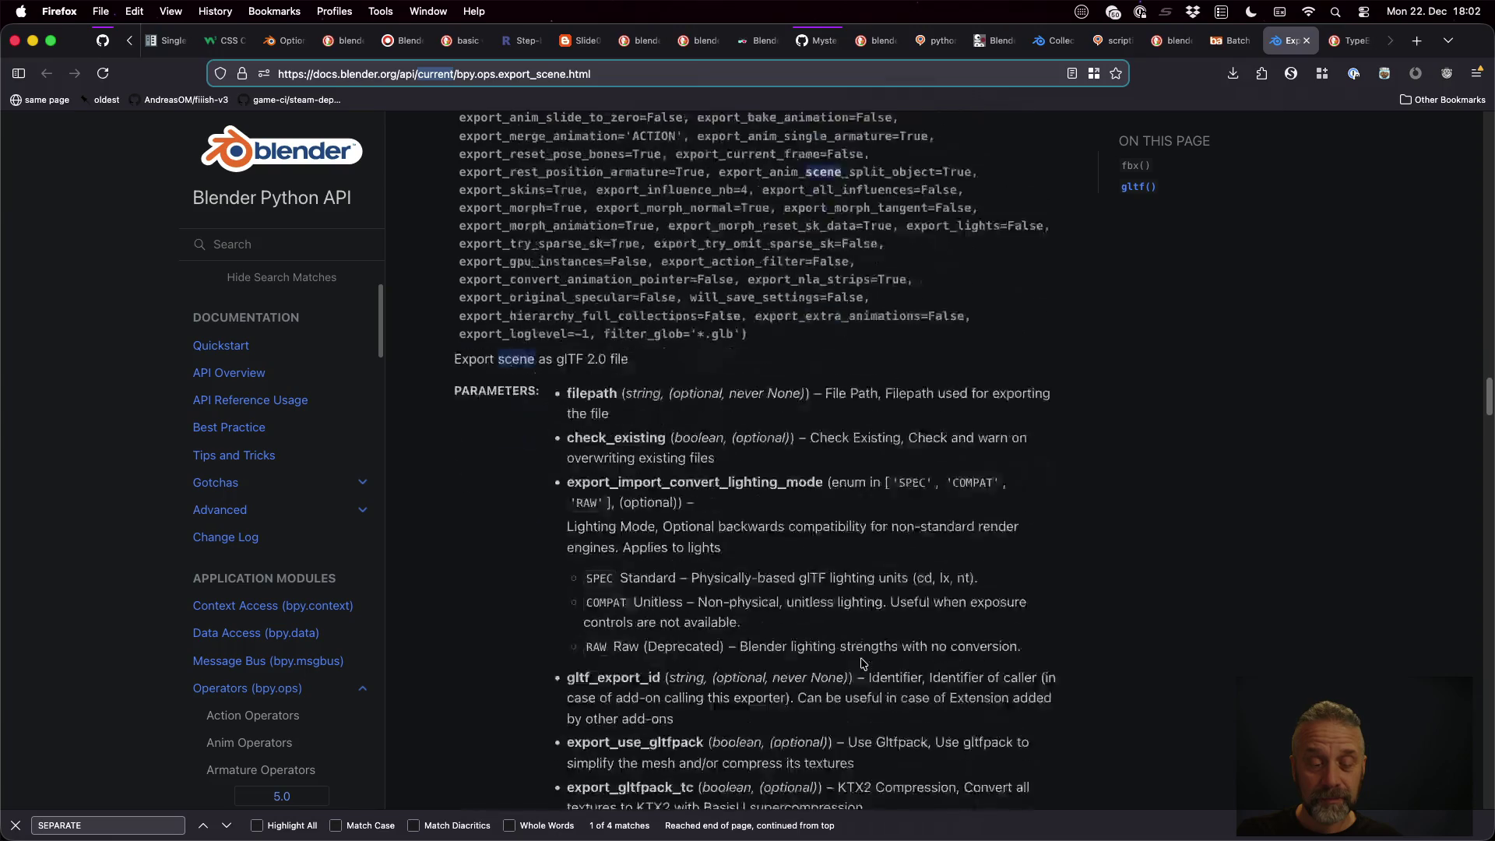
{"action": "scroll", "coordinate": [862, 662], "scroll_direction": "down", "scroll_amount": 2}
{"action": "scroll", "coordinate": [862, 662], "scroll_direction": "down", "scroll_amount": 5}
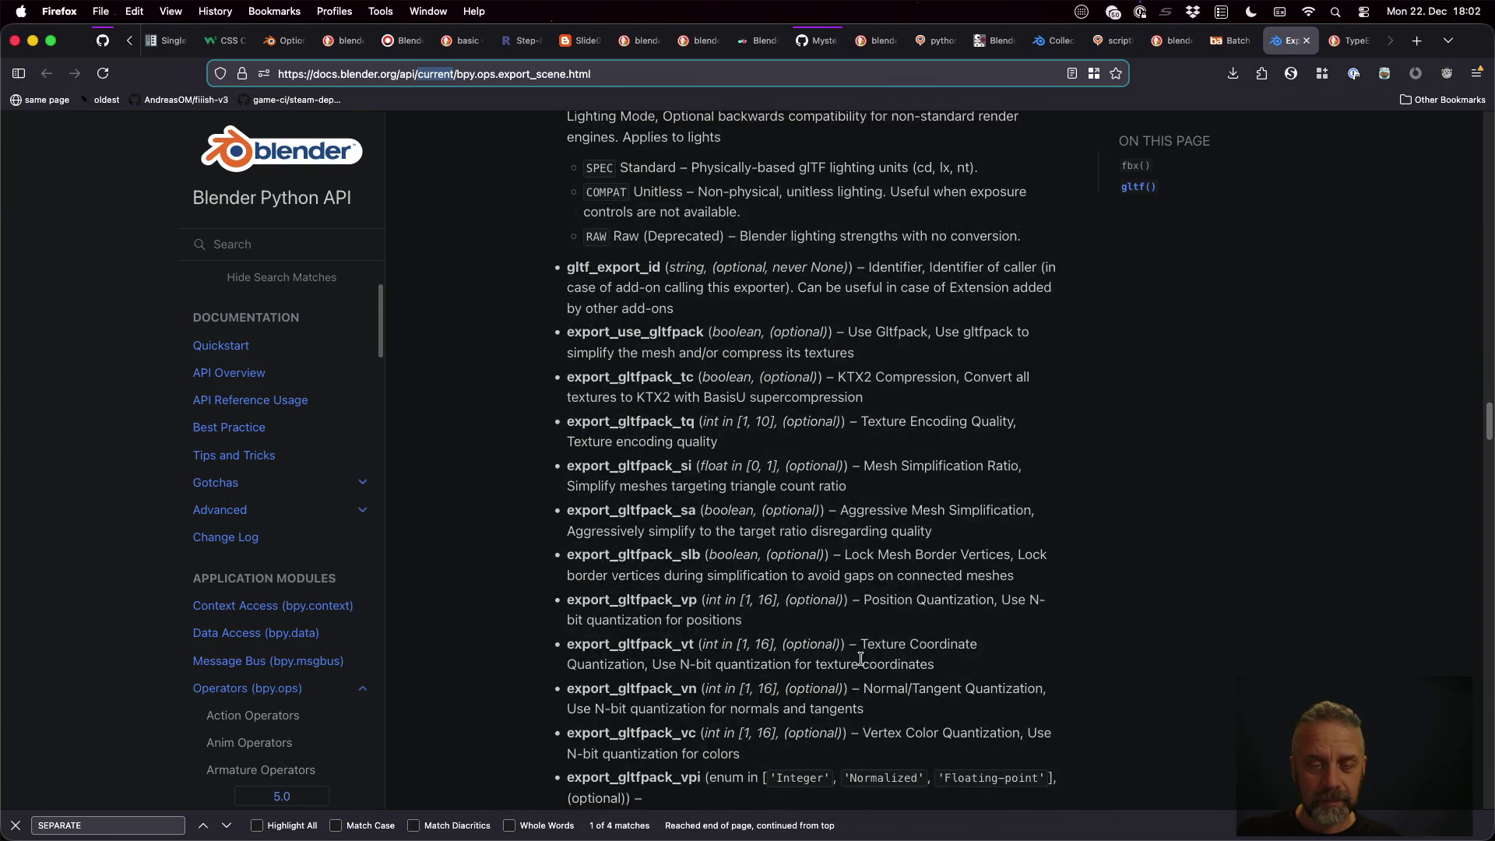
{"action": "scroll", "coordinate": [861, 663], "scroll_direction": "up", "scroll_amount": 8}
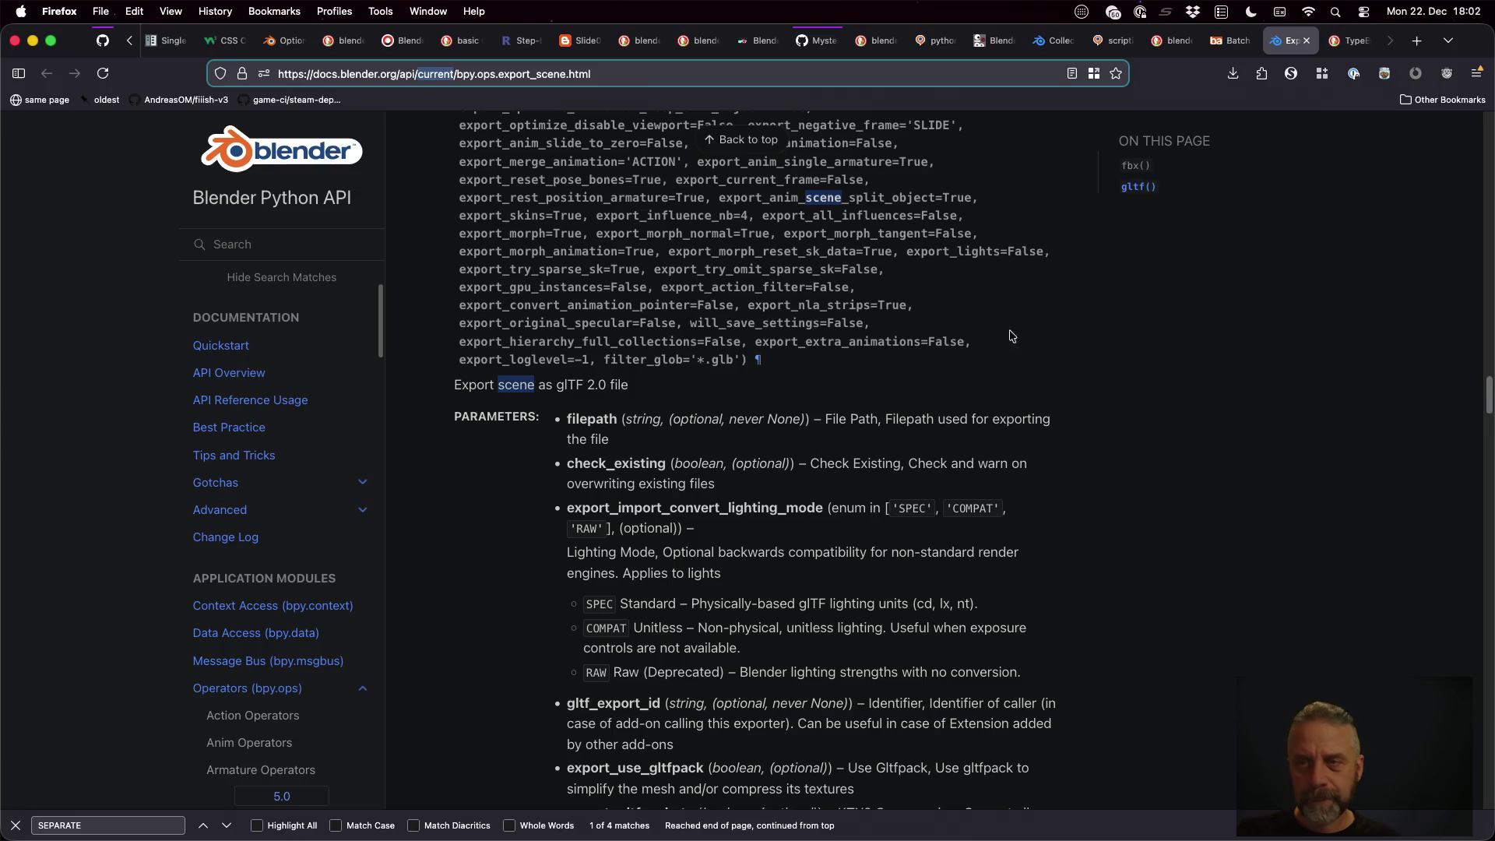
{"action": "left_click", "coordinate": [1237, 40]}
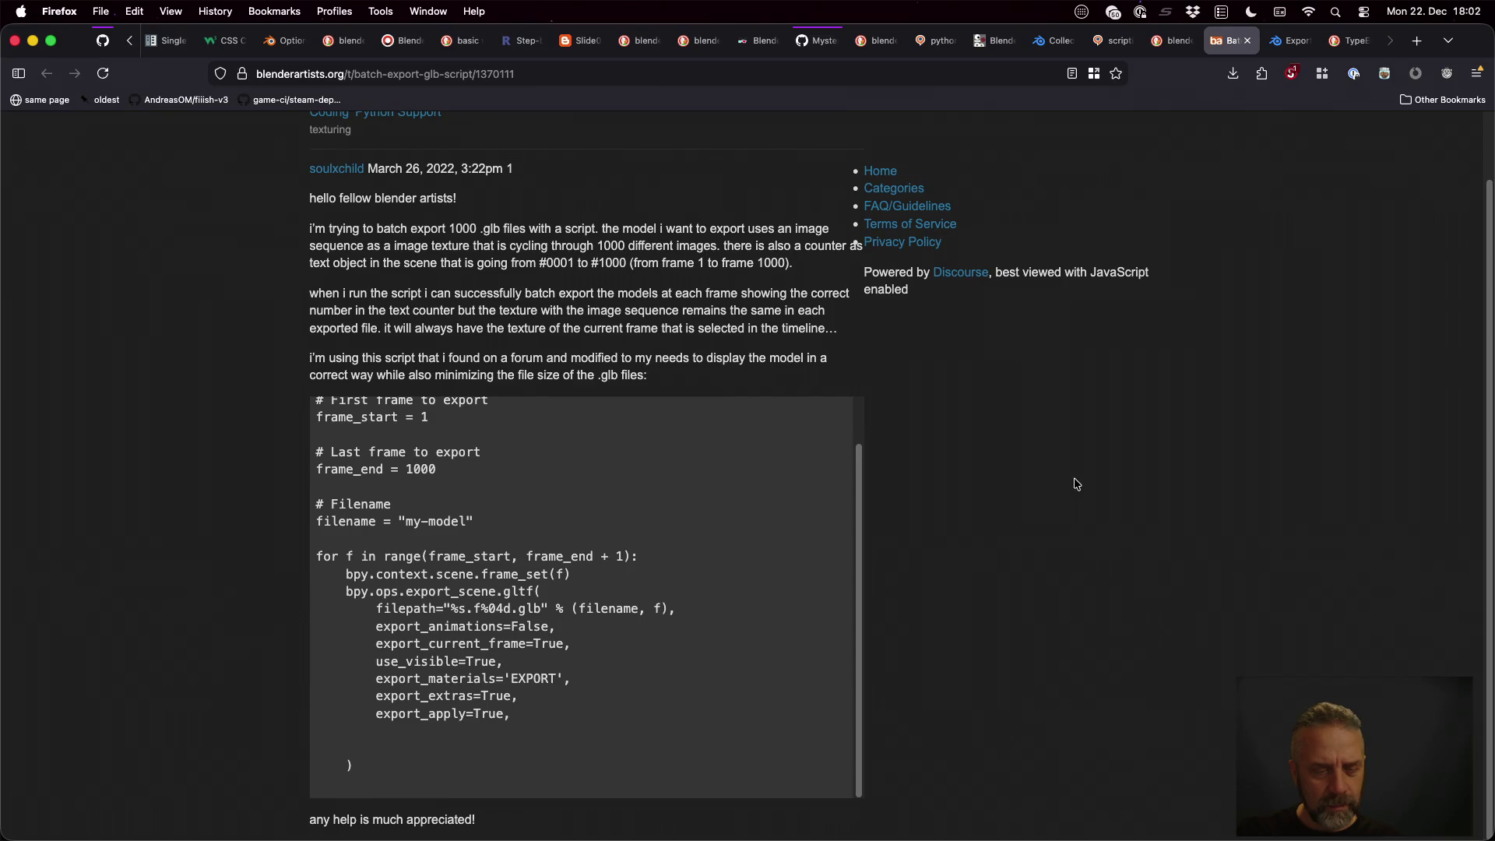
{"action": "key", "text": "super+Tab"}
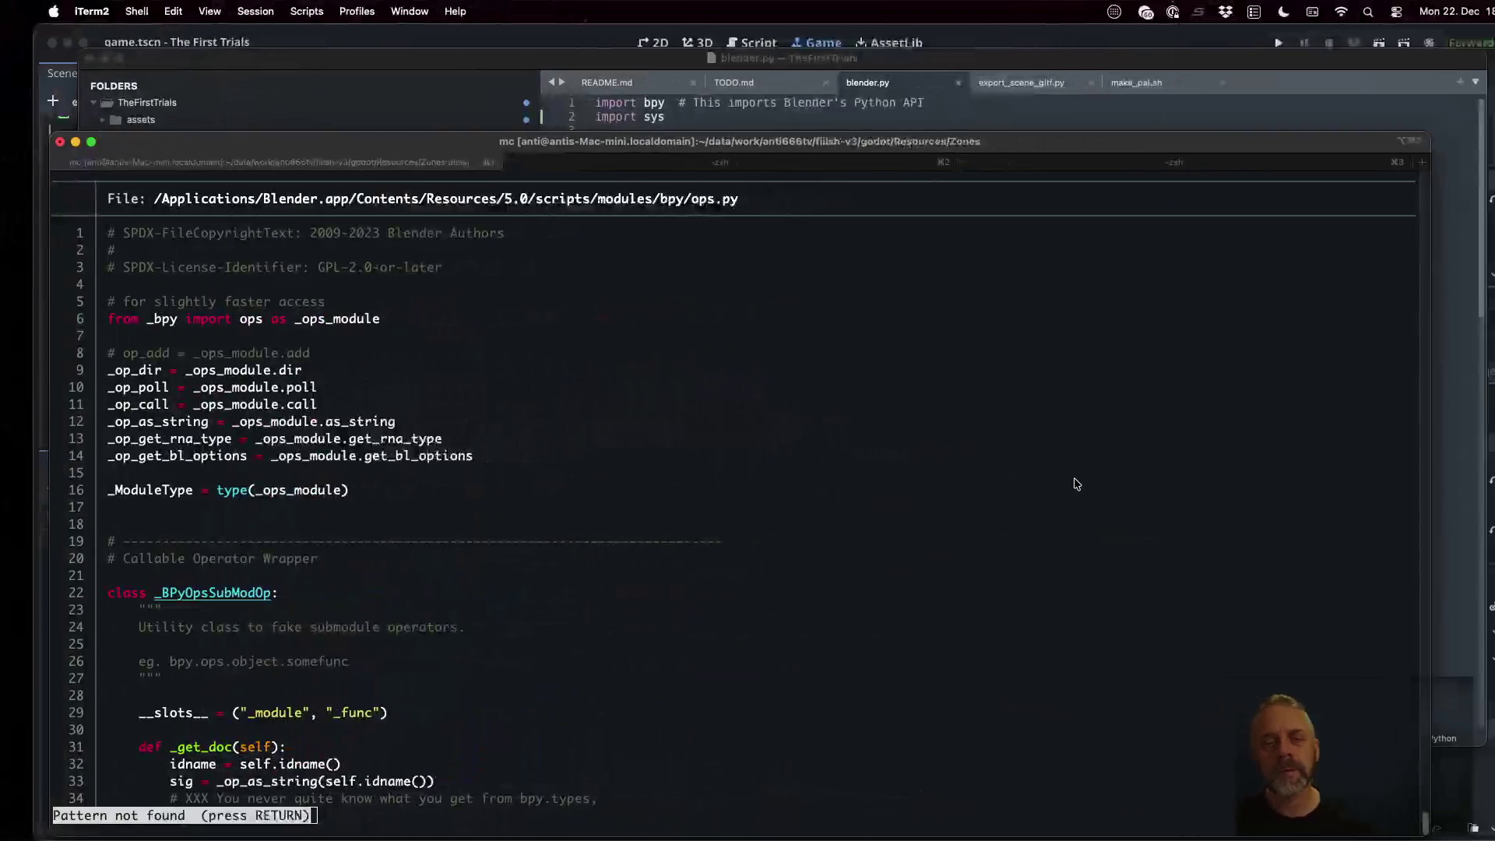
Quit the ops.py pager and go to the use_active_collection line 69 in blender.py
{"action": "key", "text": "q"}
{"action": "key", "text": "super+Tab"}
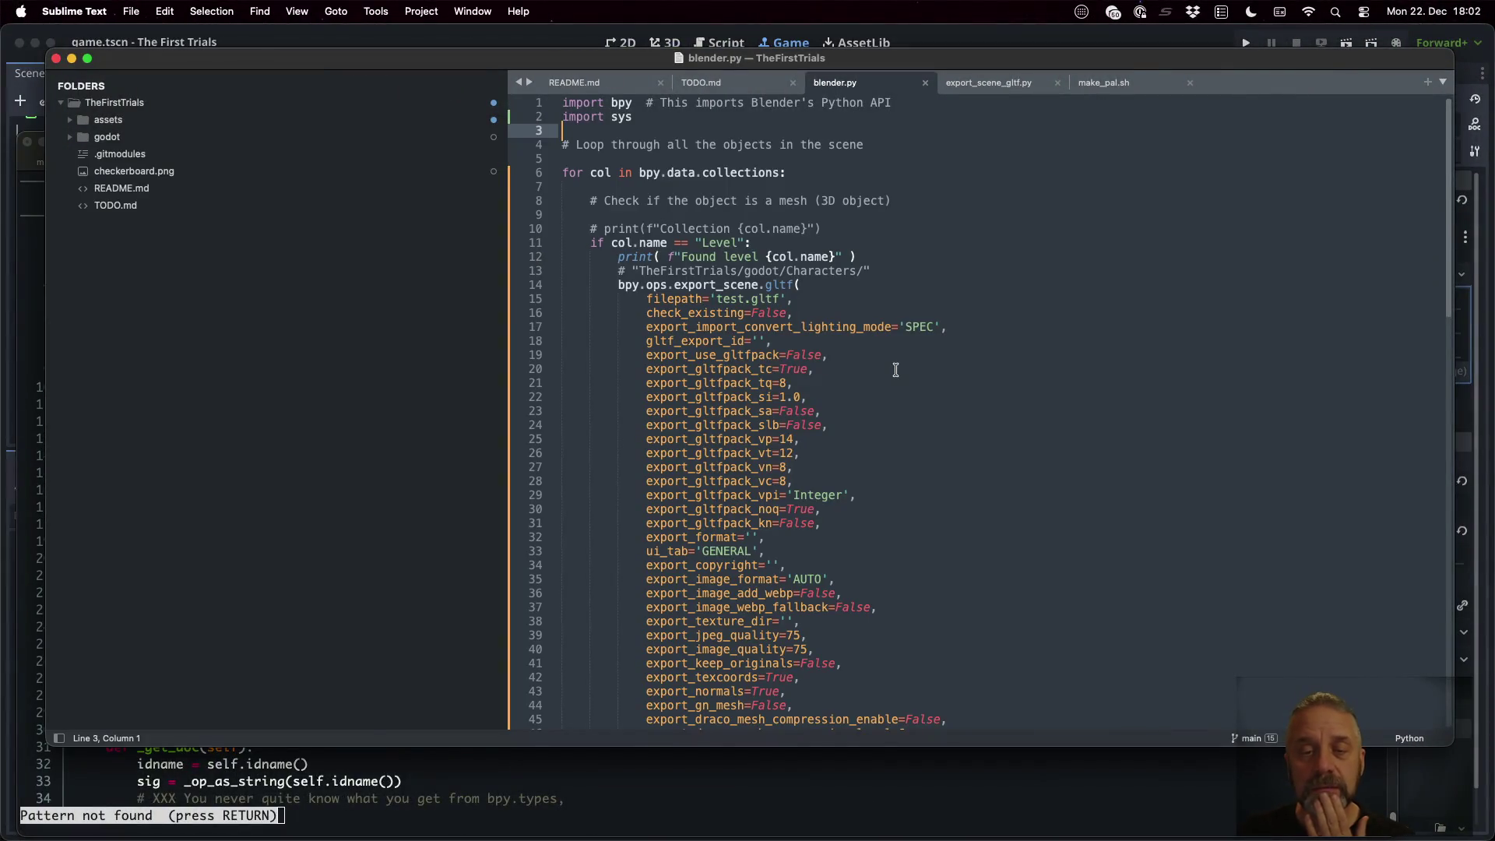
{"action": "scroll", "coordinate": [896, 370], "scroll_direction": "down", "scroll_amount": 3}
{"action": "left_click", "coordinate": [864, 321]}
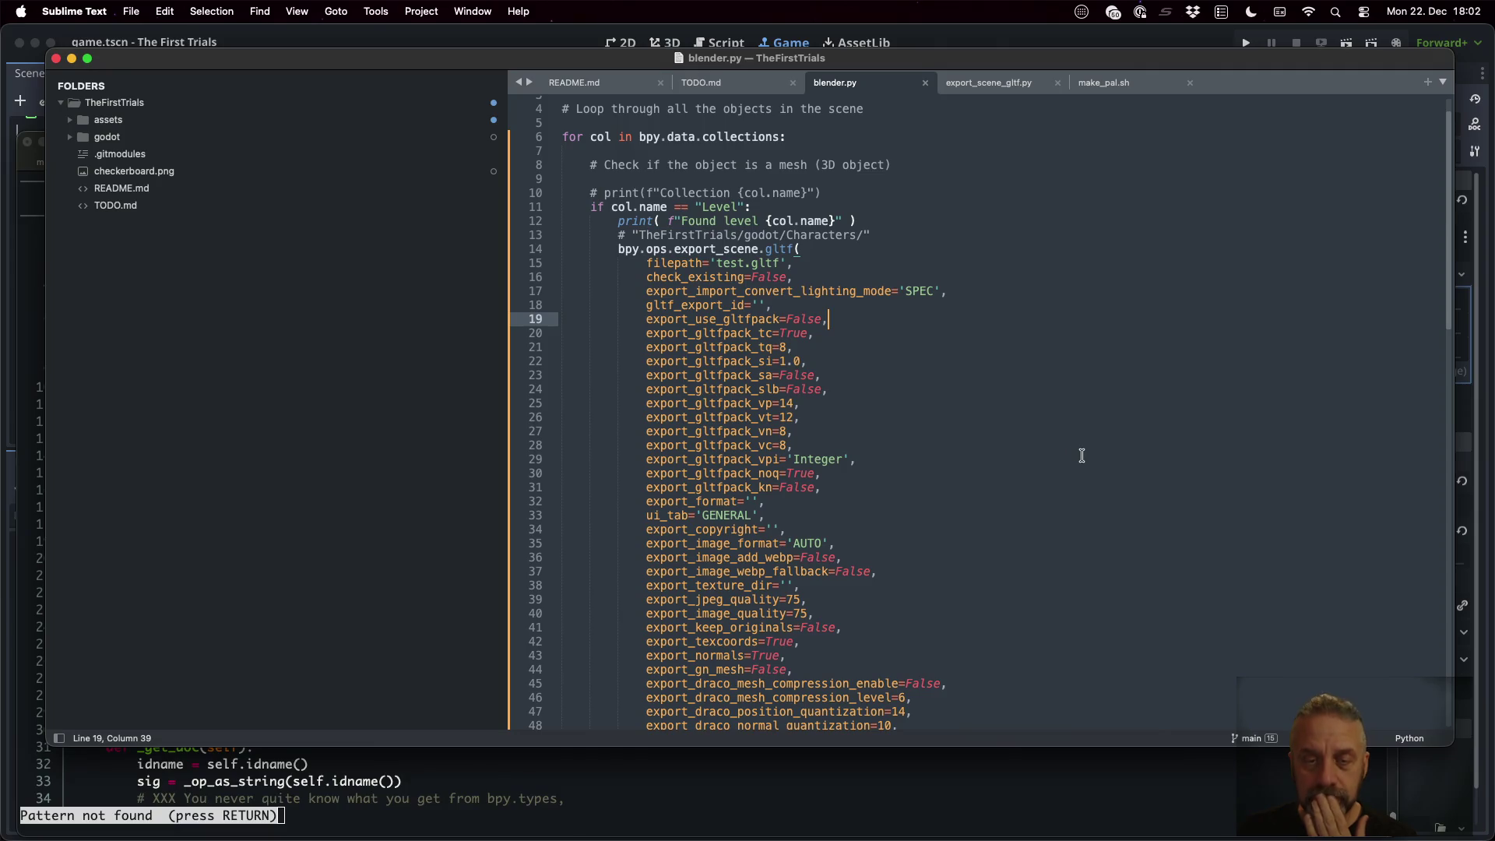
{"action": "scroll", "coordinate": [1081, 455], "scroll_direction": "down", "scroll_amount": 10}
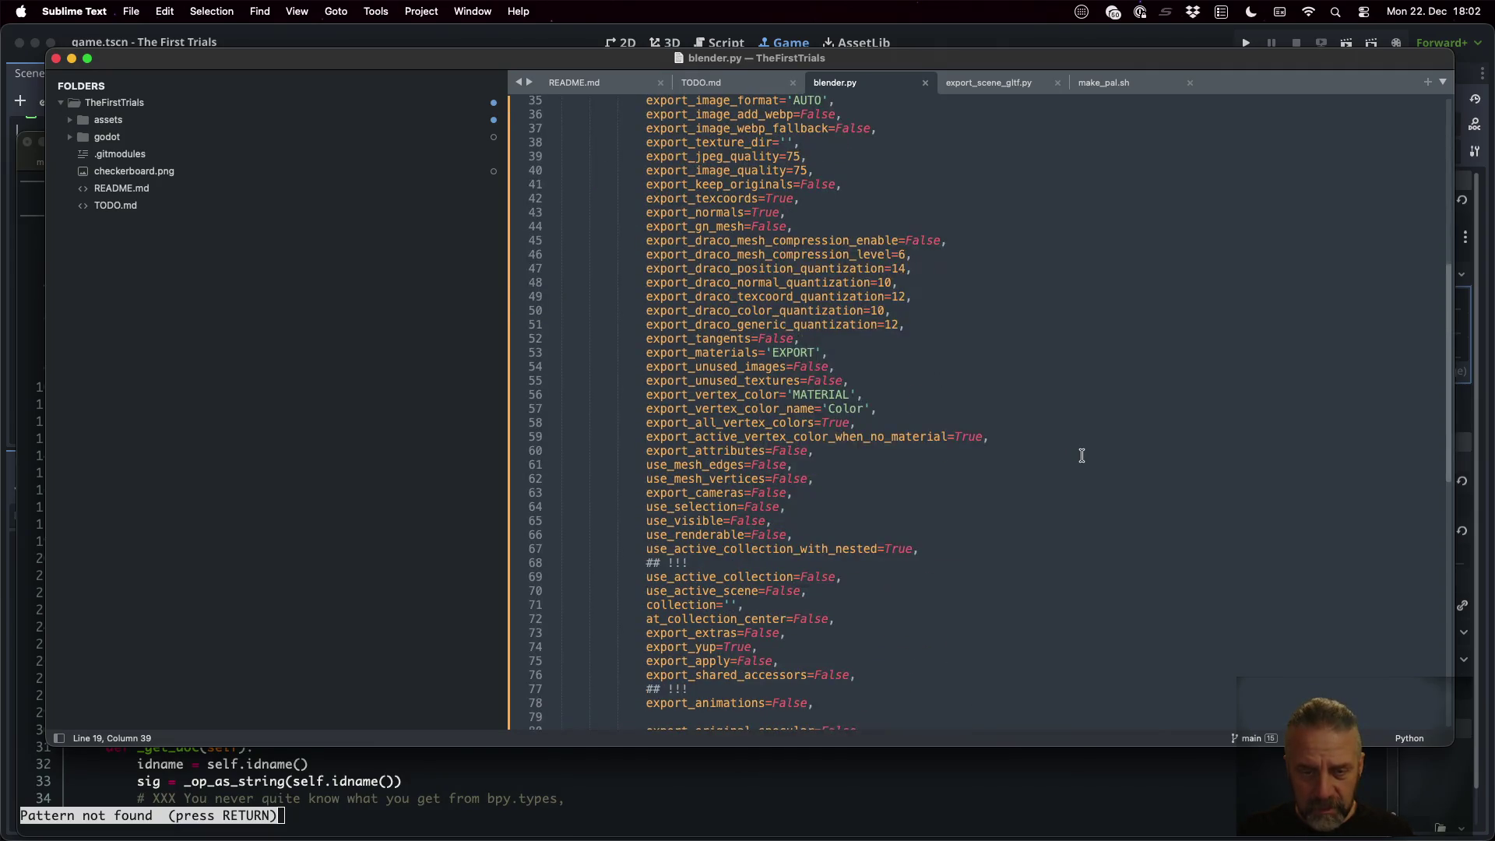
{"action": "left_click", "coordinate": [904, 577]}
{"action": "key", "text": "super+Left"}
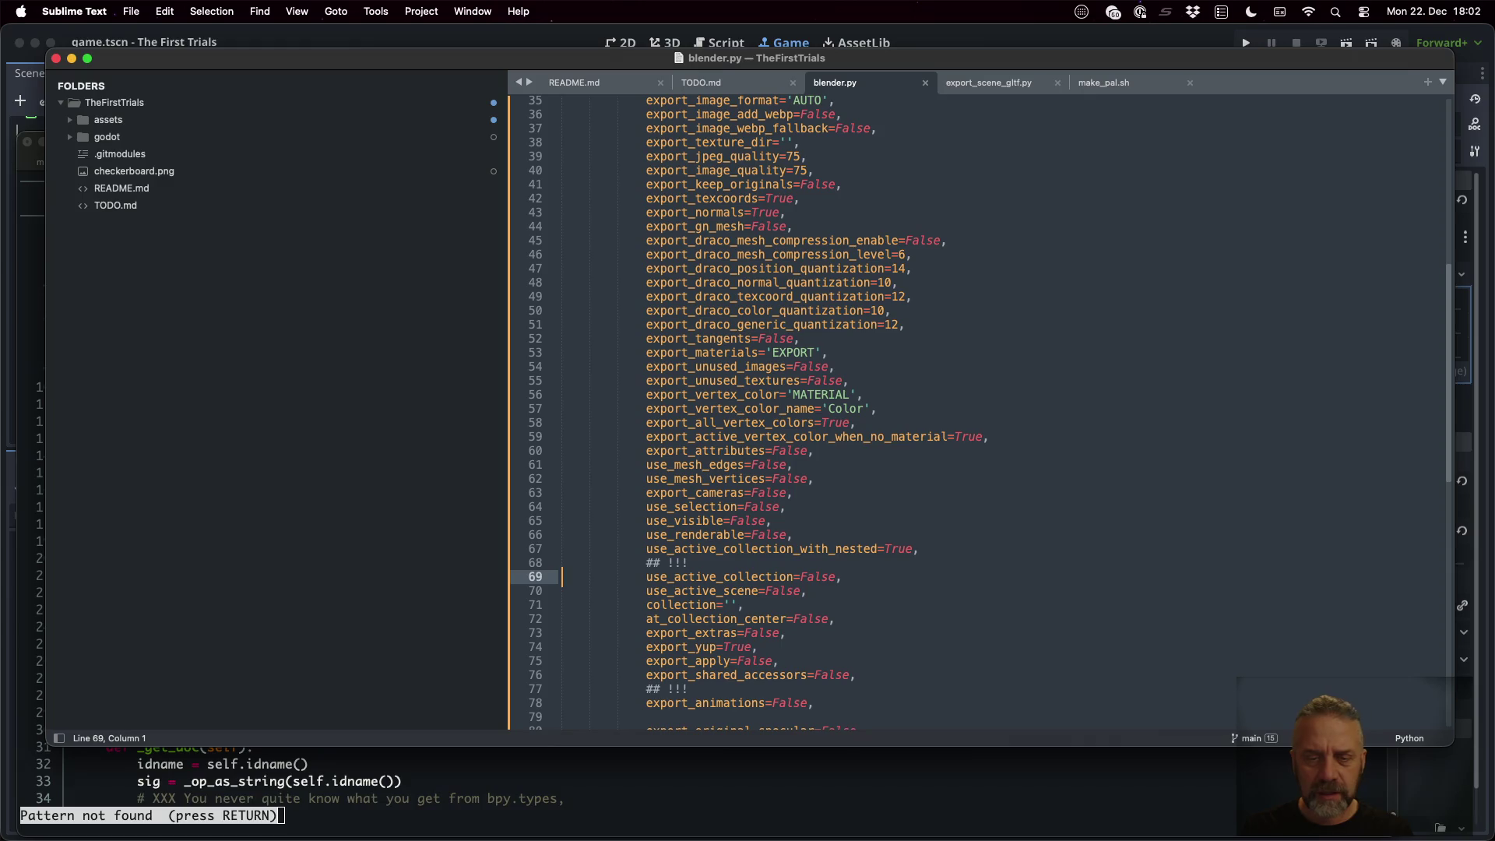
Duplicate line 69 as use_active_collection=True, comment the False original with ##, and save
{"action": "key", "text": "super+shift+d"}
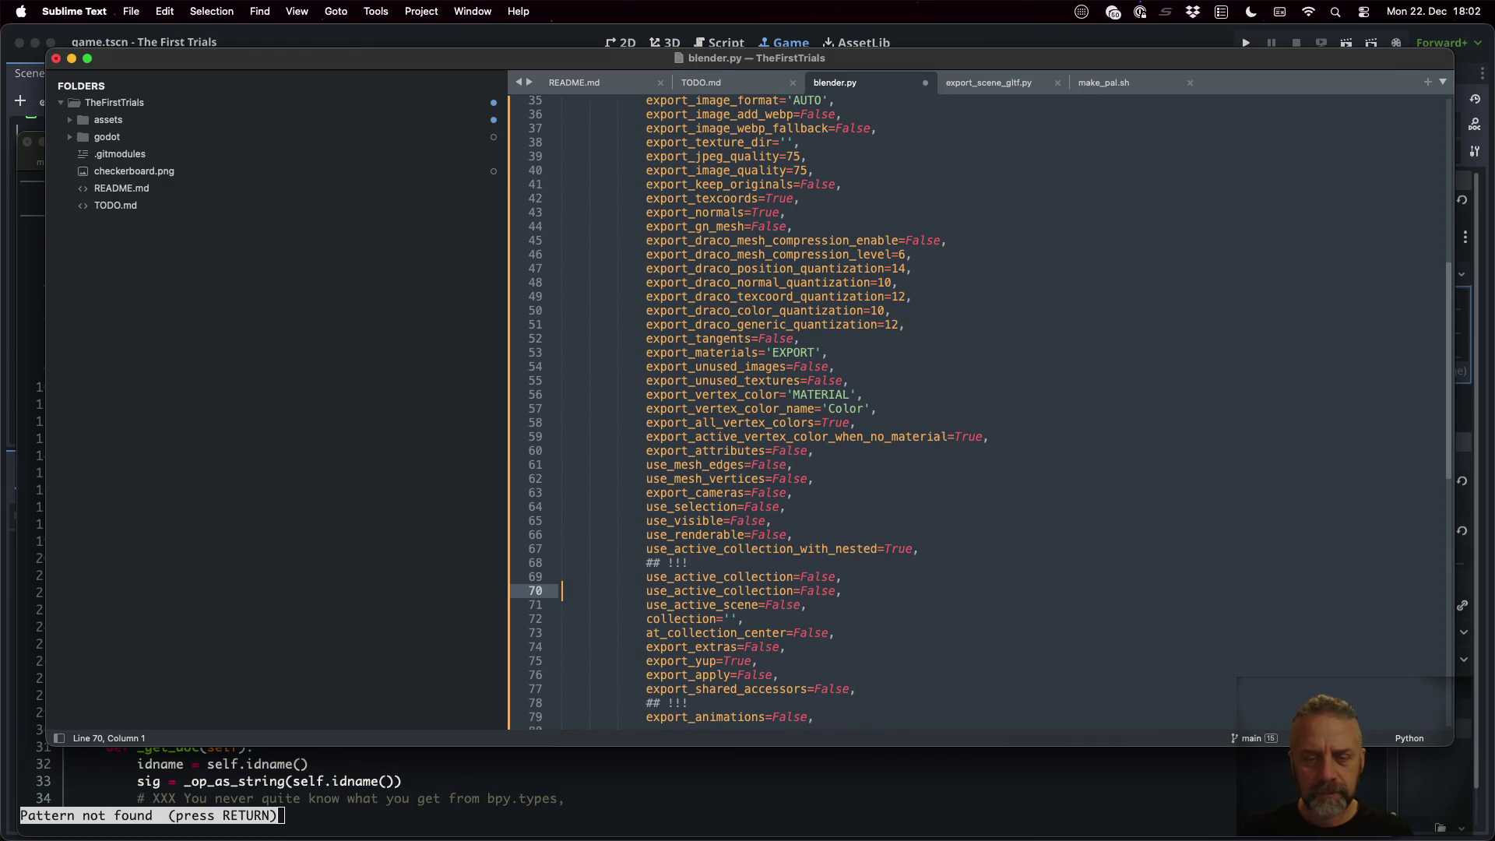
{"action": "left_click_drag", "start_coordinate": [827, 591], "coordinate": [834, 591]}
{"action": "key", "text": "BackSpace"}
{"action": "key", "text": "BackSpace"}
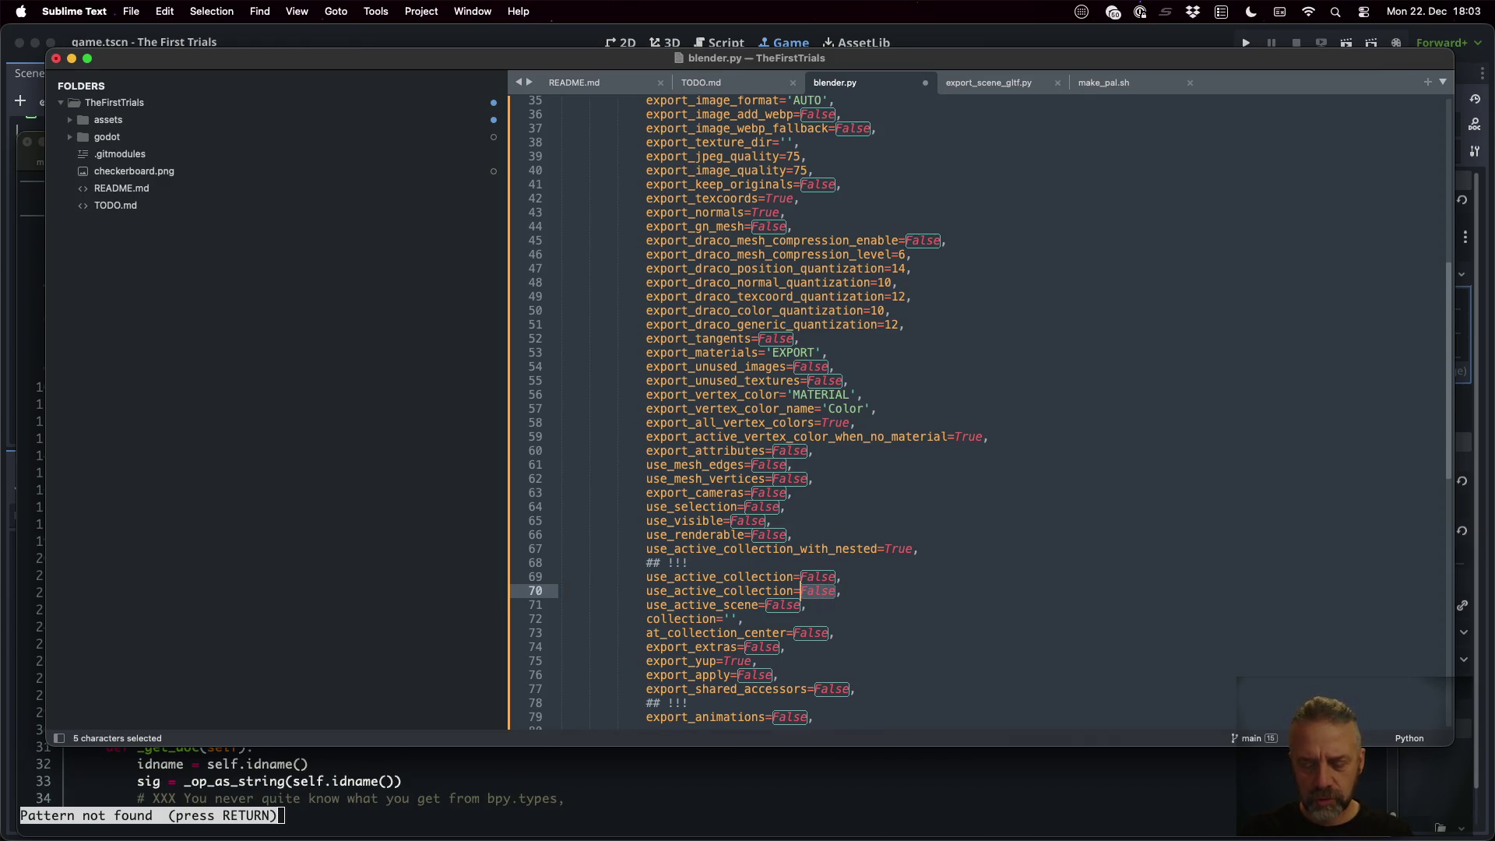
{"action": "type", "text": "True"}
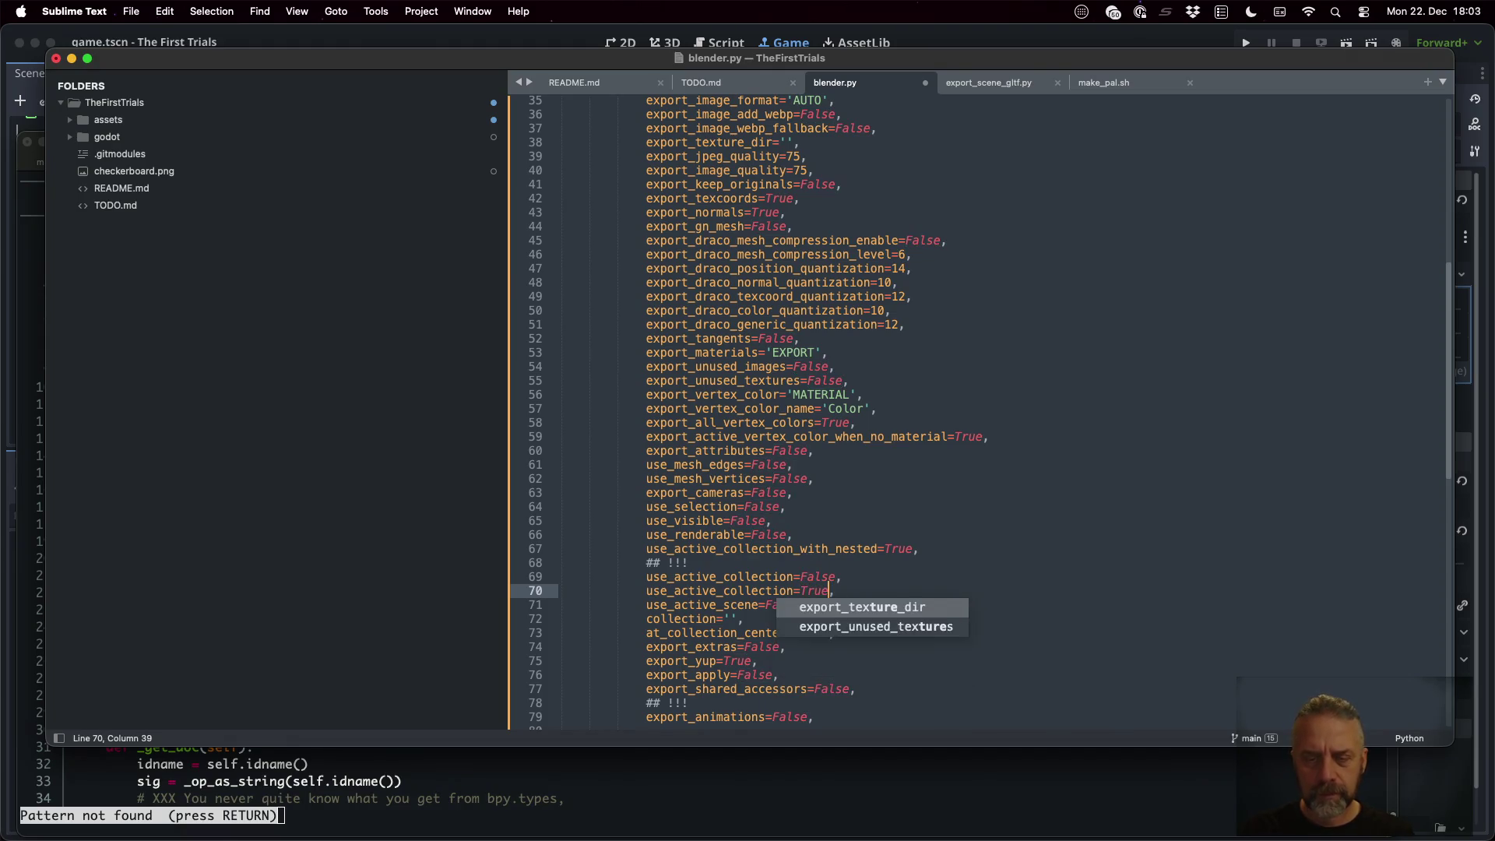
{"action": "key", "text": "Up"}
{"action": "type", "text": "##"}
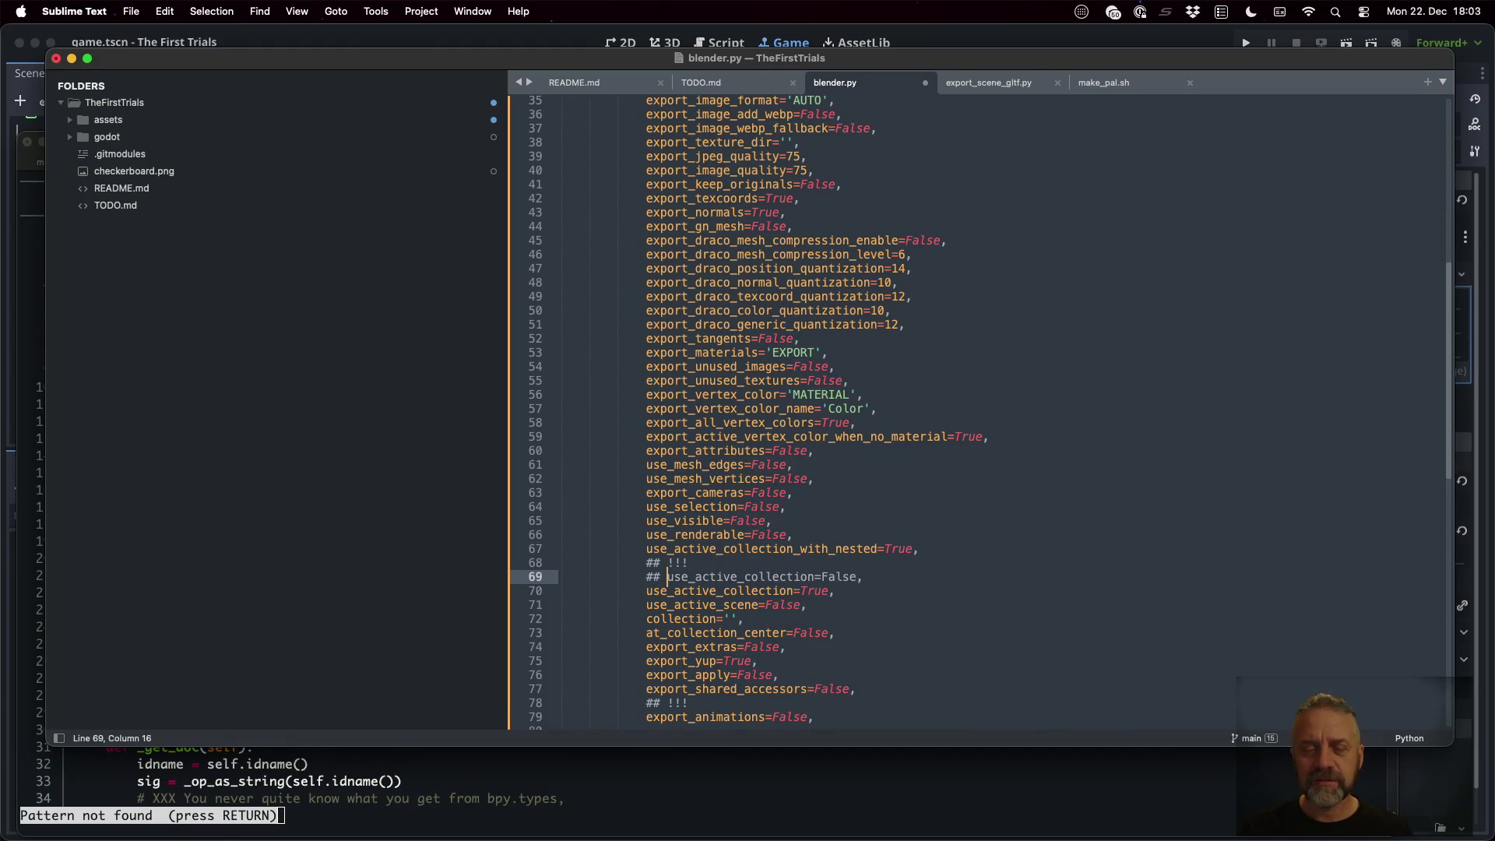
{"action": "key", "text": "super+s"}
{"action": "key", "text": "super+Tab"}
{"action": "key", "text": "Up"}
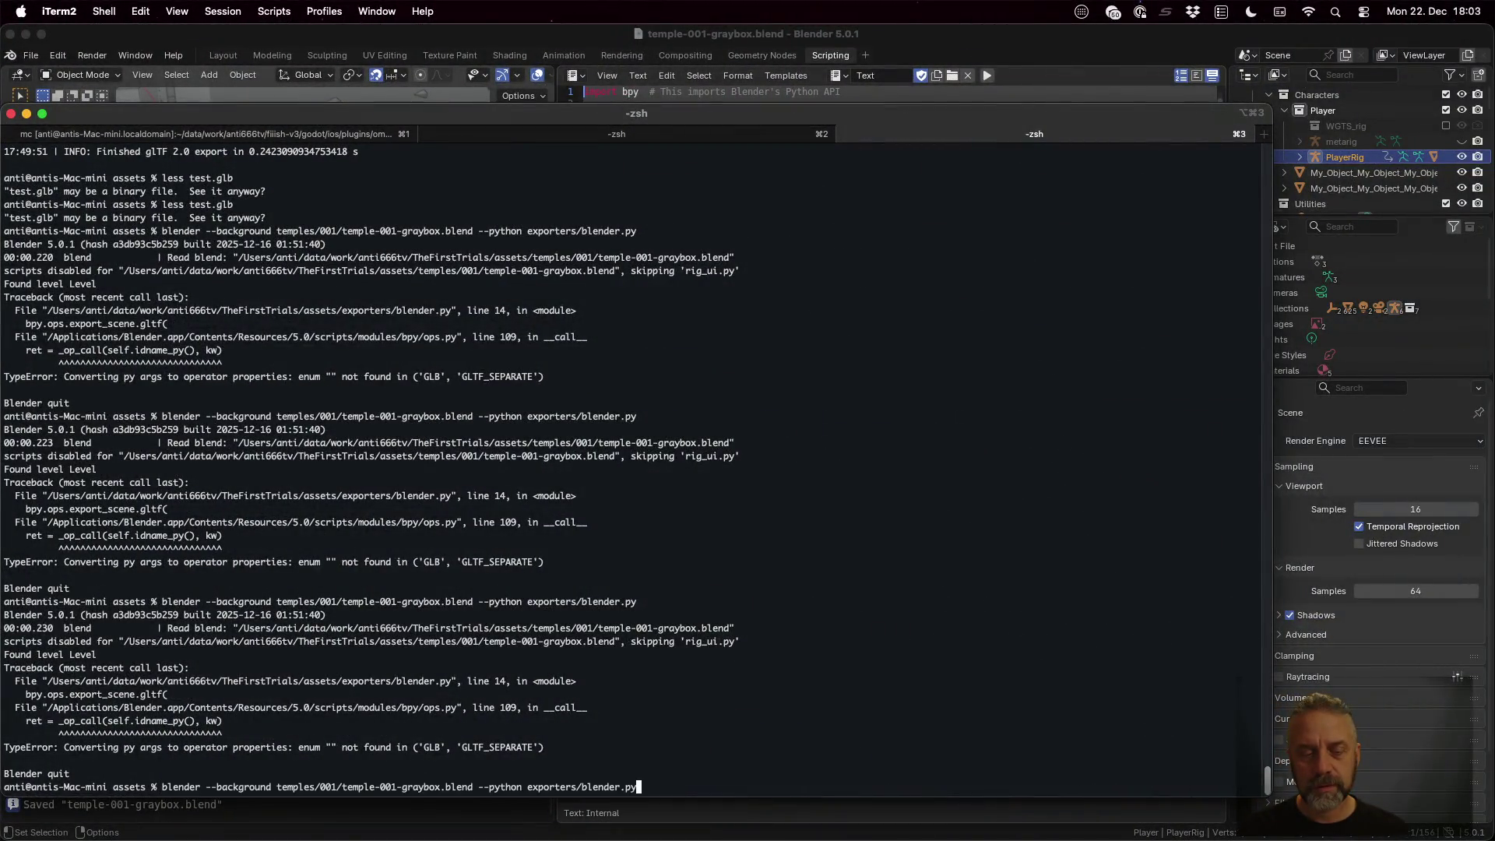
Rerun the export in iTerm2, which fails with the empty-enum TypeError, then bring Blender forward
{"action": "key", "text": "Return"}
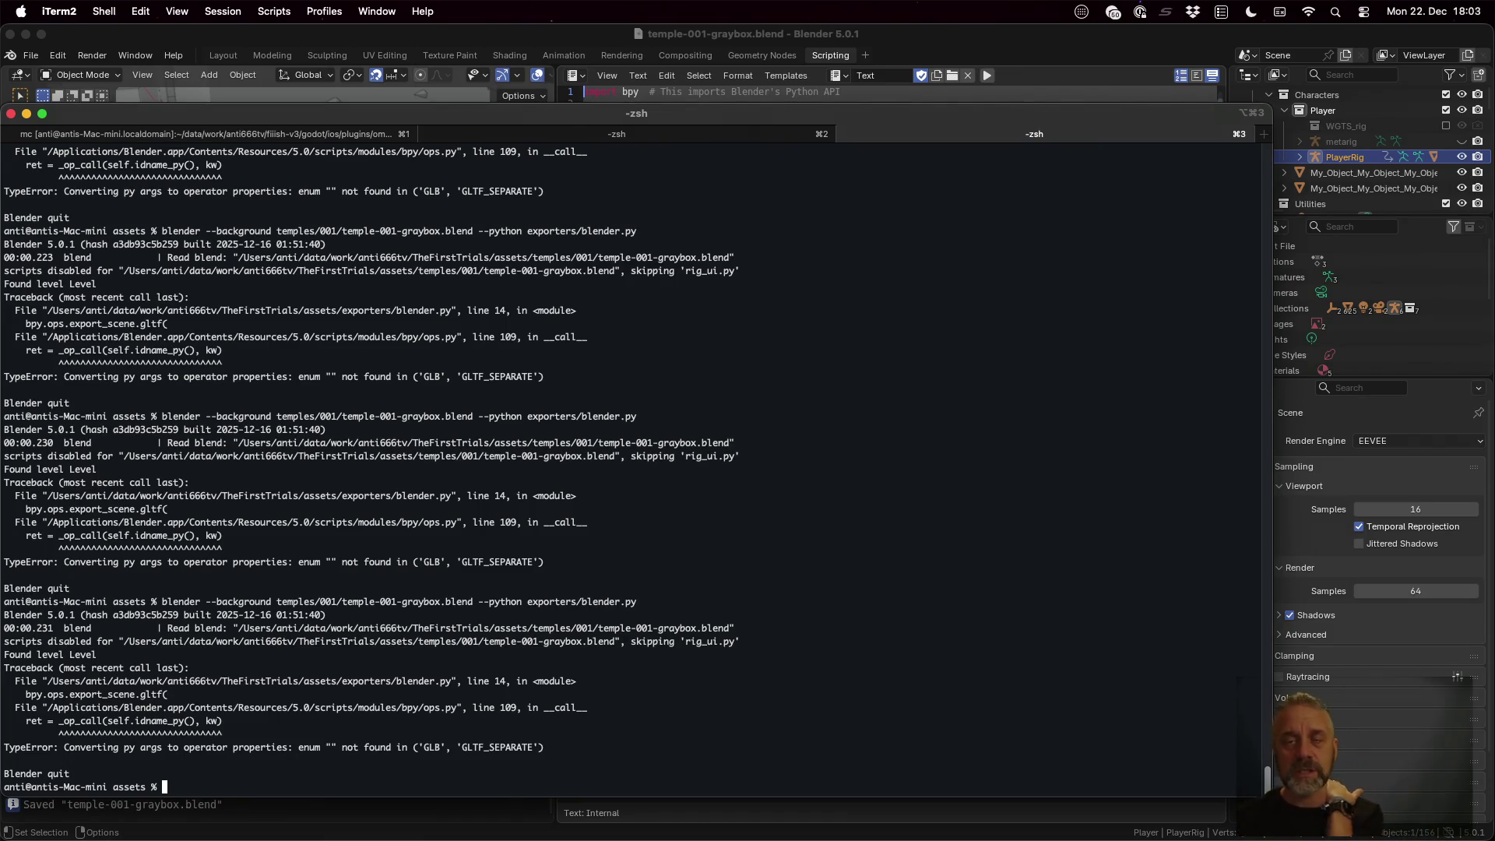
{"action": "left_click", "coordinate": [950, 45]}
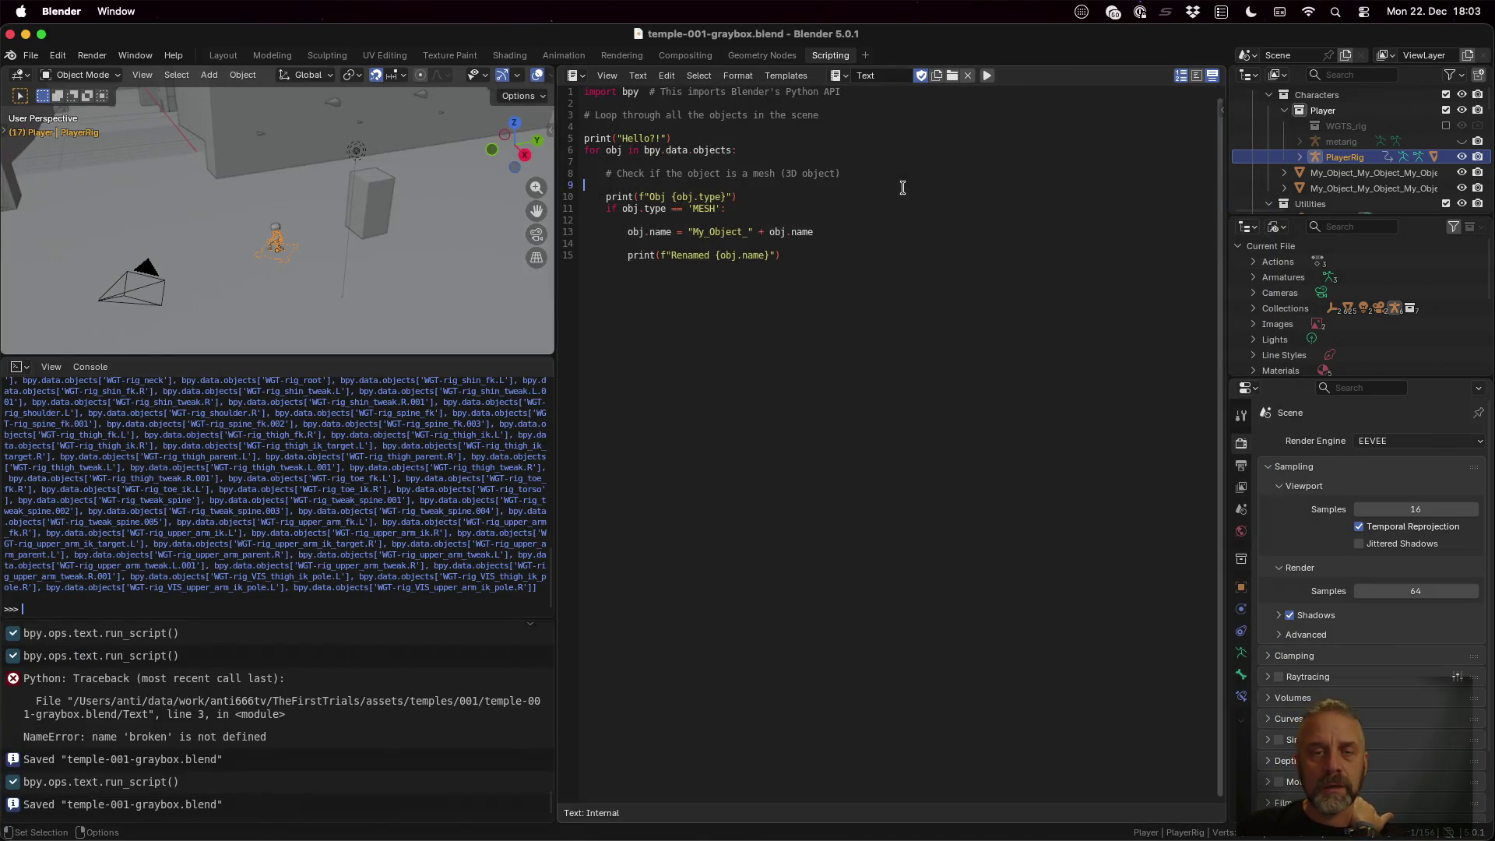
Delete the internal object-renaming script from Blender's Text Editor
{"action": "left_click", "coordinate": [968, 76]}
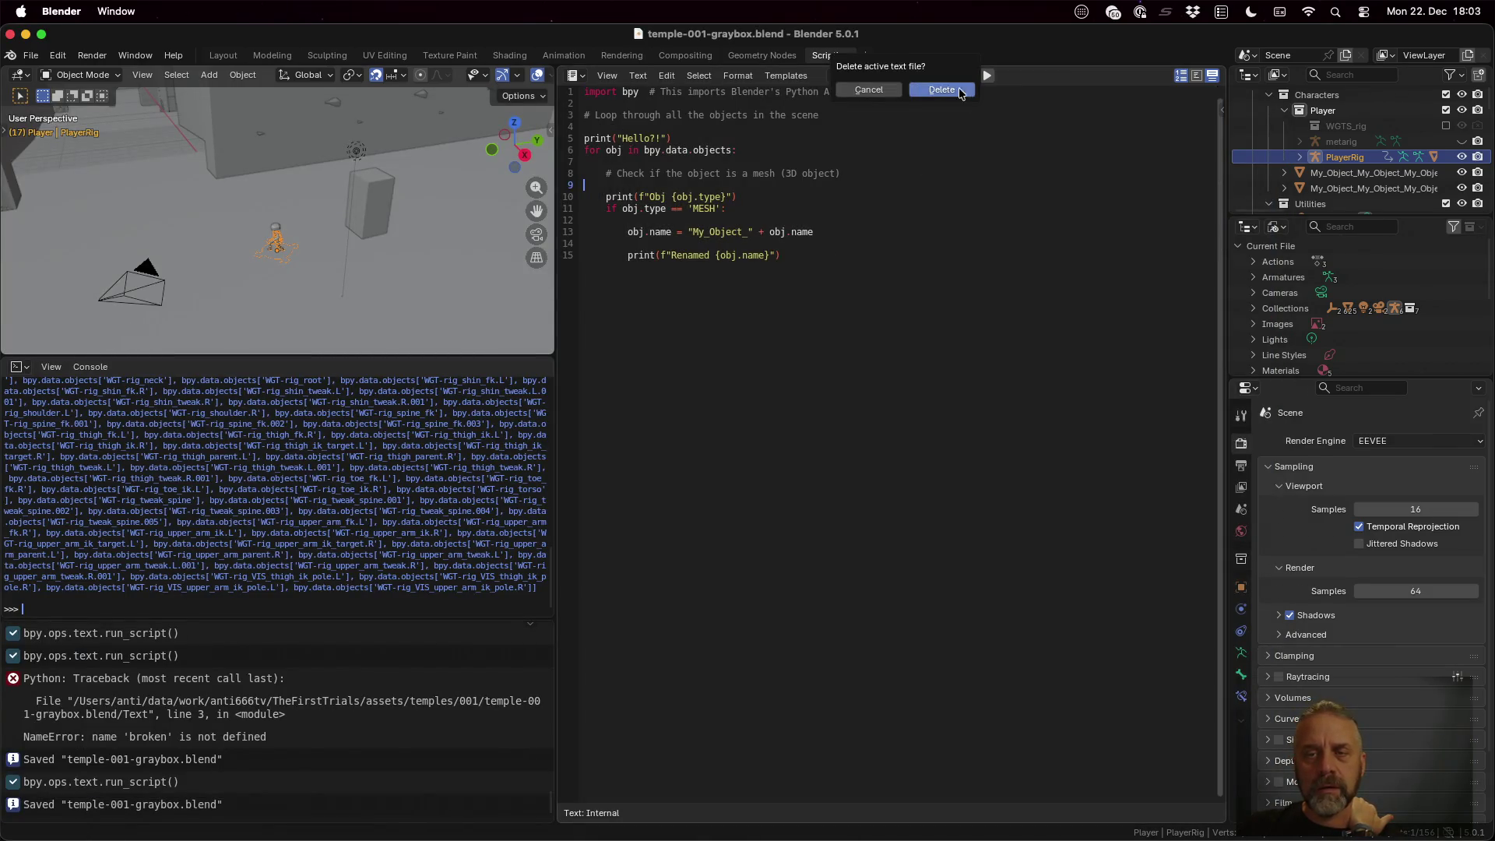
{"action": "left_click", "coordinate": [918, 91]}
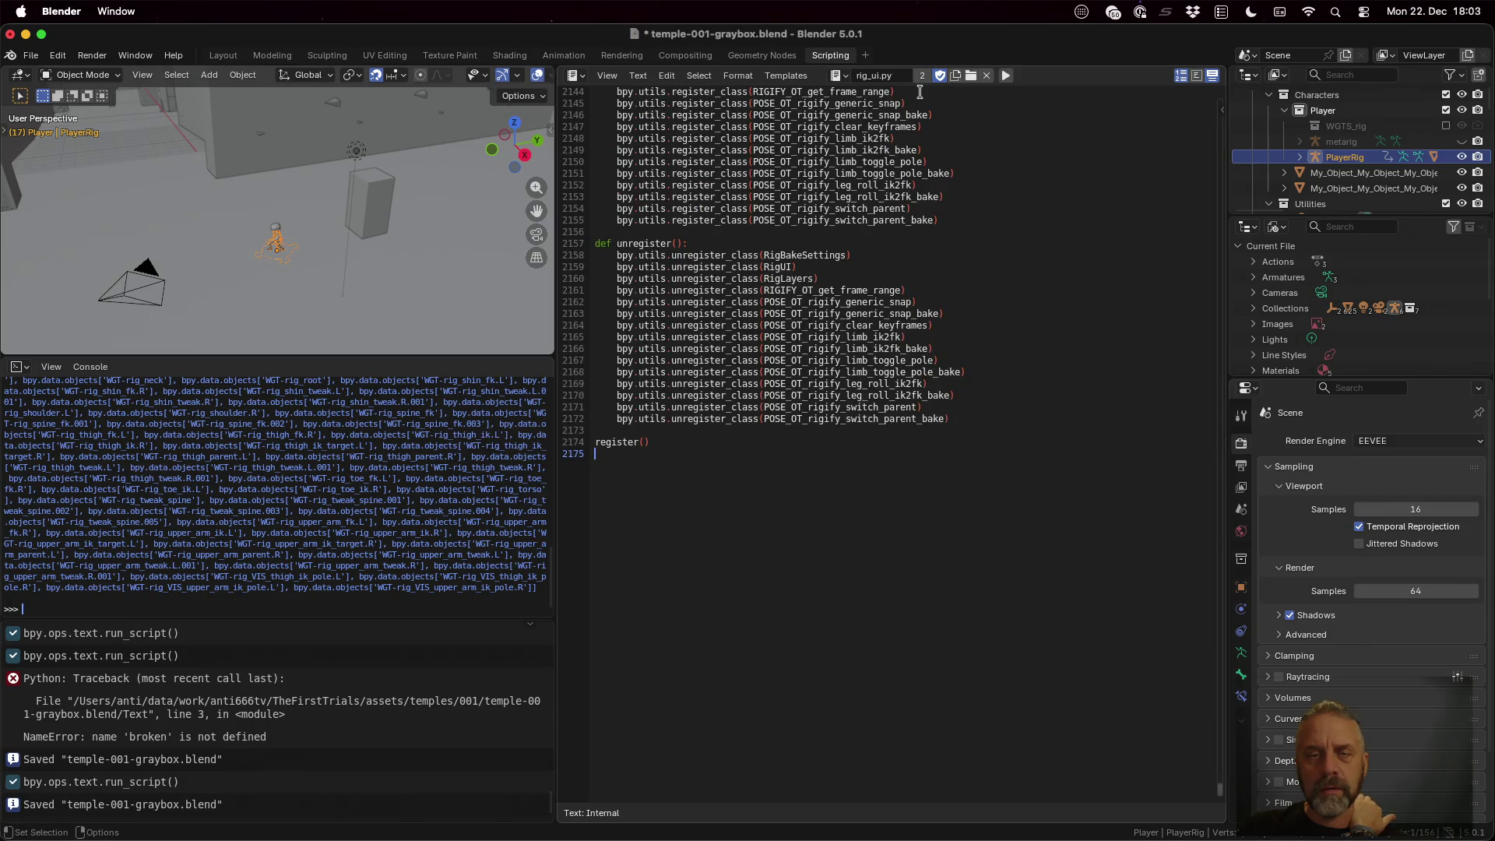
{"action": "scroll", "coordinate": [895, 440], "scroll_direction": "up", "scroll_amount": 15}
{"action": "scroll", "coordinate": [894, 440], "scroll_direction": "up", "scroll_amount": 20}
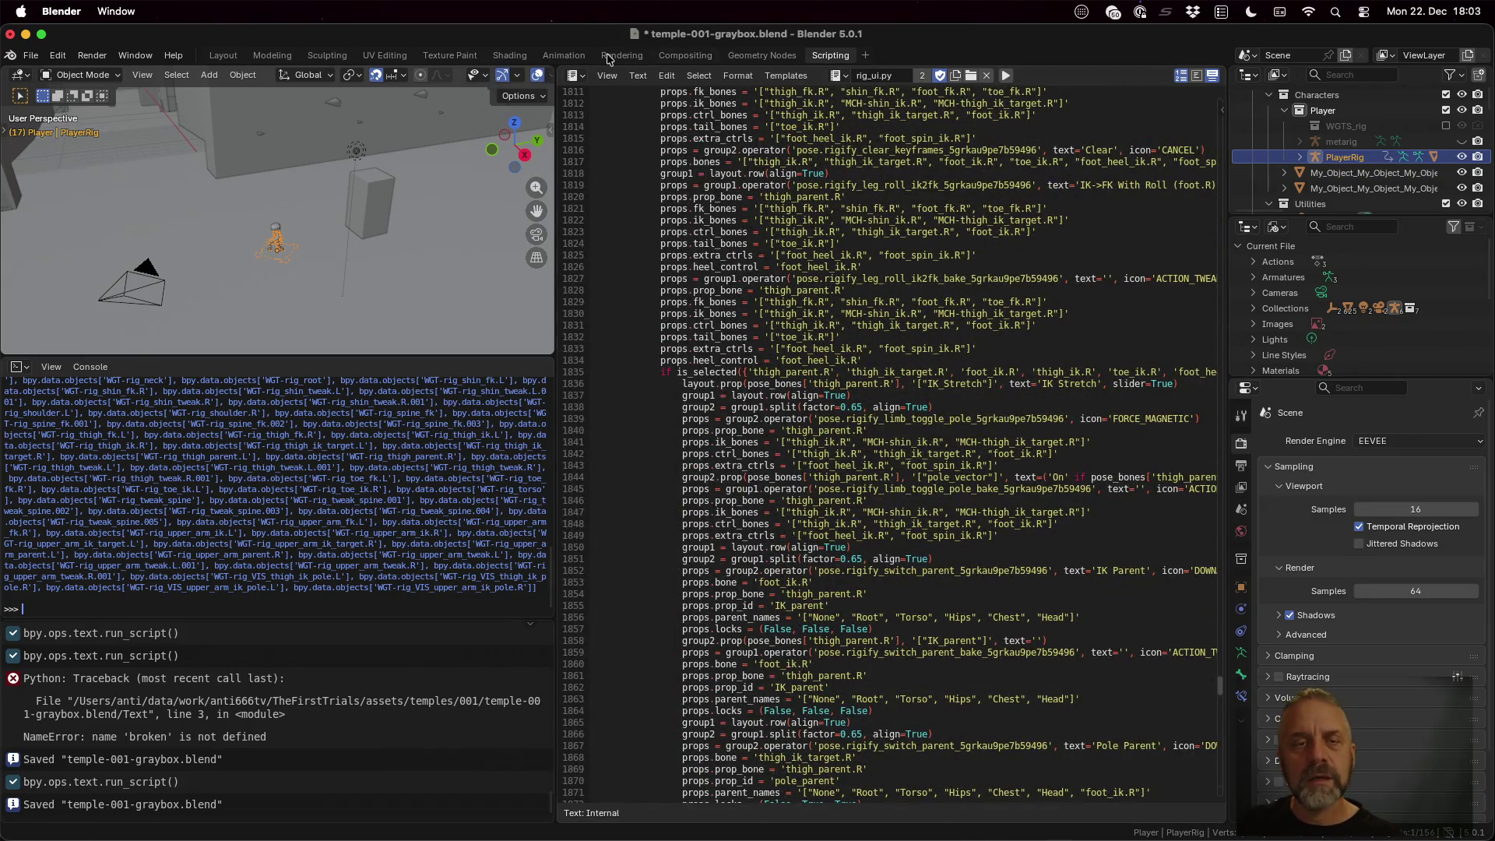
{"action": "left_click", "coordinate": [608, 75]}
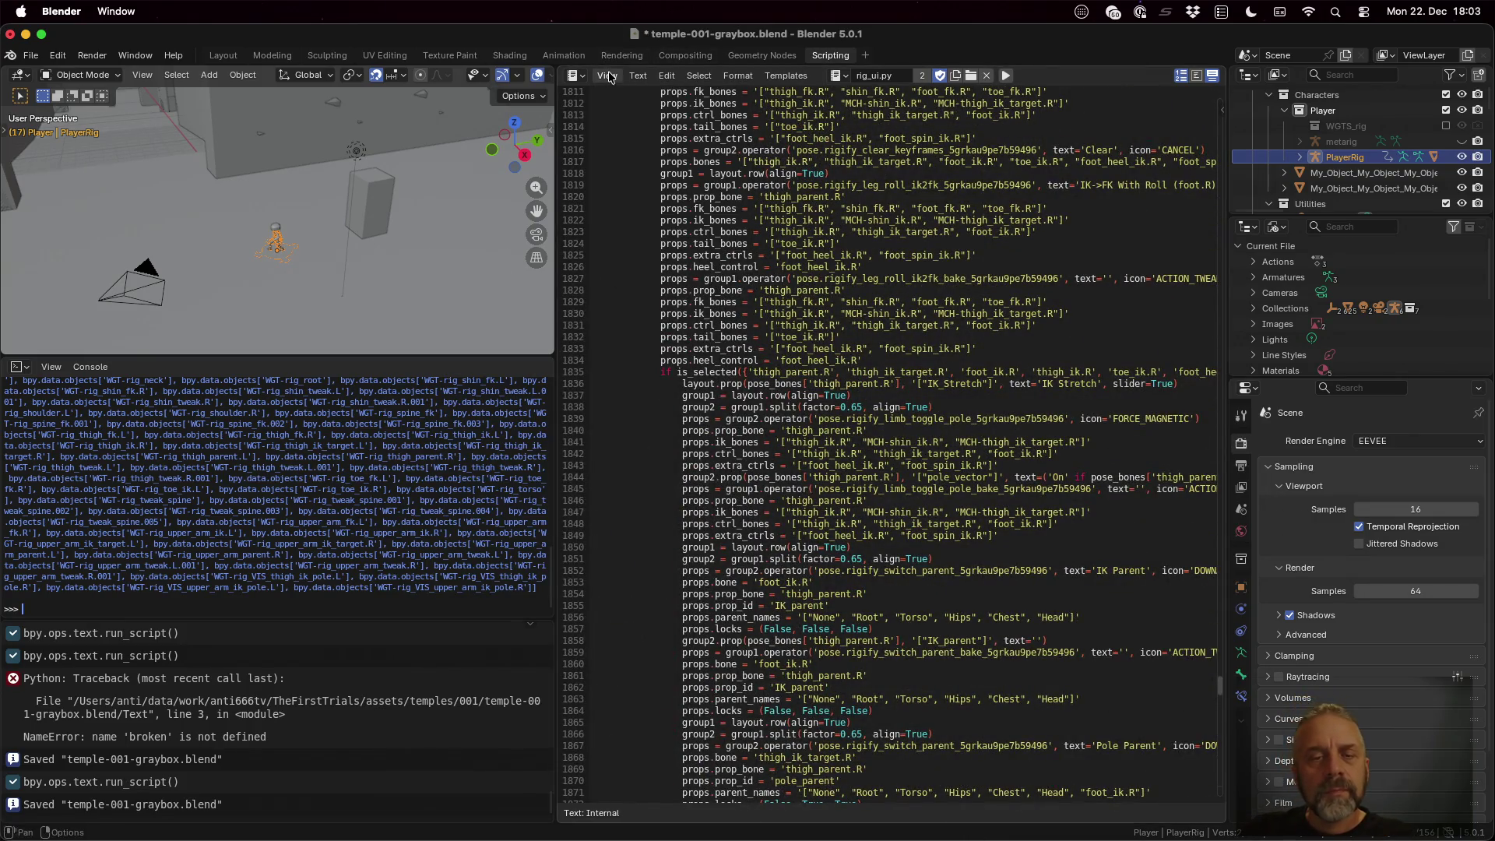
{"action": "left_click", "coordinate": [916, 360]}
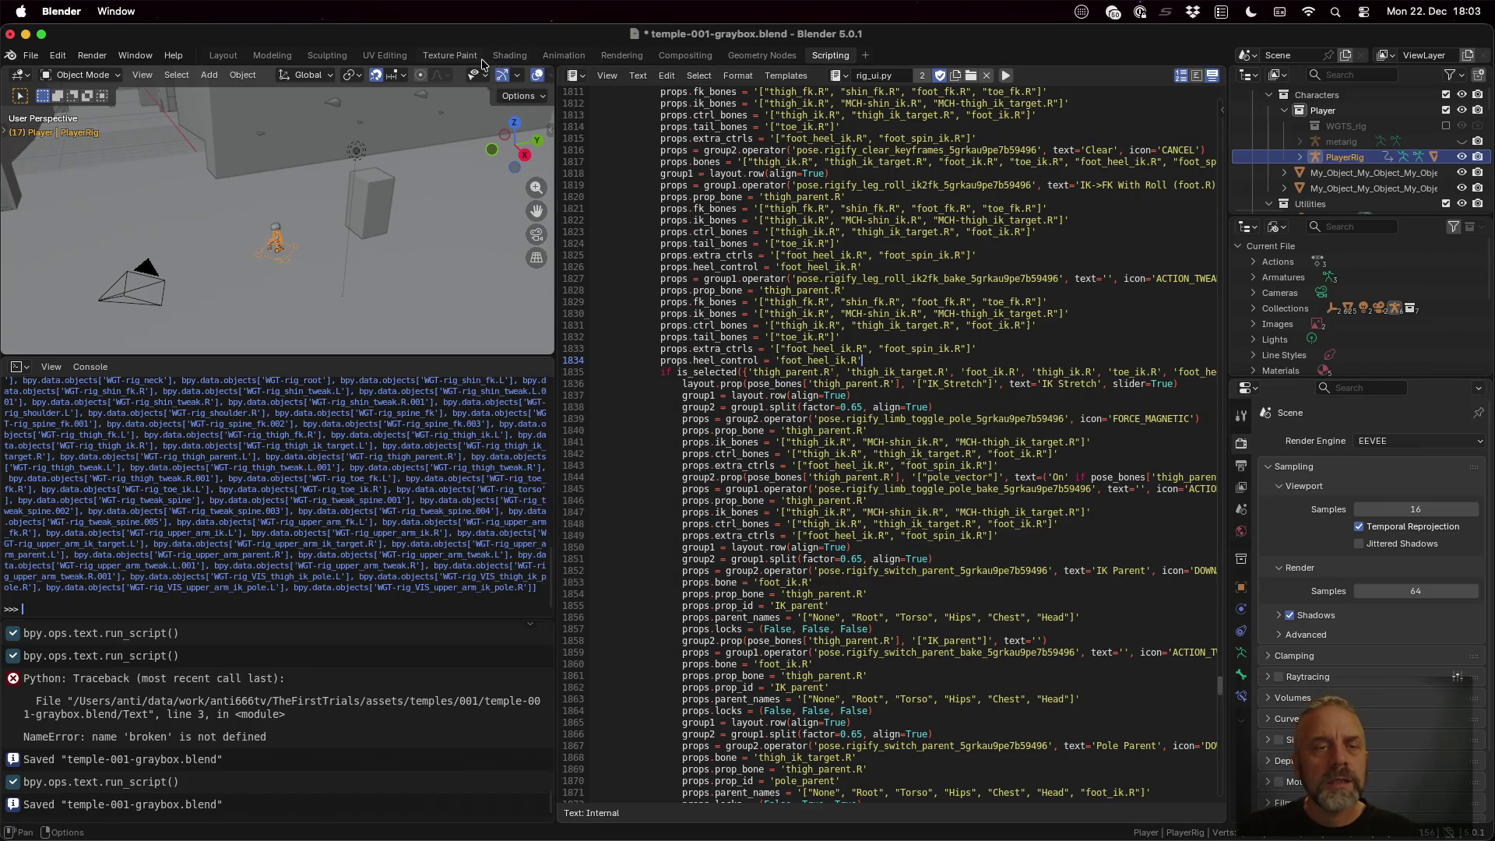
Look through the Texture Paint, Shading and Animation workspaces, then return to blender.py
{"action": "left_click", "coordinate": [450, 56]}
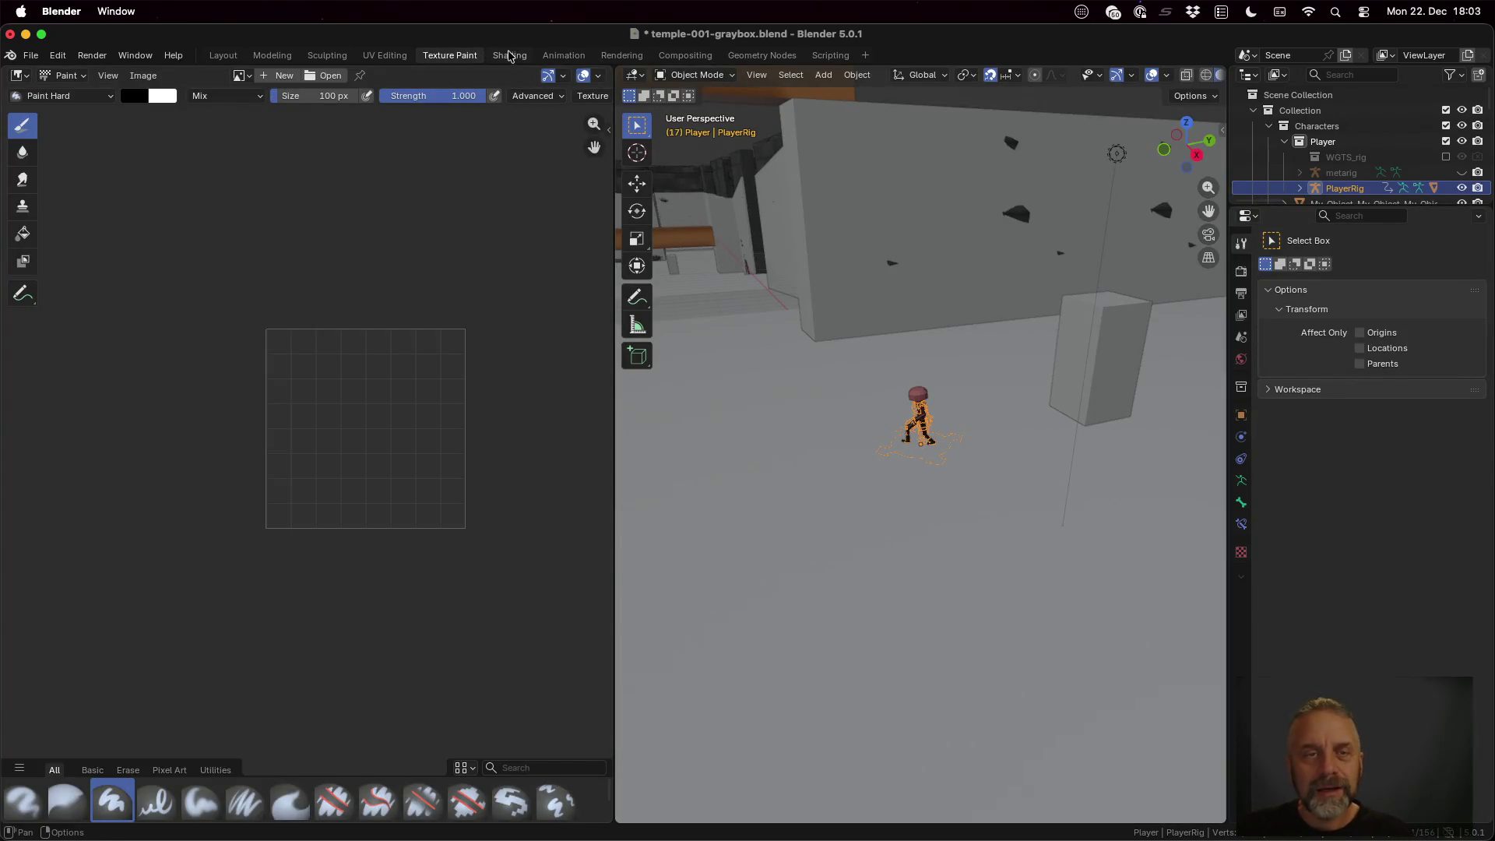
{"action": "left_click", "coordinate": [510, 54]}
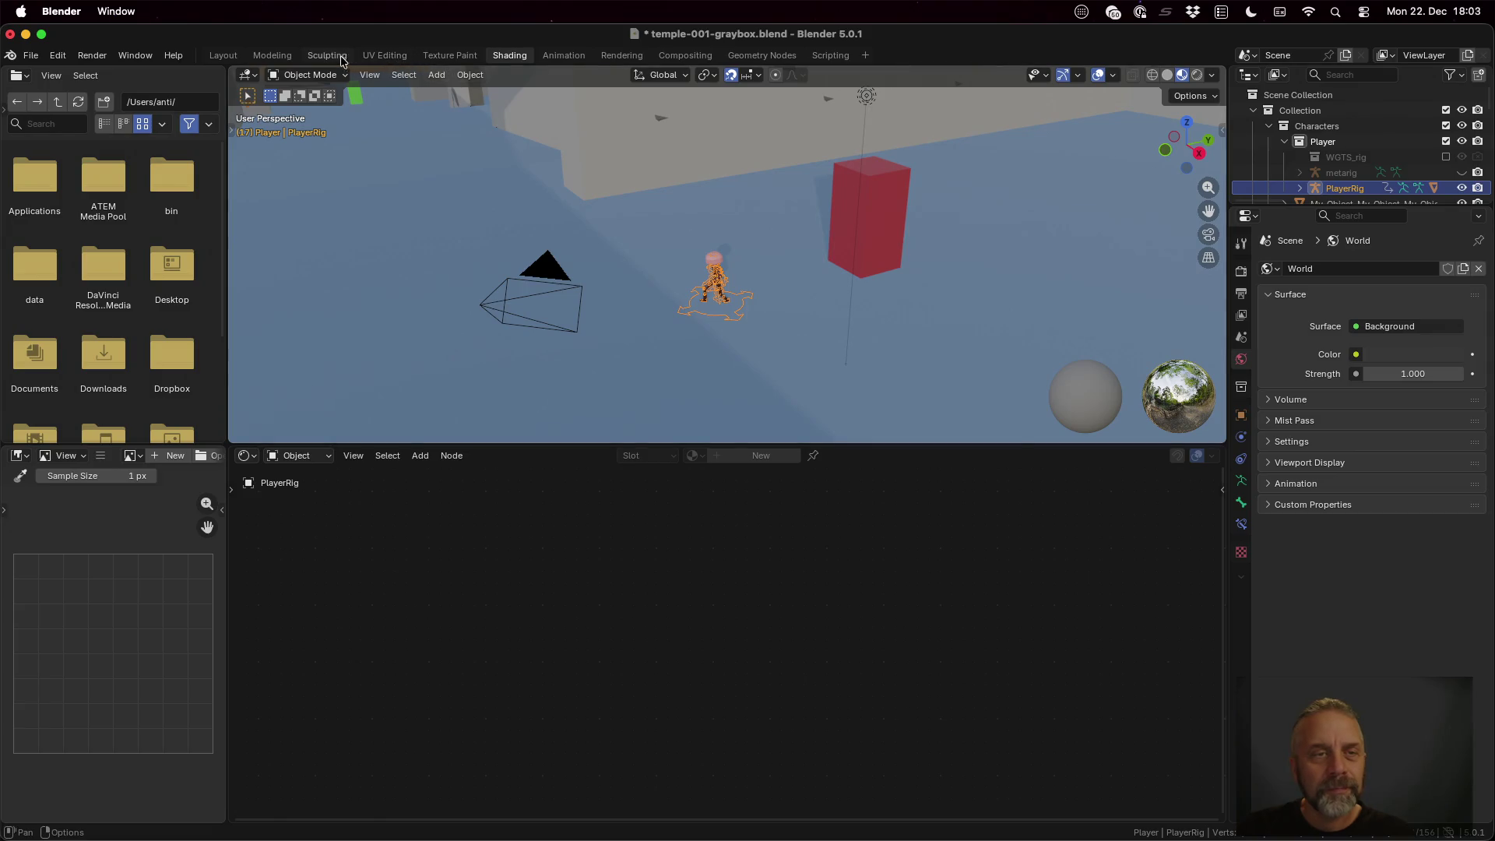
{"action": "left_click", "coordinate": [565, 55]}
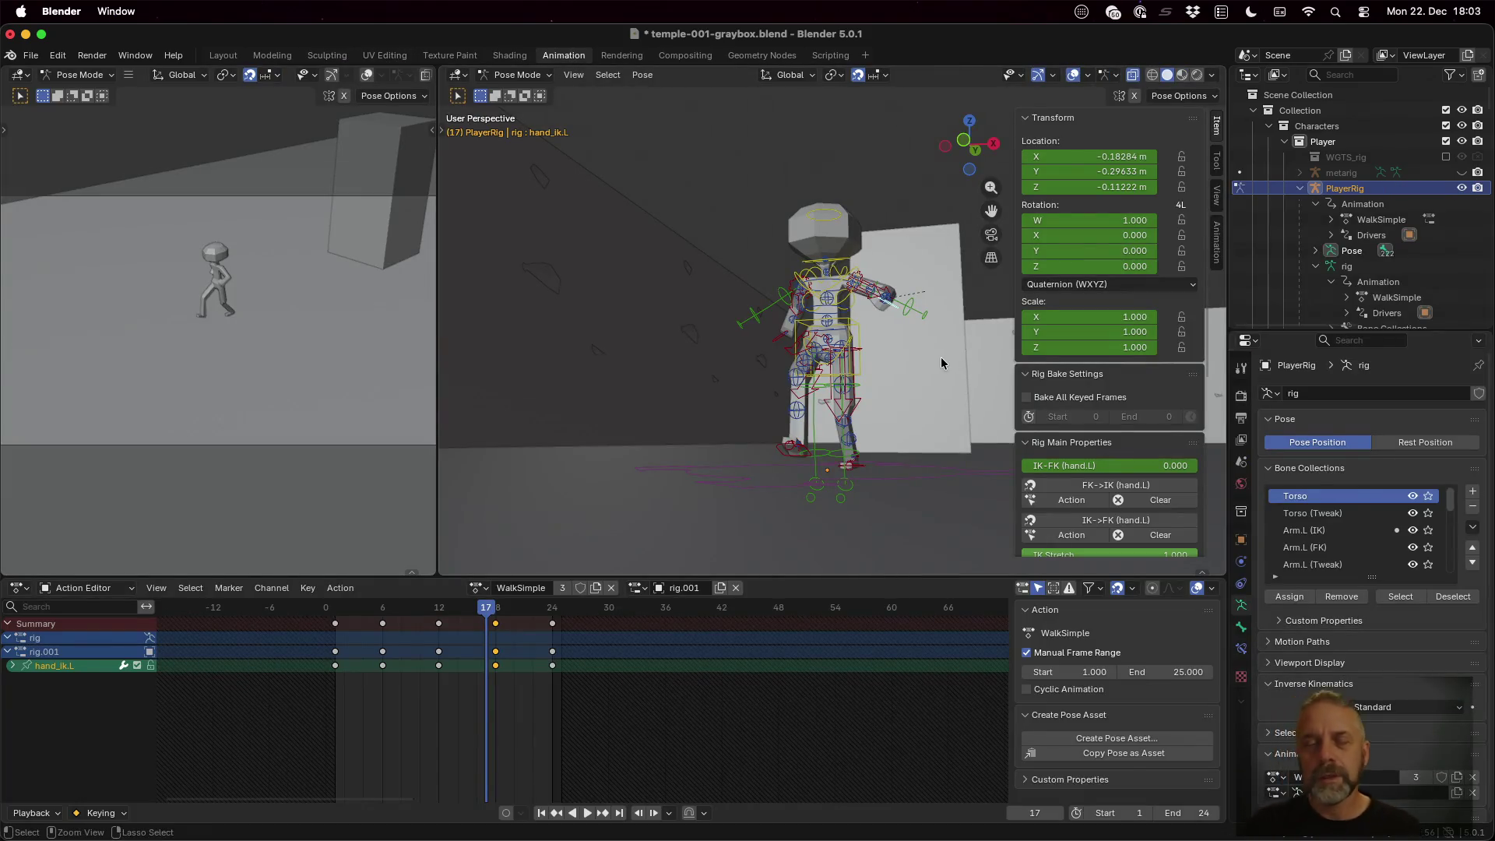
{"action": "key", "text": "super+Tab"}
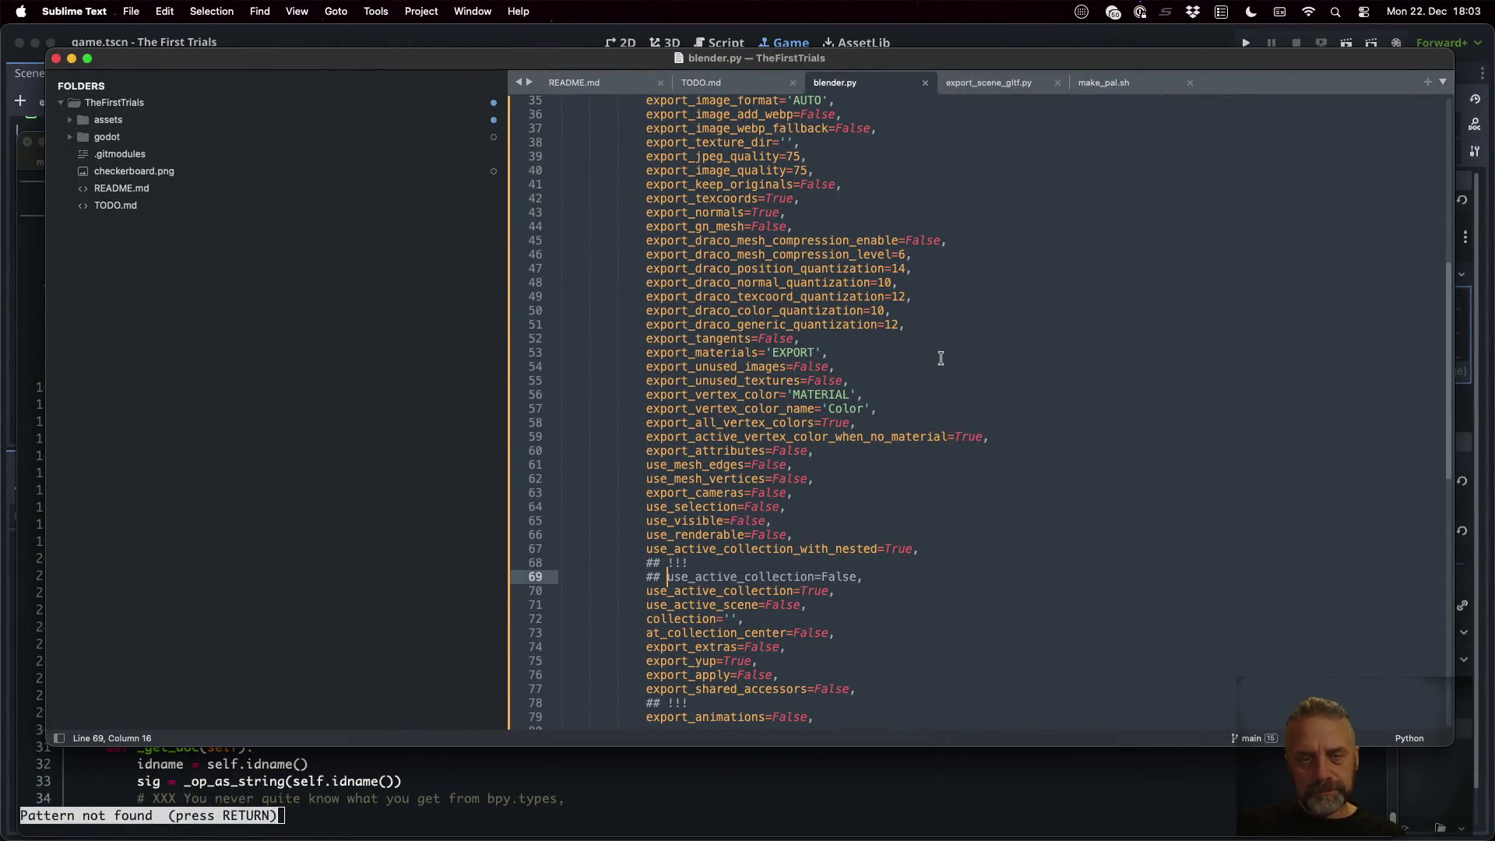
{"action": "key", "text": "super+Tab"}
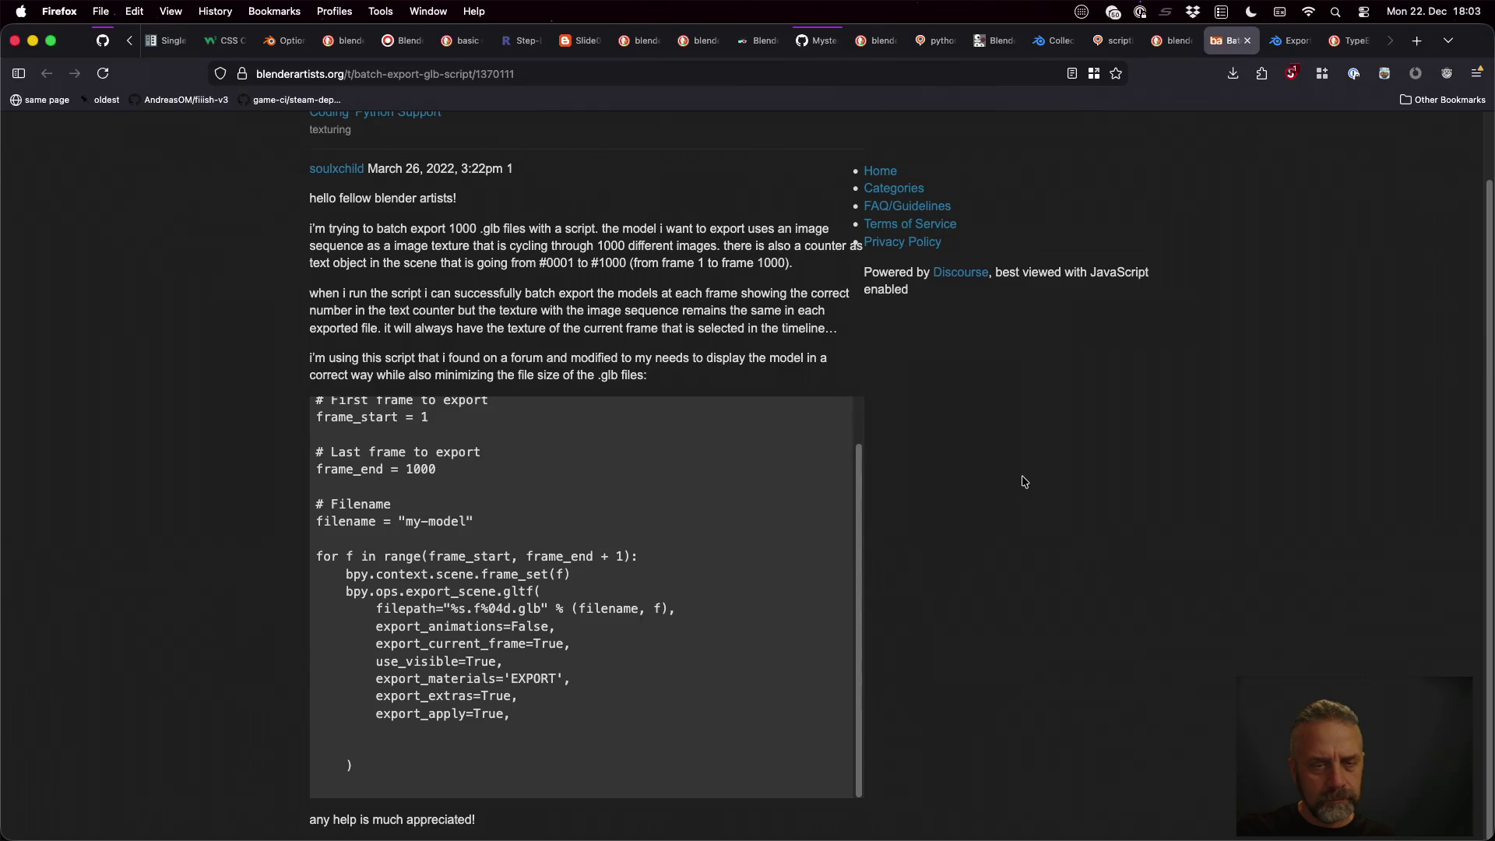
{"action": "scroll", "coordinate": [1024, 482], "scroll_direction": "up", "scroll_amount": 2}
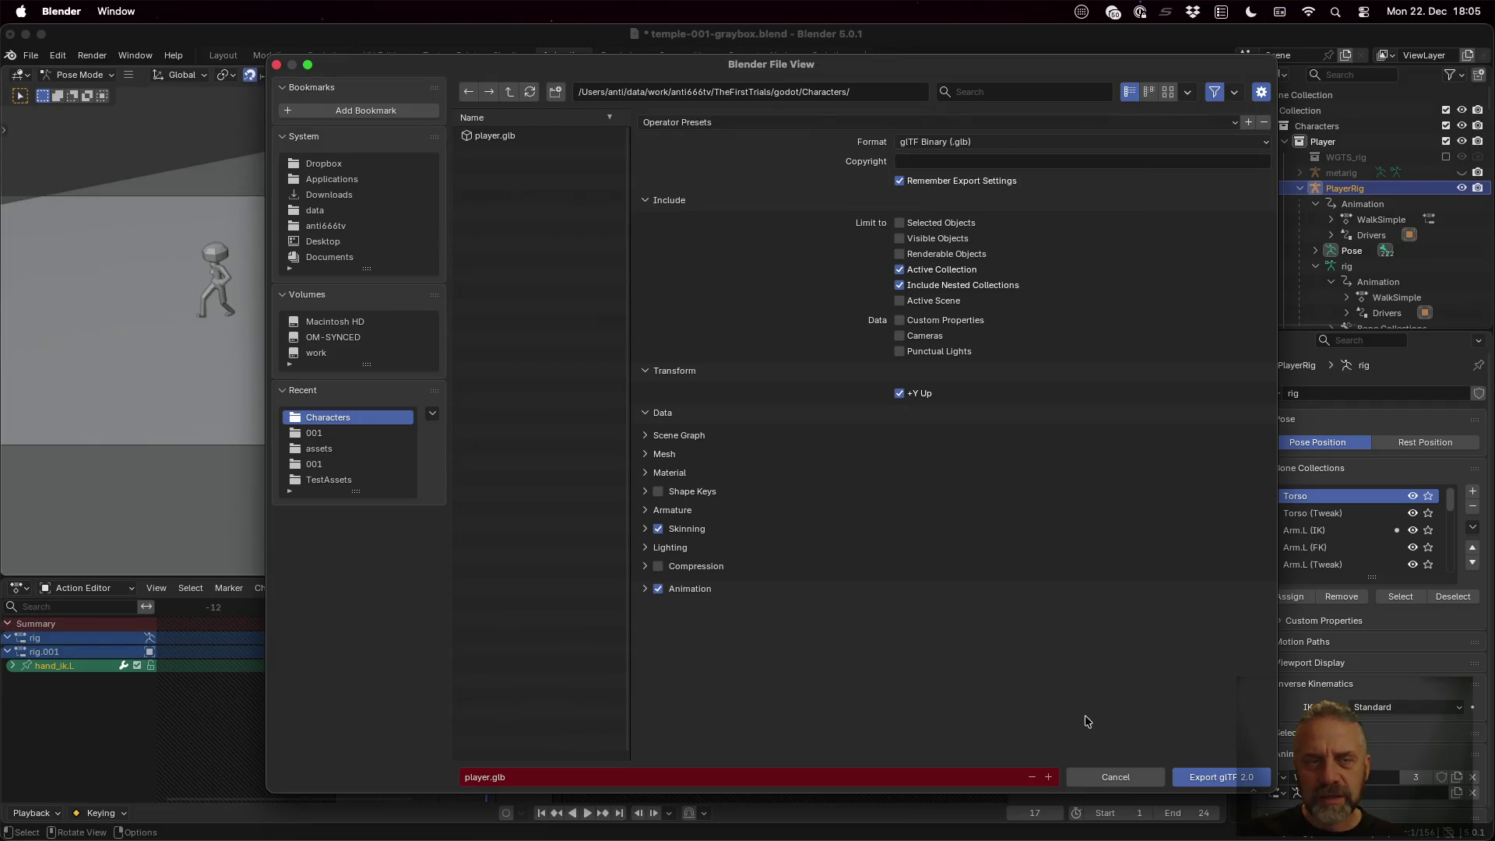
{"action": "left_click", "coordinate": [1119, 769]}
{"action": "key", "text": "ctrl+Up"}
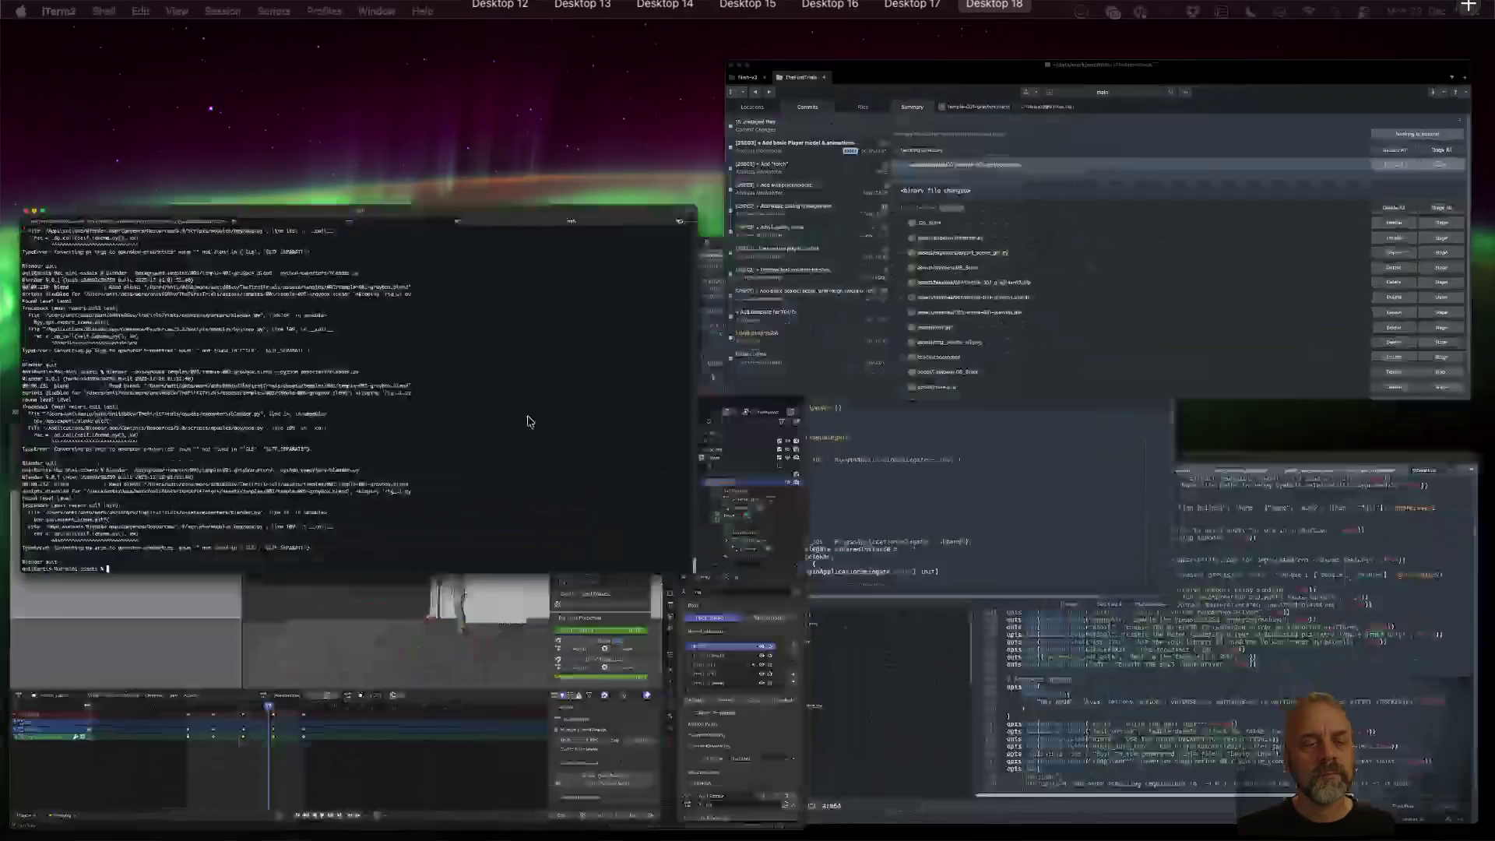
{"action": "left_click", "coordinate": [527, 421]}
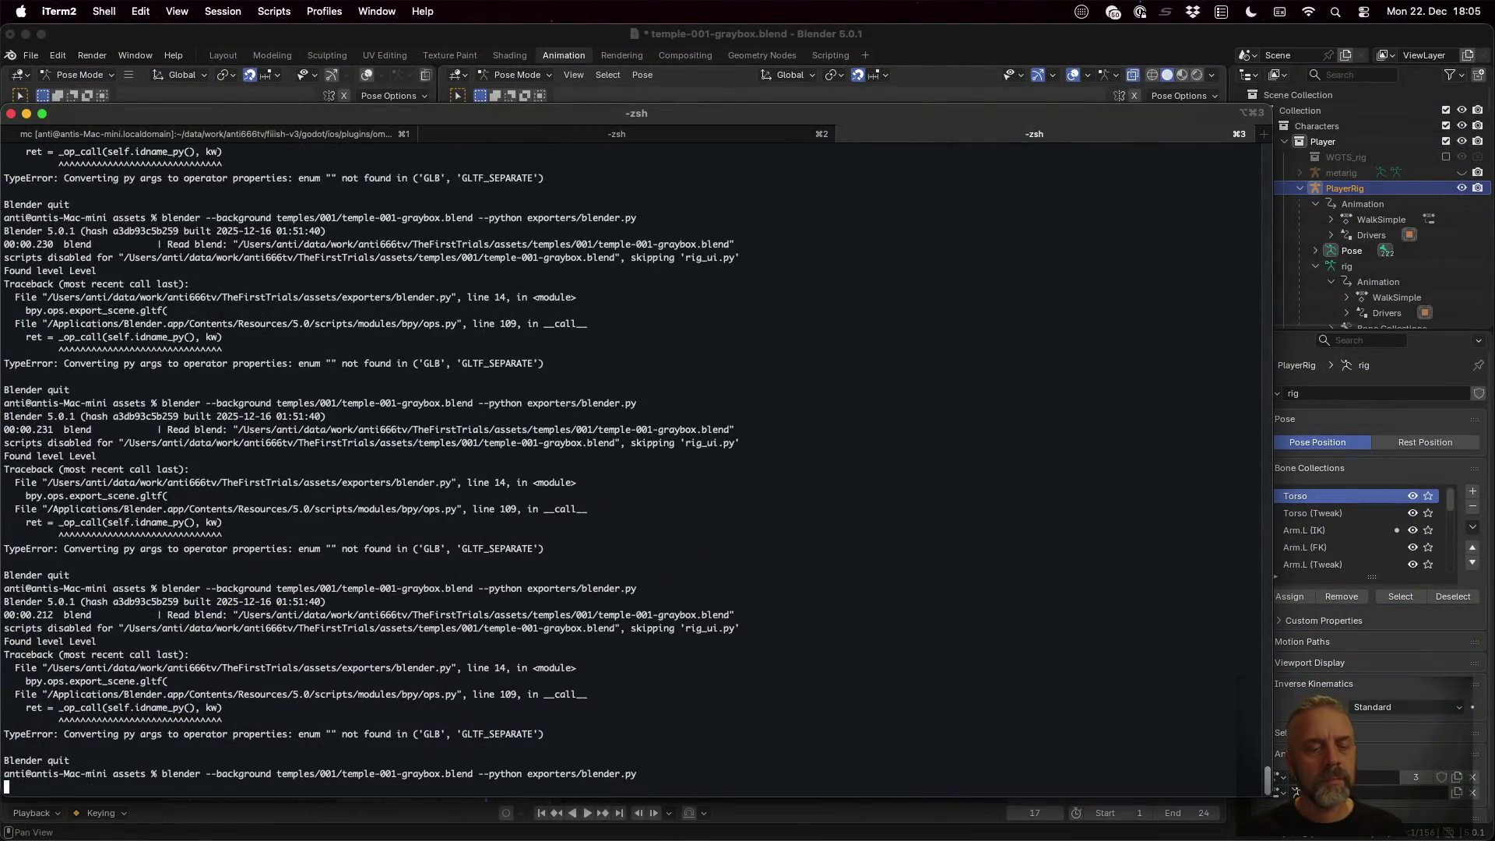
{"action": "key", "text": "super+Tab"}
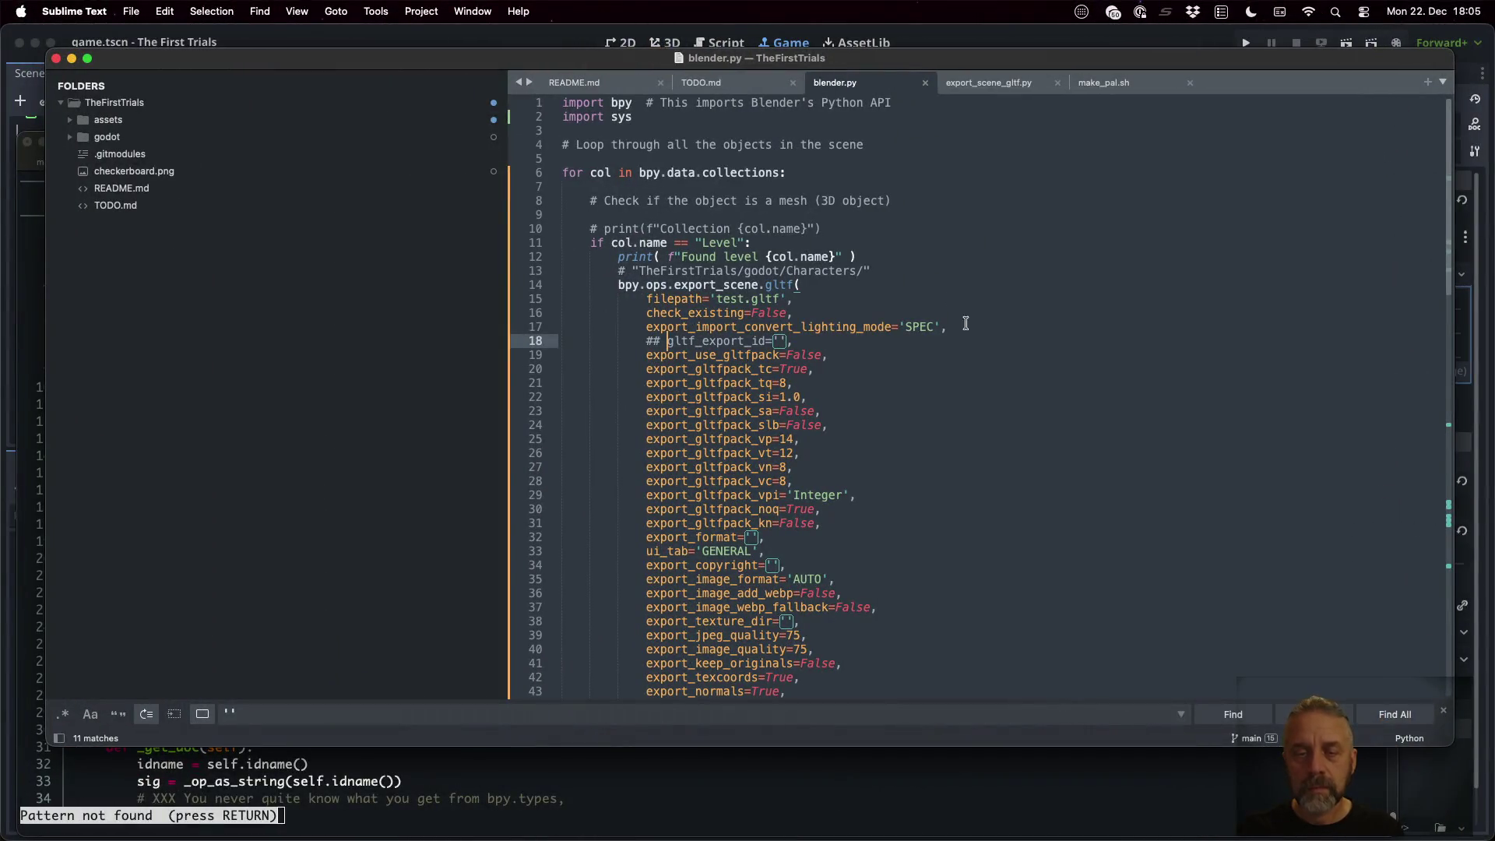
Duplicate the export_format line, comment out the original, set it to glb, save and rerun
{"action": "left_click", "coordinate": [857, 523]}
{"action": "key", "text": "Down"}
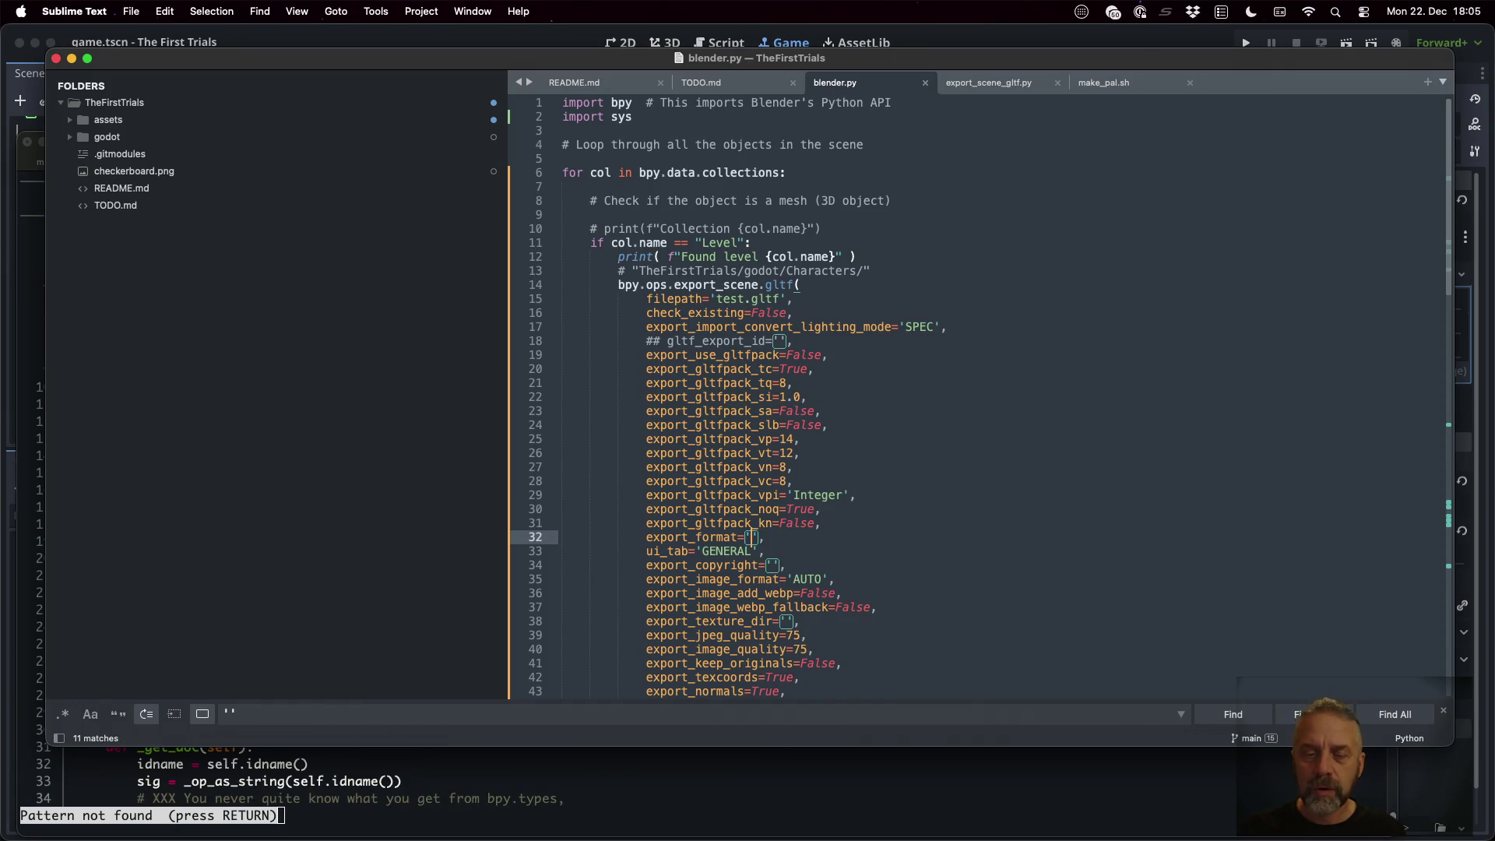
{"action": "key", "text": "super+shift+d"}
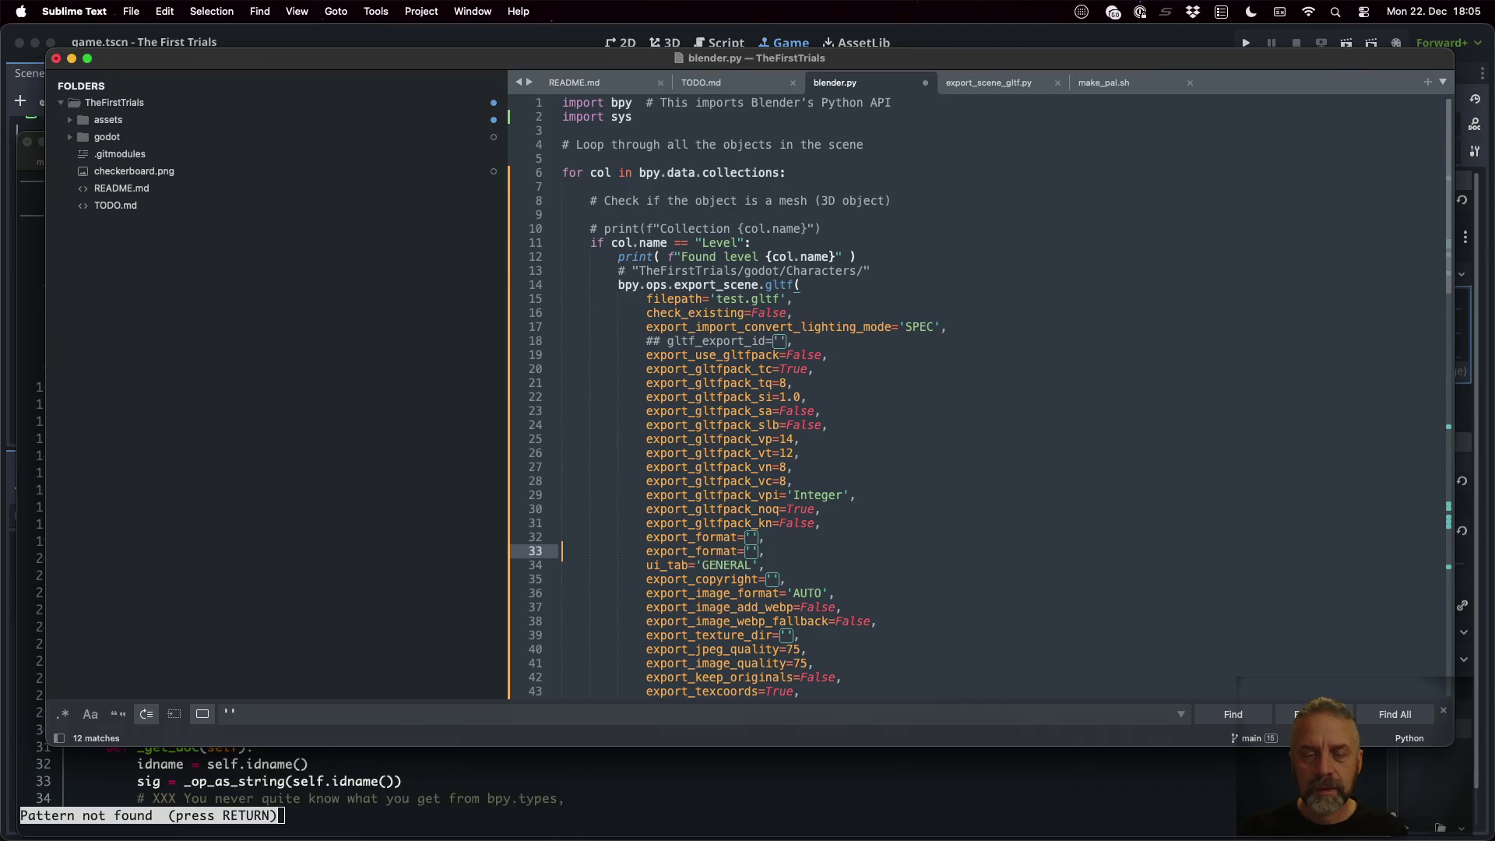
{"action": "key", "text": "Up"}
{"action": "key", "text": "super+slash"}
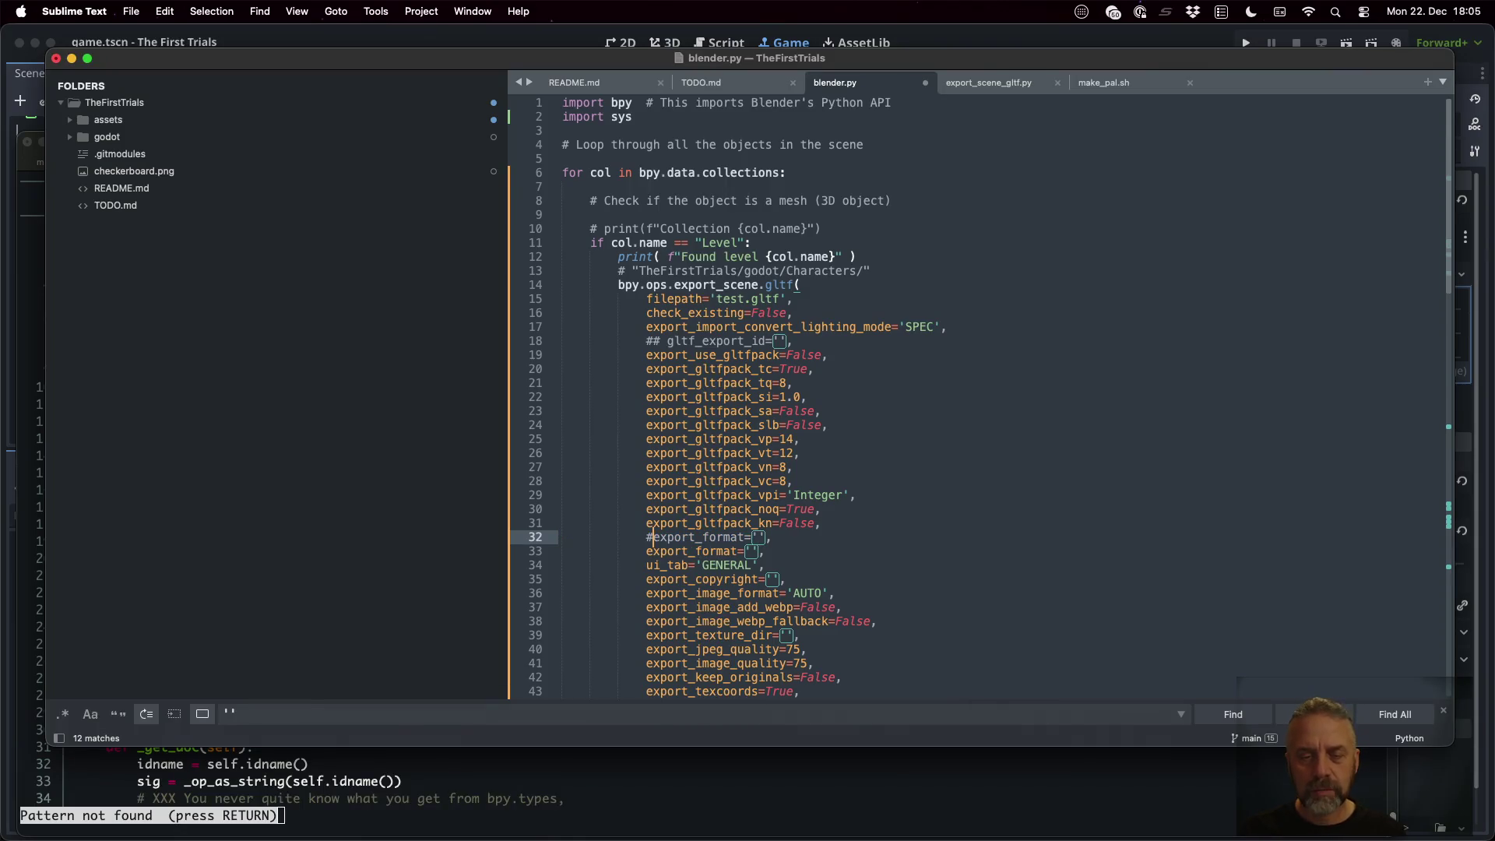
{"action": "key", "text": "Down"}
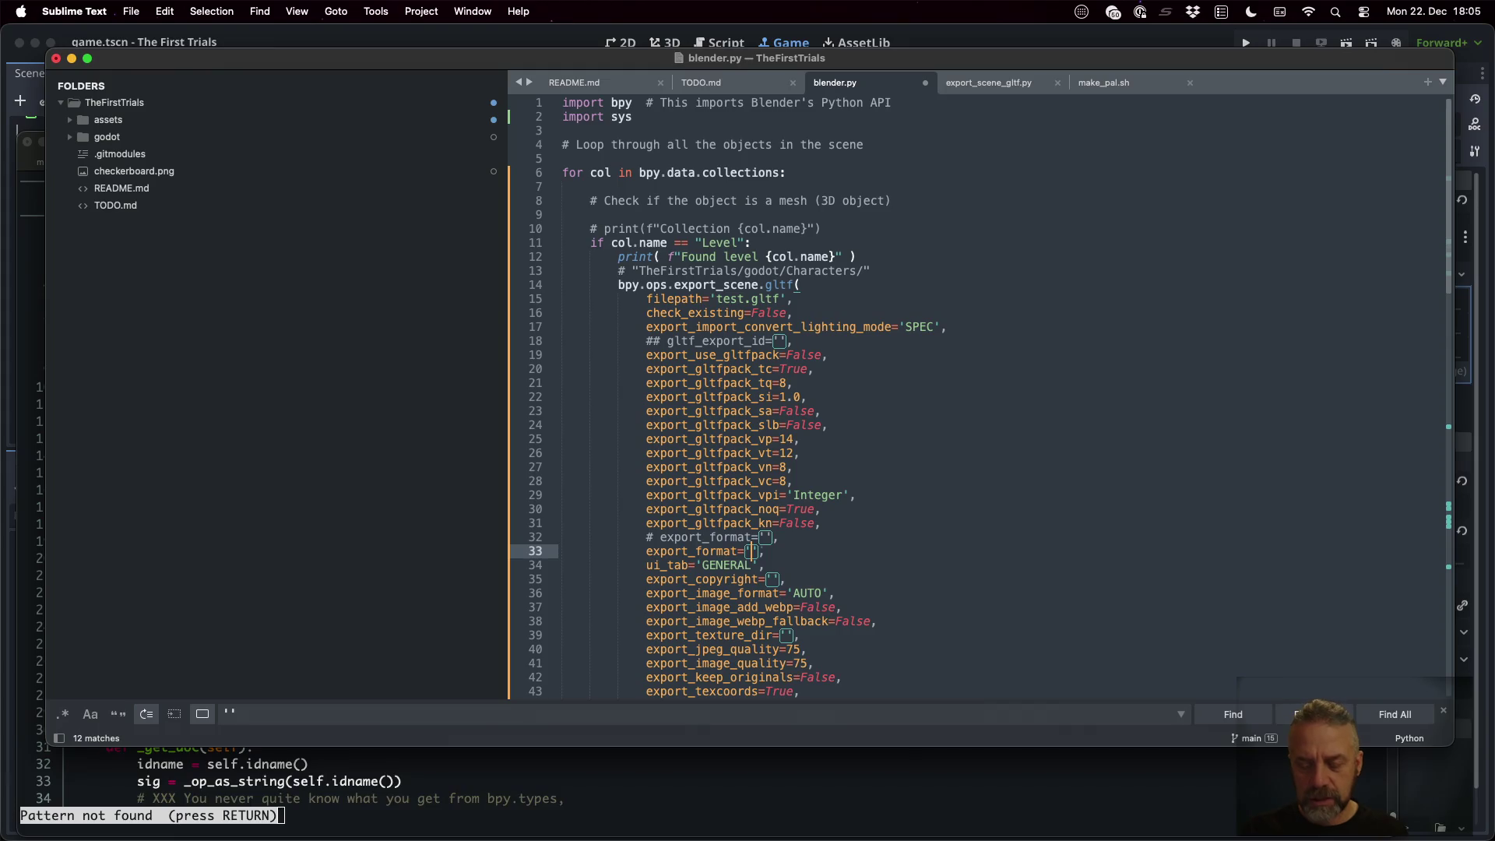
{"action": "type", "text": "glb"}
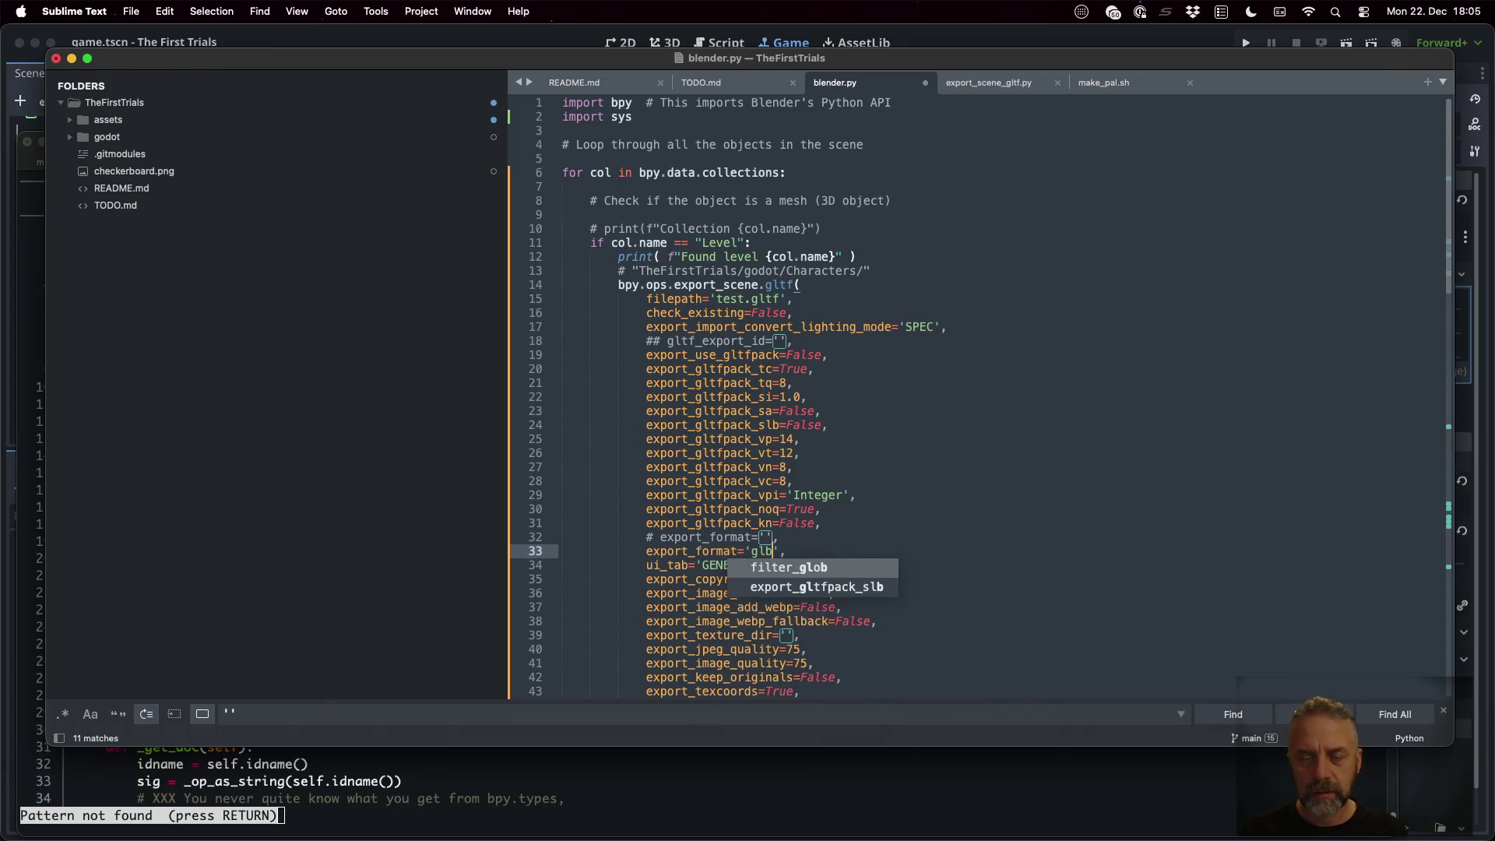
{"action": "key", "text": "super+s"}
{"action": "key", "text": "super+Tab"}
{"action": "key", "text": "Up"}
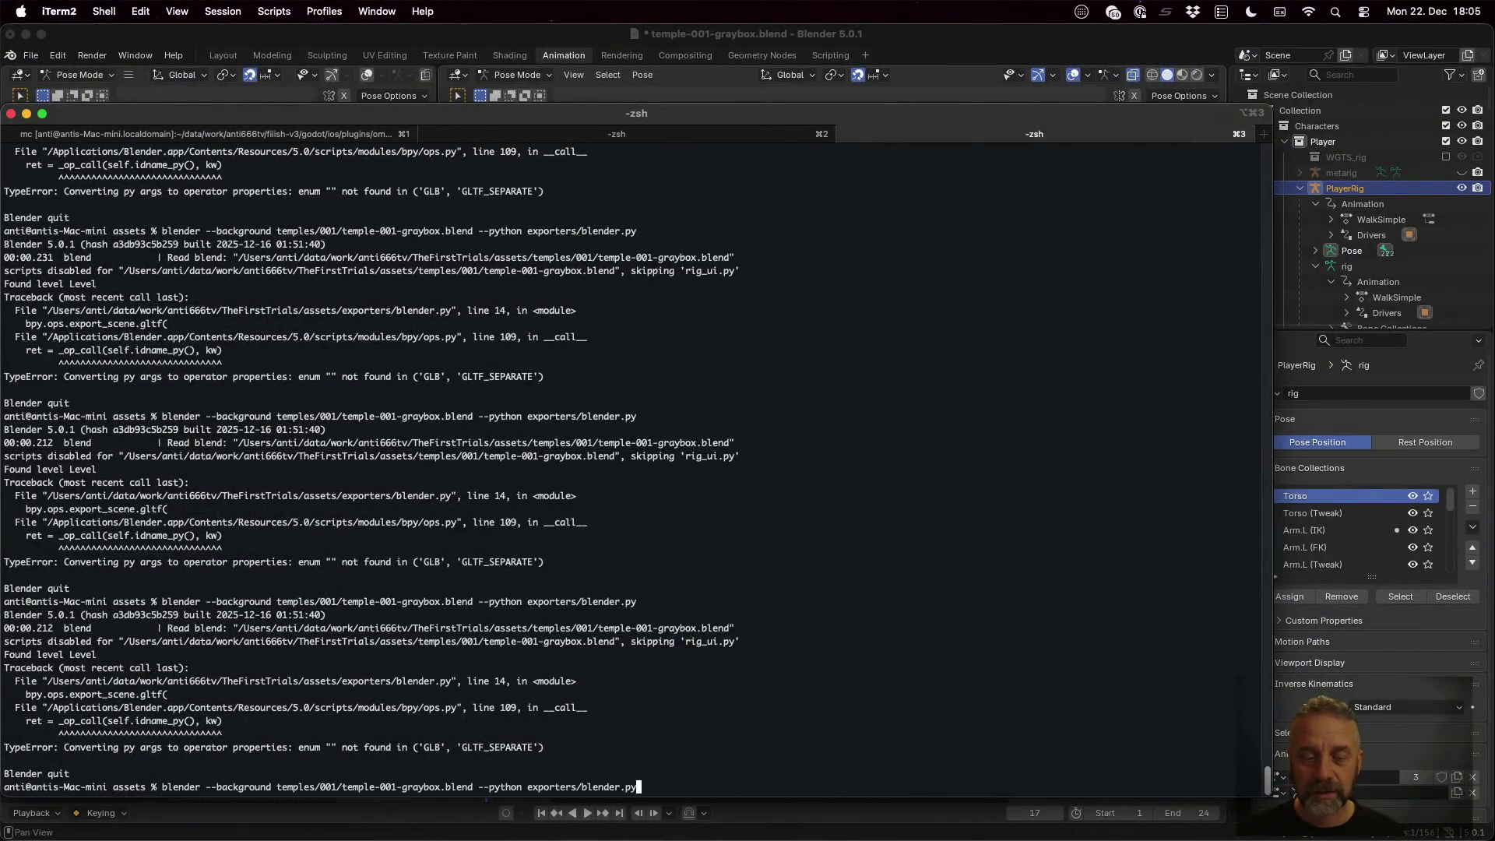
{"action": "key", "text": "Return"}
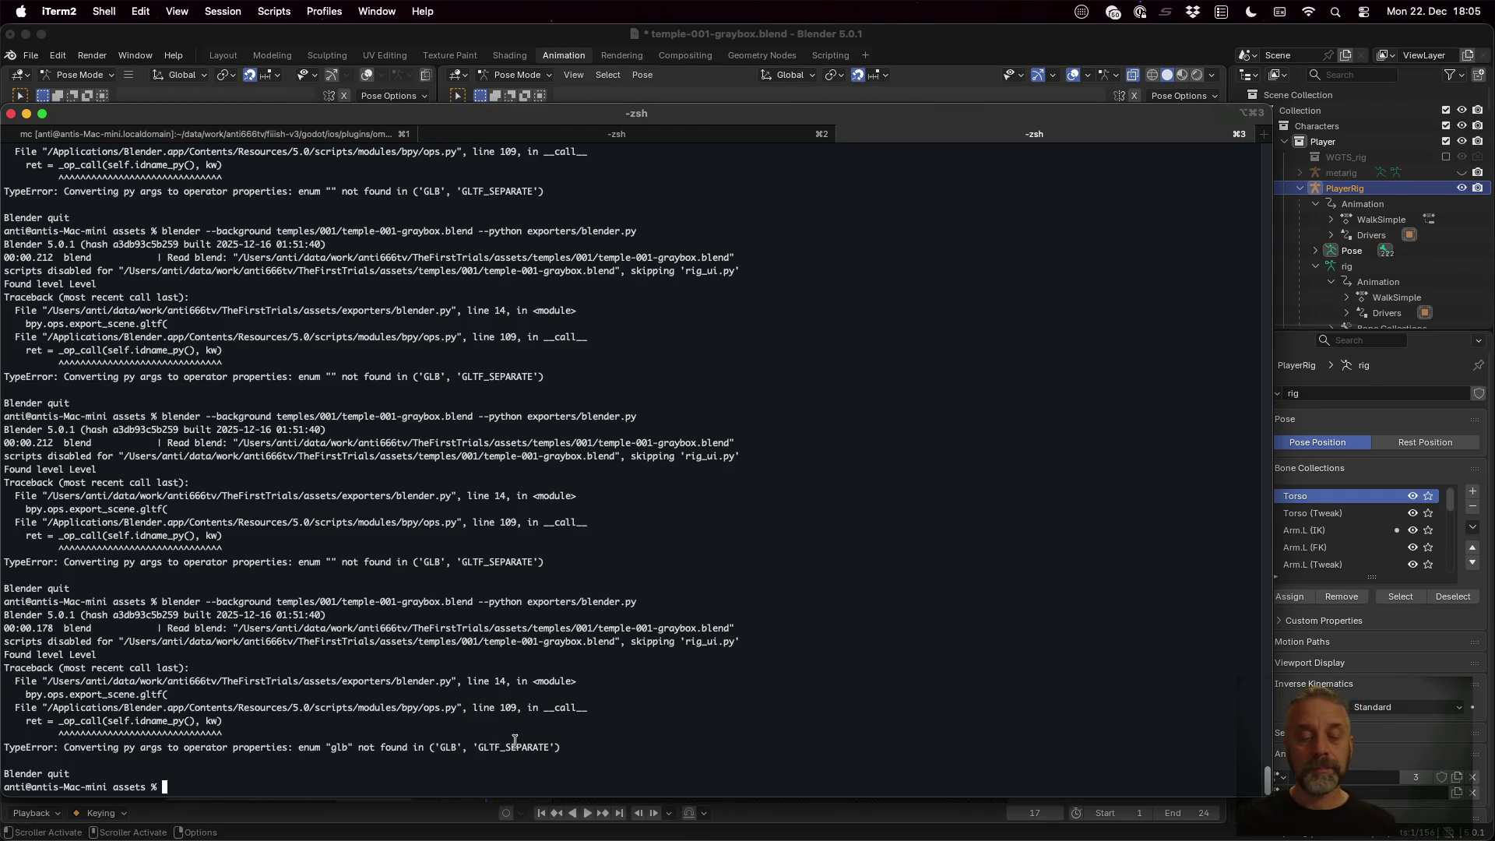
Copy 'GLB' from the error, paste it as the export_format value, save, and rerun the export
{"action": "double_click", "coordinate": [450, 747]}
{"action": "key", "text": "super+c"}
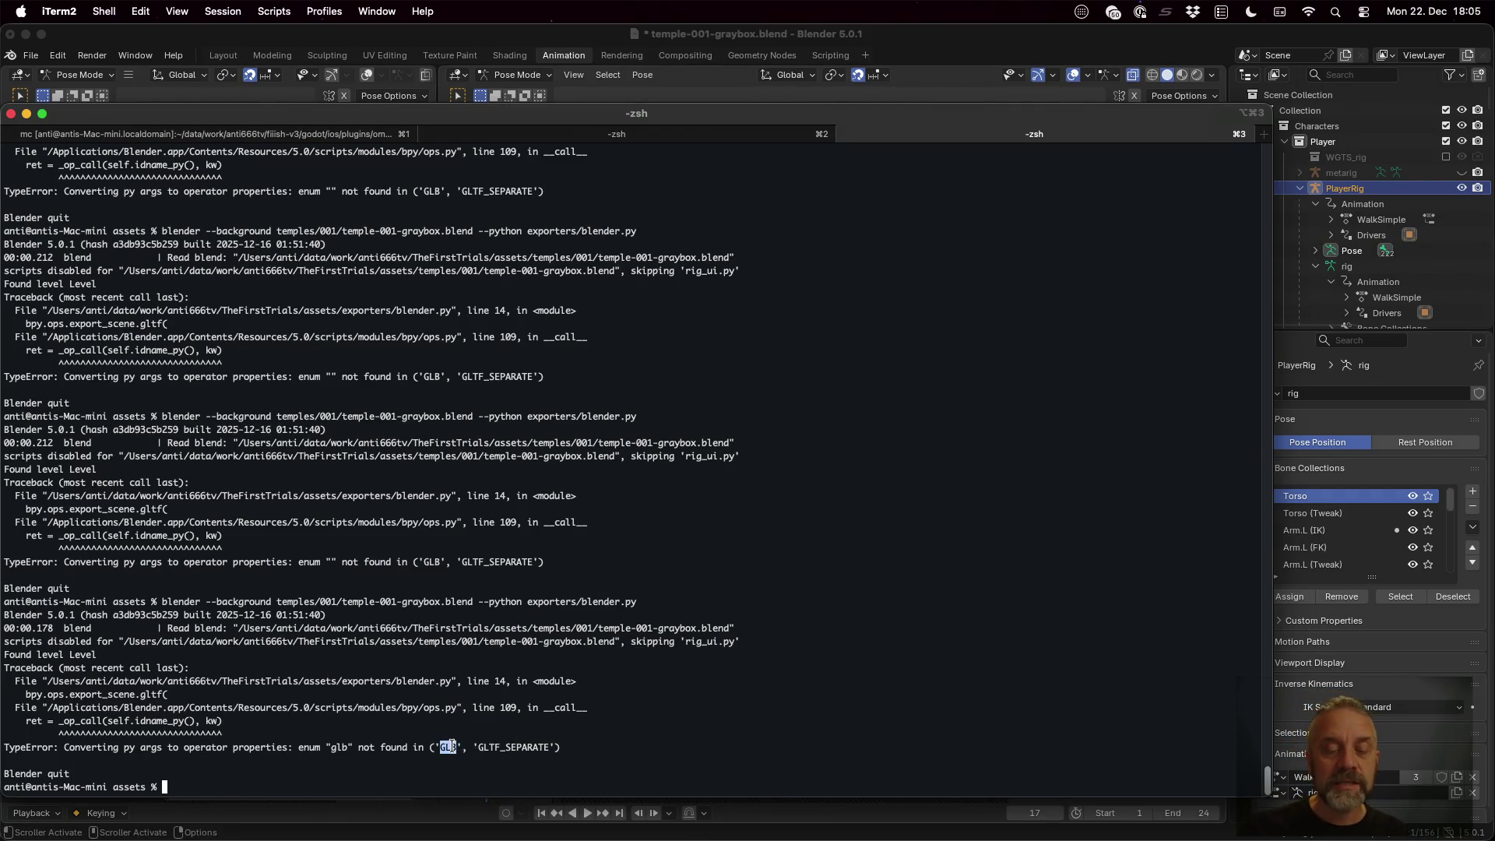
{"action": "key", "text": "super+Tab"}
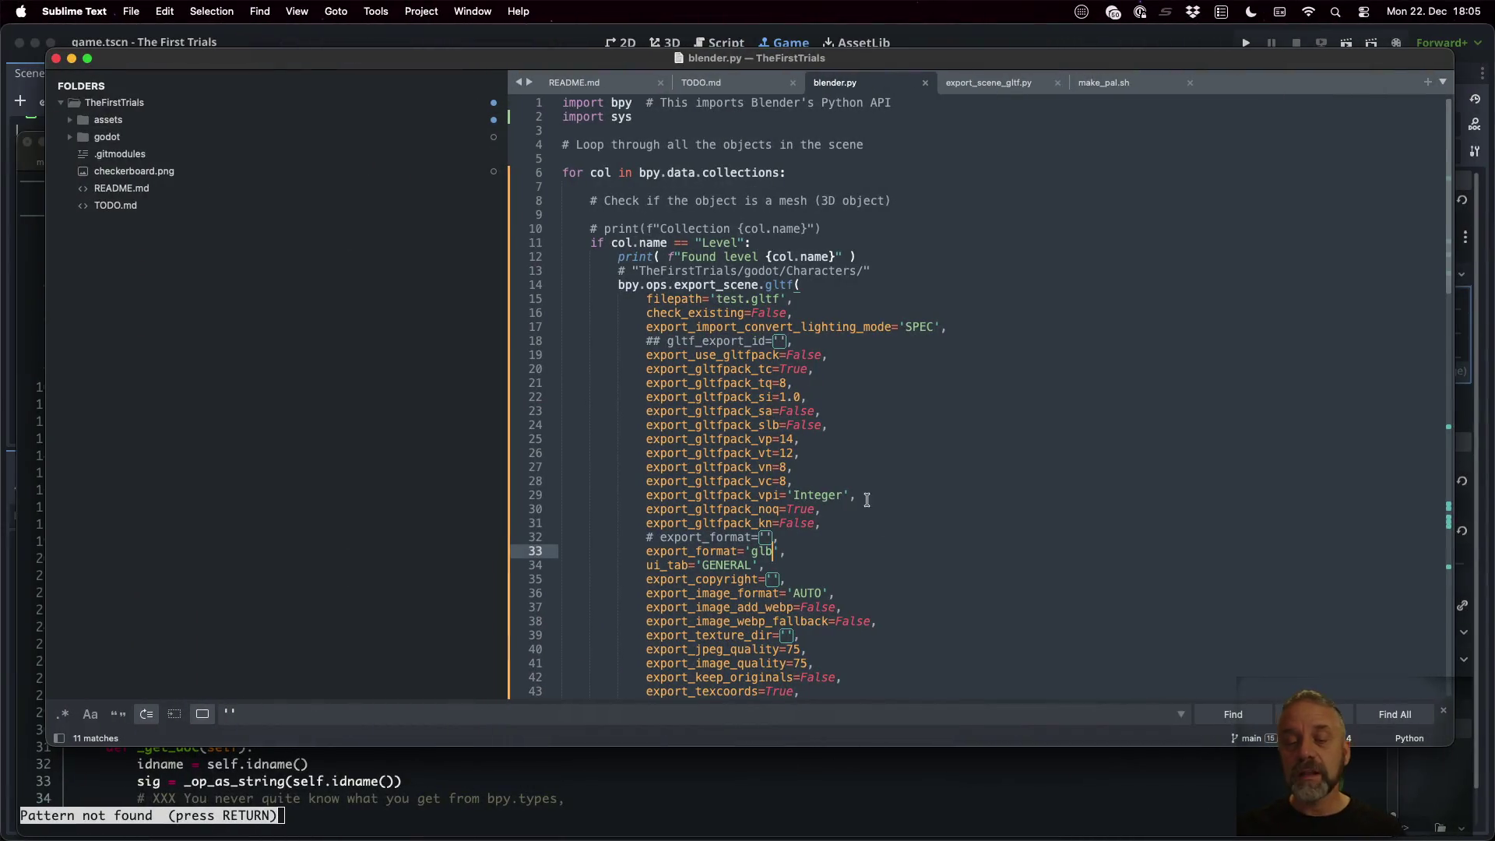
{"action": "key", "text": "super+v"}
{"action": "key", "text": "super+s"}
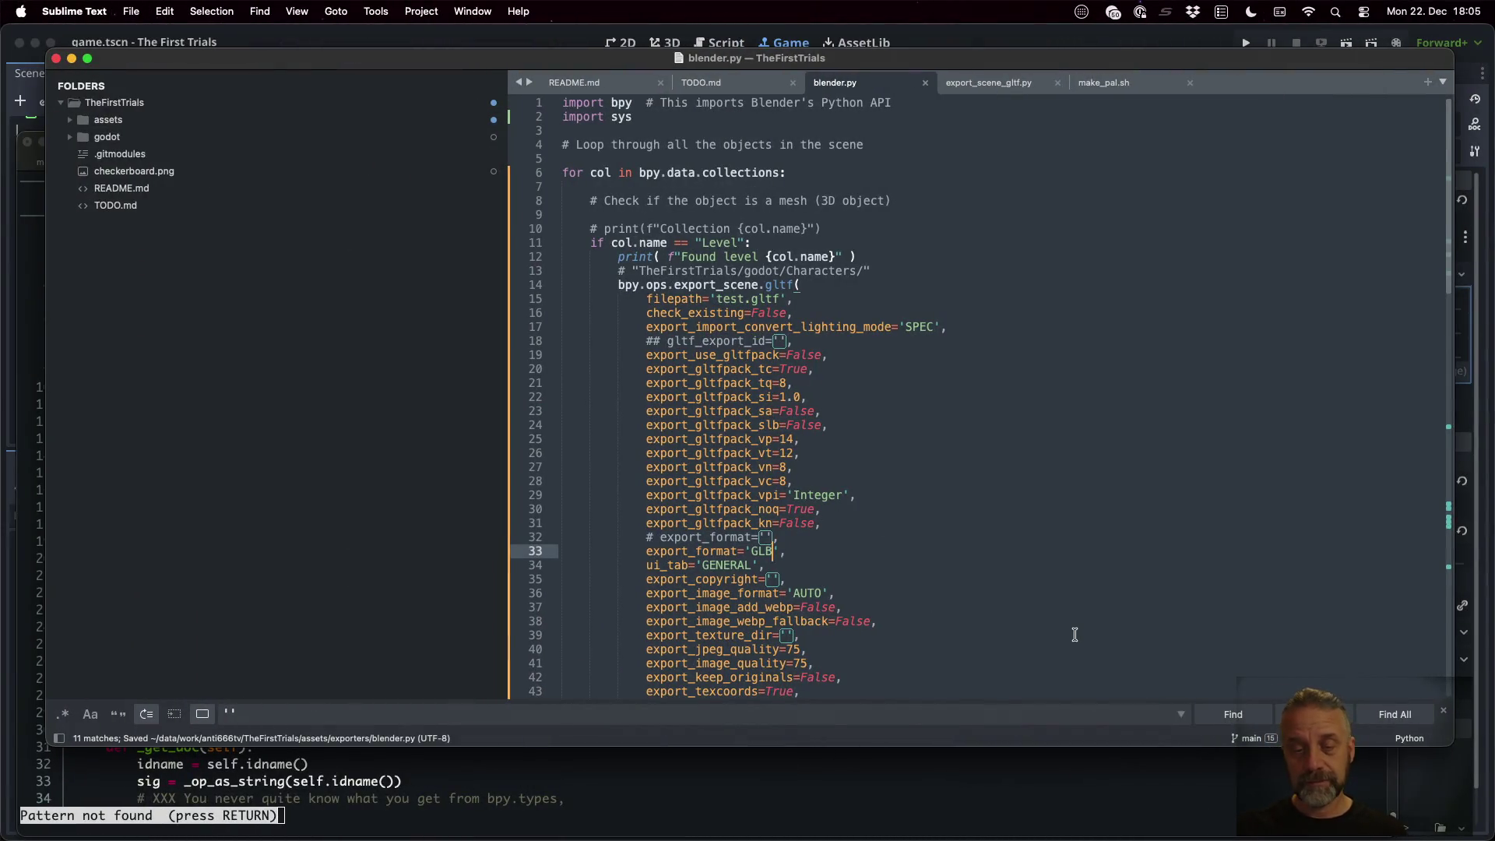
{"action": "key", "text": "super+Tab"}
{"action": "key", "text": "Up"}
{"action": "key", "text": "Return"}
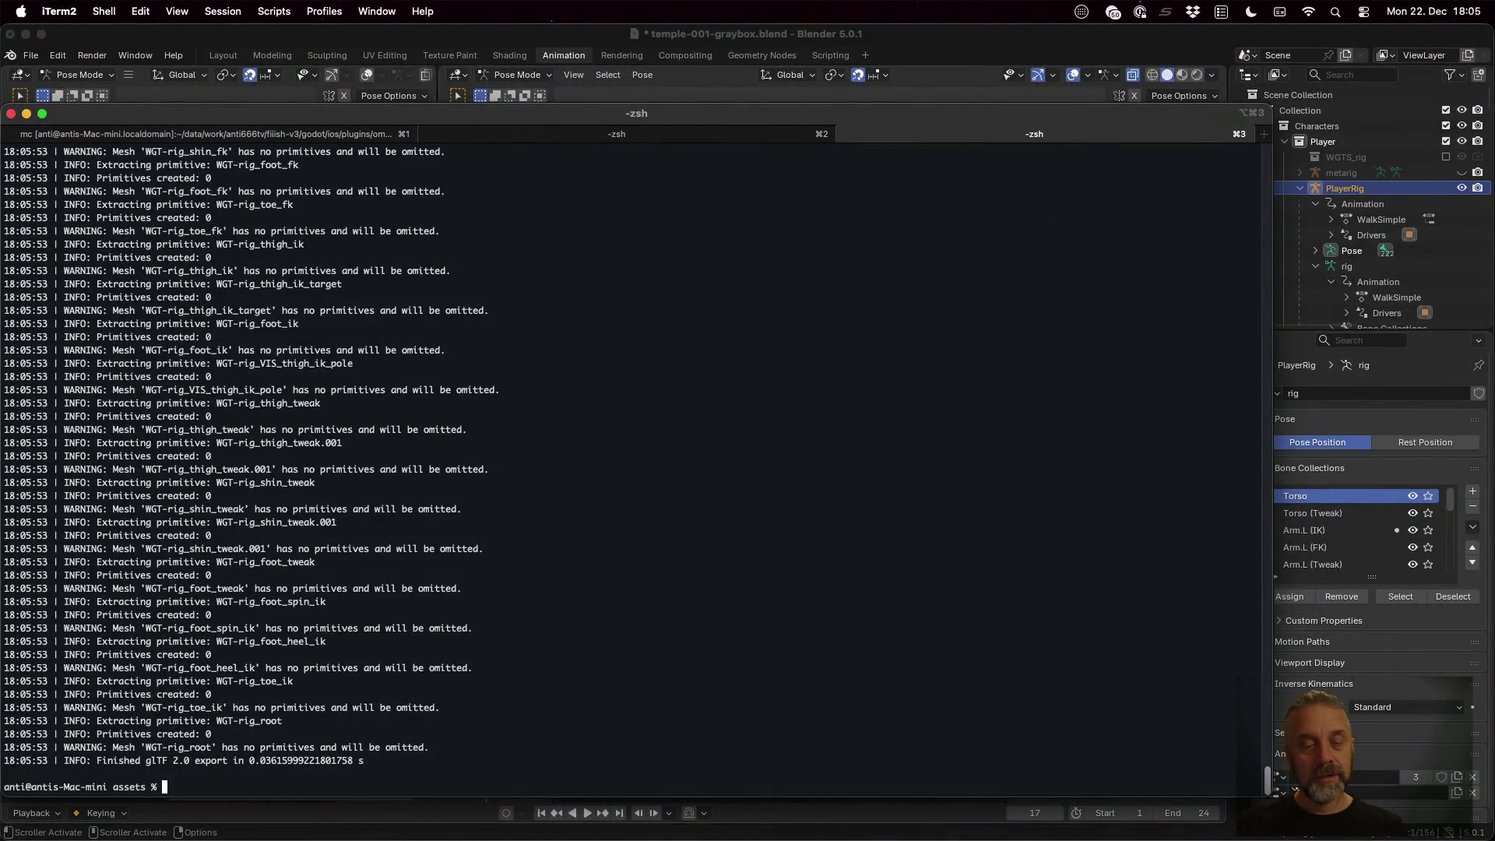
Run ls to confirm test.glb in the assets folder, then open . to show it in Finder
{"action": "type", "text": "ls"}
{"action": "key", "text": "Return"}
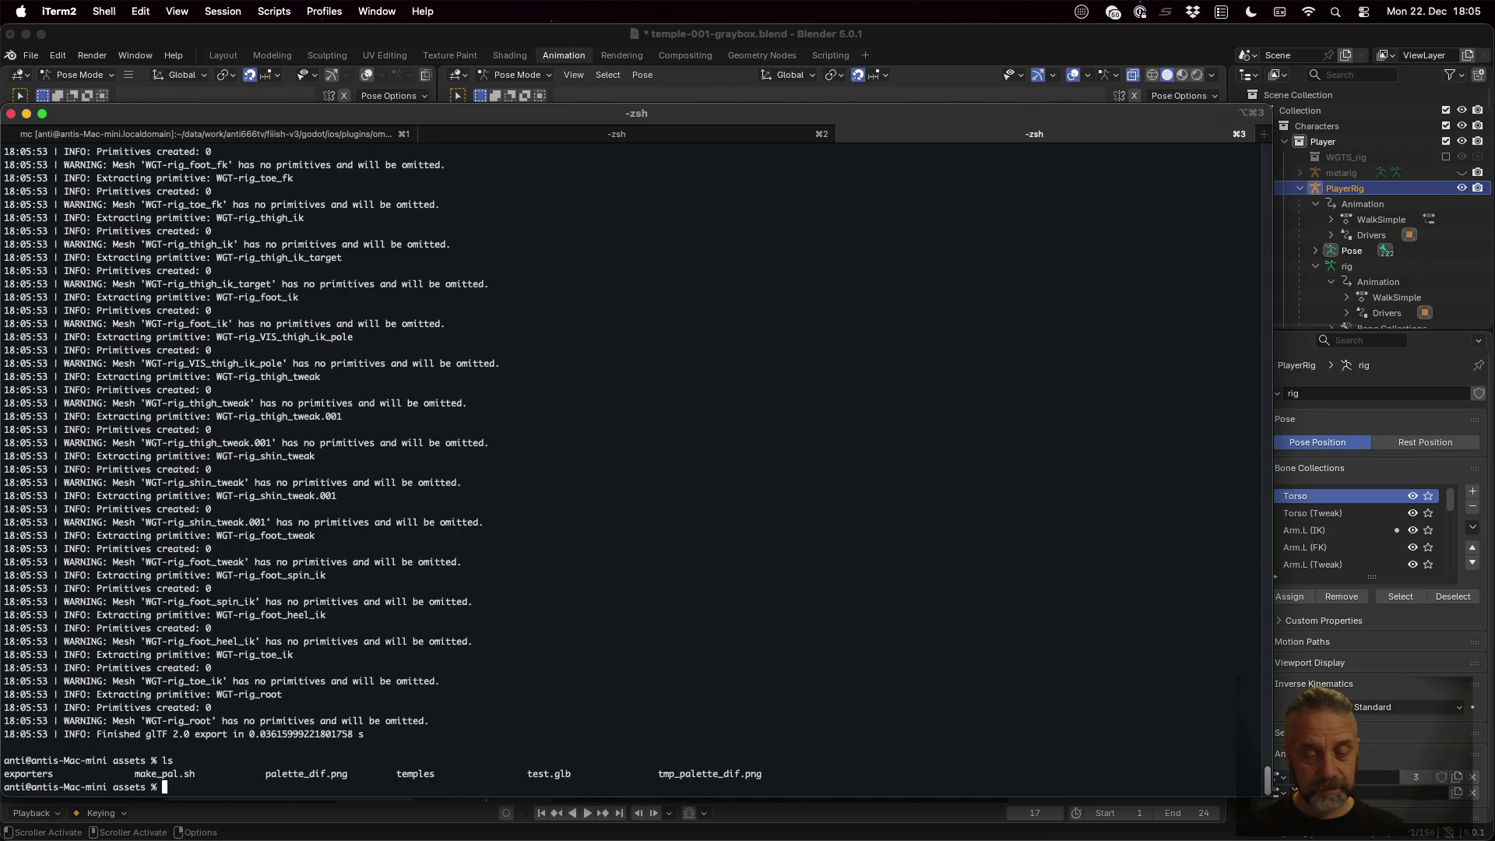
{"action": "type", "text": "open ."}
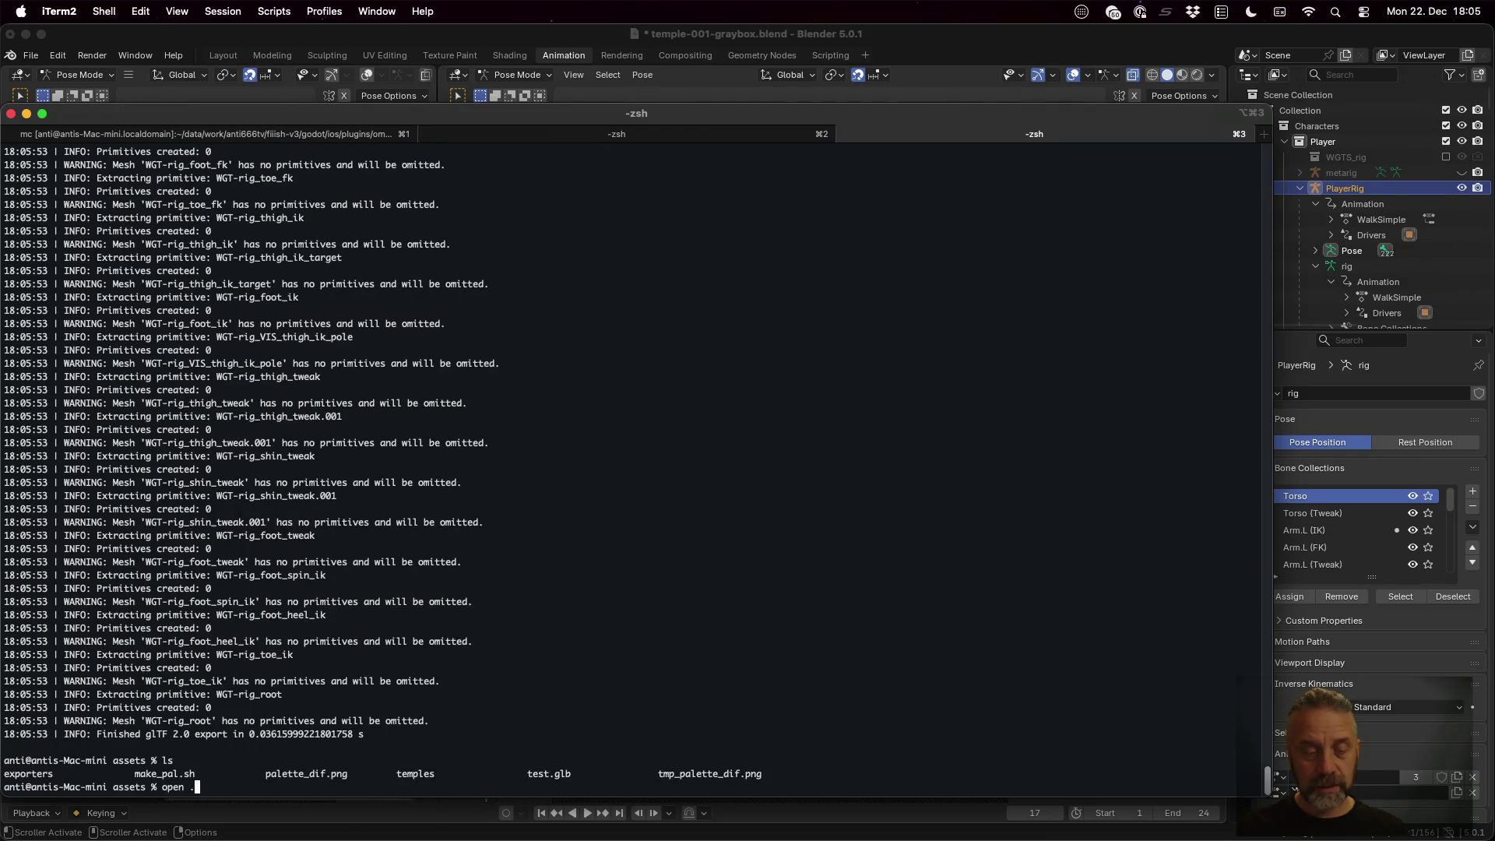
{"action": "key", "text": "Return"}
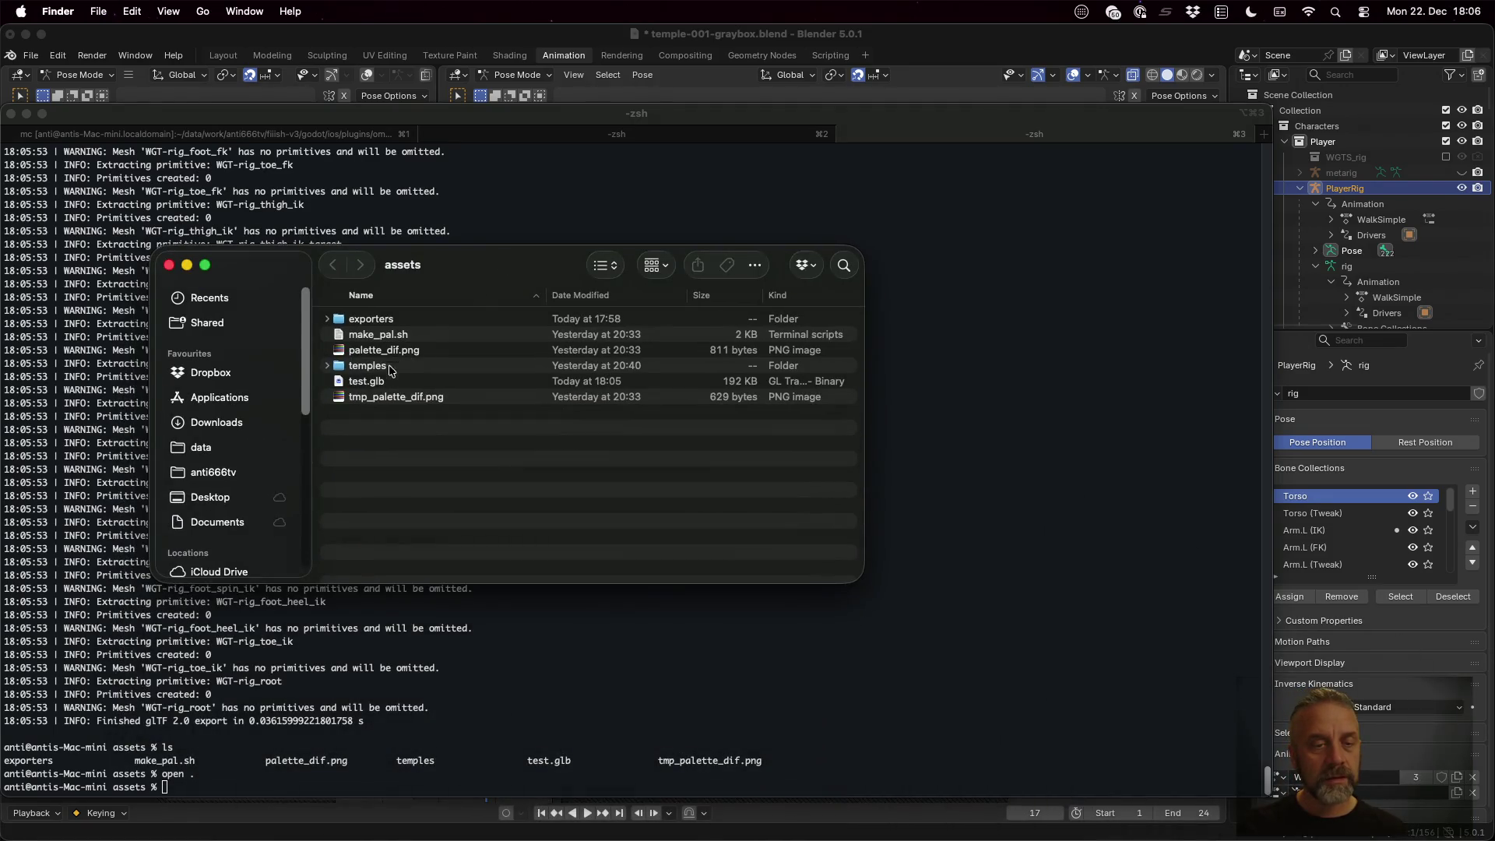
Open test.glb in Preview, rotate the character model, then close Preview and the assets window
{"action": "double_click", "coordinate": [367, 384]}
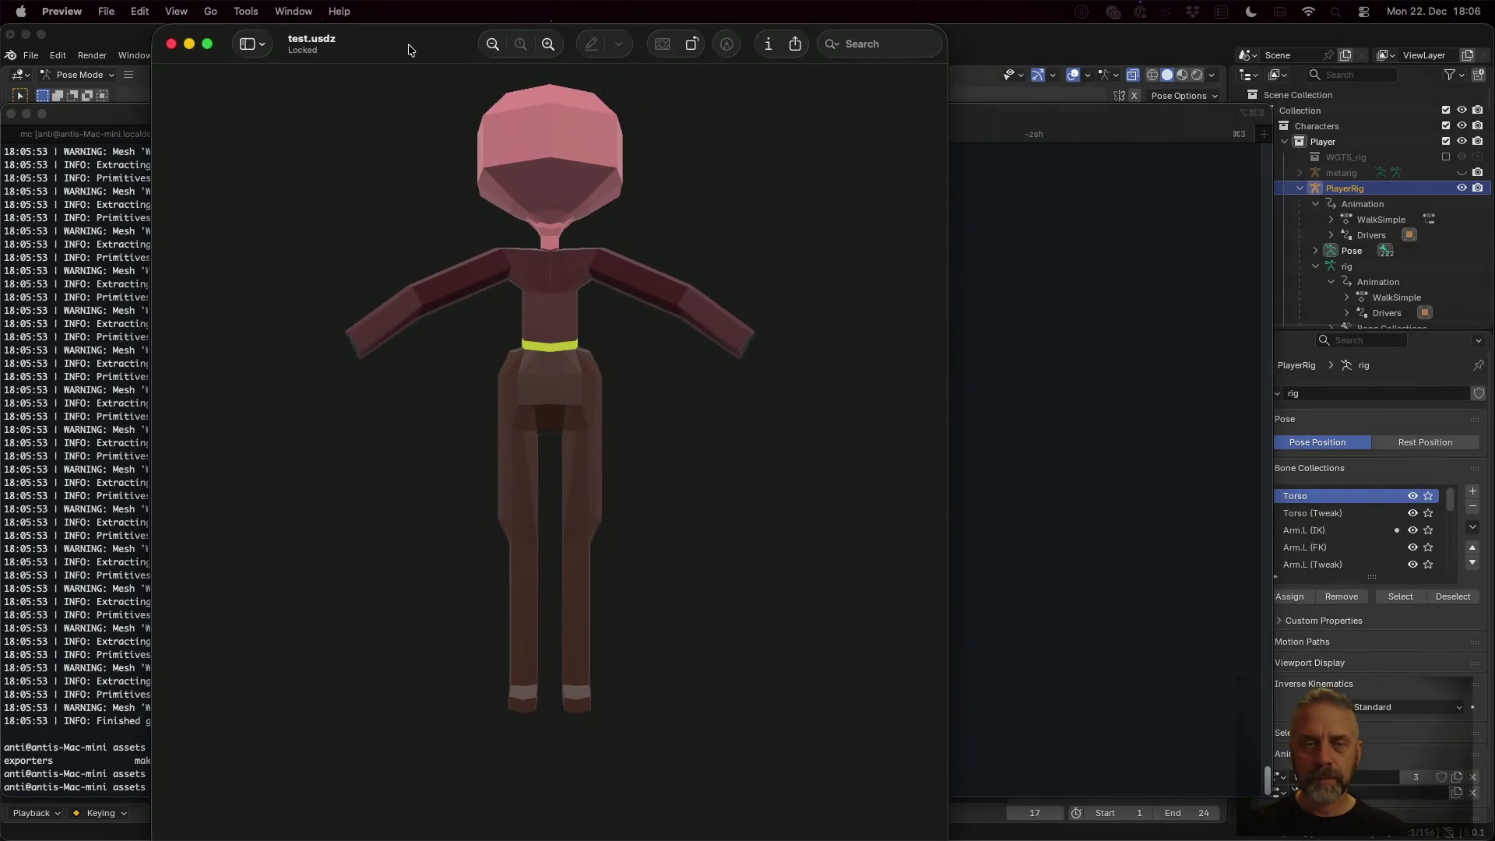
{"action": "mouse_move", "coordinate": [507, 190]}
{"action": "left_mouse_down"}
{"action": "mouse_move", "coordinate": [587, 307]}
{"action": "mouse_move", "coordinate": [728, 401]}
{"action": "mouse_move", "coordinate": [777, 323]}
{"action": "mouse_move", "coordinate": [574, 264]}
{"action": "mouse_move", "coordinate": [407, 277]}
{"action": "mouse_move", "coordinate": [436, 380]}
{"action": "mouse_move", "coordinate": [711, 340]}
{"action": "mouse_move", "coordinate": [701, 283]}
{"action": "left_mouse_up"}
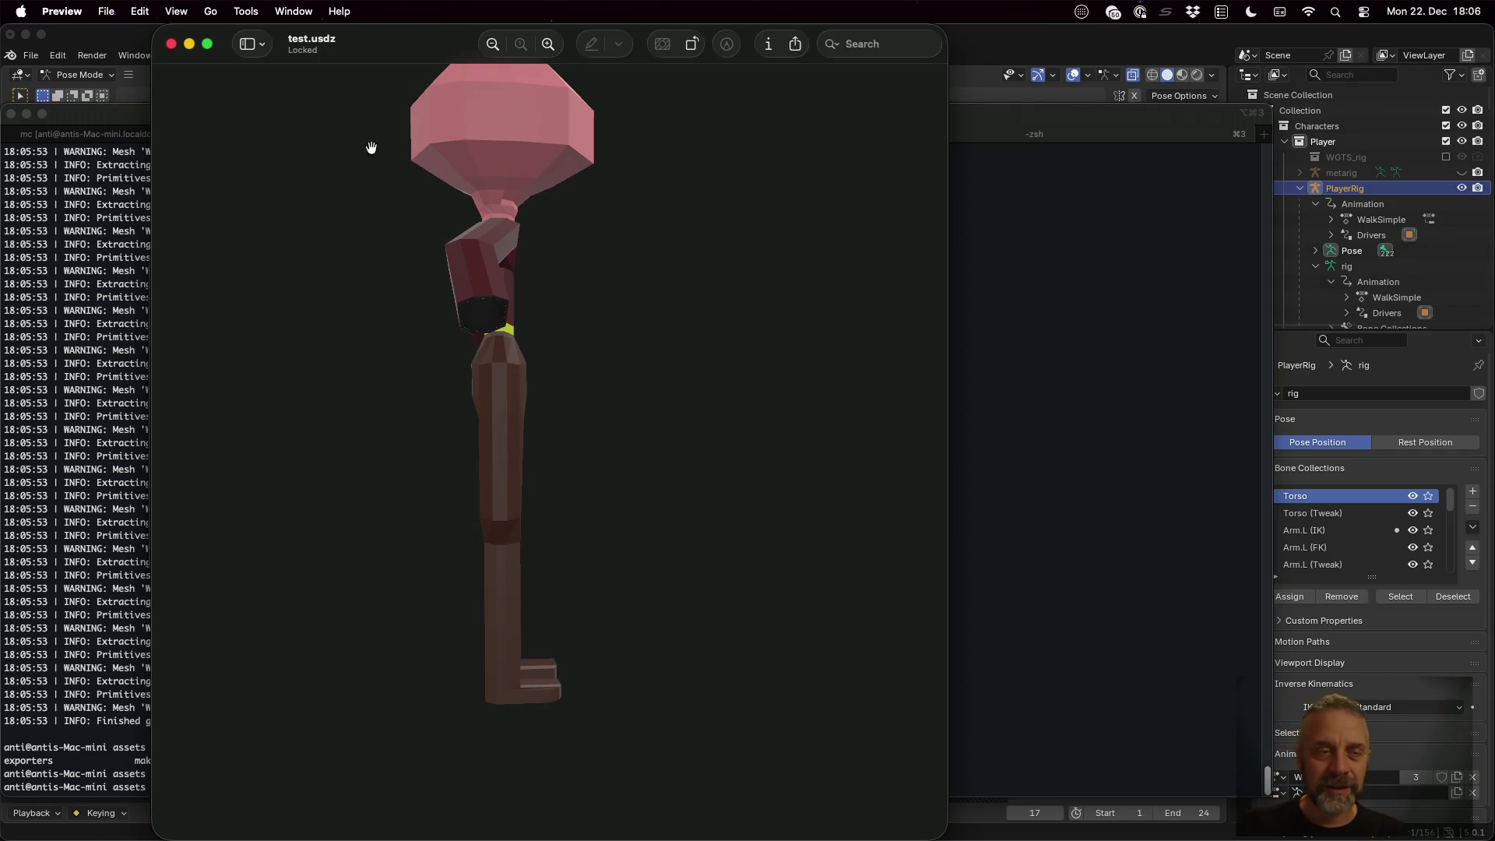
{"action": "left_click", "coordinate": [171, 44]}
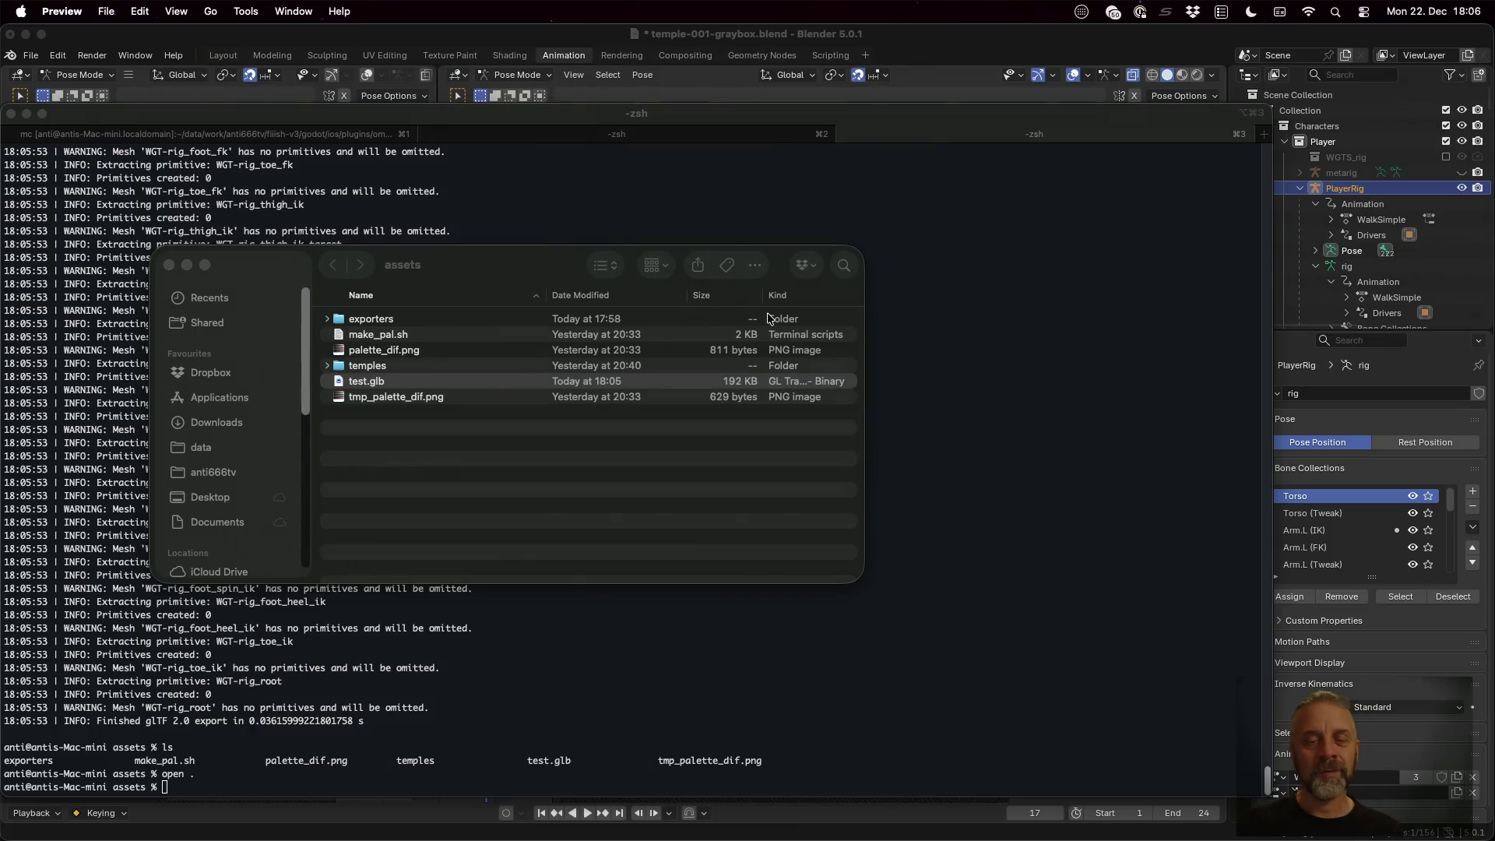
{"action": "left_click", "coordinate": [168, 265]}
{"action": "left_click", "coordinate": [691, 417]}
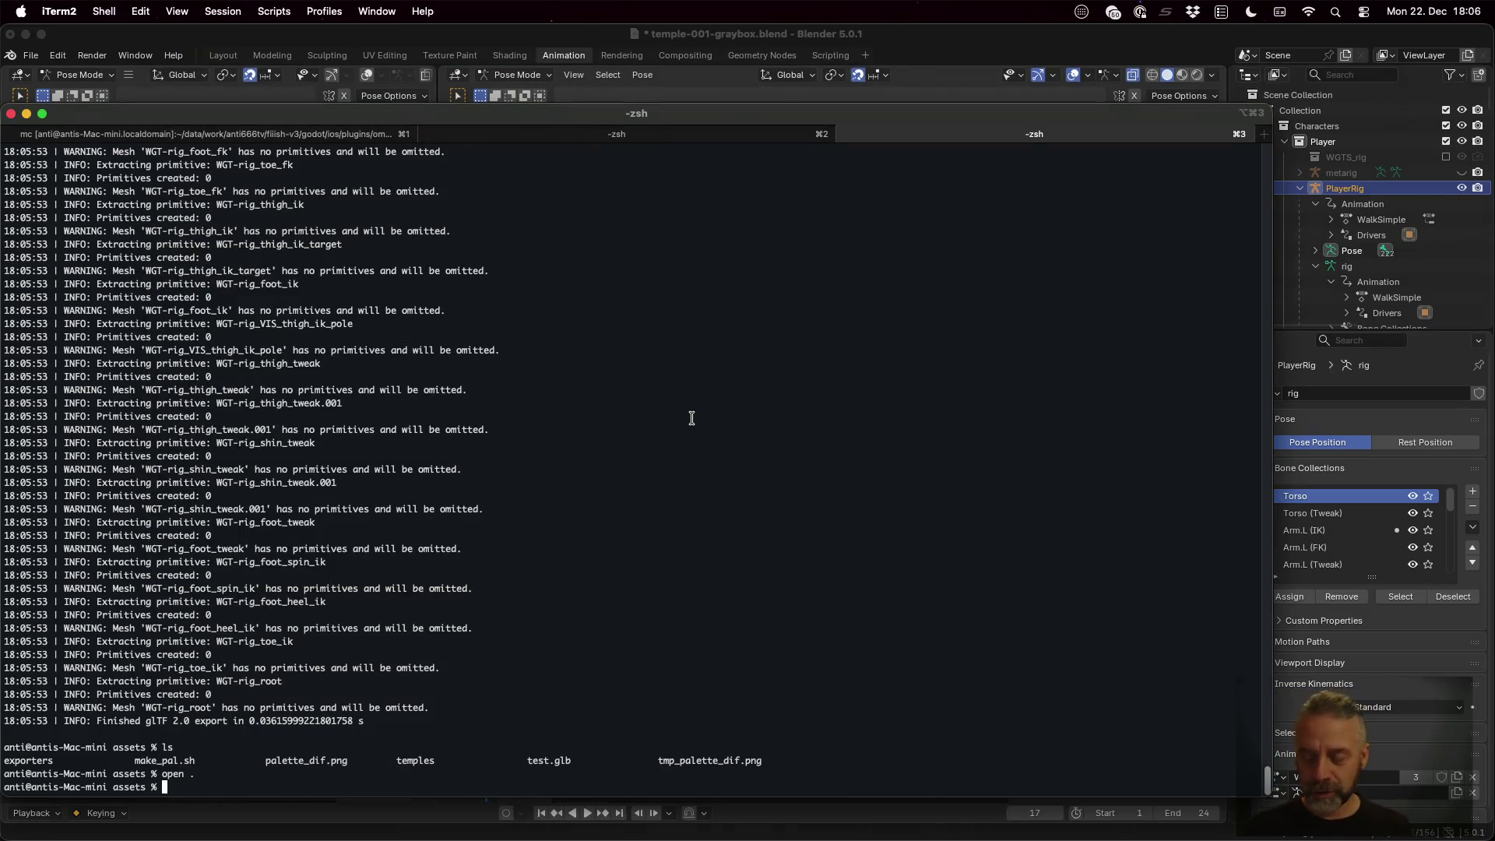
In blender.py, uncomment use_active_collection=False on line 70 and comment out the True line with ##
{"action": "key", "text": "super+Tab"}
{"action": "left_click", "coordinate": [918, 476]}
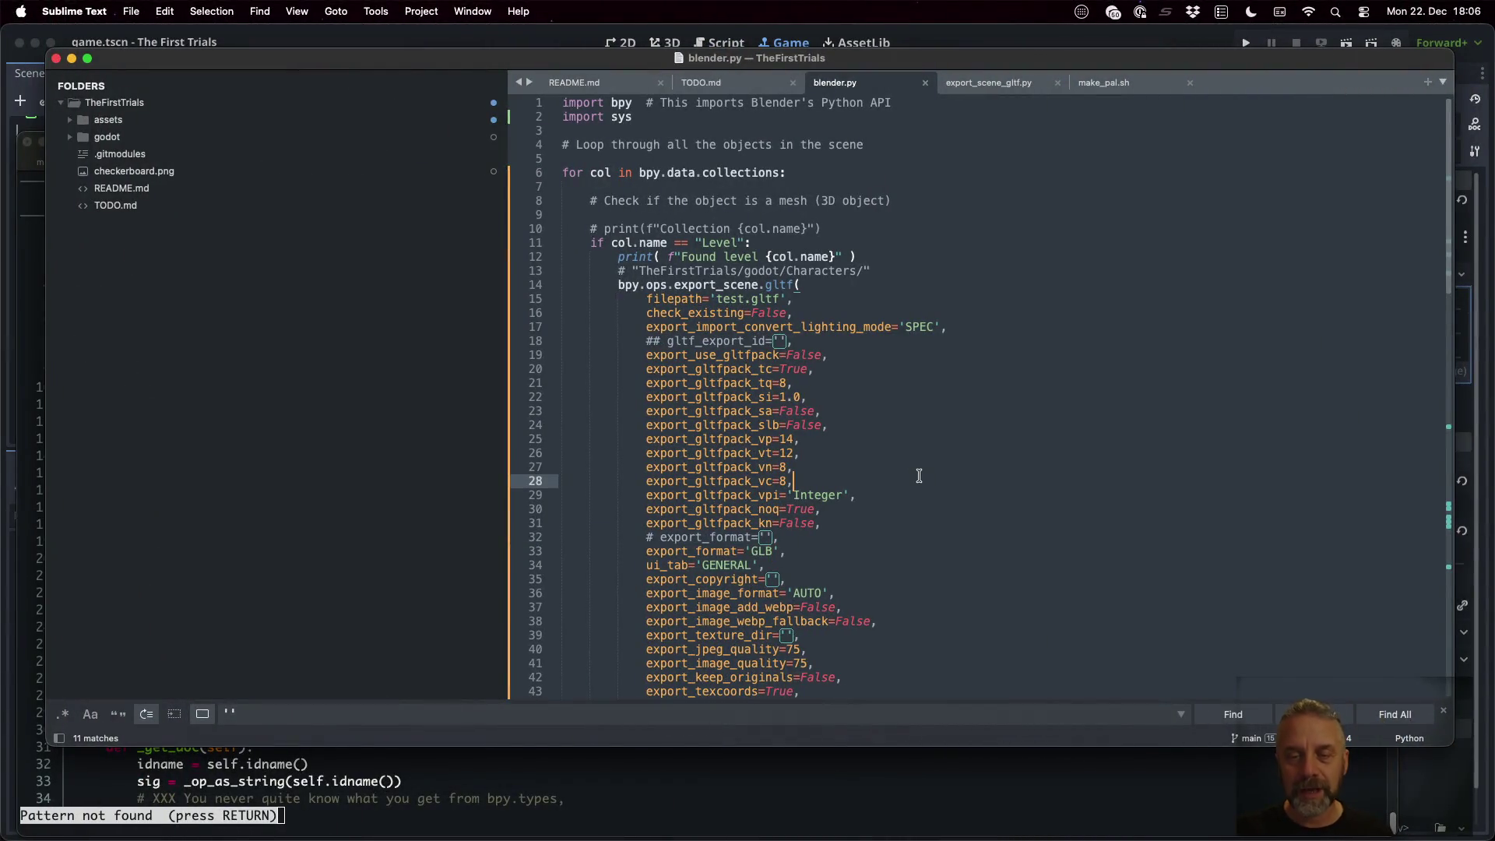
{"action": "scroll", "coordinate": [918, 475], "scroll_direction": "down", "scroll_amount": 14}
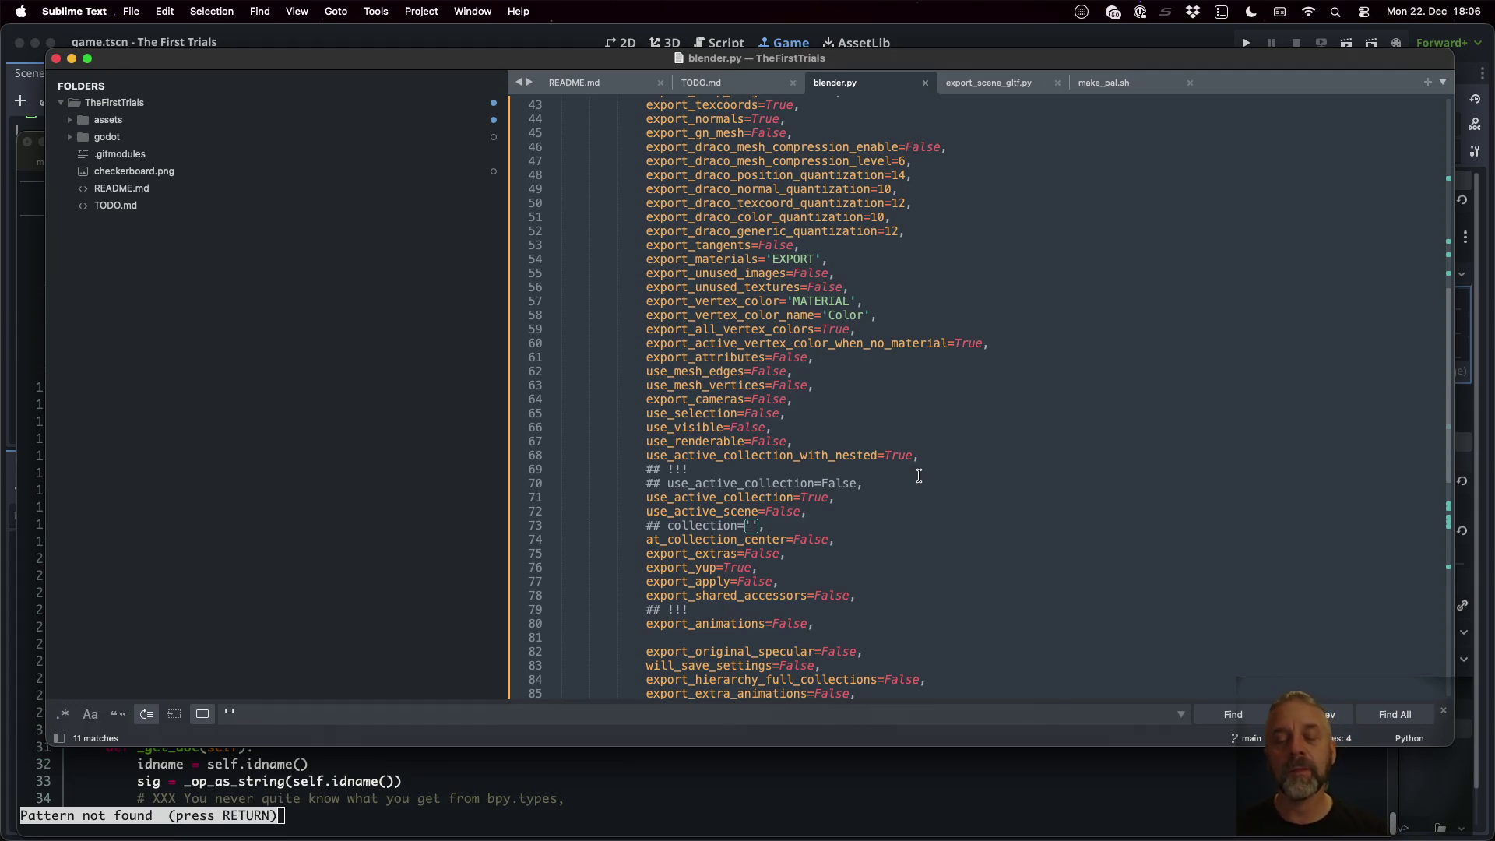
{"action": "left_click", "coordinate": [812, 520]}
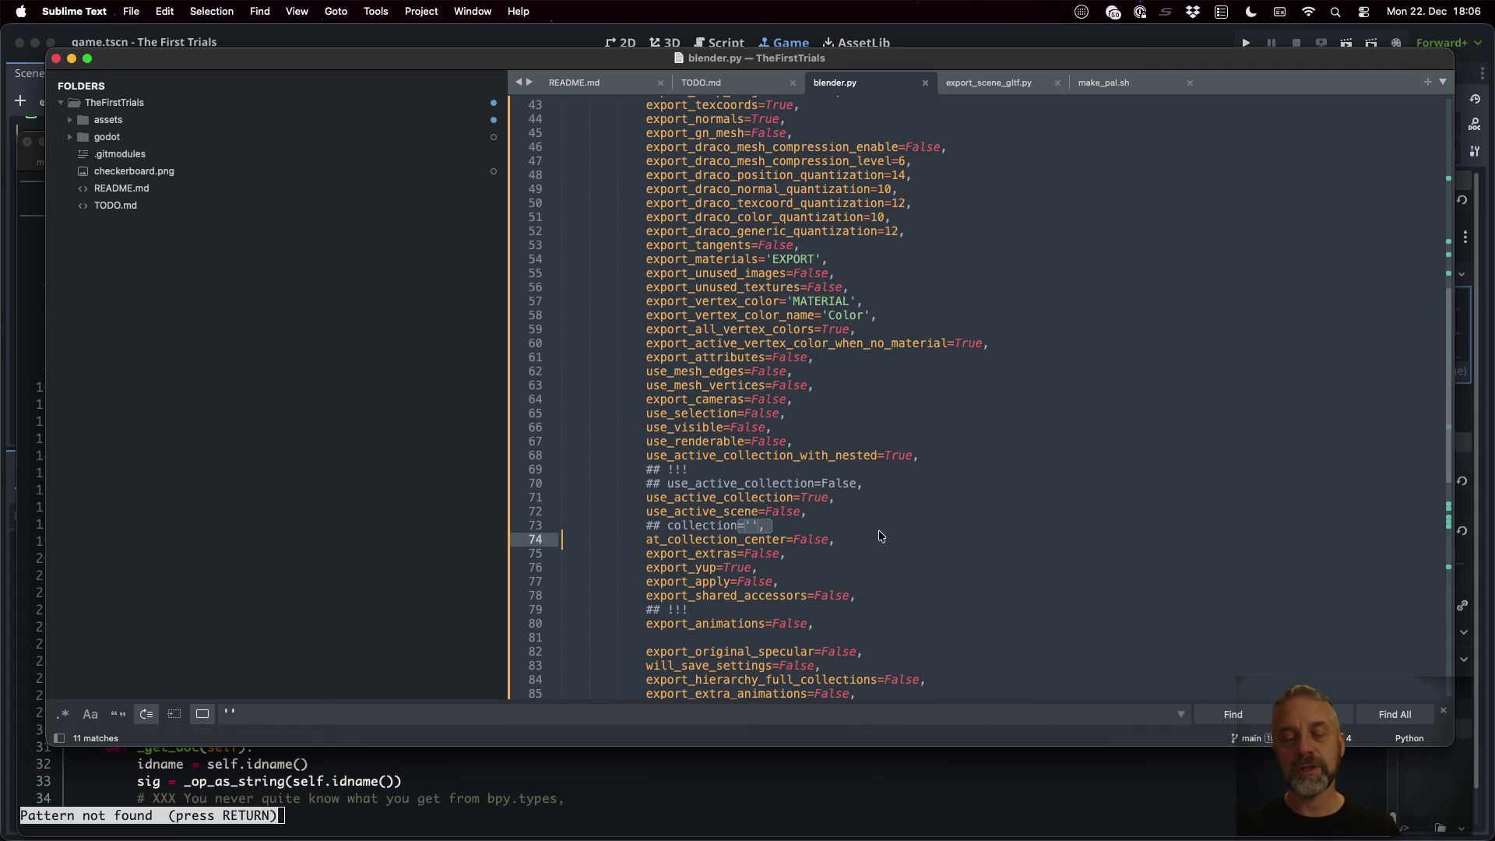
{"action": "left_click", "coordinate": [859, 512]}
{"action": "key", "text": "Up"}
{"action": "key", "text": "Up"}
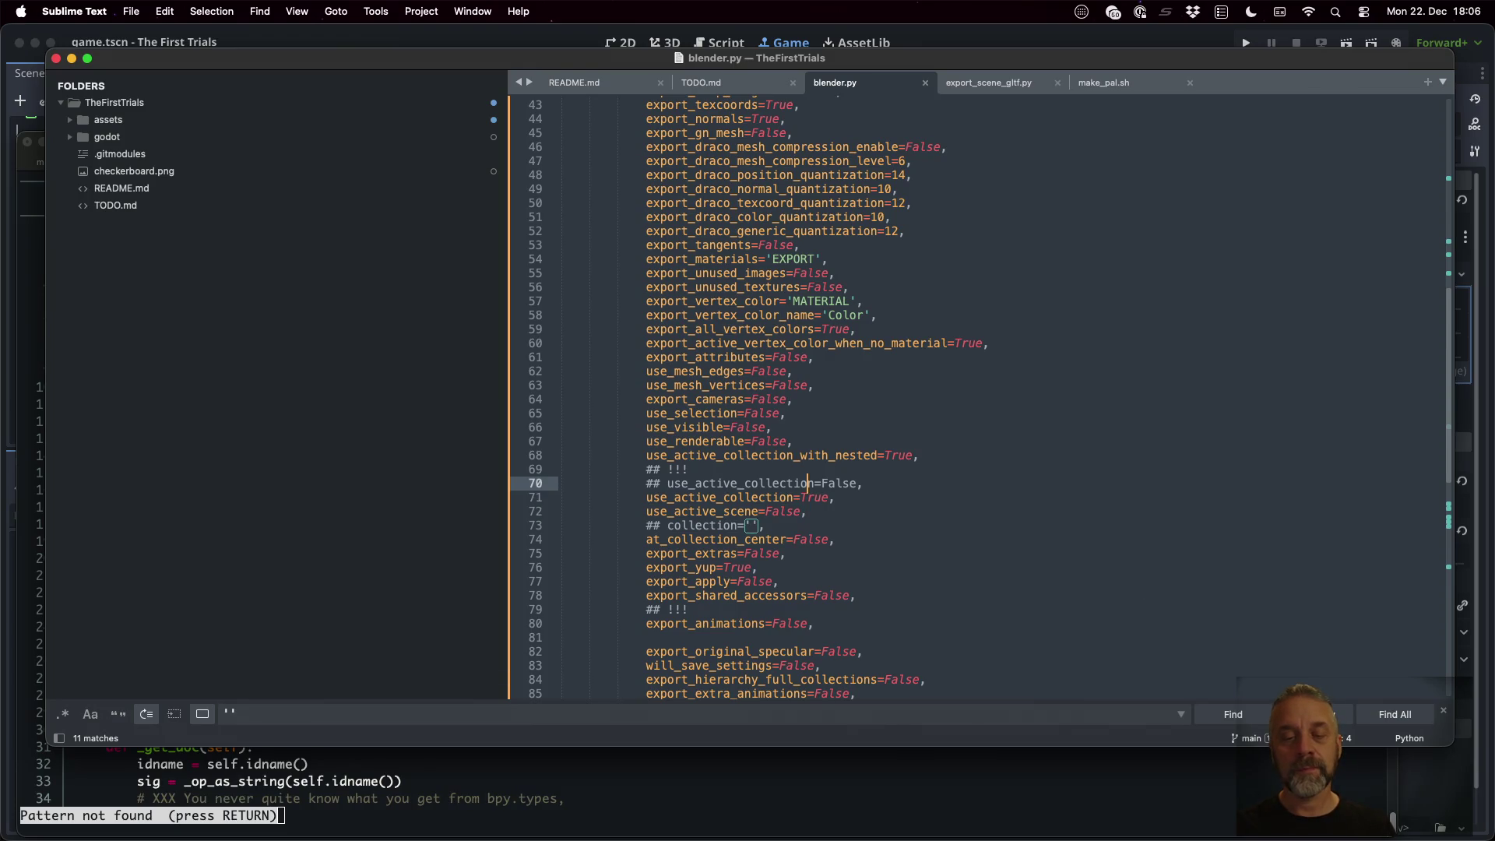
{"action": "key", "text": "BackSpace"}
{"action": "key", "text": "BackSpace"}
{"action": "key", "text": "Delete"}
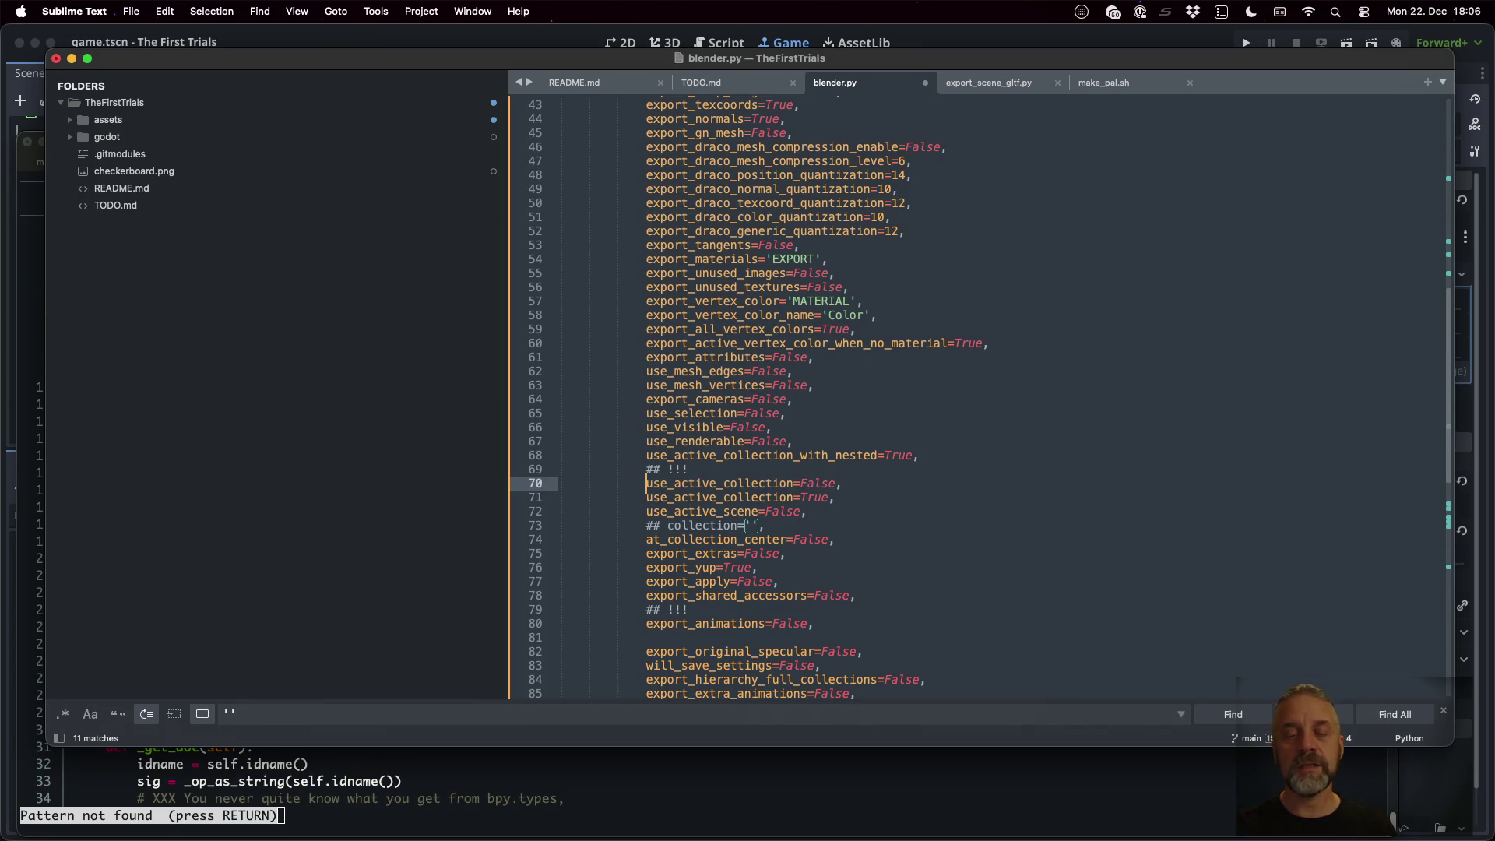
{"action": "key", "text": "Down"}
{"action": "type", "text": "##"}
Duplicate the collection line, comment out the original, set the copy to collection='Level', and save
{"action": "key", "text": "Down"}
{"action": "key", "text": "Down"}
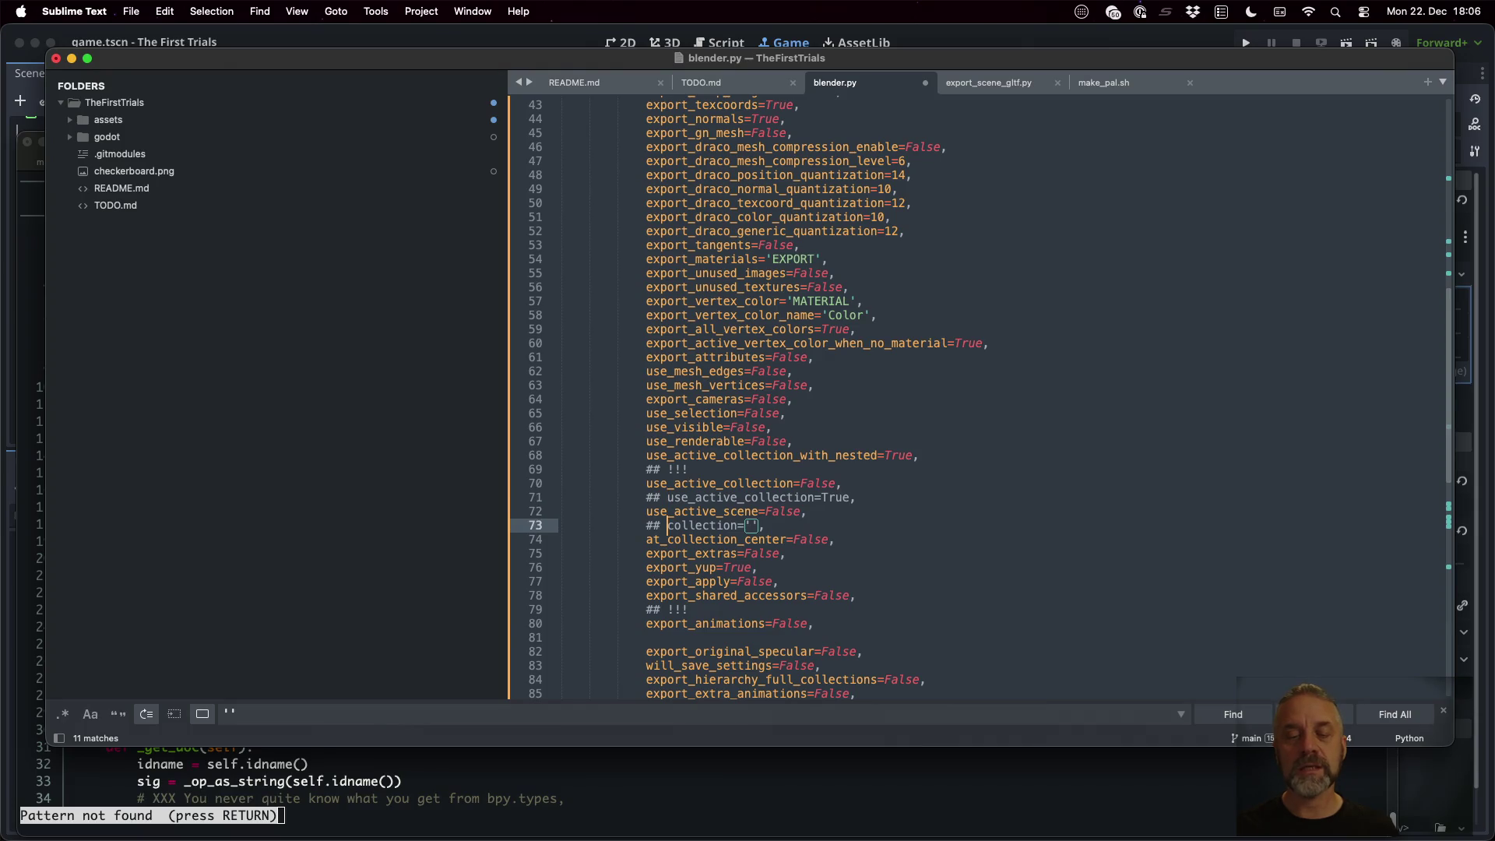
{"action": "key", "text": "BackSpace"}
{"action": "key", "text": "BackSpace"}
{"action": "key", "text": "BackSpace"}
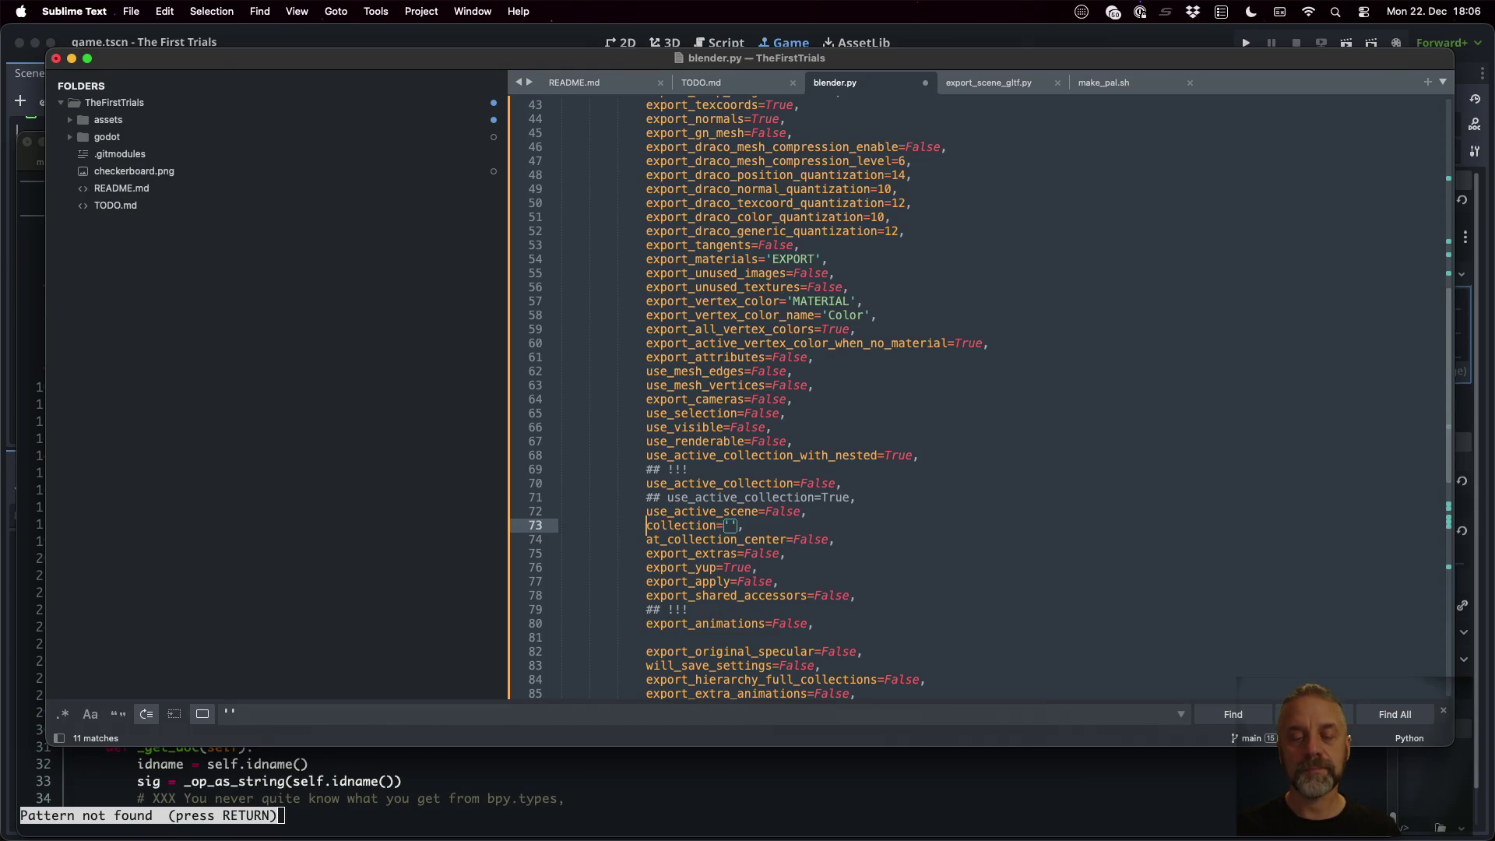
{"action": "key", "text": "super+shift+d"}
{"action": "key", "text": "Up"}
{"action": "type", "text": "##"}
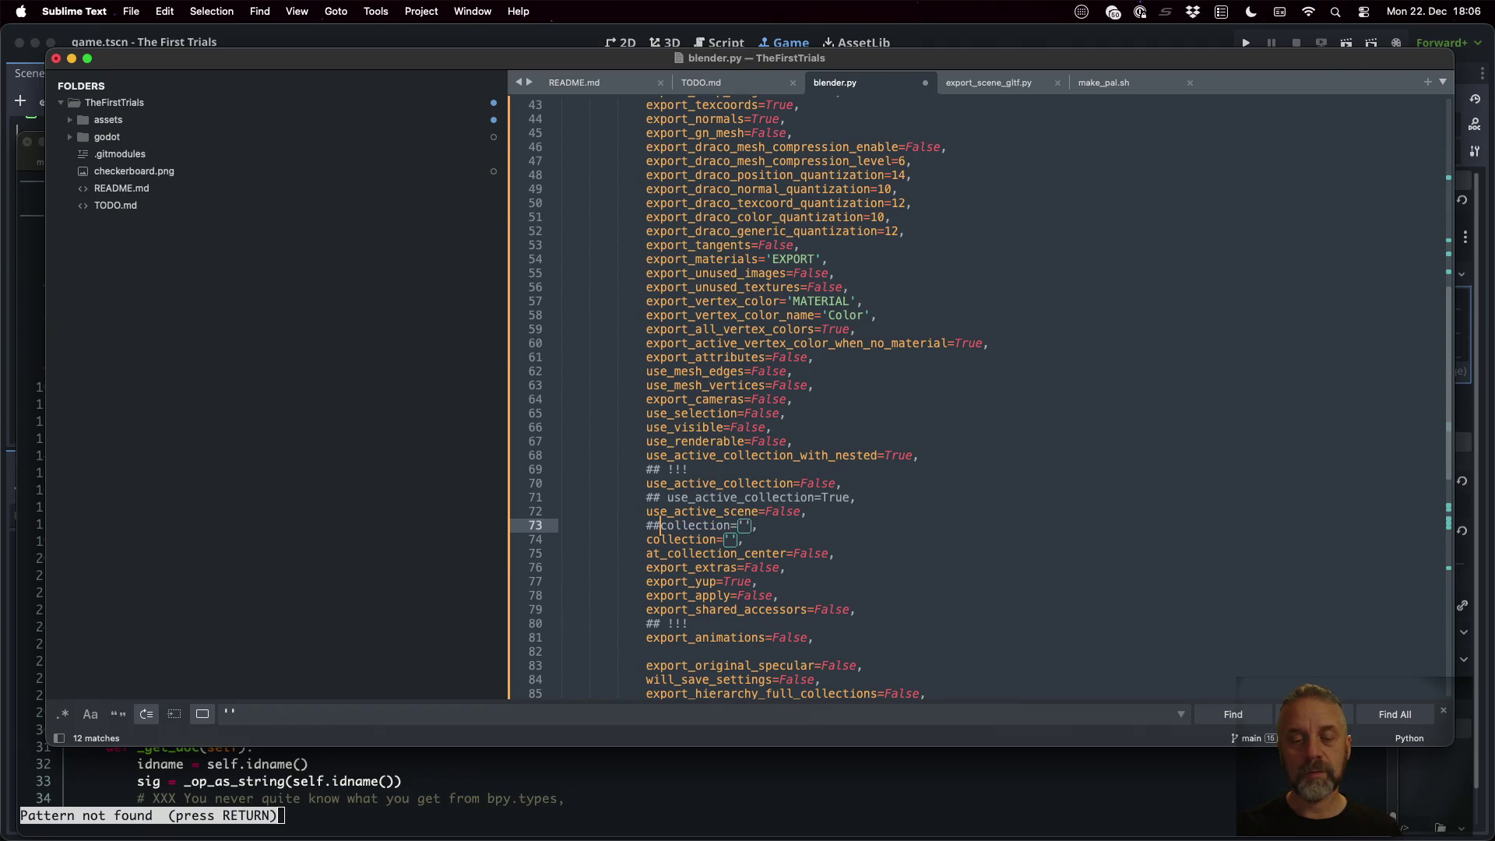
{"action": "key", "text": "Down"}
{"action": "type", "text": "Level"}
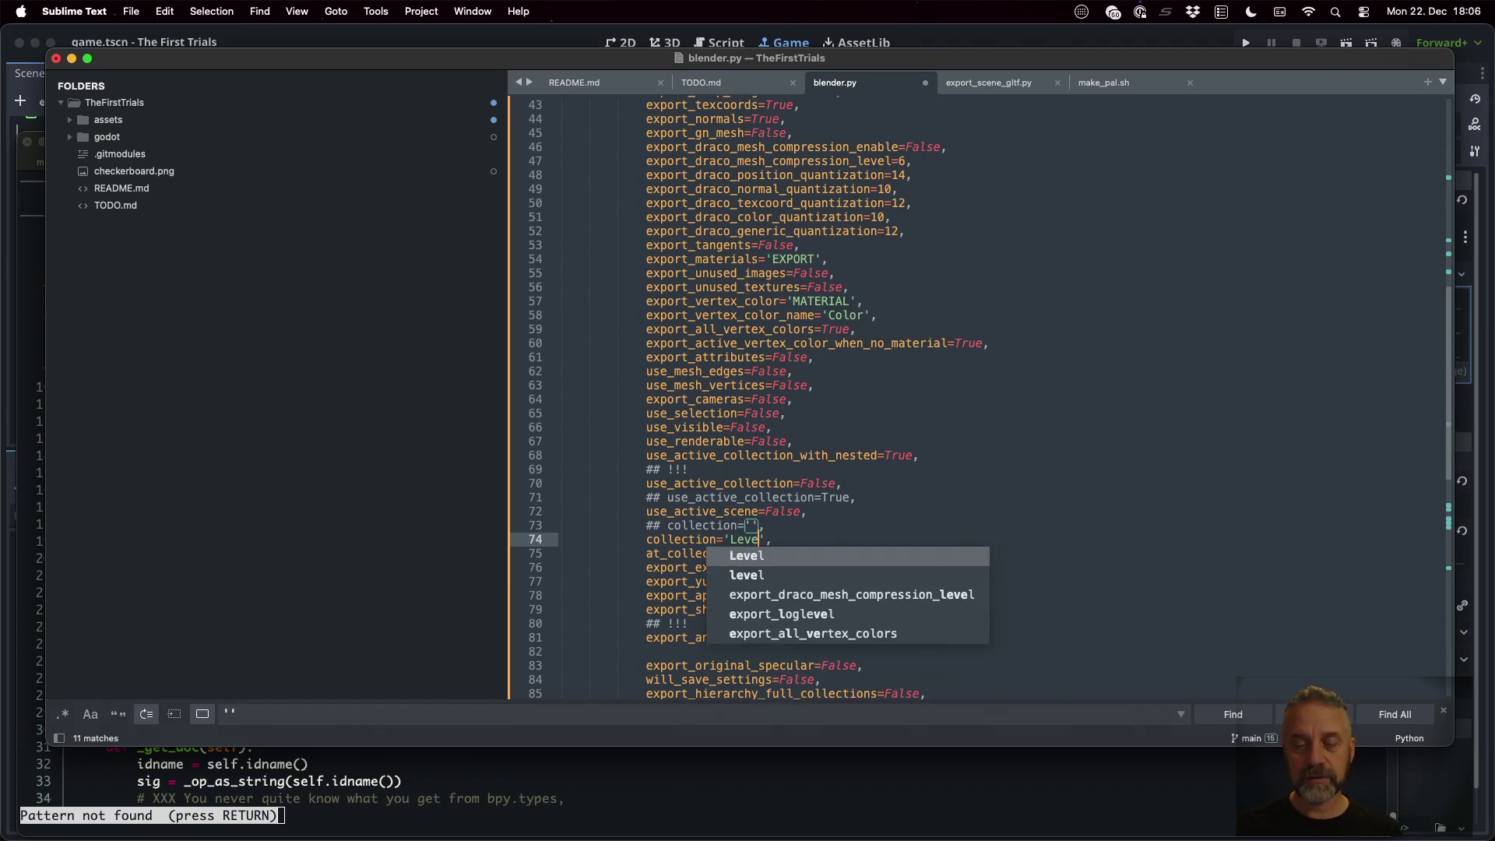
{"action": "key", "text": "super+s"}
{"action": "key", "text": "super+Tab"}
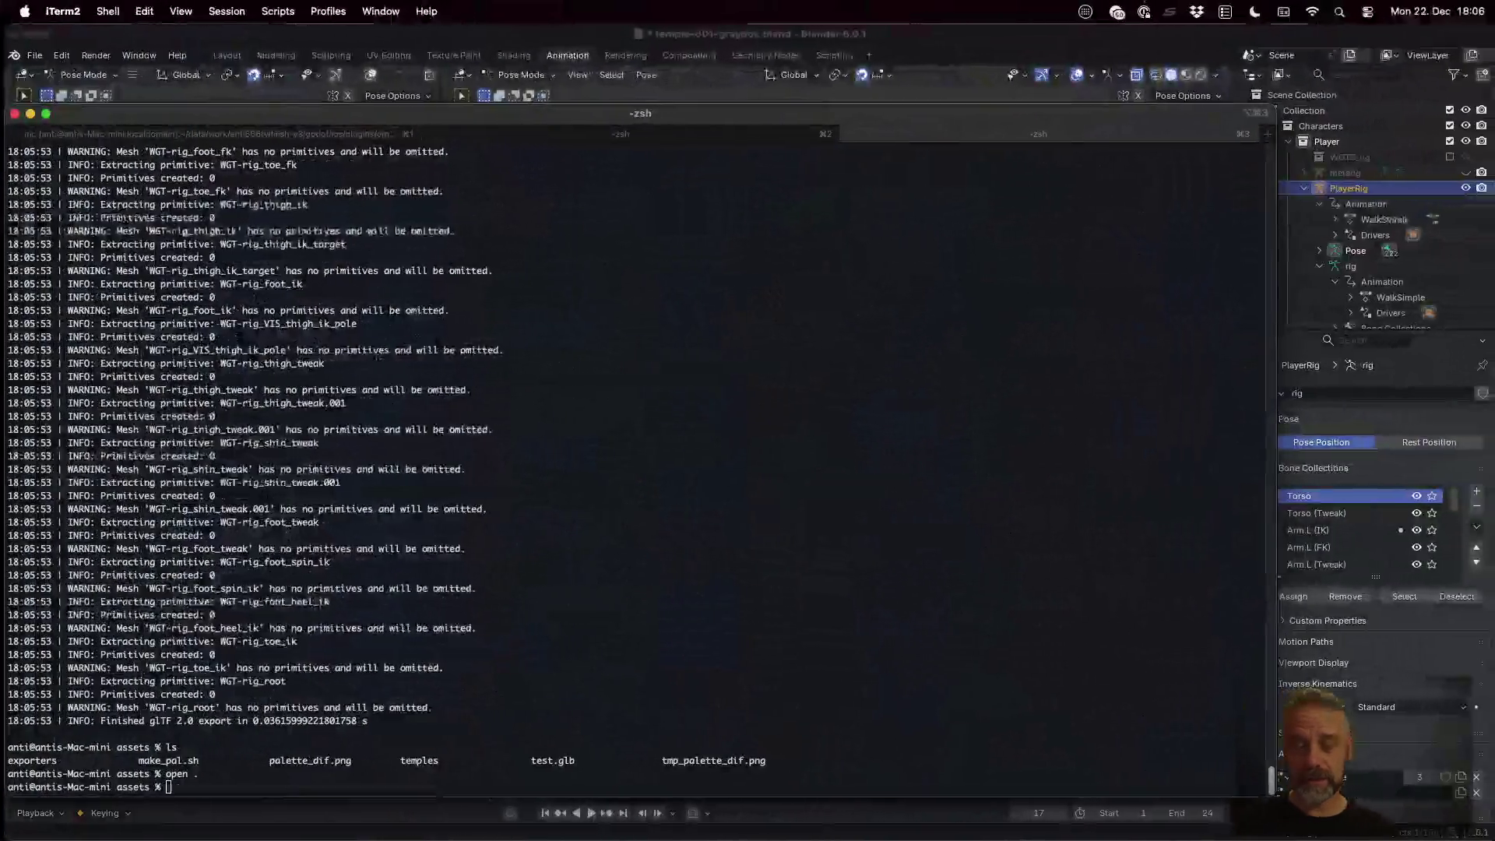
Rerun the background Blender export of temple-001-graybox.blend using the updated blender.py script
{"action": "type", "text": "ls"}
{"action": "key", "text": "Up"}
{"action": "key", "text": "Up"}
{"action": "key", "text": "Up"}
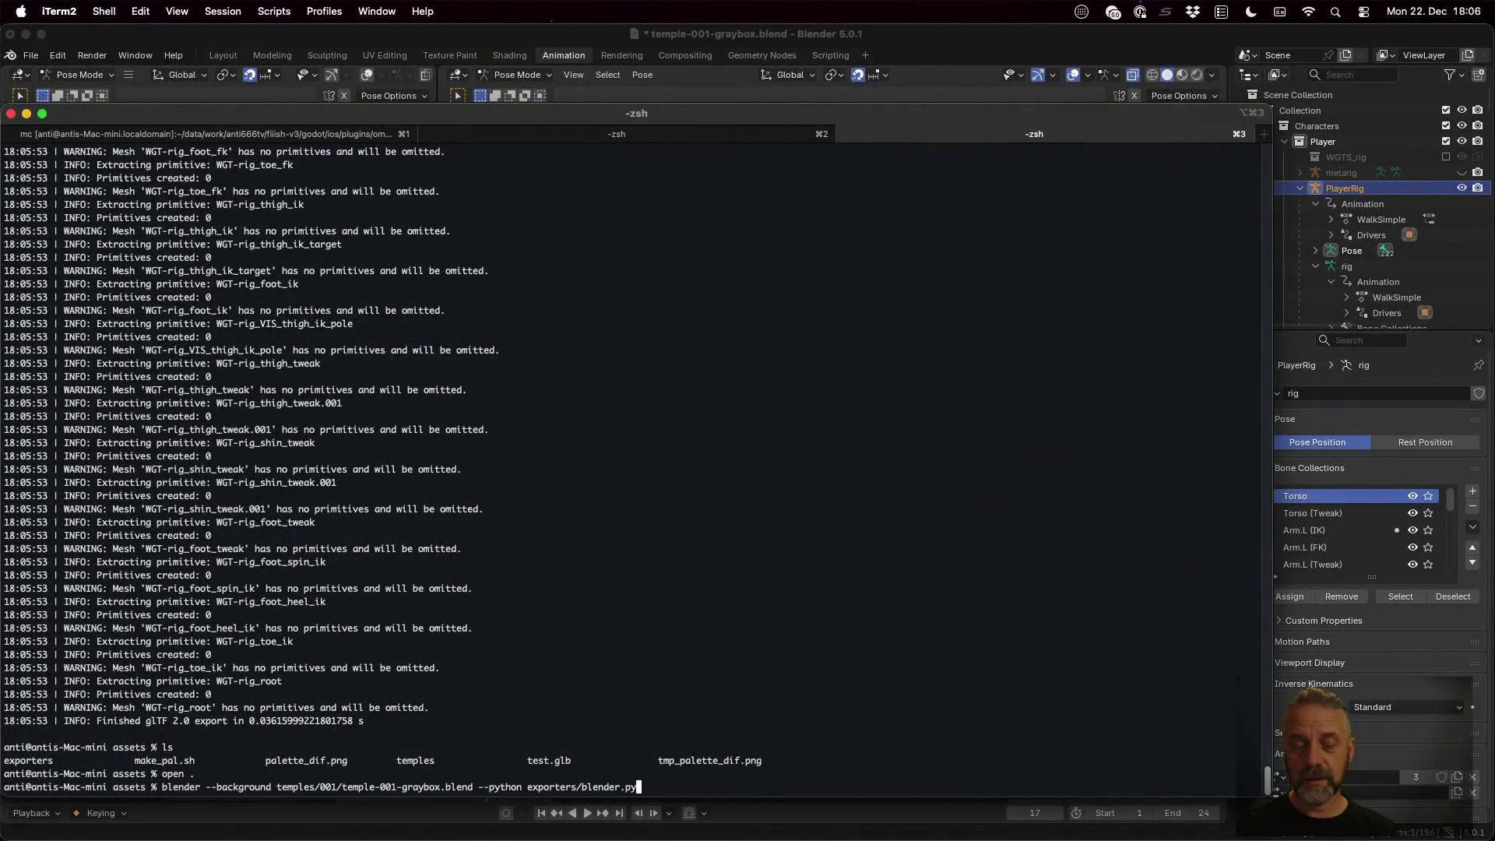
{"action": "key", "text": "Return"}
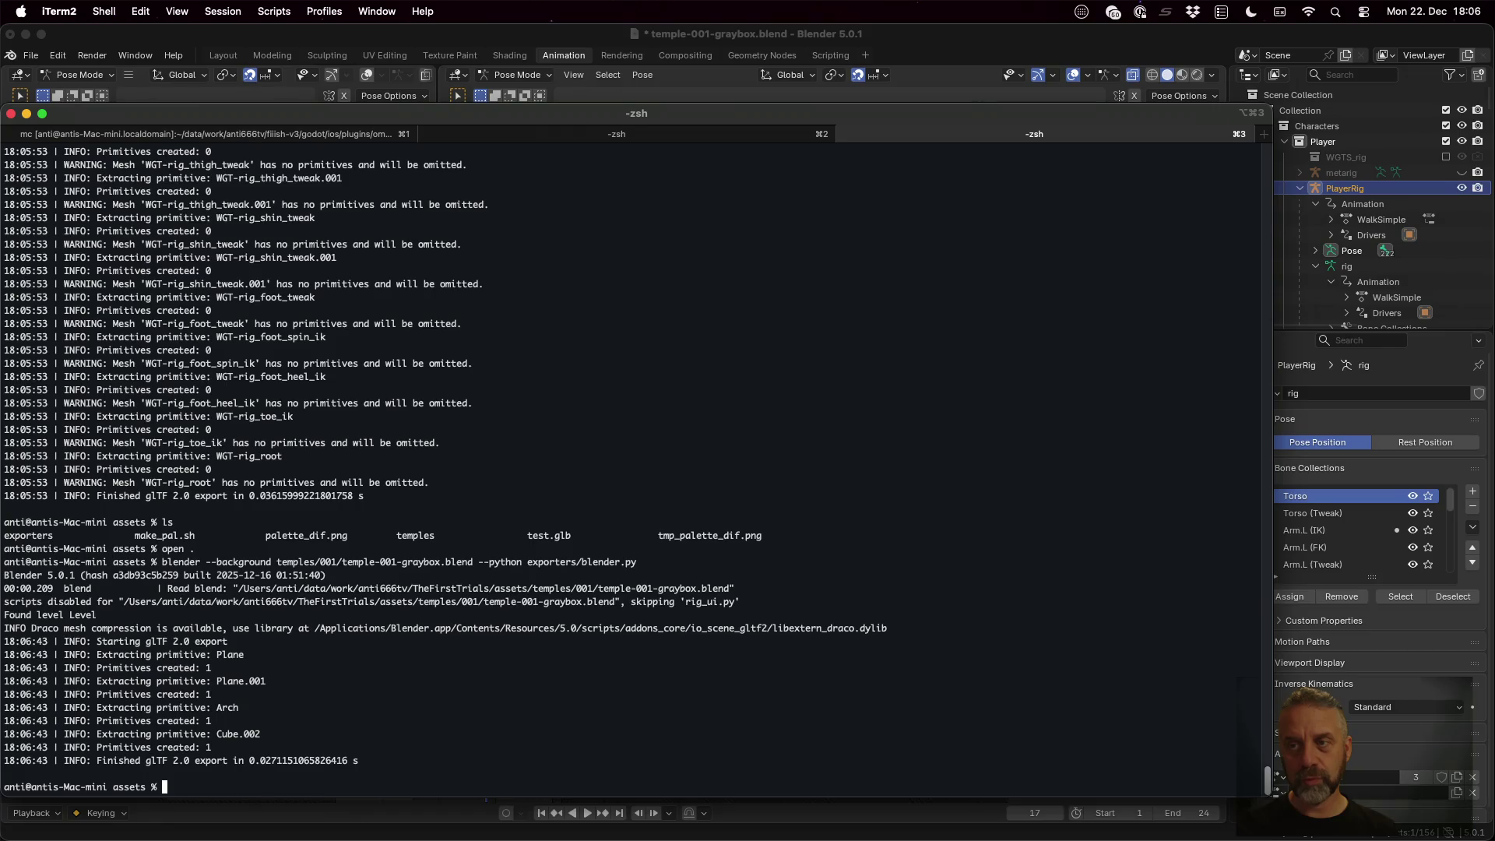
{"action": "left_click", "coordinate": [1343, 44]}
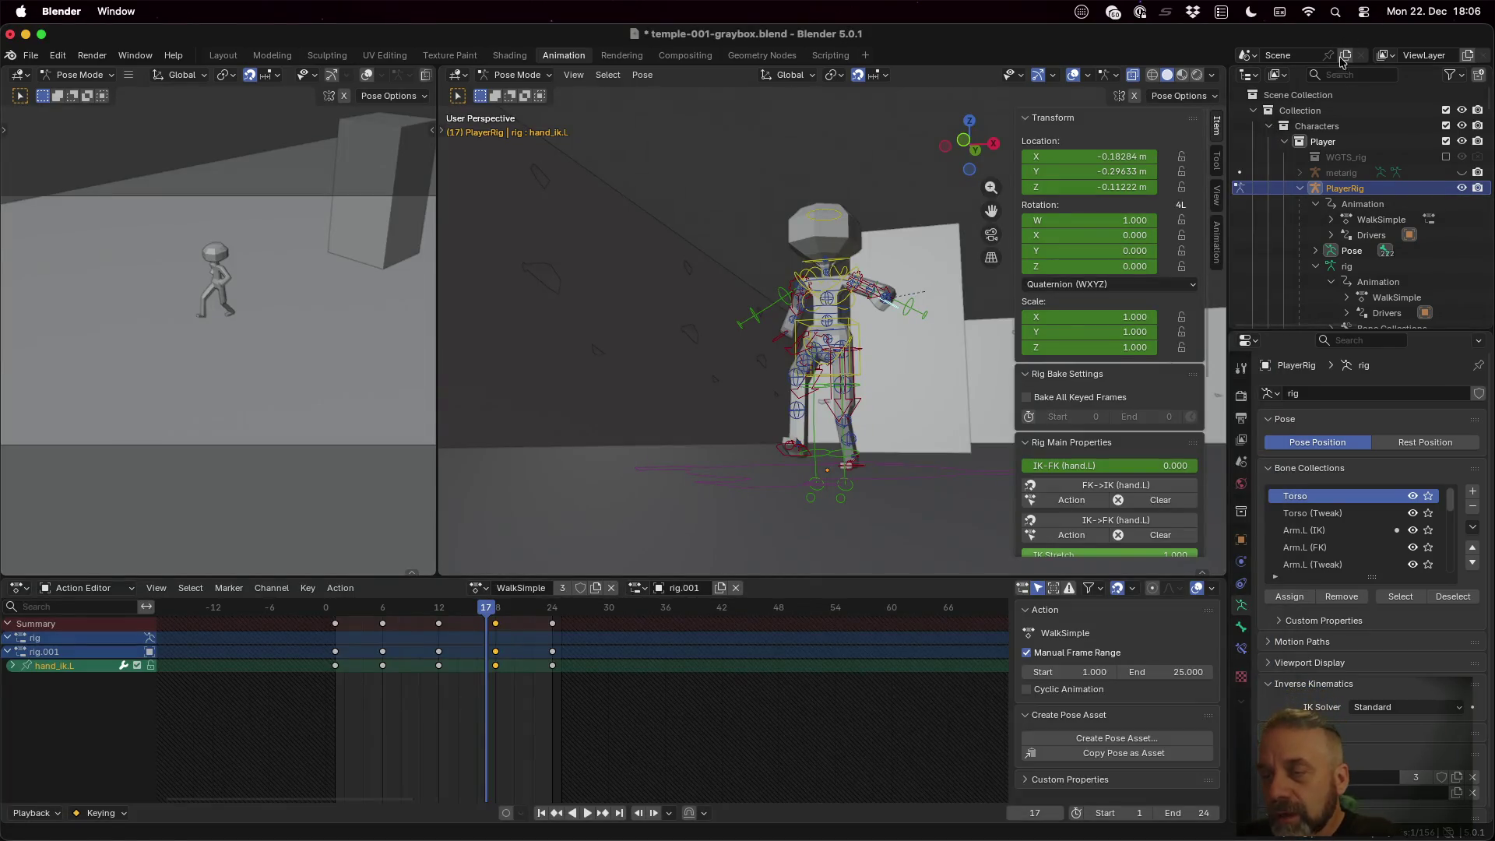
Collapse the Characters collection and widen the Outliner to show the long Level object names
{"action": "left_click", "coordinate": [1269, 125]}
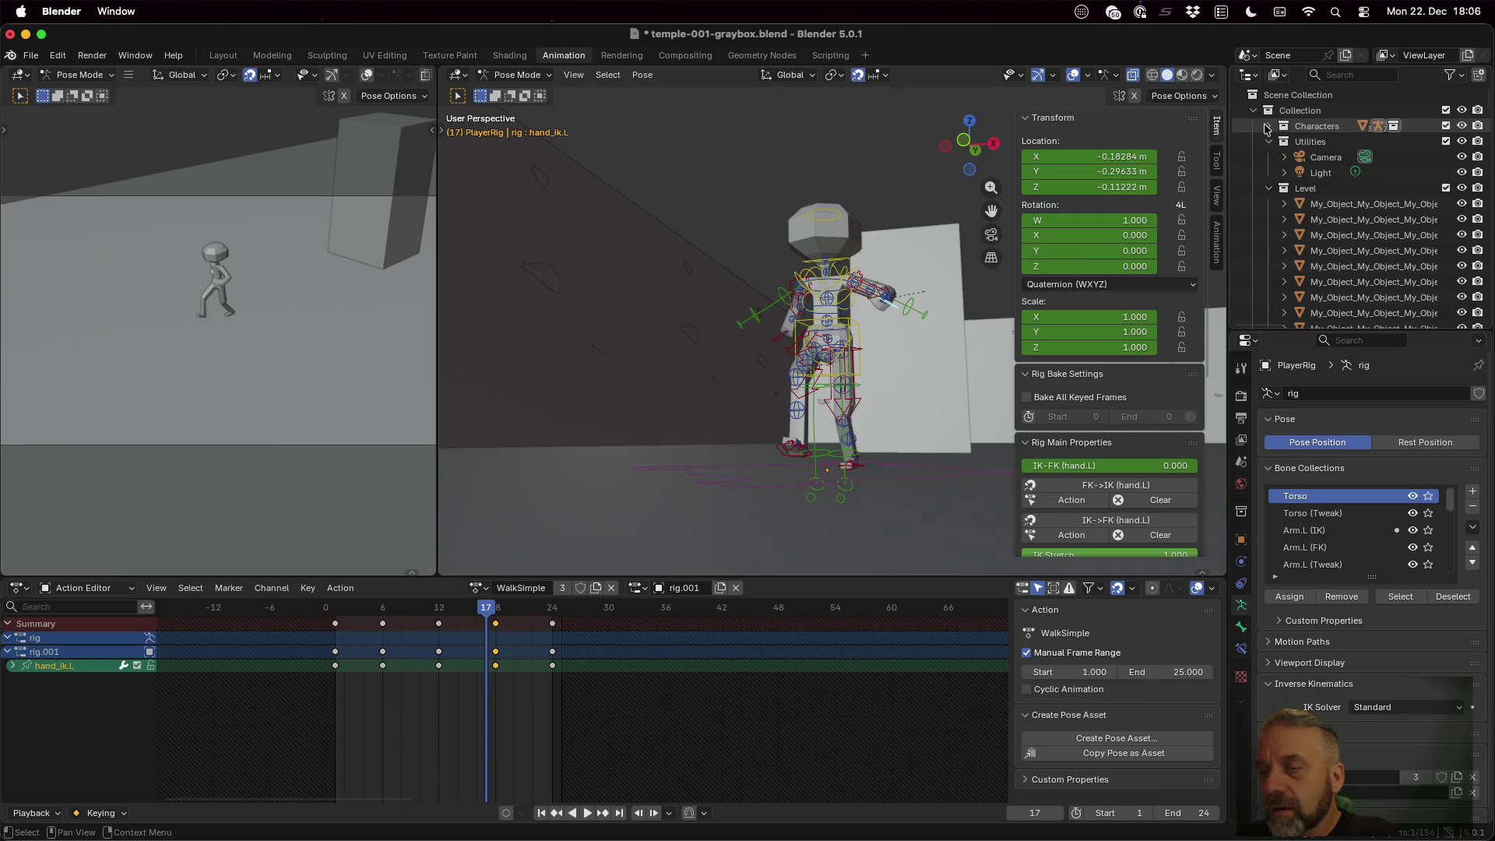
{"action": "scroll", "coordinate": [1287, 202], "scroll_direction": "down", "scroll_amount": 5}
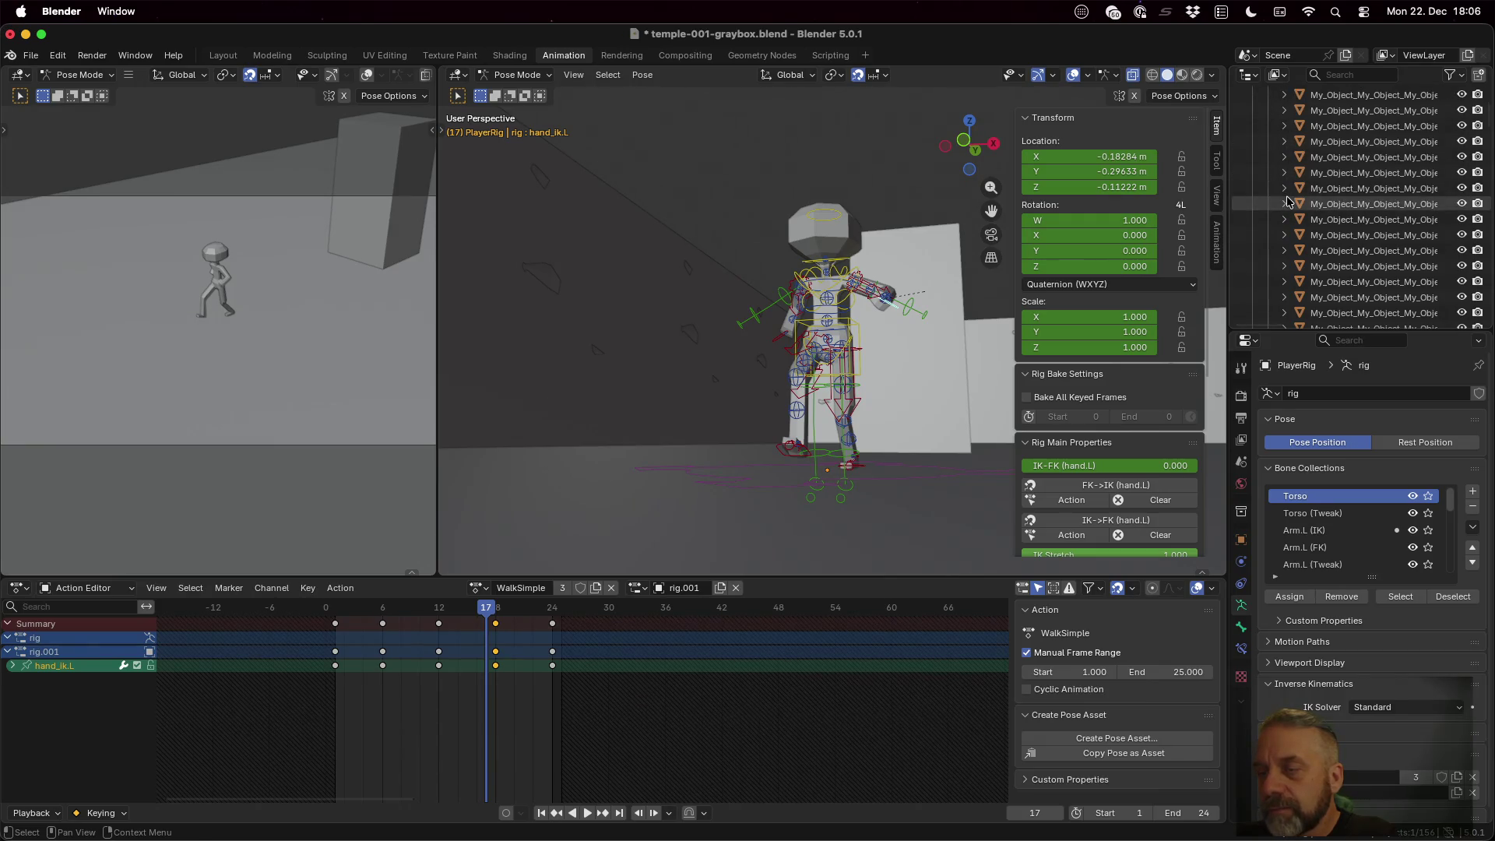
{"action": "scroll", "coordinate": [1286, 202], "scroll_direction": "down", "scroll_amount": 4}
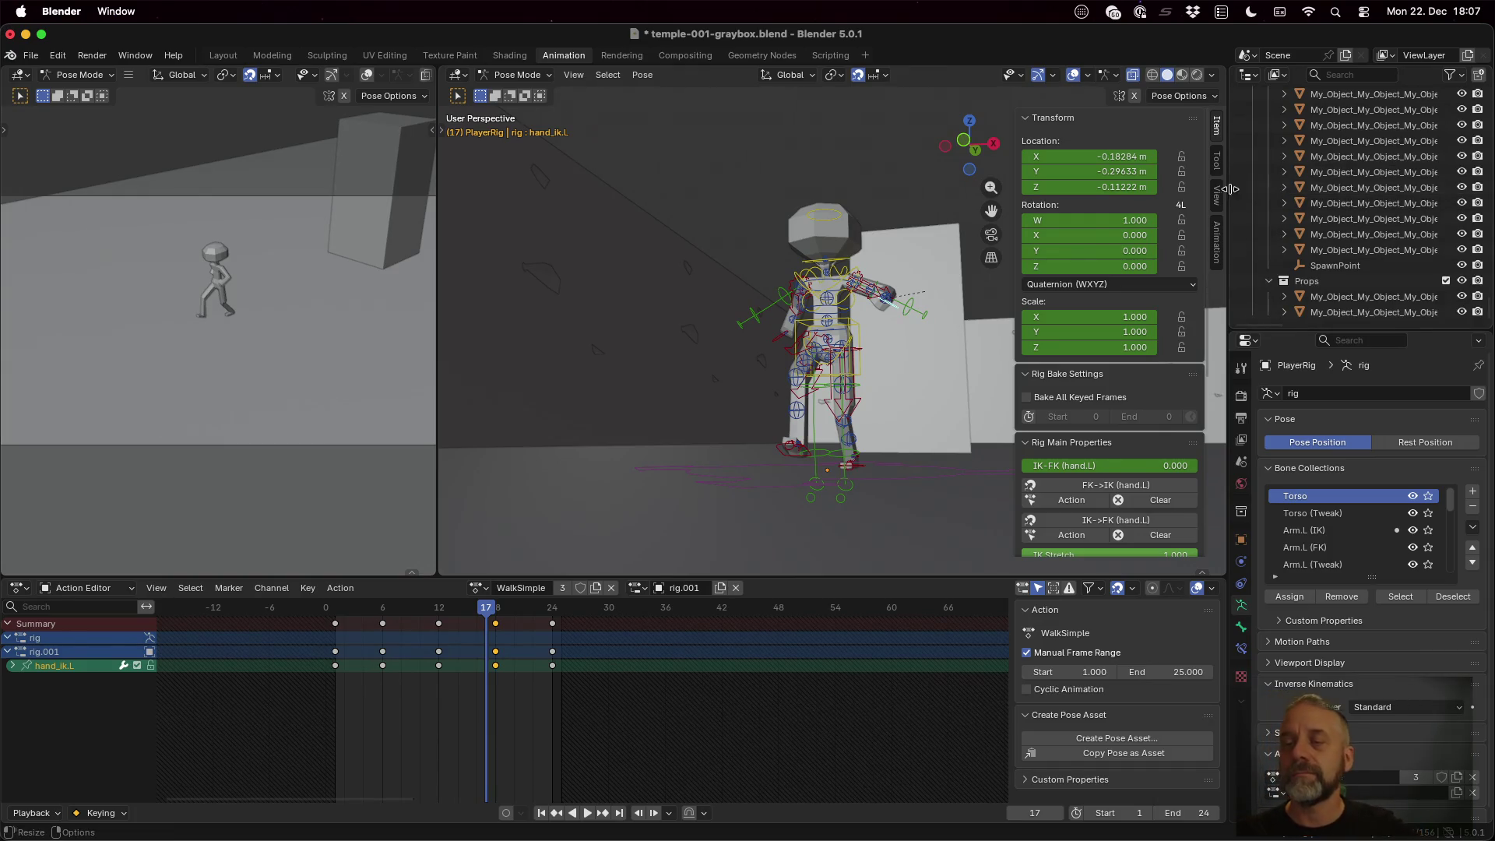
{"action": "left_click_drag", "start_coordinate": [1227, 191], "coordinate": [677, 191]}
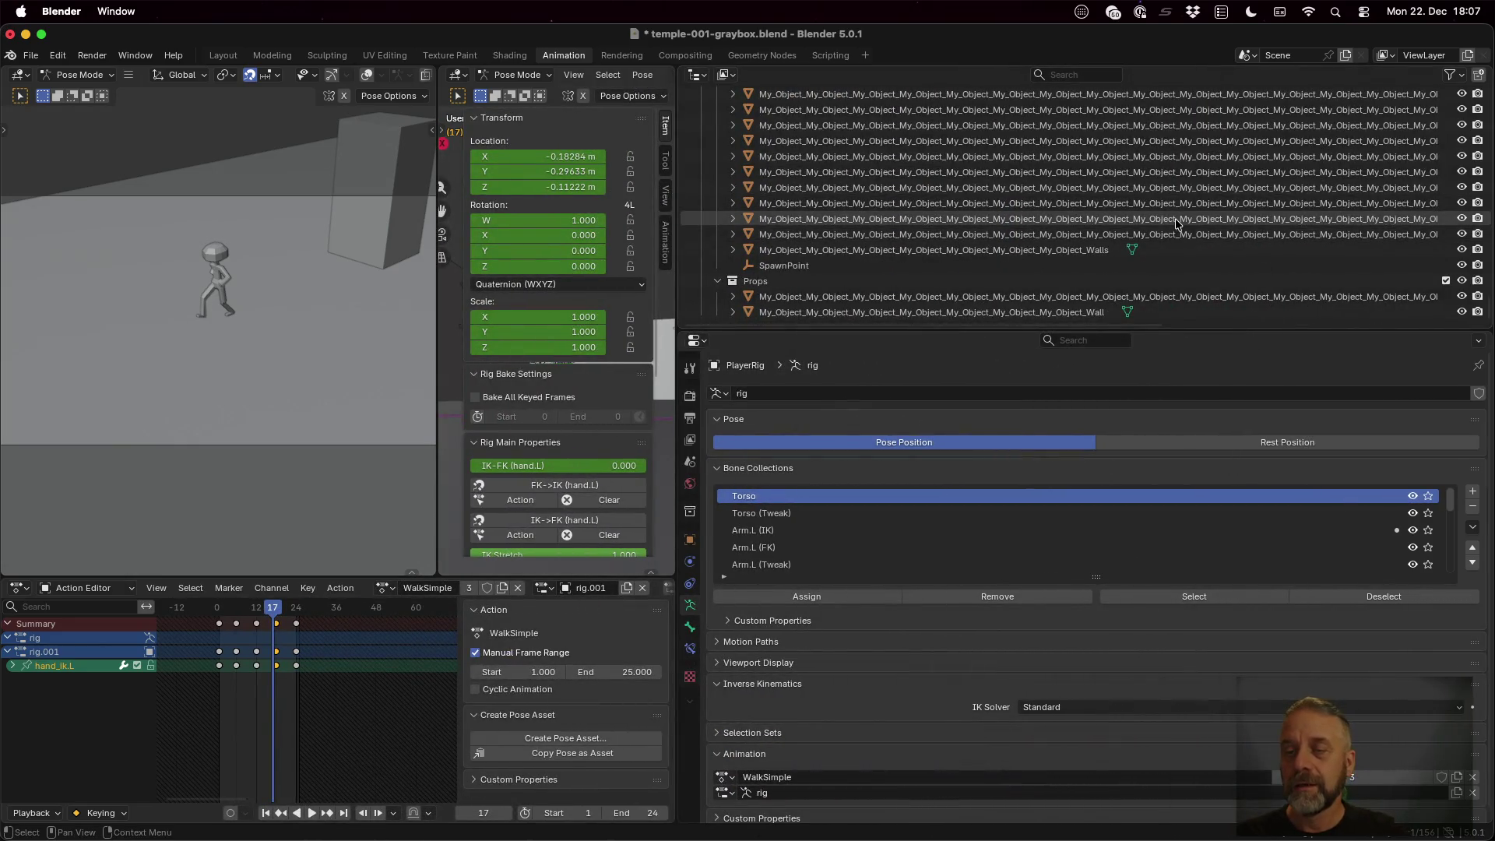
{"action": "scroll", "coordinate": [1177, 223], "scroll_direction": "right", "scroll_amount": 5}
{"action": "scroll", "coordinate": [1177, 224], "scroll_direction": "right", "scroll_amount": 2}
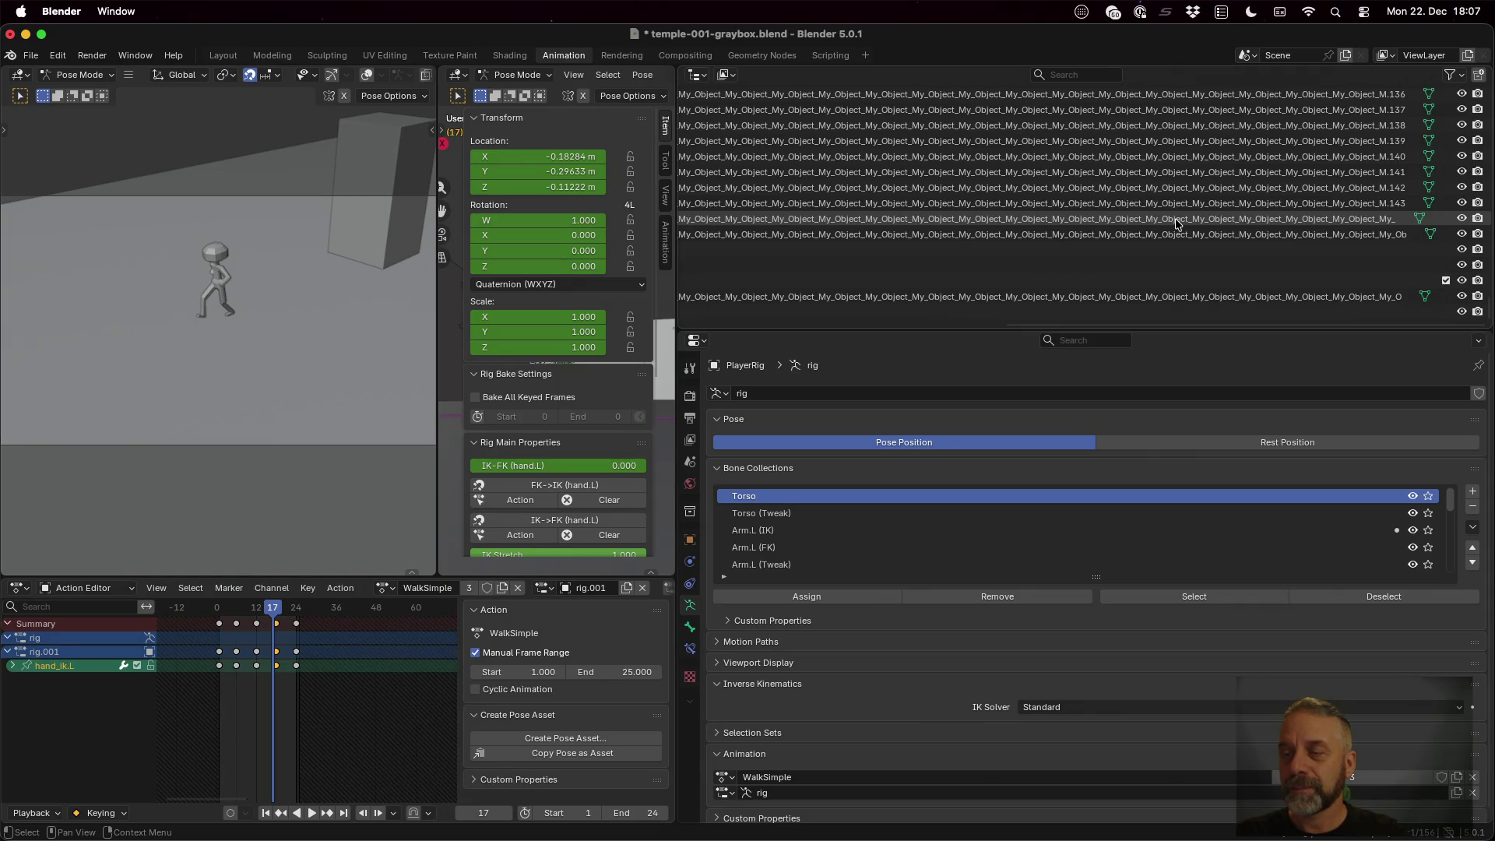
{"action": "scroll", "coordinate": [1177, 223], "scroll_direction": "left", "scroll_amount": 7}
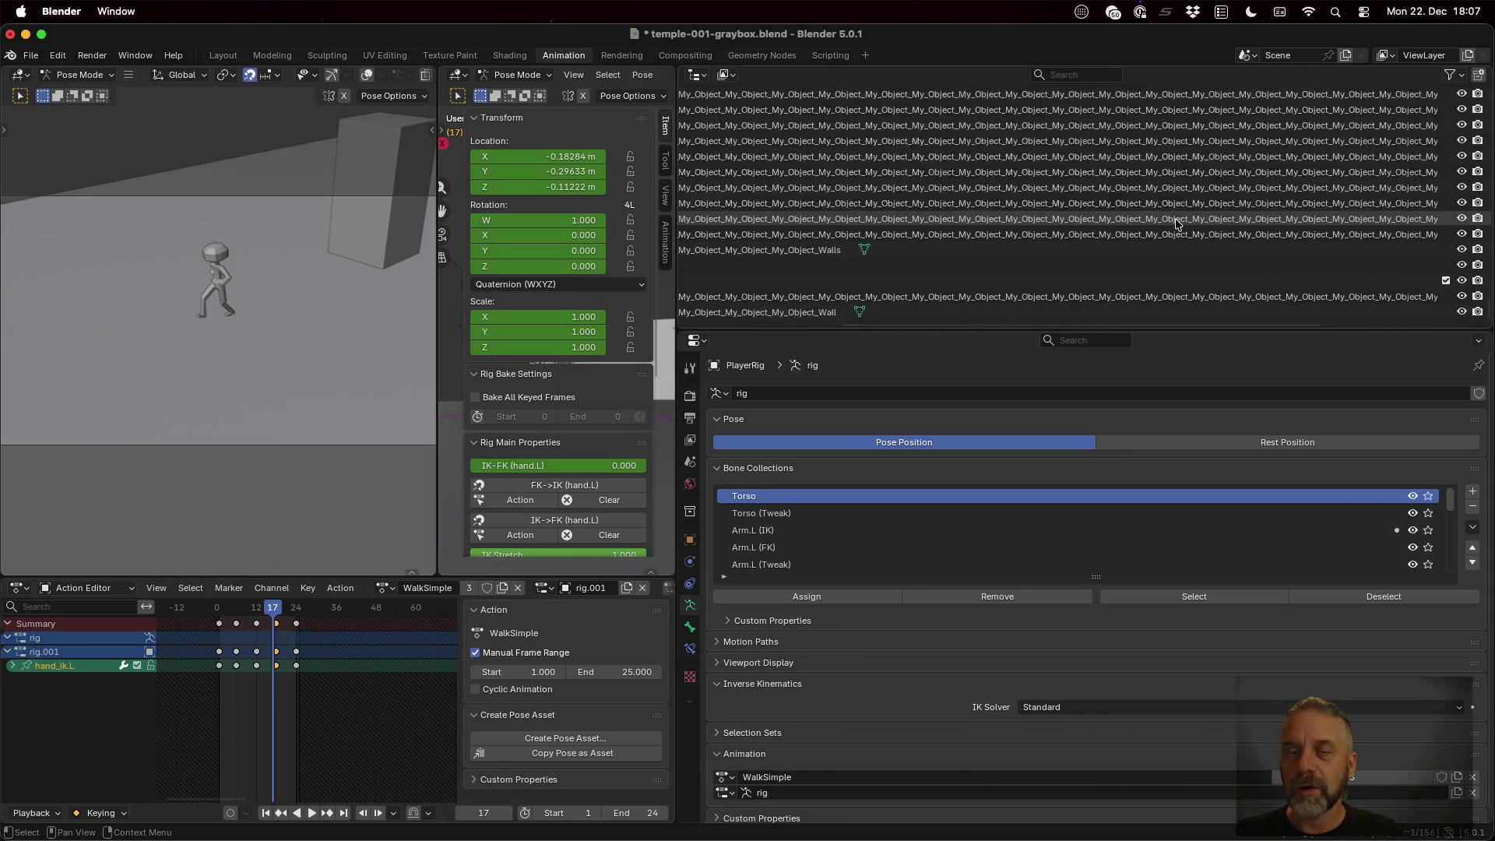
Expand a Level object to inspect its mesh, then collapse it again
{"action": "left_click", "coordinate": [731, 157]}
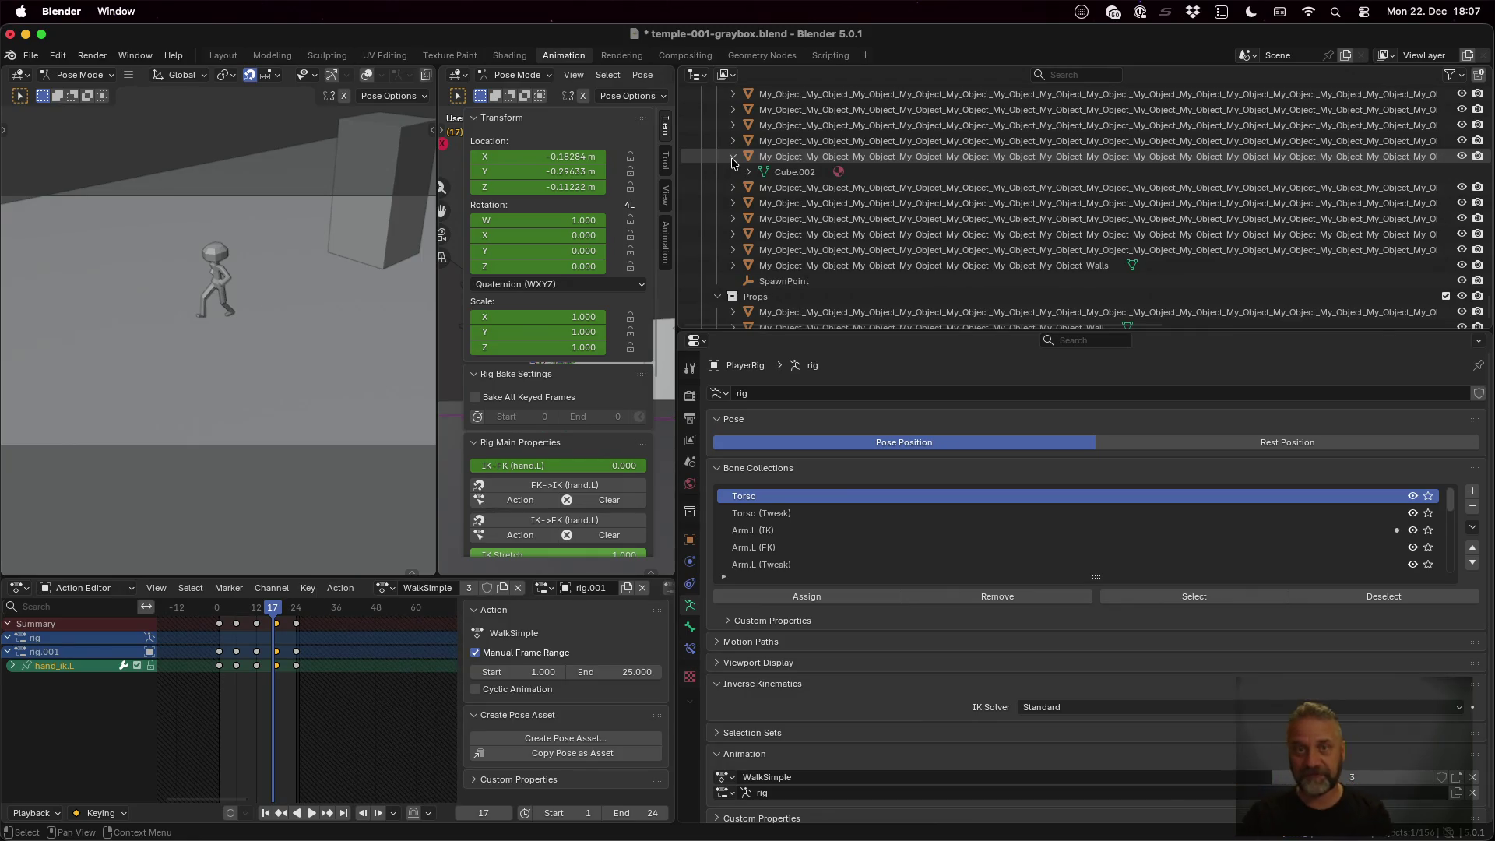
{"action": "left_click", "coordinate": [732, 157]}
{"action": "scroll", "coordinate": [825, 202], "scroll_direction": "down", "scroll_amount": 5}
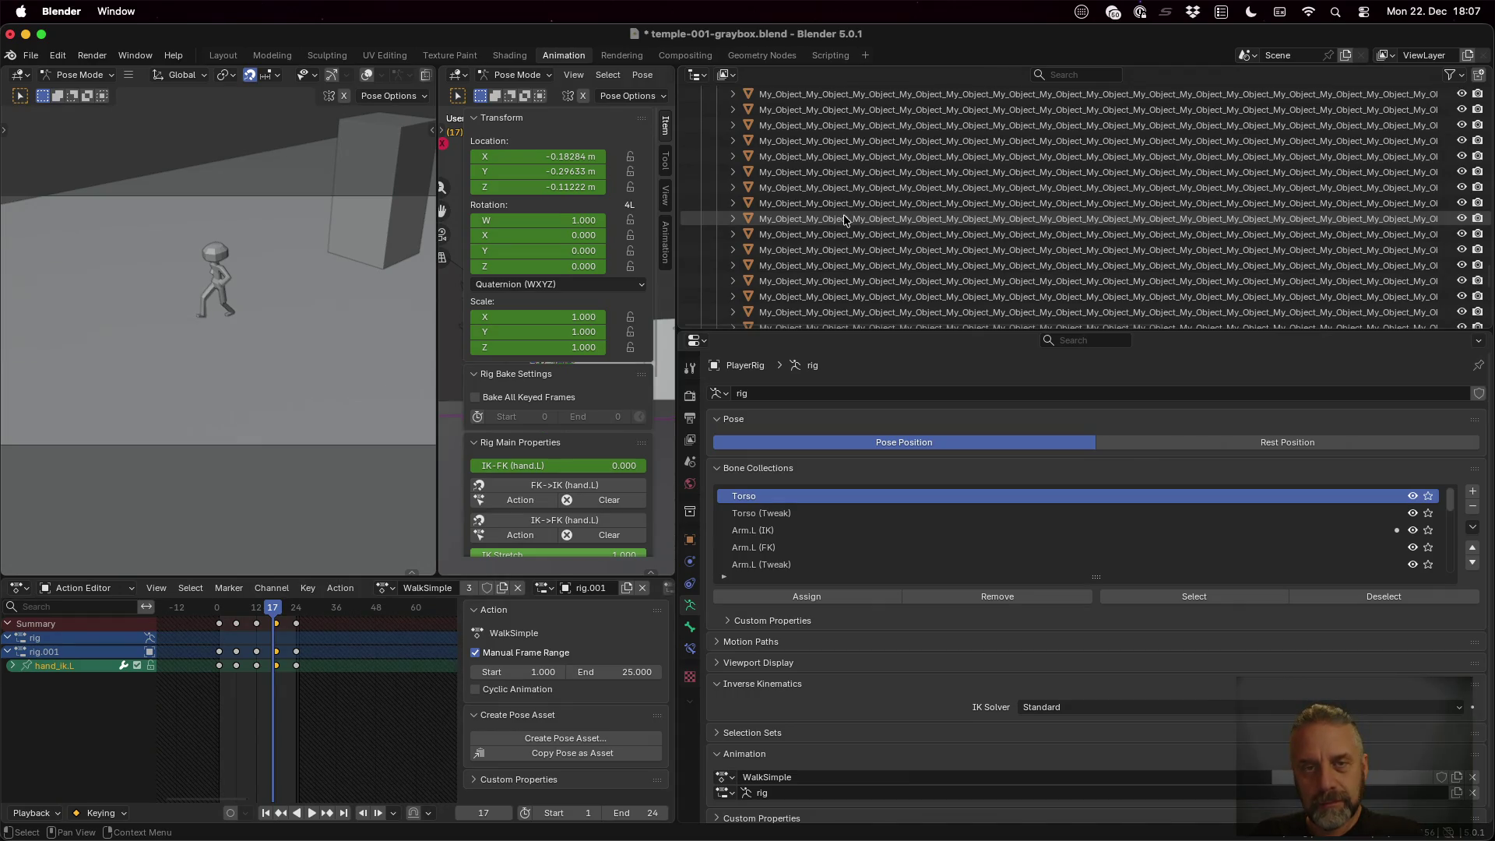
{"action": "scroll", "coordinate": [844, 217], "scroll_direction": "up", "scroll_amount": 2}
{"action": "scroll", "coordinate": [844, 220], "scroll_direction": "up", "scroll_amount": 5}
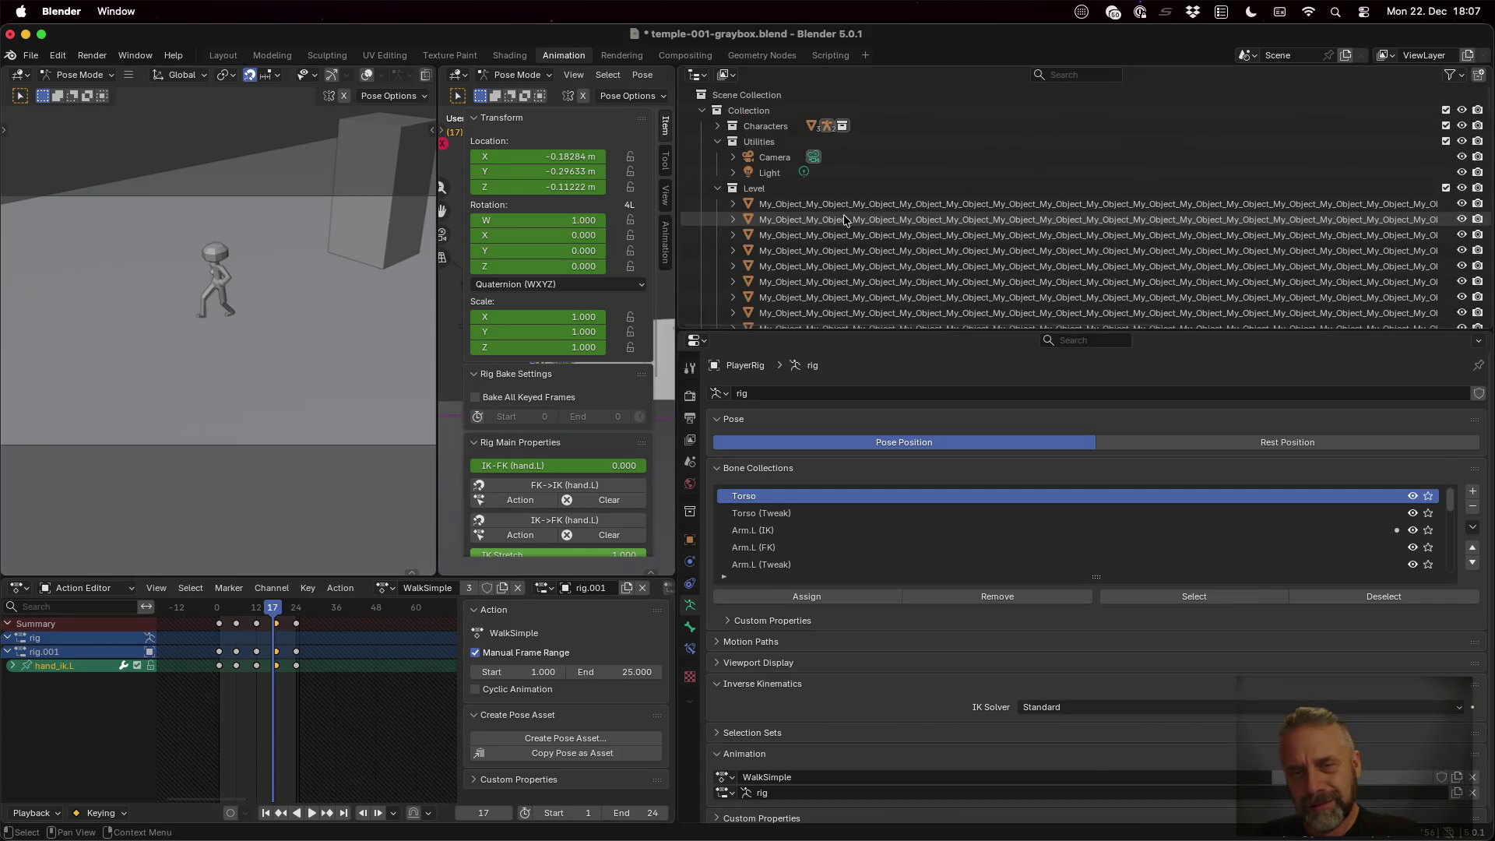
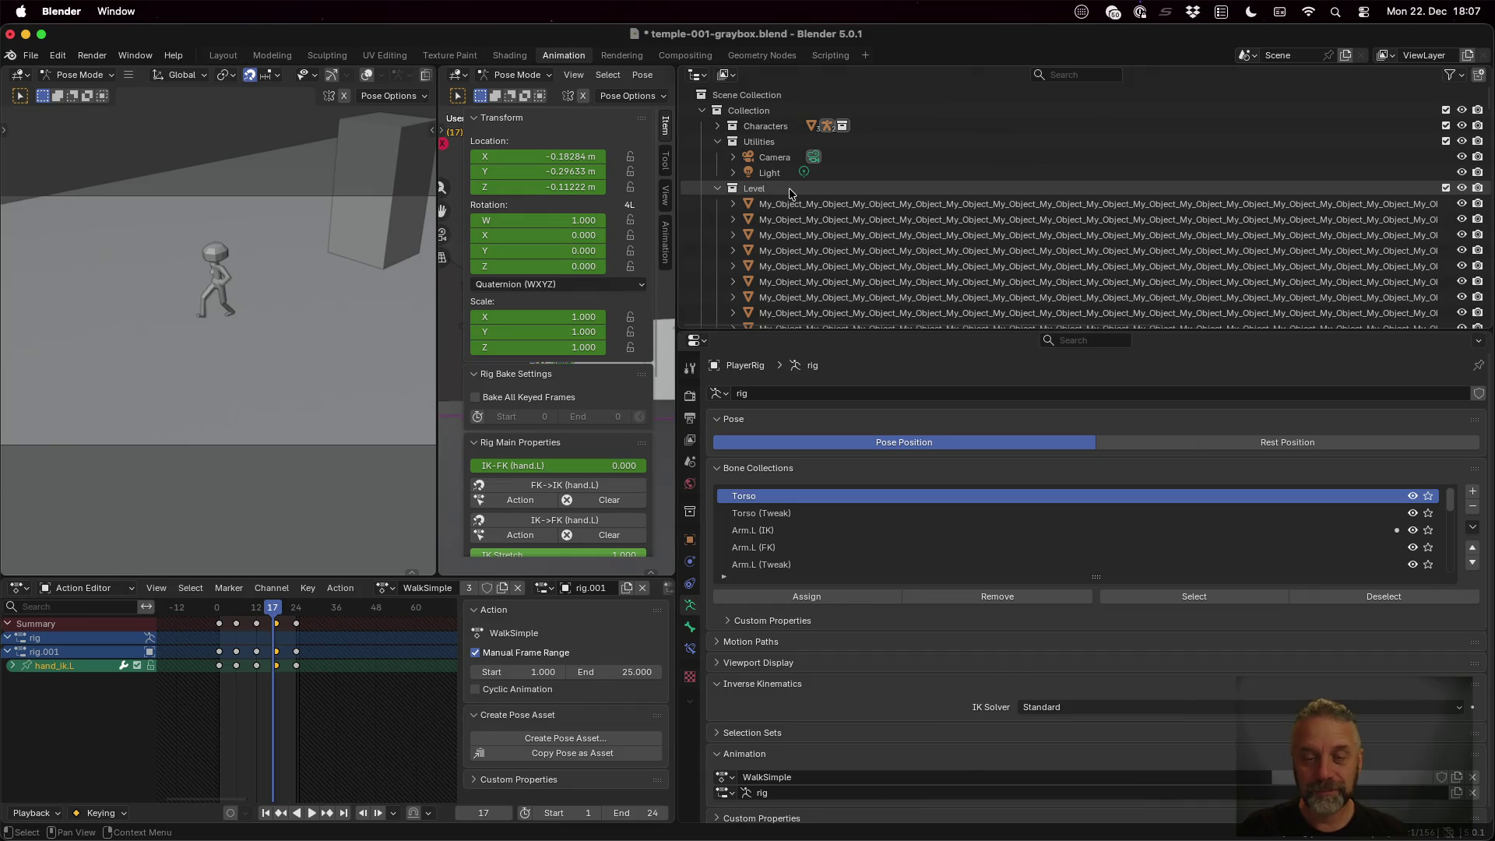
Bring the iTerm2 window with the finished temple-001-graybox glTF export log in front of Blender
{"action": "key", "text": "ctrl+Up"}
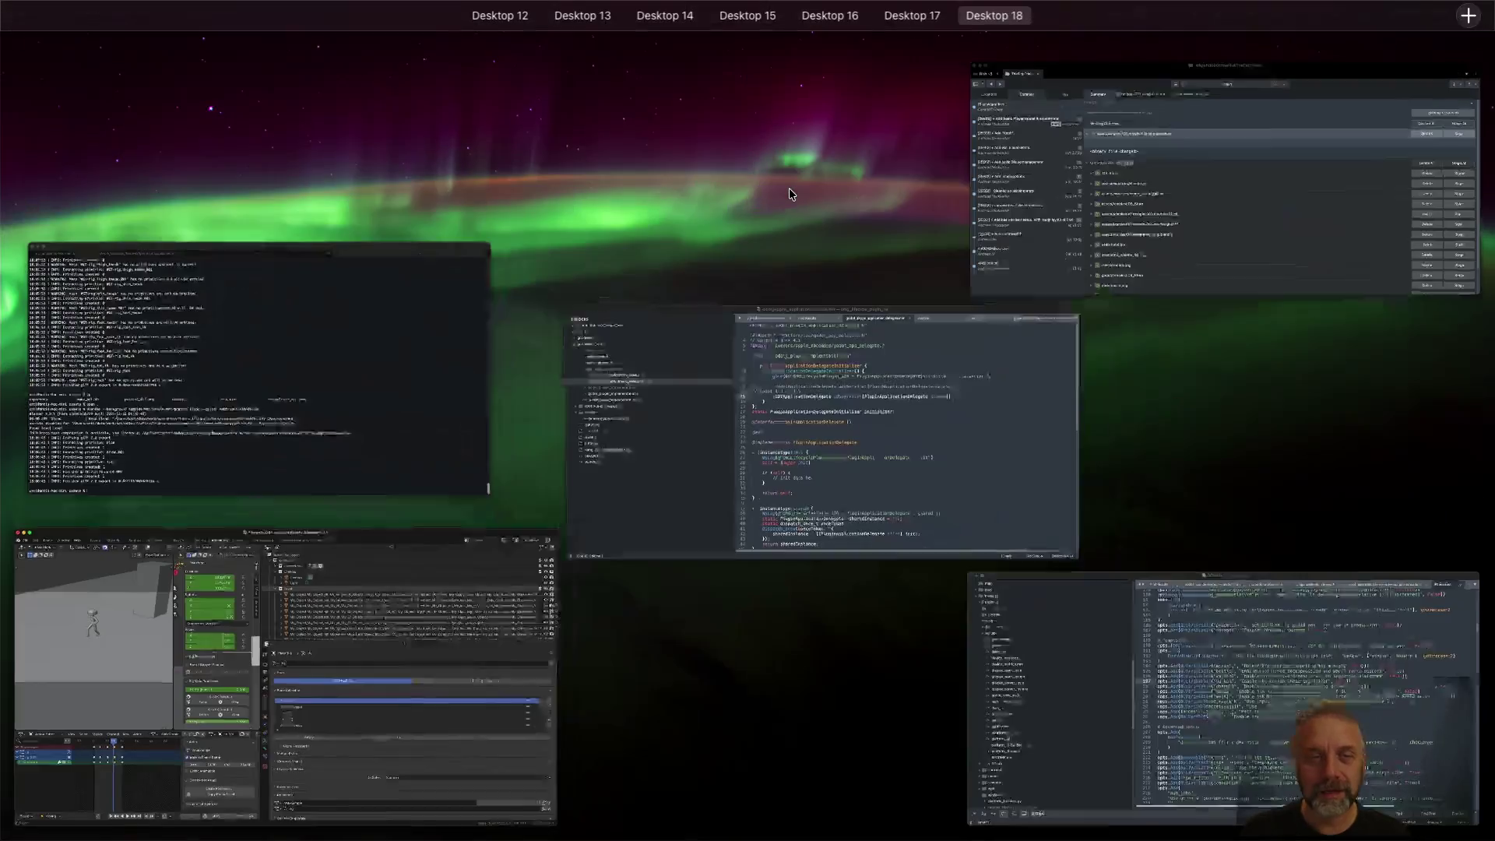
{"action": "left_click", "coordinate": [412, 461]}
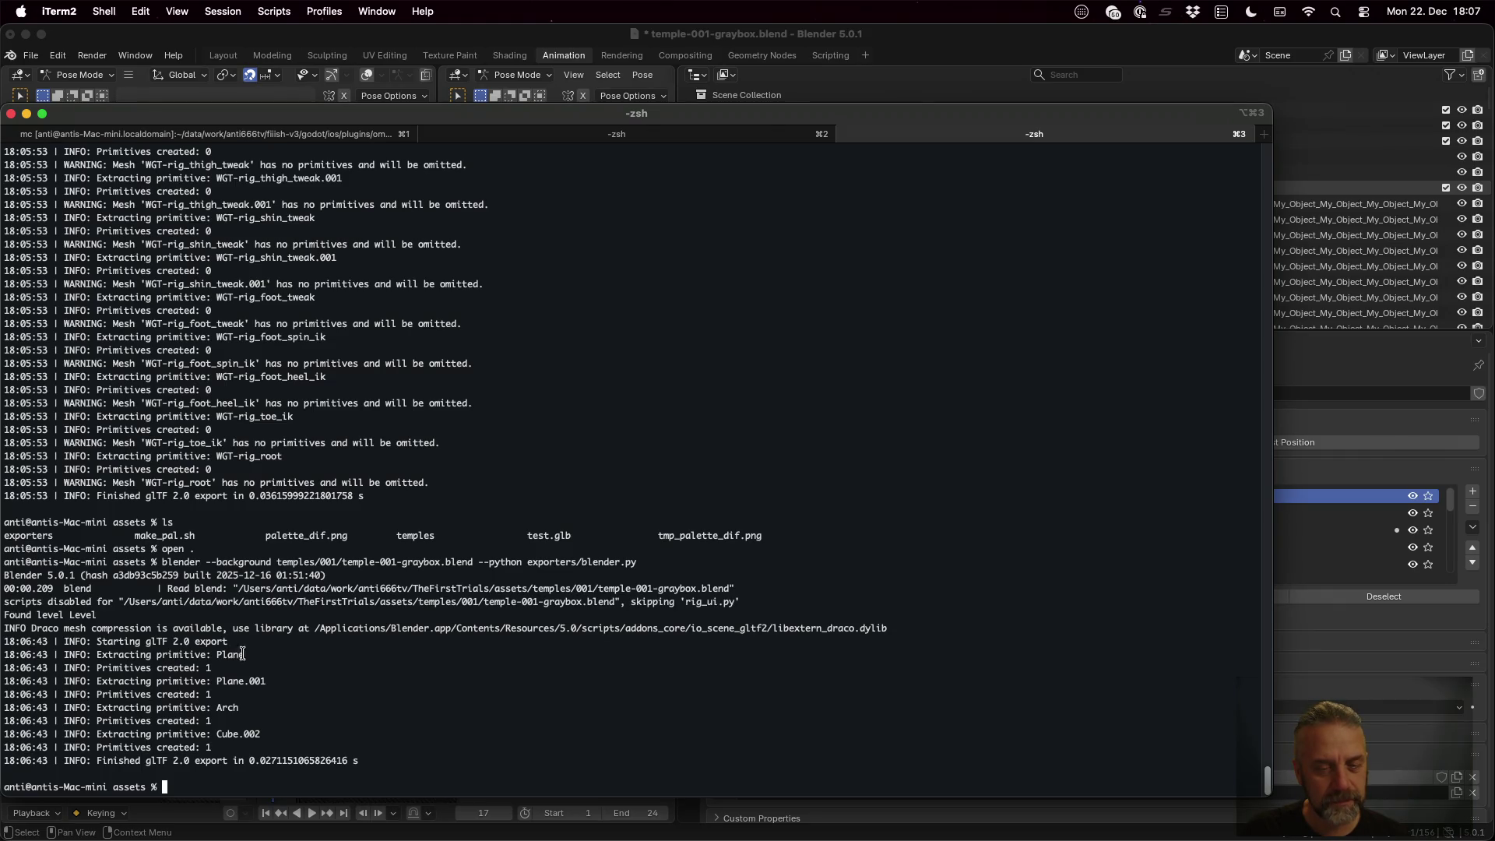
{"action": "type", "text": "open te"}
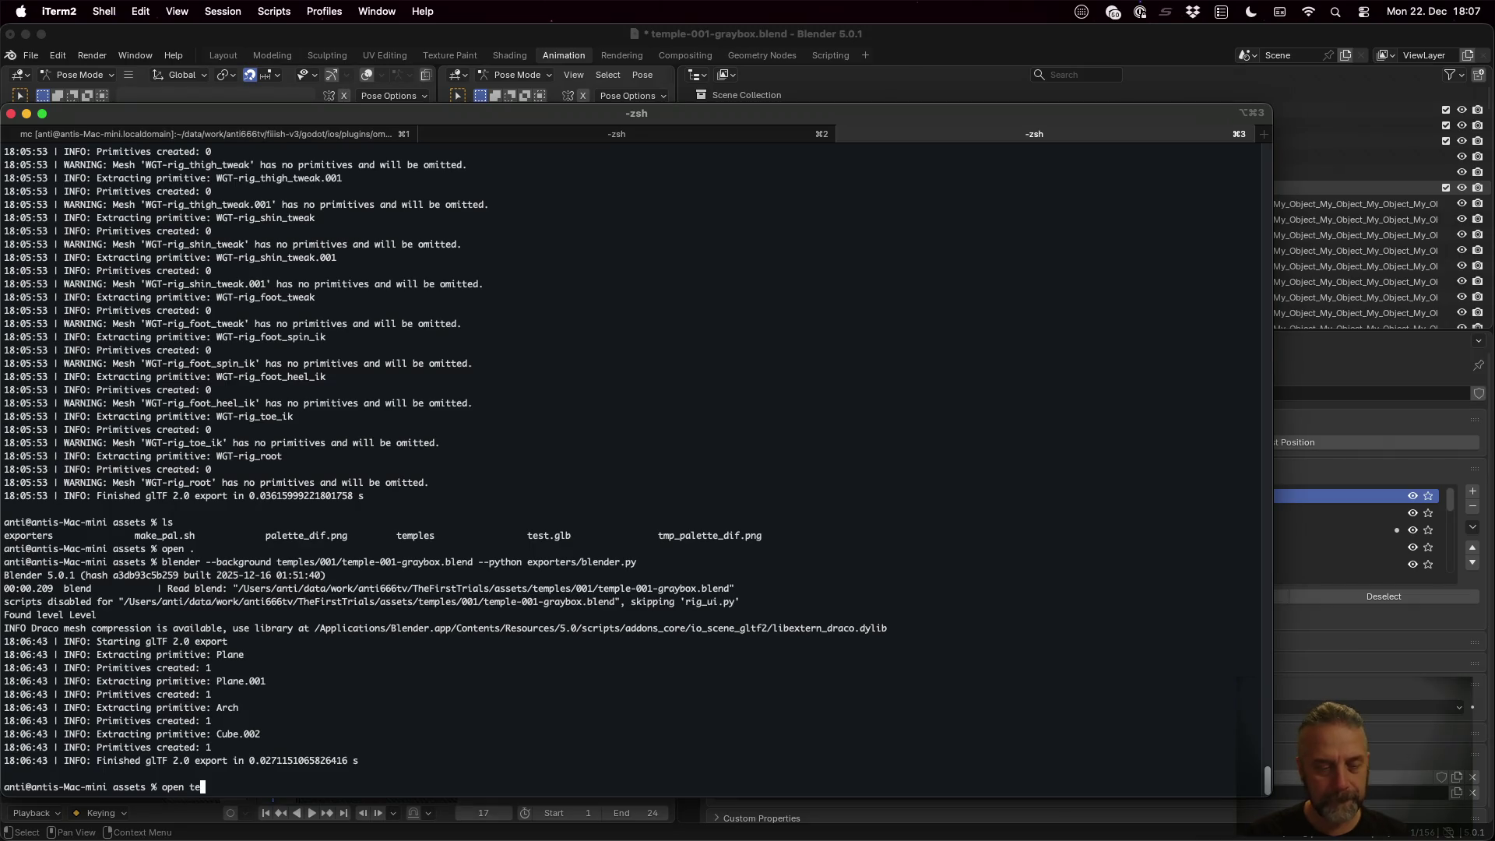
{"action": "type", "text": "st.glb"}
{"action": "key", "text": "Return"}
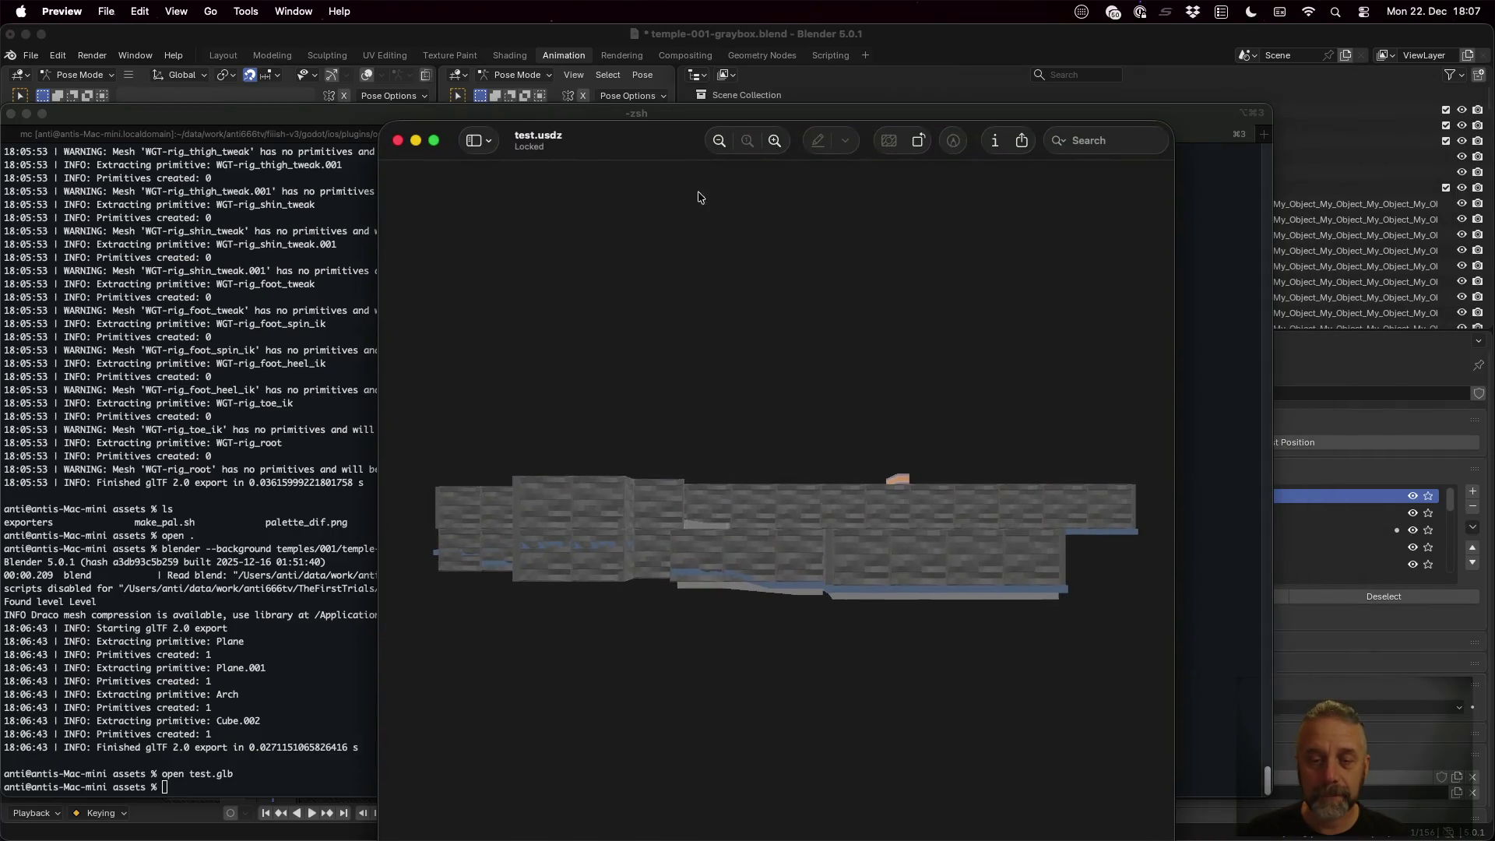
{"action": "mouse_move", "coordinate": [771, 545]}
{"action": "left_mouse_down"}
{"action": "mouse_move", "coordinate": [791, 600]}
{"action": "mouse_move", "coordinate": [891, 631]}
{"action": "mouse_move", "coordinate": [967, 610]}
{"action": "mouse_move", "coordinate": [987, 572]}
{"action": "mouse_move", "coordinate": [983, 529]}
{"action": "mouse_move", "coordinate": [884, 517]}
{"action": "mouse_move", "coordinate": [796, 541]}
{"action": "mouse_move", "coordinate": [797, 433]}
{"action": "mouse_move", "coordinate": [857, 487]}
{"action": "mouse_move", "coordinate": [874, 561]}
{"action": "mouse_move", "coordinate": [817, 670]}
{"action": "mouse_move", "coordinate": [755, 719]}
{"action": "mouse_move", "coordinate": [657, 708]}
{"action": "mouse_move", "coordinate": [644, 654]}
{"action": "mouse_move", "coordinate": [667, 614]}
{"action": "mouse_move", "coordinate": [910, 641]}
{"action": "mouse_move", "coordinate": [951, 677]}
{"action": "left_mouse_up"}
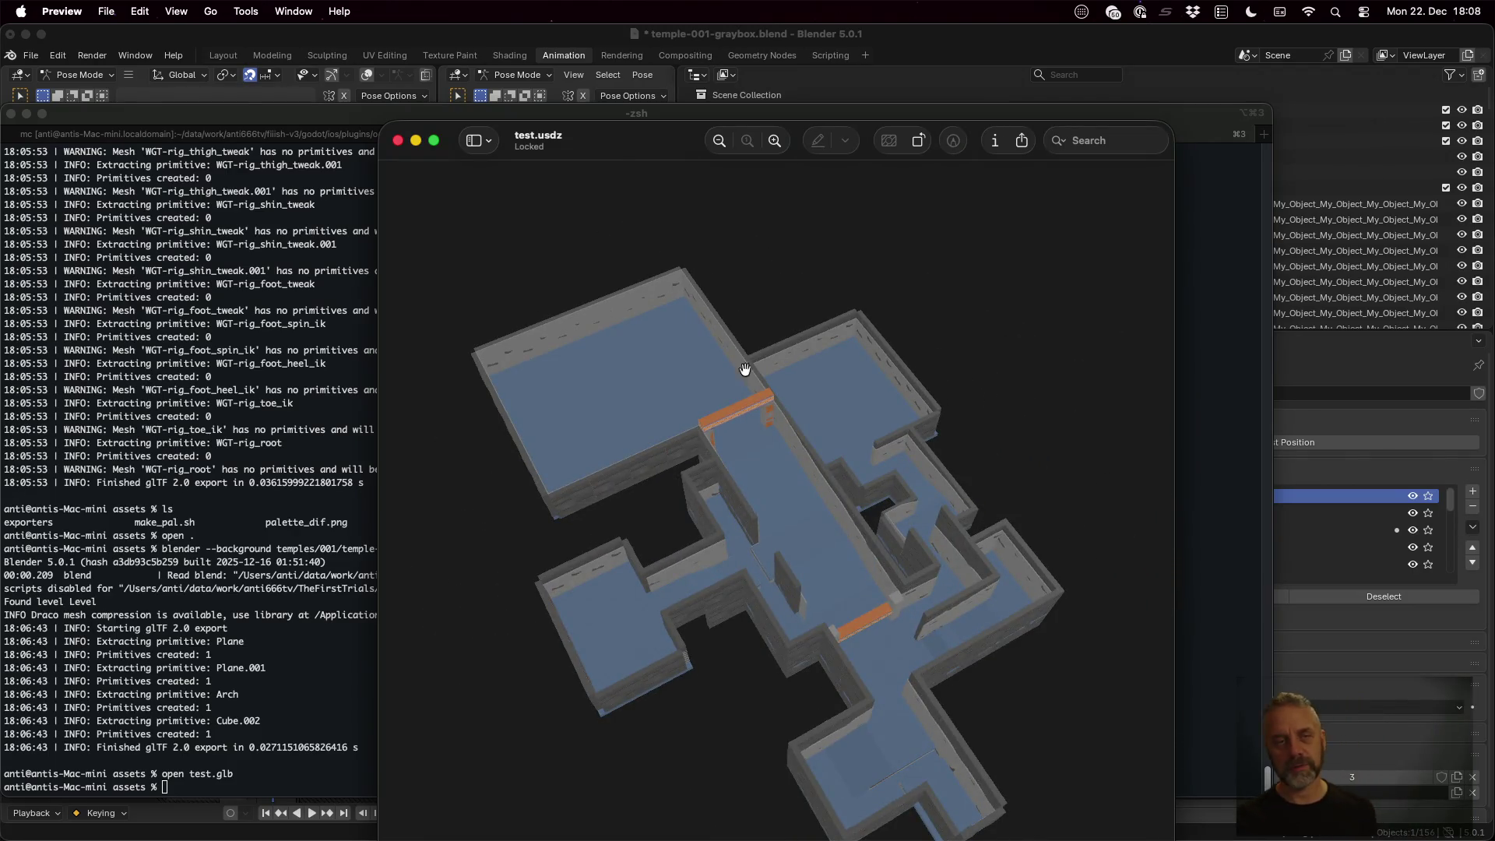
{"action": "left_click", "coordinate": [398, 144]}
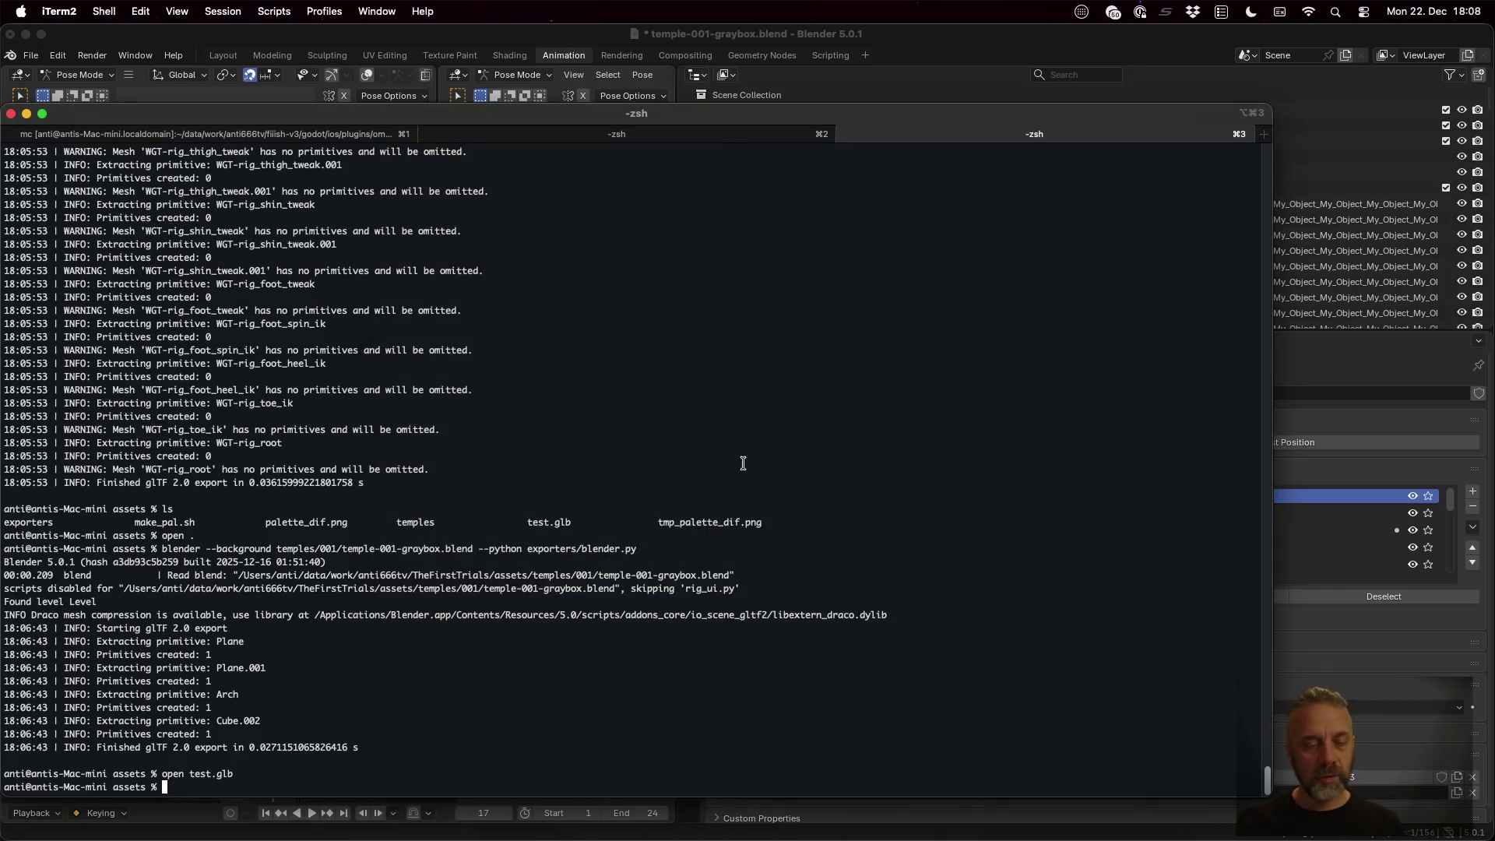
Copy test.glb into the Godot project as ../godot/Temples/test_temple.glb
{"action": "type", "text": "cp  test.glb ../g"}
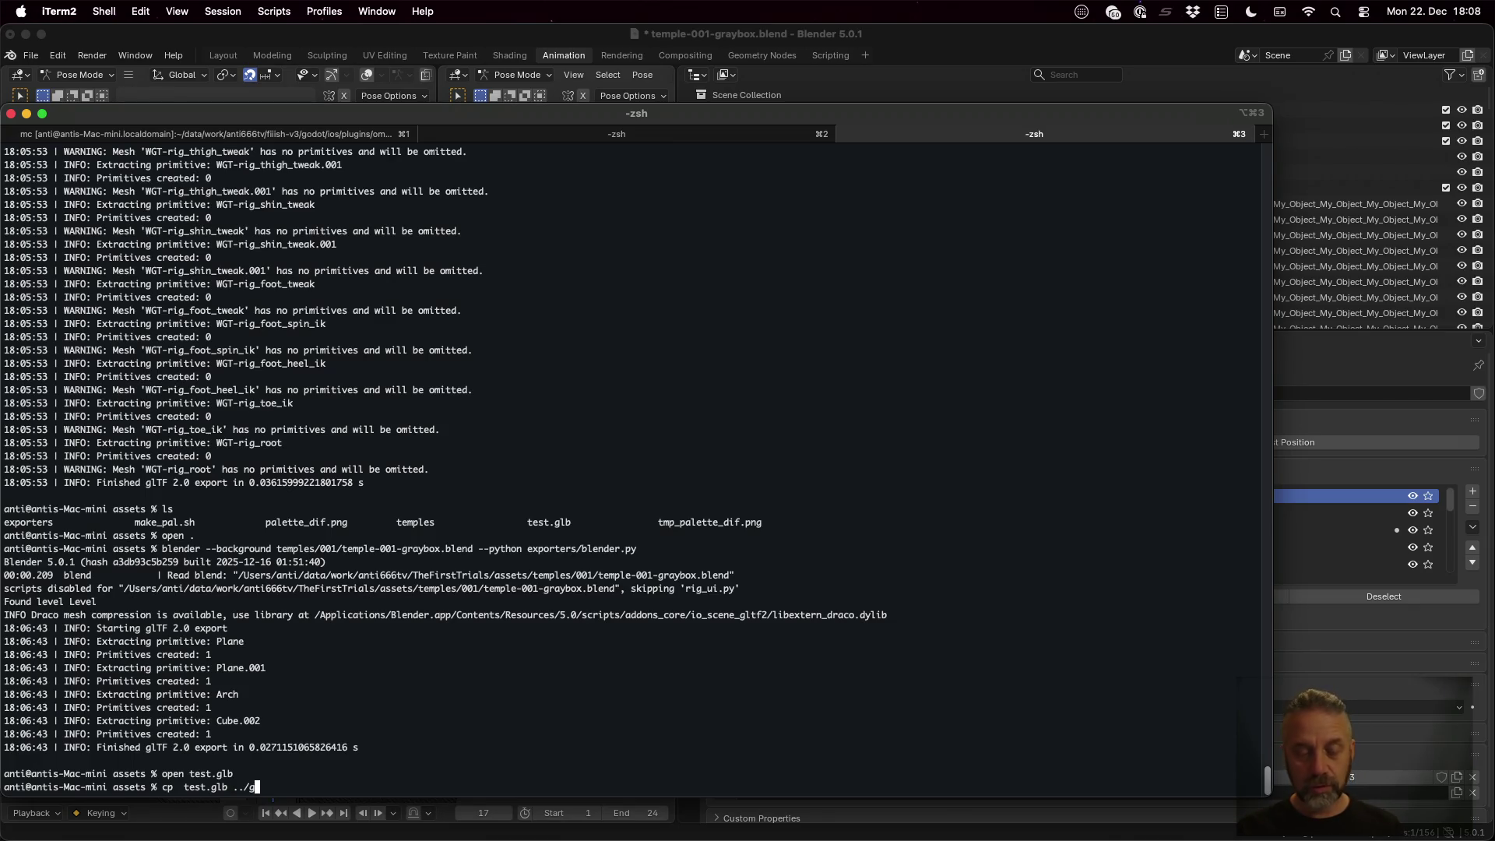
{"action": "key", "text": "Tab"}
{"action": "key", "text": "Tab"}
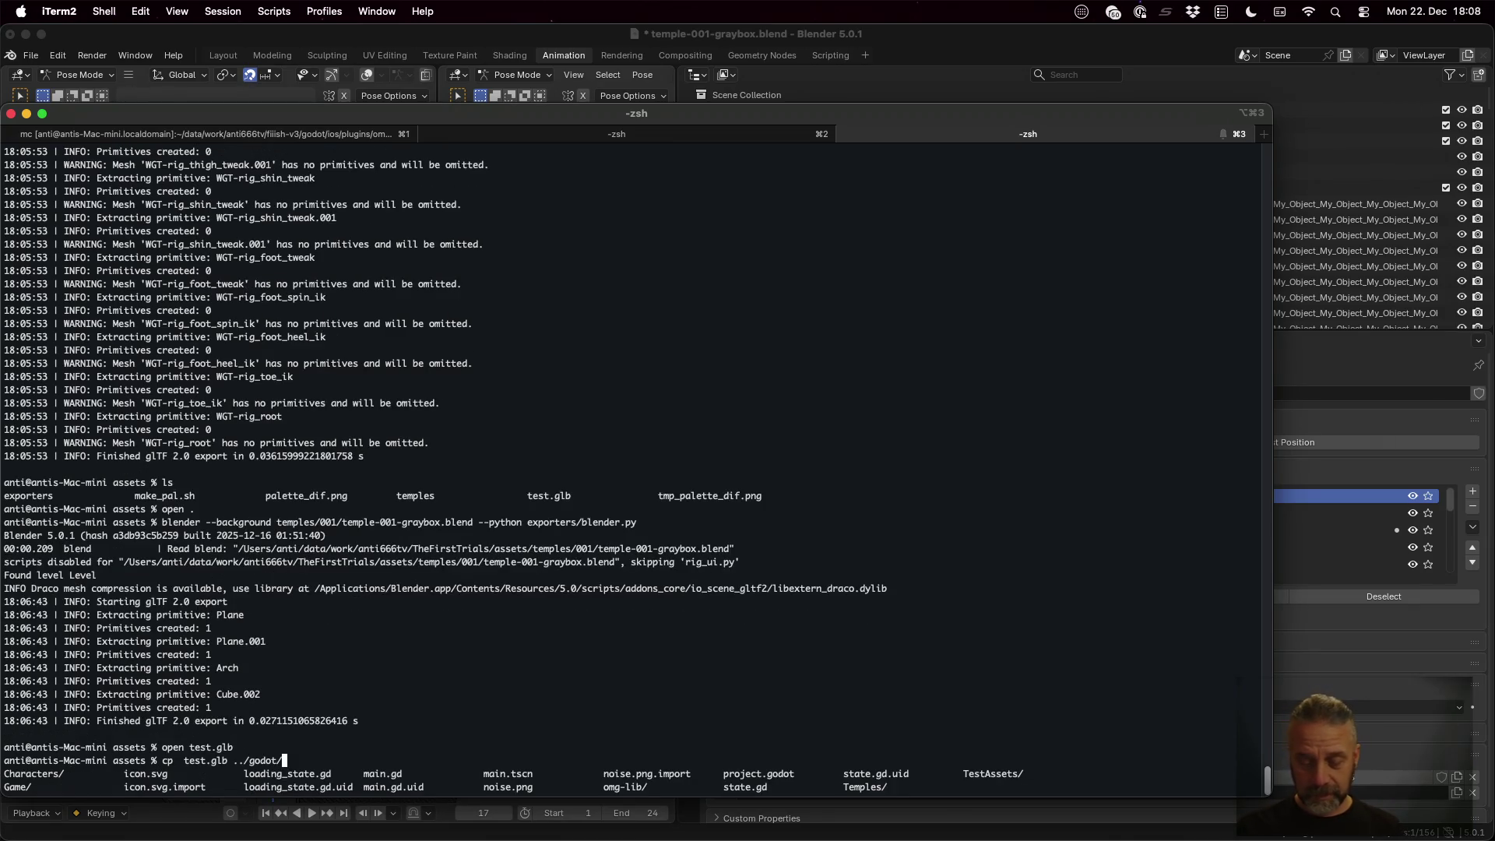
{"action": "type", "text": "Te"}
{"action": "key", "text": "Tab"}
{"action": "type", "text": "em"}
{"action": "key", "text": "Tab"}
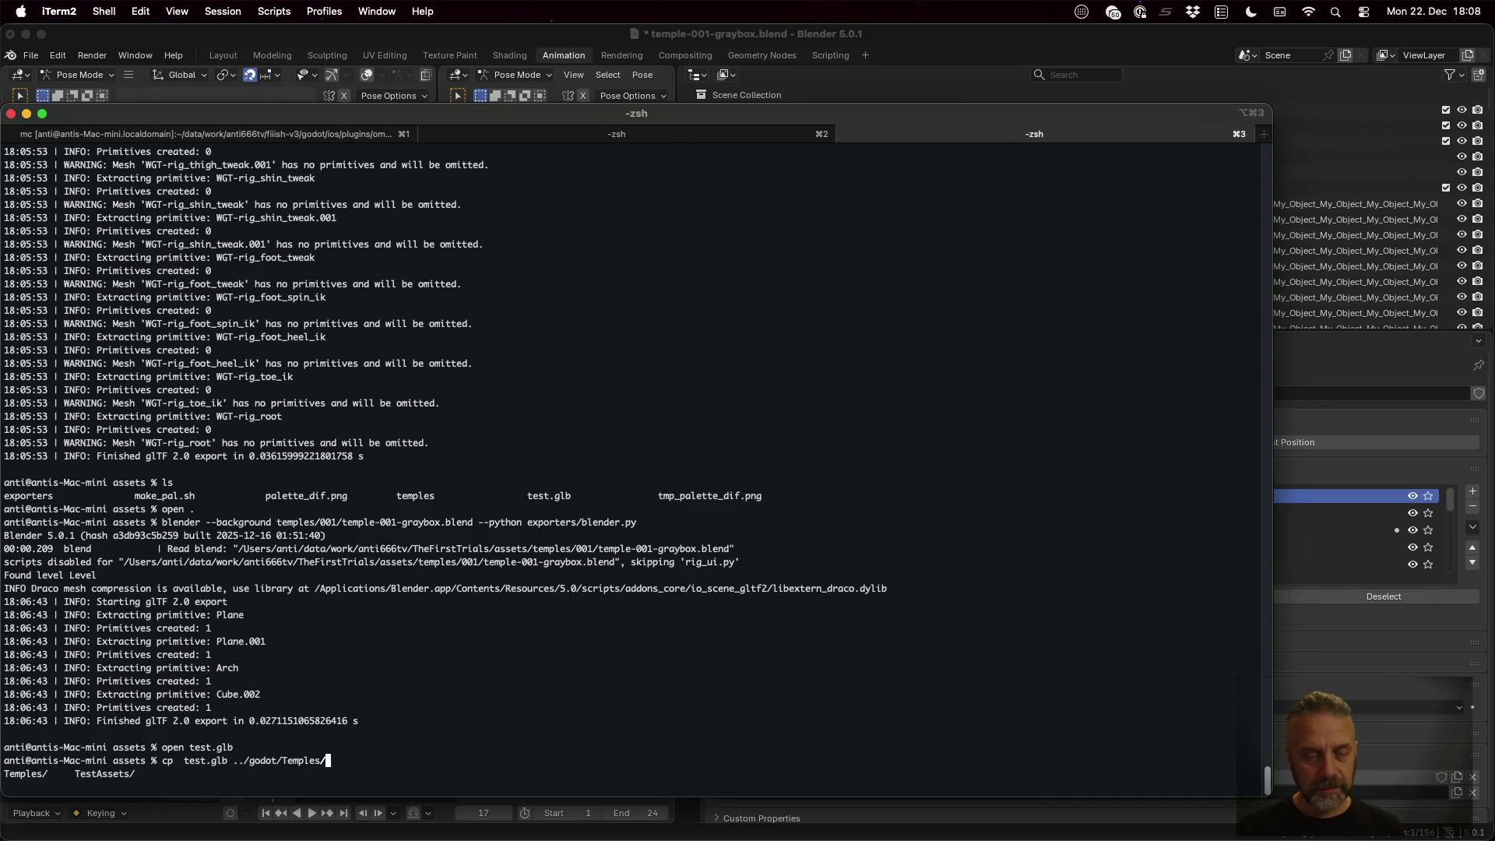
{"action": "key", "text": "Tab"}
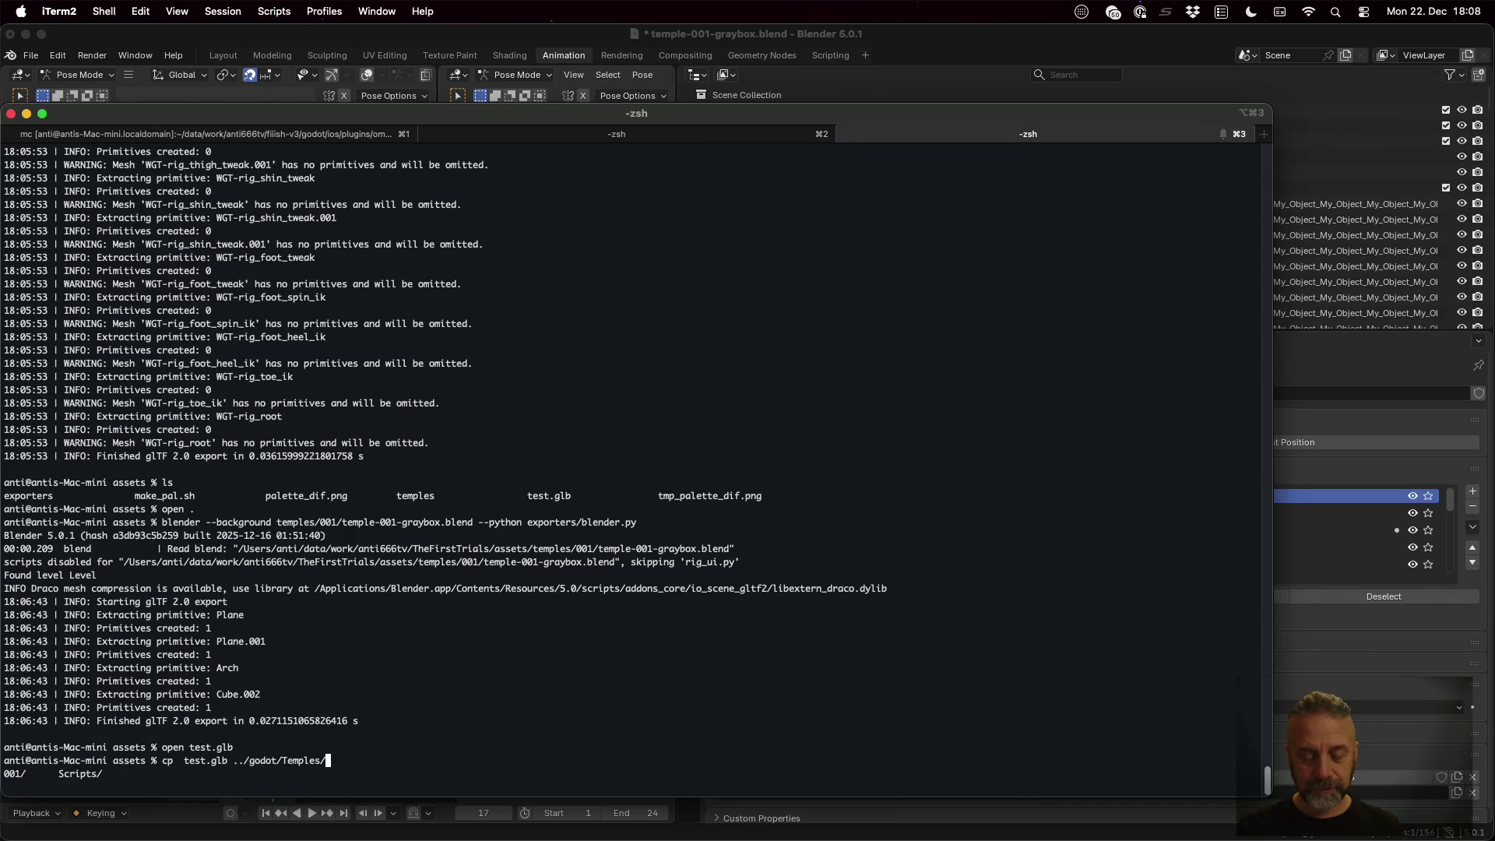
{"action": "type", "text": "test_t"}
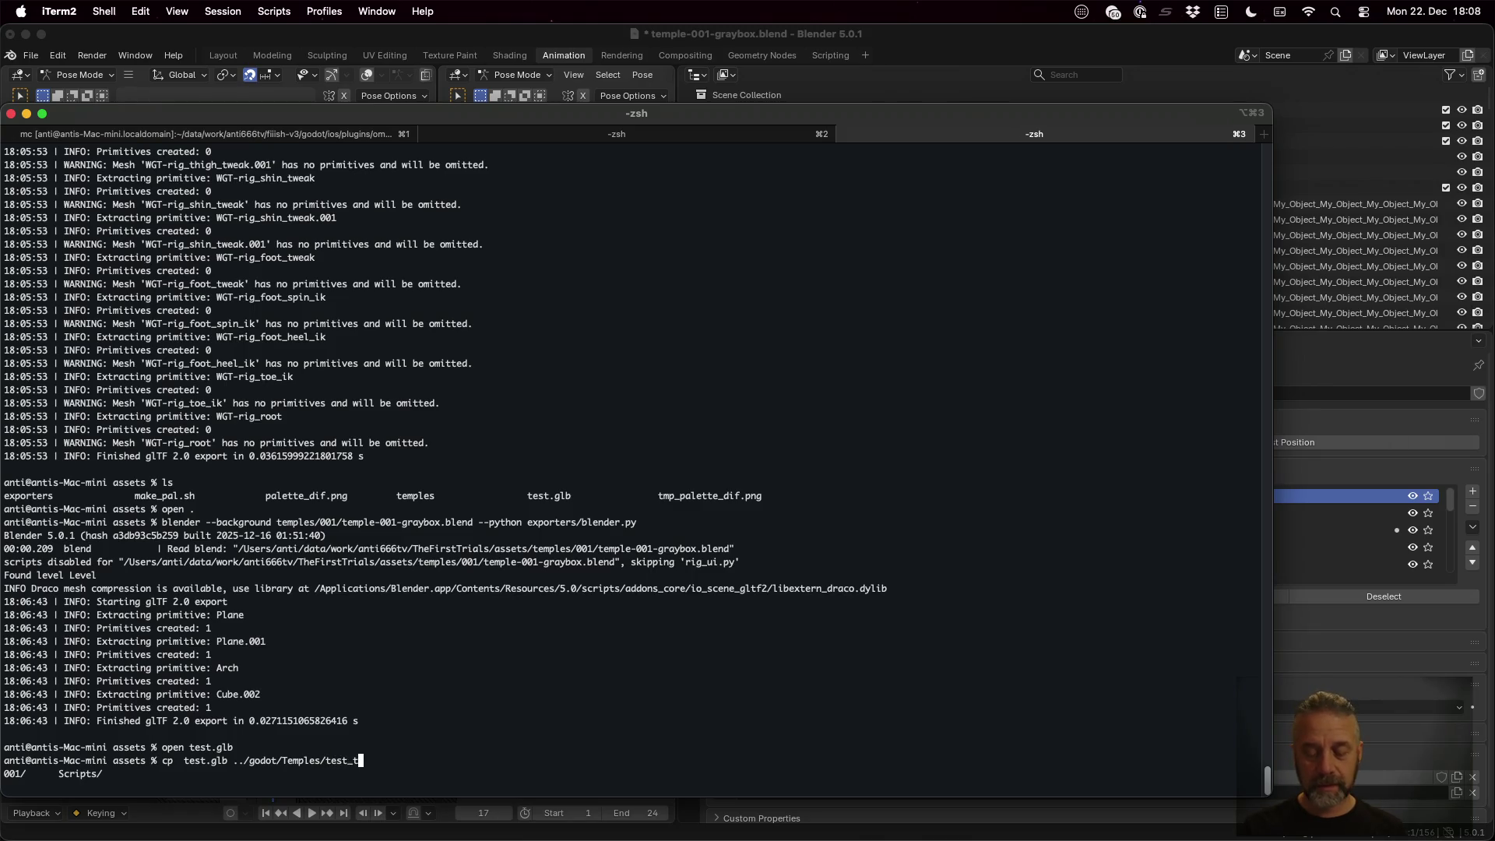
{"action": "type", "text": "emple.gl"}
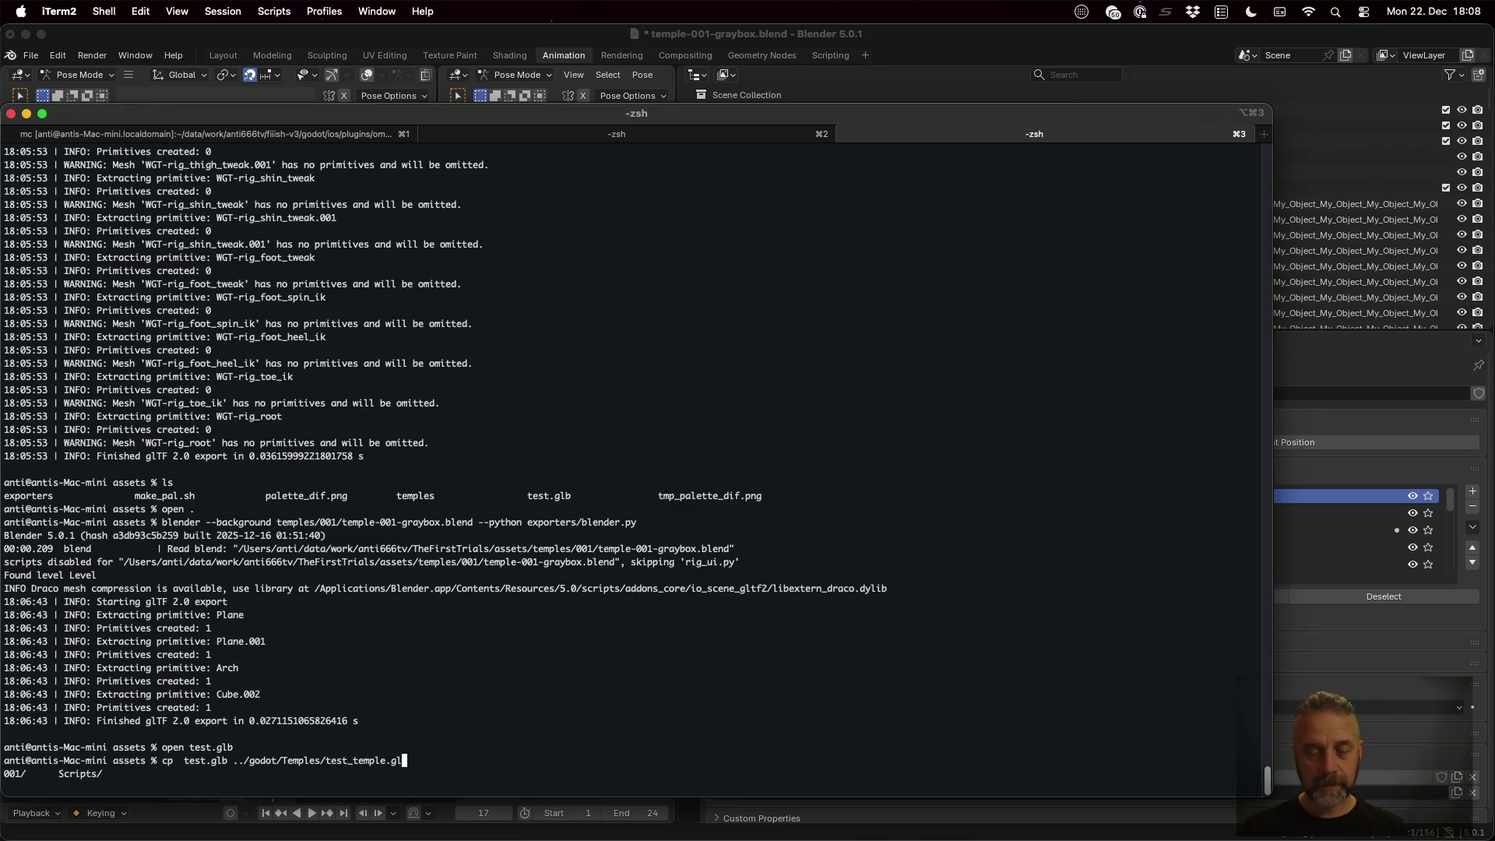
{"action": "type", "text": "b"}
{"action": "key", "text": "Return"}
{"action": "key", "text": "super+Tab"}
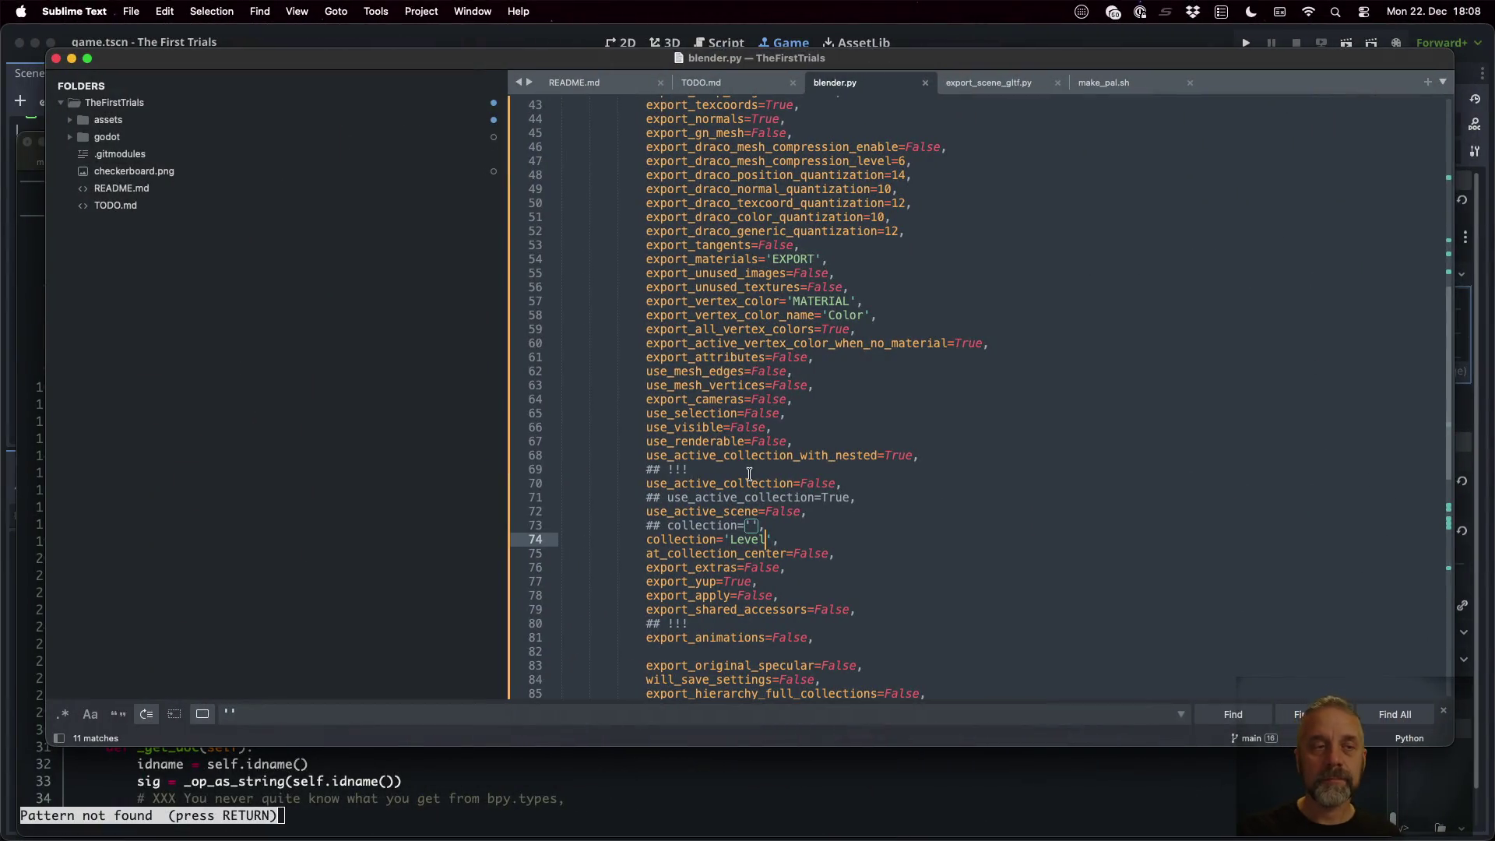
In Godot, find test_temple.glb in the FileSystem and open its Advanced Import Settings
{"action": "left_click", "coordinate": [569, 32]}
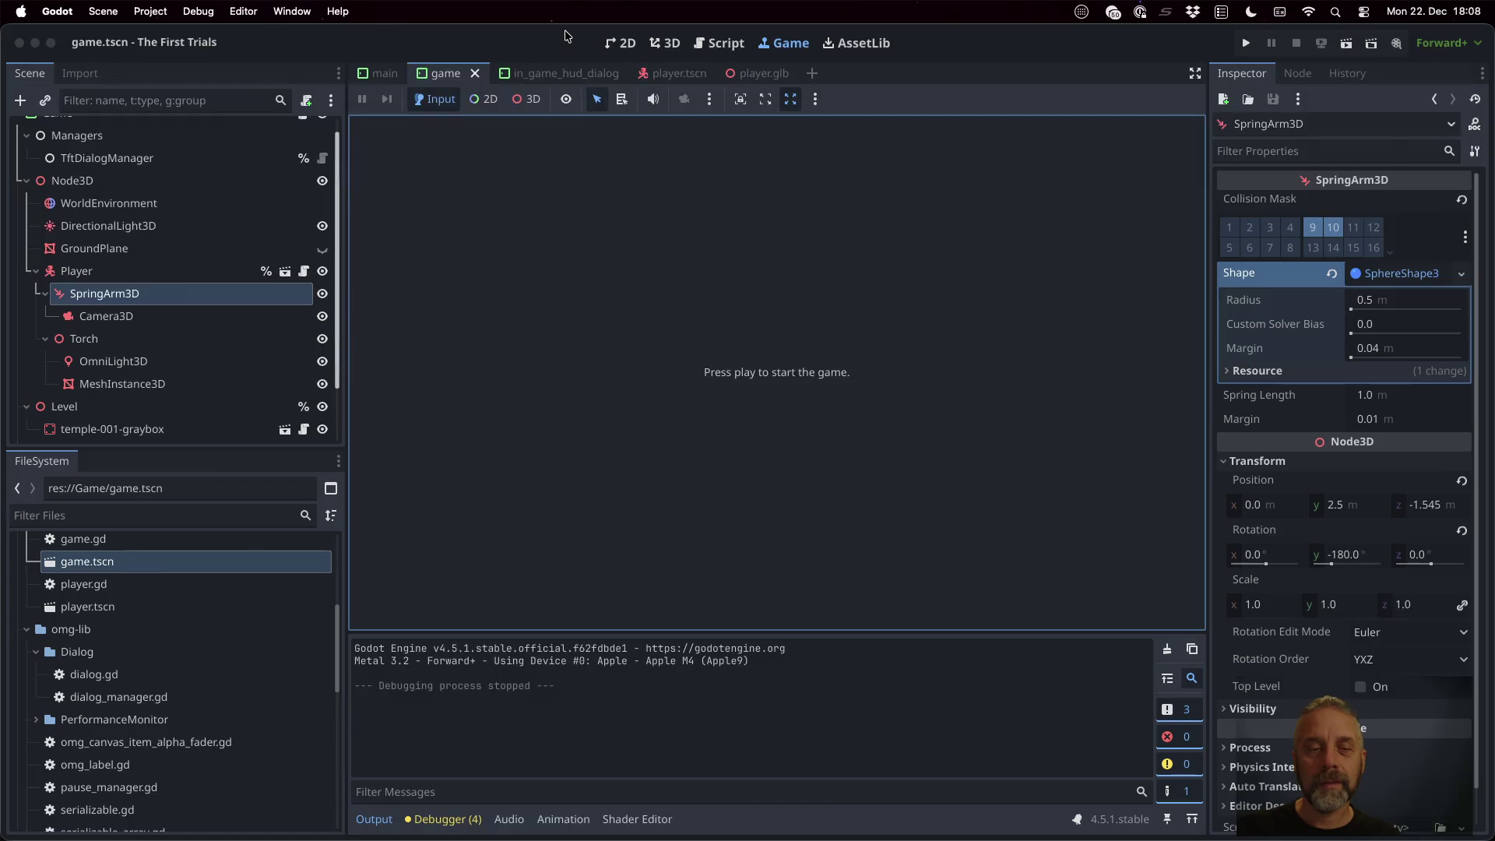
{"action": "scroll", "coordinate": [164, 591], "scroll_direction": "down", "scroll_amount": 8}
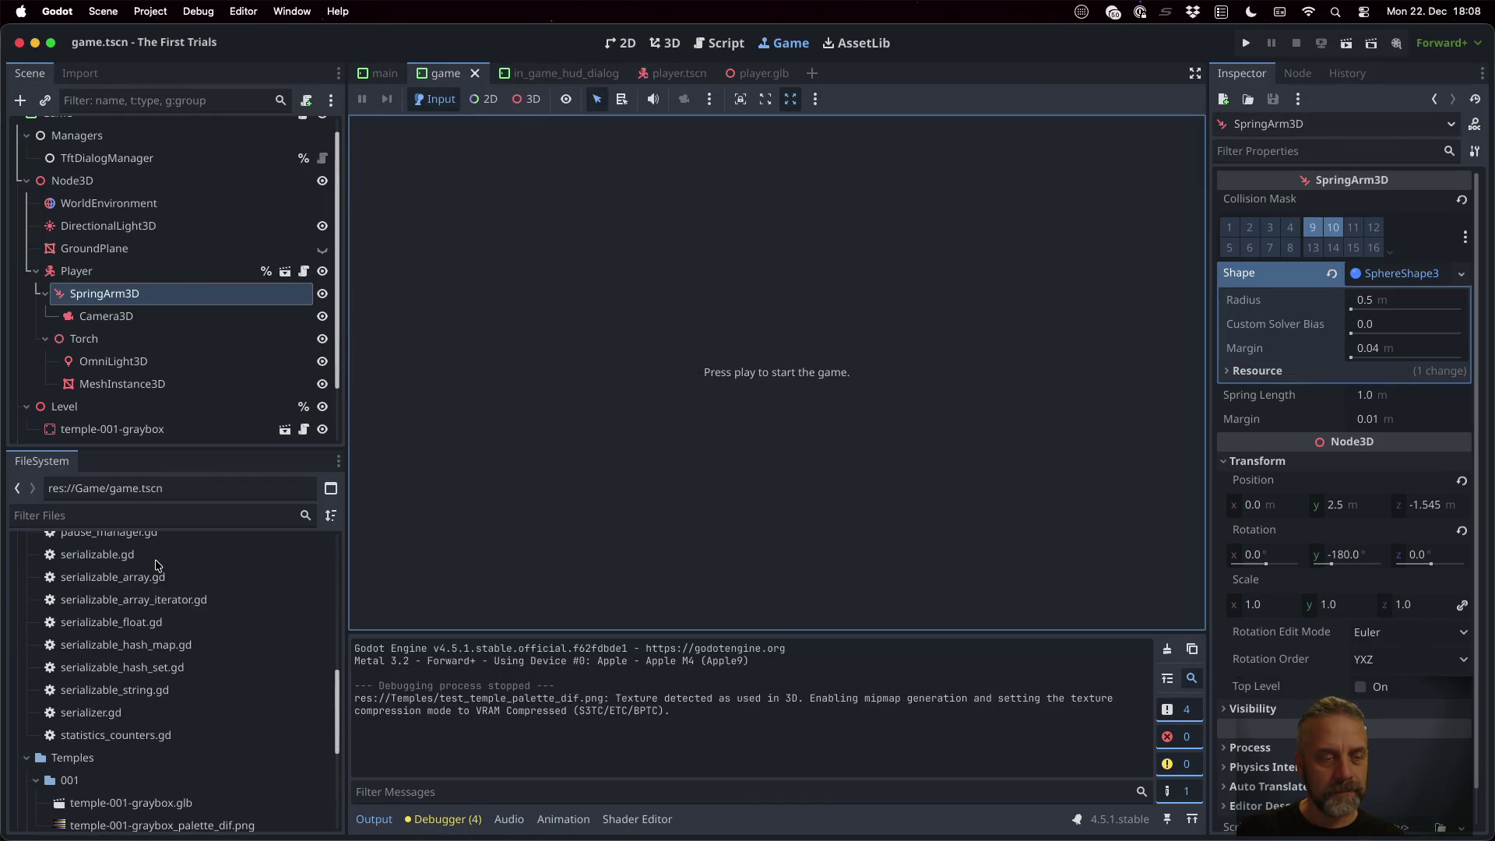
{"action": "left_click", "coordinate": [187, 632]}
{"action": "double_click", "coordinate": [186, 632]}
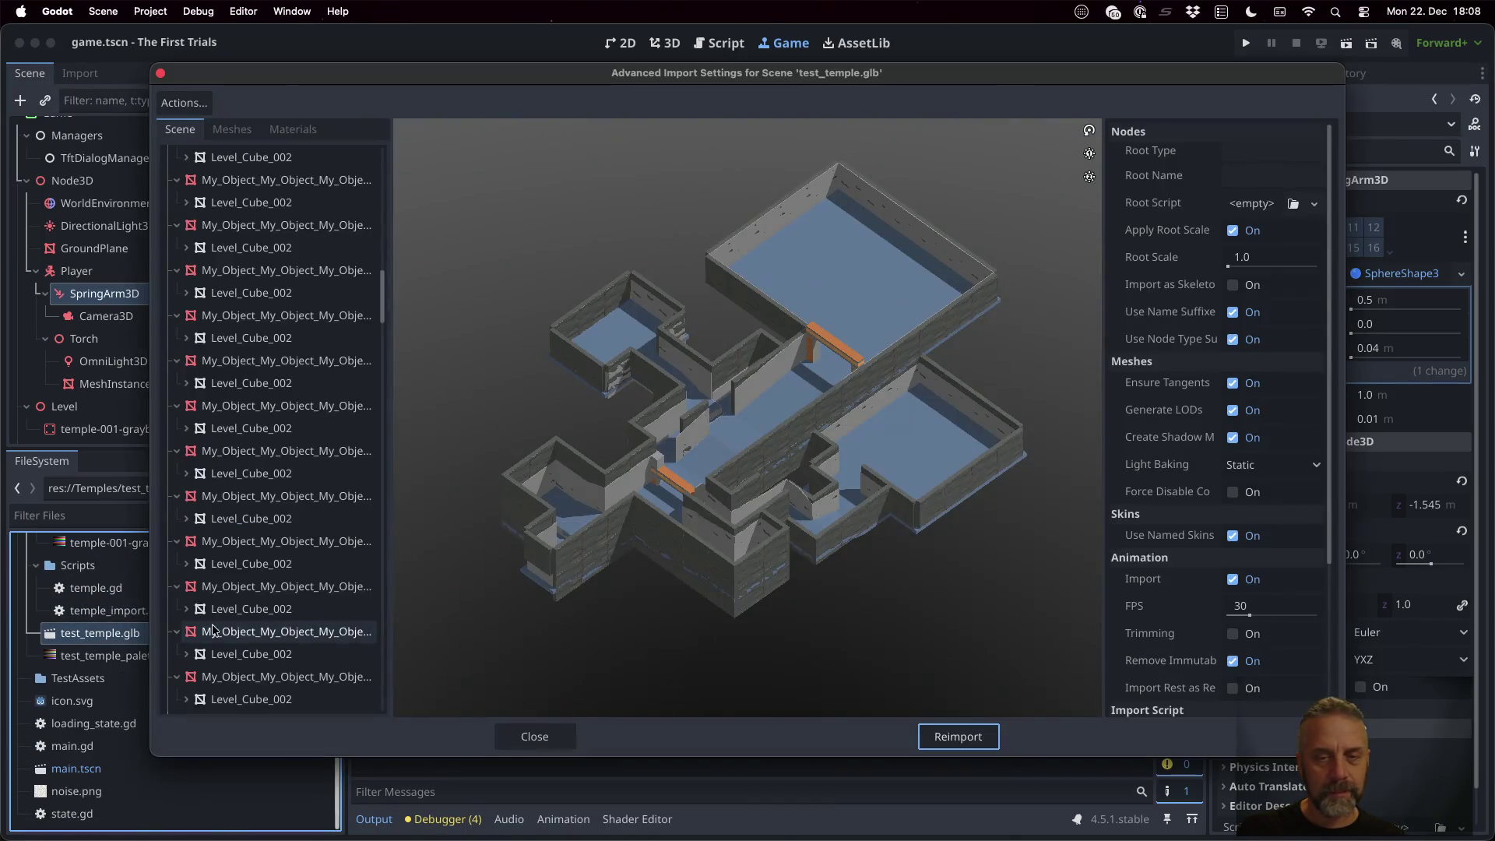
Inspect the temple preview and its imported My_Object nodes, then close without reimporting
{"action": "left_click_drag", "start_coordinate": [700, 423], "coordinate": [829, 400]}
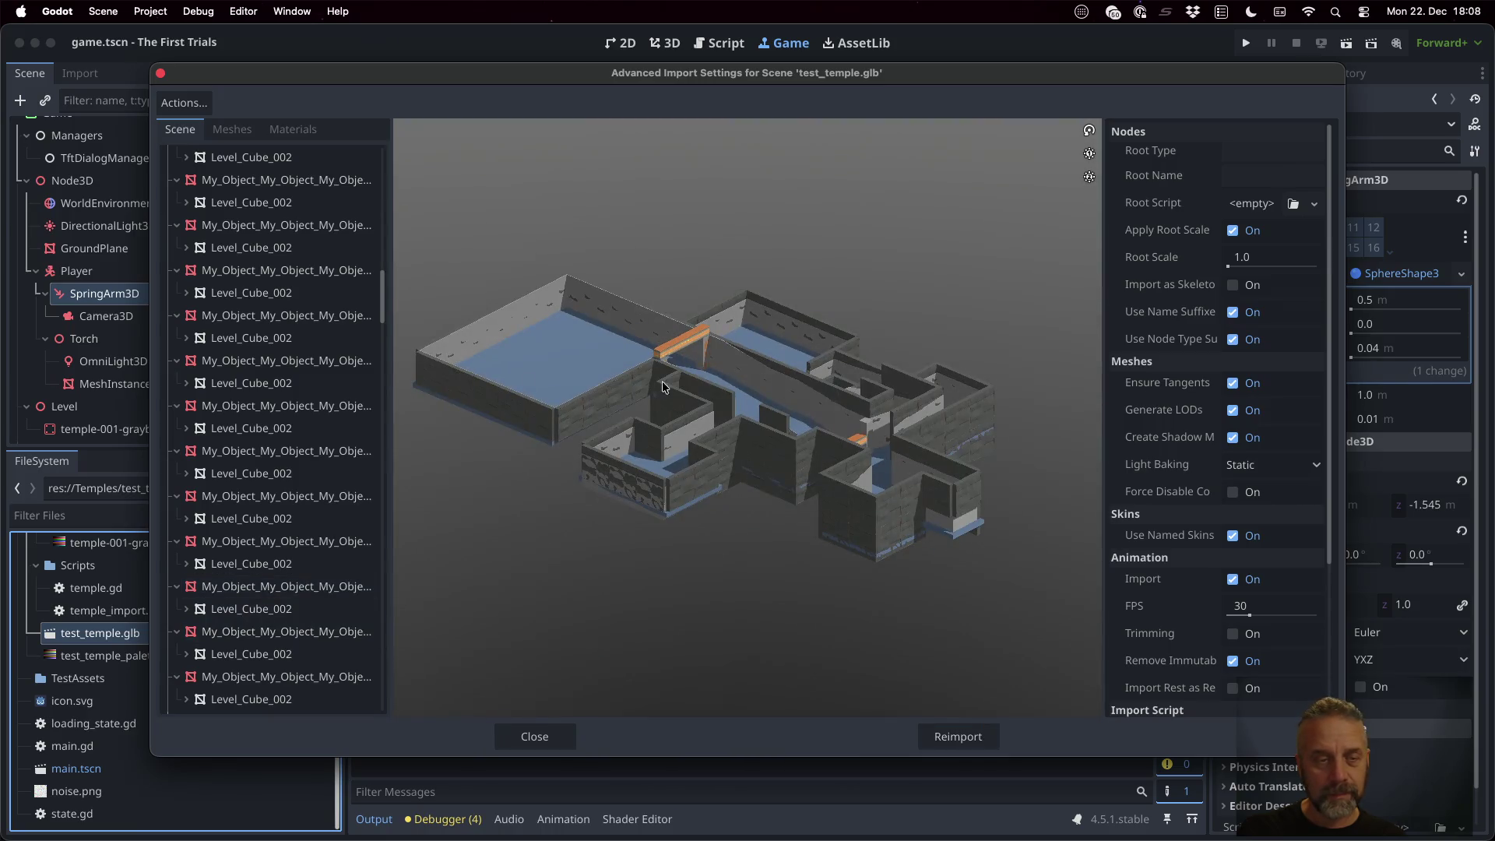
{"action": "left_click", "coordinate": [267, 406]}
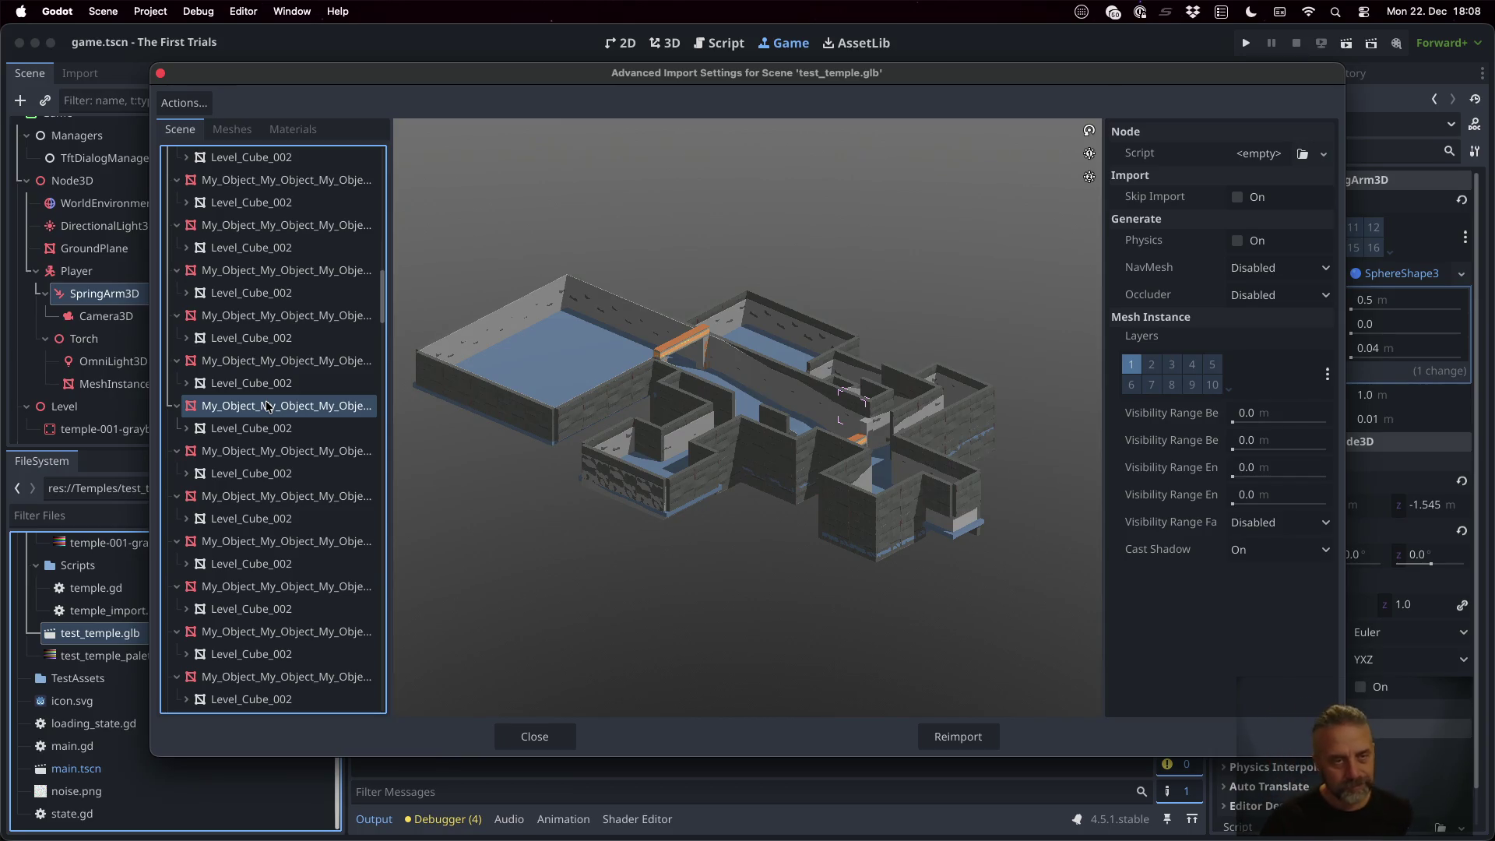
{"action": "scroll", "coordinate": [267, 405], "scroll_direction": "up", "scroll_amount": 5}
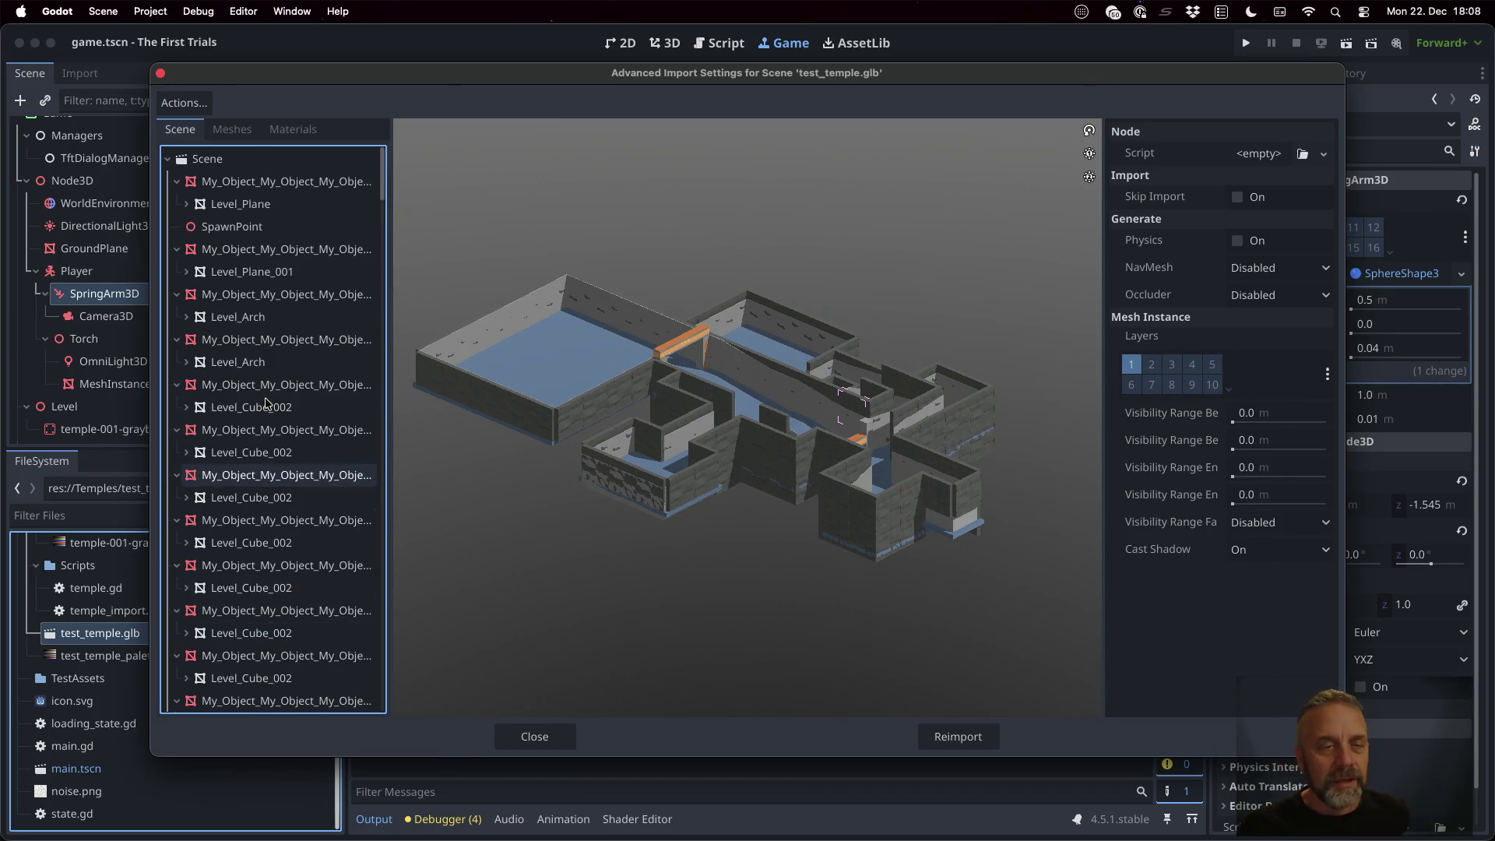
{"action": "scroll", "coordinate": [265, 402], "scroll_direction": "down", "scroll_amount": 5}
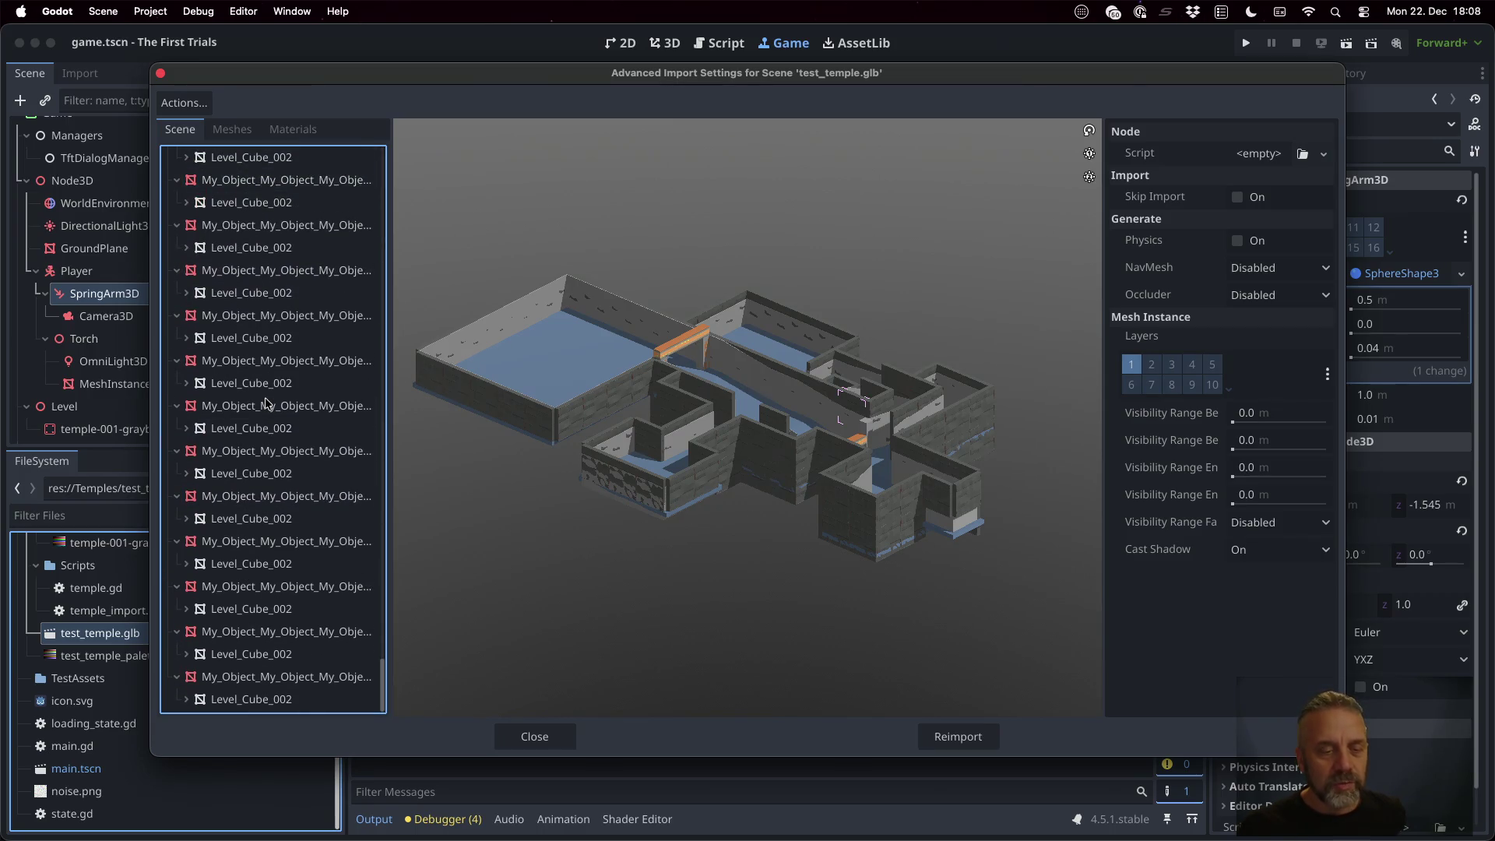
{"action": "left_click", "coordinate": [535, 735]}
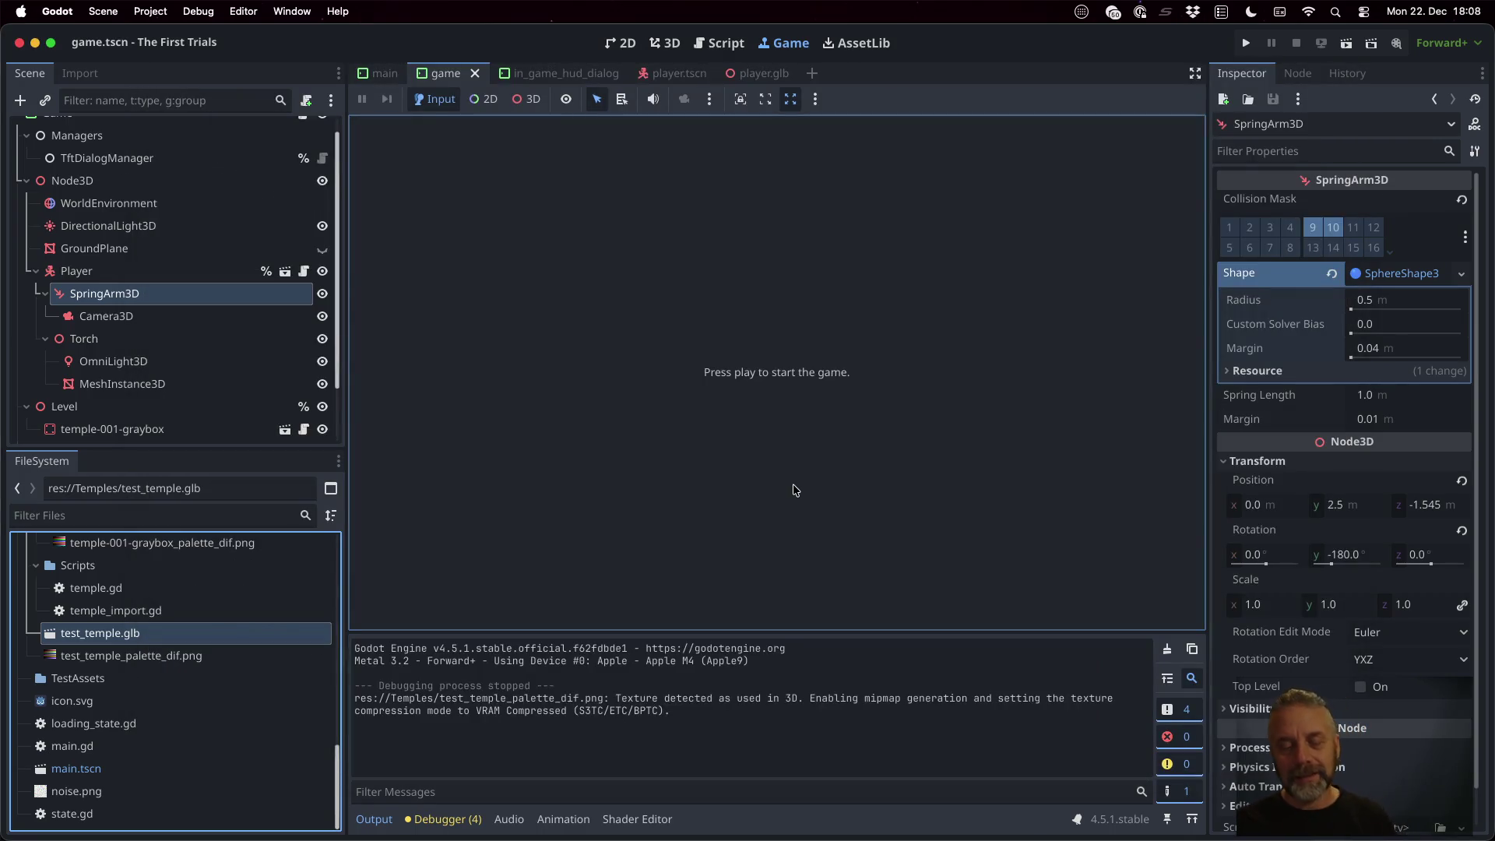
{"action": "key", "text": "super+Tab"}
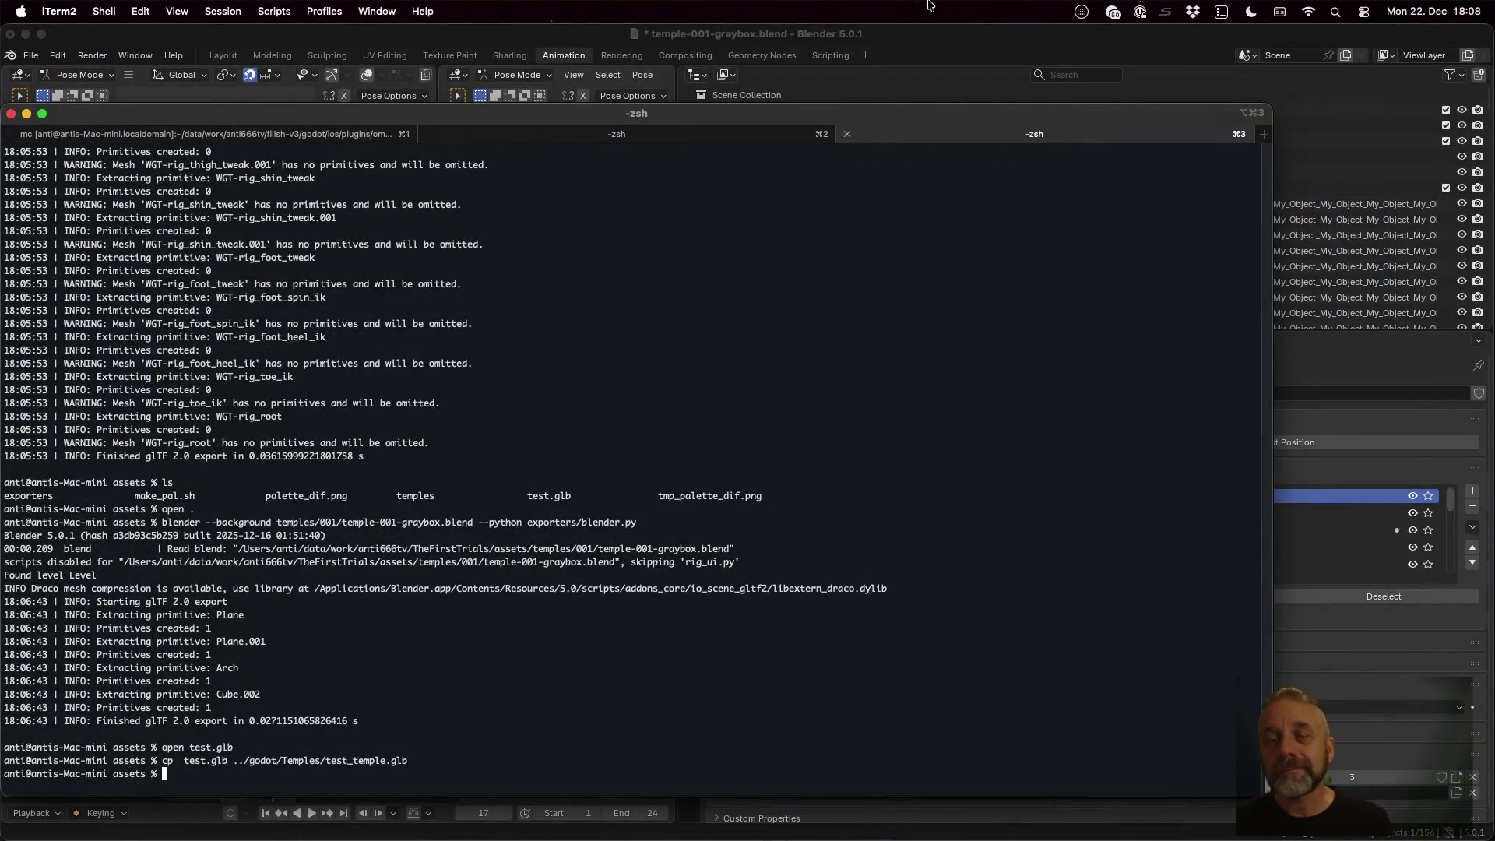
{"action": "left_click", "coordinate": [968, 45]}
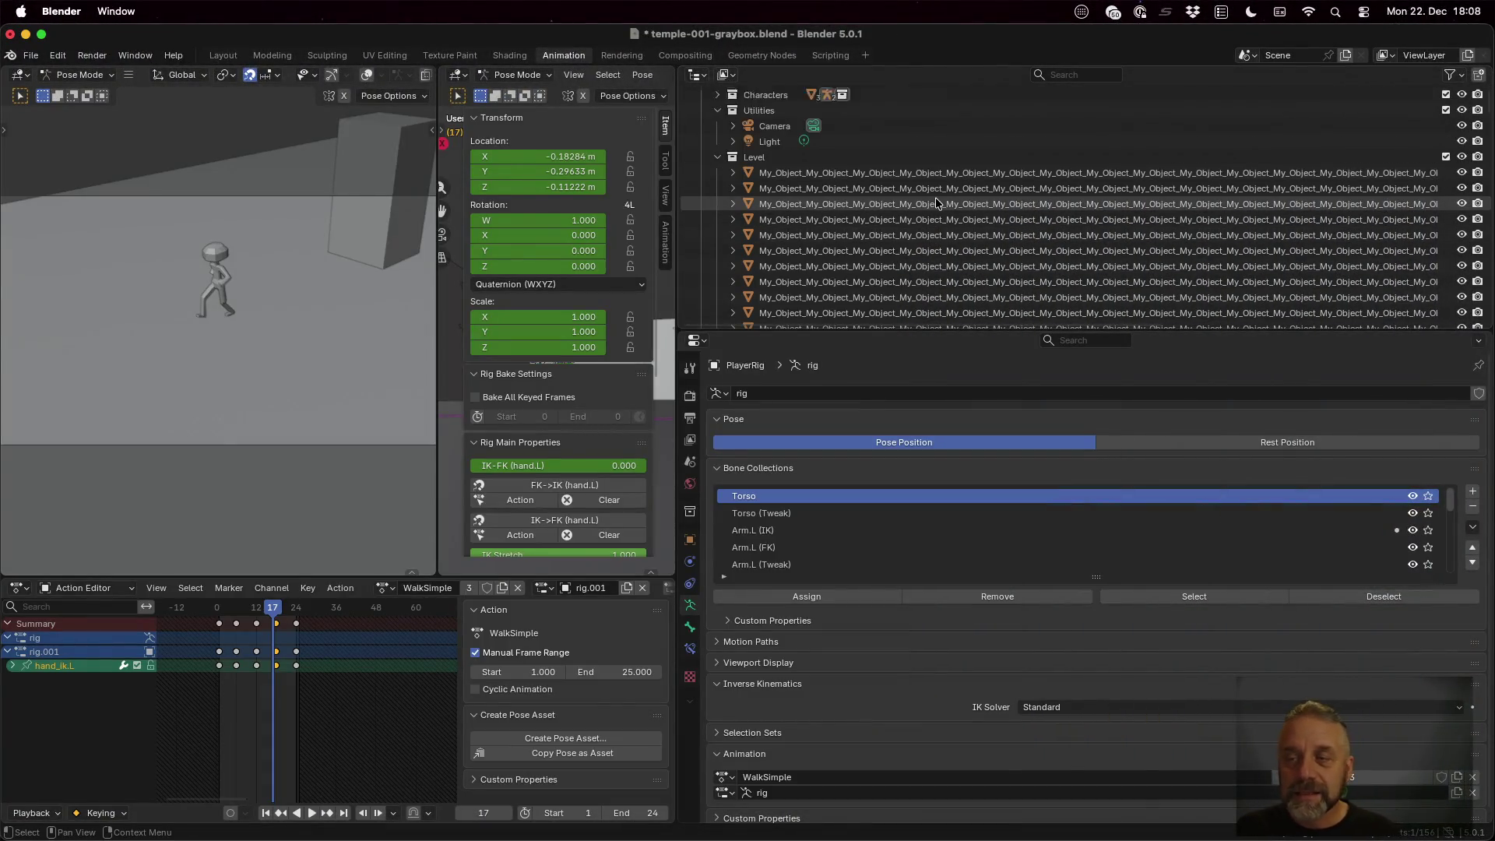
{"action": "scroll", "coordinate": [936, 197], "scroll_direction": "up", "scroll_amount": 3}
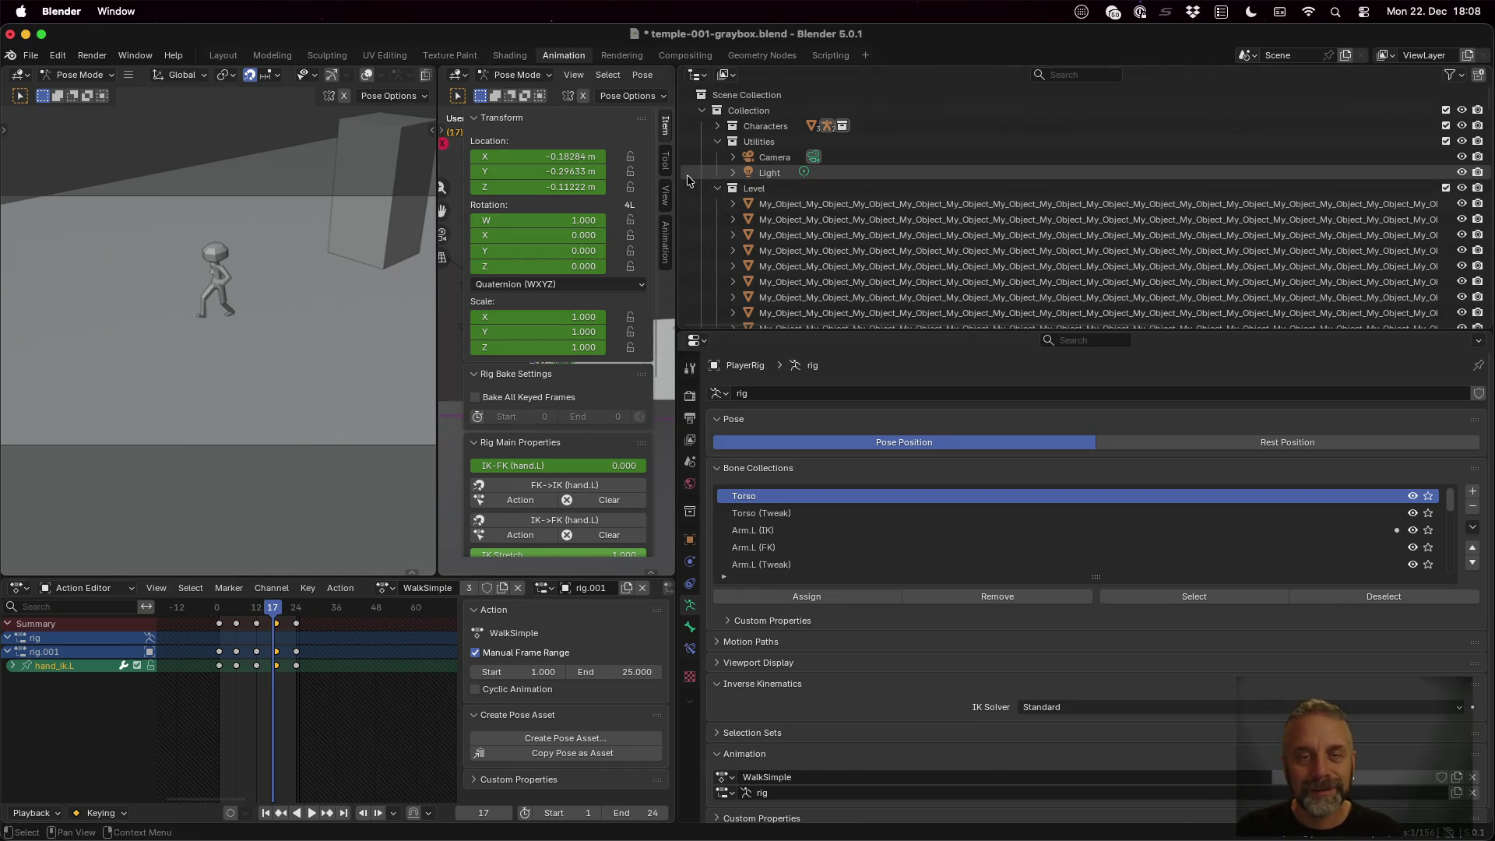
{"action": "left_click_drag", "start_coordinate": [677, 182], "coordinate": [894, 182]}
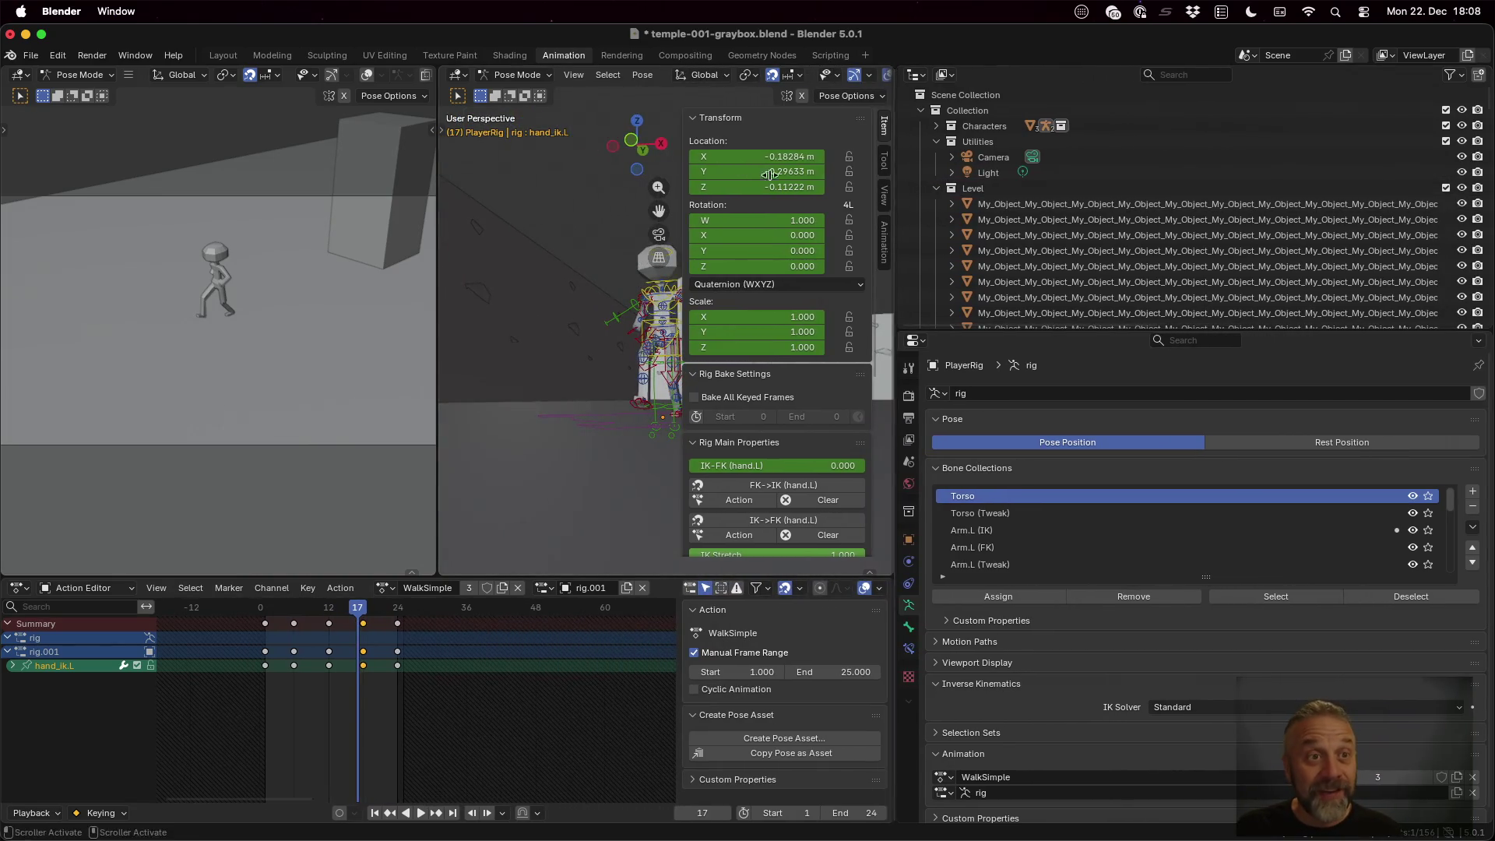
{"action": "left_click", "coordinate": [273, 55]}
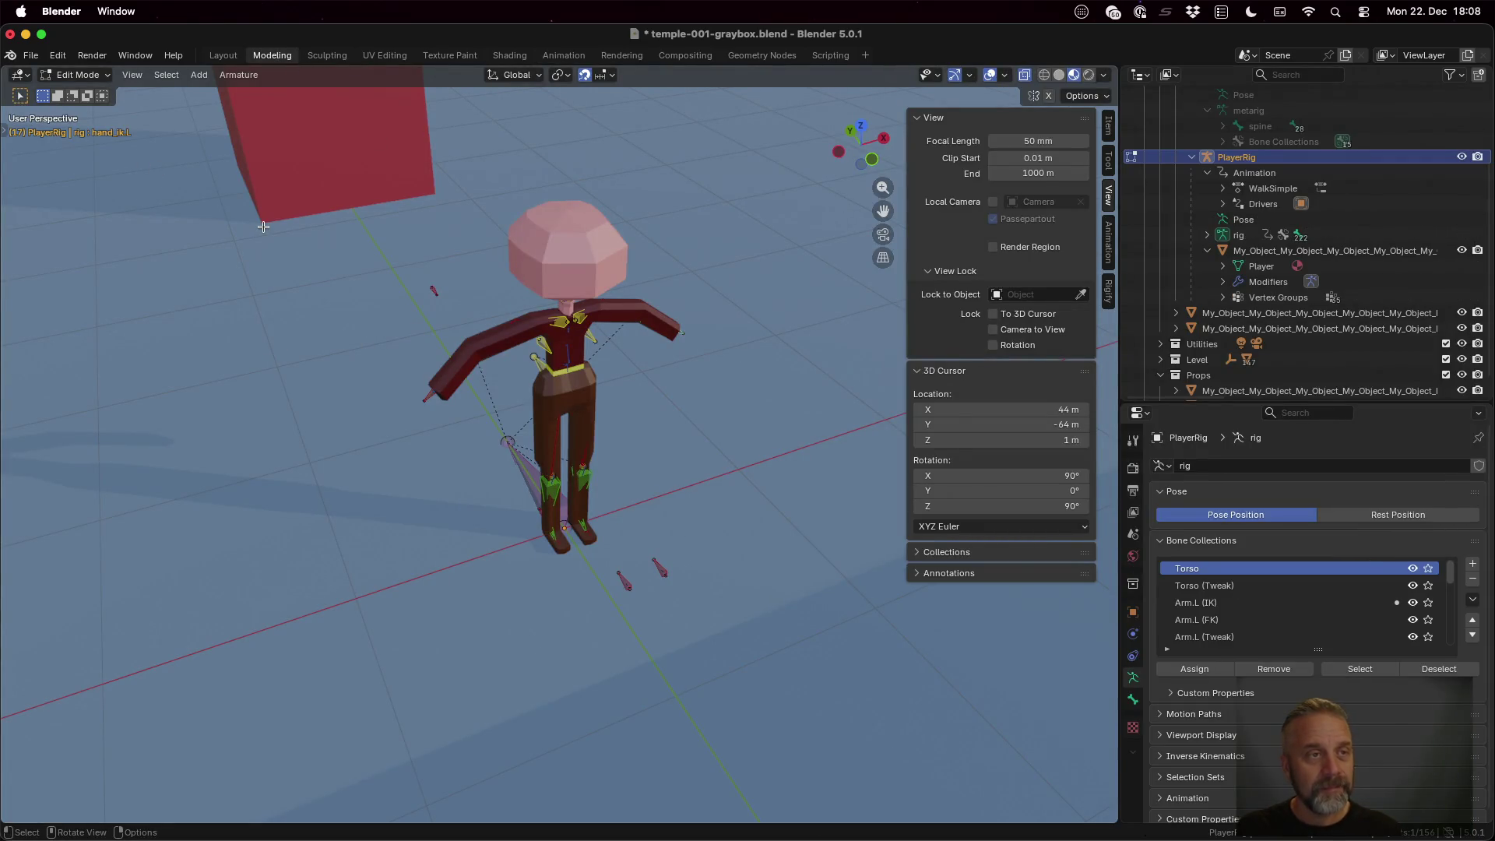
{"action": "key", "text": "ctrl+z"}
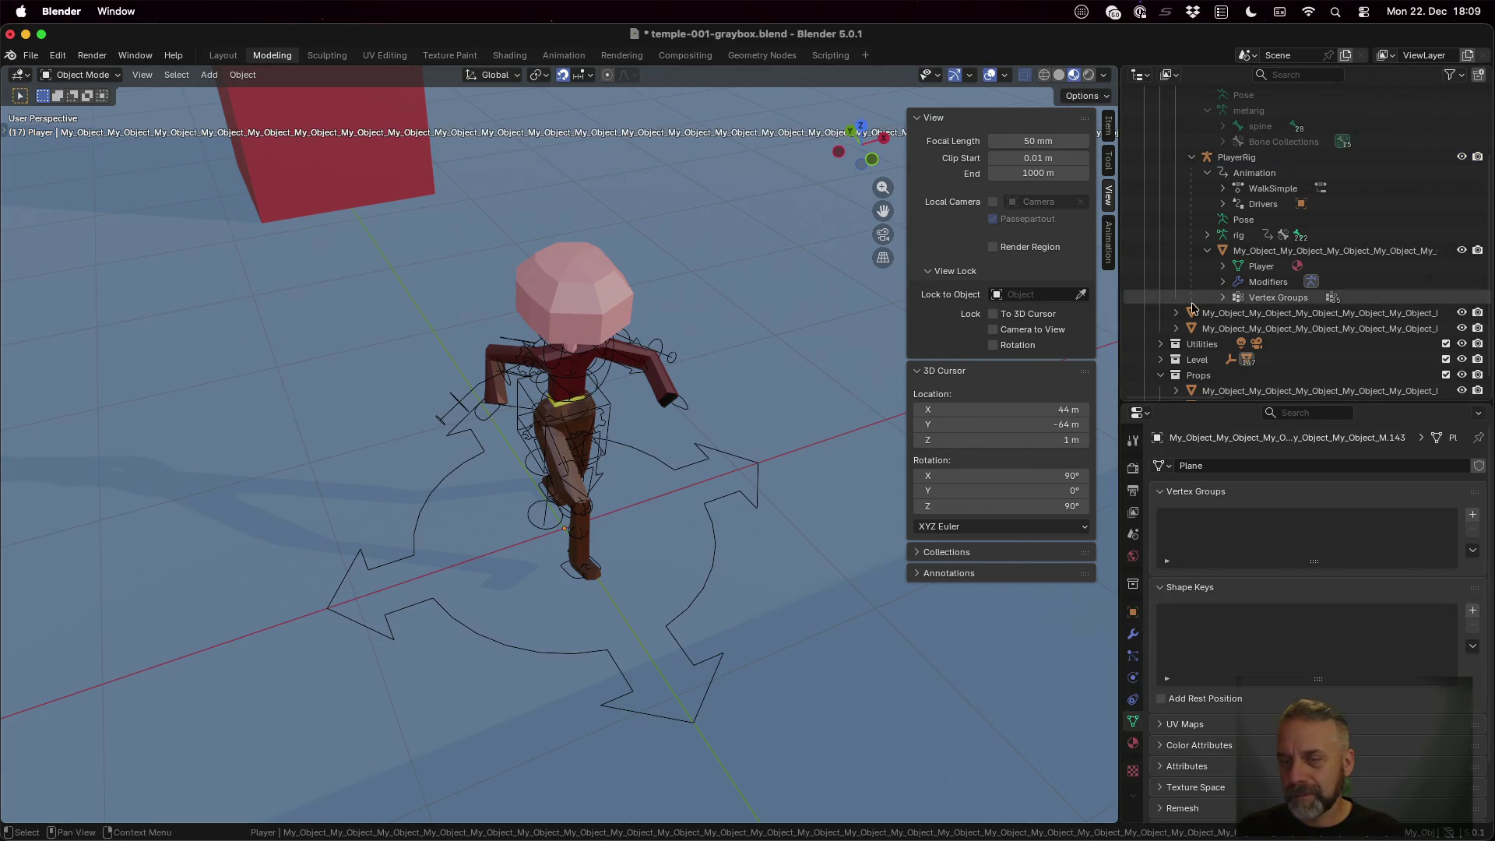
{"action": "scroll", "coordinate": [718, 359], "scroll_direction": "down", "scroll_amount": 10}
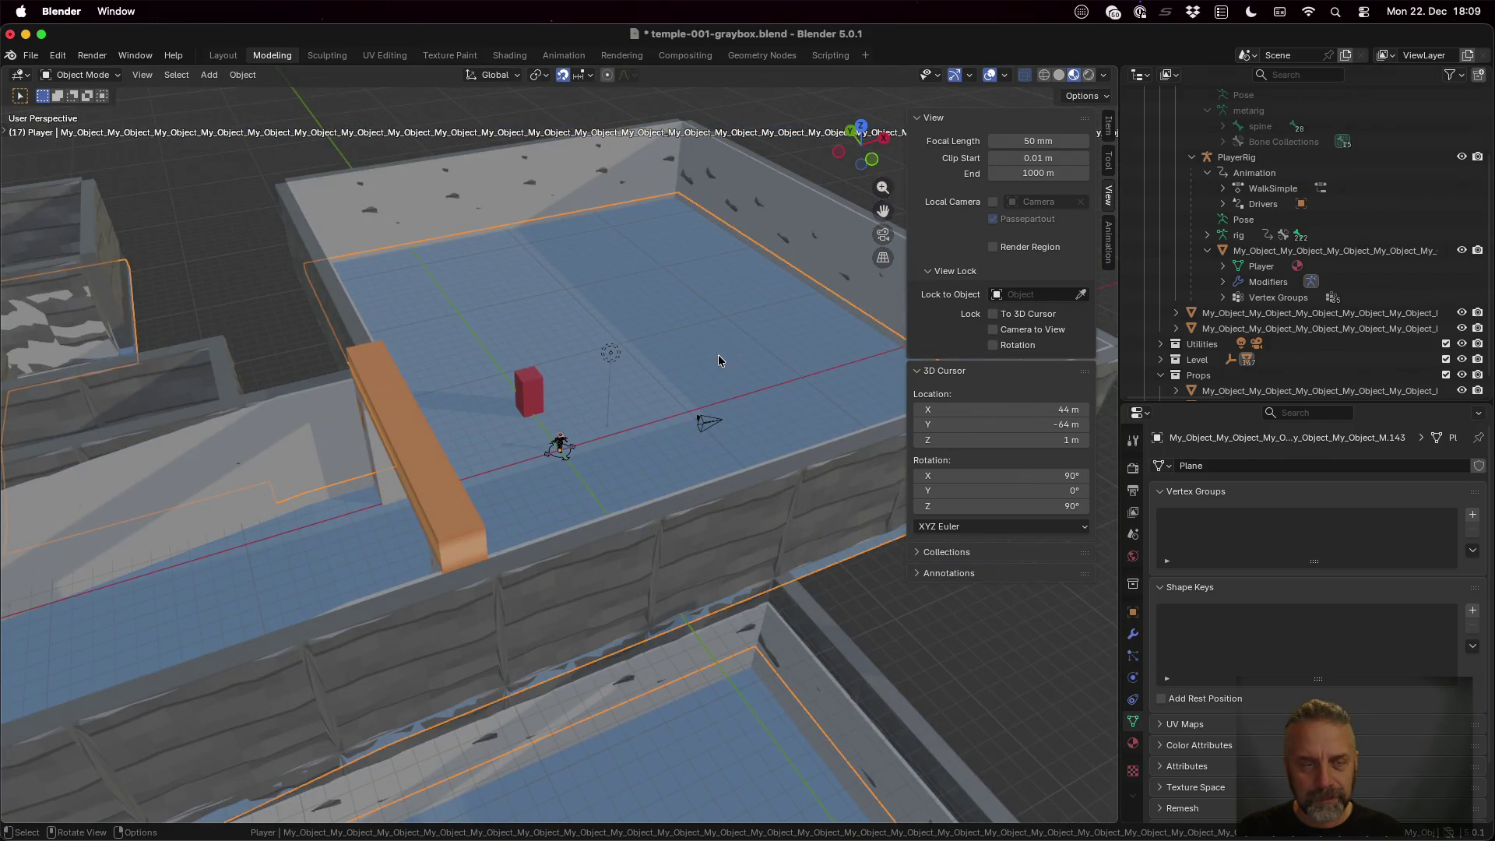
{"action": "scroll", "coordinate": [718, 361], "scroll_direction": "up", "scroll_amount": 2}
{"action": "scroll", "coordinate": [1374, 311], "scroll_direction": "up", "scroll_amount": 2}
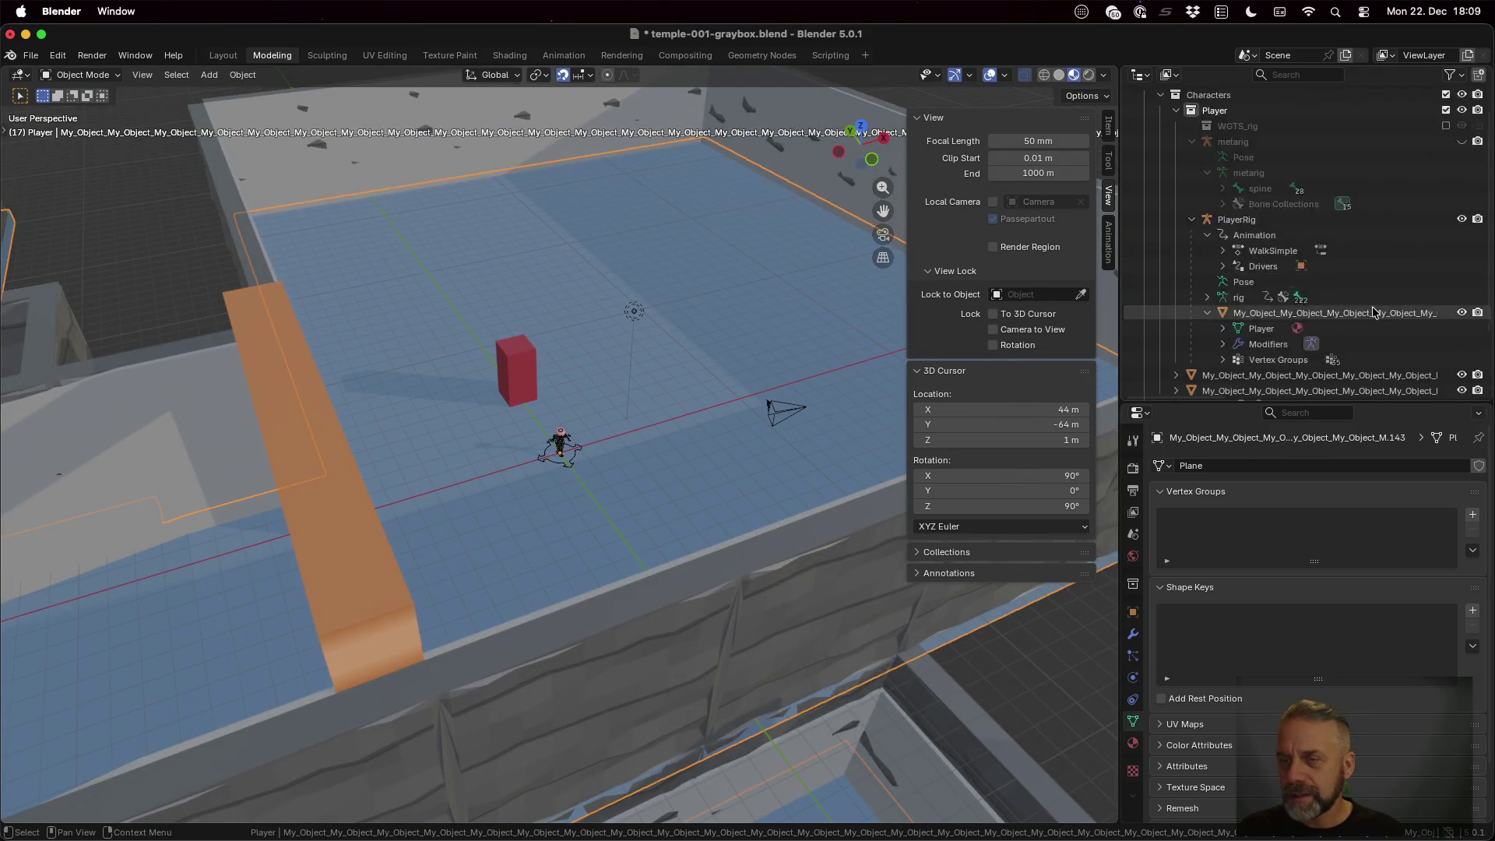
{"action": "scroll", "coordinate": [1374, 312], "scroll_direction": "down", "scroll_amount": 3}
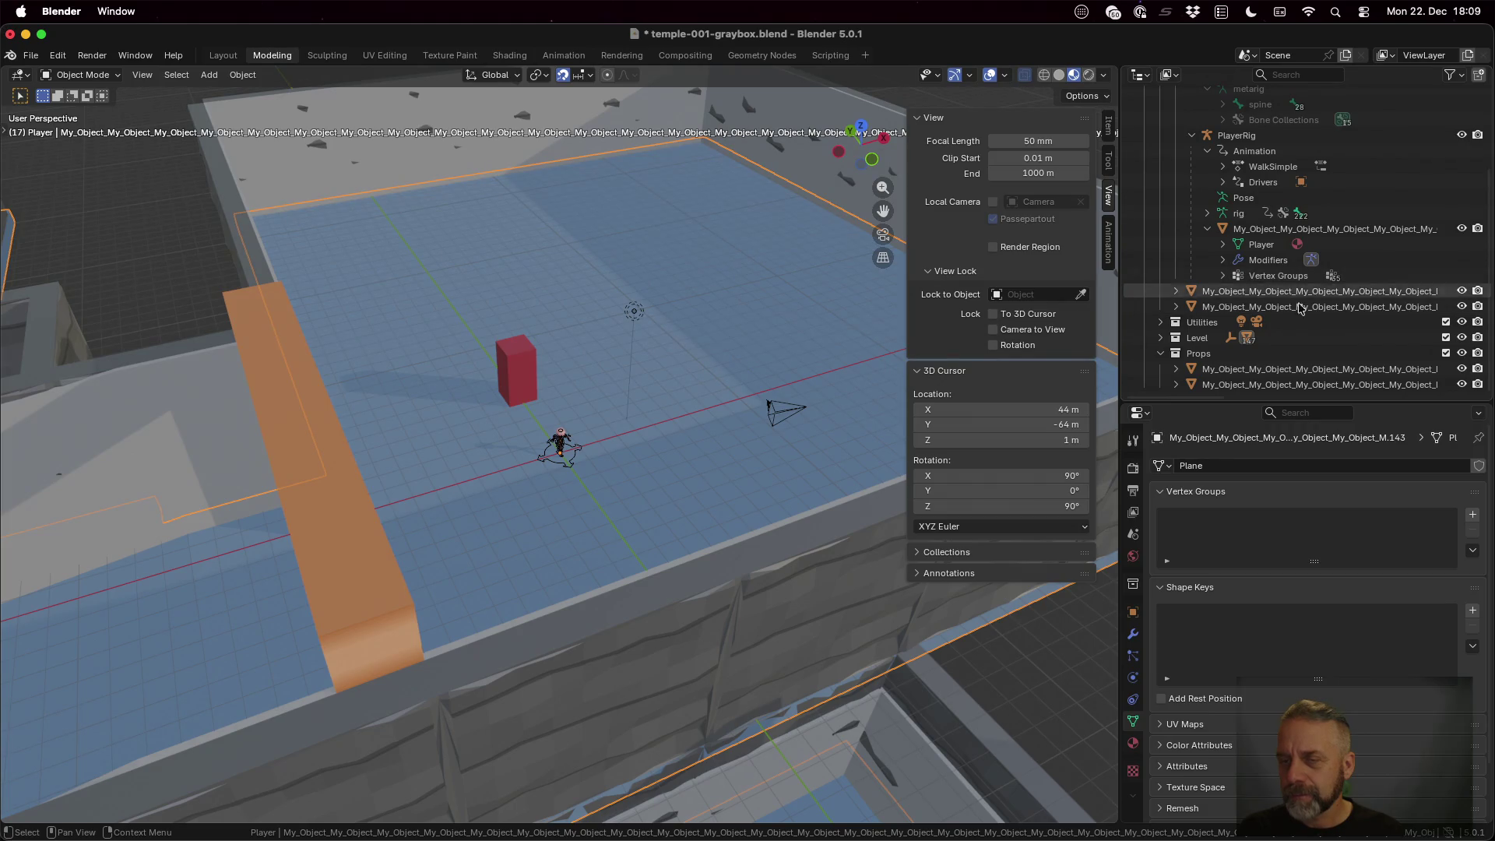
{"action": "left_click", "coordinate": [1161, 338]}
{"action": "scroll", "coordinate": [1222, 340], "scroll_direction": "down", "scroll_amount": 6}
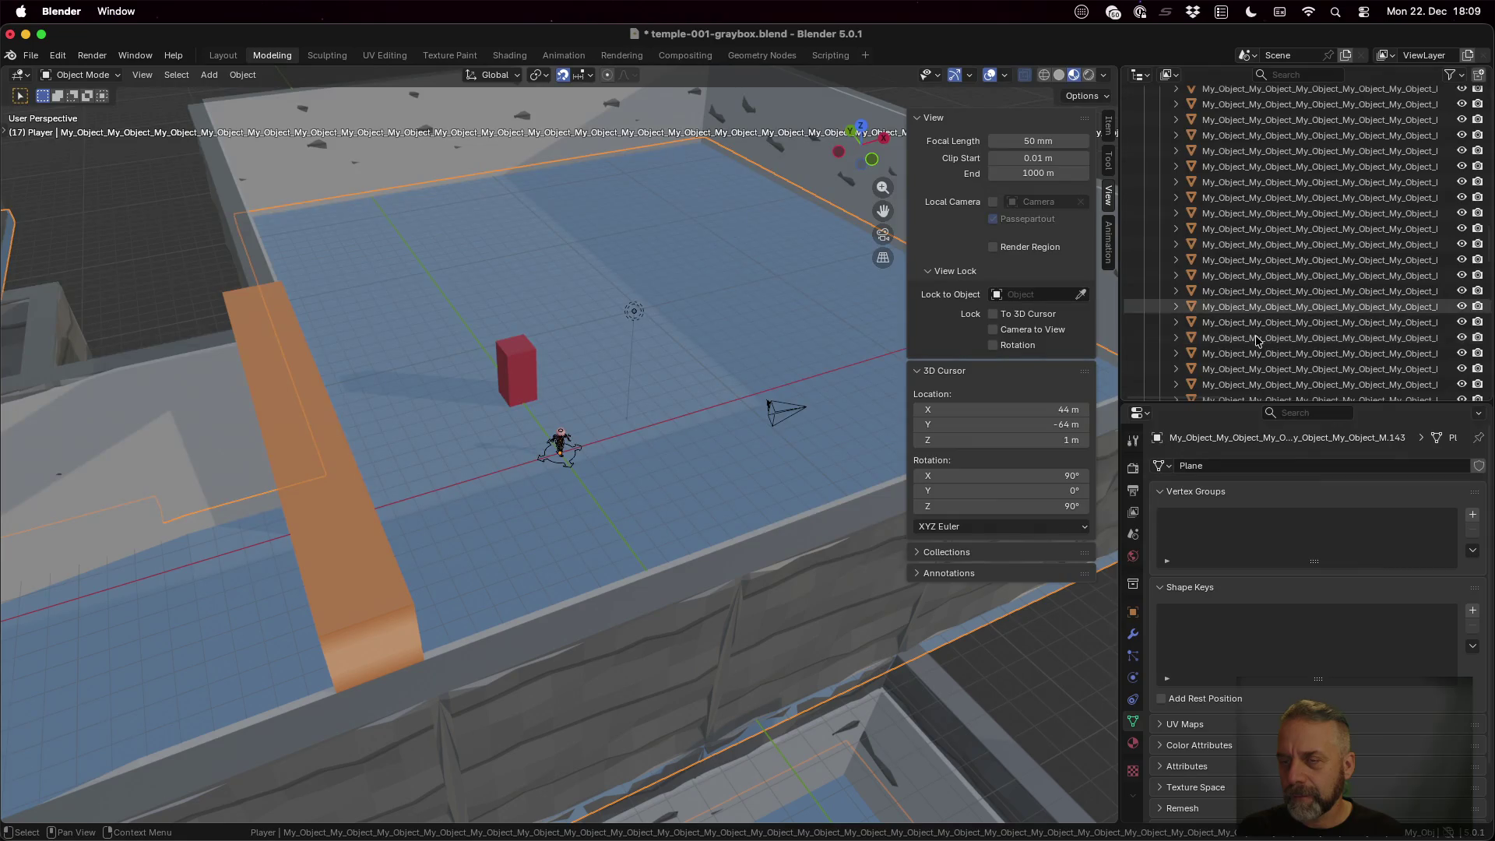
{"action": "scroll", "coordinate": [1246, 296], "scroll_direction": "down", "scroll_amount": 3}
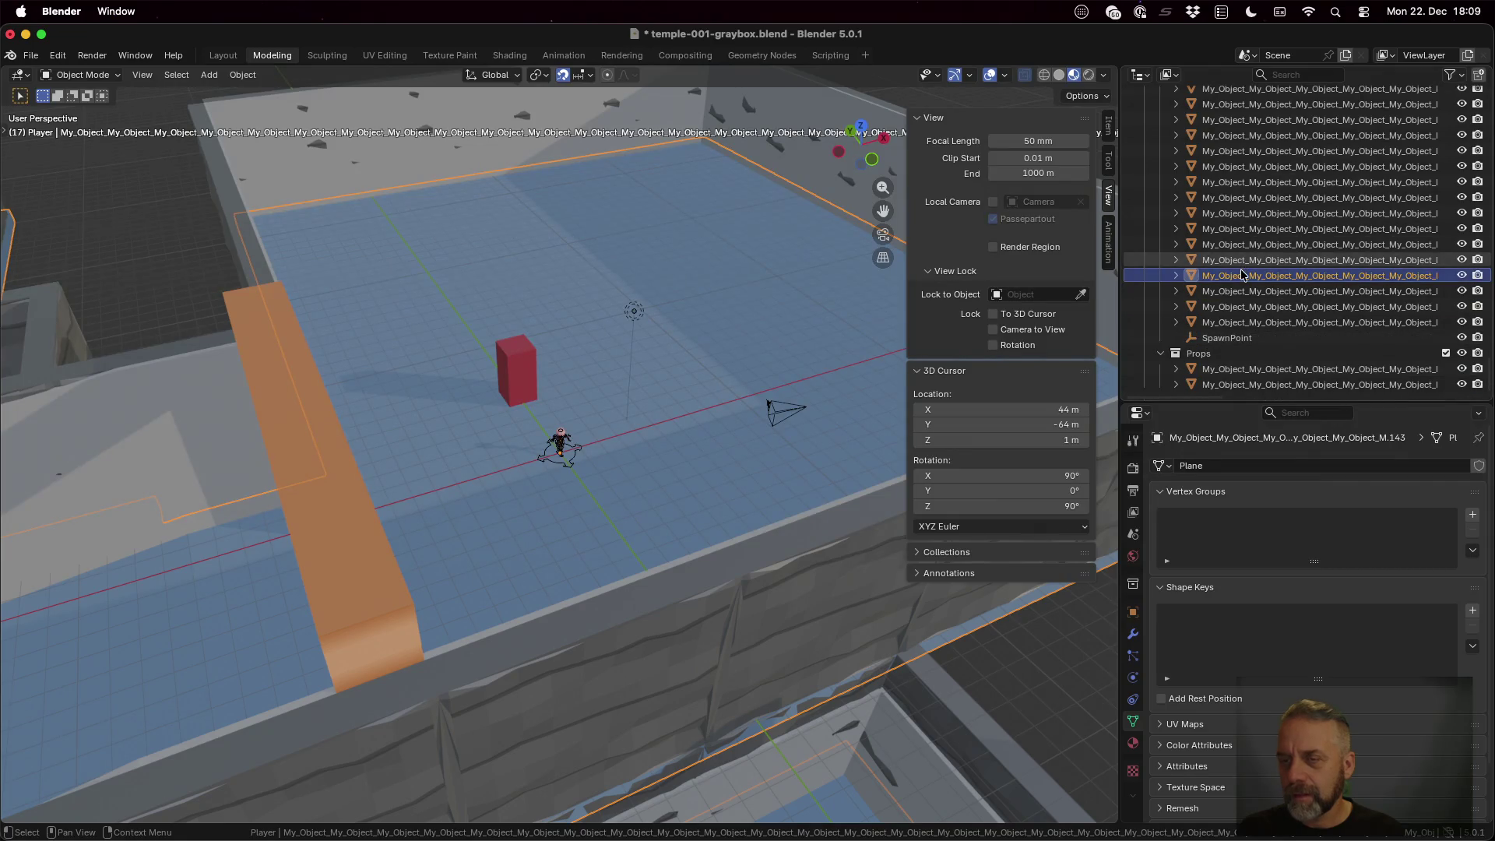
{"action": "left_click", "coordinate": [1461, 274]}
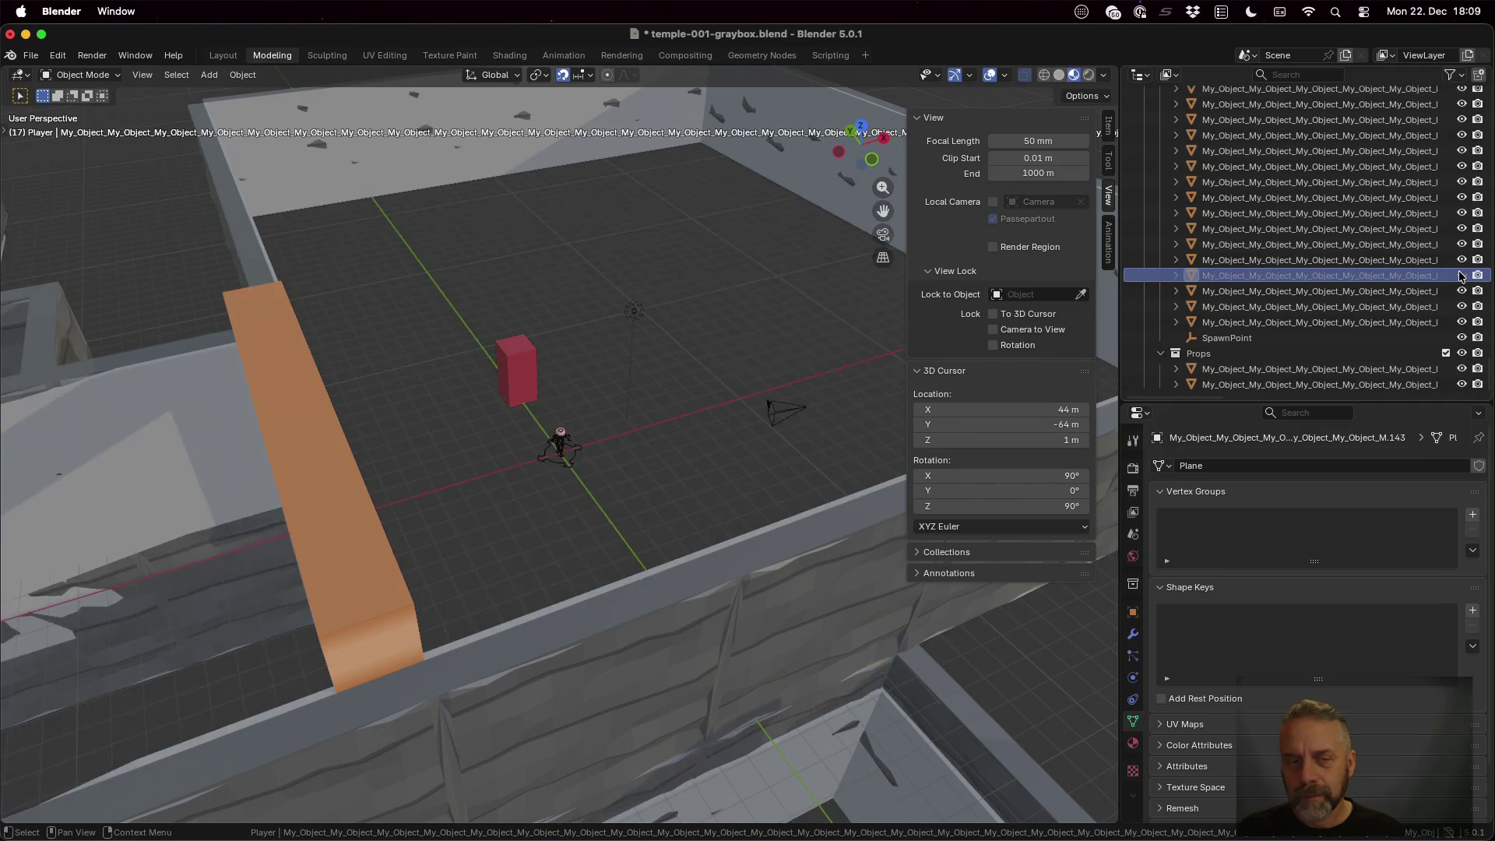
Rename the blue floor plane object to Floor
{"action": "double_click", "coordinate": [1348, 275]}
{"action": "type", "text": "Floor"}
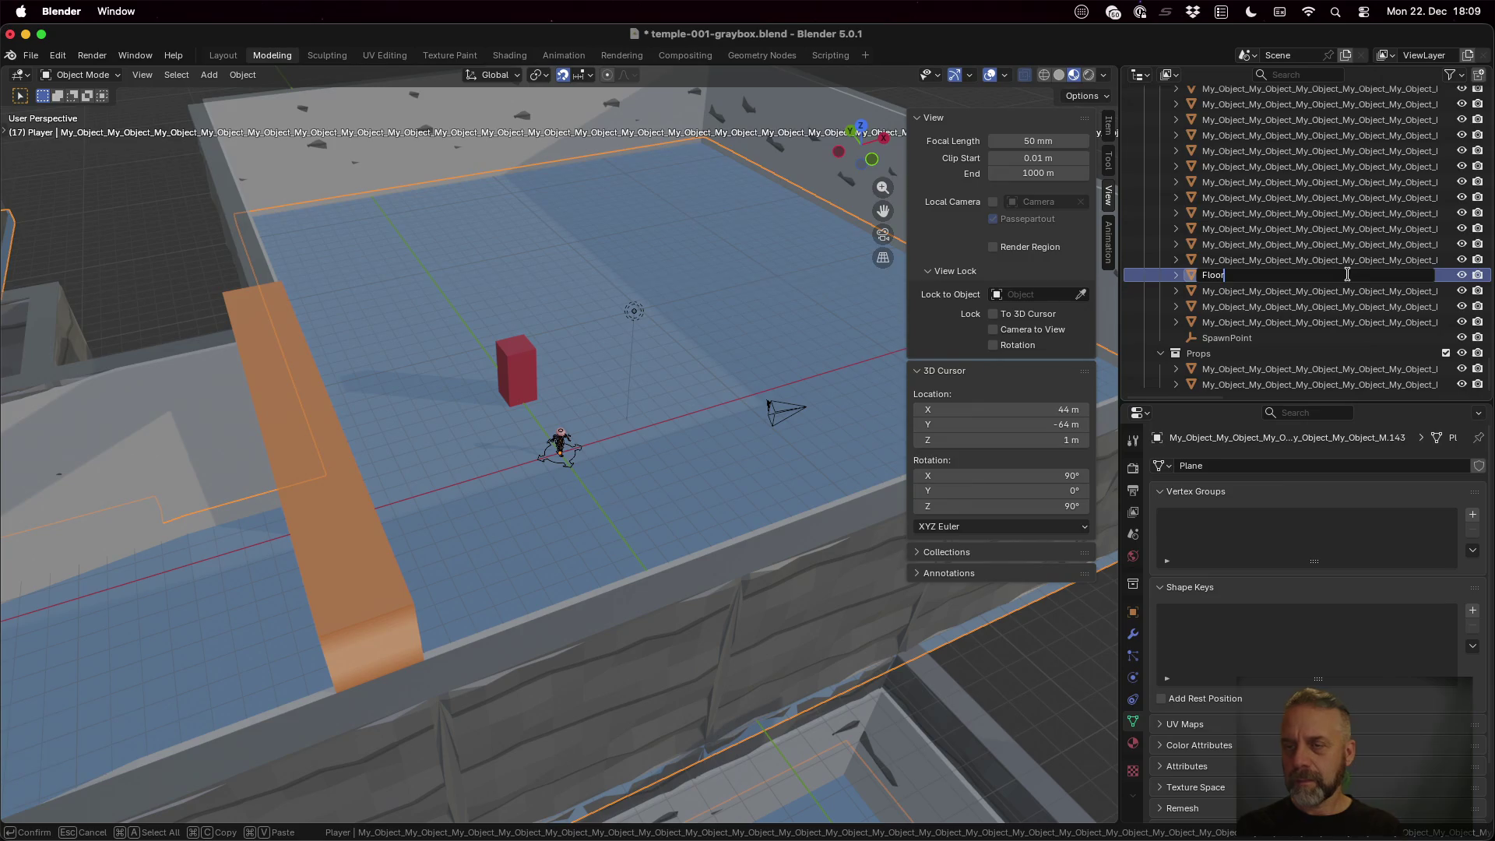
{"action": "key", "text": "Return"}
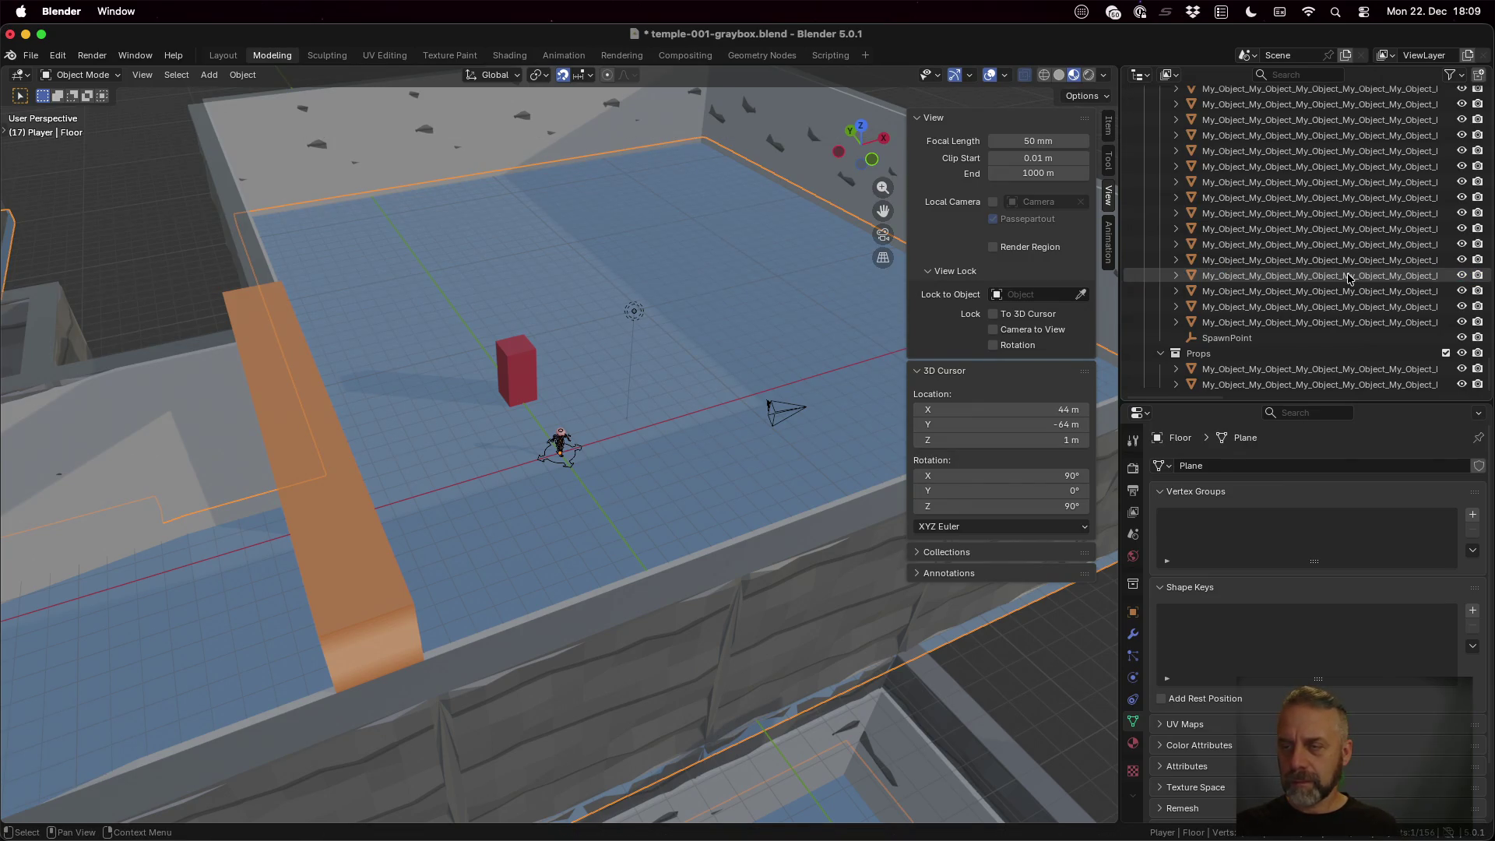
Rename the narrow piece on the orange wall to Floor, making it Floor.001, and expand it
{"action": "left_click", "coordinate": [1349, 278]}
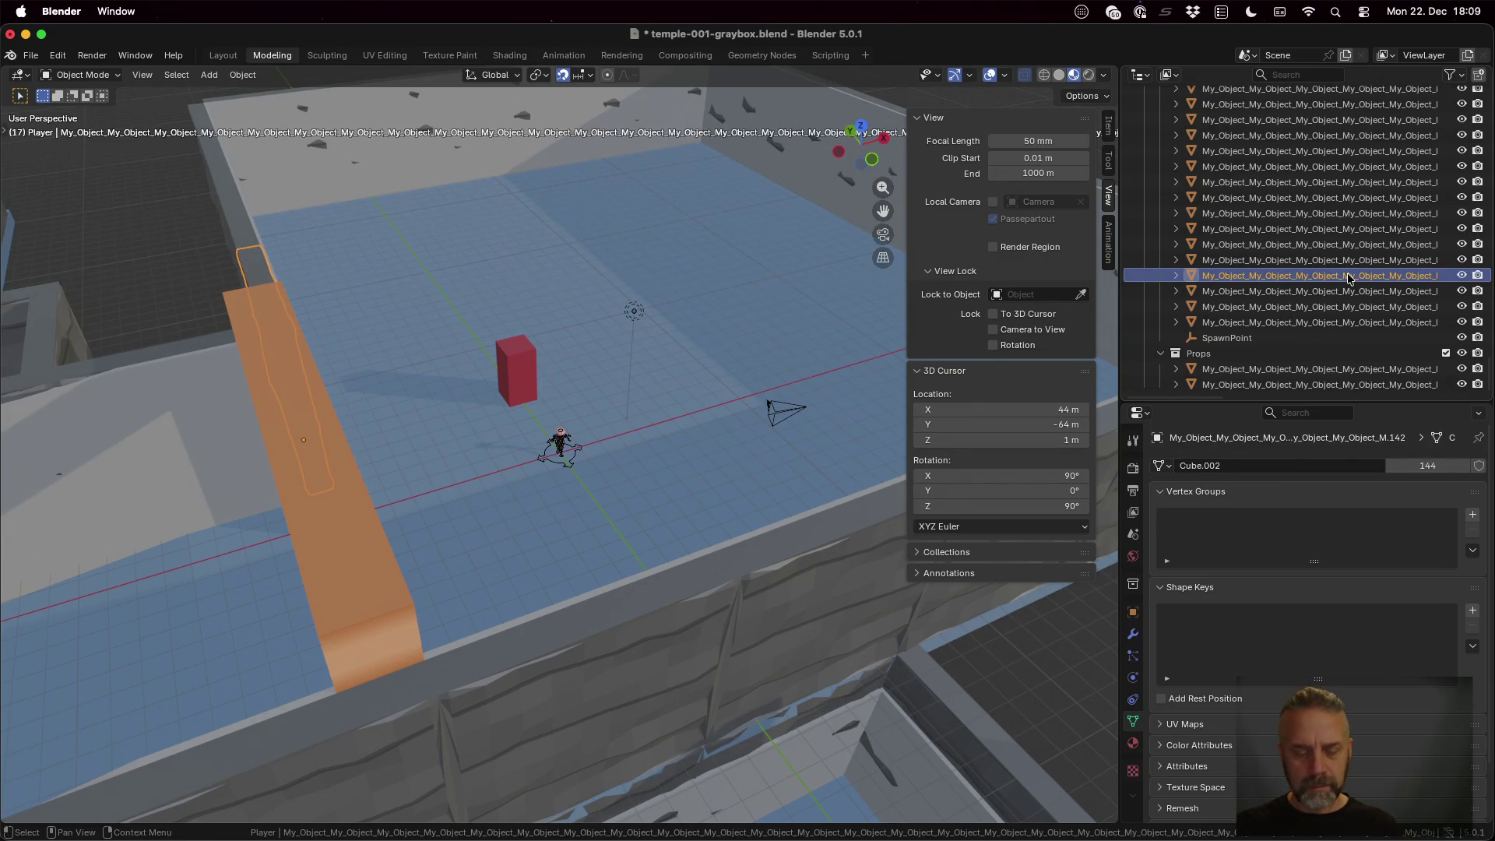
{"action": "double_click", "coordinate": [1347, 276]}
{"action": "type", "text": "Floor"}
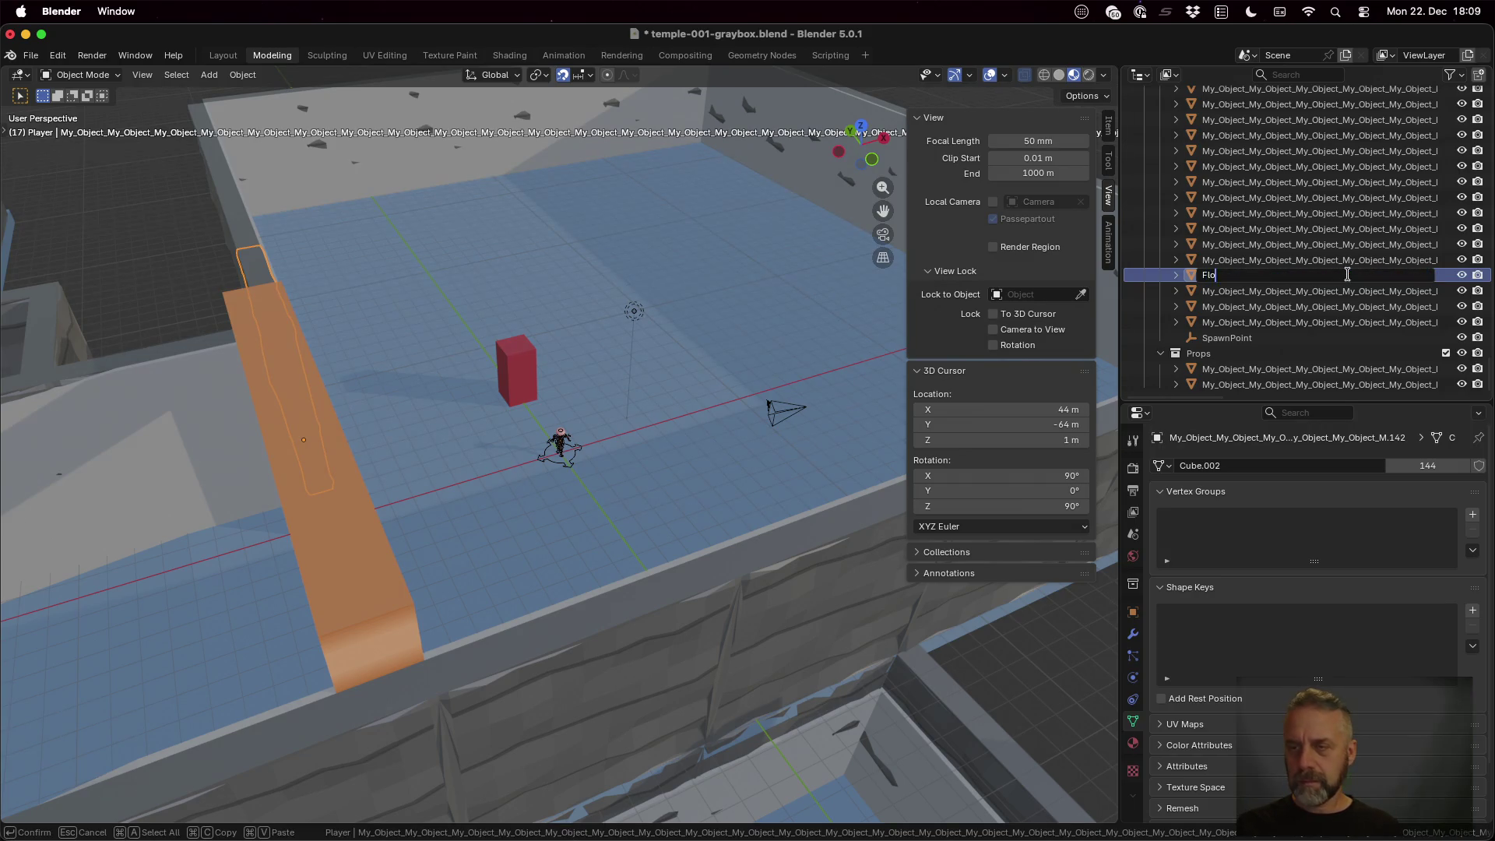
{"action": "key", "text": "Return"}
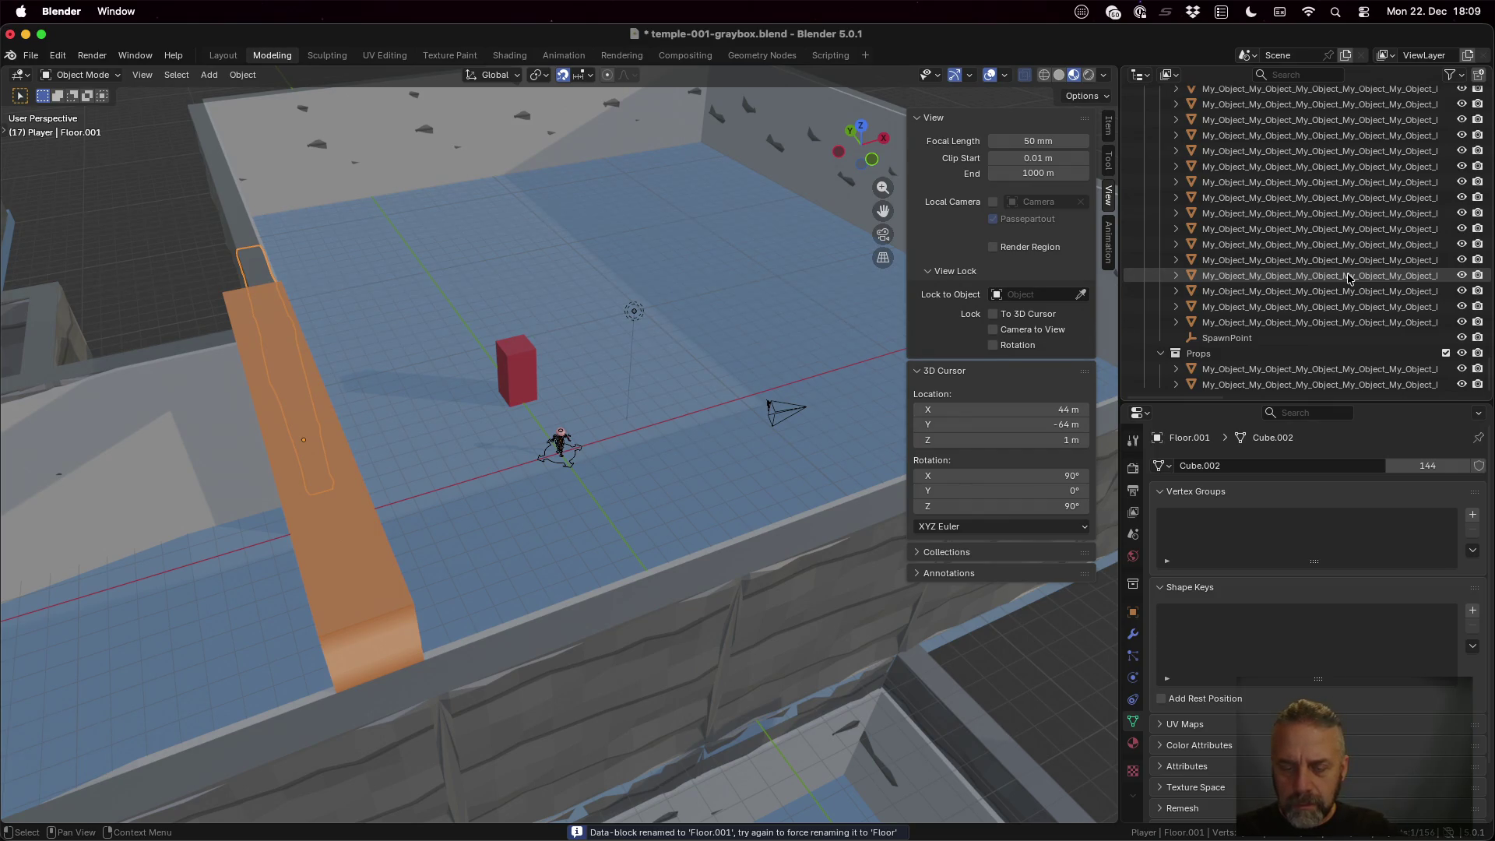
{"action": "left_click", "coordinate": [1175, 276]}
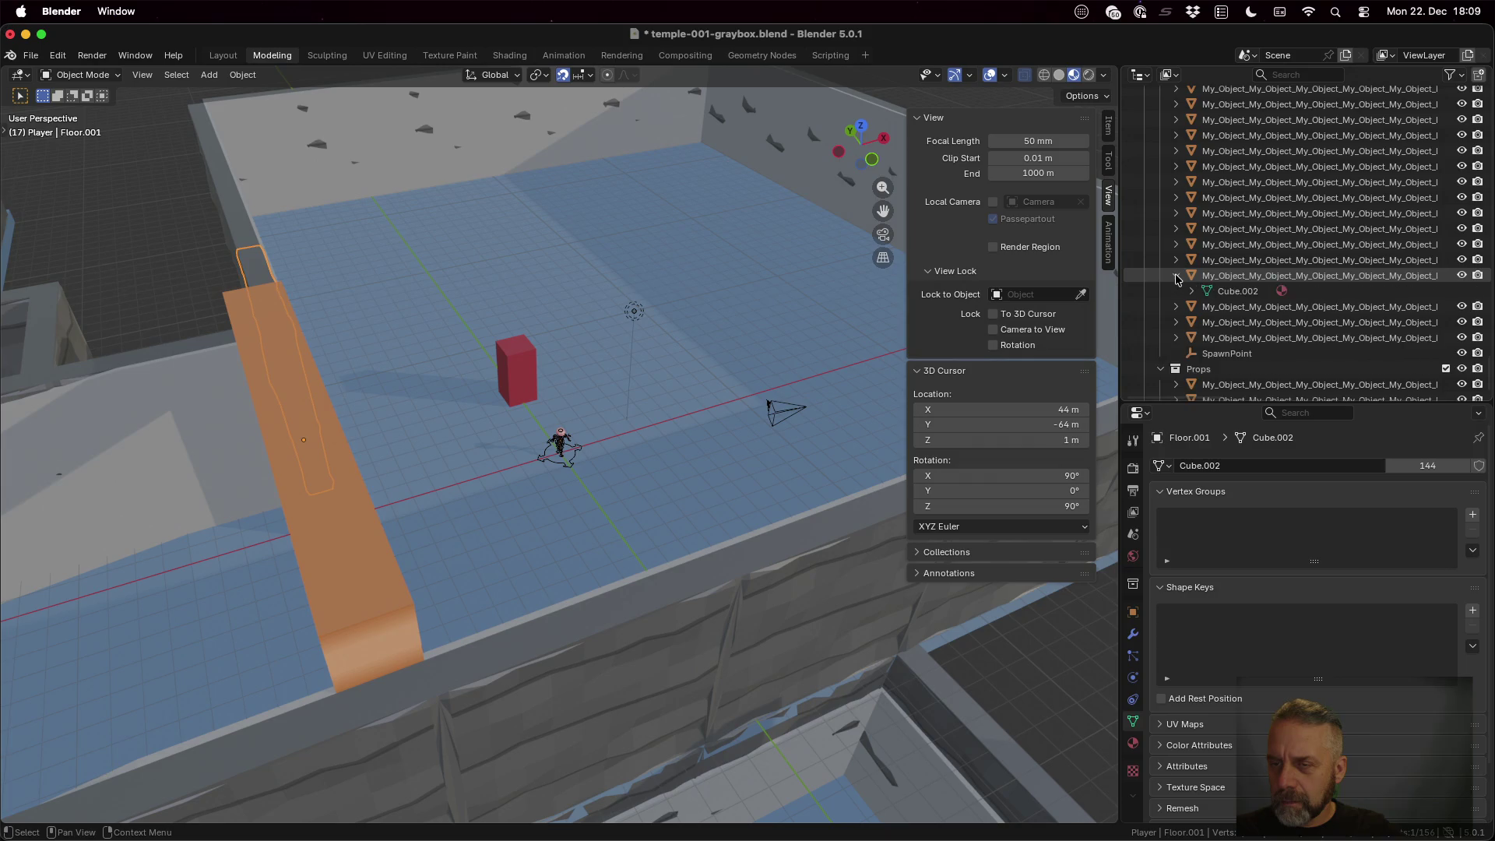
Toggle Floor and Floor.001 visibility repeatedly to identify each one in the viewport
{"action": "left_click", "coordinate": [1246, 290]}
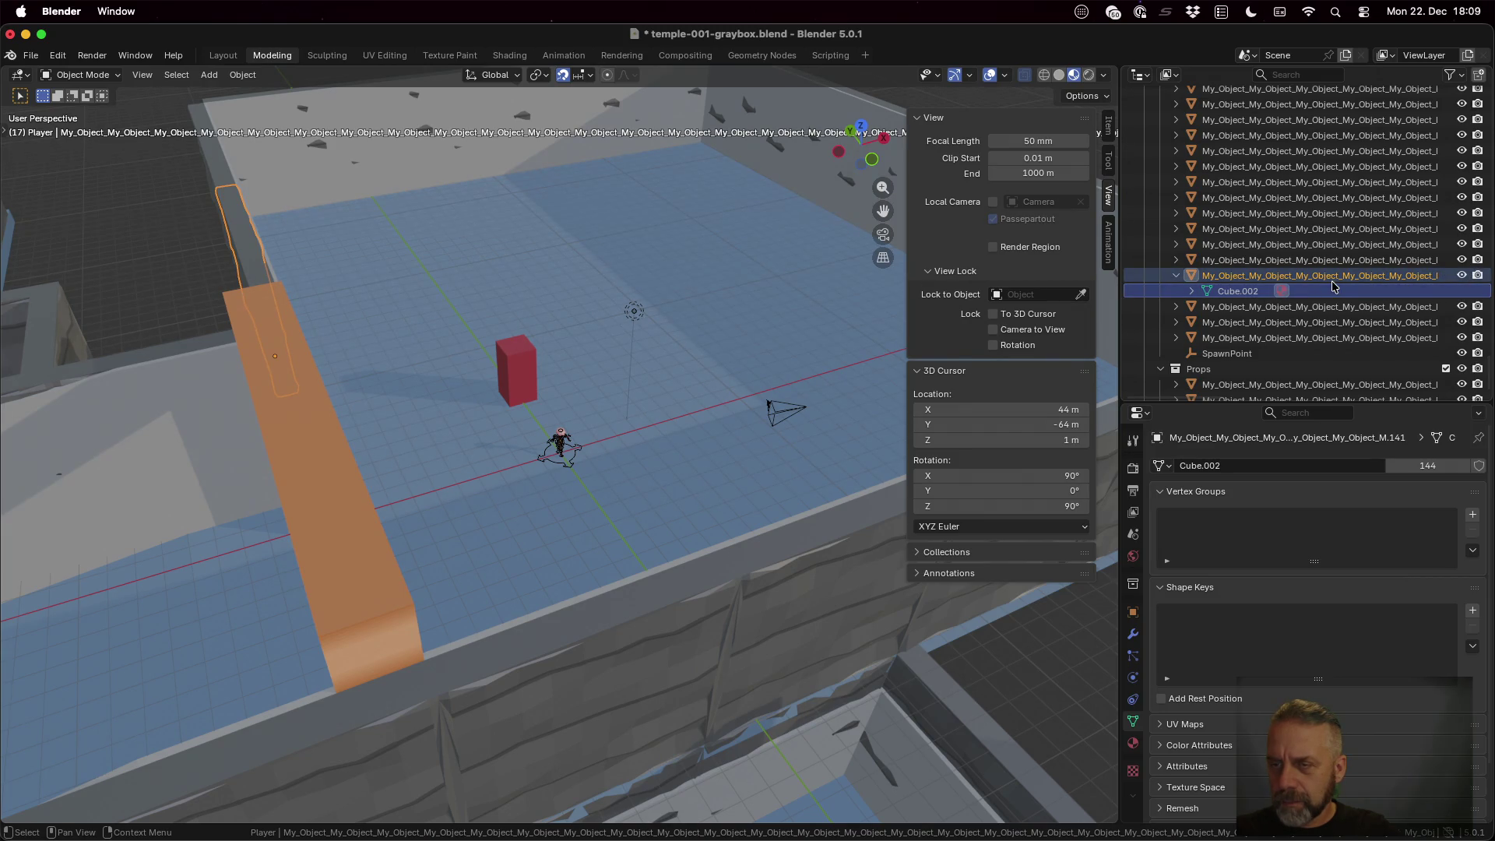
{"action": "scroll", "coordinate": [1332, 285], "scroll_direction": "up", "scroll_amount": 5}
{"action": "scroll", "coordinate": [1325, 284], "scroll_direction": "up", "scroll_amount": 5}
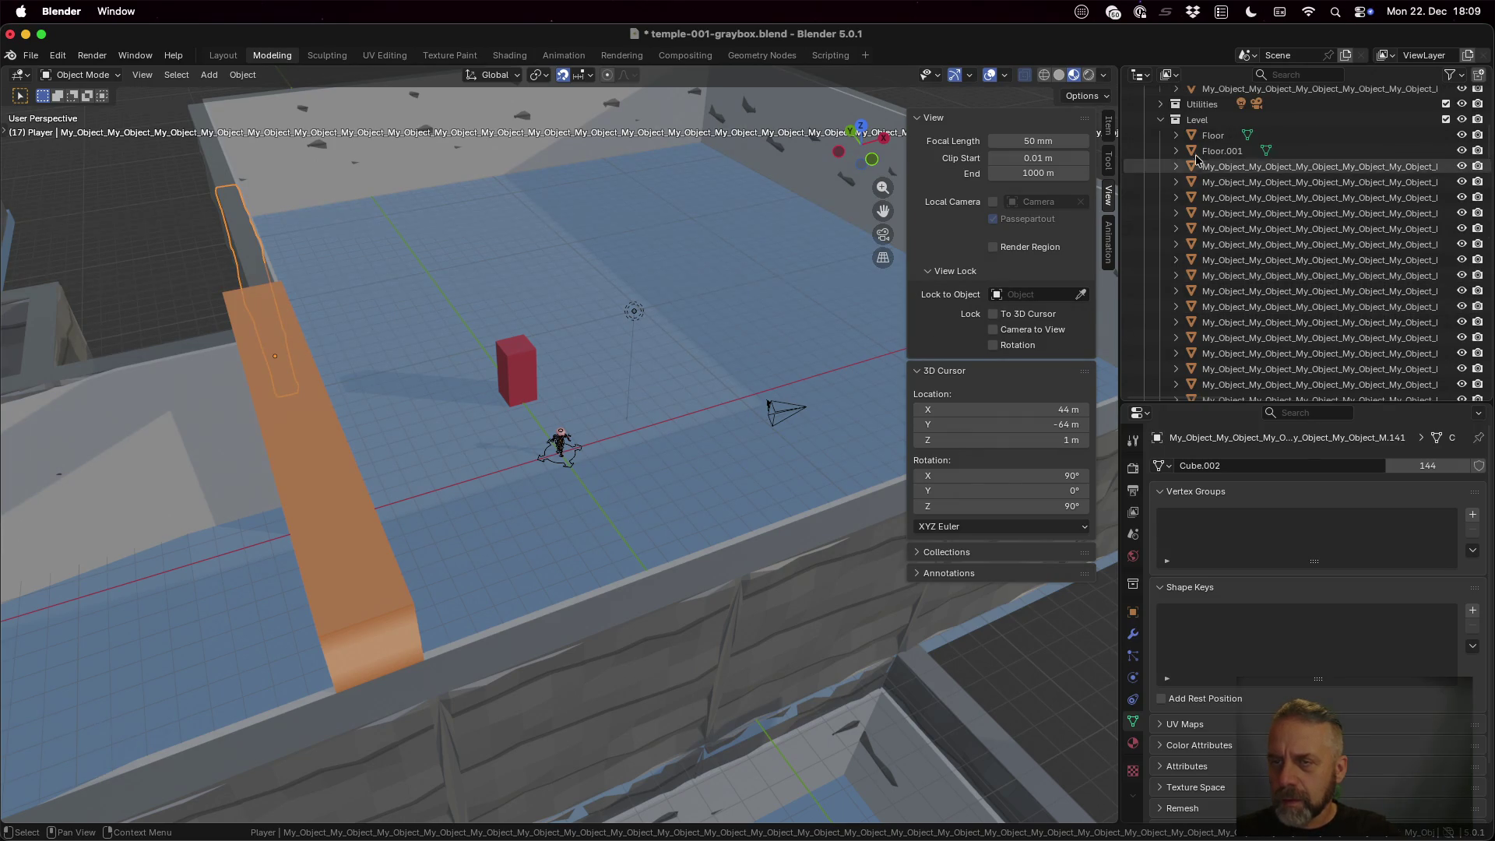
{"action": "left_click", "coordinate": [1461, 135]}
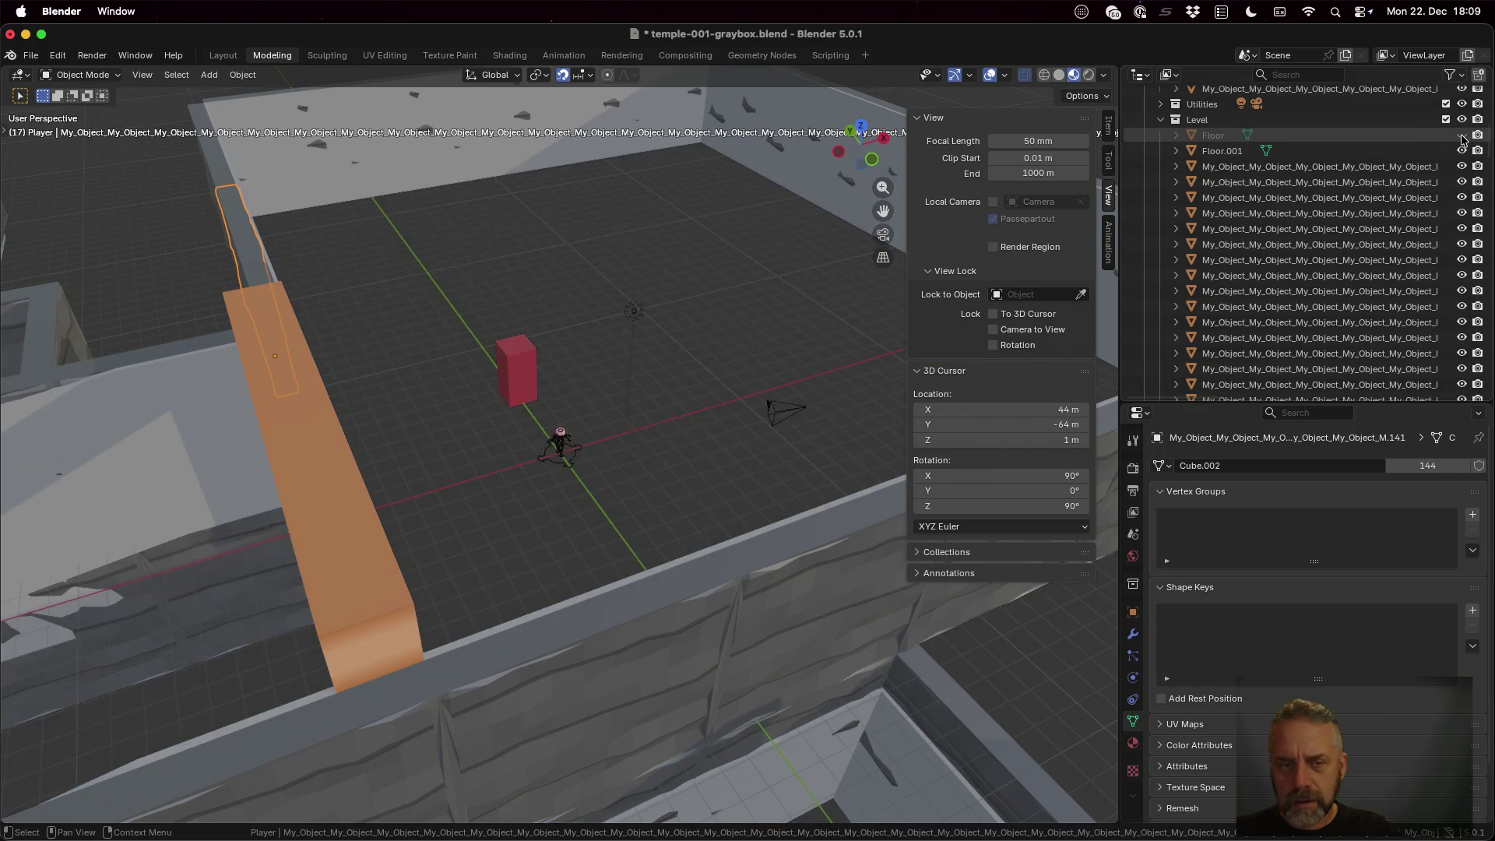
{"action": "left_click", "coordinate": [1462, 136]}
{"action": "left_click", "coordinate": [1461, 136]}
{"action": "left_click", "coordinate": [1462, 135]}
{"action": "left_click", "coordinate": [1462, 137]}
{"action": "left_click", "coordinate": [1461, 137]}
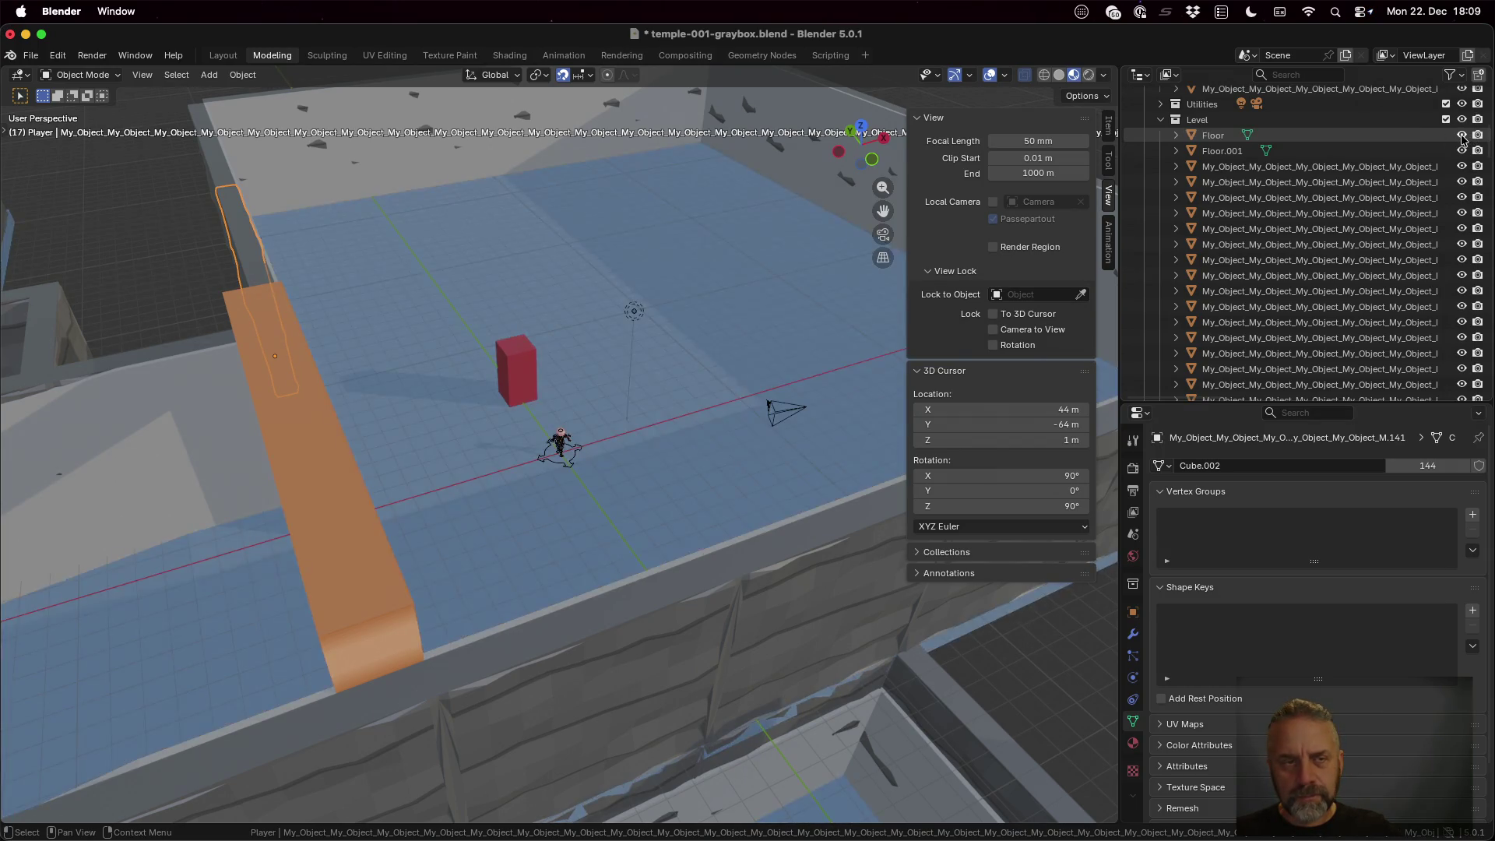
{"action": "left_click", "coordinate": [1461, 137]}
{"action": "left_click", "coordinate": [1462, 137]}
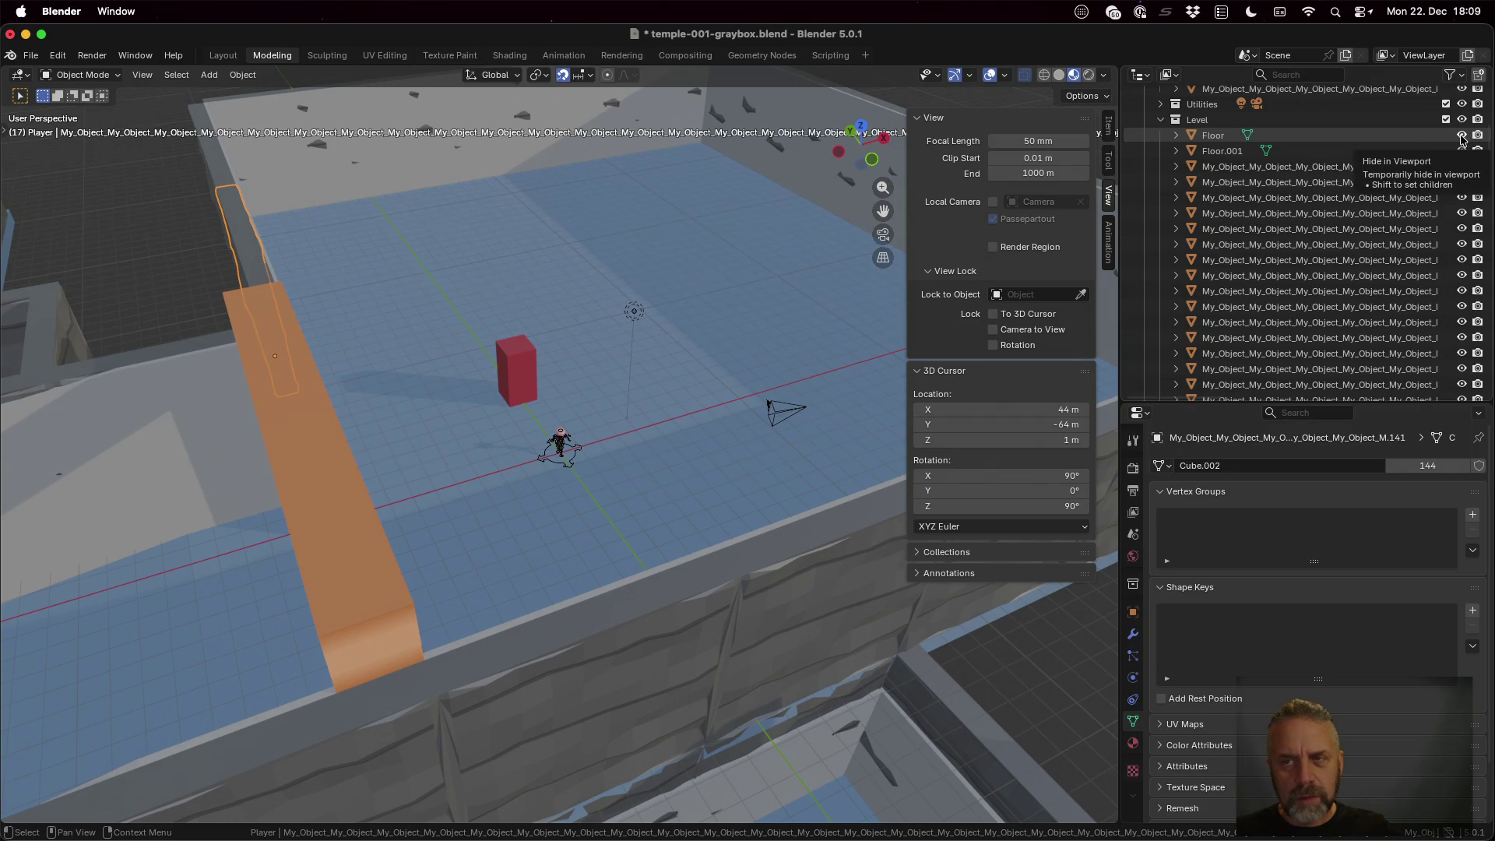
{"action": "left_click", "coordinate": [1461, 151]}
{"action": "left_click", "coordinate": [1461, 152]}
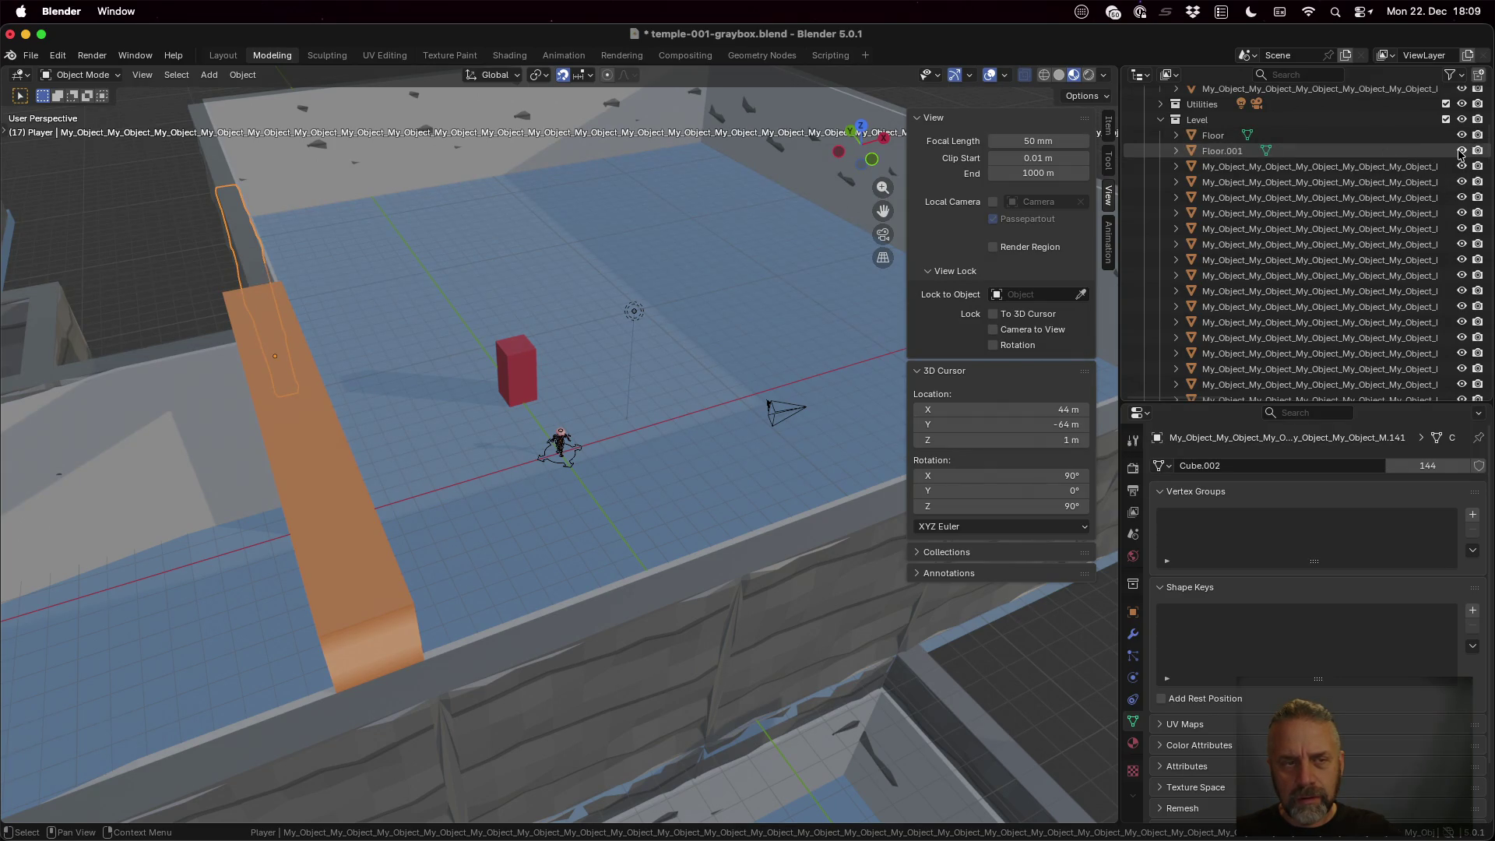
{"action": "left_click", "coordinate": [1461, 151]}
{"action": "left_click", "coordinate": [1461, 151]}
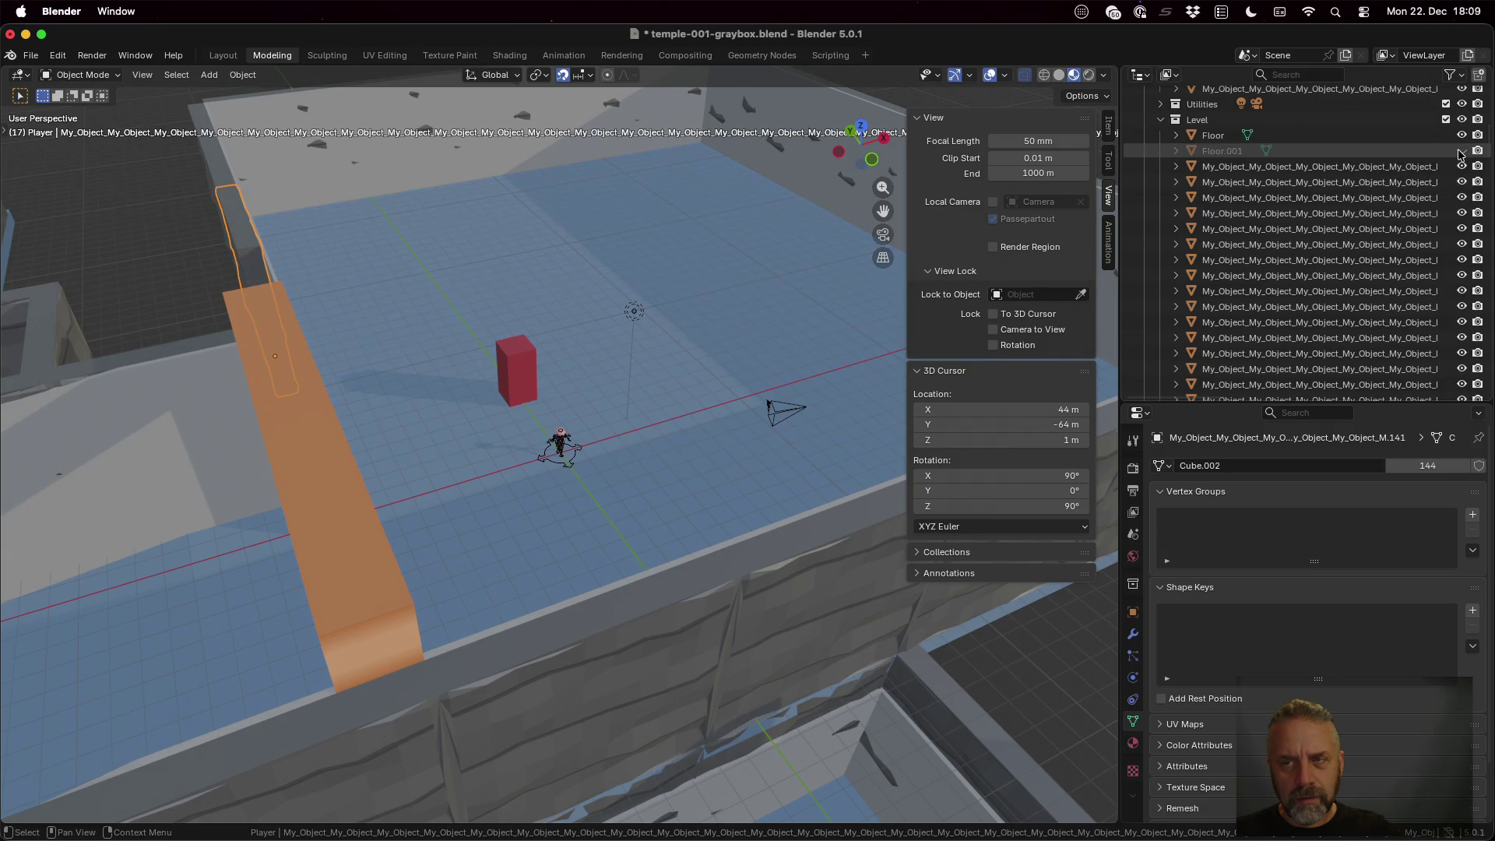
{"action": "left_click", "coordinate": [1461, 151]}
{"action": "scroll", "coordinate": [486, 319], "scroll_direction": "left", "scroll_amount": 10}
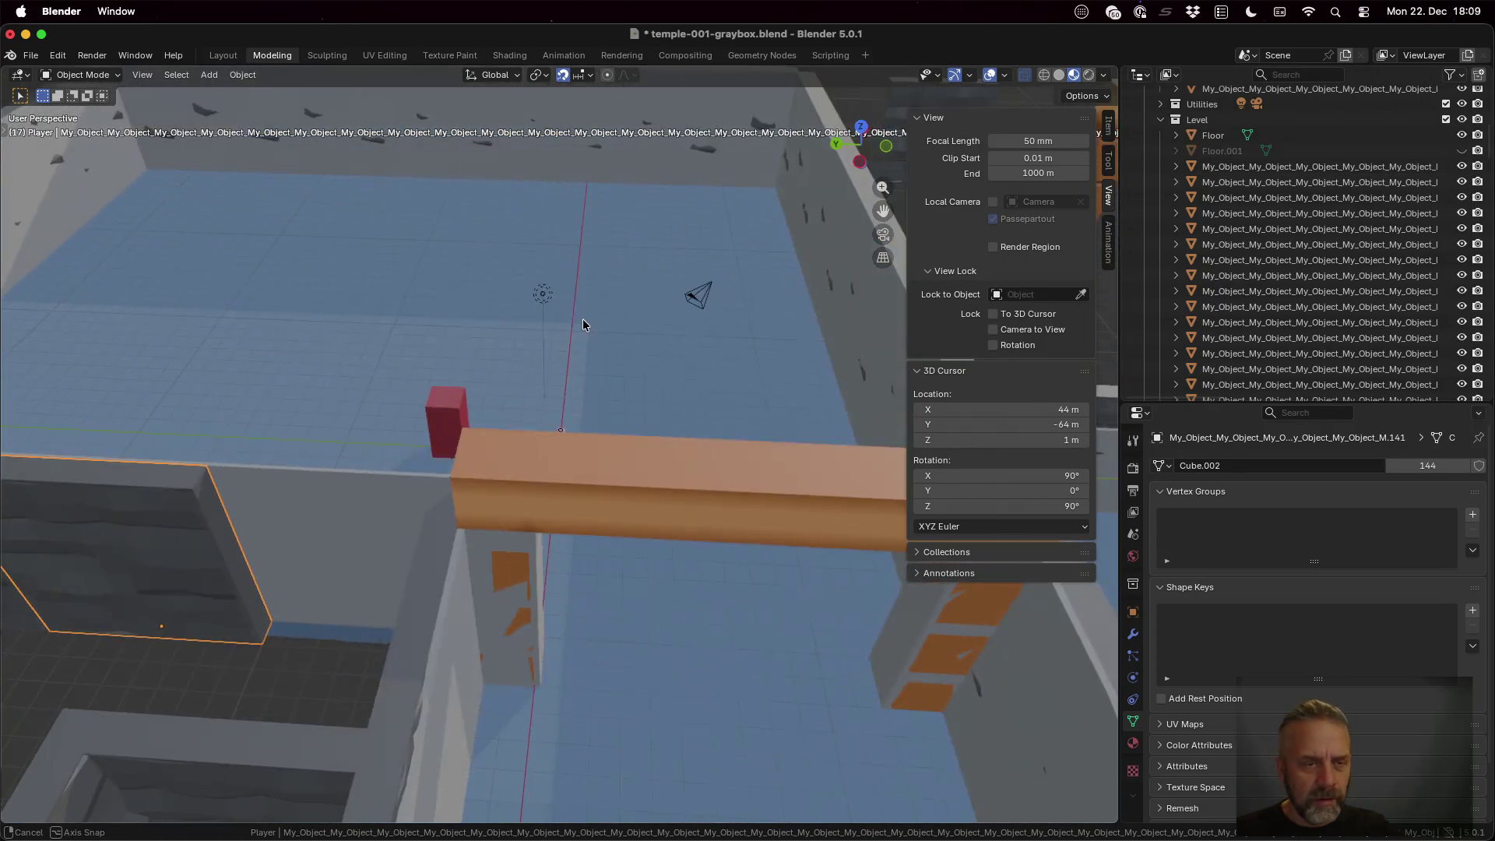
{"action": "left_click", "coordinate": [1462, 151]}
{"action": "left_click", "coordinate": [1461, 152]}
{"action": "left_click", "coordinate": [1461, 151]}
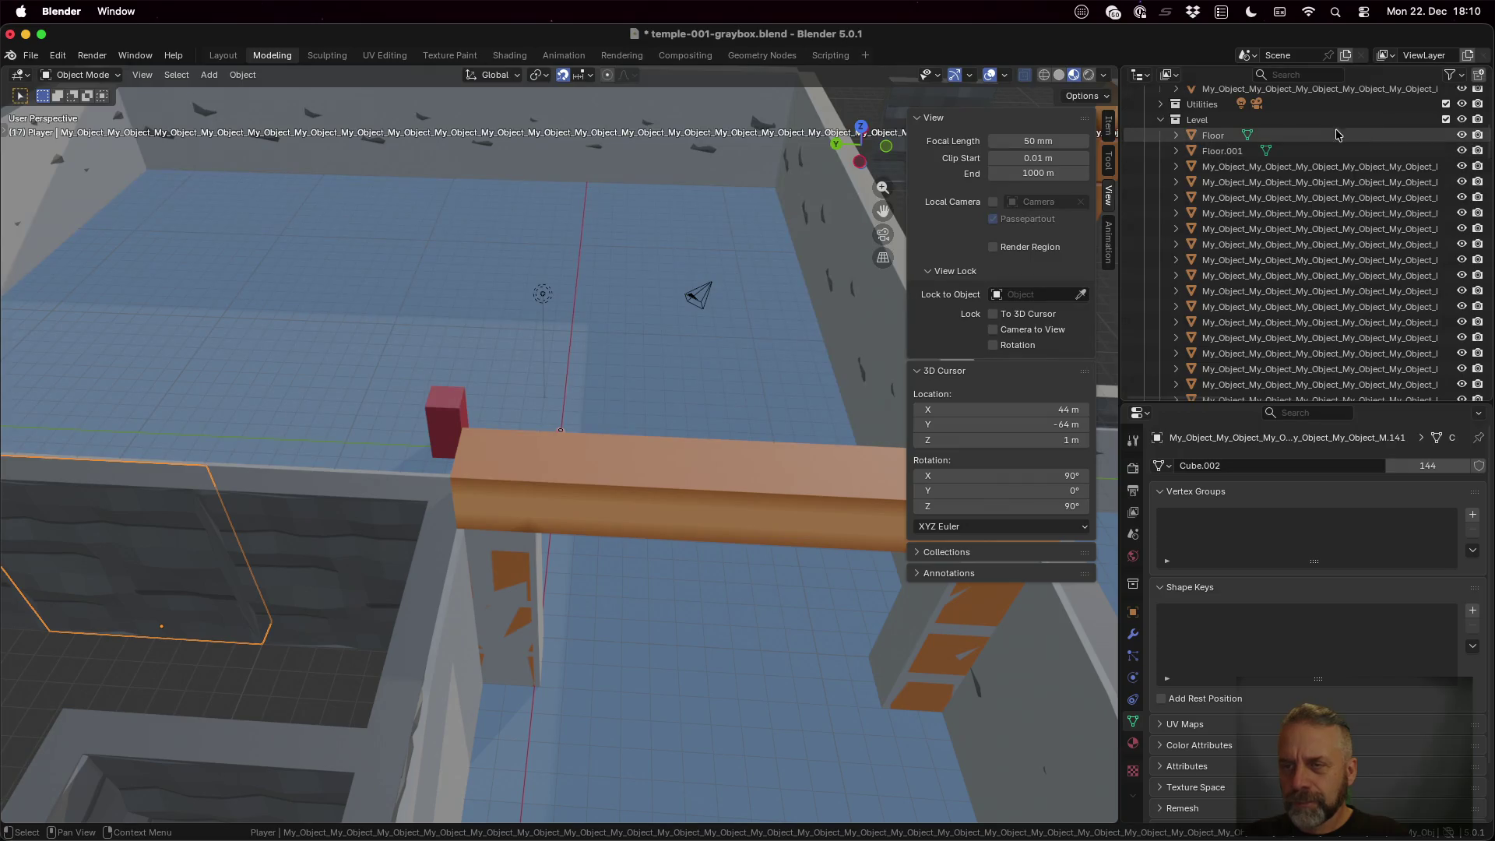
Hide and show Floor, the Cube.002 object and Floor.001 again to confirm which is which
{"action": "left_click", "coordinate": [1319, 134]}
{"action": "left_click", "coordinate": [1461, 134]}
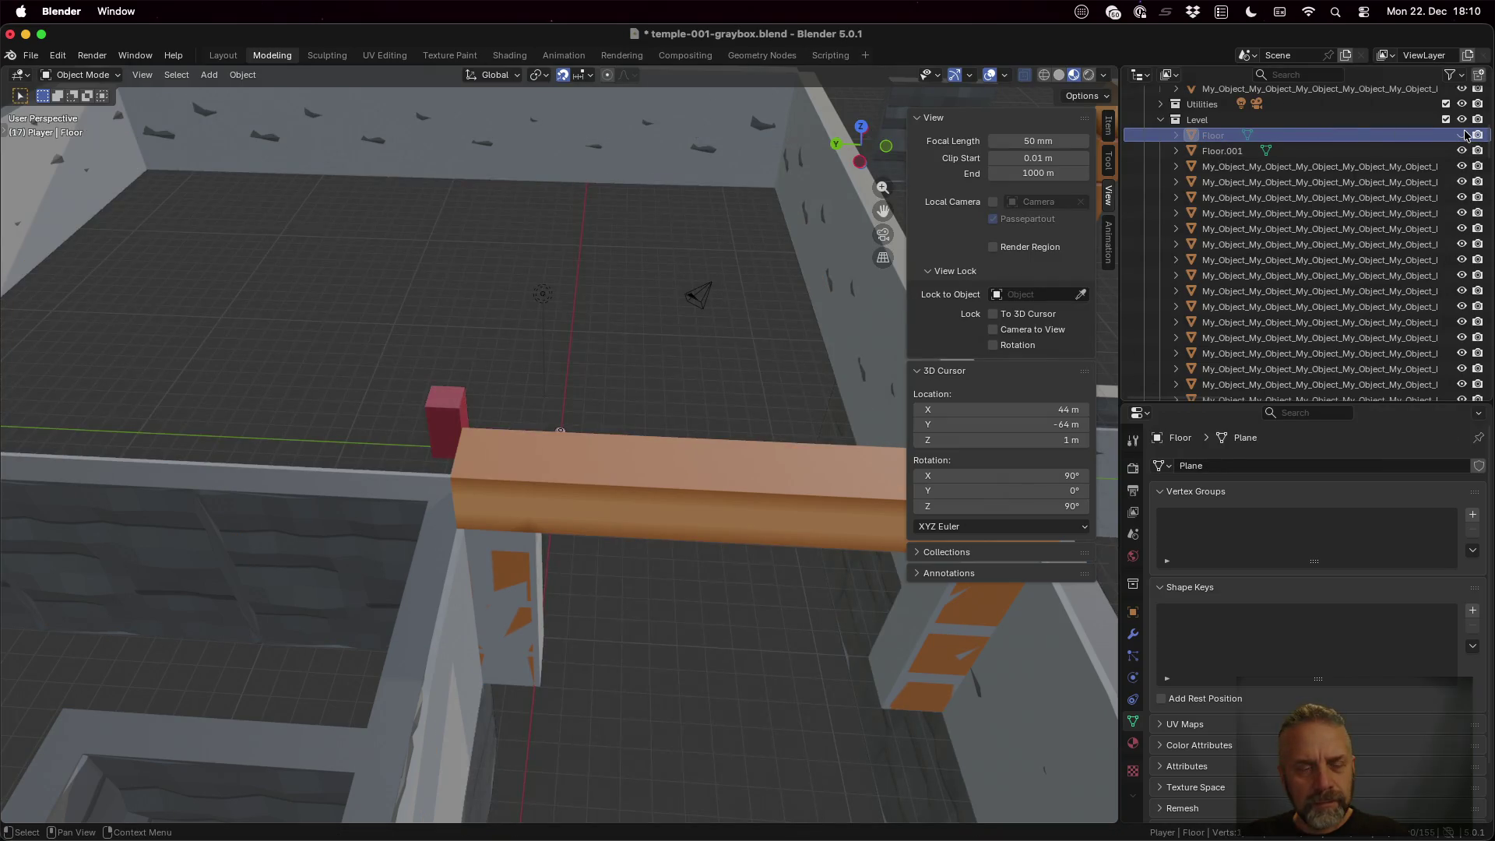
{"action": "left_click", "coordinate": [1461, 135]}
{"action": "scroll", "coordinate": [1360, 234], "scroll_direction": "down", "scroll_amount": 5}
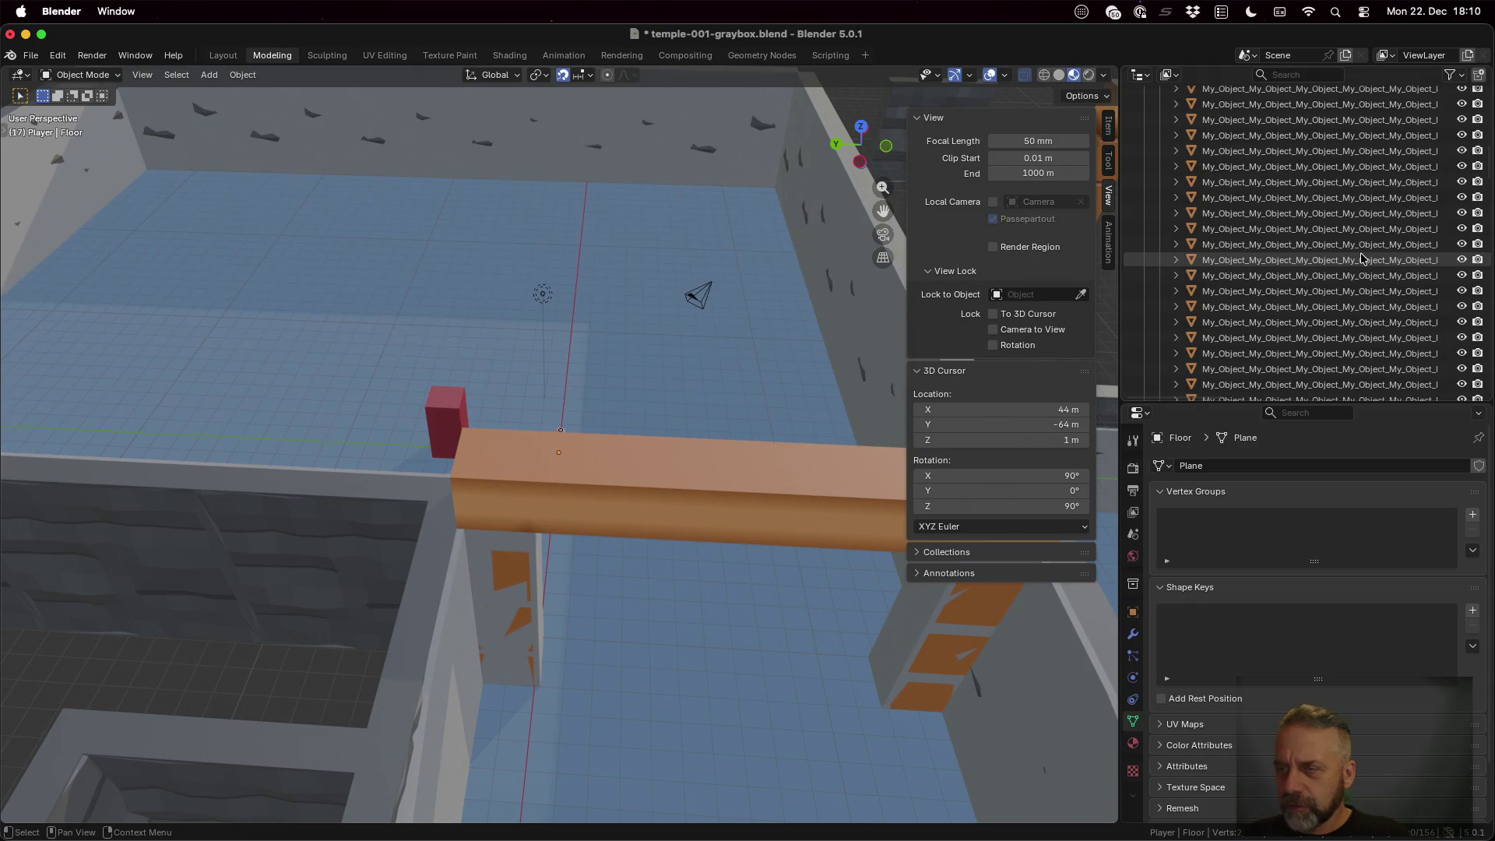
{"action": "scroll", "coordinate": [1361, 257], "scroll_direction": "down", "scroll_amount": 3}
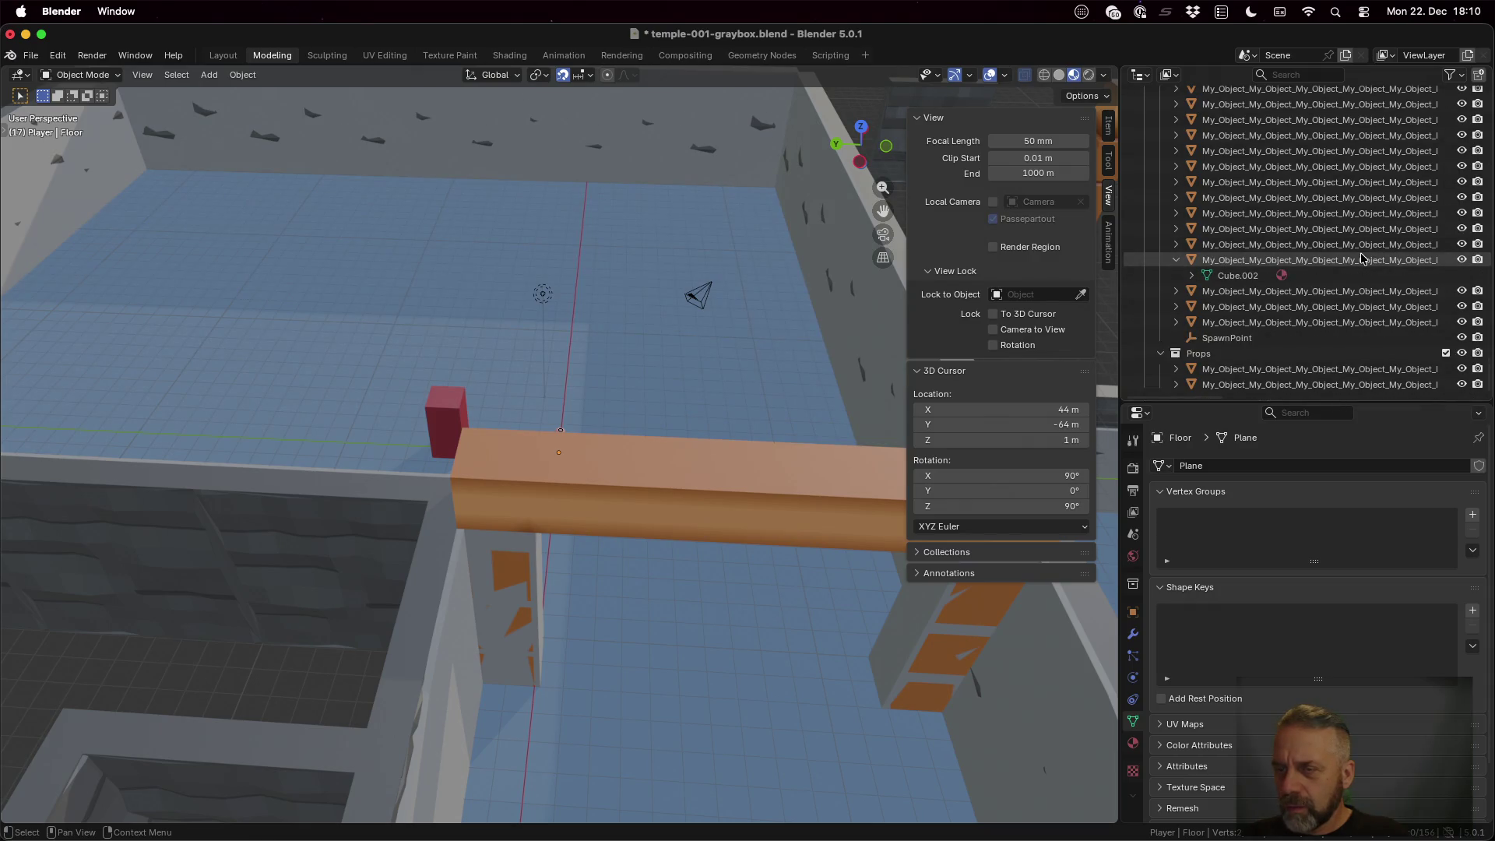
{"action": "left_click", "coordinate": [1364, 261]}
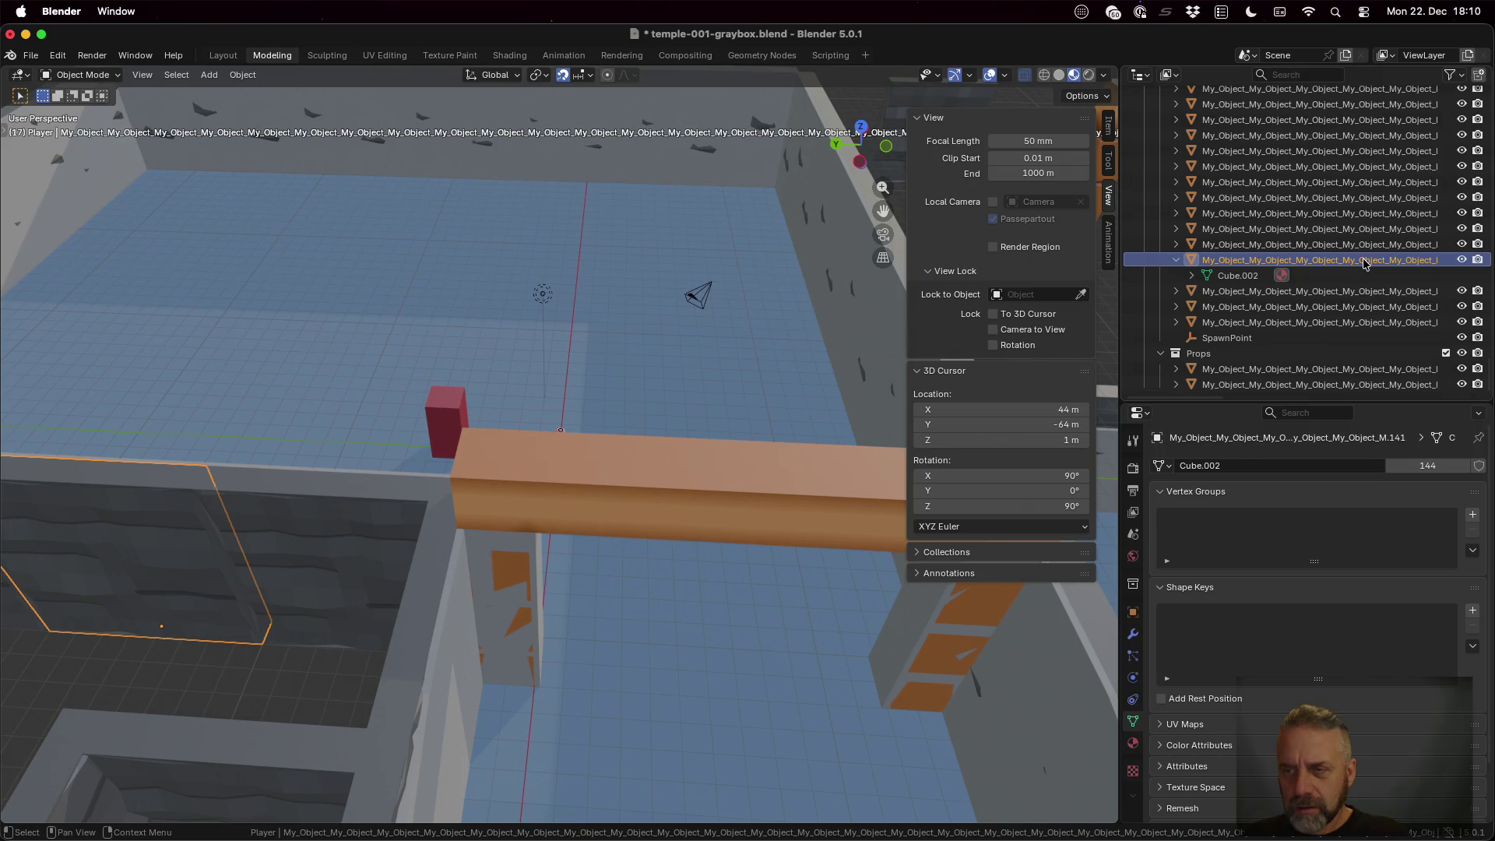
{"action": "left_click", "coordinate": [1460, 260]}
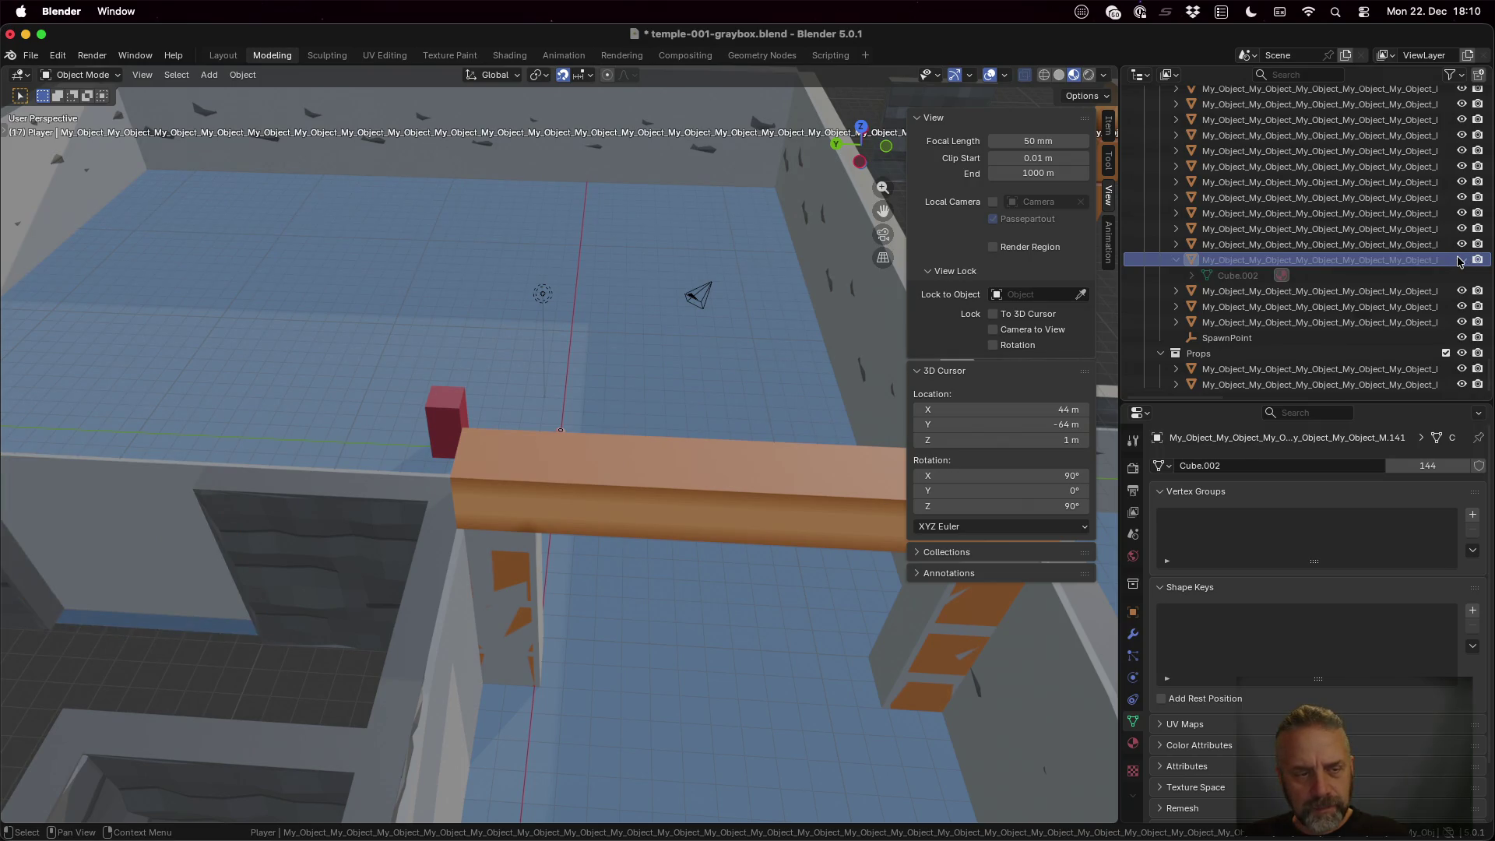
{"action": "left_click", "coordinate": [1461, 260]}
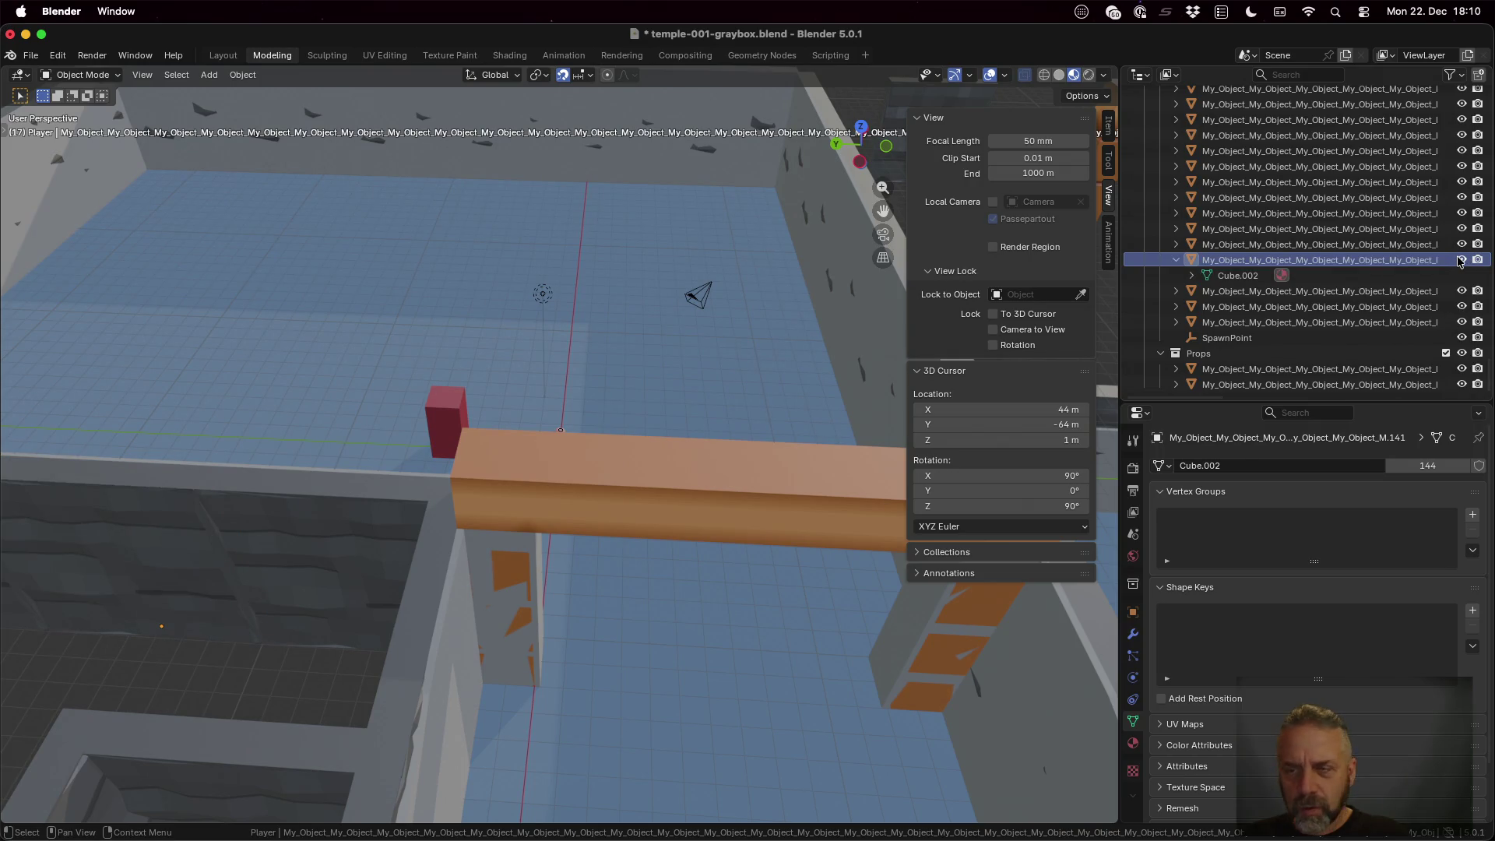
{"action": "left_click", "coordinate": [1179, 262]}
{"action": "scroll", "coordinate": [1321, 281], "scroll_direction": "up", "scroll_amount": 3}
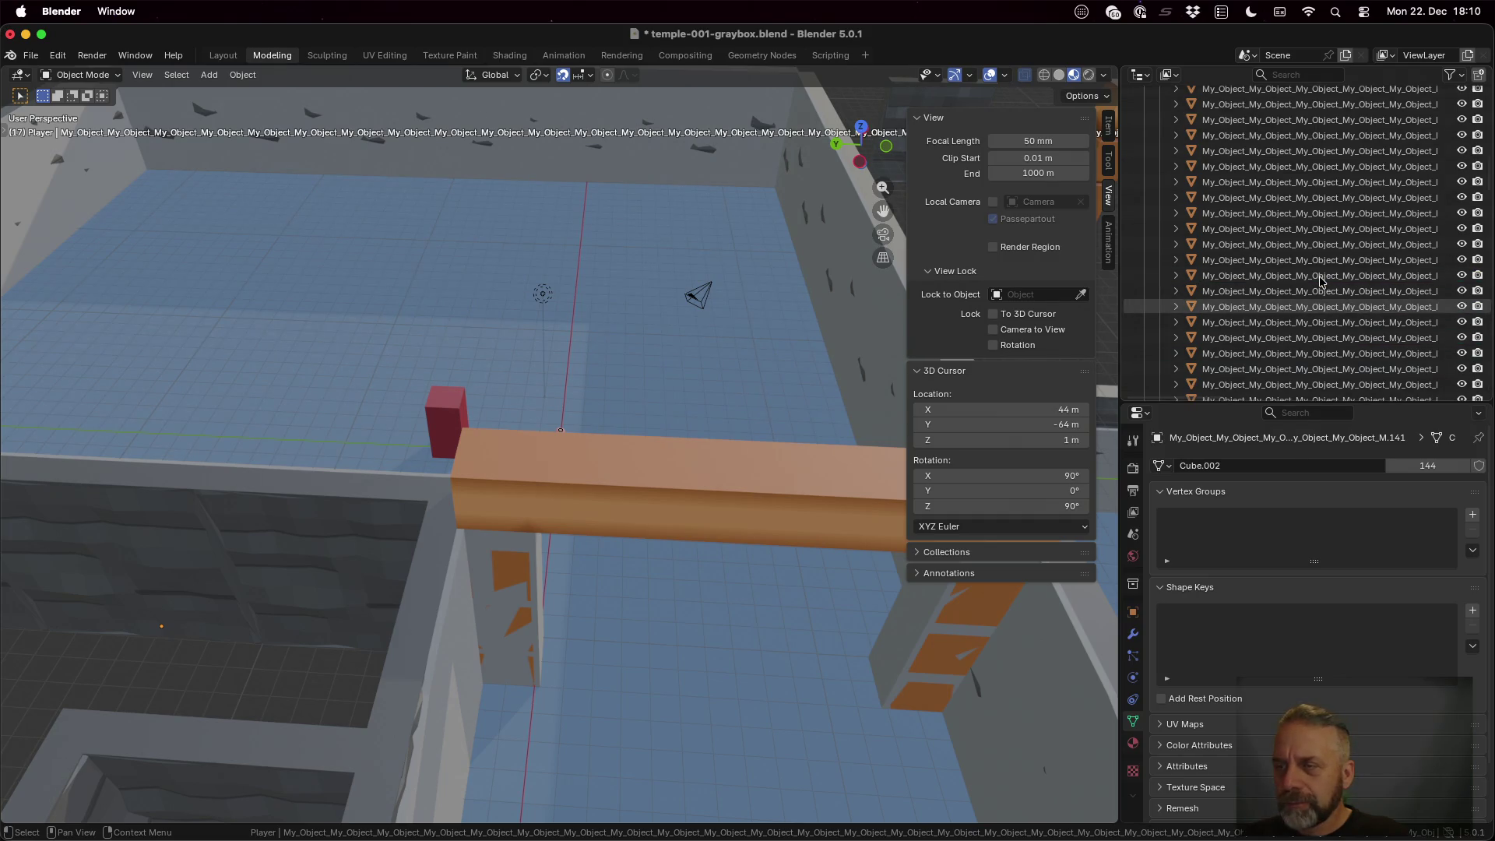
{"action": "scroll", "coordinate": [1321, 282], "scroll_direction": "up", "scroll_amount": 5}
{"action": "scroll", "coordinate": [1321, 282], "scroll_direction": "down", "scroll_amount": 5}
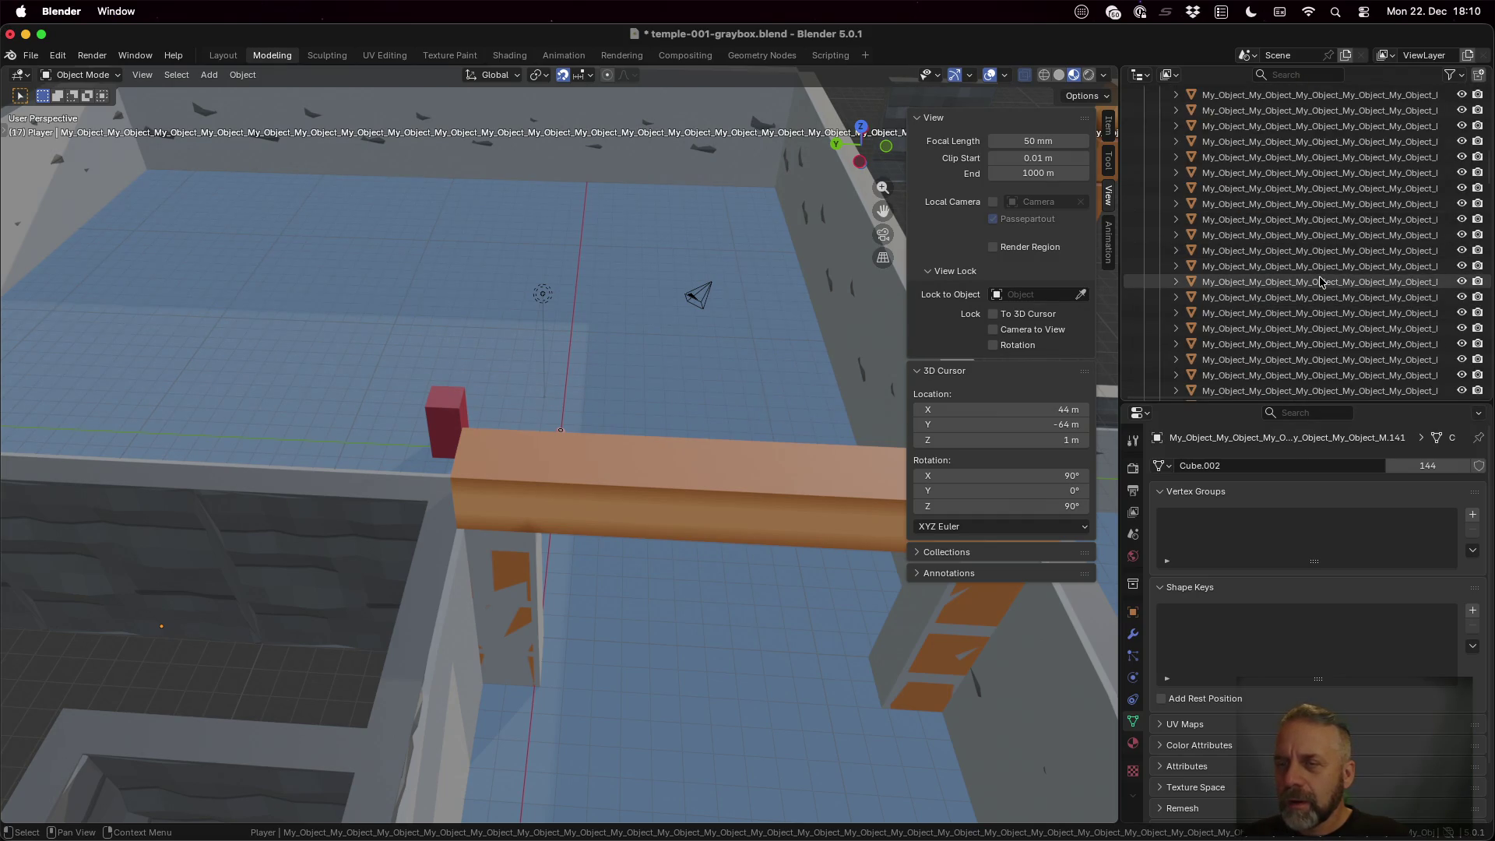
{"action": "scroll", "coordinate": [1320, 281], "scroll_direction": "up", "scroll_amount": 3}
{"action": "left_click", "coordinate": [1223, 158]}
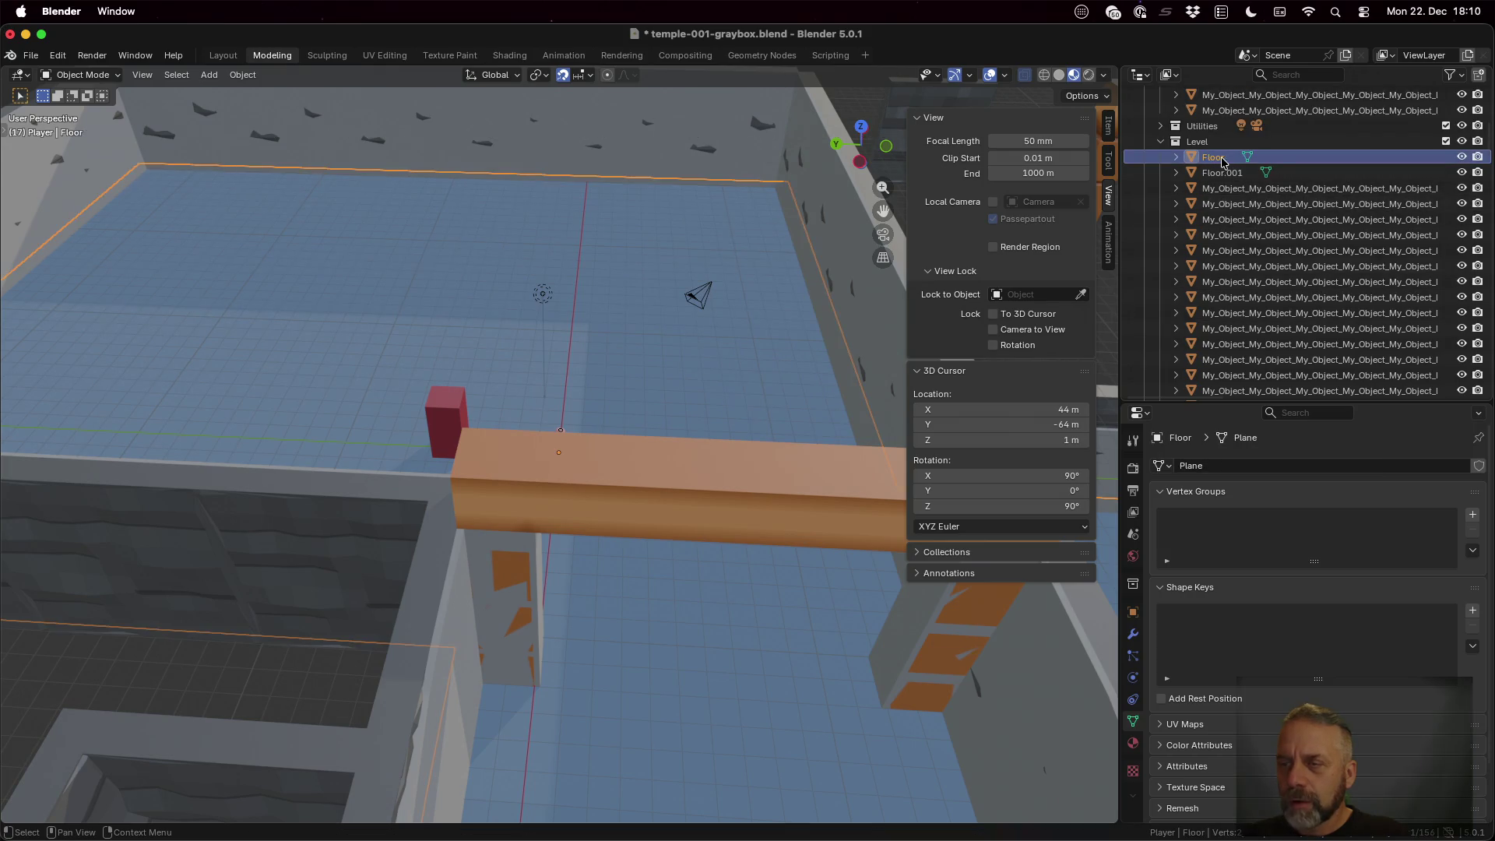
{"action": "left_click", "coordinate": [1461, 172]}
{"action": "left_click", "coordinate": [1461, 172]}
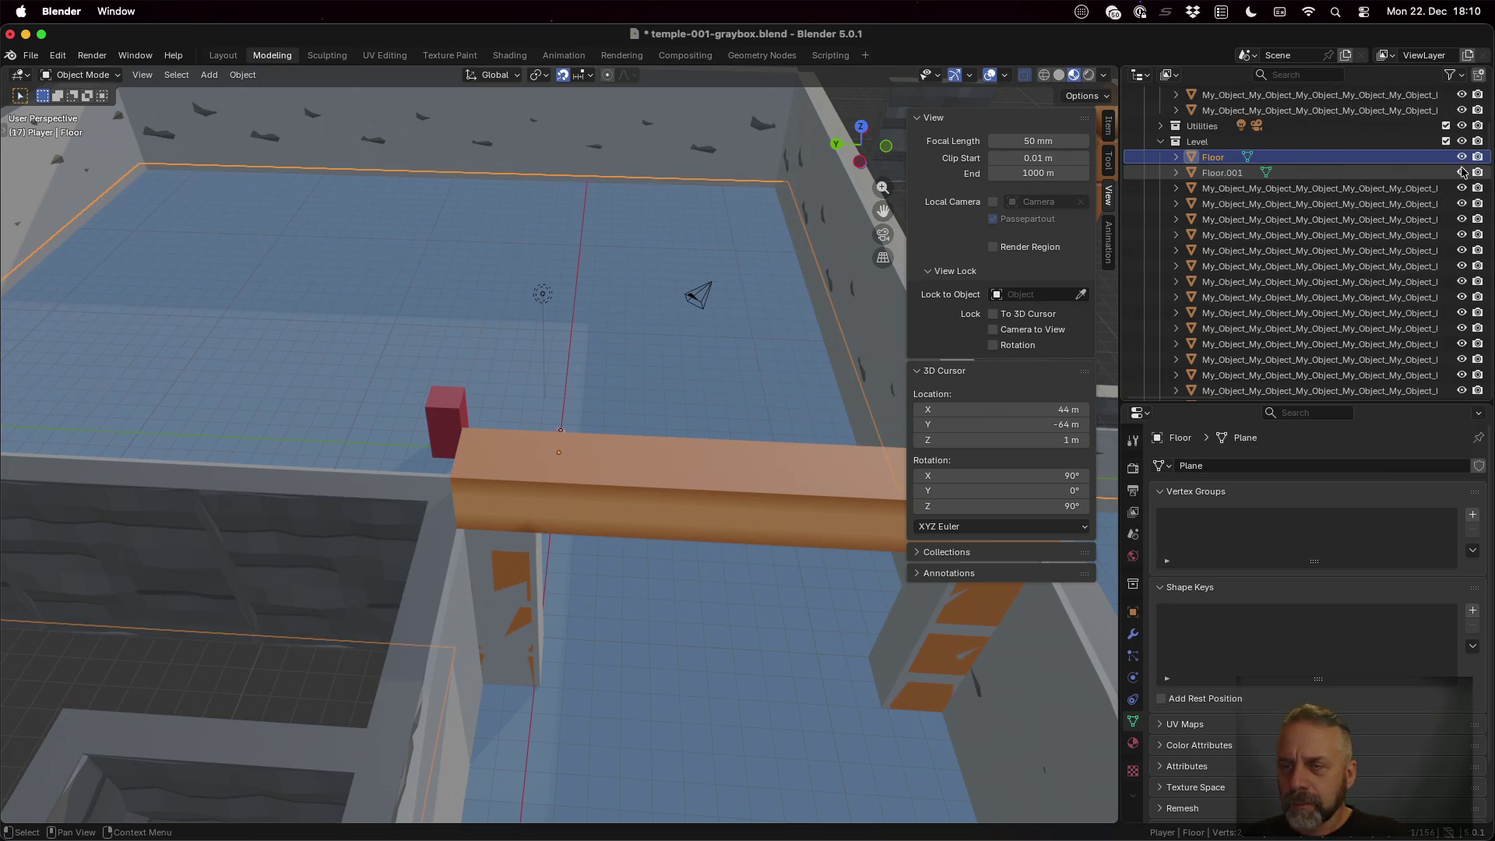
Select the temple walls object, expand it, and briefly hide and show it
{"action": "left_click", "coordinate": [672, 155]}
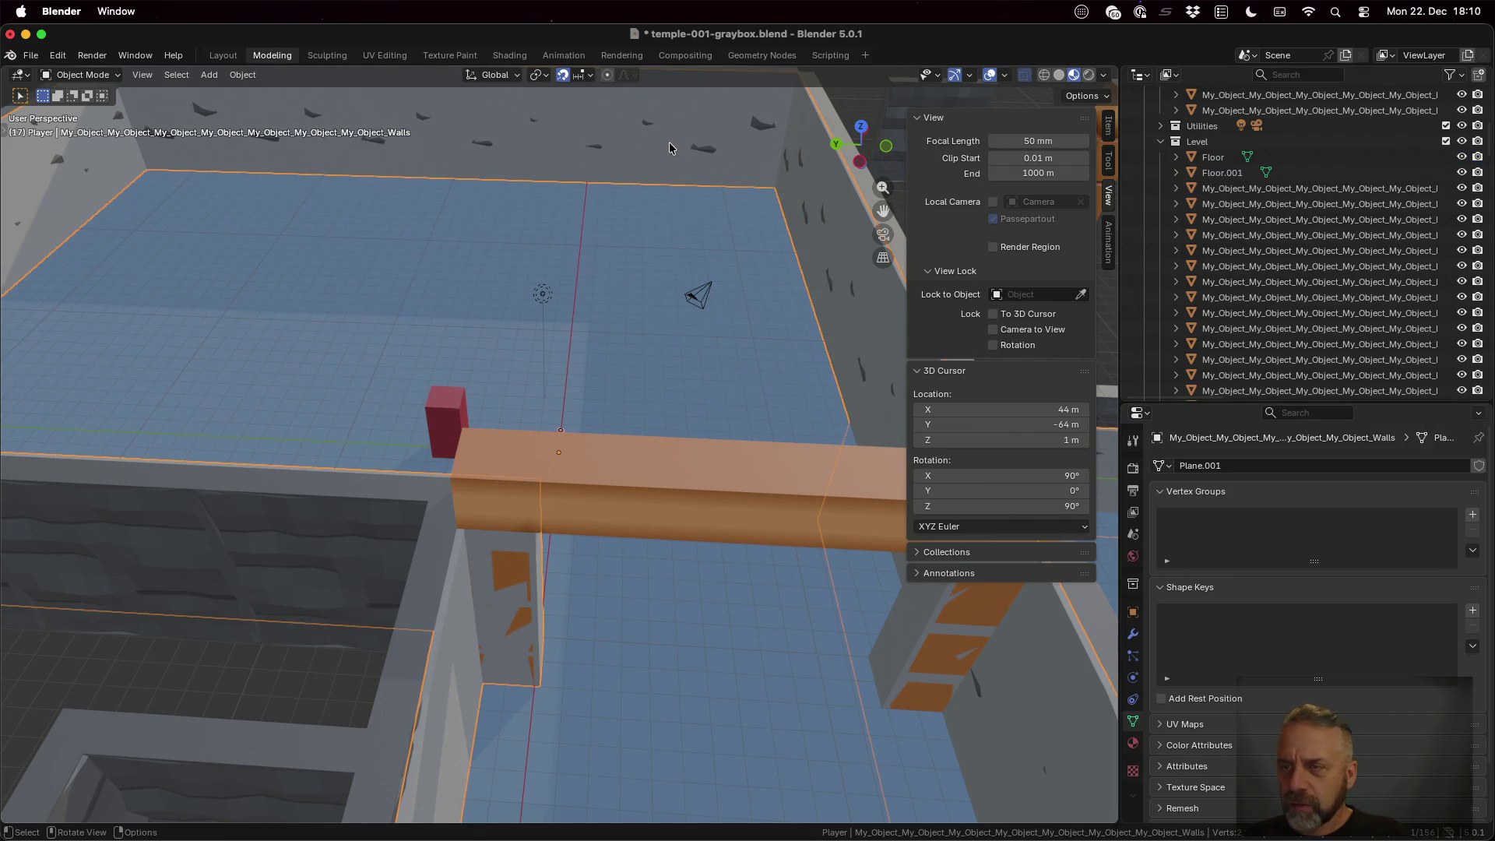
{"action": "scroll", "coordinate": [1377, 291], "scroll_direction": "down", "scroll_amount": 5}
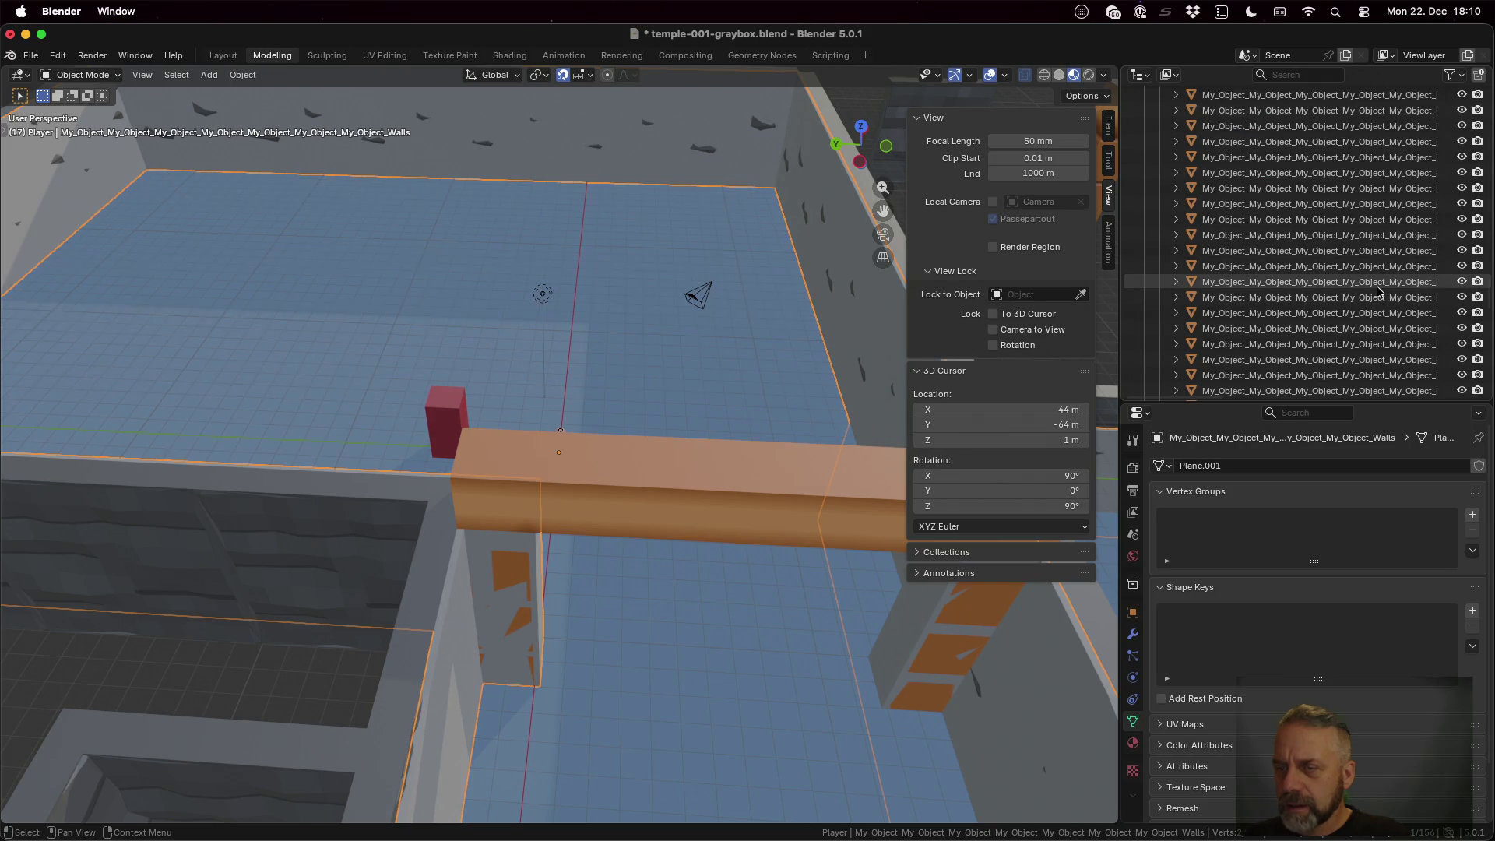
{"action": "scroll", "coordinate": [1378, 290], "scroll_direction": "down", "scroll_amount": 3}
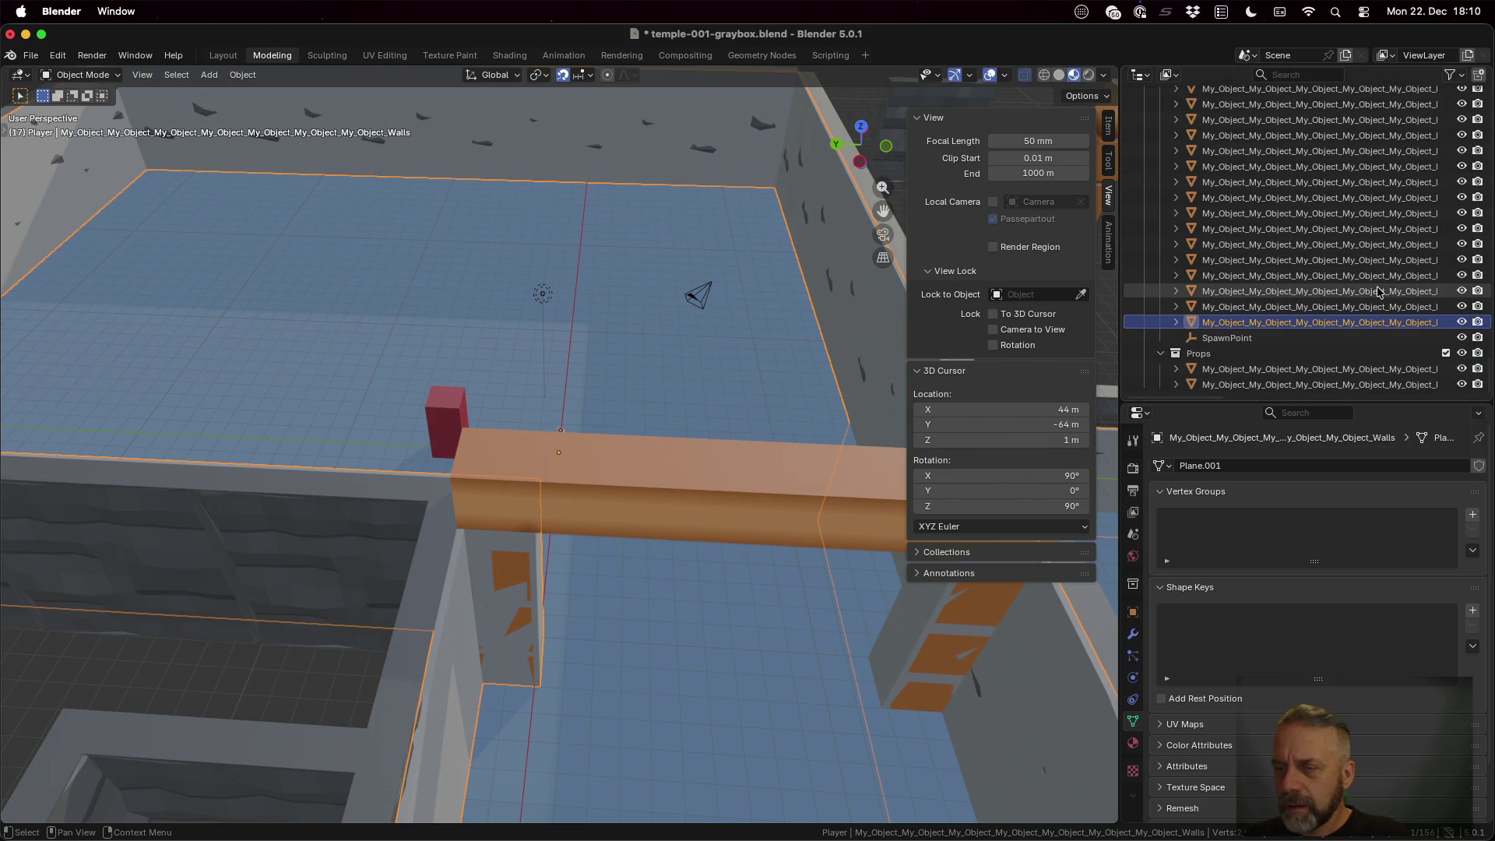
{"action": "left_click", "coordinate": [1176, 323]}
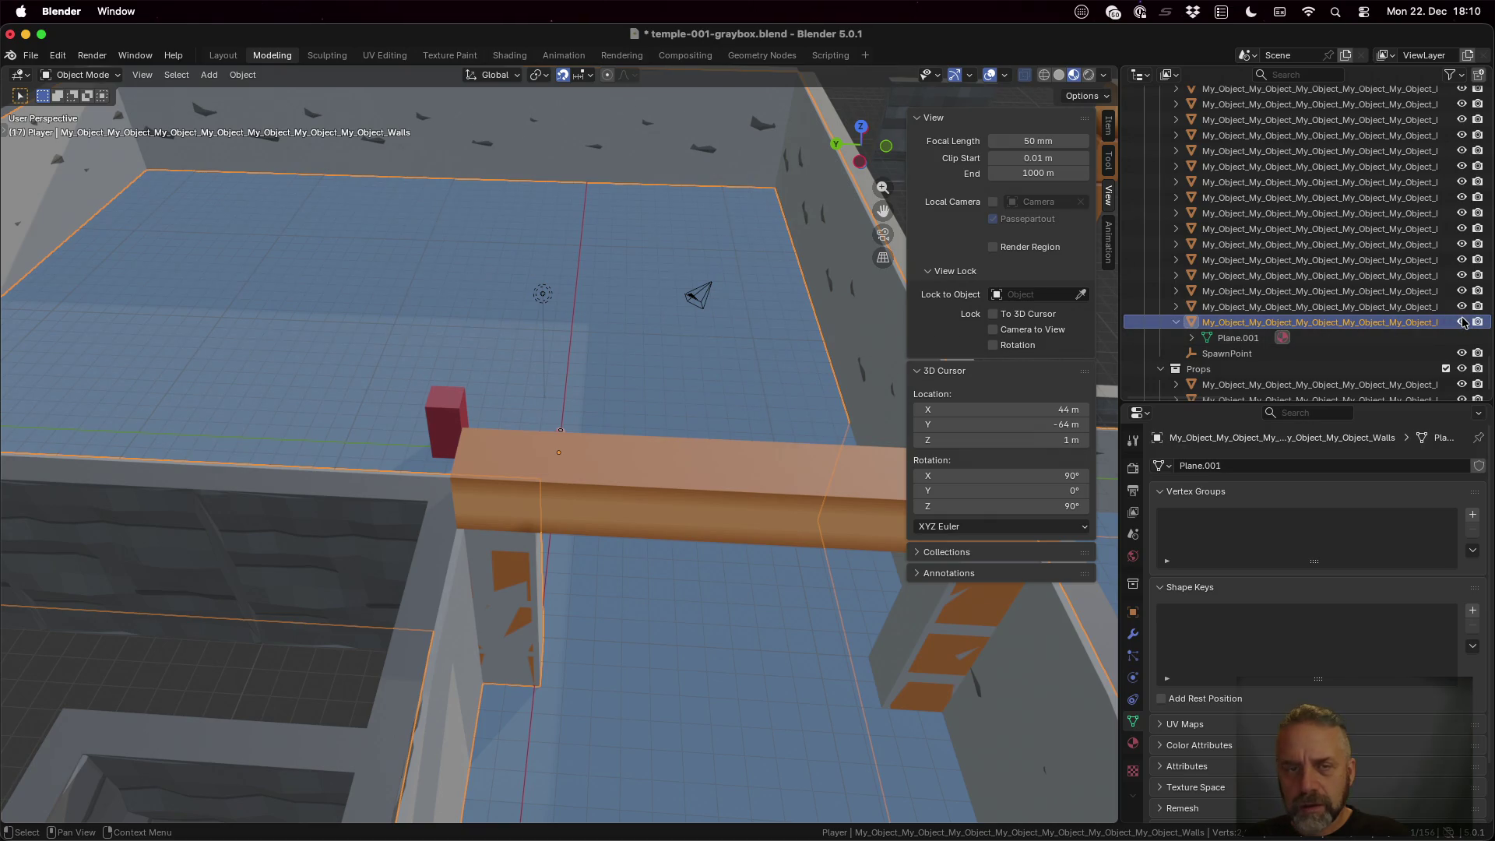
{"action": "left_click", "coordinate": [1461, 321]}
{"action": "left_click", "coordinate": [1461, 322]}
{"action": "left_click", "coordinate": [1461, 321]}
{"action": "left_click", "coordinate": [1461, 321]}
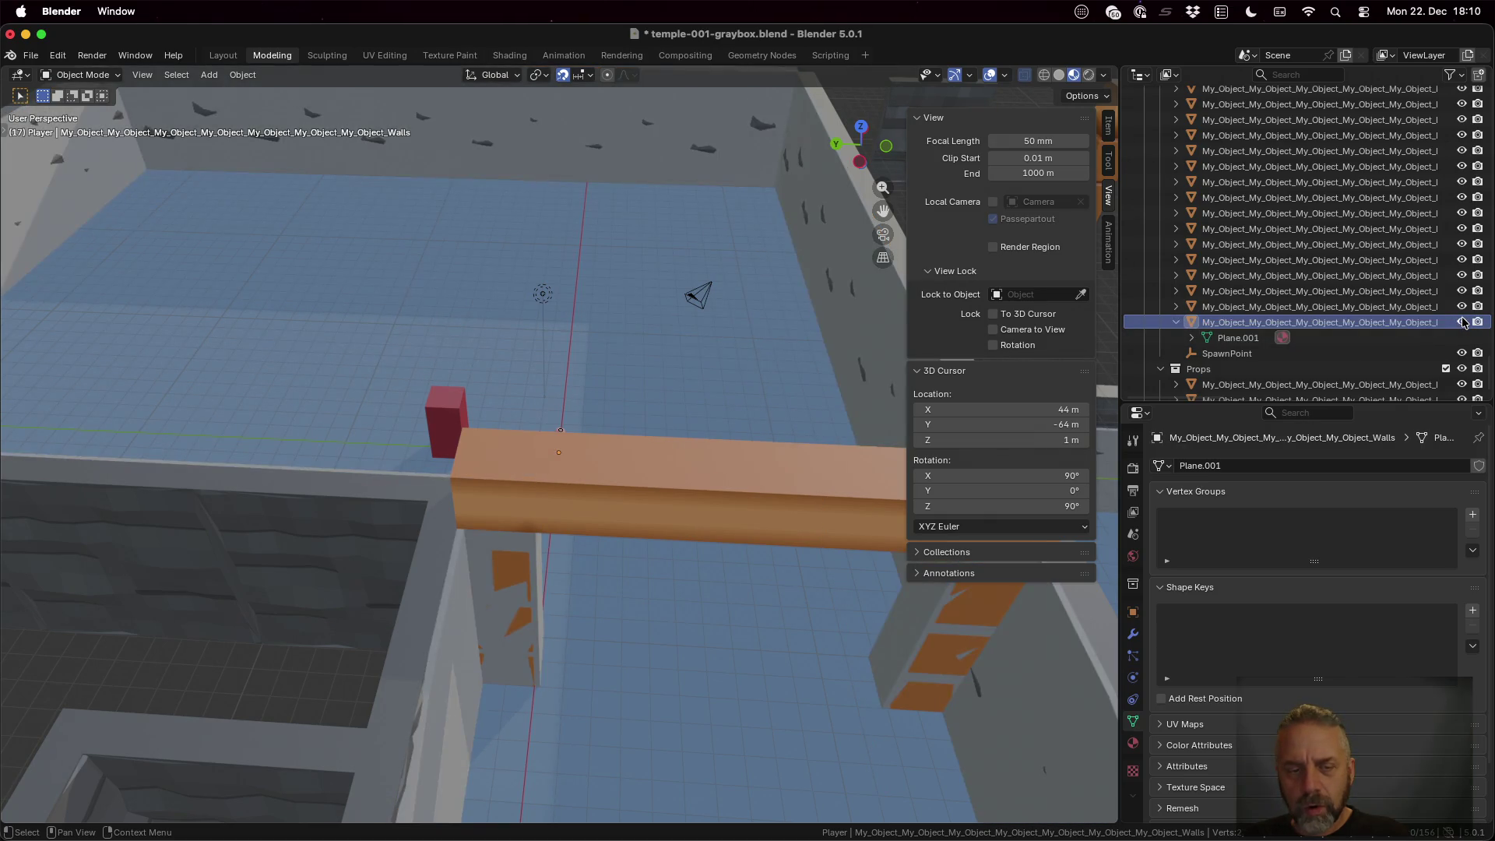
{"action": "left_click", "coordinate": [1462, 321]}
{"action": "left_click", "coordinate": [1462, 321]}
Rename the long-named walls object to Walls and switch to the Godot editor
{"action": "double_click", "coordinate": [1338, 323]}
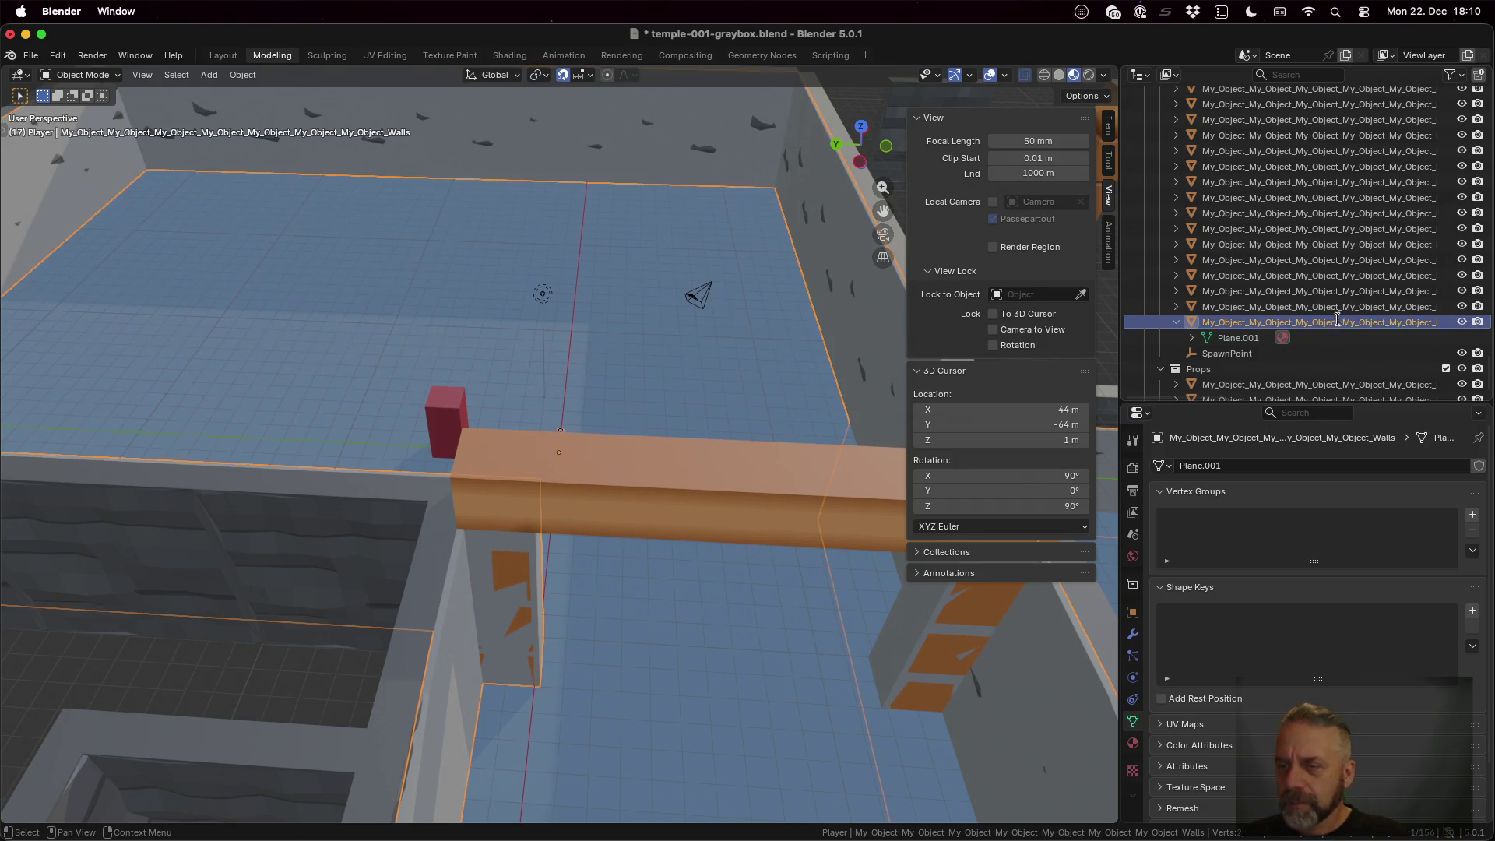
{"action": "type", "text": "Walls"}
{"action": "key", "text": "Return"}
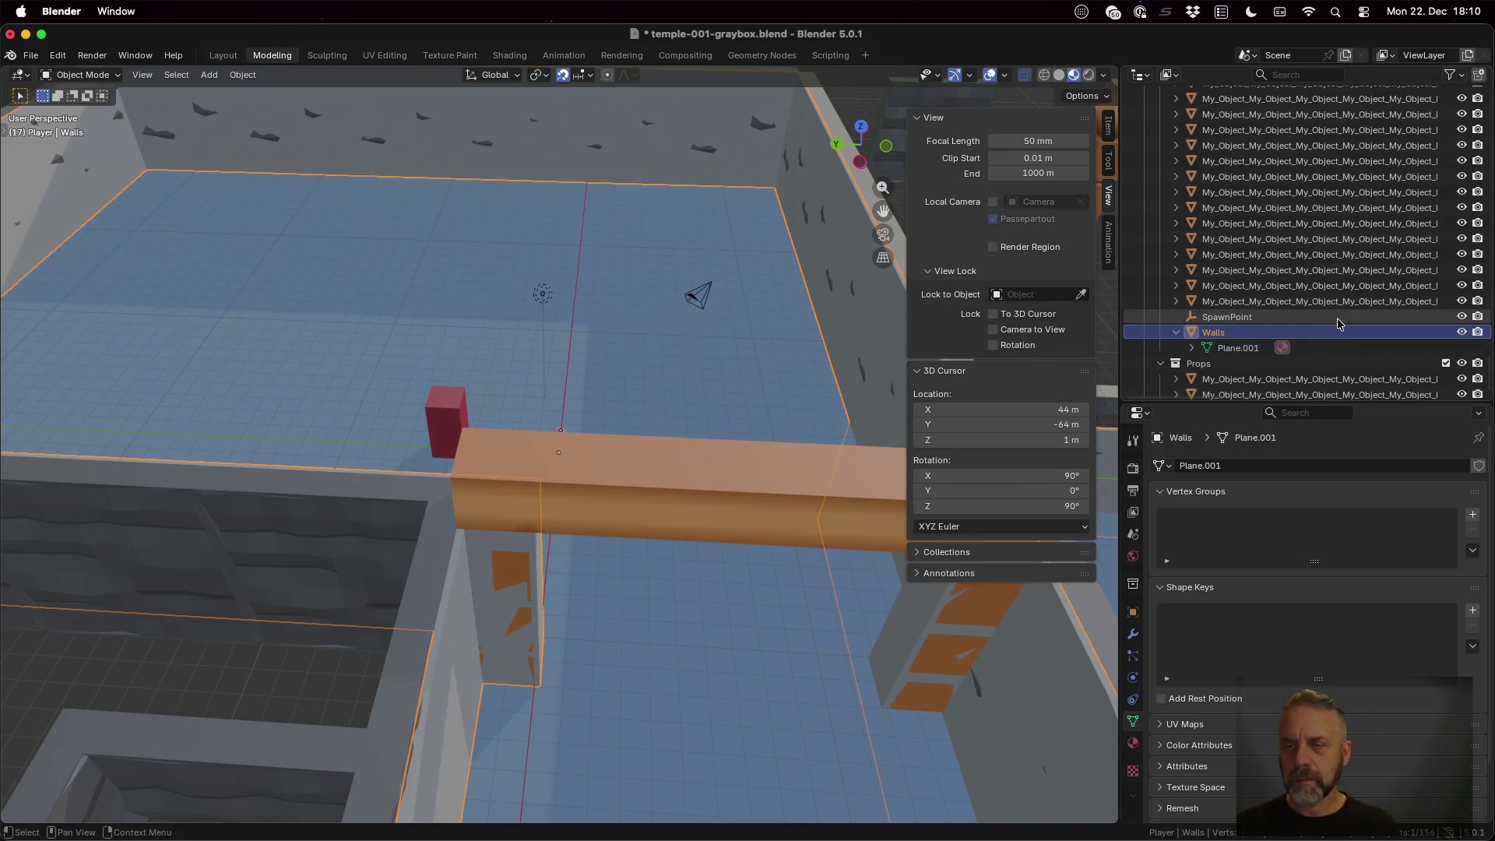
{"action": "key", "text": "ctrl+Left"}
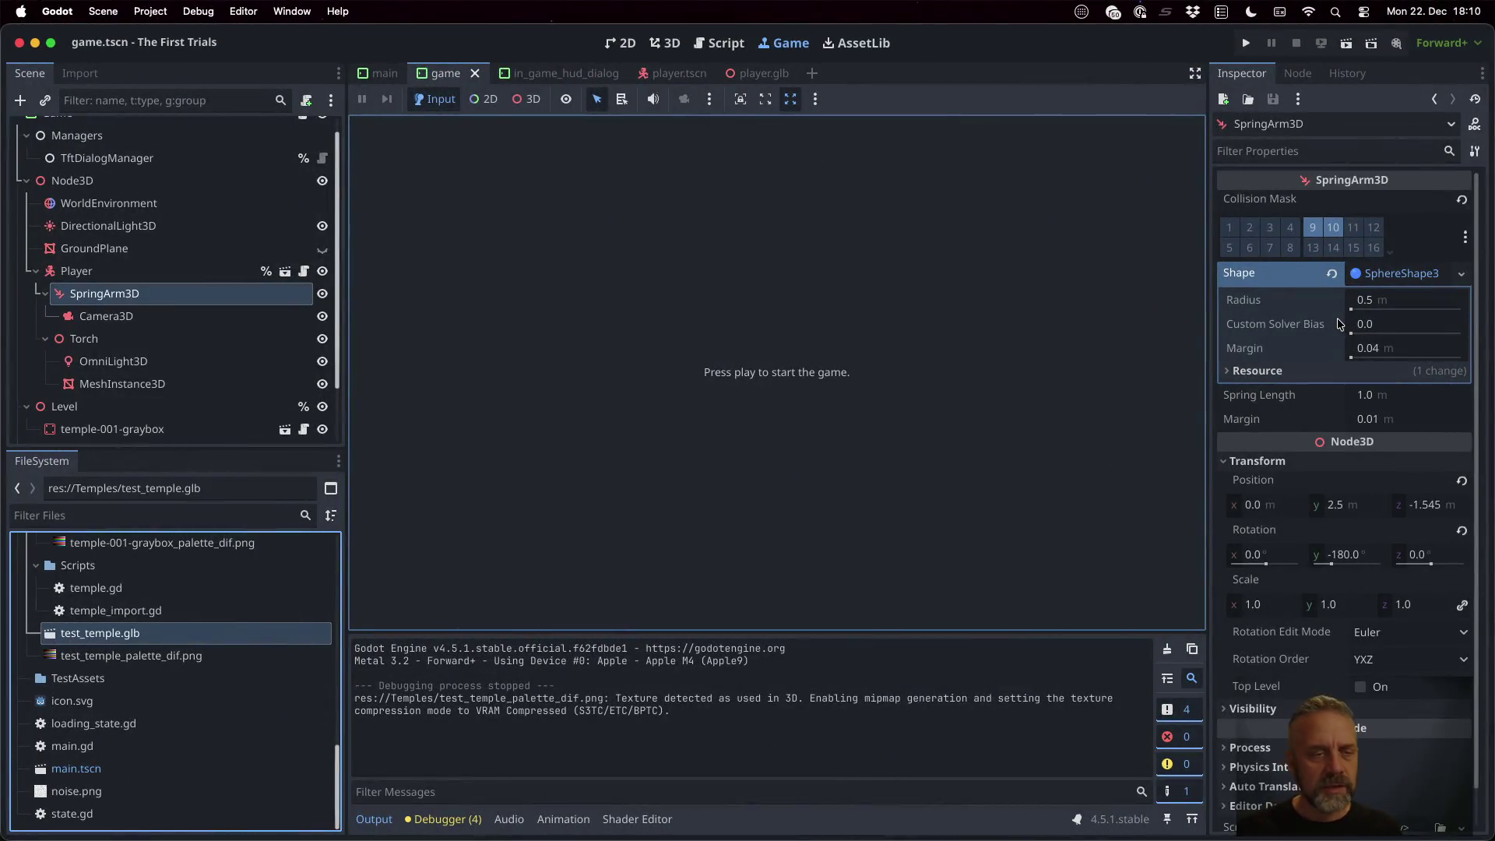
Open temple_import.gd and highlight the "GroundPlane" mesh name the import script matches
{"action": "double_click", "coordinate": [234, 610]}
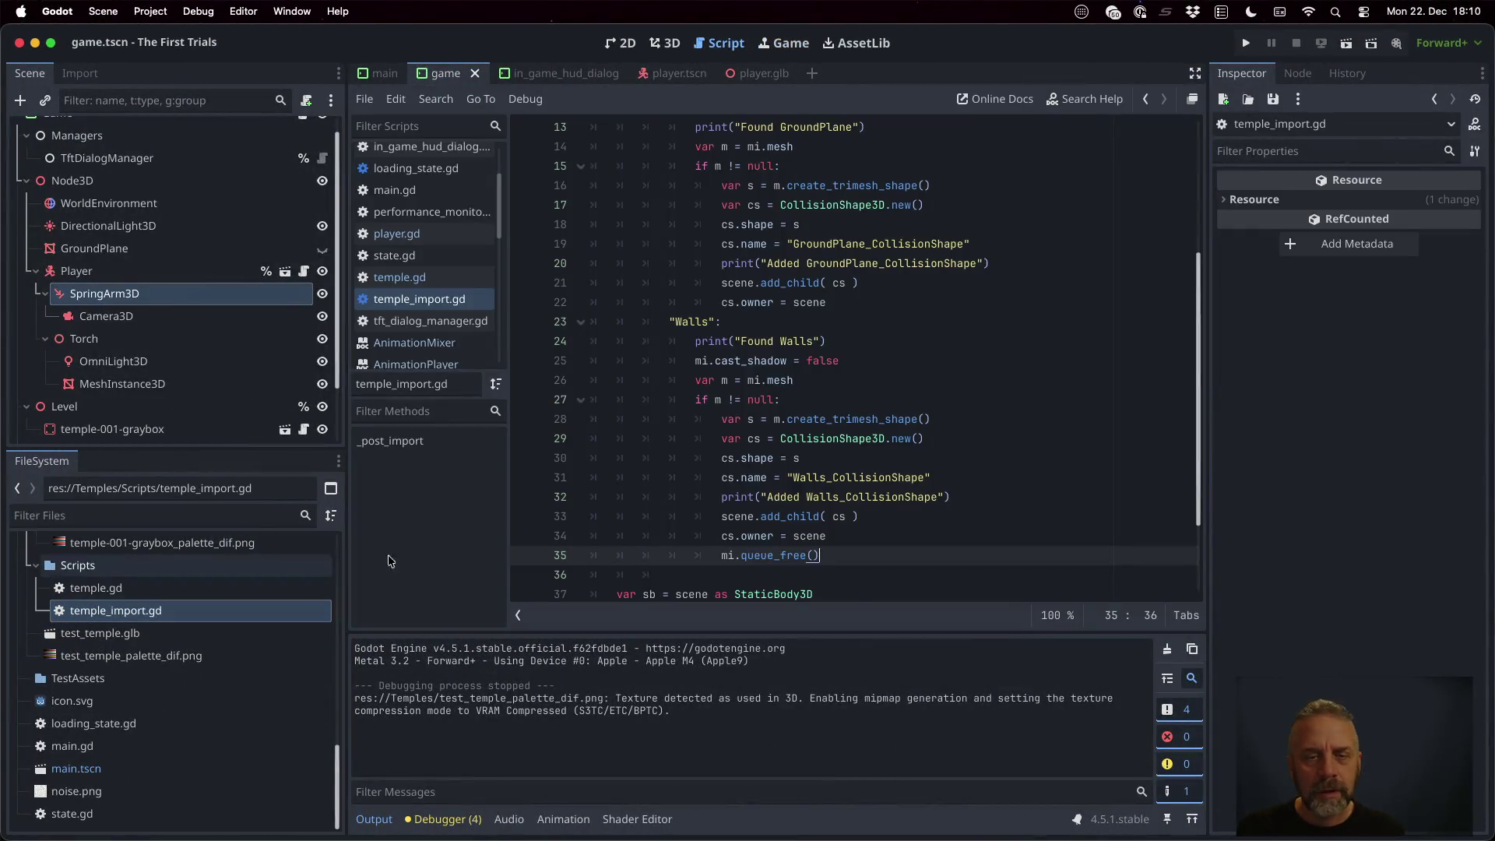
{"action": "scroll", "coordinate": [741, 285], "scroll_direction": "up", "scroll_amount": 5}
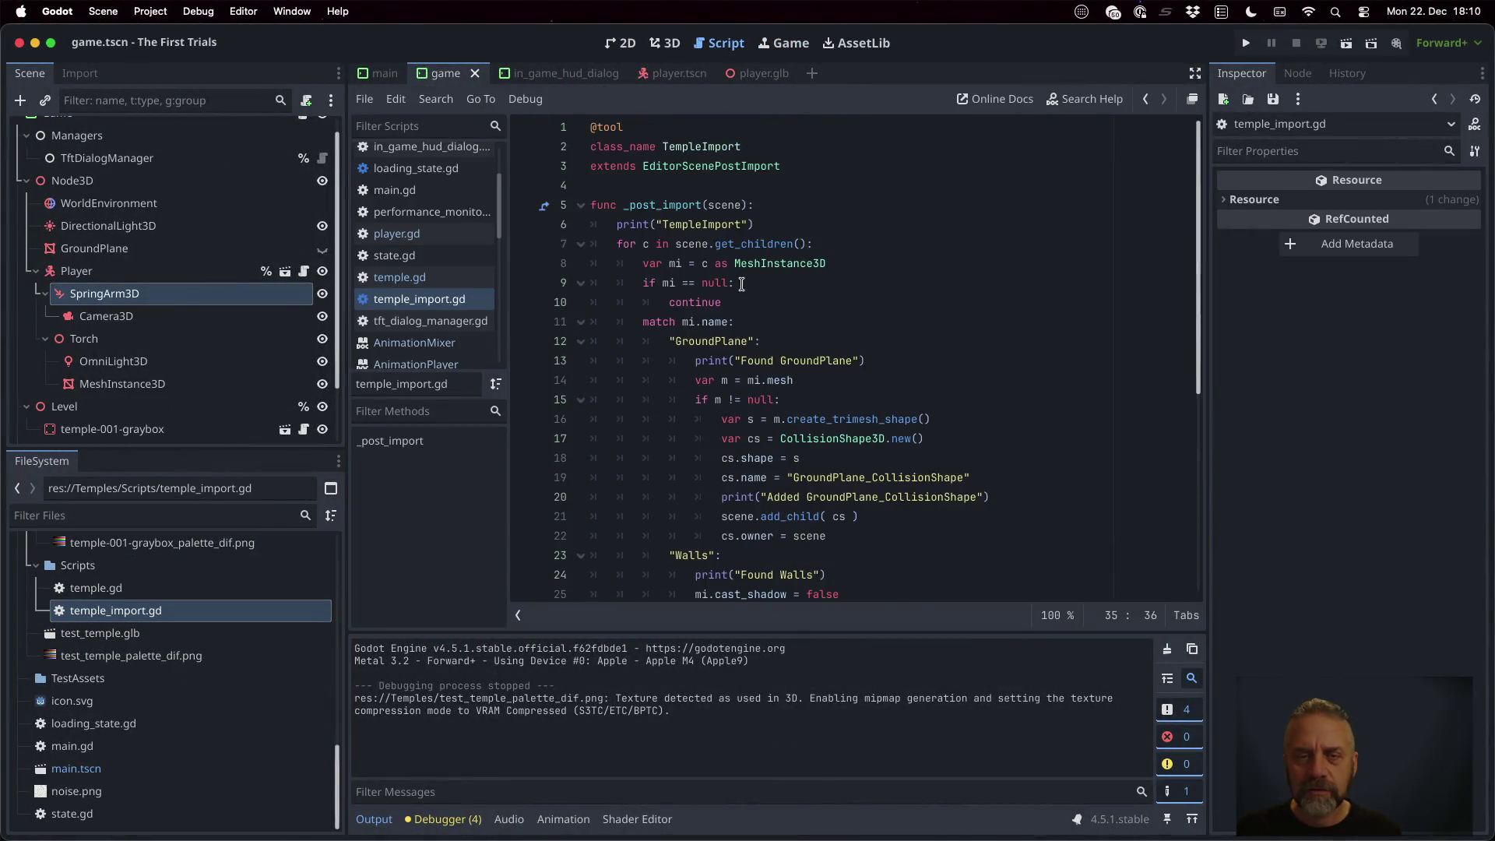
{"action": "double_click", "coordinate": [720, 341]}
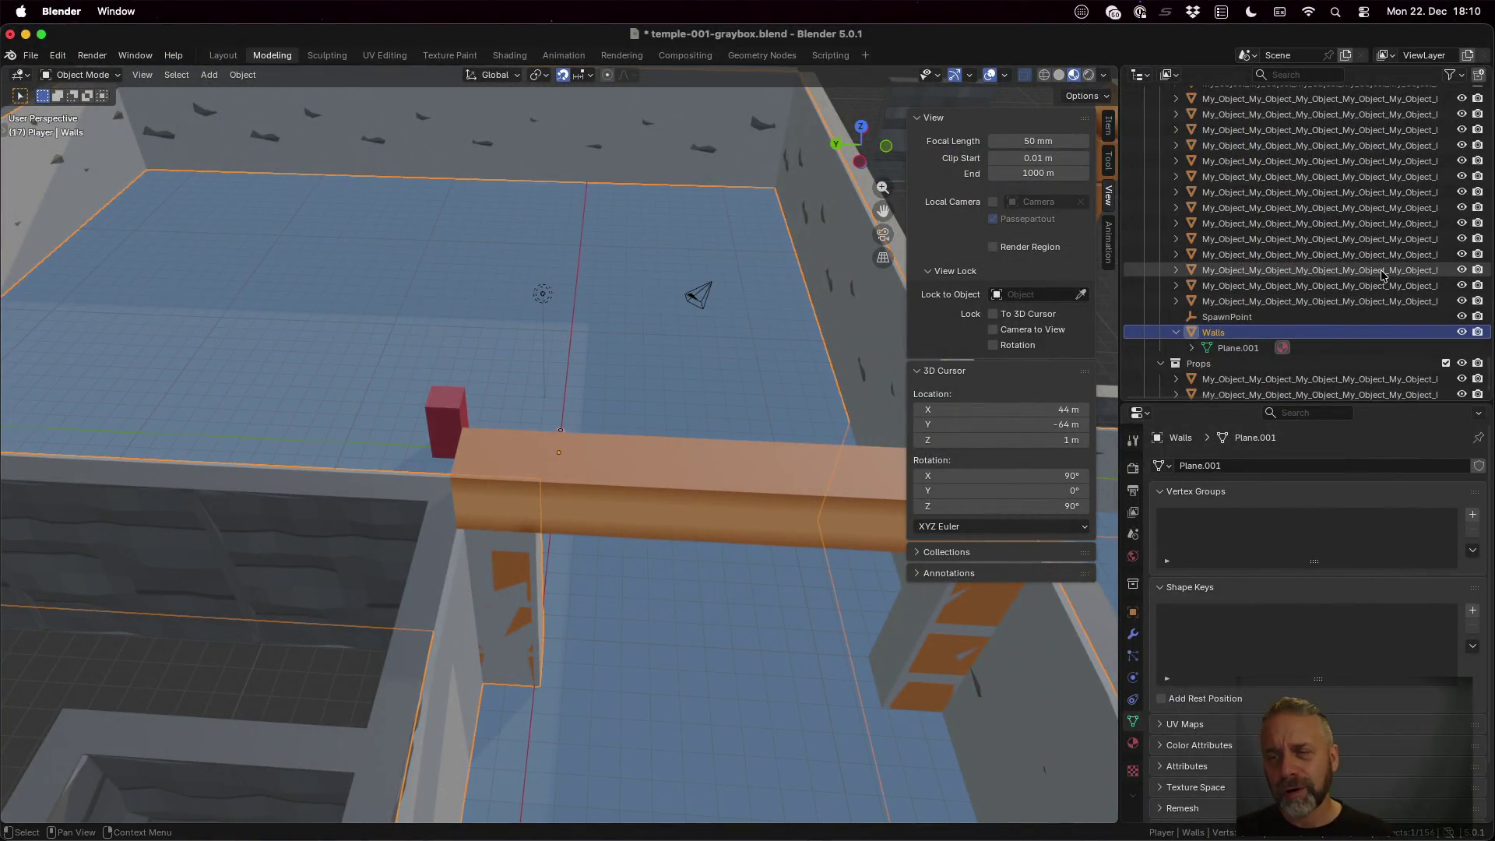
Expand Floor and Floor.001 in the Outliner to show their meshes
{"action": "scroll", "coordinate": [1381, 275], "scroll_direction": "up", "scroll_amount": 10}
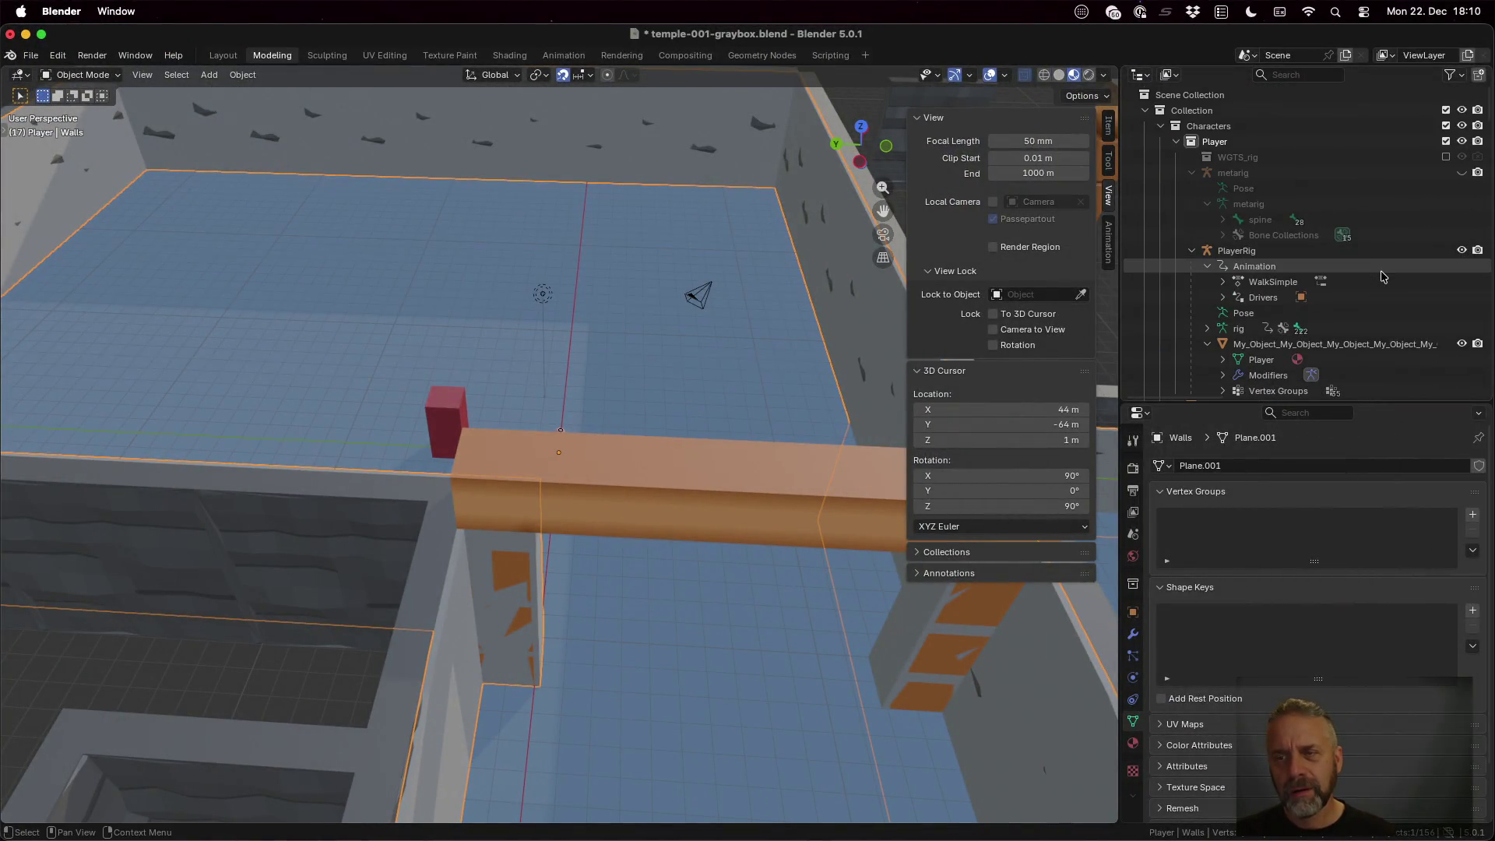
{"action": "scroll", "coordinate": [1381, 274], "scroll_direction": "down", "scroll_amount": 5}
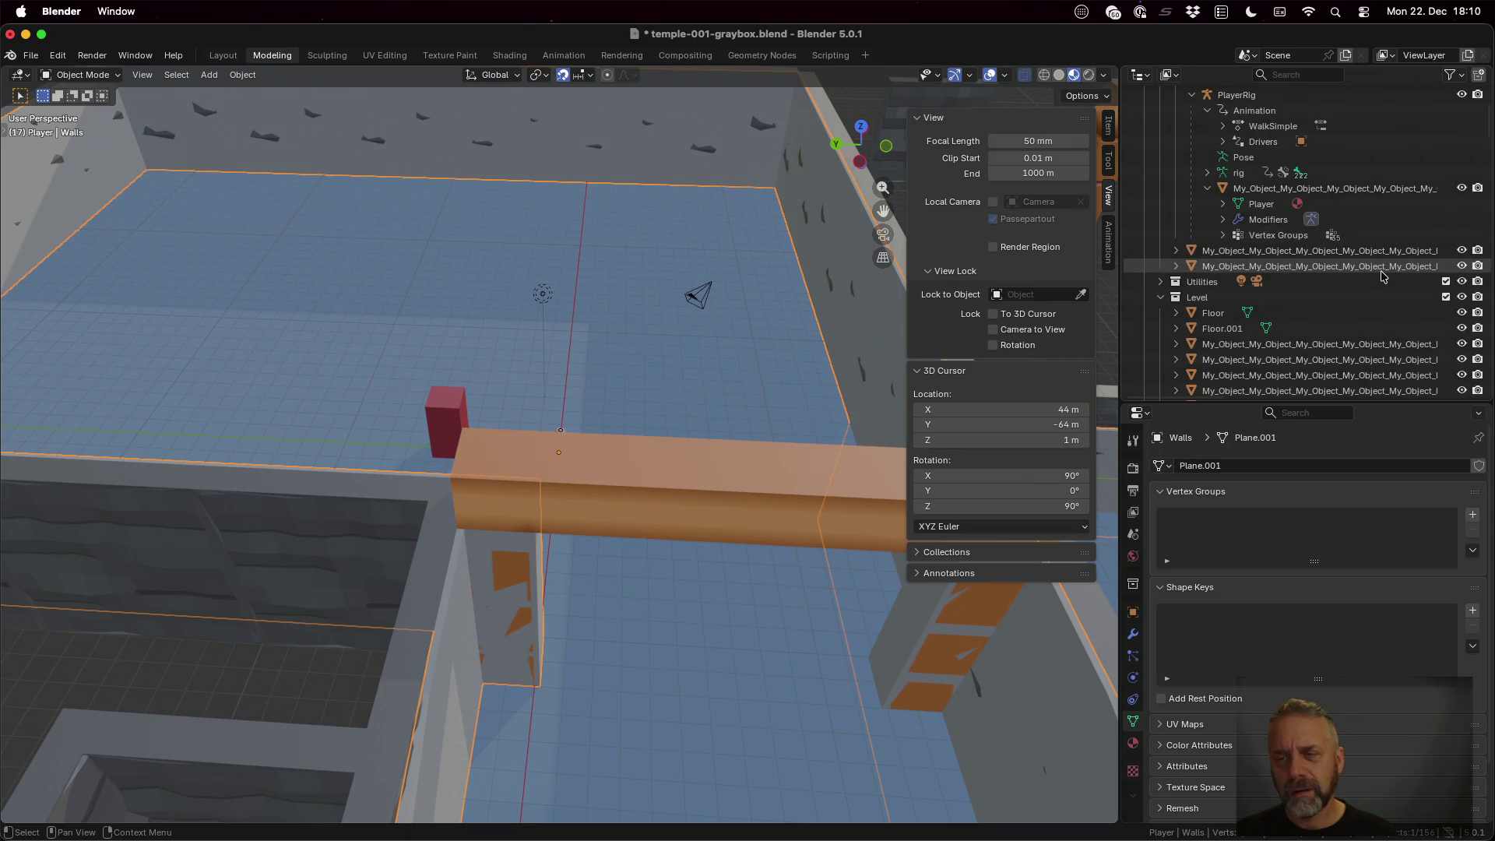
{"action": "left_click", "coordinate": [1176, 313]}
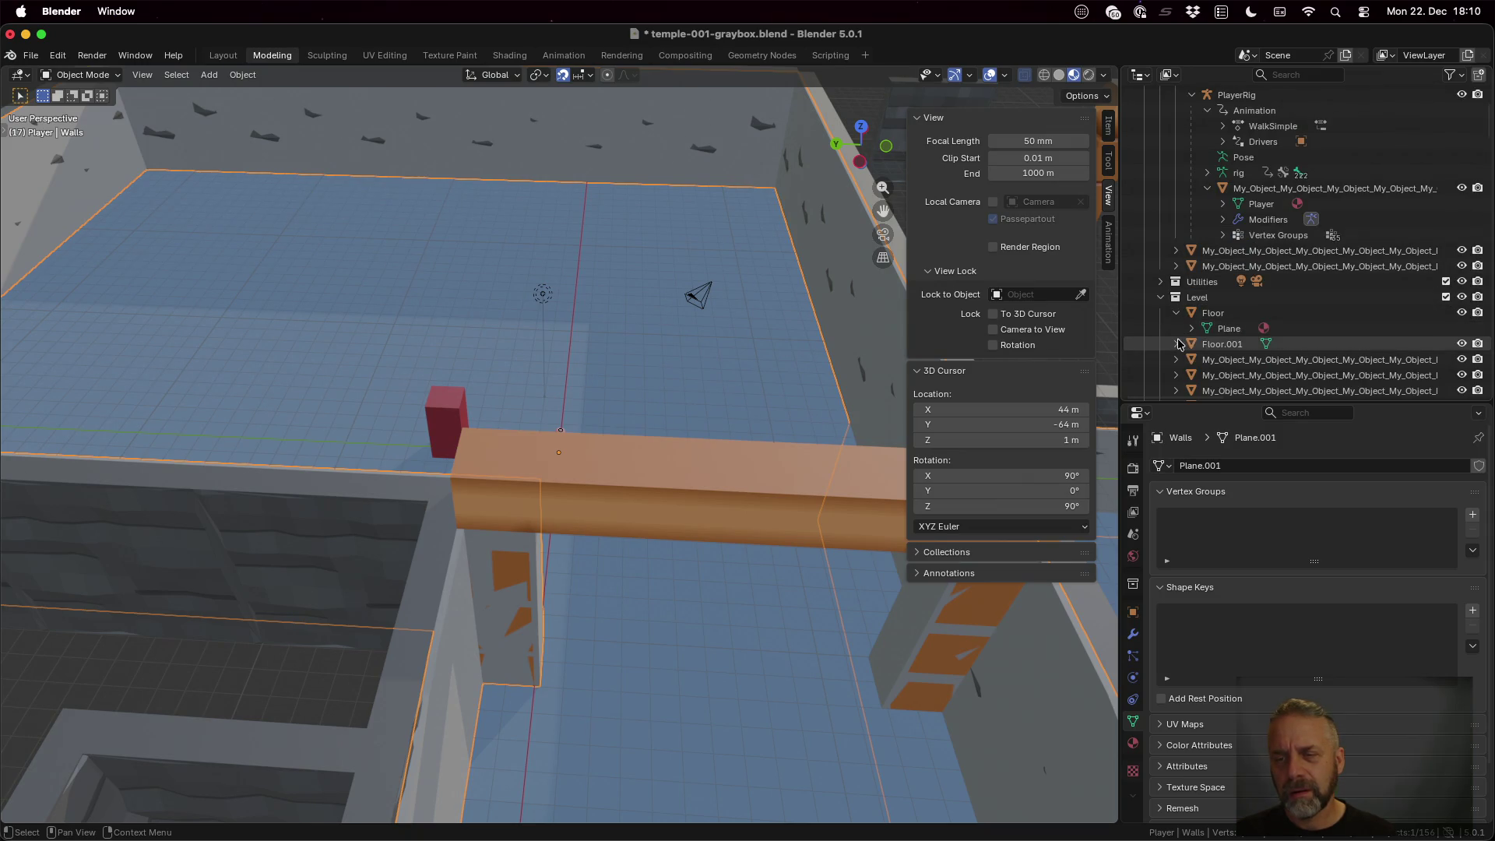
{"action": "left_click", "coordinate": [1176, 344]}
Search the Outliner for GroundPlane, find nothing, and clear the search
{"action": "left_click", "coordinate": [1314, 77]}
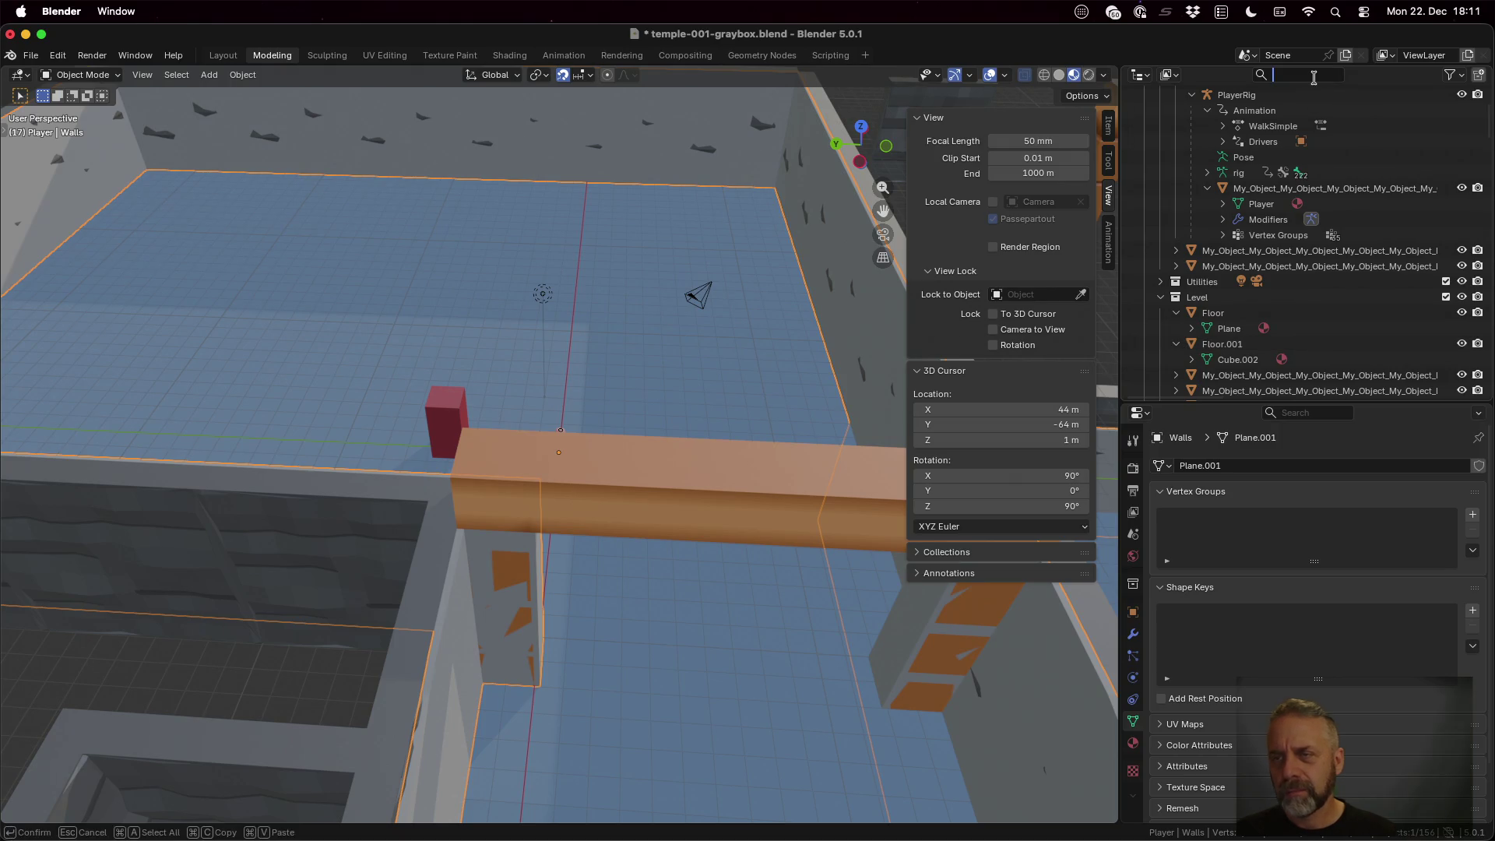
{"action": "type", "text": "roundPlane"}
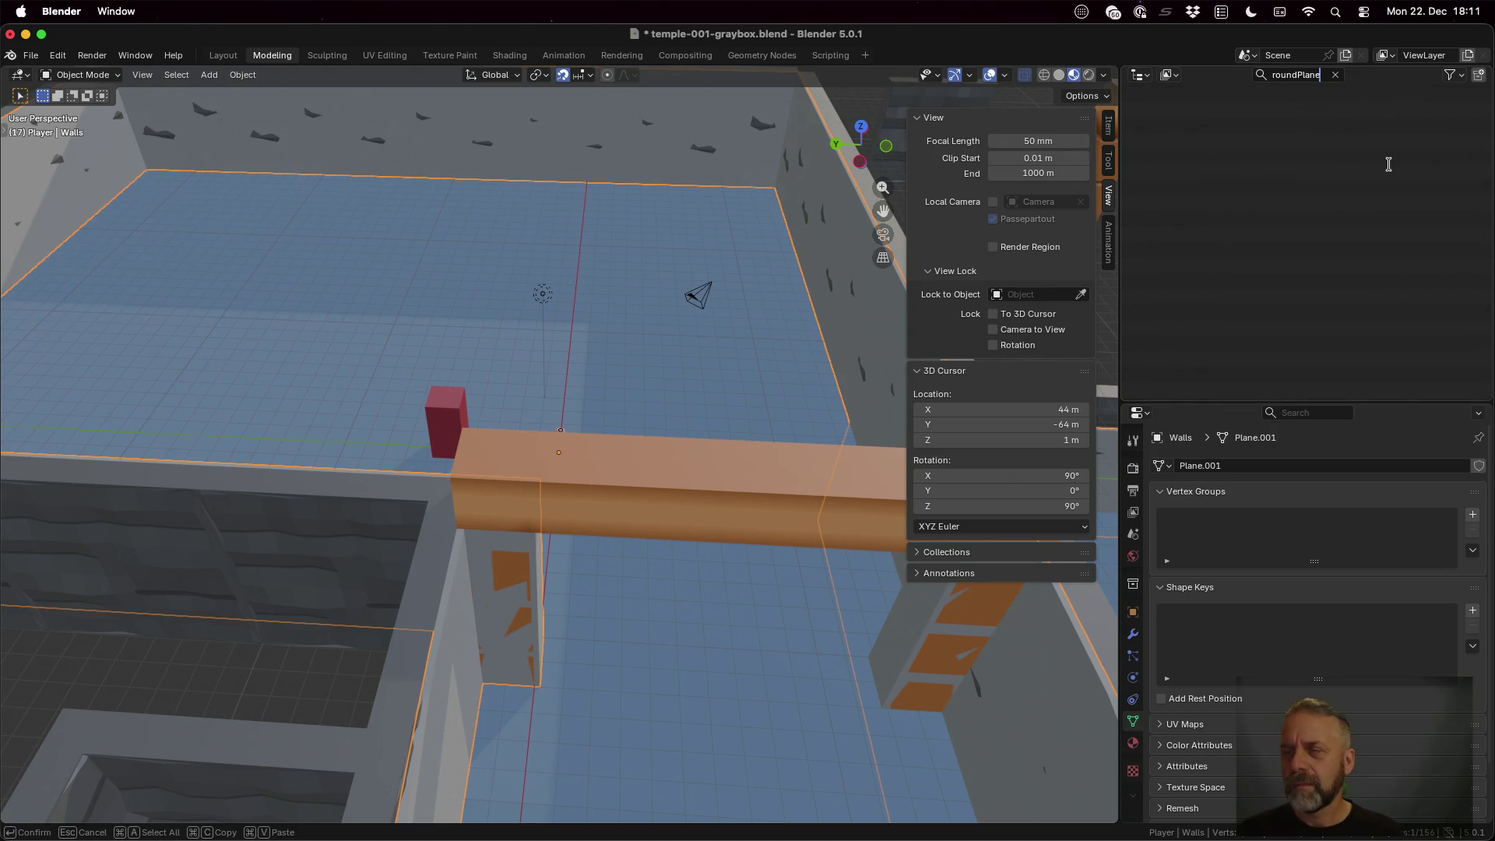
{"action": "key", "text": "Home"}
{"action": "type", "text": "G"}
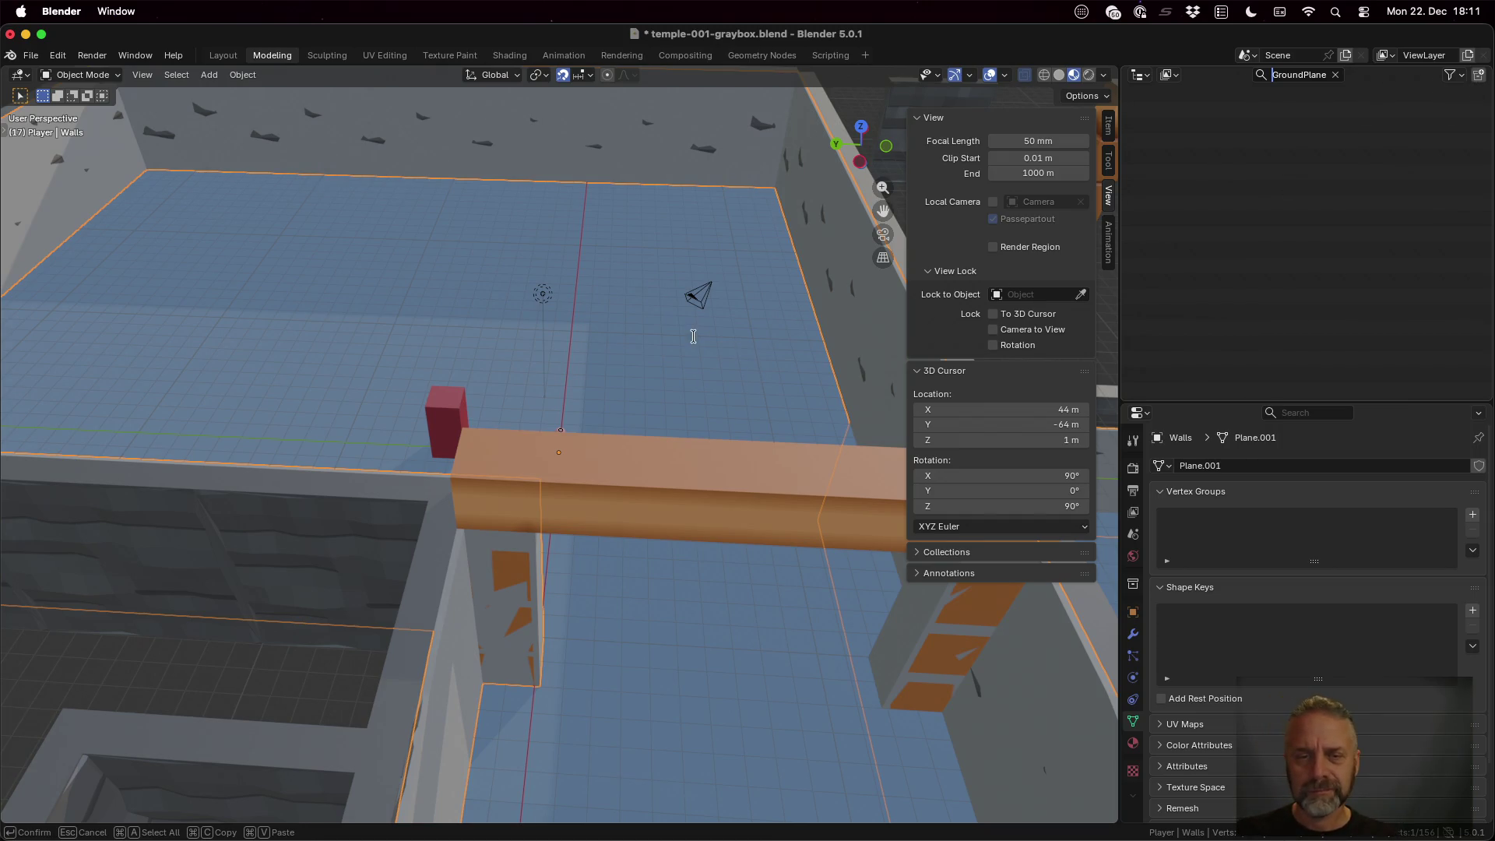
{"action": "left_click", "coordinate": [1337, 74]}
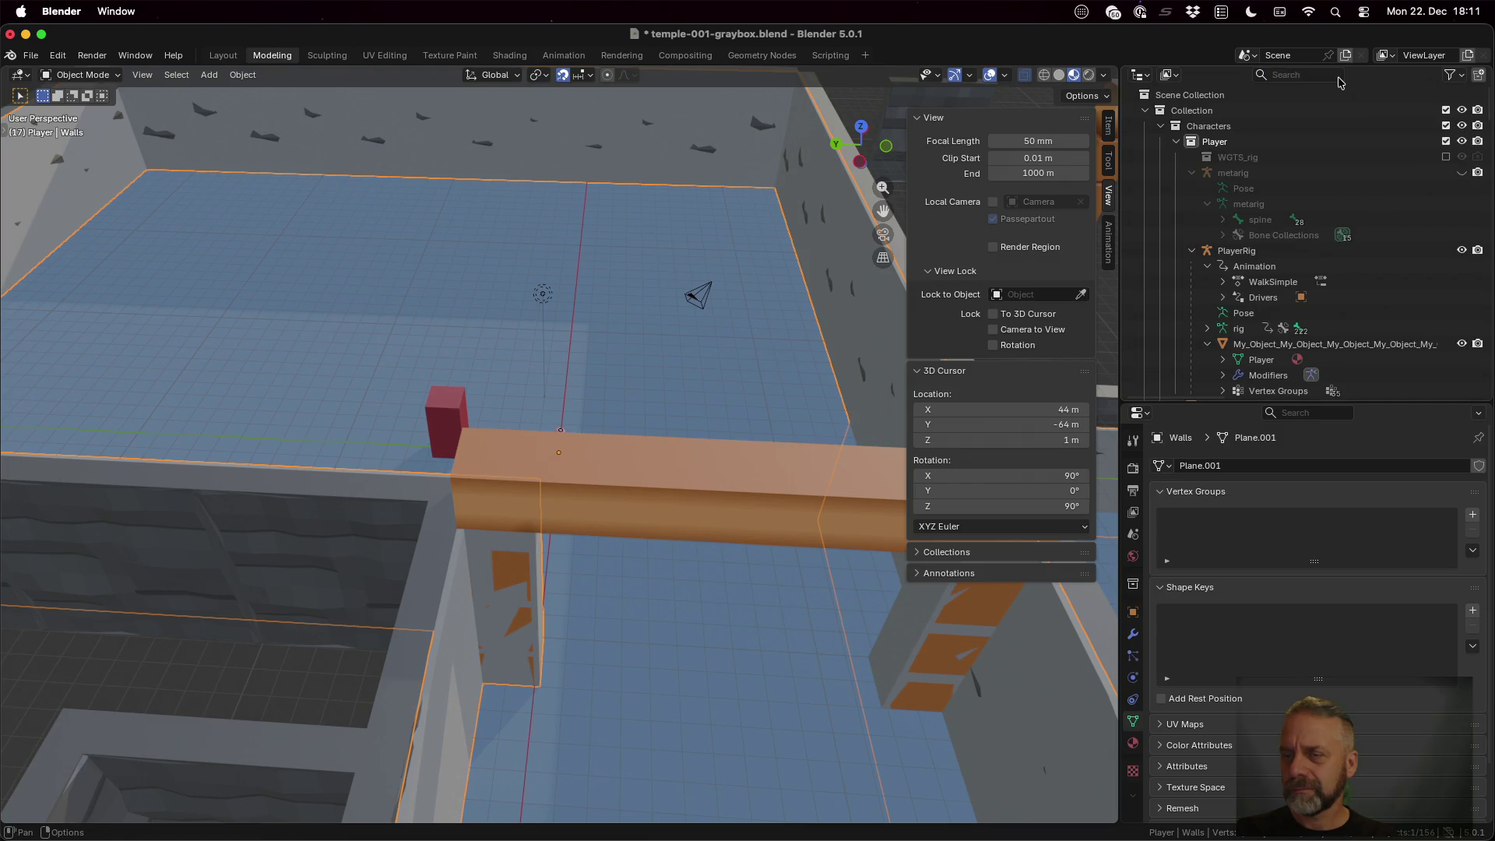
{"action": "scroll", "coordinate": [1302, 336], "scroll_direction": "down", "scroll_amount": 5}
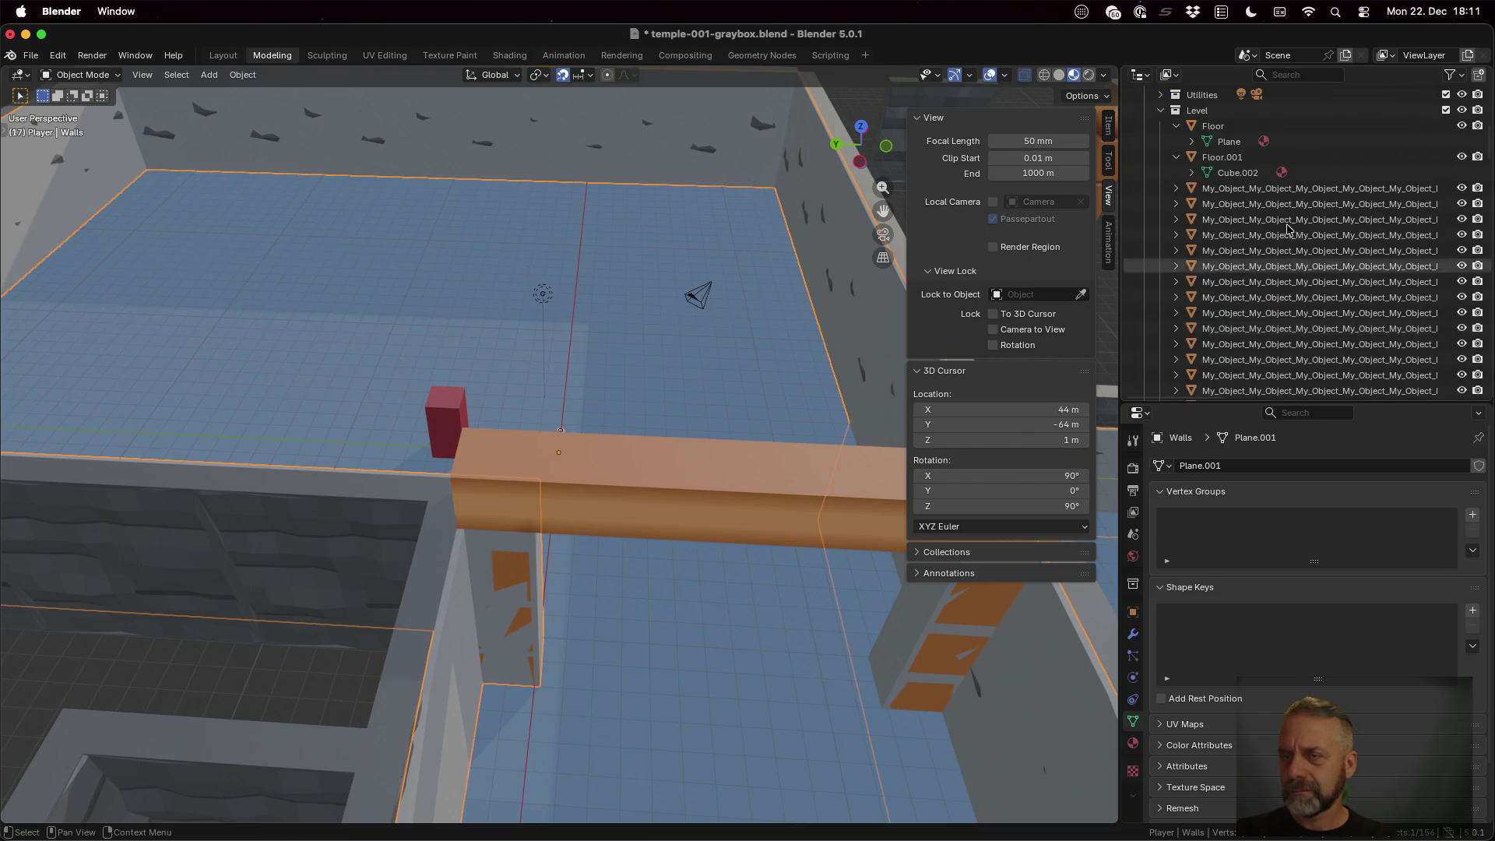
Rename the Floor object to GroundPlane
{"action": "left_click", "coordinate": [1462, 126]}
{"action": "left_click", "coordinate": [1462, 125]}
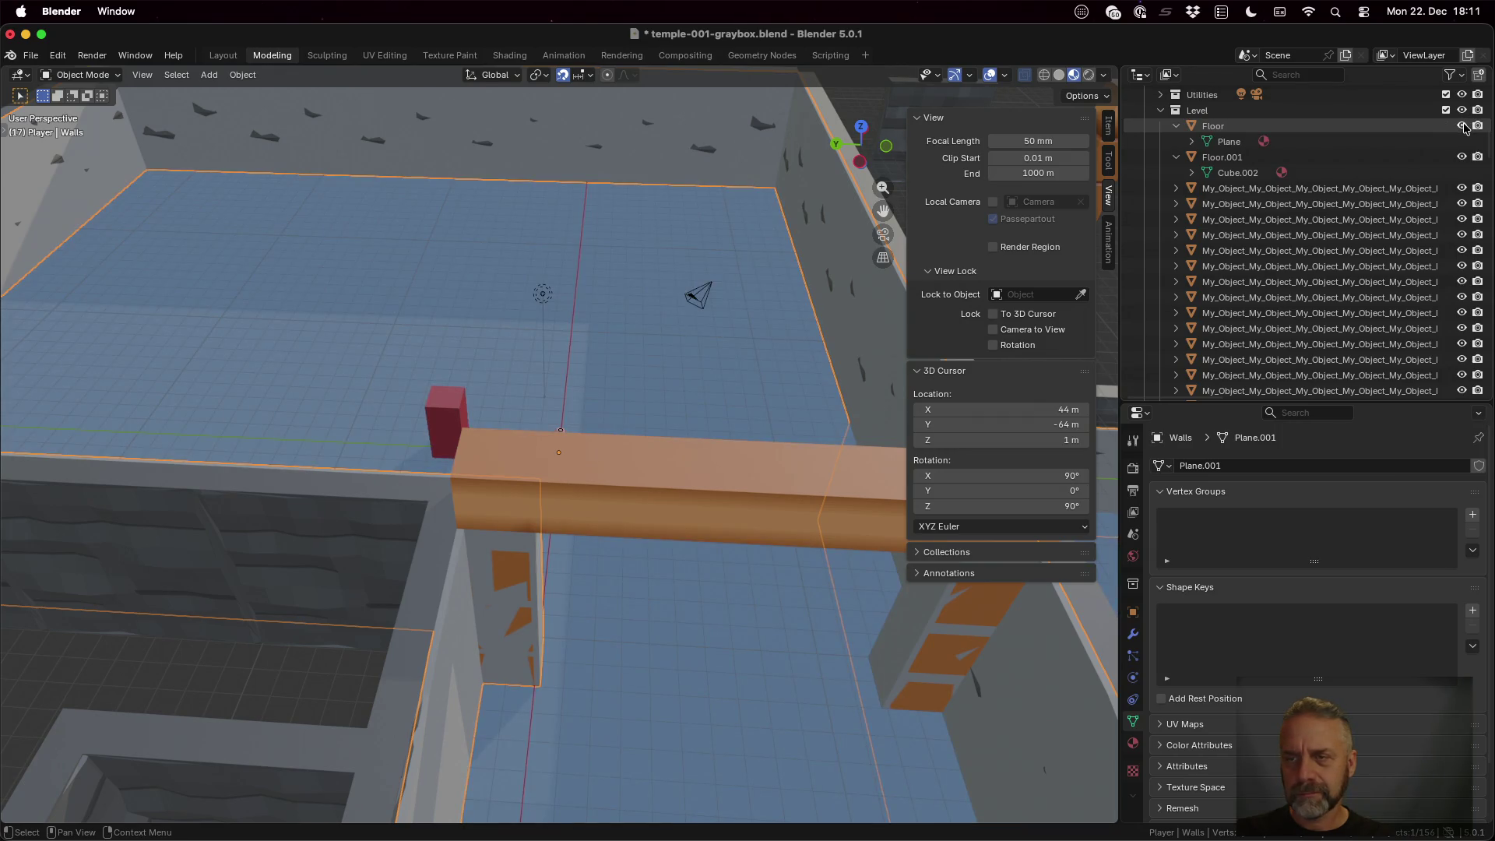
{"action": "left_click", "coordinate": [1262, 129]}
{"action": "double_click", "coordinate": [1262, 126]}
{"action": "scroll", "coordinate": [1260, 126], "scroll_direction": "up", "scroll_amount": 3}
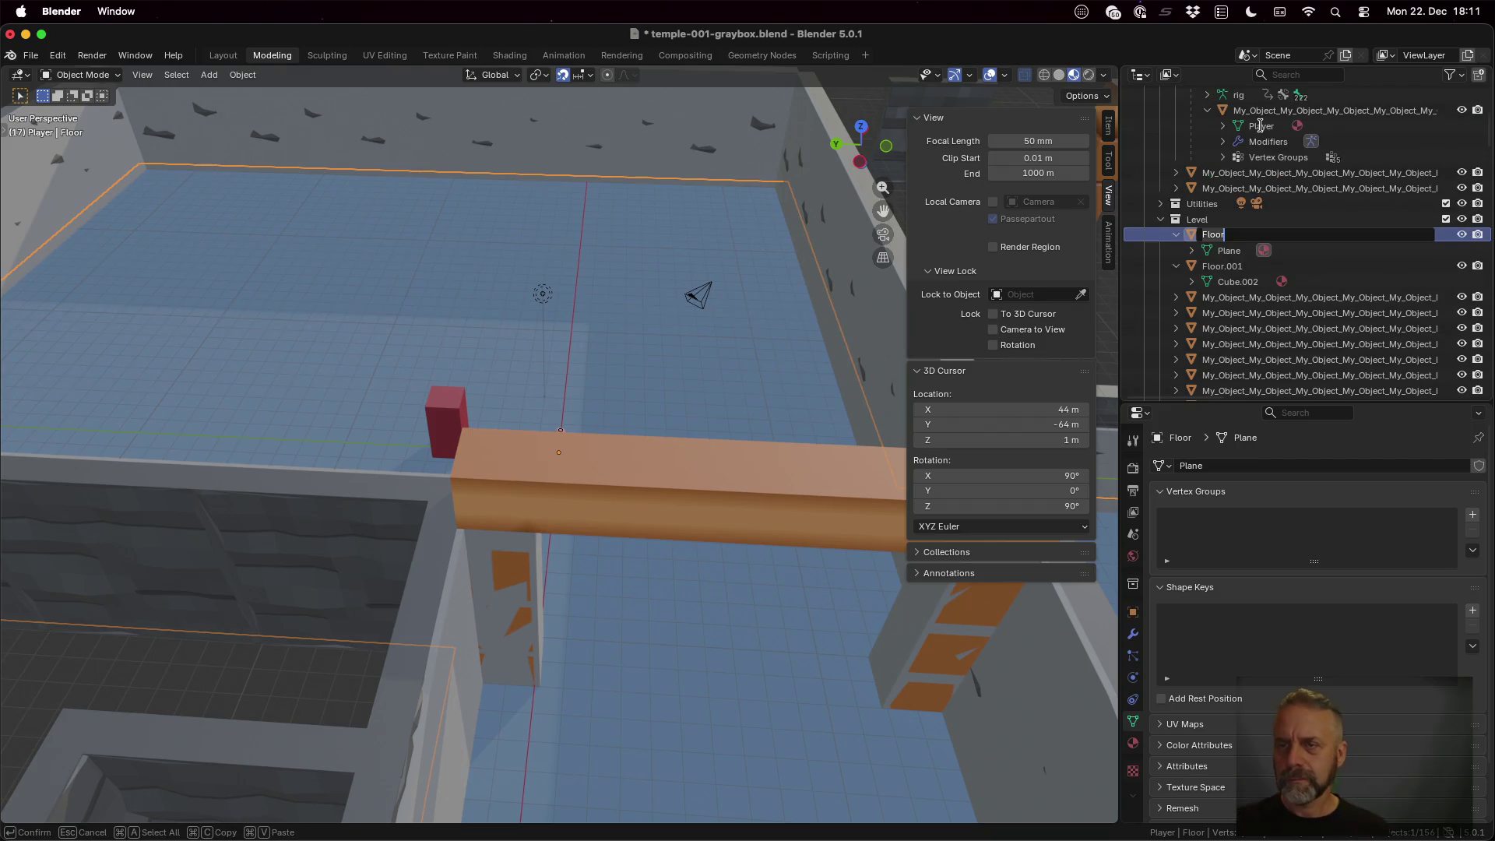
{"action": "type", "text": "GroundPlane"}
{"action": "key", "text": "Return"}
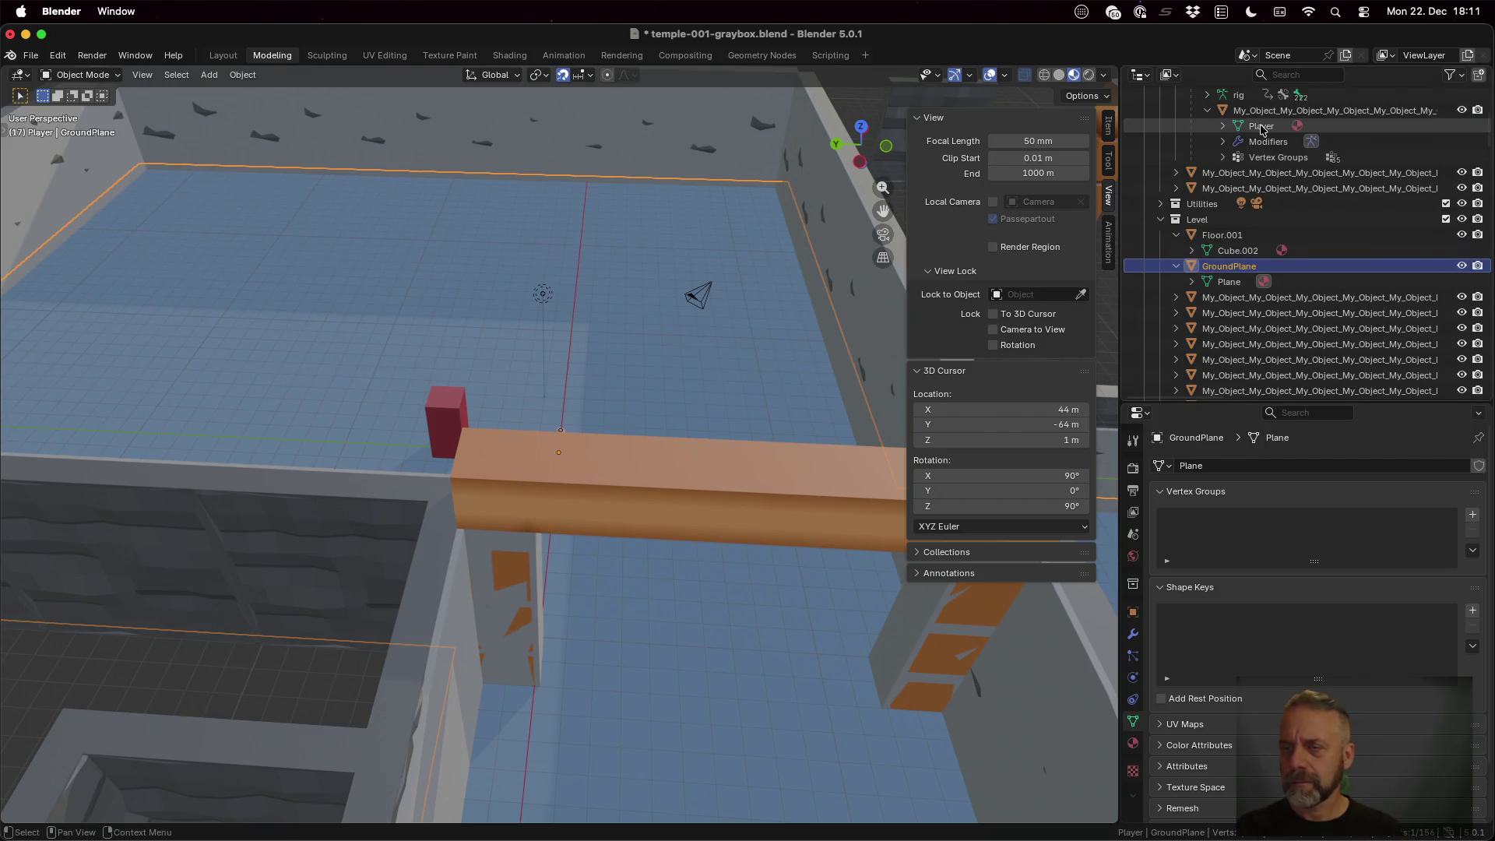
Rename the floor's Plane mesh to GroundPlane and save temple-001-graybox.blend
{"action": "double_click", "coordinate": [1230, 282]}
{"action": "scroll", "coordinate": [1228, 282], "scroll_direction": "down", "scroll_amount": 2}
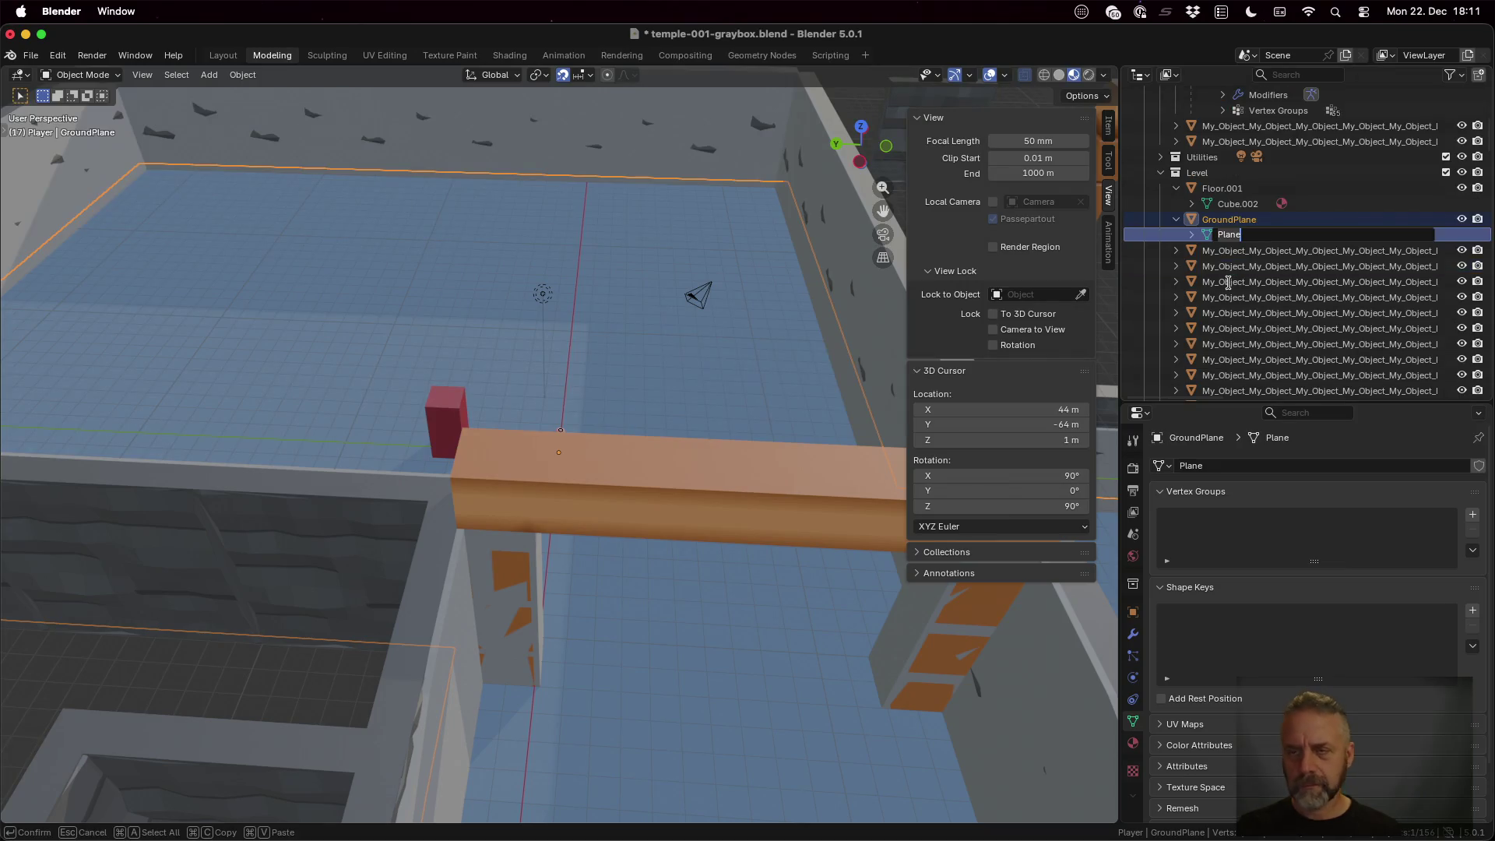
{"action": "type", "text": "GroundPlane"}
{"action": "key", "text": "Return"}
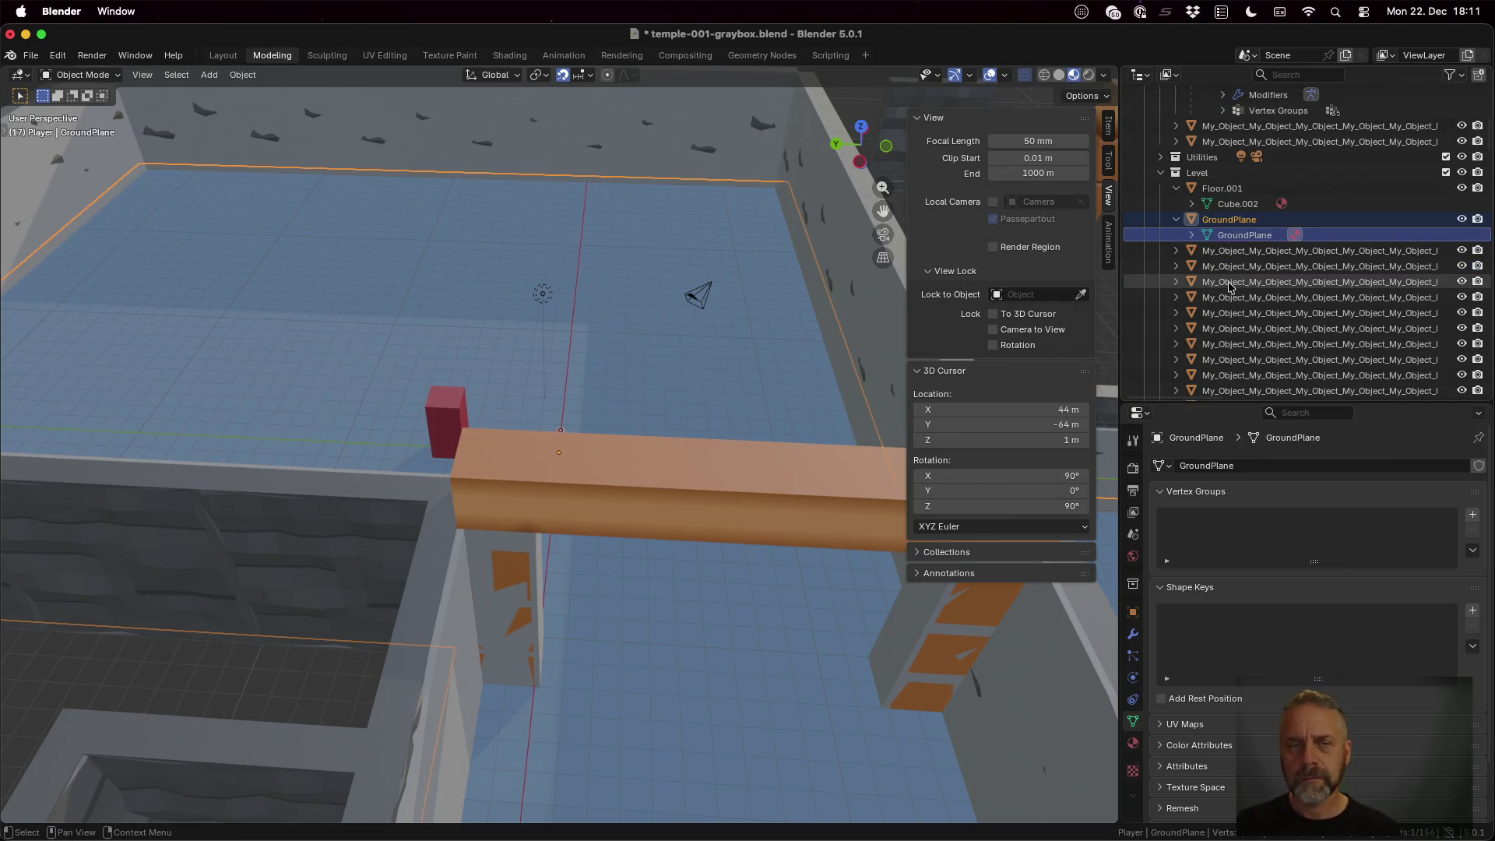
{"action": "key", "text": "super+s"}
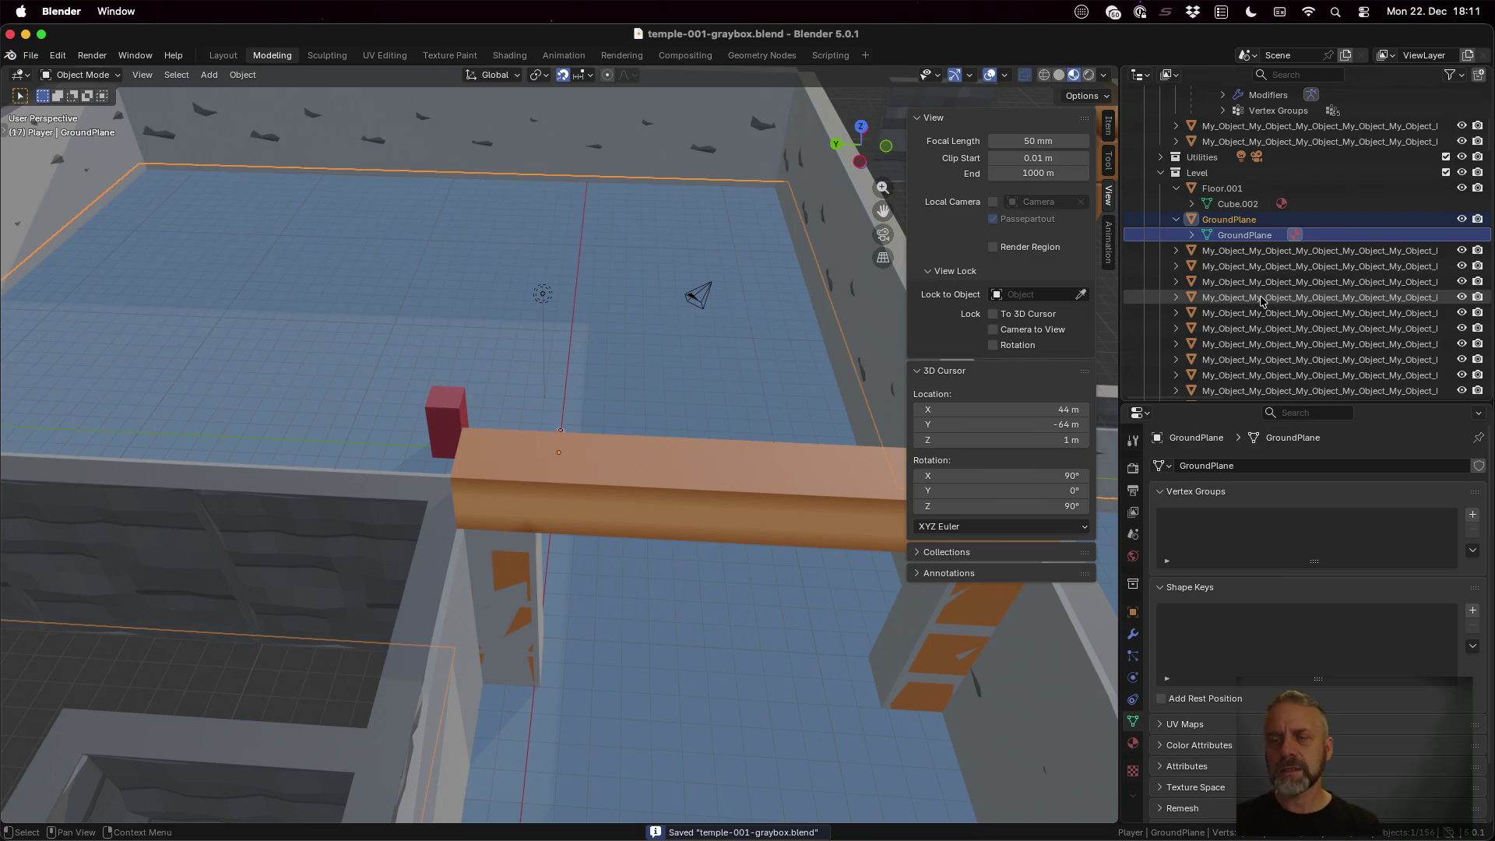
{"action": "left_click", "coordinate": [1233, 194]}
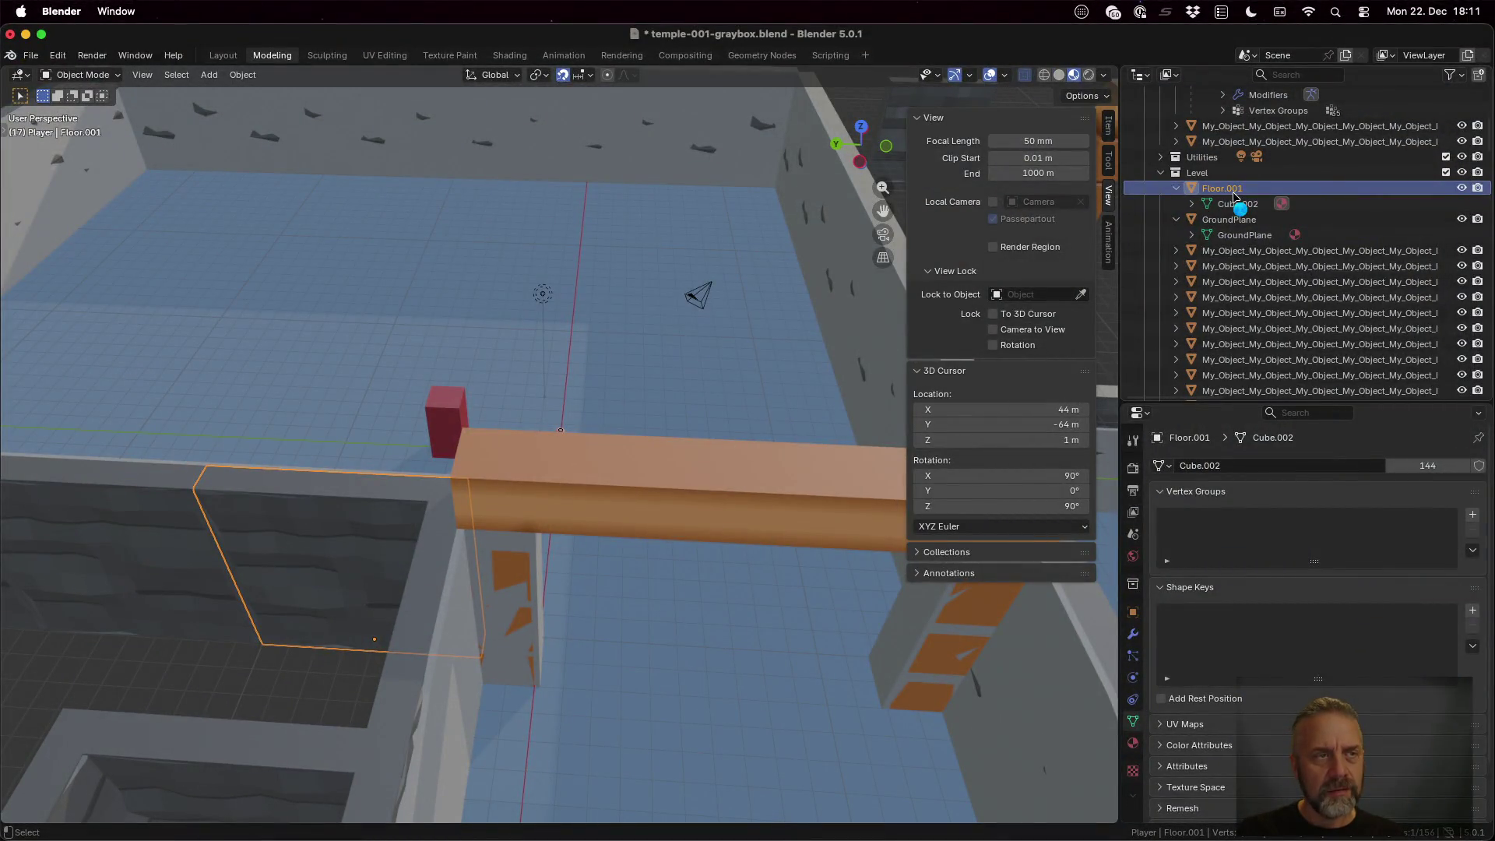
{"action": "key", "text": "ctrl+Up"}
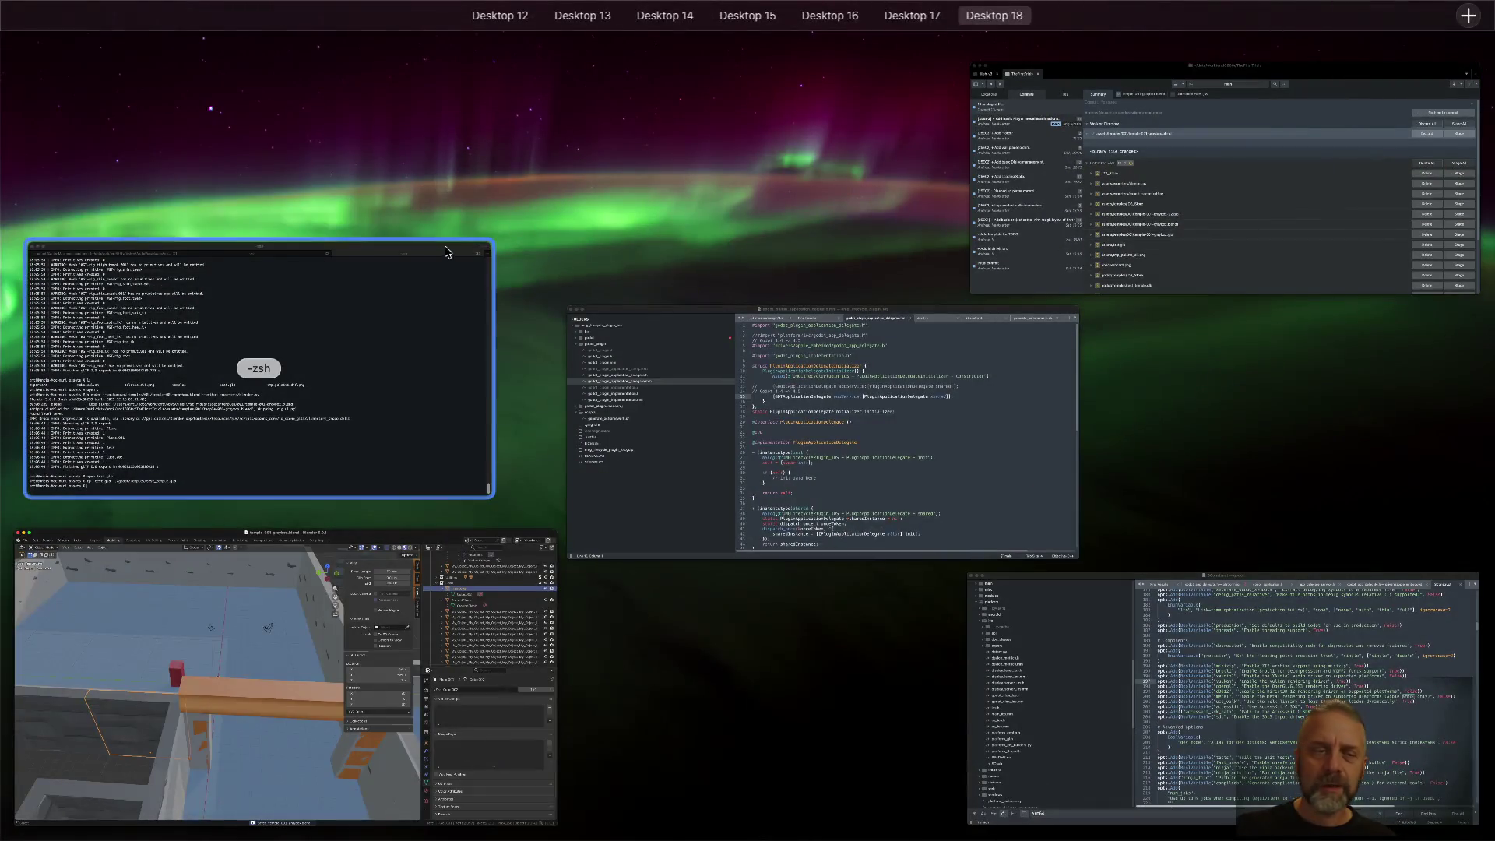
Rerun the Blender glTF export in the terminal and check that GroundPlane appears in the log
{"action": "left_click", "coordinate": [367, 326]}
{"action": "key", "text": "Up"}
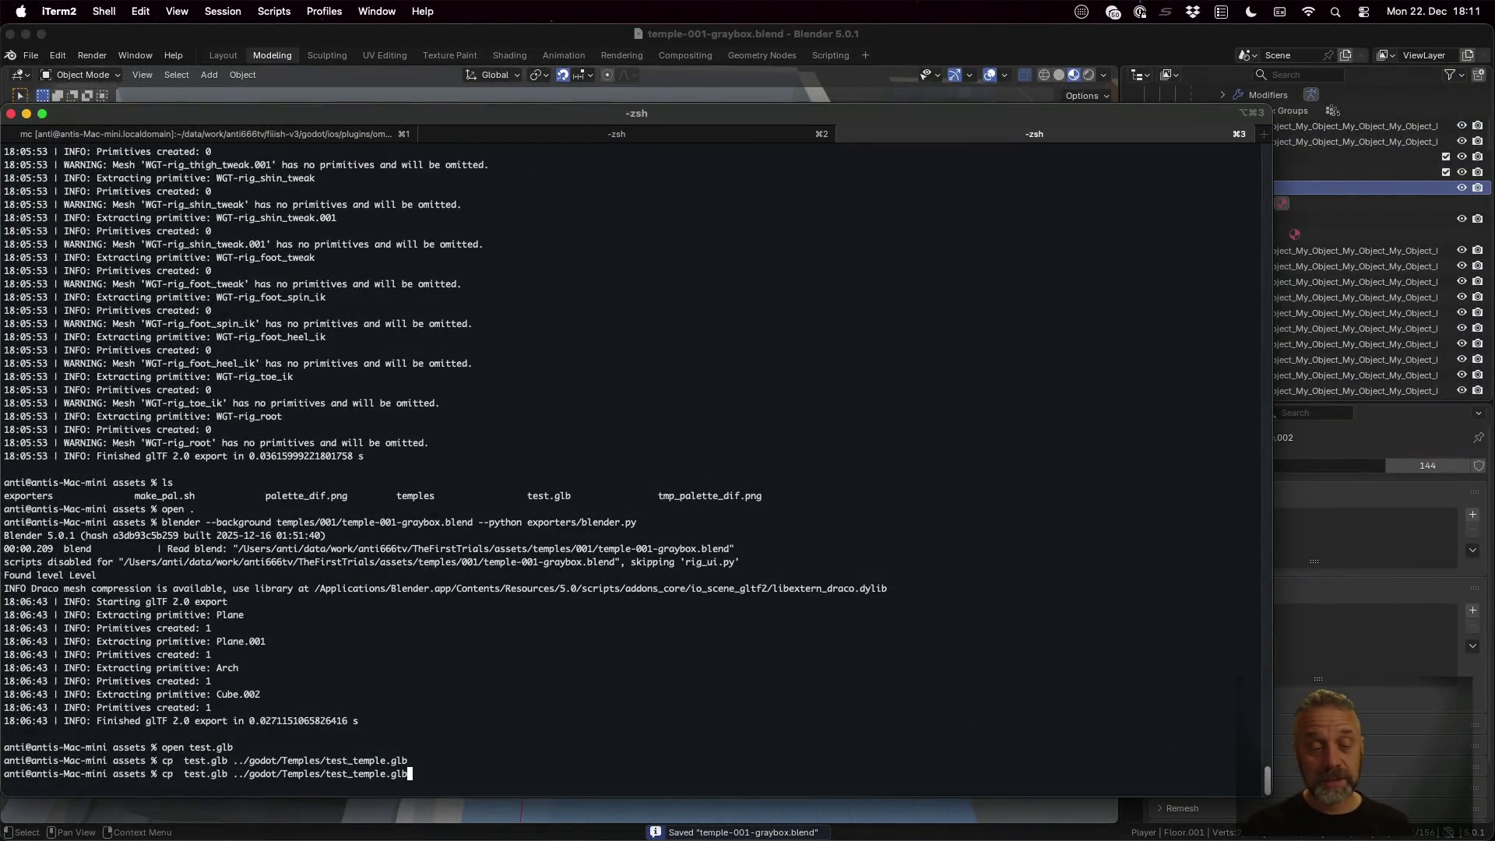
{"action": "key", "text": "Up"}
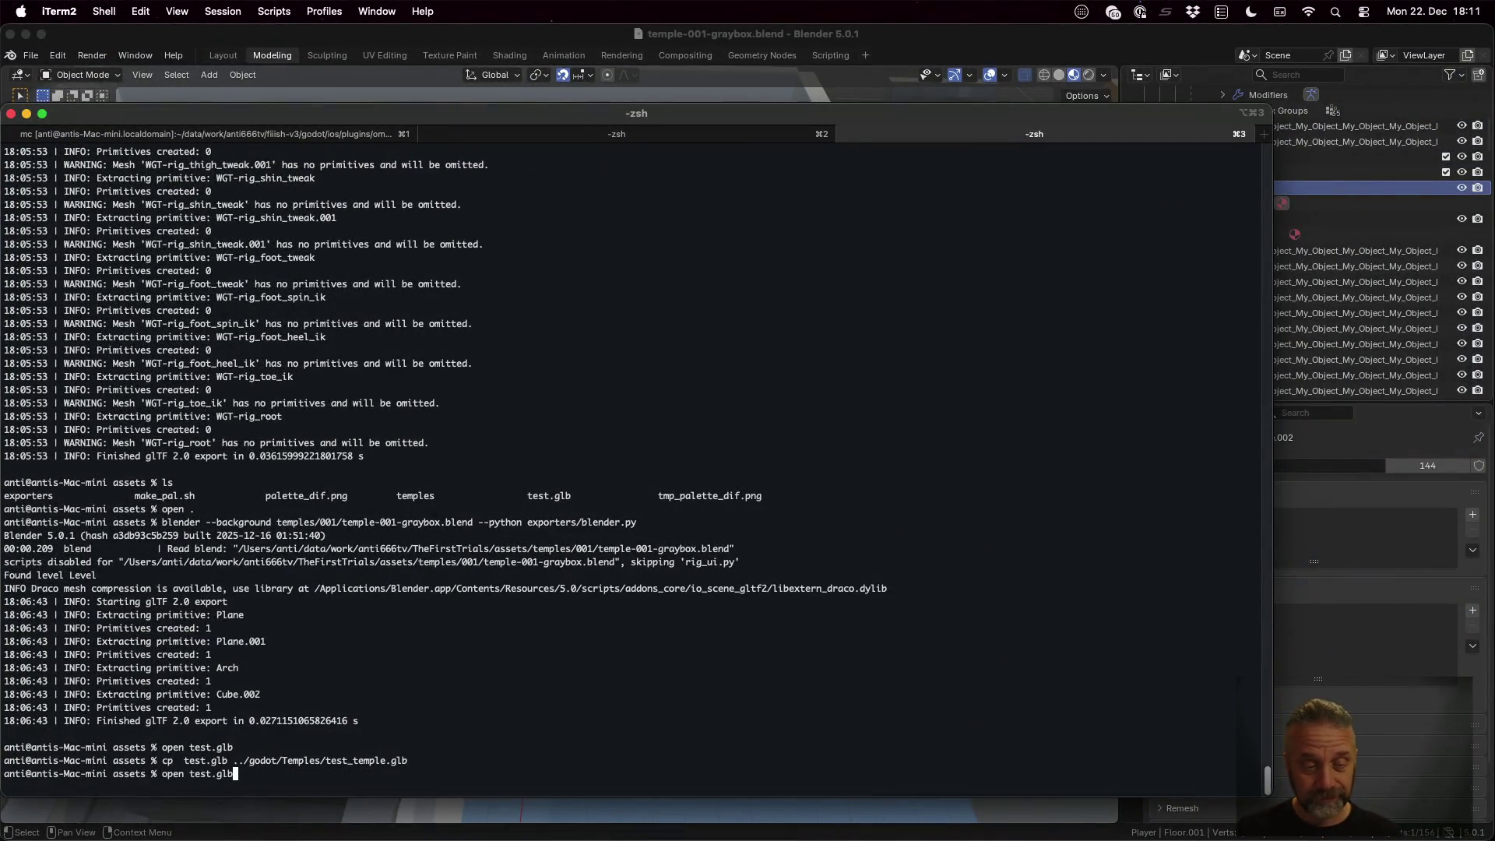
{"action": "key", "text": "Up"}
{"action": "key", "text": "Return"}
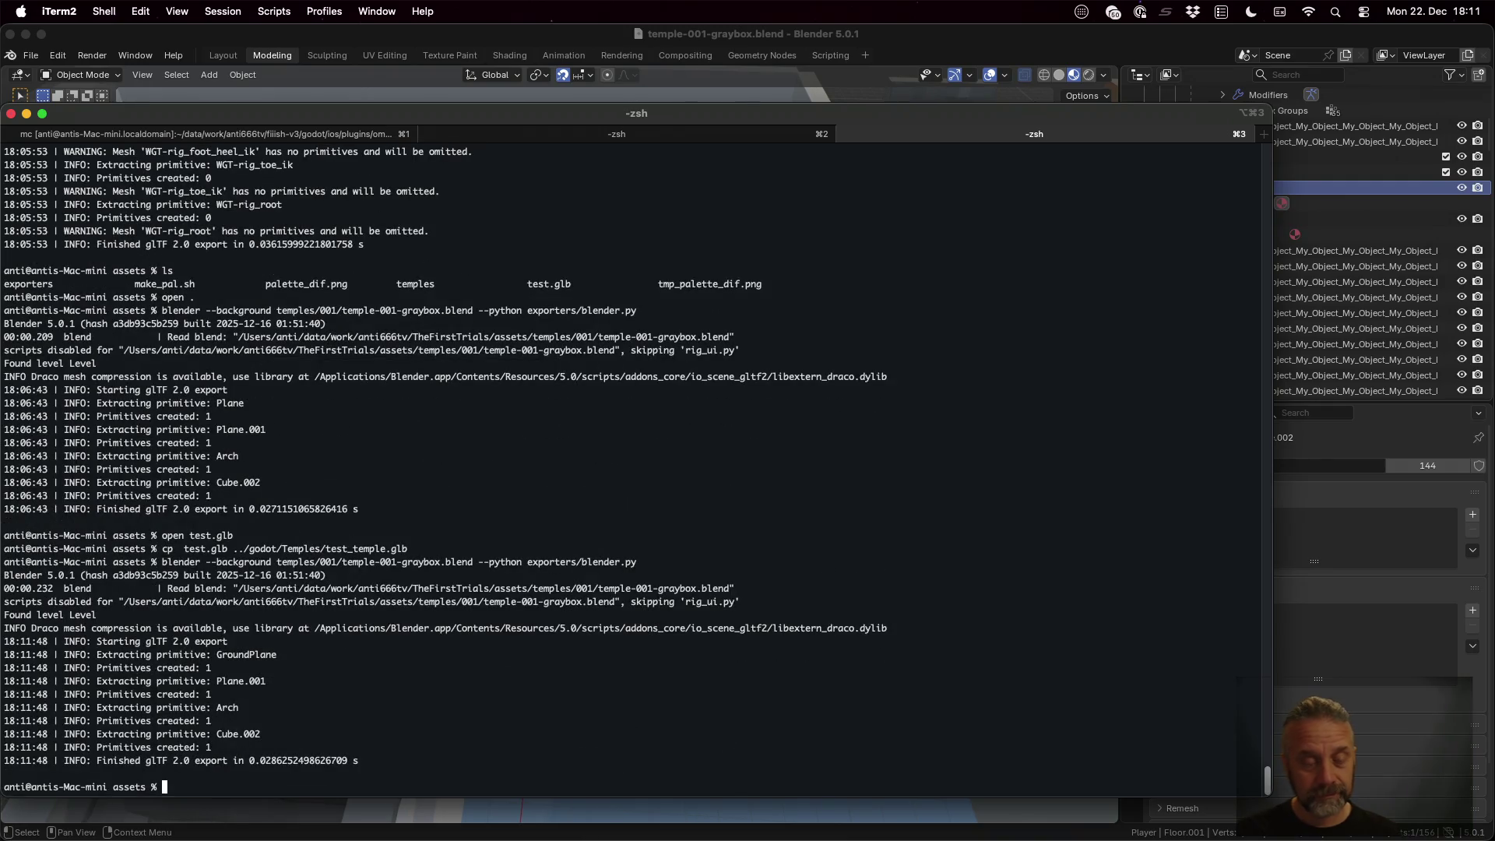
{"action": "double_click", "coordinate": [241, 658]}
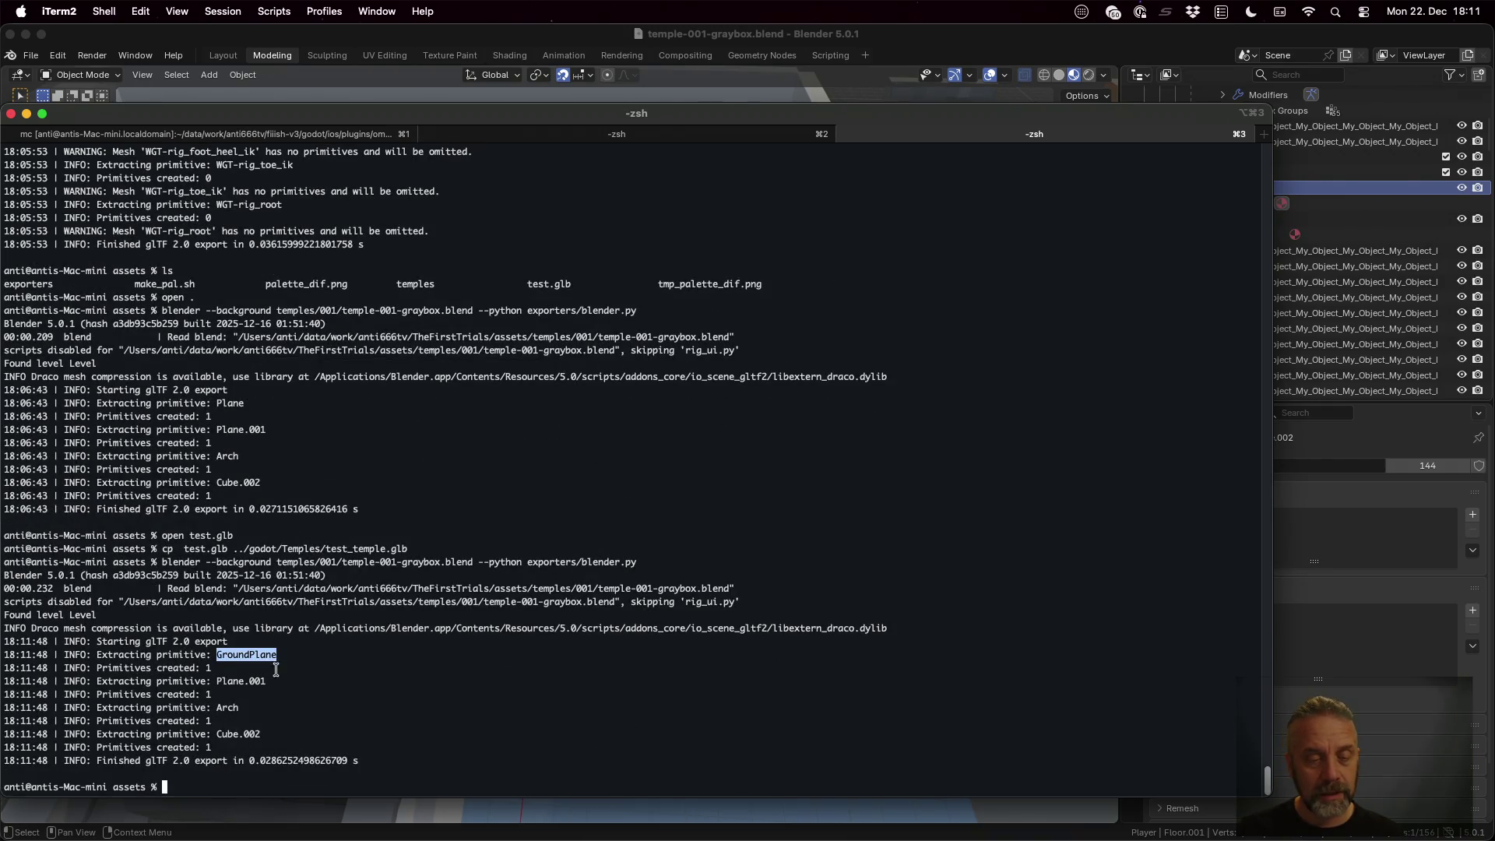
{"action": "left_click_drag", "start_coordinate": [216, 682], "coordinate": [260, 685]}
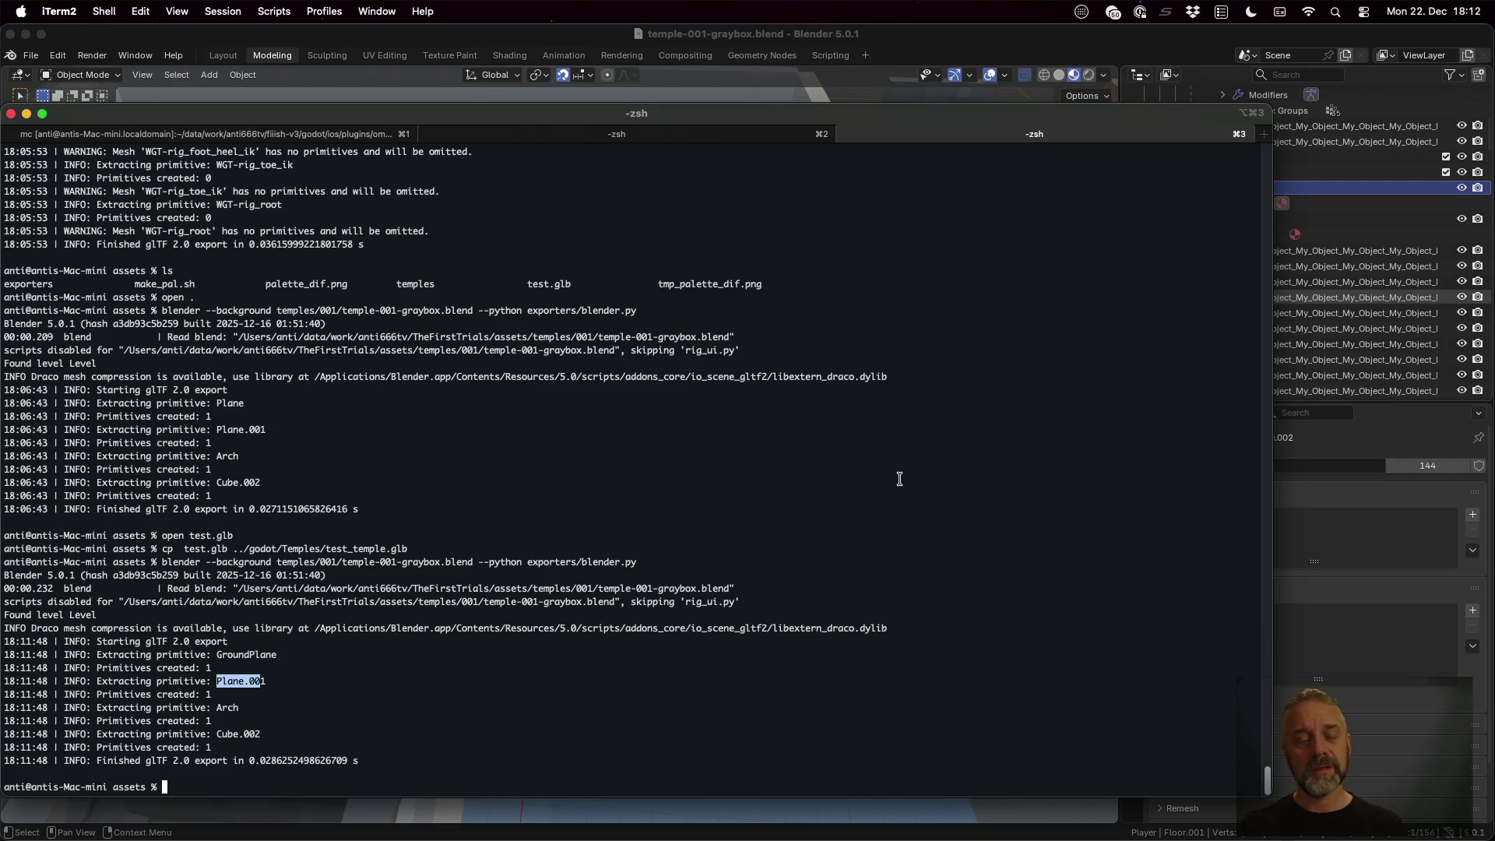
Recopy the new test.glb into the Godot project as Temples/test_temple.glb
{"action": "key", "text": "Up"}
{"action": "key", "text": "Up"}
{"action": "key", "text": "Return"}
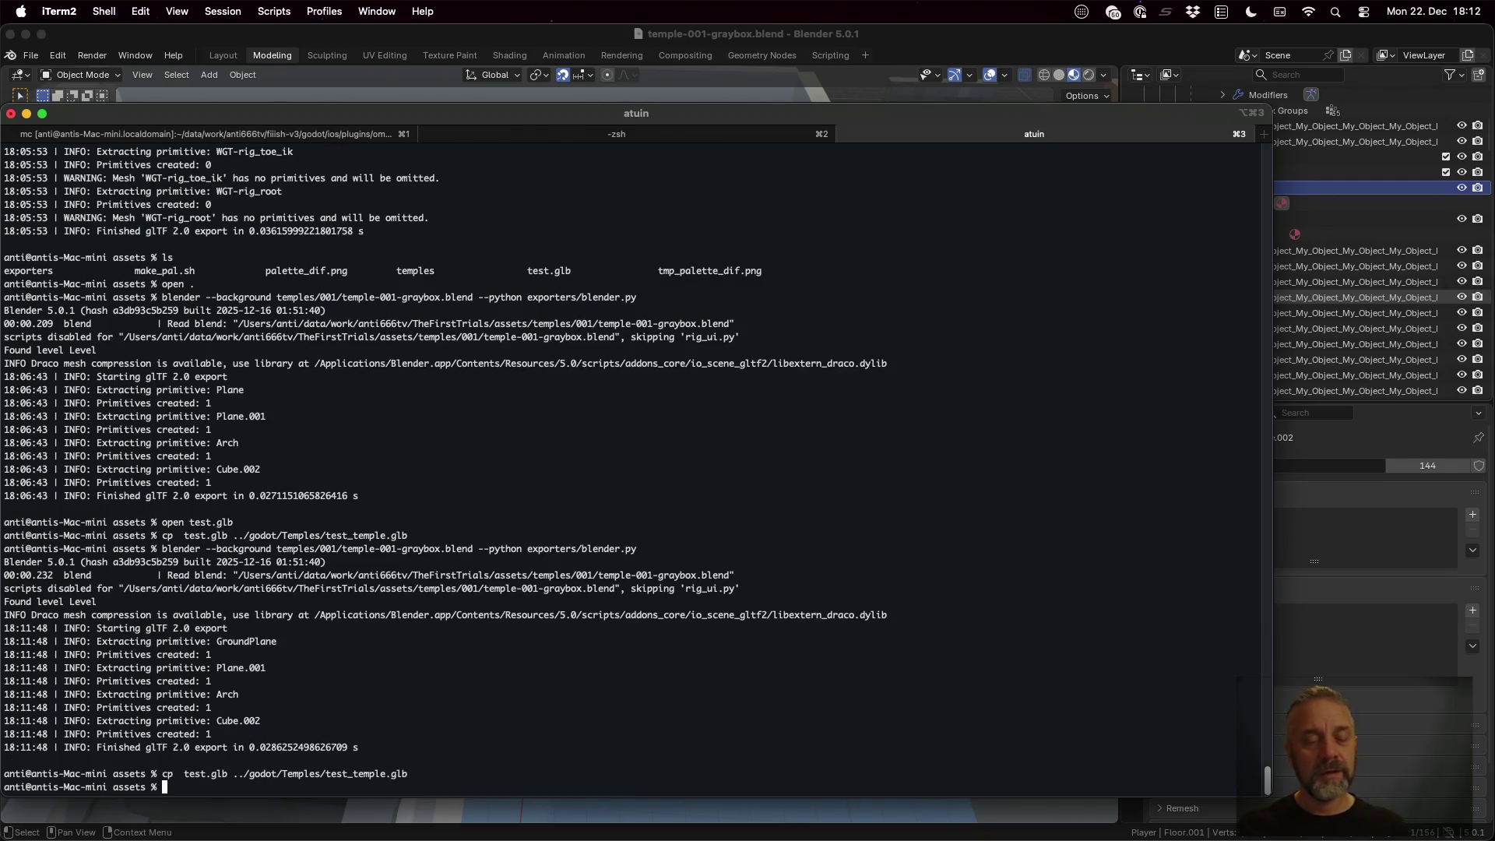
{"action": "key", "text": "super+Tab"}
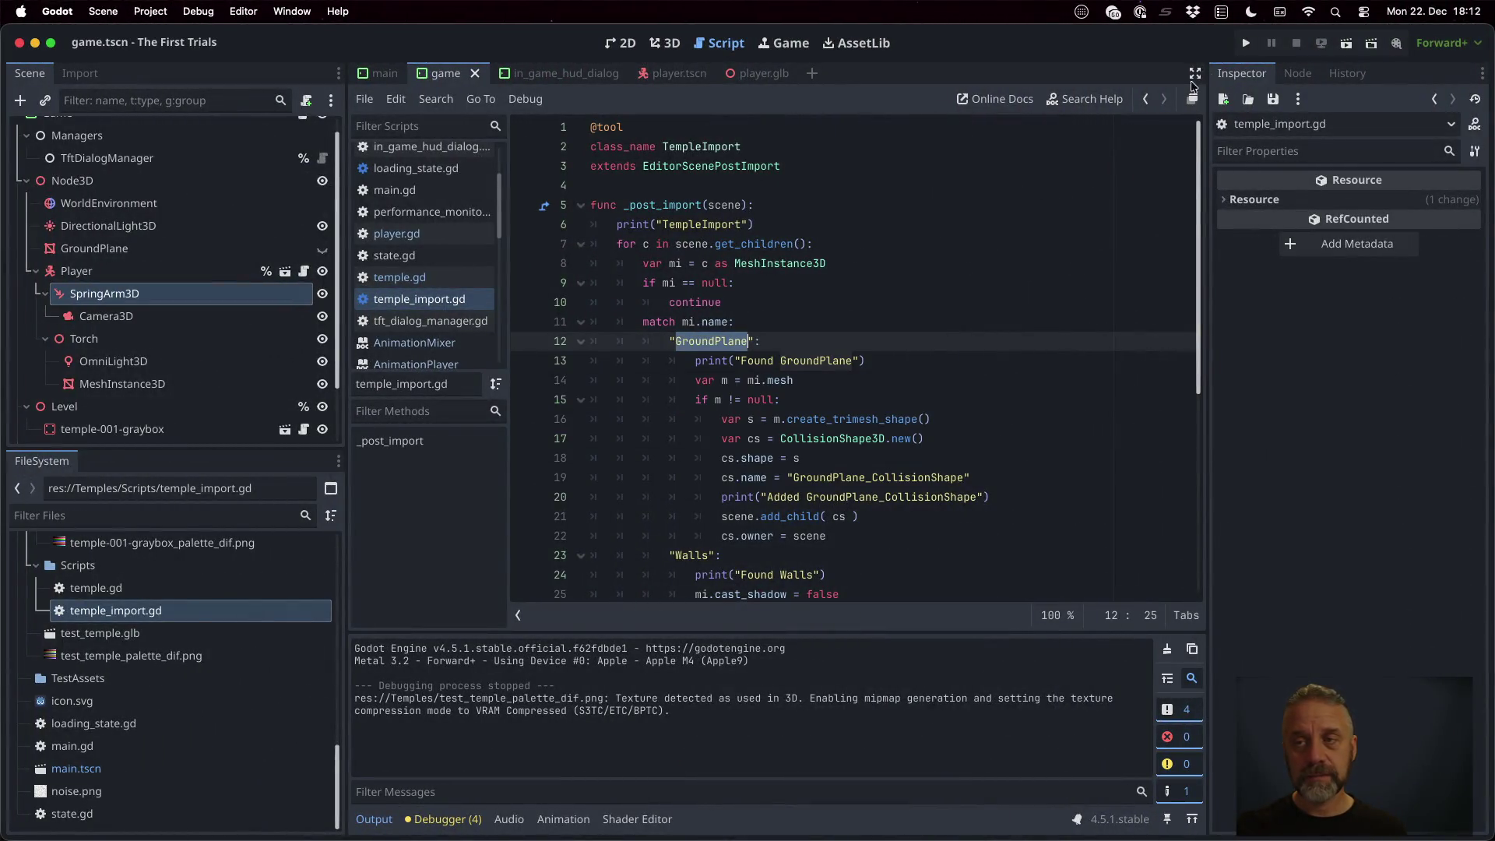
Open test_temple.glb's import settings and inspect SpawnPoint, GroundPlane and their Level_Plane_001 and Level_GroundPlane meshes
{"action": "double_click", "coordinate": [155, 635]}
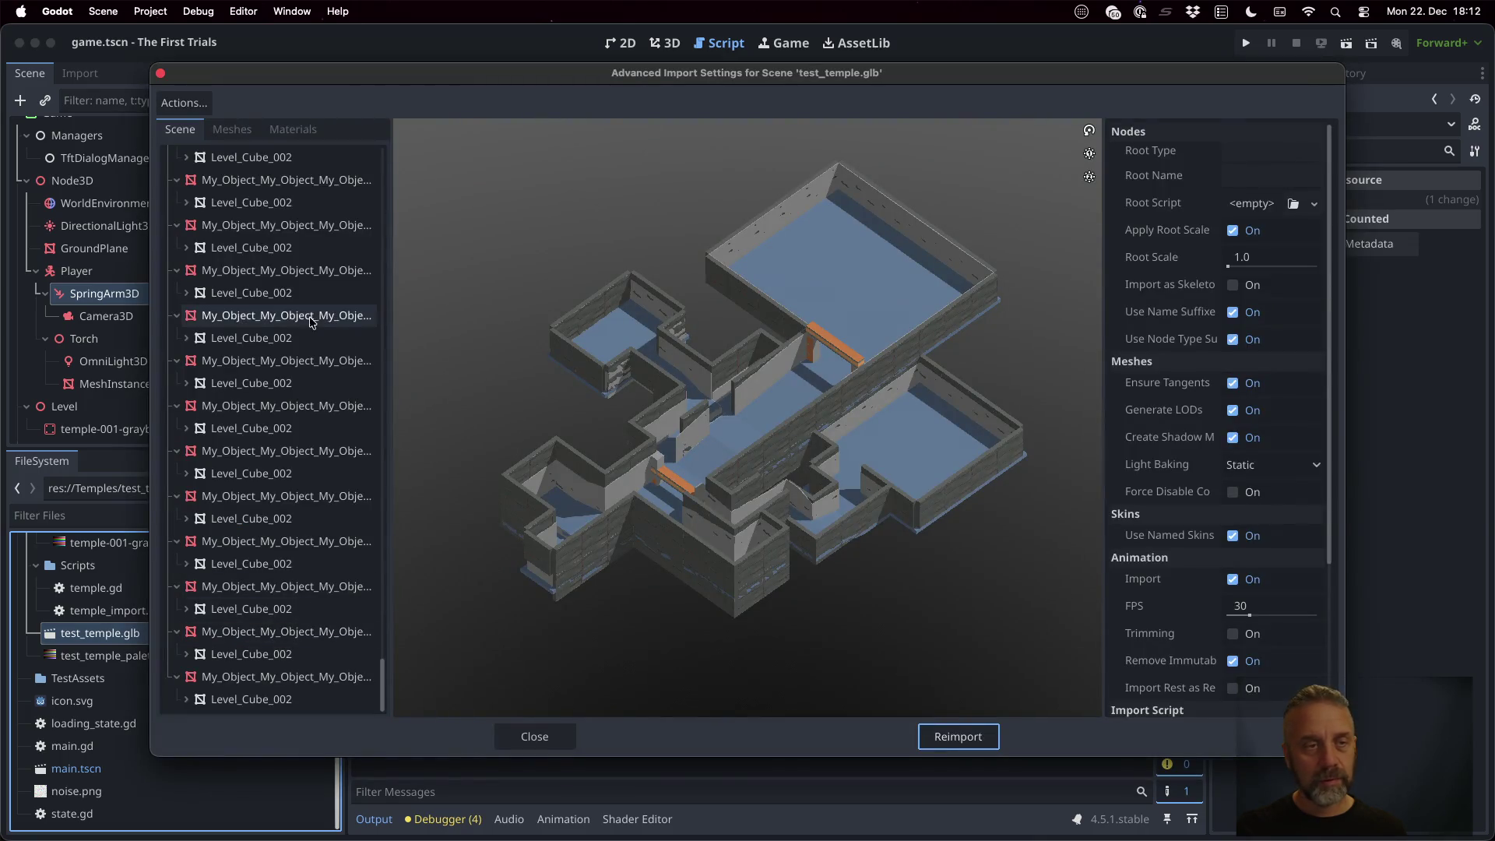
{"action": "scroll", "coordinate": [312, 322], "scroll_direction": "up", "scroll_amount": 15}
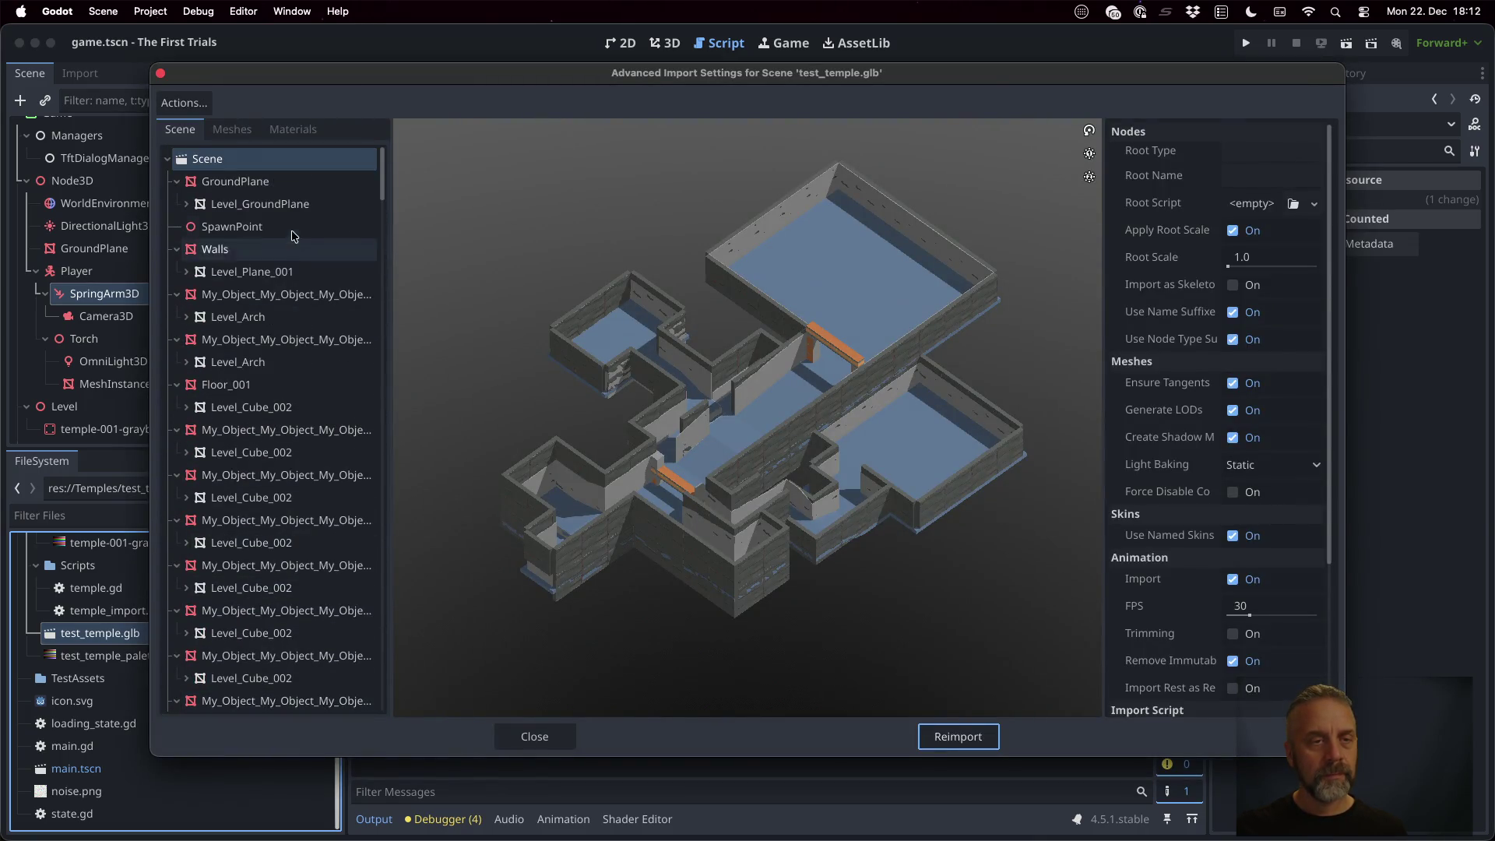
{"action": "left_click", "coordinate": [219, 232]}
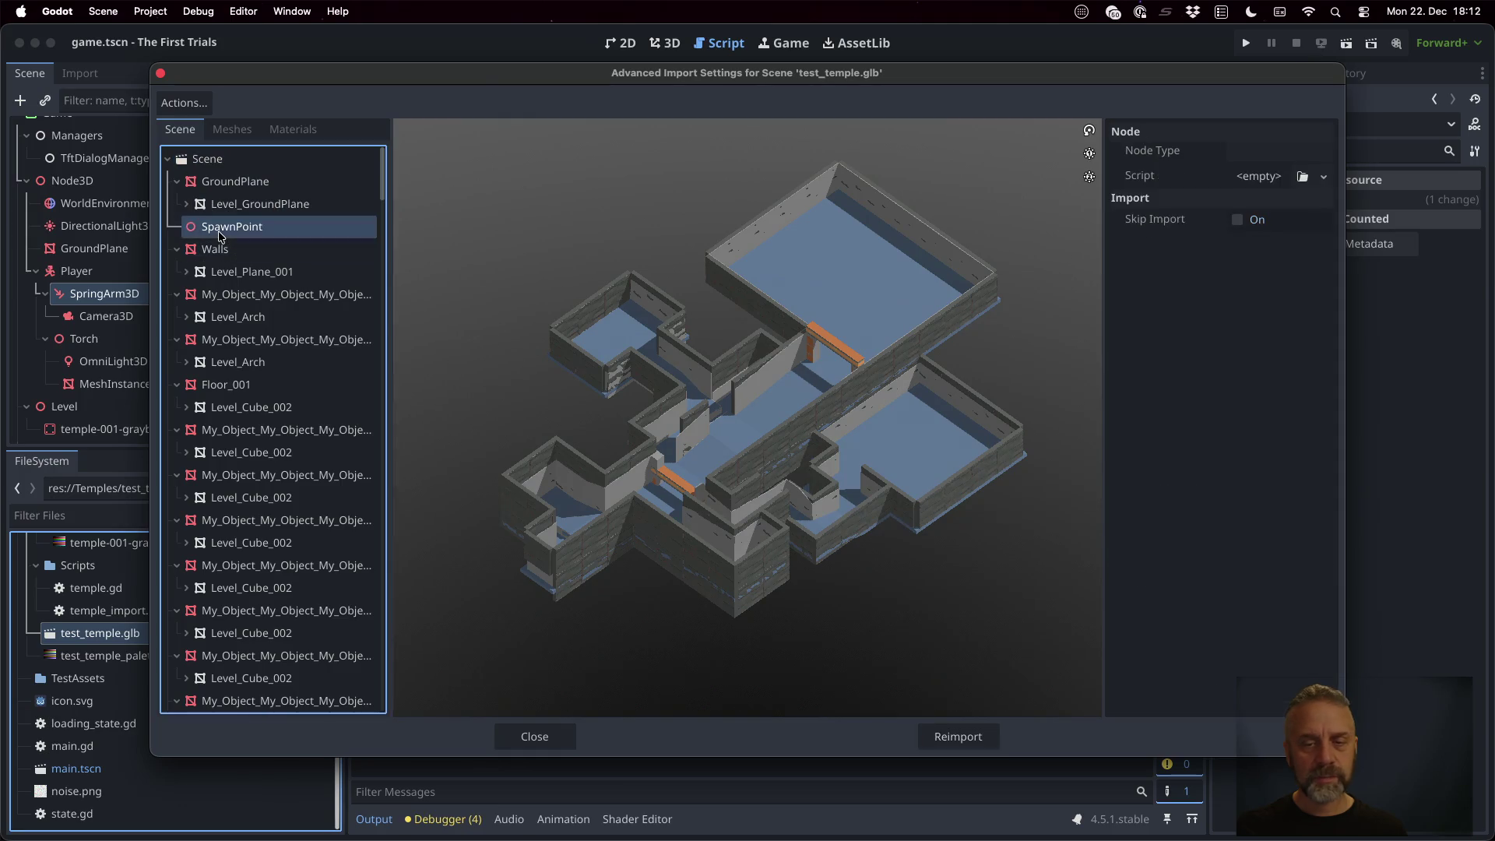
{"action": "left_click", "coordinate": [230, 184]}
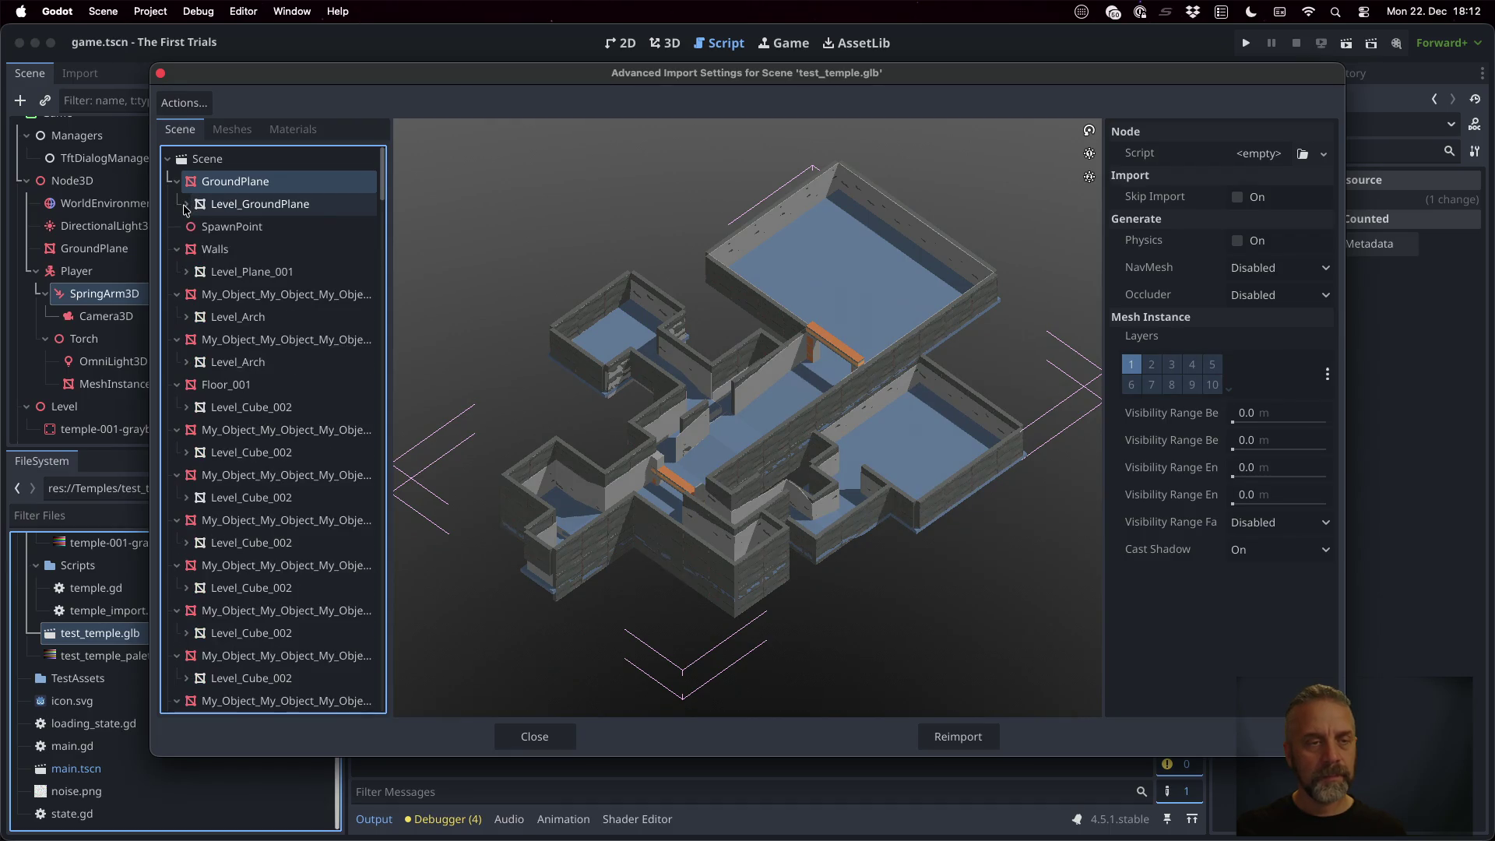
{"action": "left_click", "coordinate": [298, 272]}
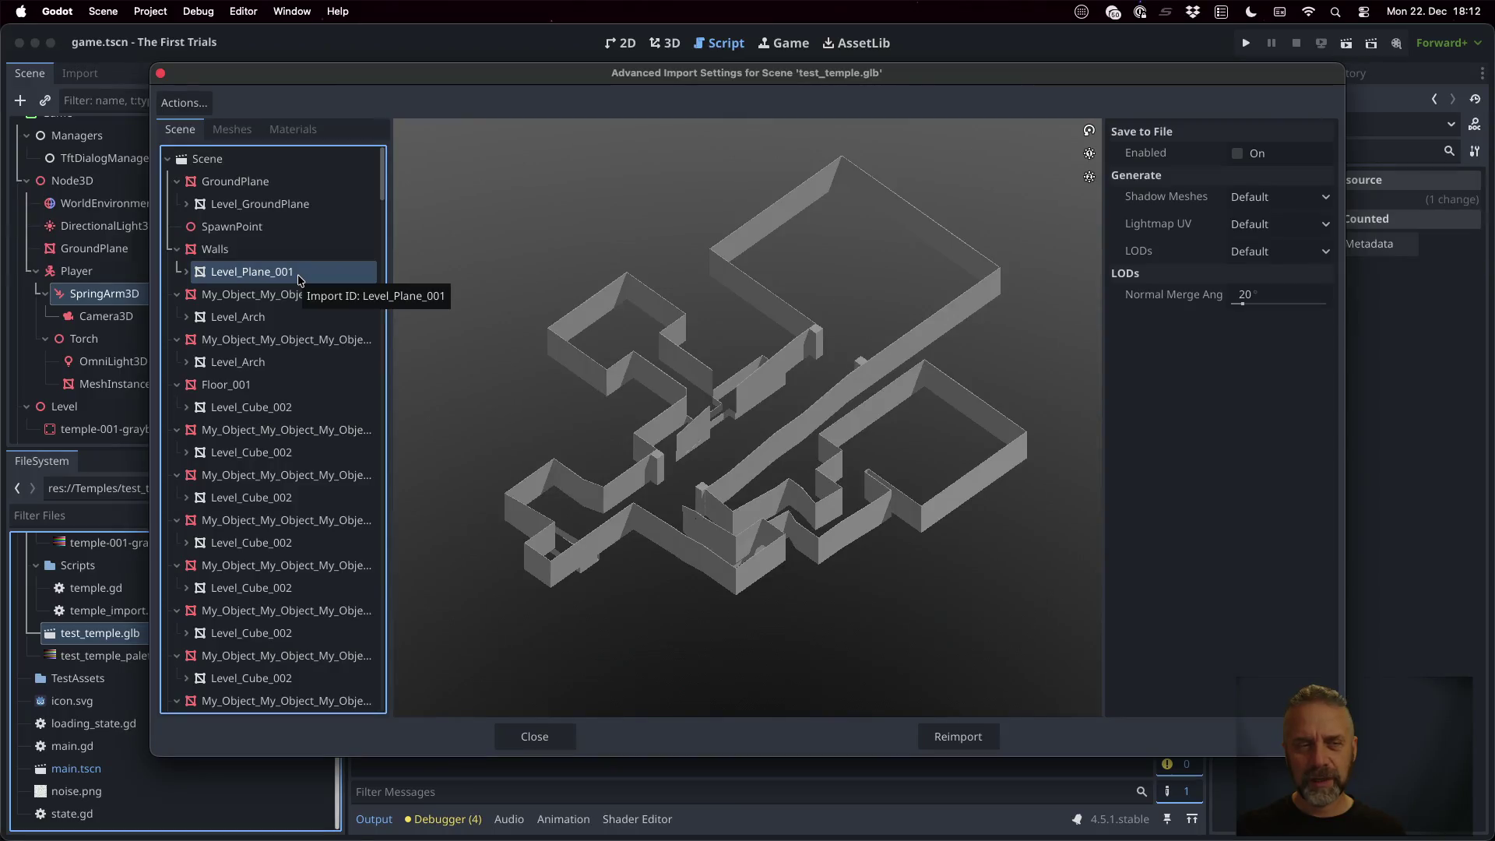
{"action": "left_click", "coordinate": [259, 204]}
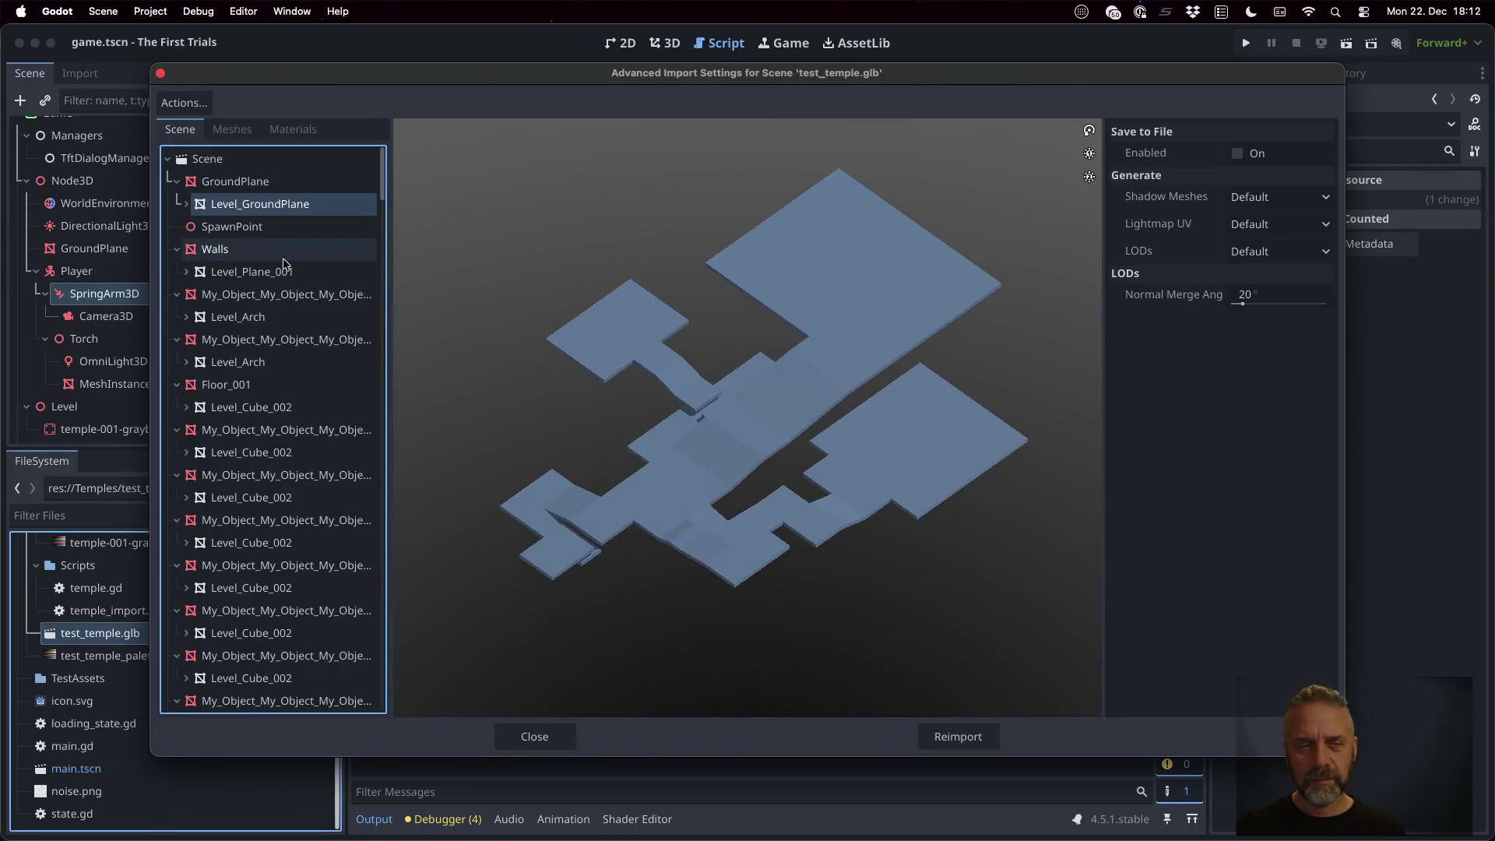
{"action": "left_click", "coordinate": [288, 273]}
Inspect the imported Walls node, then recheck GroundPlane and the Level_Plane_001 wall mesh
{"action": "scroll", "coordinate": [317, 345], "scroll_direction": "down", "scroll_amount": 10}
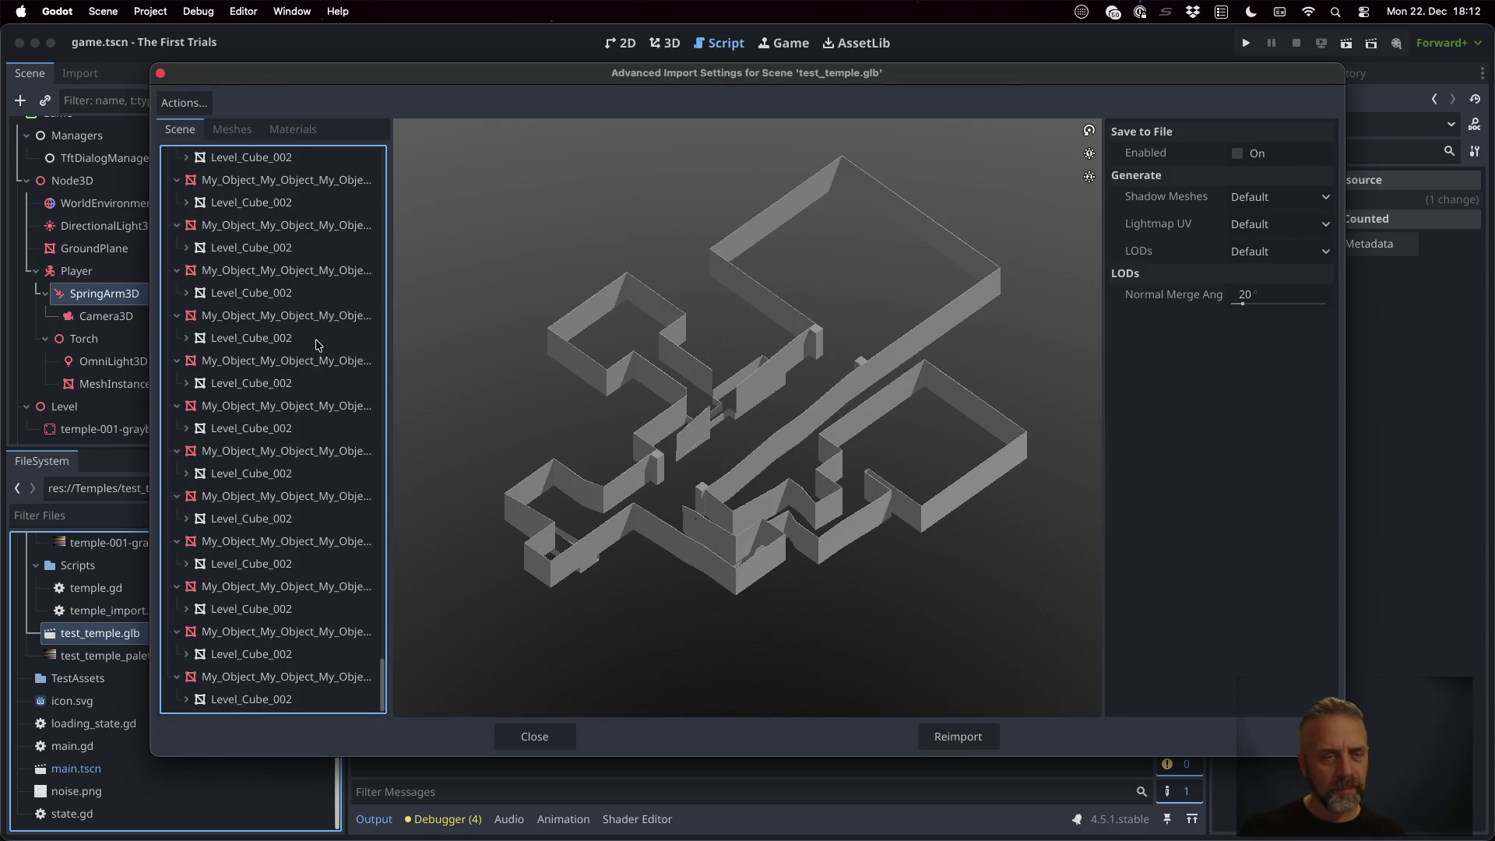
{"action": "scroll", "coordinate": [319, 350], "scroll_direction": "up", "scroll_amount": 10}
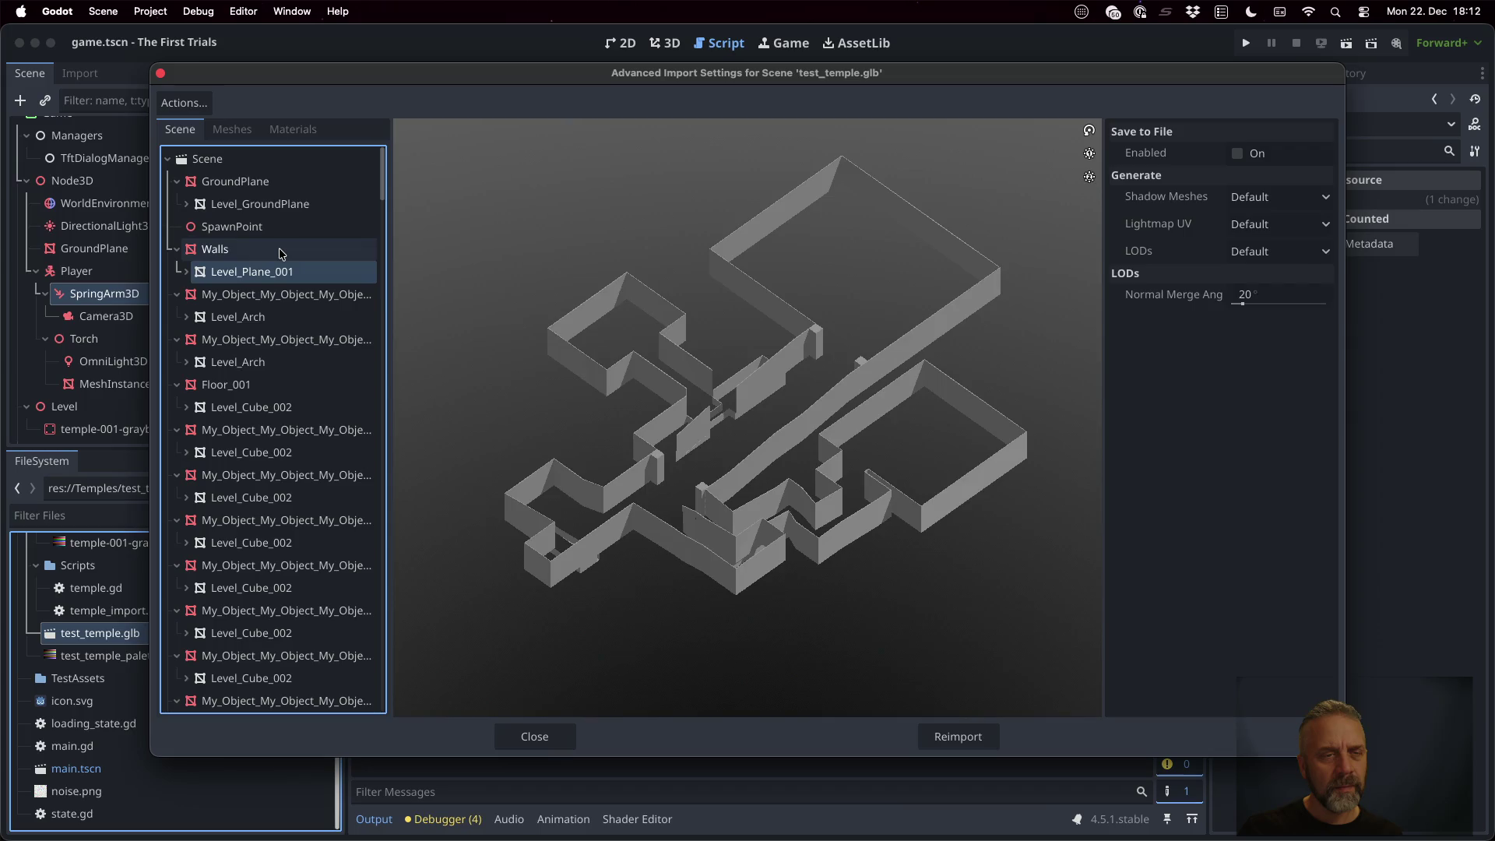
{"action": "left_click", "coordinate": [282, 251]}
{"action": "left_click", "coordinate": [270, 186]}
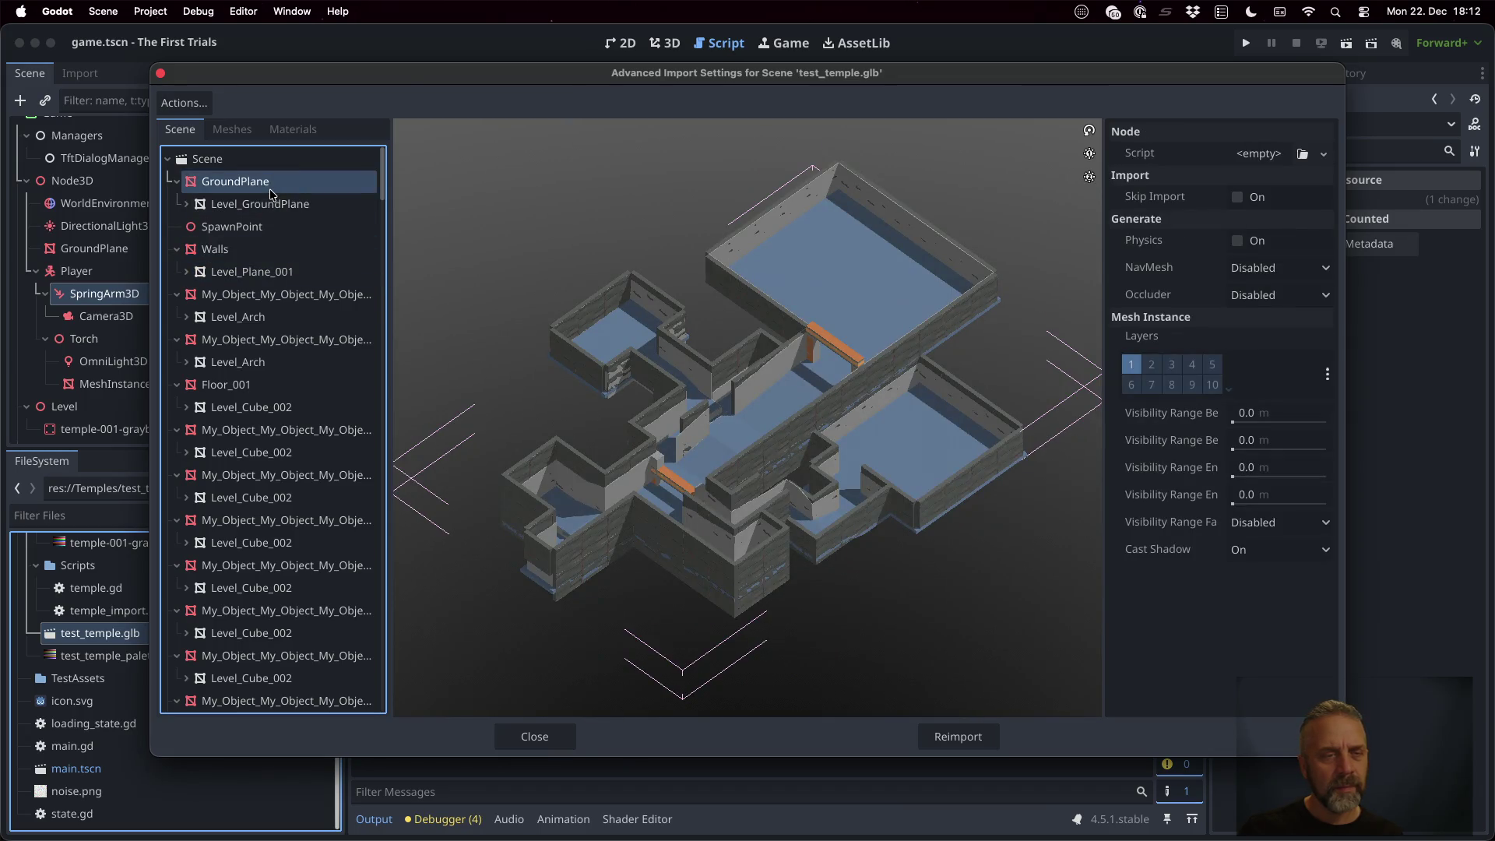
{"action": "left_click", "coordinate": [276, 271]}
{"action": "key", "text": "super+Tab"}
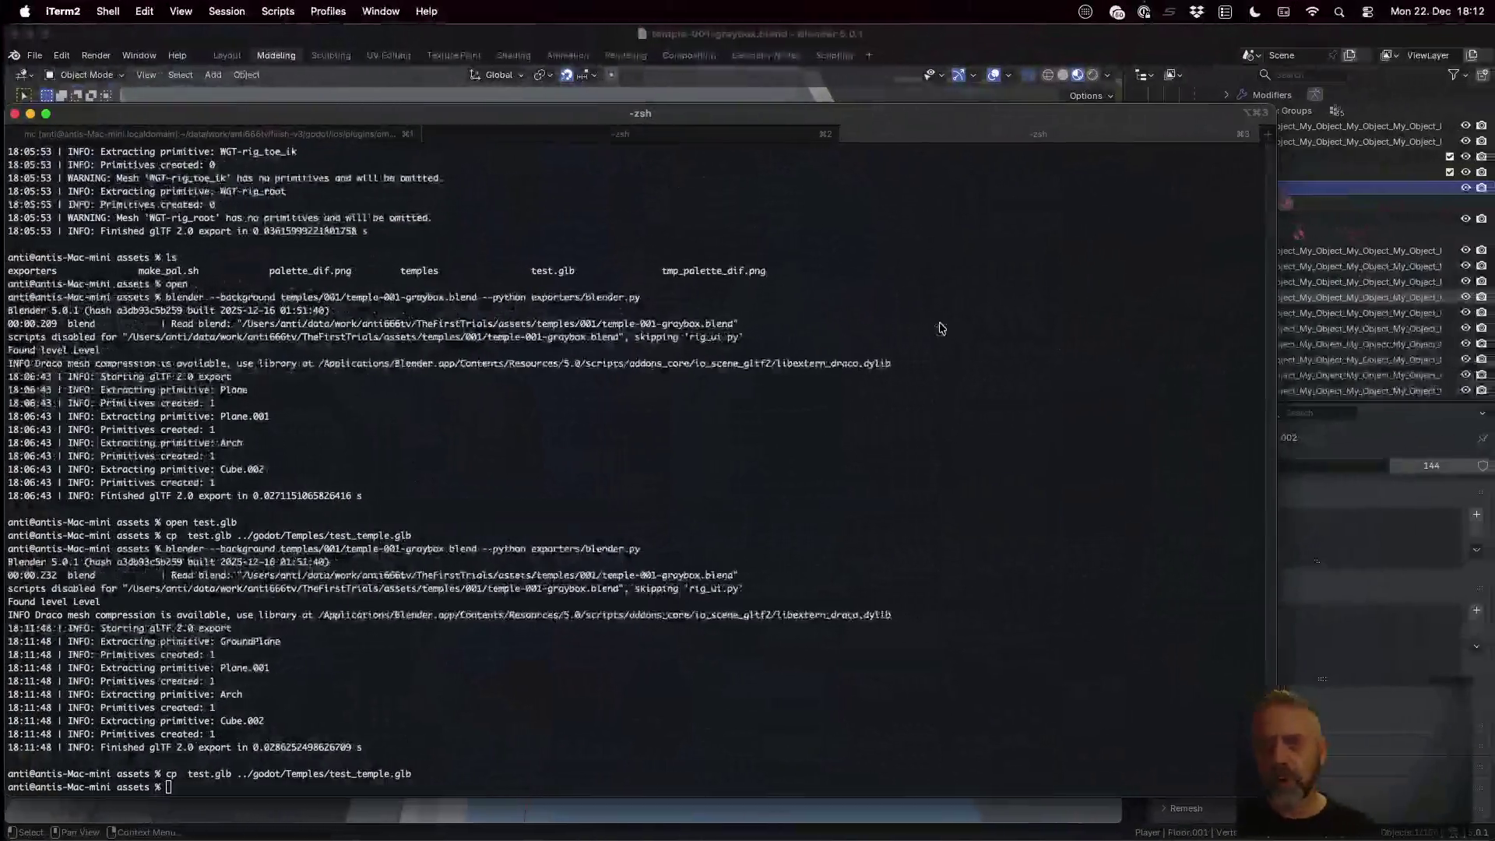
Rename the Plane.001 mesh under Walls to 'Walls' and save the Blender file
{"action": "key", "text": "super+Tab"}
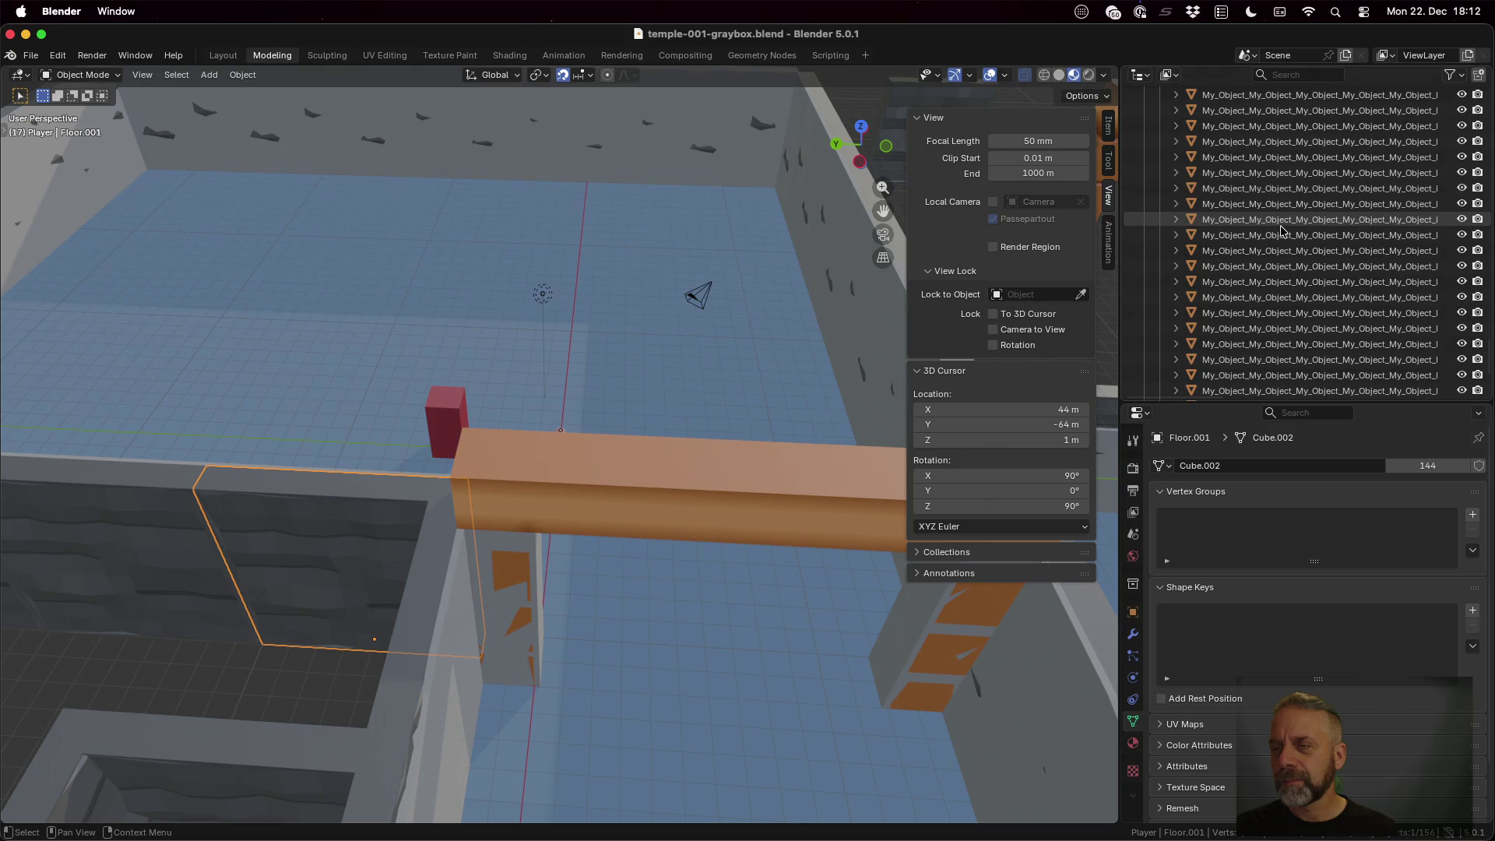
{"action": "scroll", "coordinate": [1282, 231], "scroll_direction": "down", "scroll_amount": 5}
{"action": "double_click", "coordinate": [1249, 337]}
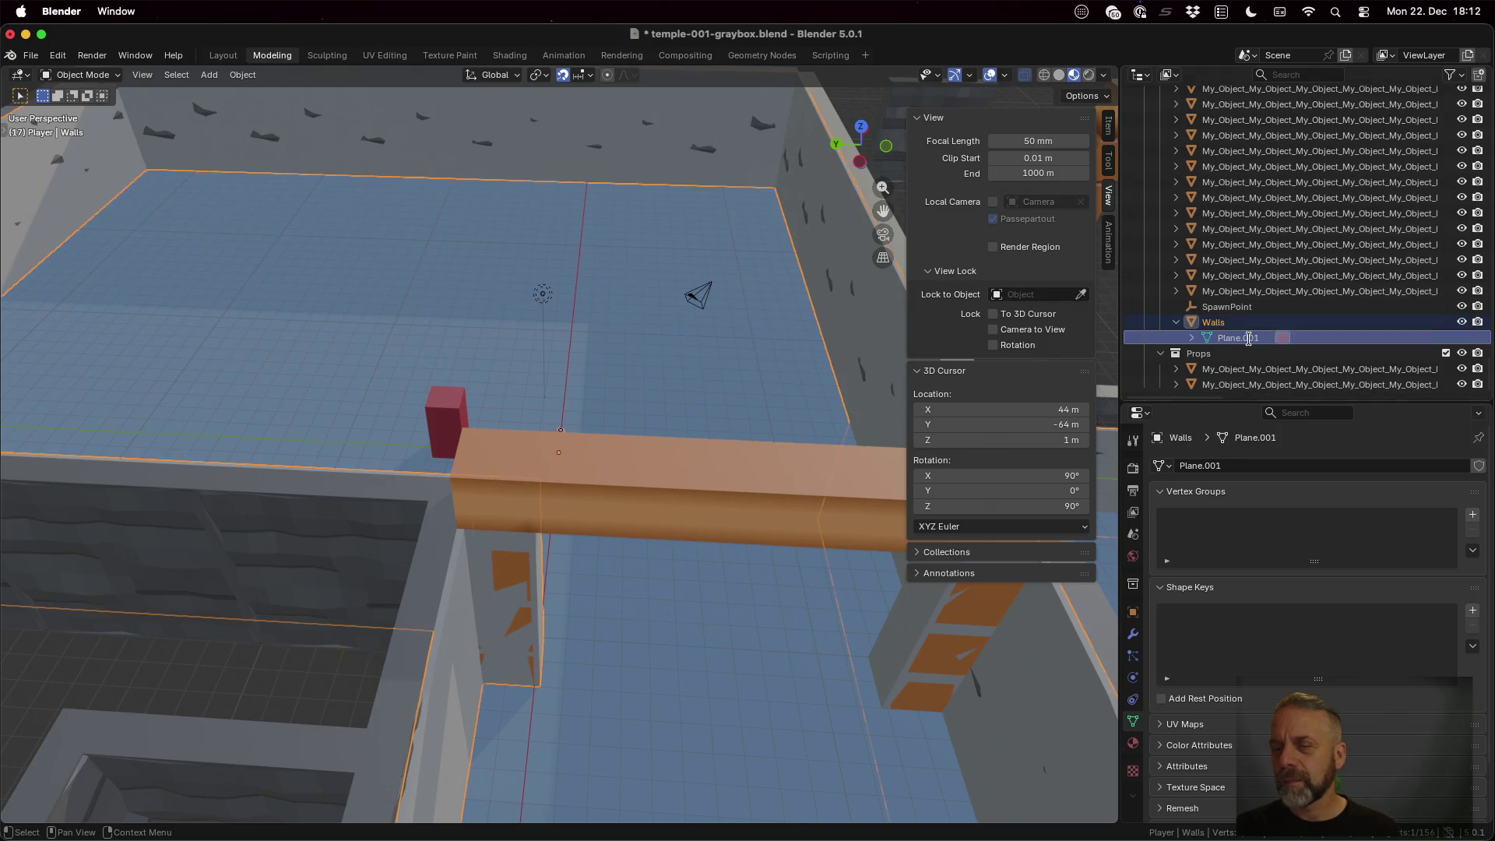
{"action": "type", "text": "Walls"}
{"action": "key", "text": "Return"}
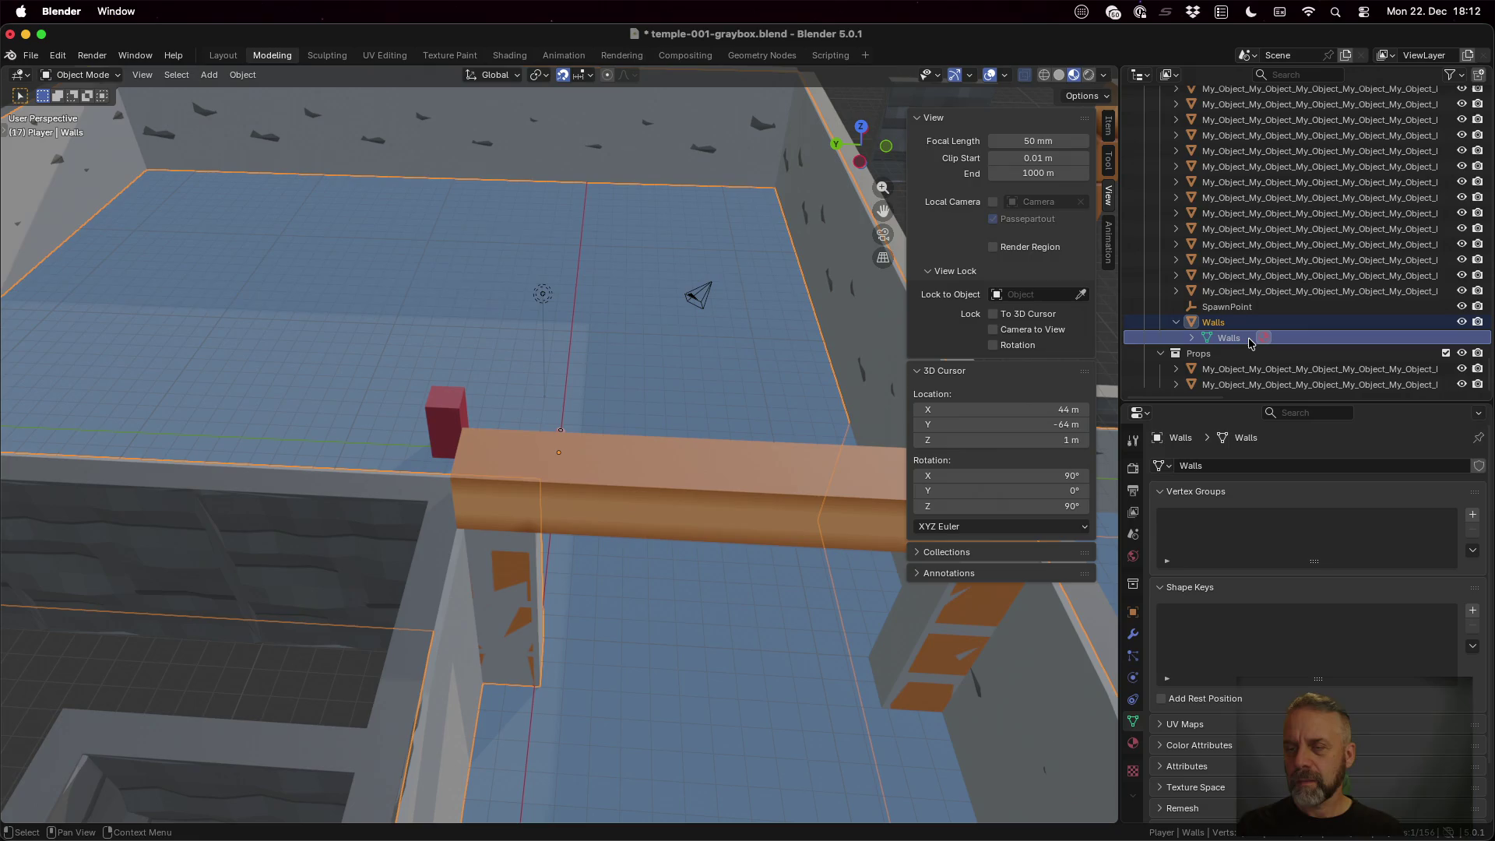
{"action": "key", "text": "super+s"}
Rename one long-named My_Object wall object to 'WallSimple' and save the file again
{"action": "scroll", "coordinate": [1247, 339], "scroll_direction": "up", "scroll_amount": 5}
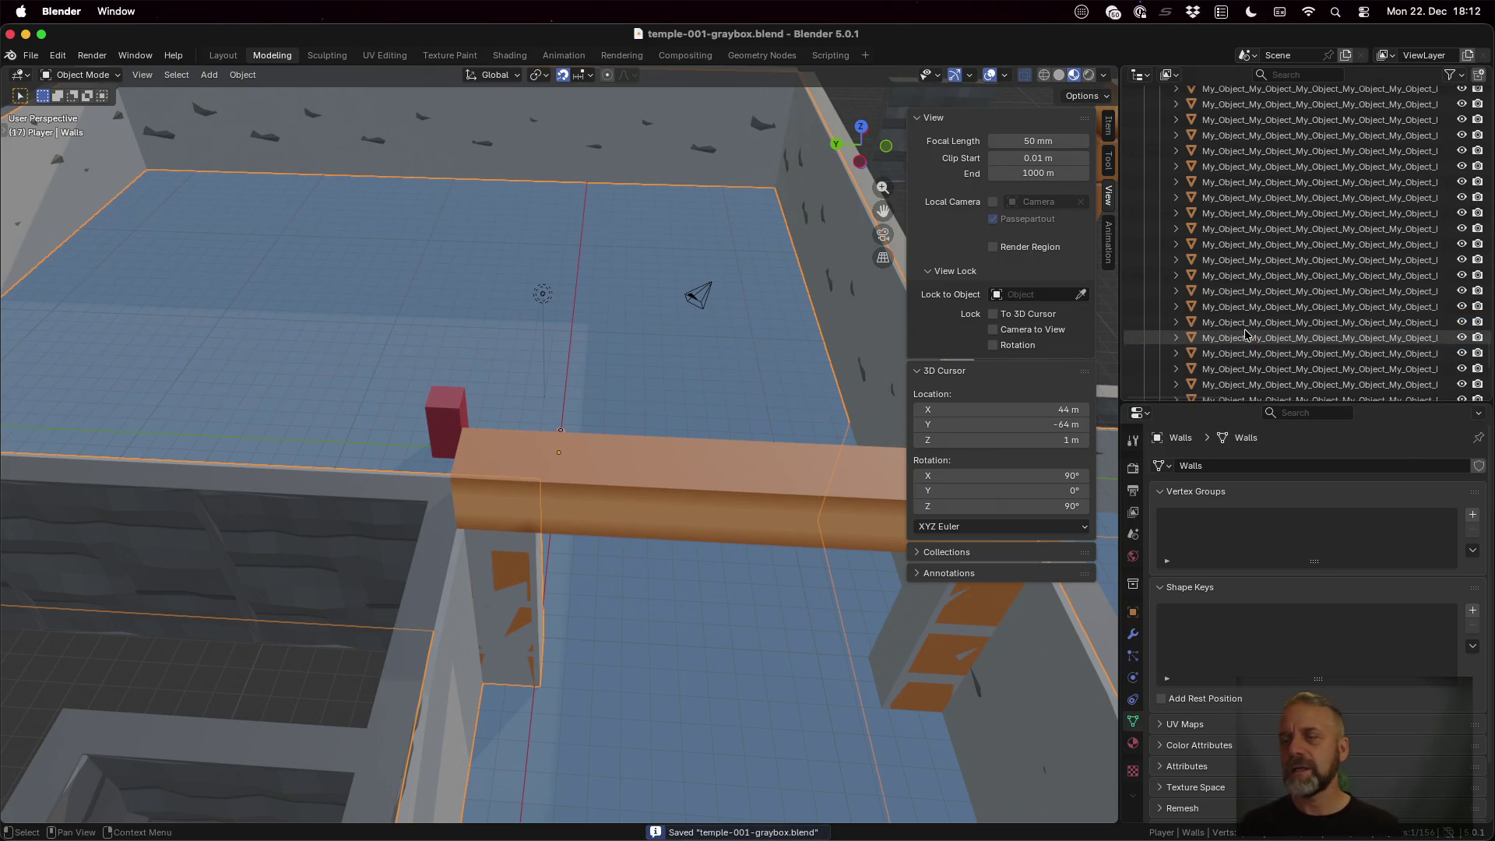
{"action": "scroll", "coordinate": [1246, 335], "scroll_direction": "up", "scroll_amount": 5}
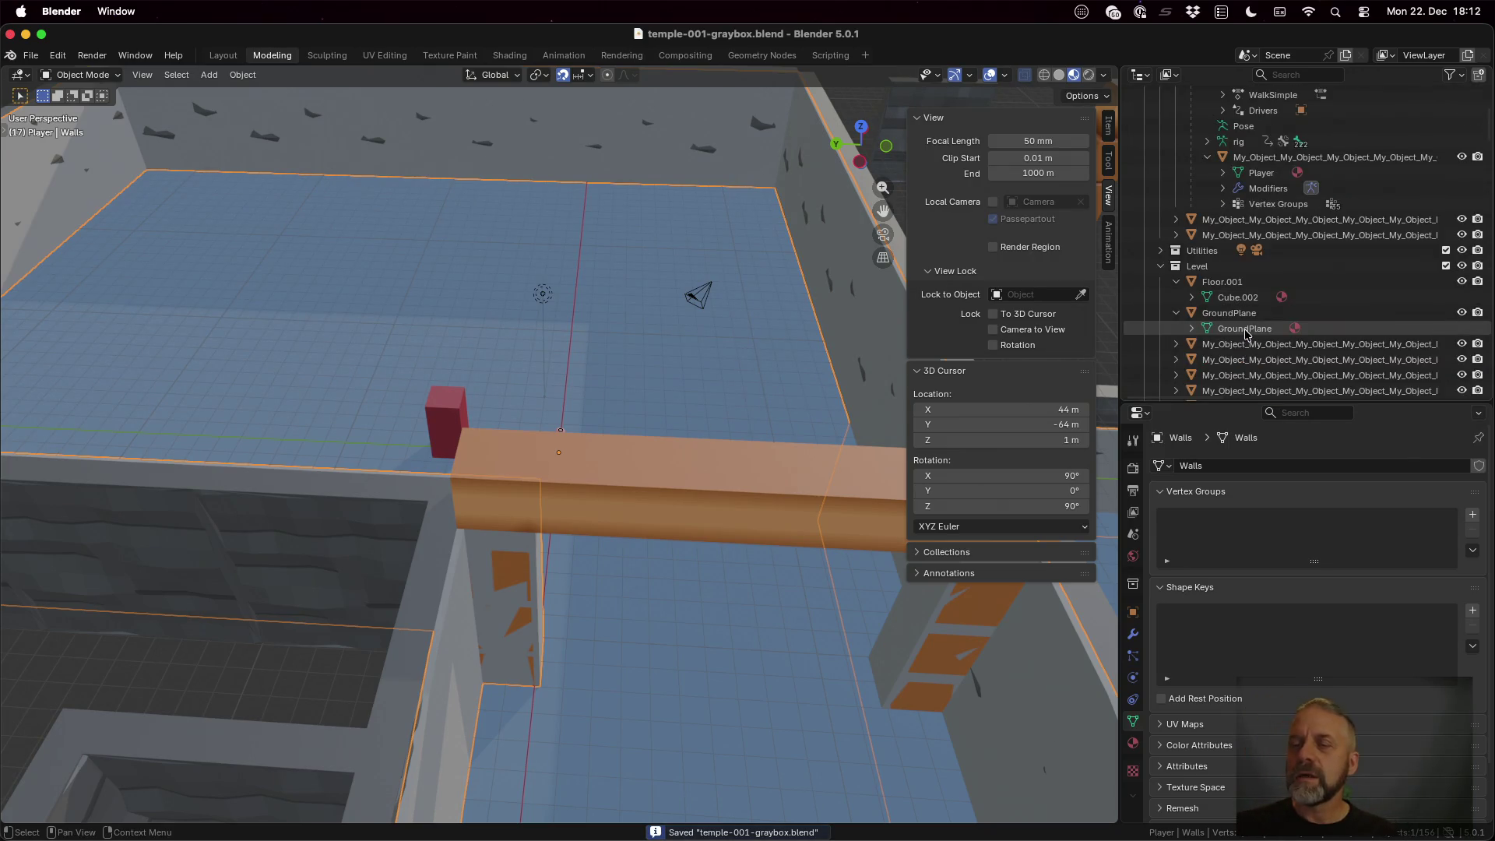
{"action": "scroll", "coordinate": [1246, 335], "scroll_direction": "down", "scroll_amount": 2}
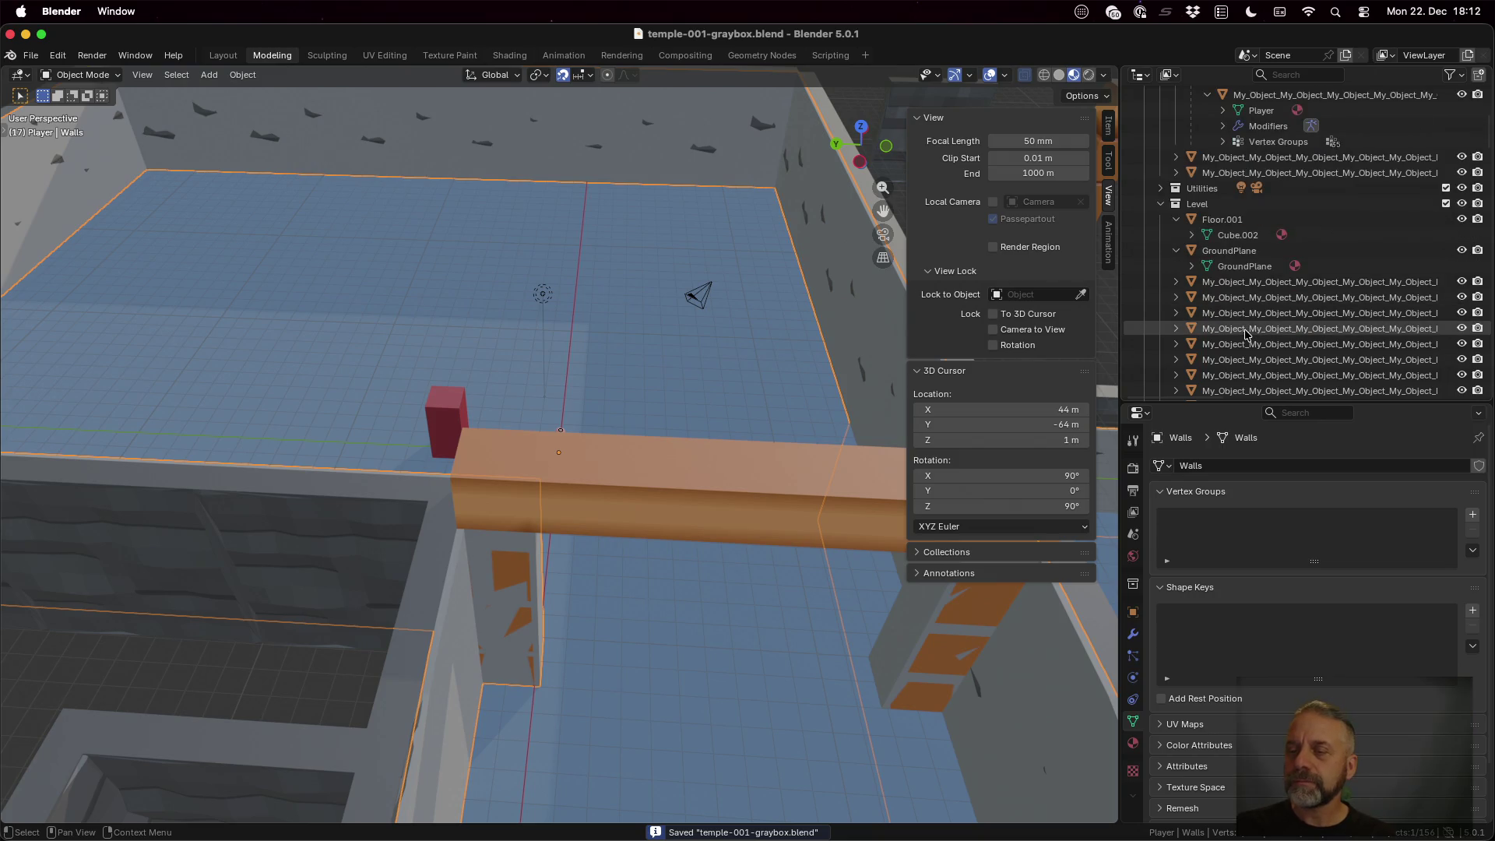
{"action": "left_click", "coordinate": [1234, 283]}
{"action": "key", "text": "Home"}
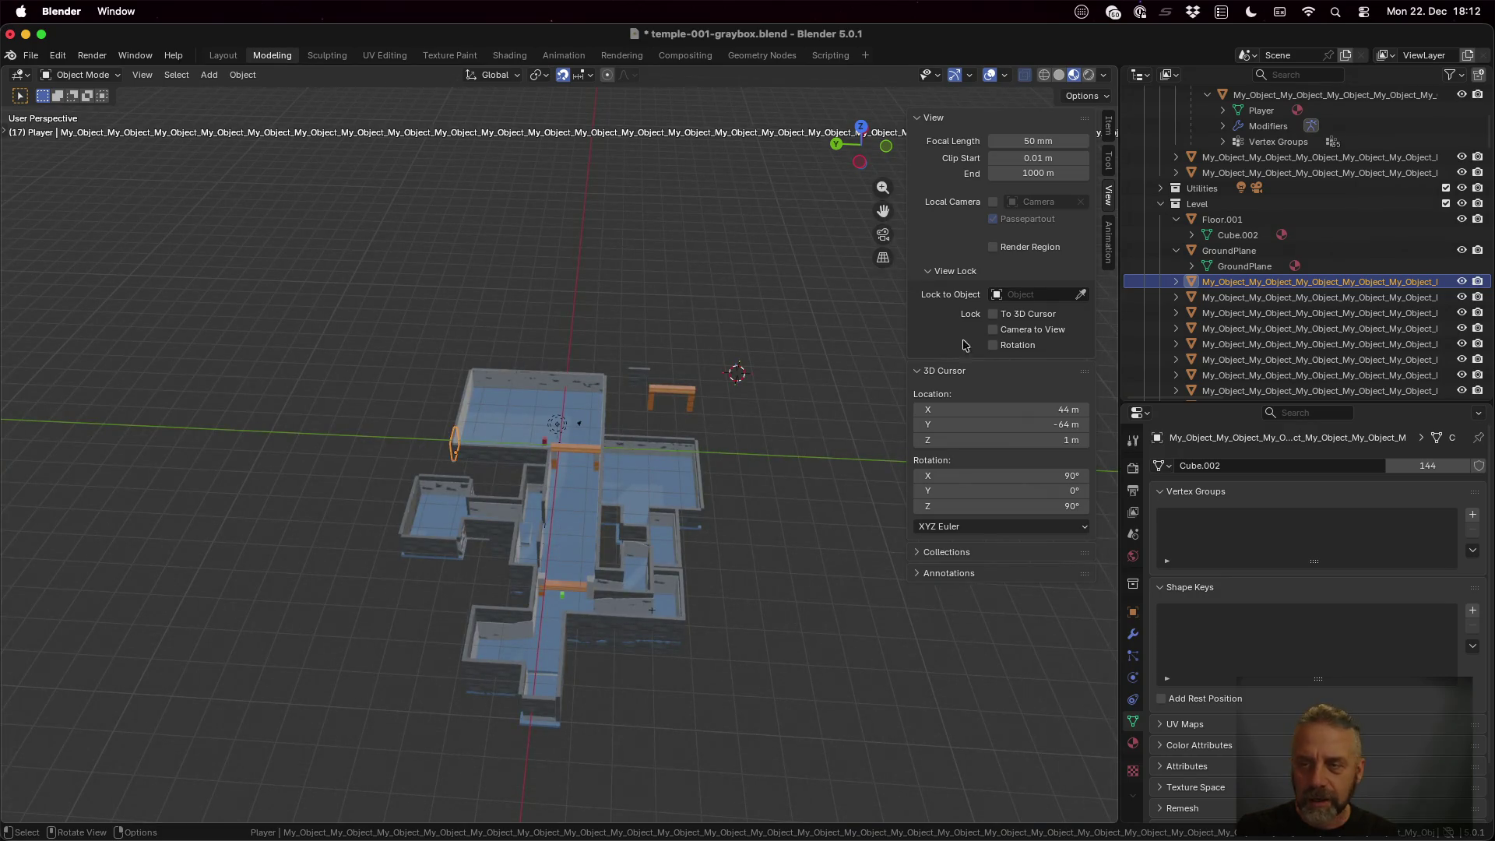
{"action": "key", "text": "F2"}
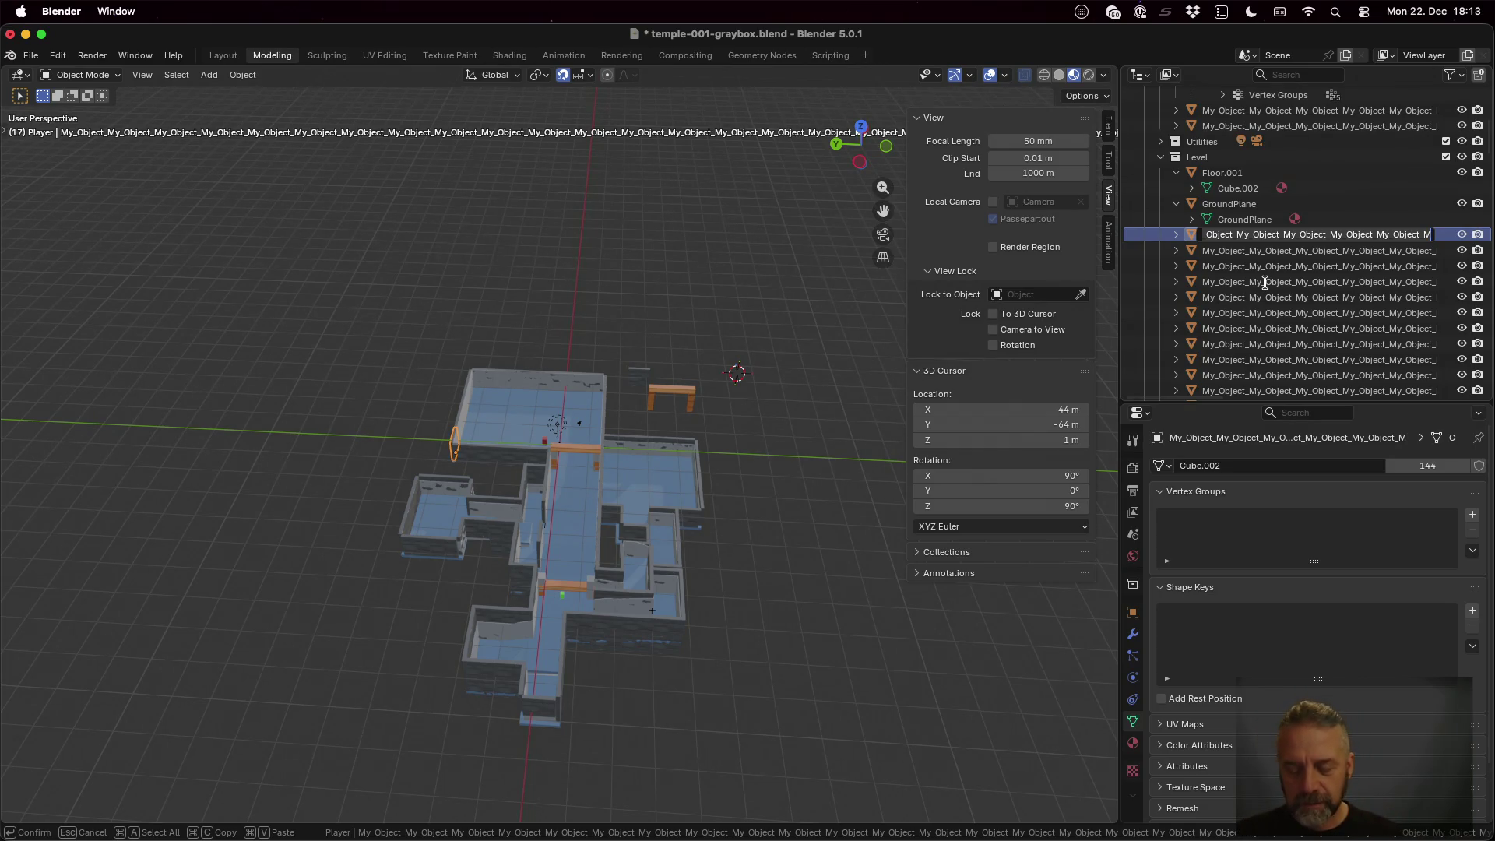
{"action": "type", "text": "WallSimple"}
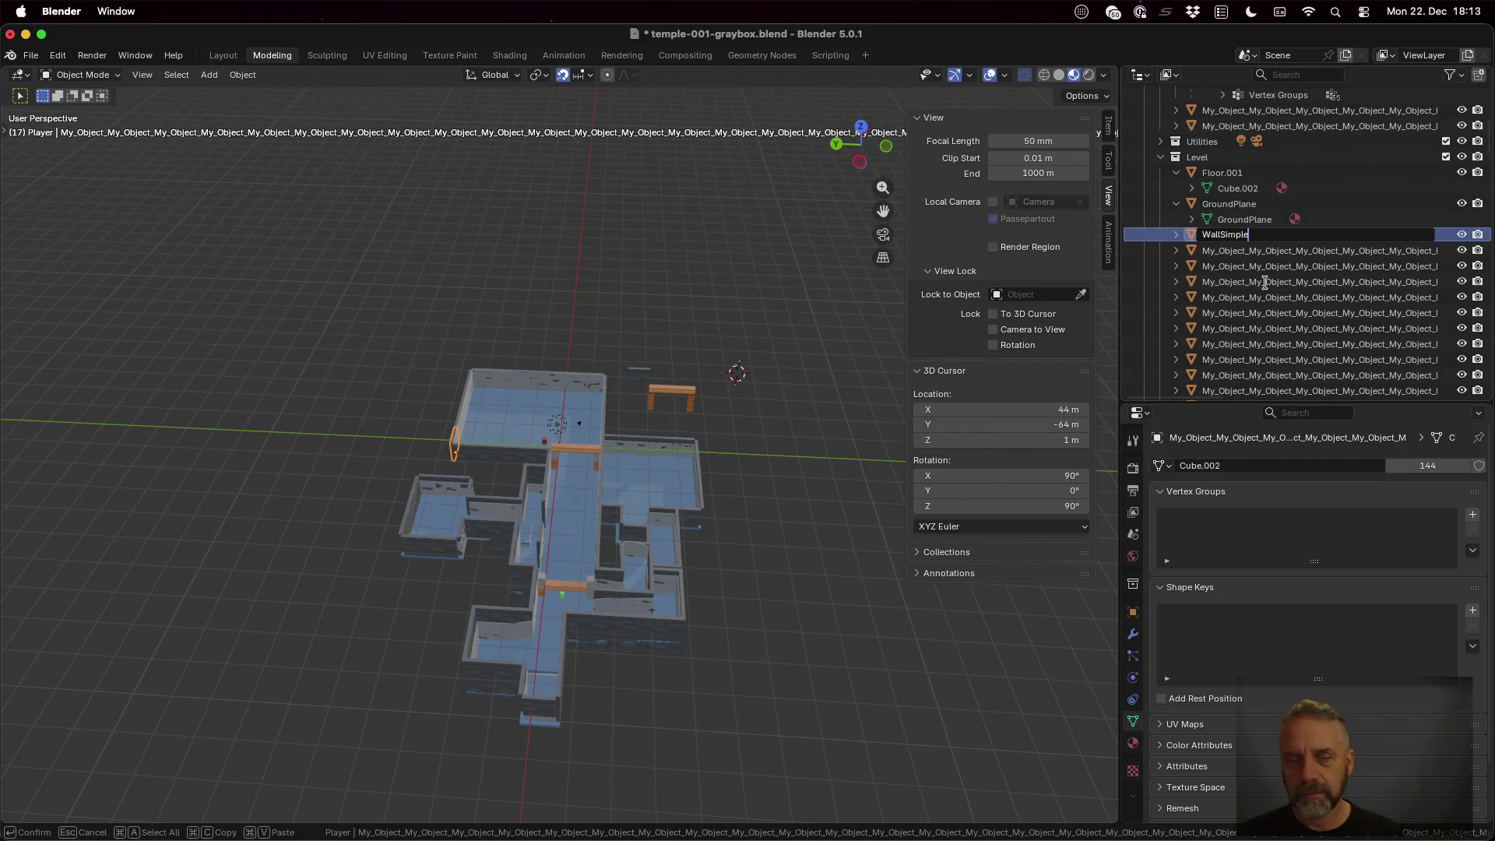
{"action": "key", "text": "Return"}
{"action": "scroll", "coordinate": [1265, 286], "scroll_direction": "down", "scroll_amount": 3}
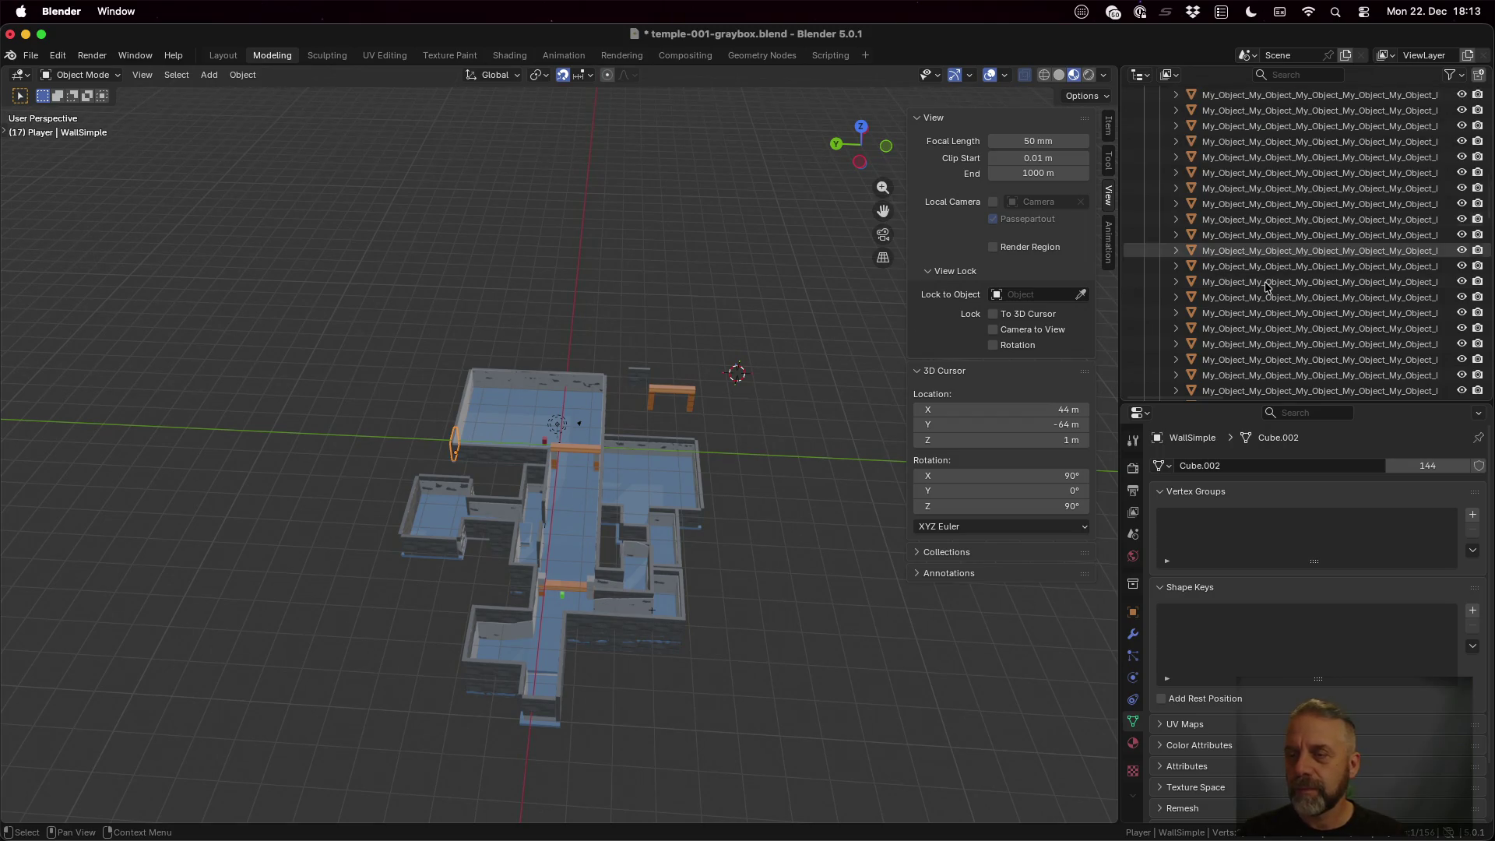
{"action": "scroll", "coordinate": [1265, 286], "scroll_direction": "down", "scroll_amount": 3}
{"action": "key", "text": "super+s"}
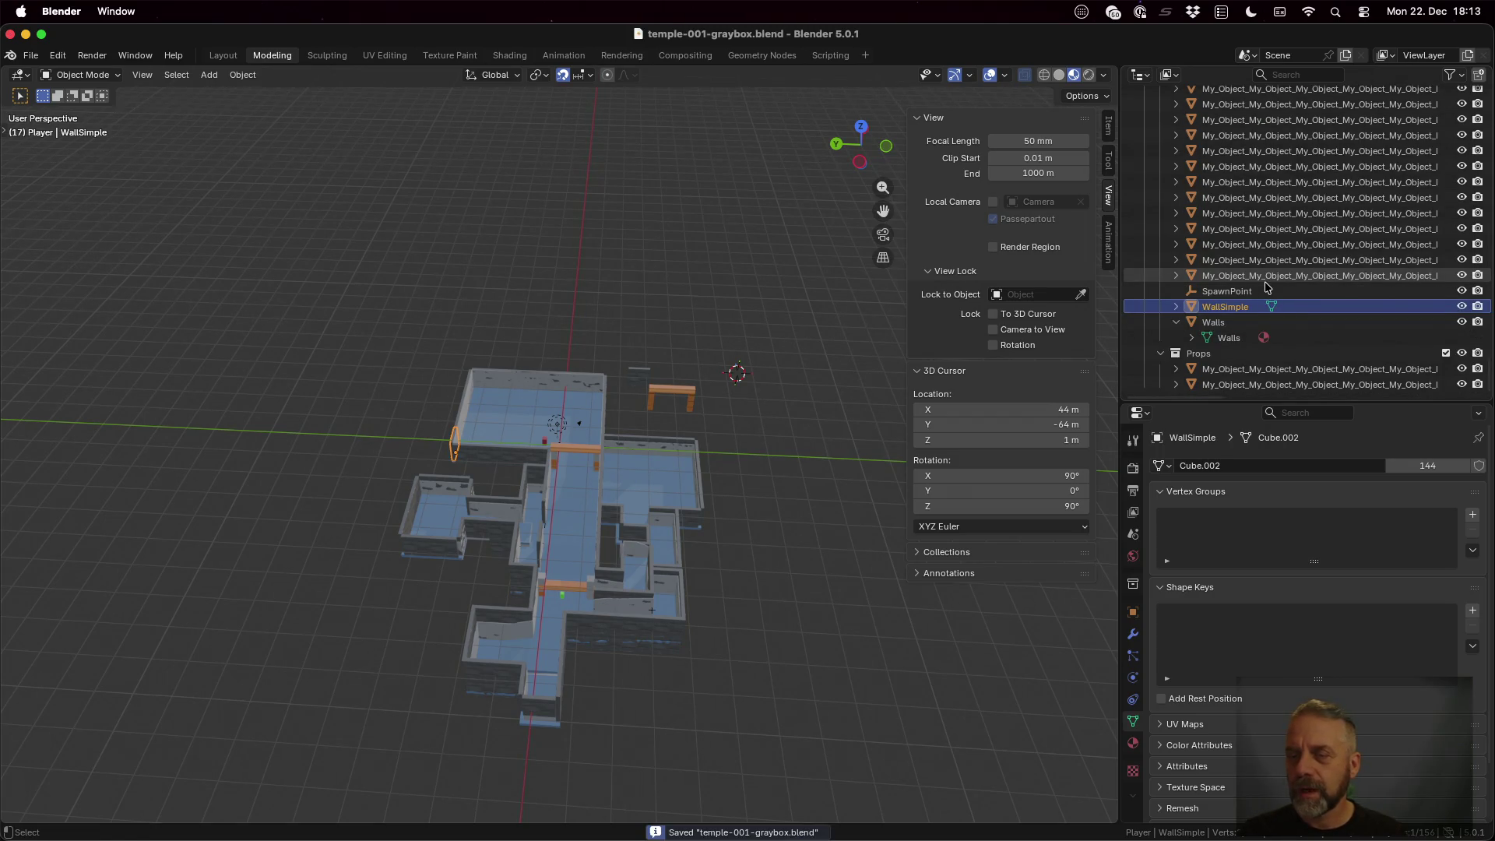
{"action": "key", "text": "ctrl+Up"}
{"action": "left_click", "coordinate": [482, 268]}
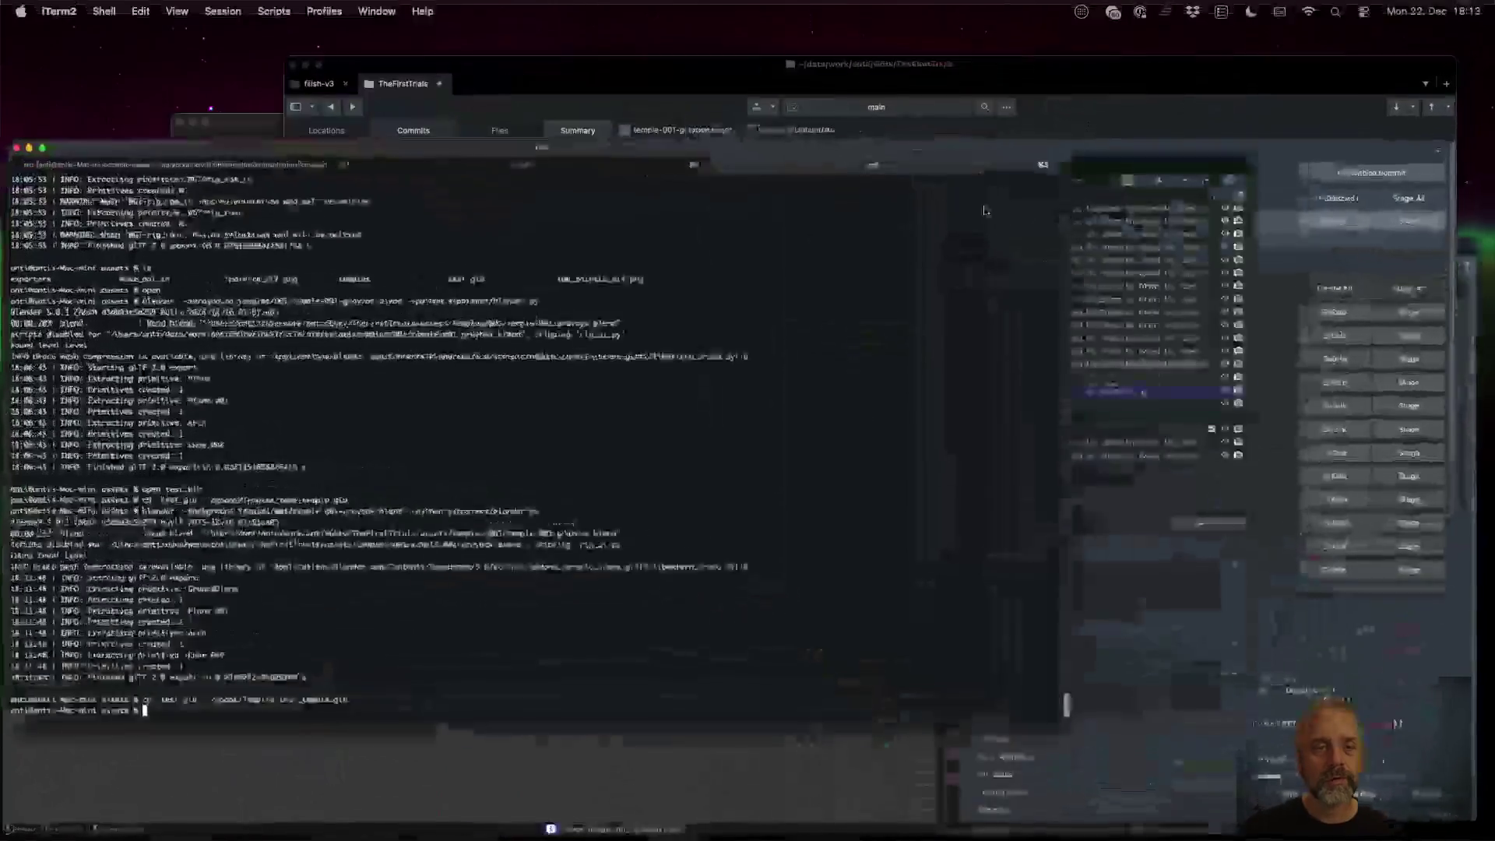
Re-run the temple glTF export, then rename WallSimple's Cube.002 mesh to 'WallSimple'
{"action": "key", "text": "Up"}
{"action": "key", "text": "Up"}
{"action": "key", "text": "Return"}
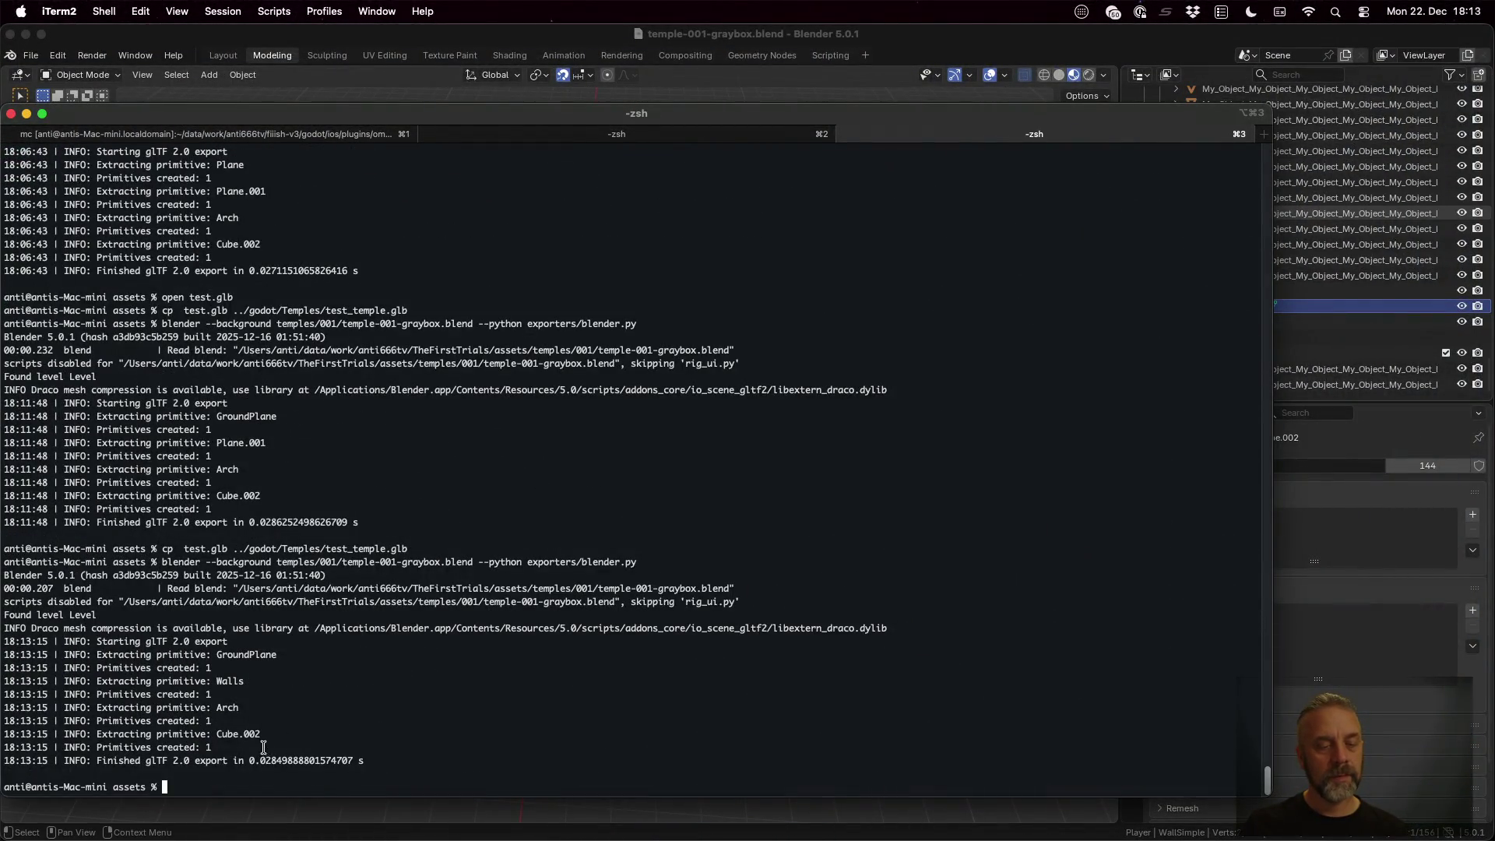
{"action": "key", "text": "super+Tab"}
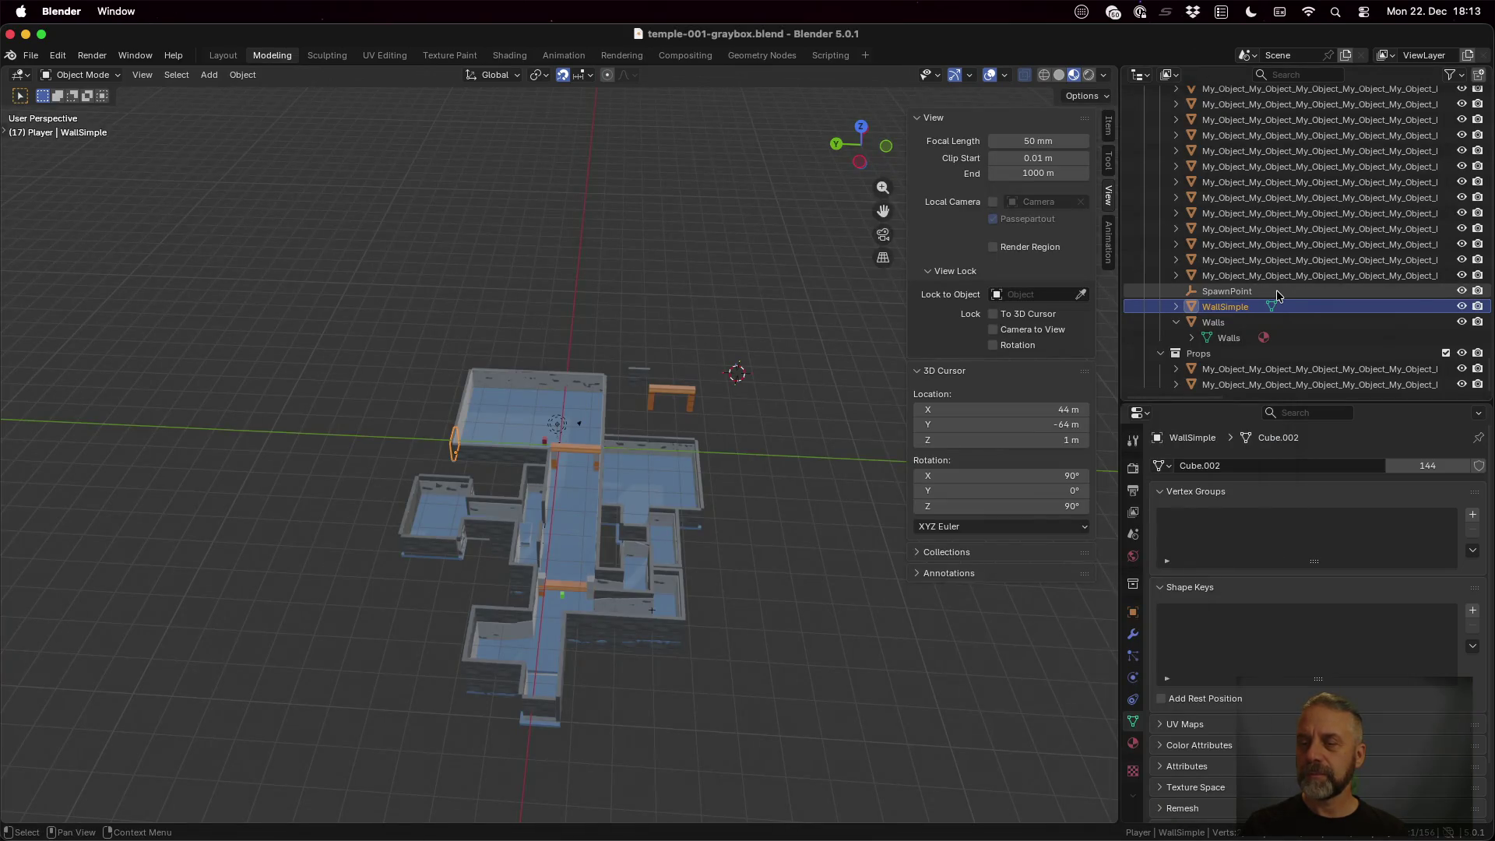
{"action": "left_click", "coordinate": [1174, 308]}
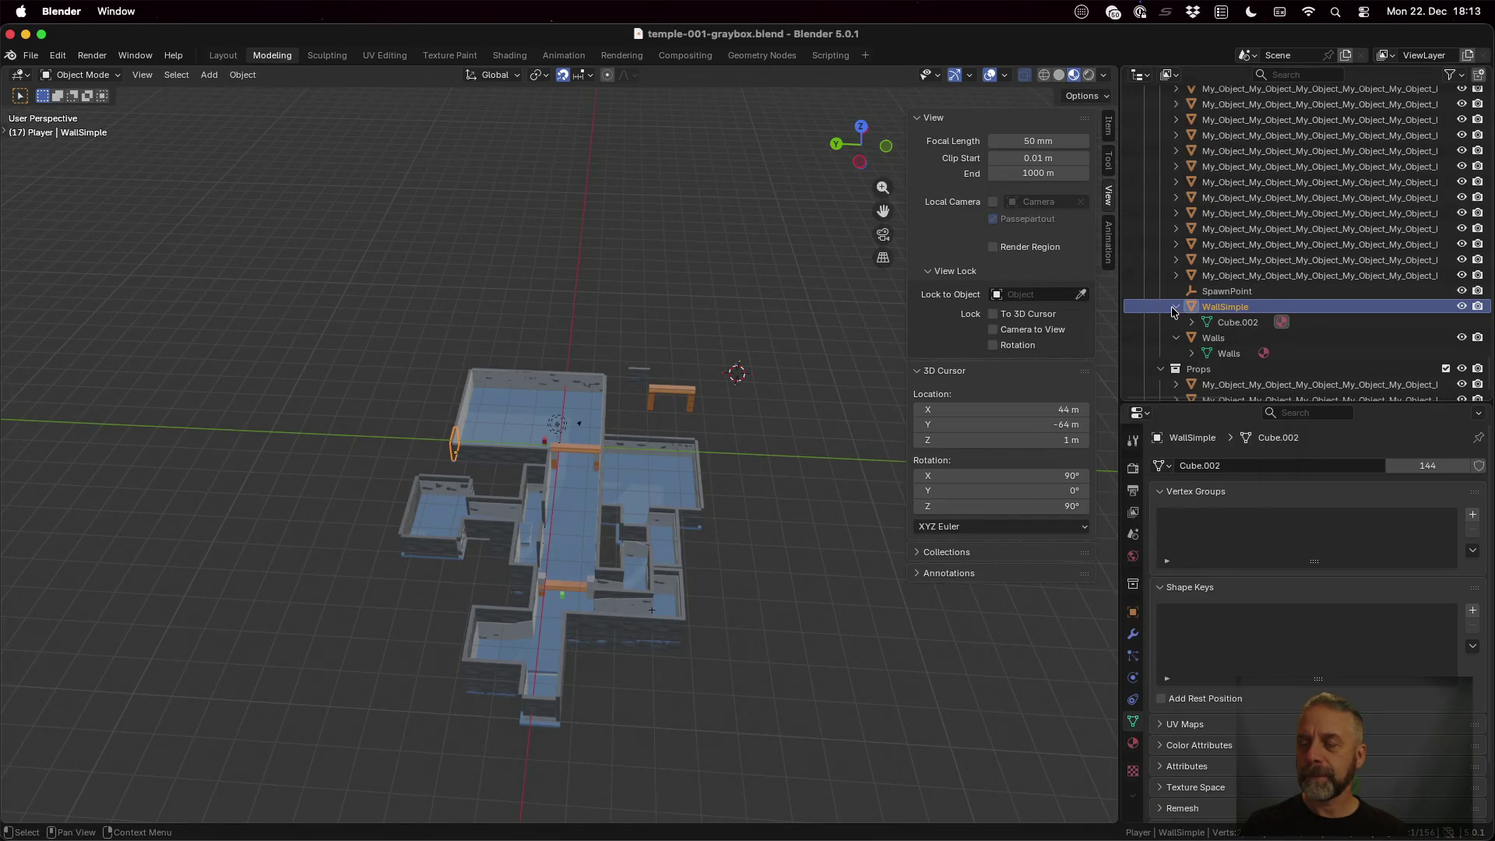
{"action": "double_click", "coordinate": [1235, 317]}
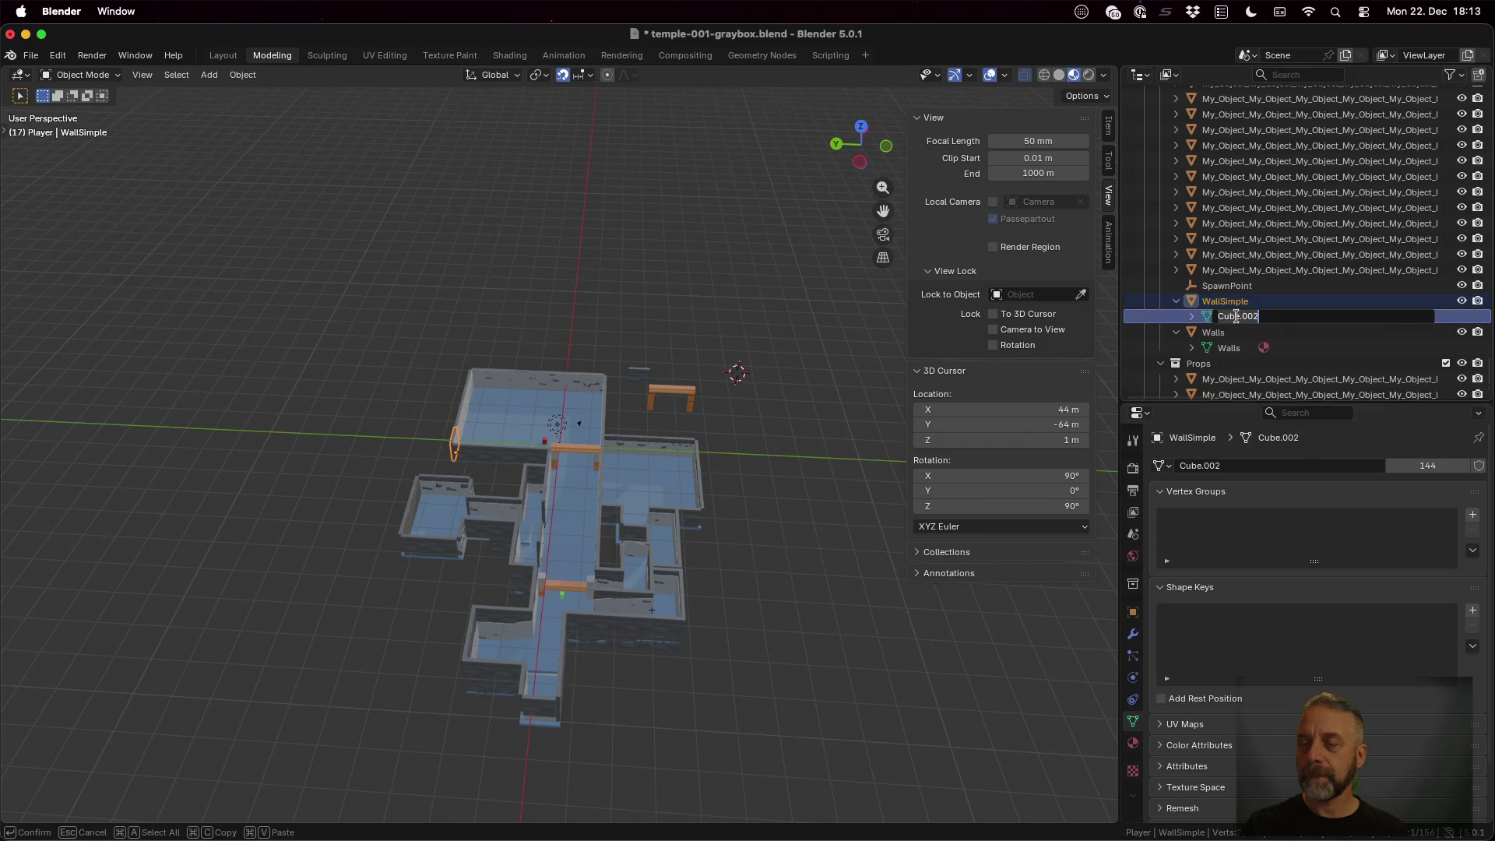
{"action": "type", "text": "WallSimple"}
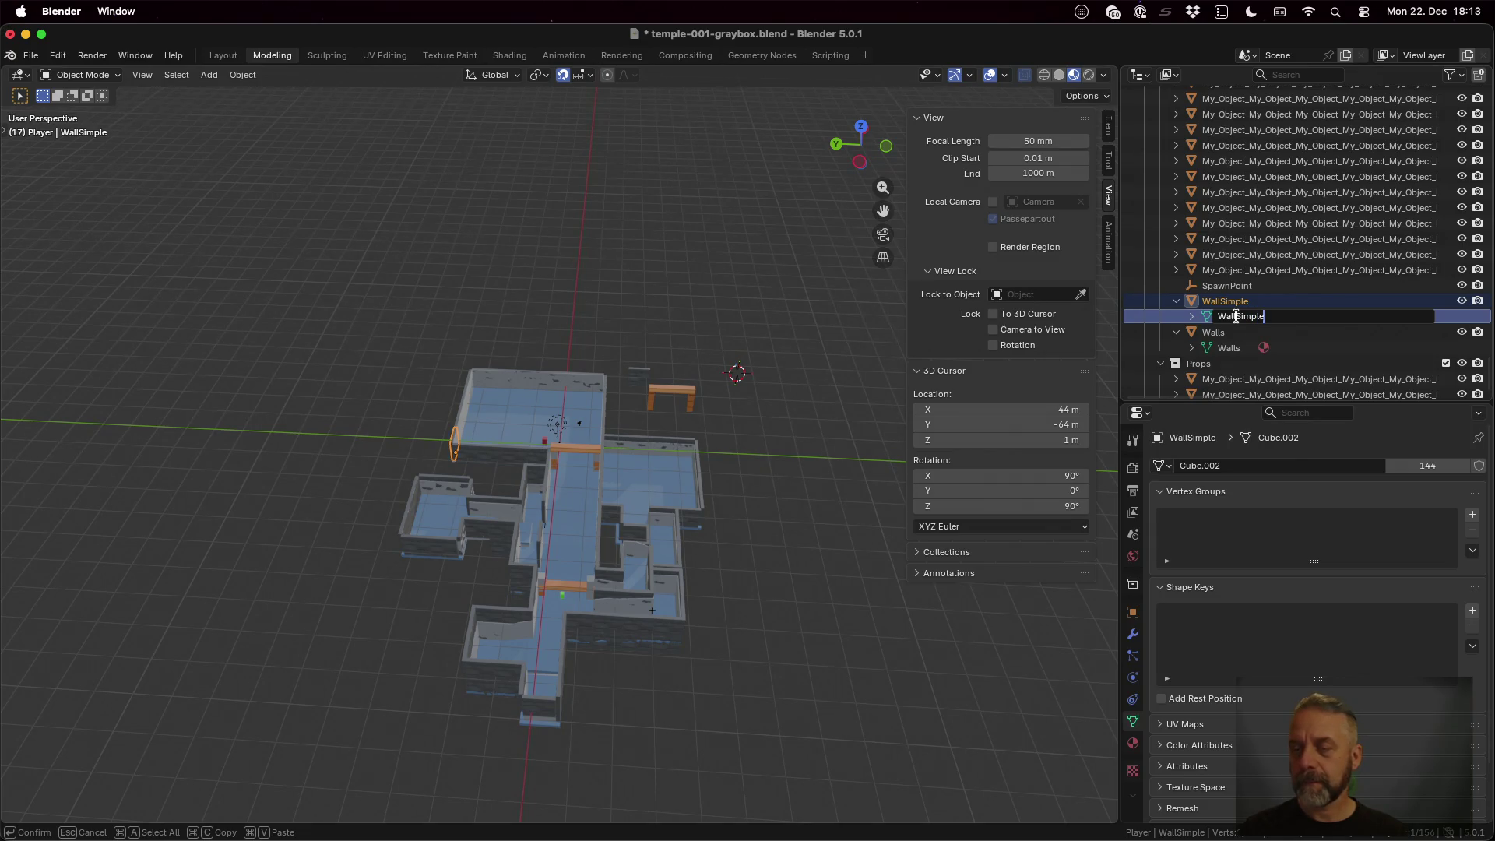
{"action": "key", "text": "Return"}
Check the wall objects' meshes in the Outliner and save temple-001-graybox.blend
{"action": "left_click", "coordinate": [1176, 270]}
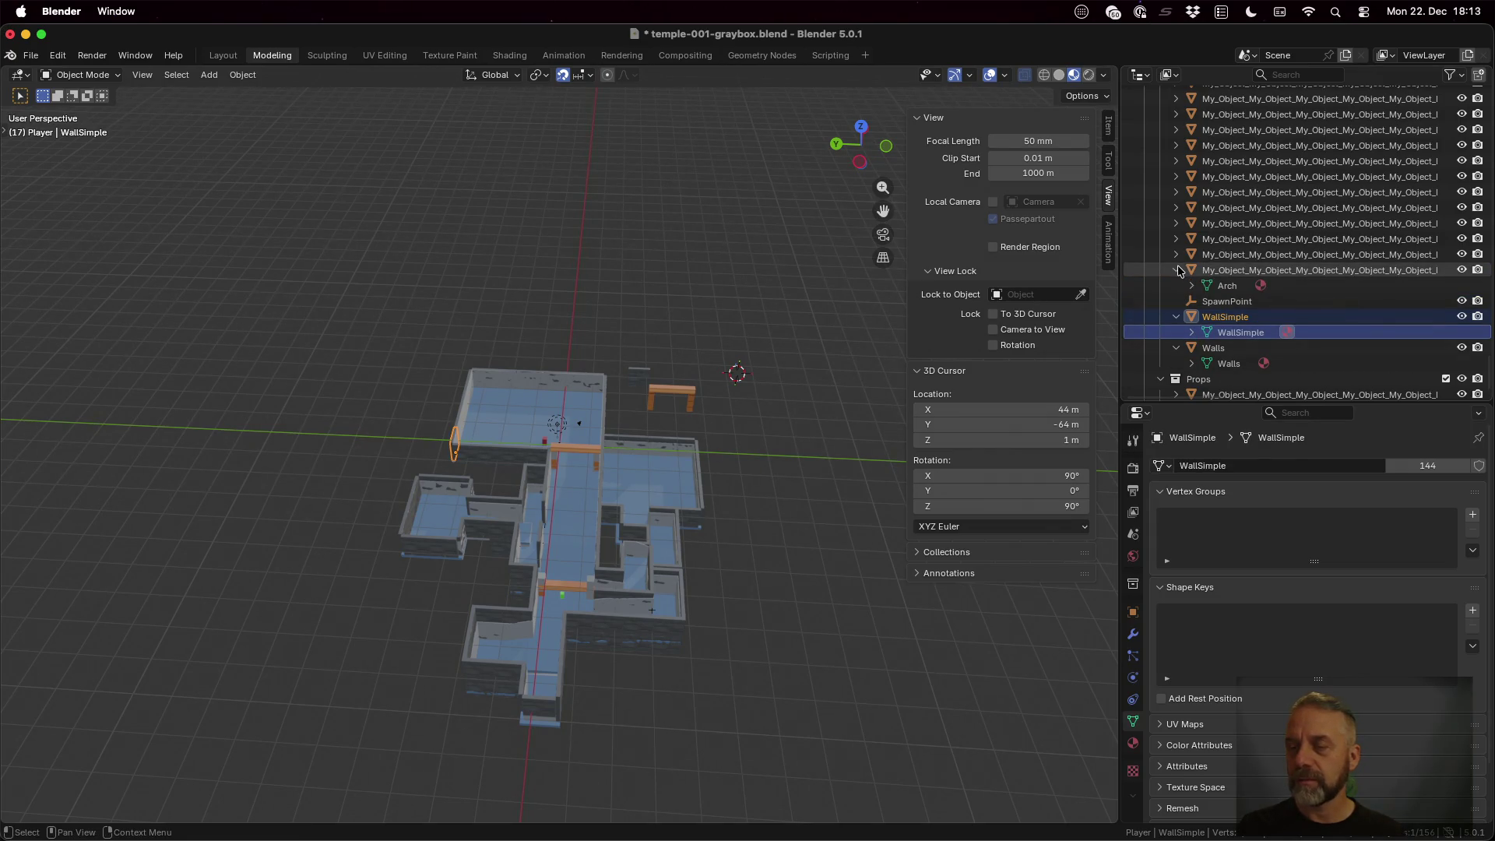
{"action": "left_click", "coordinate": [1178, 270]}
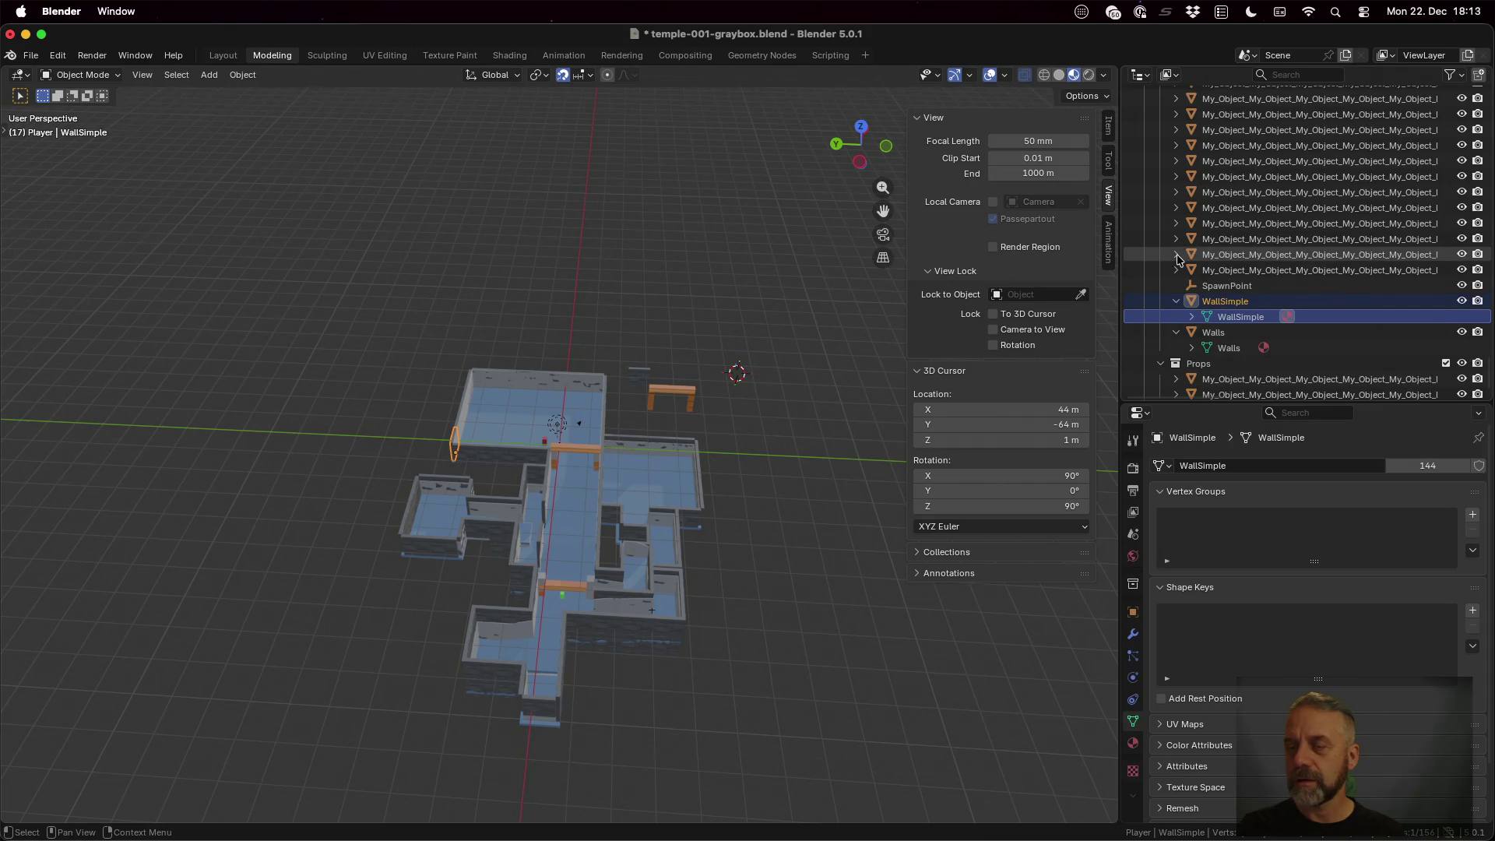
{"action": "left_click", "coordinate": [1176, 255]}
{"action": "left_click", "coordinate": [1176, 254]}
{"action": "left_click", "coordinate": [1176, 239]}
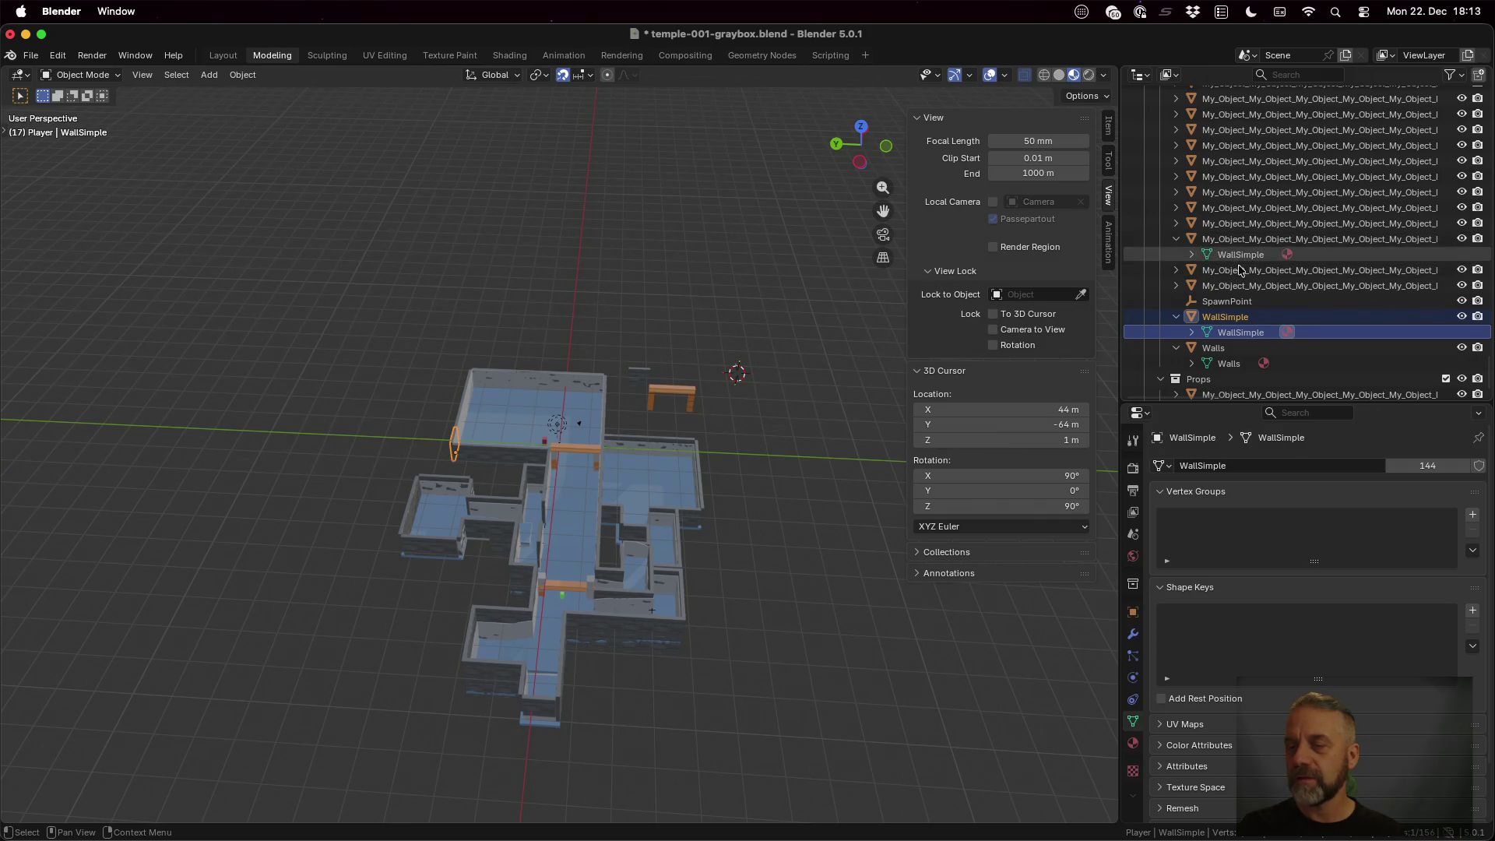
{"action": "key", "text": "super+s"}
{"action": "key", "text": "ctrl+Up"}
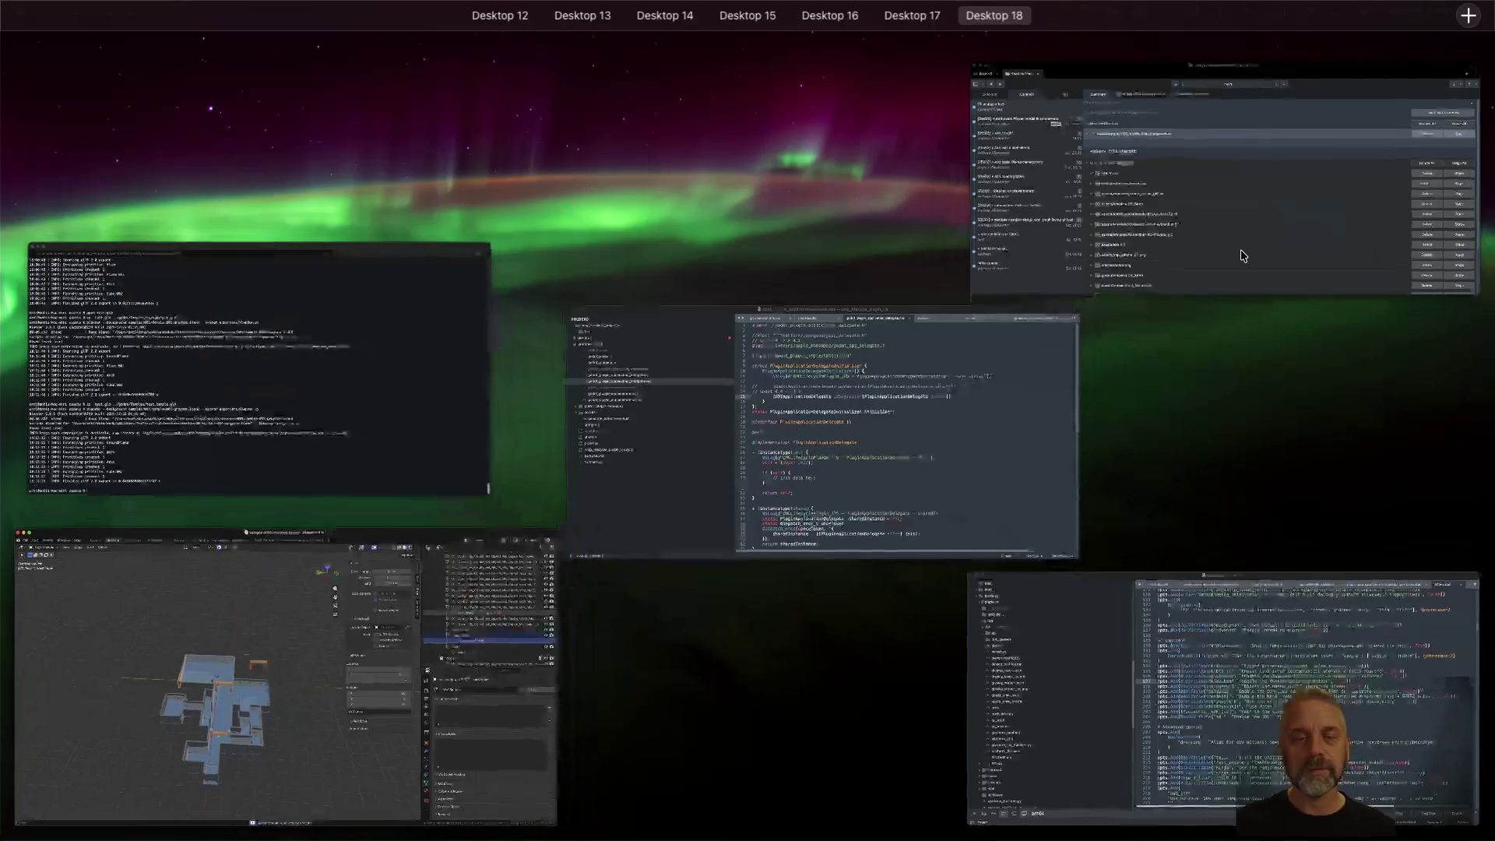
Rerun the graybox export and highlight the WallSimple primitive in its log
{"action": "left_click", "coordinate": [367, 345]}
{"action": "key", "text": "Up"}
{"action": "key", "text": "Return"}
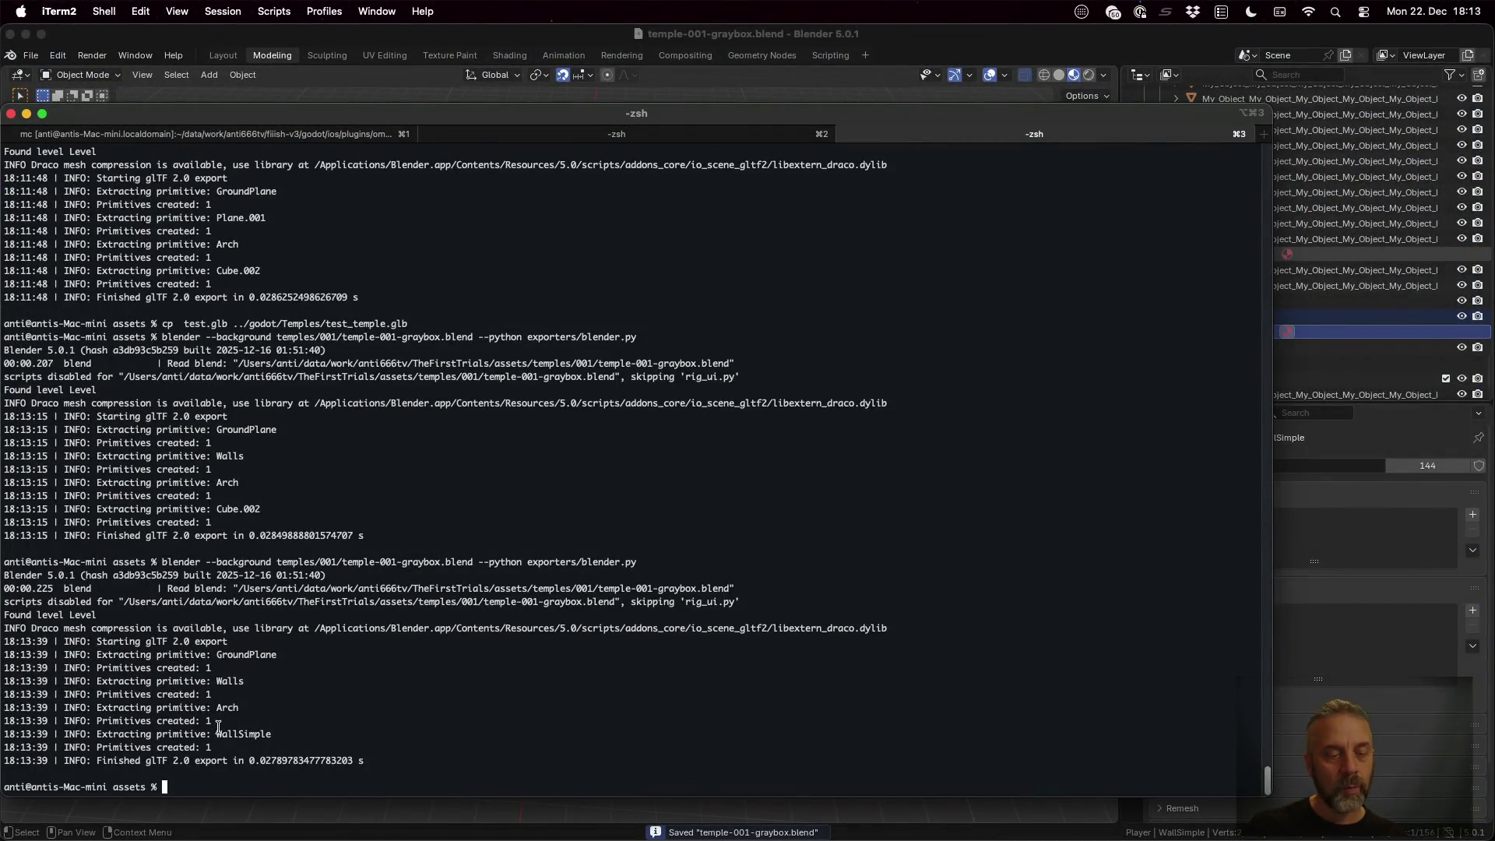
{"action": "left_click_drag", "start_coordinate": [217, 731], "coordinate": [274, 732]}
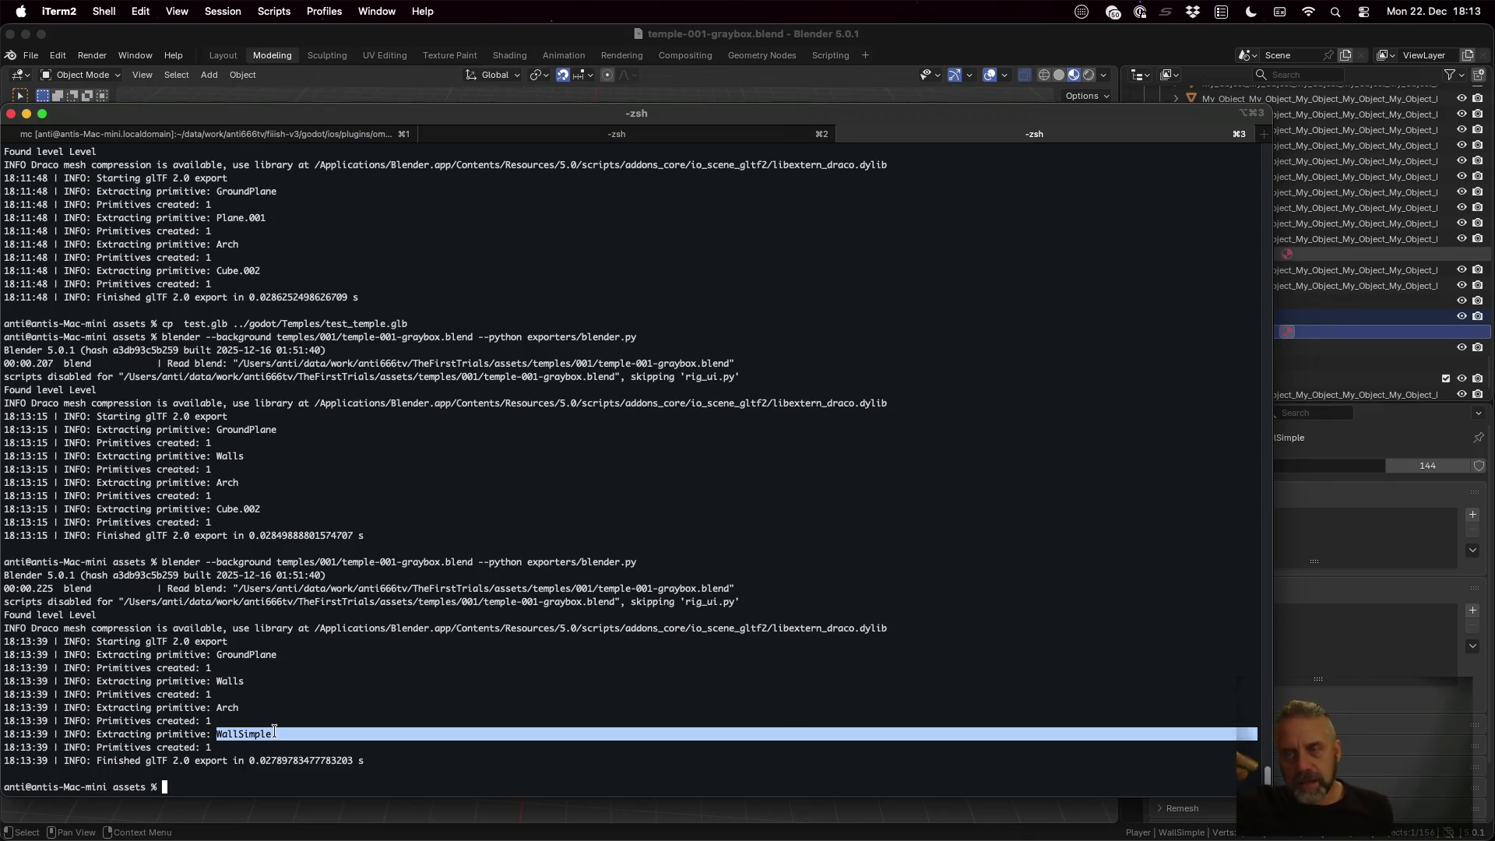
Copy the exported glb into ../godot/Temples as test_temple.glb
{"action": "key", "text": "Up"}
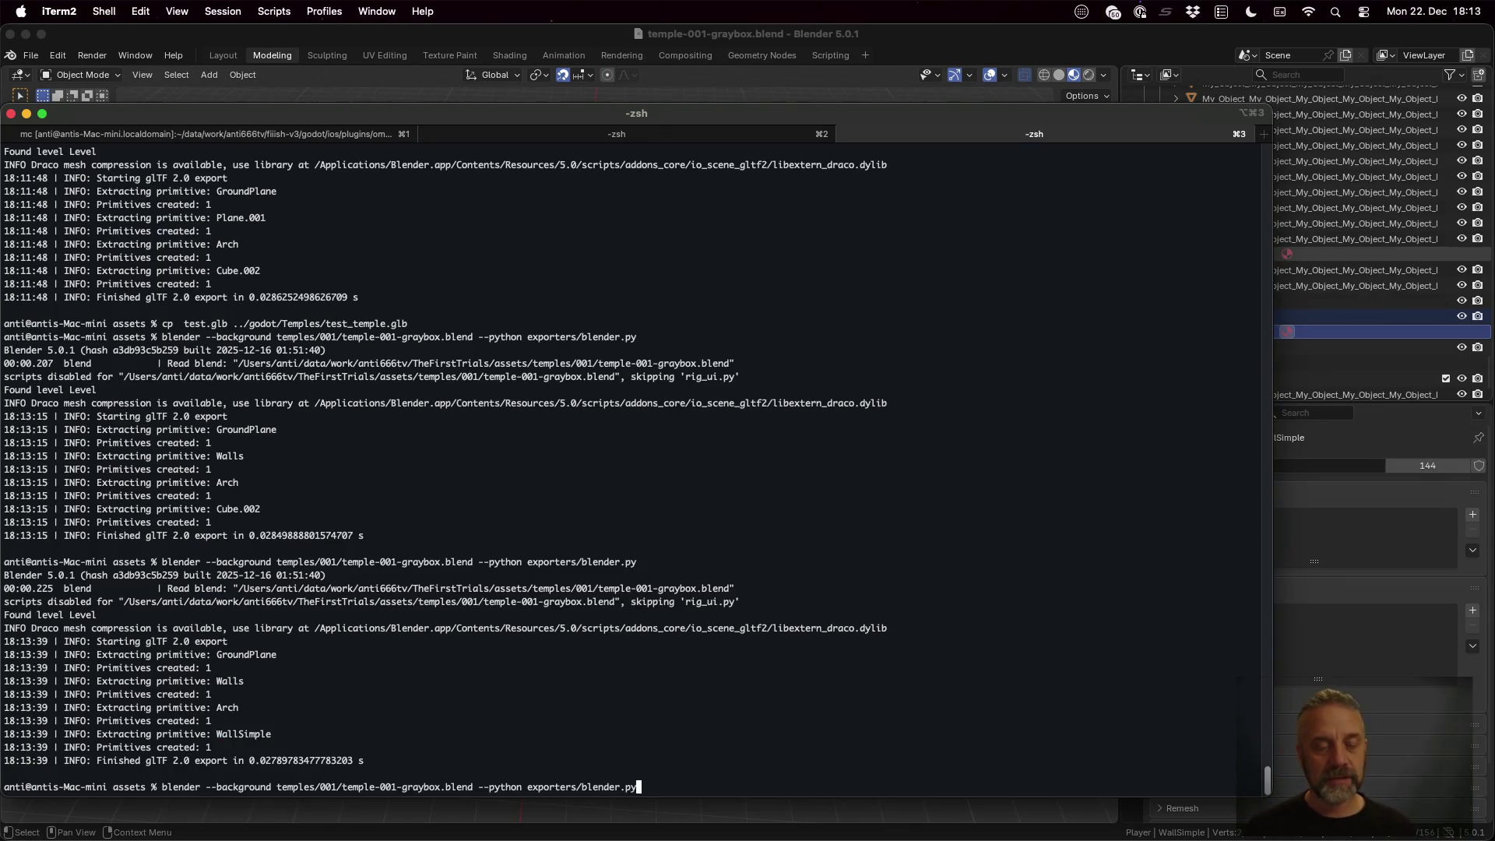
{"action": "key", "text": "Up"}
{"action": "key", "text": "Return"}
{"action": "key", "text": "ctrl+Left"}
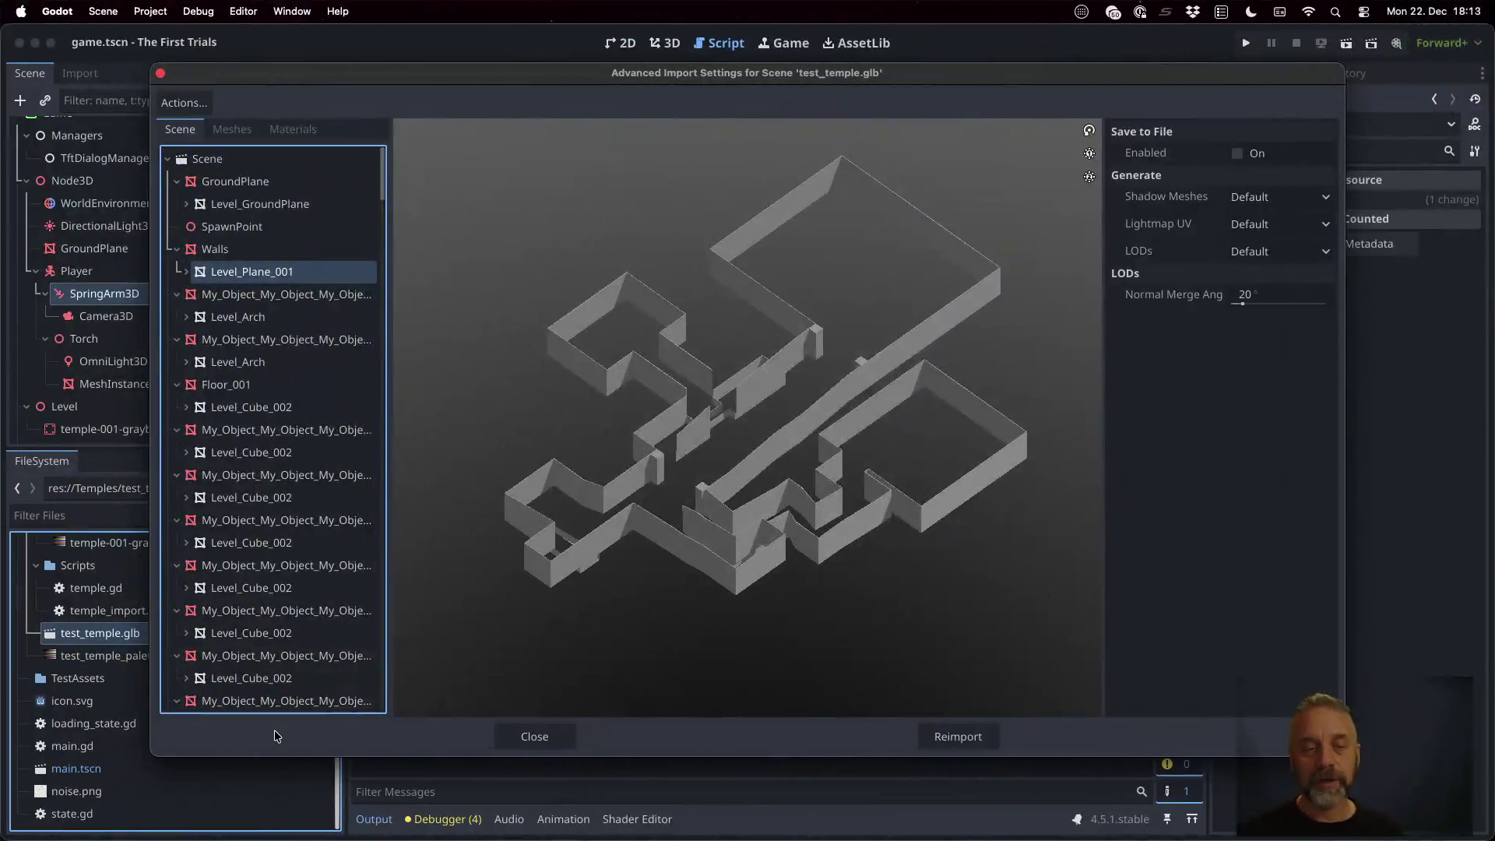
Close Advanced Import Settings, then instance test_temple.glb under Level and undo it
{"action": "left_click", "coordinate": [549, 741]}
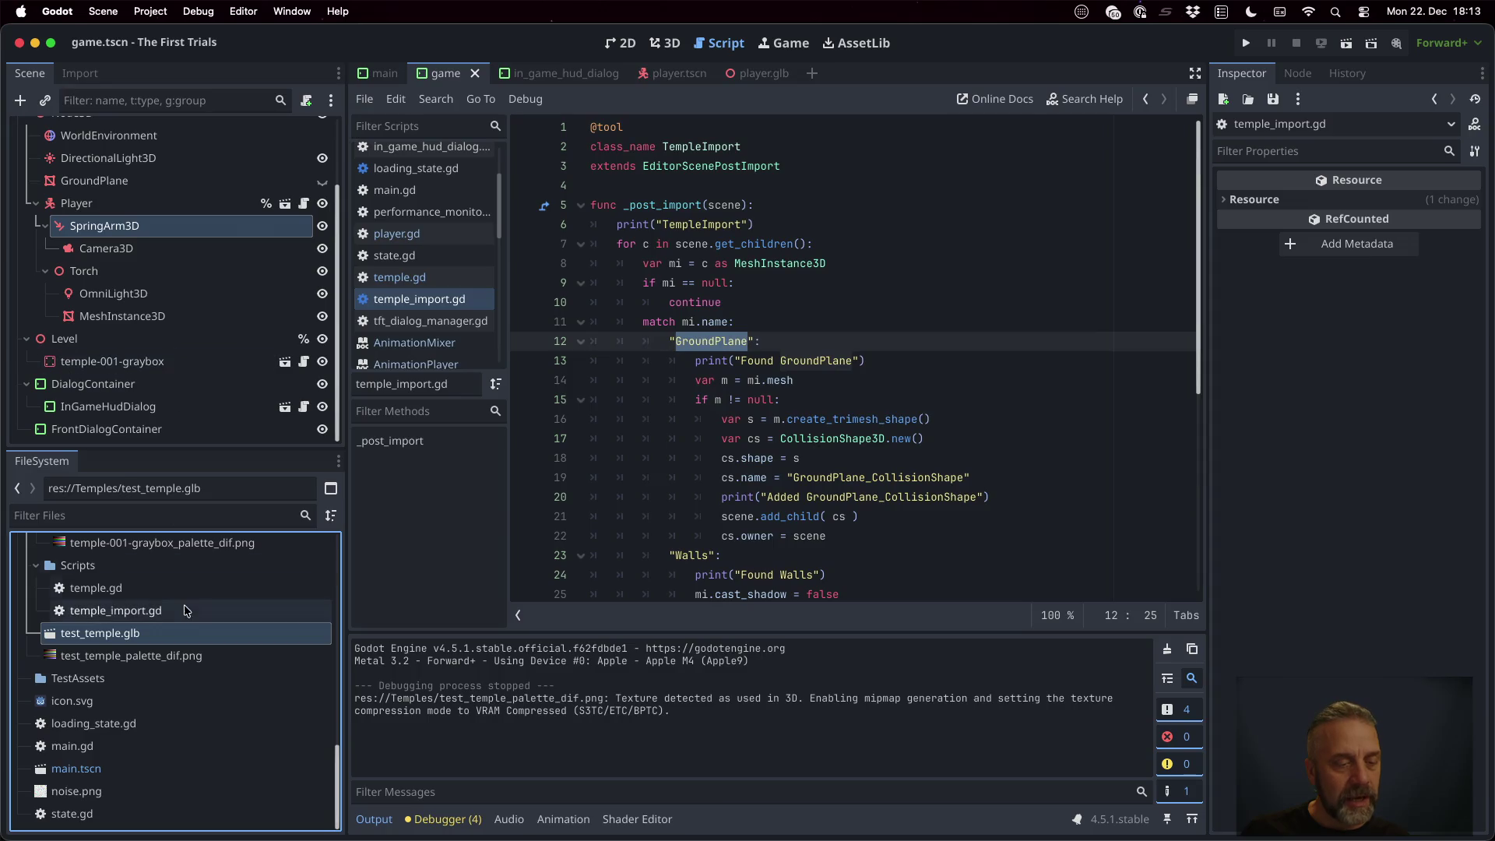
{"action": "left_click_drag", "start_coordinate": [121, 605], "coordinate": [70, 340]}
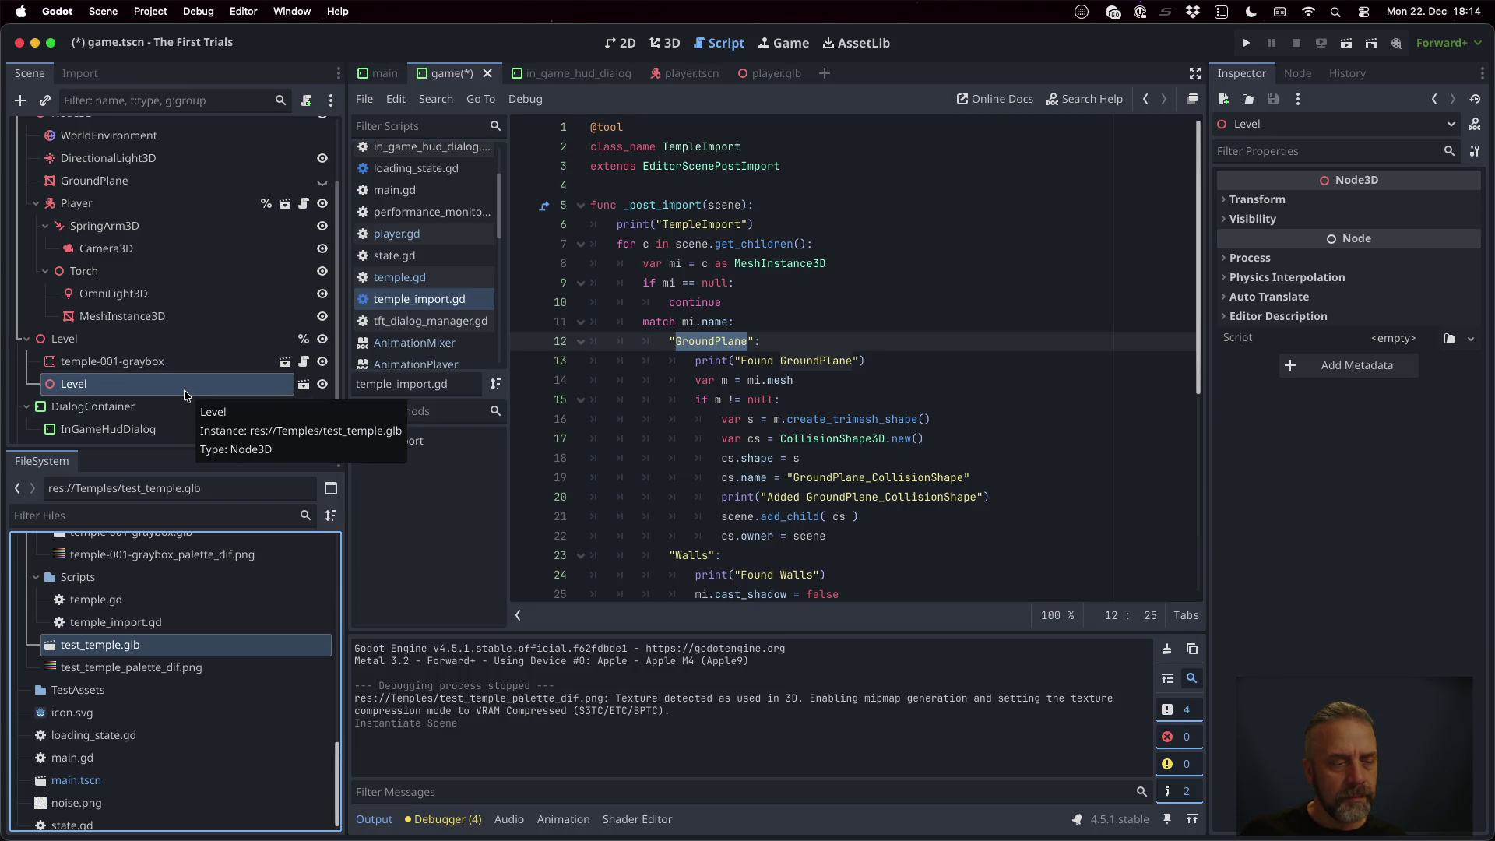
{"action": "key", "text": "super+z"}
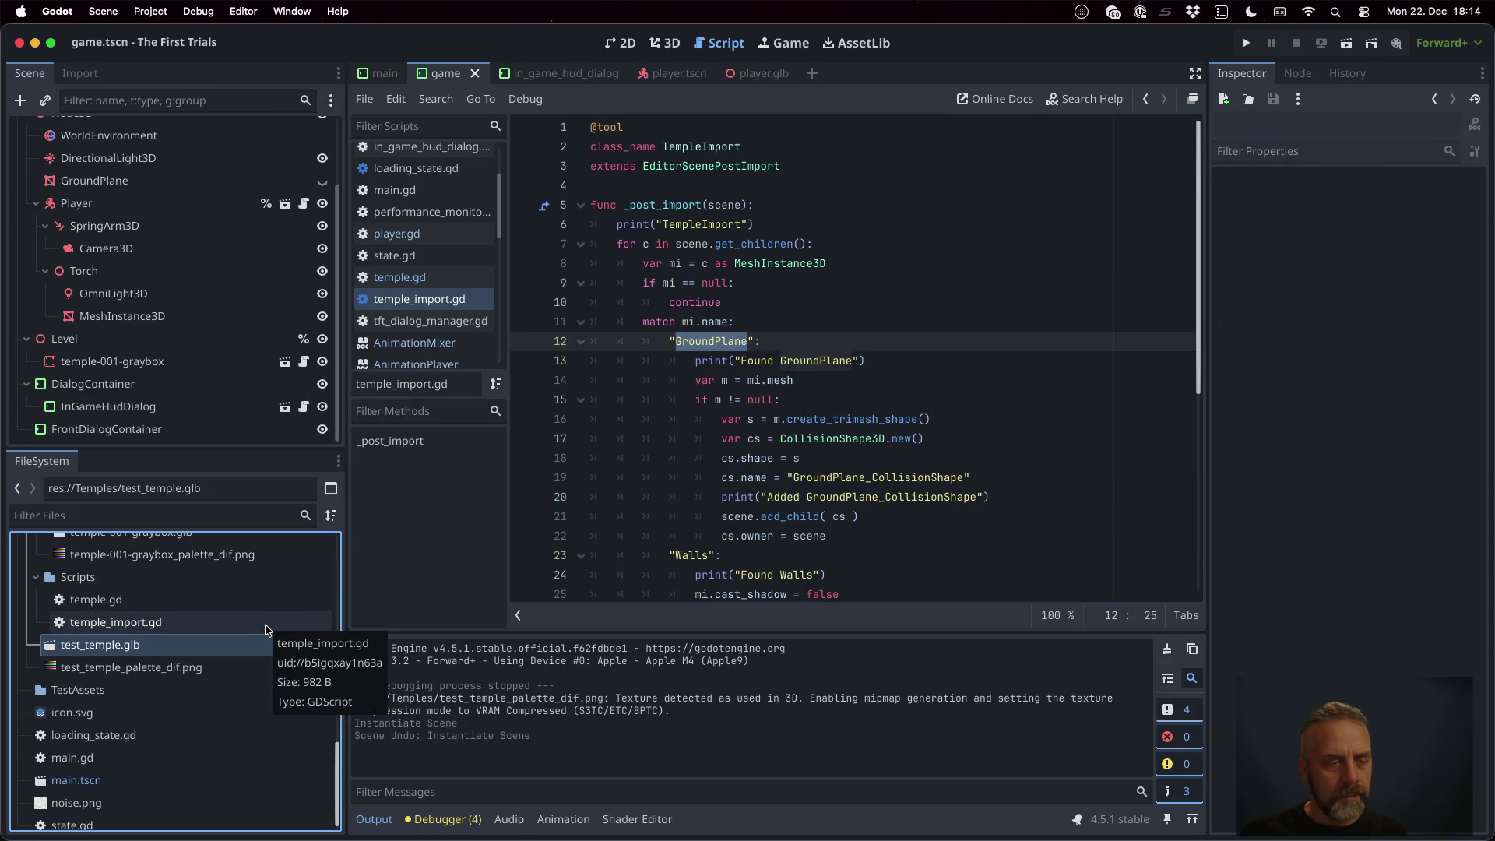
Open the temple-001-graybox node's source scene in the editor
{"action": "left_click", "coordinate": [148, 601]}
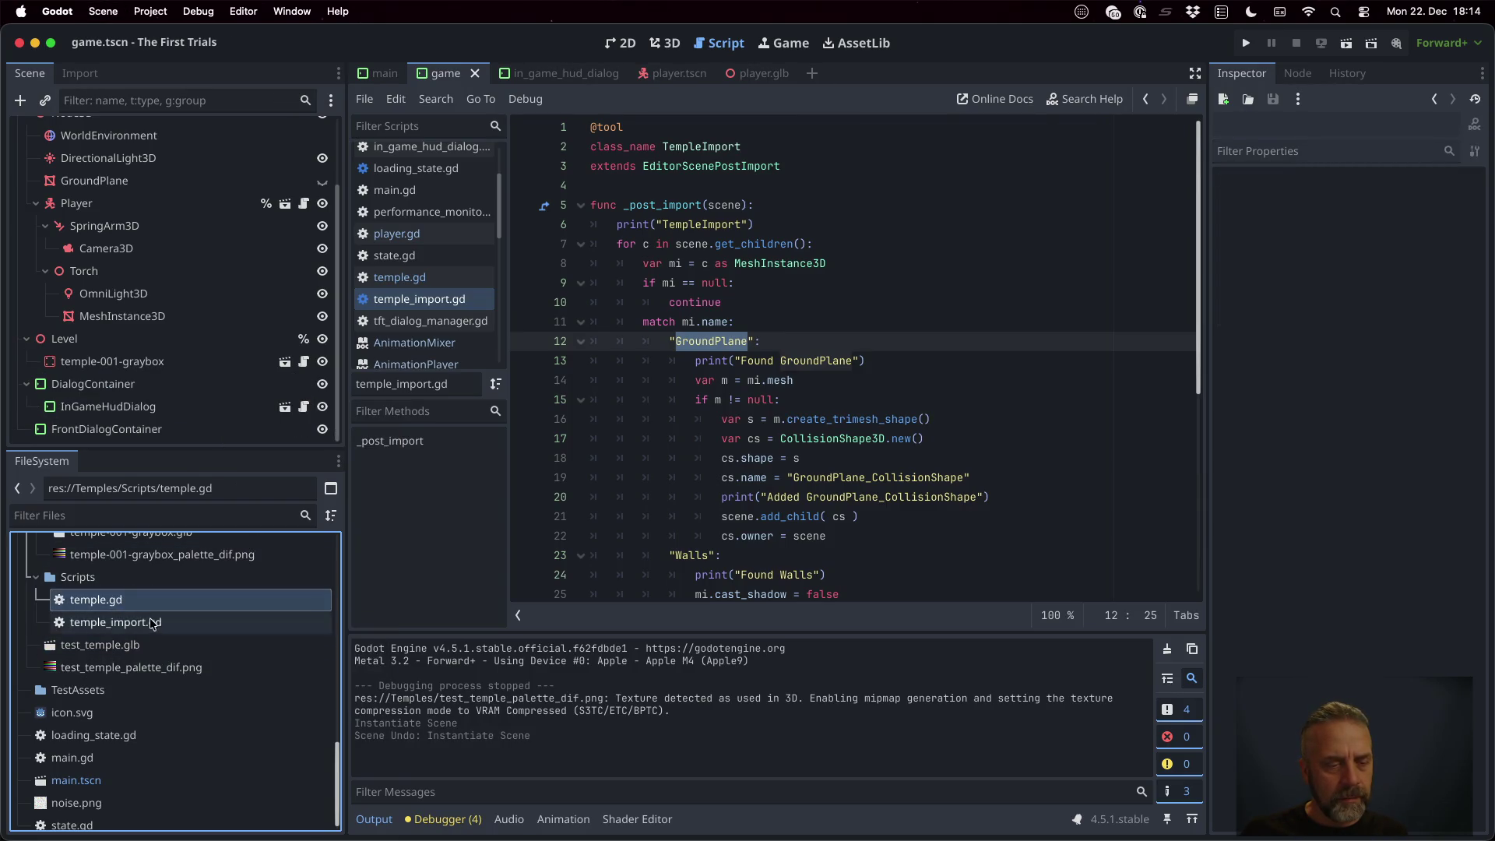
{"action": "left_click", "coordinate": [149, 363]}
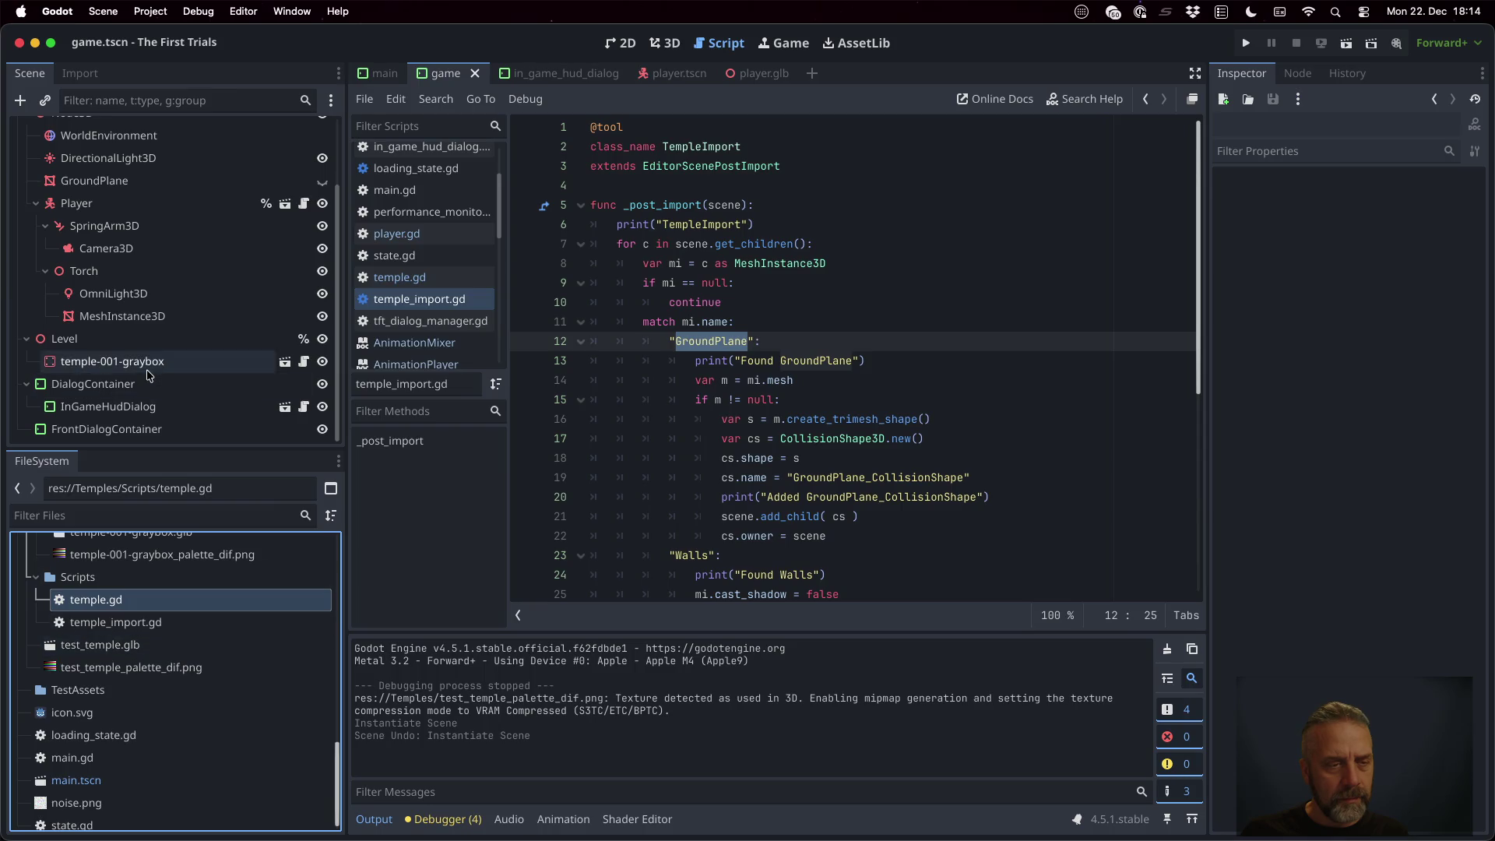
{"action": "left_click", "coordinate": [285, 361]}
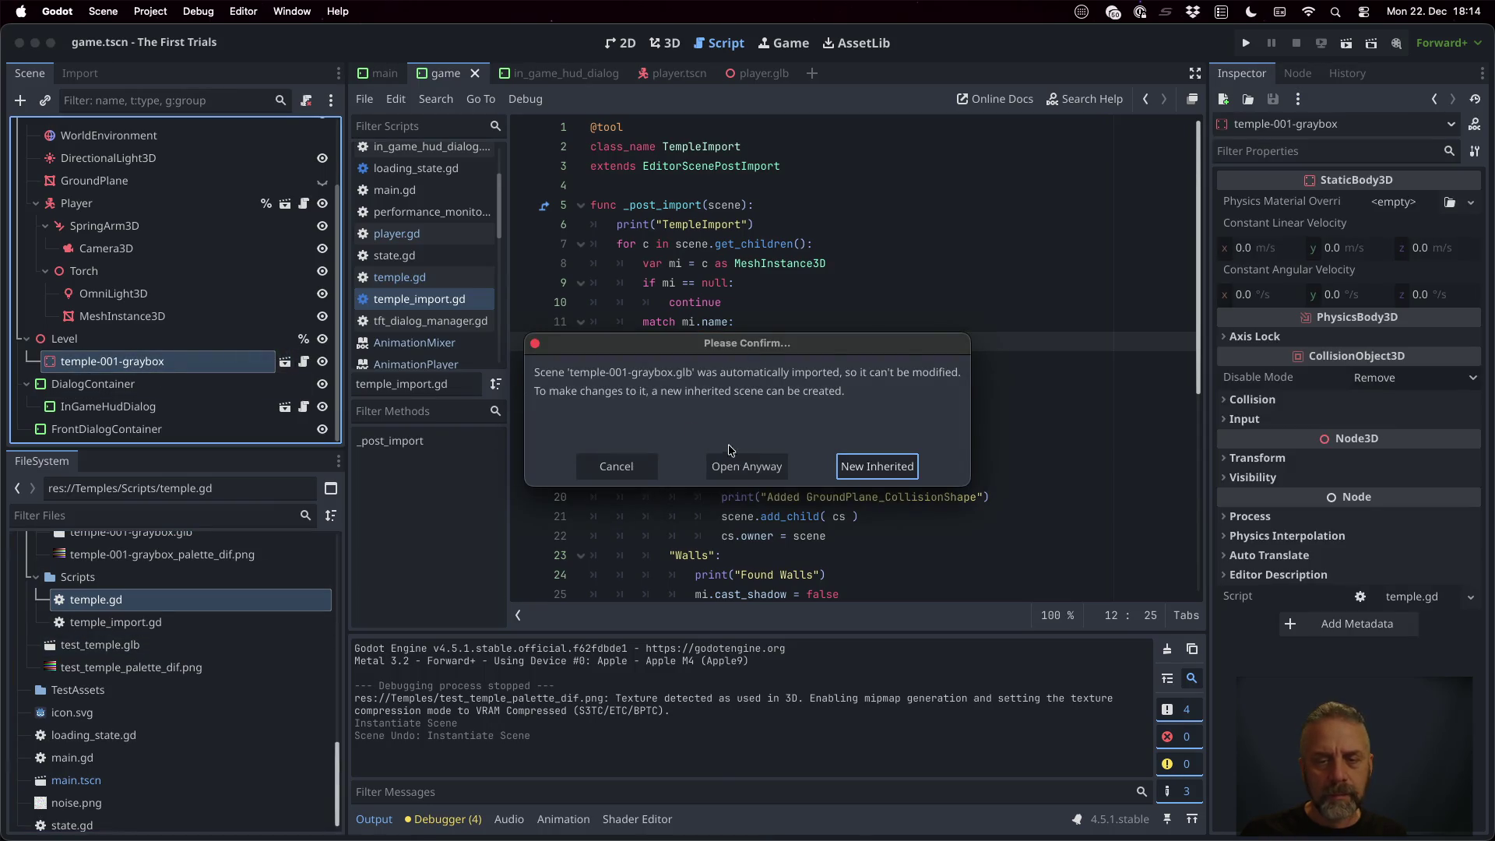
Open temple-001-graybox.glb anyway and check its GroundPlane and Walls collision shapes
{"action": "left_click", "coordinate": [736, 466]}
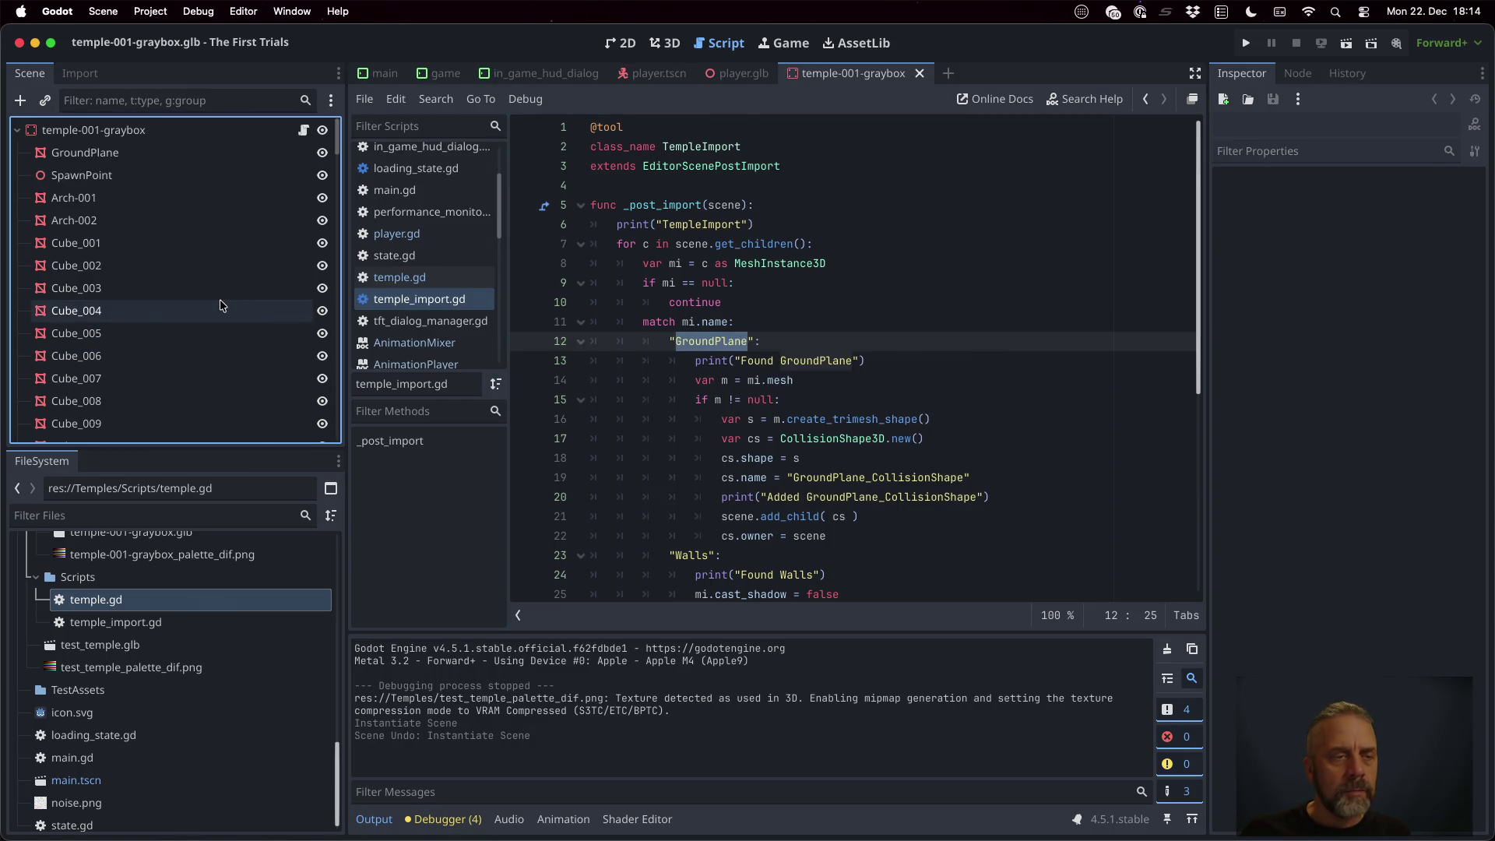
{"action": "scroll", "coordinate": [219, 305], "scroll_direction": "down", "scroll_amount": 20}
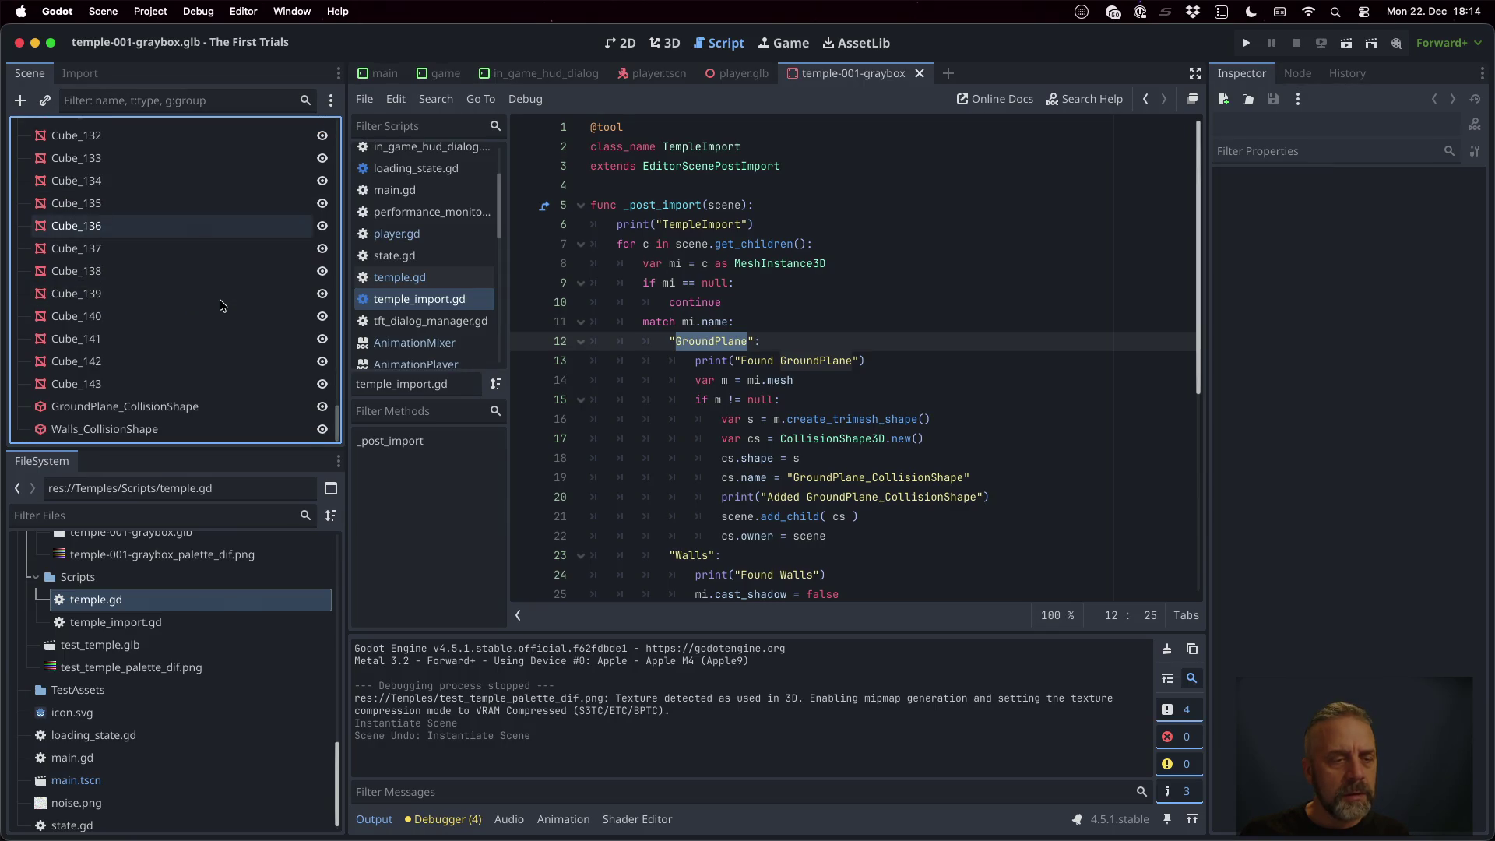
{"action": "scroll", "coordinate": [219, 305], "scroll_direction": "up", "scroll_amount": 20}
{"action": "scroll", "coordinate": [220, 305], "scroll_direction": "down", "scroll_amount": 6}
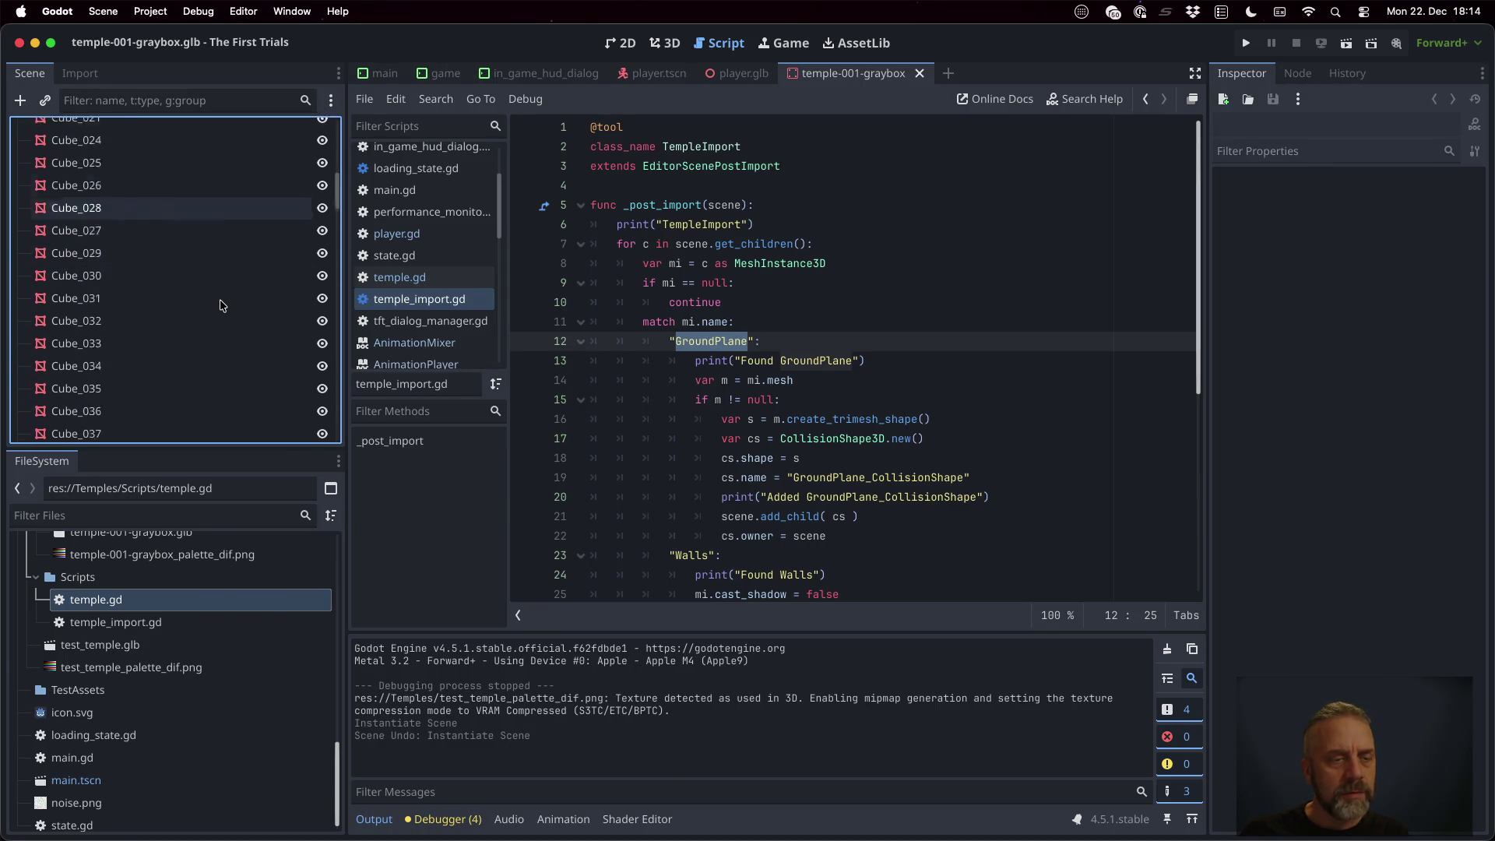
{"action": "scroll", "coordinate": [219, 305], "scroll_direction": "down", "scroll_amount": 15}
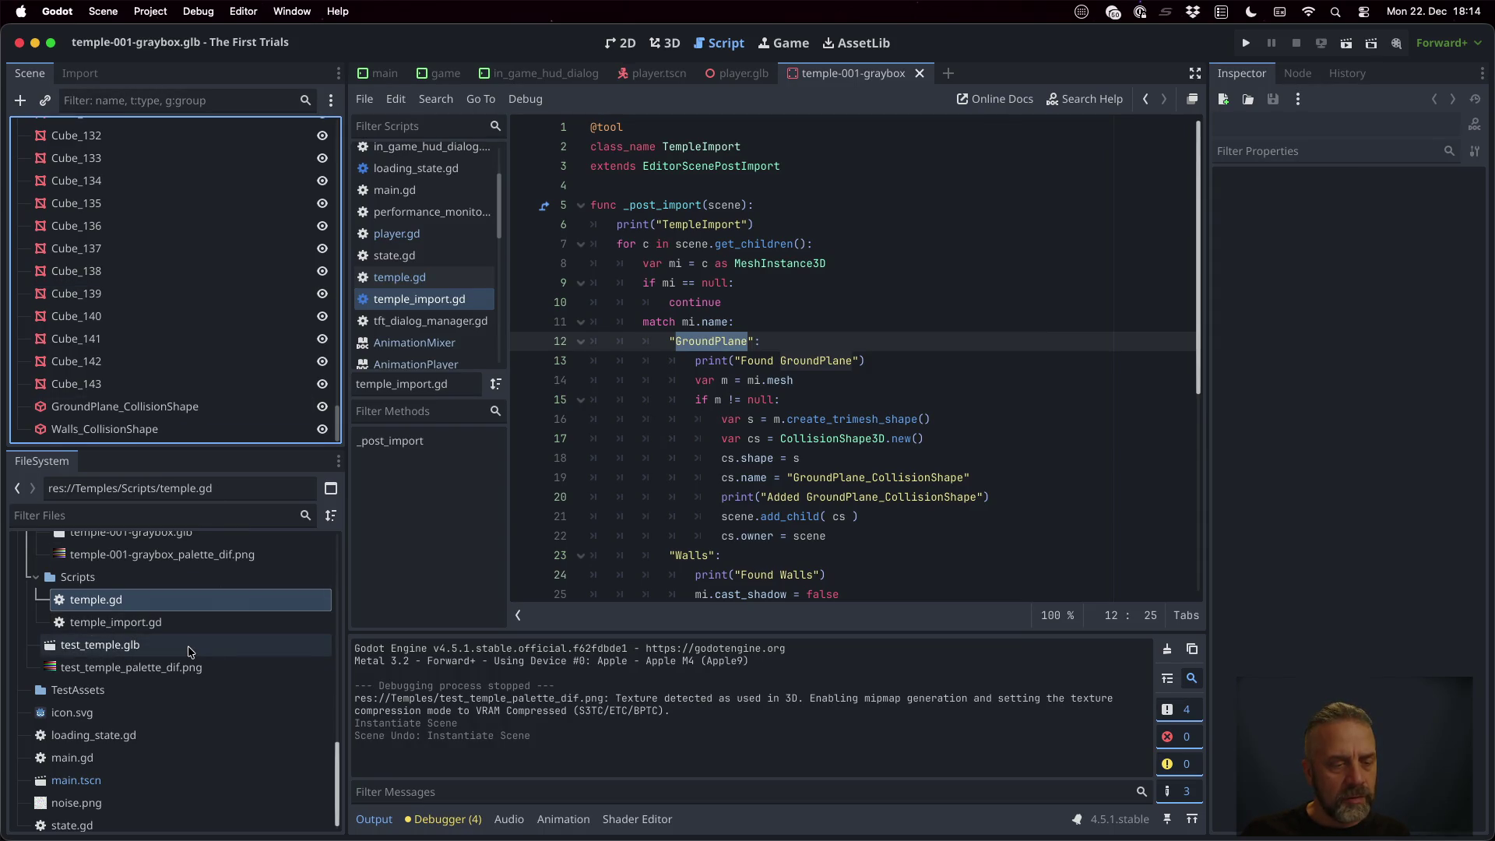
{"action": "mouse_move", "coordinate": [189, 651]}
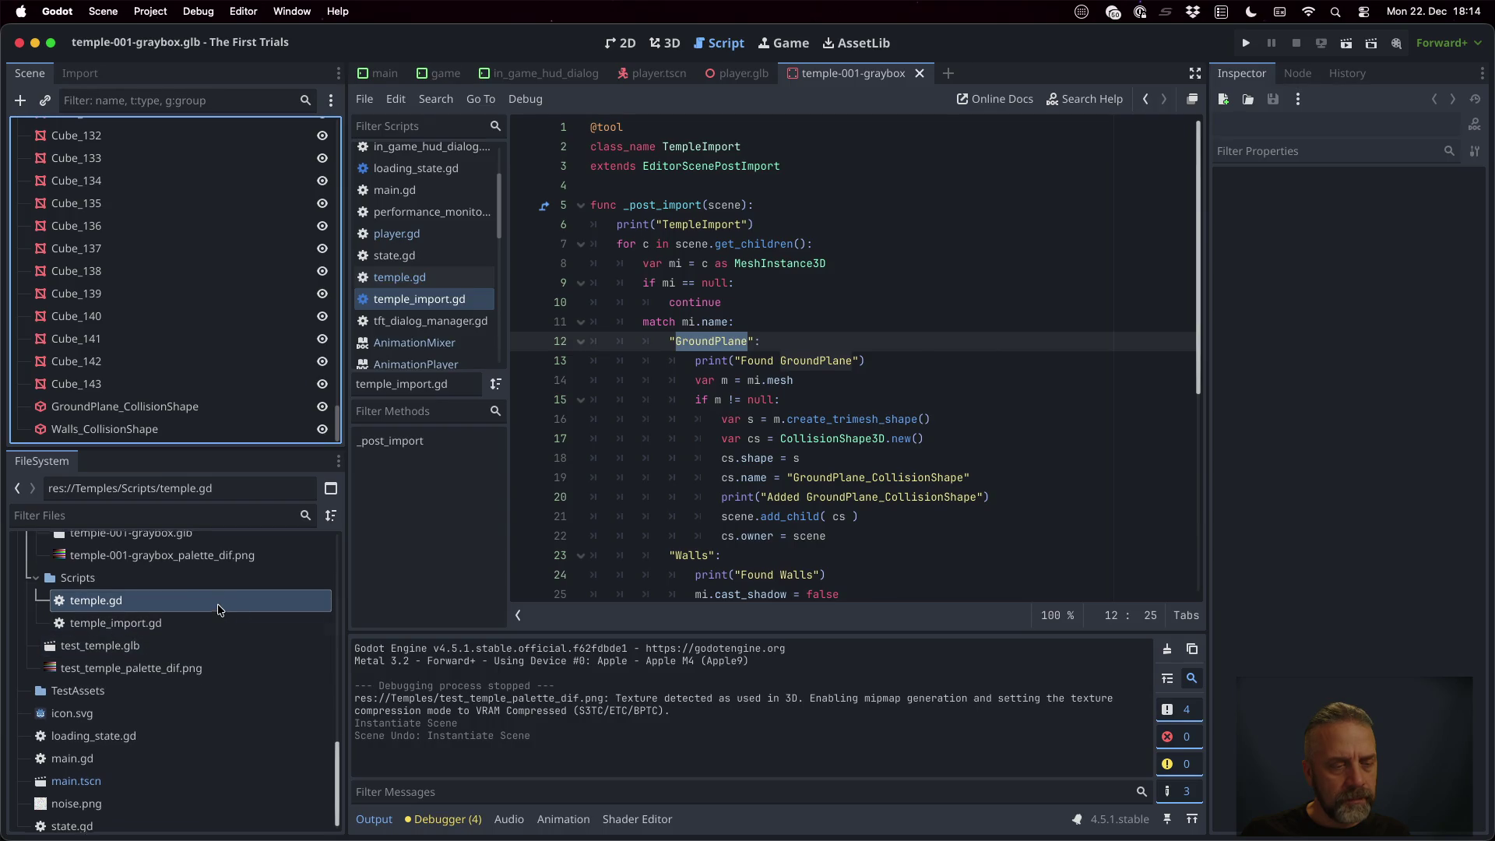
{"action": "scroll", "coordinate": [220, 610], "scroll_direction": "up", "scroll_amount": 2}
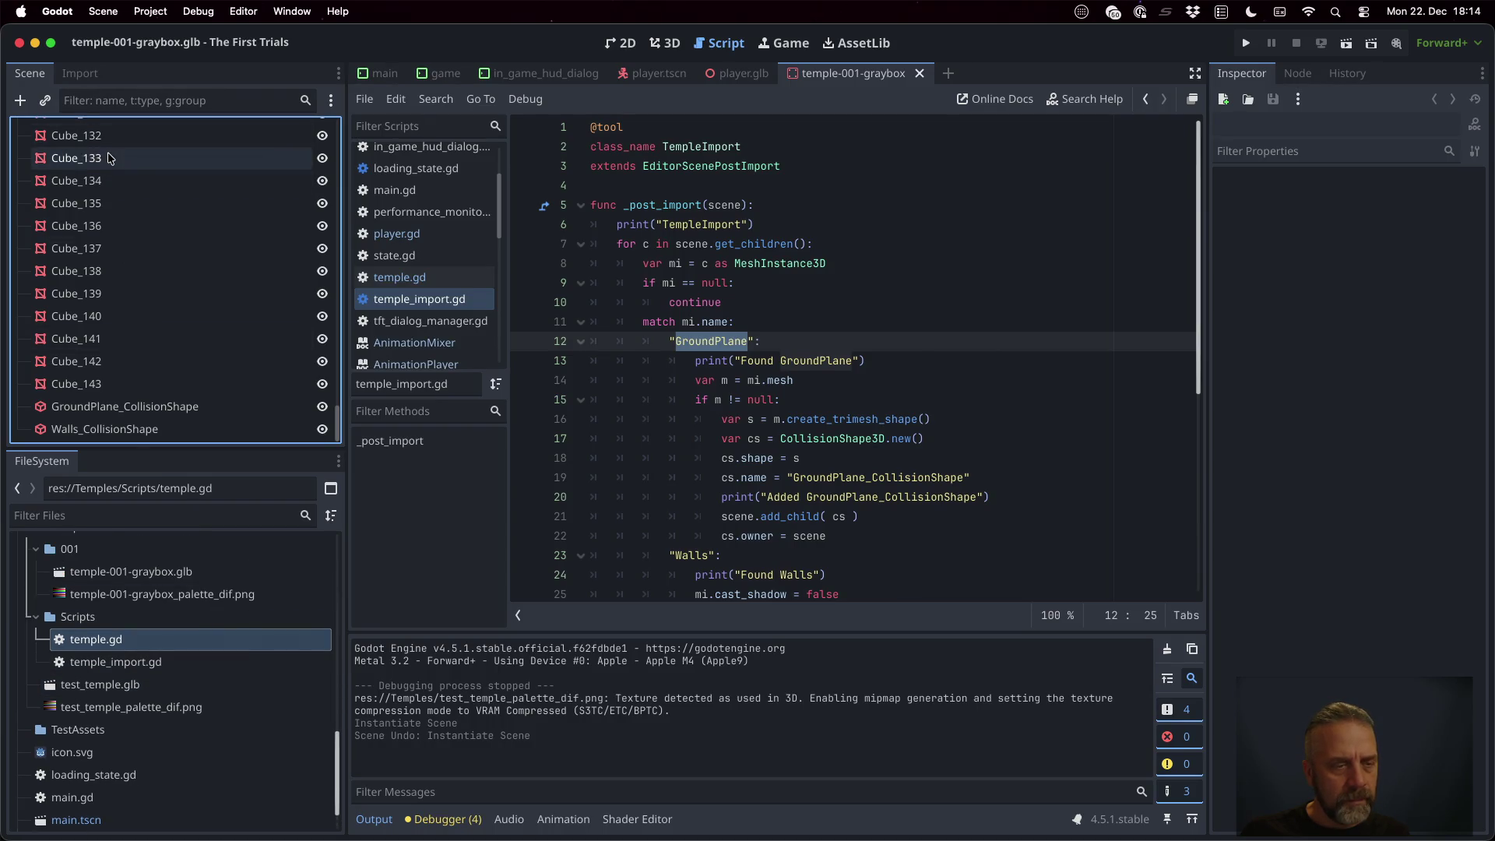
{"action": "scroll", "coordinate": [173, 620], "scroll_direction": "up", "scroll_amount": 2}
{"action": "scroll", "coordinate": [173, 623], "scroll_direction": "up", "scroll_amount": 10}
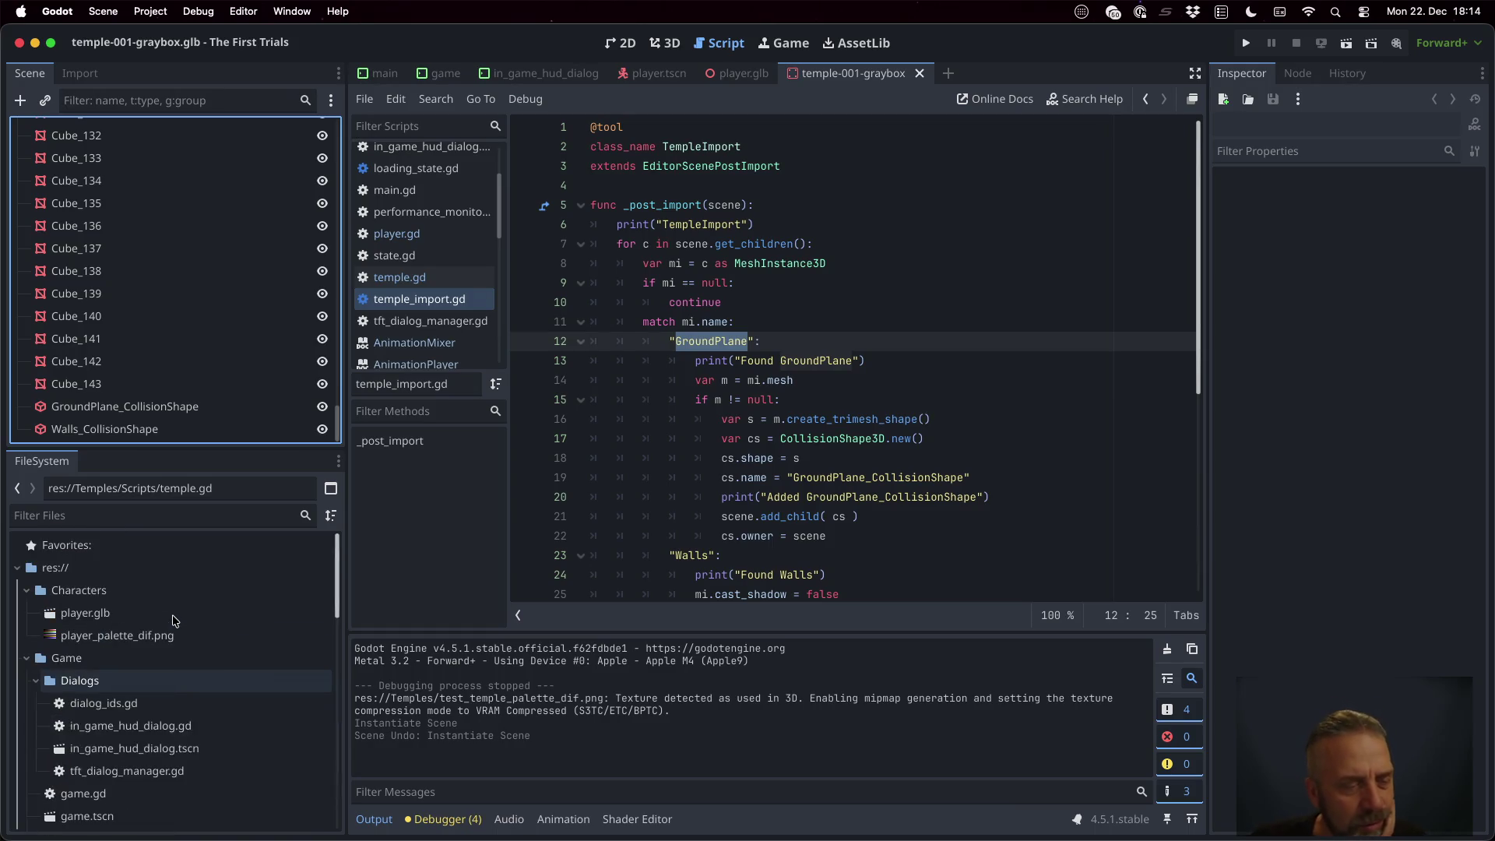
{"action": "scroll", "coordinate": [178, 685], "scroll_direction": "down", "scroll_amount": 3}
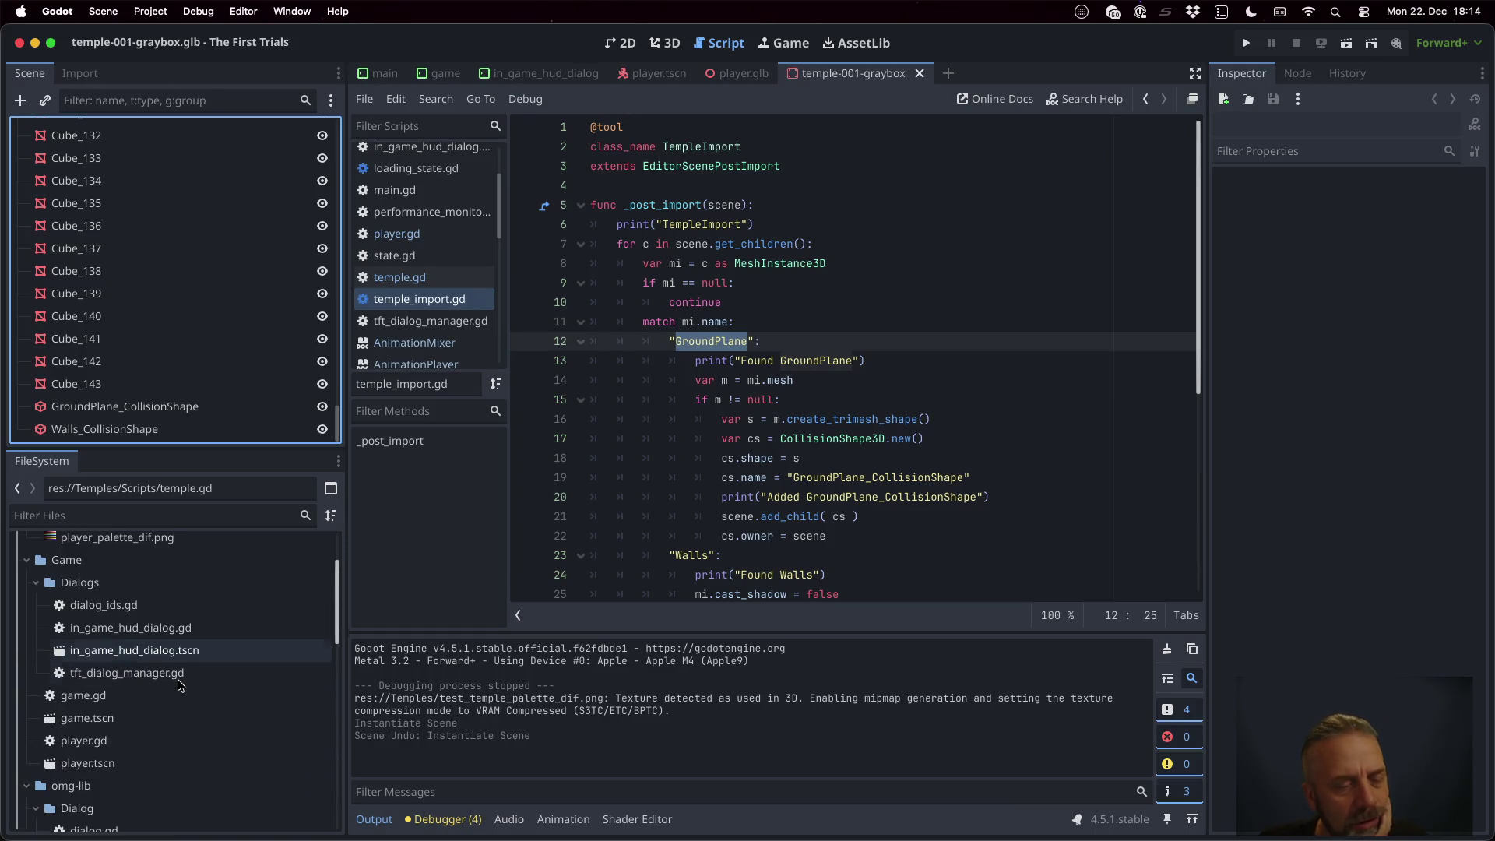
Switch back to the main game.tscn scene
{"action": "double_click", "coordinate": [155, 718]}
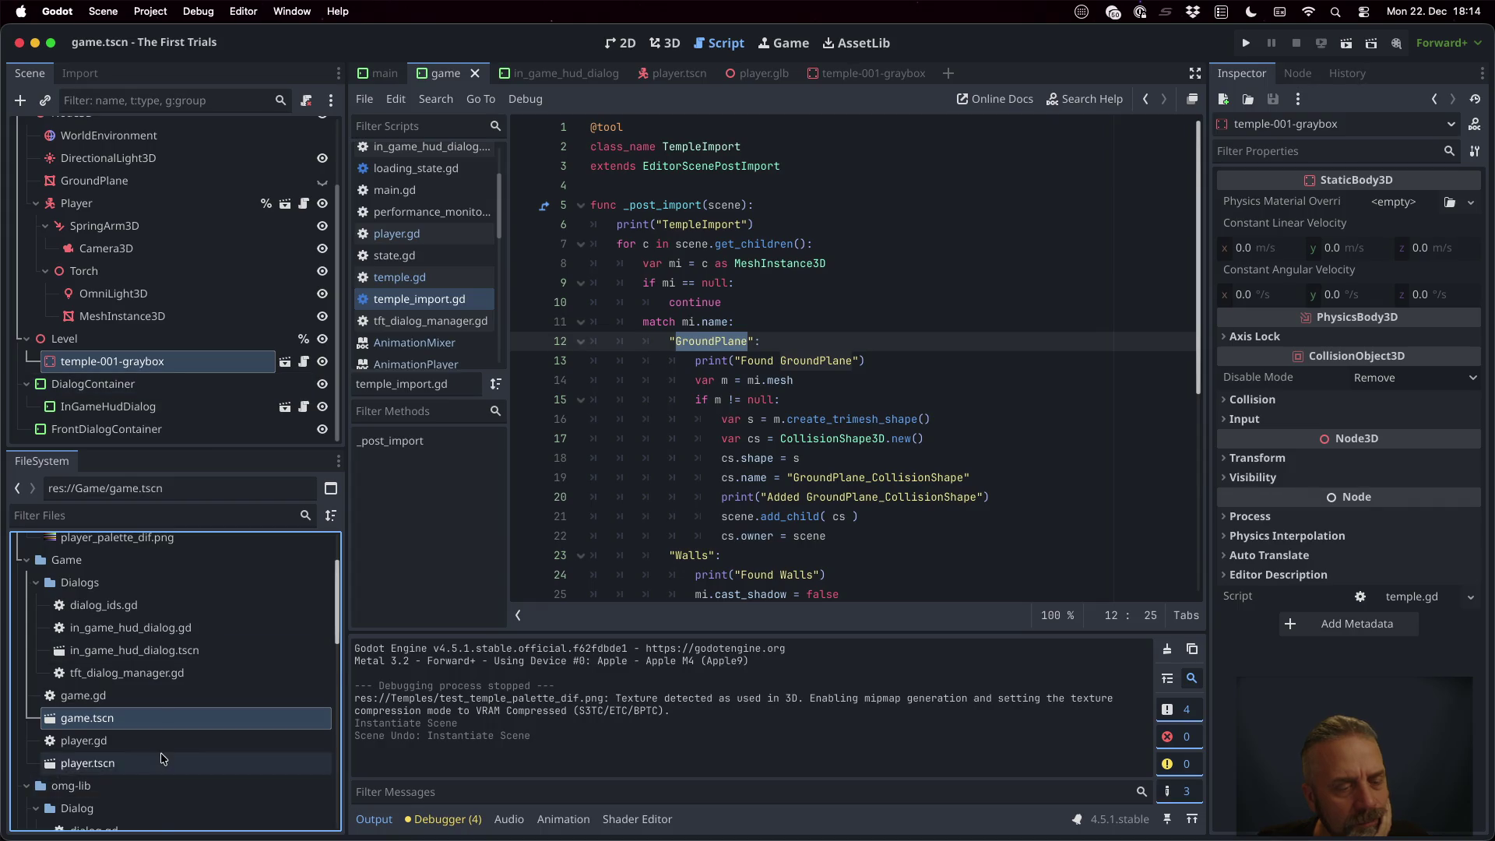
{"action": "scroll", "coordinate": [171, 763], "scroll_direction": "down", "scroll_amount": 5}
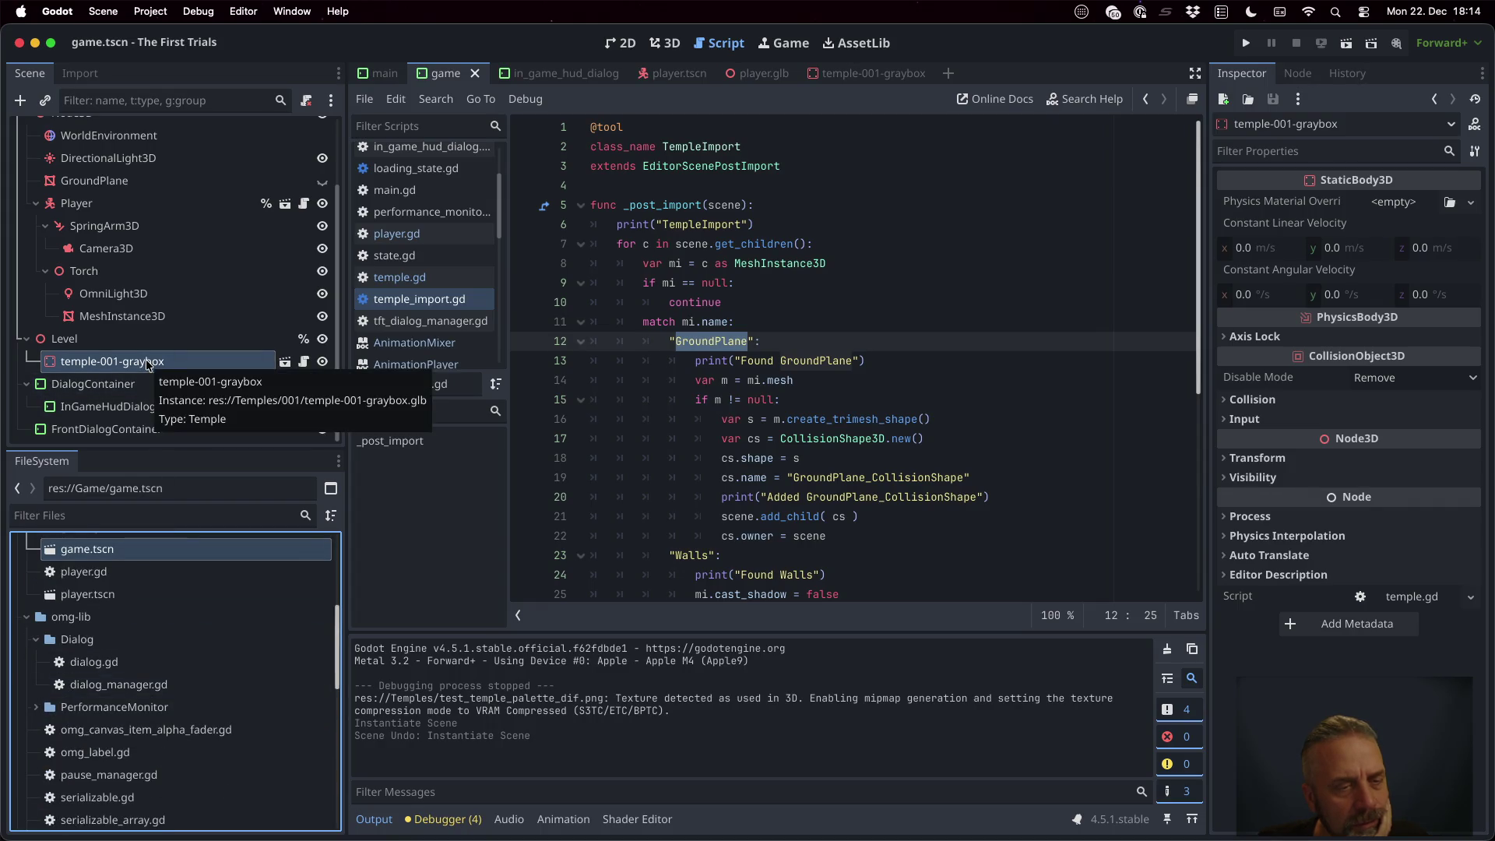
{"action": "scroll", "coordinate": [174, 711], "scroll_direction": "down", "scroll_amount": 10}
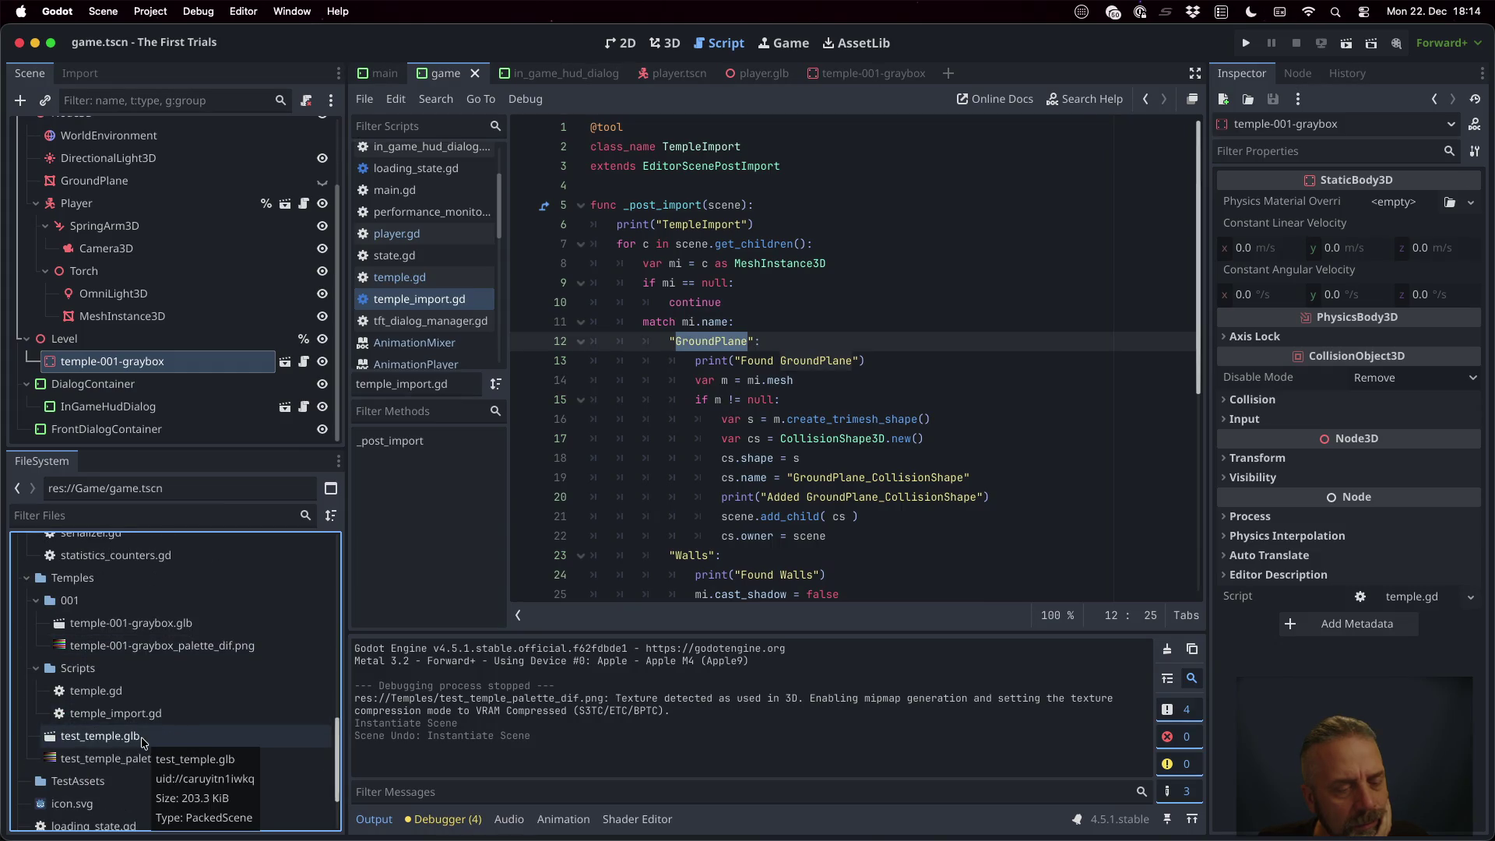
Instance test_temple.glb into game.tscn as Level2 beside the Level node
{"action": "left_click_drag", "start_coordinate": [144, 741], "coordinate": [128, 372]}
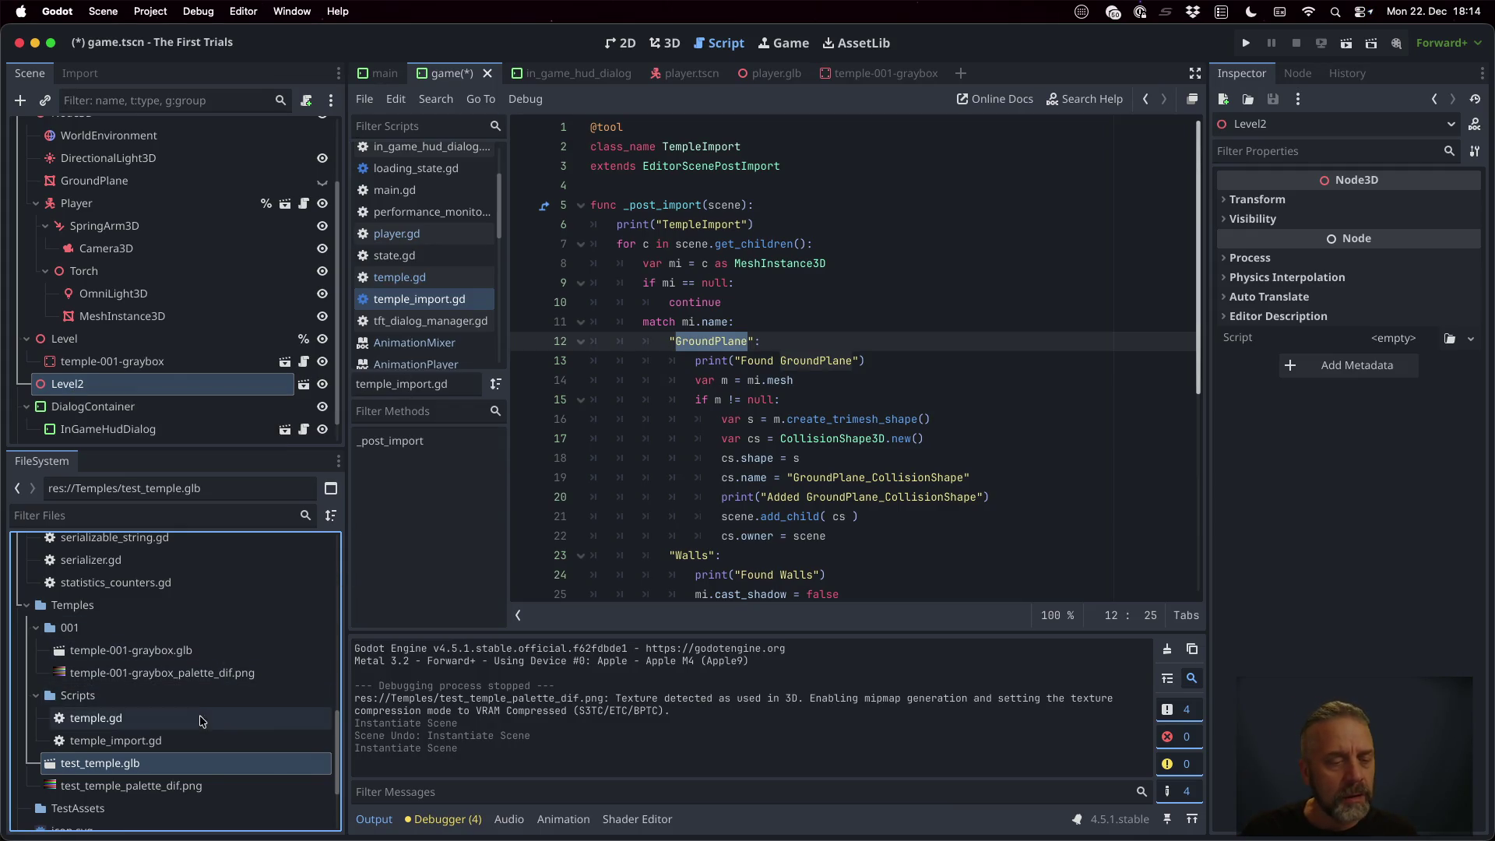
{"action": "left_click", "coordinate": [202, 740]}
Read through temple_import.gd's GroundPlane and Walls collision code in the script editor
{"action": "double_click", "coordinate": [246, 745]}
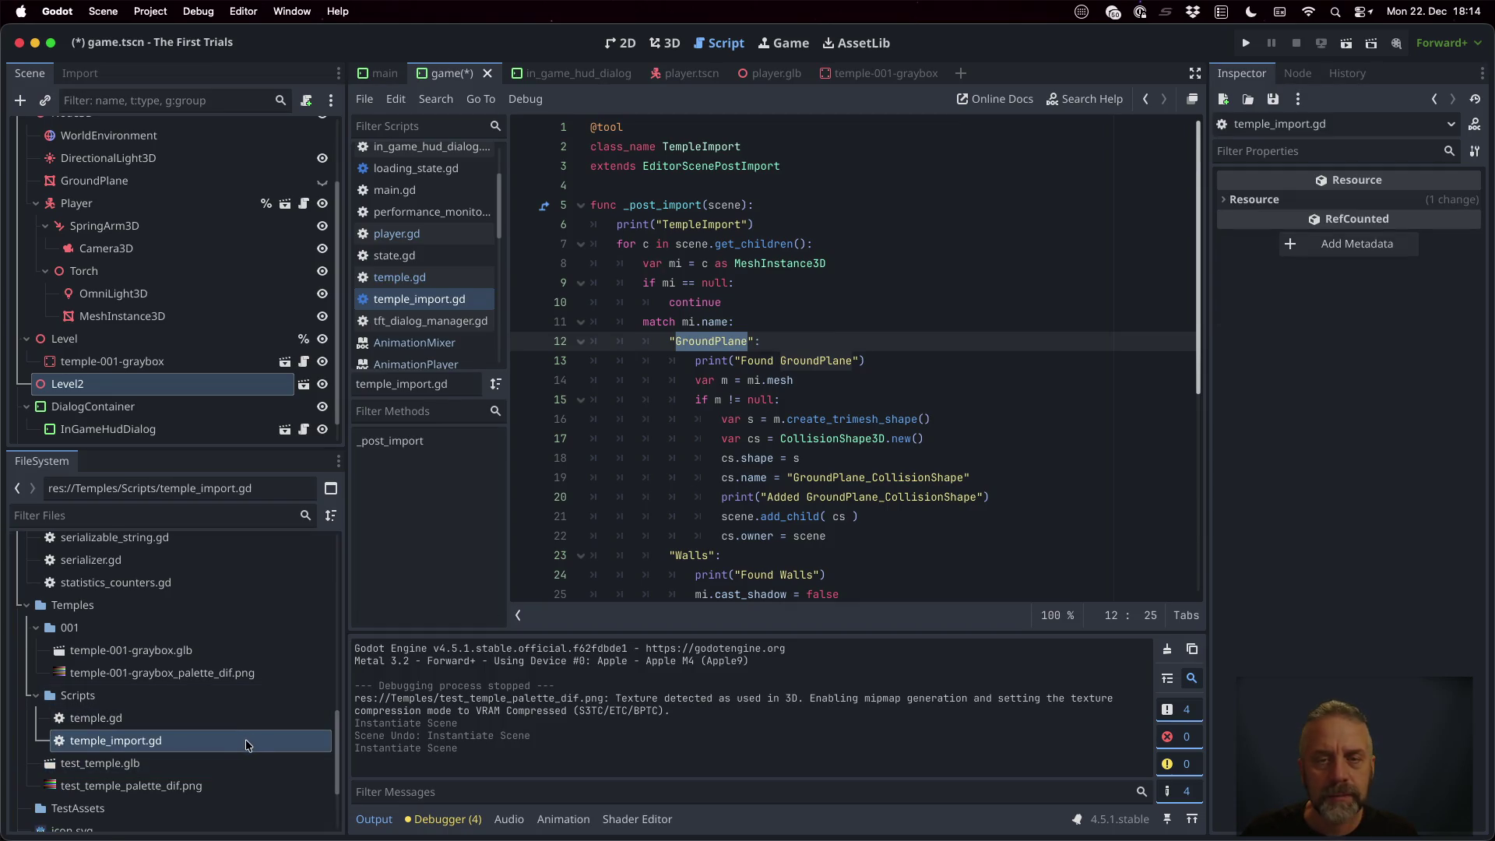
{"action": "left_click", "coordinate": [784, 251]}
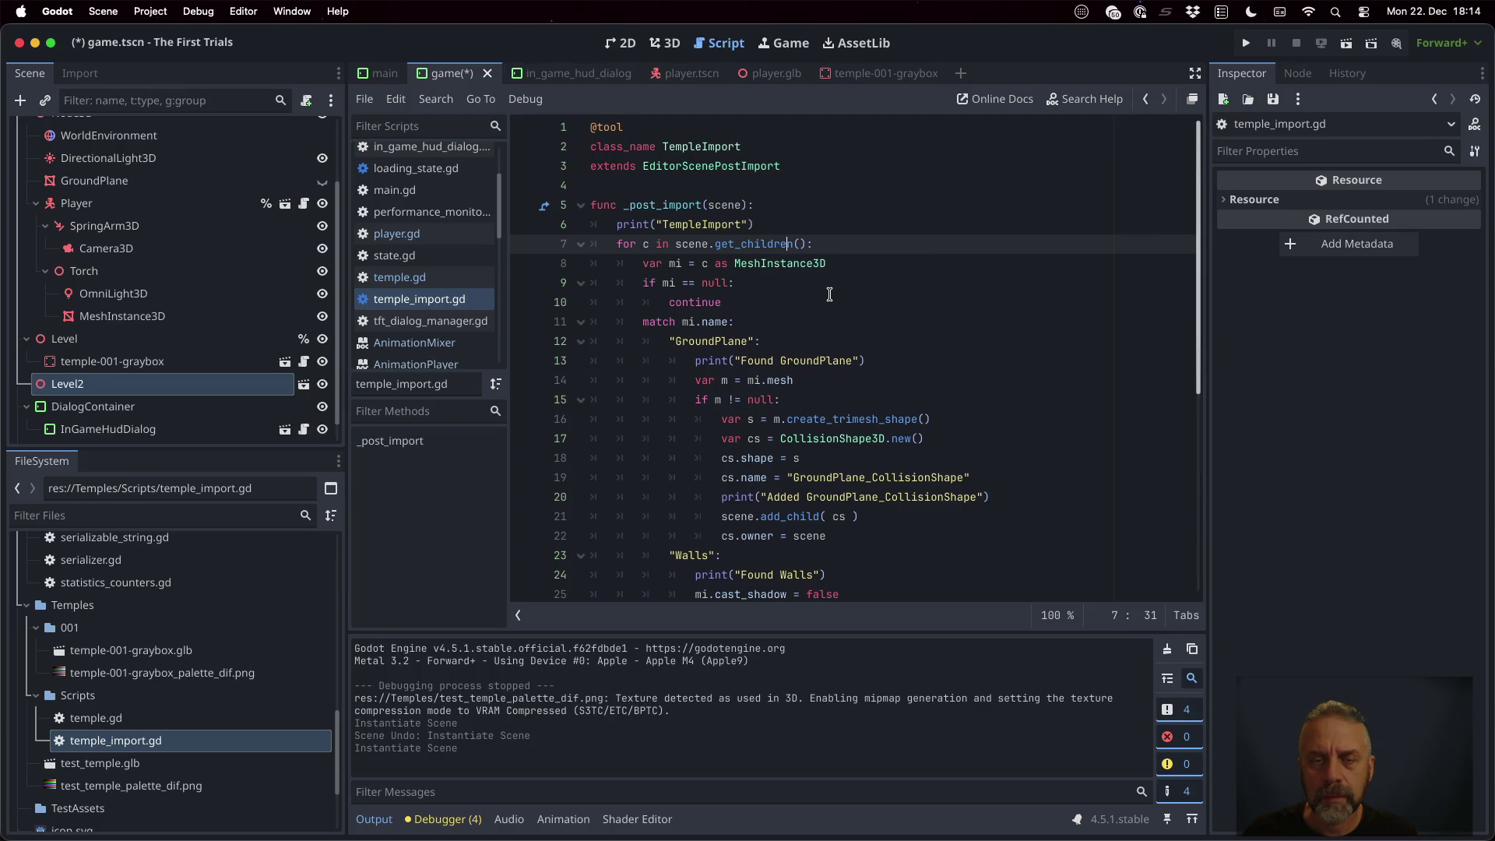
{"action": "scroll", "coordinate": [829, 294], "scroll_direction": "down", "scroll_amount": 8}
{"action": "scroll", "coordinate": [829, 294], "scroll_direction": "up", "scroll_amount": 6}
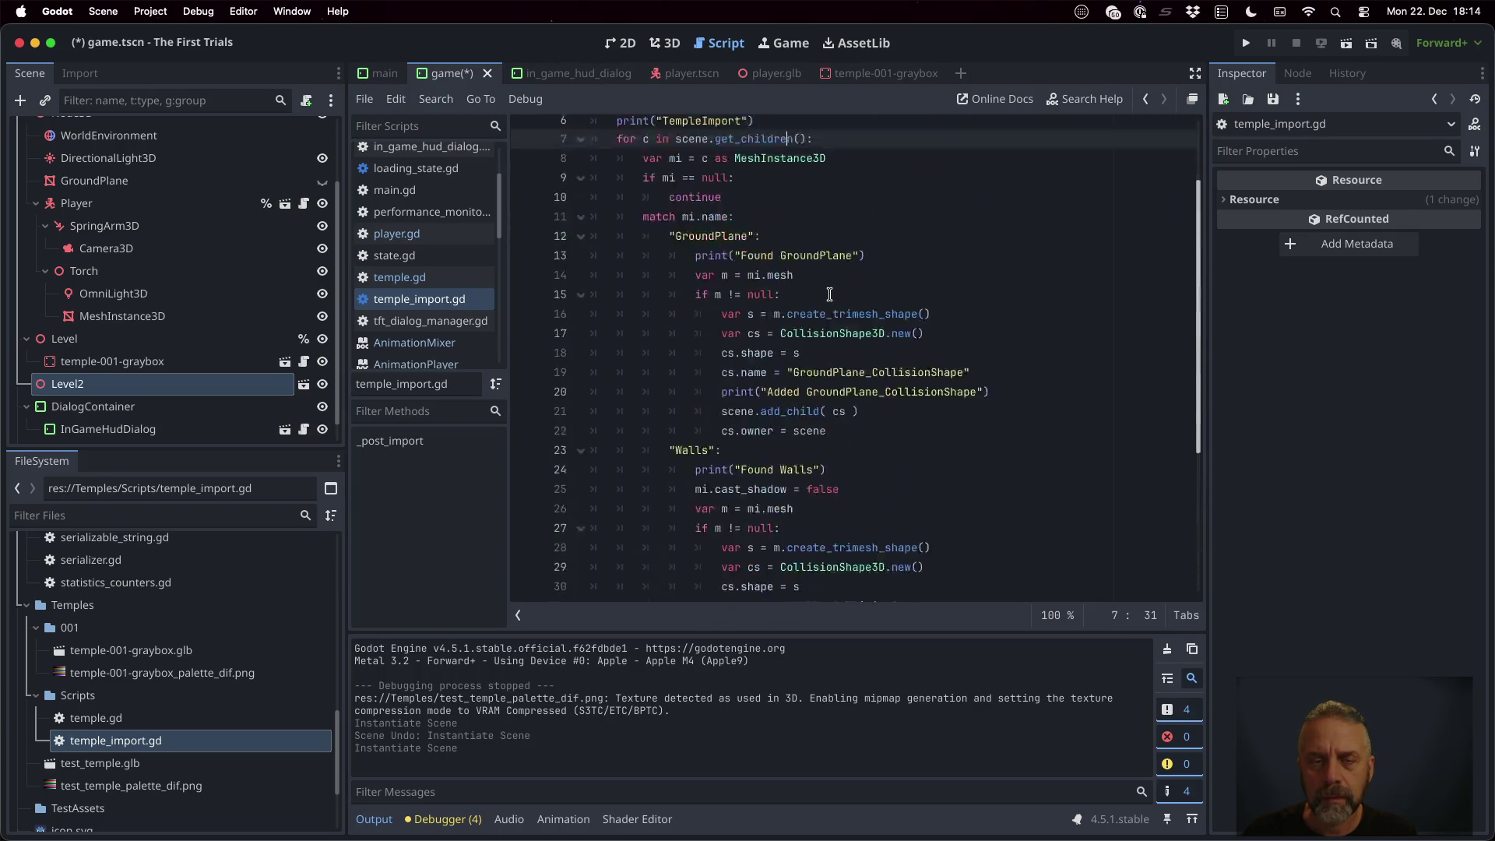
{"action": "scroll", "coordinate": [829, 295], "scroll_direction": "up", "scroll_amount": 2}
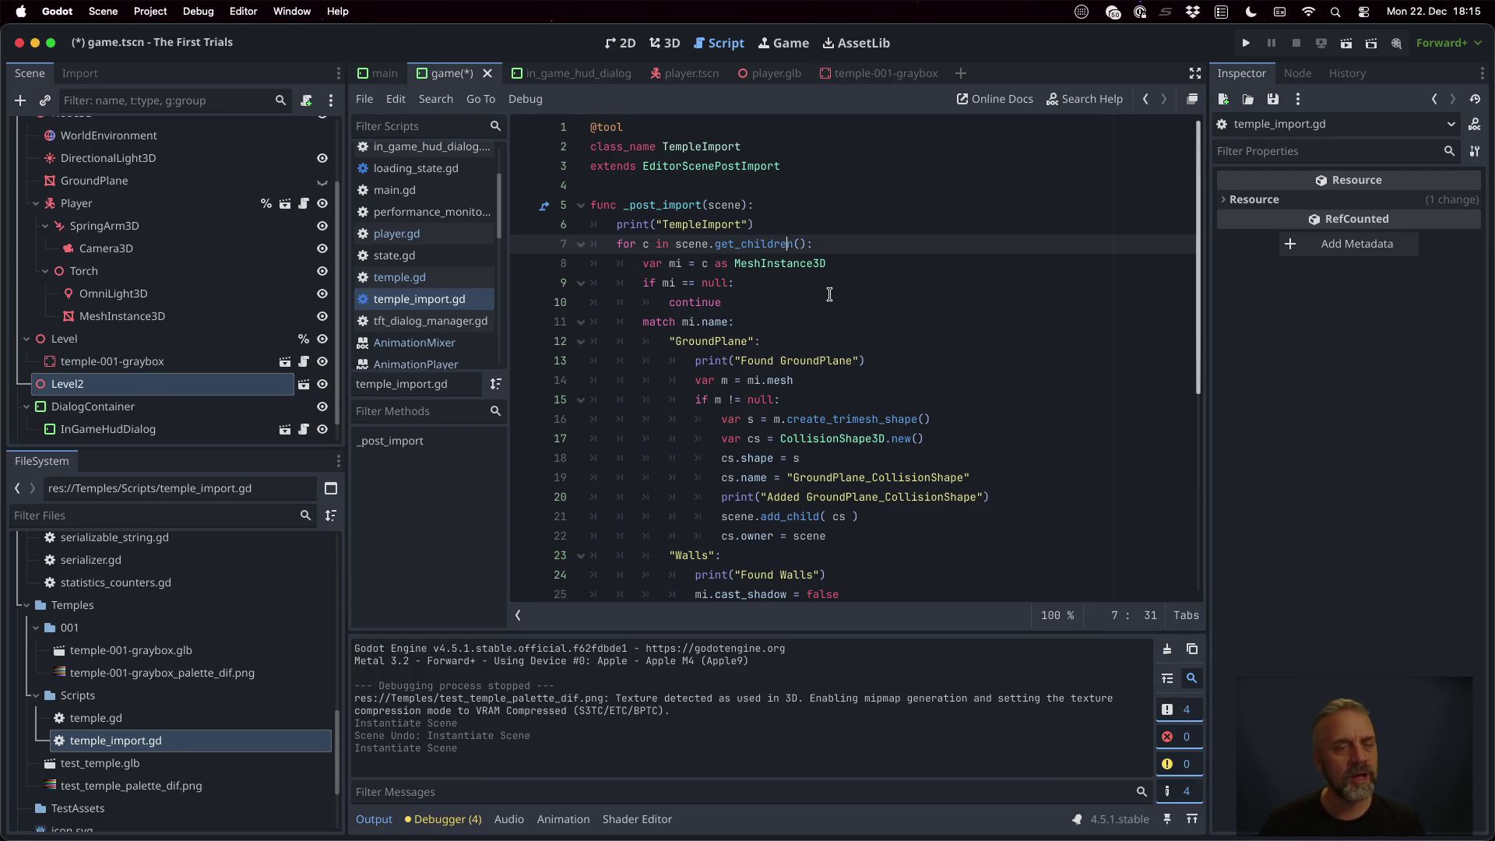
{"action": "scroll", "coordinate": [666, 376], "scroll_direction": "down", "scroll_amount": 6}
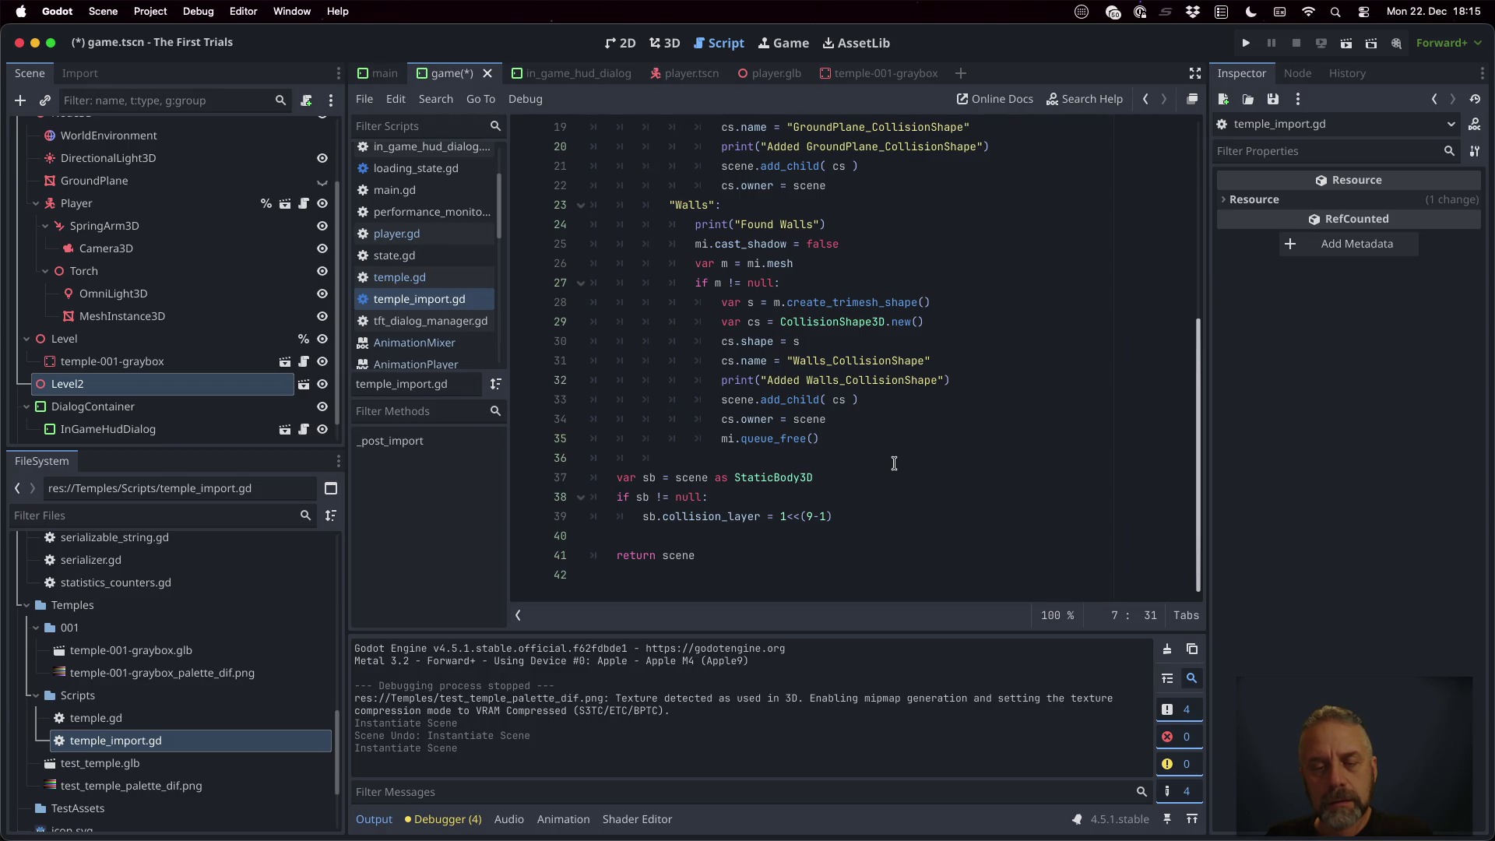
{"action": "scroll", "coordinate": [893, 463], "scroll_direction": "up", "scroll_amount": 6}
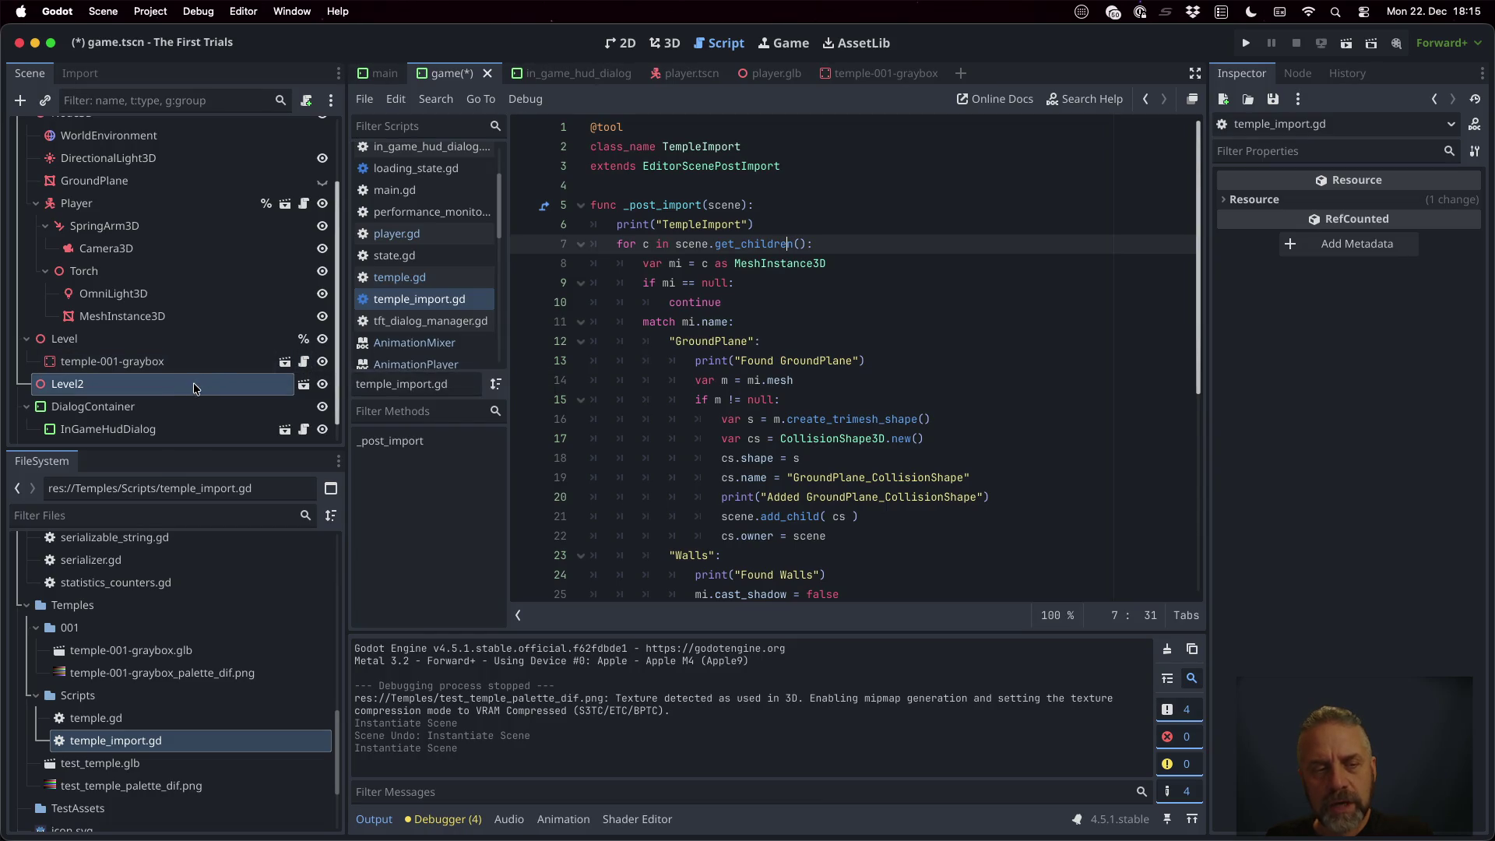
Check Level2's context menu, then select temple-001-graybox.glb in the FileSystem dock
{"action": "right_click", "coordinate": [87, 389]}
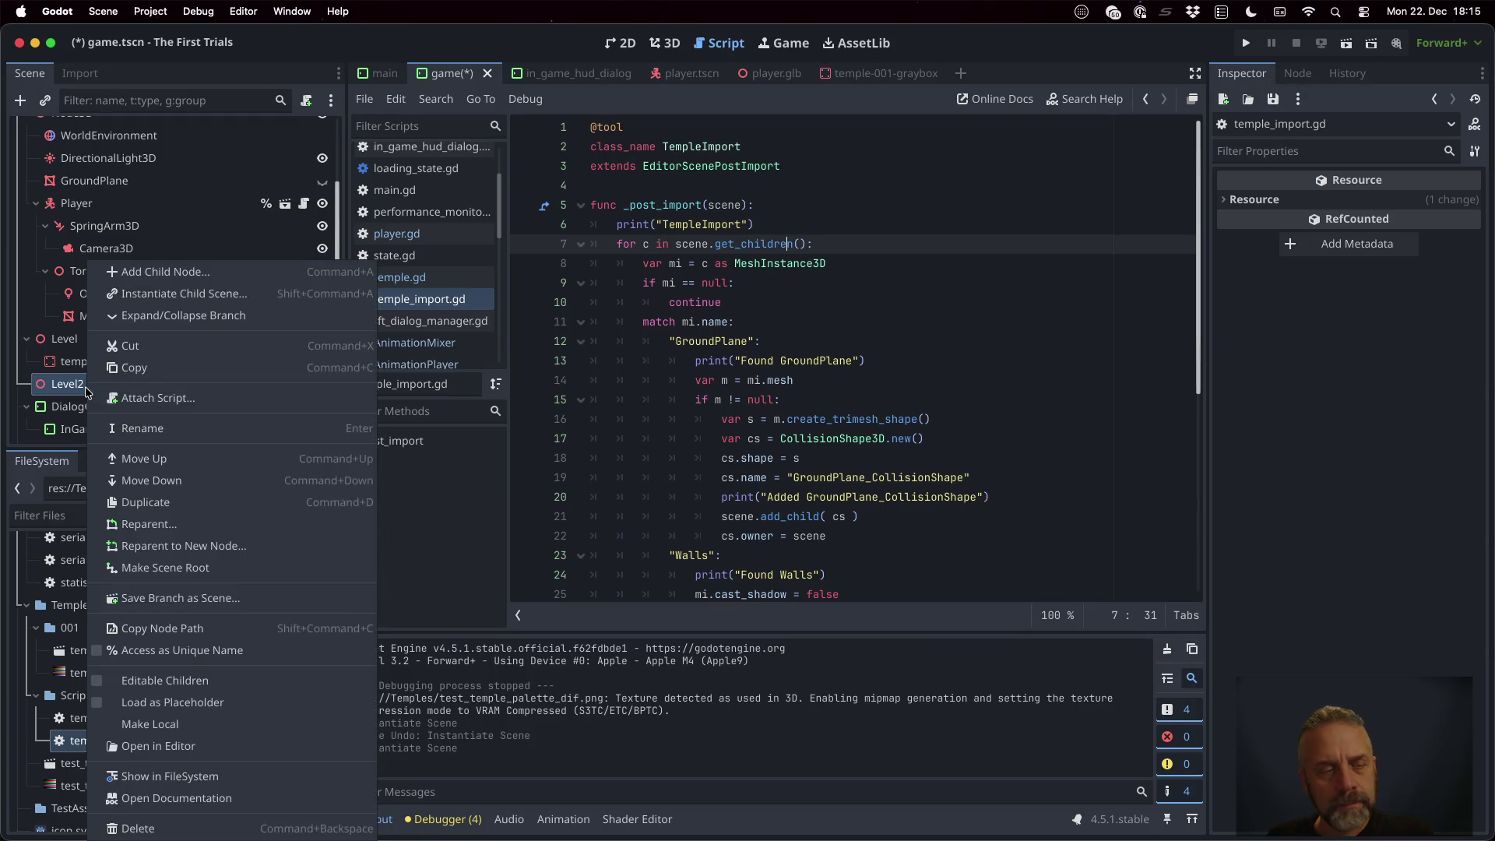
{"action": "key", "text": "Escape"}
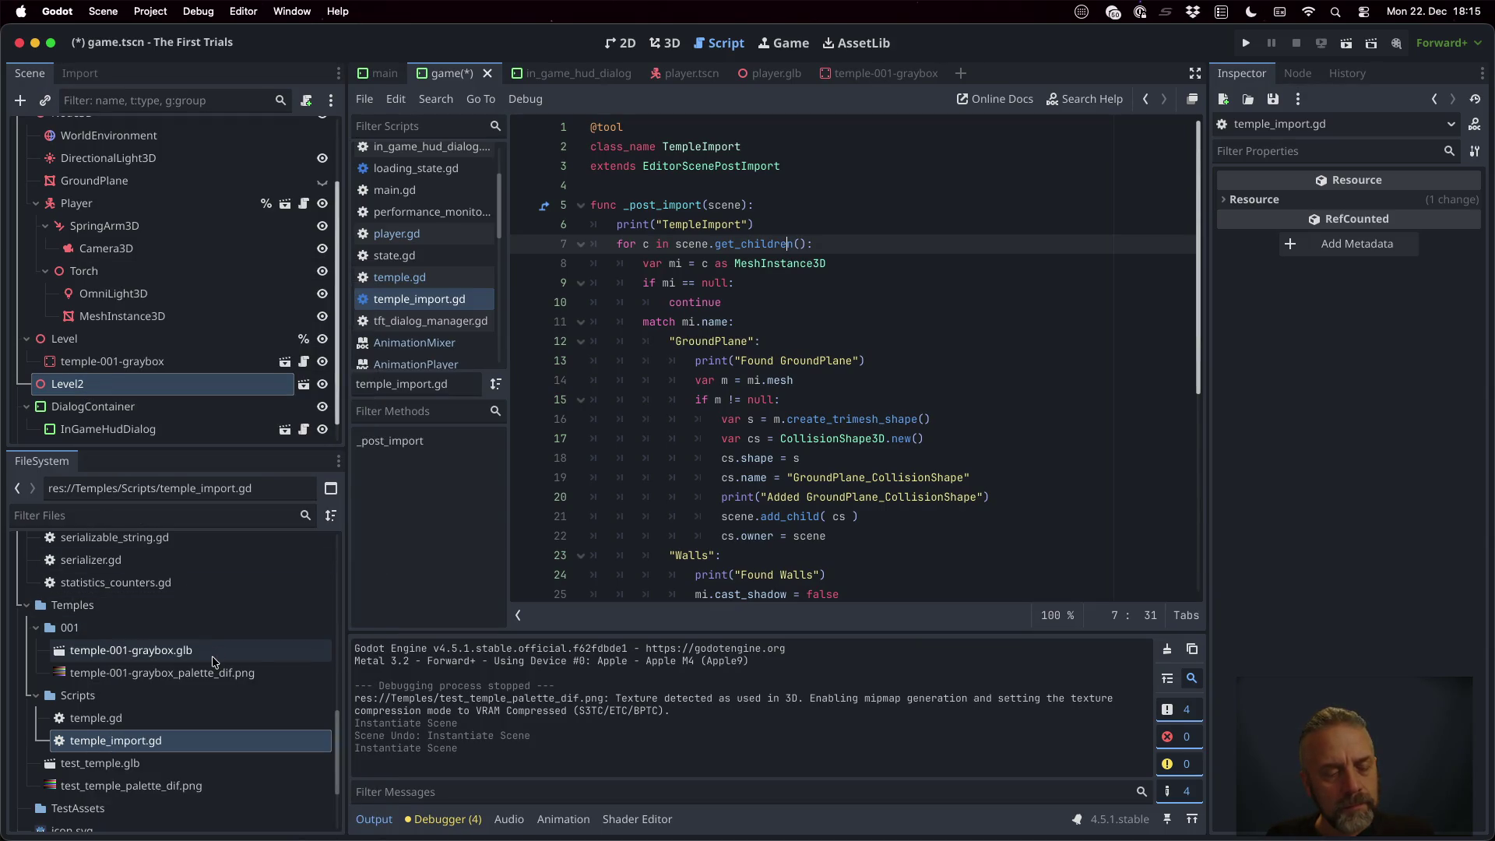
{"action": "left_click", "coordinate": [212, 657]}
{"action": "scroll", "coordinate": [712, 502], "scroll_direction": "down", "scroll_amount": 6}
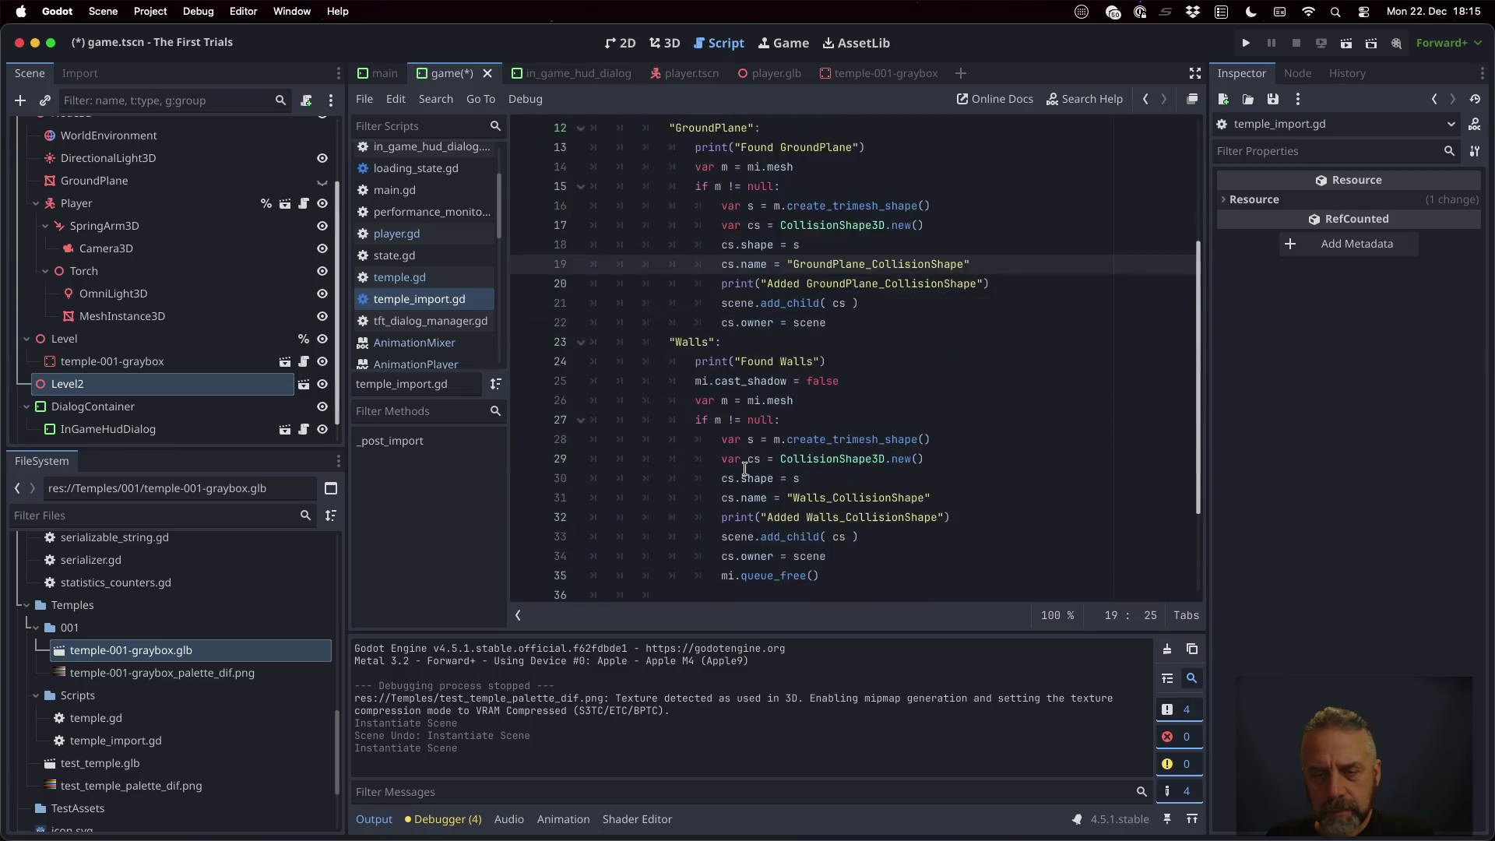
{"action": "scroll", "coordinate": [744, 468], "scroll_direction": "up", "scroll_amount": 6}
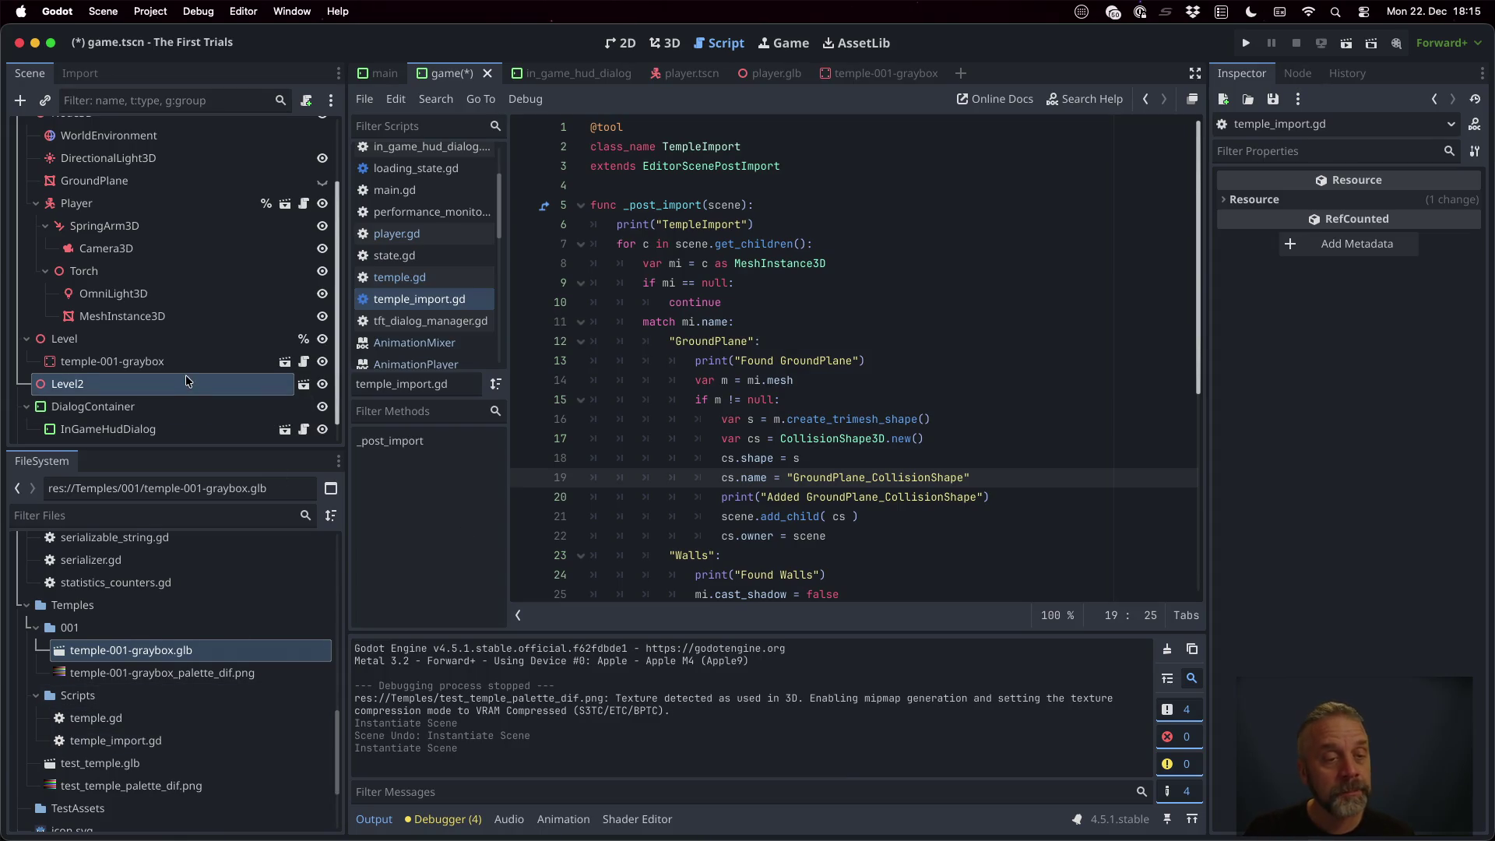
{"action": "left_click", "coordinate": [207, 766]}
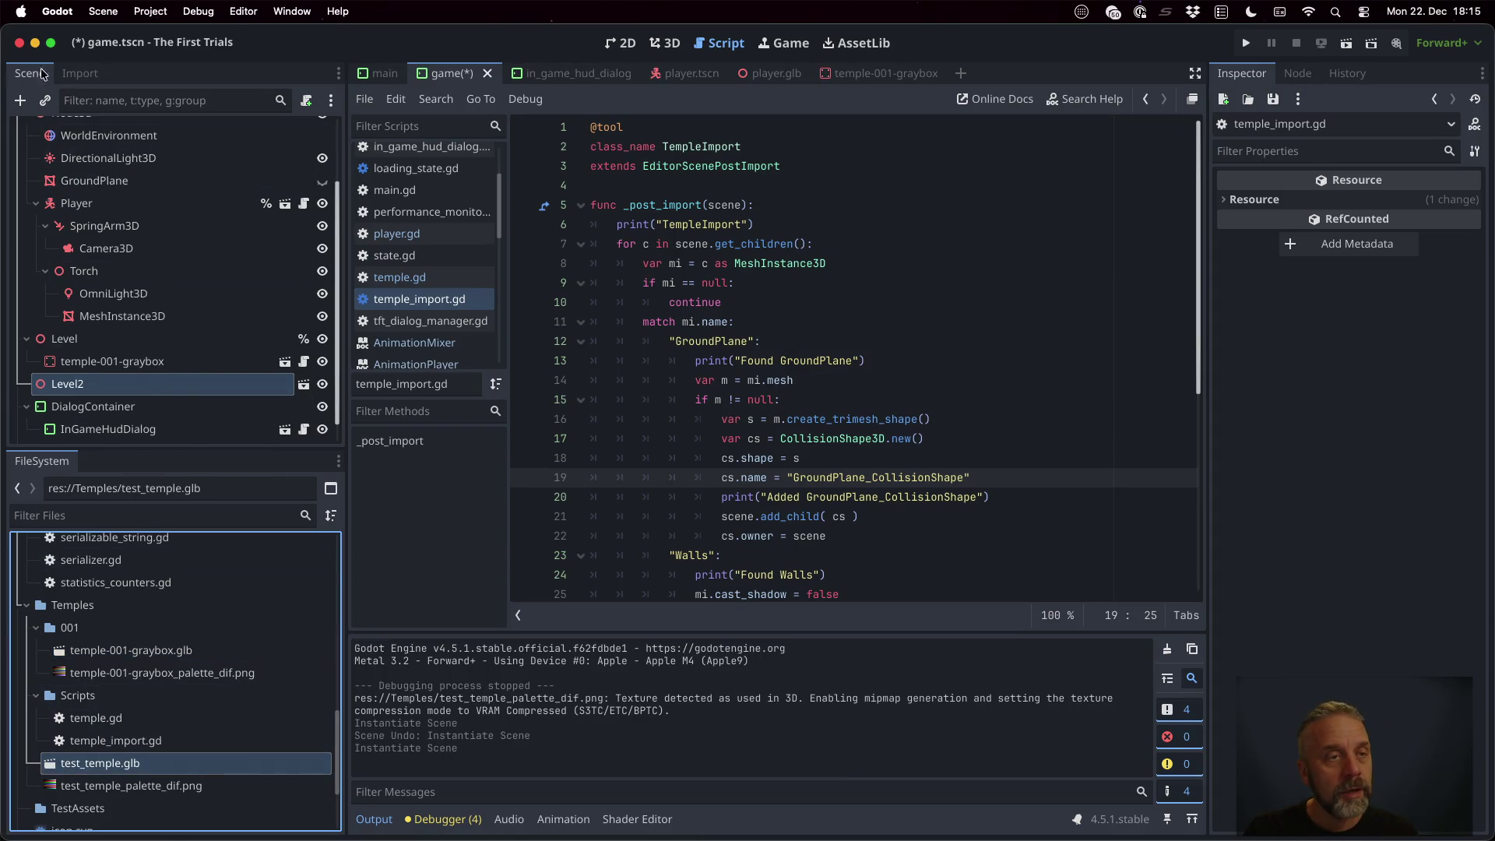
{"action": "left_click", "coordinate": [218, 656]}
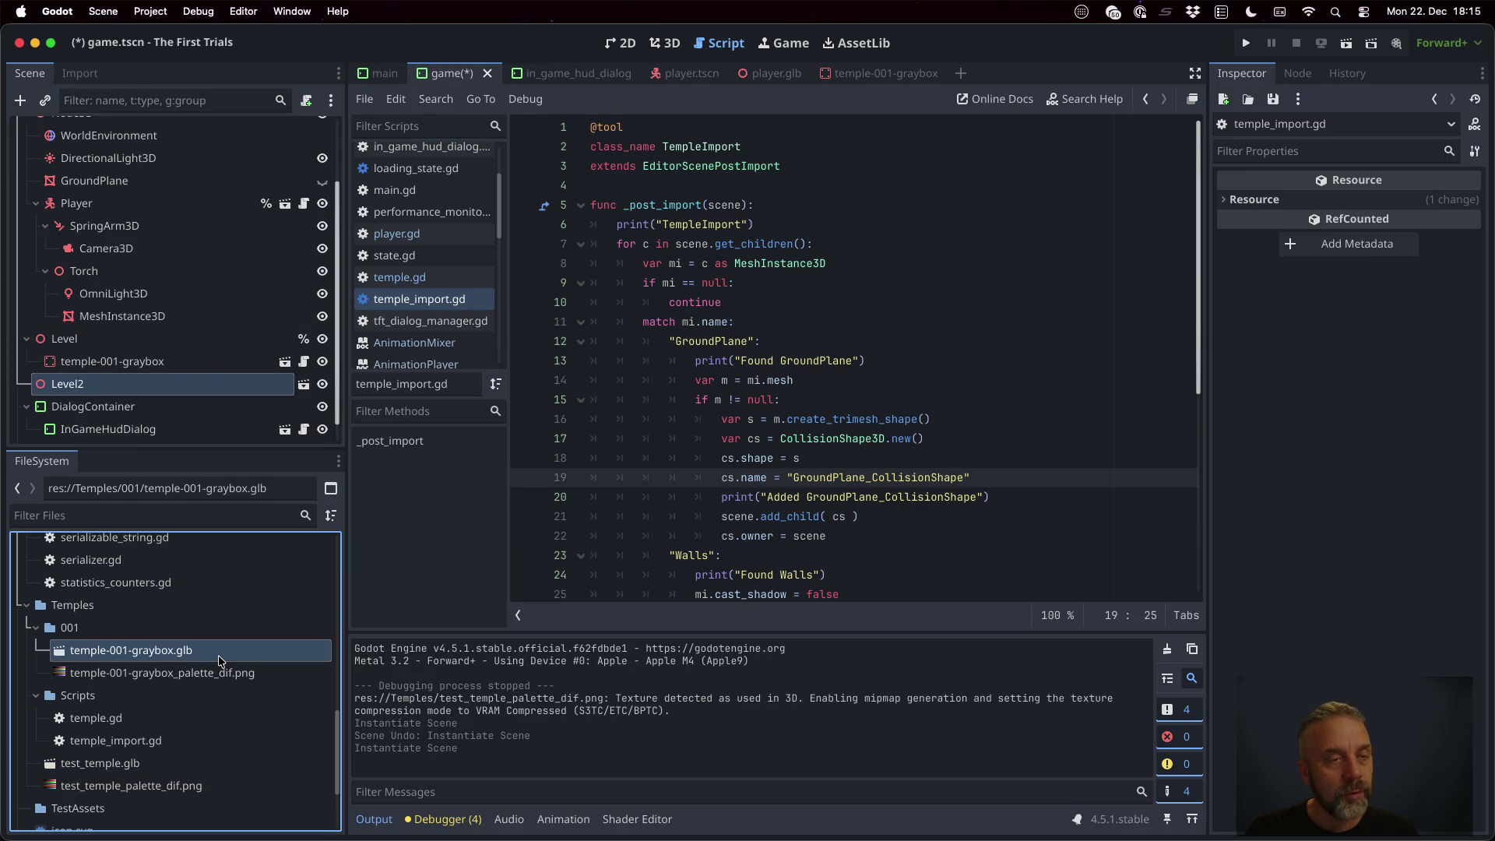
Select the import script path in temple-001-graybox.glb's import settings
{"action": "left_click", "coordinate": [80, 73]}
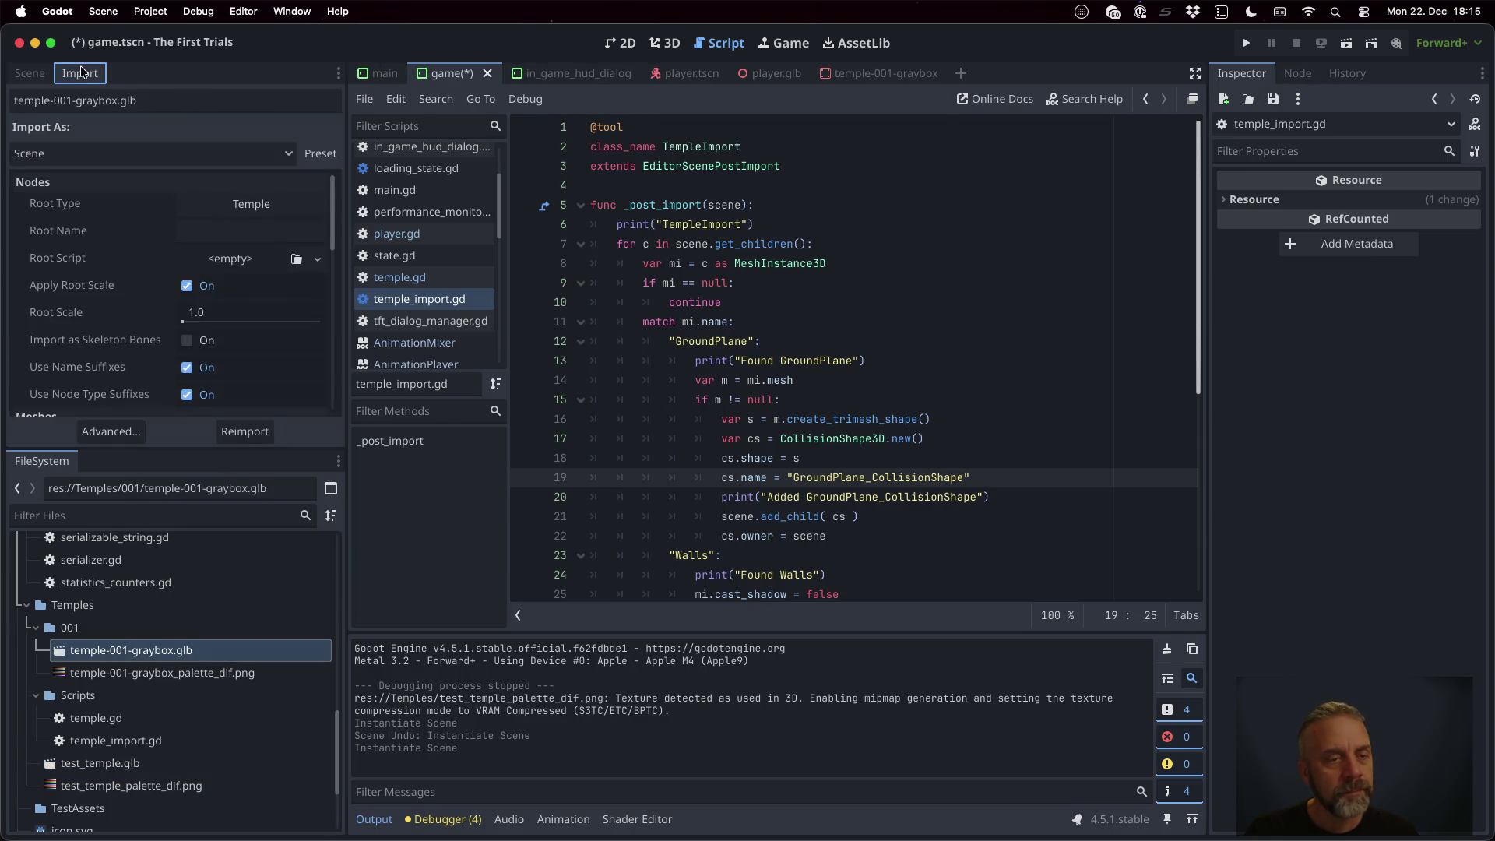
{"action": "scroll", "coordinate": [265, 295], "scroll_direction": "down", "scroll_amount": 2}
{"action": "scroll", "coordinate": [264, 295], "scroll_direction": "down", "scroll_amount": 8}
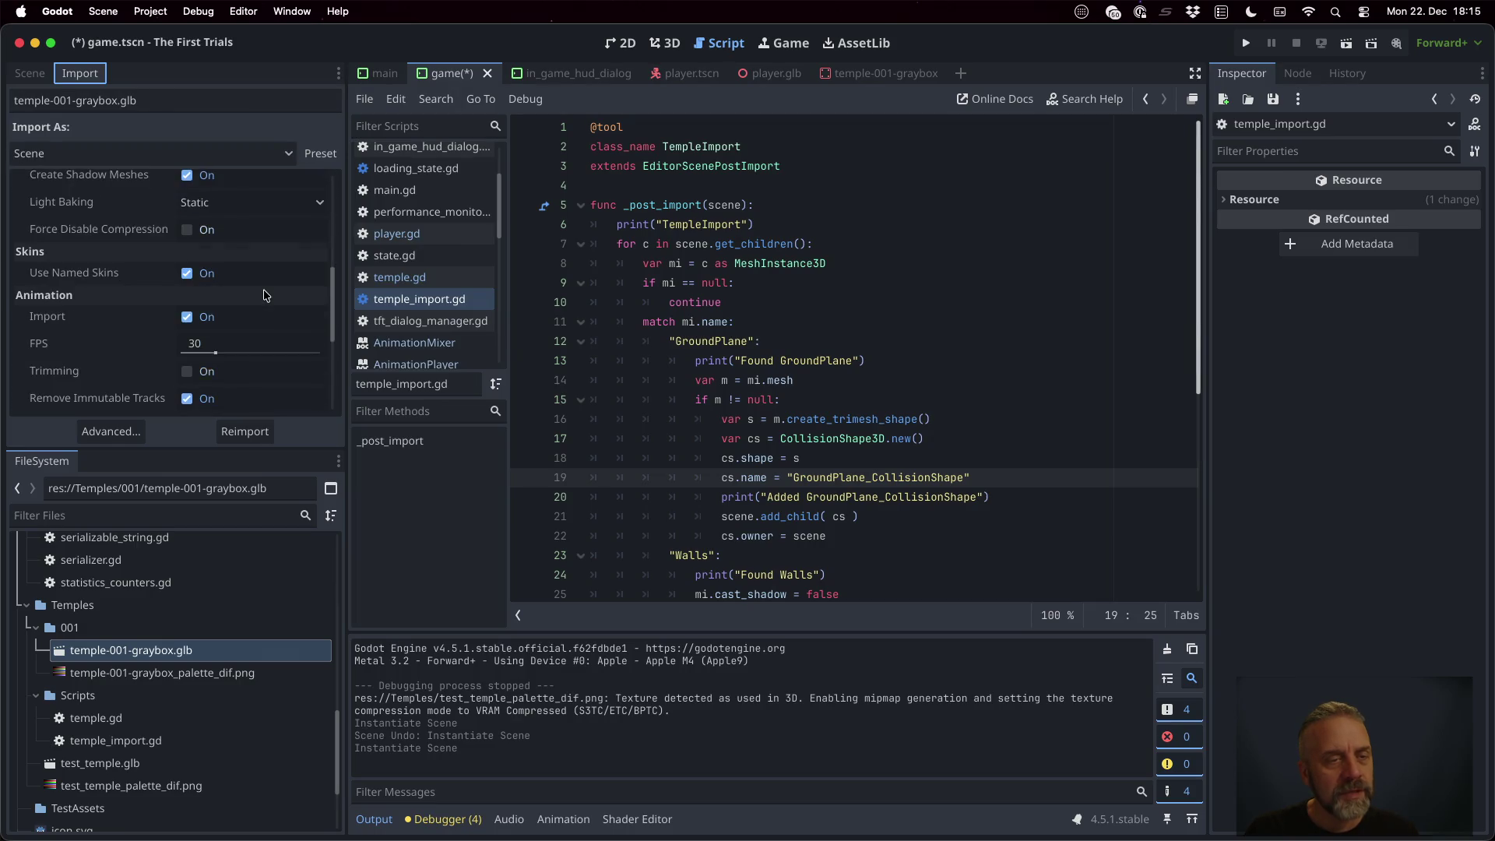
{"action": "left_click", "coordinate": [247, 230]}
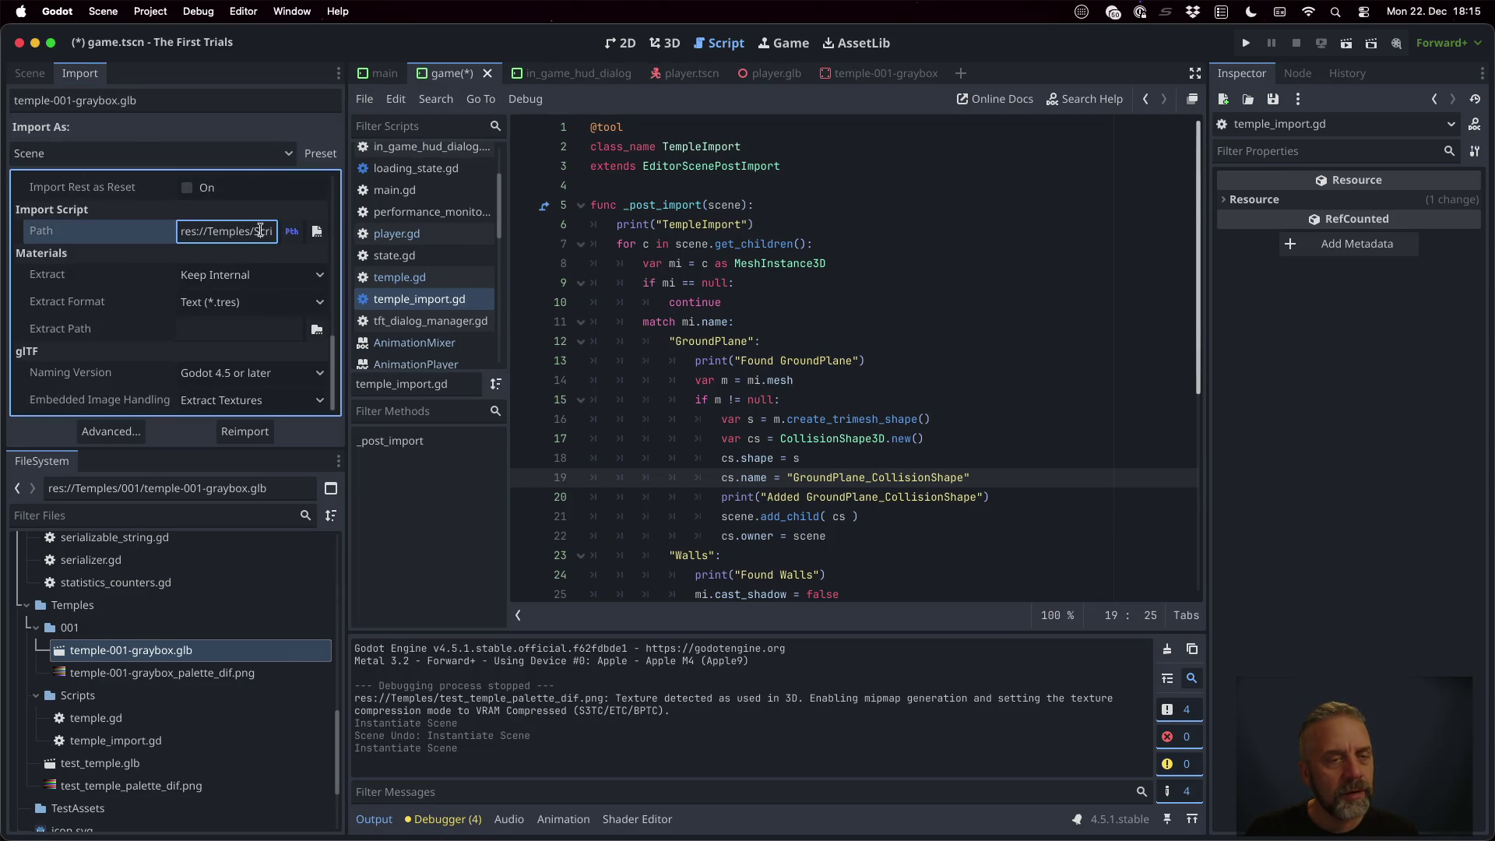
{"action": "triple_click", "coordinate": [262, 230]}
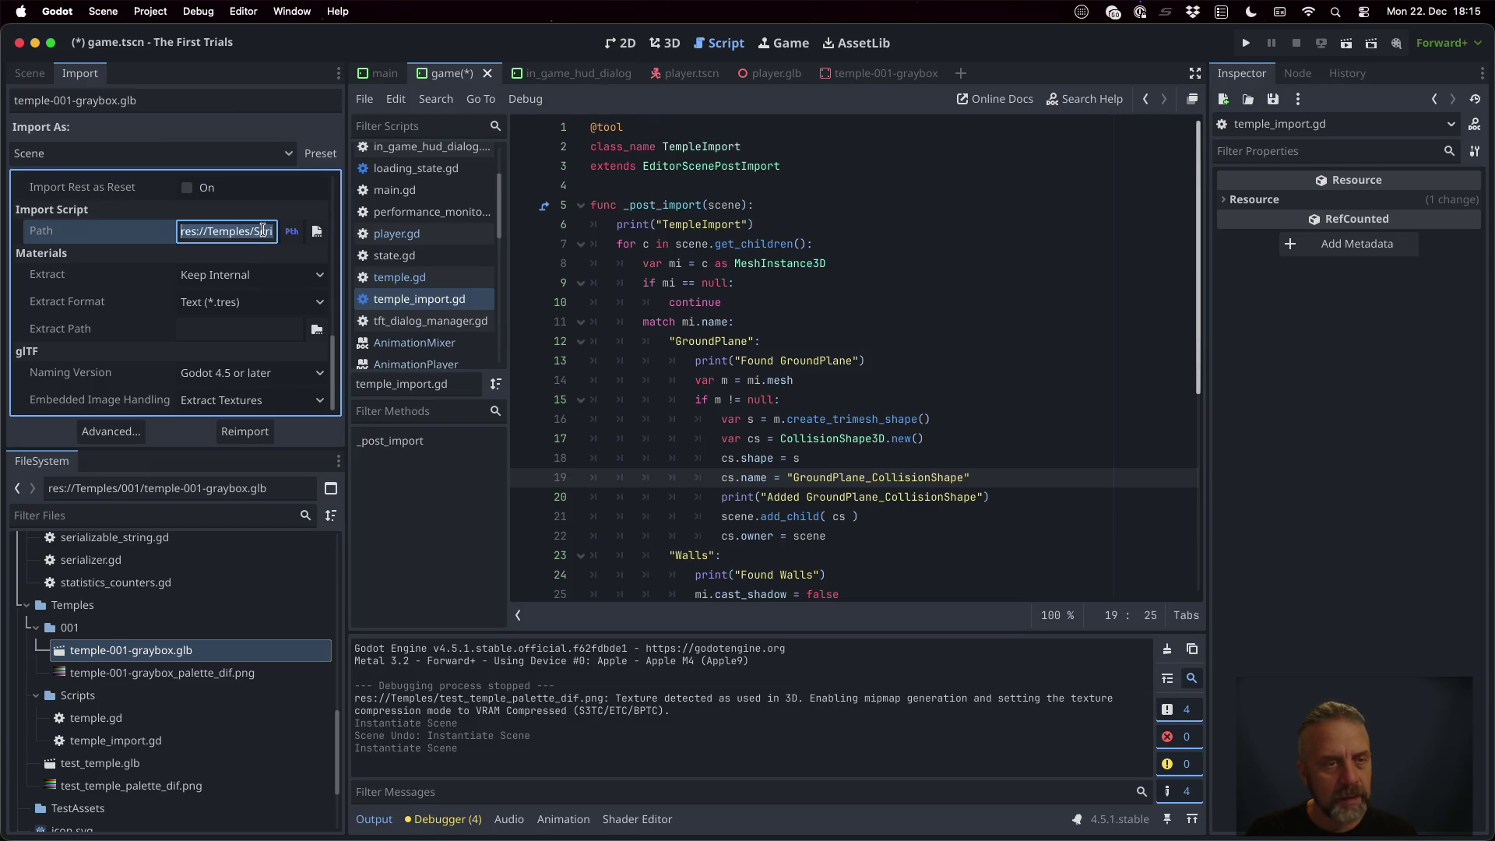
{"action": "left_click", "coordinate": [263, 230]}
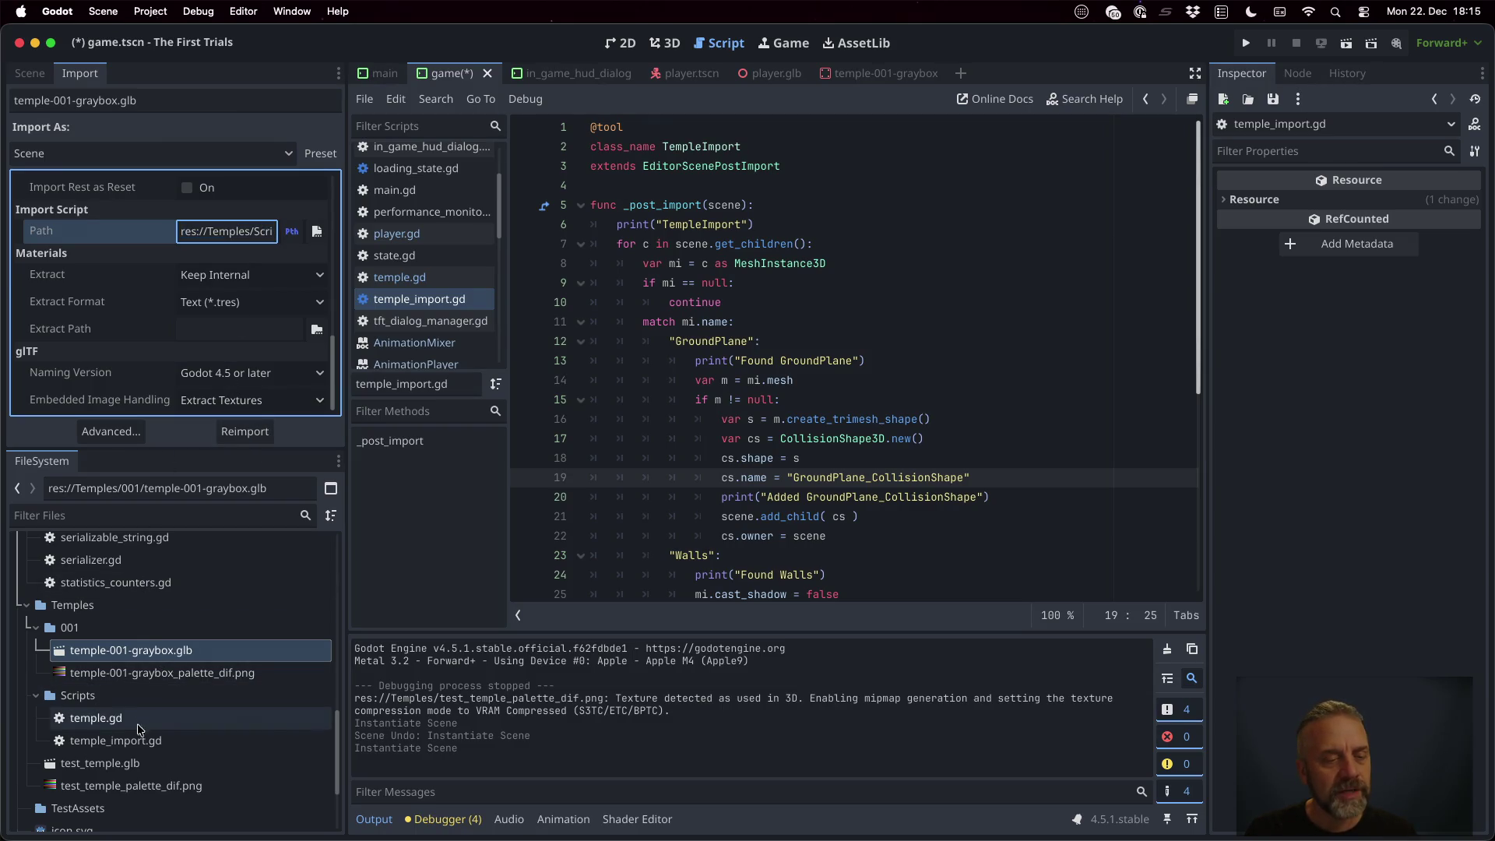
Set test_temple.glb's root type to Temple
{"action": "left_click", "coordinate": [101, 762]}
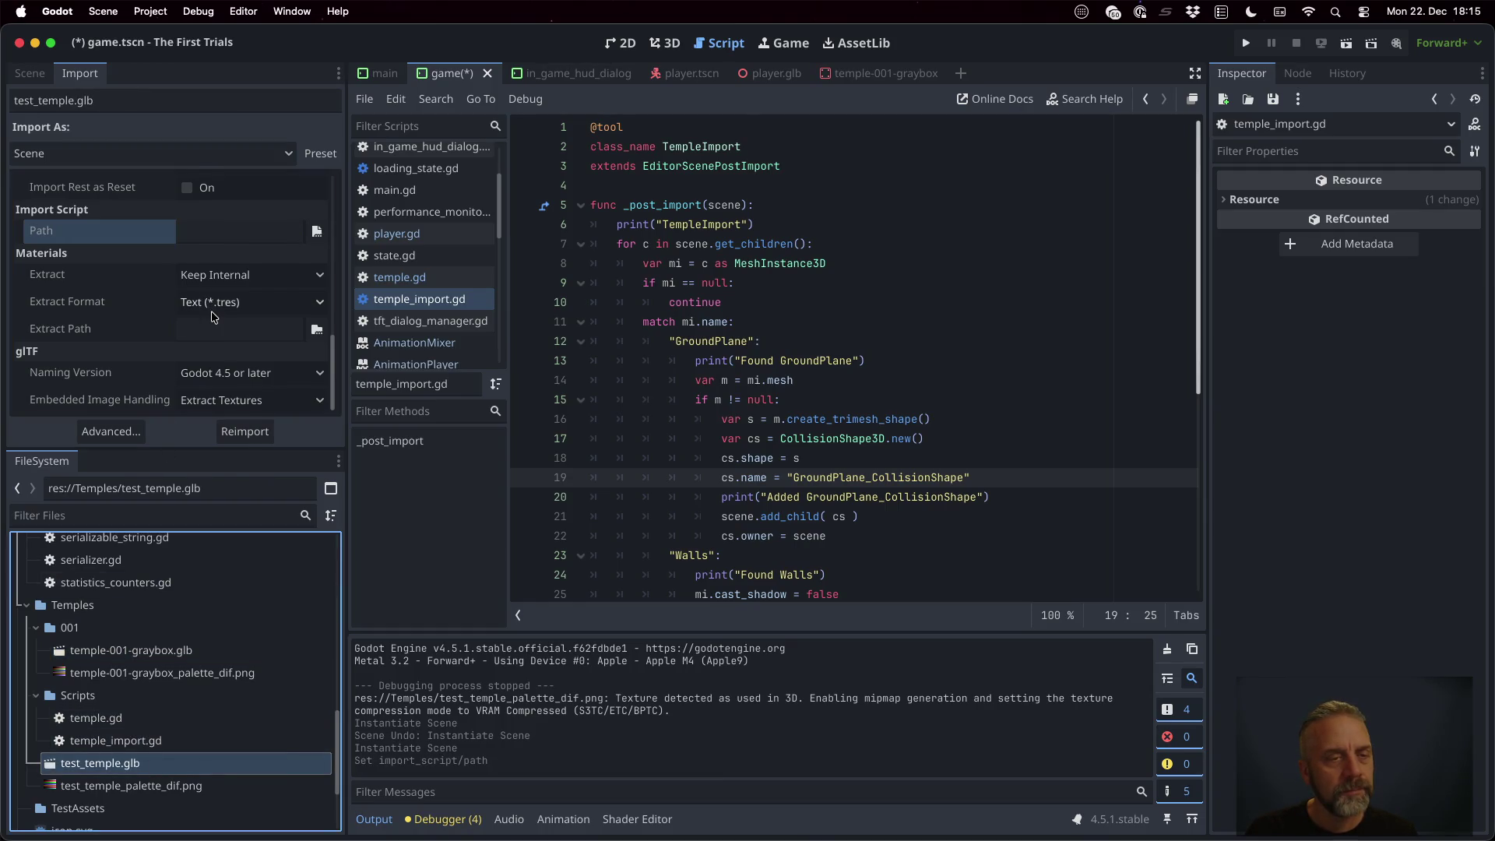
{"action": "scroll", "coordinate": [212, 311], "scroll_direction": "up", "scroll_amount": 10}
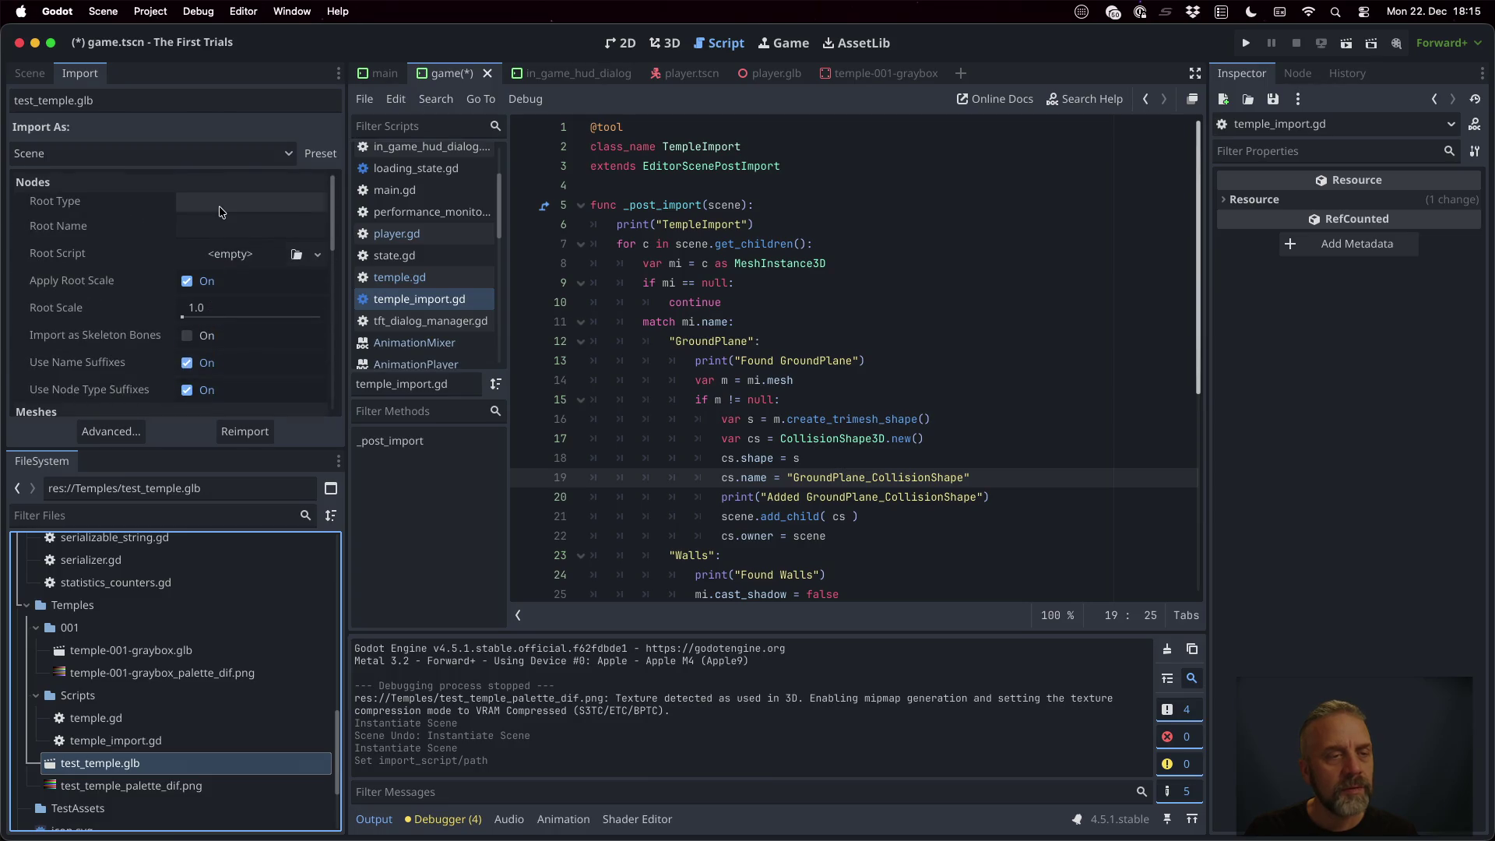
{"action": "left_click", "coordinate": [218, 203]}
{"action": "type", "text": "T"}
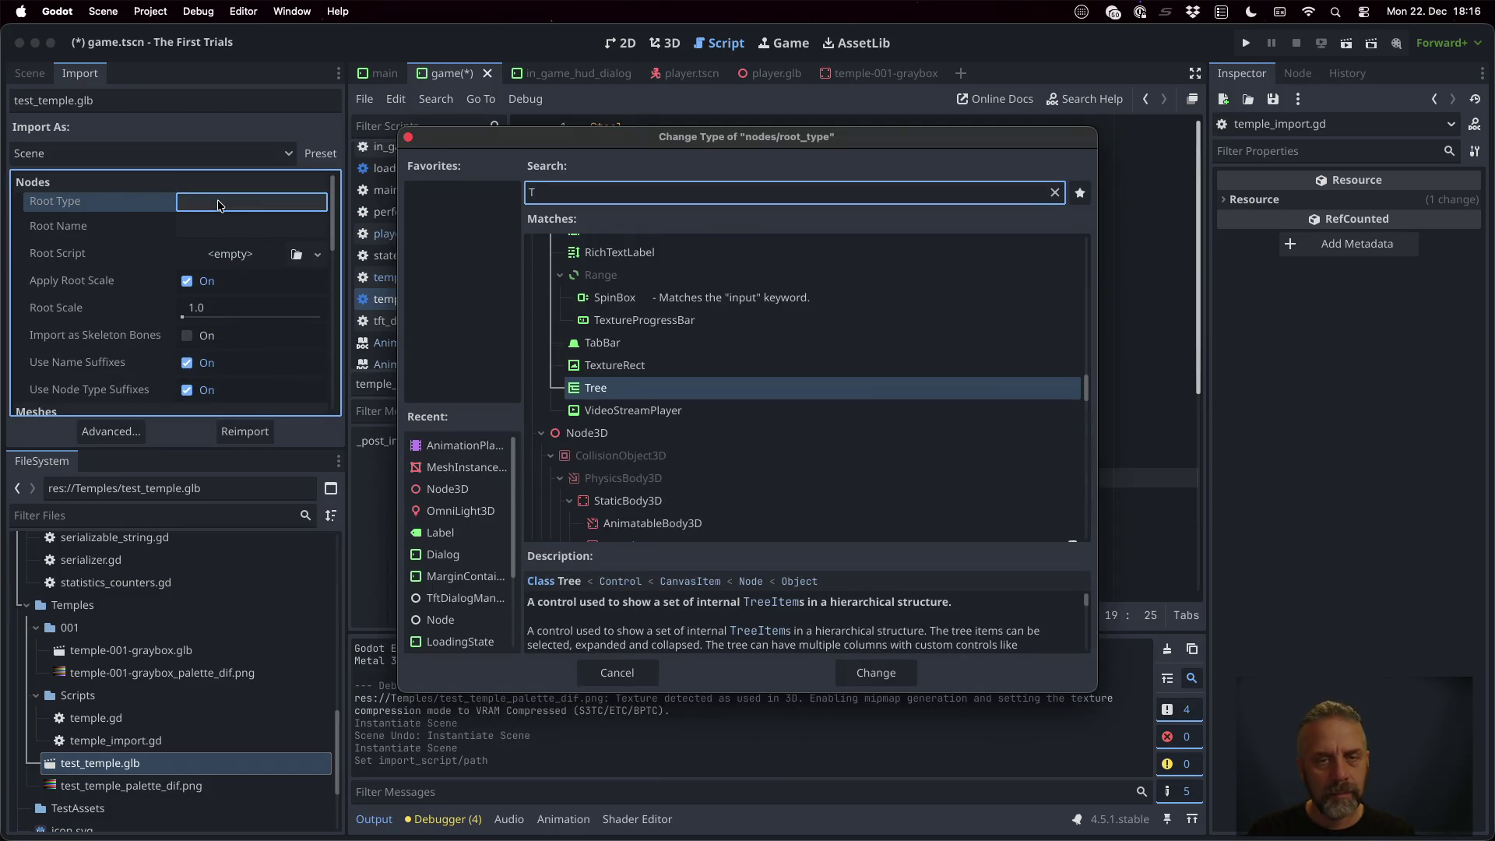
{"action": "type", "text": "emple"}
{"action": "key", "text": "Return"}
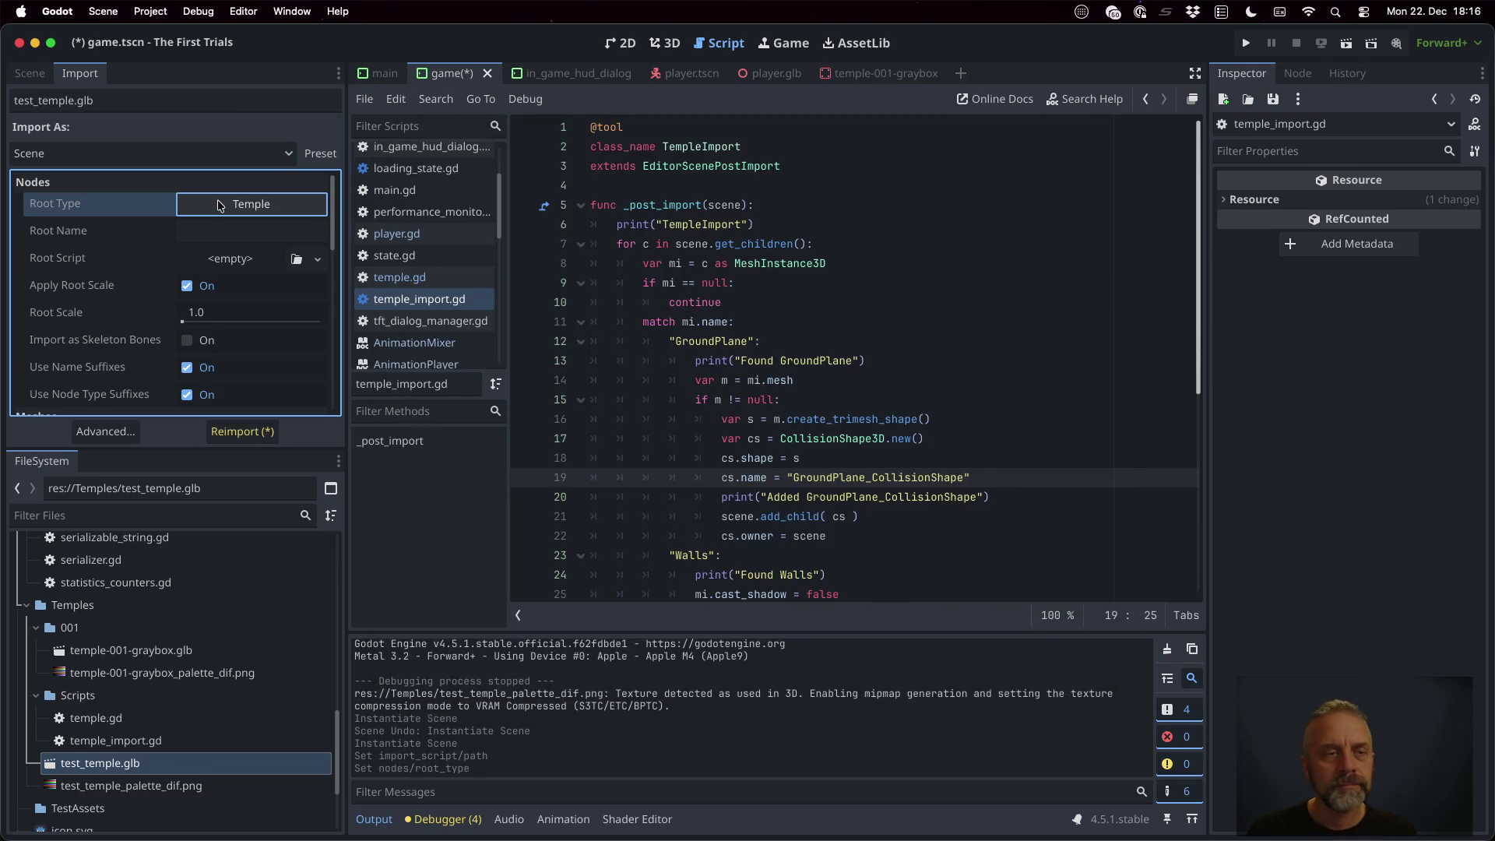
Paste the temple_import.gd path as its import script and reimport test_temple.glb
{"action": "scroll", "coordinate": [224, 226], "scroll_direction": "down", "scroll_amount": 6}
{"action": "scroll", "coordinate": [231, 248], "scroll_direction": "down", "scroll_amount": 3}
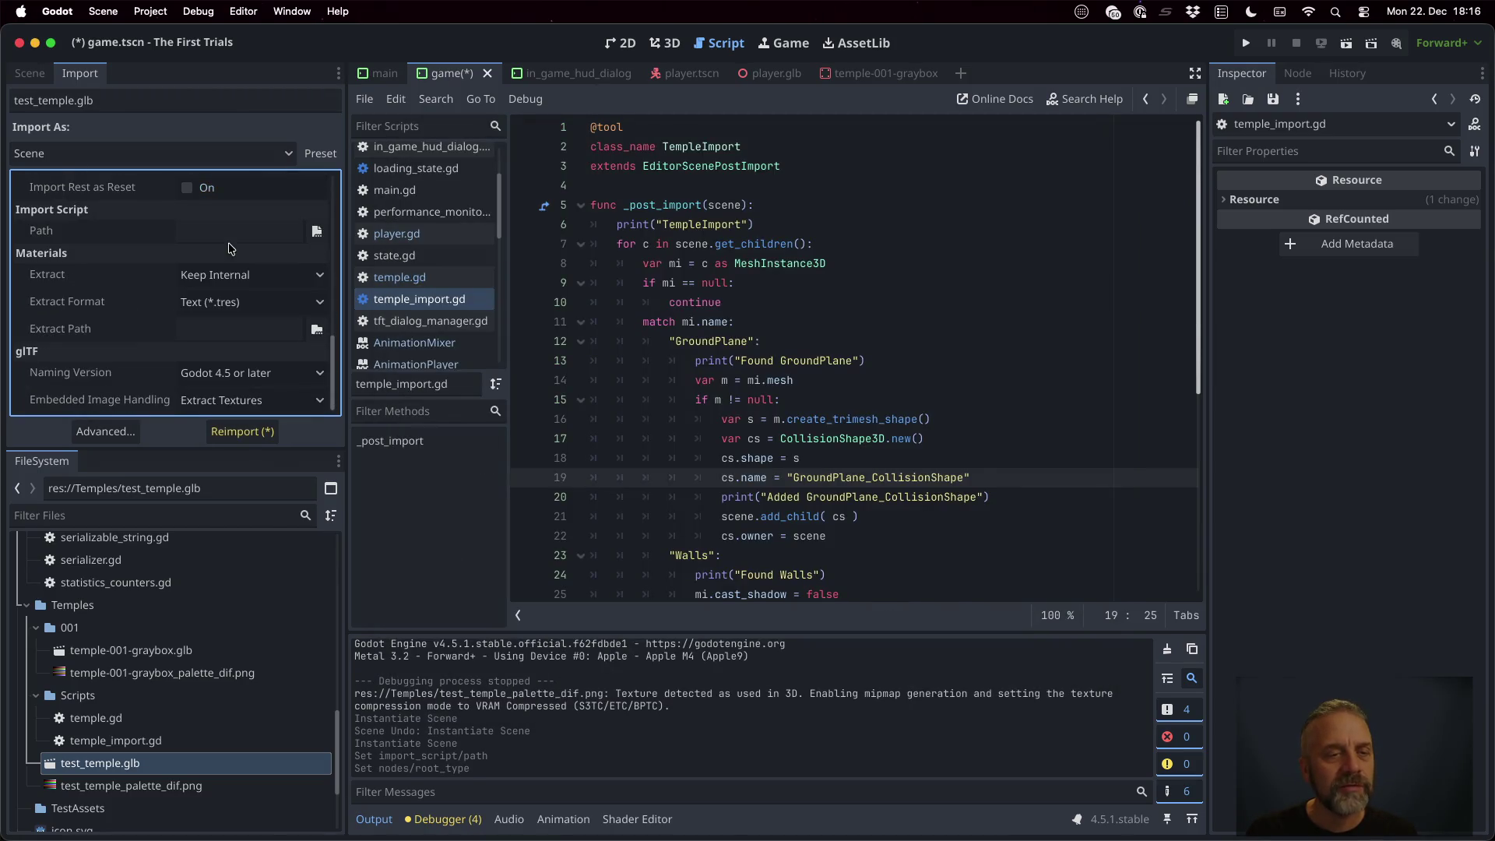
{"action": "scroll", "coordinate": [251, 303], "scroll_direction": "up", "scroll_amount": 2}
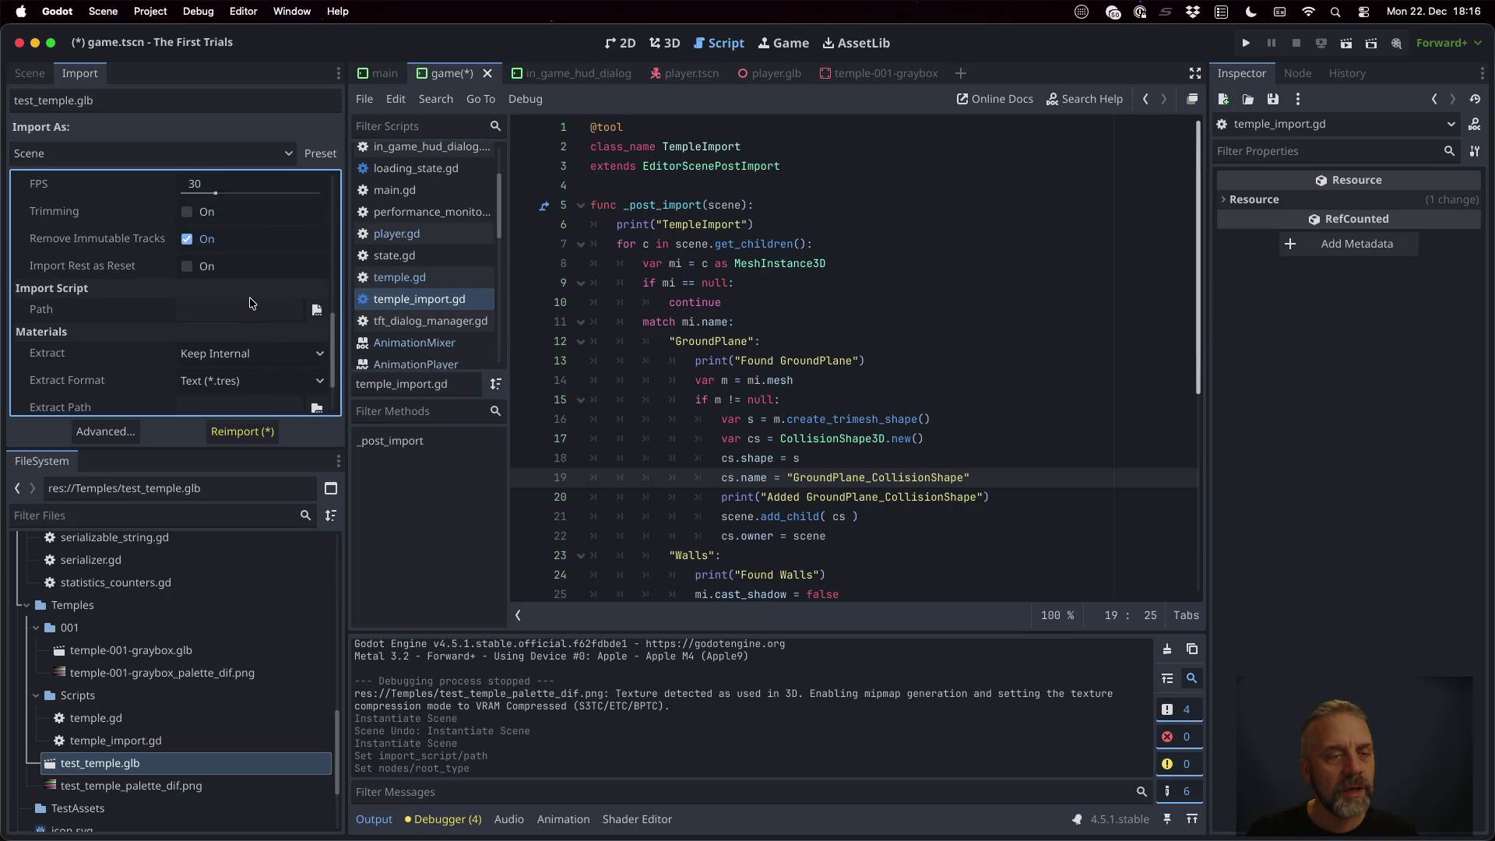
{"action": "scroll", "coordinate": [250, 302], "scroll_direction": "down", "scroll_amount": 2}
{"action": "scroll", "coordinate": [251, 303], "scroll_direction": "up", "scroll_amount": 5}
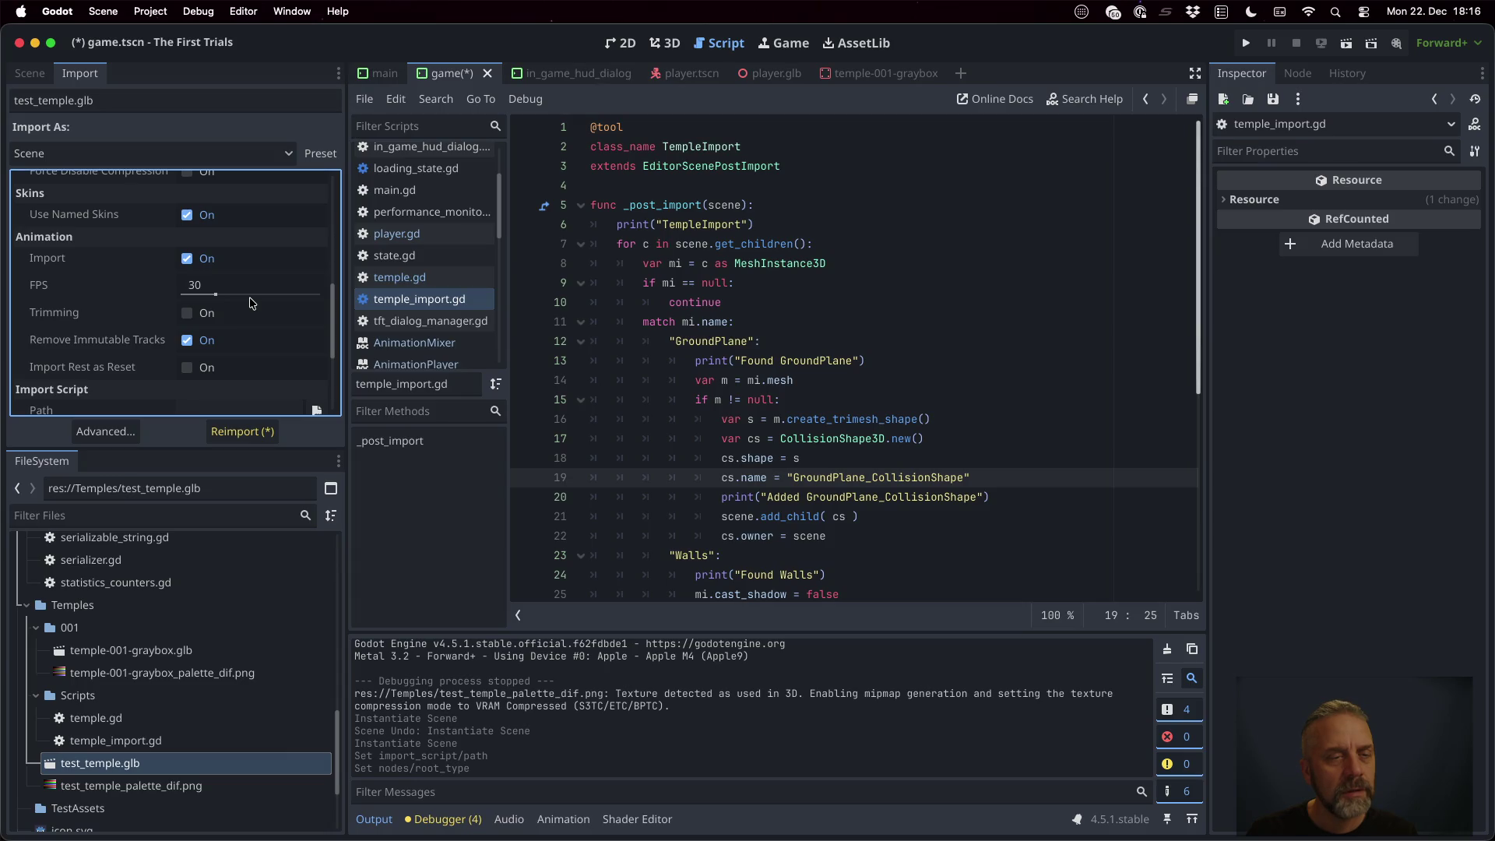
{"action": "scroll", "coordinate": [251, 303], "scroll_direction": "down", "scroll_amount": 2}
{"action": "left_click", "coordinate": [235, 354]}
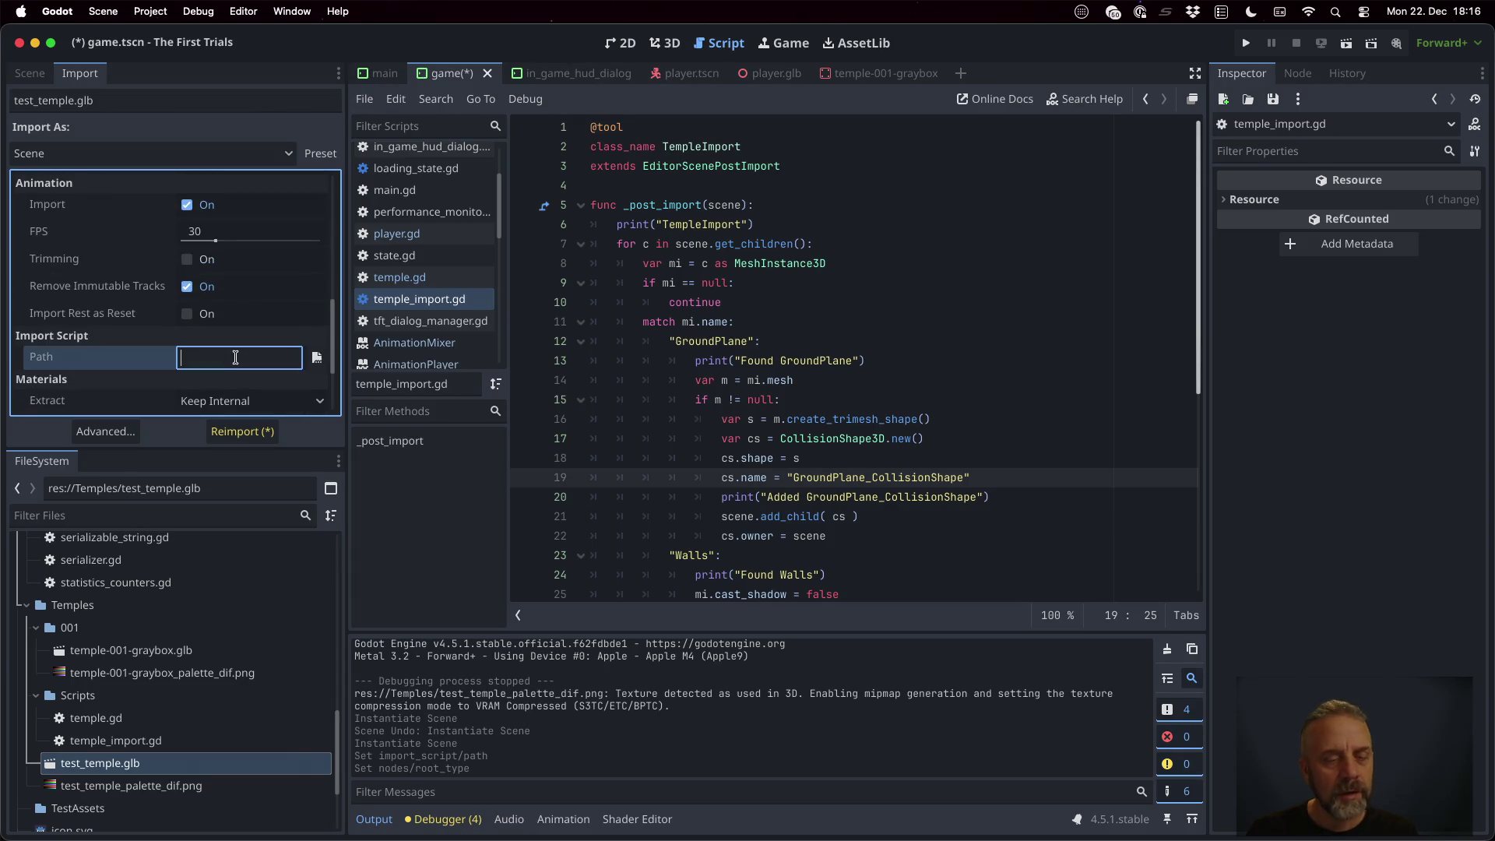
{"action": "key", "text": "ctrl+v"}
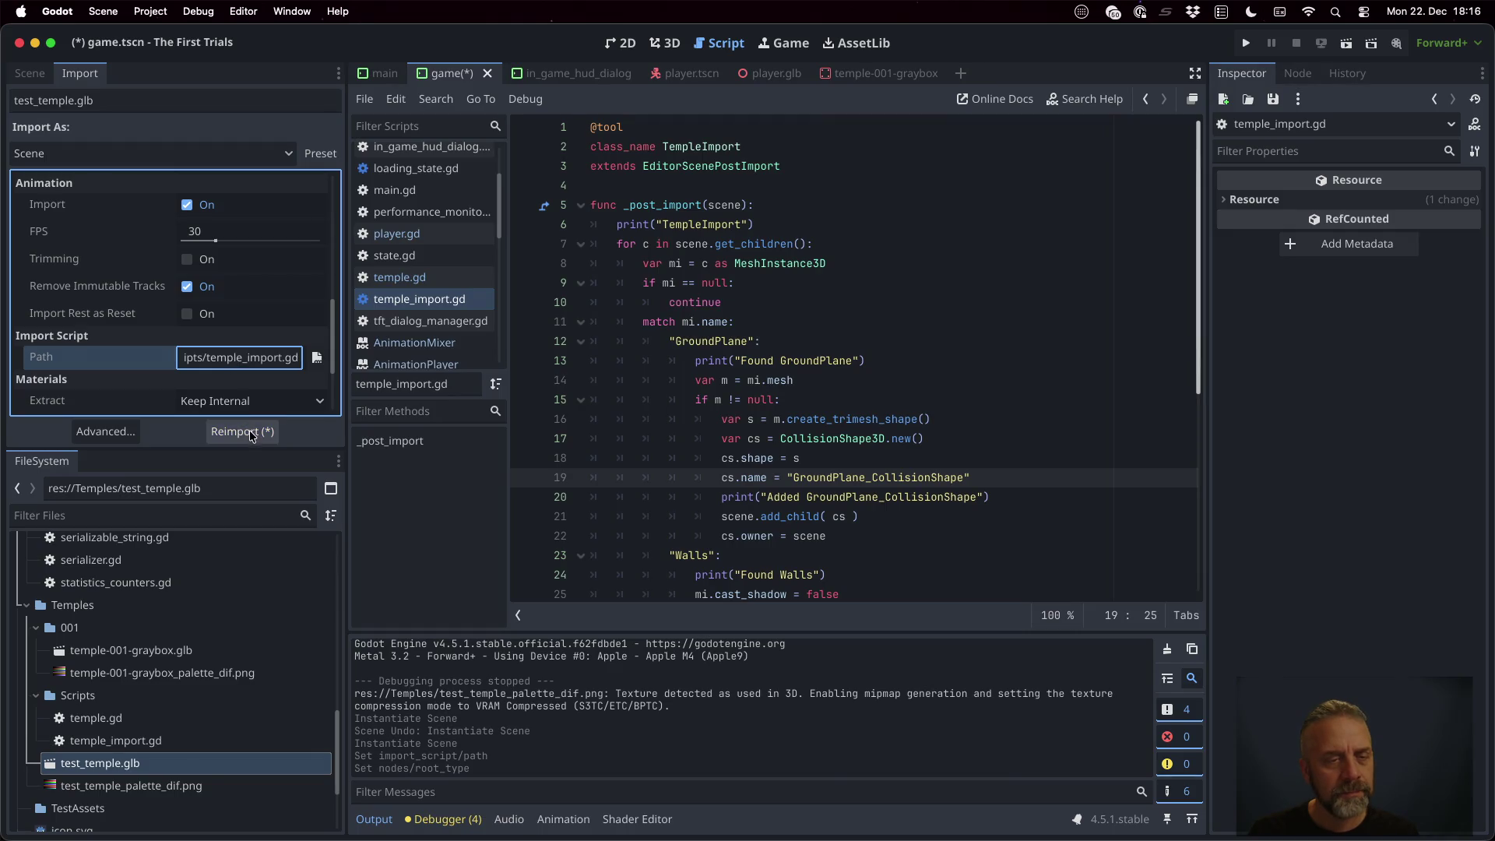
{"action": "left_click", "coordinate": [250, 432]}
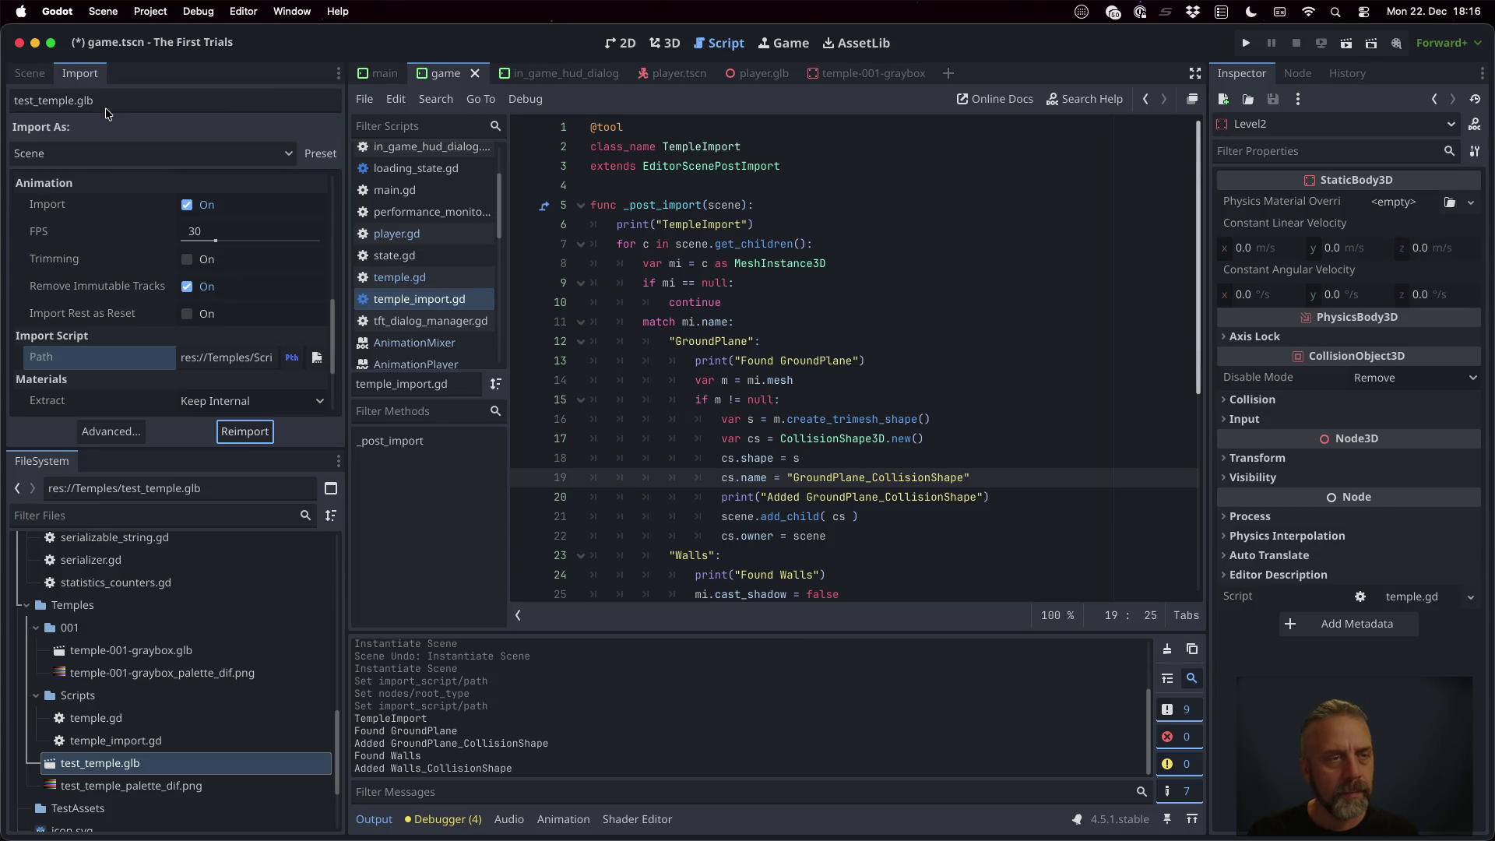
Open Level2's imported scene and inspect GroundPlane, SpawnPoint, Floor_001 and GroundPlane_CollisionShape
{"action": "left_click", "coordinate": [29, 73]}
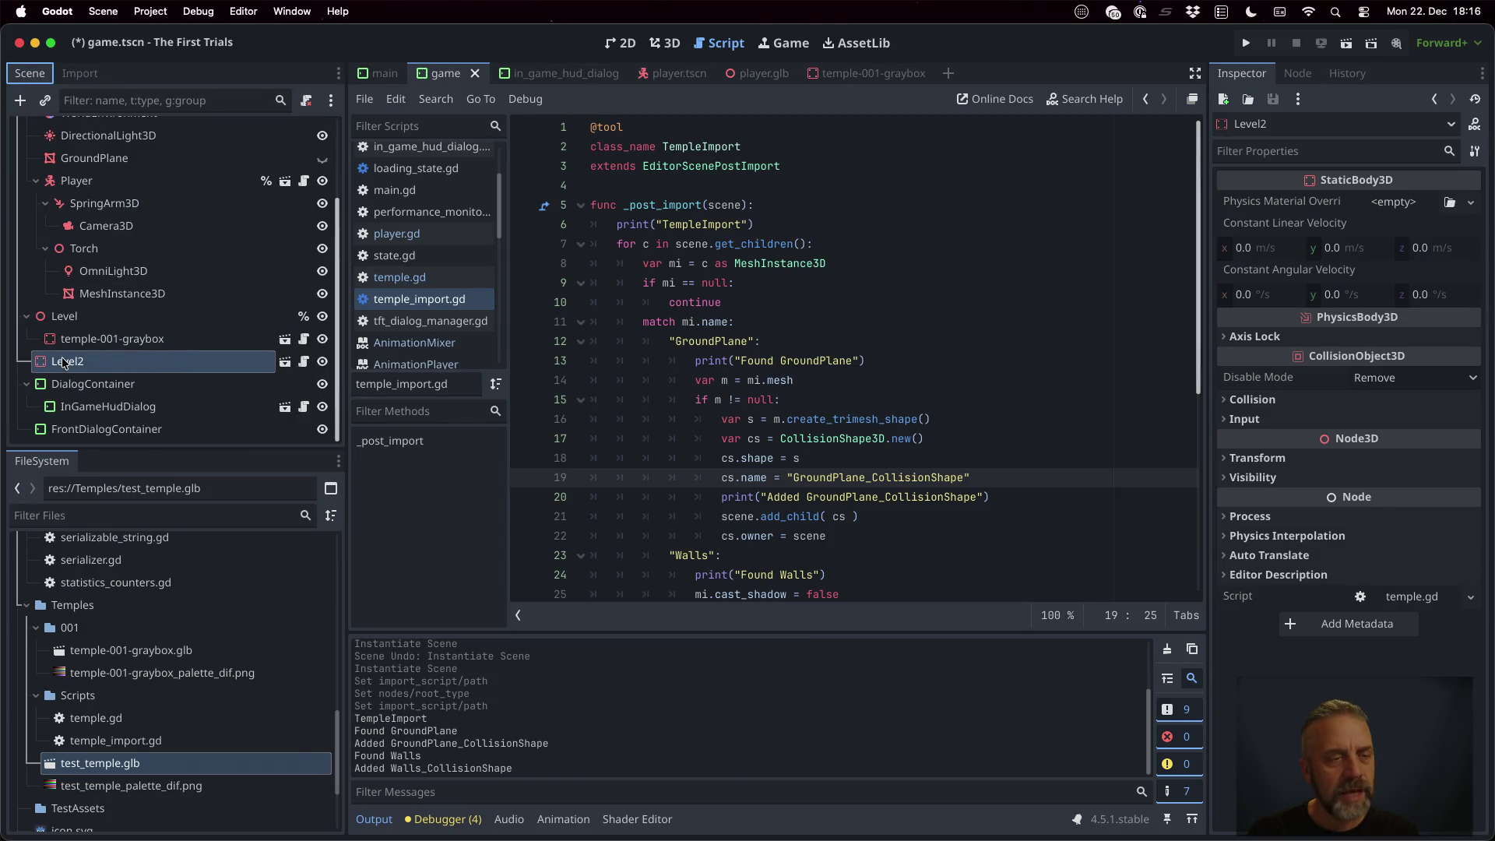
{"action": "left_click", "coordinate": [285, 361]}
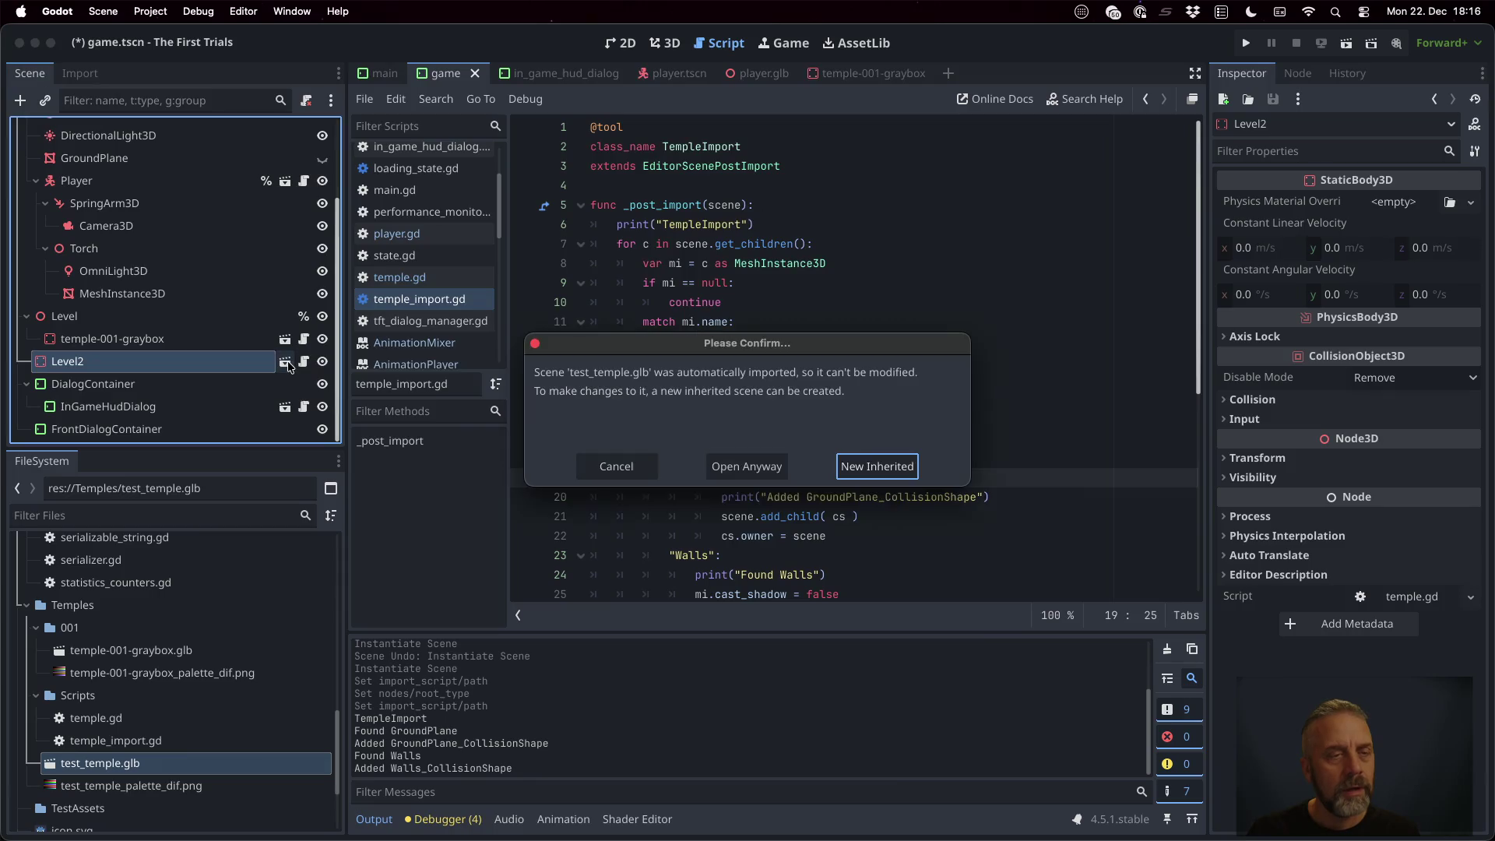
{"action": "left_click", "coordinate": [745, 465]}
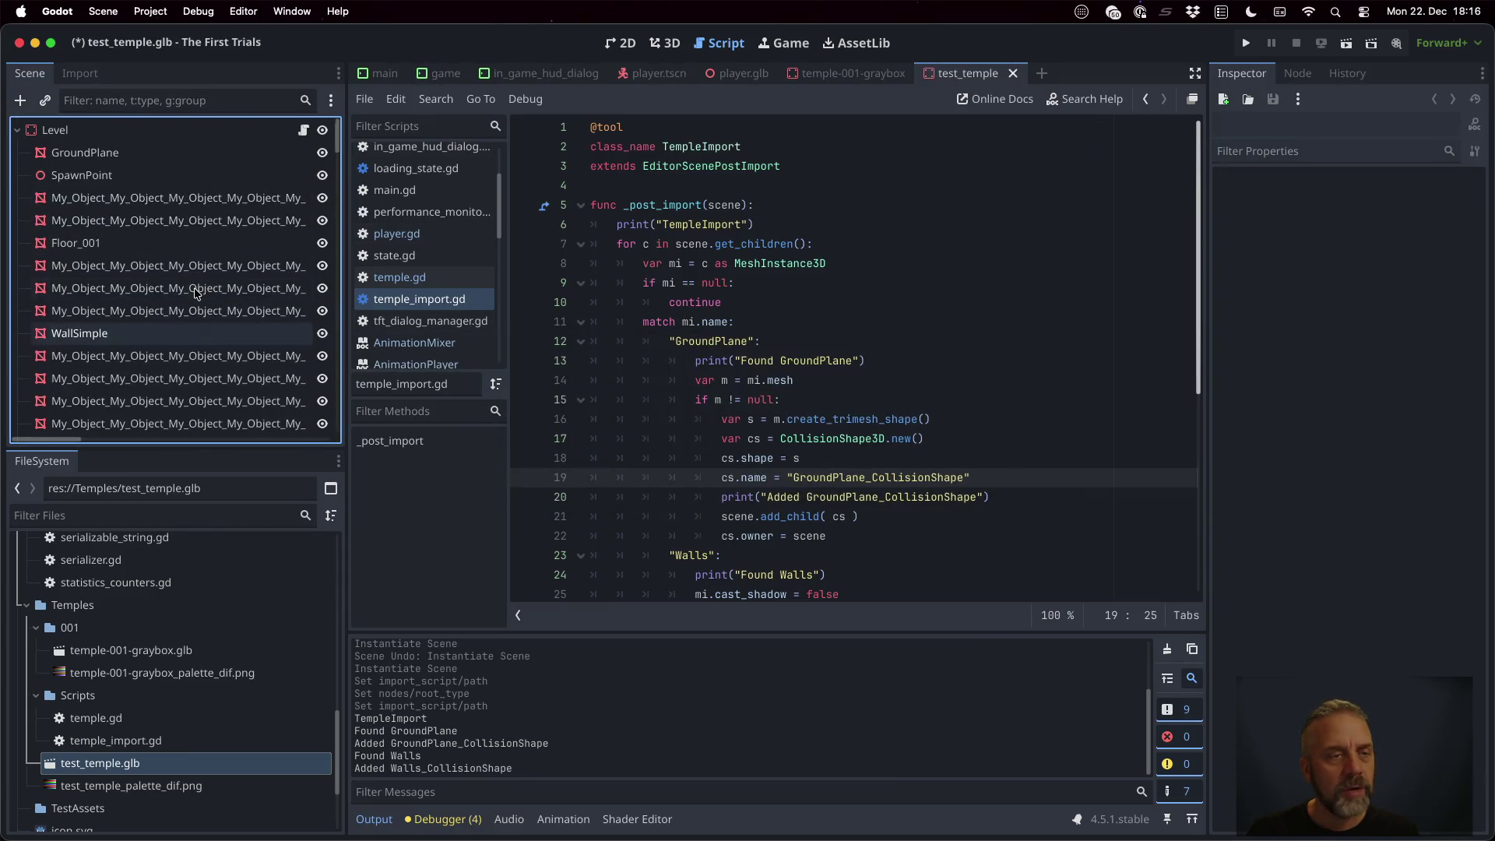
{"action": "left_click", "coordinate": [150, 160]}
{"action": "left_click", "coordinate": [159, 177]}
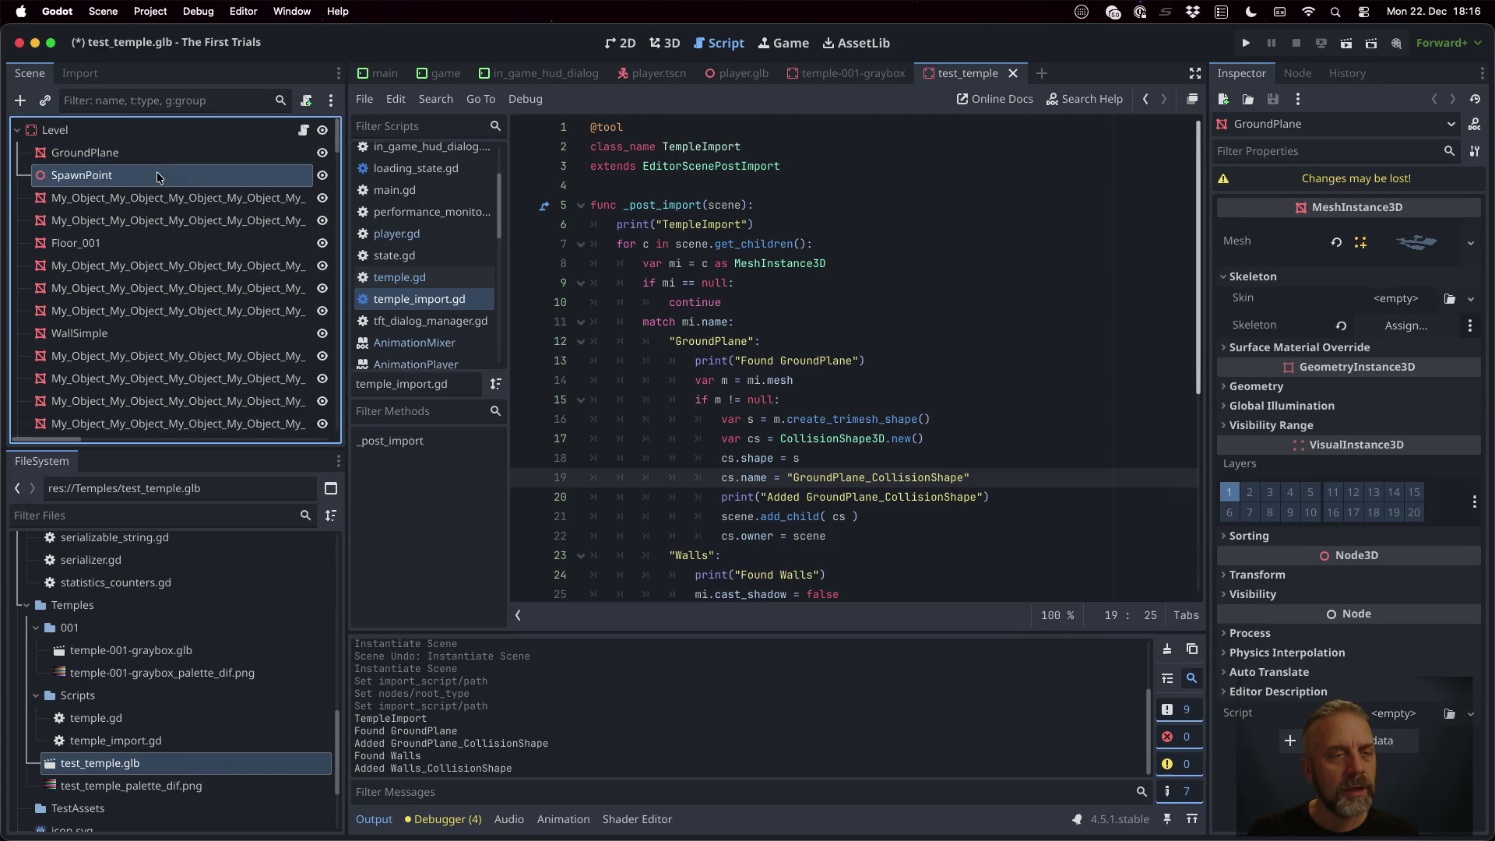
{"action": "left_click", "coordinate": [167, 242]}
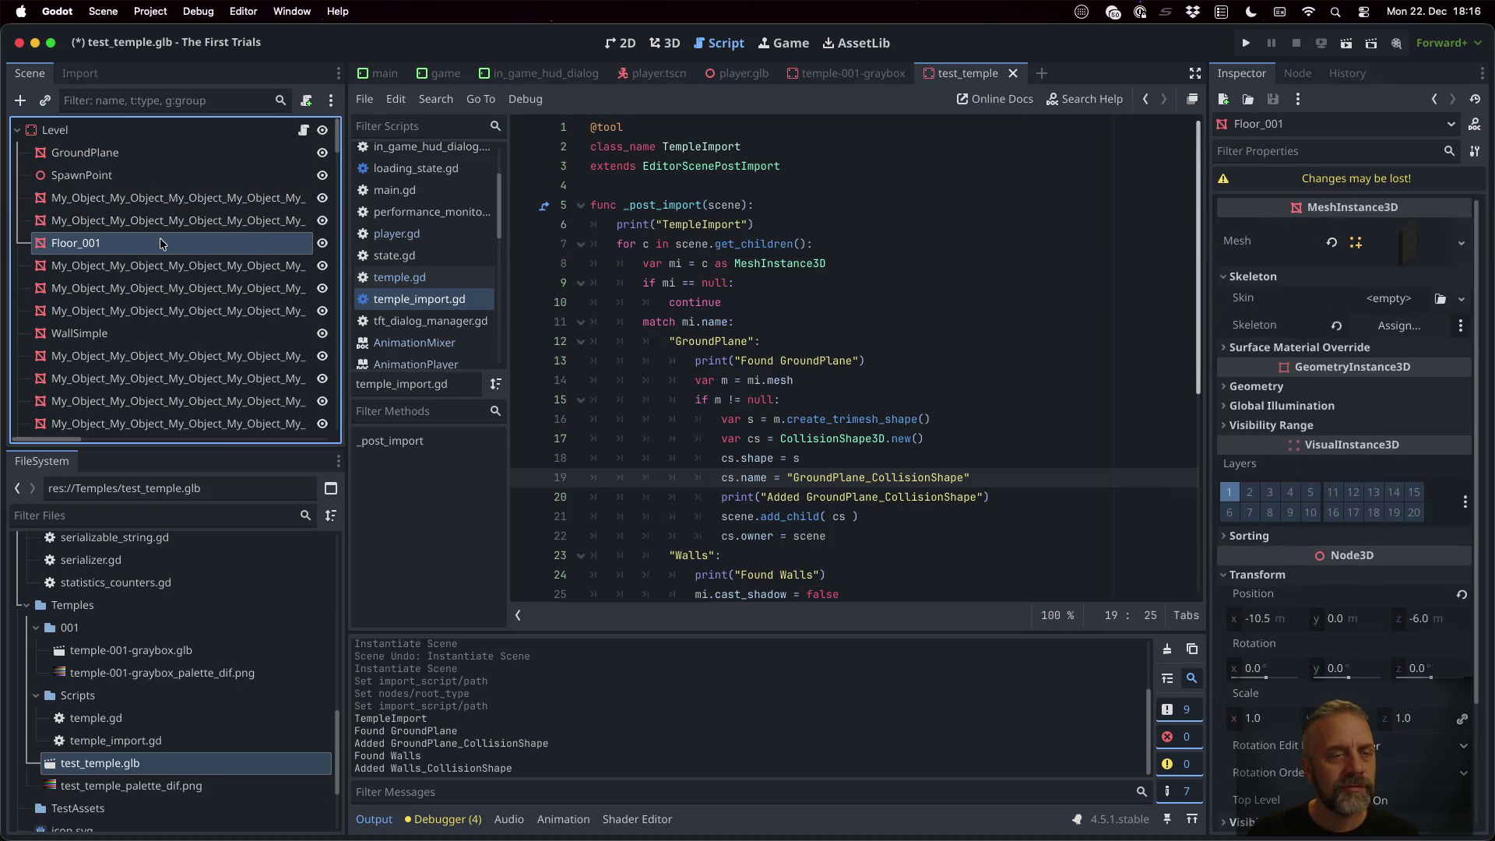
{"action": "scroll", "coordinate": [167, 247], "scroll_direction": "down", "scroll_amount": 5}
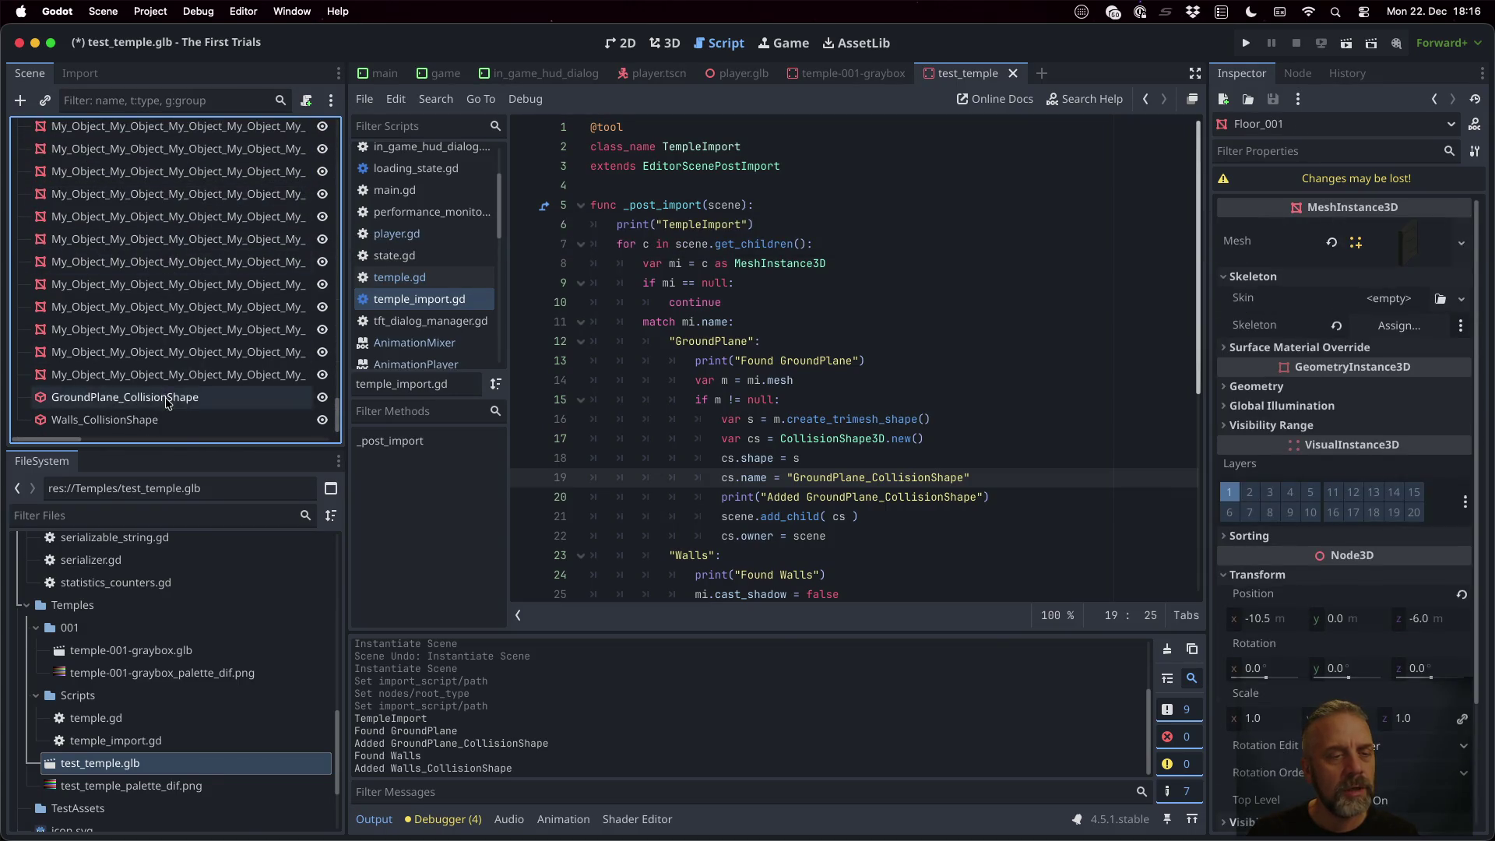
{"action": "left_click", "coordinate": [173, 398]}
{"action": "scroll", "coordinate": [202, 411], "scroll_direction": "up", "scroll_amount": 5}
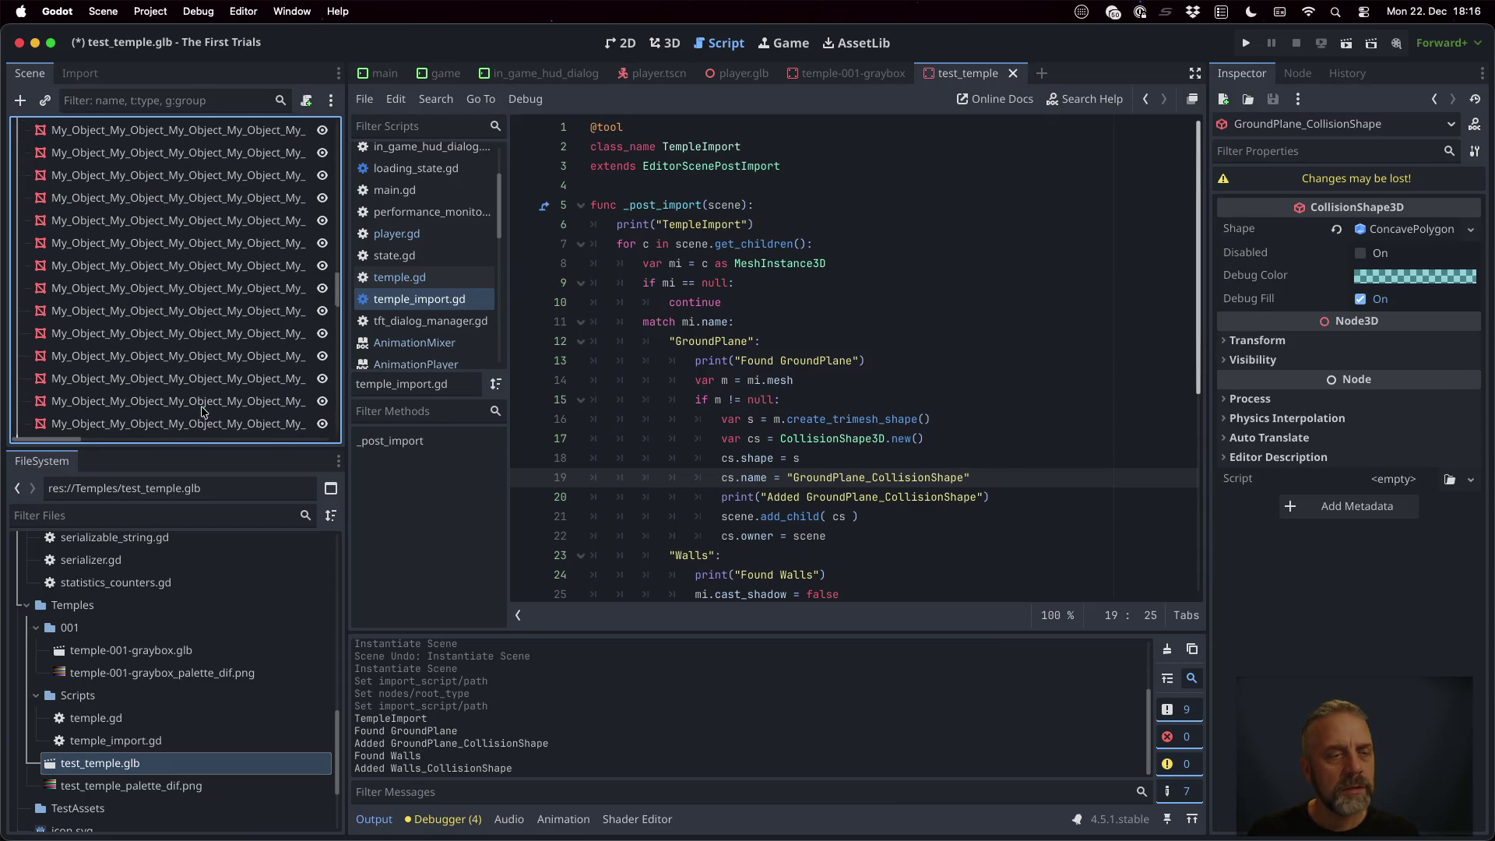
{"action": "scroll", "coordinate": [202, 411], "scroll_direction": "down", "scroll_amount": 5}
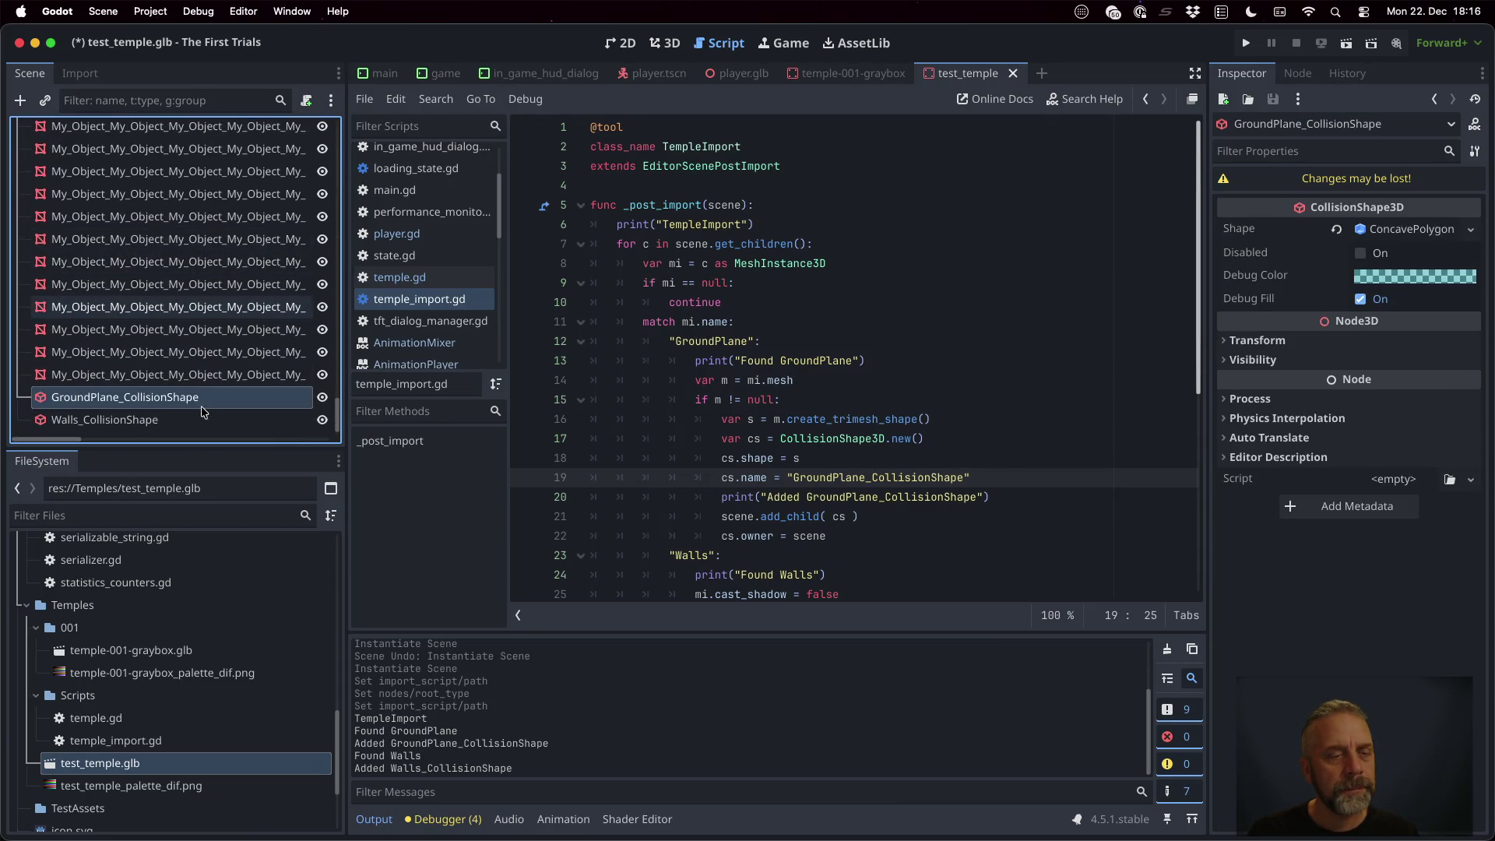
{"action": "scroll", "coordinate": [202, 411], "scroll_direction": "up", "scroll_amount": 5}
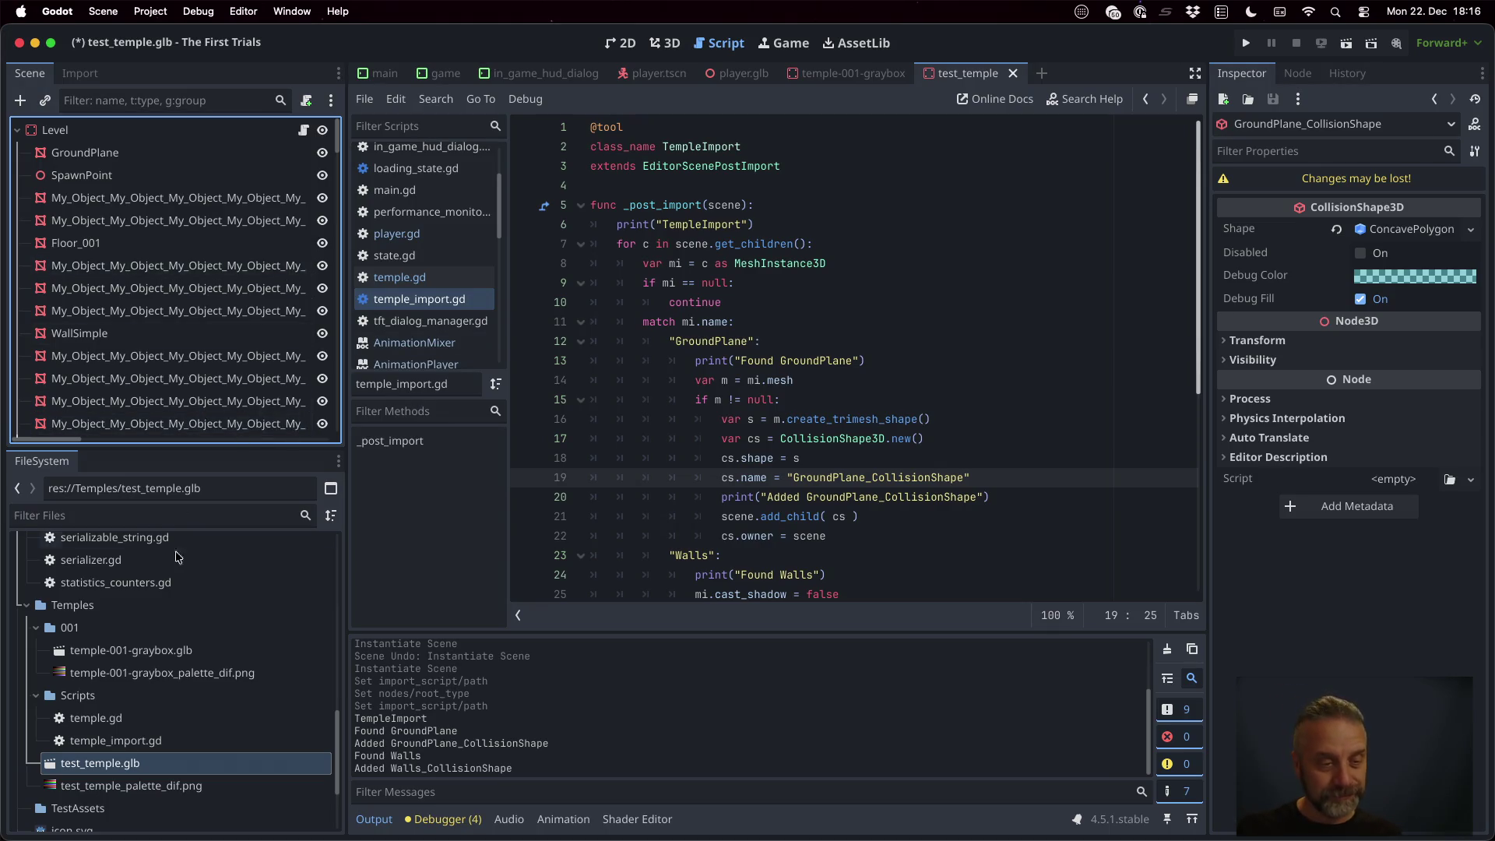
{"action": "scroll", "coordinate": [184, 614], "scroll_direction": "up", "scroll_amount": 5}
{"action": "scroll", "coordinate": [185, 614], "scroll_direction": "down", "scroll_amount": 5}
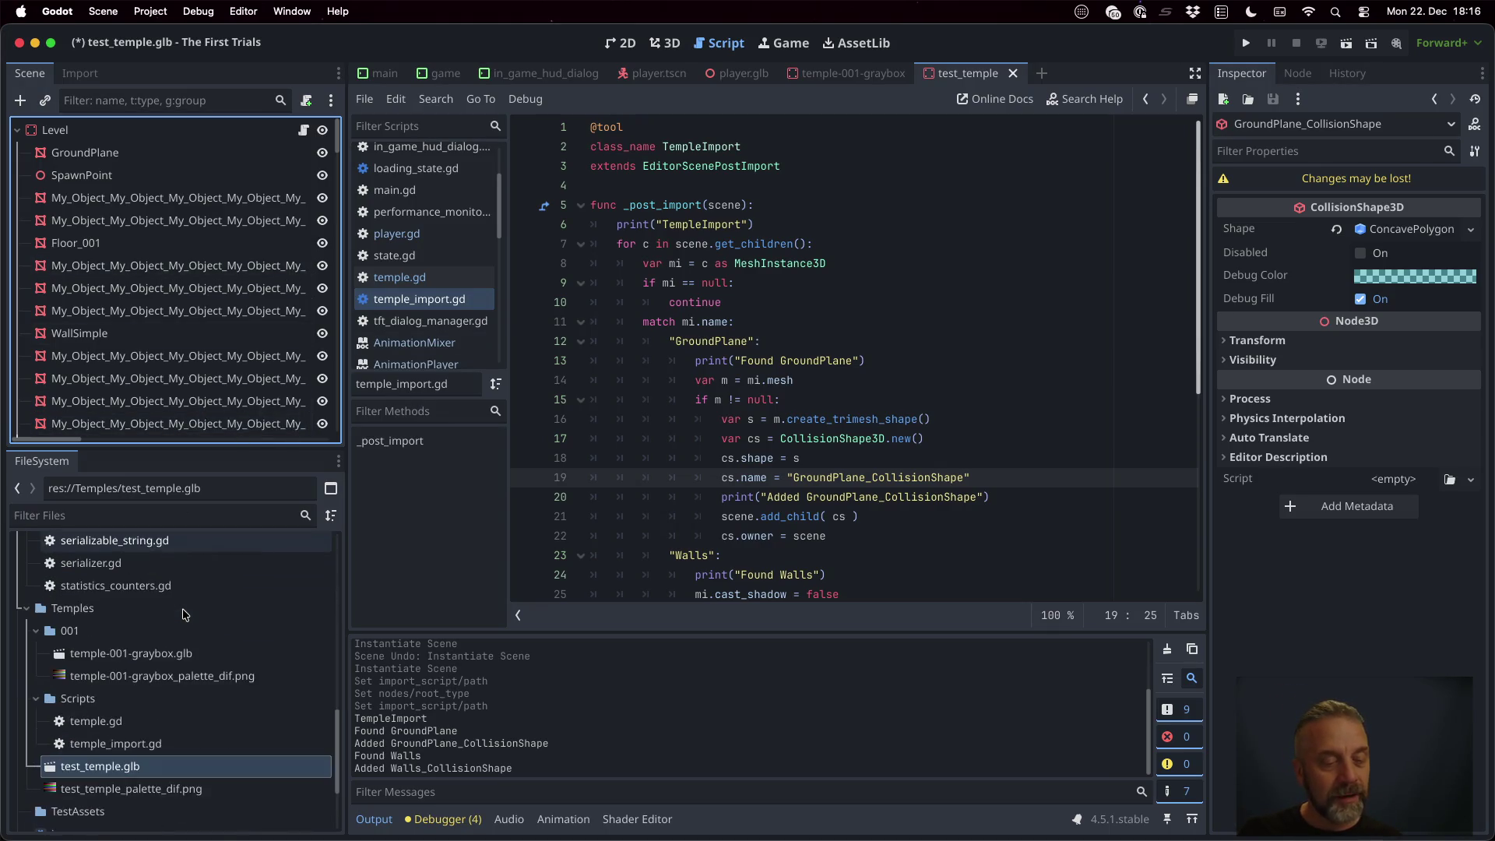
Select Temples/001/temple-001-graybox.glb, then recall the copy command in the terminal
{"action": "left_click", "coordinate": [212, 654]}
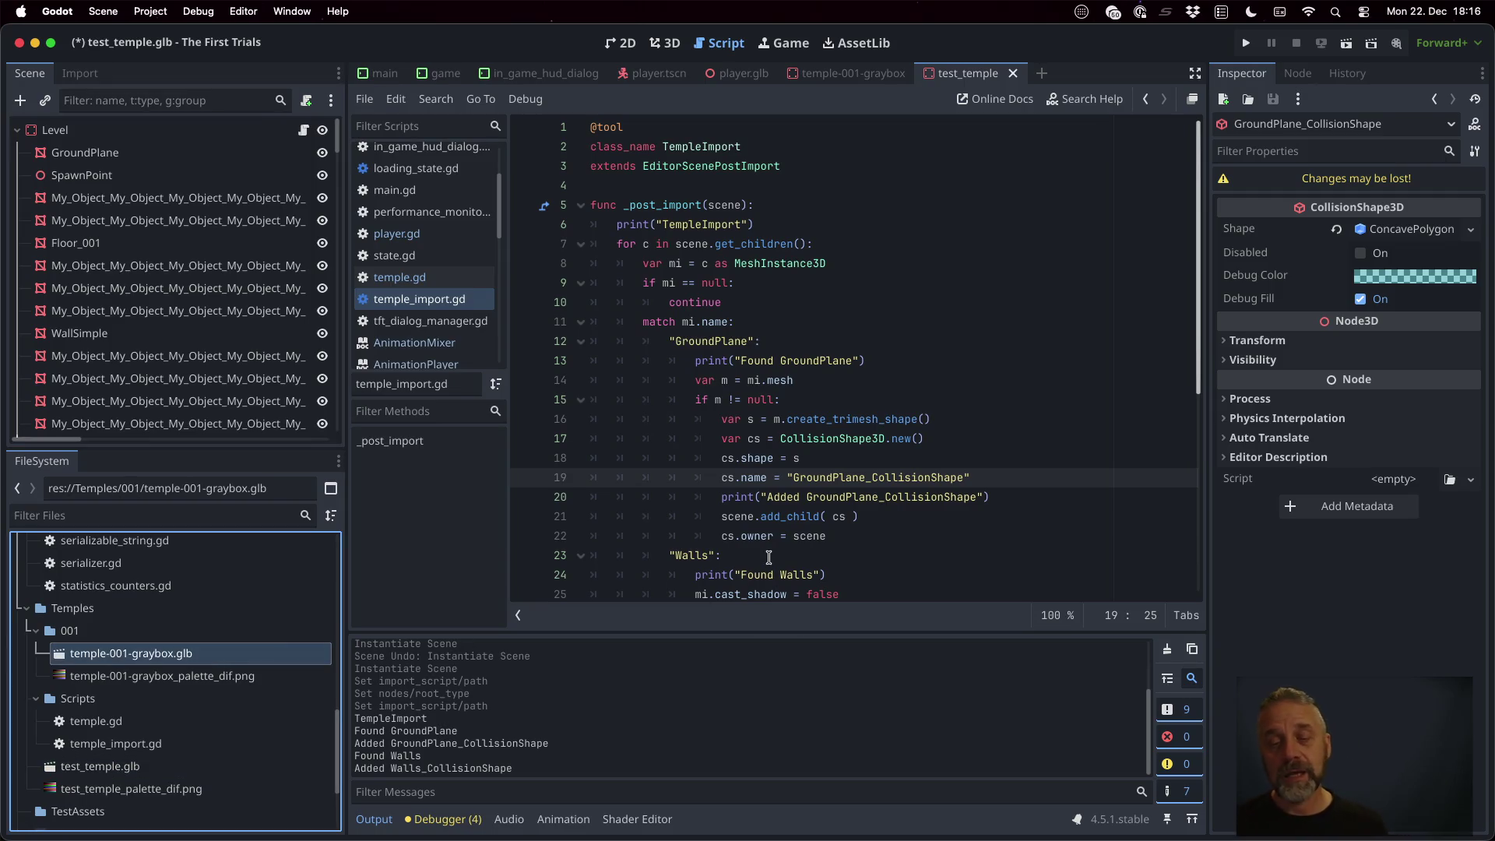
{"action": "key", "text": "super+Tab"}
{"action": "key", "text": "Up"}
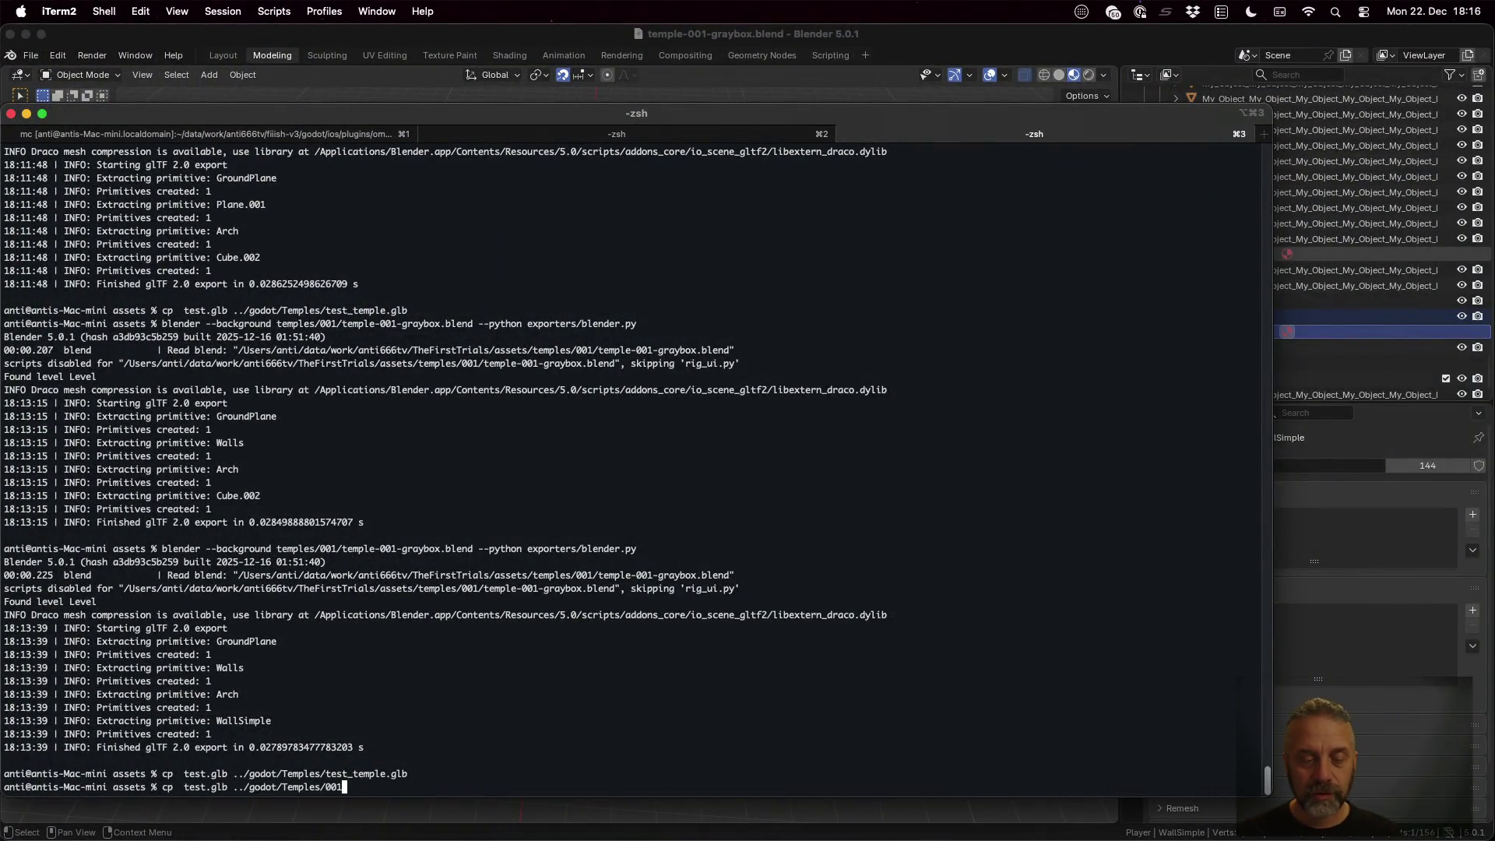
Copy test.glb over Temples/001/temple-001-graybox.glb and return to Godot
{"action": "type", "text": "/temple-001-graybox.glb"}
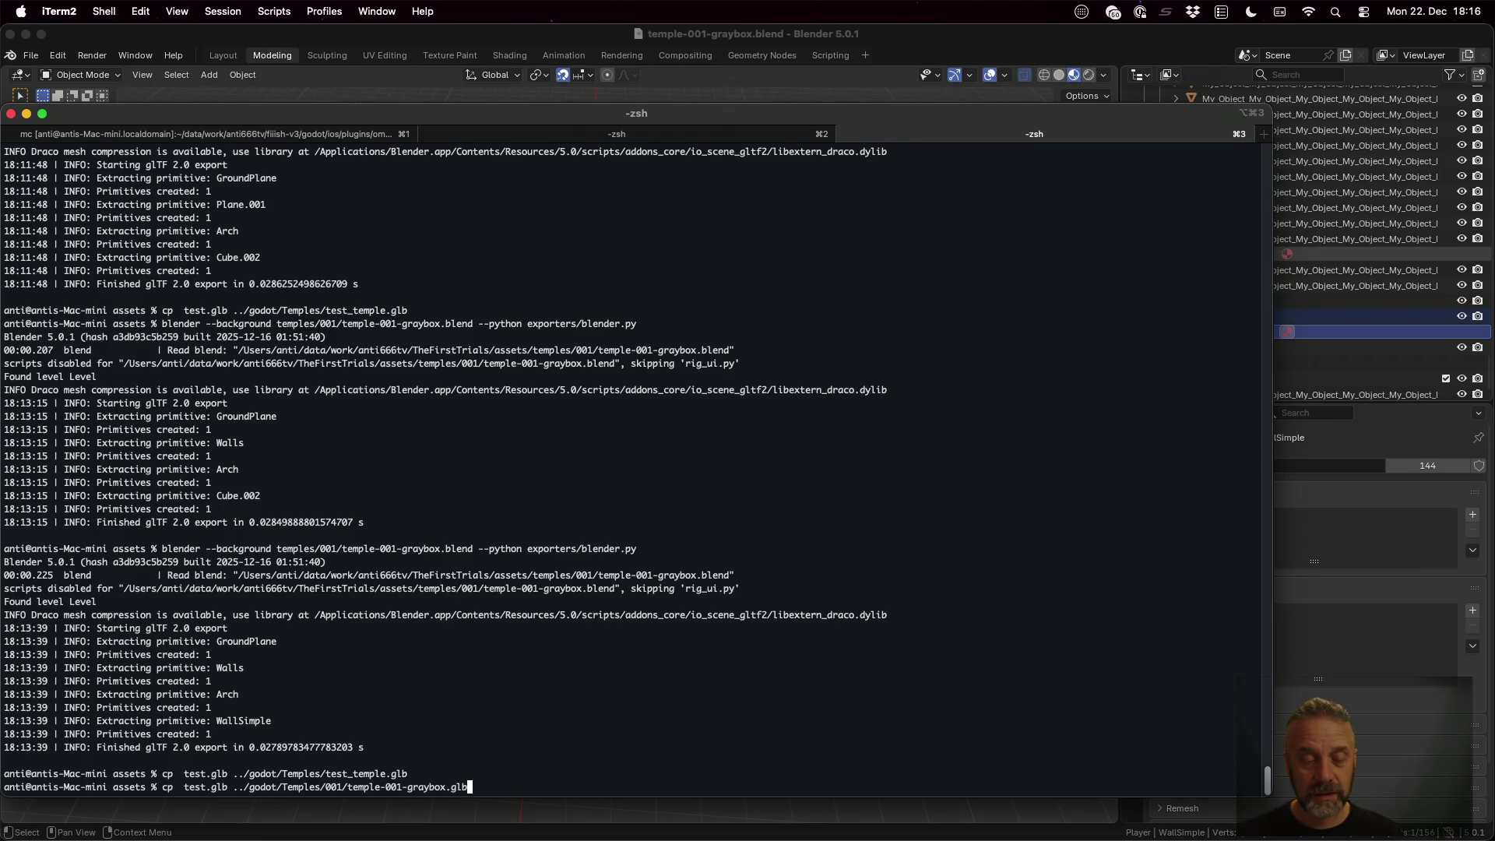
{"action": "key", "text": "Return"}
{"action": "key", "text": "super+Tab"}
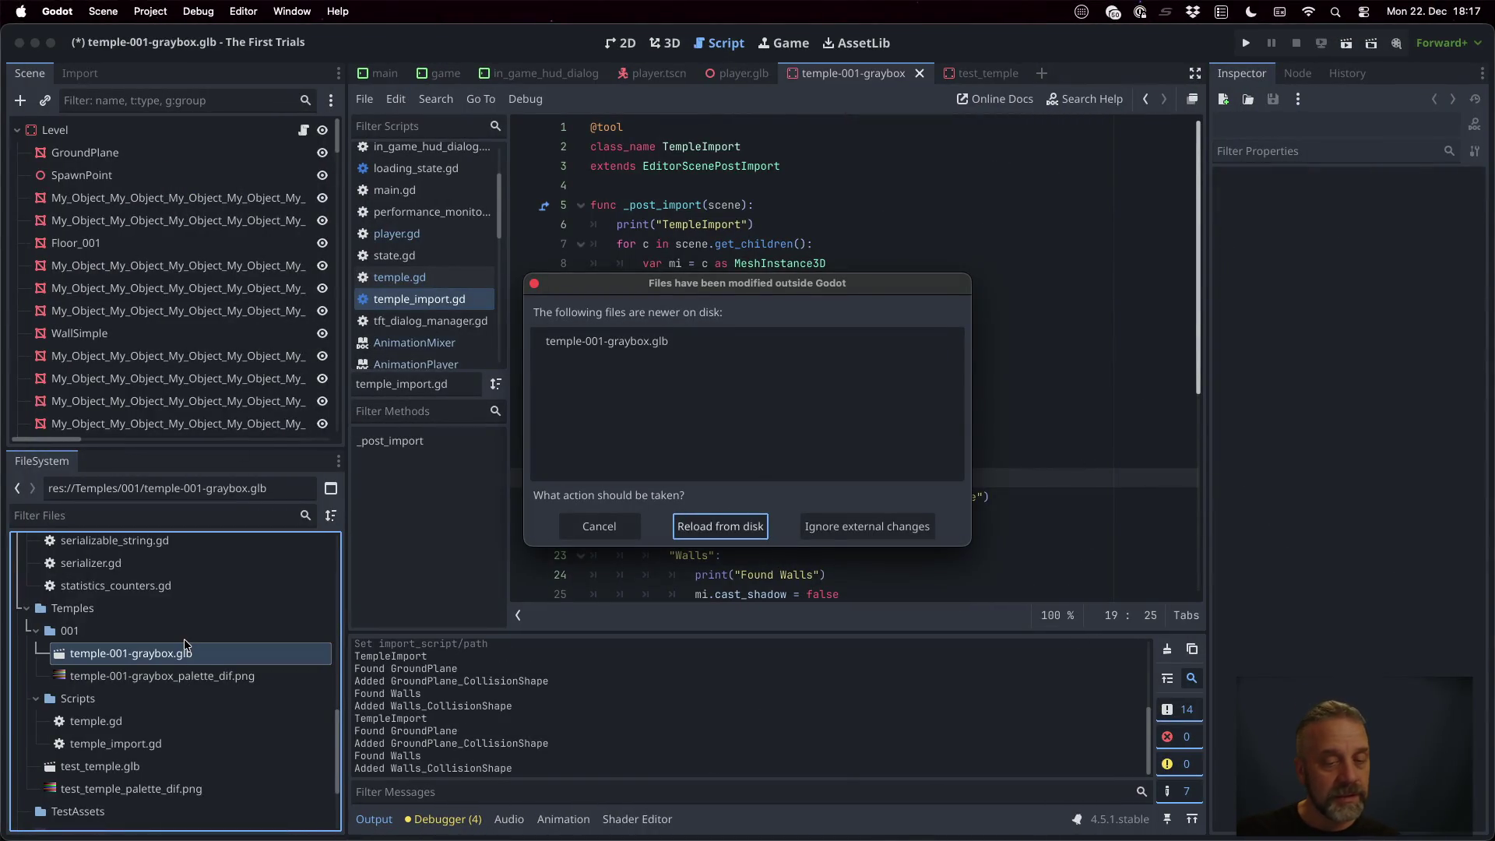
Reload the changed graybox from disk and delete the Level2 node from game.tscn
{"action": "left_click", "coordinate": [720, 526]}
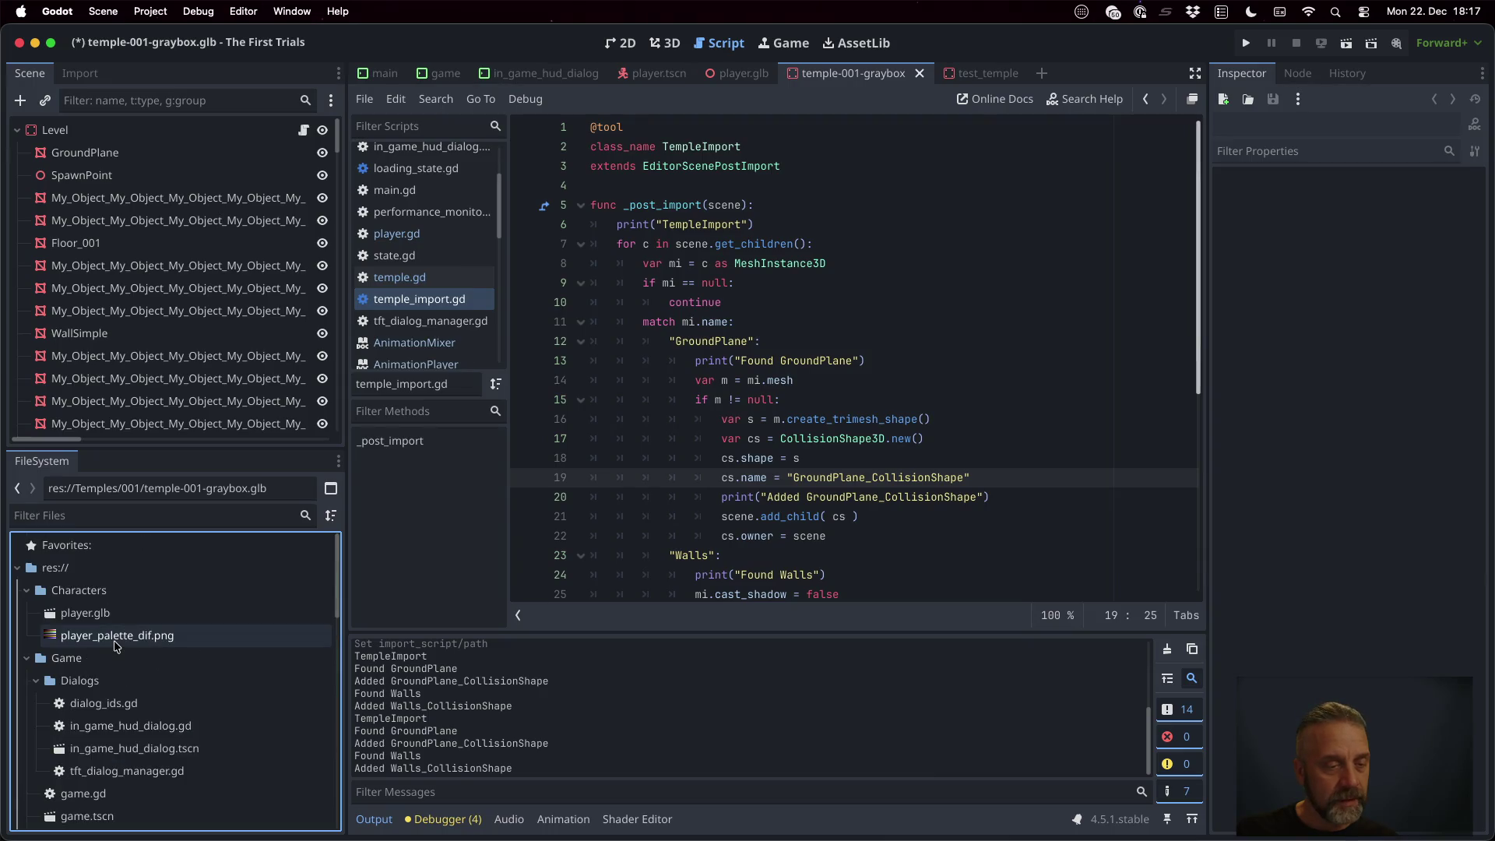
{"action": "scroll", "coordinate": [127, 651], "scroll_direction": "down", "scroll_amount": 5}
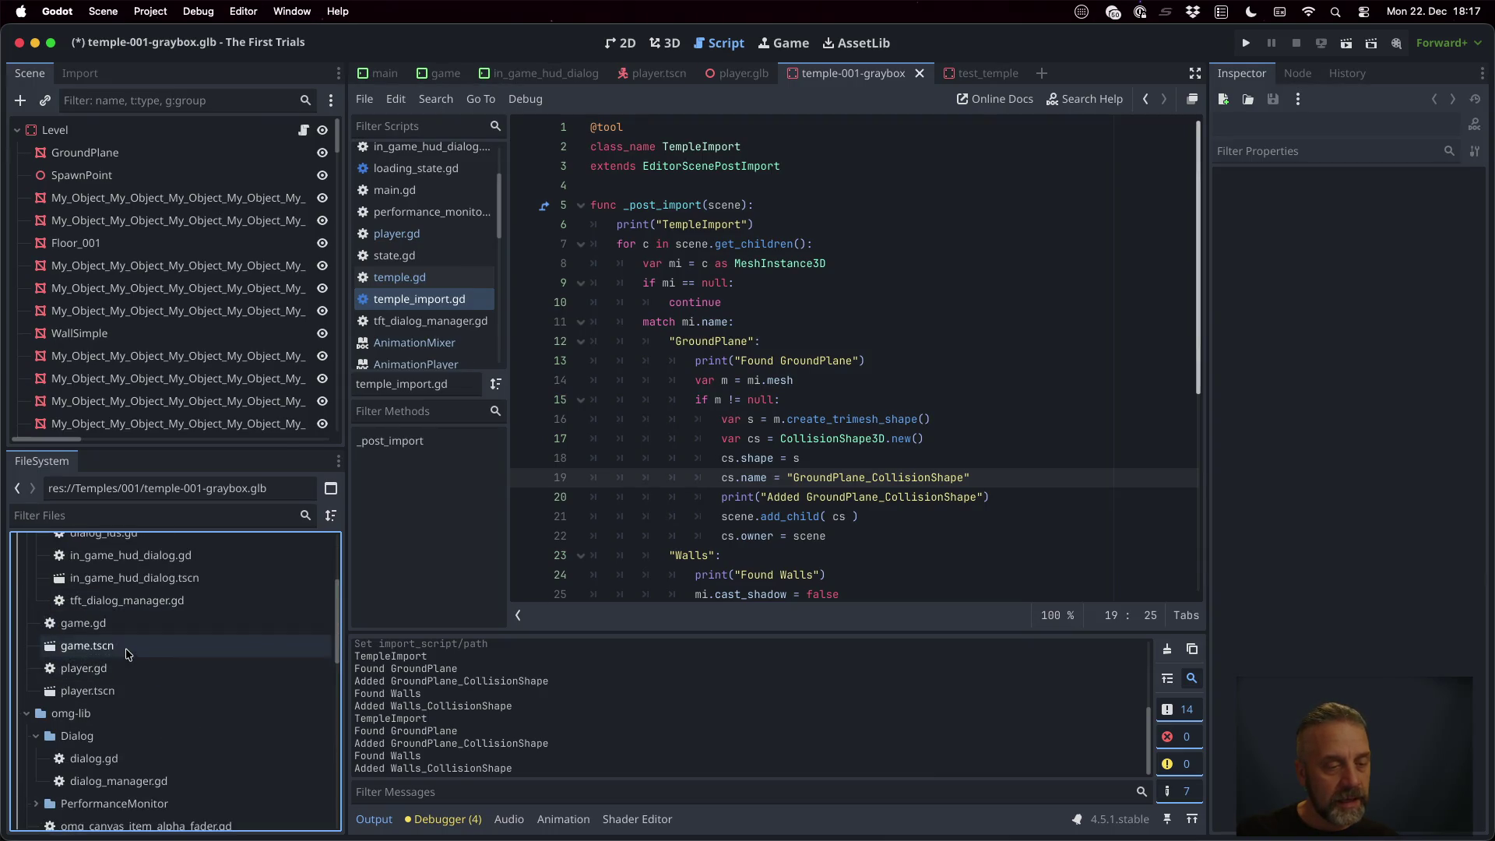
{"action": "double_click", "coordinate": [124, 647]}
{"action": "left_click", "coordinate": [133, 365]}
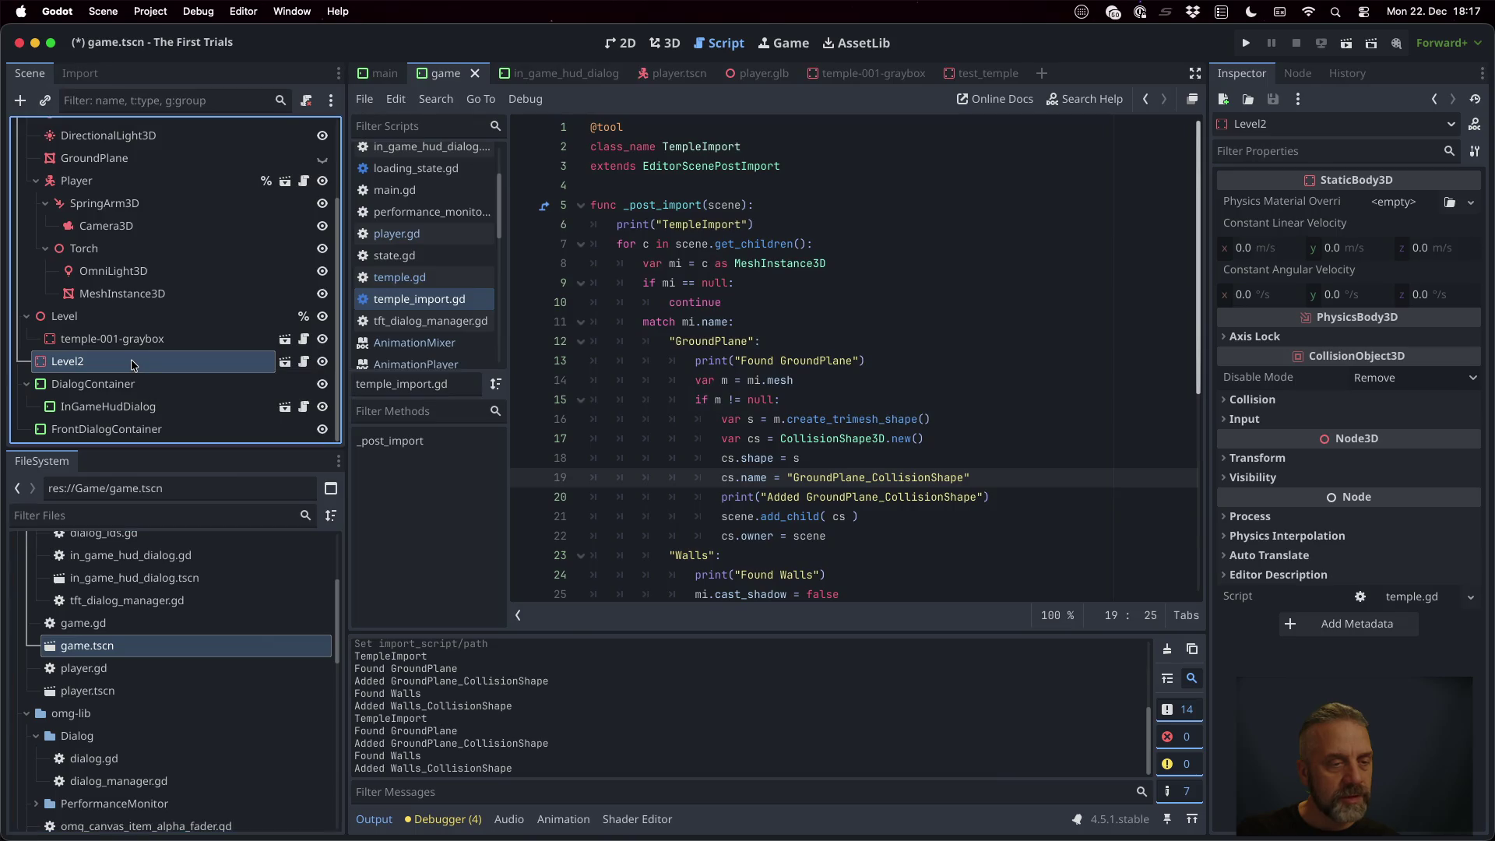
{"action": "key", "text": "Delete"}
{"action": "key", "text": "Return"}
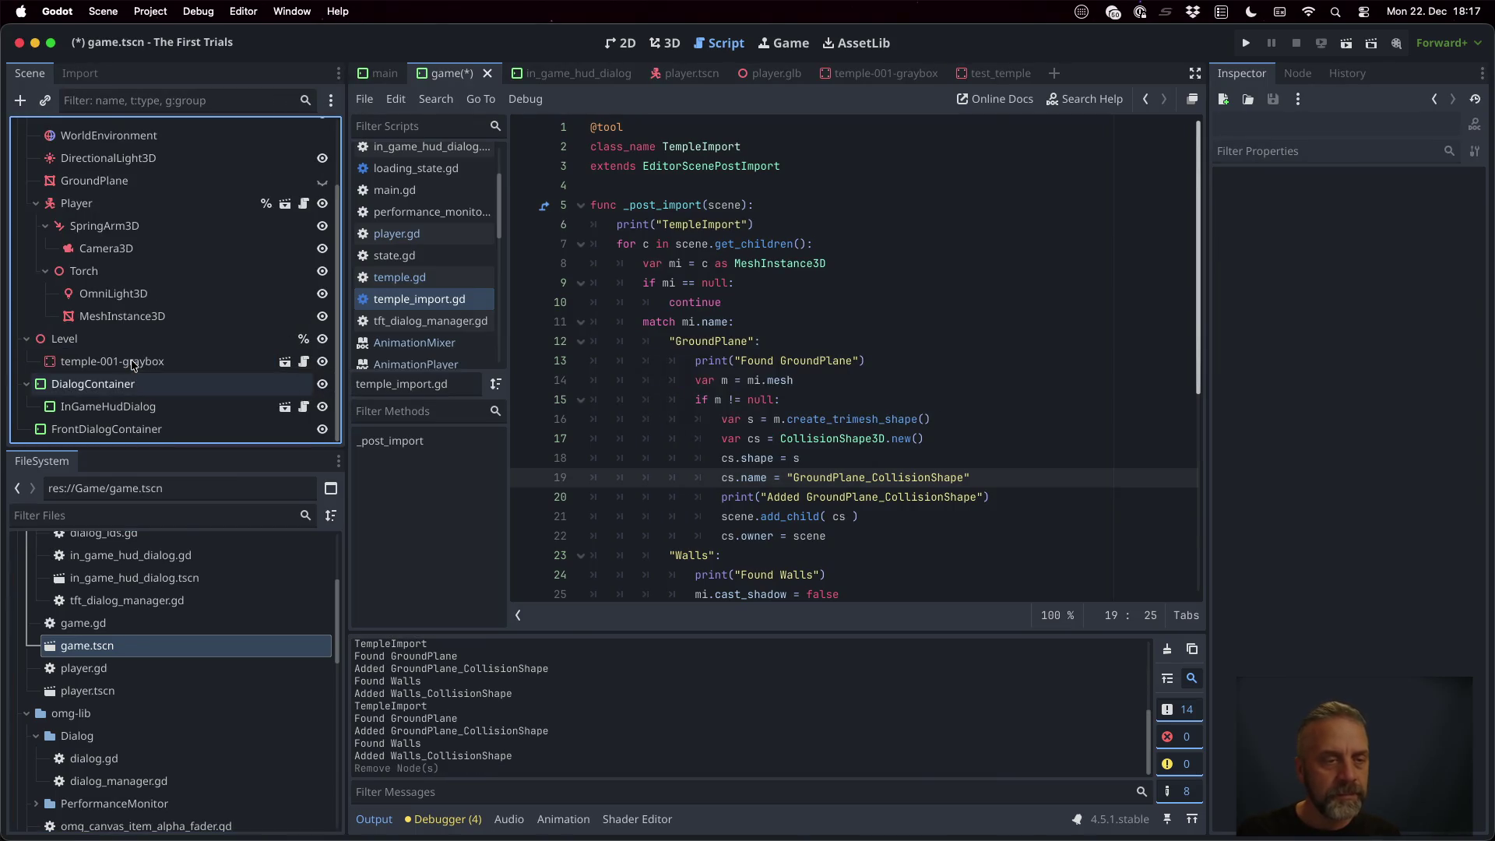
Open the temple-001-graybox instance's scene in its own tab
{"action": "left_click", "coordinate": [140, 362]}
{"action": "left_click", "coordinate": [285, 364]}
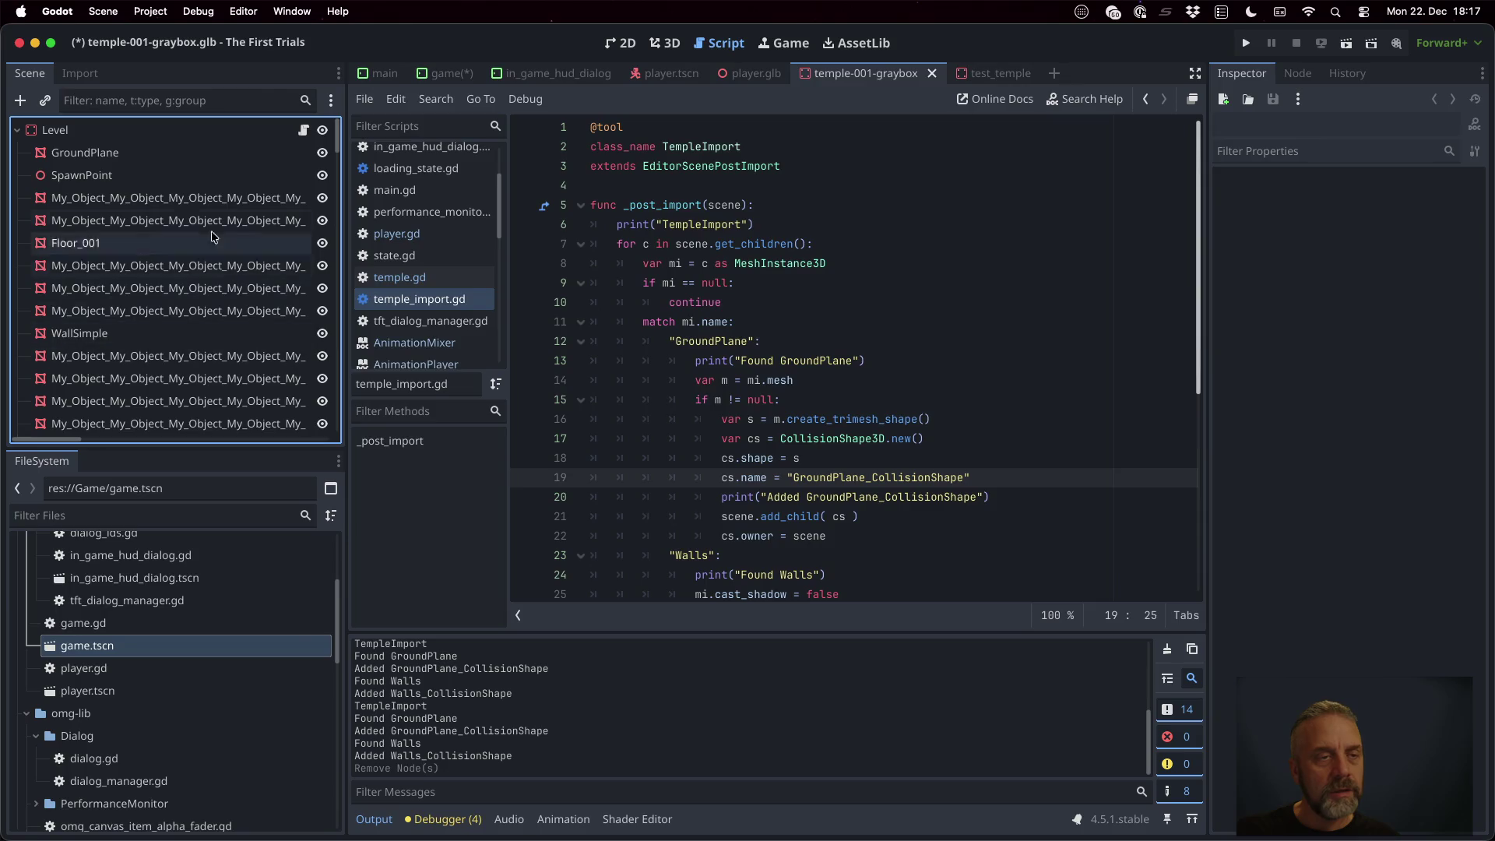
{"action": "scroll", "coordinate": [208, 312], "scroll_direction": "down", "scroll_amount": 3}
{"action": "scroll", "coordinate": [208, 371], "scroll_direction": "down", "scroll_amount": 2}
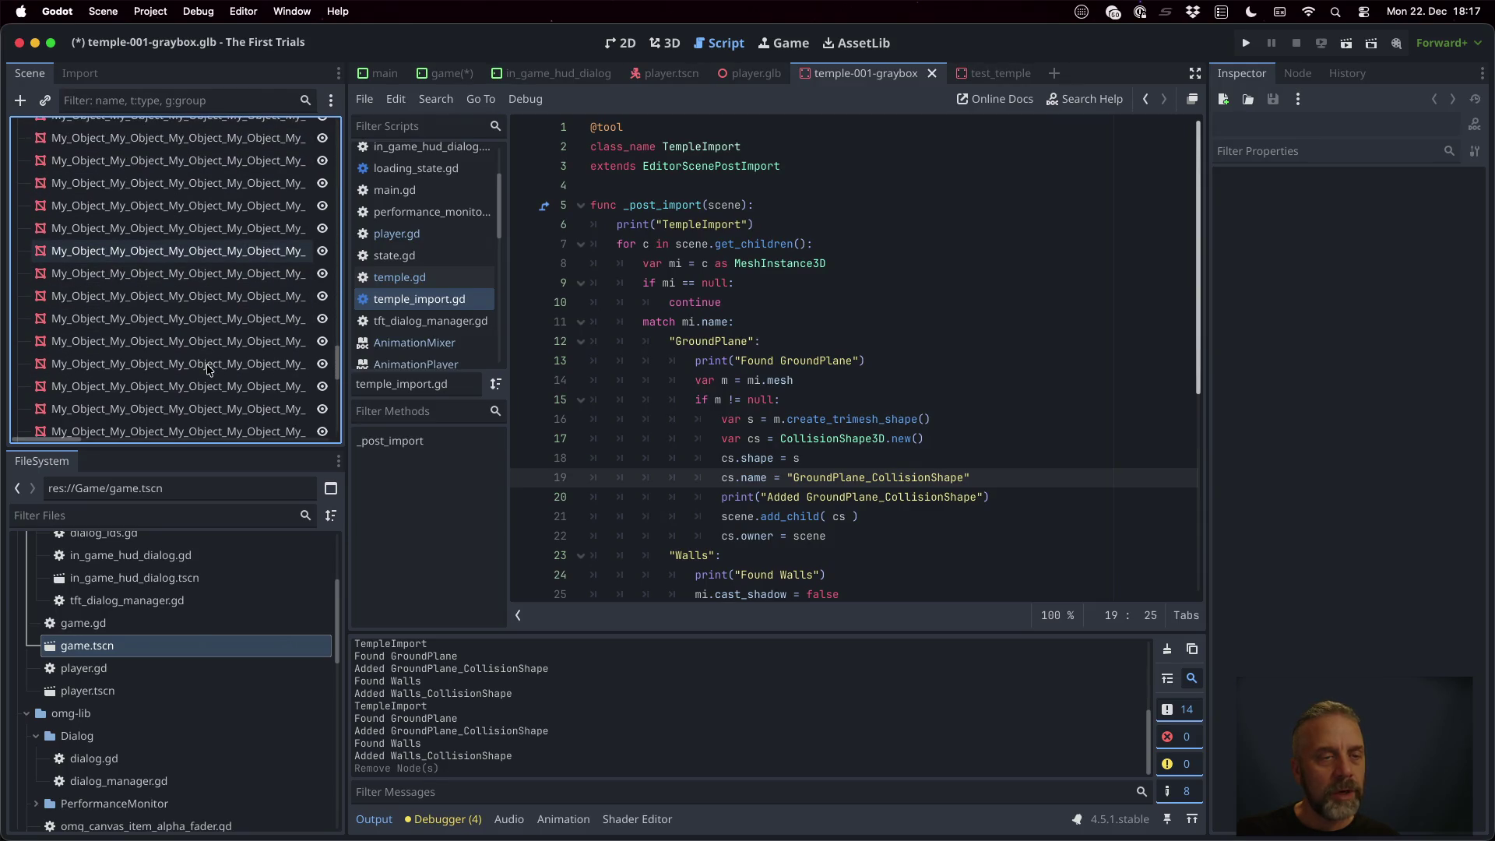
Reopen game.tscn and show it in the 3D view
{"action": "scroll", "coordinate": [208, 371], "scroll_direction": "up", "scroll_amount": 5}
{"action": "double_click", "coordinate": [138, 650]}
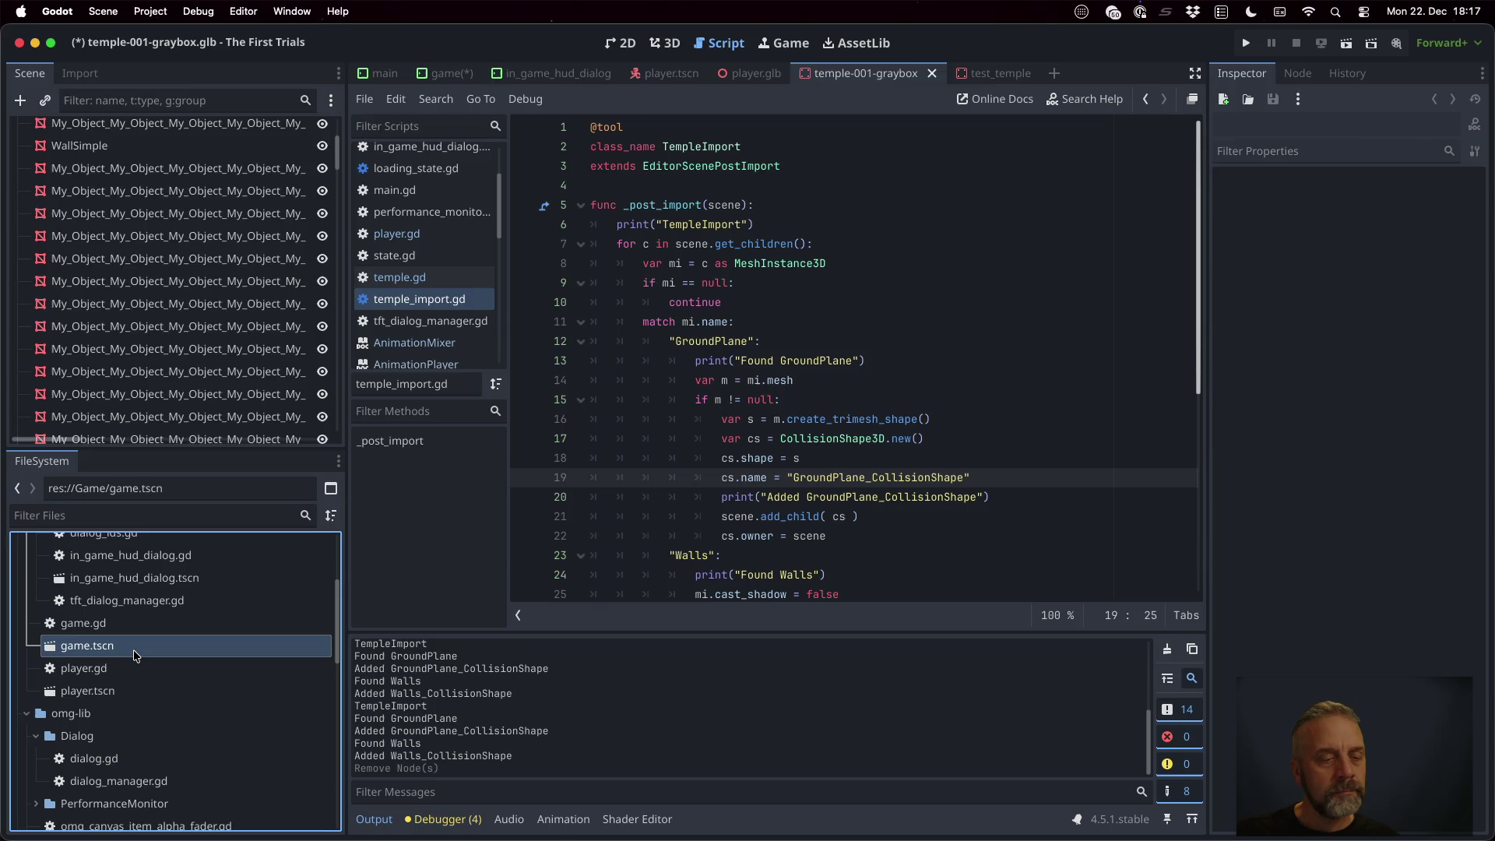
{"action": "left_click", "coordinate": [647, 47]}
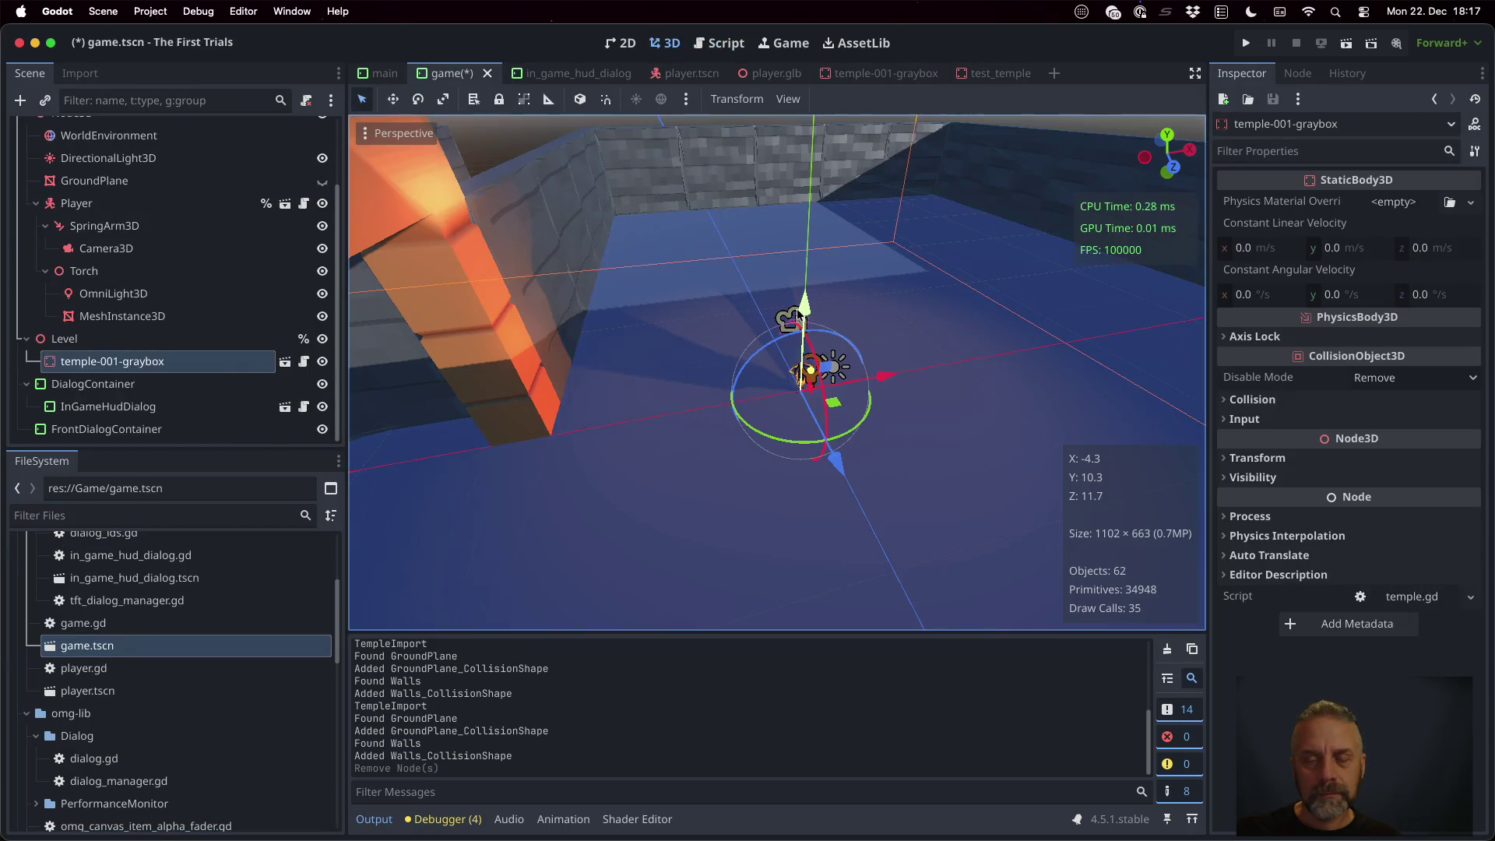
{"action": "scroll", "coordinate": [831, 338], "scroll_direction": "down", "scroll_amount": 5}
{"action": "scroll", "coordinate": [832, 333], "scroll_direction": "down", "scroll_amount": 3}
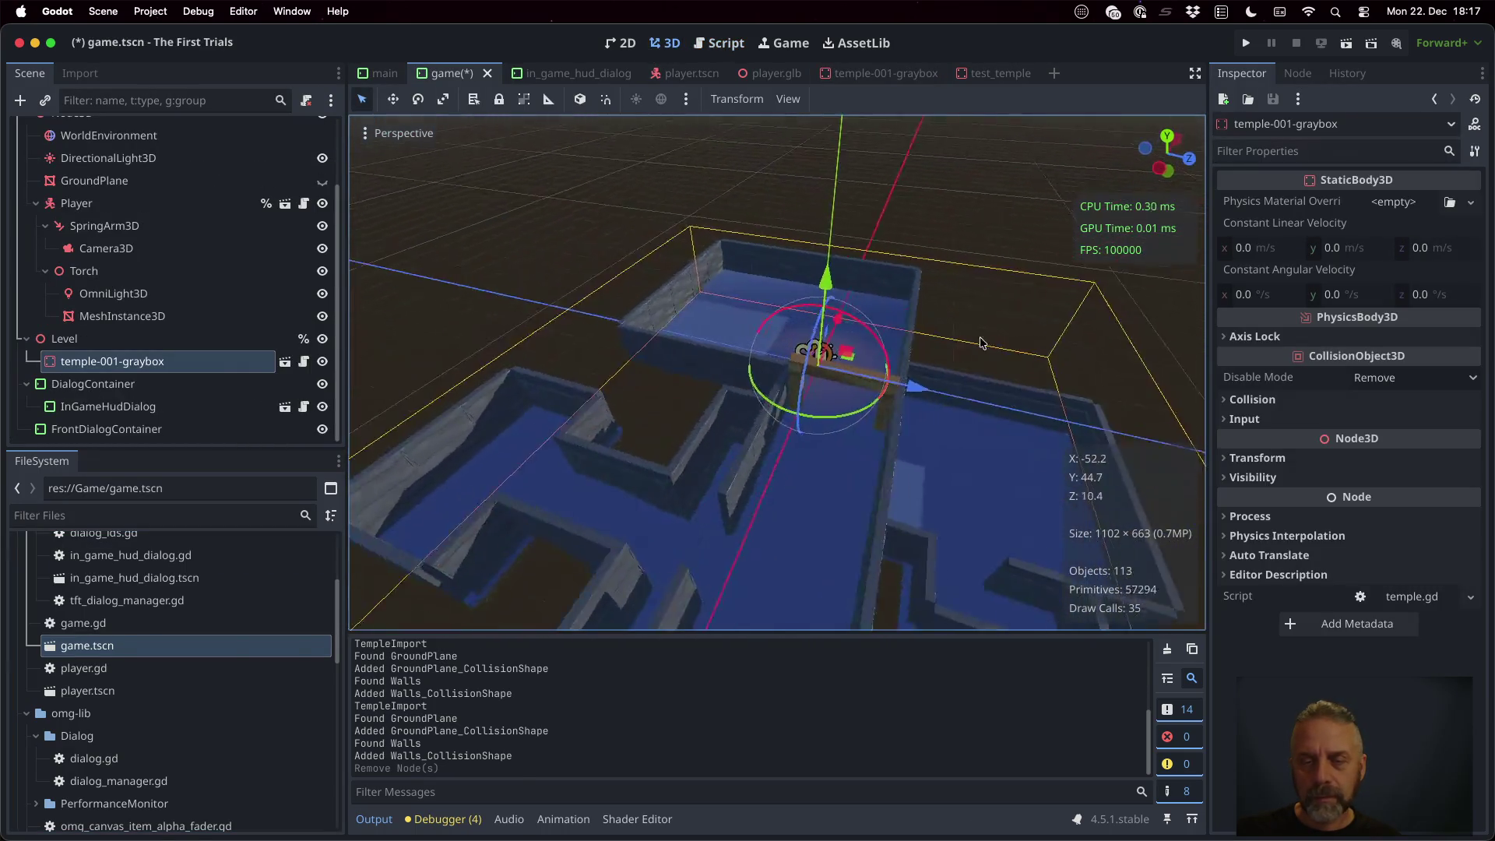
Playtest the game with the re-imported temple, then bring Blender back to the front
{"action": "key", "text": "super+b"}
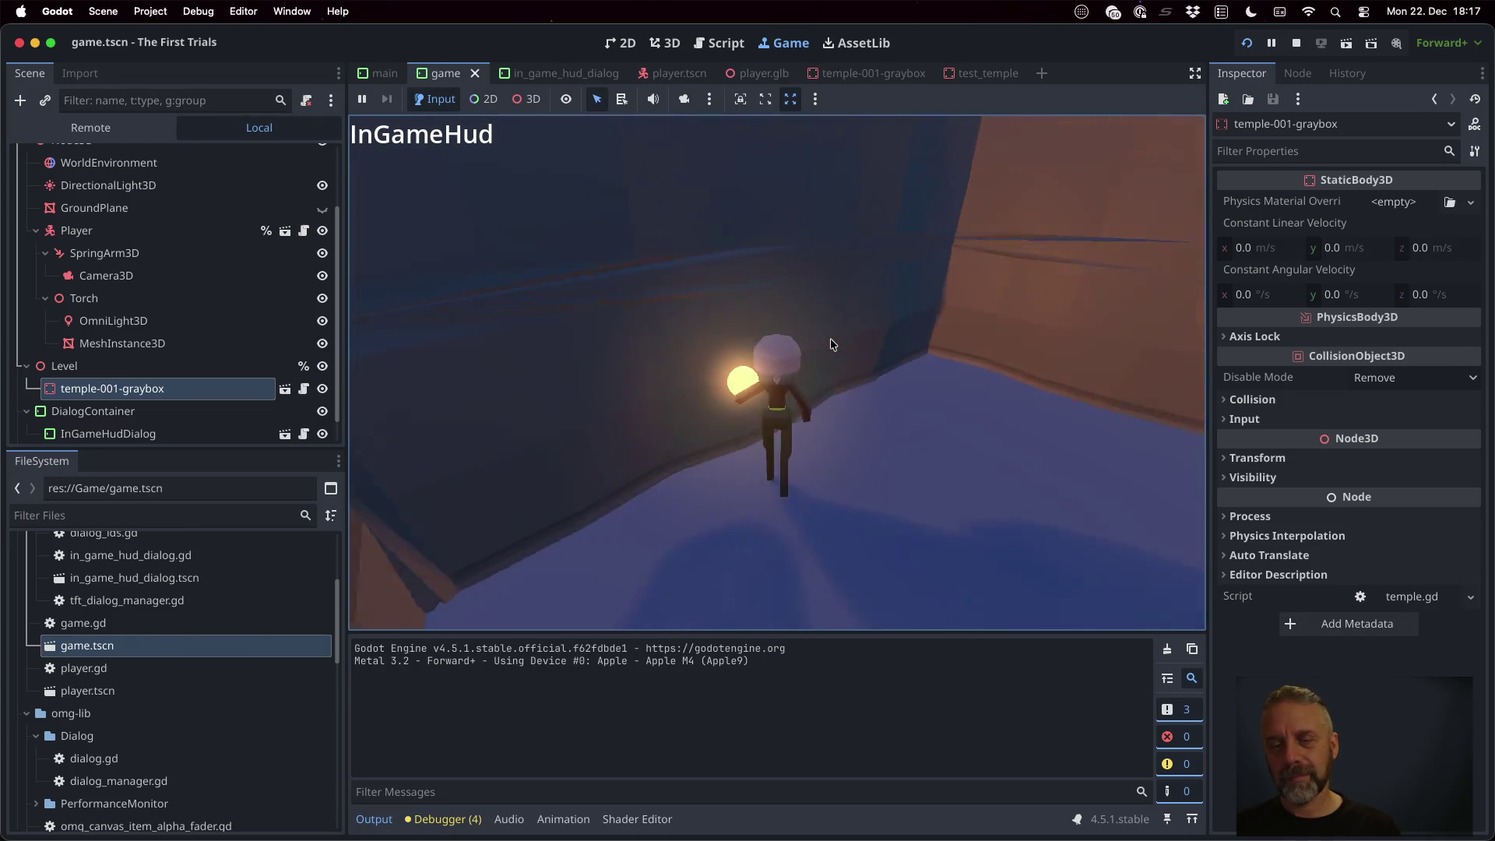
{"action": "key", "text": "super+period"}
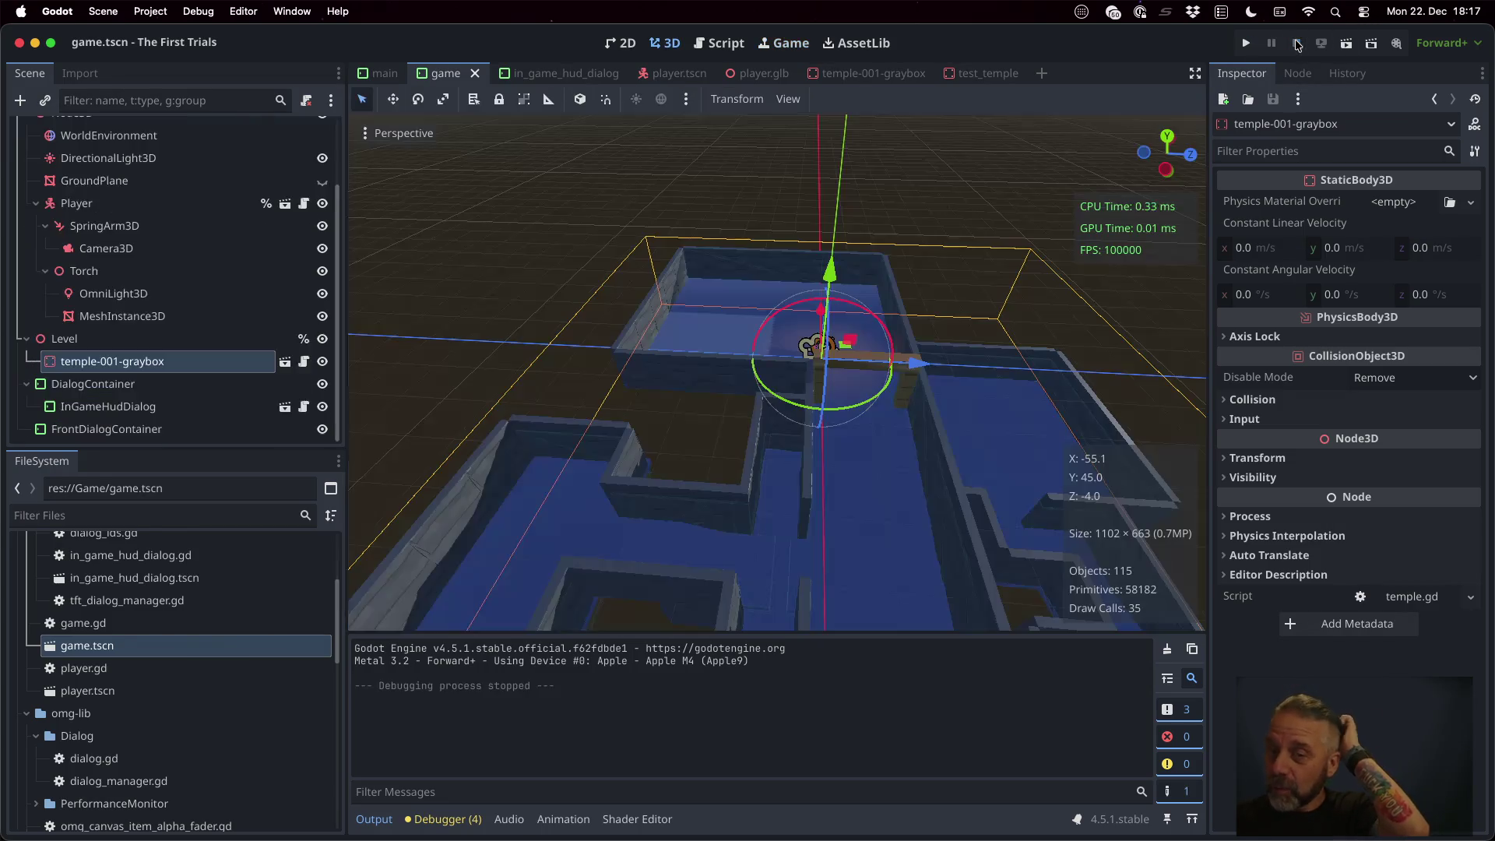
{"action": "key", "text": "ctrl+Right"}
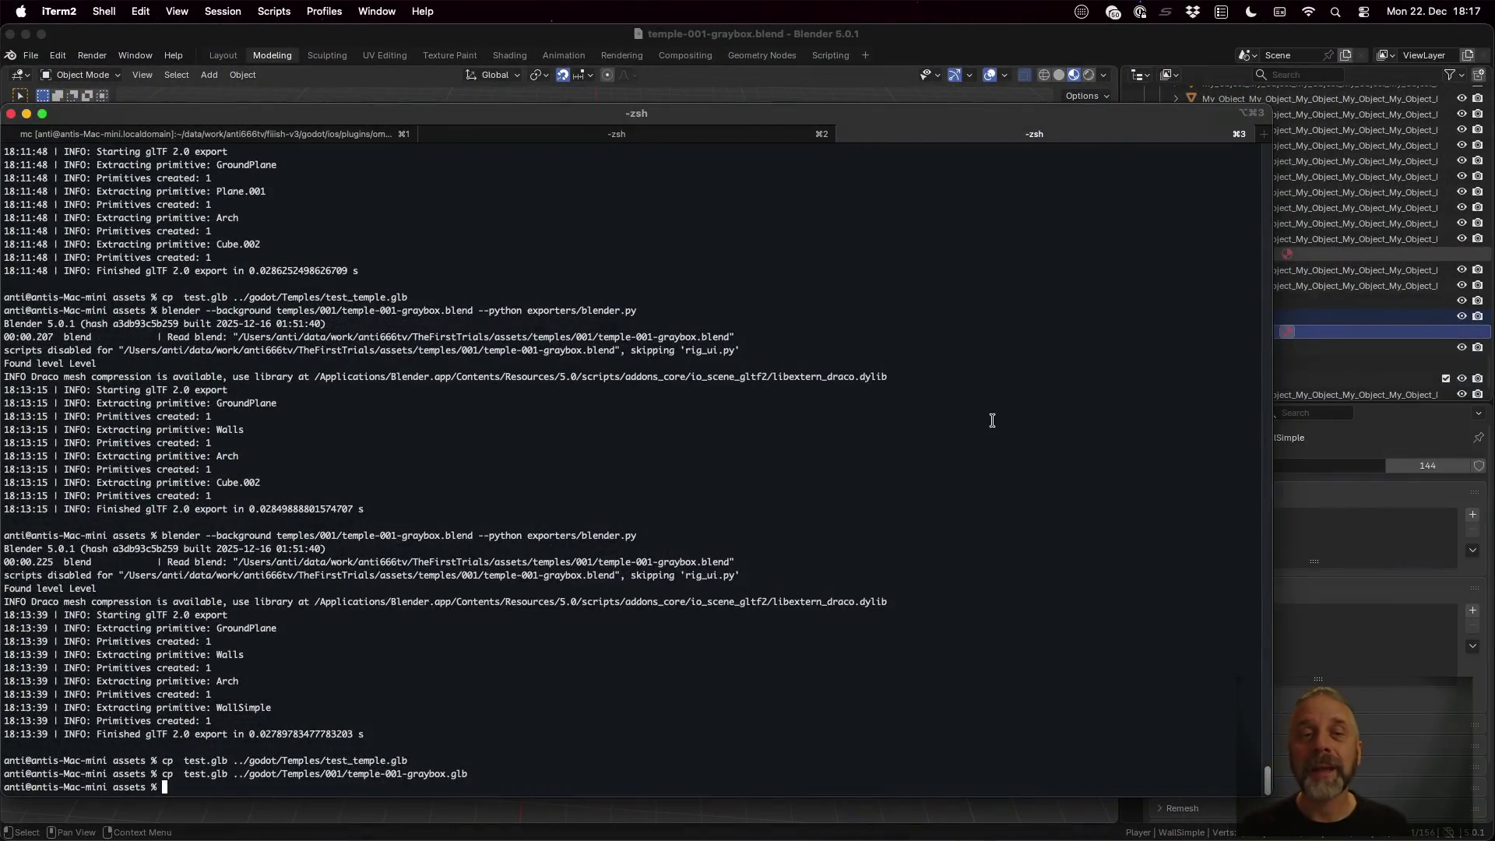
{"action": "left_click", "coordinate": [976, 36]}
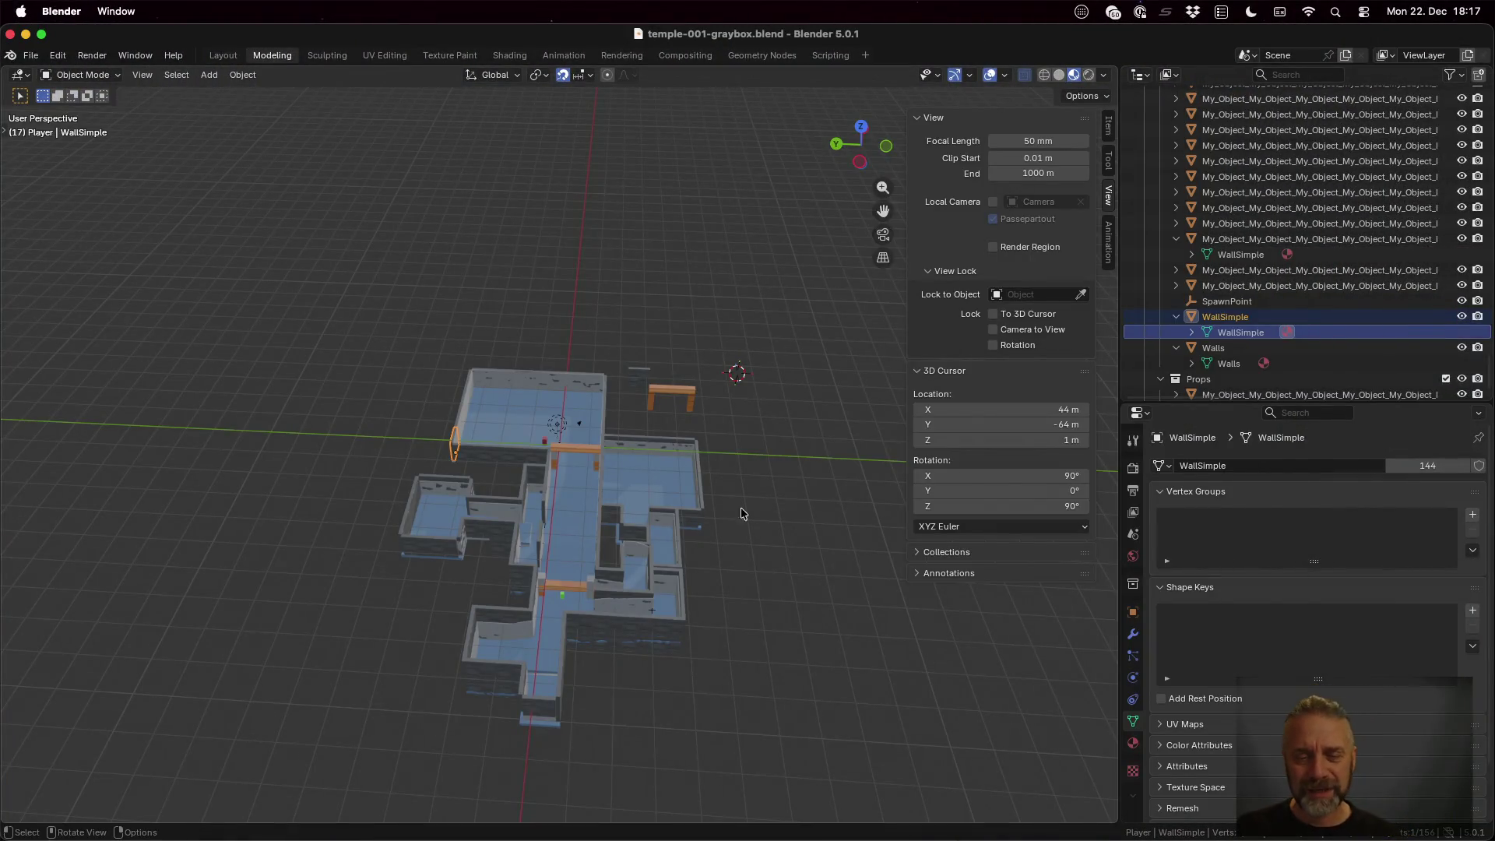
Orbit to a steep top-down view and select the SpawnPoint empty
{"action": "scroll", "coordinate": [789, 624], "scroll_direction": "up", "scroll_amount": 3}
{"action": "mouse_move", "coordinate": [849, 689]}
{"action": "left_mouse_down"}
{"action": "mouse_move", "coordinate": [618, 637]}
{"action": "mouse_move", "coordinate": [792, 658]}
{"action": "left_mouse_up"}
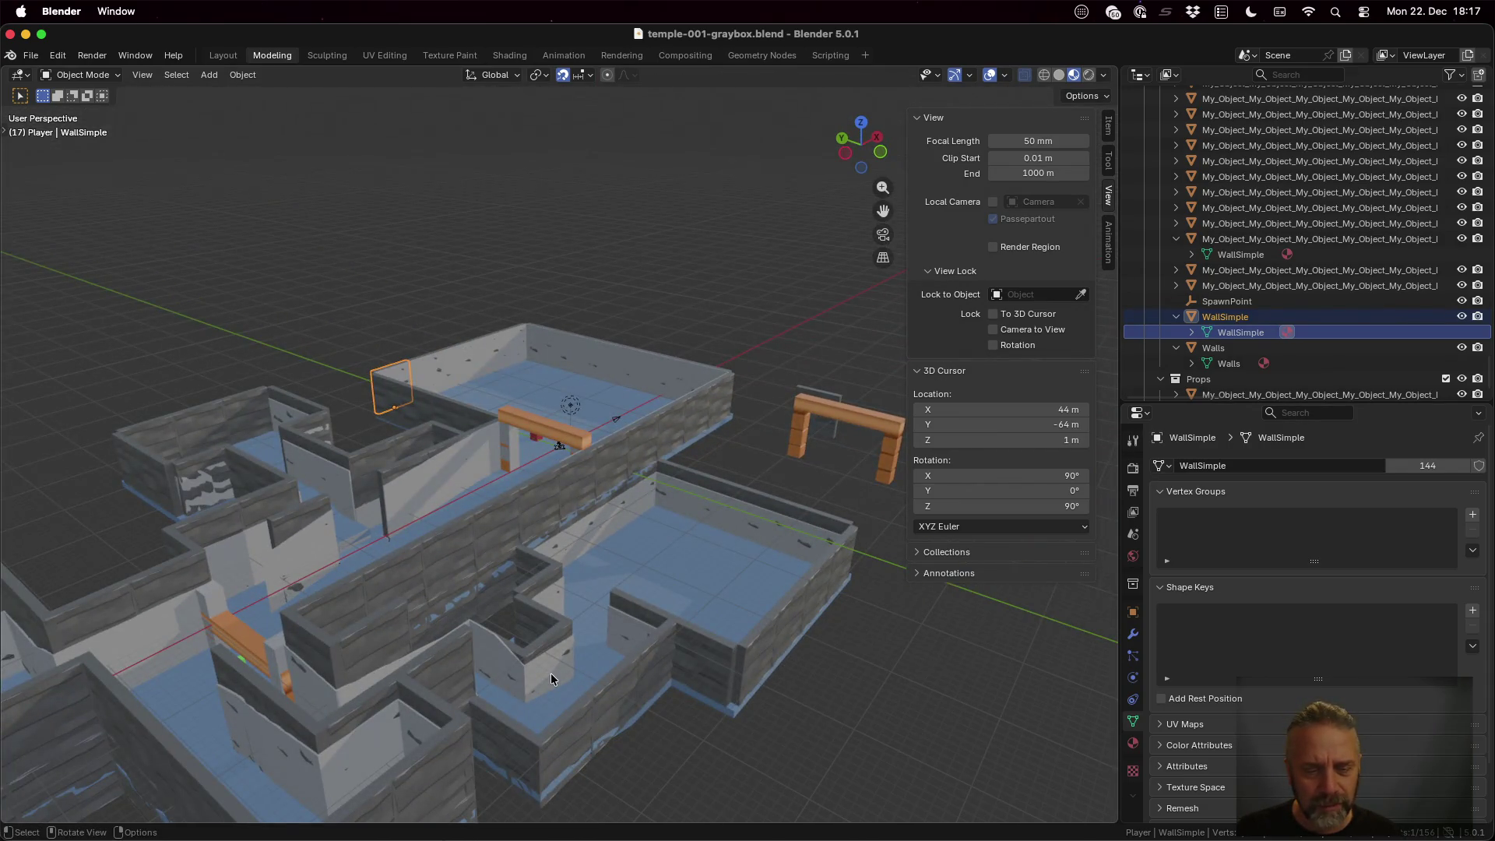
{"action": "scroll", "coordinate": [545, 661], "scroll_direction": "down", "scroll_amount": 2}
{"action": "mouse_move", "coordinate": [520, 637]}
{"action": "left_mouse_down"}
{"action": "mouse_move", "coordinate": [491, 587]}
{"action": "mouse_move", "coordinate": [573, 697]}
{"action": "left_mouse_up"}
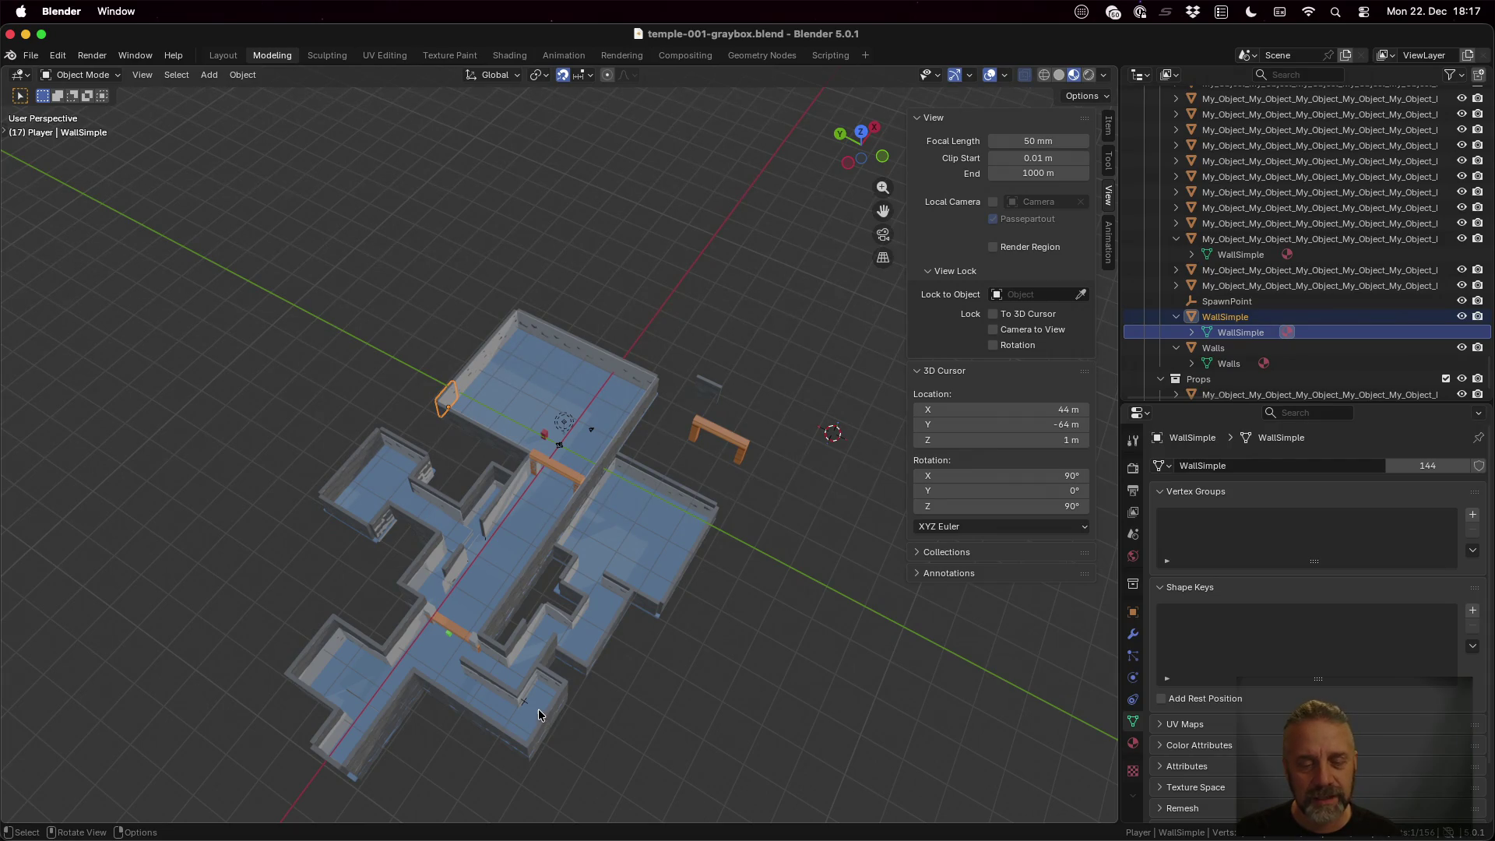
{"action": "scroll", "coordinate": [524, 702], "scroll_direction": "up", "scroll_amount": 2}
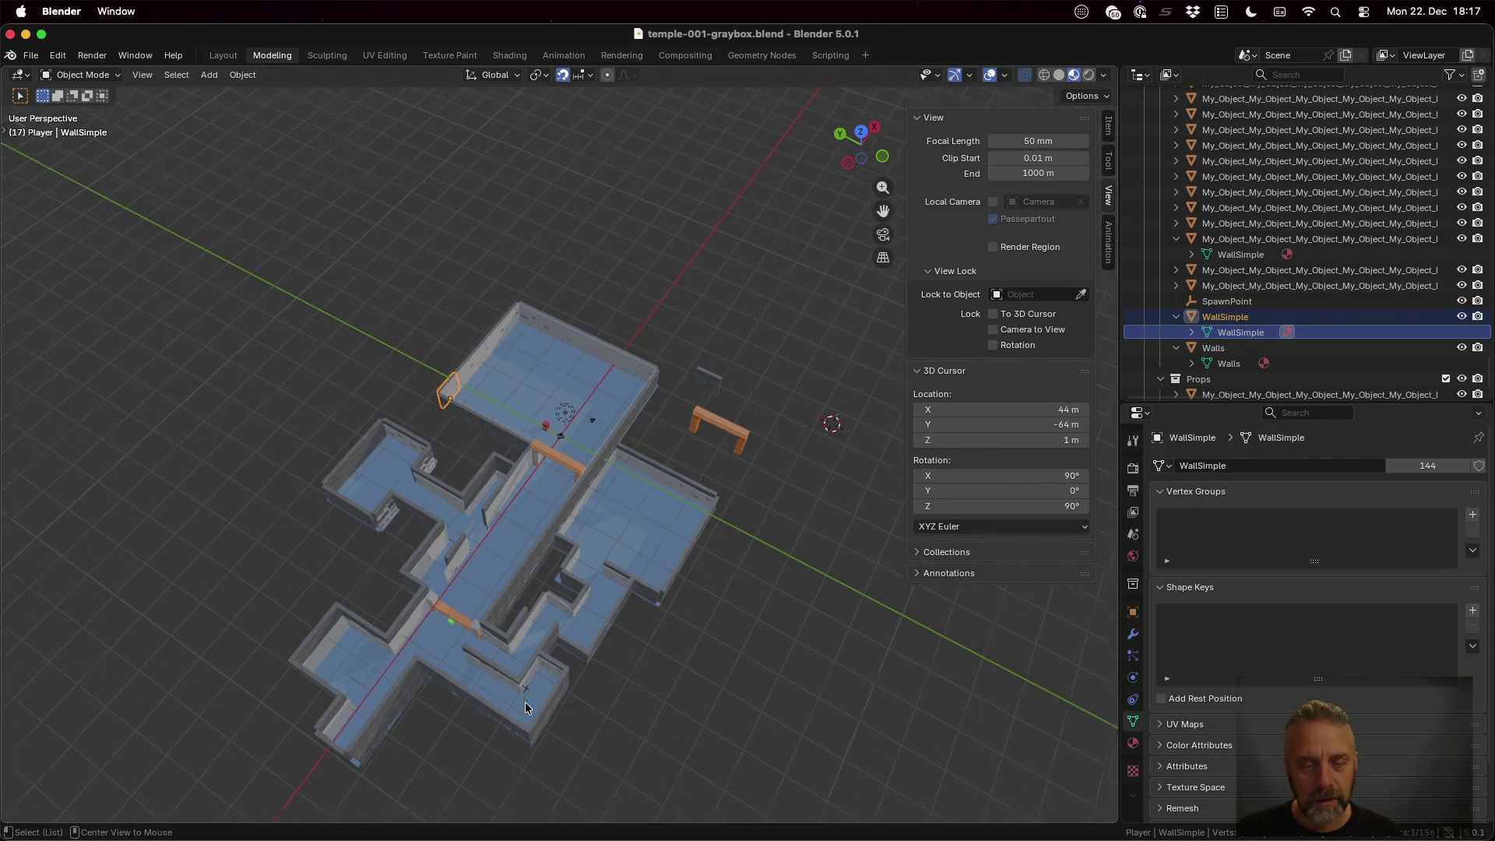
{"action": "scroll", "coordinate": [589, 474], "scroll_direction": "up", "scroll_amount": 10}
{"action": "scroll", "coordinate": [588, 463], "scroll_direction": "up", "scroll_amount": 5}
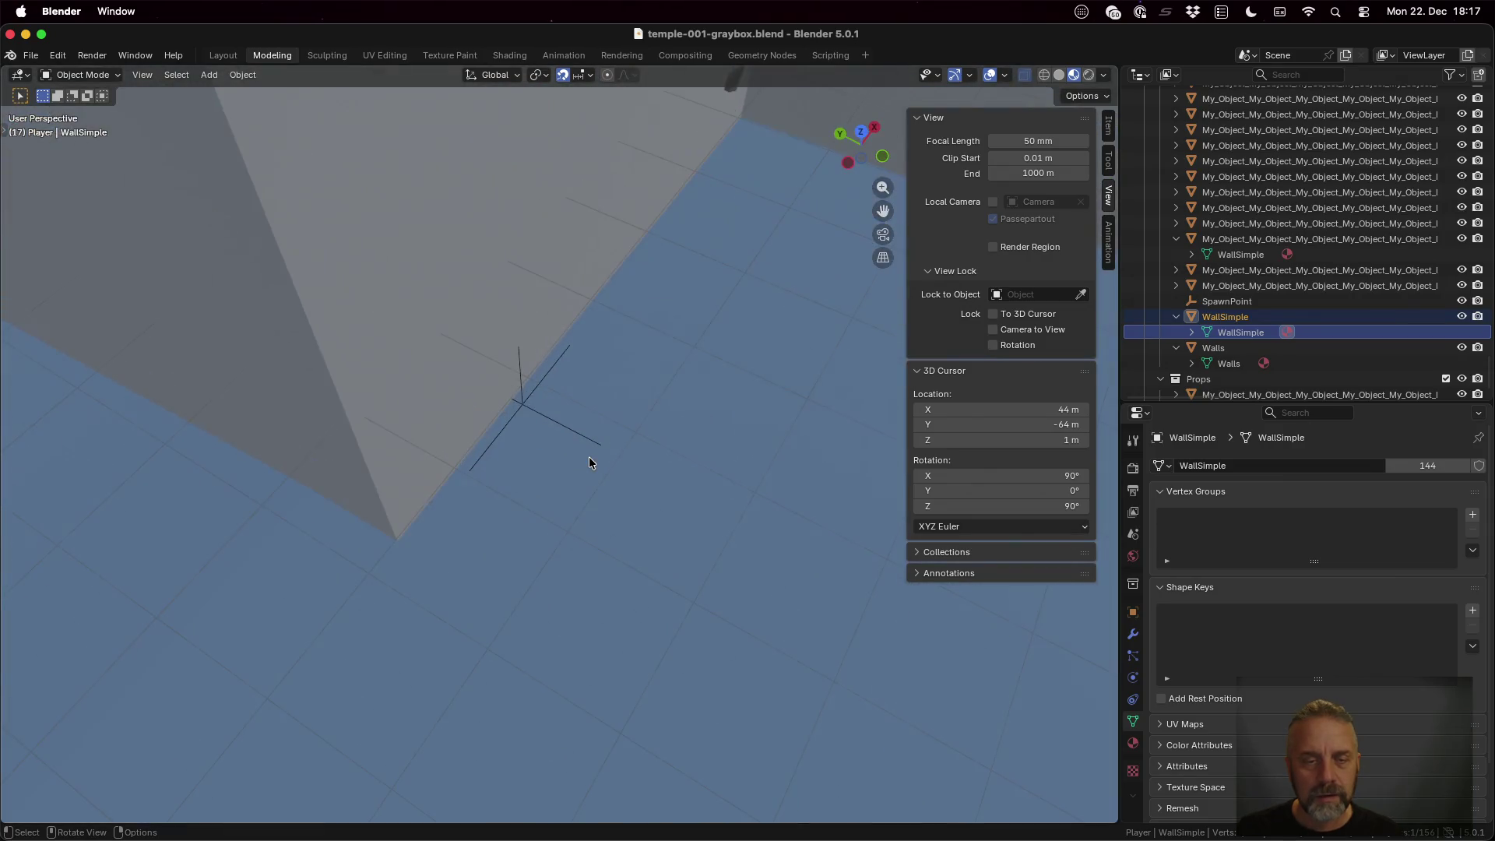
{"action": "left_click", "coordinate": [532, 404]}
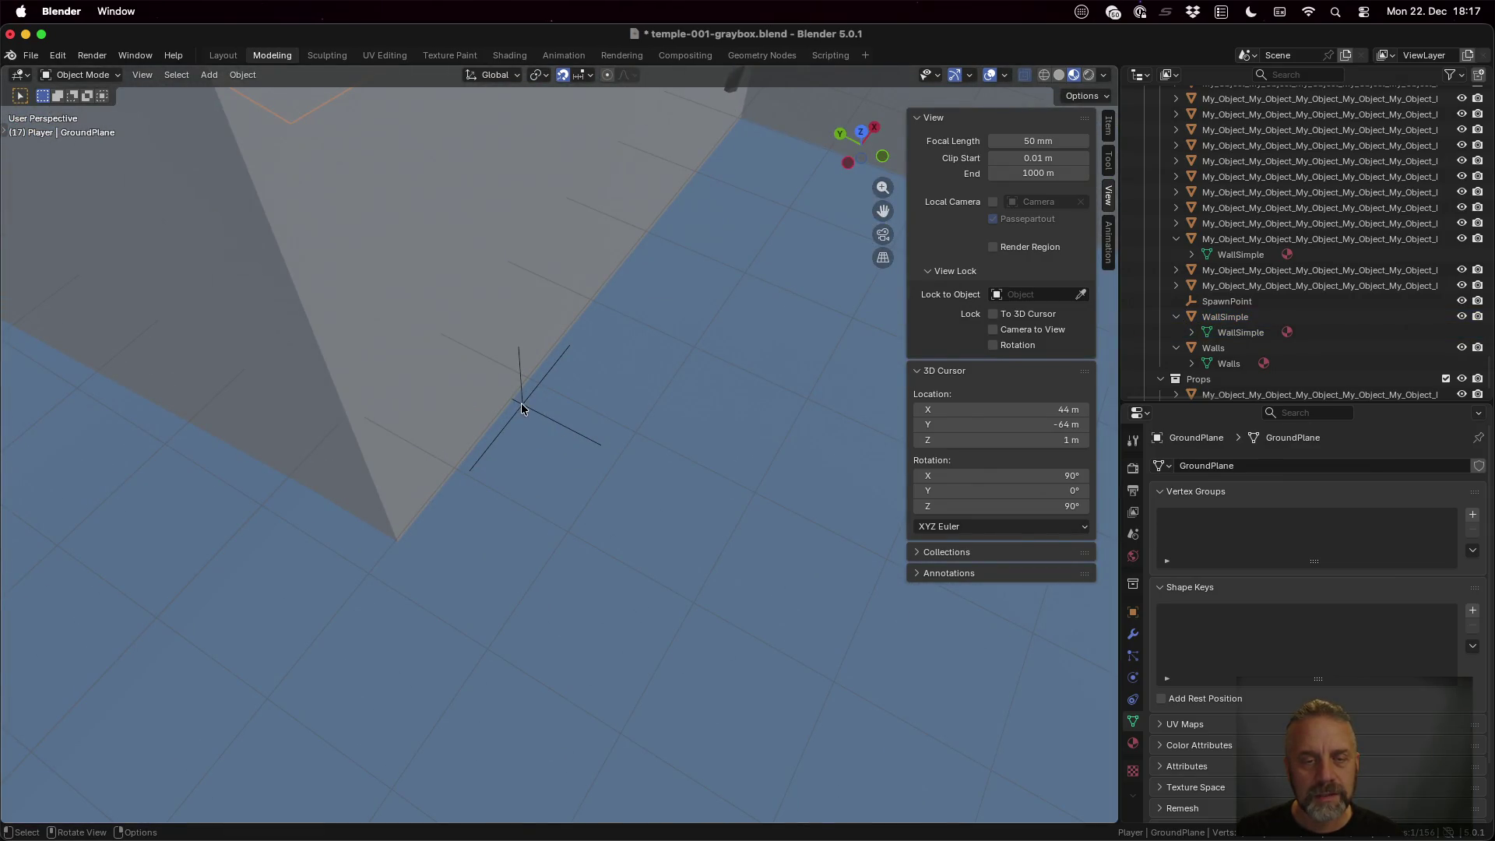
{"action": "left_click", "coordinate": [521, 406]}
{"action": "left_click", "coordinate": [520, 406]}
{"action": "left_click", "coordinate": [521, 406]}
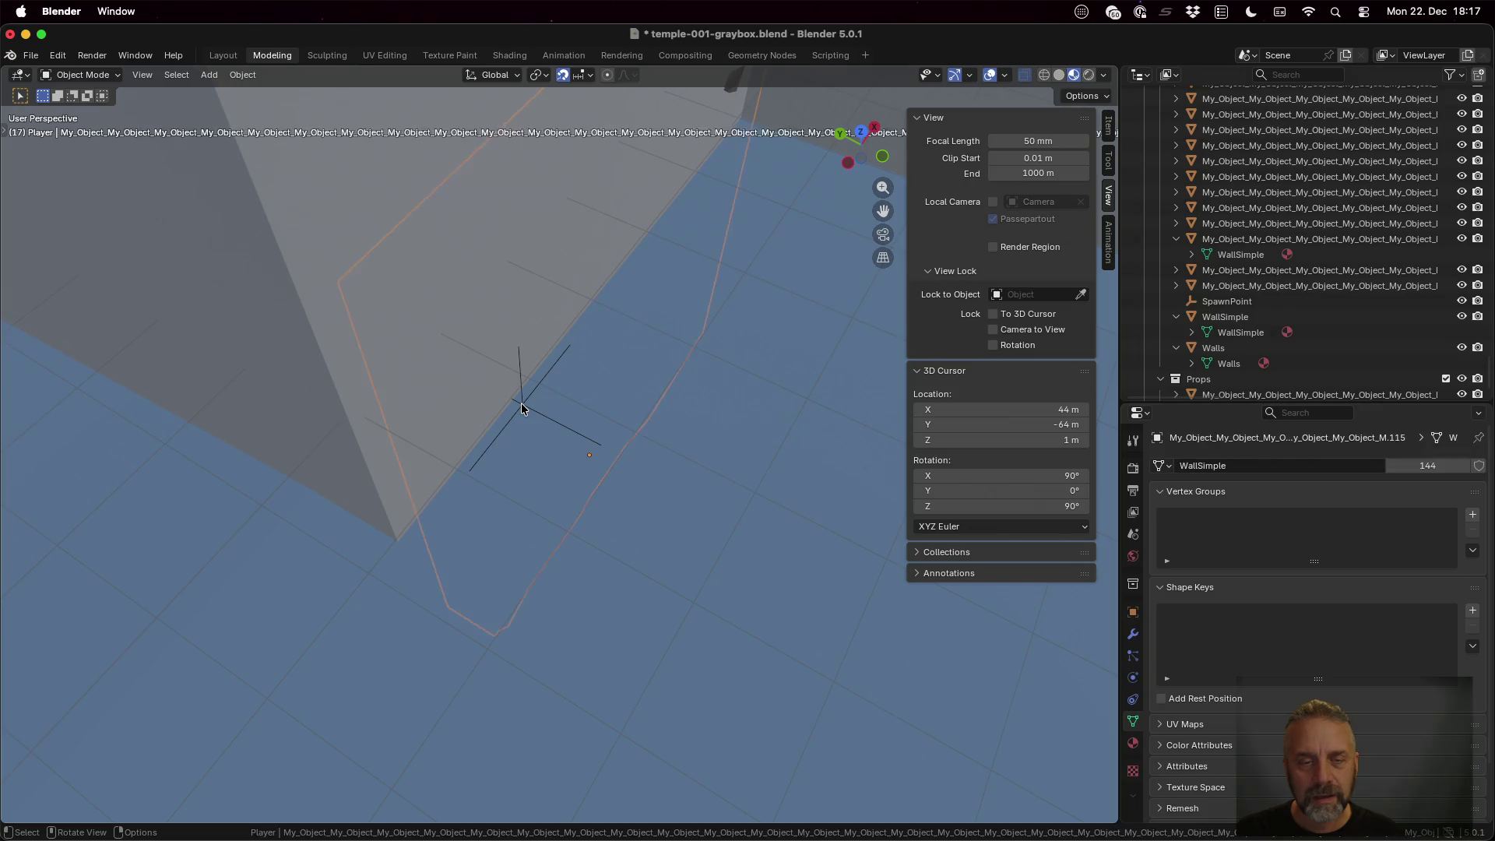
{"action": "left_click", "coordinate": [521, 406]}
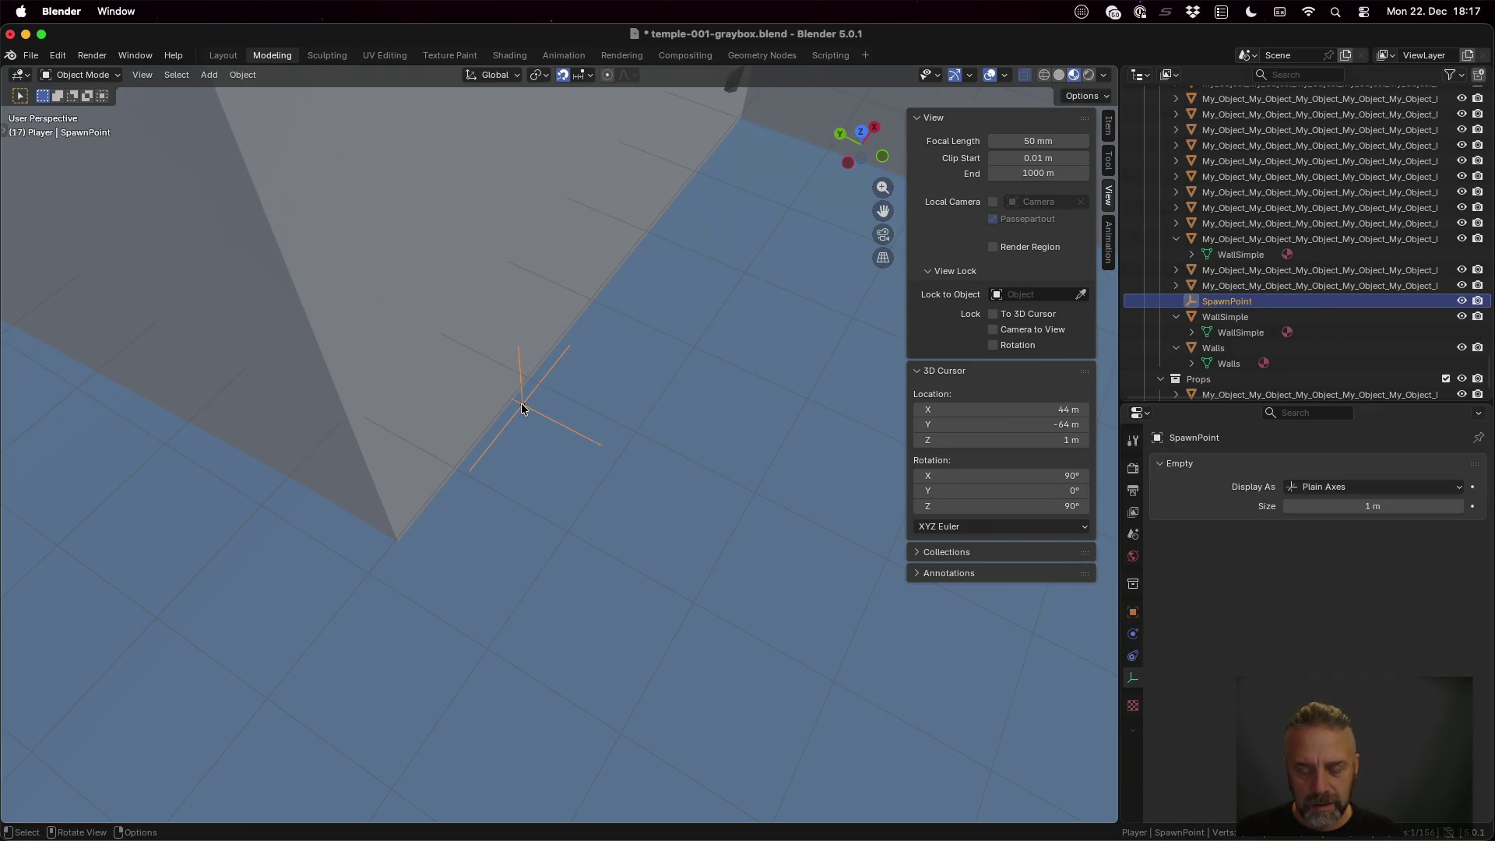
Move the SpawnPoint across the temple floor, locked to the horizontal plane, and save the blend file
{"action": "key", "text": "g"}
{"action": "key", "text": "shift+z"}
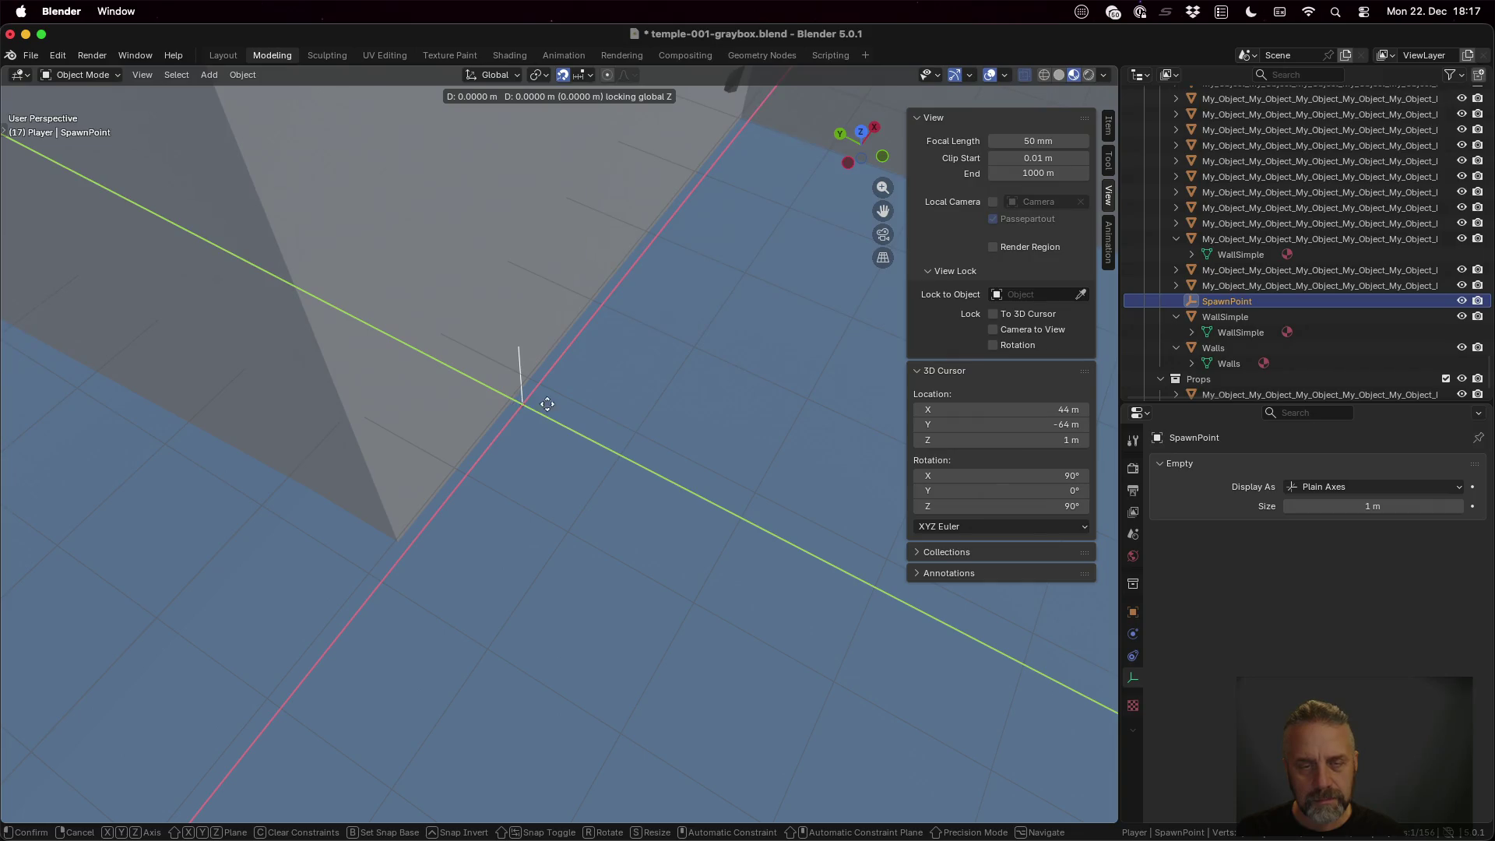
{"action": "left_click", "coordinate": [927, 537]}
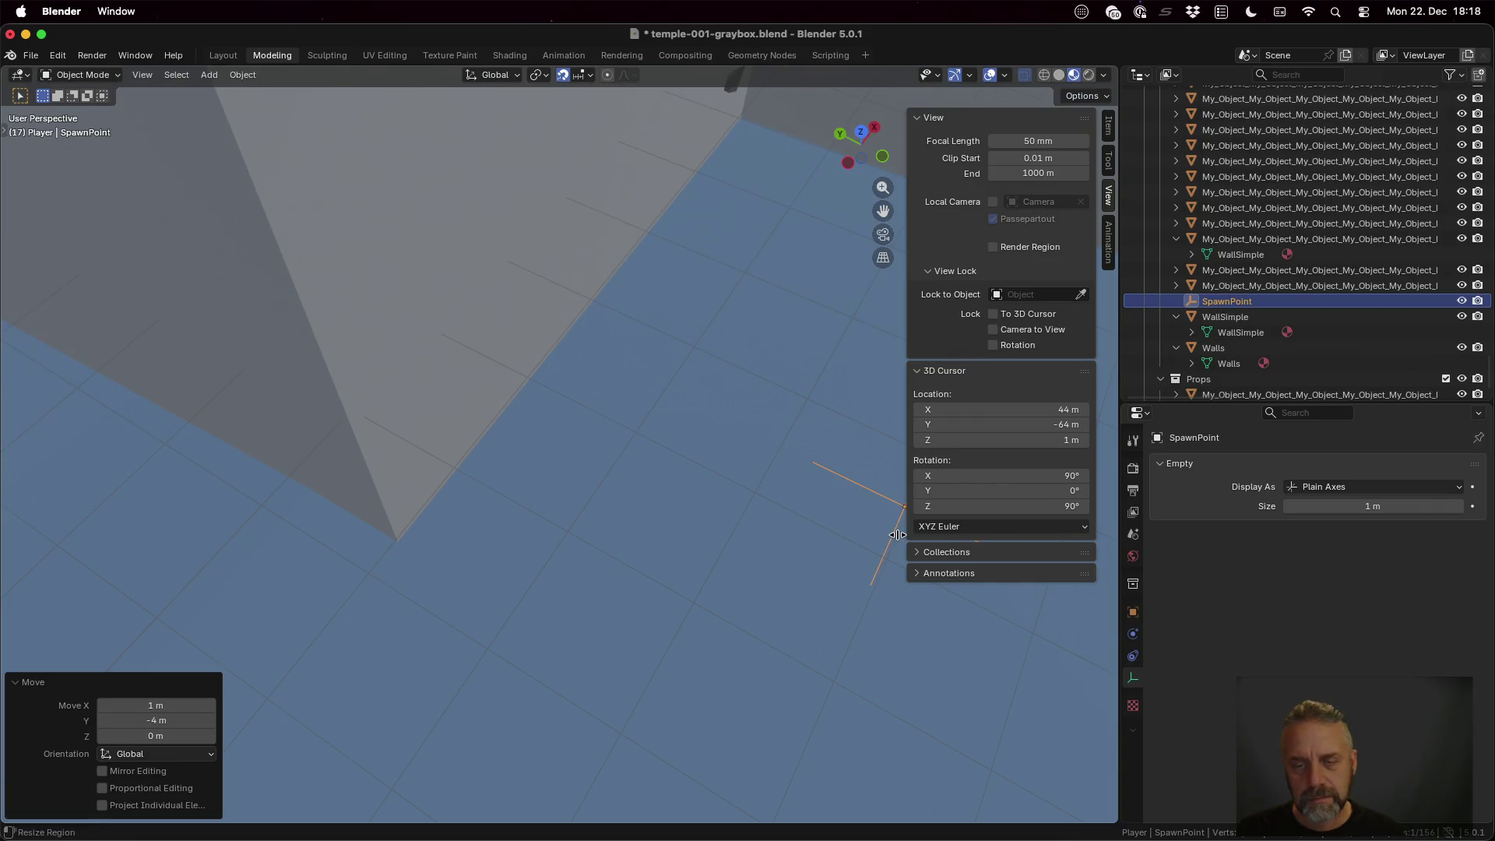
{"action": "scroll", "coordinate": [887, 529], "scroll_direction": "down", "scroll_amount": 5}
{"action": "mouse_move", "coordinate": [740, 475]}
{"action": "left_mouse_down"}
{"action": "mouse_move", "coordinate": [730, 498]}
{"action": "mouse_move", "coordinate": [764, 518]}
{"action": "left_mouse_up"}
{"action": "key", "text": "g"}
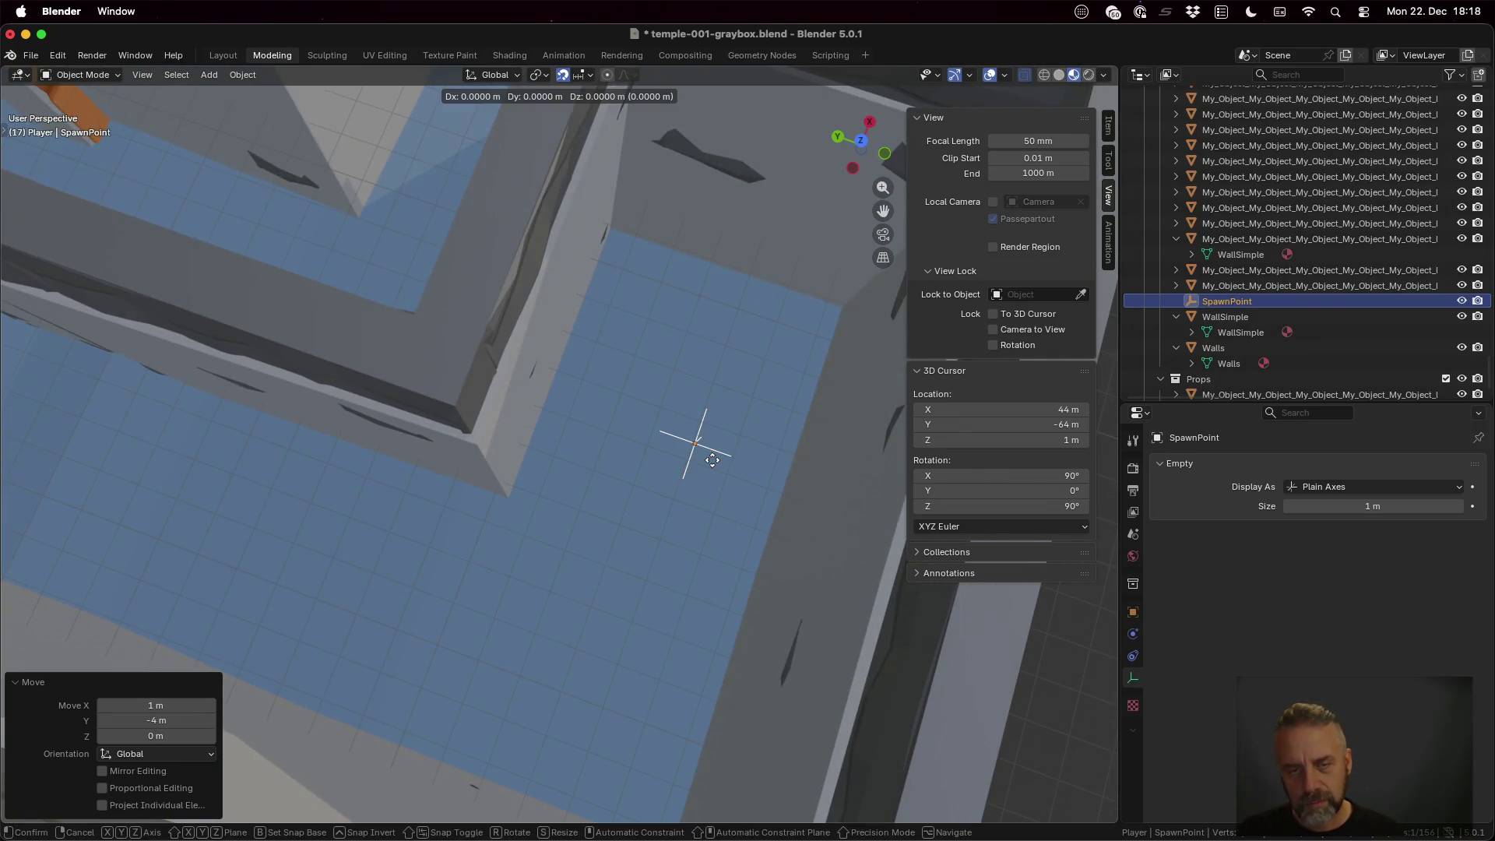
{"action": "key", "text": "shift+z"}
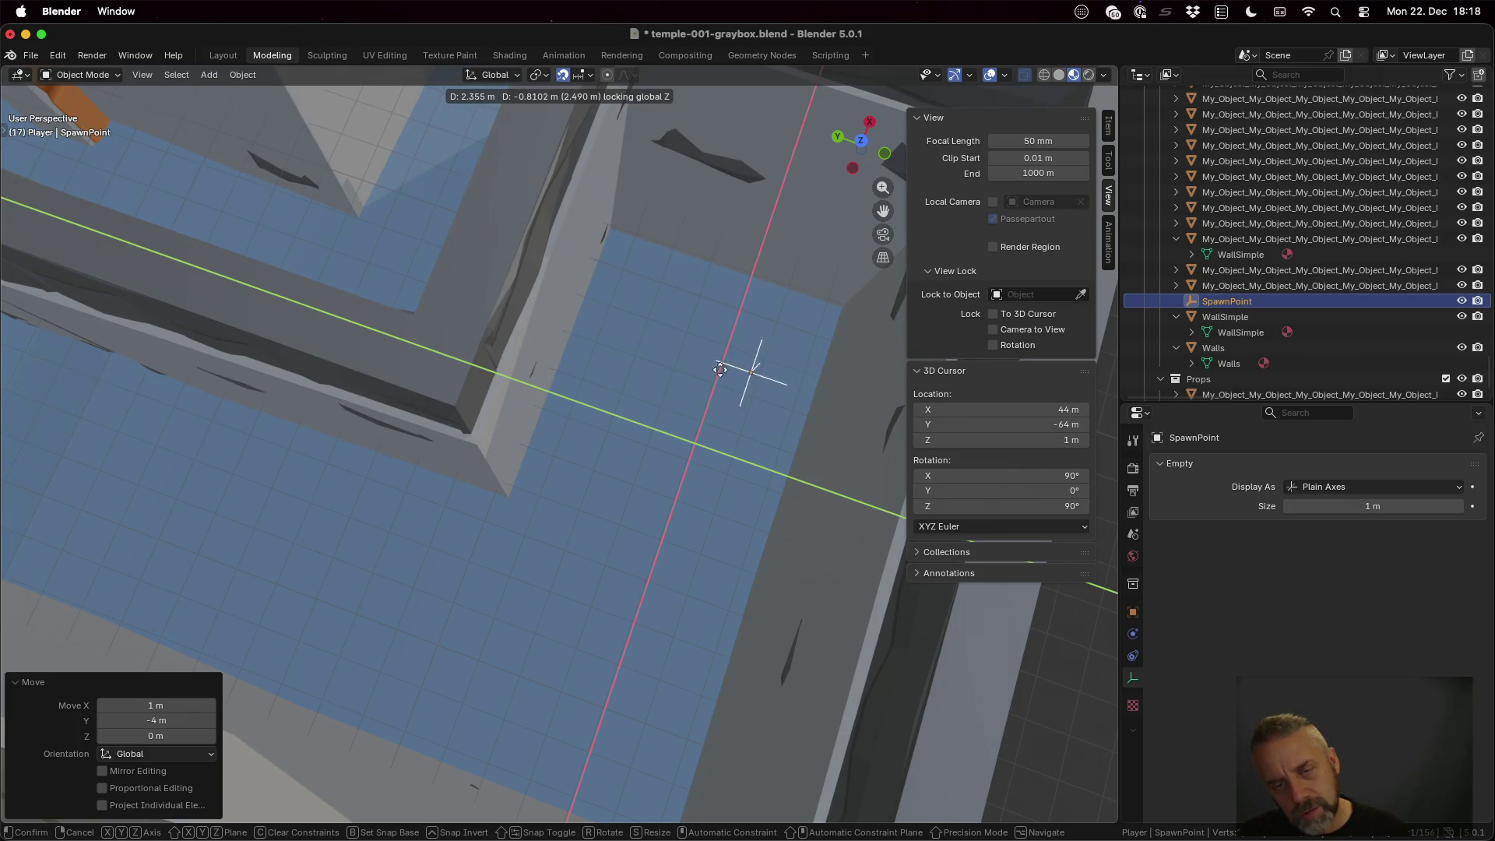
{"action": "left_click", "coordinate": [719, 370]}
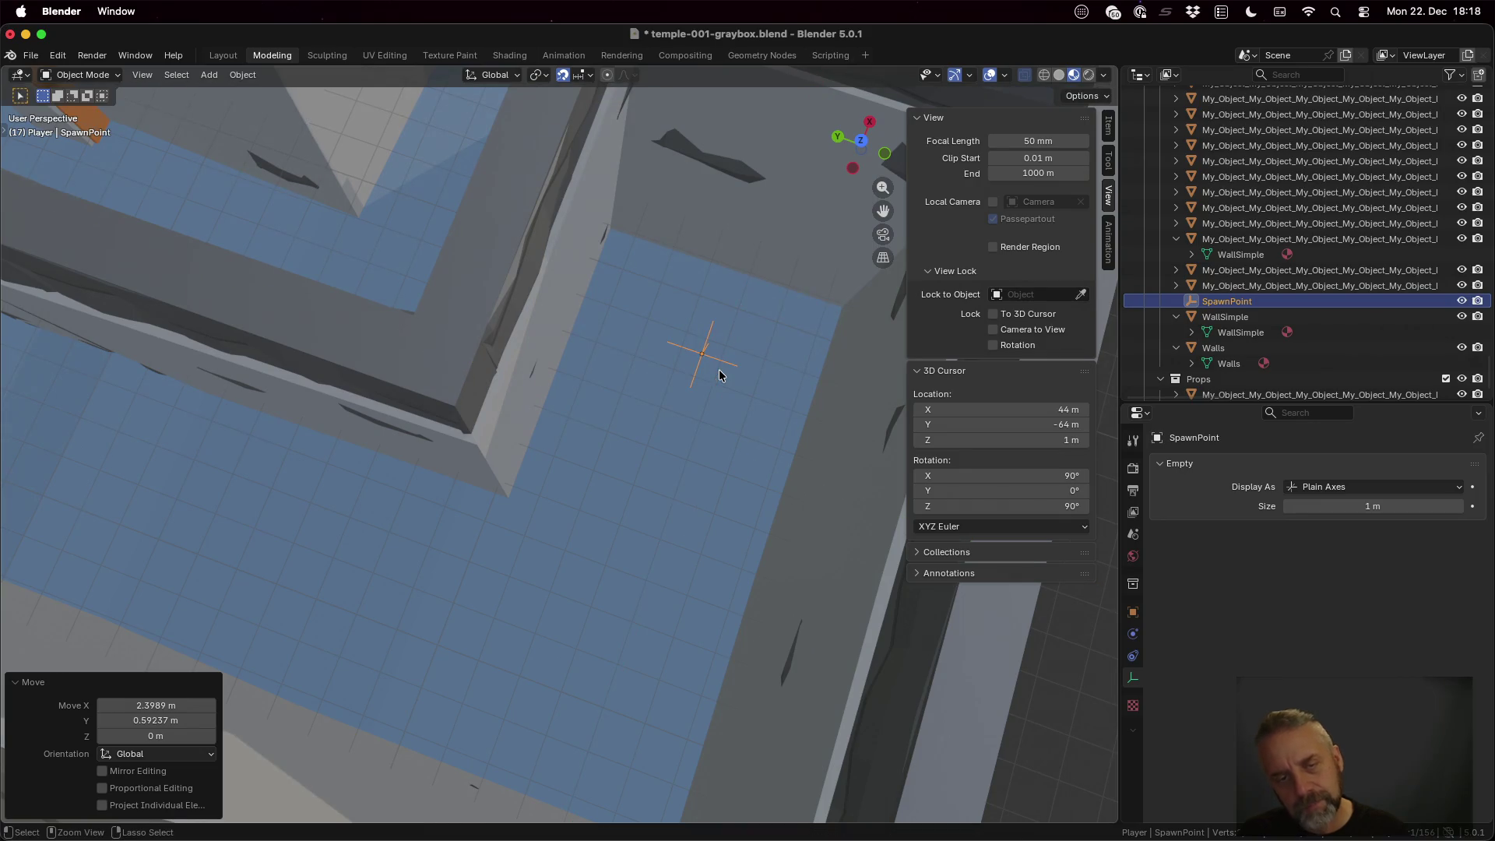
{"action": "key", "text": "super+s"}
{"action": "key", "text": "ctrl+Up"}
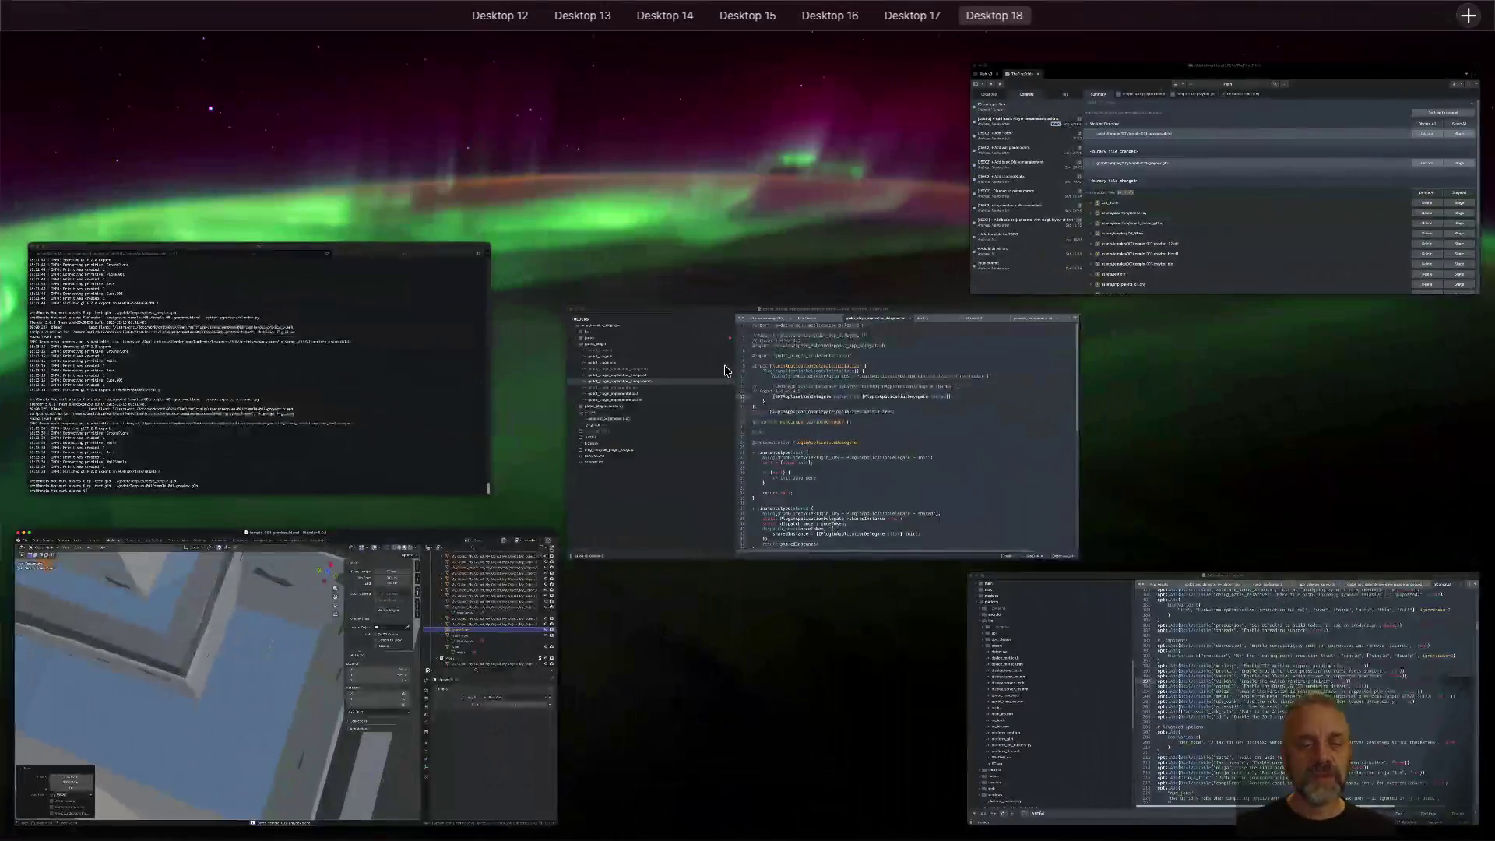
Rerun the Blender export and the cp command to copy test.glb over temple-001-graybox.glb
{"action": "left_click", "coordinate": [384, 323]}
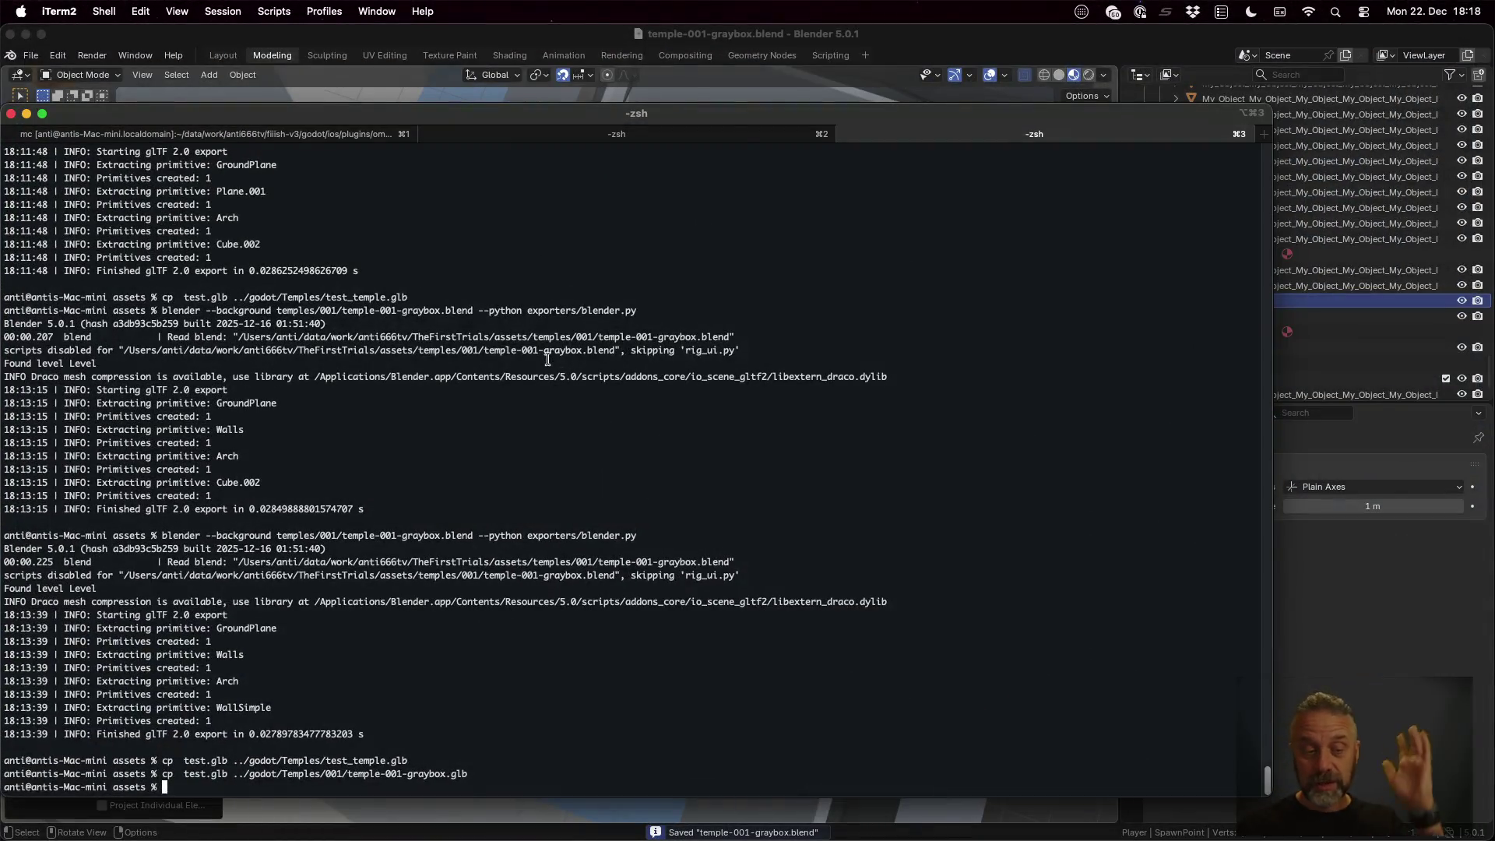
{"action": "key", "text": "Up"}
{"action": "key", "text": "Up"}
{"action": "key", "text": "Up"}
{"action": "key", "text": "Return"}
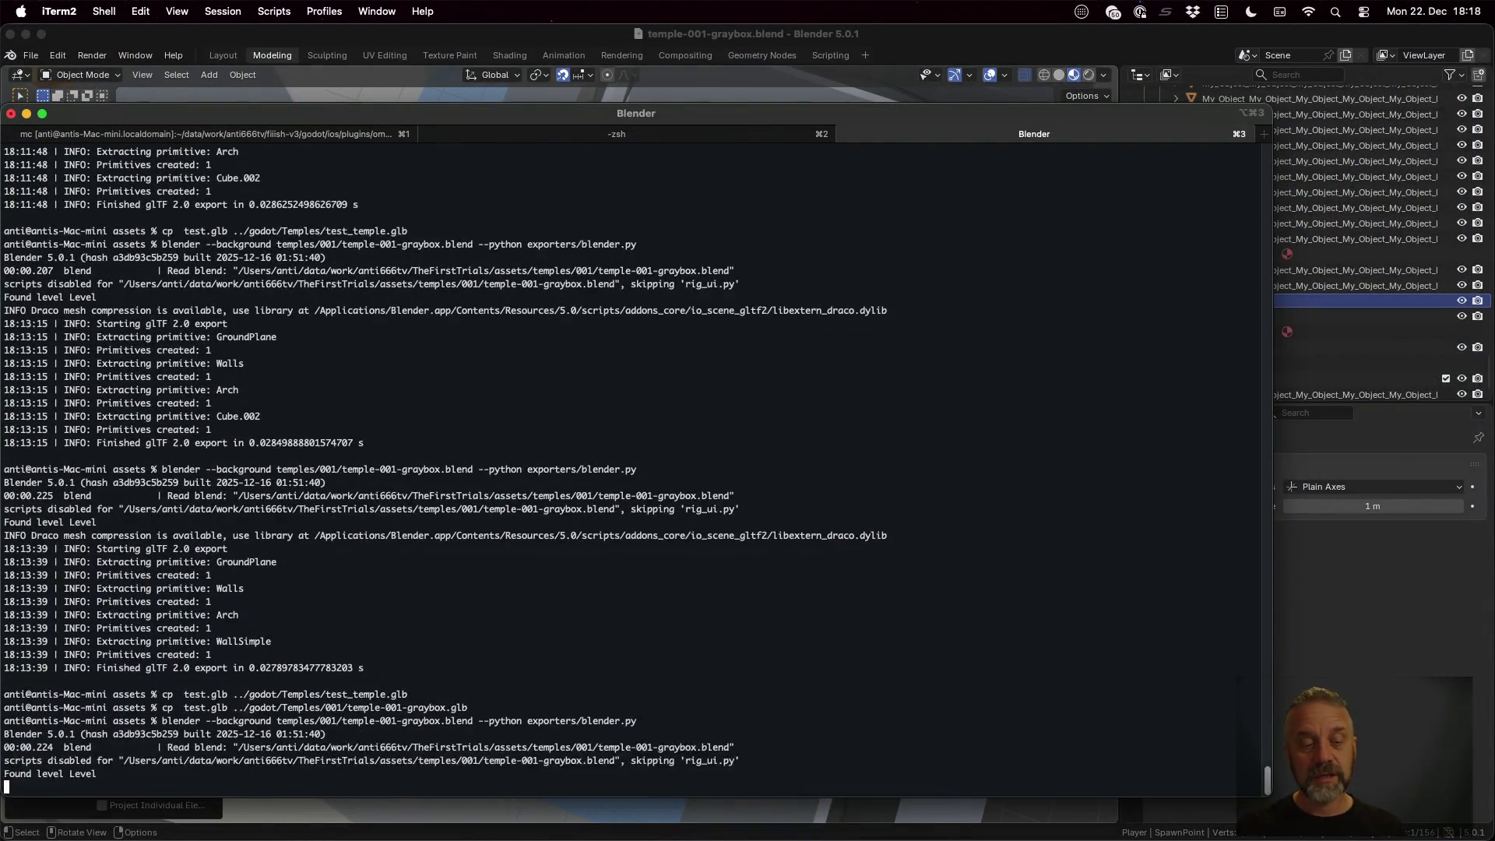
{"action": "key", "text": "Up"}
{"action": "key", "text": "Up"}
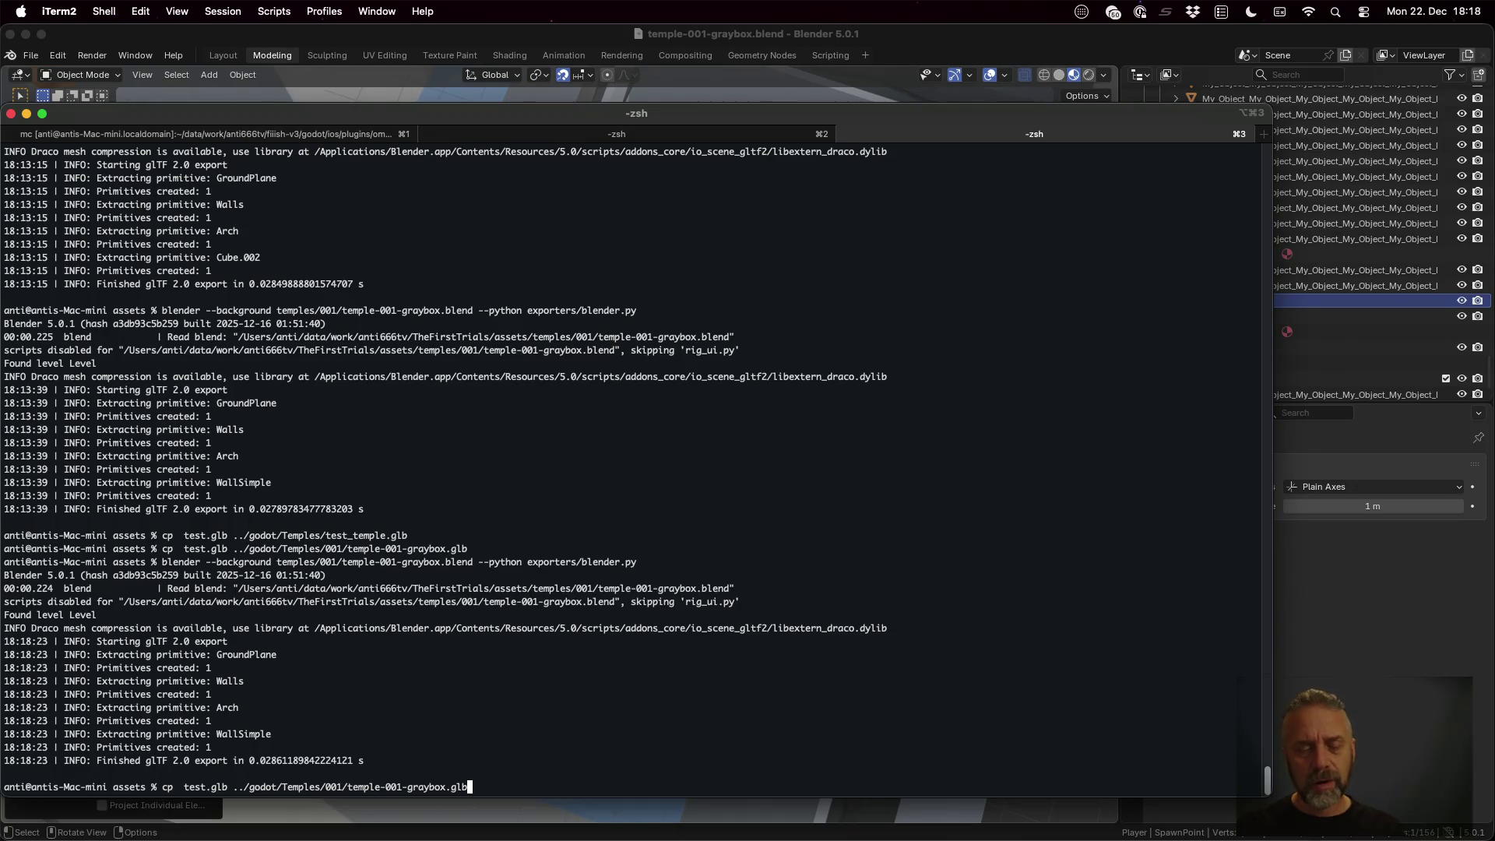
{"action": "key", "text": "Return"}
{"action": "key", "text": "super+Tab"}
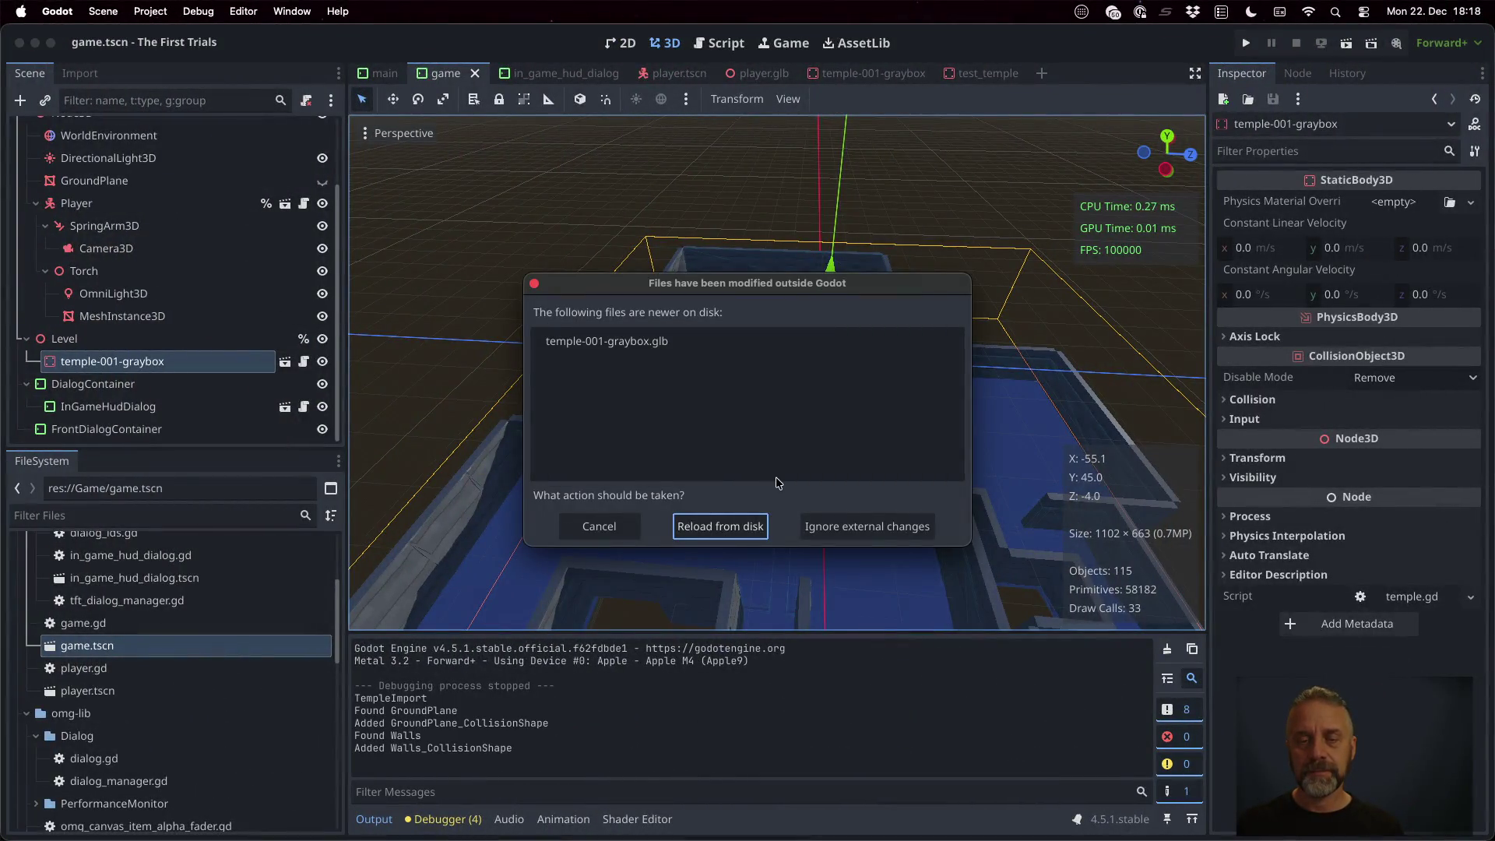
Reload the updated temple-001-graybox.glb and start the game
{"action": "left_click", "coordinate": [739, 526]}
{"action": "left_click", "coordinate": [1245, 43]}
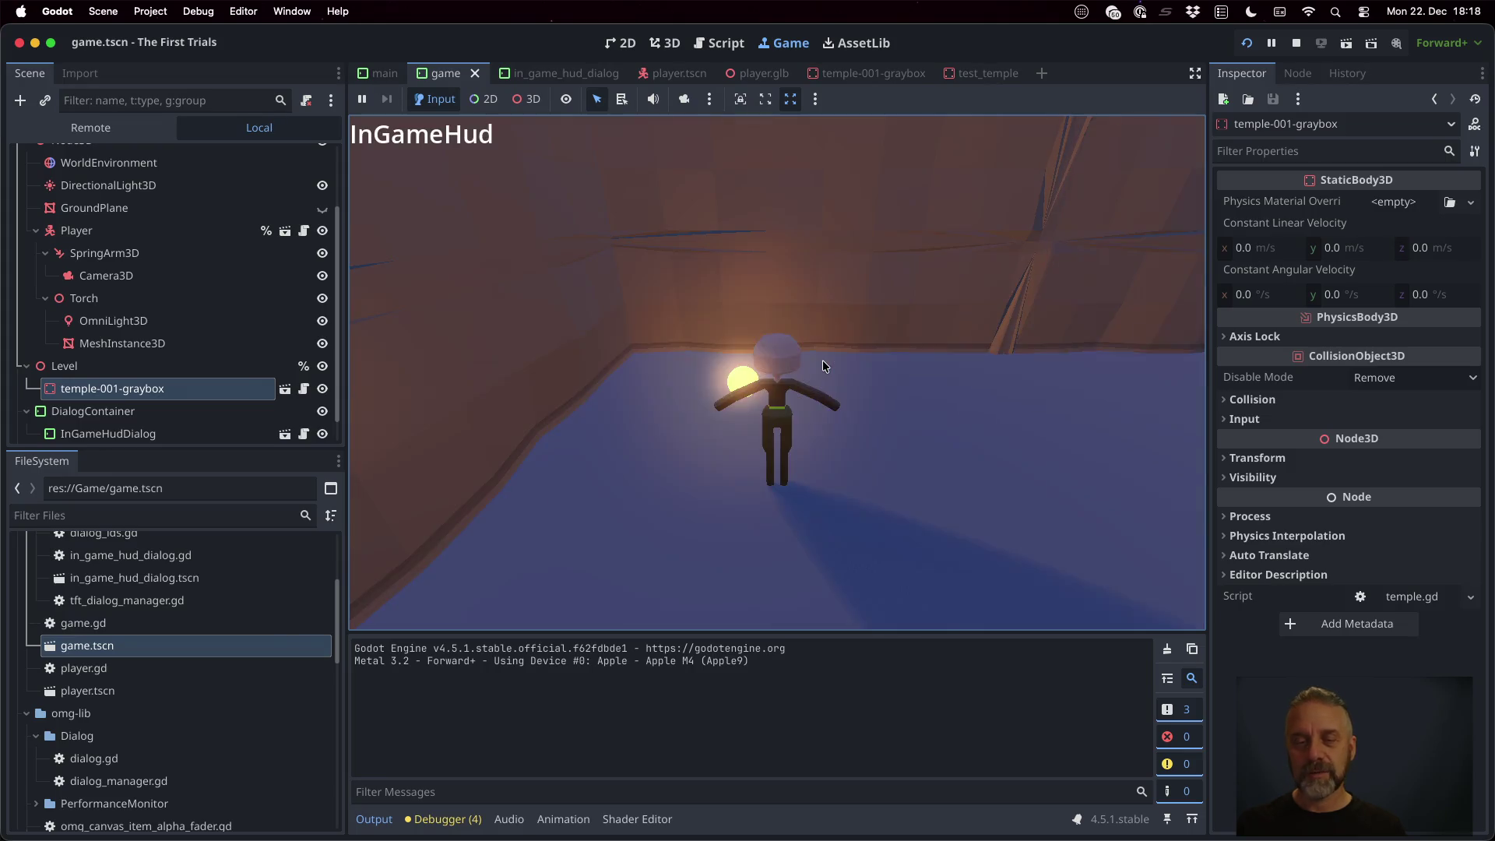
{"action": "left_click_drag", "start_coordinate": [822, 360], "coordinate": [909, 352]}
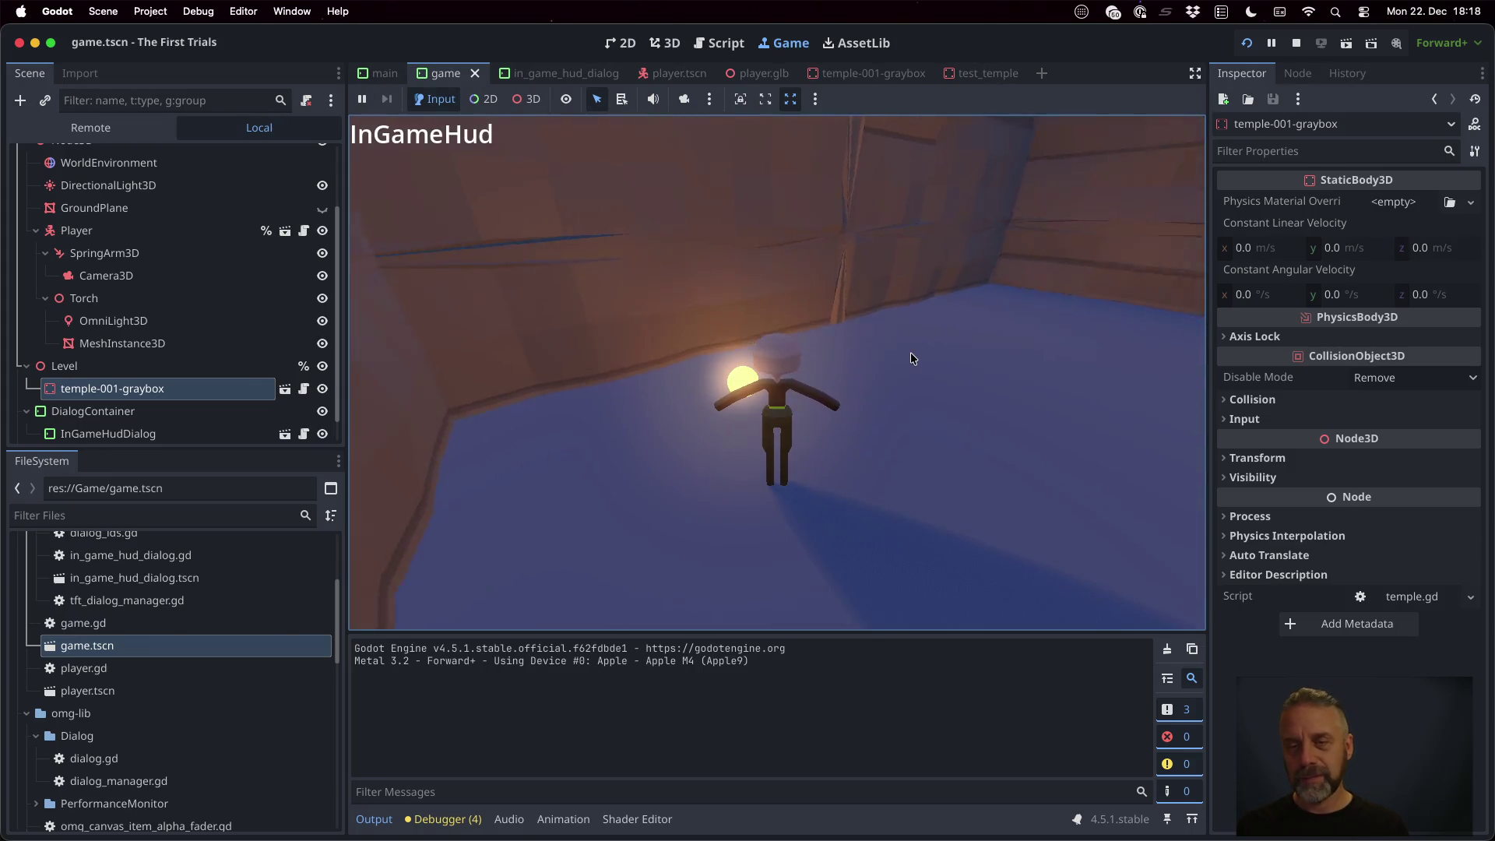
{"action": "key", "text": "w"}
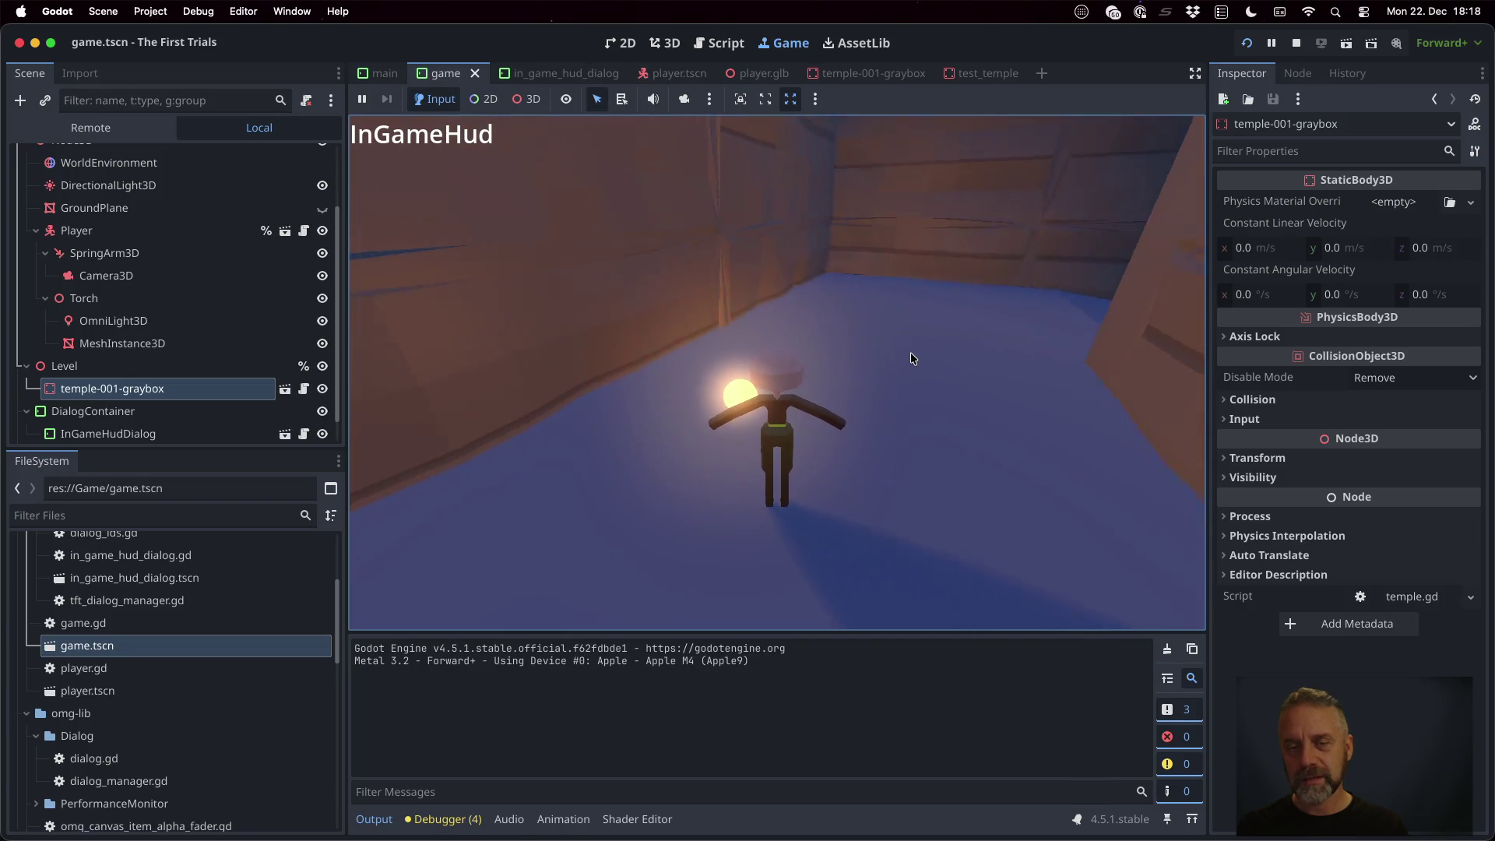
Walk the player through the opening under the orange beams and along the grey stone wall
{"action": "key", "text": "a"}
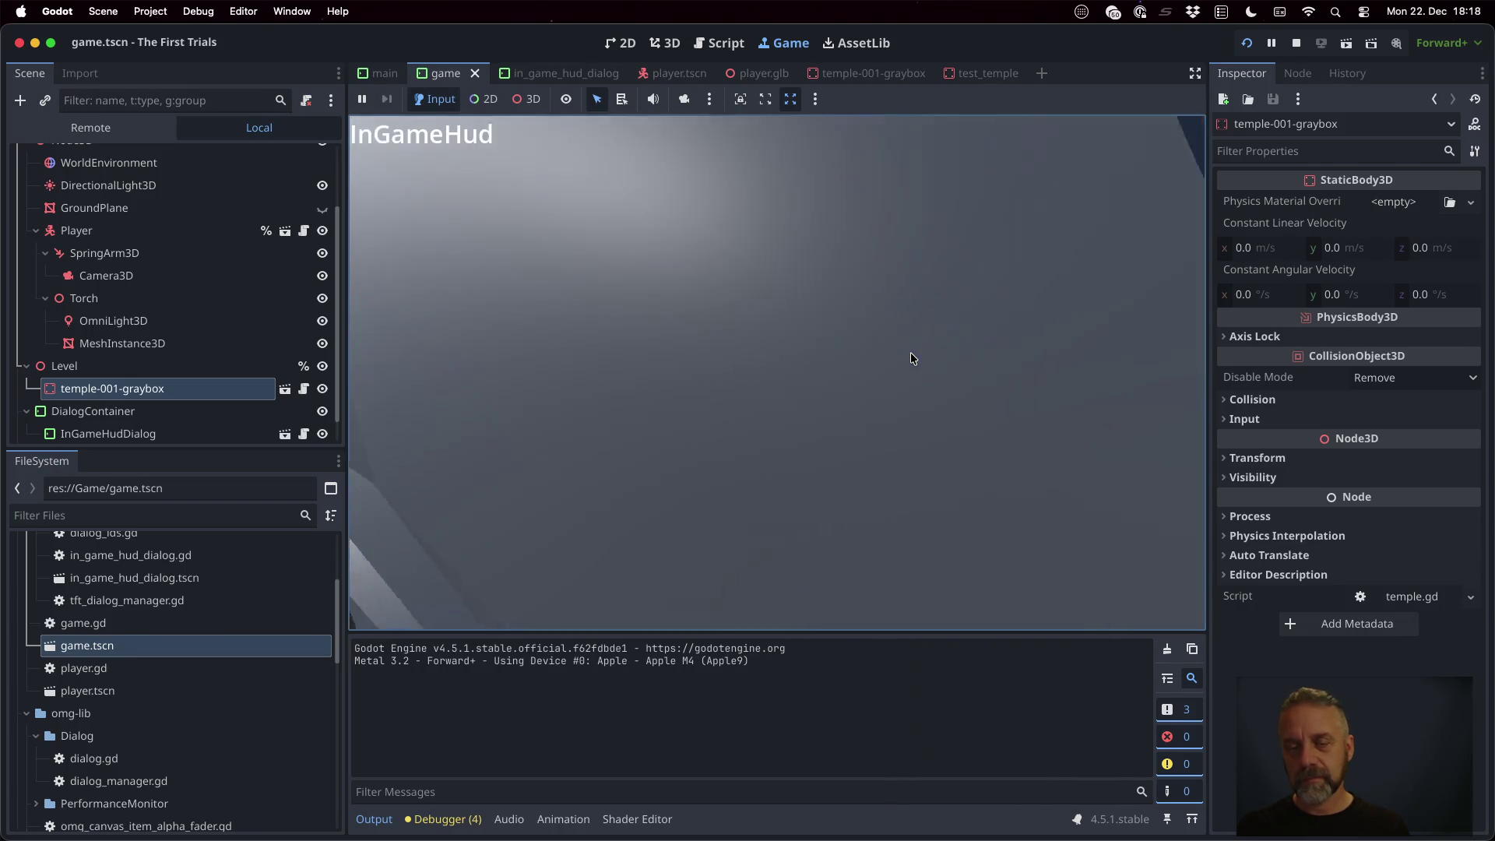
{"action": "key", "text": "w"}
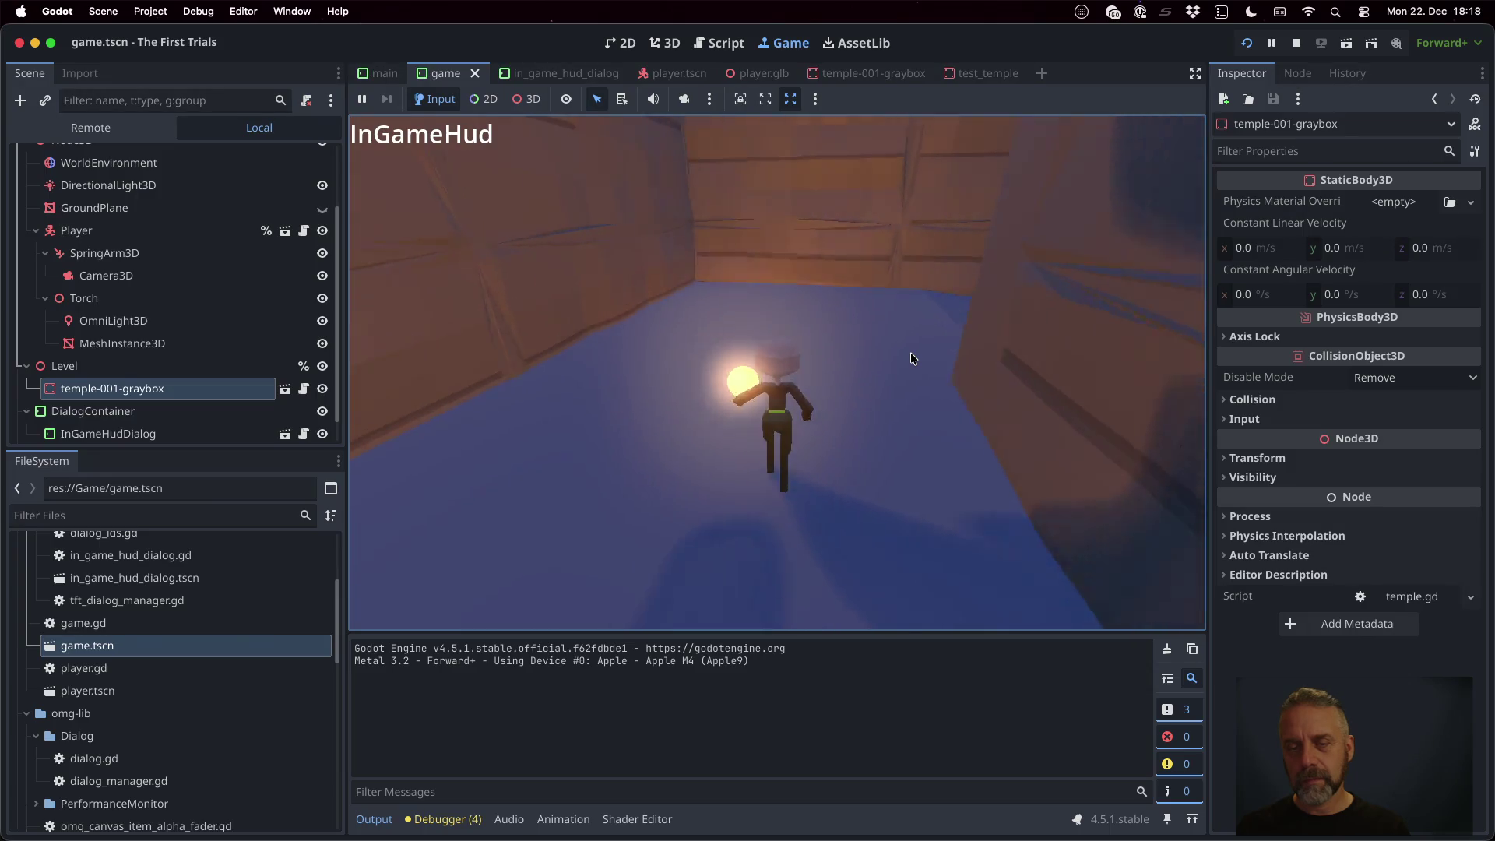
{"action": "key", "text": "w"}
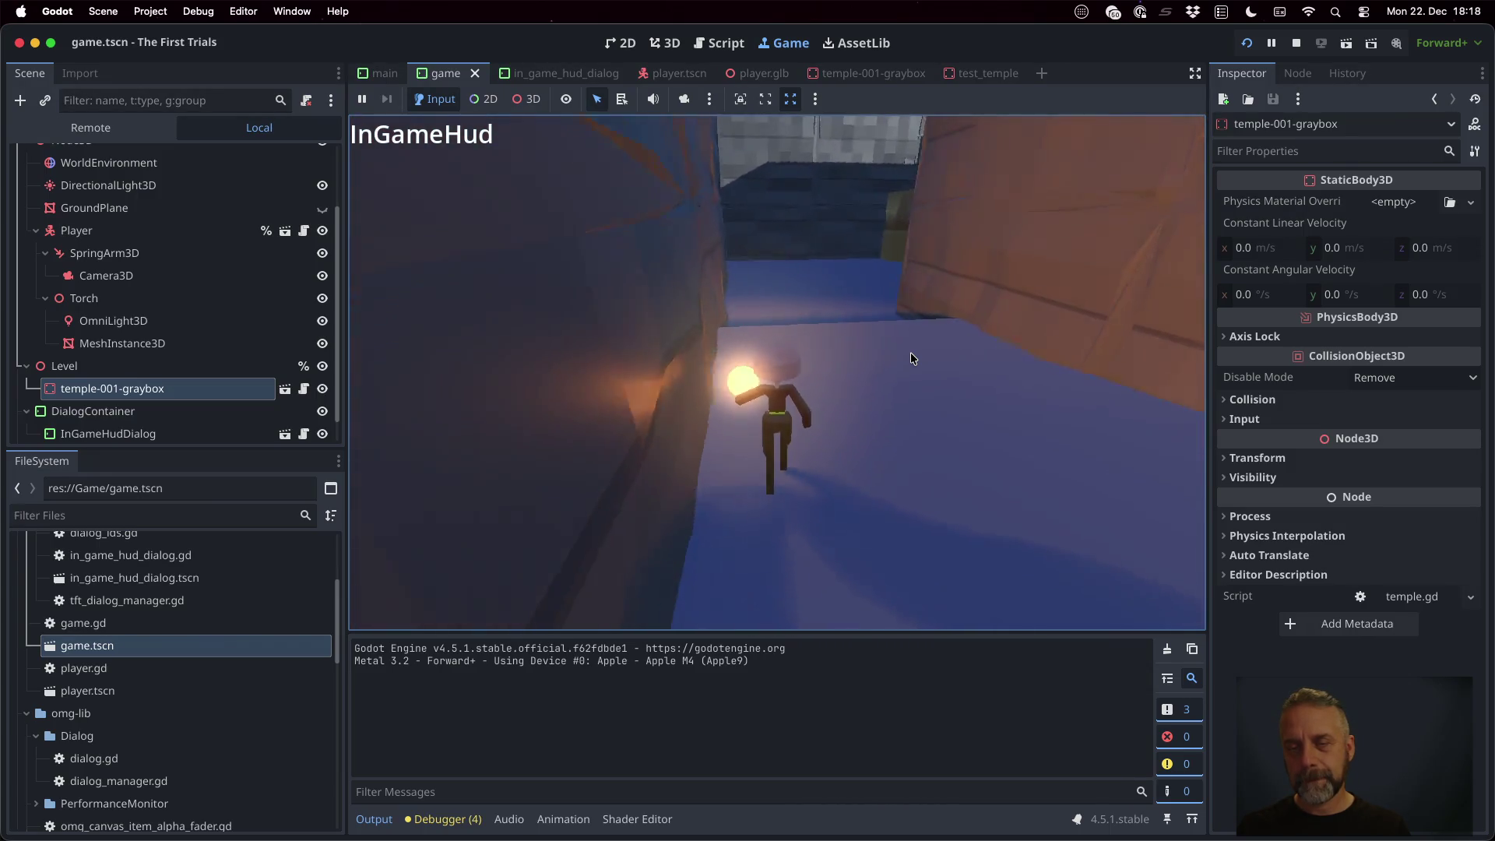
{"action": "key", "text": "w"}
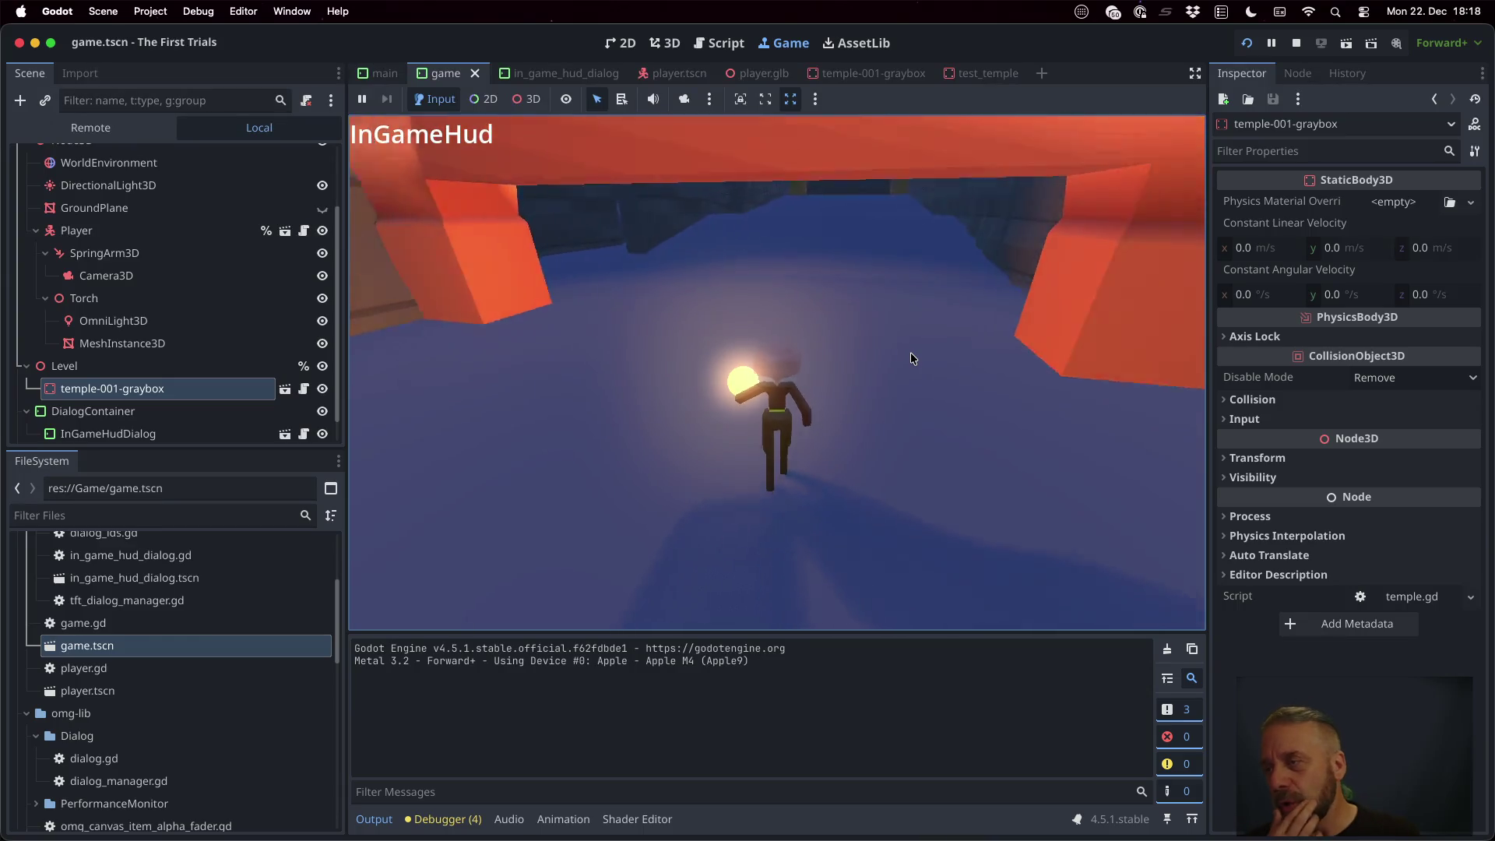
{"action": "key", "text": "w"}
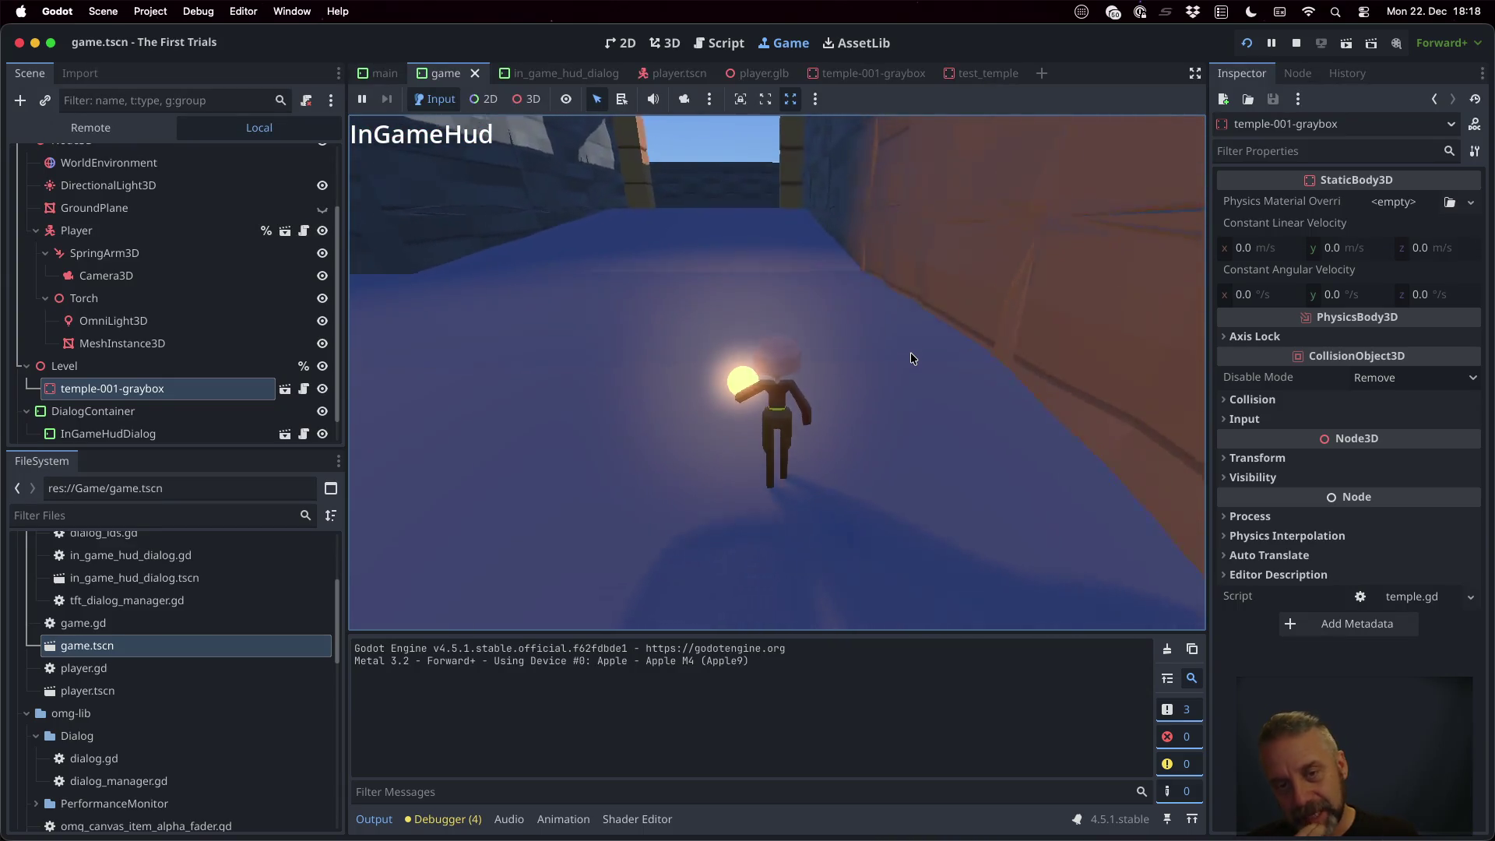
{"action": "key", "text": "w"}
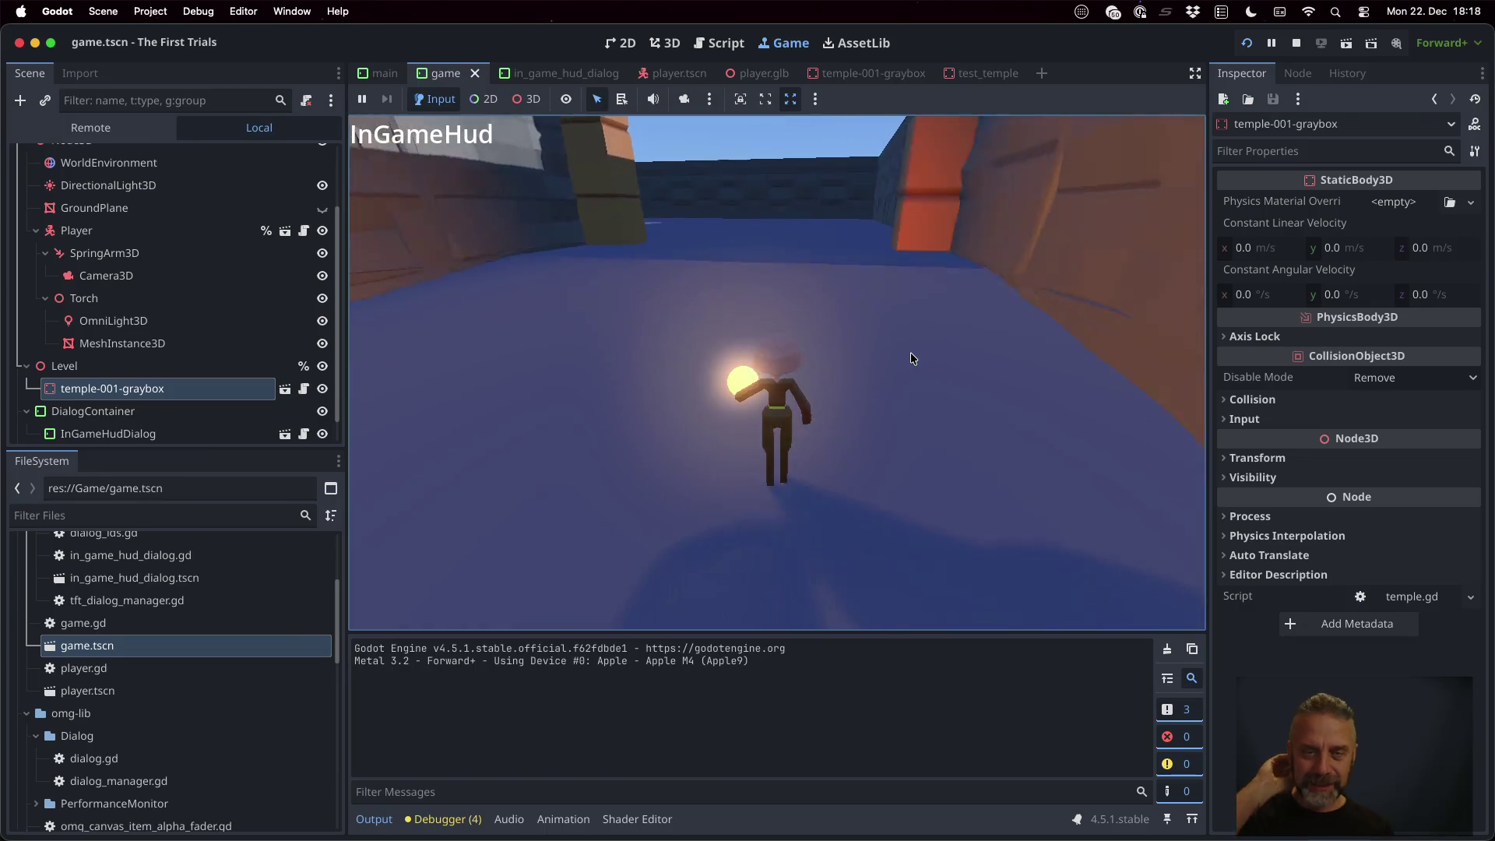
{"action": "key", "text": "a"}
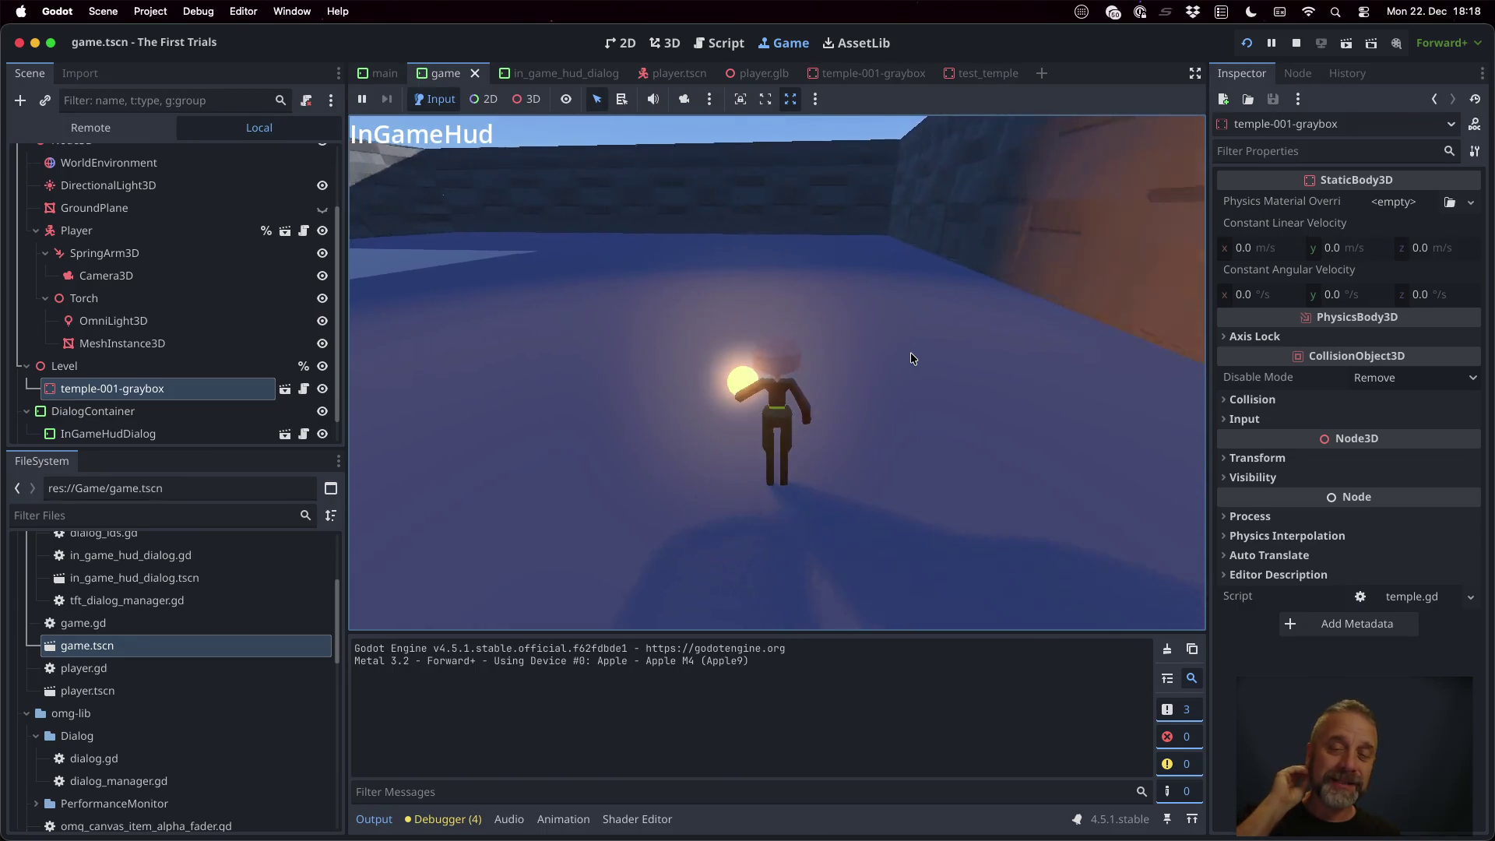
{"action": "key", "text": "a"}
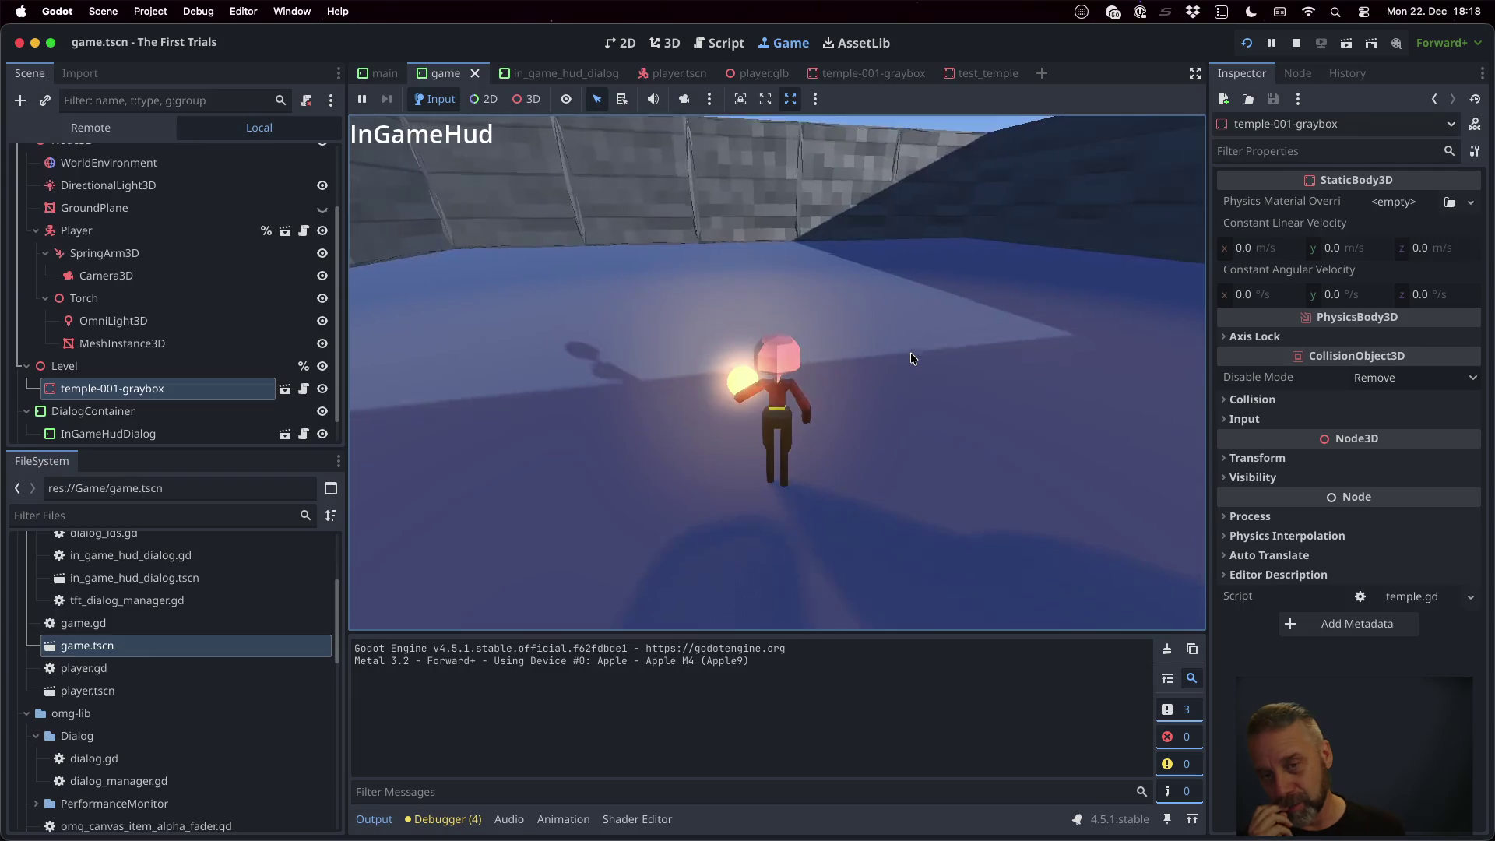
{"action": "key", "text": "a"}
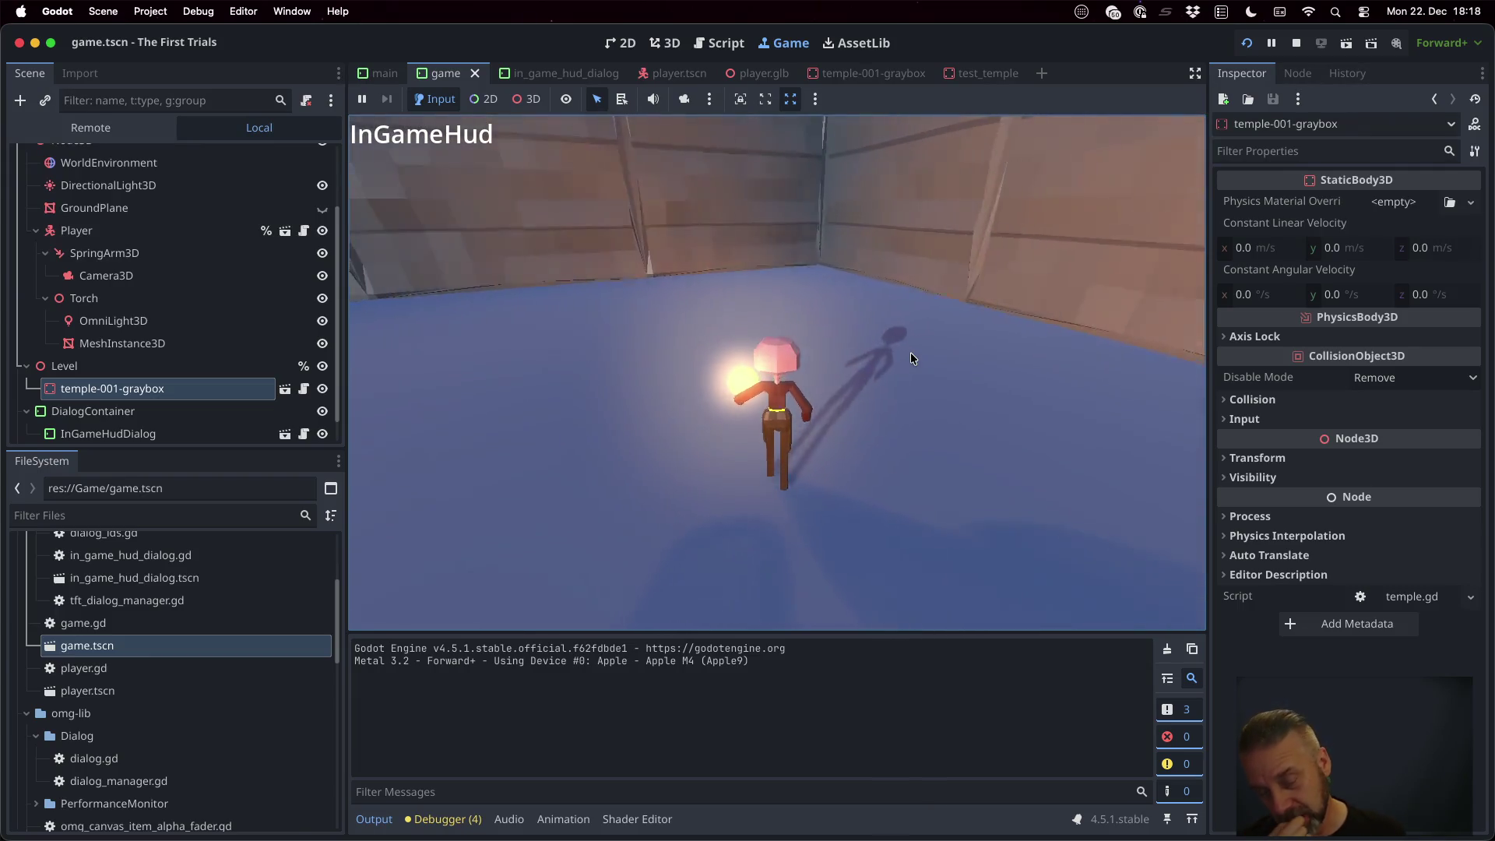
{"action": "key", "text": "a"}
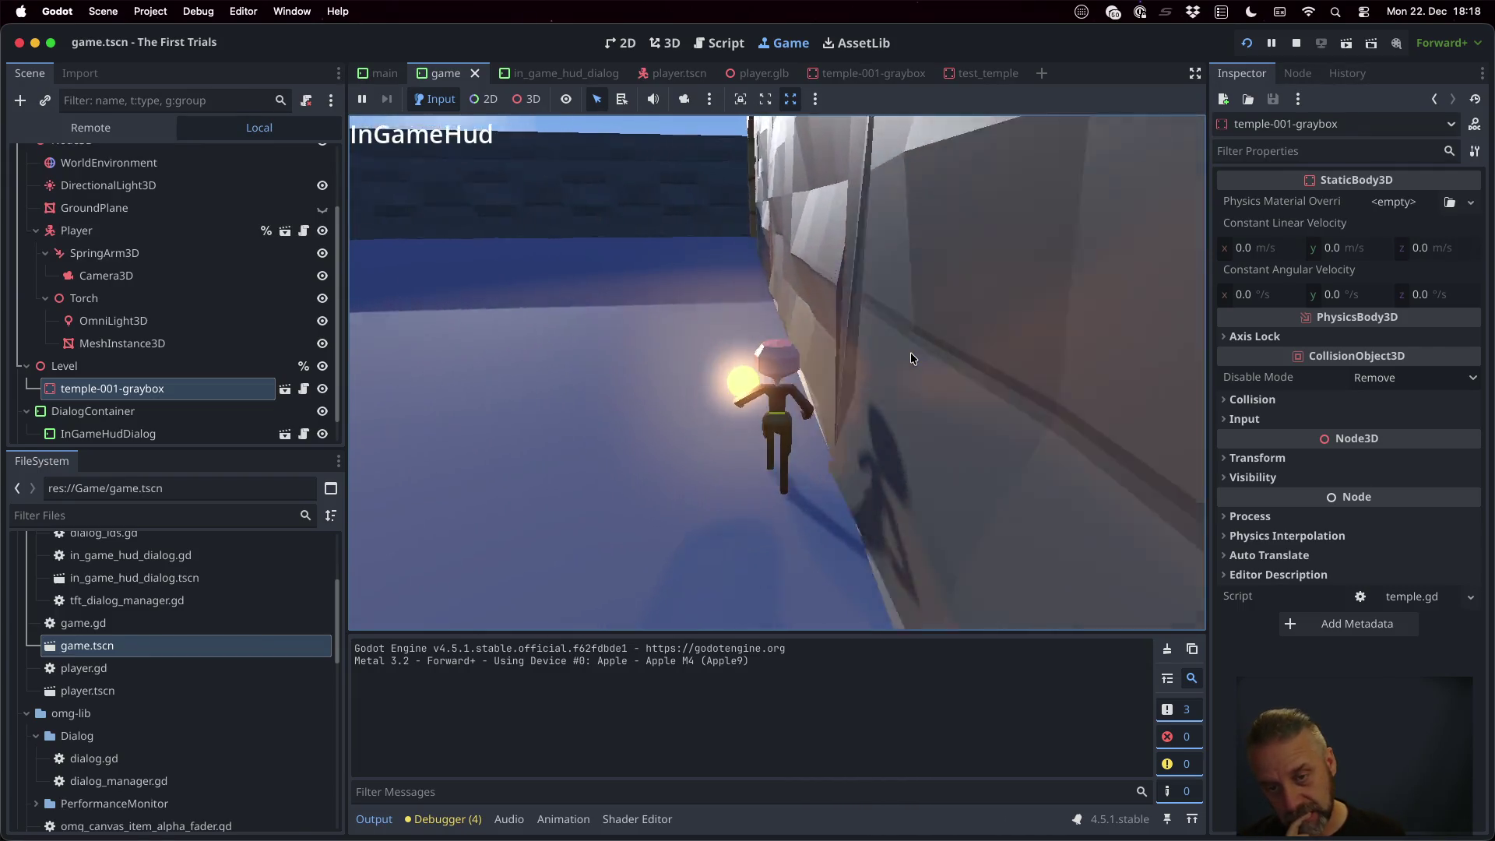
{"action": "key", "text": "a"}
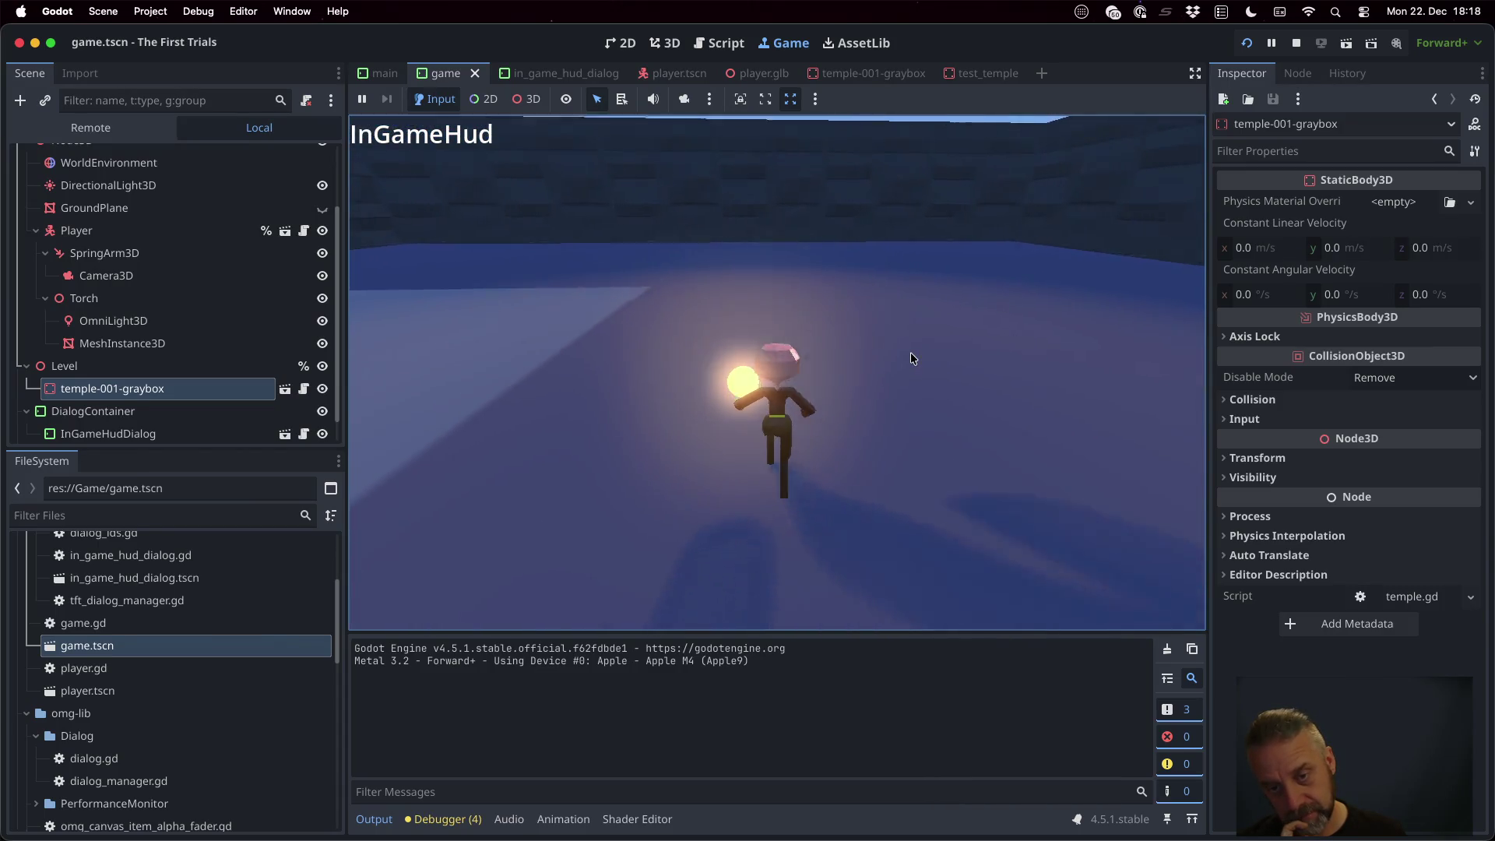
Keep exploring past the grey brick wall into the stone corridor toward the orange wall block
{"action": "key", "text": "w"}
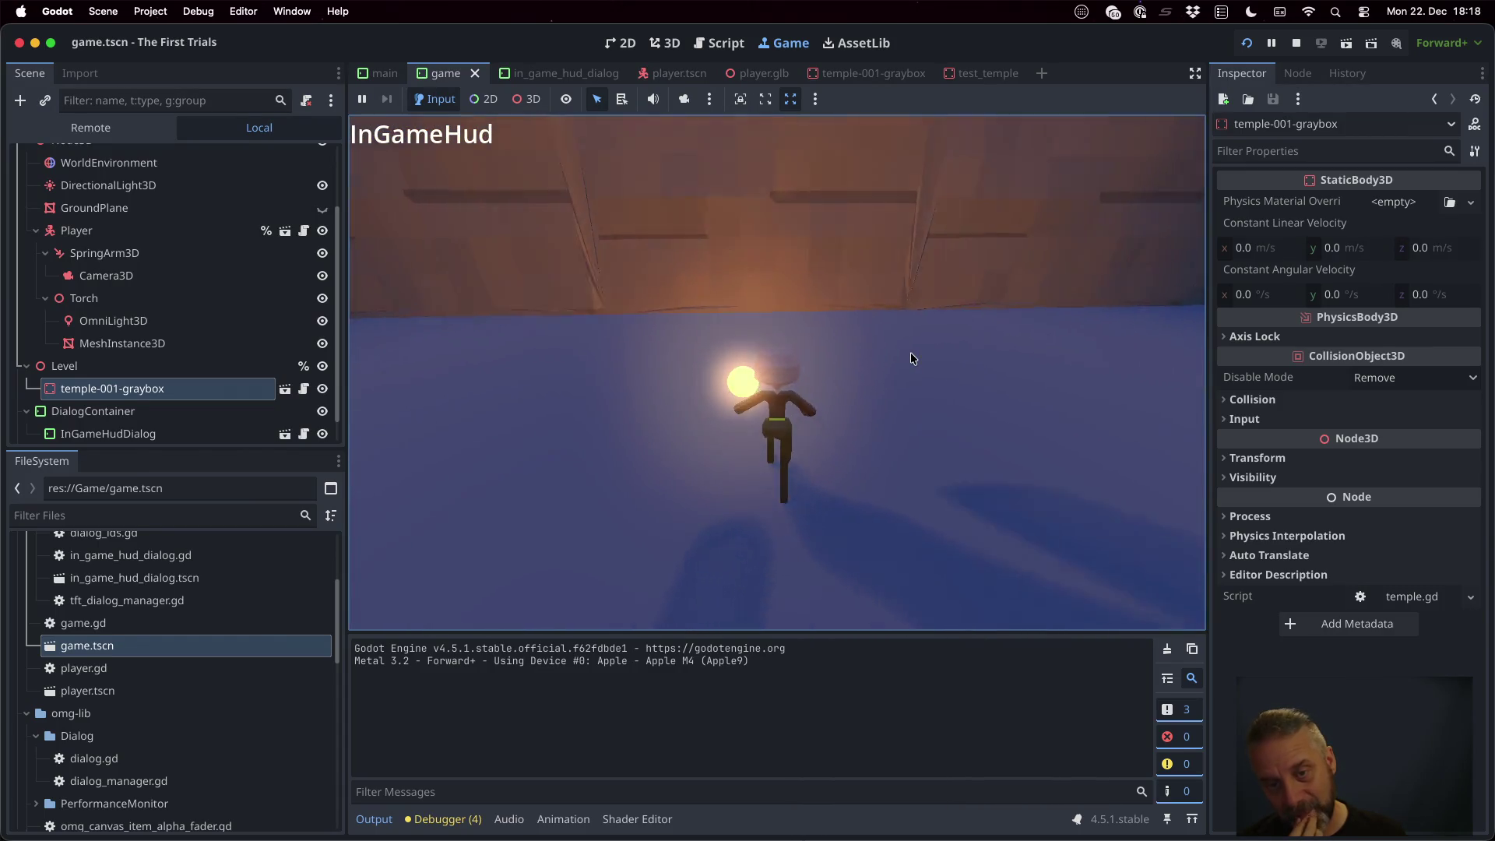
{"action": "key", "text": "a"}
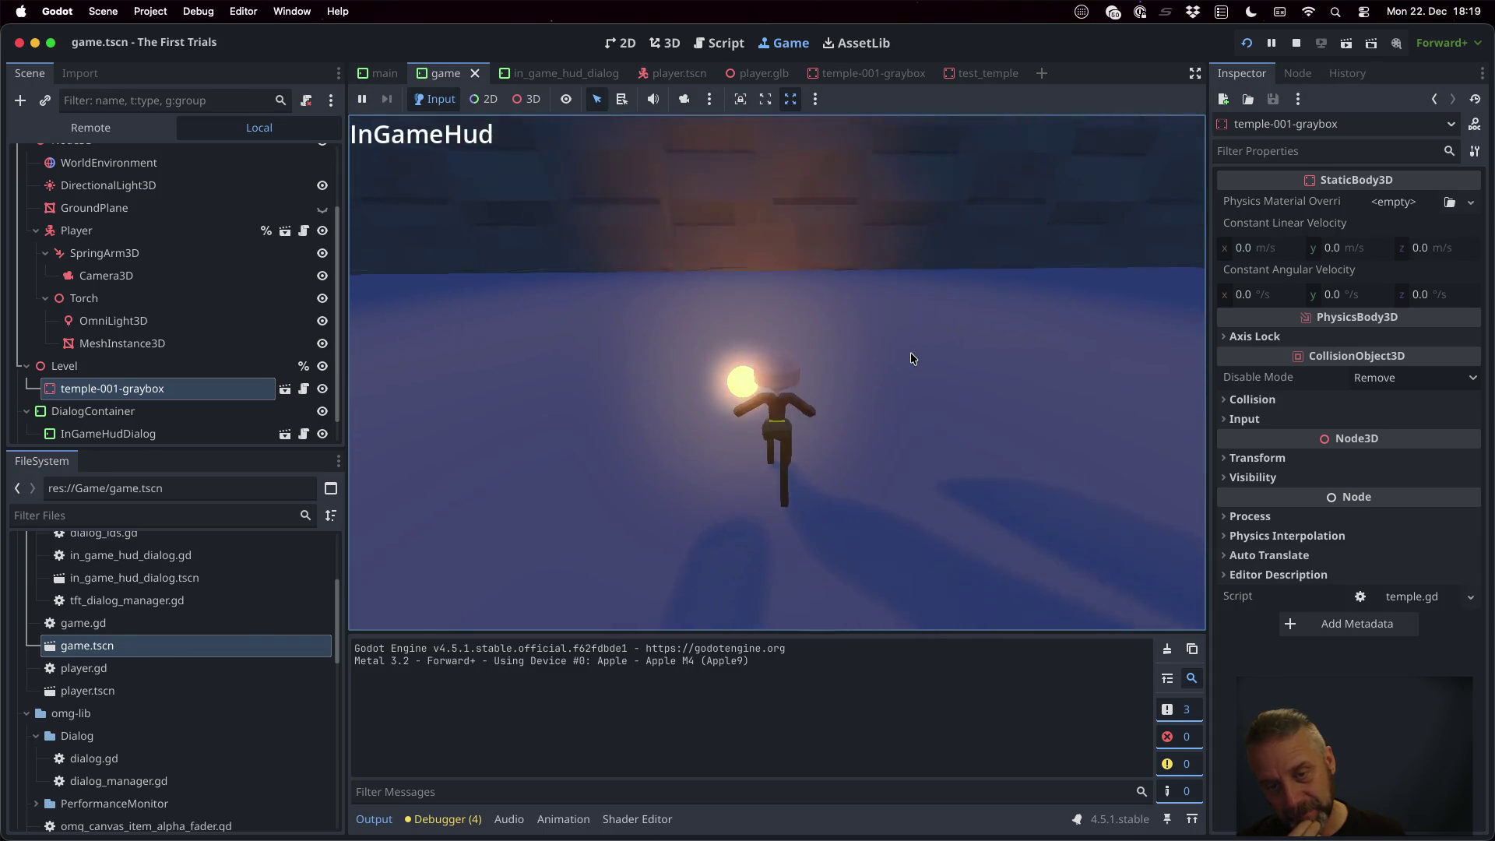
{"action": "key", "text": "a"}
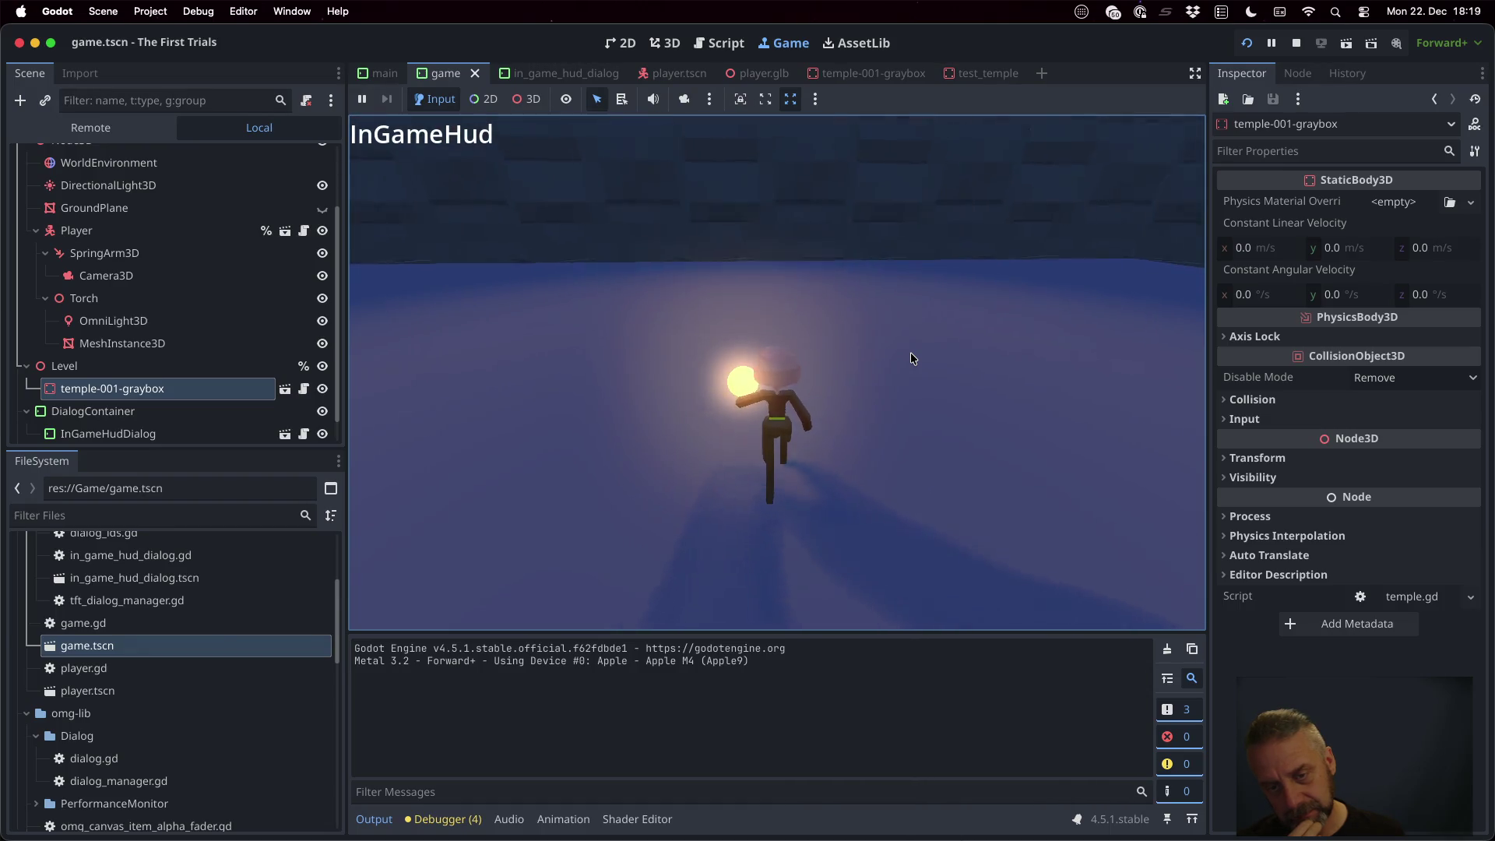
{"action": "key", "text": "a"}
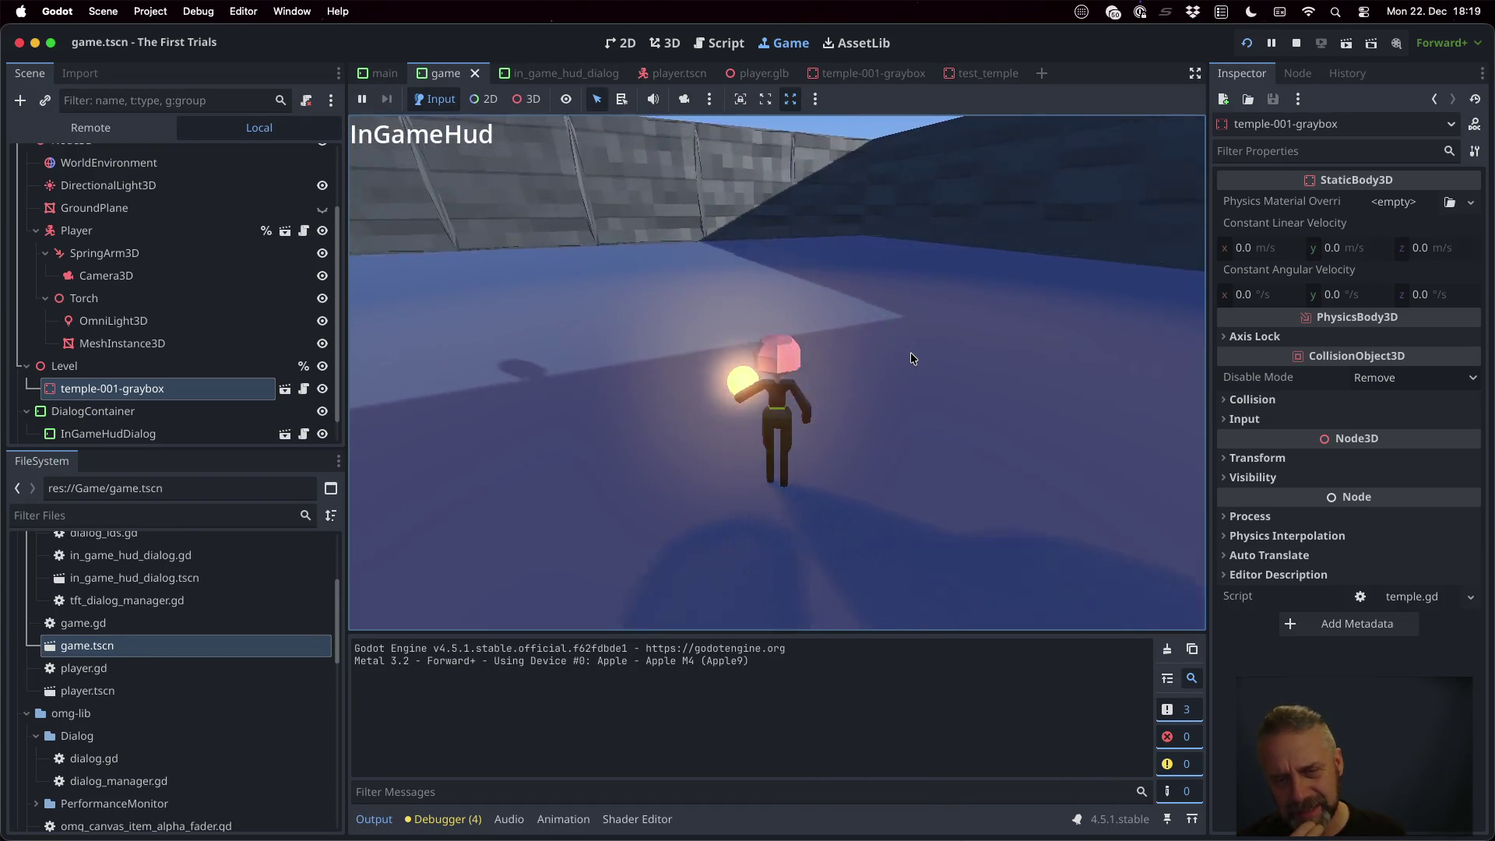
{"action": "key", "text": "w"}
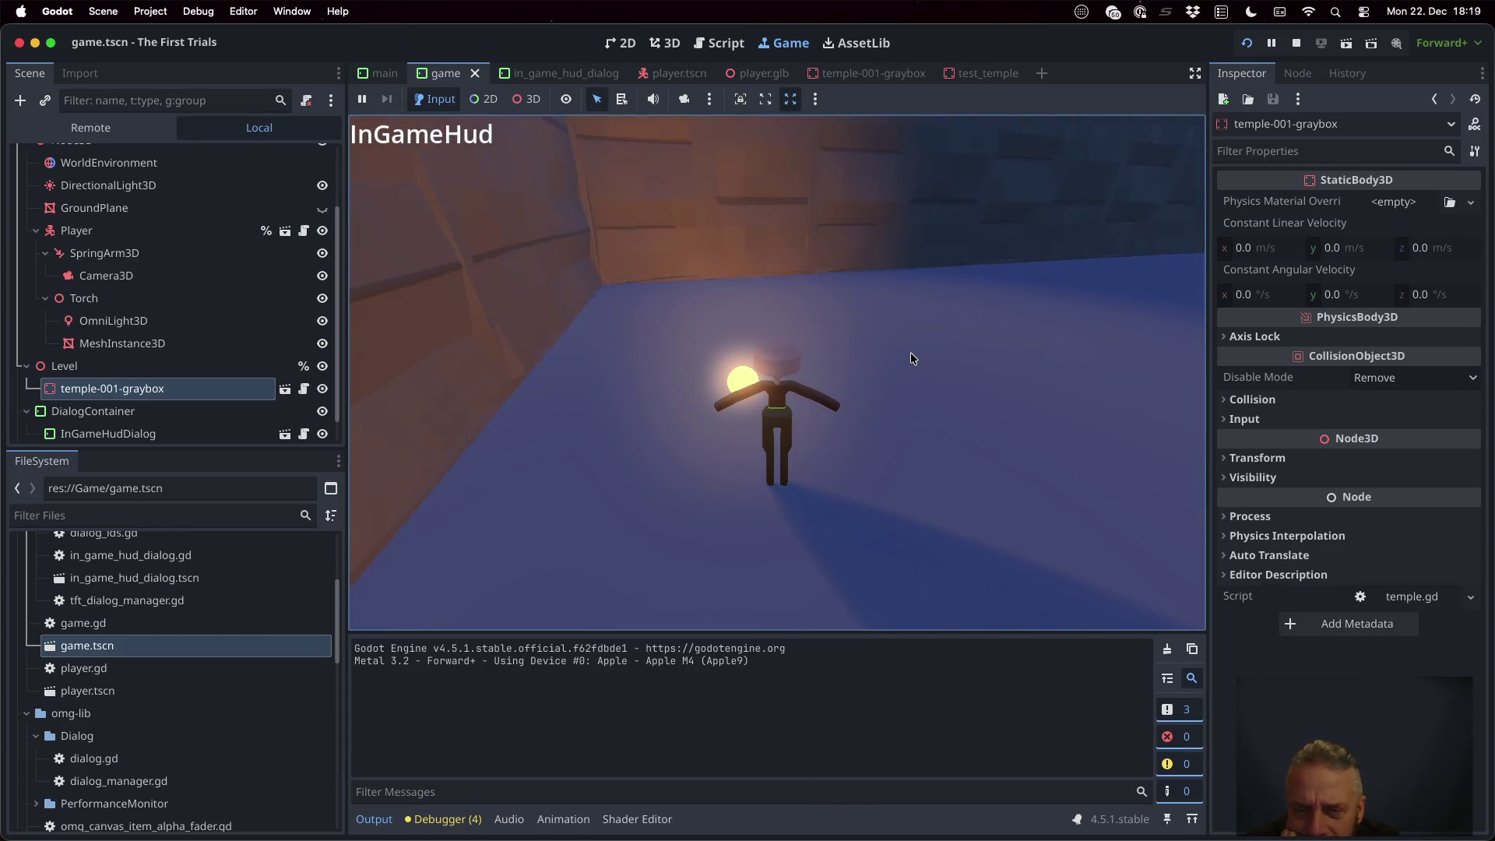
{"action": "key", "text": "d"}
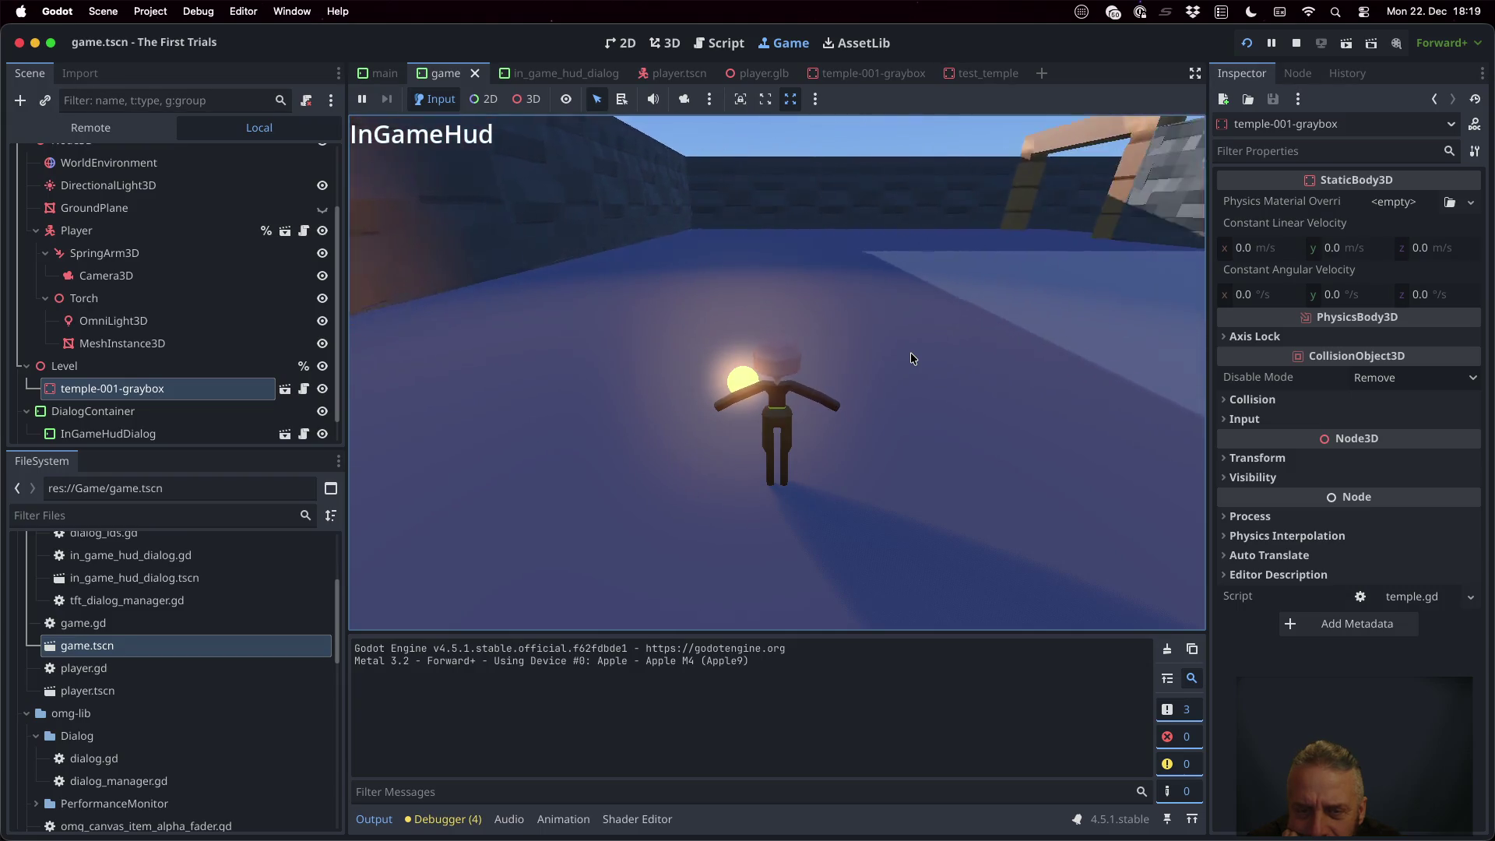
{"action": "key", "text": "w"}
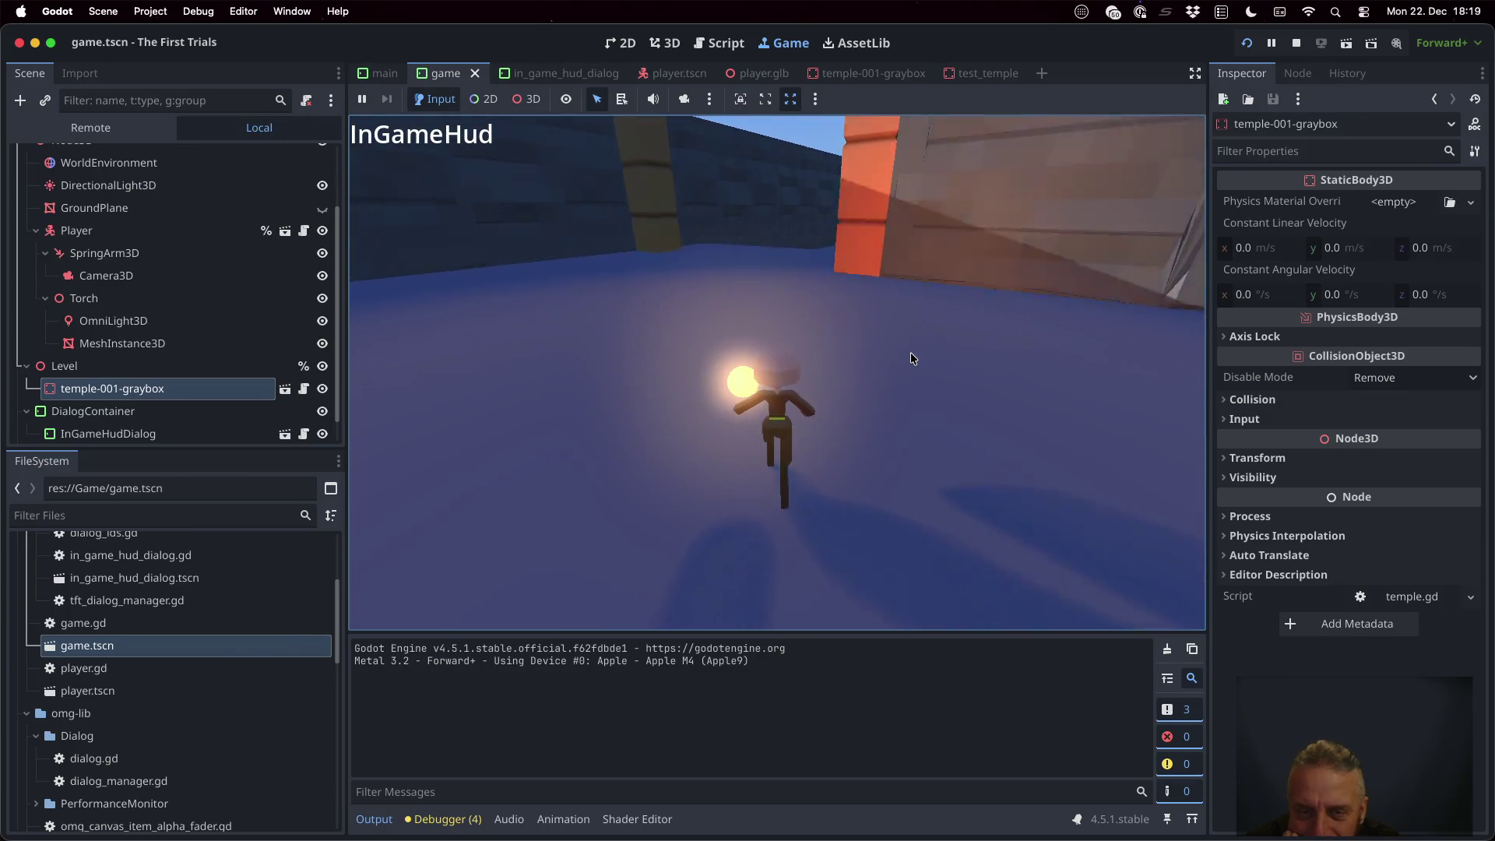
{"action": "key", "text": "a"}
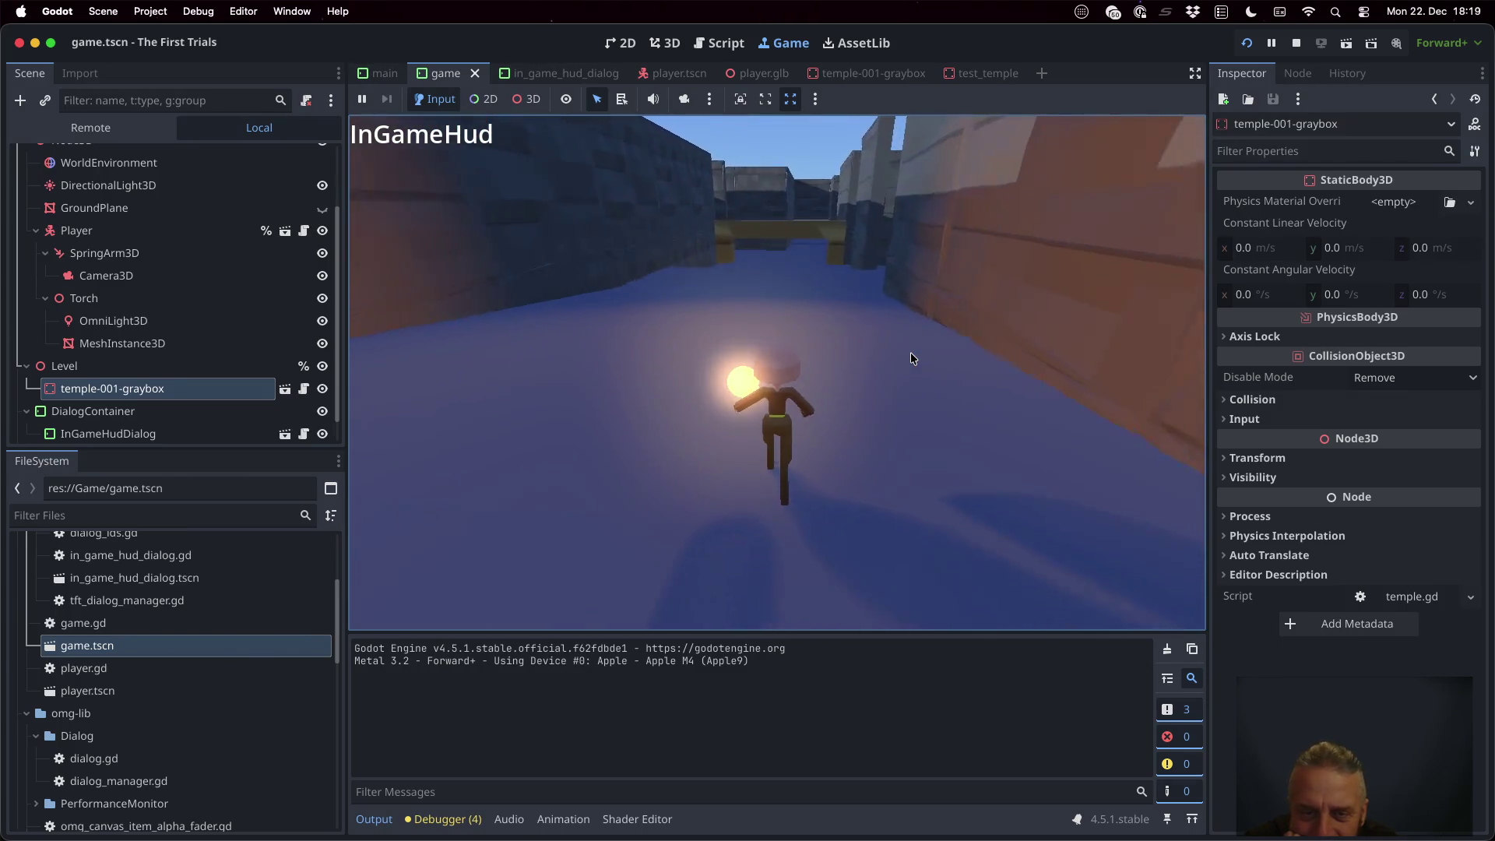
{"action": "key", "text": "d"}
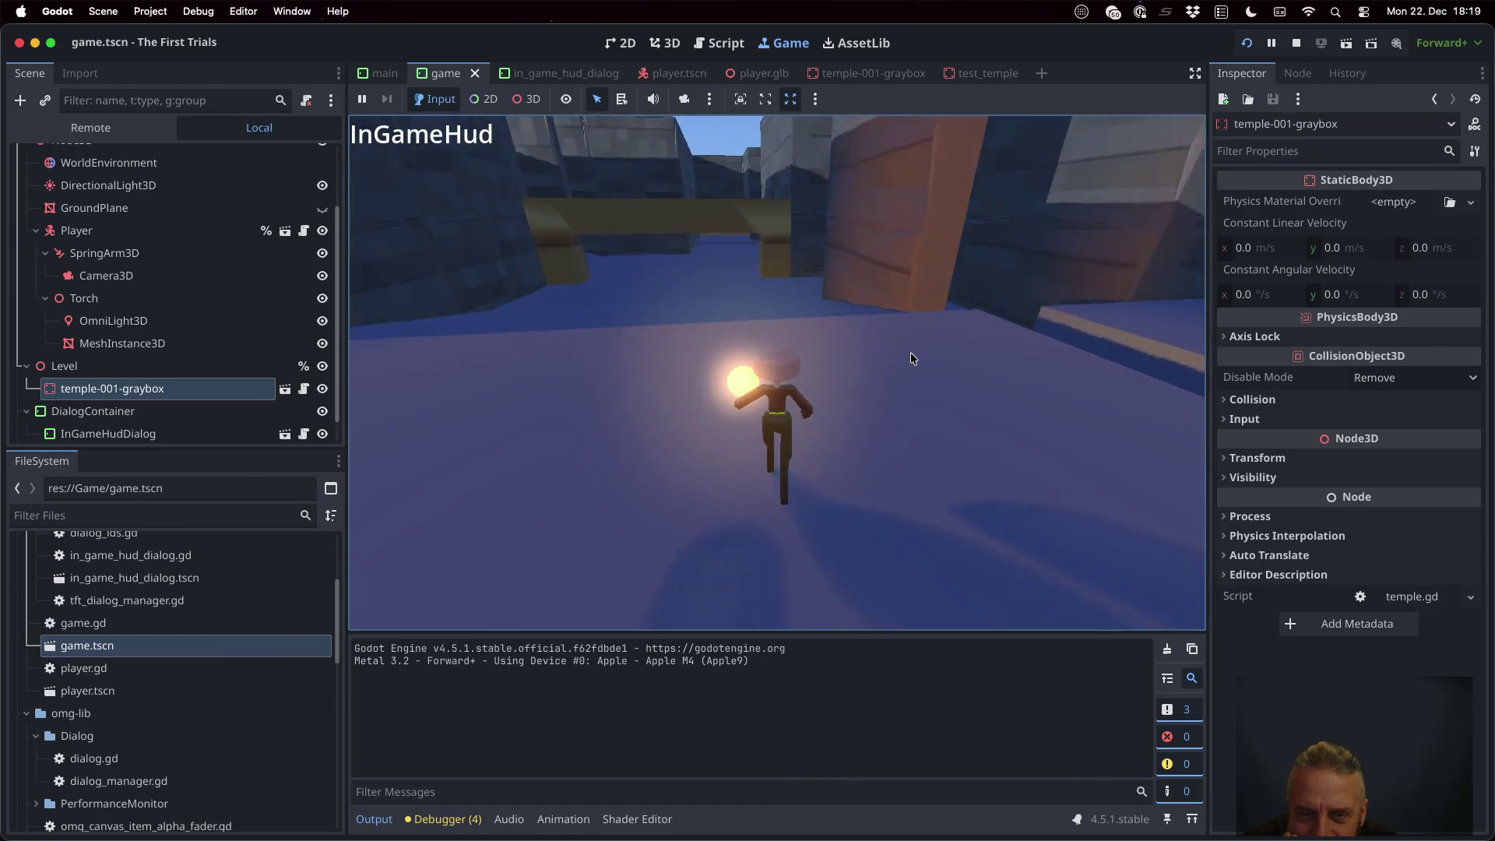
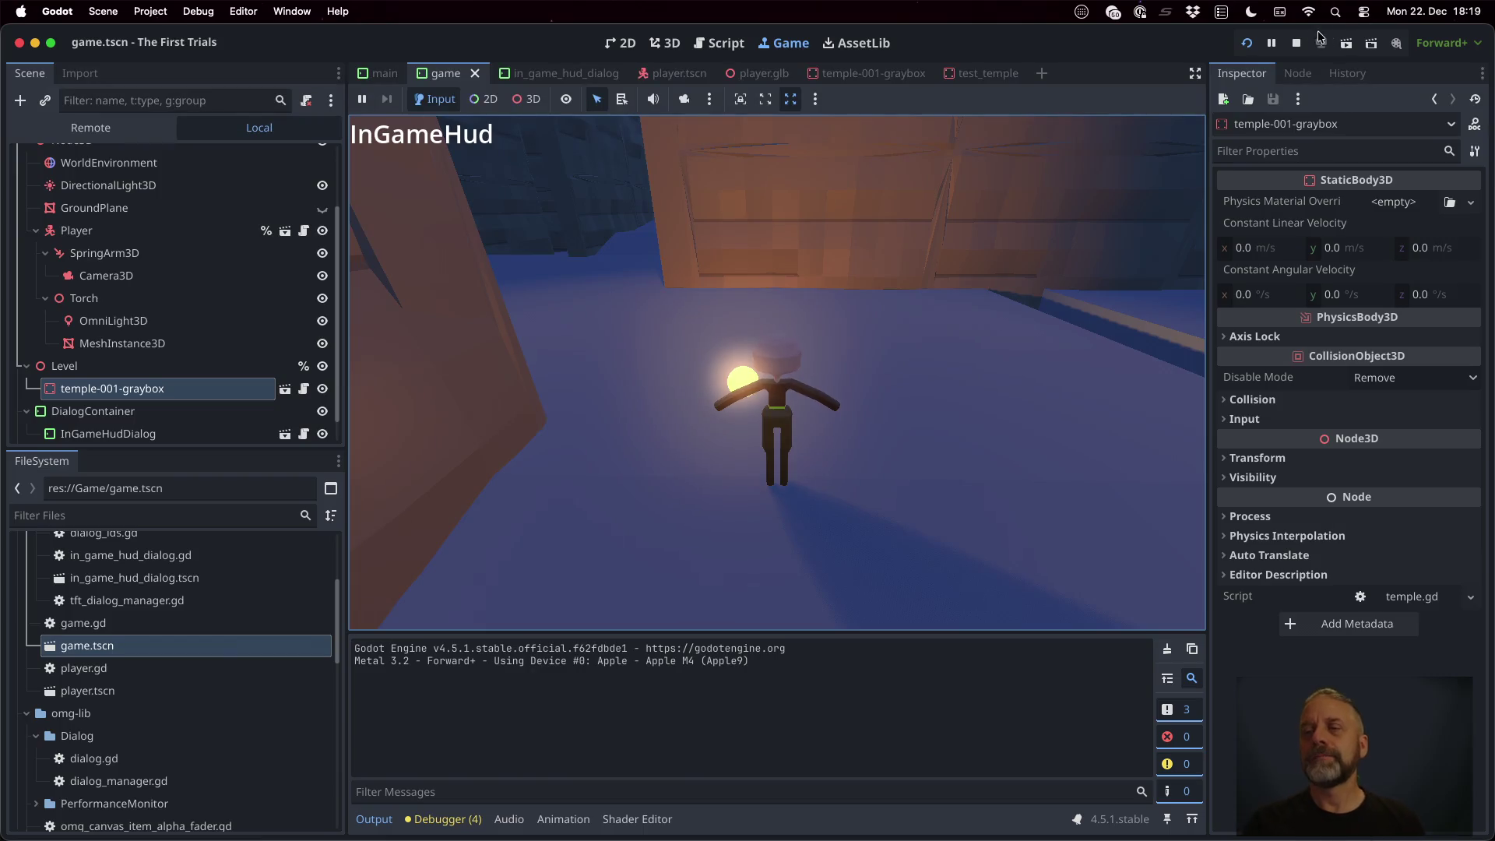
Stop the Godot play test and bring the blender.py window in Sublime Text forward
{"action": "left_click", "coordinate": [1296, 43]}
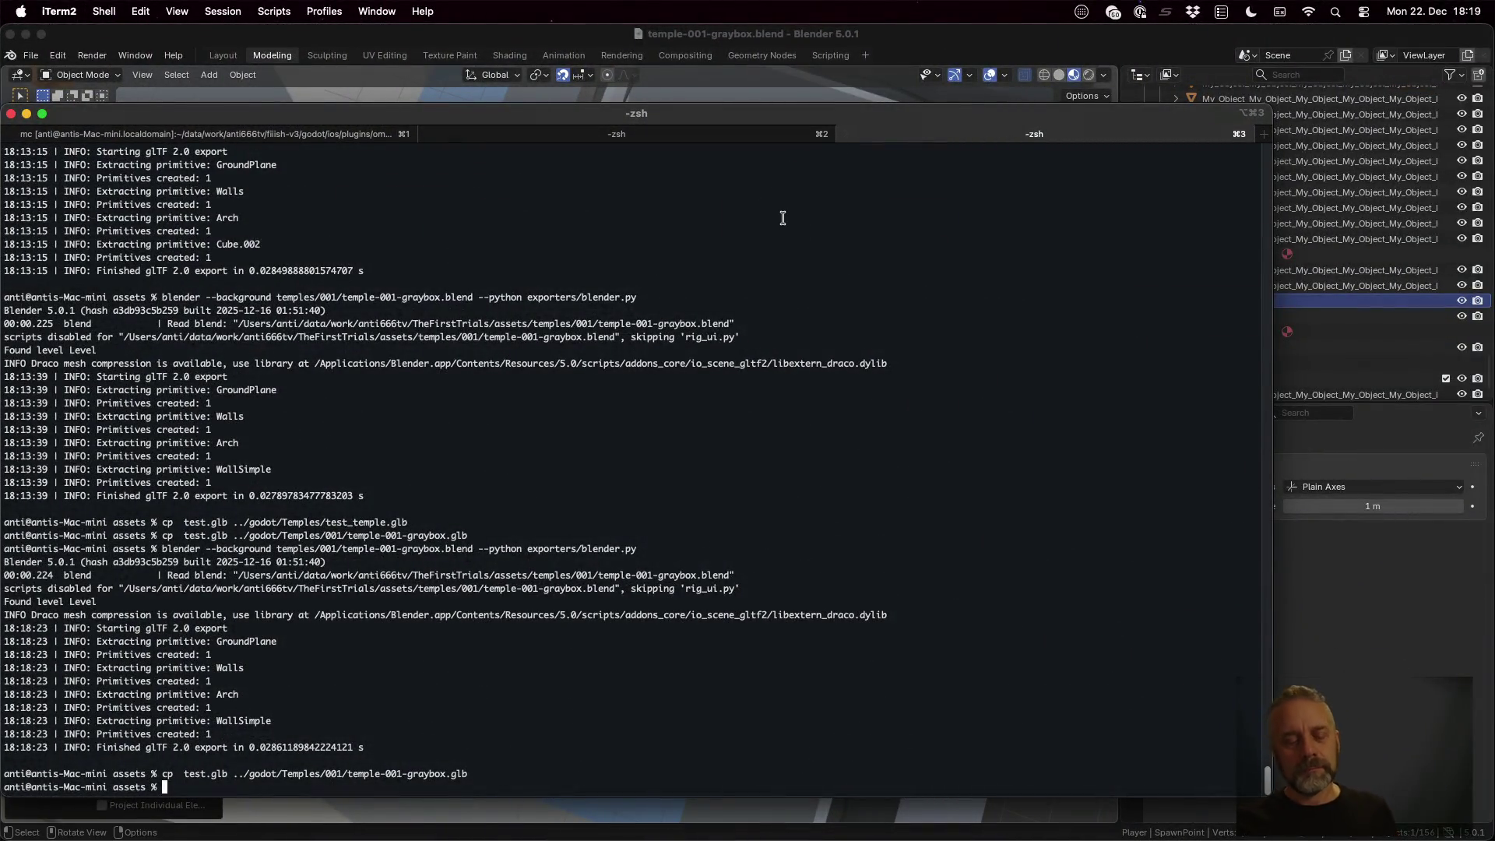
{"action": "key", "text": "super+Tab"}
{"action": "key", "text": "ctrl+Up"}
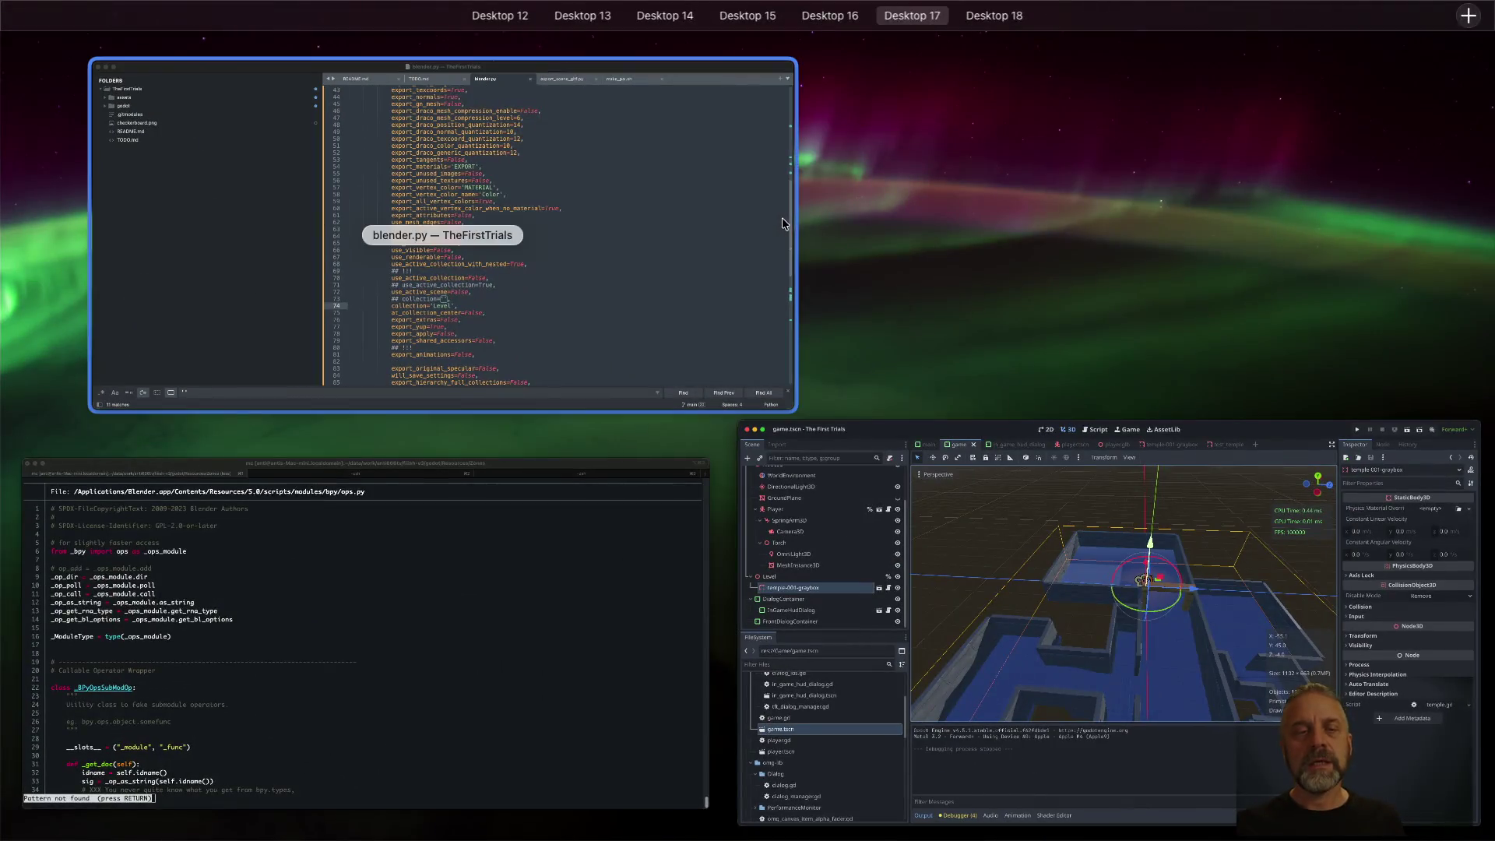
{"action": "left_click", "coordinate": [688, 216]}
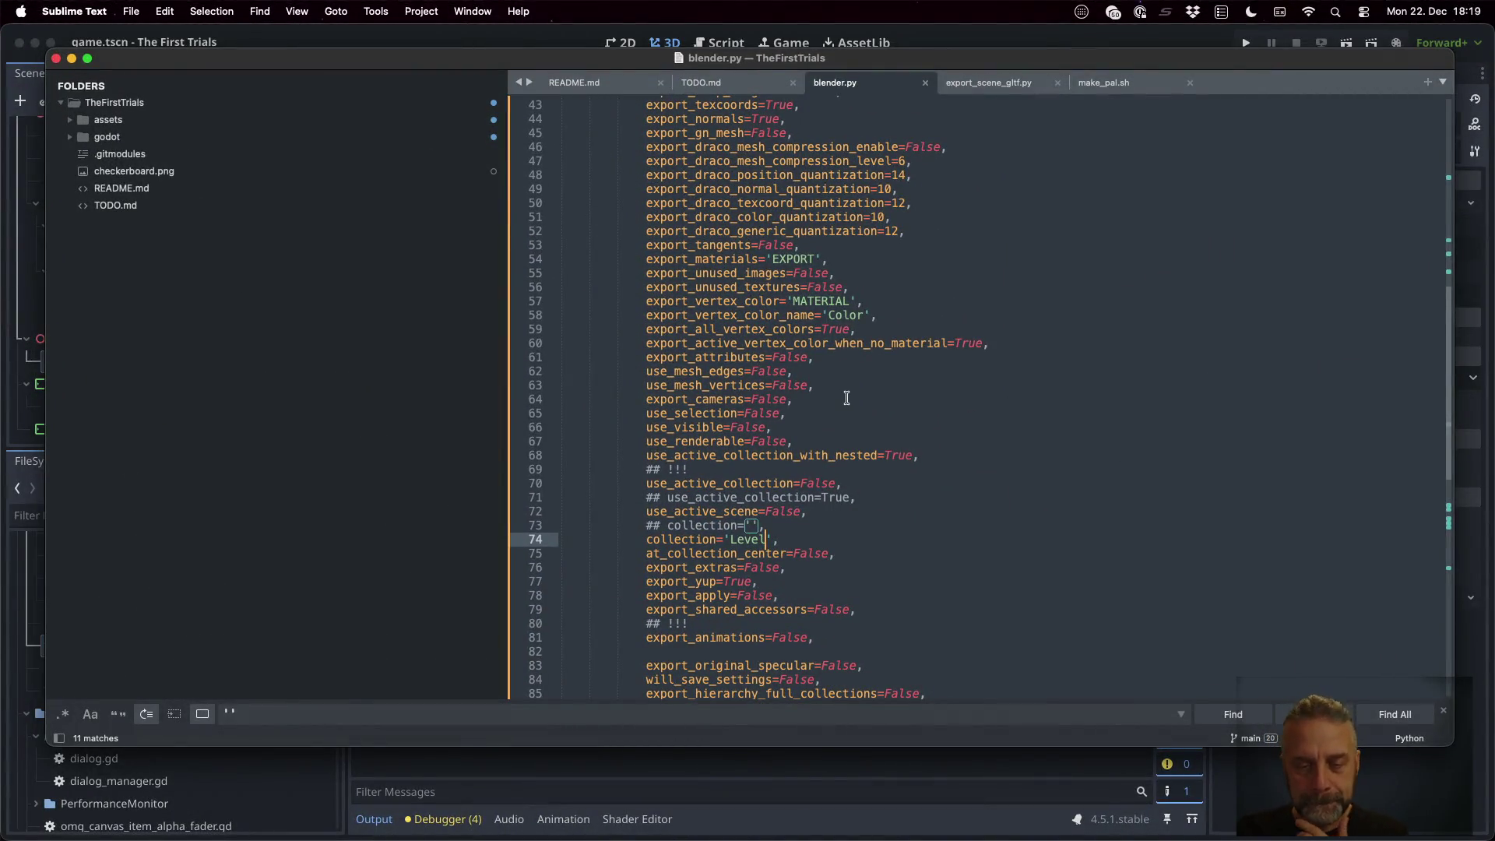
Review blender.py from the top, selecting 'test' on line 15, then check the terminal and go to Firefox
{"action": "scroll", "coordinate": [832, 528], "scroll_direction": "up", "scroll_amount": 14}
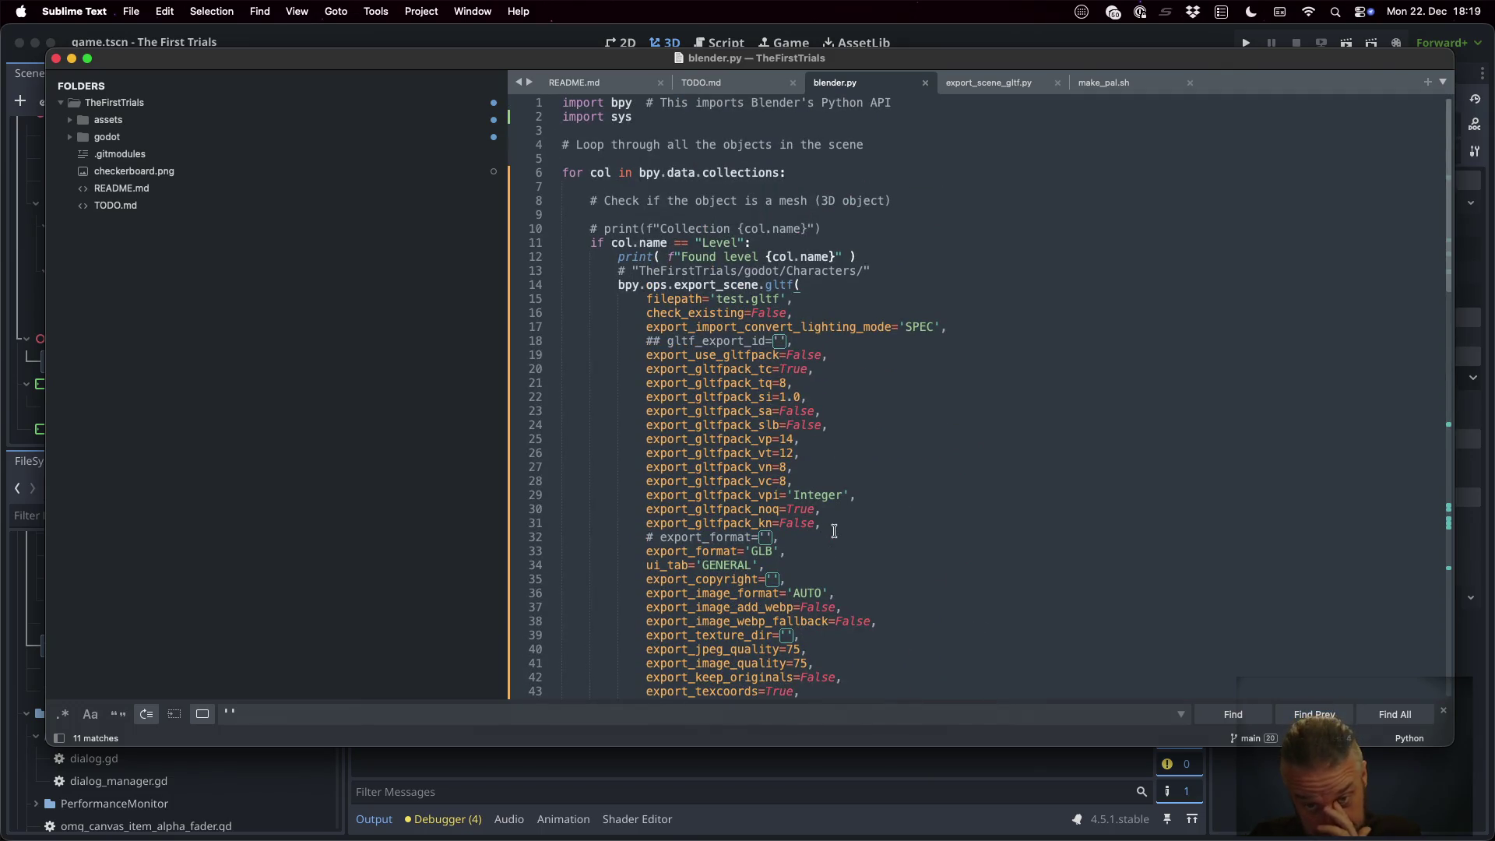
{"action": "double_click", "coordinate": [739, 294]}
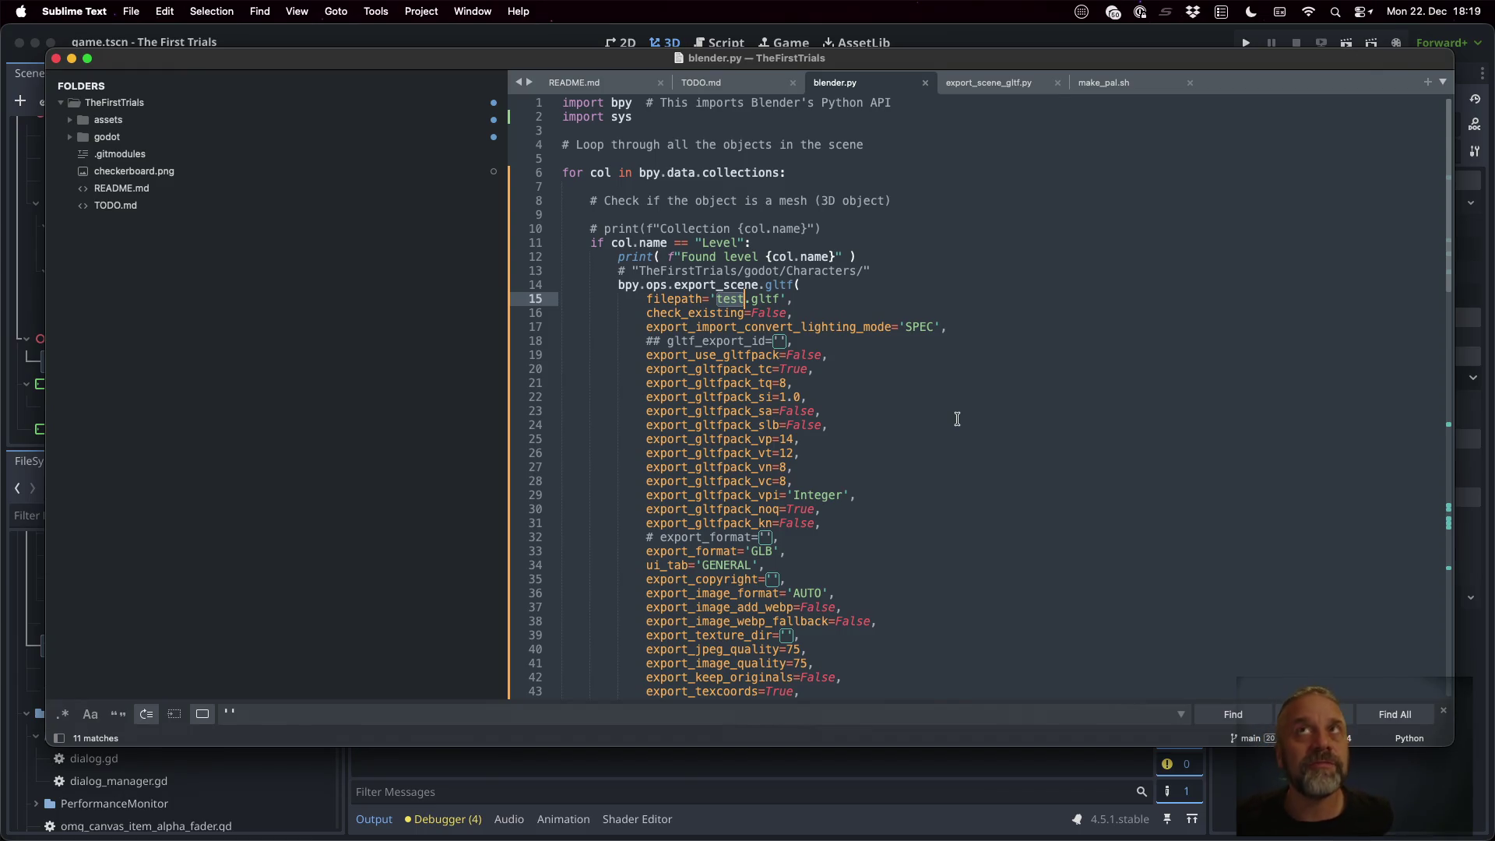
{"action": "key", "text": "ctrl+Right"}
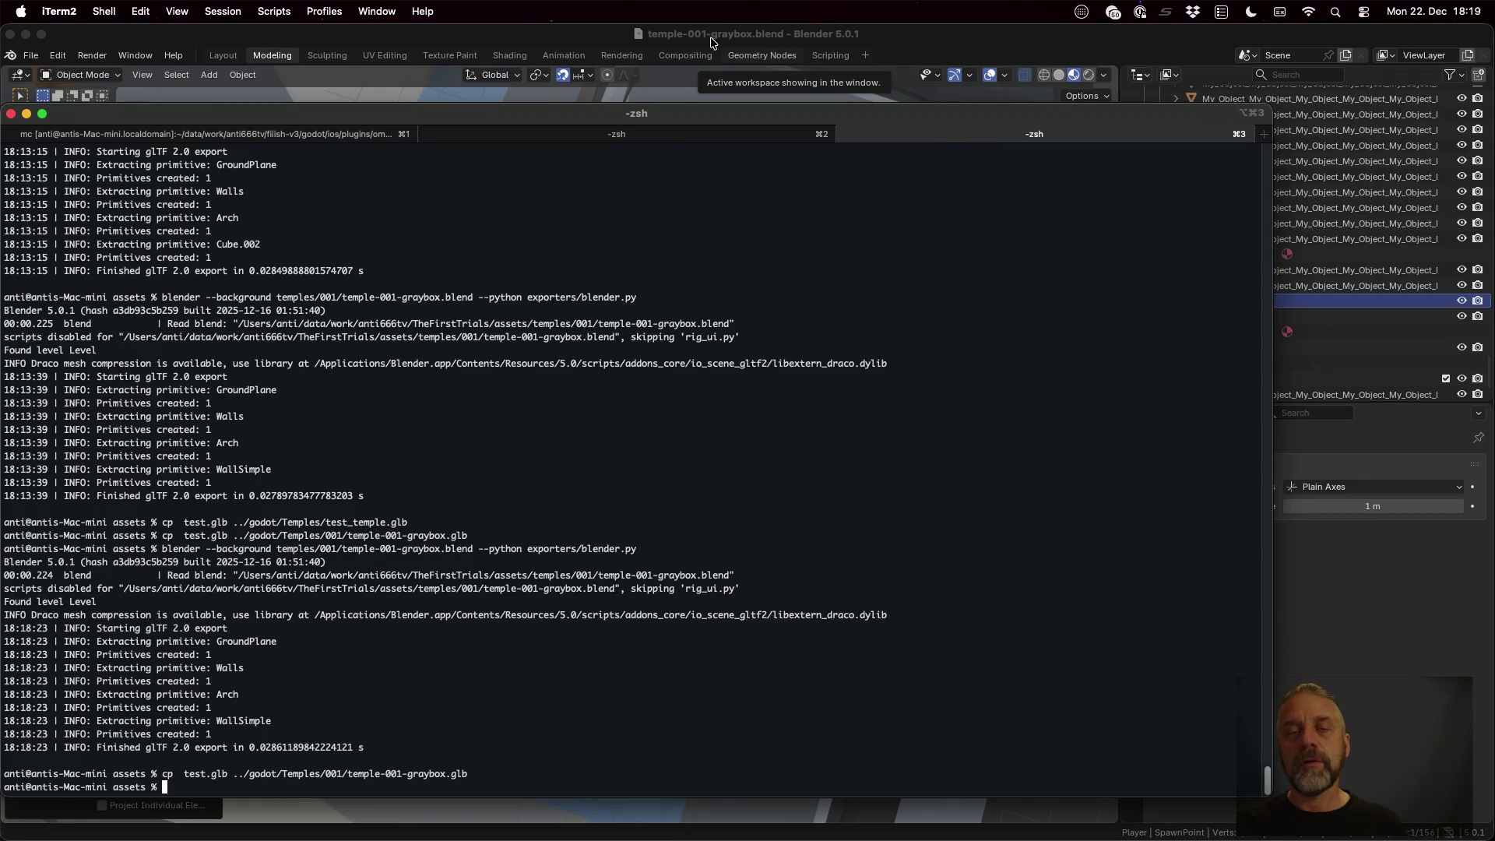
{"action": "key", "text": "ctrl+Left"}
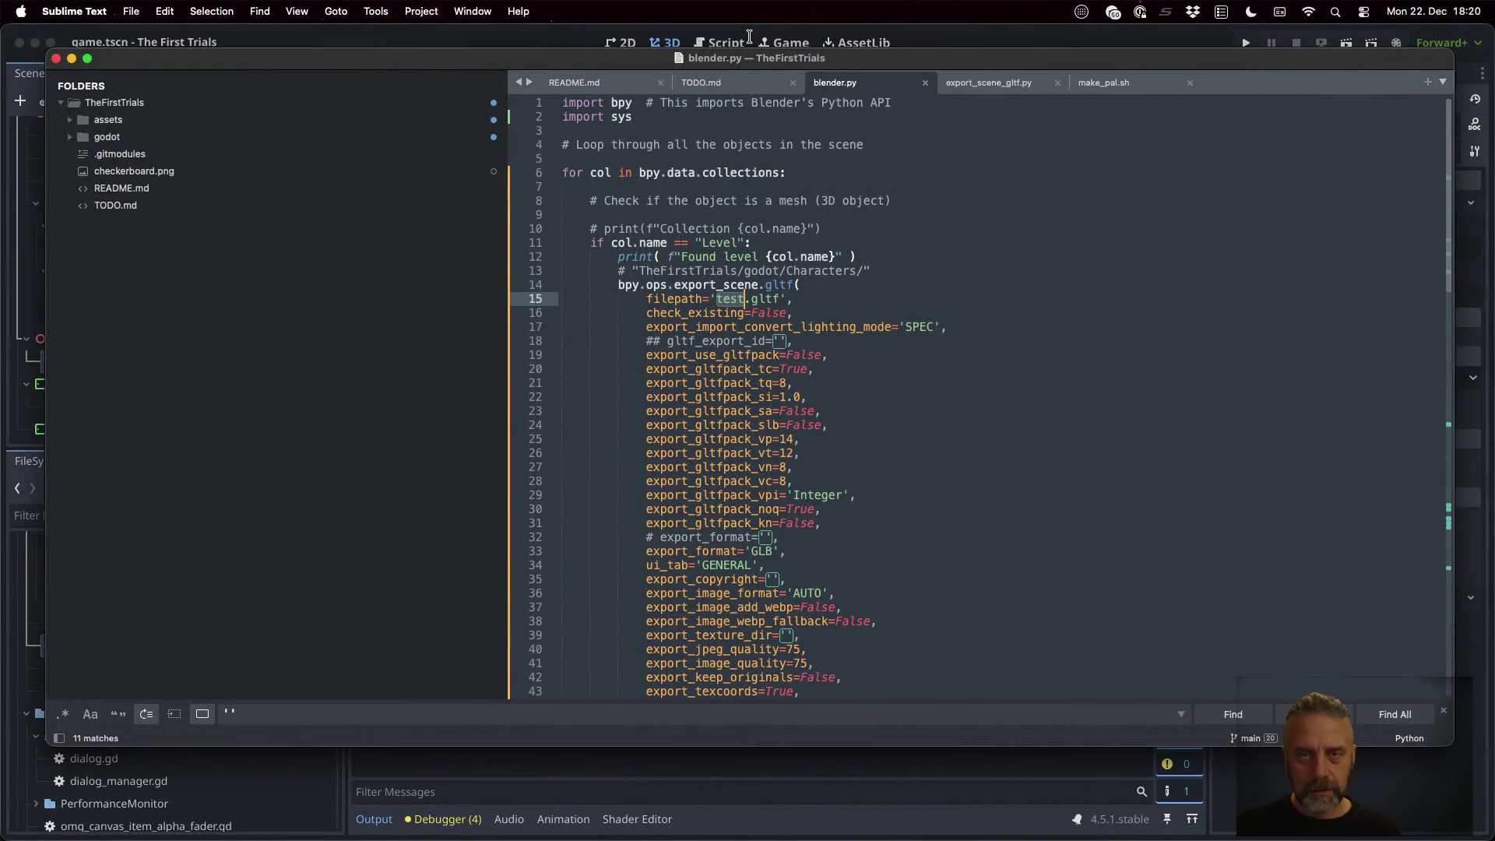
{"action": "key", "text": "ctrl+Left"}
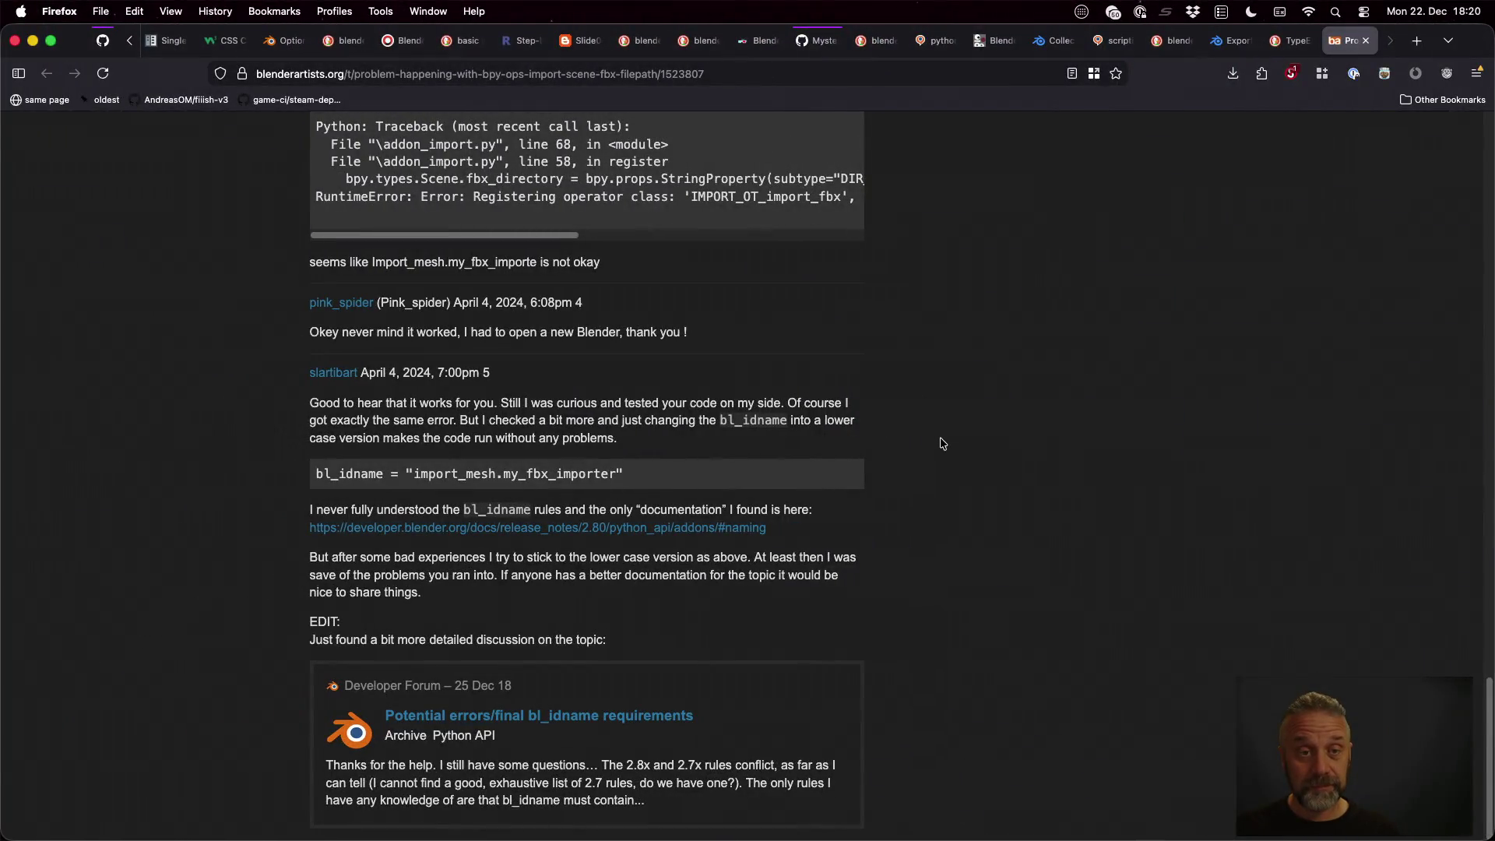
Close the forum and search-result tabs and open the Best Practice page of the Blender Python docs
{"action": "key", "text": "super+w"}
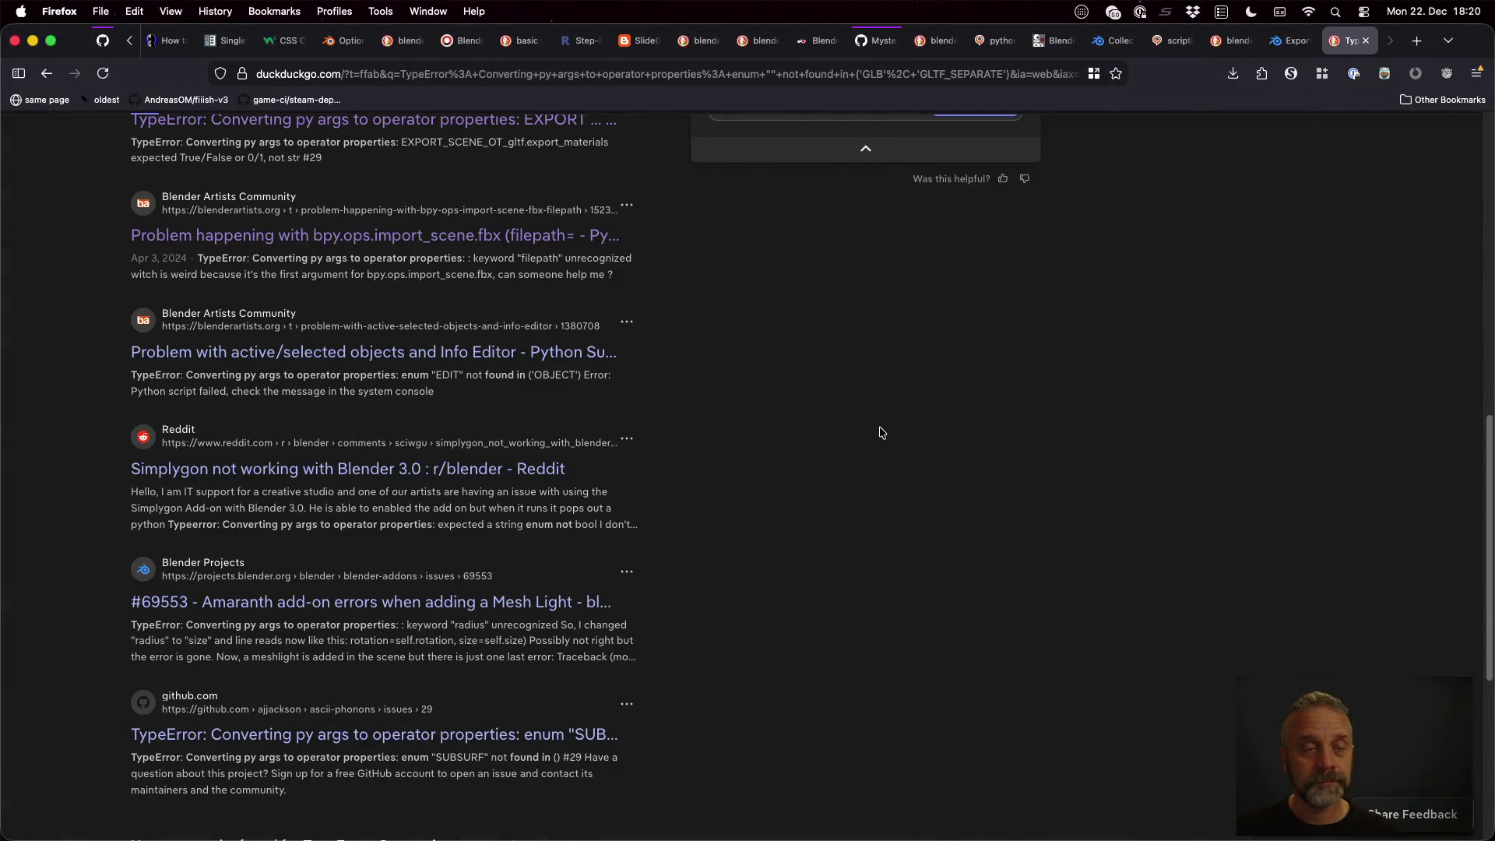
{"action": "key", "text": "super+w"}
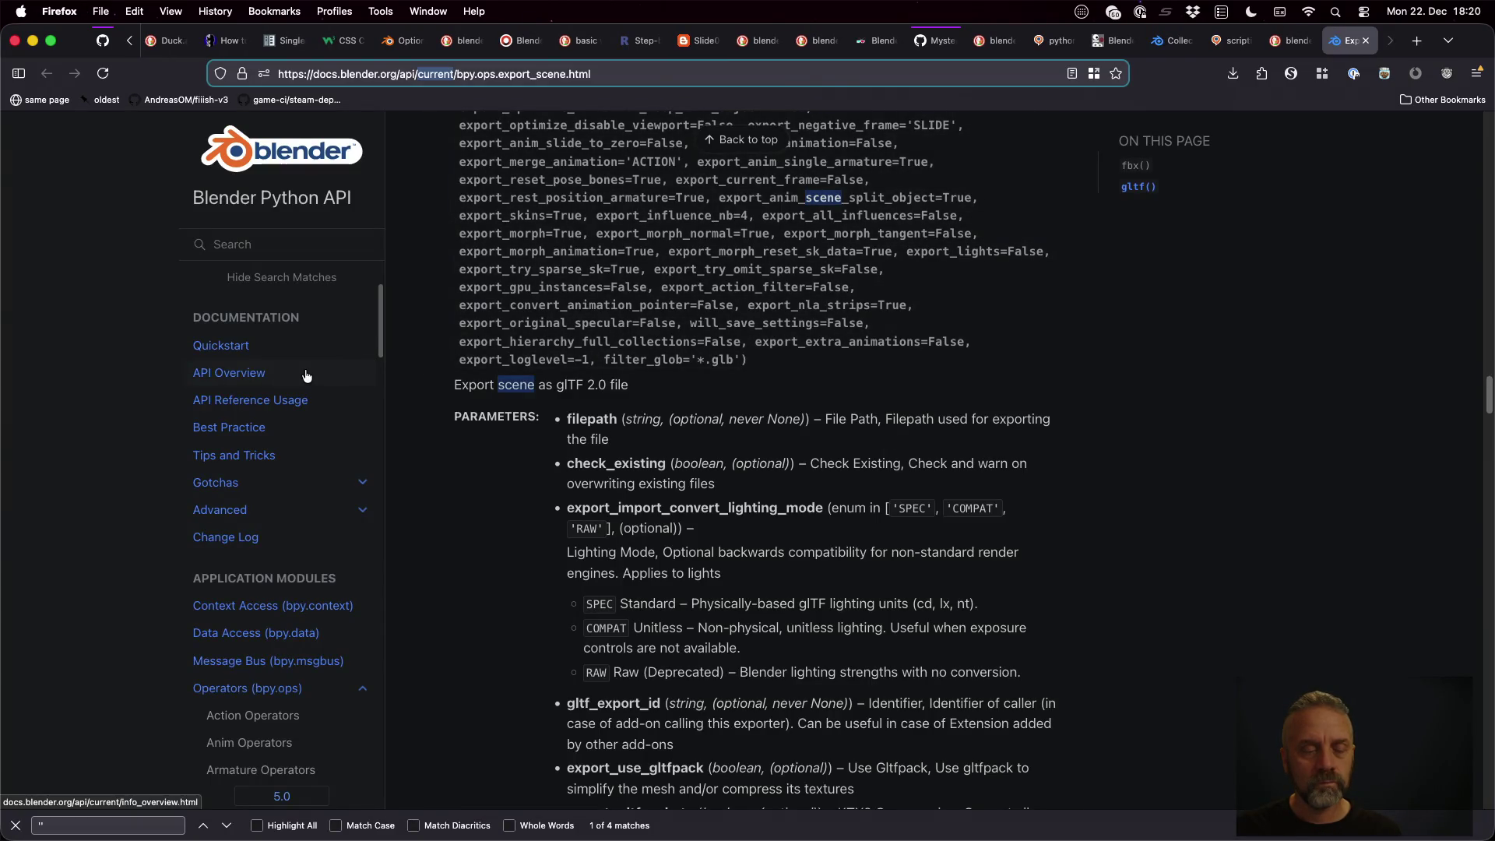
{"action": "left_click", "coordinate": [273, 430]}
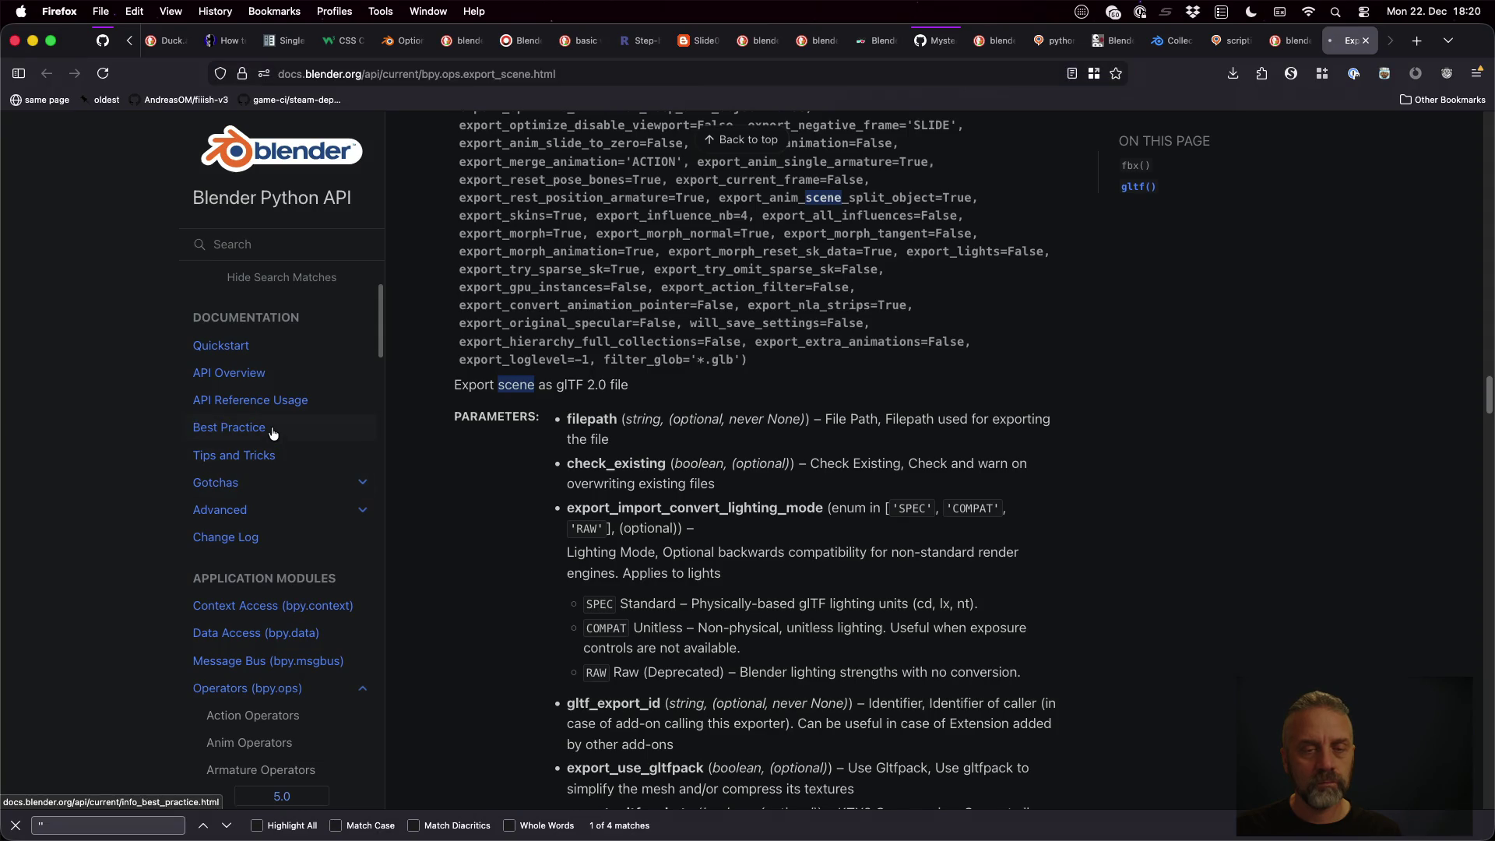
{"action": "scroll", "coordinate": [817, 449], "scroll_direction": "down", "scroll_amount": 6}
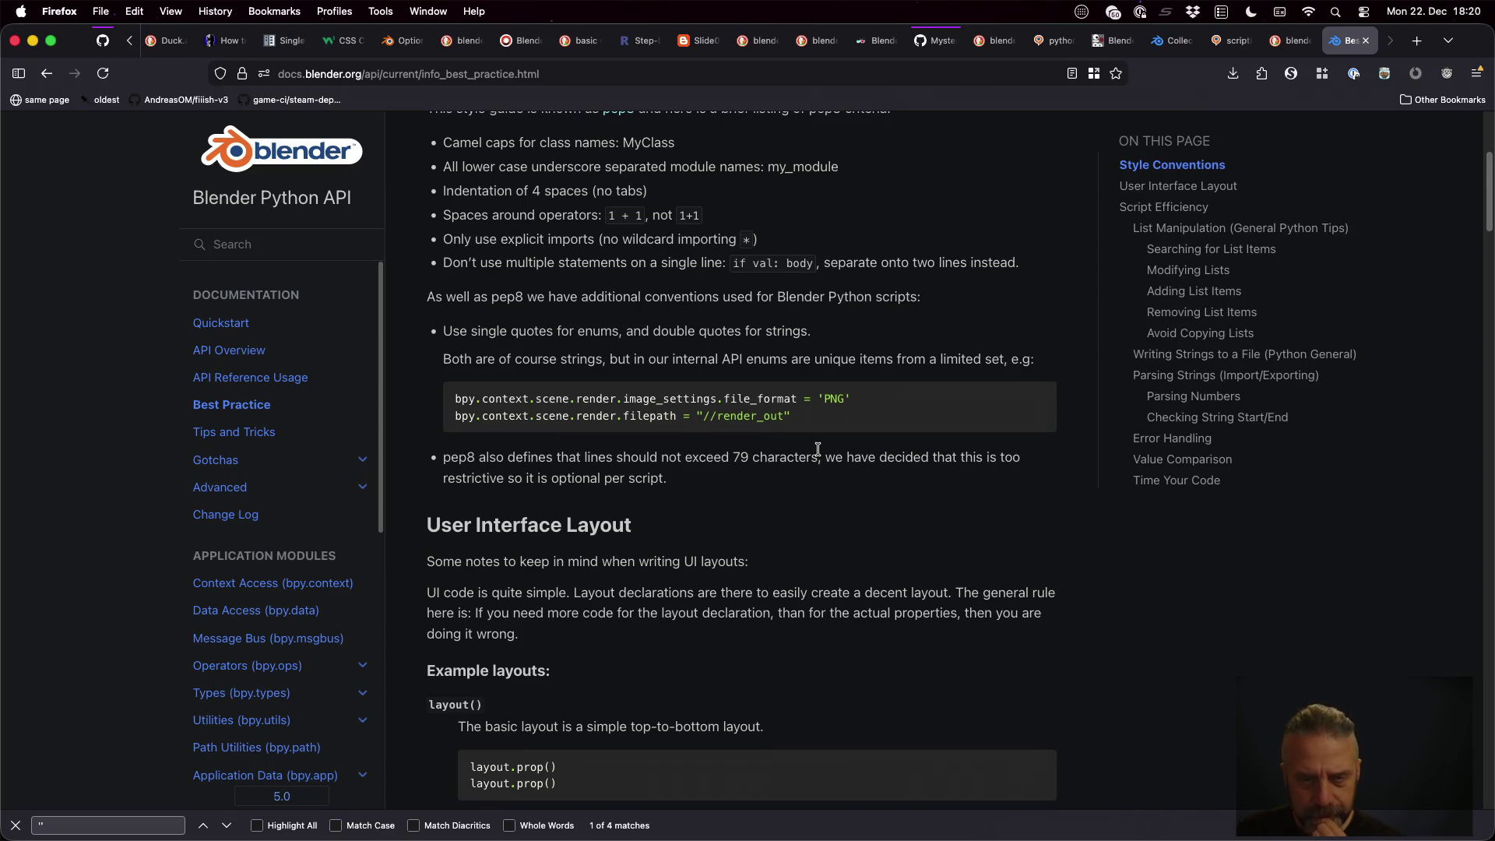
Read Best Practice down to Time Your Code, then move to the Tips and Tricks page
{"action": "scroll", "coordinate": [817, 449], "scroll_direction": "down", "scroll_amount": 15}
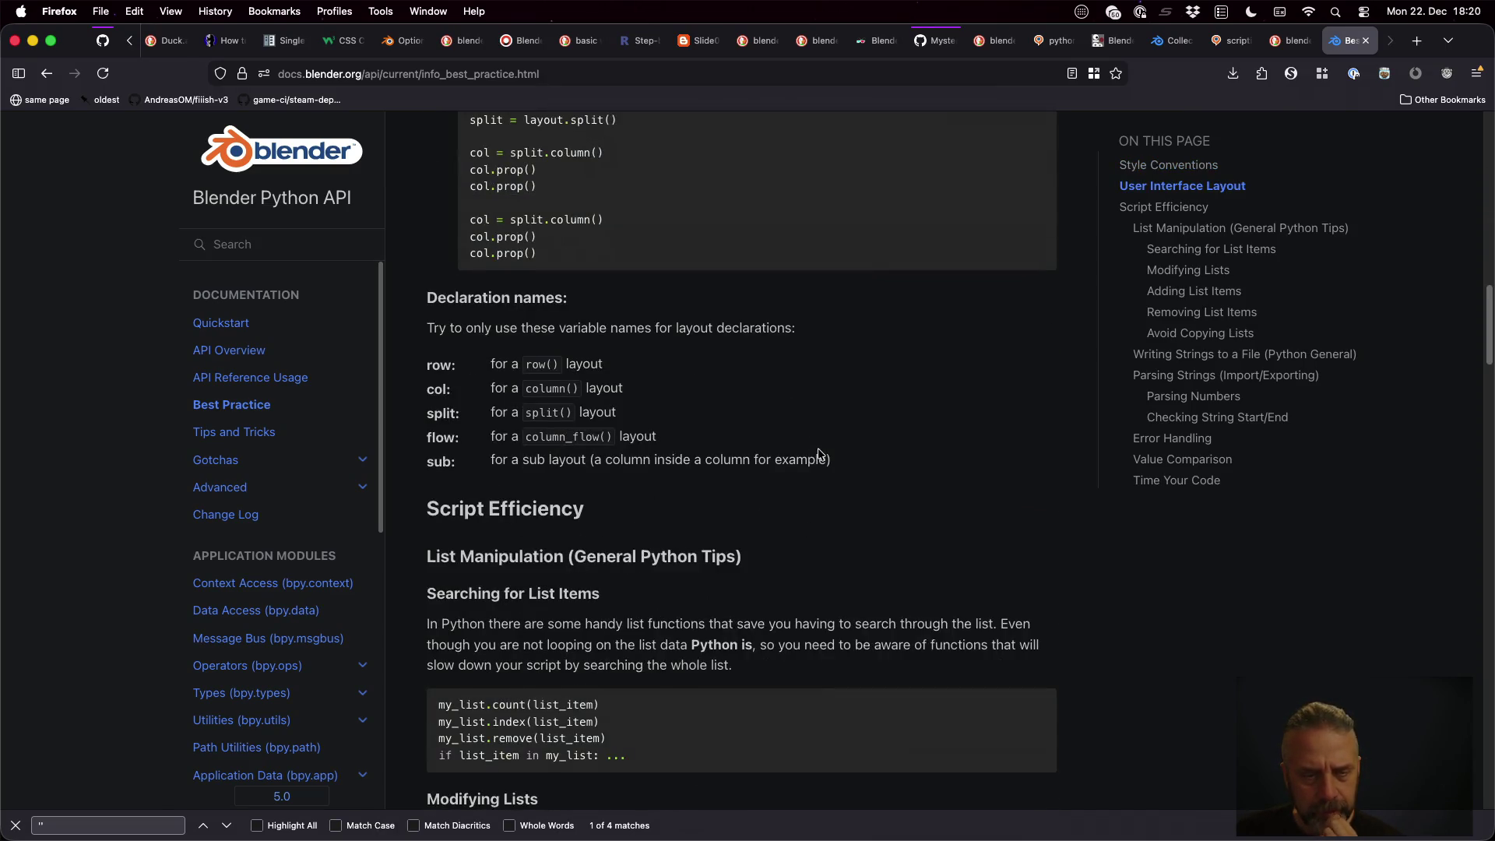
{"action": "scroll", "coordinate": [818, 451], "scroll_direction": "down", "scroll_amount": 6}
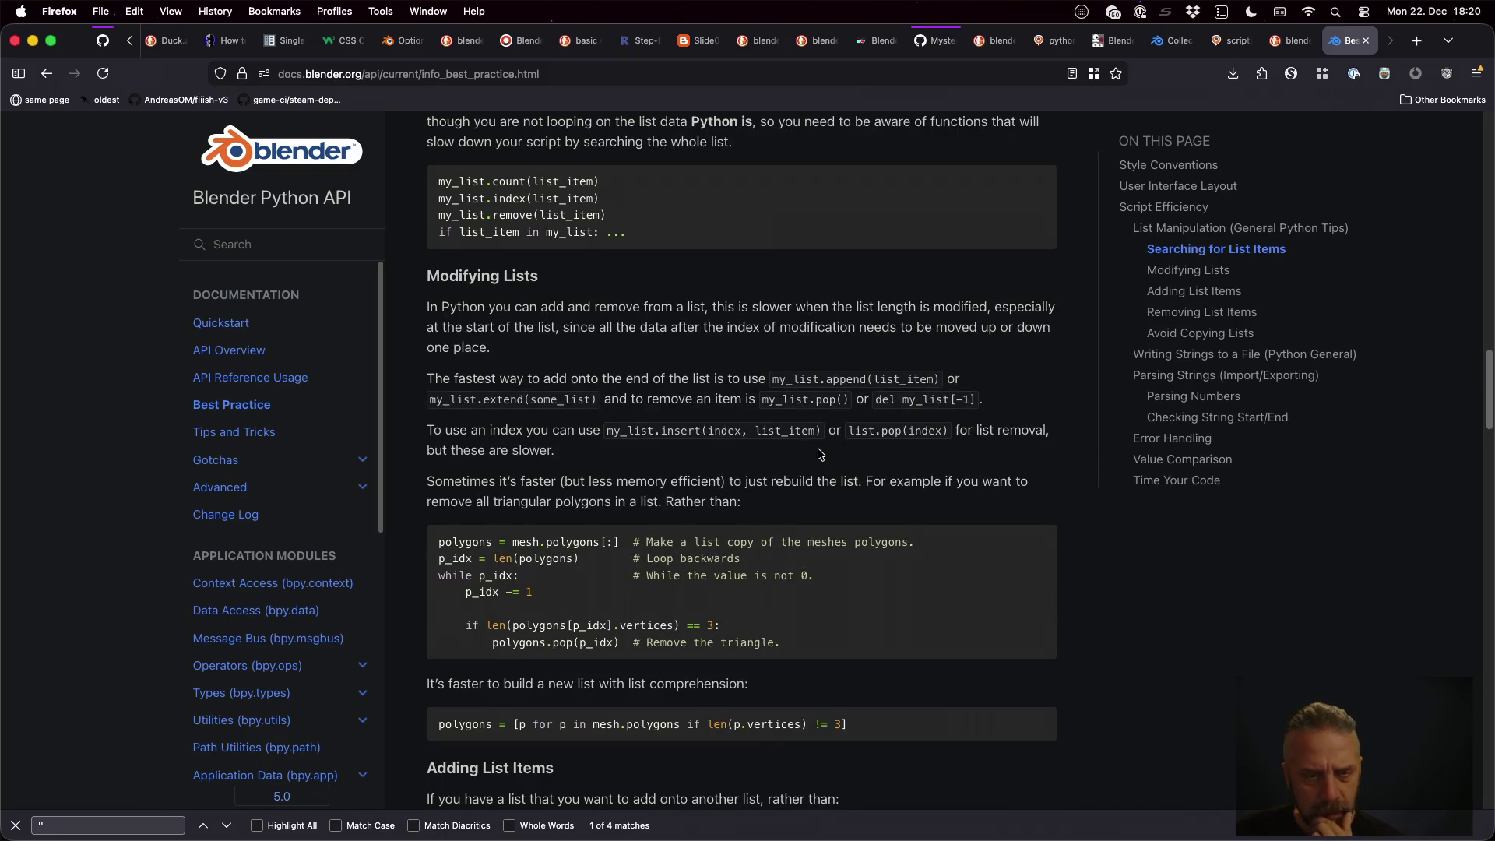
{"action": "scroll", "coordinate": [818, 454], "scroll_direction": "up", "scroll_amount": 4}
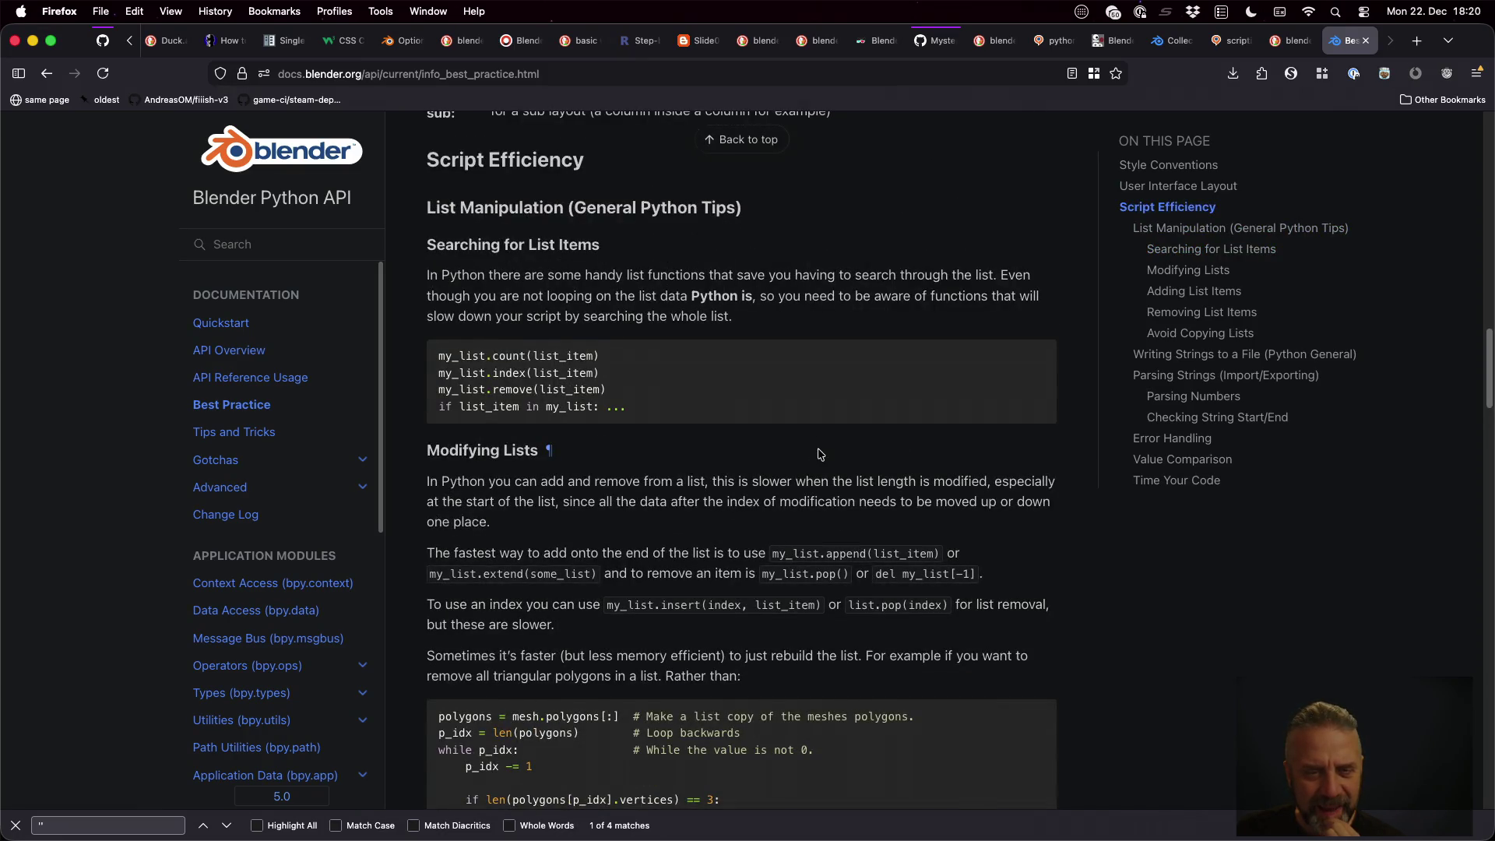
{"action": "scroll", "coordinate": [818, 453], "scroll_direction": "down", "scroll_amount": 3}
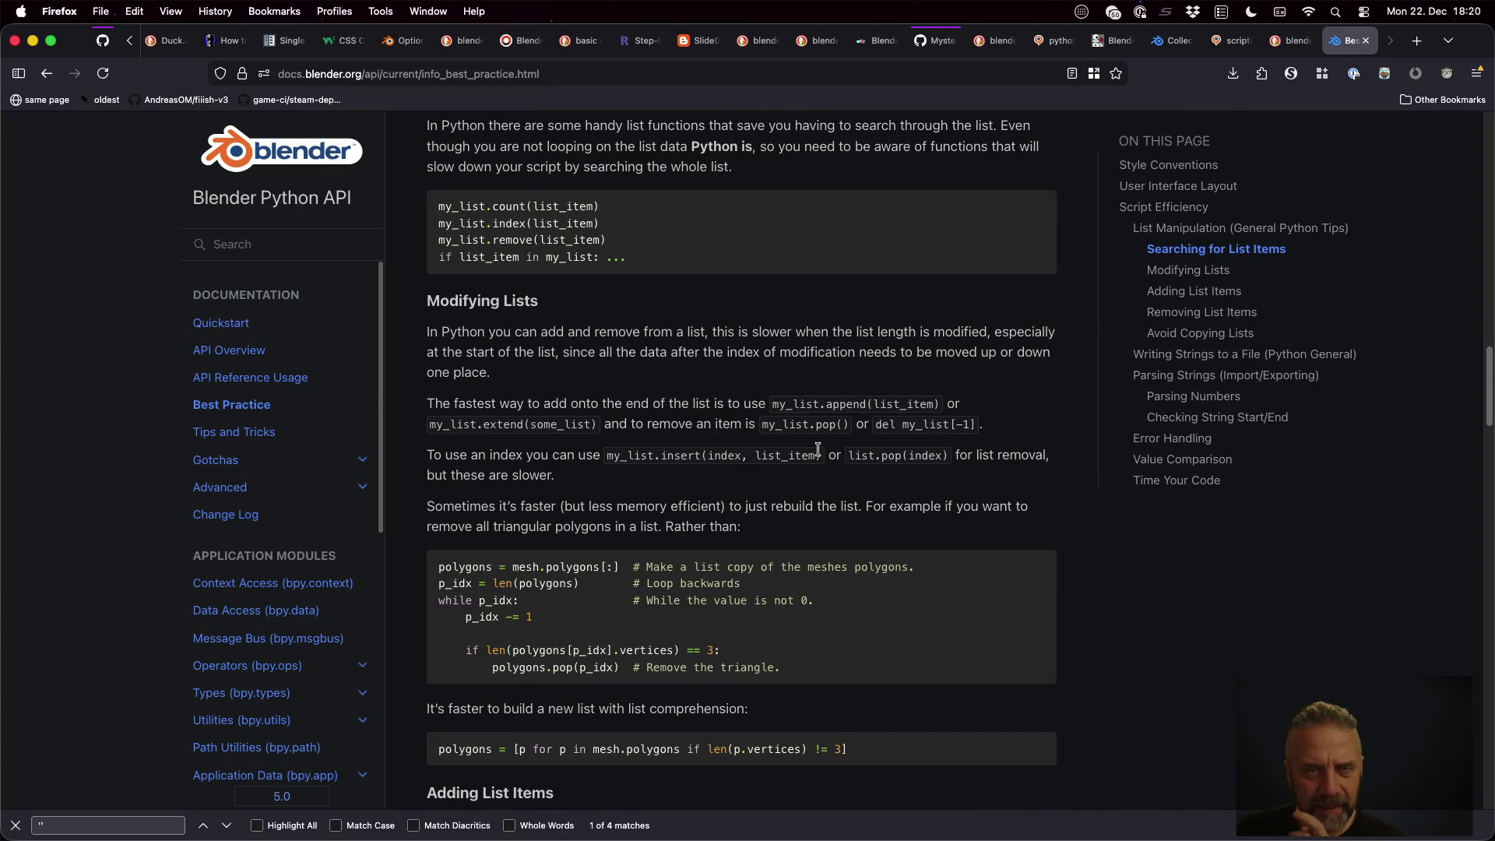
{"action": "scroll", "coordinate": [818, 451], "scroll_direction": "down", "scroll_amount": 10}
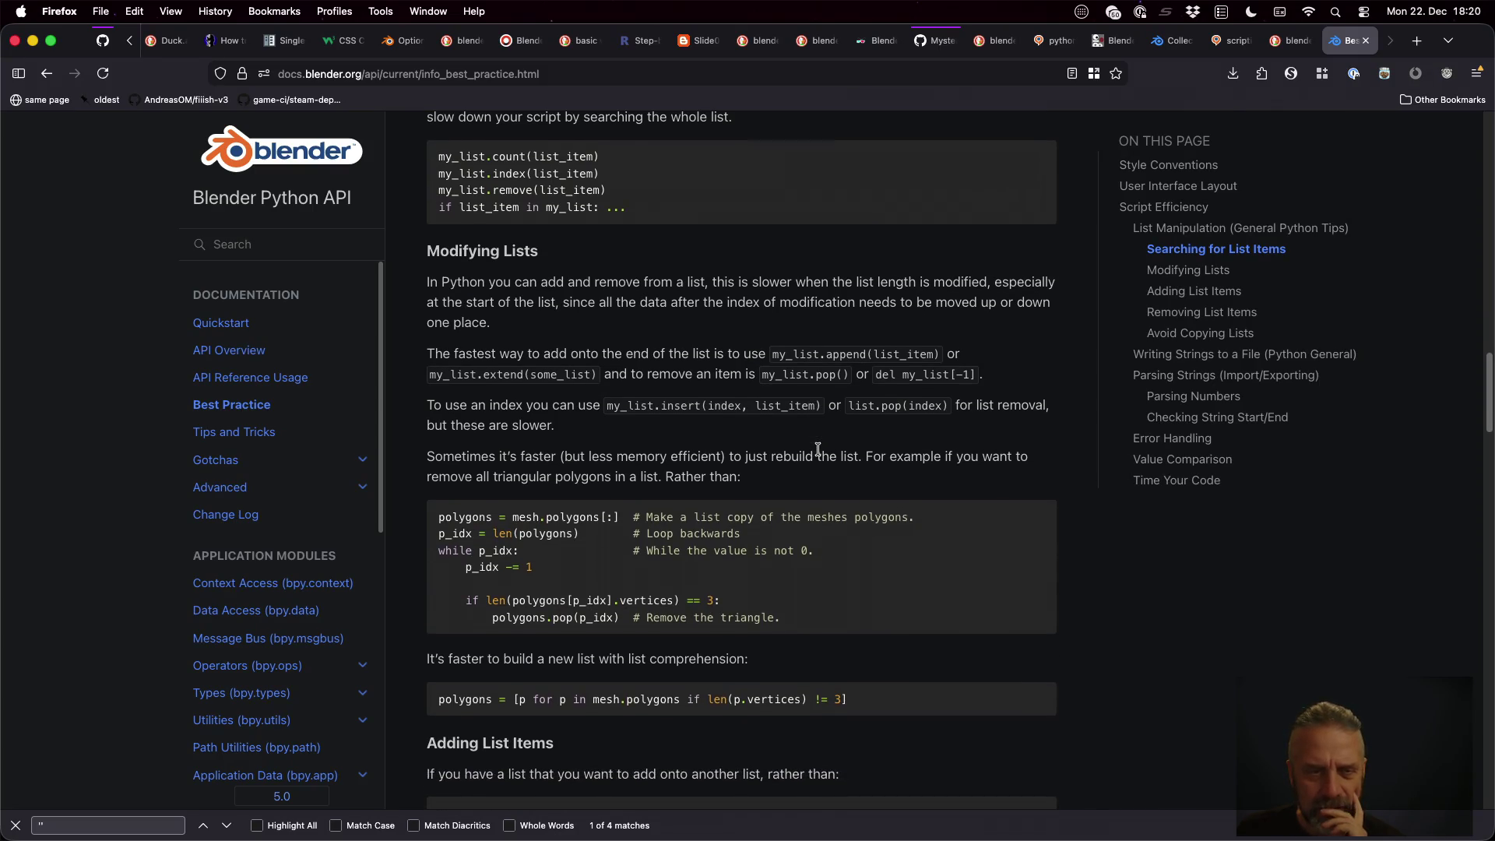
{"action": "scroll", "coordinate": [818, 454], "scroll_direction": "down", "scroll_amount": 10}
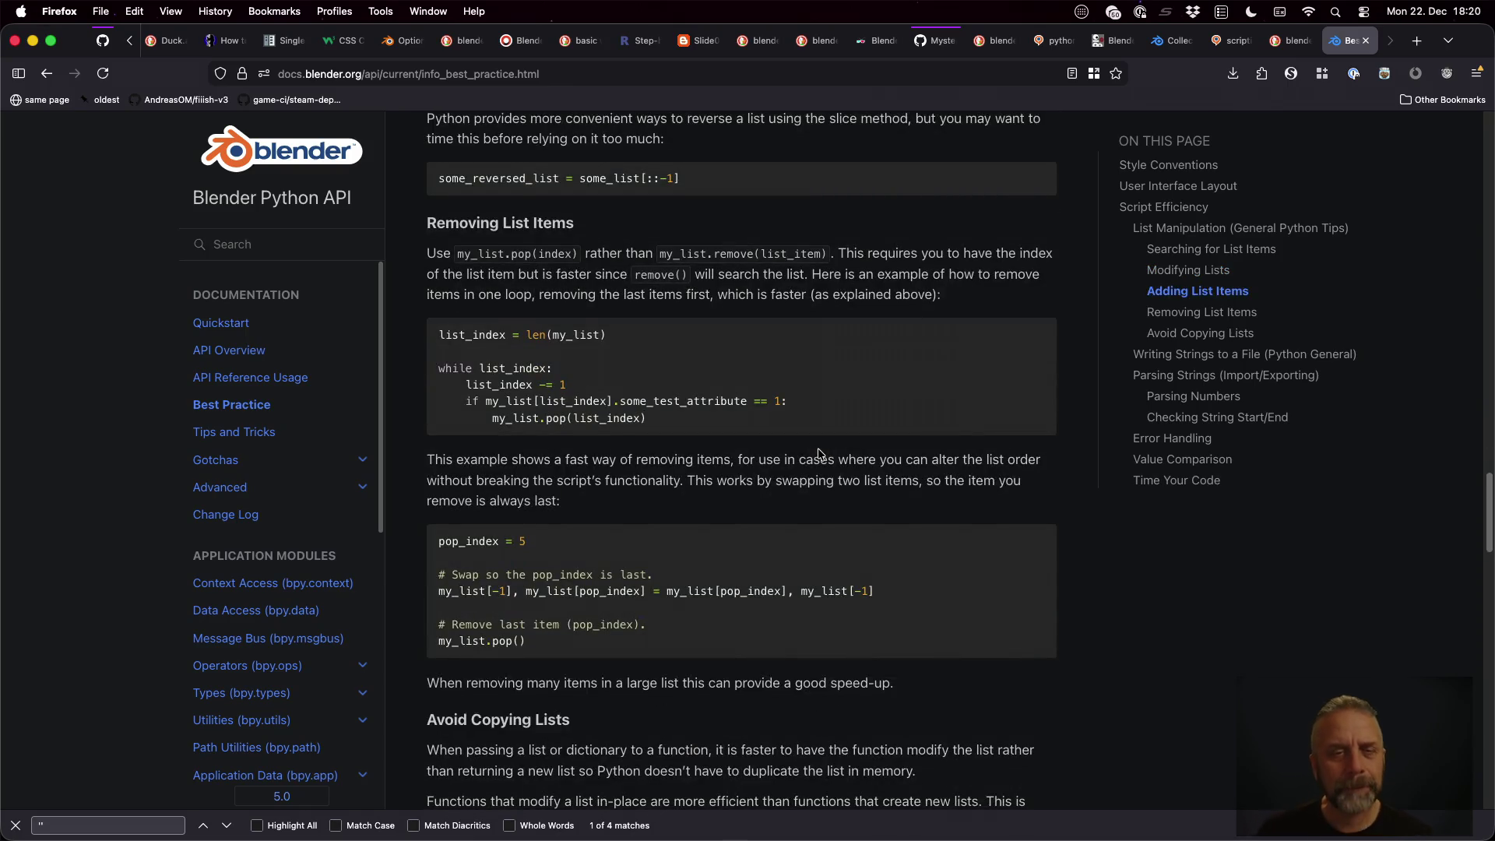
{"action": "scroll", "coordinate": [818, 453], "scroll_direction": "down", "scroll_amount": 12}
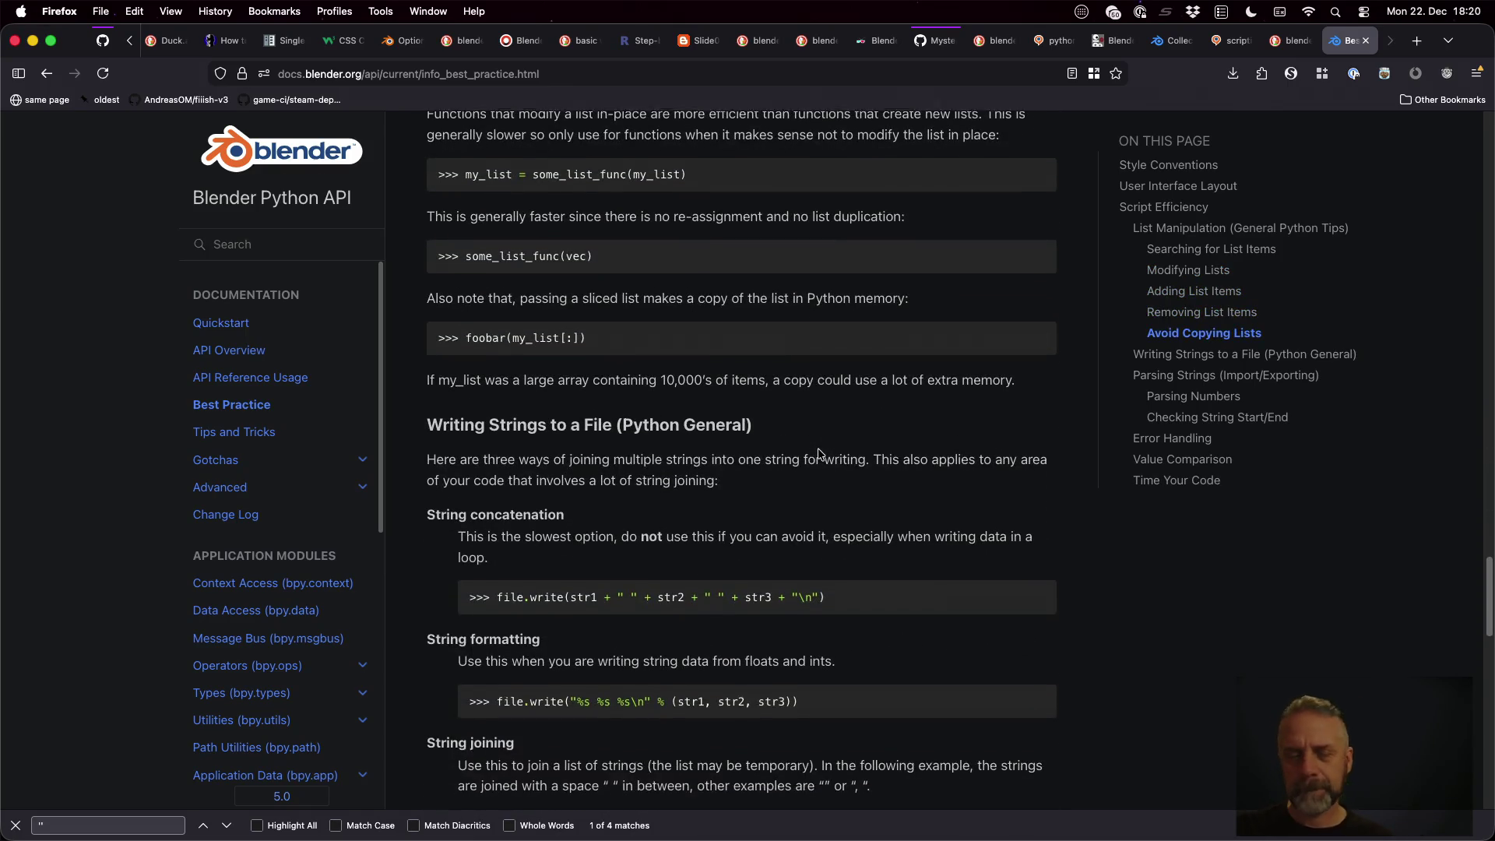
{"action": "scroll", "coordinate": [818, 452], "scroll_direction": "down", "scroll_amount": 10}
{"action": "scroll", "coordinate": [818, 449], "scroll_direction": "down", "scroll_amount": 18}
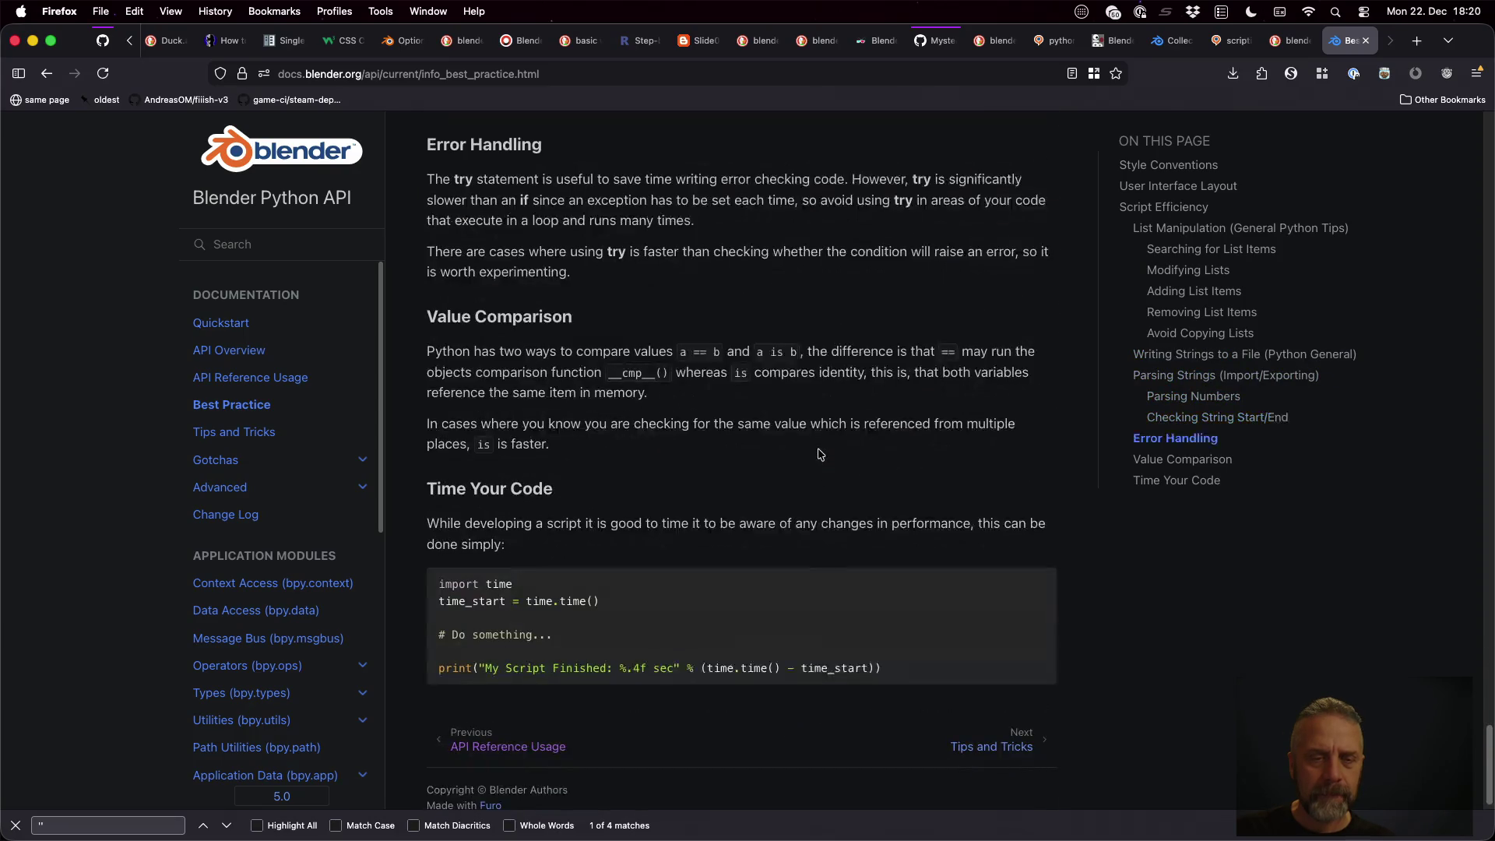
{"action": "scroll", "coordinate": [818, 453], "scroll_direction": "down", "scroll_amount": 1}
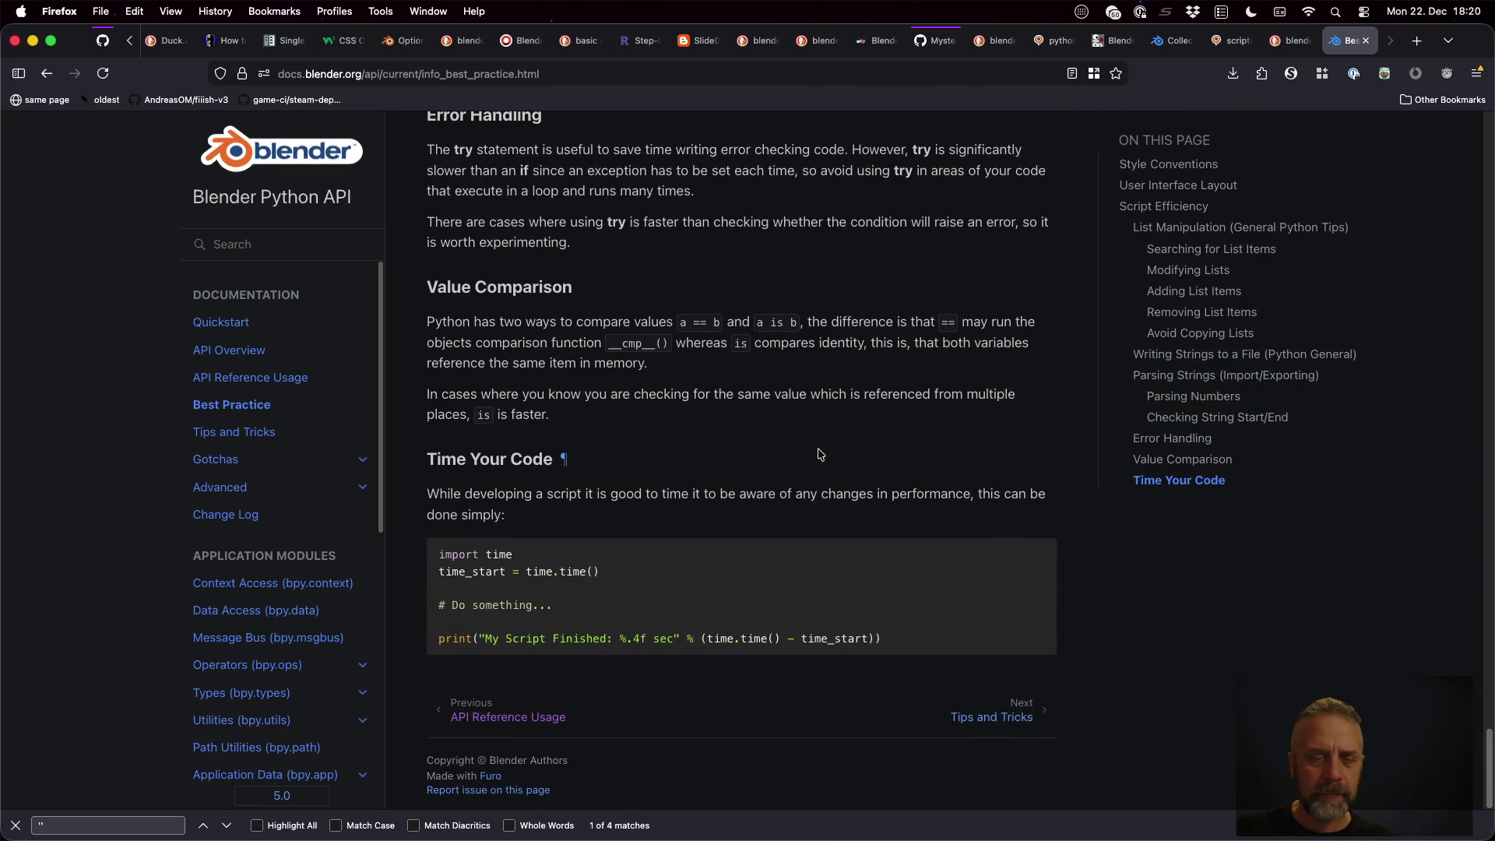
{"action": "left_click", "coordinate": [350, 436]}
Read Tips and Tricks down to Executing Modules and copy bpy.data.filepath from the example code
{"action": "scroll", "coordinate": [910, 458], "scroll_direction": "down", "scroll_amount": 8}
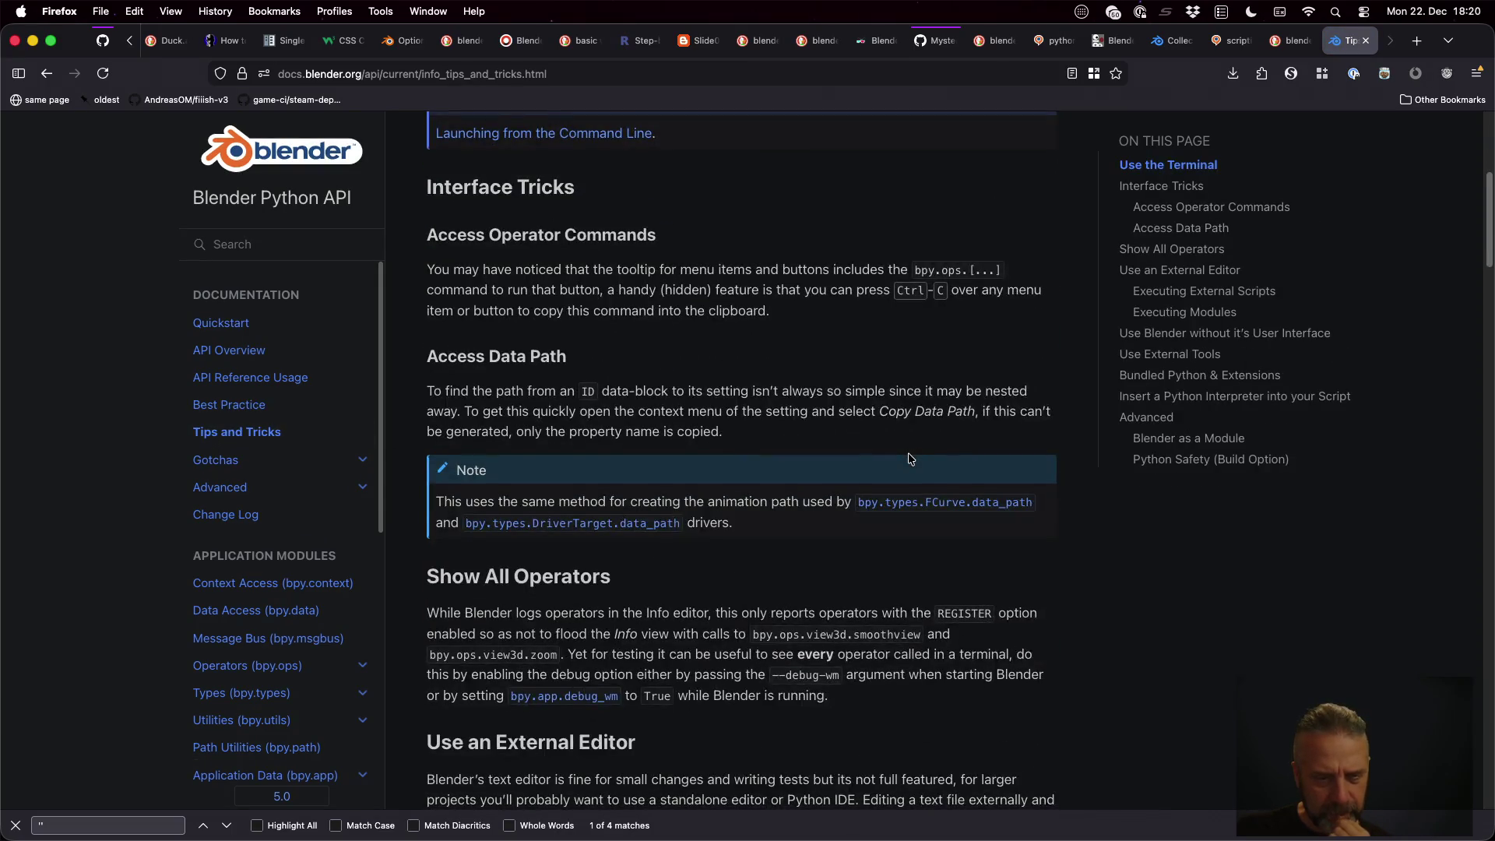
{"action": "scroll", "coordinate": [909, 457], "scroll_direction": "down", "scroll_amount": 1}
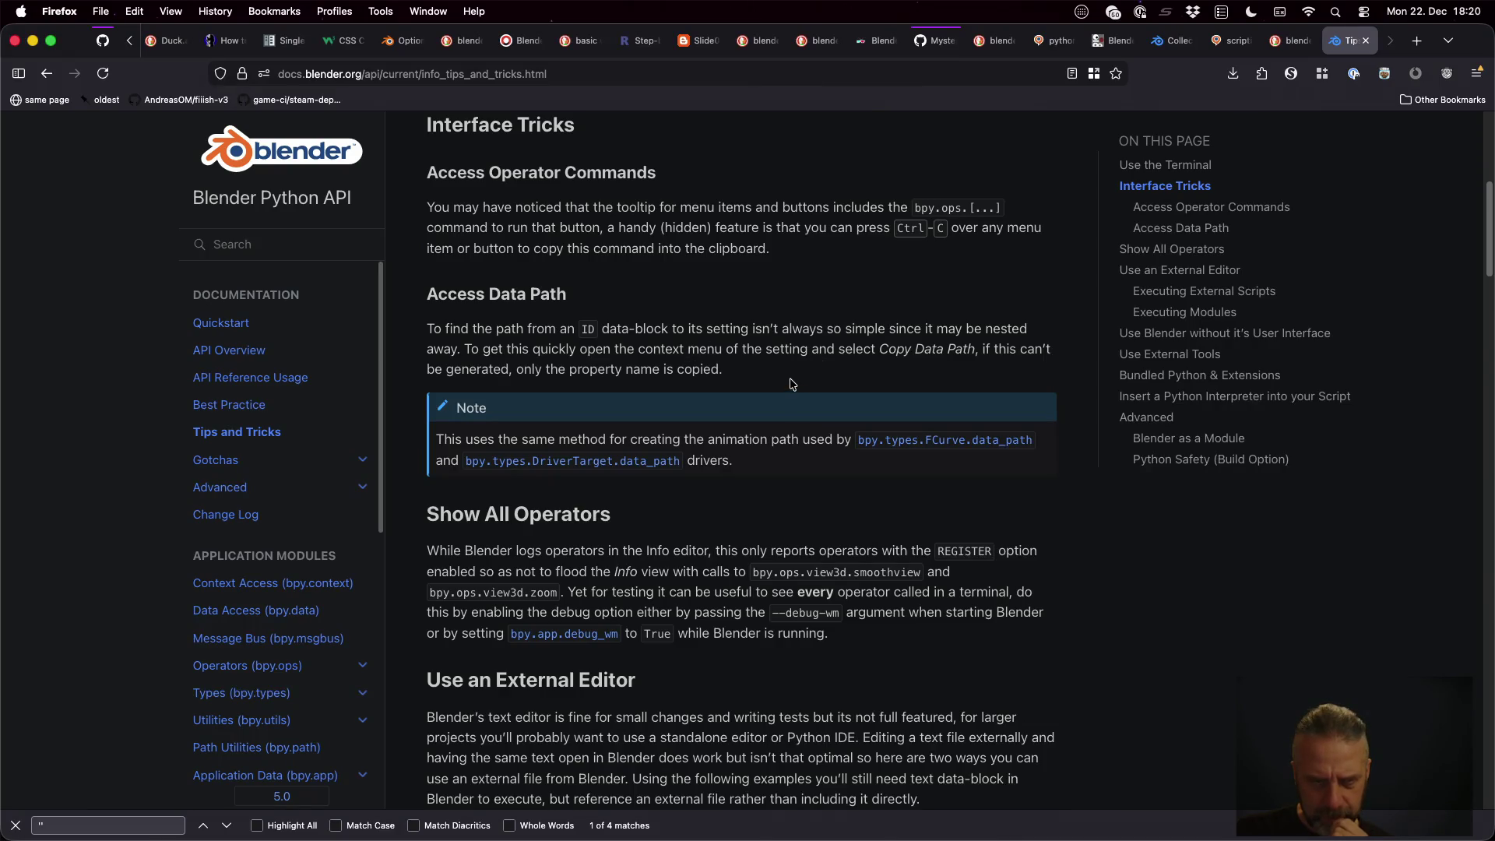
{"action": "scroll", "coordinate": [791, 384], "scroll_direction": "down", "scroll_amount": 10}
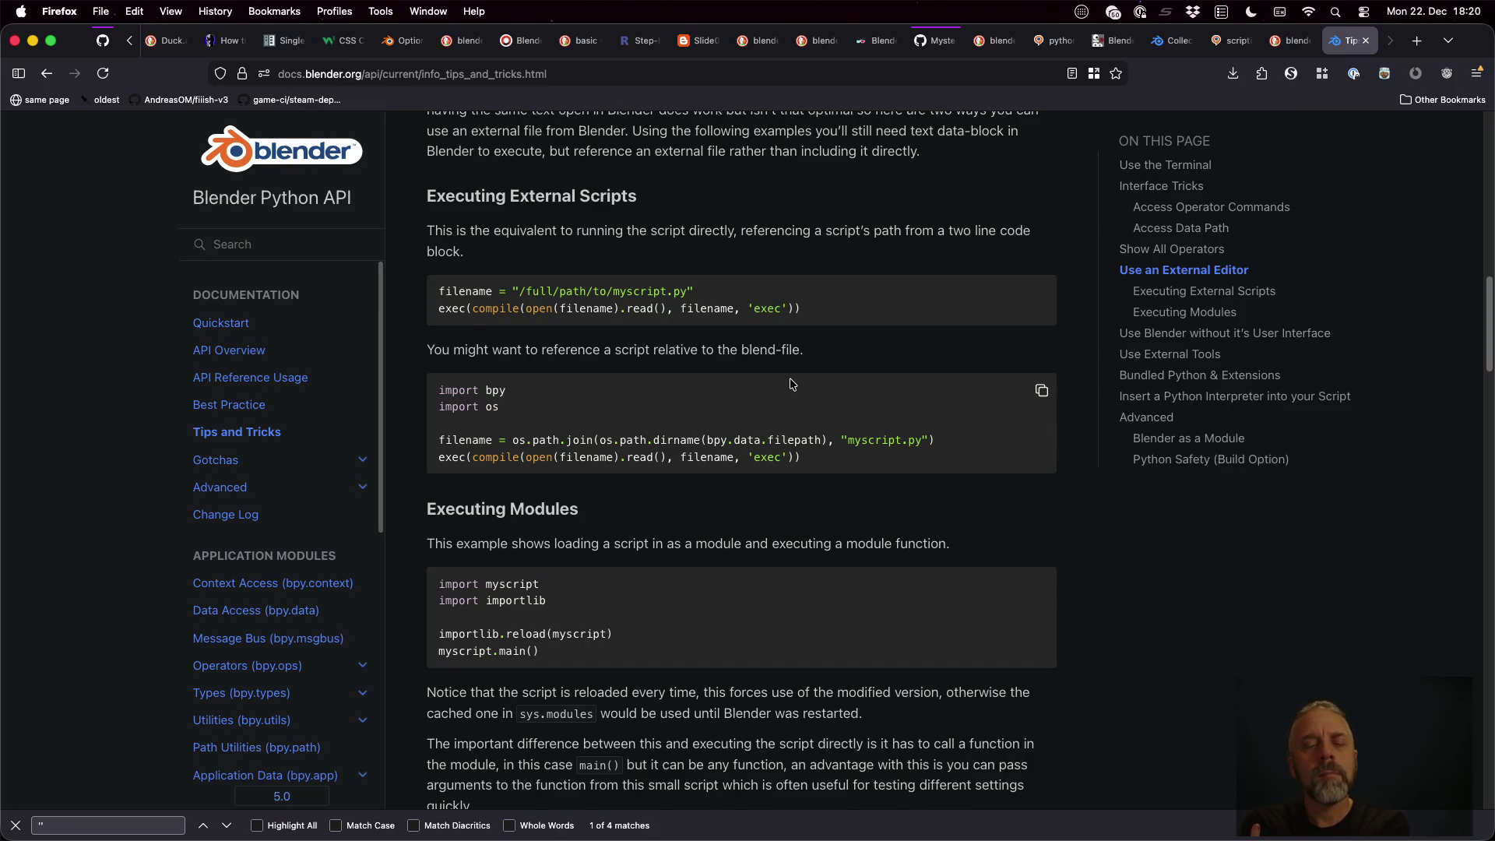
{"action": "scroll", "coordinate": [791, 384], "scroll_direction": "down", "scroll_amount": 4}
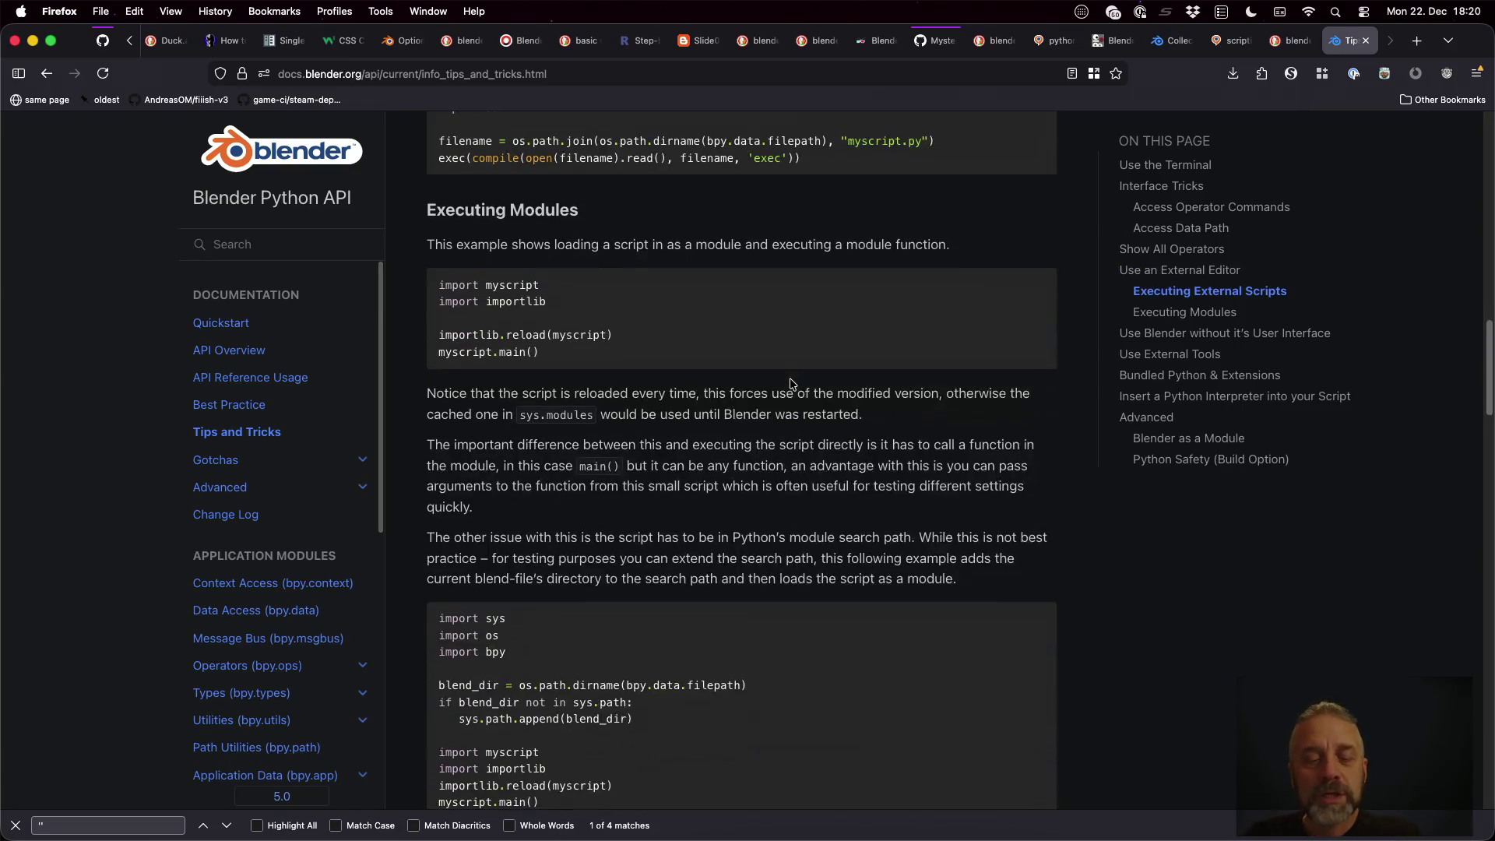
{"action": "left_click", "coordinate": [16, 824]}
{"action": "scroll", "coordinate": [774, 551], "scroll_direction": "down", "scroll_amount": 4}
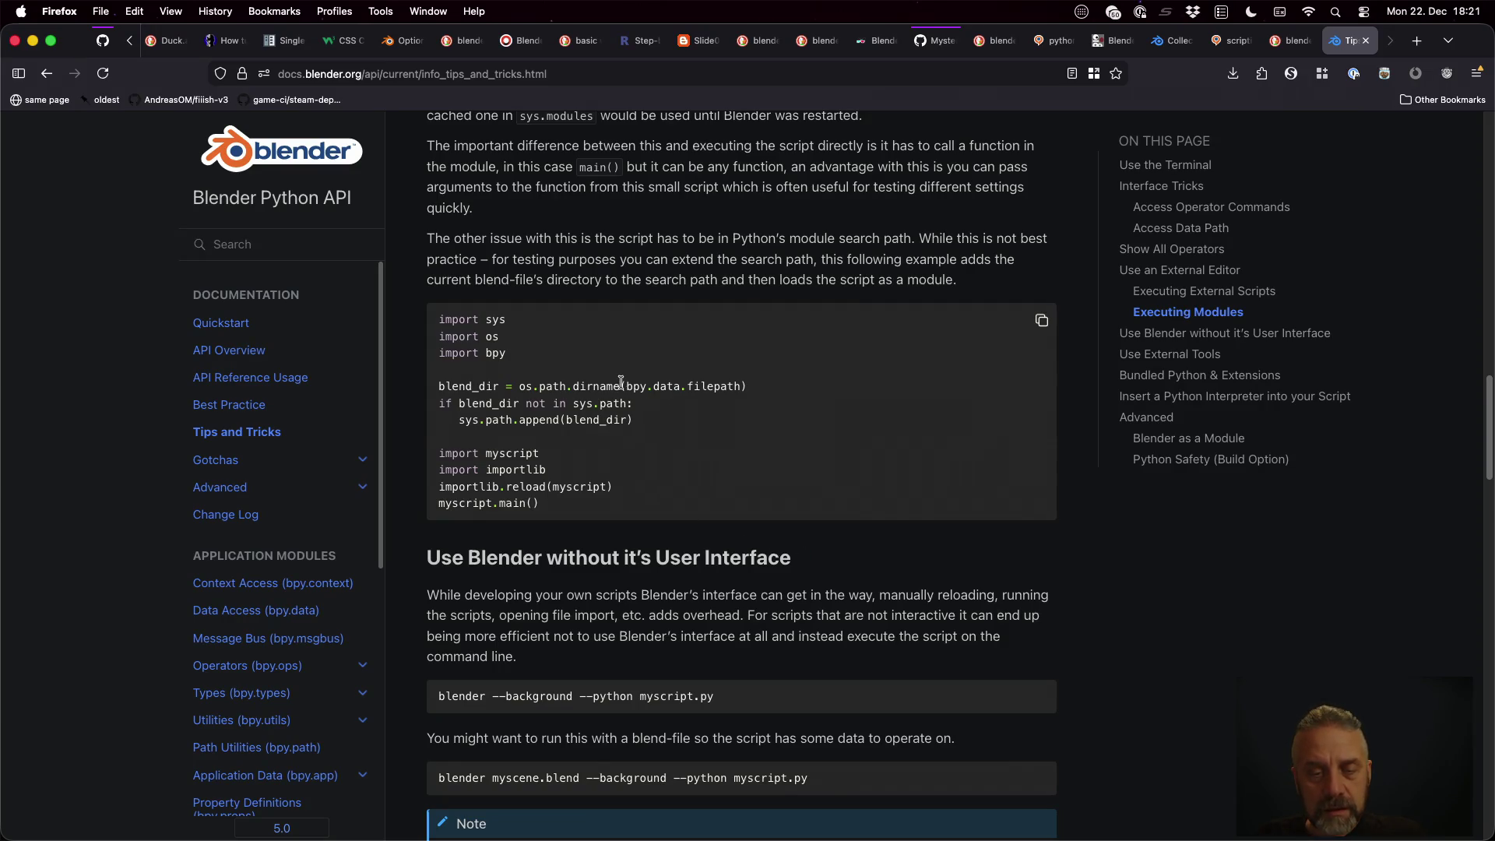
{"action": "left_click_drag", "start_coordinate": [625, 387], "coordinate": [729, 387]}
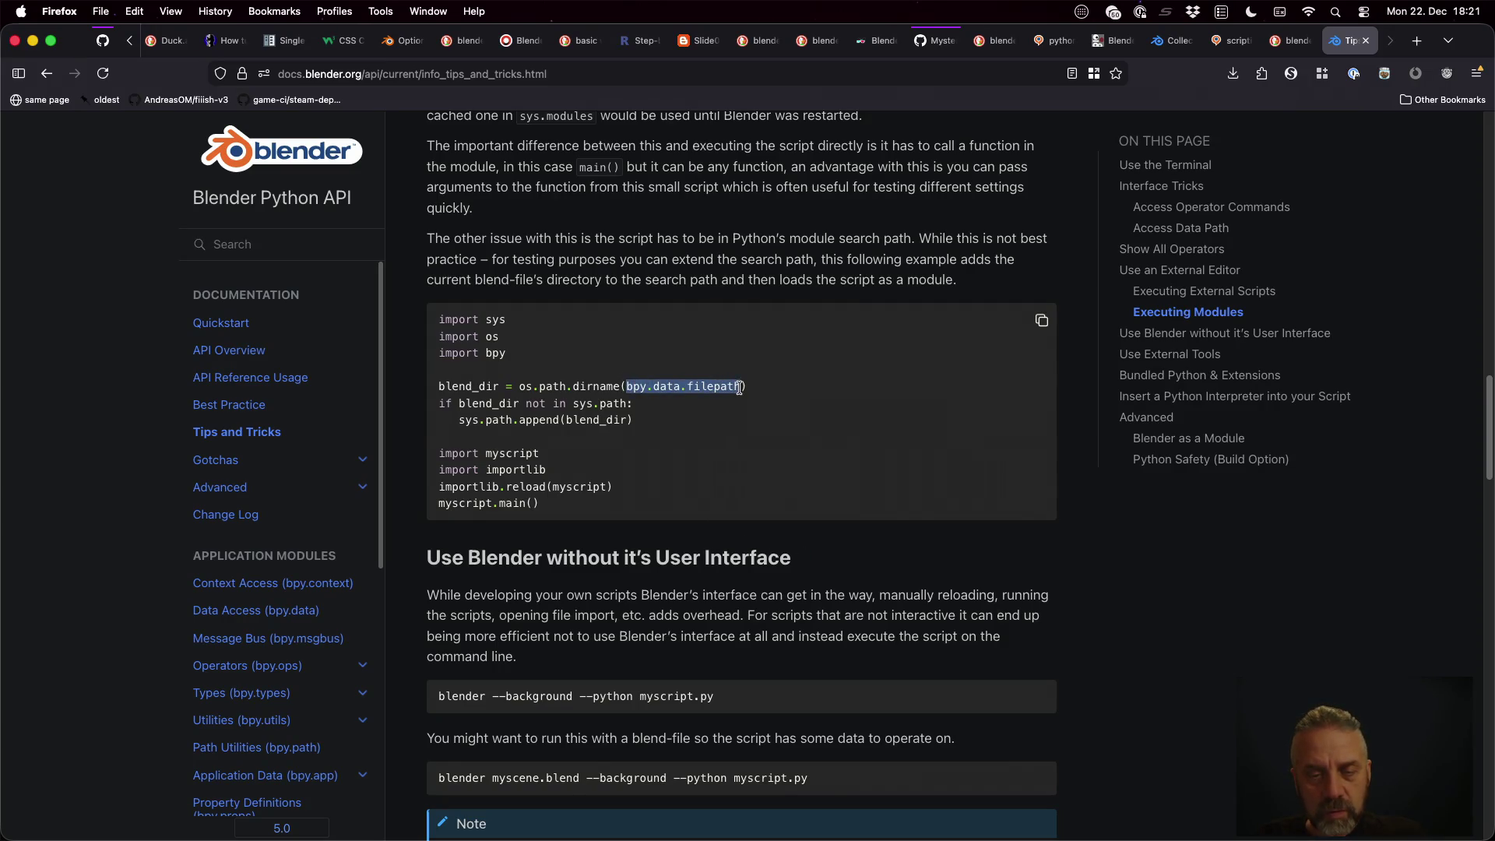
{"action": "key", "text": "super+Tab"}
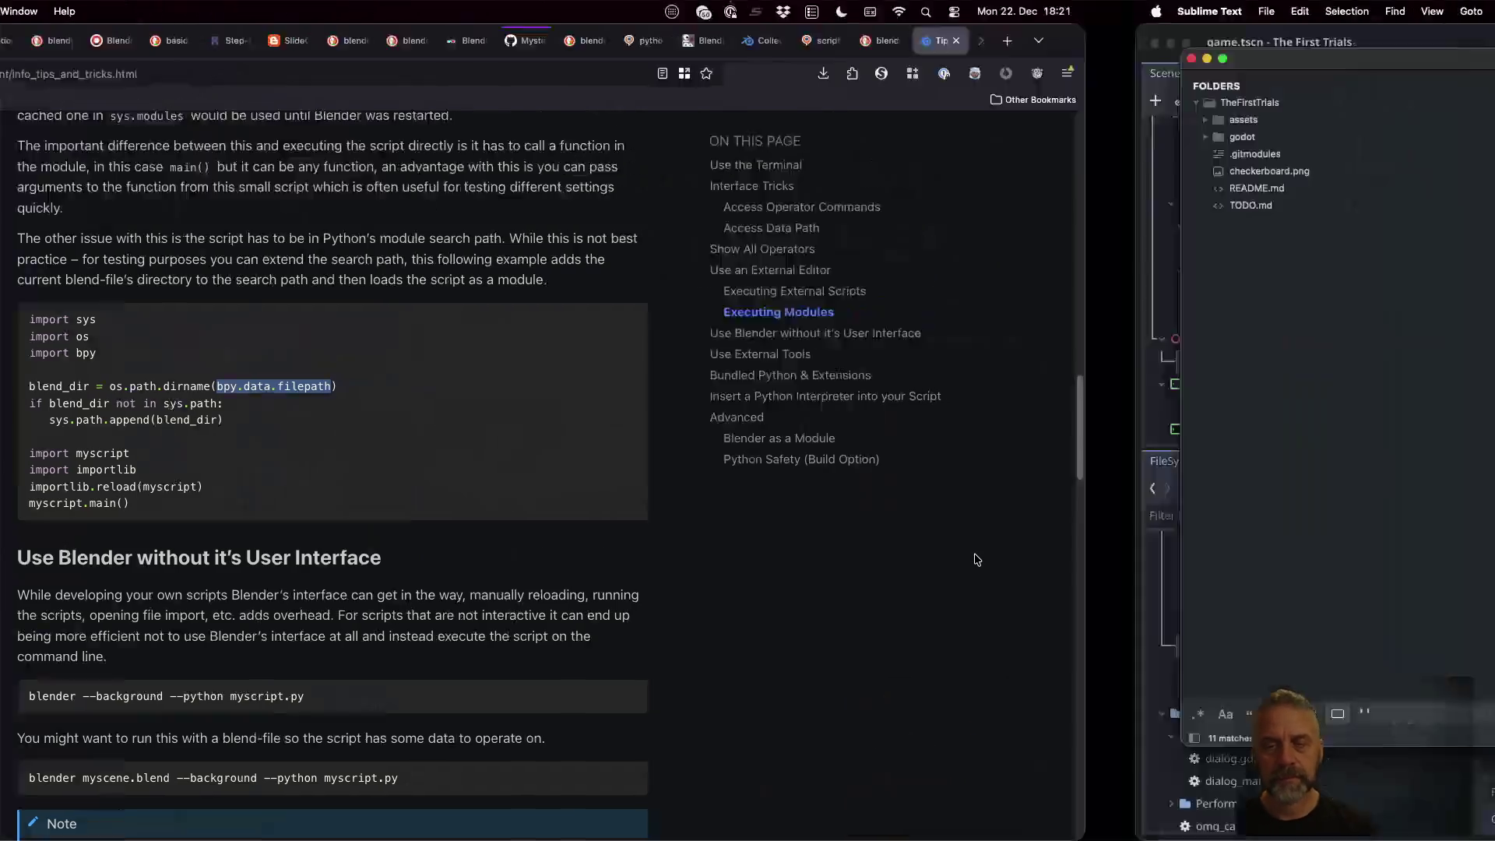
Add print(f"Checking {bpy.data.filepath}") on line 5 of blender.py and save the script
{"action": "left_click", "coordinate": [696, 164]}
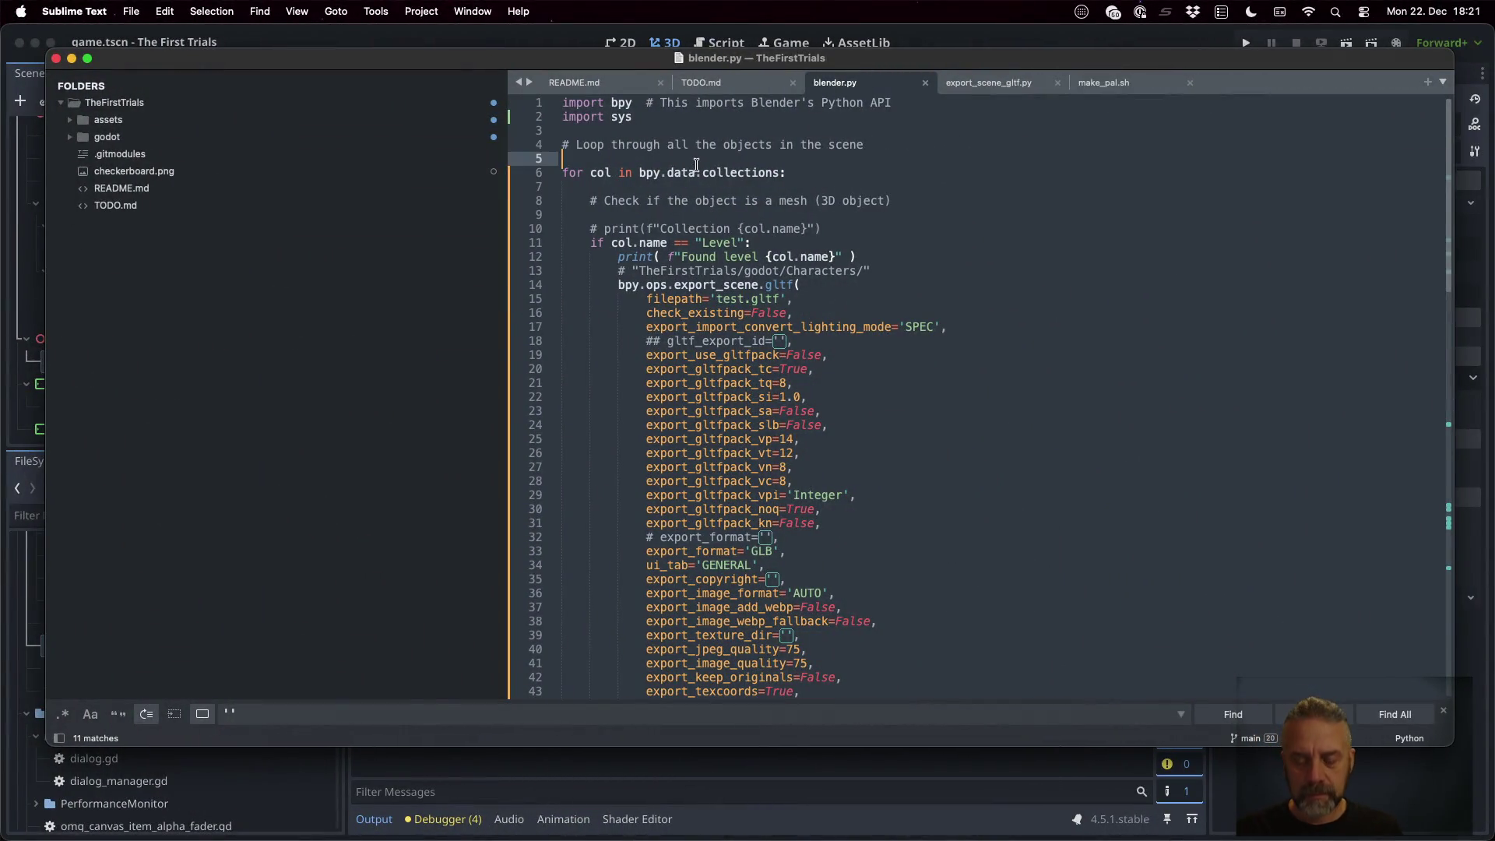
{"action": "type", "text": "print("}
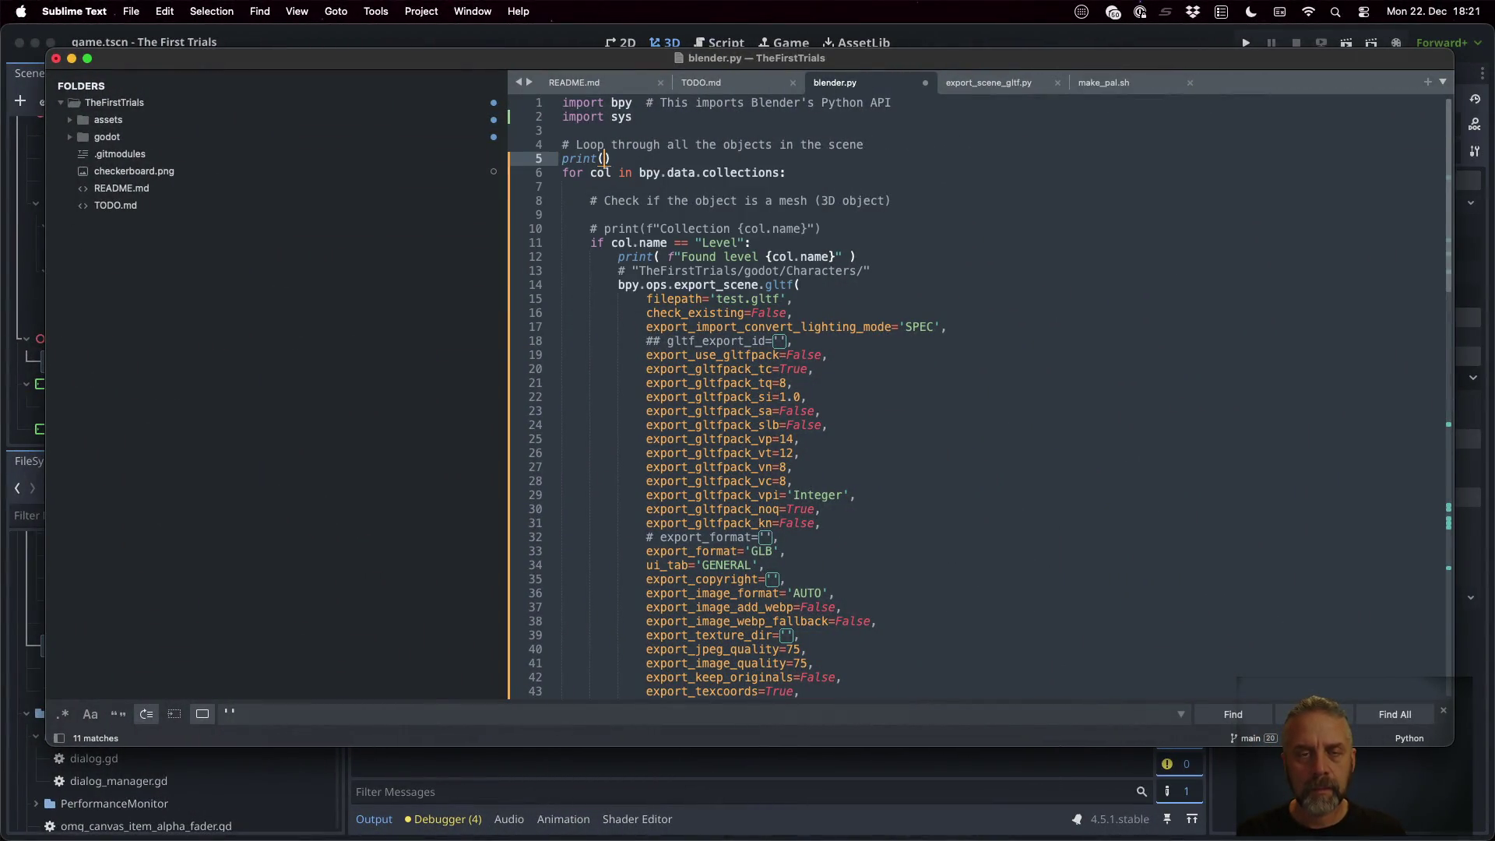
{"action": "type", "text": "f\"Checki"}
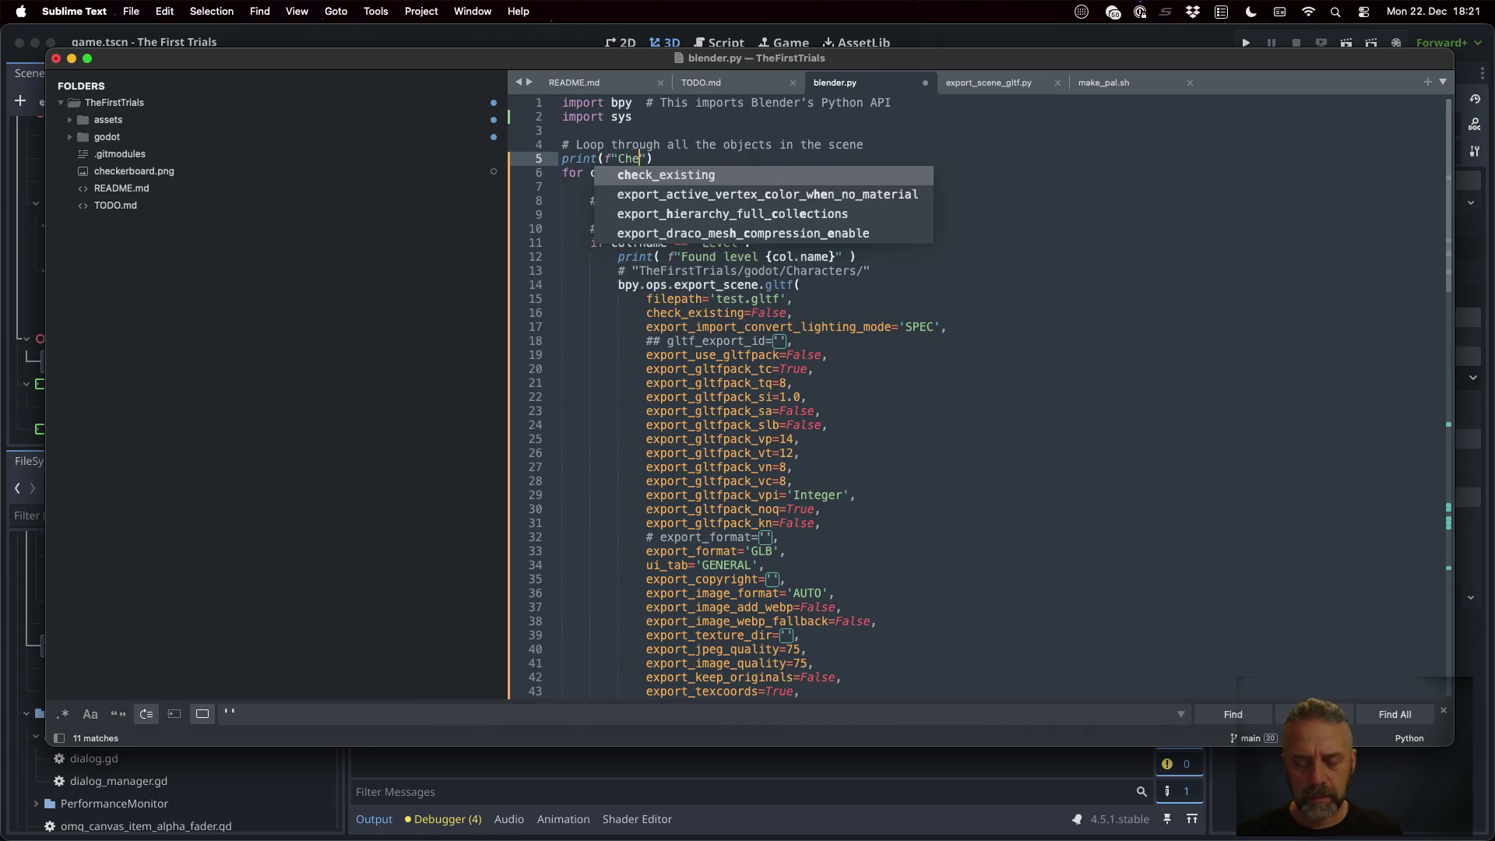
{"action": "type", "text": "ng {"}
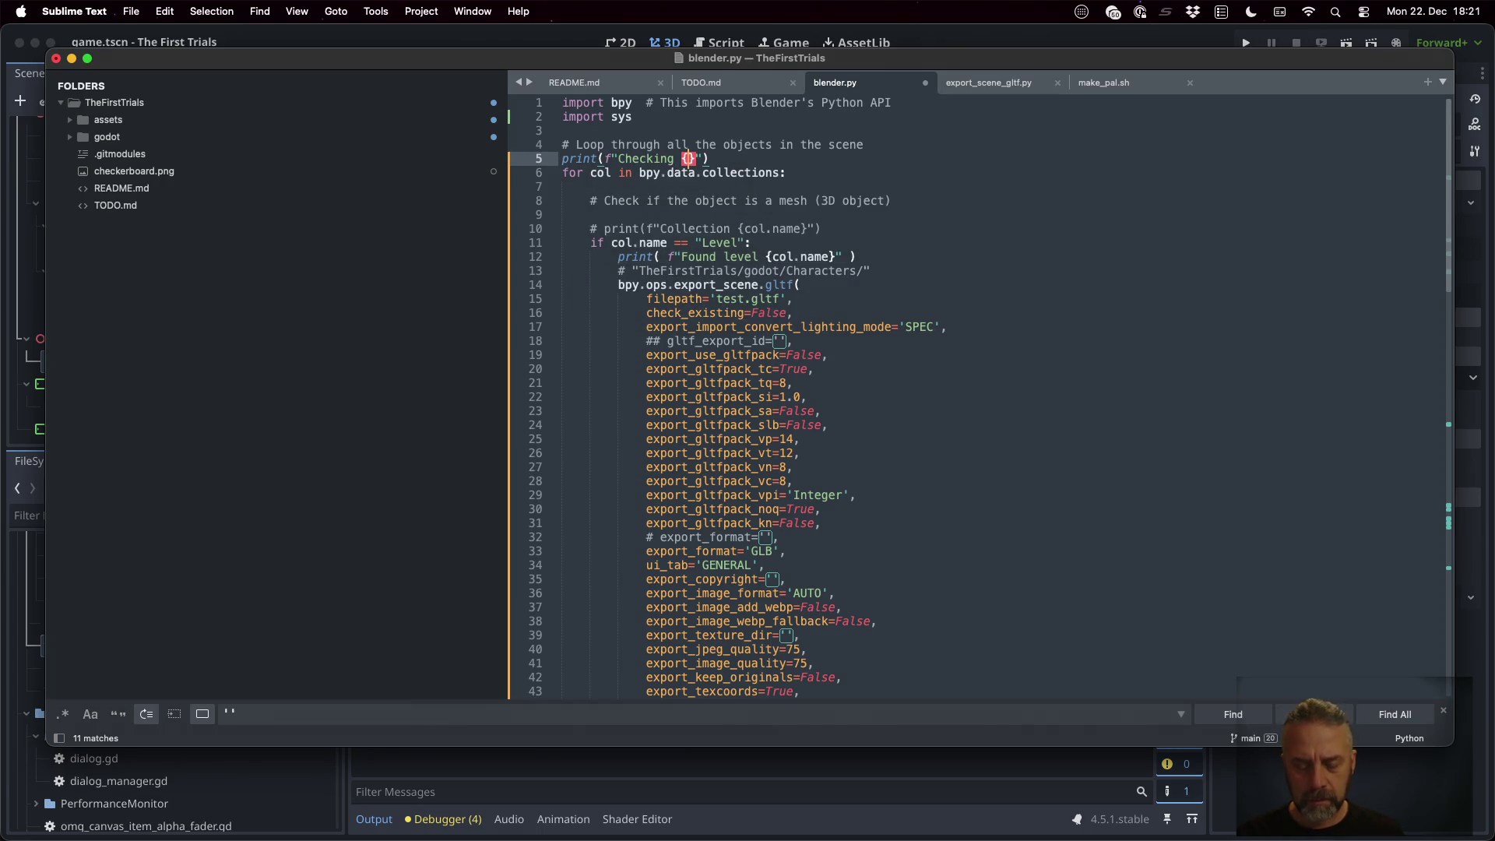
{"action": "type", "text": "bpy.data.filepath"}
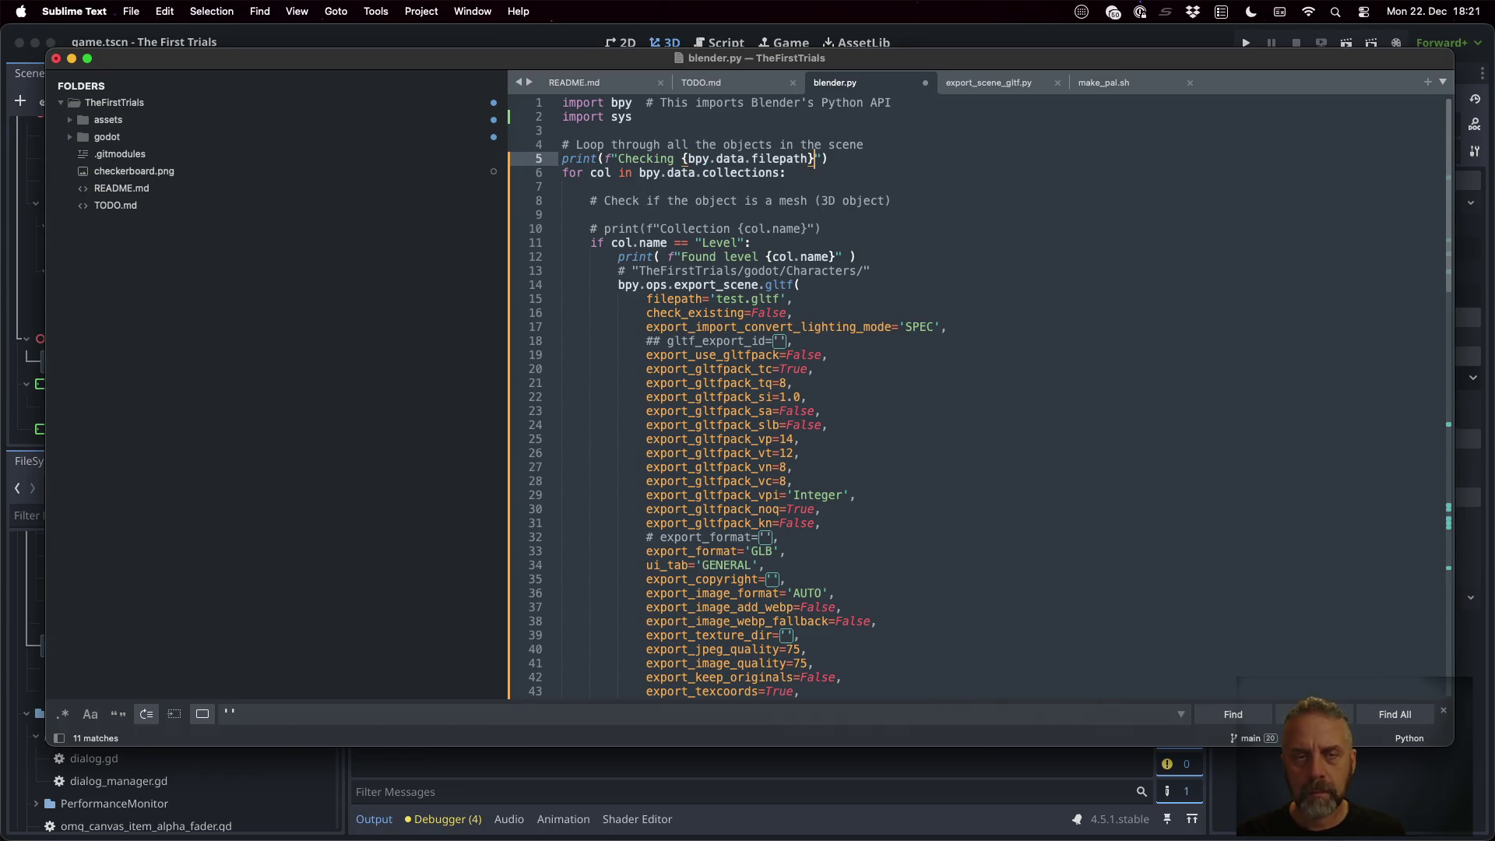
{"action": "key", "text": "super+s"}
{"action": "key", "text": "ctrl+Right"}
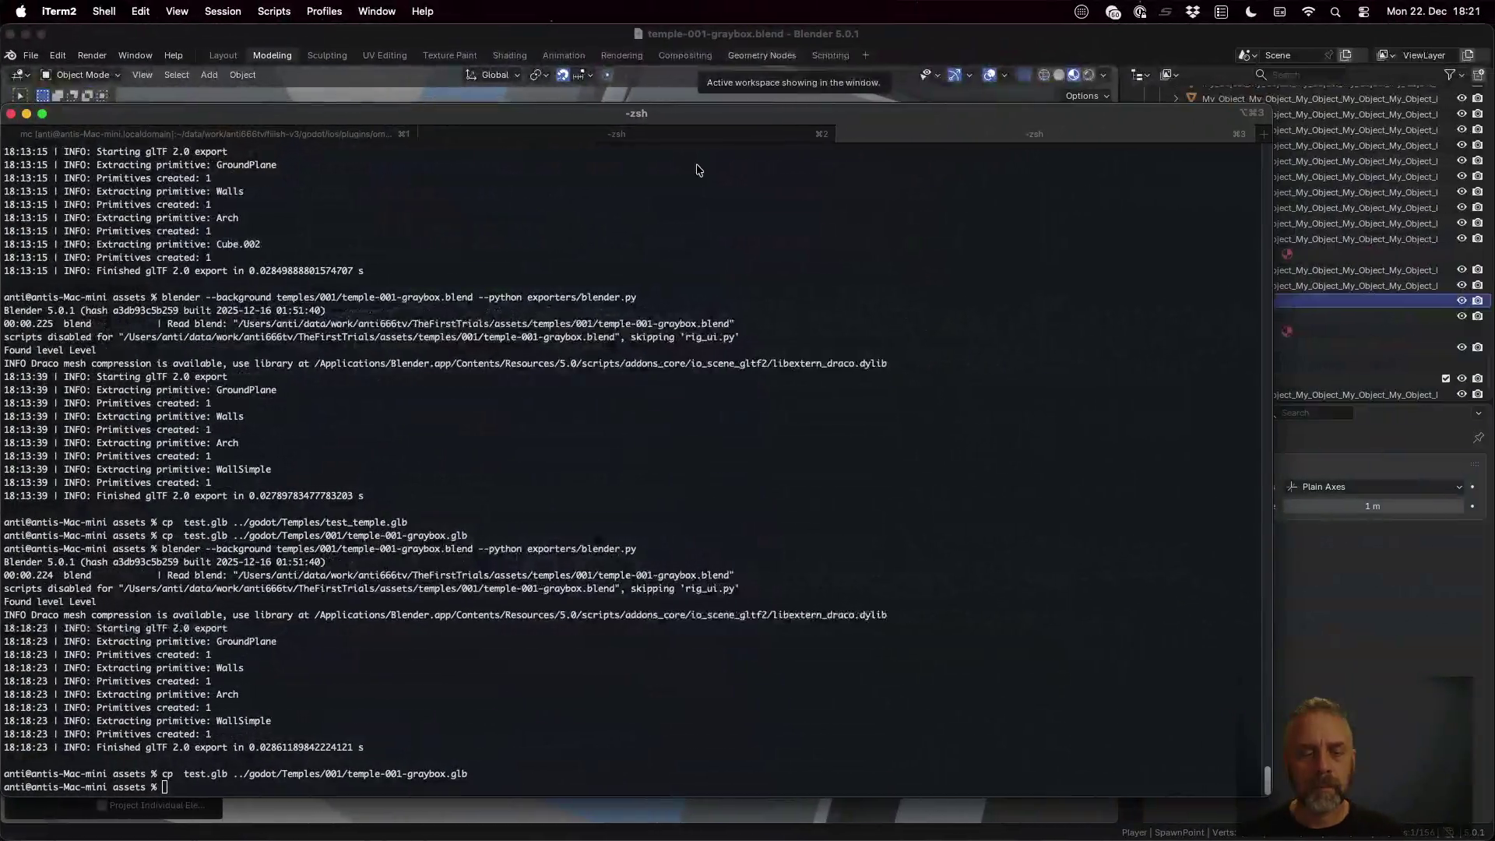
Rerun the headless Blender export, select the logged temple-001-graybox.blend path, and open a blank Firefox tab
{"action": "key", "text": "Up"}
{"action": "key", "text": "Return"}
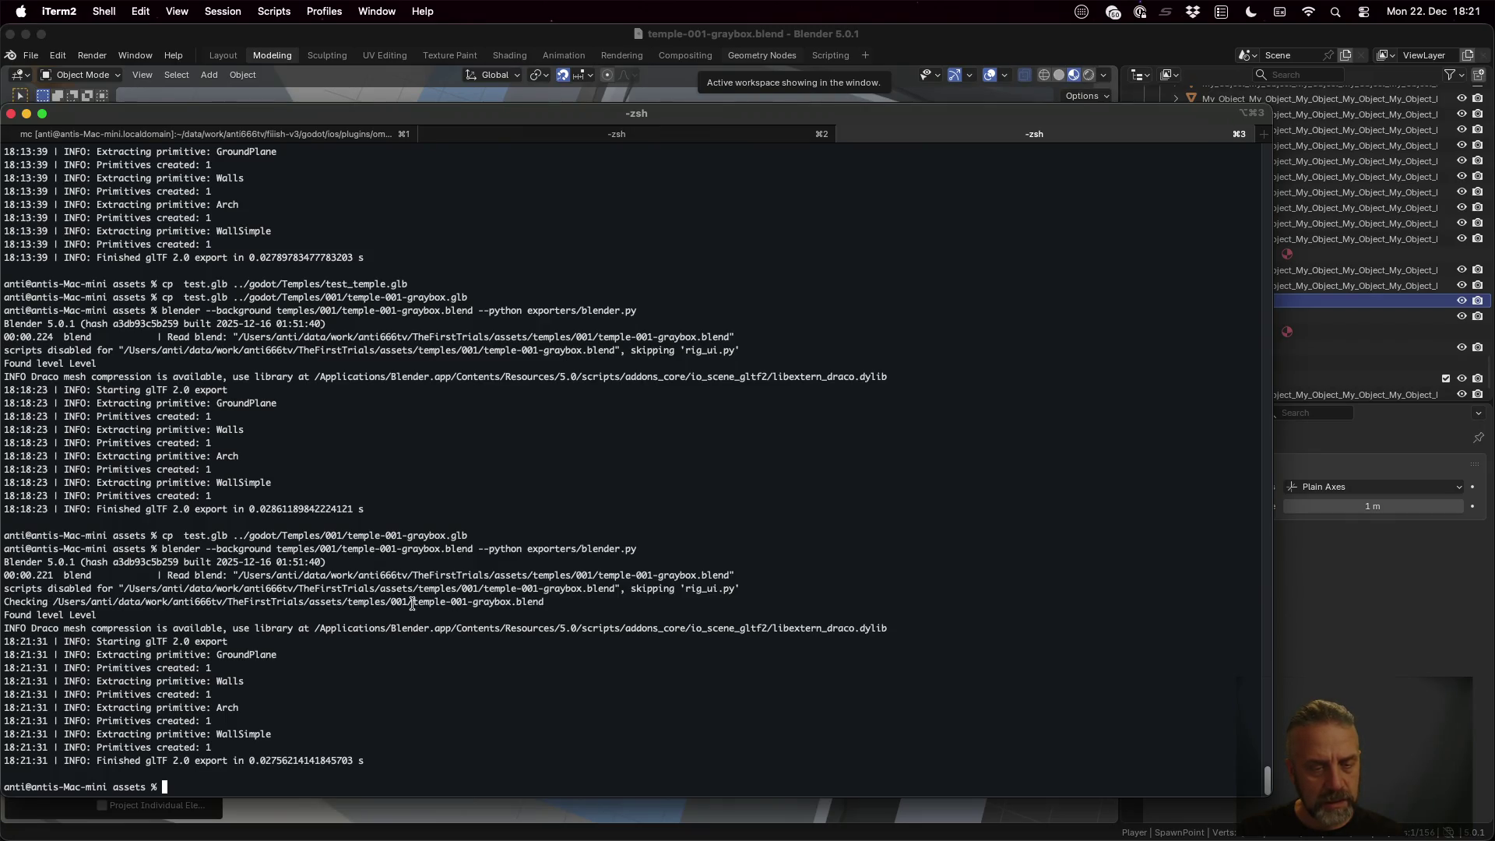
{"action": "mouse_move", "coordinate": [412, 604]}
{"action": "left_mouse_down"}
{"action": "mouse_move", "coordinate": [562, 601]}
{"action": "mouse_move", "coordinate": [543, 601]}
{"action": "left_mouse_up"}
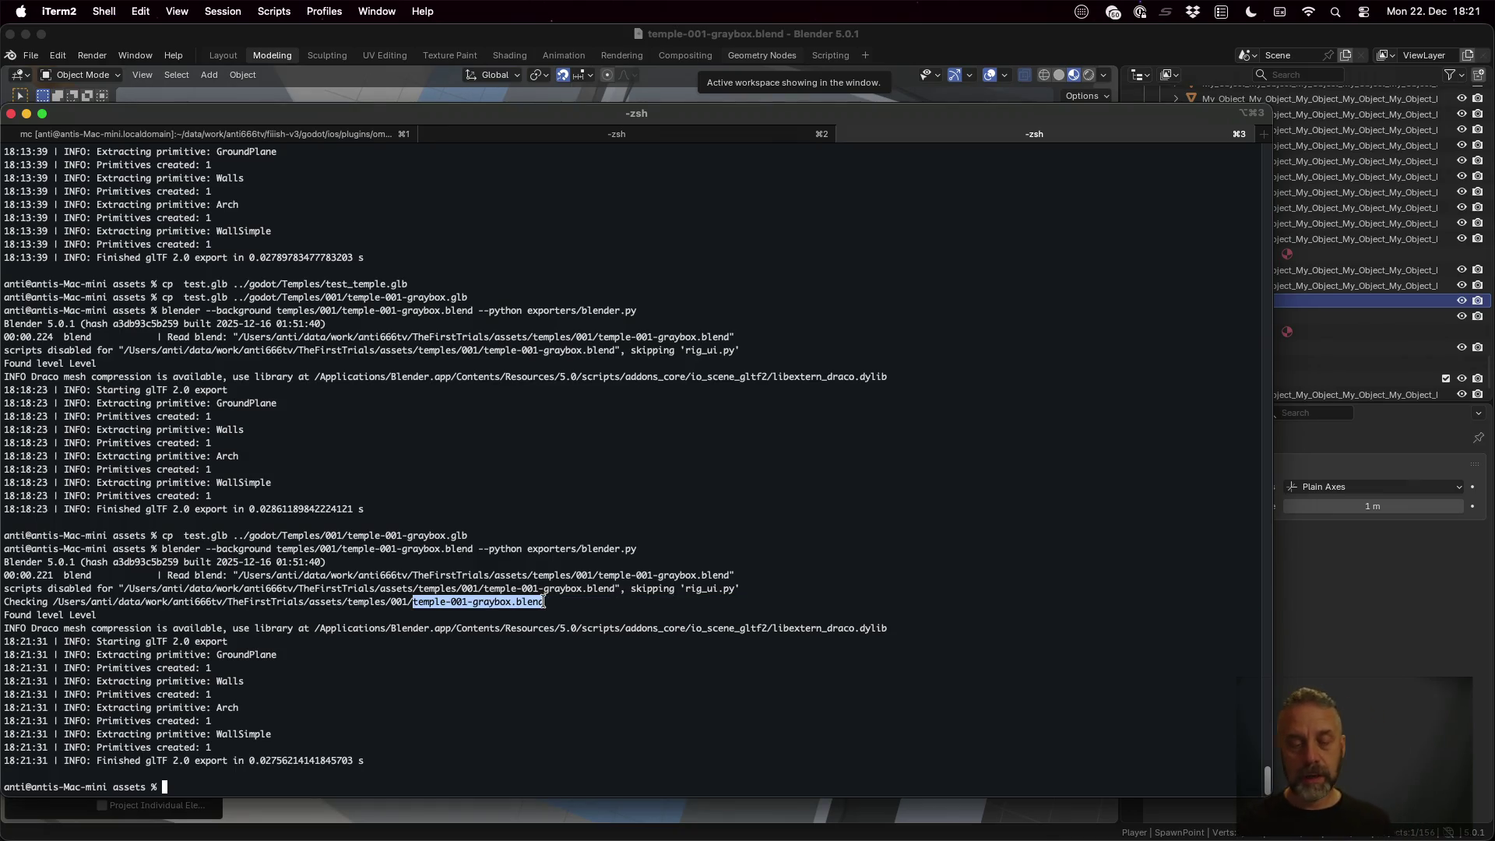
{"action": "key", "text": "super+Tab"}
{"action": "key", "text": "super+t"}
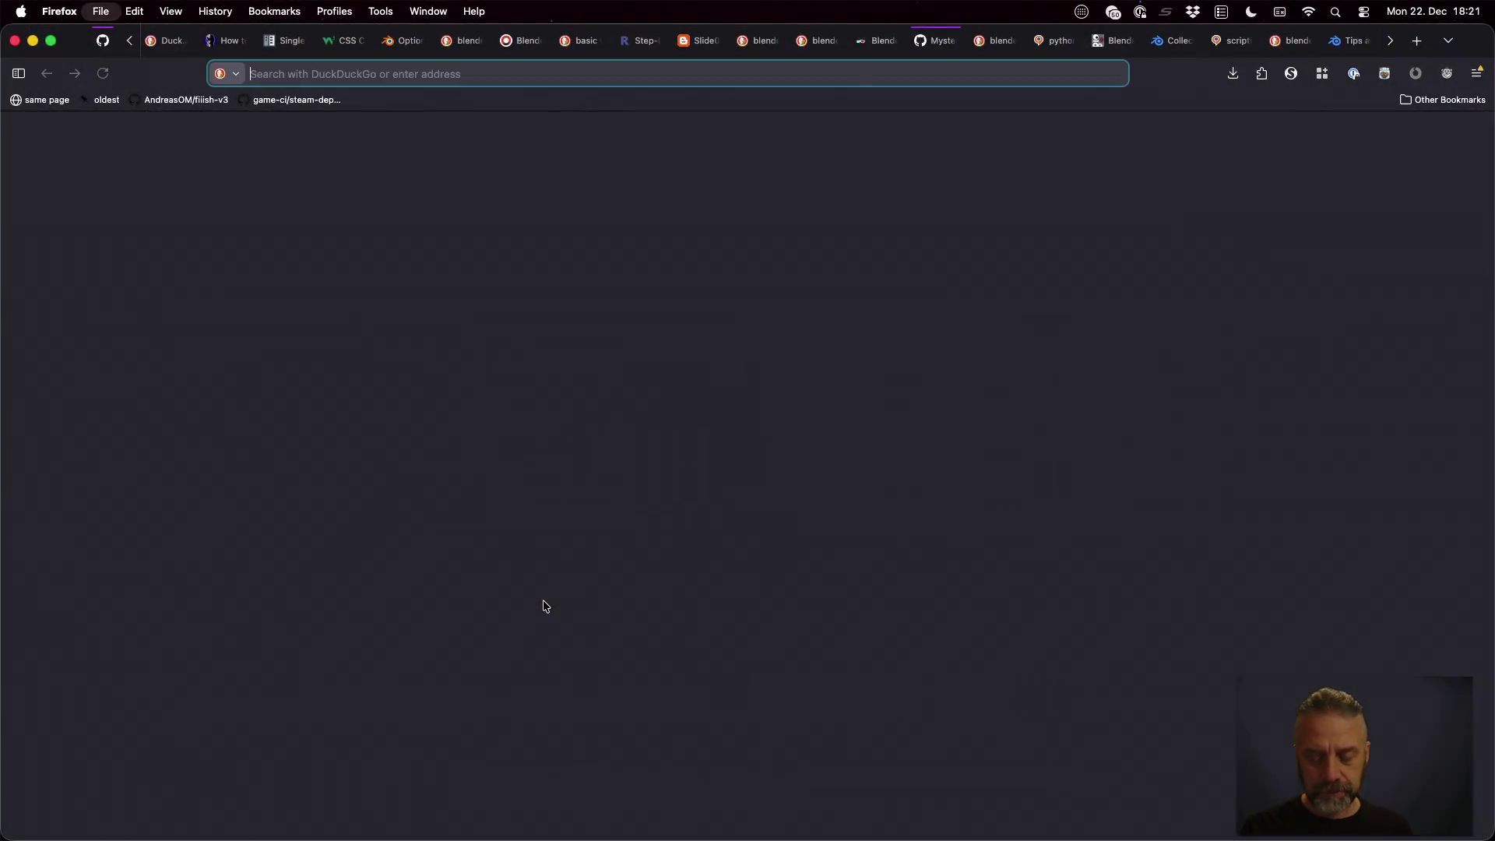
Search 'python basename' and find basename on the docs.python.org os.path page
{"action": "type", "text": "pytho"}
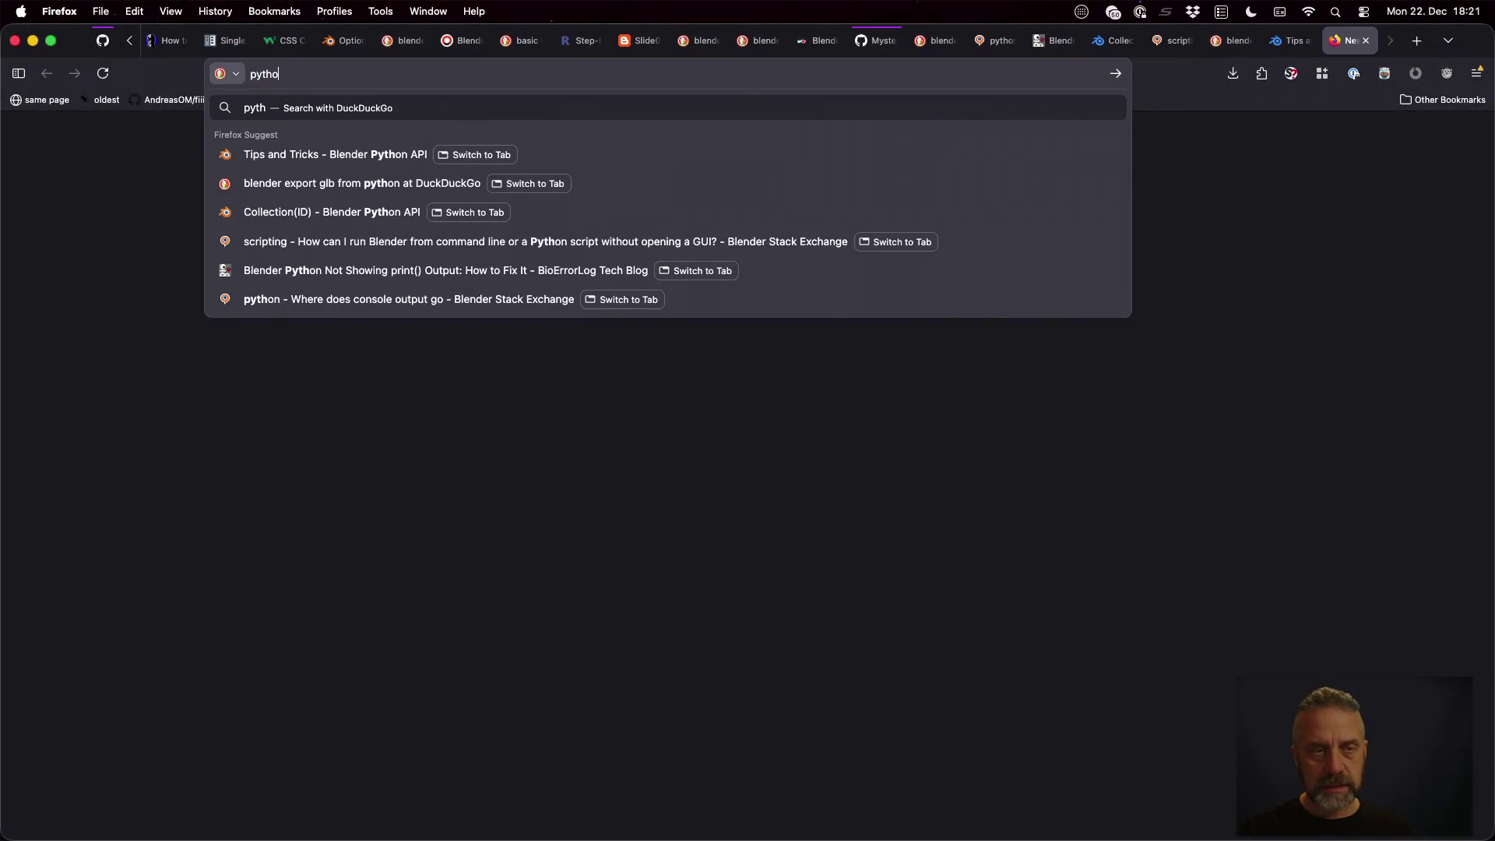
{"action": "type", "text": "n bas"}
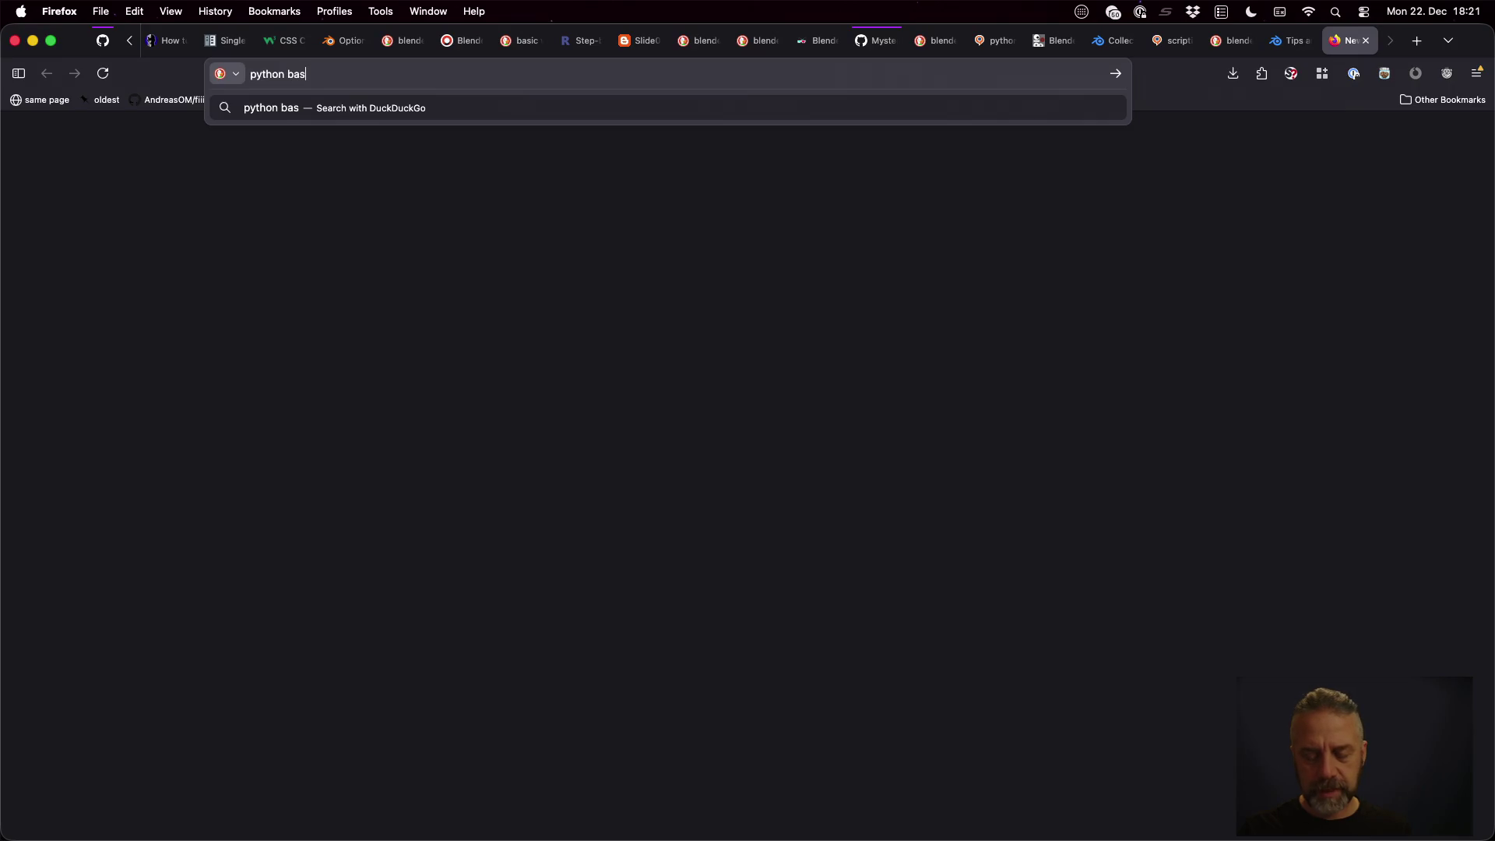
{"action": "type", "text": "ename"}
{"action": "key", "text": "Return"}
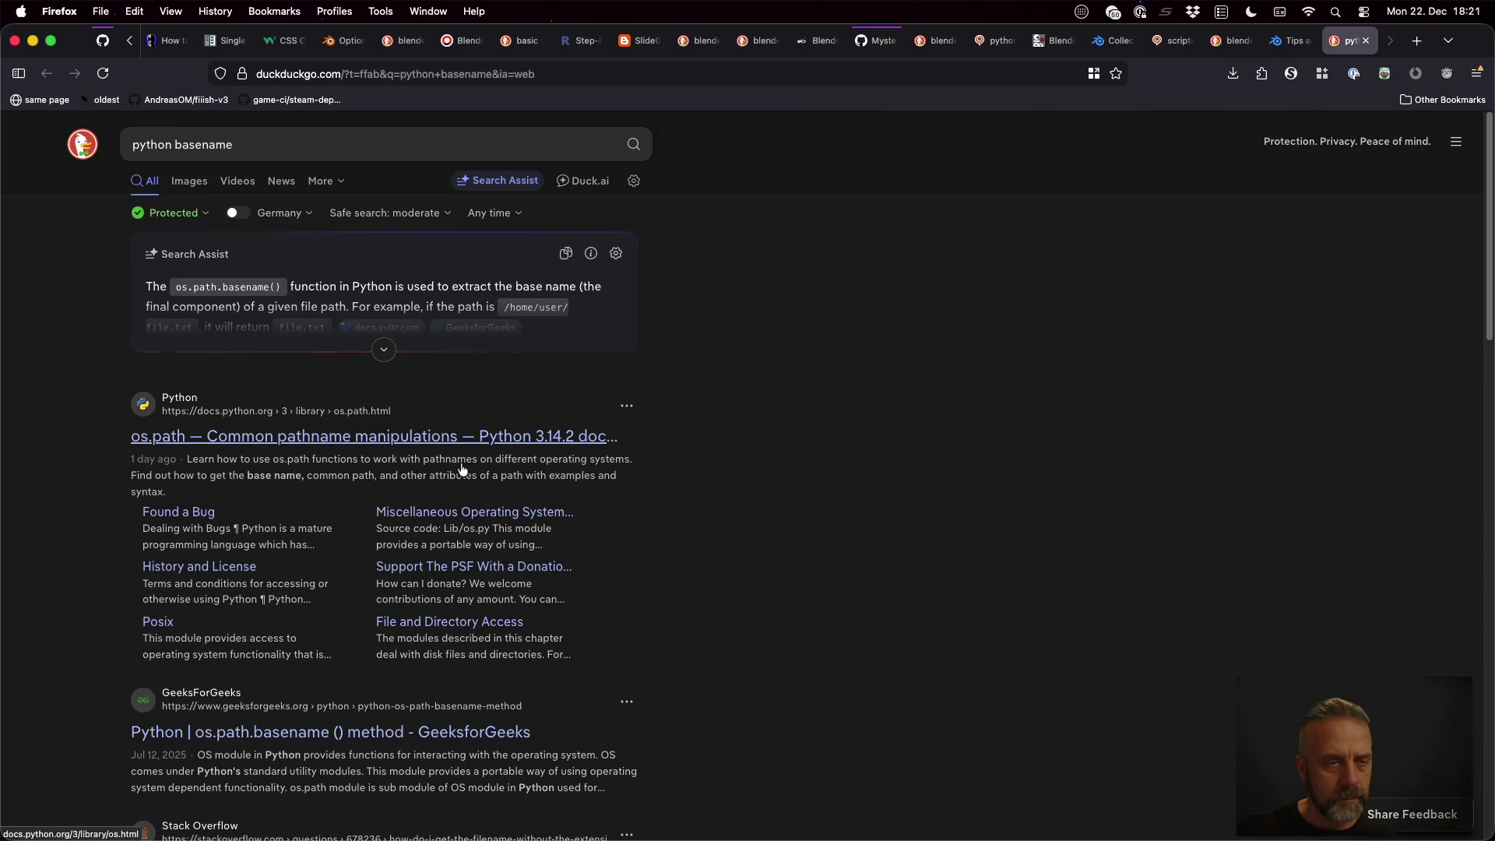
{"action": "left_click", "coordinate": [442, 442]}
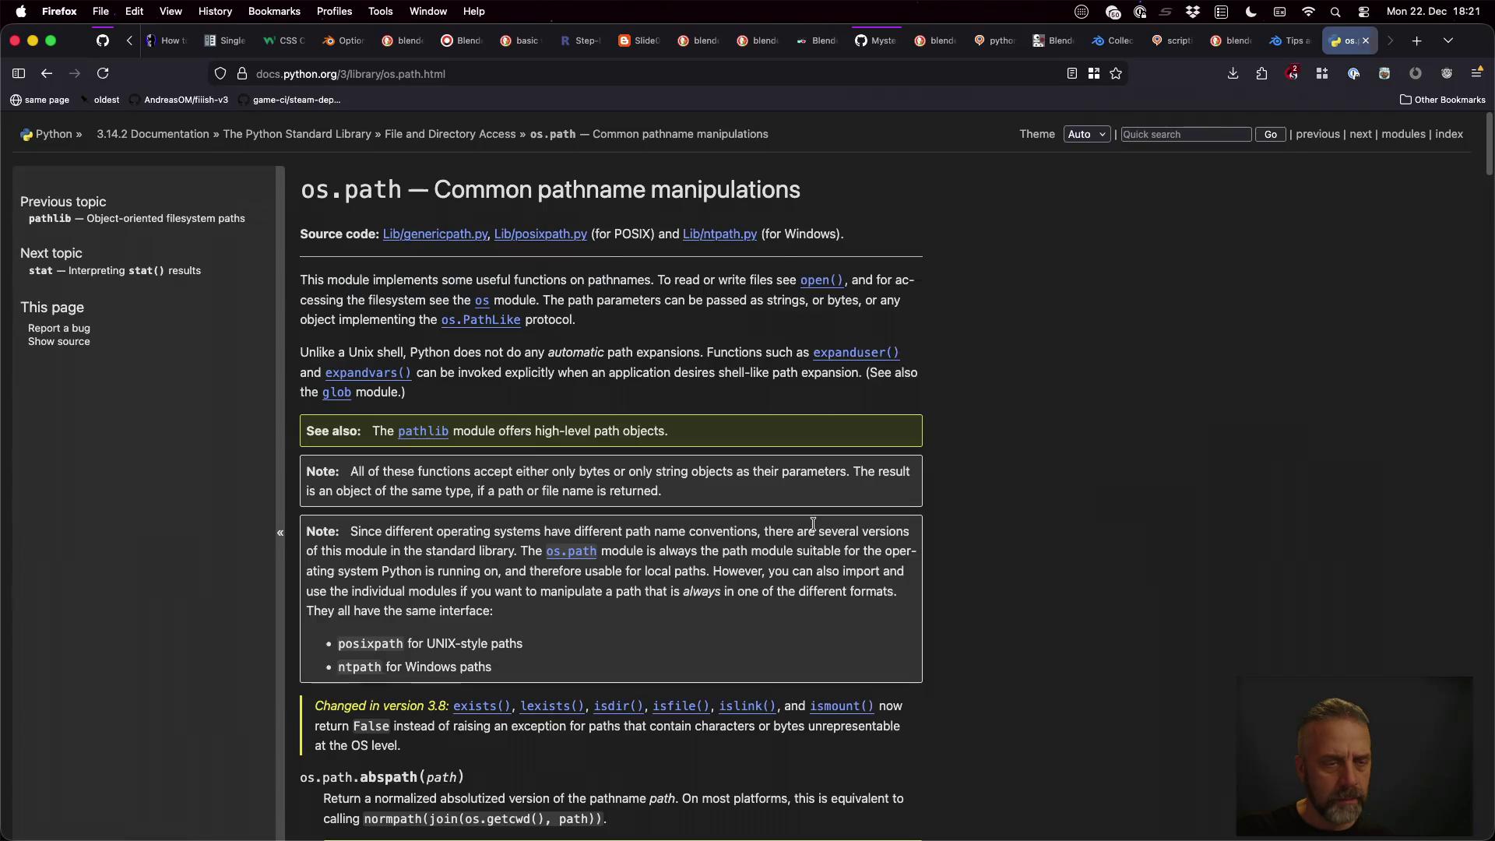
{"action": "scroll", "coordinate": [813, 524], "scroll_direction": "down", "scroll_amount": 3}
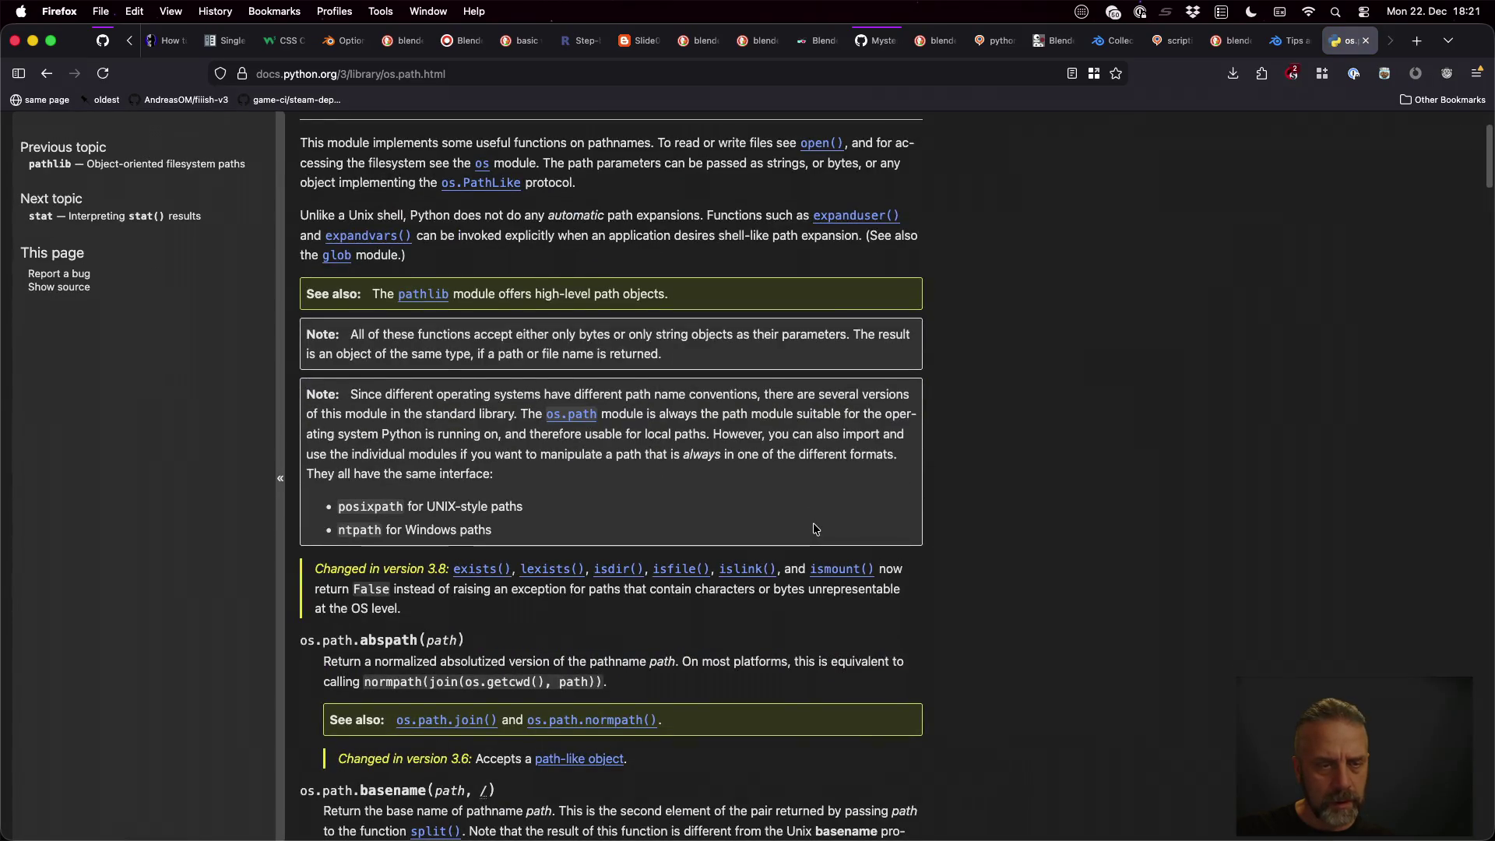
{"action": "scroll", "coordinate": [813, 530], "scroll_direction": "down", "scroll_amount": 5}
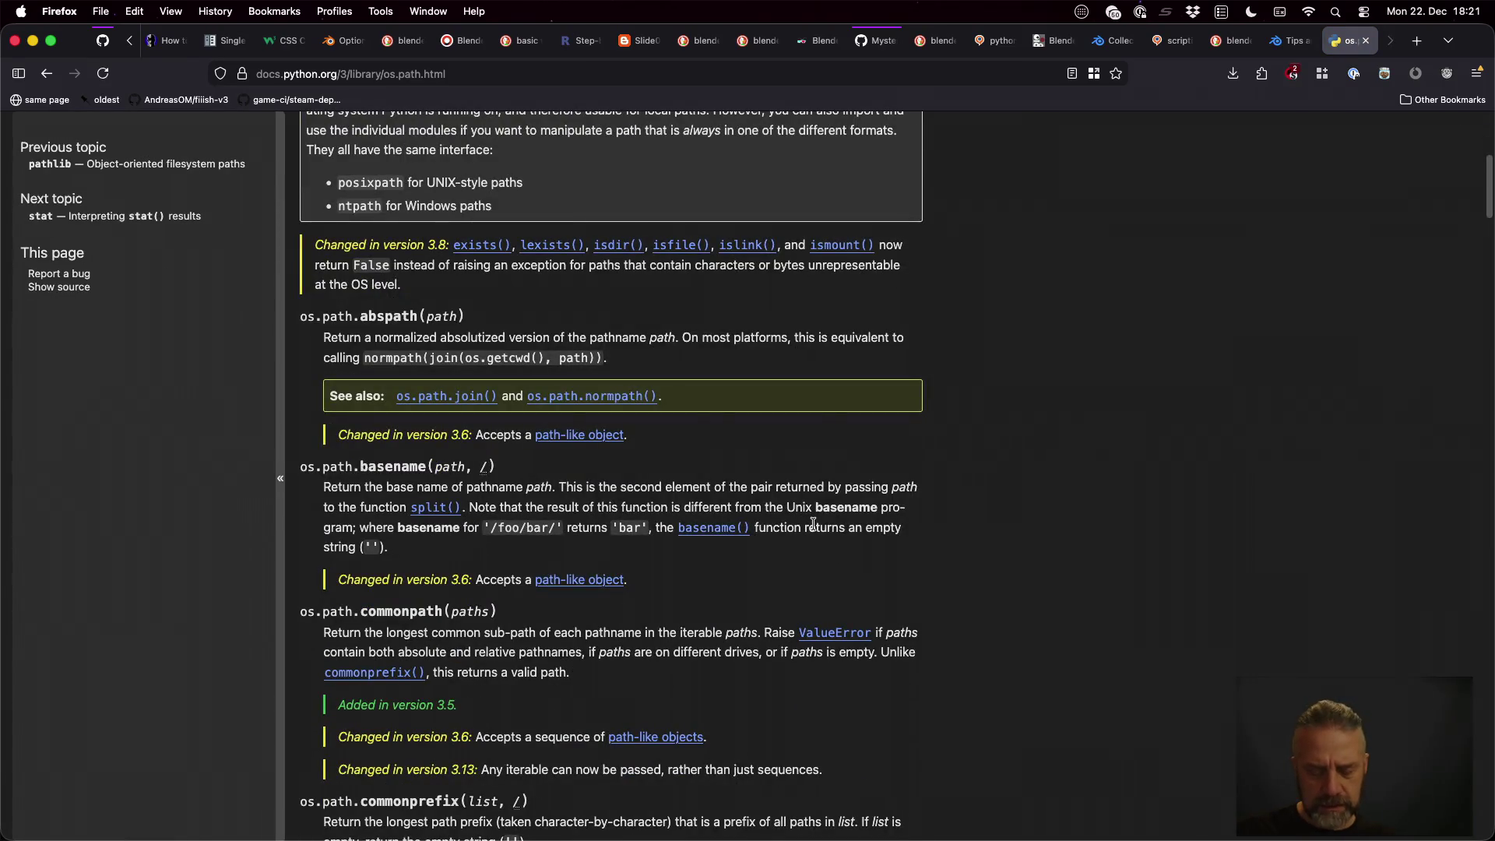
{"action": "key", "text": "cmd+f"}
{"action": "type", "text": "basename"}
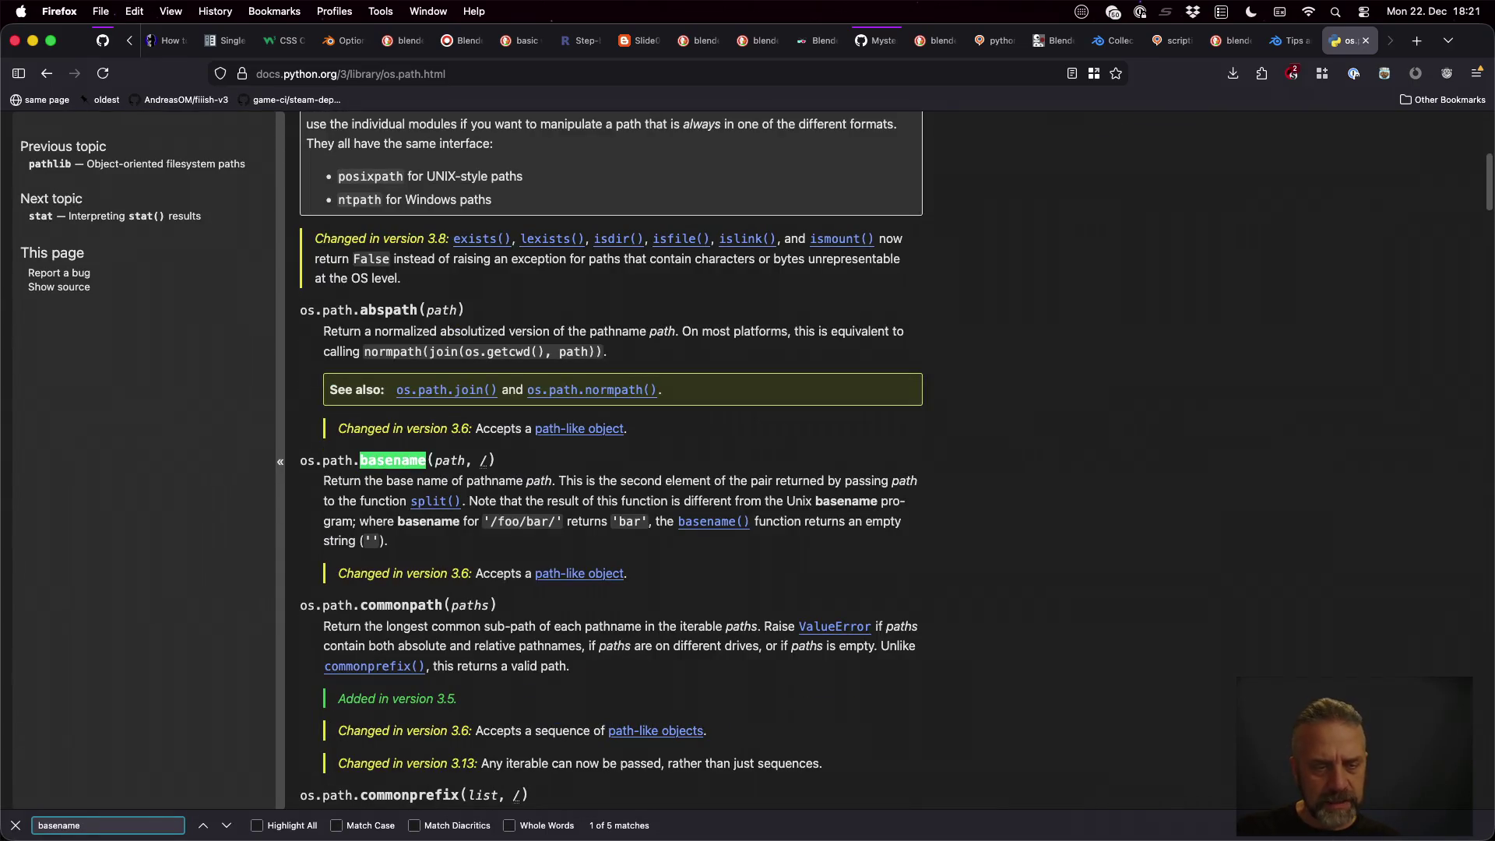
{"action": "key", "text": "cmd+Tab"}
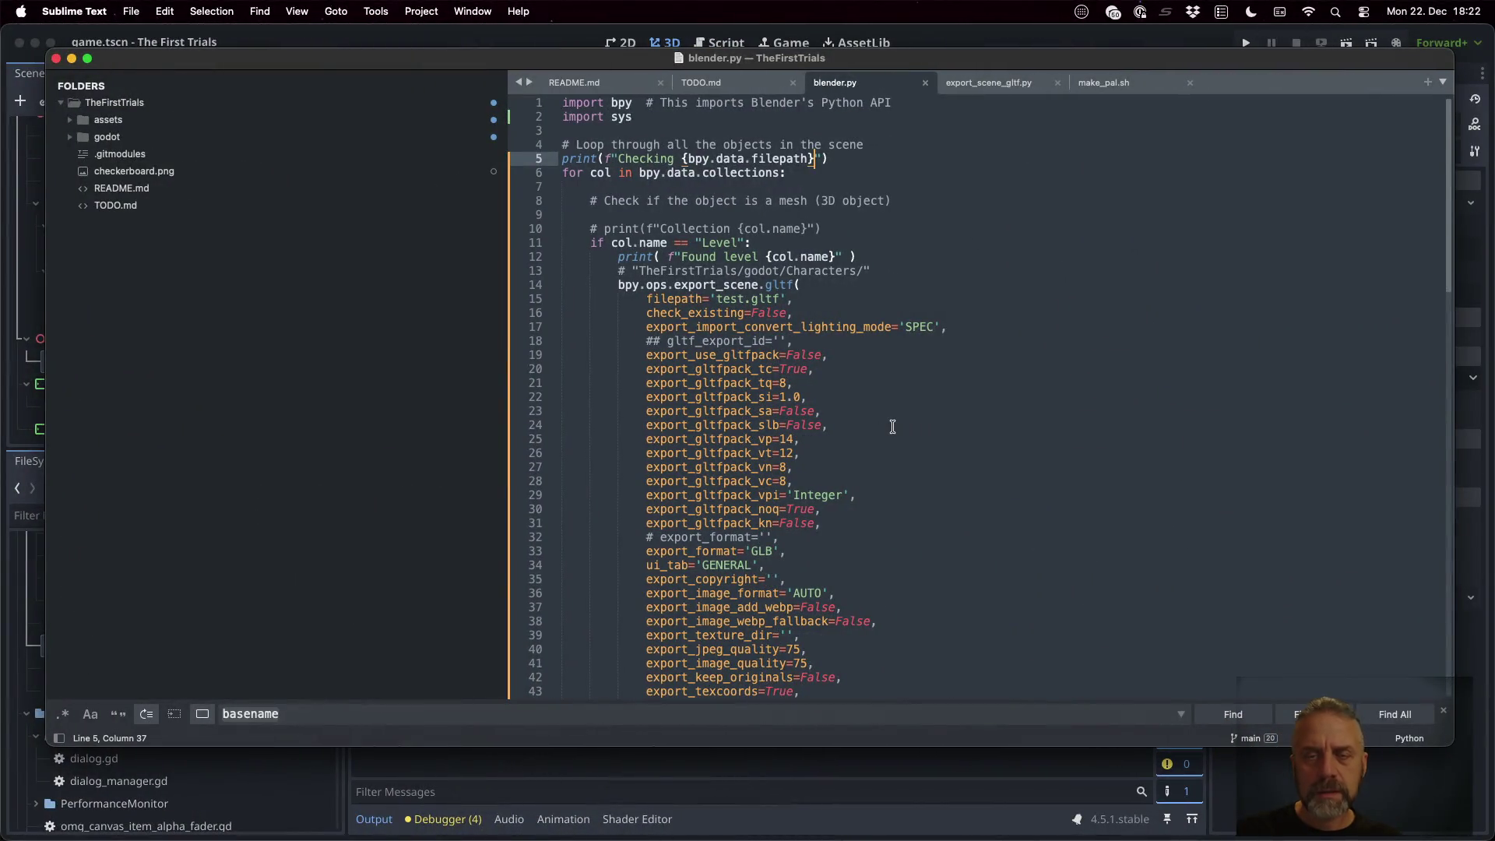
Insert line 5 assigning f = os.path.basename( bpy.data.filepath ) above the Checking print
{"action": "key", "text": "Up"}
{"action": "key", "text": "Return"}
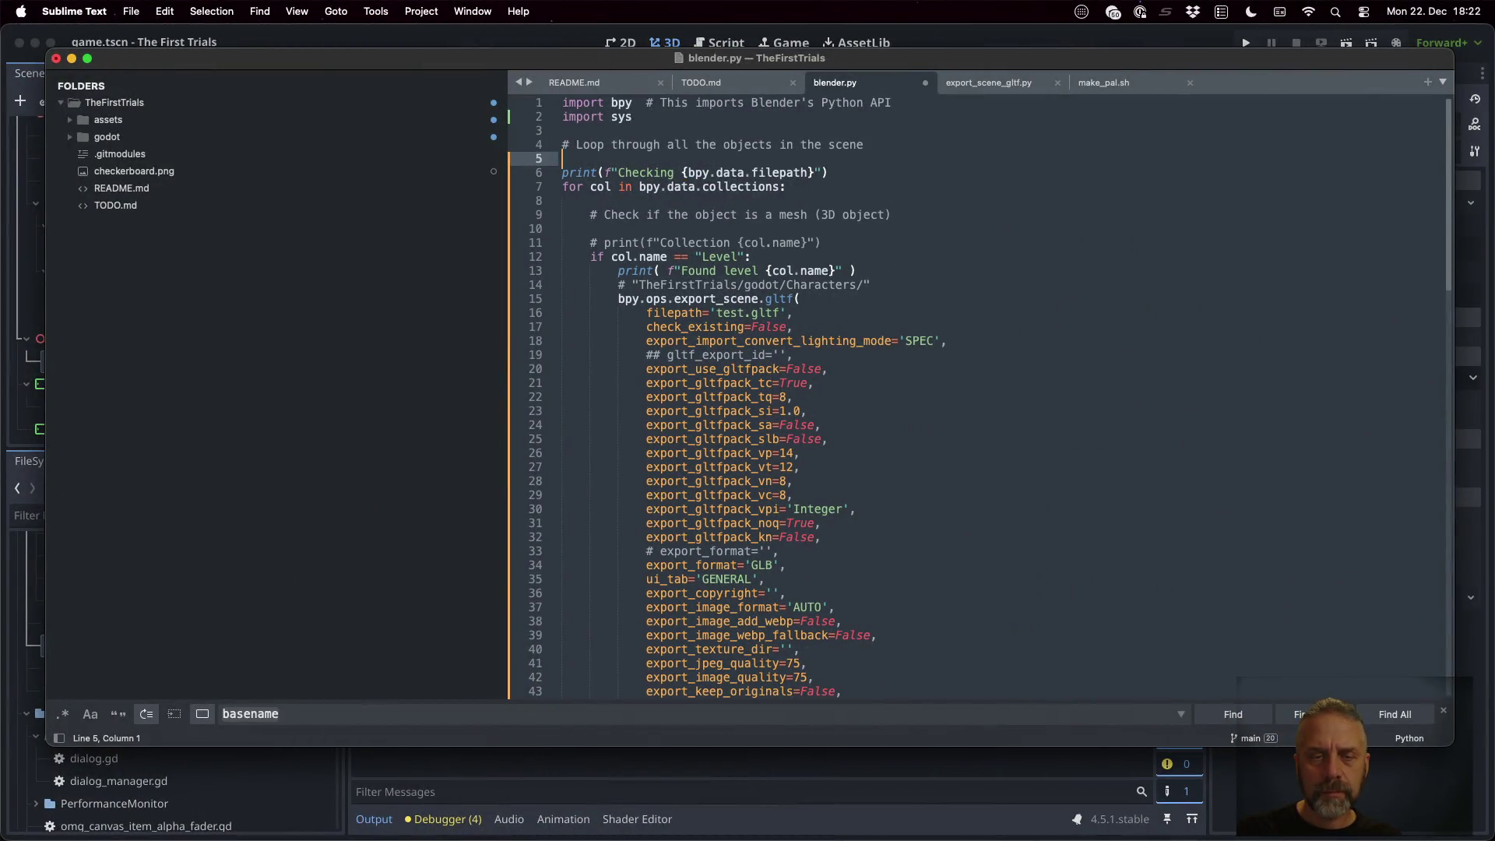
{"action": "type", "text": "var"}
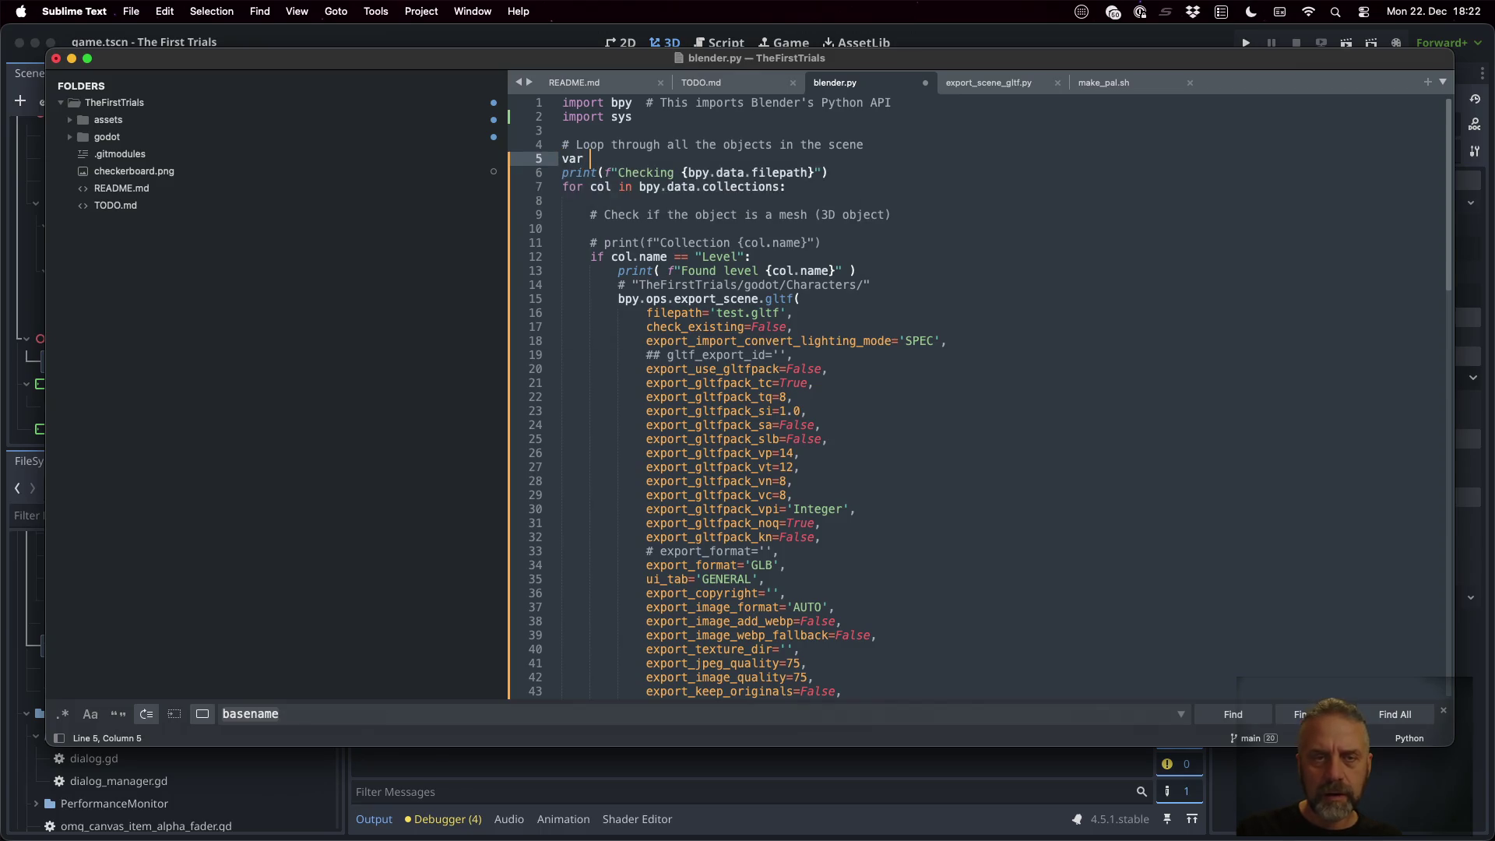
{"action": "key", "text": "BackSpace"}
{"action": "key", "text": "BackSpace"}
{"action": "key", "text": "BackSpace"}
{"action": "type", "text": "let "}
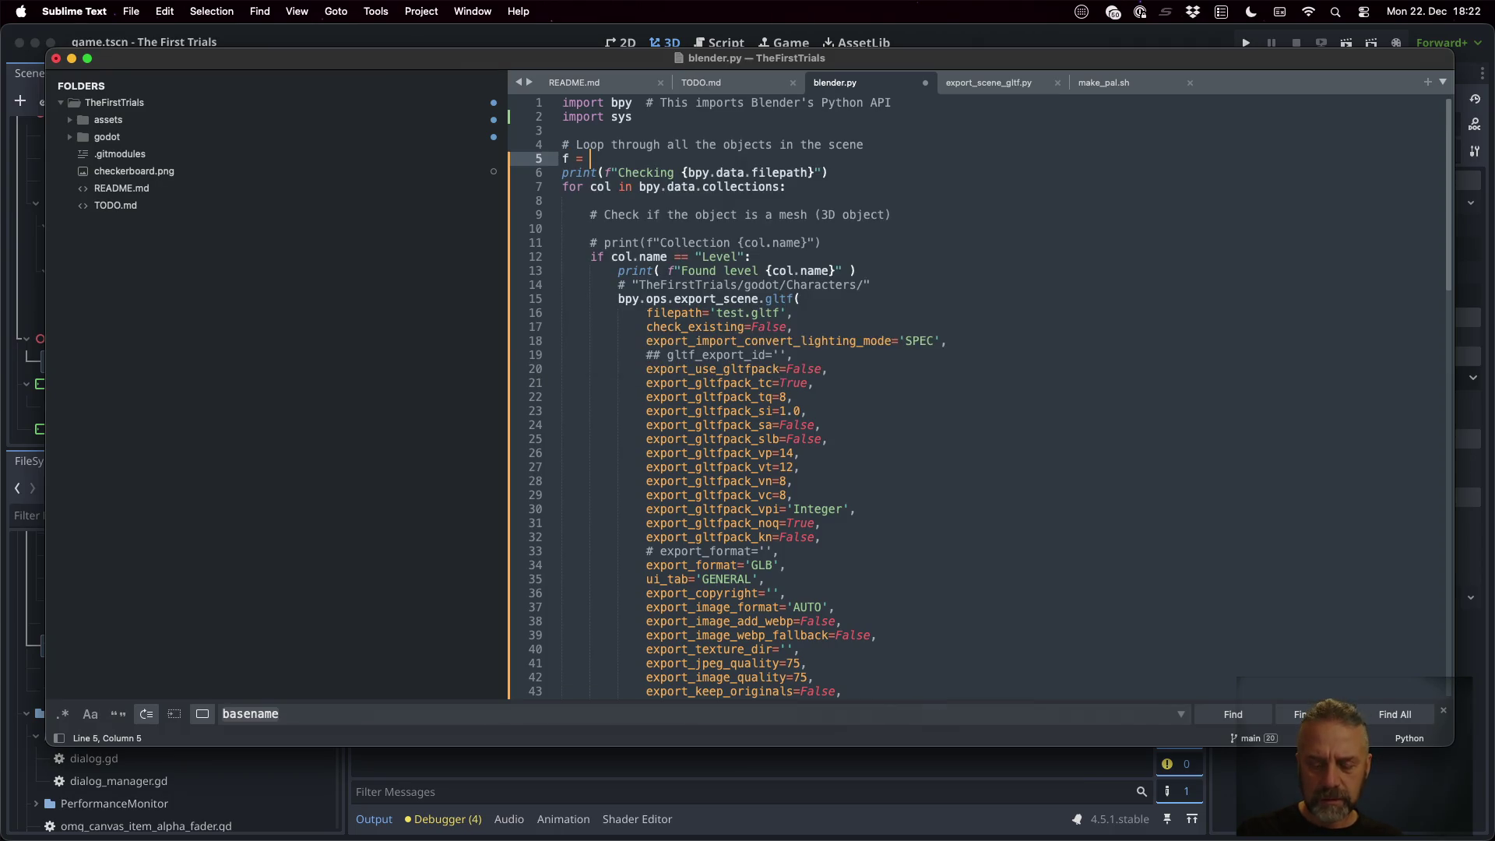
{"action": "type", "text": "os."}
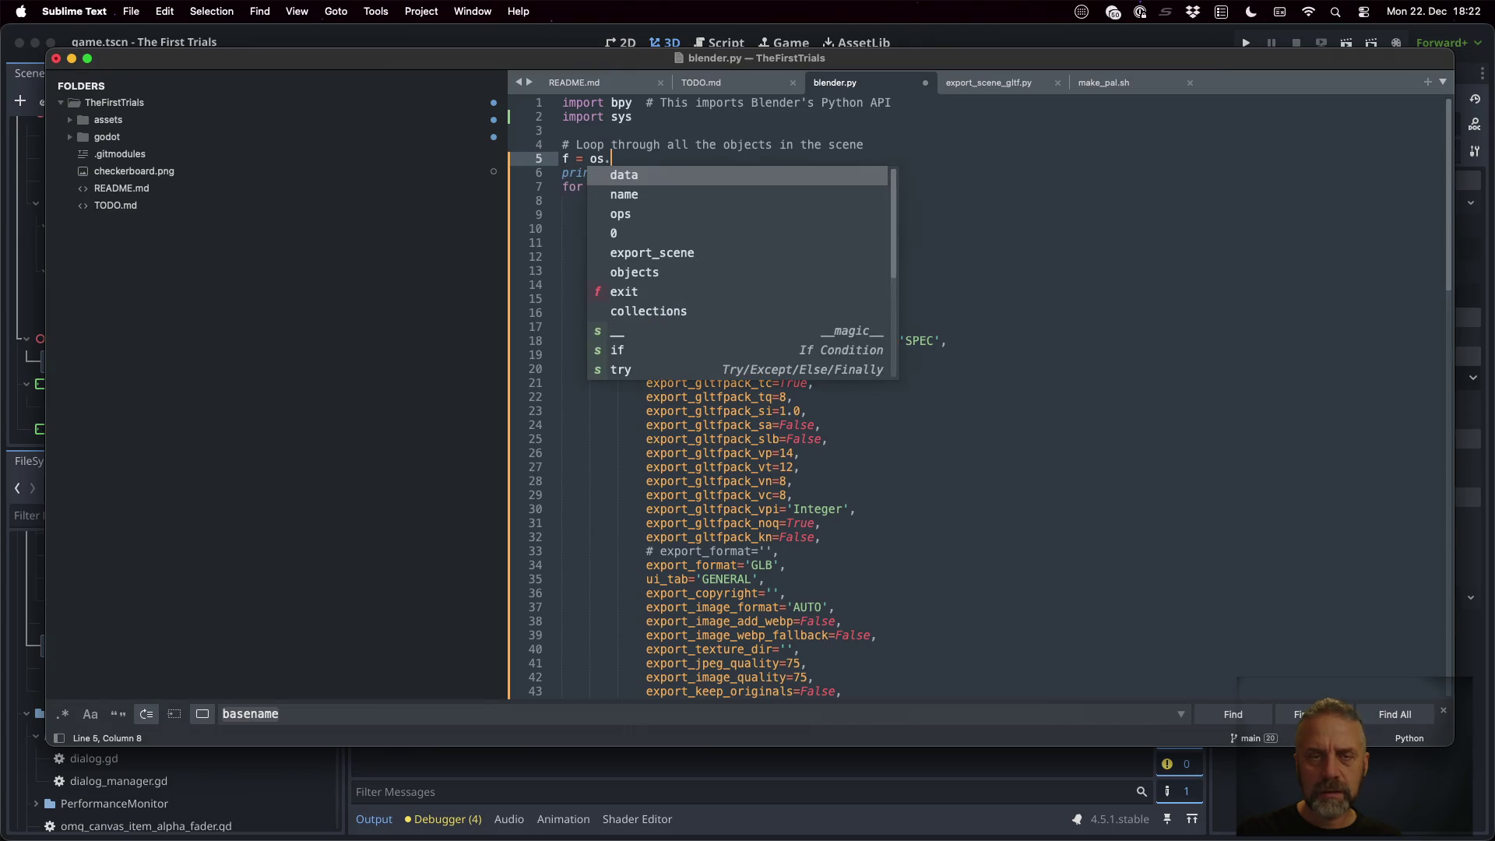
{"action": "type", "text": "path"}
{"action": "key", "text": "super+Tab"}
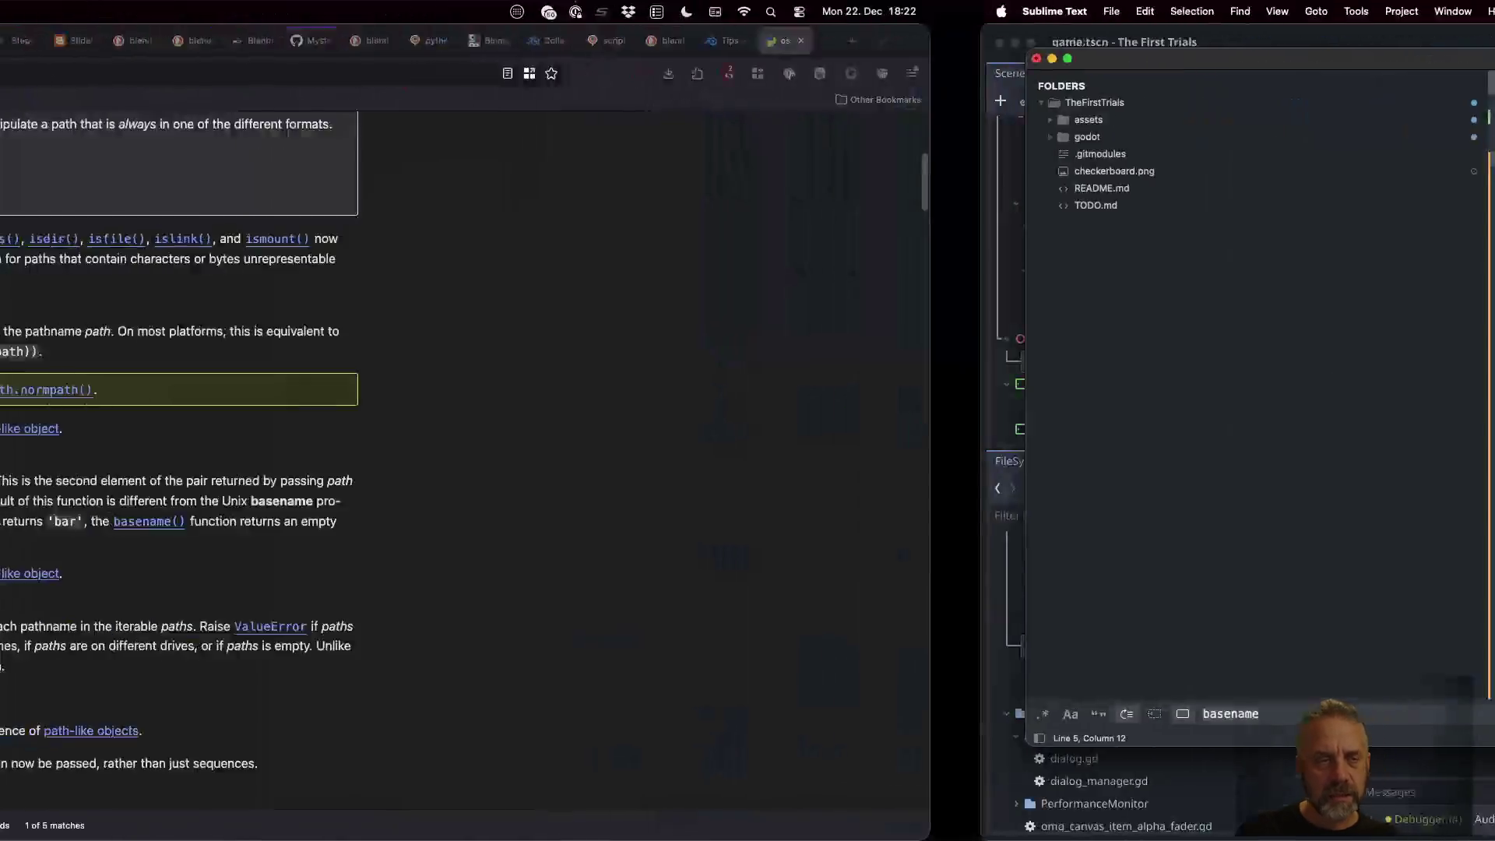
{"action": "key", "text": "super+Tab"}
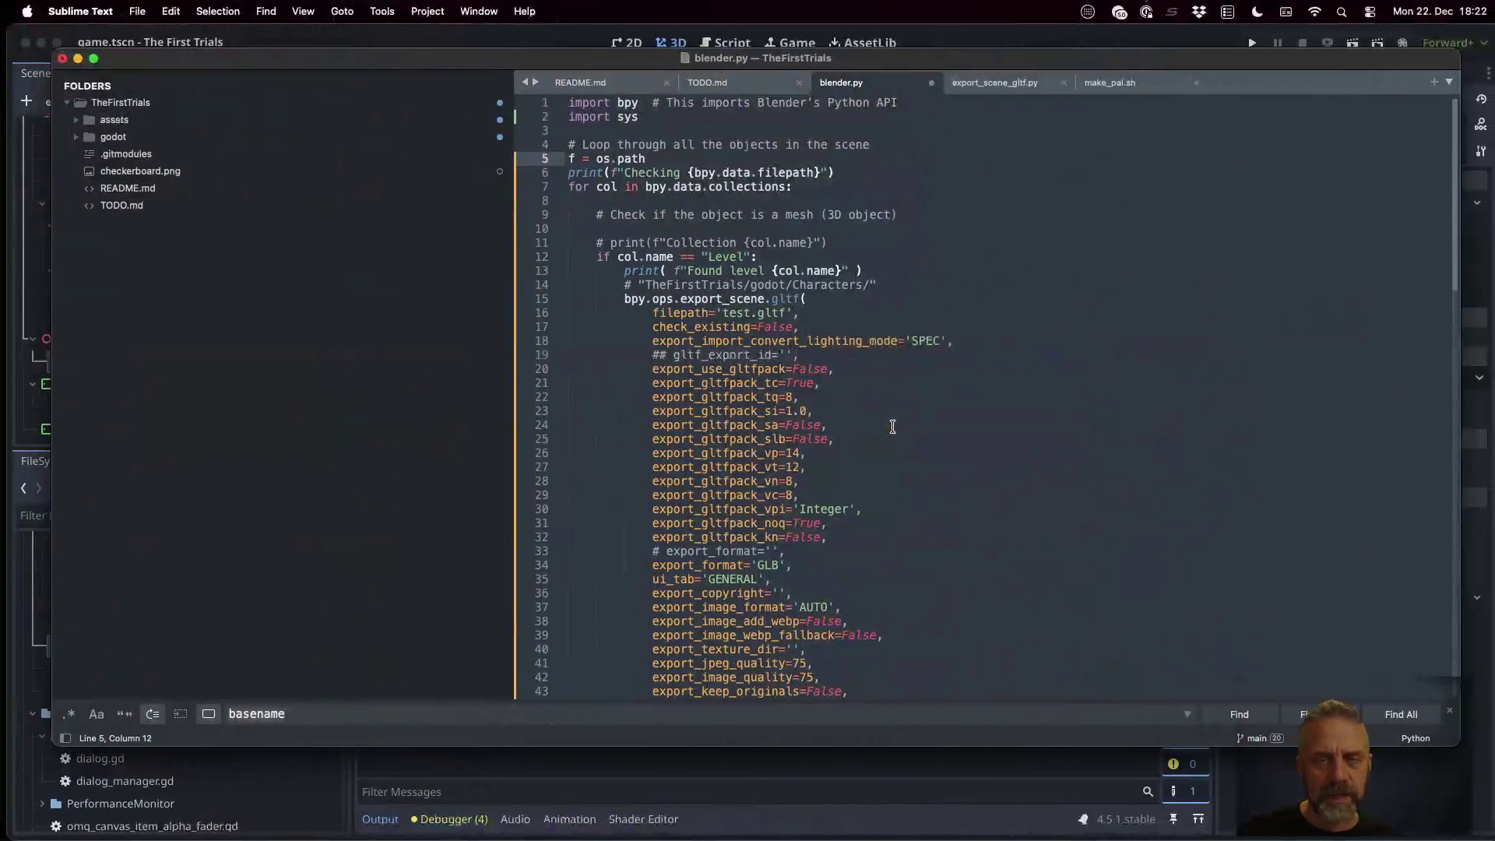
{"action": "type", "text": ".bas"}
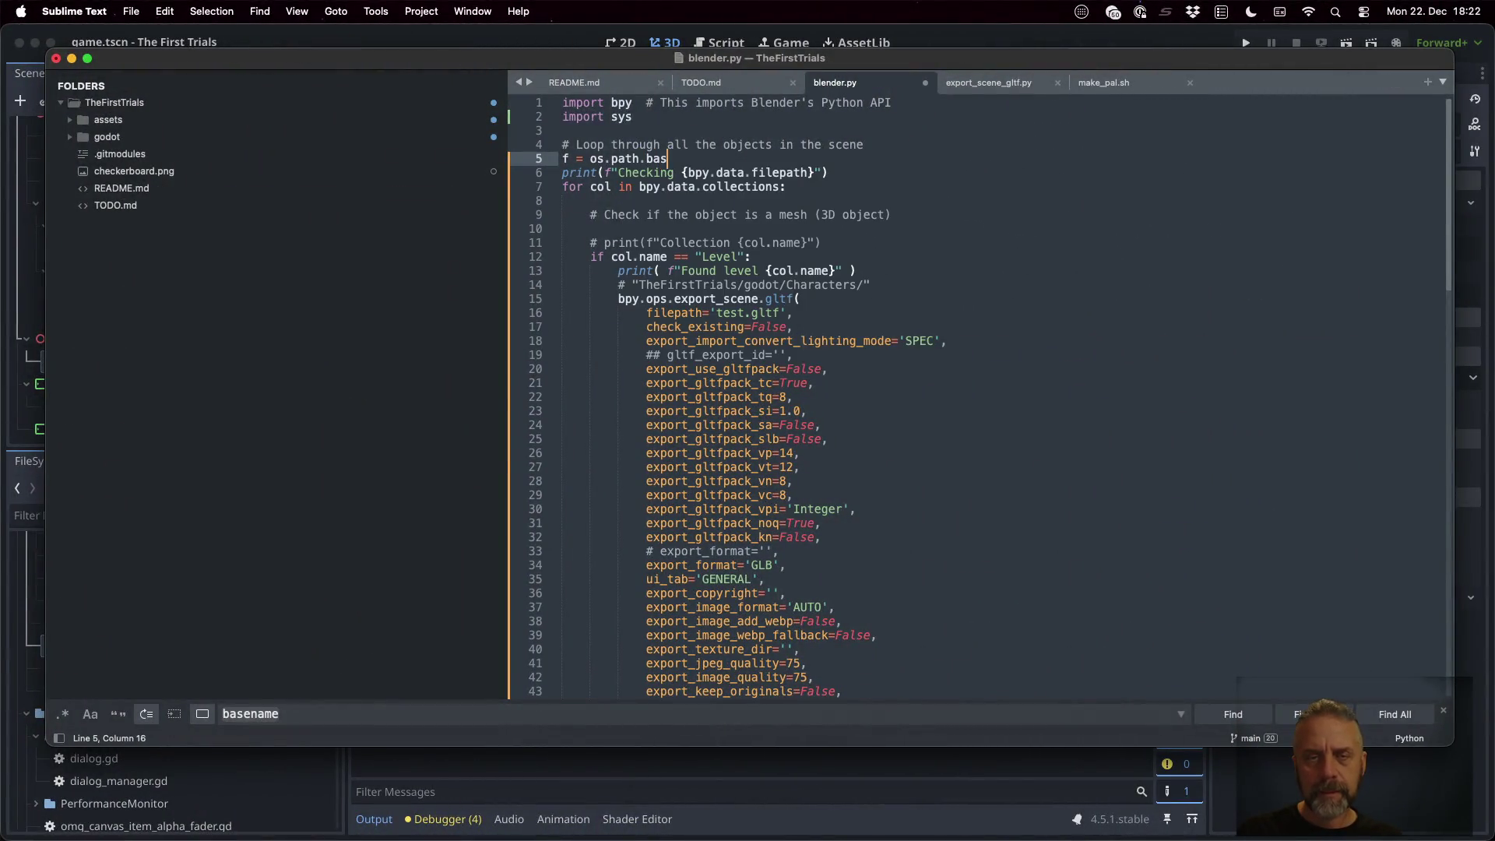
{"action": "key", "text": "Tab"}
{"action": "type", "text": "("}
{"action": "type", "text": " bpy,"}
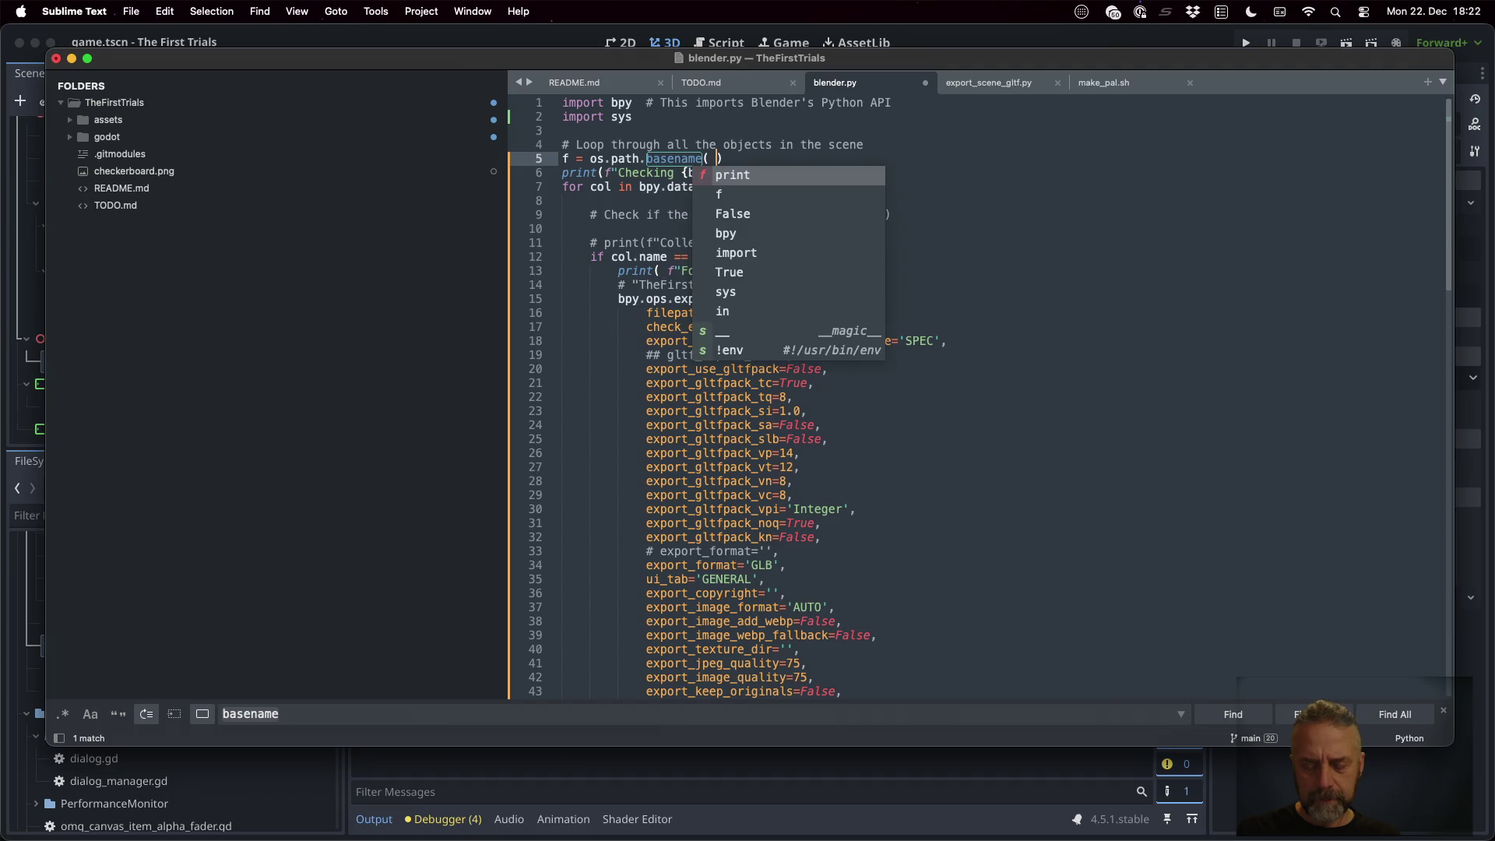
{"action": "key", "text": "BackSpace"}
{"action": "type", "text": ".data"}
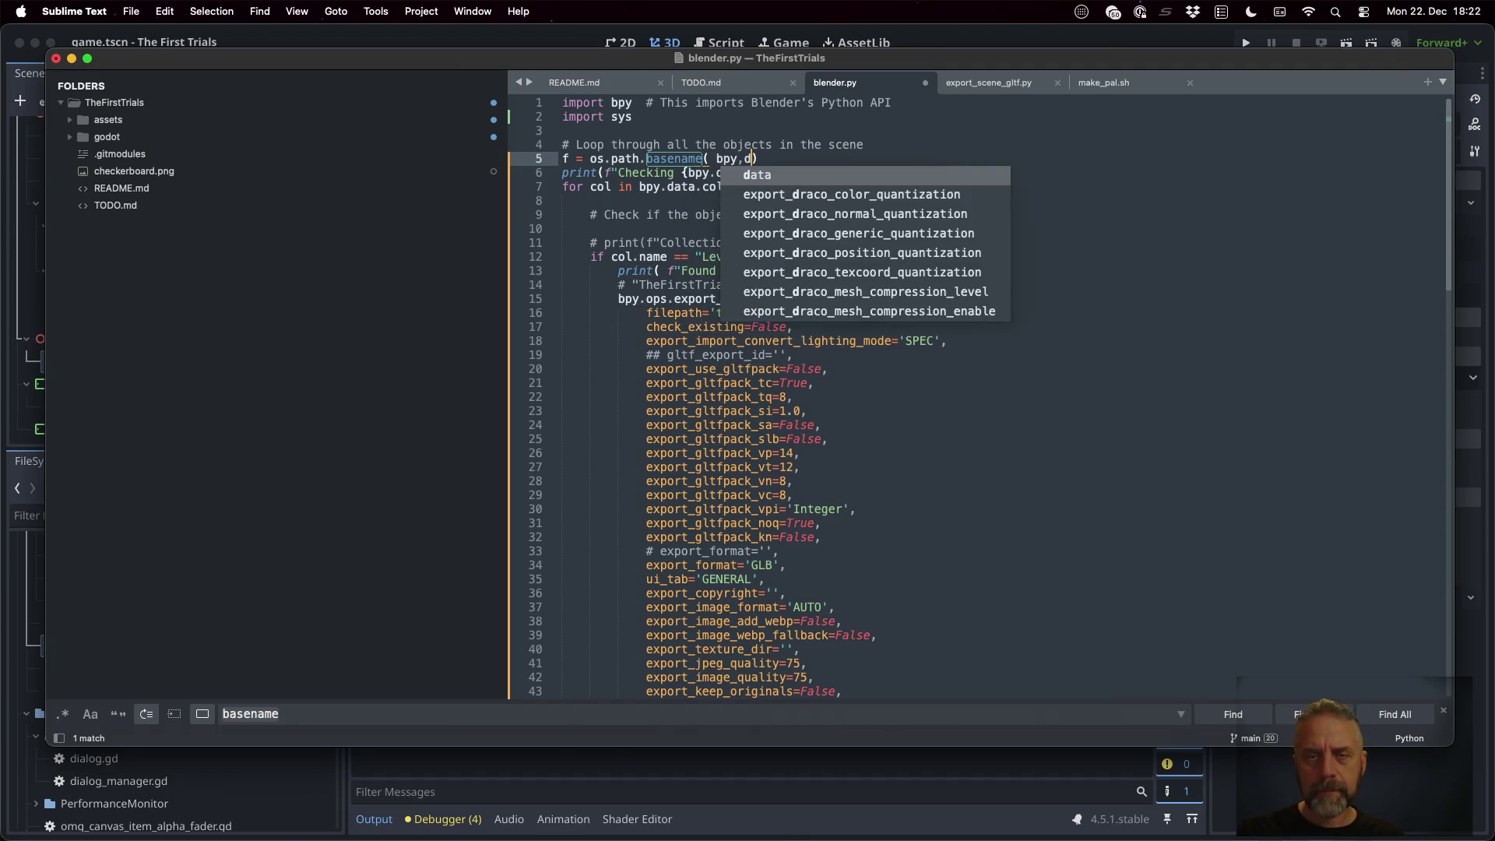
{"action": "type", "text": ".filepath"}
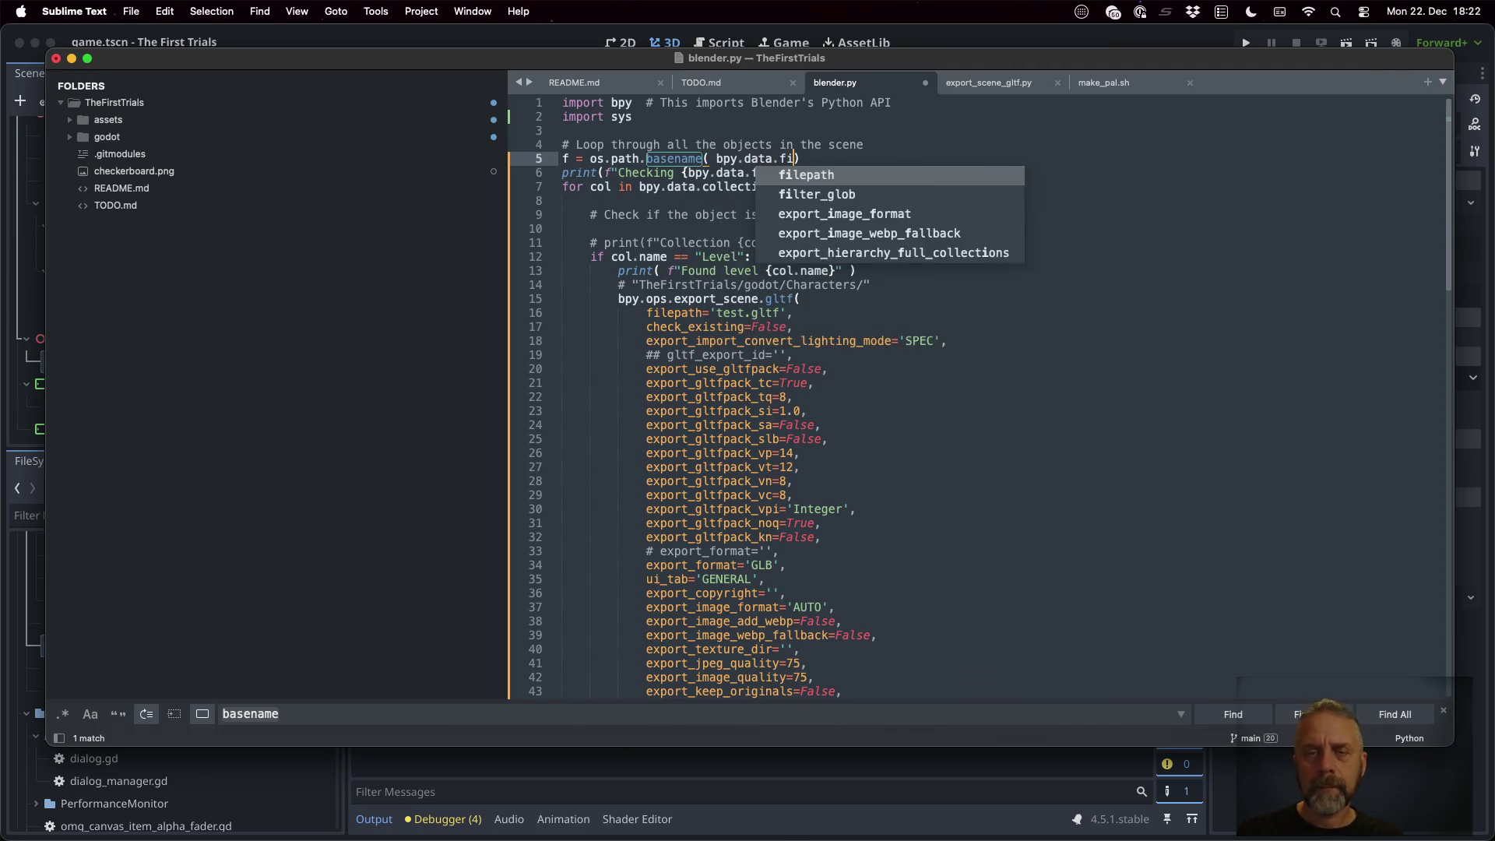
{"action": "key", "text": "Escape"}
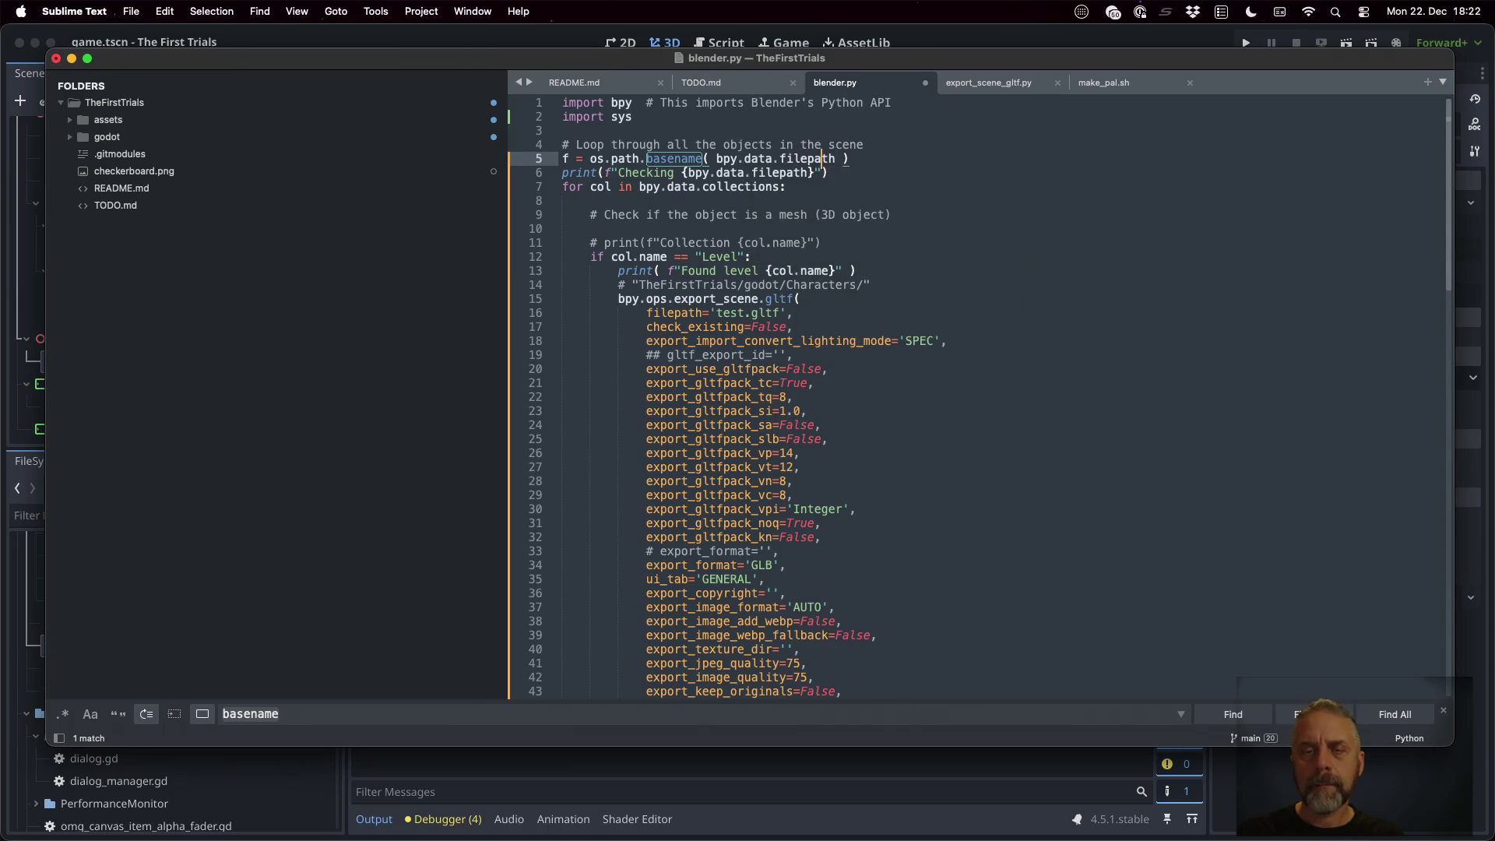
Replace {bpy.data.filepath} in the Checking print with {f} and save blender.py
{"action": "key", "text": "Down"}
{"action": "key", "text": "Left"}
{"action": "key", "text": "Left"}
{"action": "key", "text": "Left"}
{"action": "key", "text": "shift+alt+Left"}
{"action": "key", "text": "shift+alt+Left"}
{"action": "key", "text": "shift+alt+Left"}
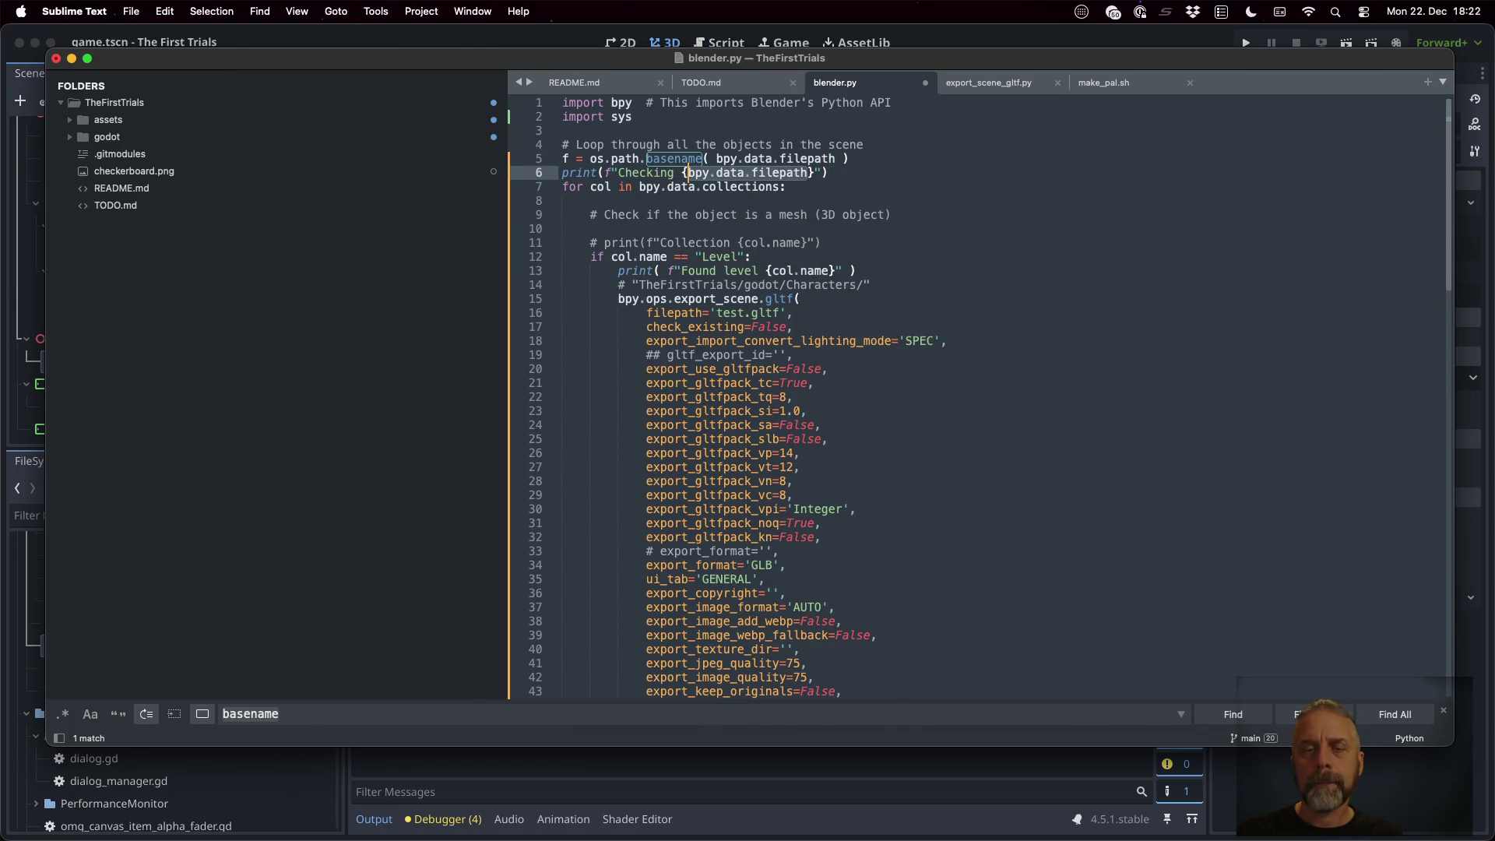
{"action": "type", "text": "f"}
{"action": "key", "text": "super+s"}
{"action": "key", "text": "super+Tab"}
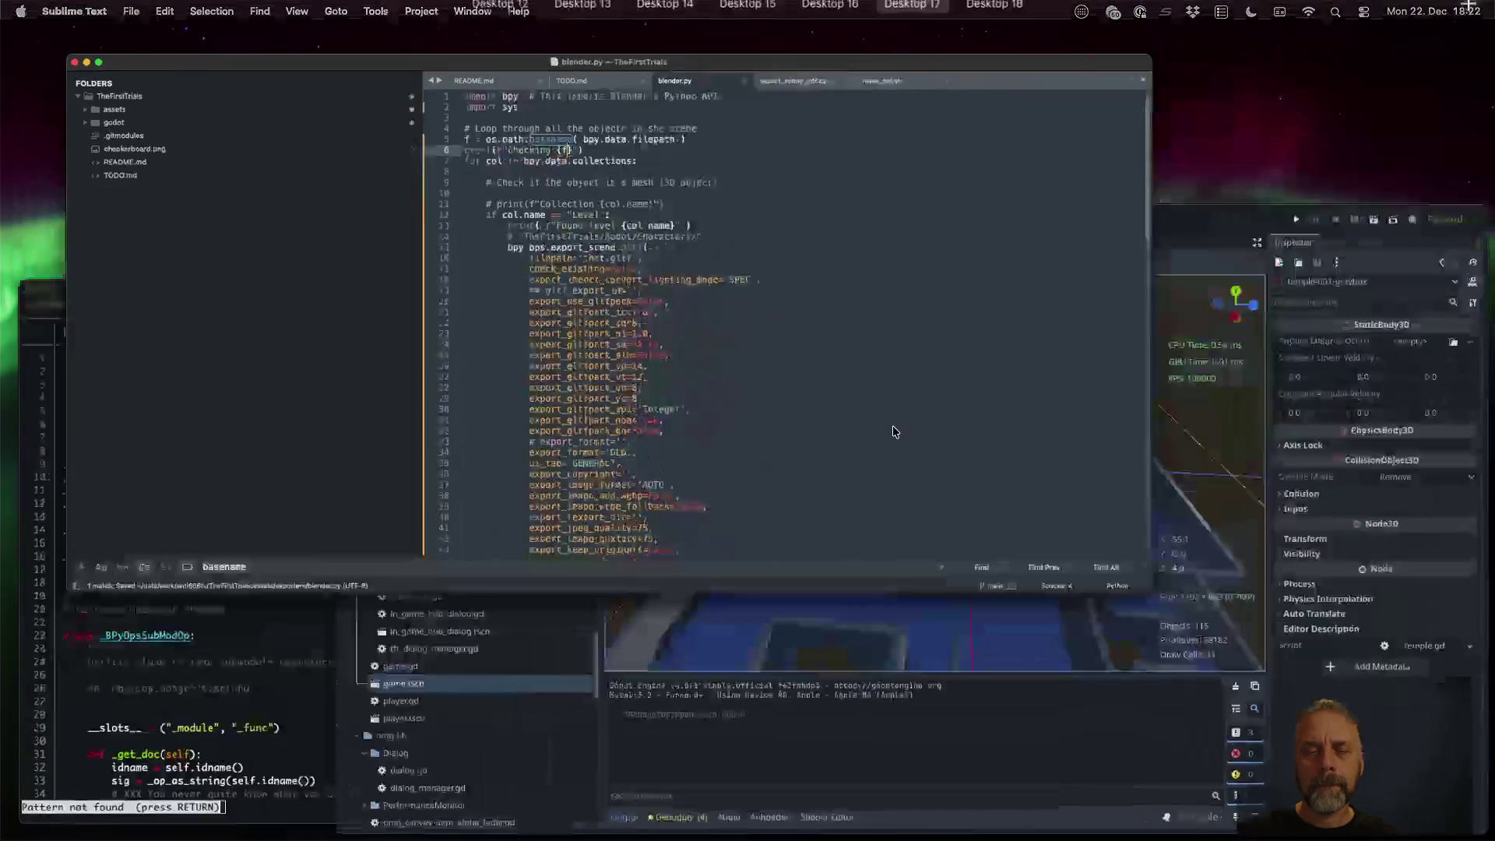
Rerun the headless Blender export, which fails with a NameError for os
{"action": "key", "text": "Up"}
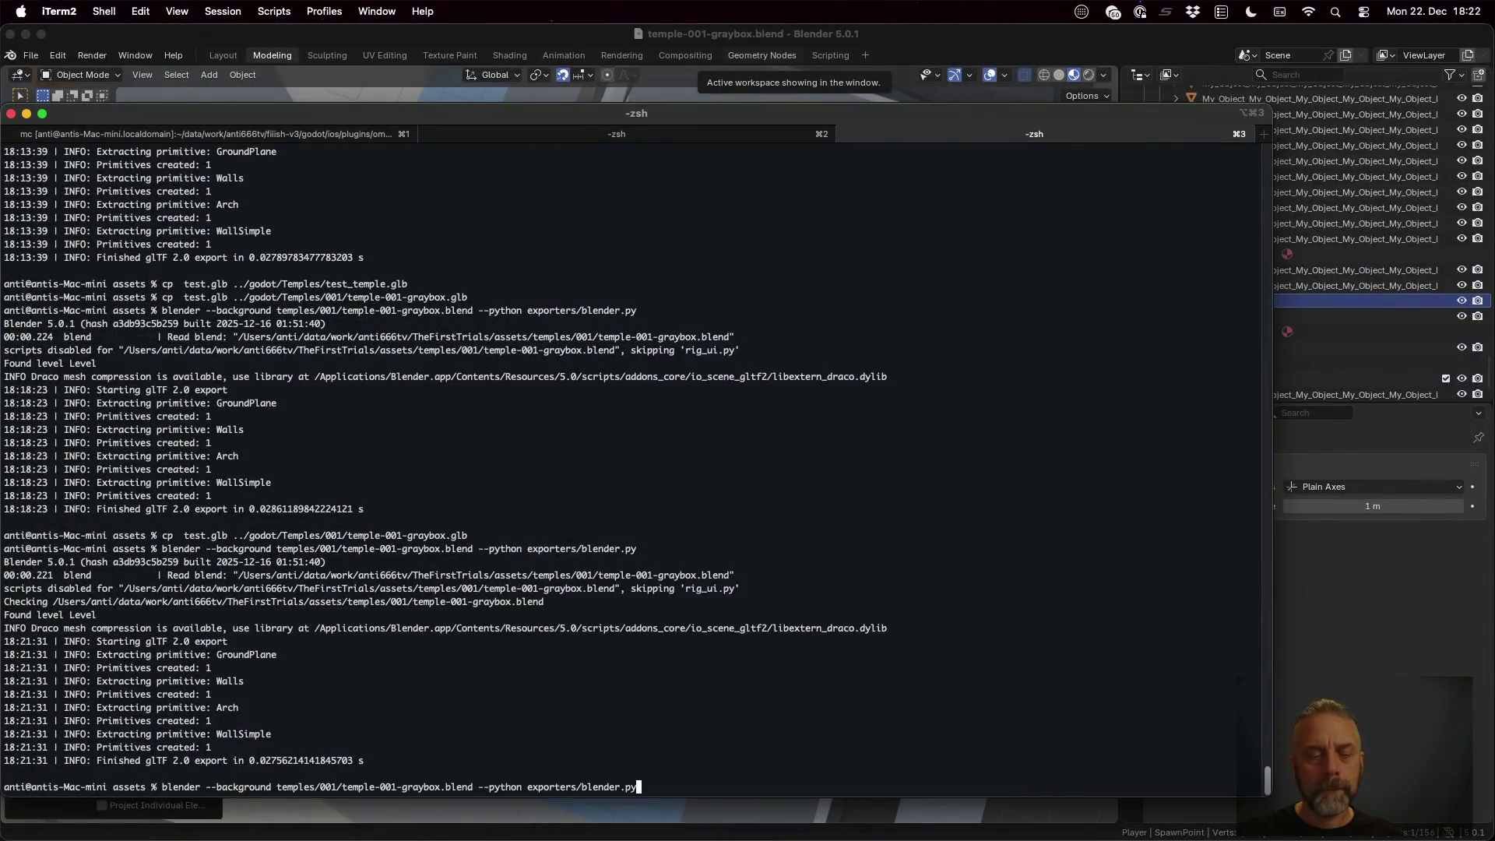
{"action": "key", "text": "Return"}
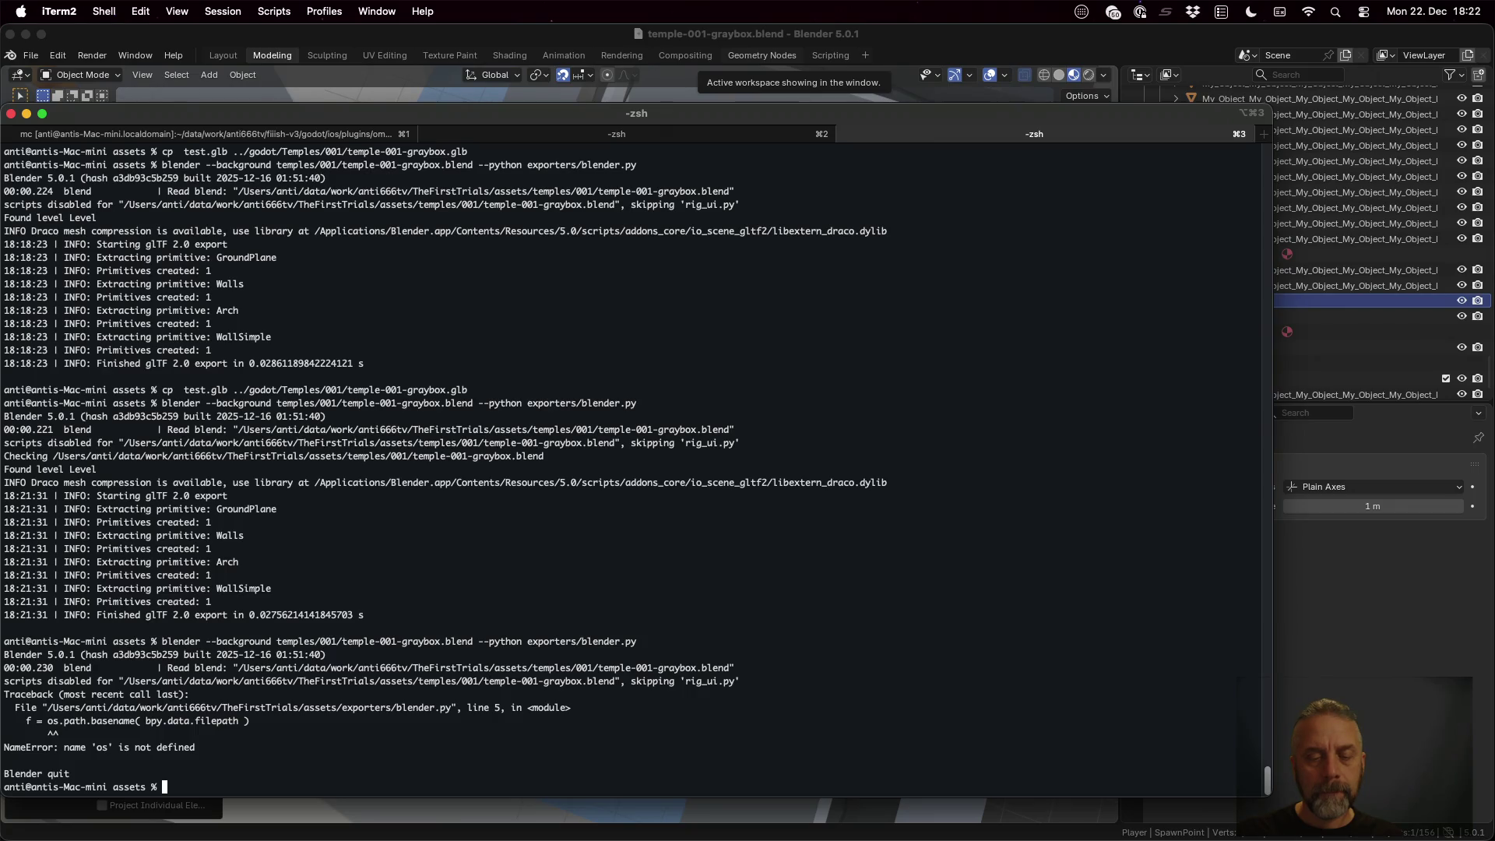
{"action": "key", "text": "super+Tab"}
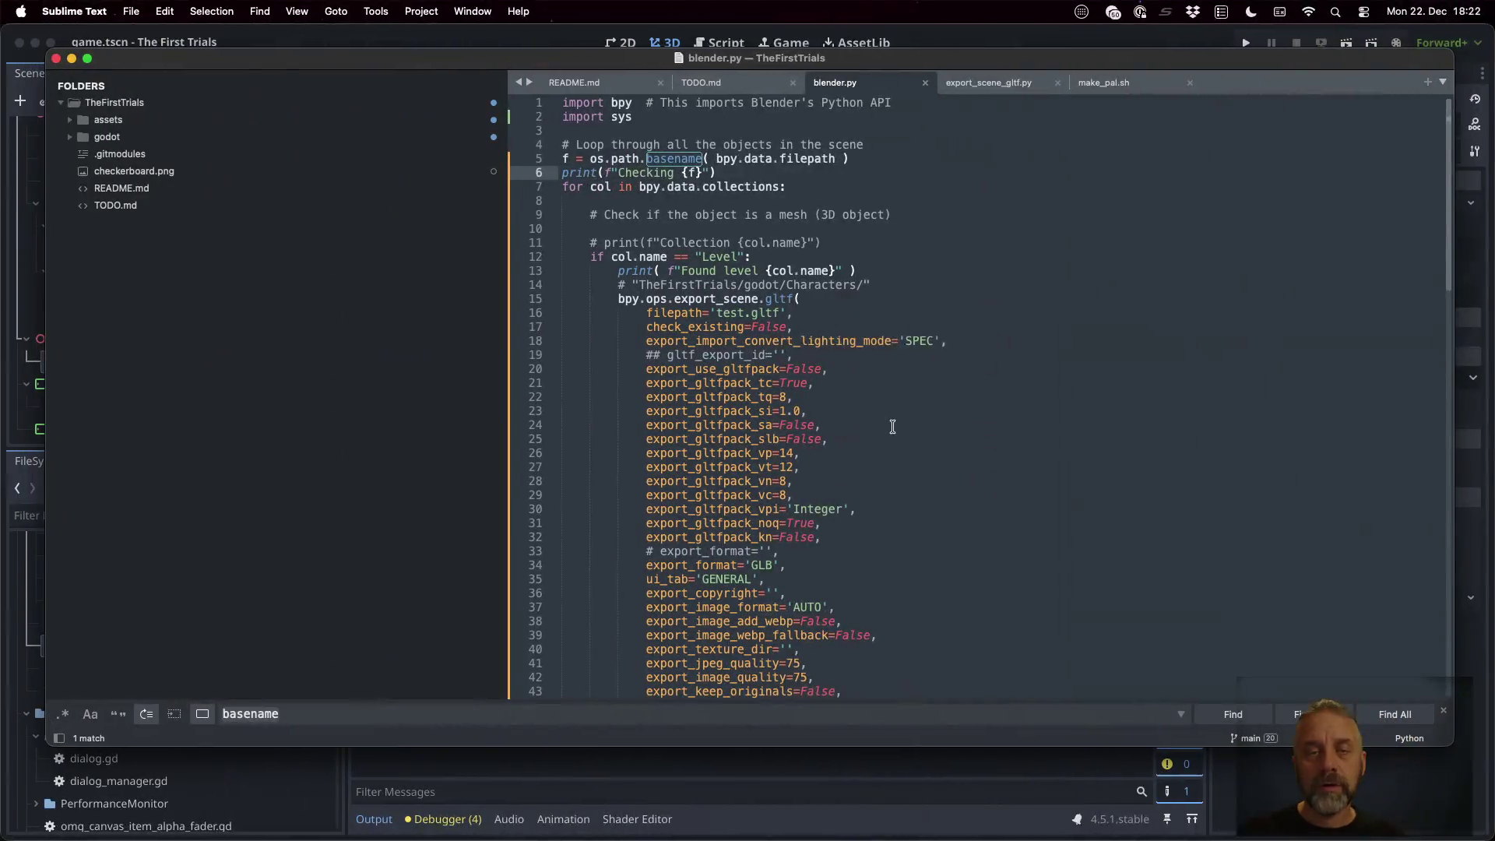
Add 'import os' on line 3 of blender.py and save
{"action": "key", "text": "Up"}
{"action": "key", "text": "Up"}
{"action": "key", "text": "Return"}
{"action": "key", "text": "Up"}
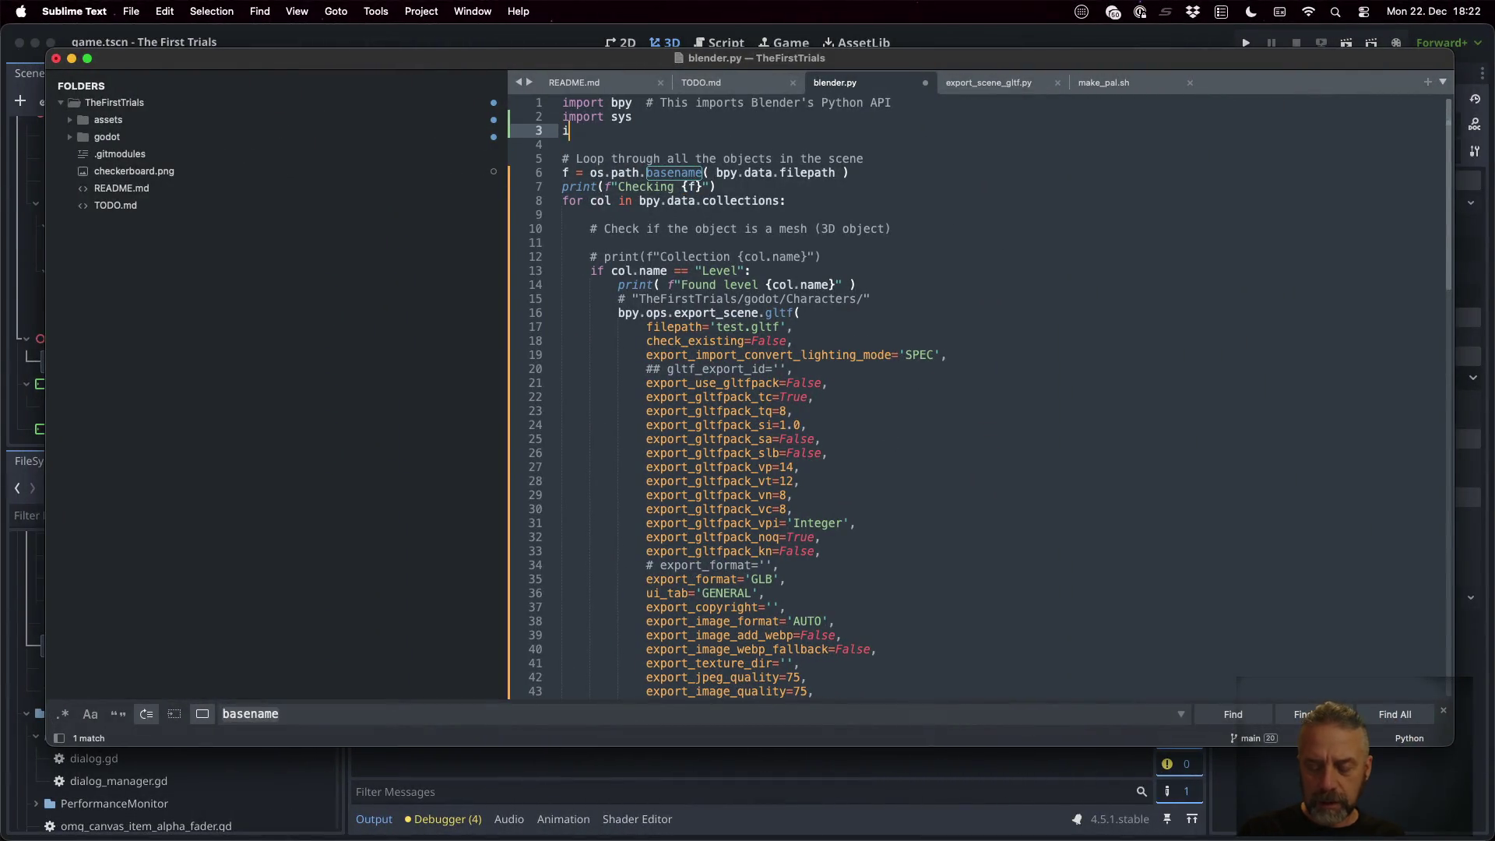
{"action": "type", "text": "mport os"}
{"action": "key", "text": "super+s"}
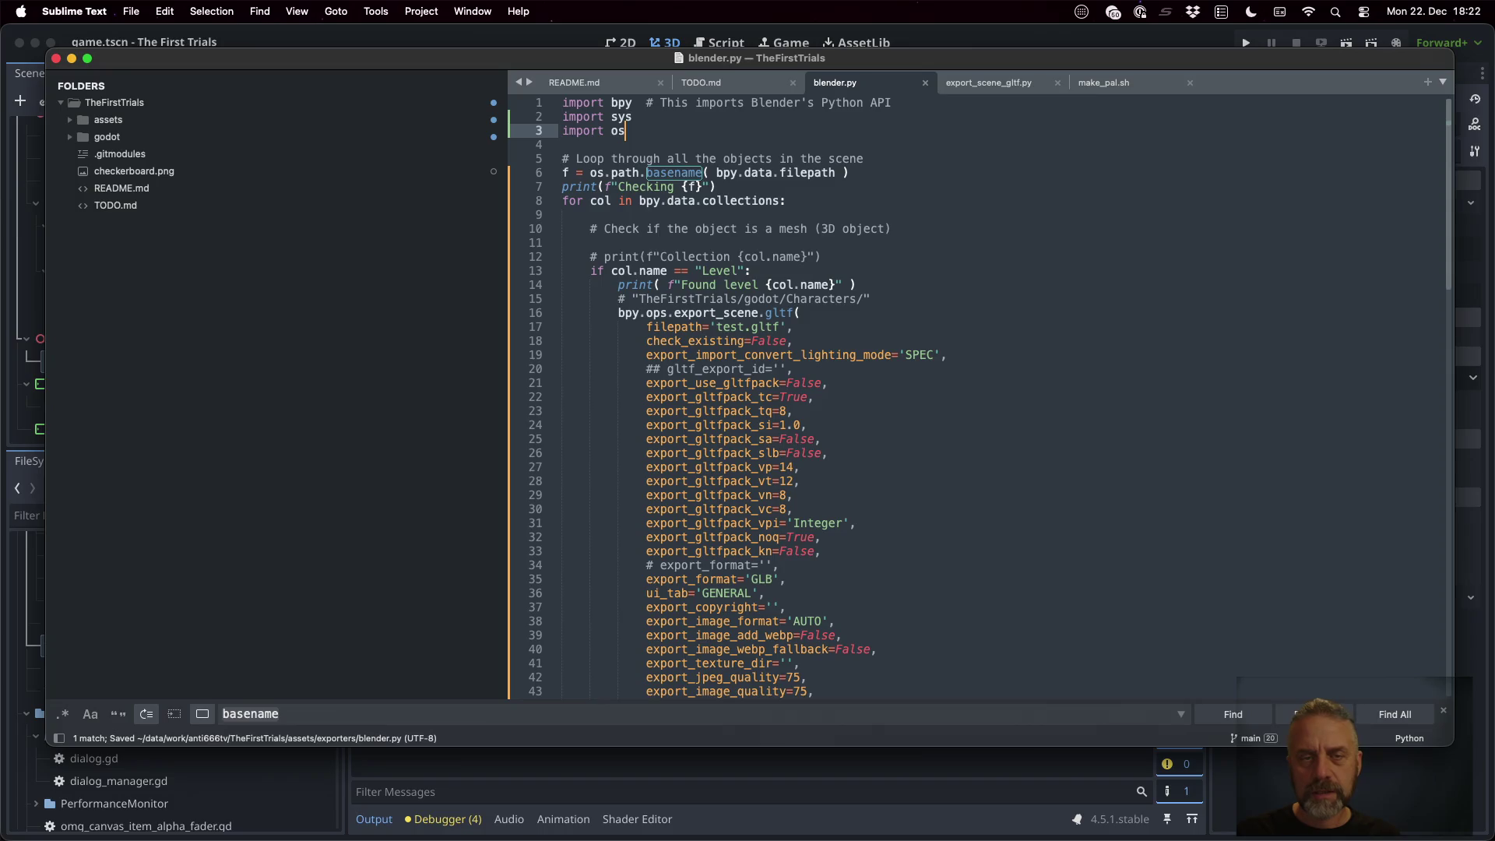
Rerun the export, which now logs Checking temple-001-graybox.blend without errors
{"action": "key", "text": "super+Tab"}
{"action": "key", "text": "Up"}
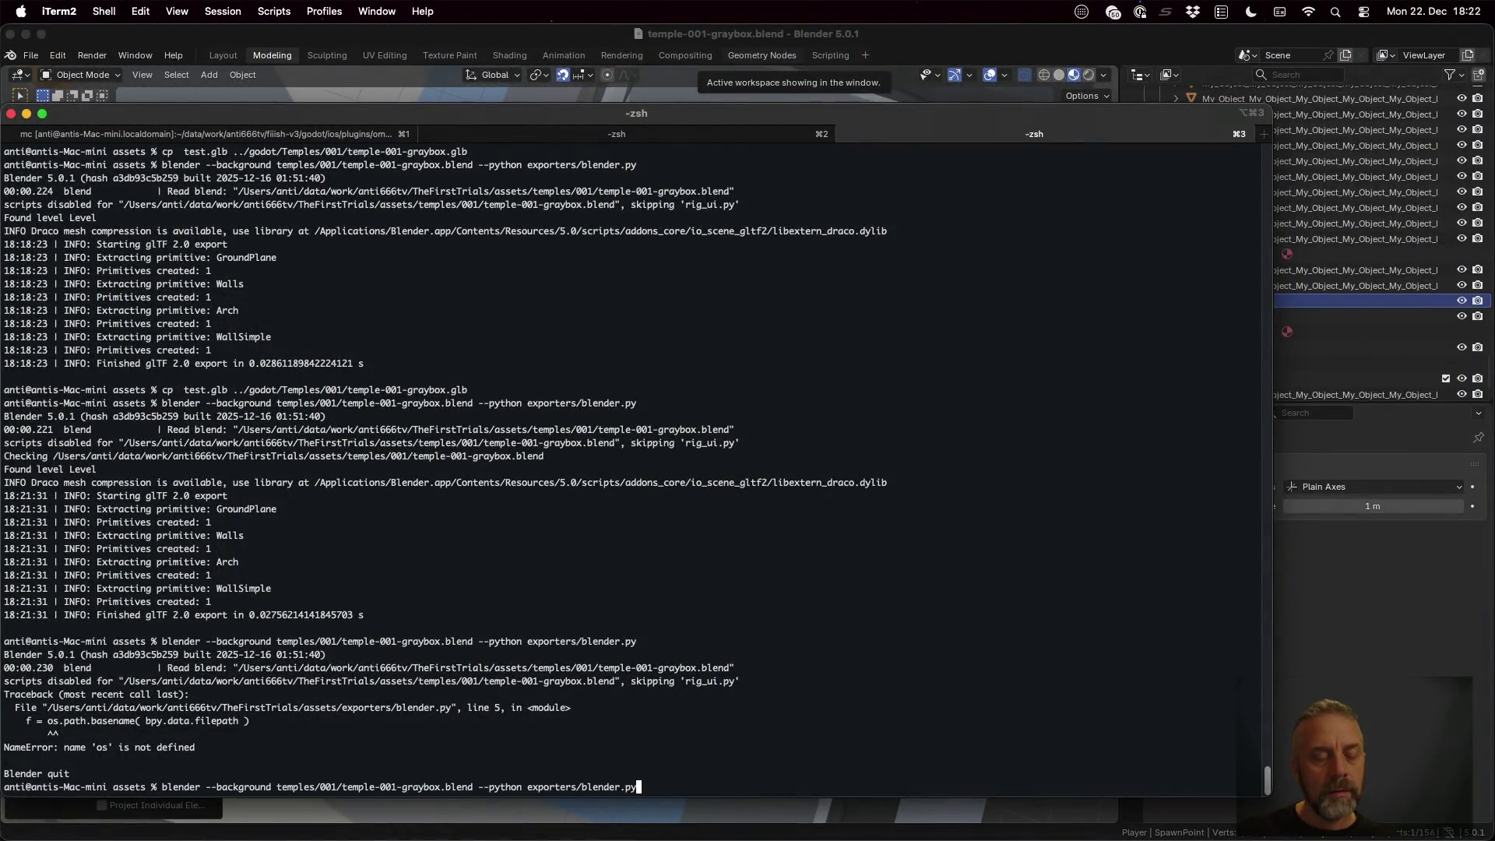
{"action": "key", "text": "Return"}
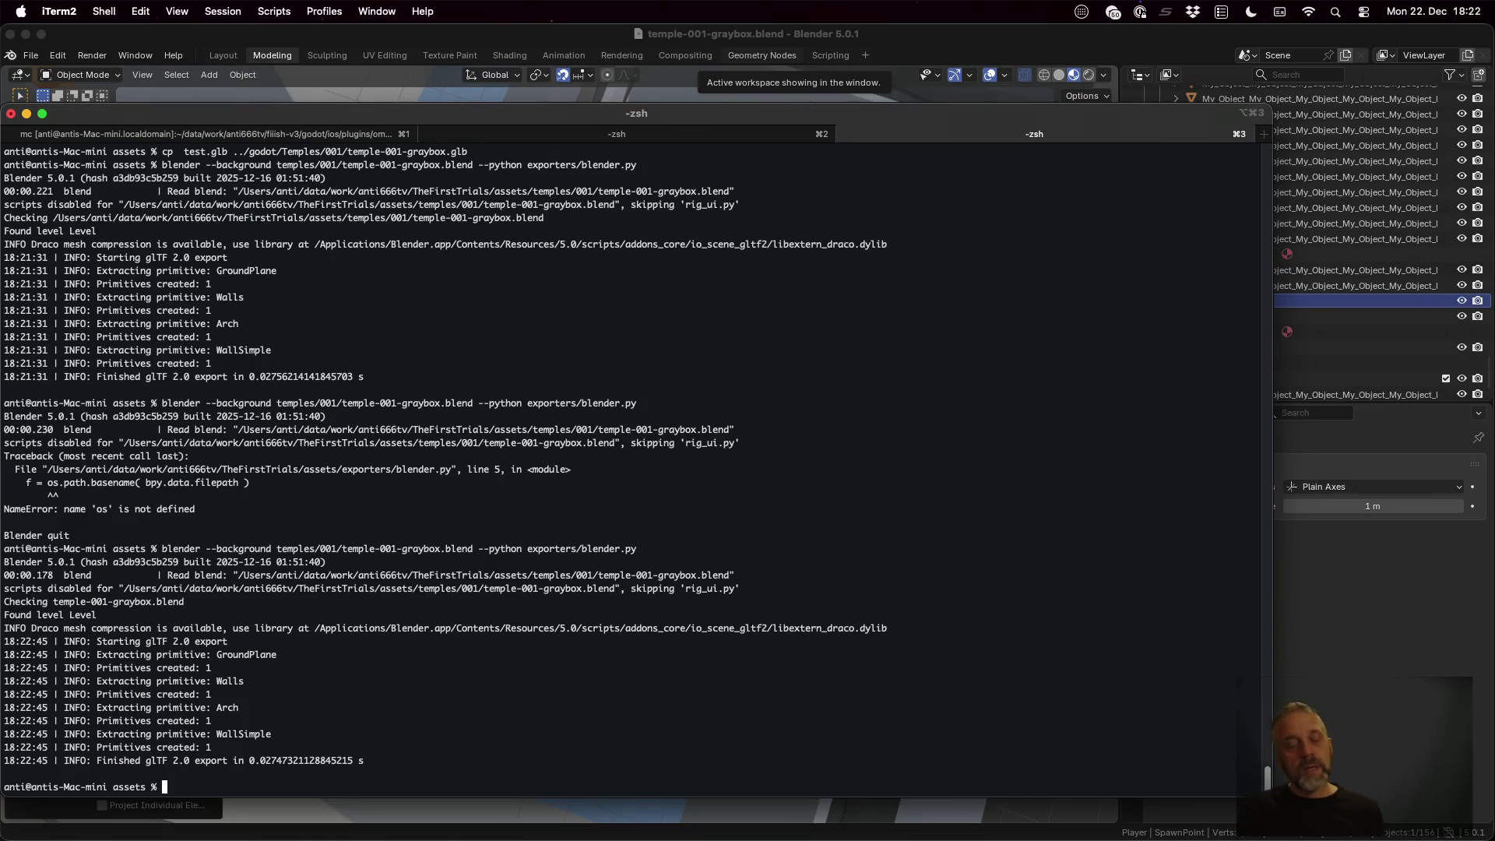
{"action": "key", "text": "super+Tab"}
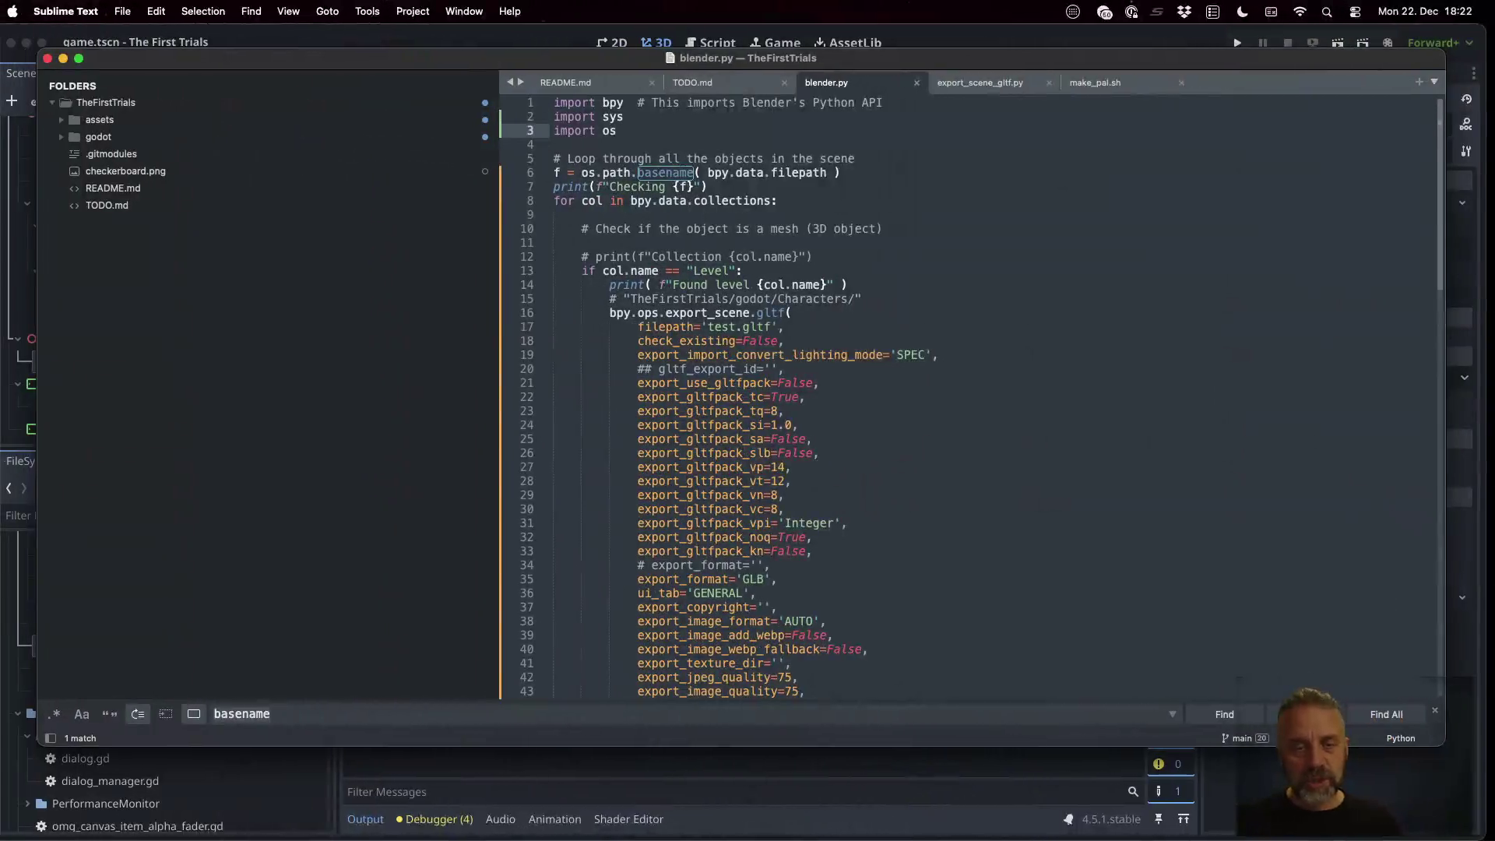
Read the Python os.path docs from basename through the path-checking functions down to realpath
{"action": "key", "text": "ctrl+Left"}
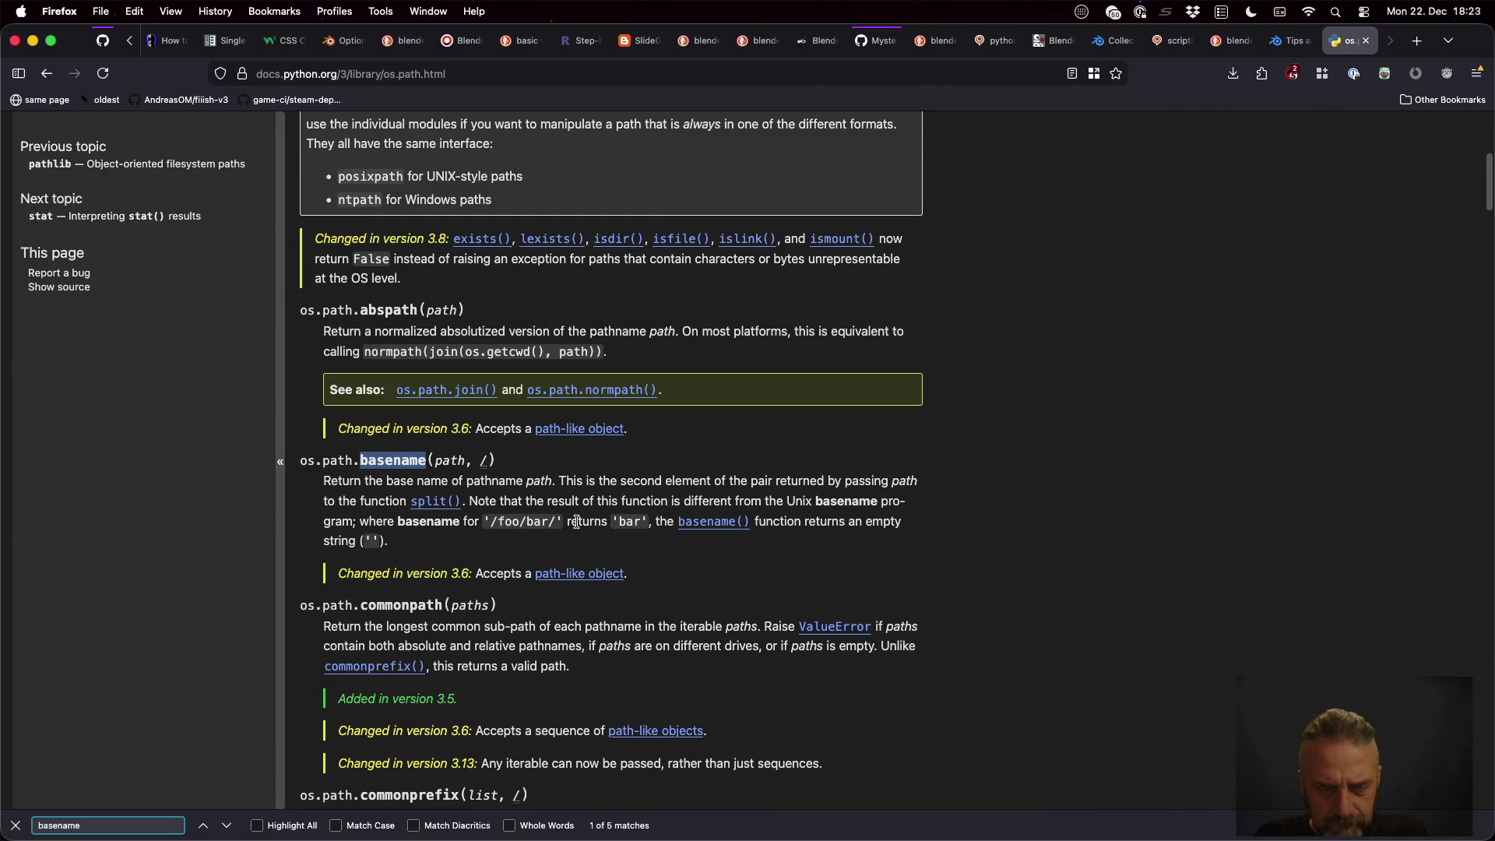
{"action": "scroll", "coordinate": [576, 521], "scroll_direction": "down", "scroll_amount": 5}
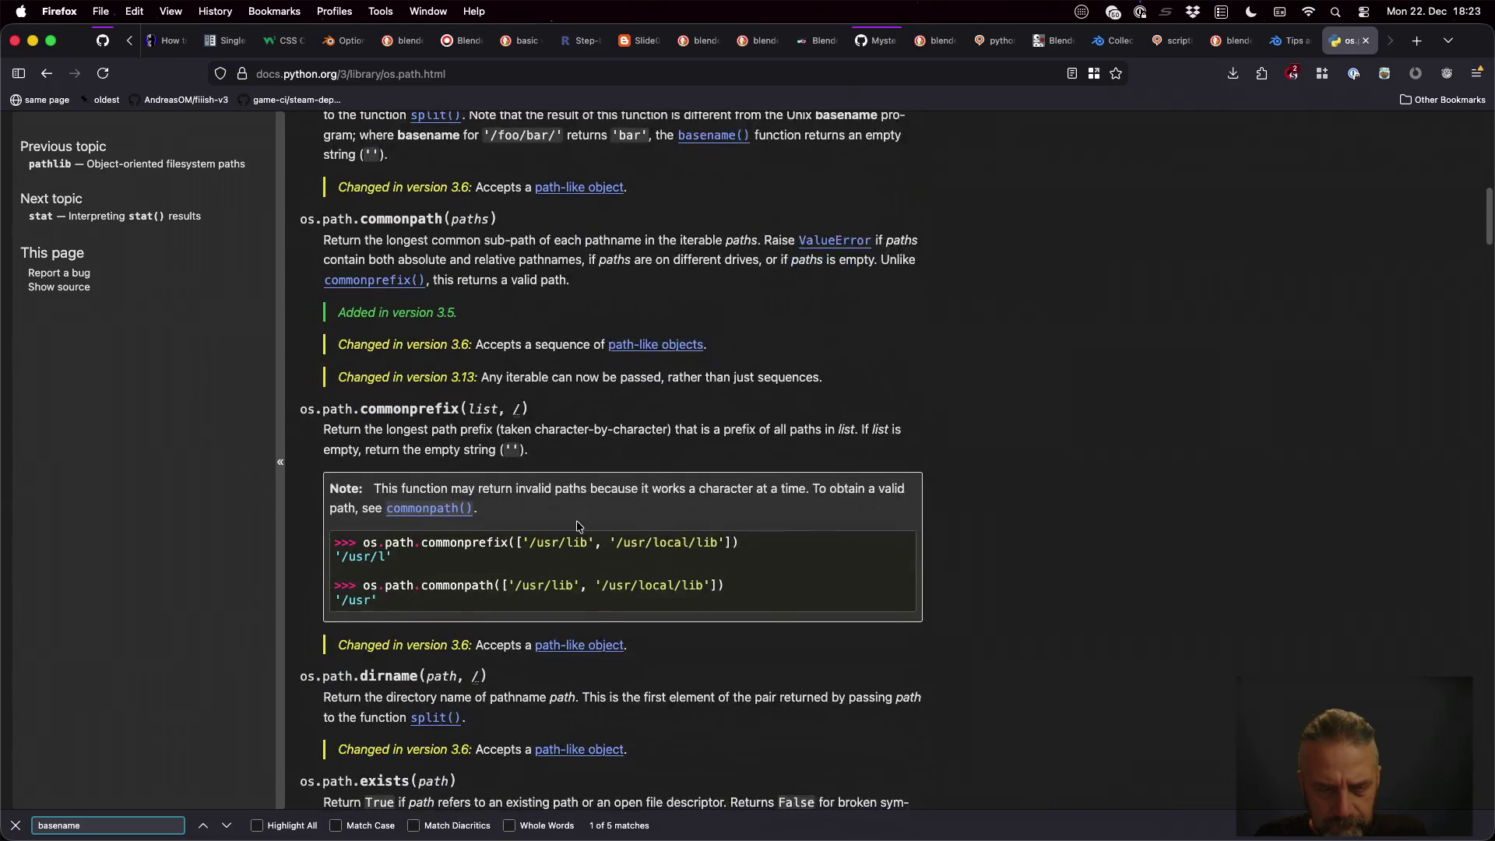
{"action": "scroll", "coordinate": [576, 526], "scroll_direction": "down", "scroll_amount": 12}
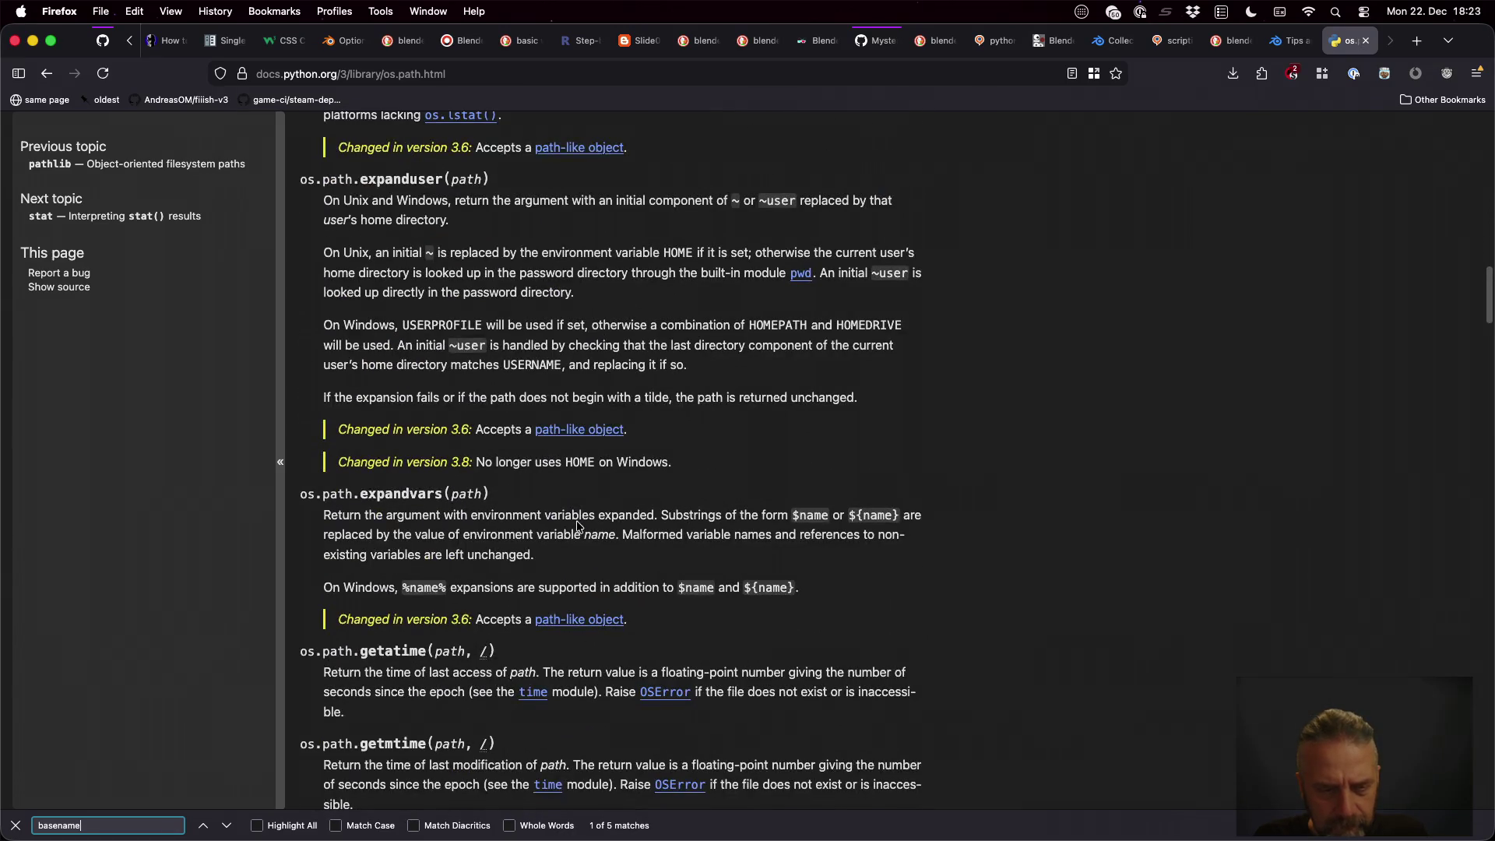
{"action": "scroll", "coordinate": [577, 526], "scroll_direction": "down", "scroll_amount": 12}
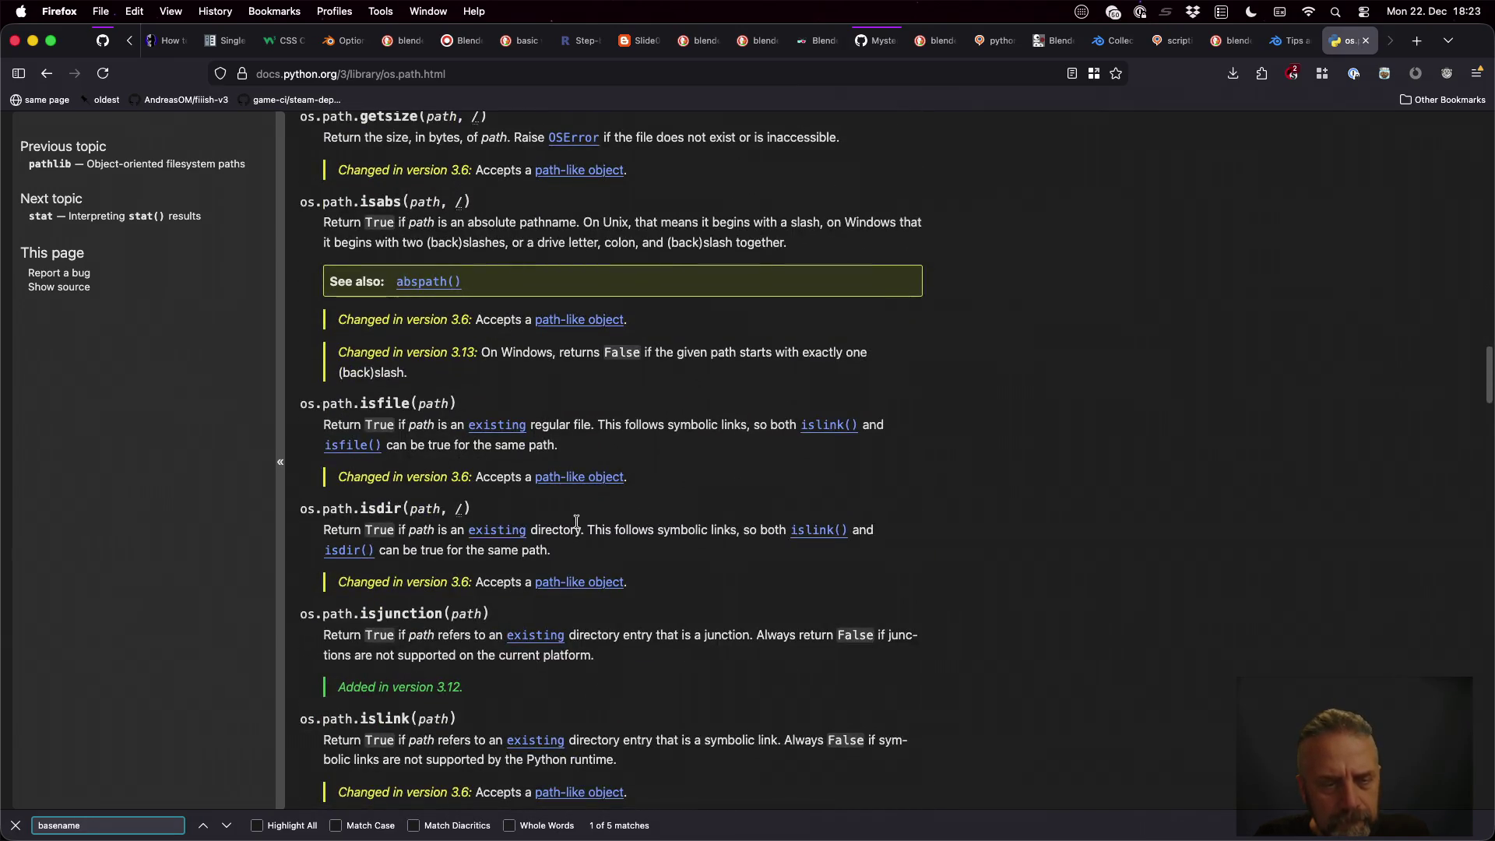
{"action": "scroll", "coordinate": [576, 522], "scroll_direction": "down", "scroll_amount": 5}
{"action": "scroll", "coordinate": [576, 521], "scroll_direction": "down", "scroll_amount": 4}
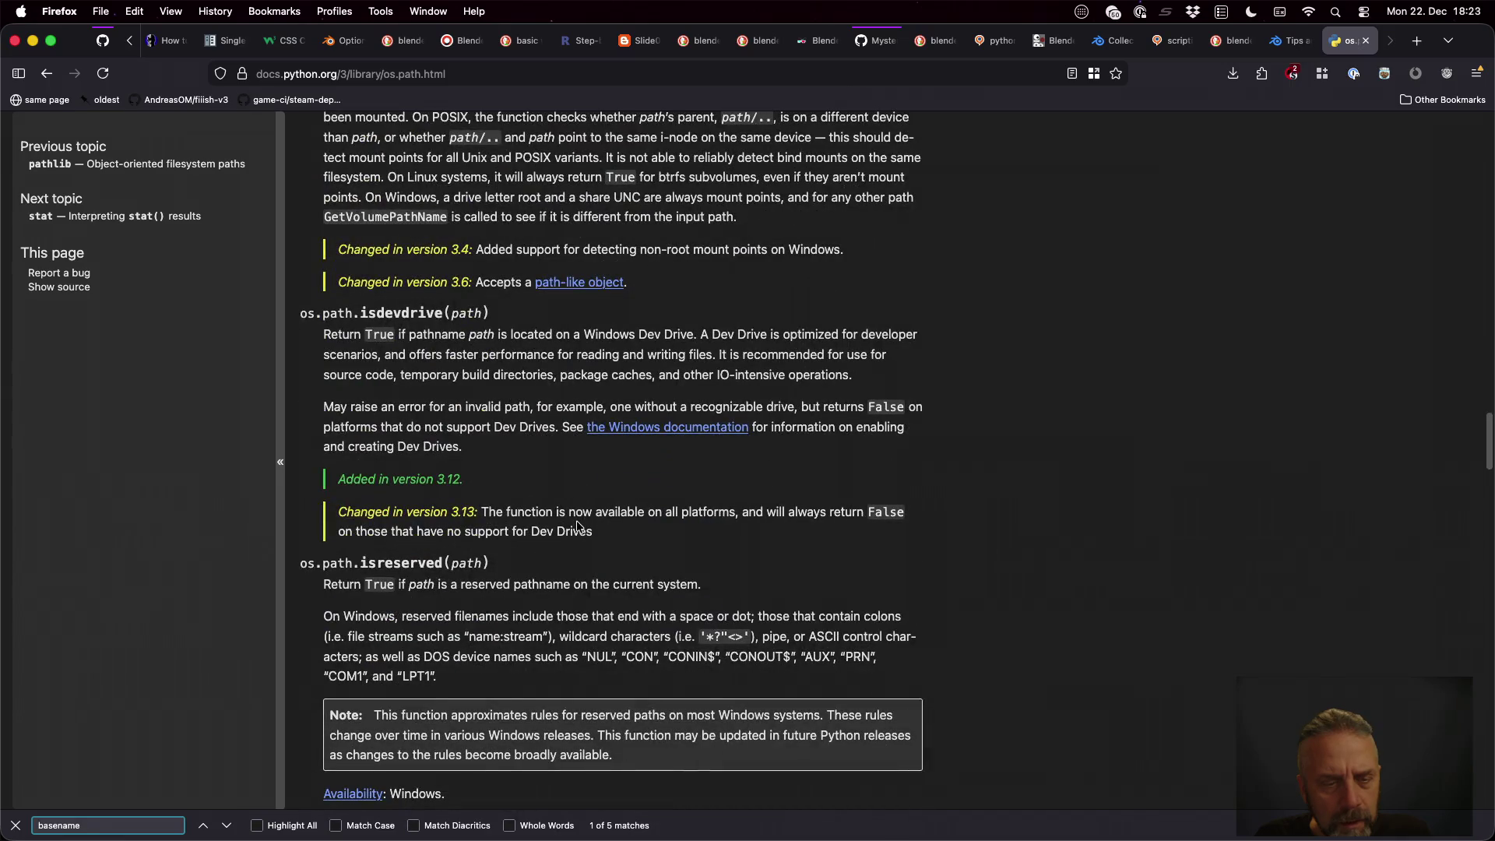
{"action": "scroll", "coordinate": [577, 526], "scroll_direction": "down", "scroll_amount": 13}
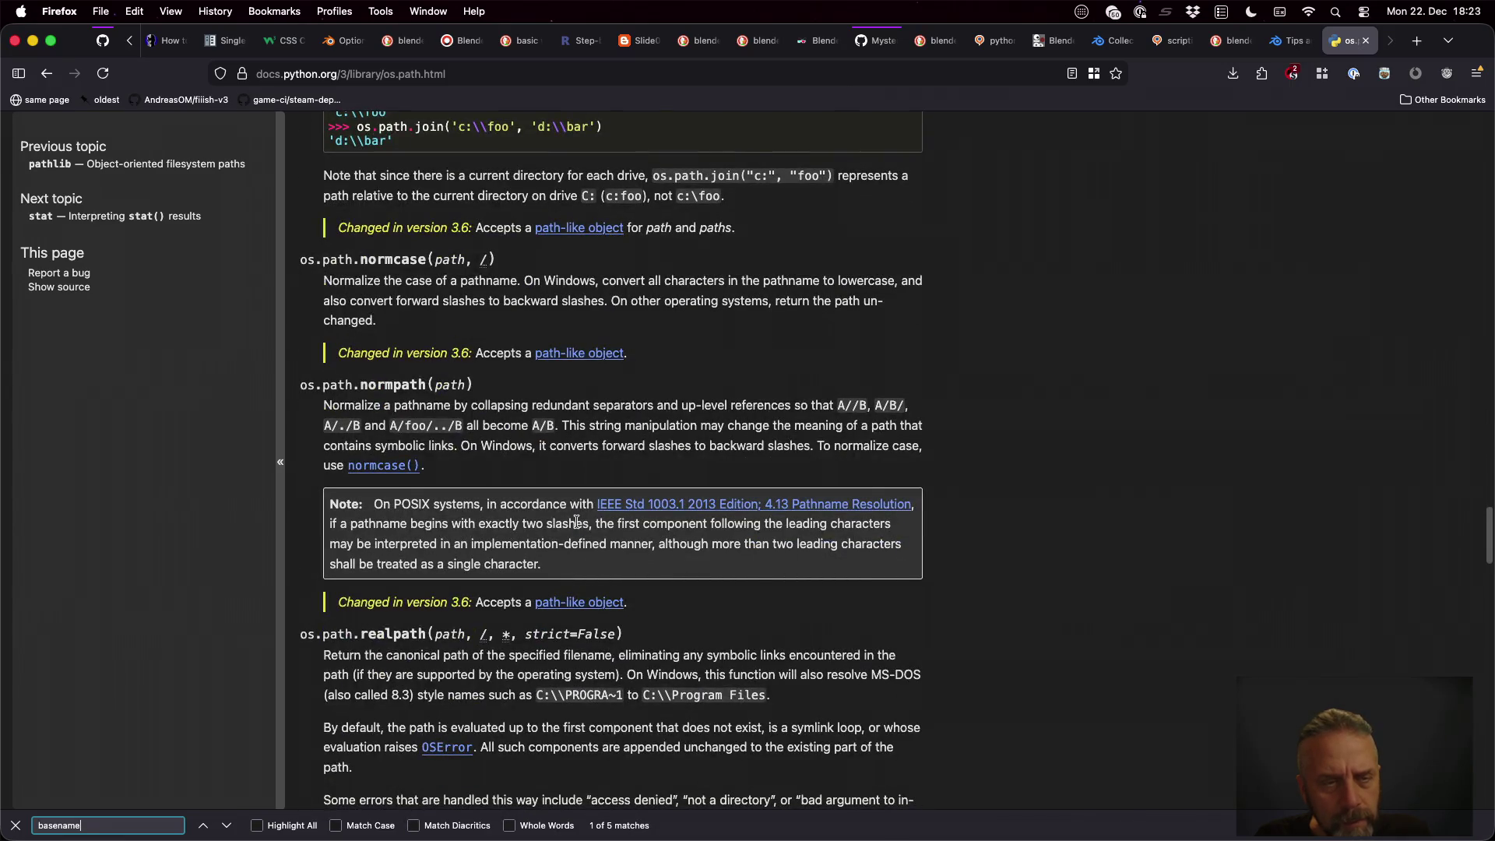
{"action": "scroll", "coordinate": [576, 522], "scroll_direction": "down", "scroll_amount": 5}
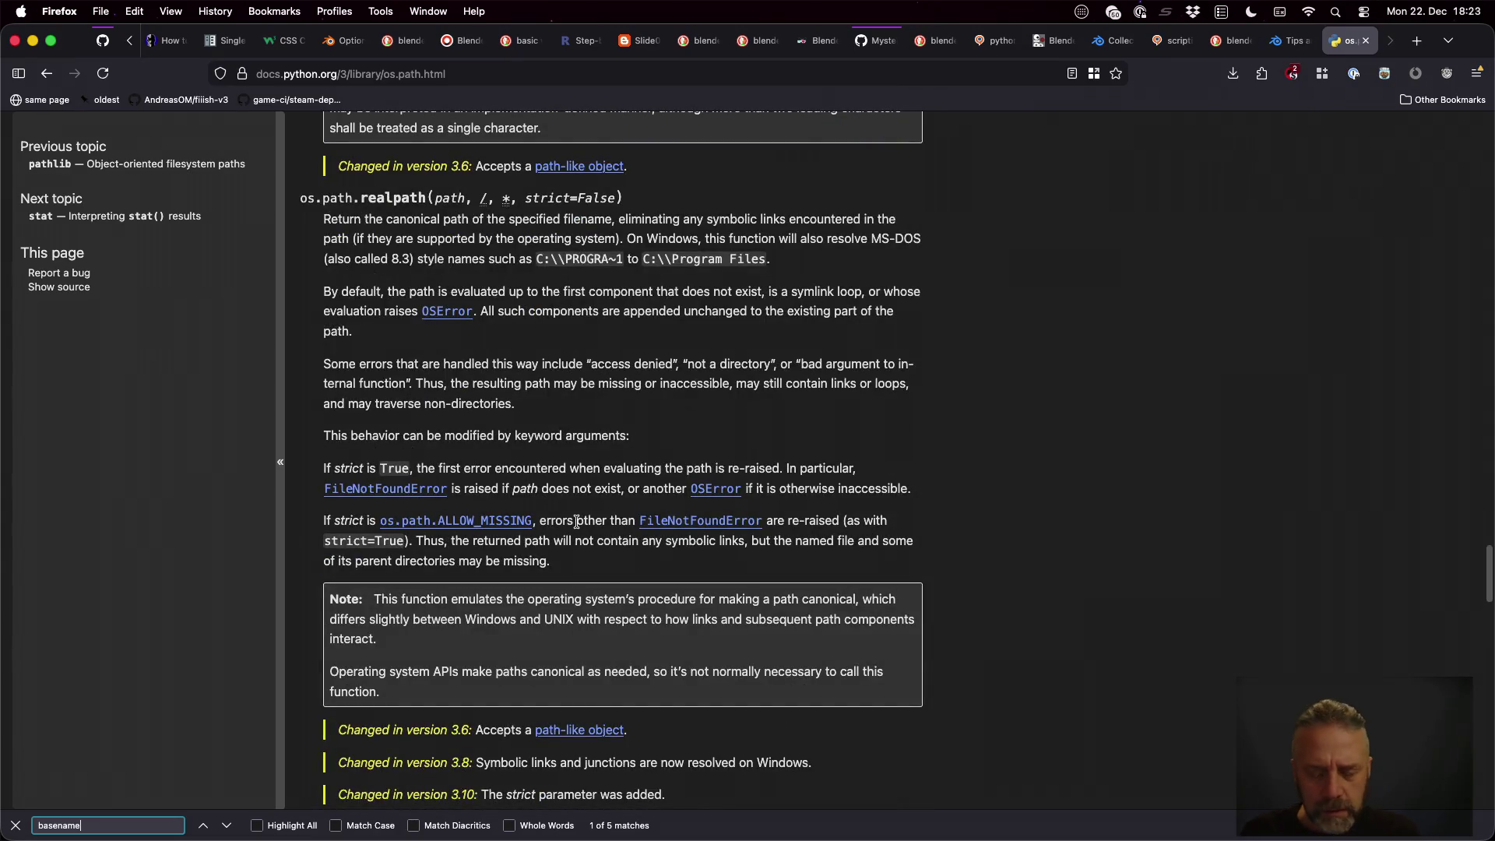
{"action": "key", "text": "super+l"}
Search DuckDuckGo for 'python check if string ends with', then return to blender.py
{"action": "type", "text": "pytho"}
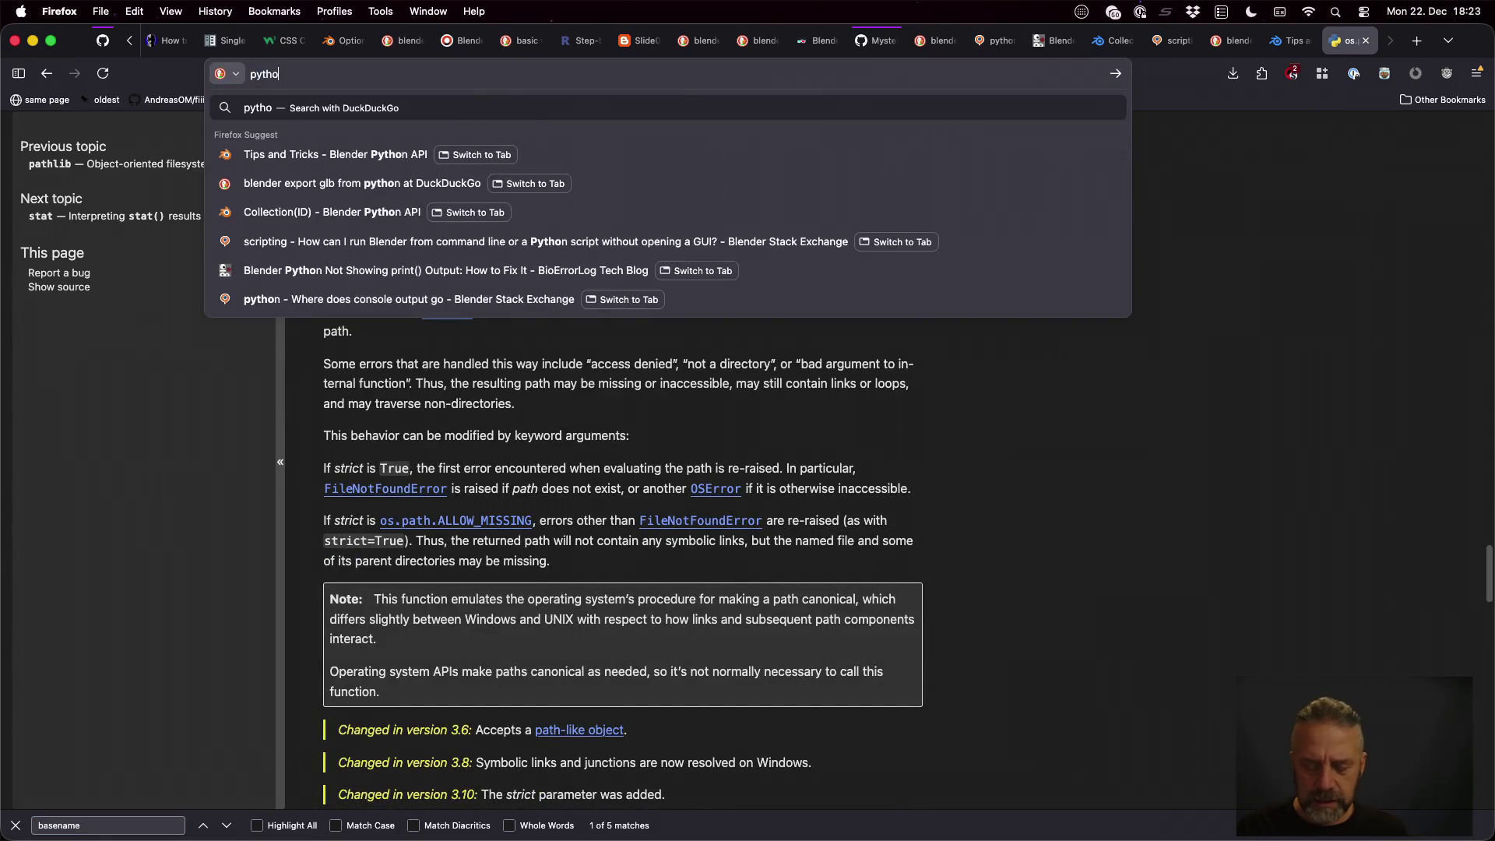
{"action": "type", "text": "n check if"}
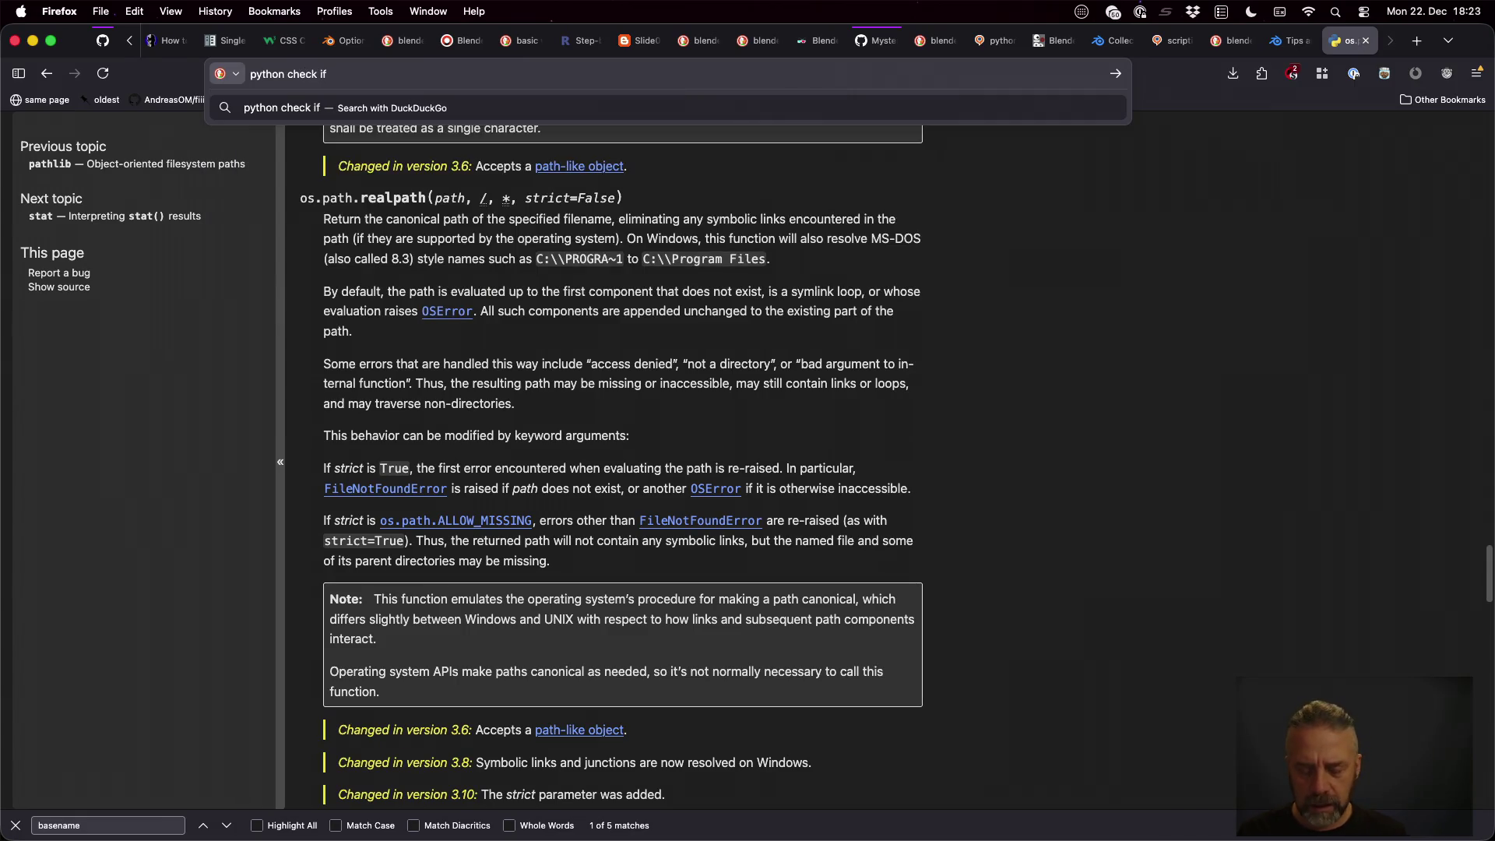
{"action": "type", "text": "ile exis"}
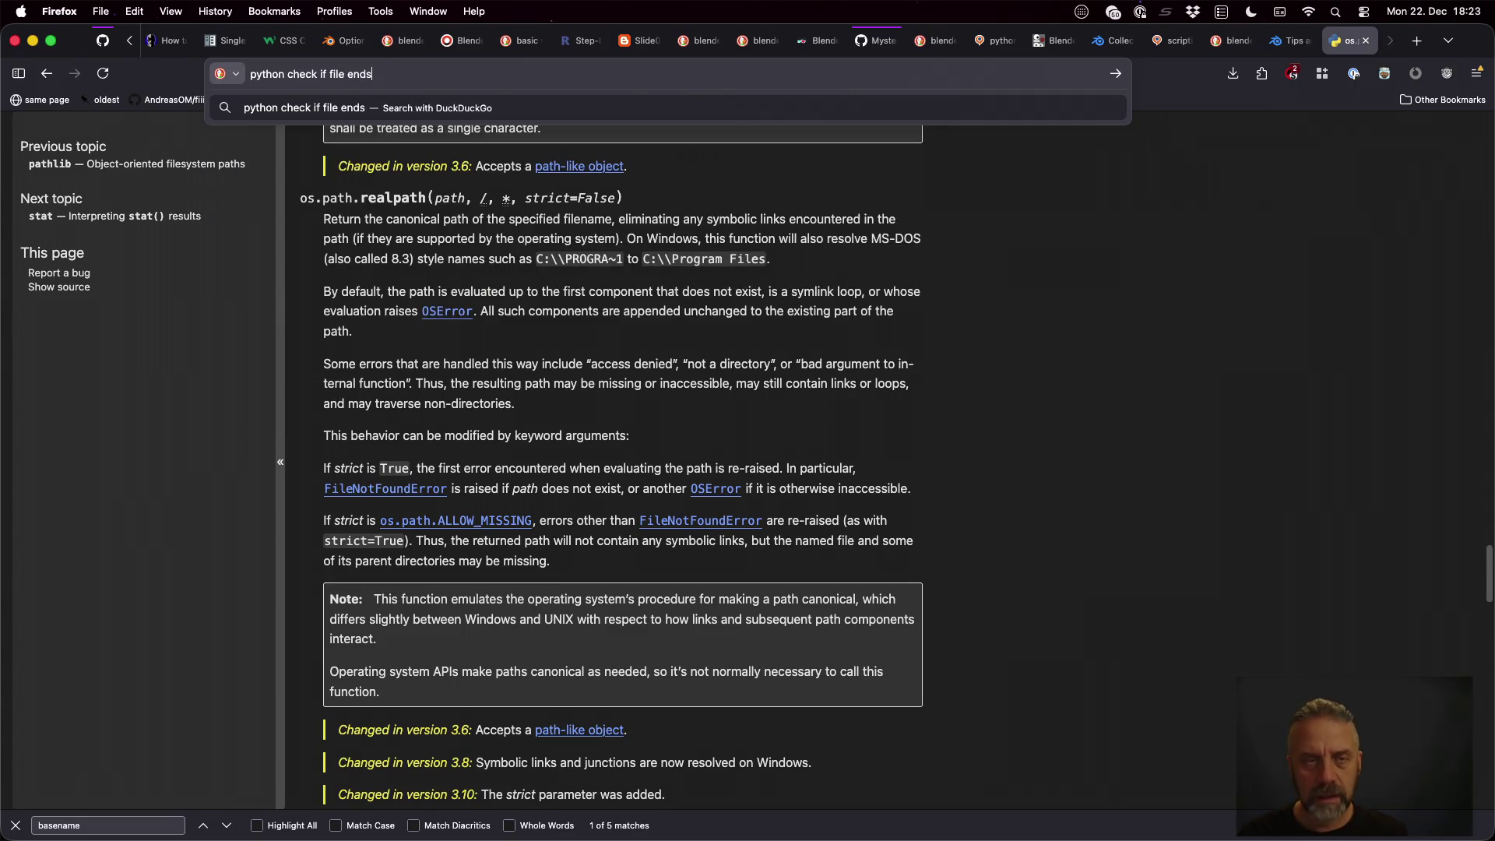
{"action": "key", "text": "BackSpace"}
{"action": "key", "text": "BackSpace"}
{"action": "key", "text": "BackSpace"}
{"action": "key", "text": "BackSpace"}
{"action": "key", "text": "BackSpace"}
{"action": "type", "text": "string"}
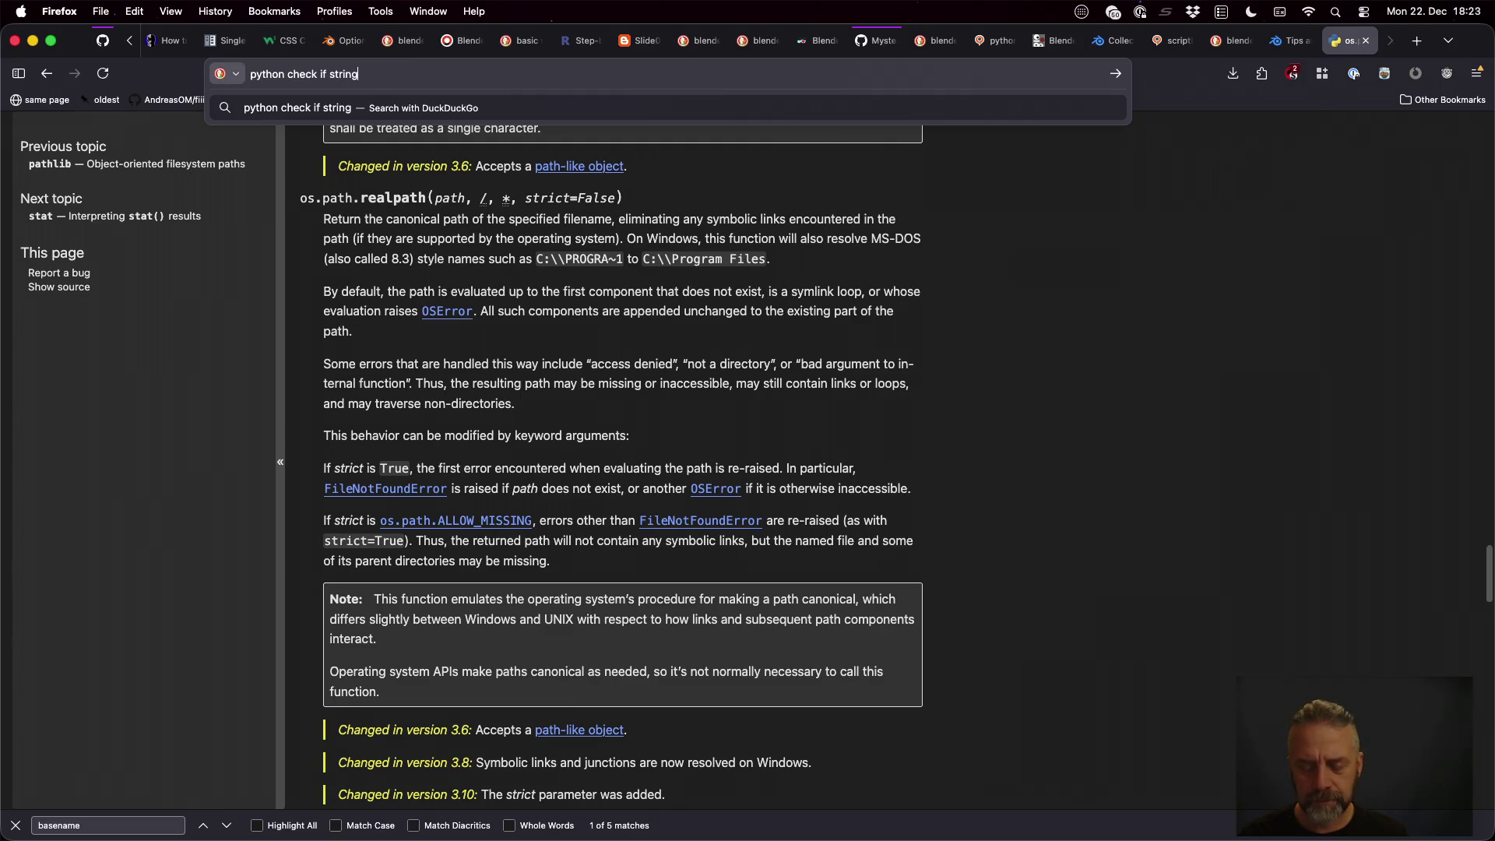
{"action": "type", "text": " ends with"}
{"action": "key", "text": "Return"}
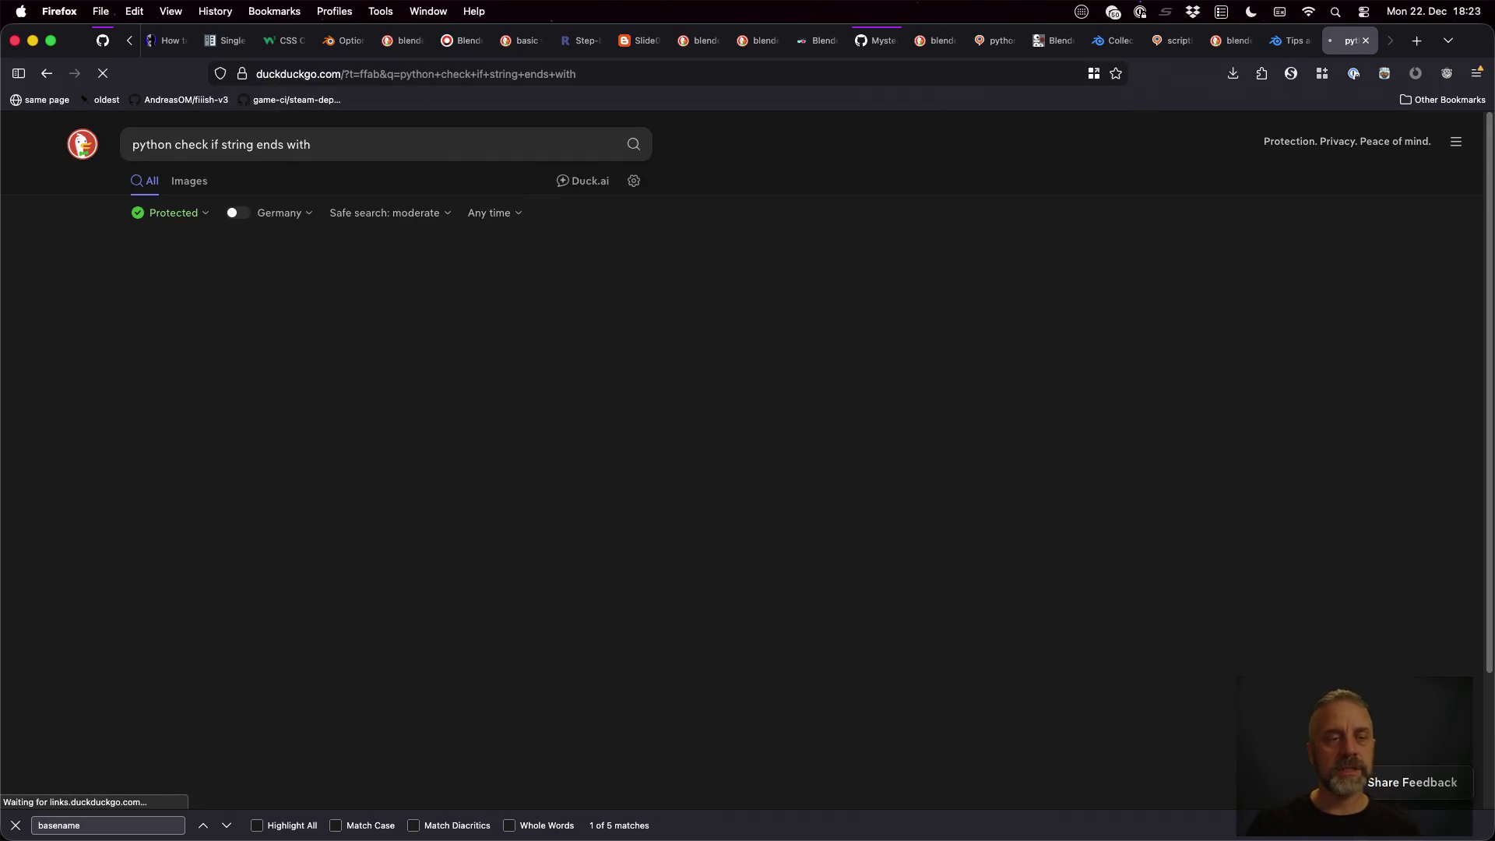
{"action": "left_click", "coordinate": [21, 830]}
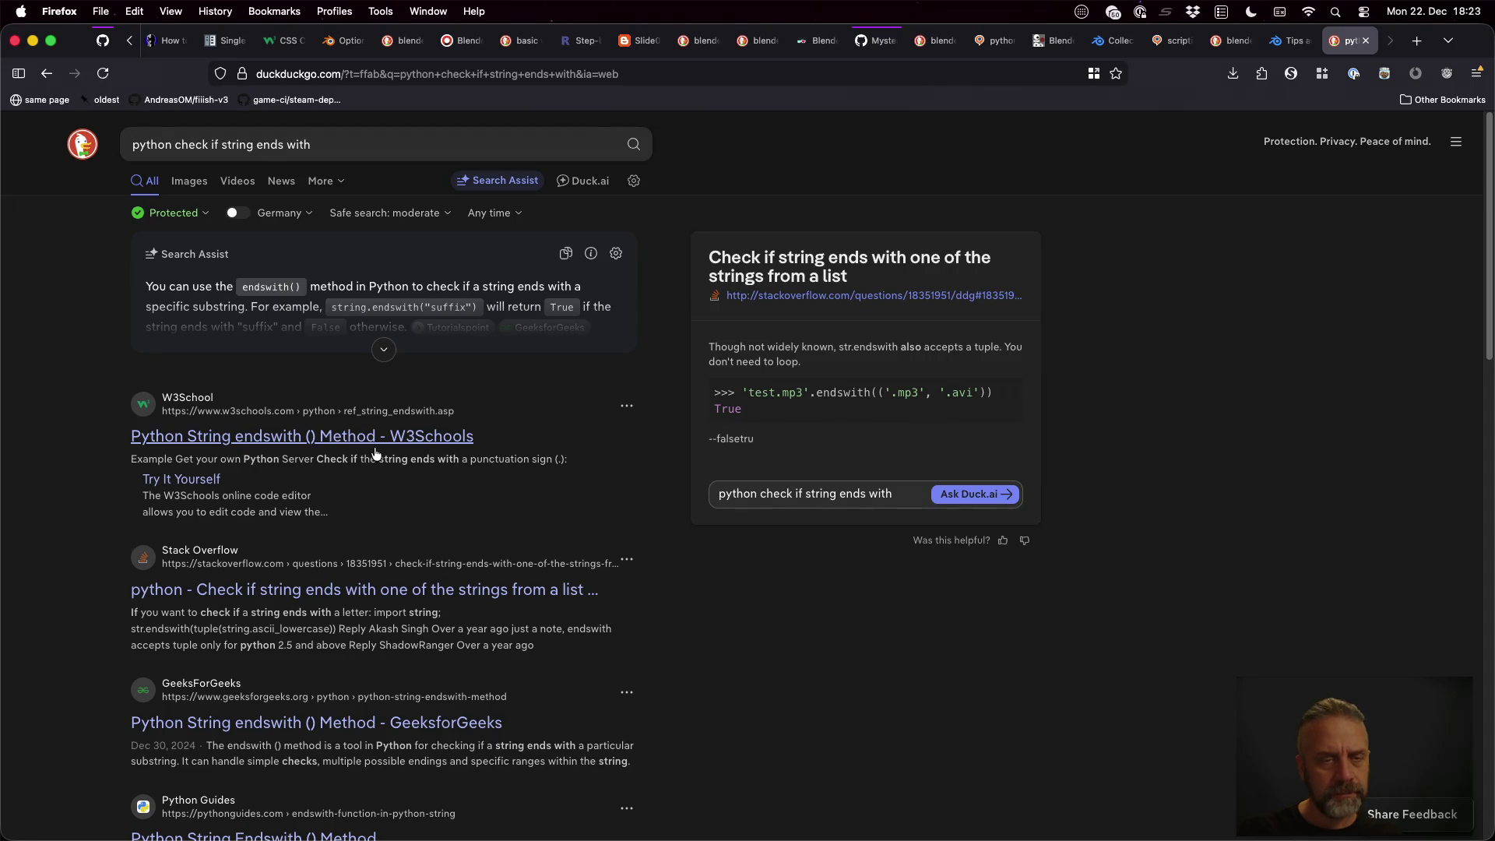
{"action": "key", "text": "ctrl+Right"}
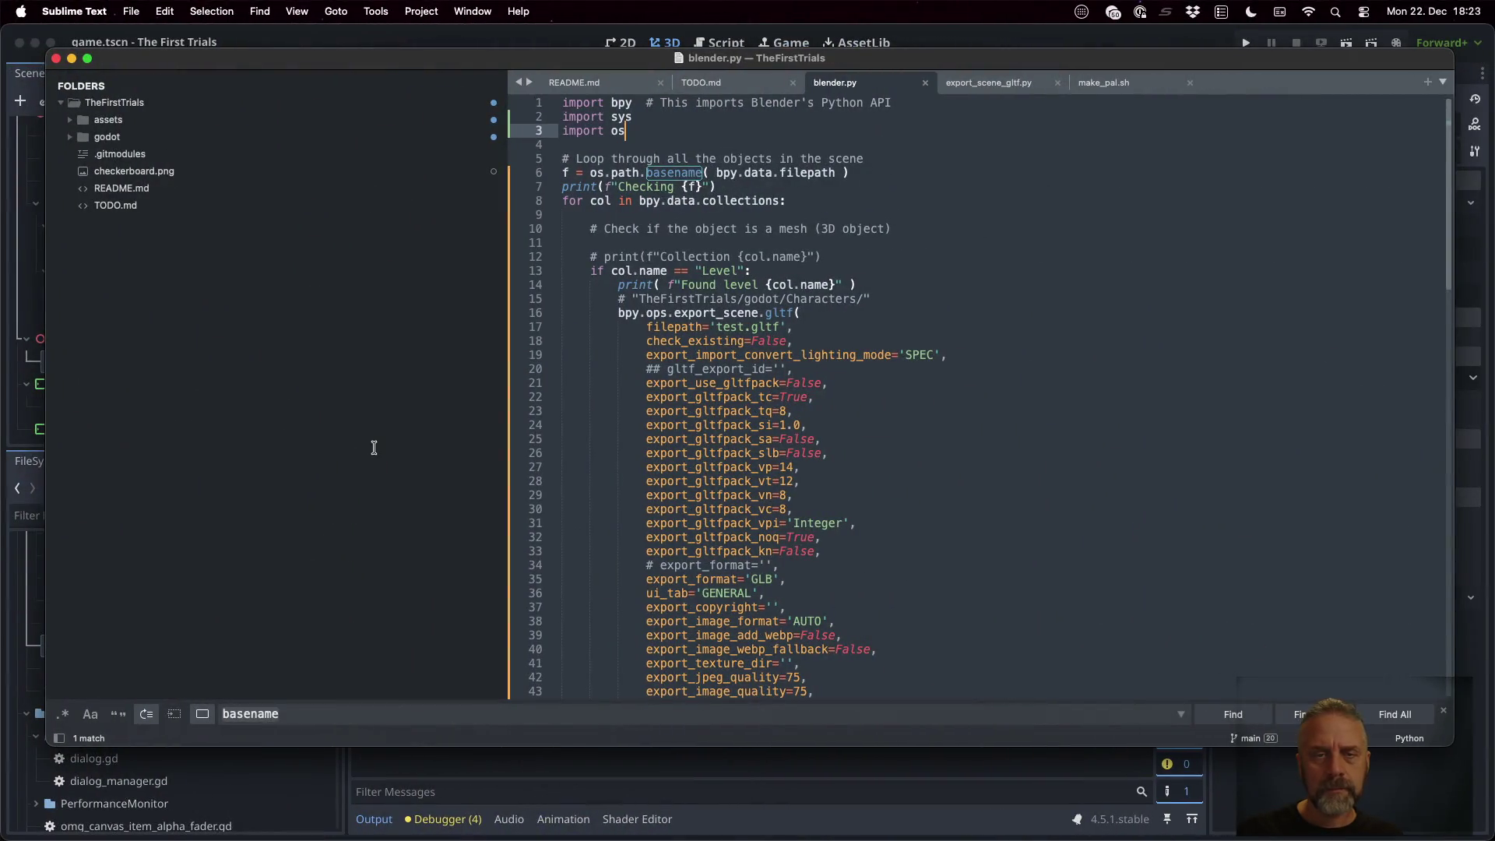
Add an if f.endswith(".blend") check after the basename line that calls sys.exit(-1)
{"action": "left_click", "coordinate": [866, 172]}
{"action": "key", "text": "Return"}
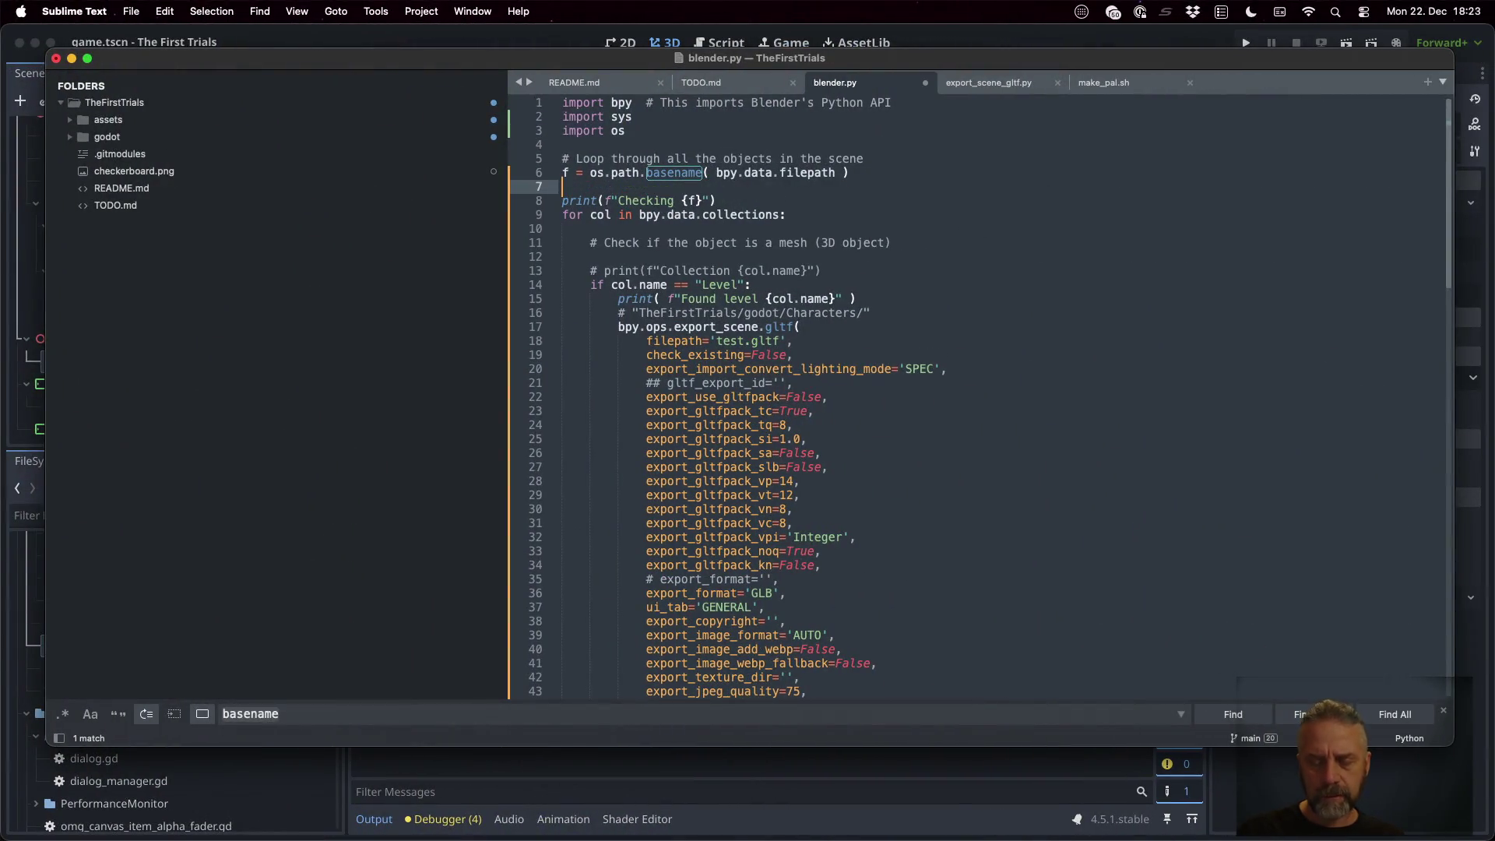
{"action": "type", "text": "if !"}
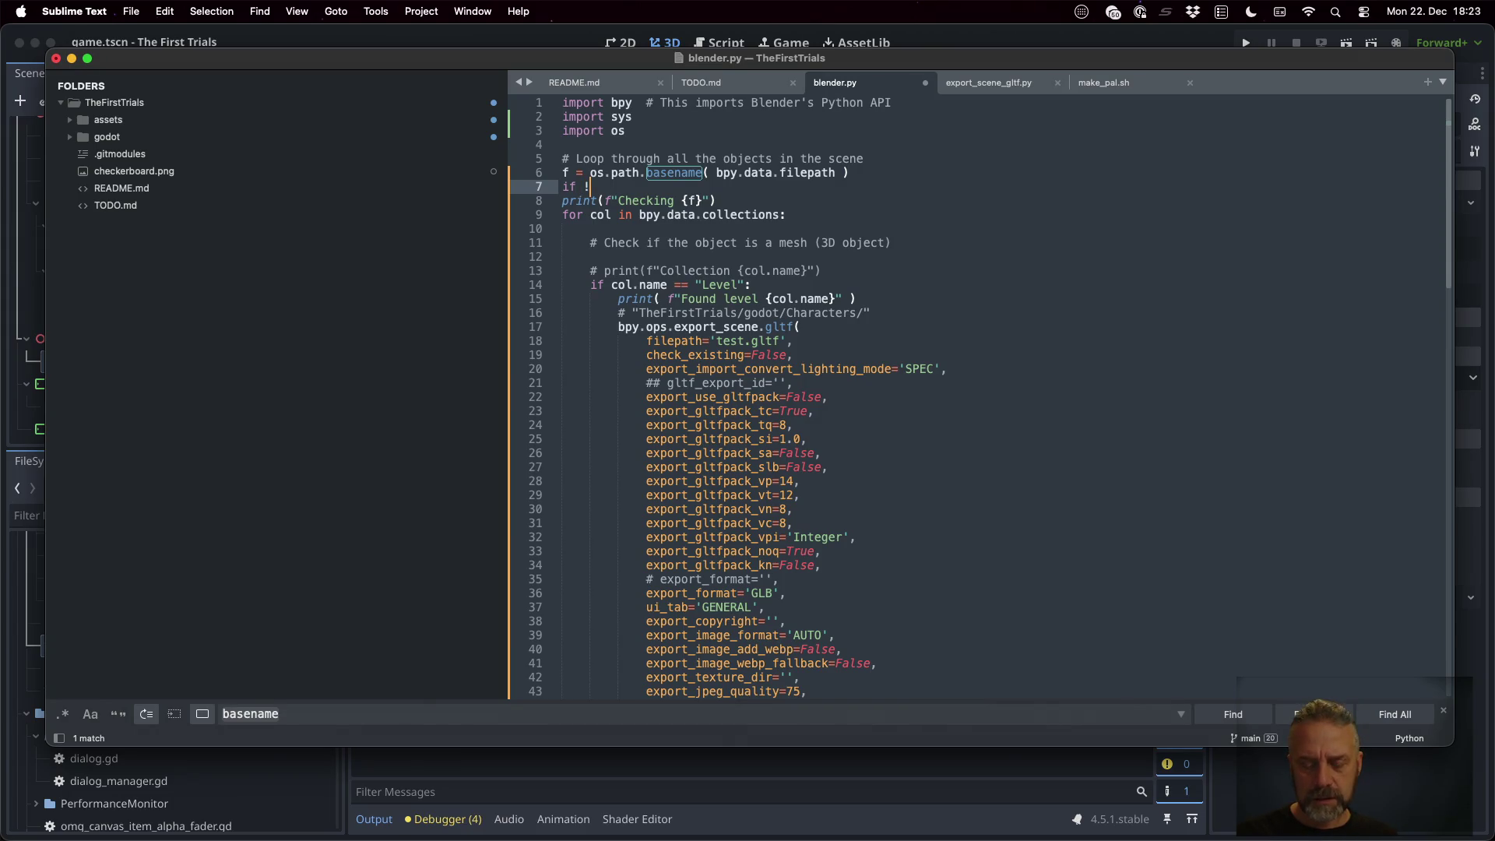
{"action": "type", "text": "f.endswitr"}
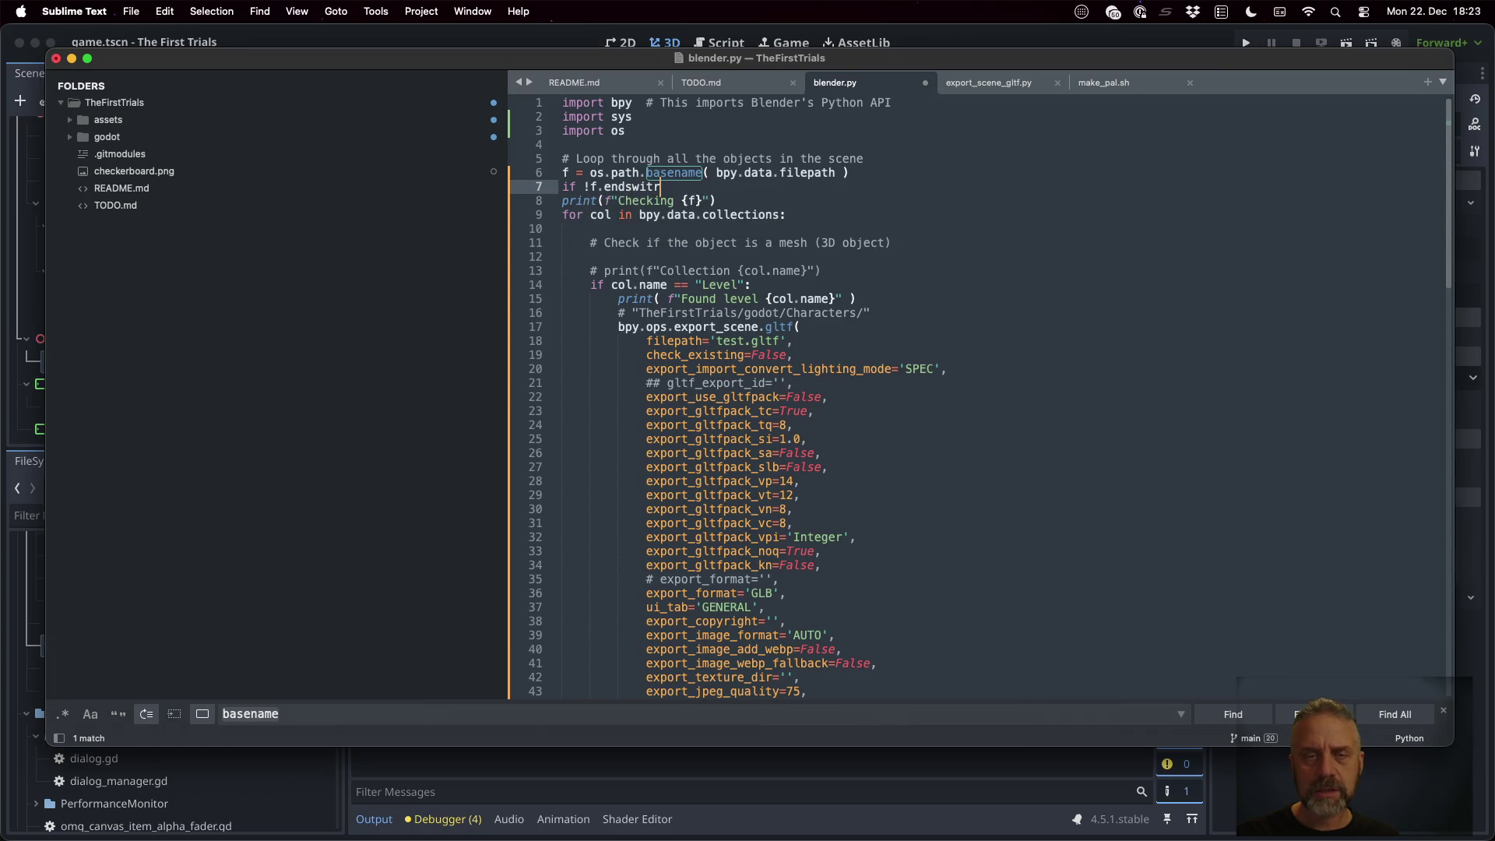
{"action": "type", "text": "("}
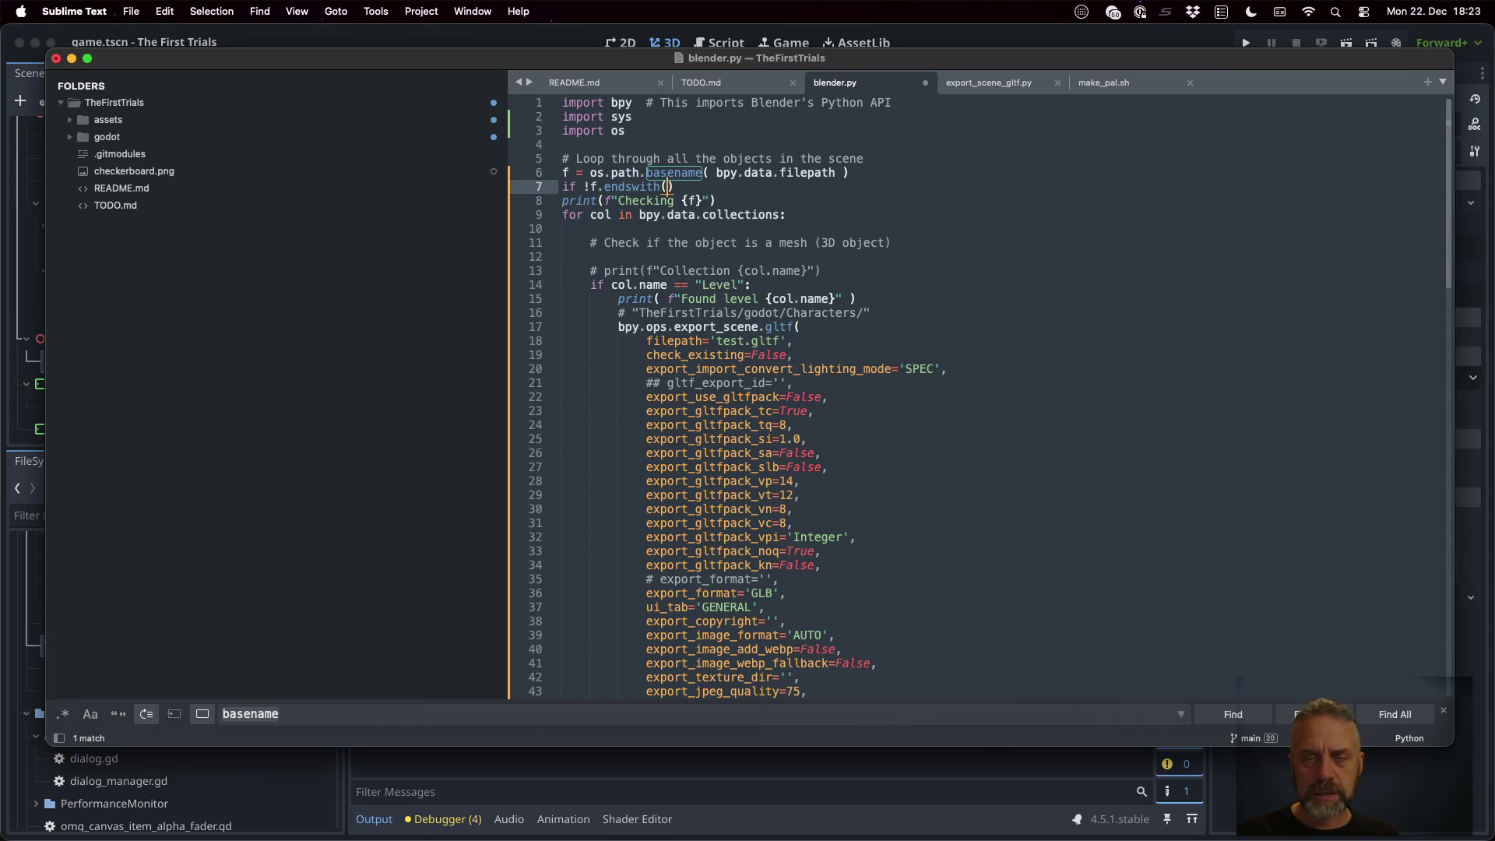
{"action": "type", "text": "\""}
{"action": "type", "text": ".blend"}
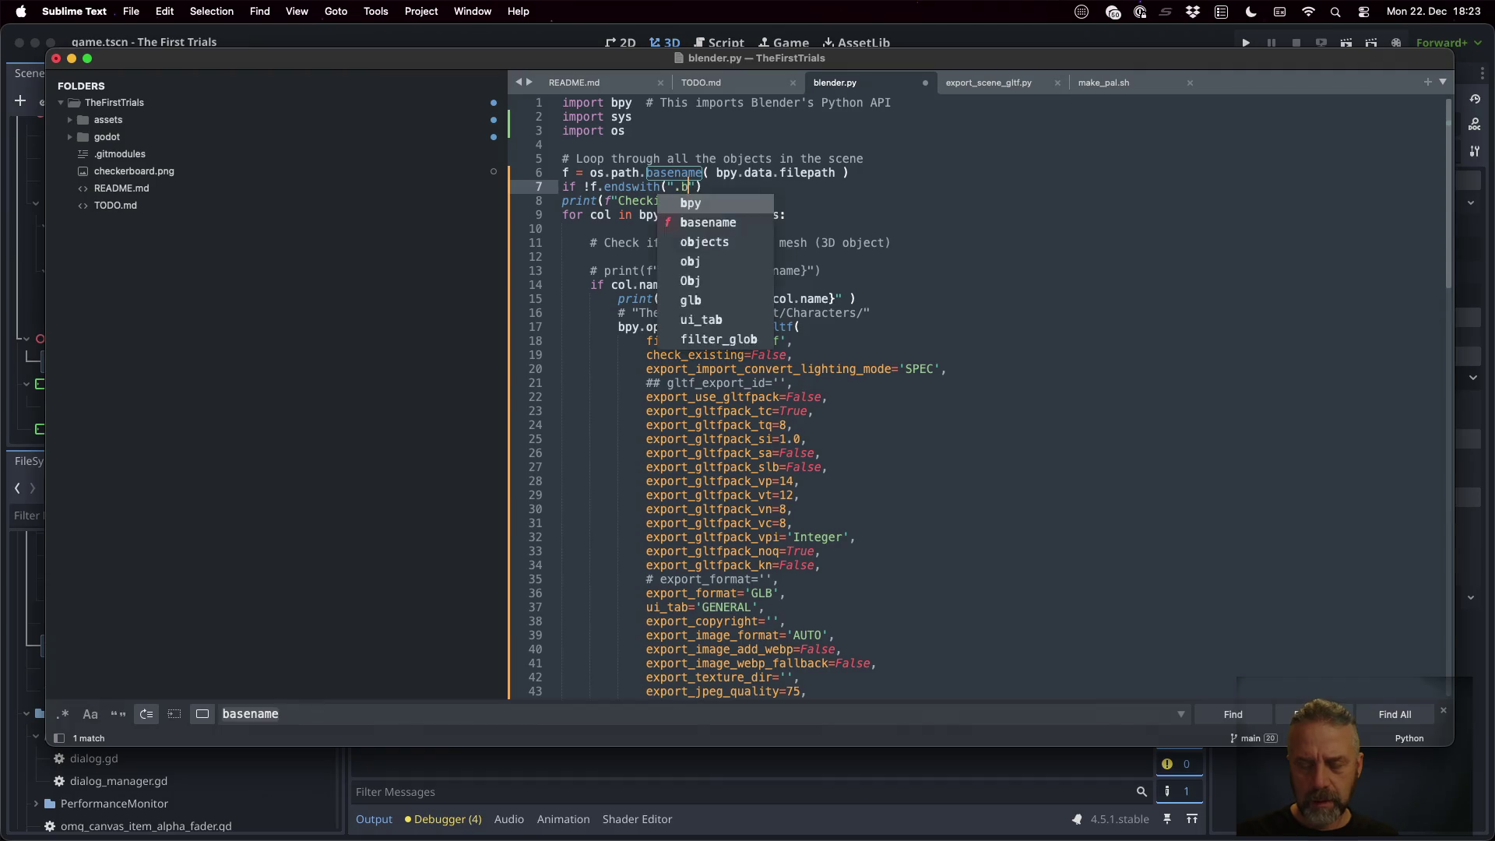
{"action": "key", "text": "super+Return"}
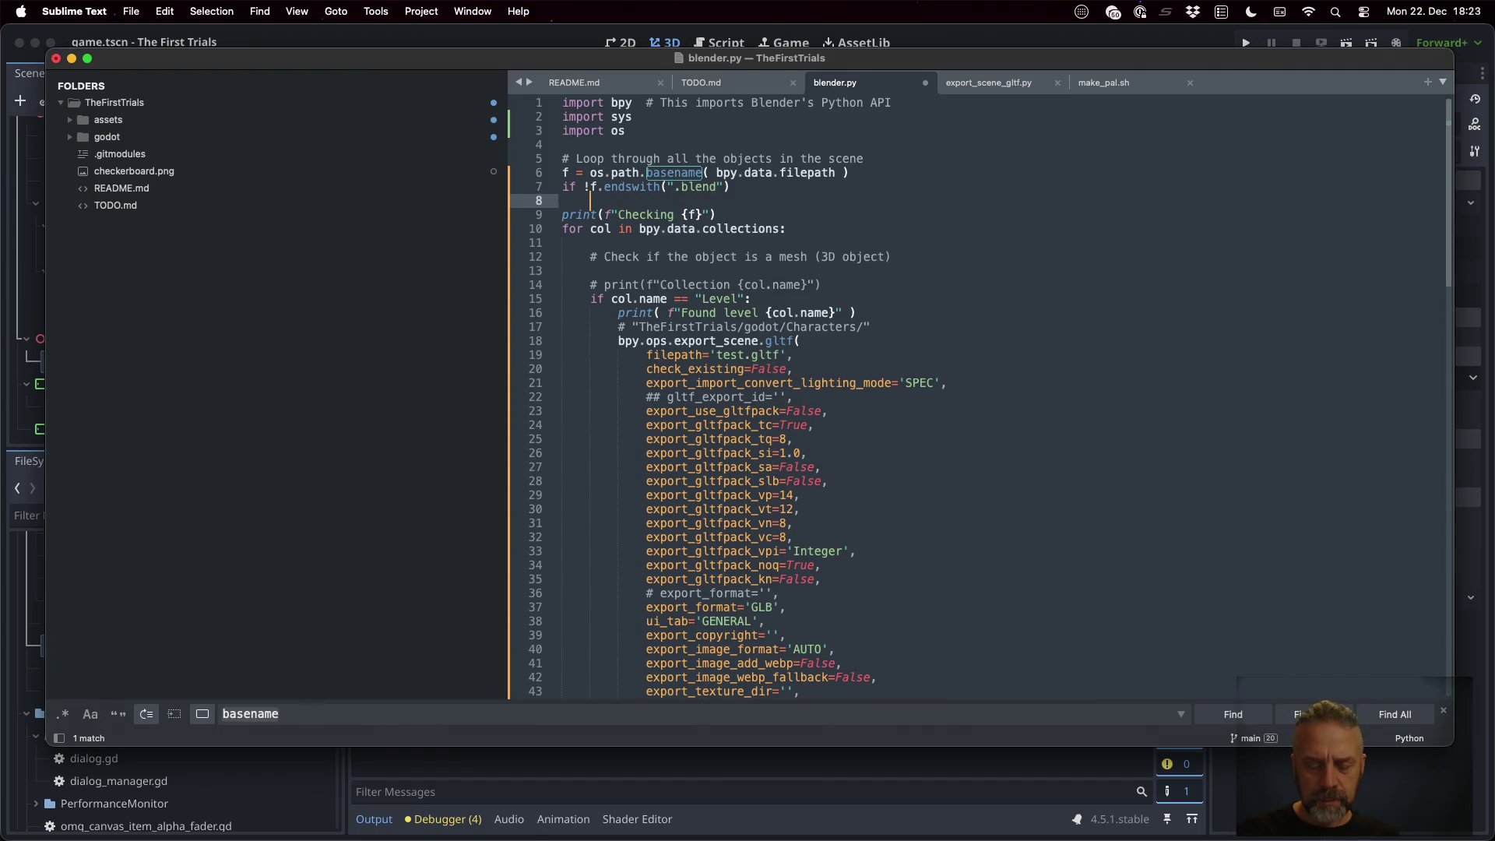
{"action": "type", "text": "sys."}
{"action": "type", "text": "exit(0-"}
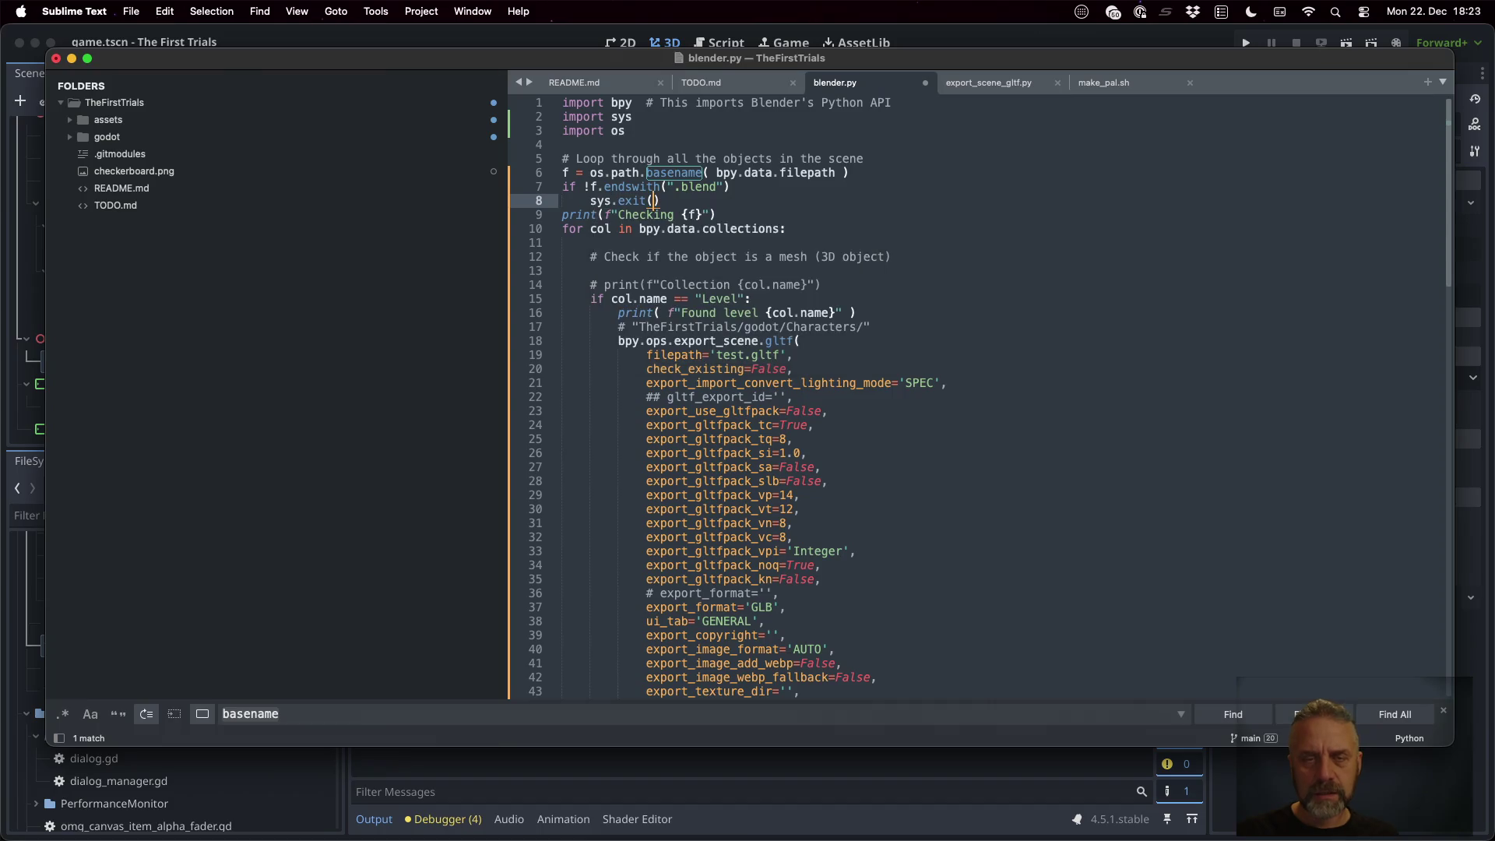
{"action": "key", "text": "BackSpace"}
{"action": "key", "text": "BackSpace"}
{"action": "type", "text": "-1"}
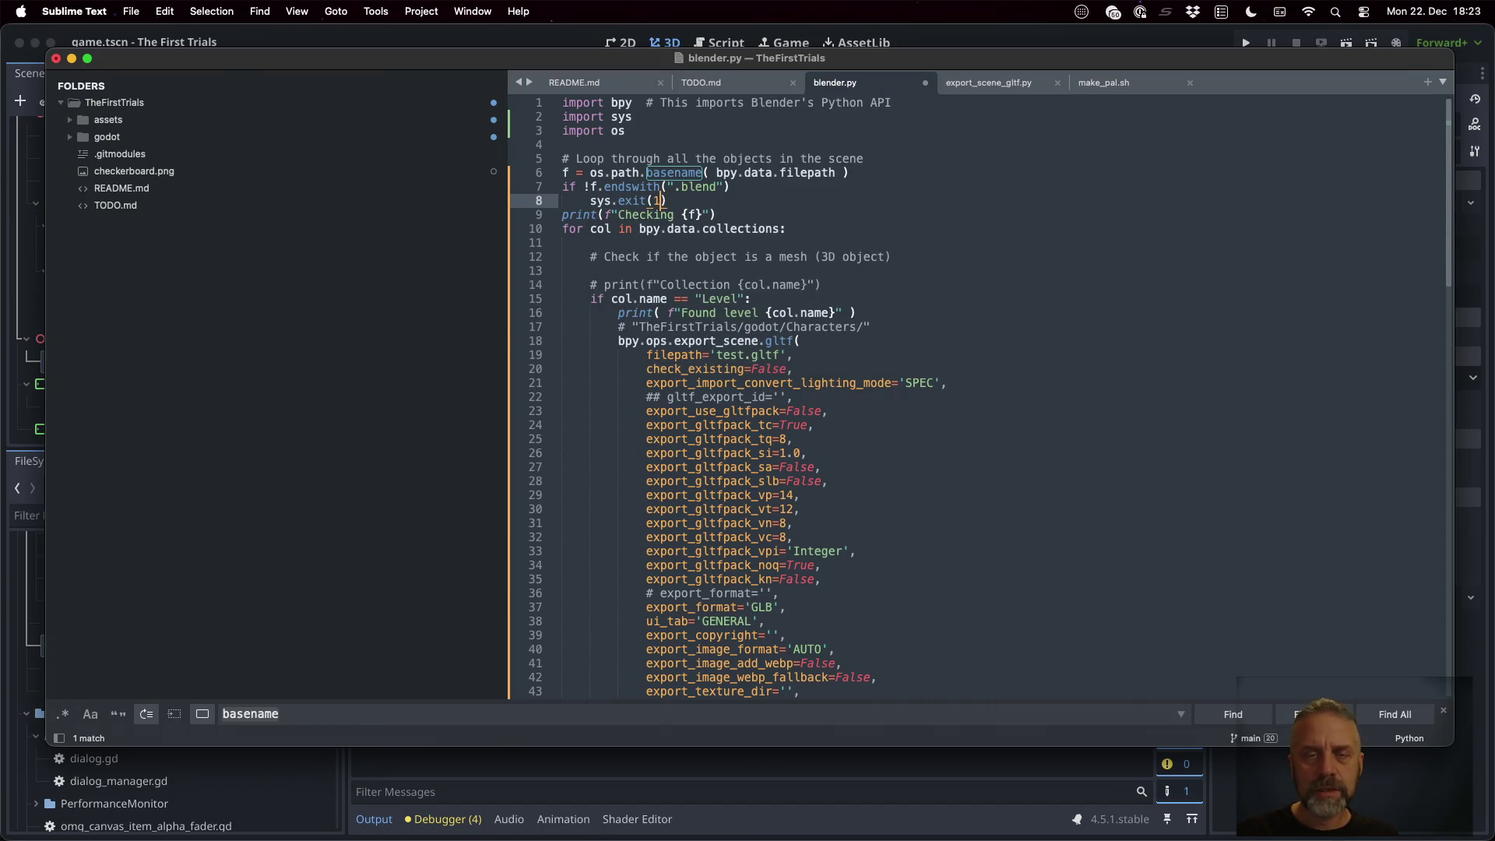
Add print(f"Not a .blend file: {f}") below the if check
{"action": "left_click", "coordinate": [730, 187]}
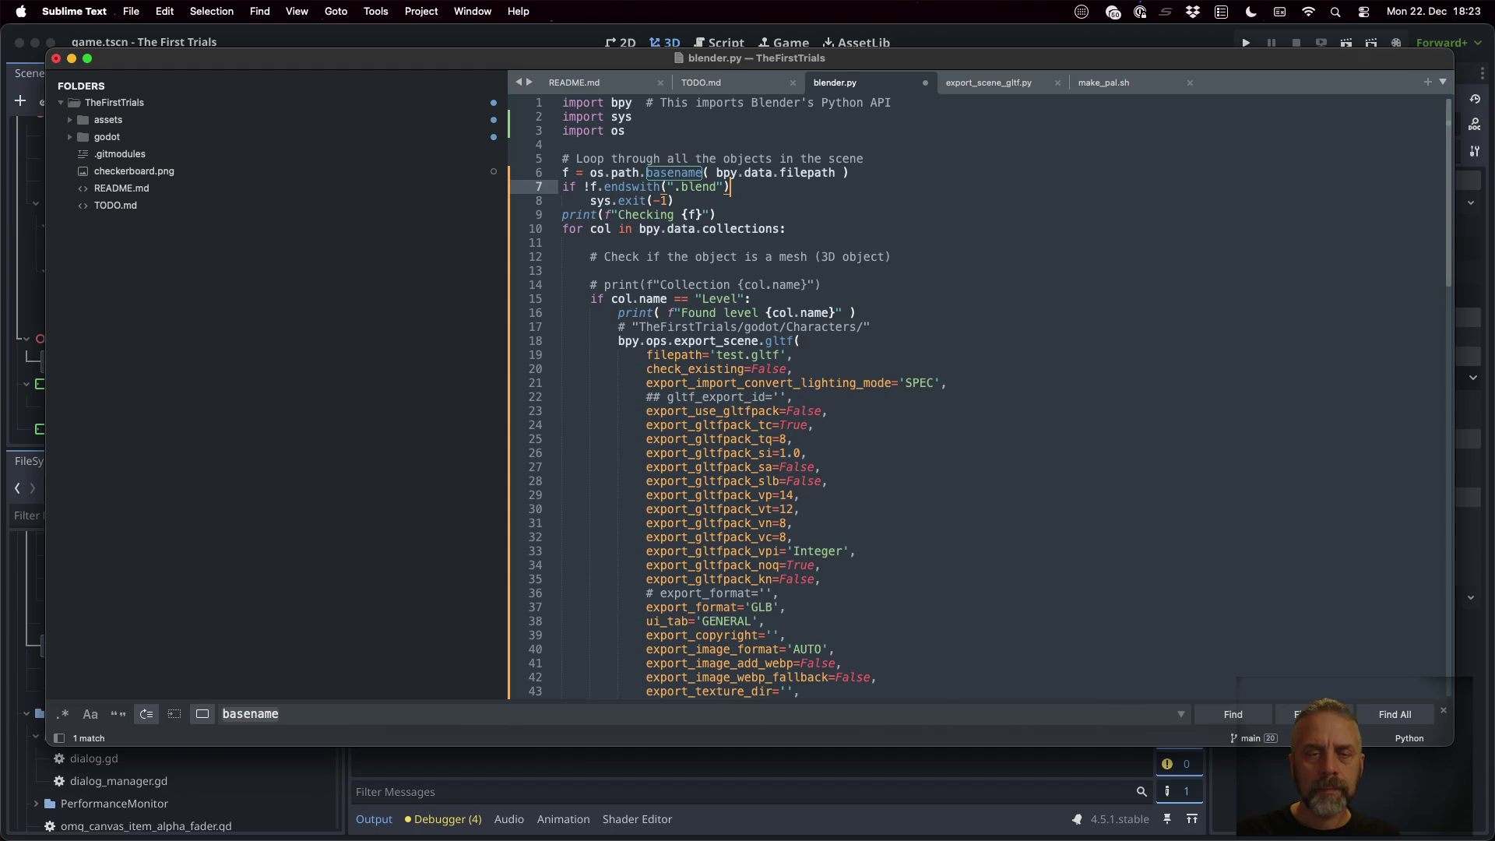
{"action": "key", "text": "Return"}
{"action": "type", "text": "print(\""}
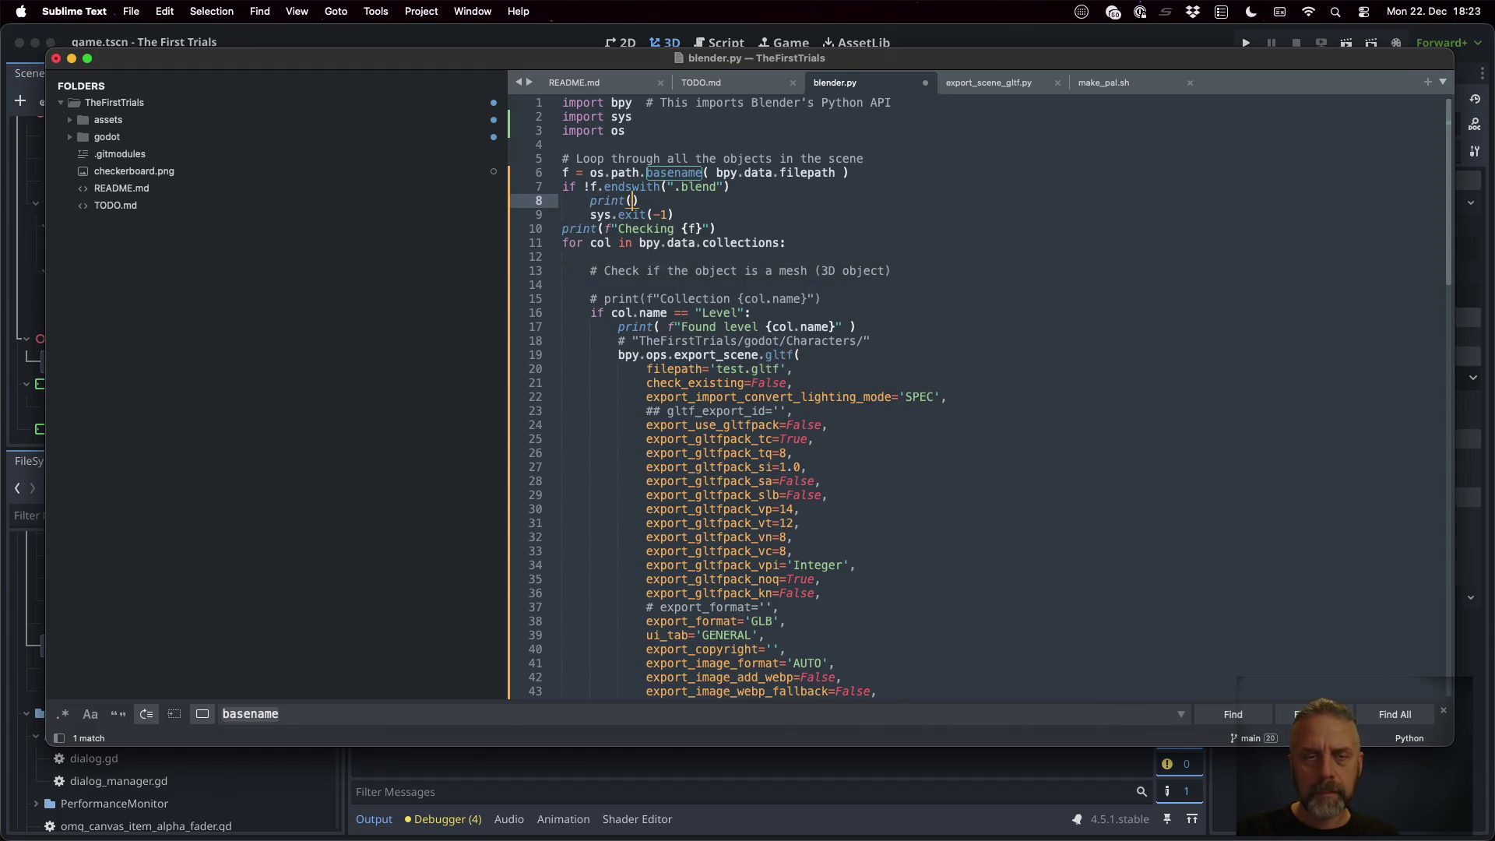
{"action": "type", "text": "f"}
{"action": "key", "text": "Escape"}
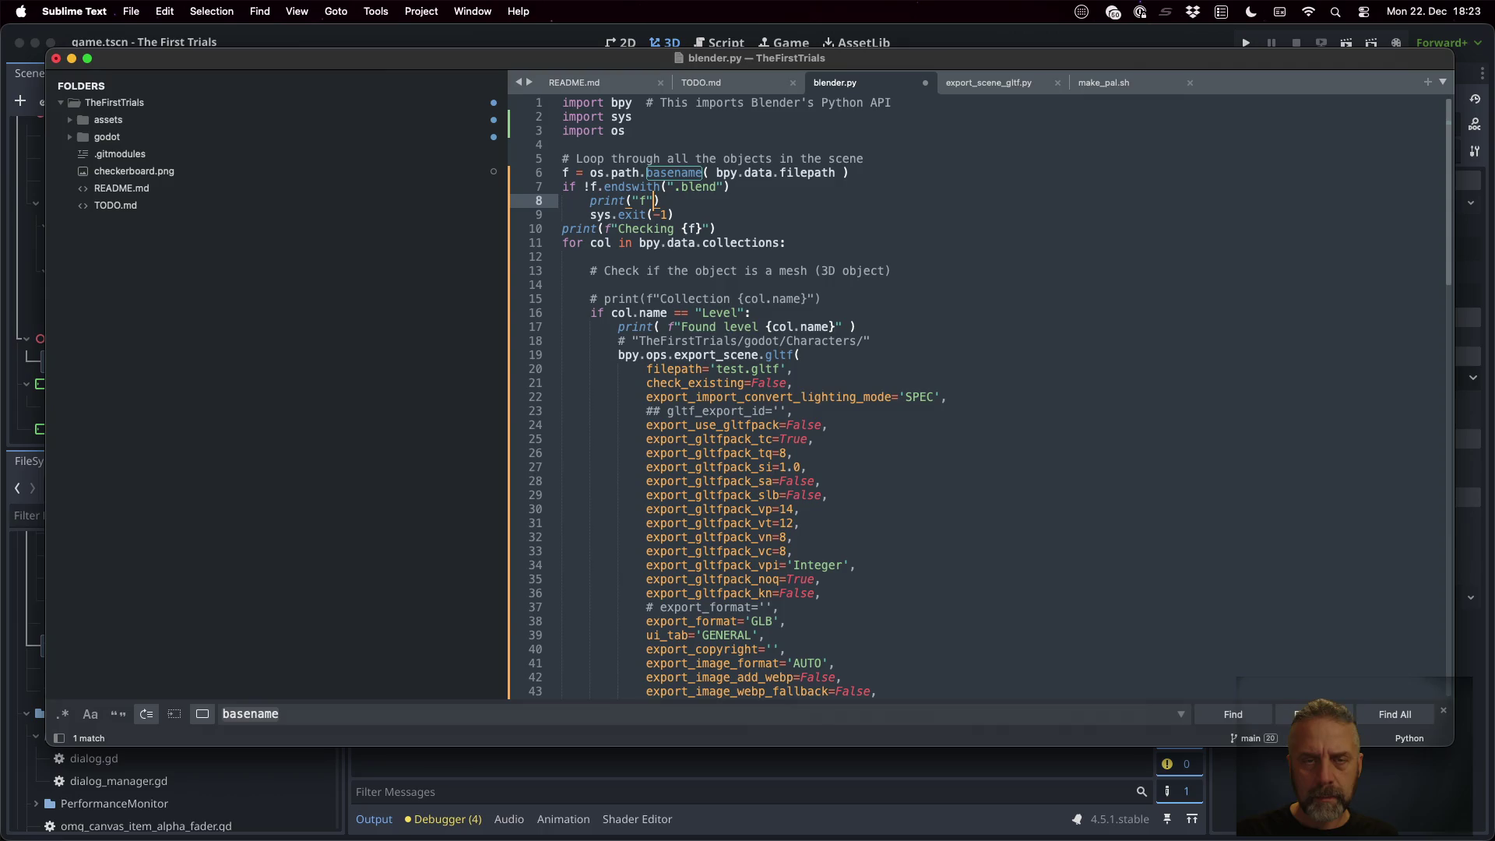
{"action": "key", "text": "BackSpace"}
{"action": "key", "text": "BackSpace"}
{"action": "type", "text": "f\"Not "}
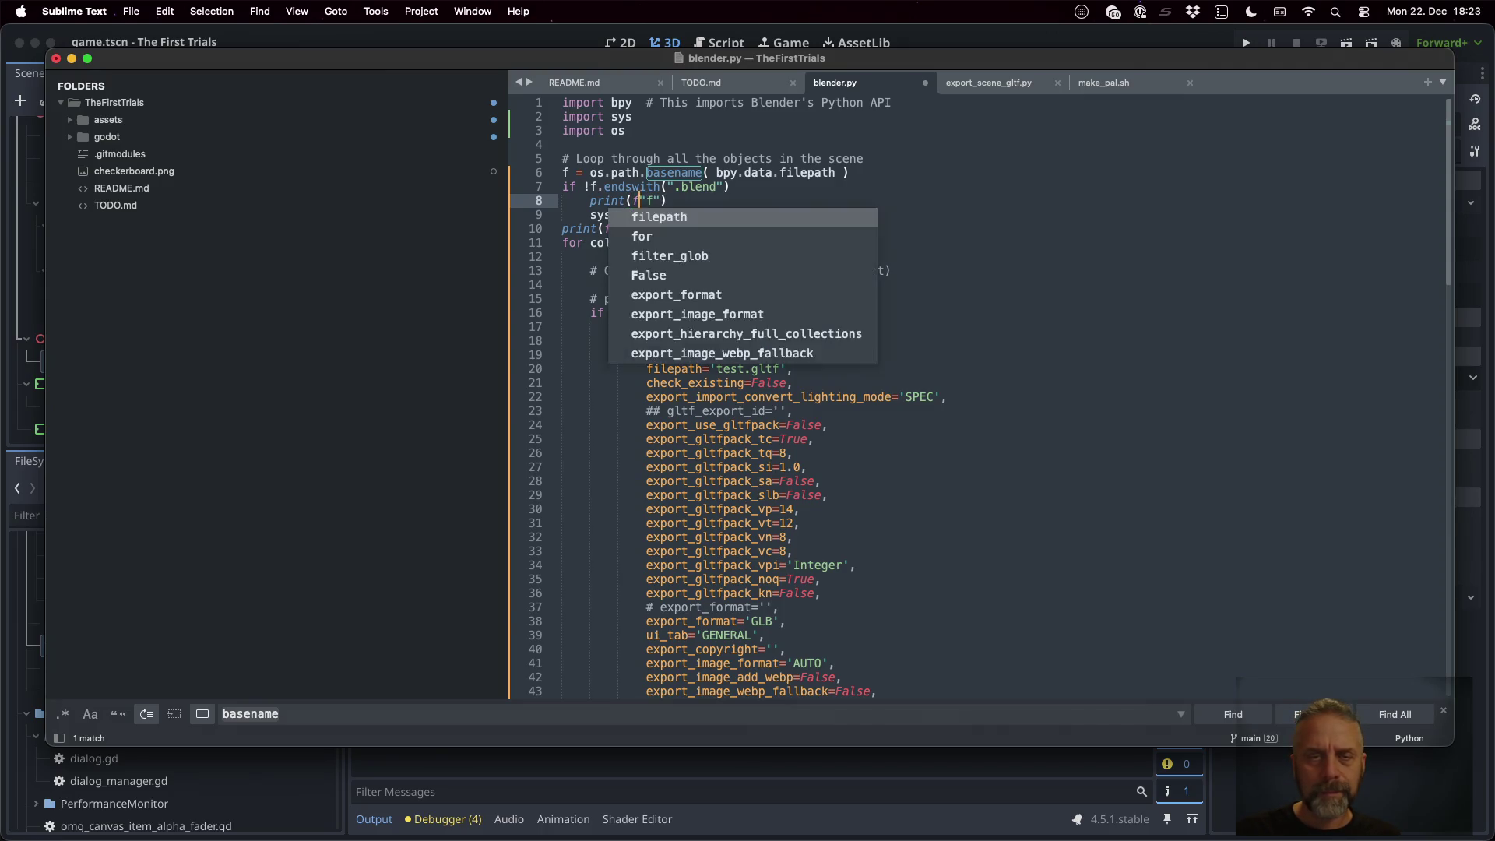
{"action": "type", "text": "a .blend fi"}
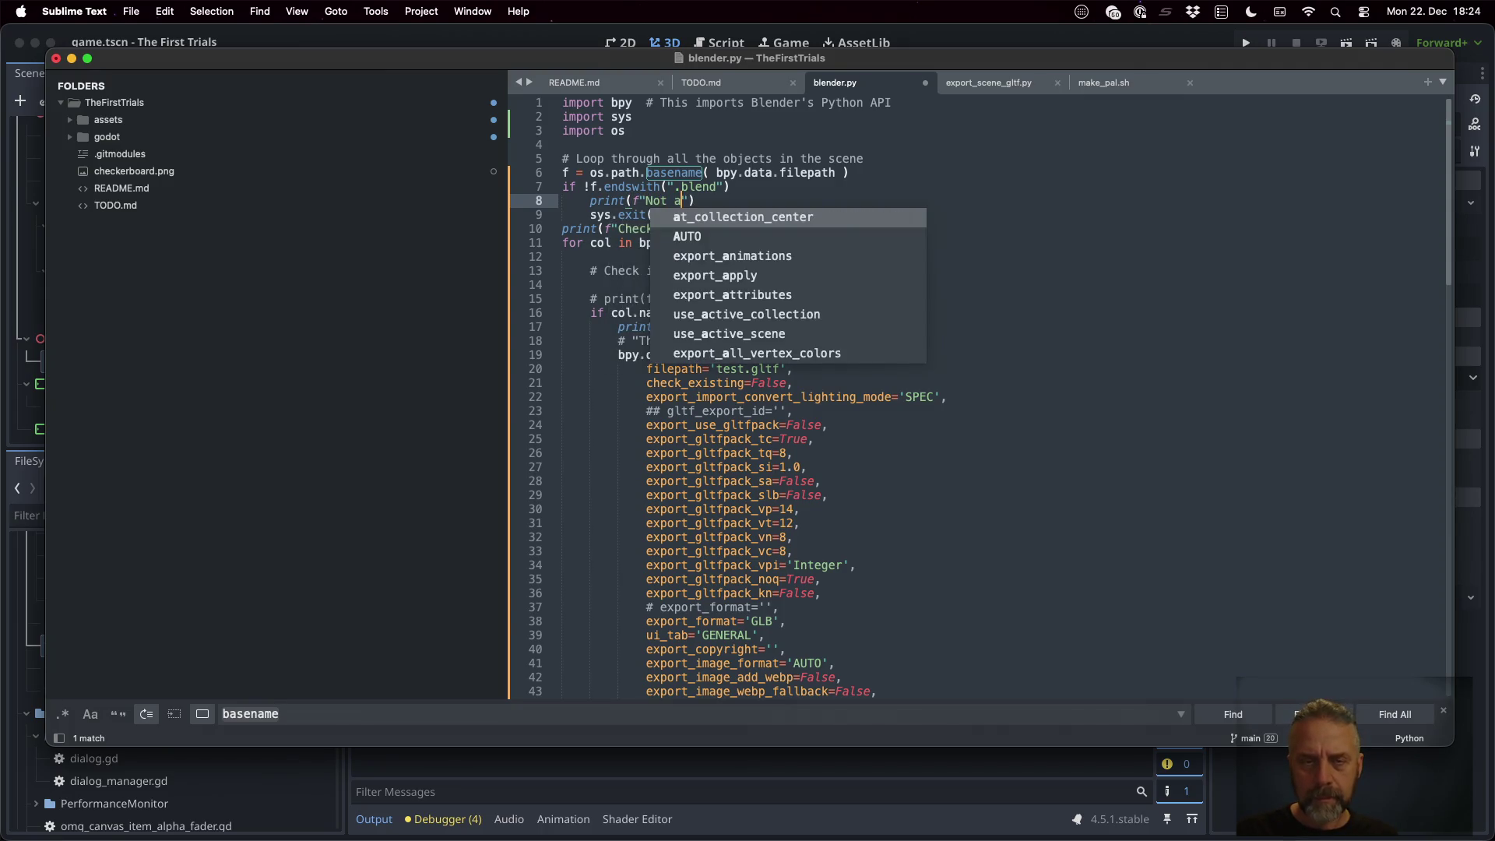
{"action": "type", "text": "le: "}
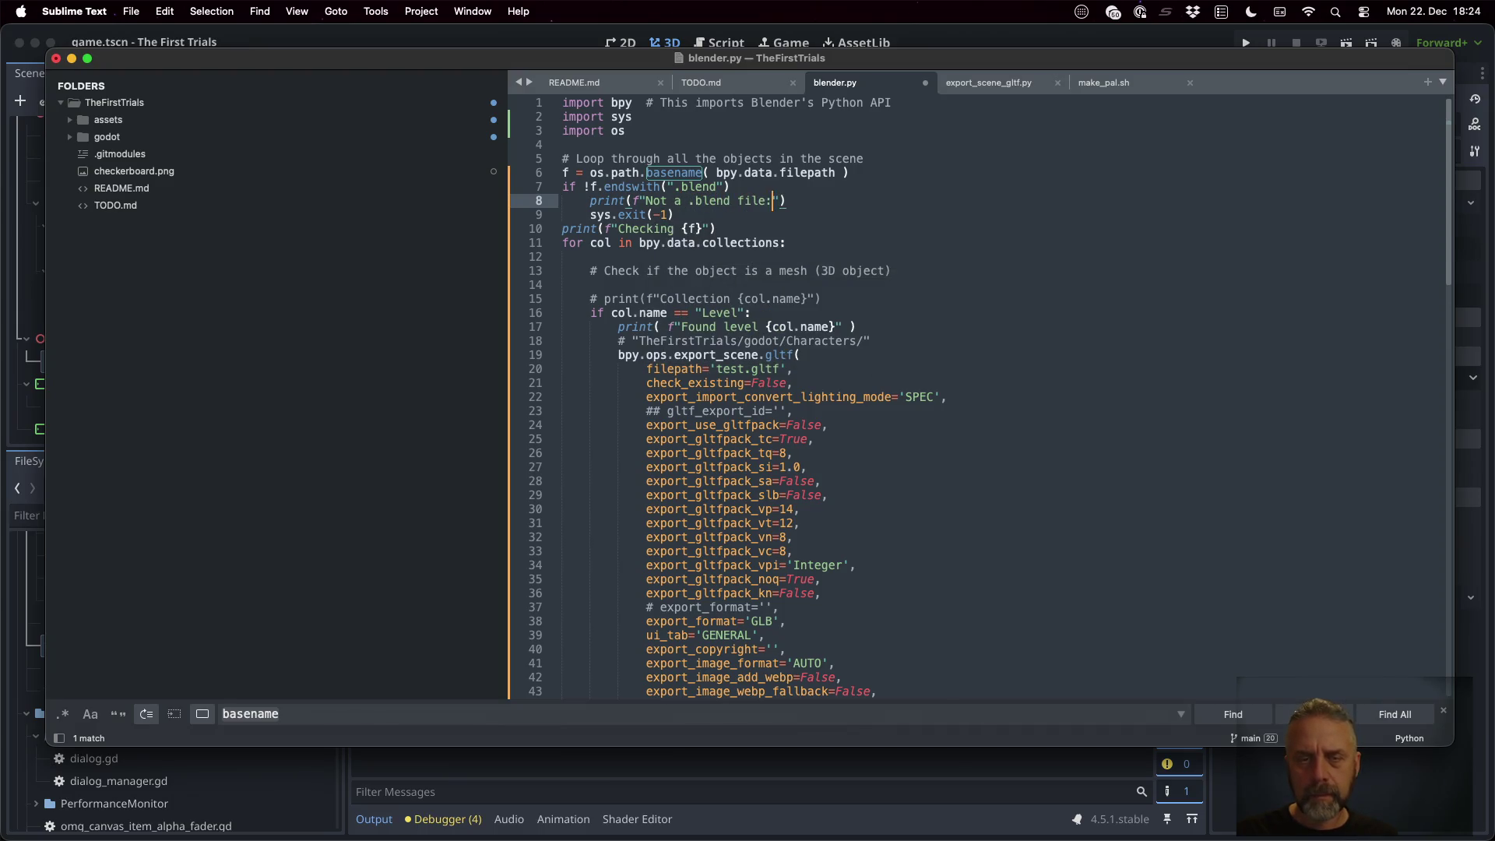
{"action": "type", "text": "{f}"}
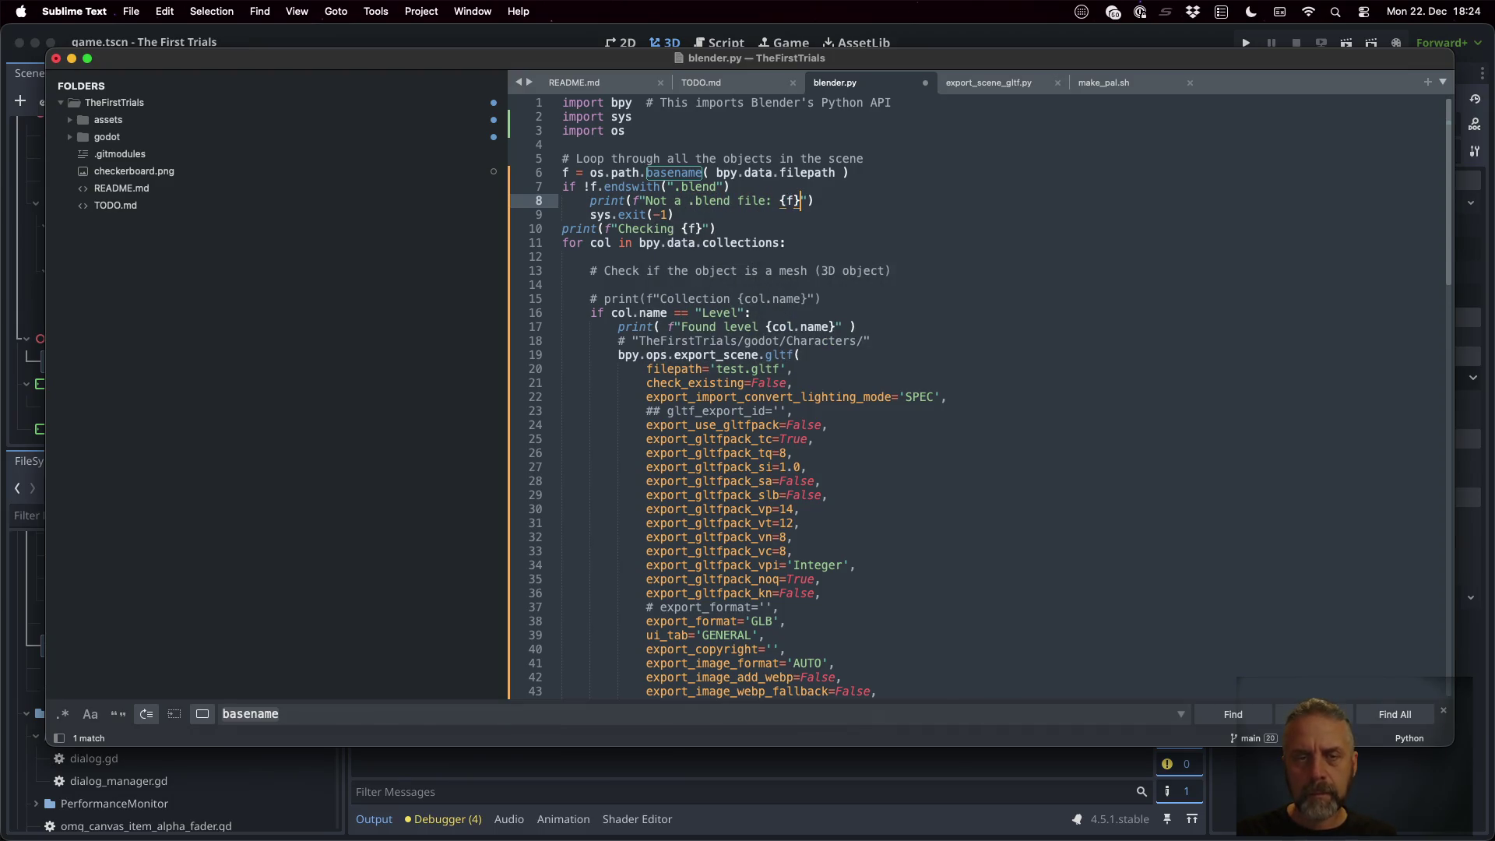
{"action": "key", "text": "Down"}
{"action": "key", "text": "Return"}
Save blender.py and rerun the headless blender export in the terminal
{"action": "key", "text": "cmd+s"}
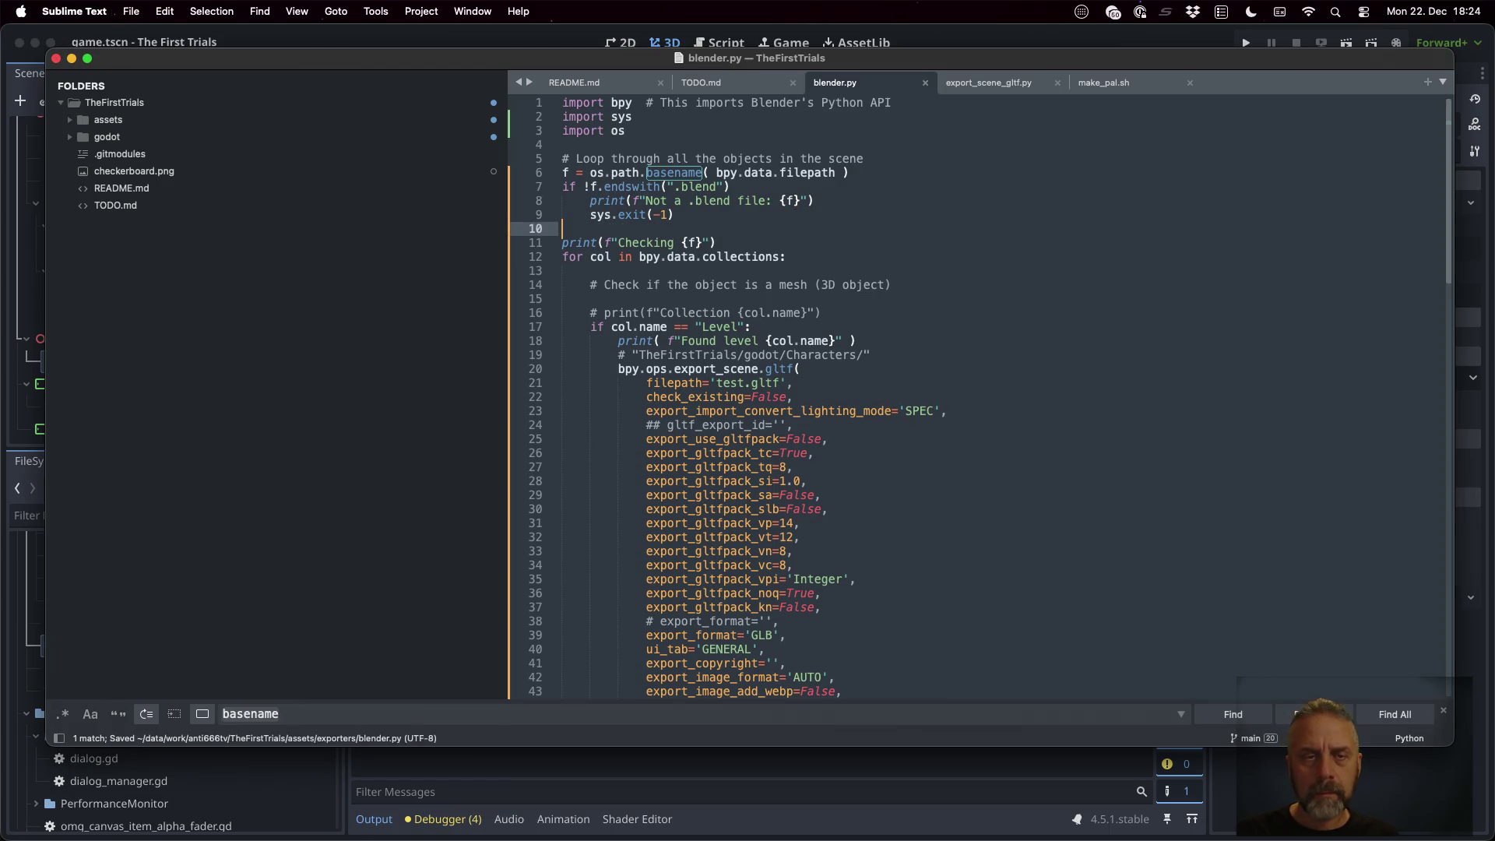
{"action": "key", "text": "ctrl+Right"}
{"action": "key", "text": "Up"}
{"action": "key", "text": "Return"}
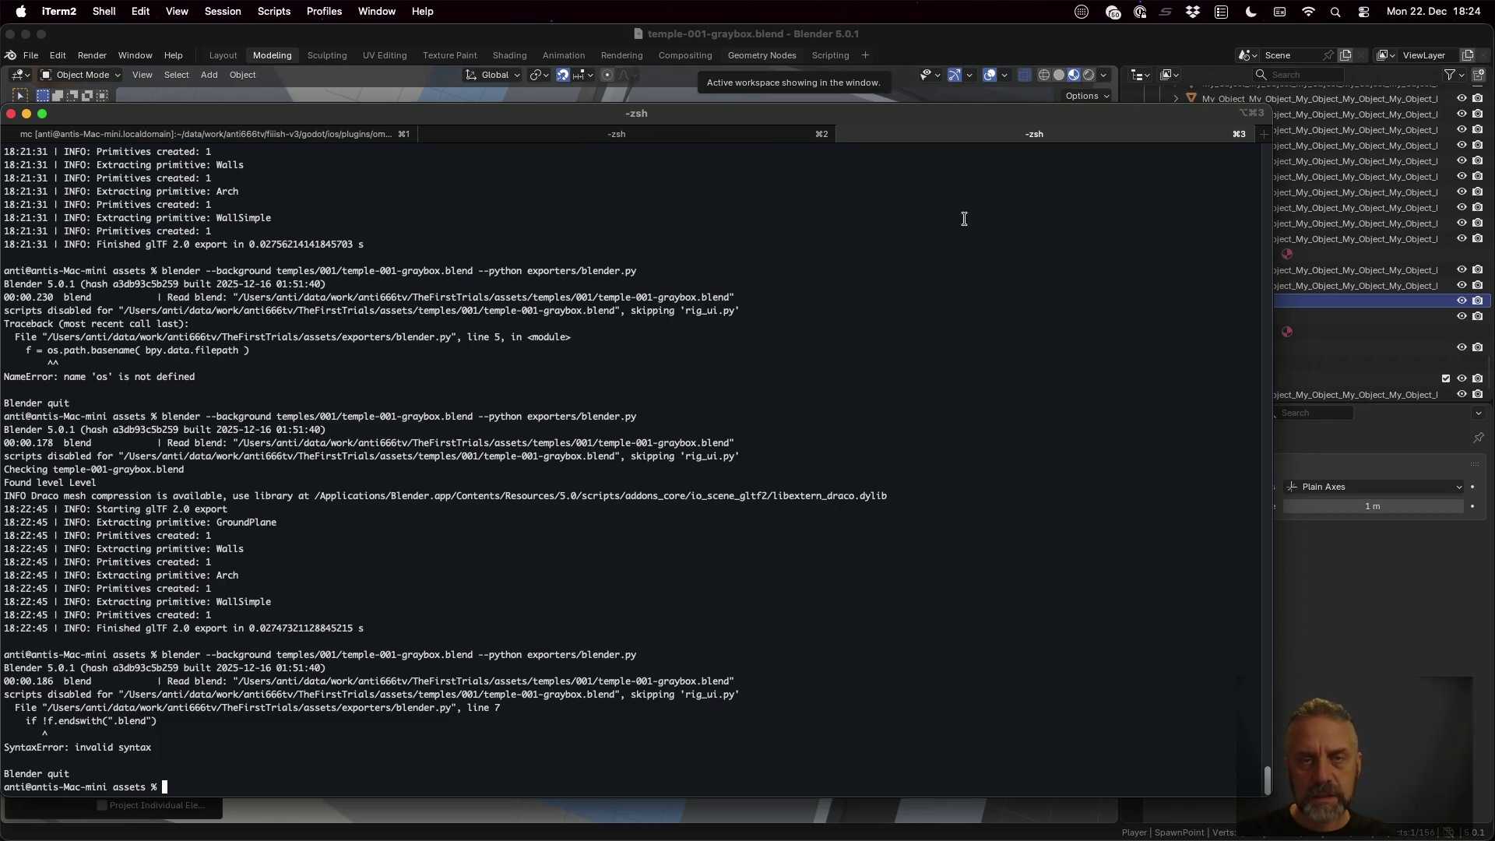
Go to the if statement on line 7, save, and rerun the export
{"action": "key", "text": "ctrl+Left"}
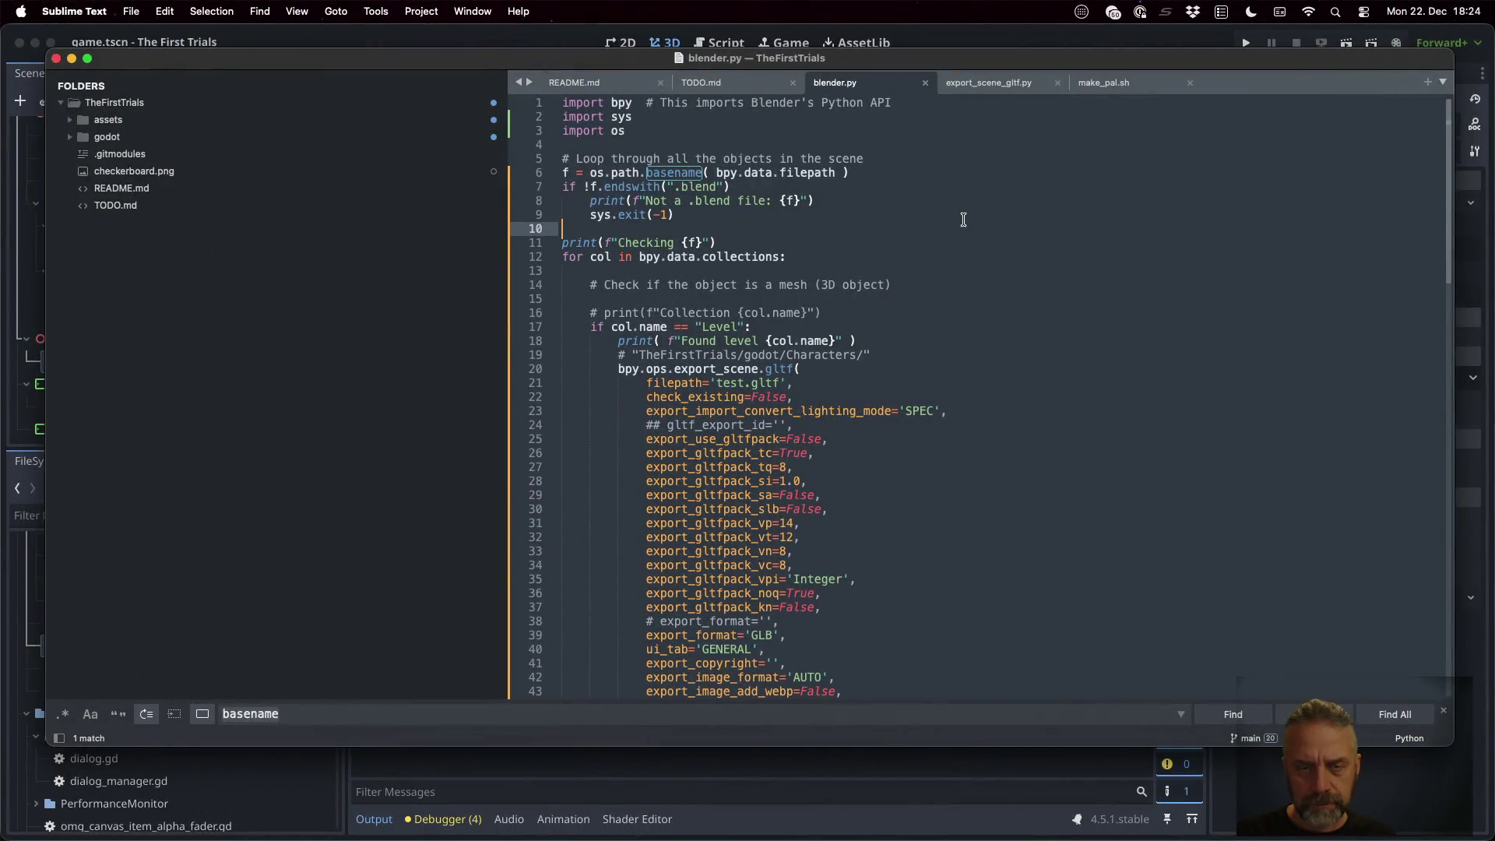
{"action": "key", "text": "Down"}
{"action": "key", "text": "Up"}
{"action": "key", "text": "Up"}
{"action": "key", "text": "Up"}
{"action": "key", "text": "Right"}
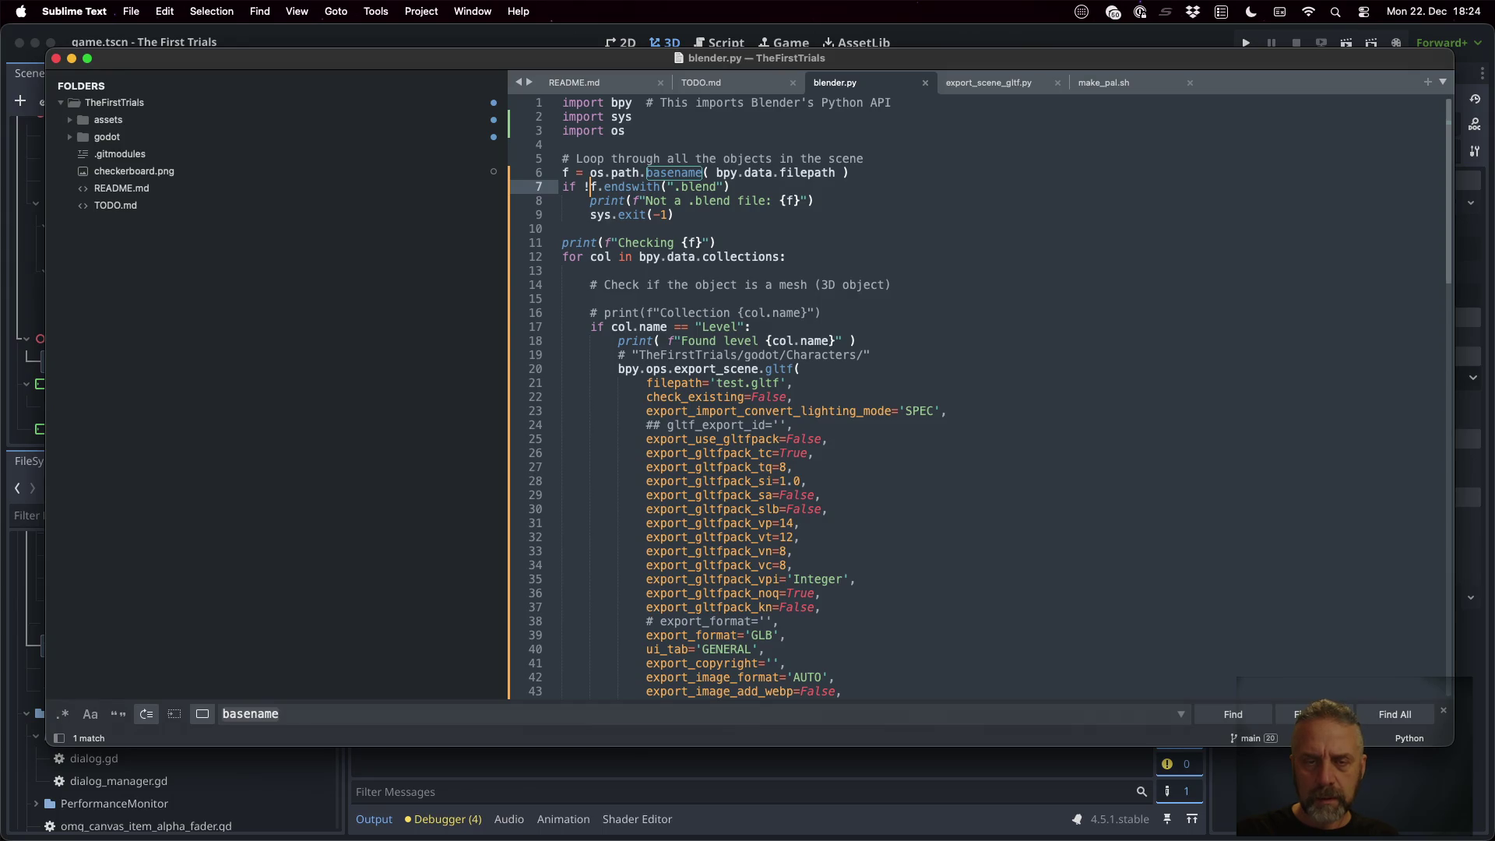
{"action": "key", "text": "super+s"}
{"action": "key", "text": "ctrl+Right"}
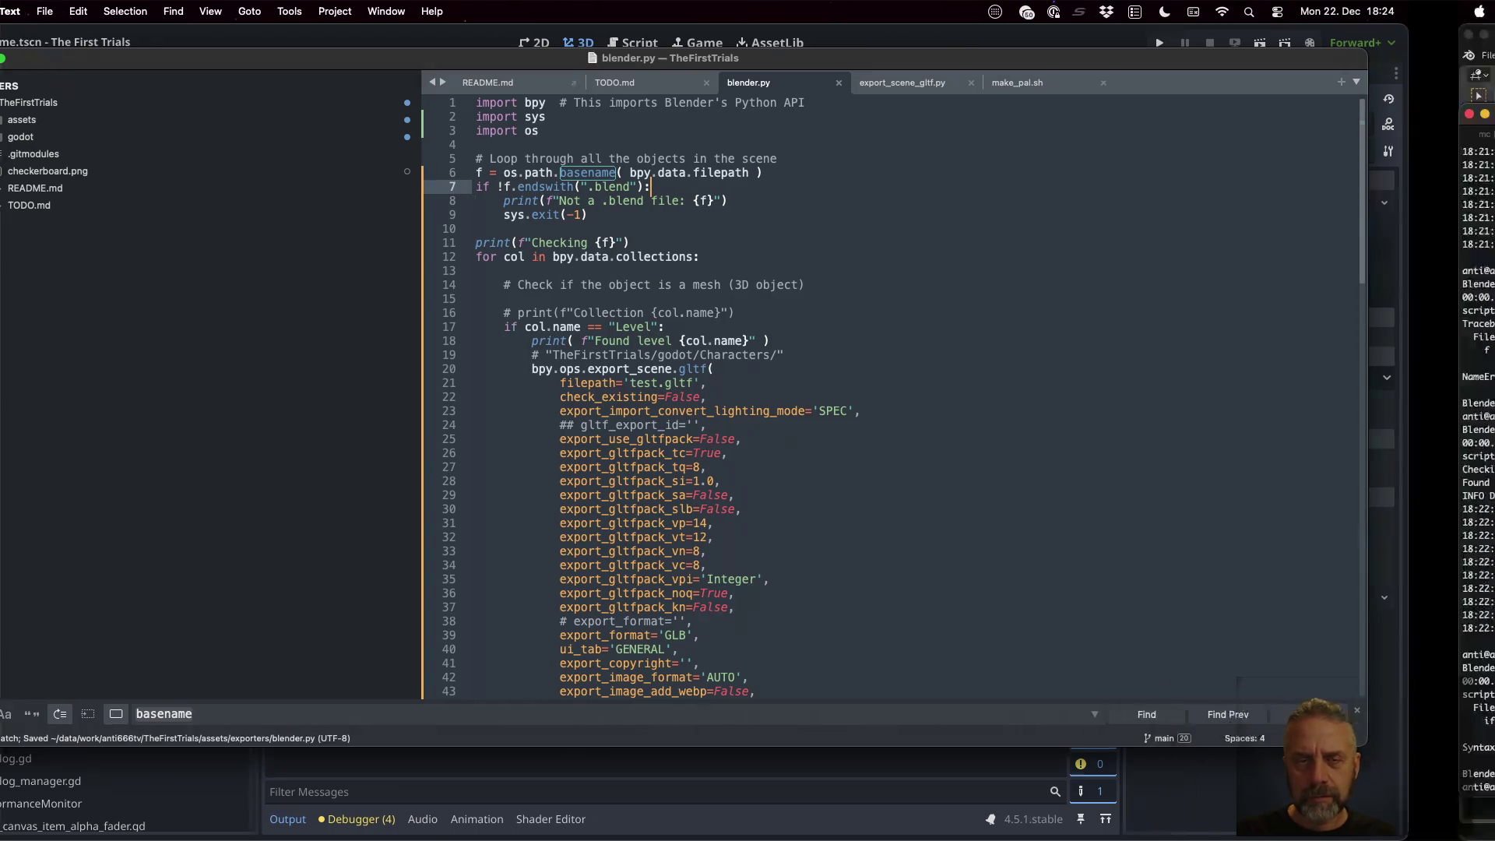
{"action": "key", "text": "Up"}
{"action": "key", "text": "Return"}
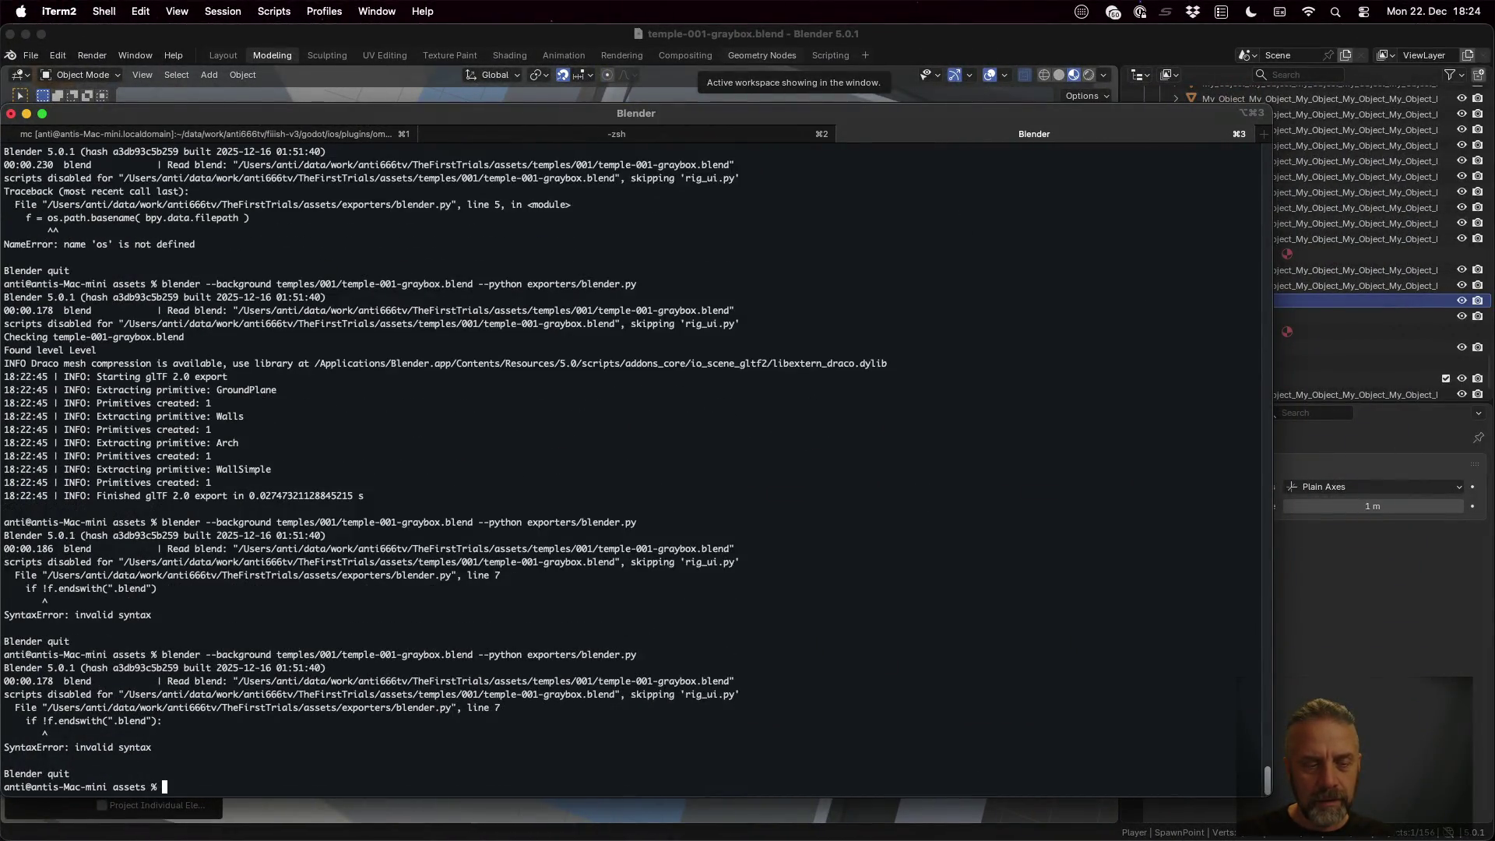
Replace the '!' negation on line 7 with 'not', save, and rerun the export
{"action": "key", "text": "ctrl+Left"}
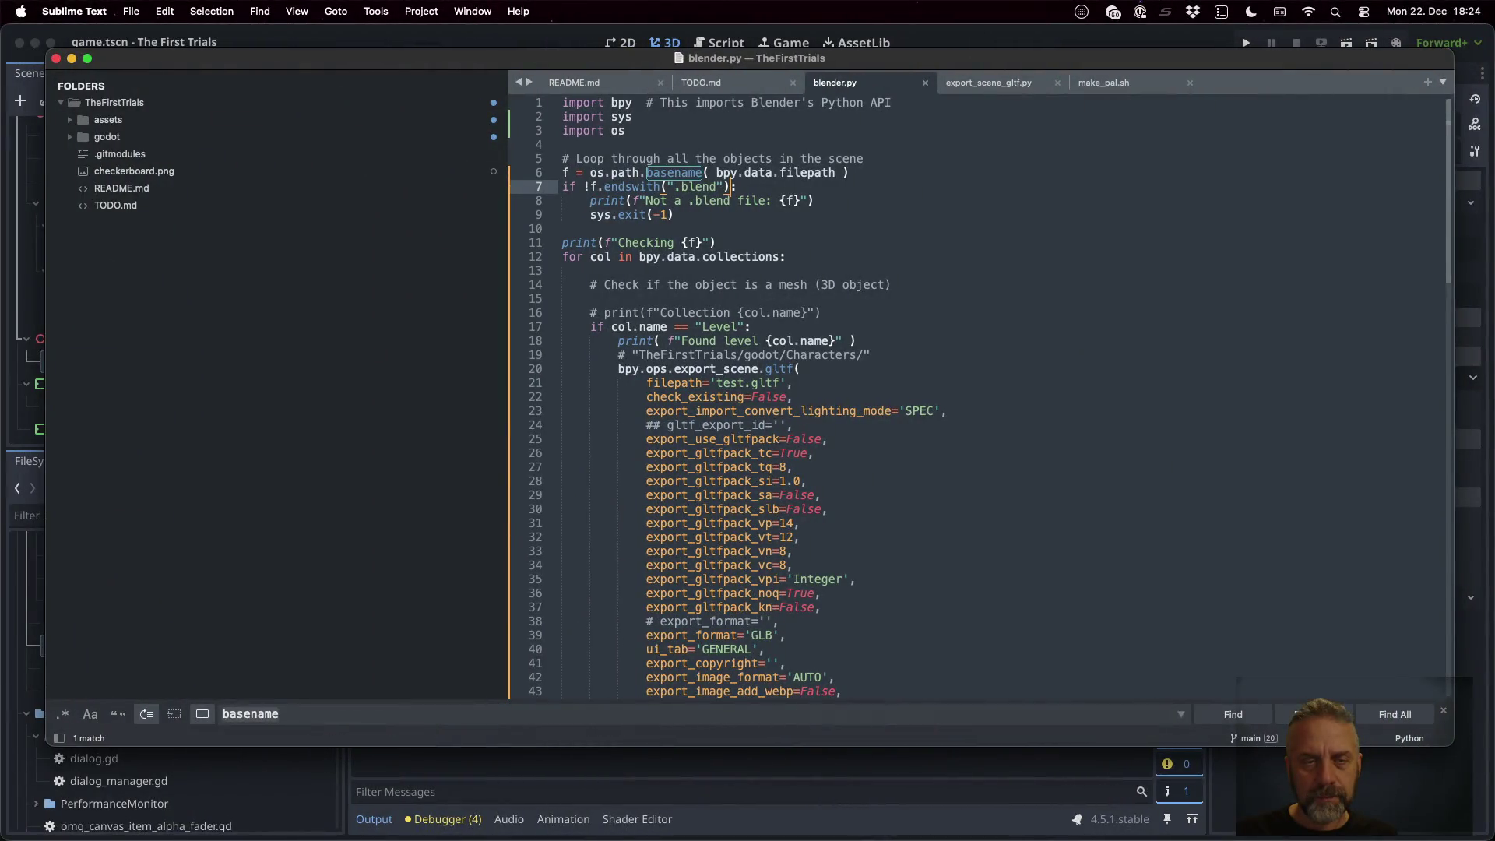
{"action": "key", "text": "BackSpace"}
{"action": "type", "text": "not"}
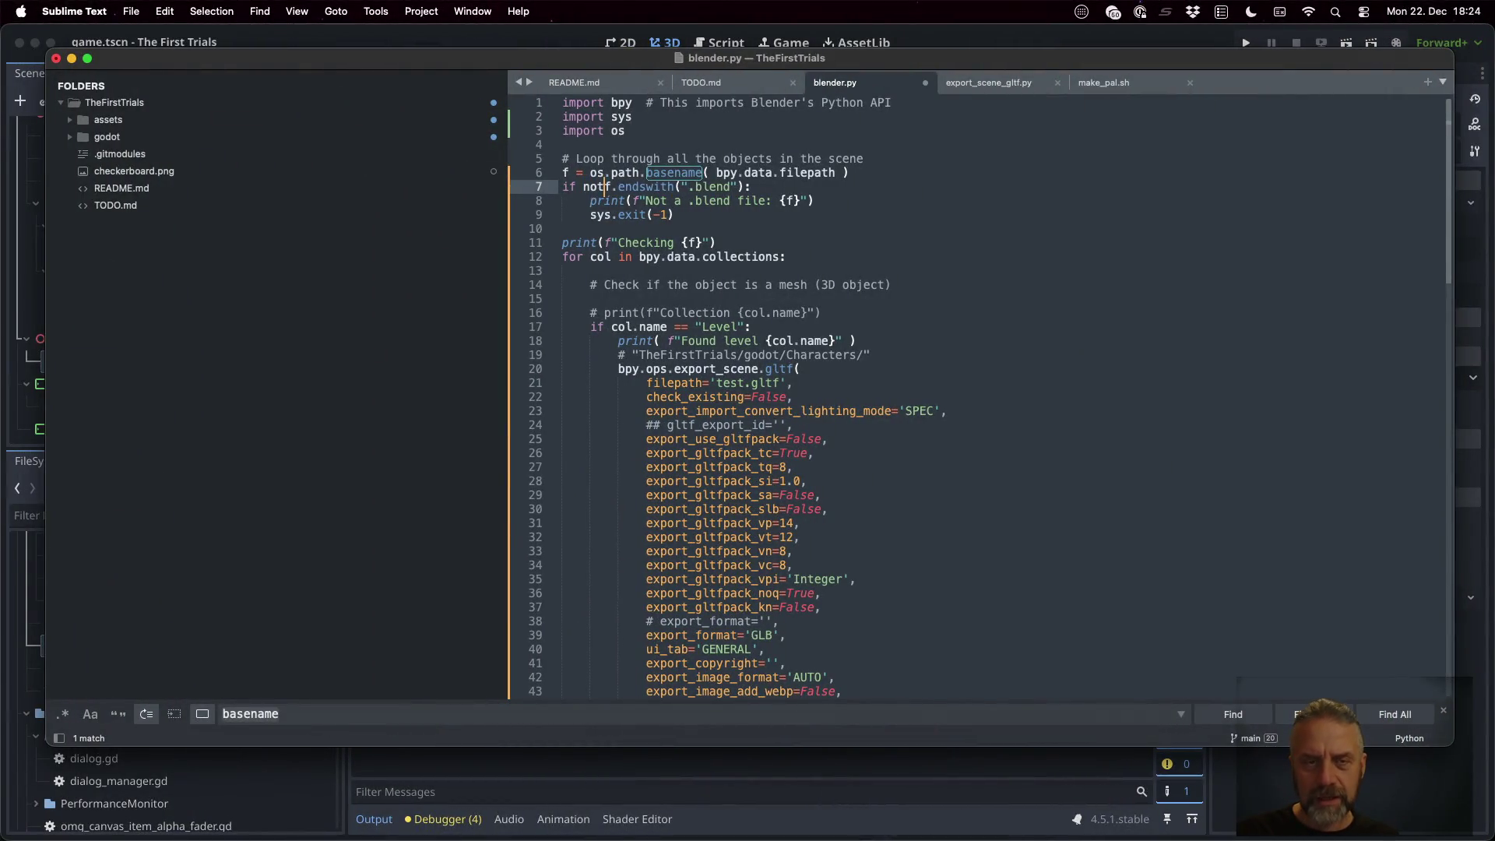
{"action": "key", "text": "super+s"}
{"action": "key", "text": "ctrl+Right"}
{"action": "key", "text": "Up"}
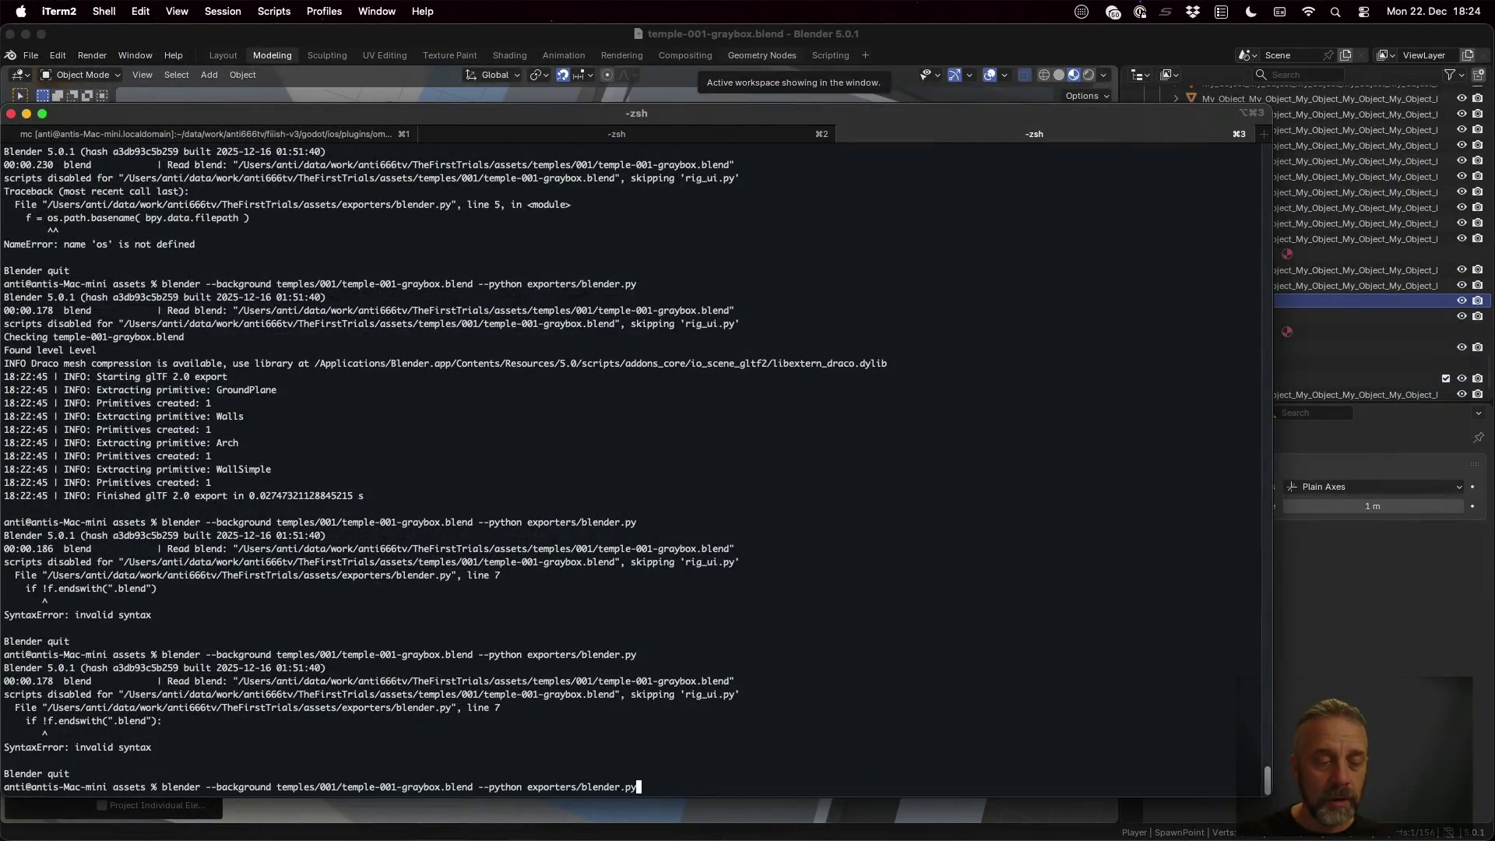
{"action": "key", "text": "Return"}
Adjust the caret before f.endswith on line 7, save, and rerun the export again
{"action": "key", "text": "ctrl+Left"}
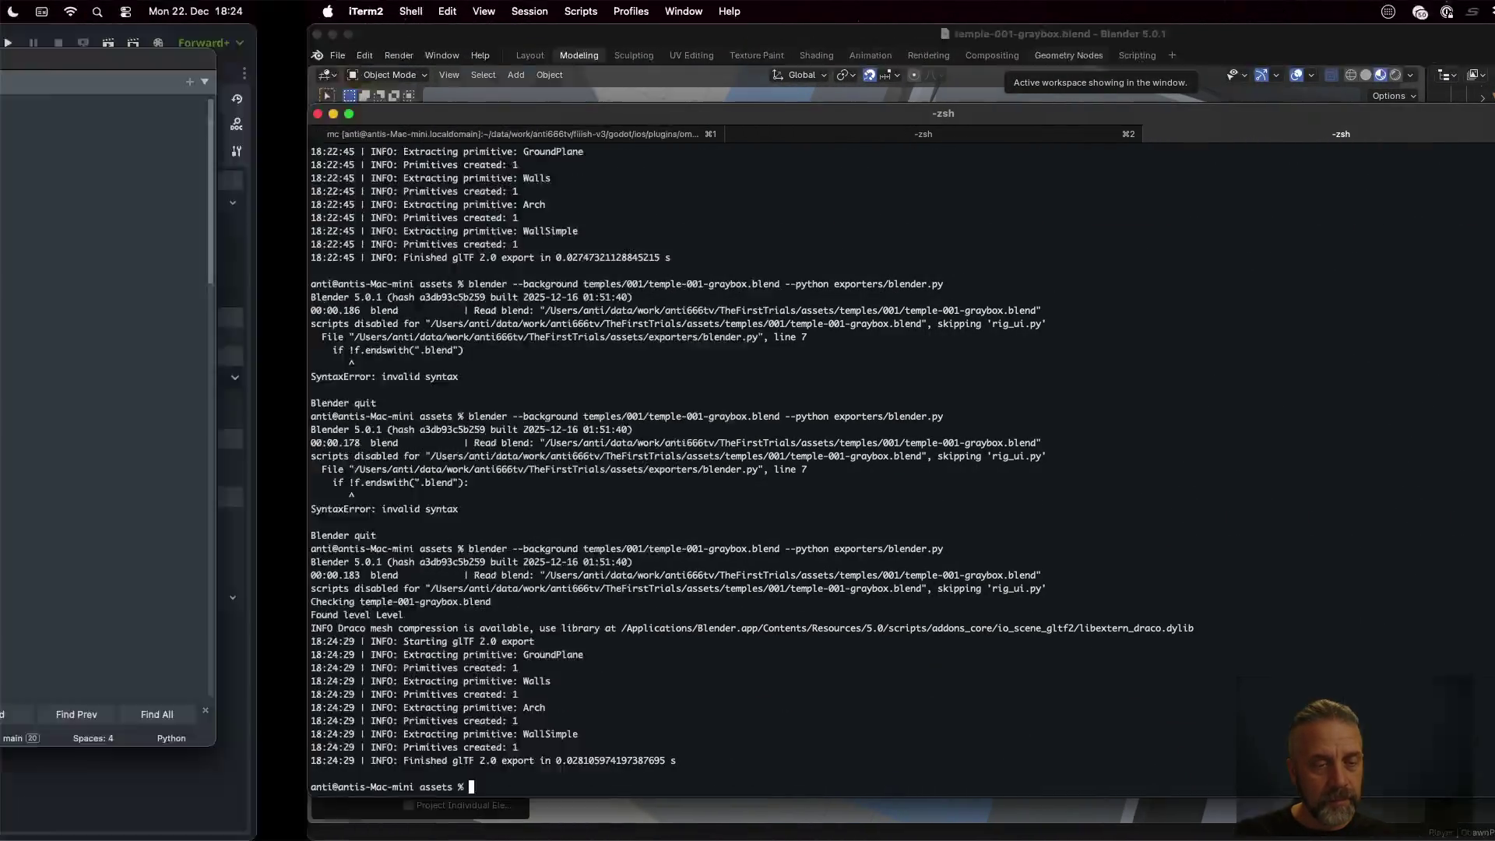
{"action": "left_click", "coordinate": [611, 187]}
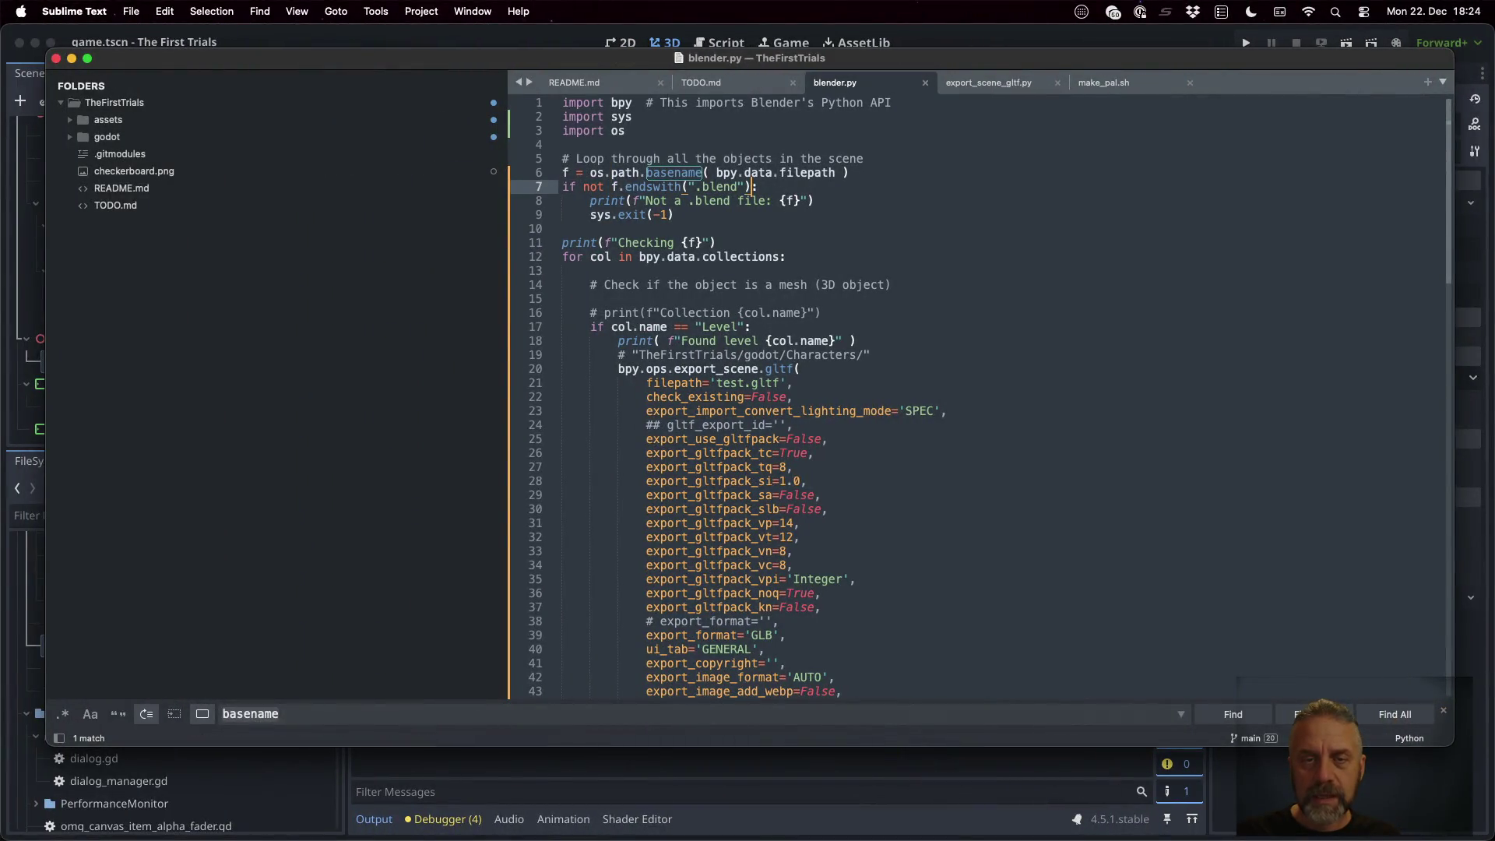
{"action": "key", "text": "ctrl+s"}
{"action": "key", "text": "ctrl+Right"}
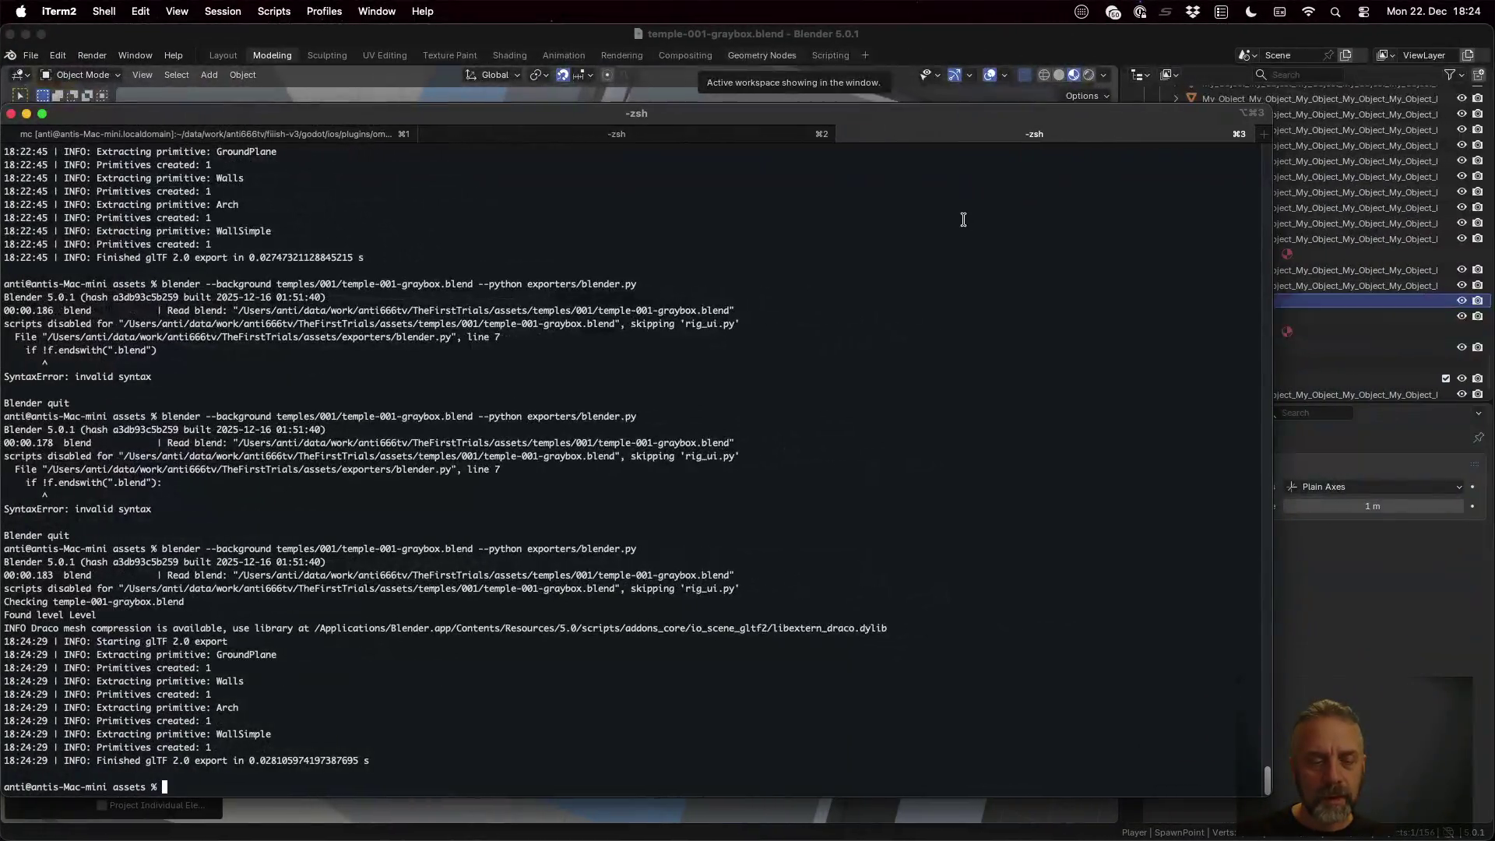
{"action": "key", "text": "Up"}
{"action": "key", "text": "Return"}
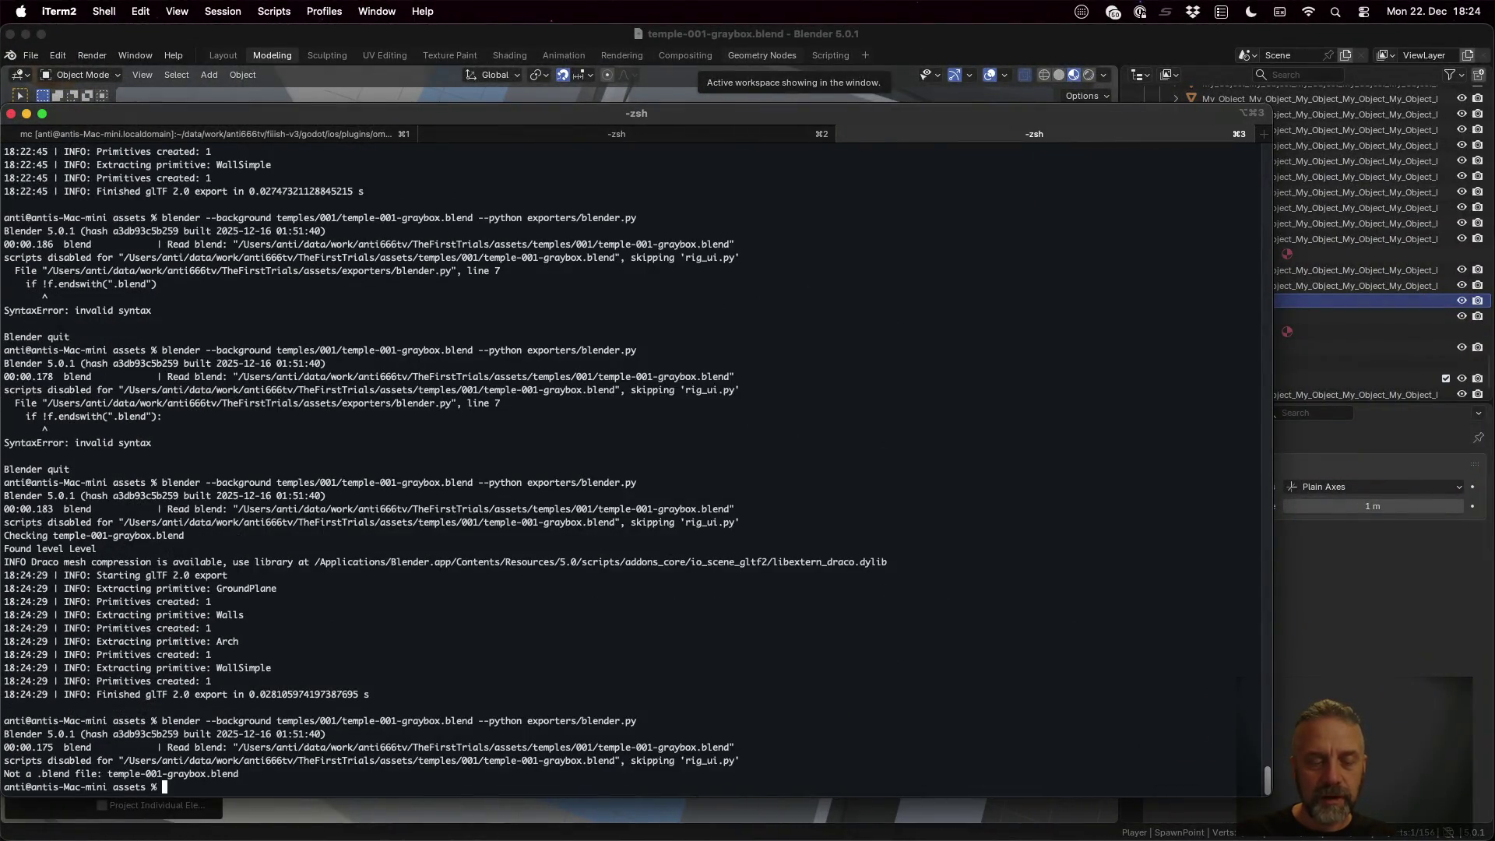
{"action": "key", "text": "super+Tab"}
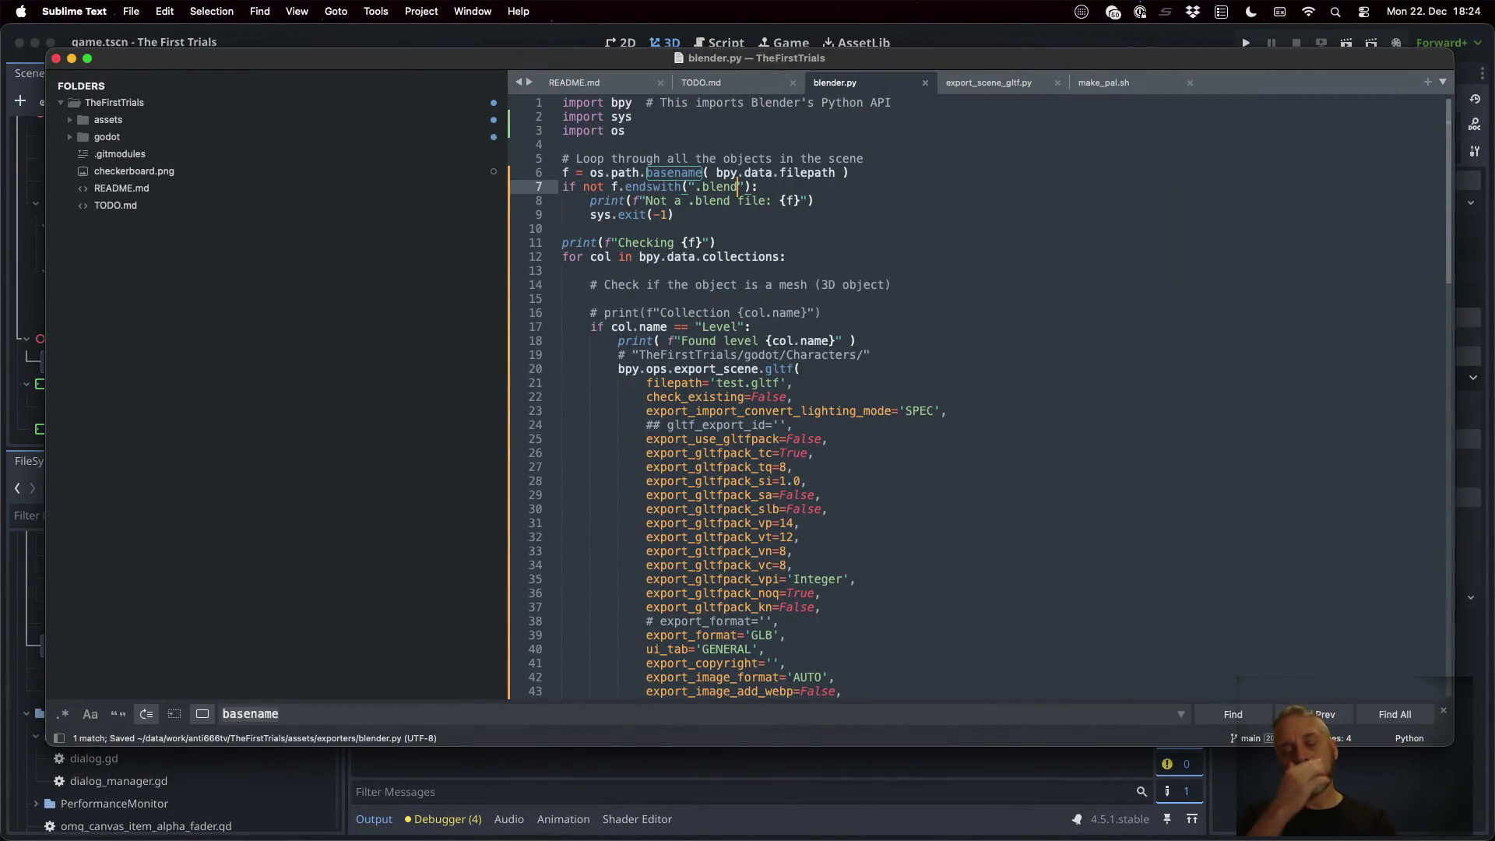
{"action": "key", "text": "super+Tab"}
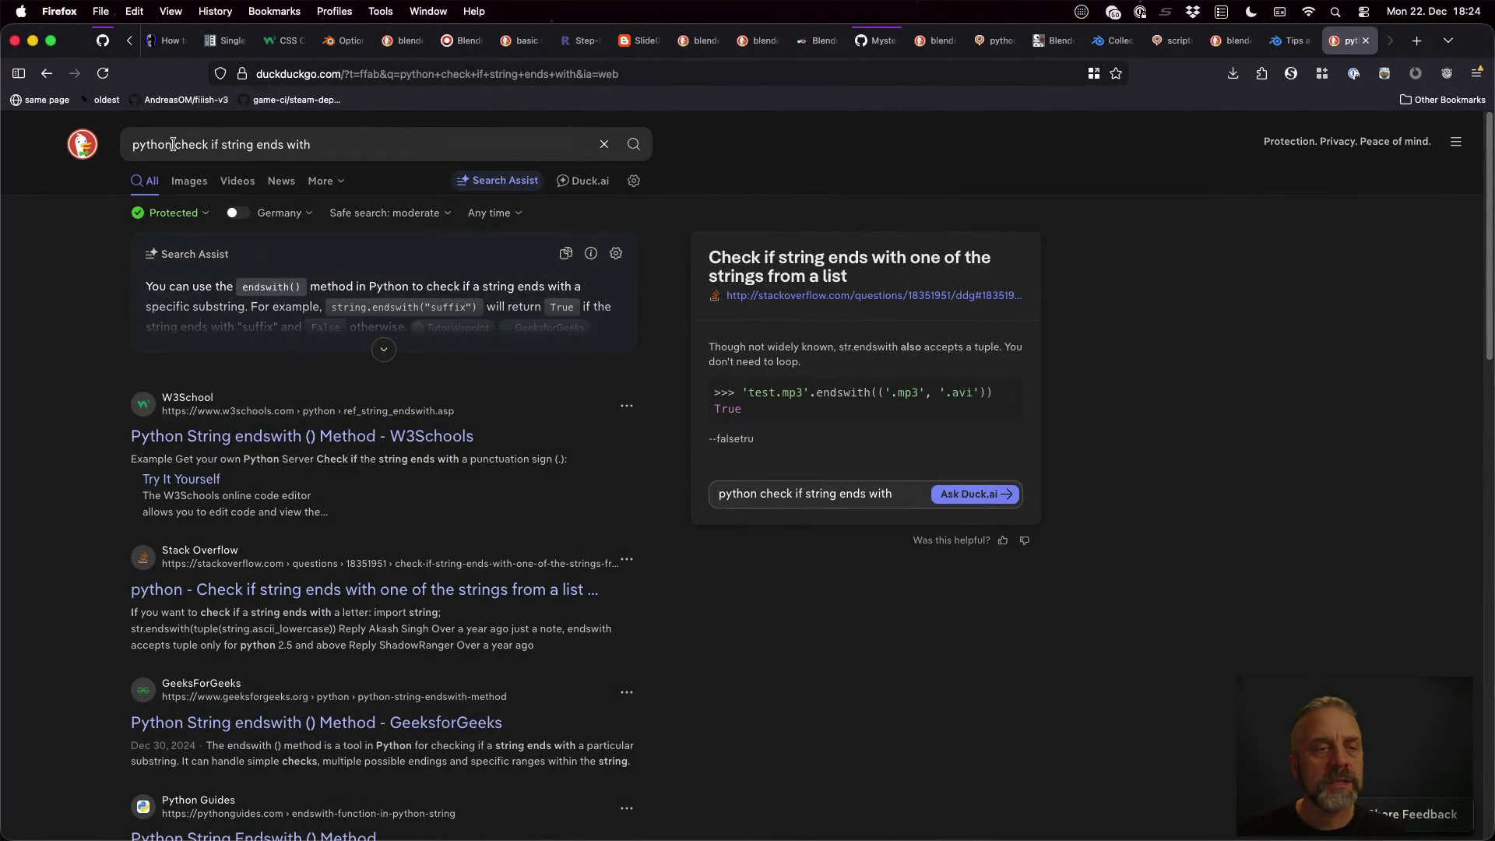
Search DuckDuckGo for 'python string remove suffix', then return to the editor
{"action": "left_click_drag", "start_coordinate": [176, 144], "coordinate": [408, 164]}
{"action": "type", "text": "string remove suffi"}
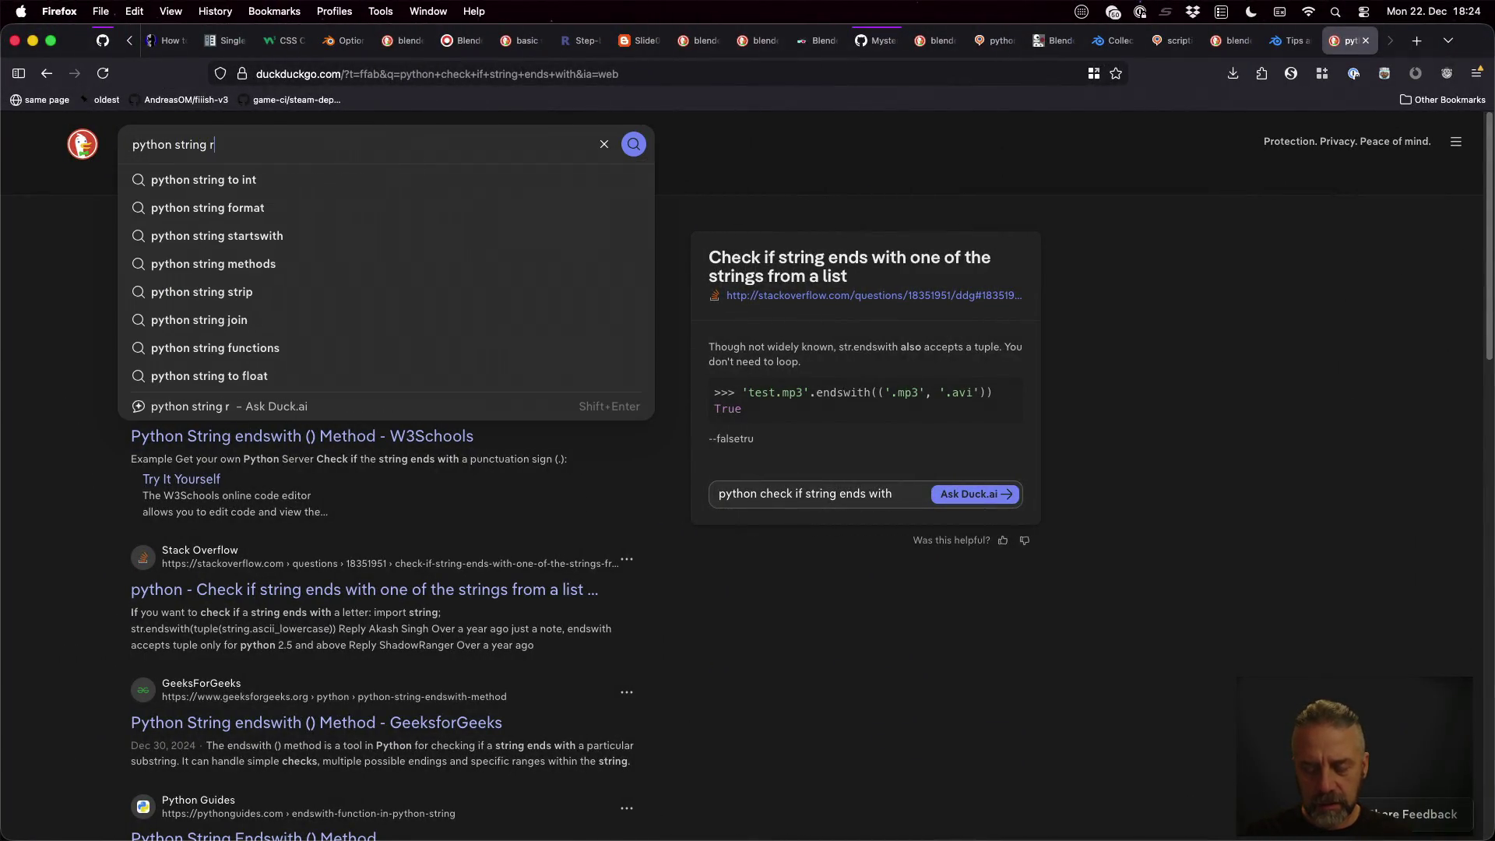
{"action": "type", "text": "x"}
{"action": "key", "text": "Return"}
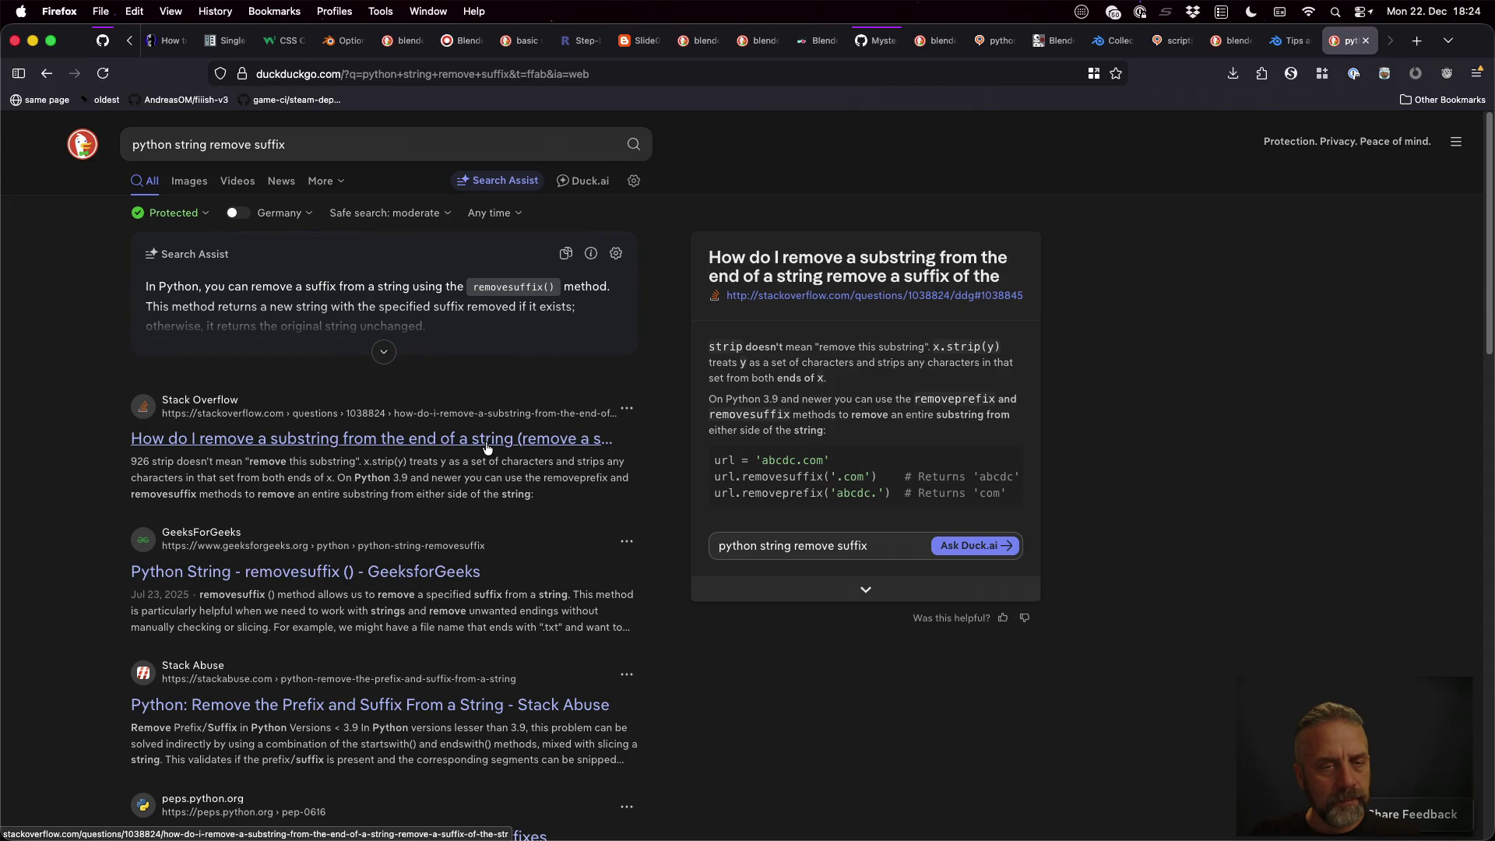
{"action": "key", "text": "ctrl+Right"}
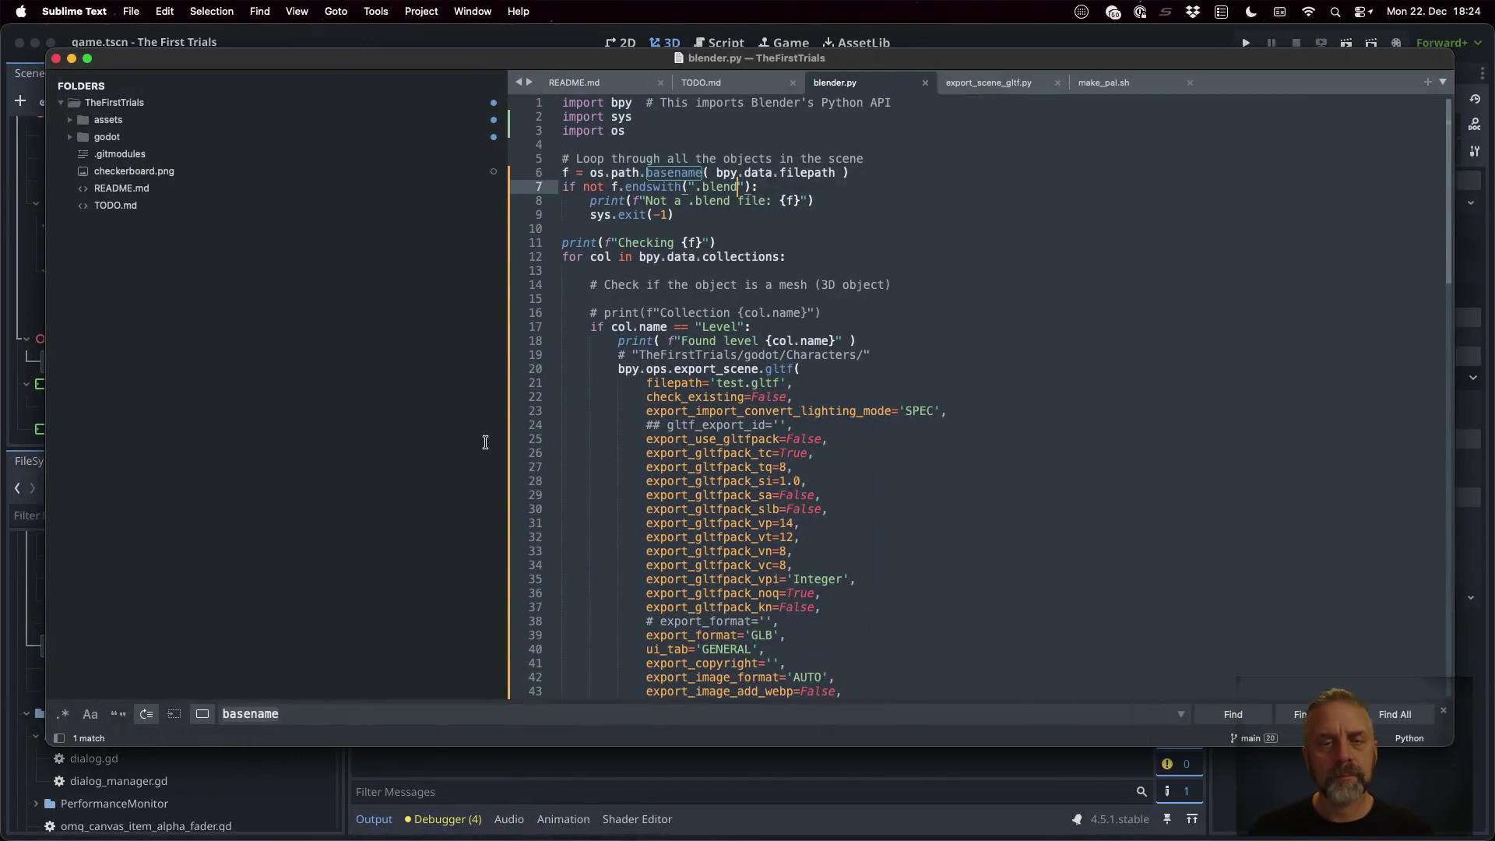
Add f = f.removesuffix(".blend") on a new line and save blender.py
{"action": "key", "text": "Down"}
{"action": "key", "text": "Return"}
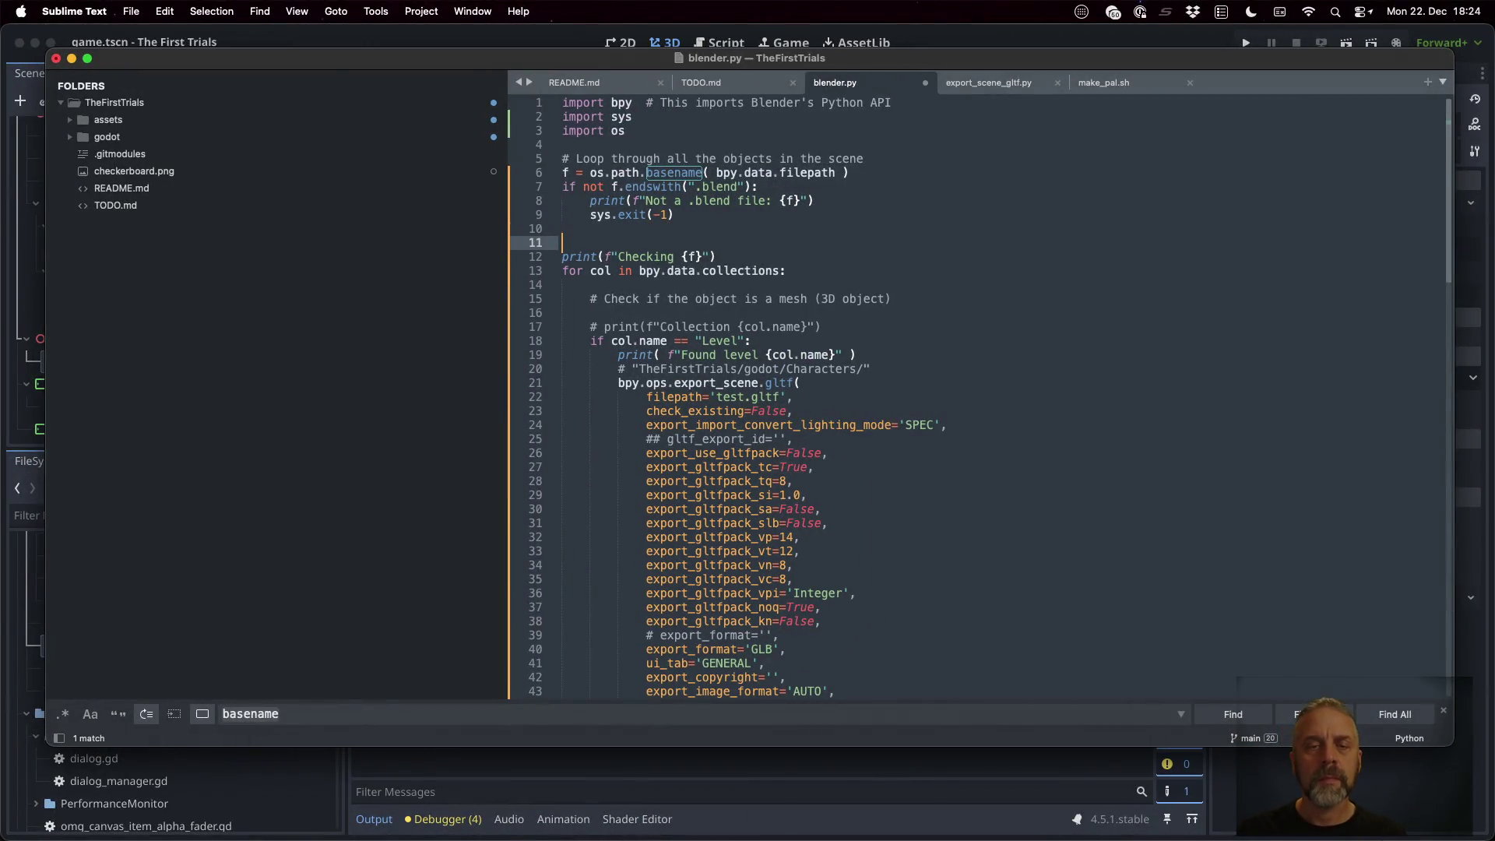
{"action": "type", "text": "f = f.removes"}
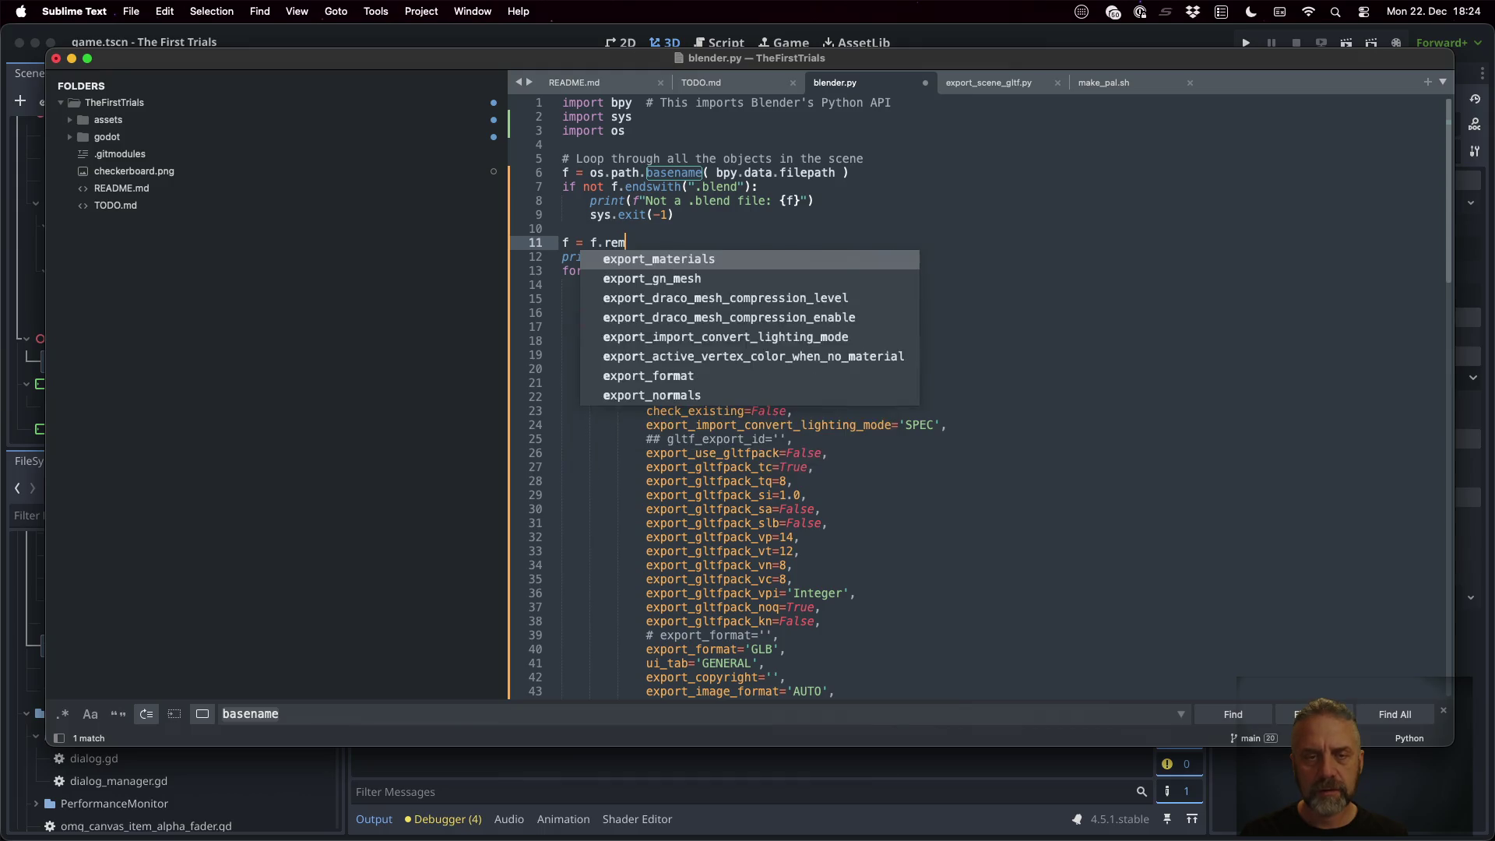
{"action": "type", "text": "uffix(\"."}
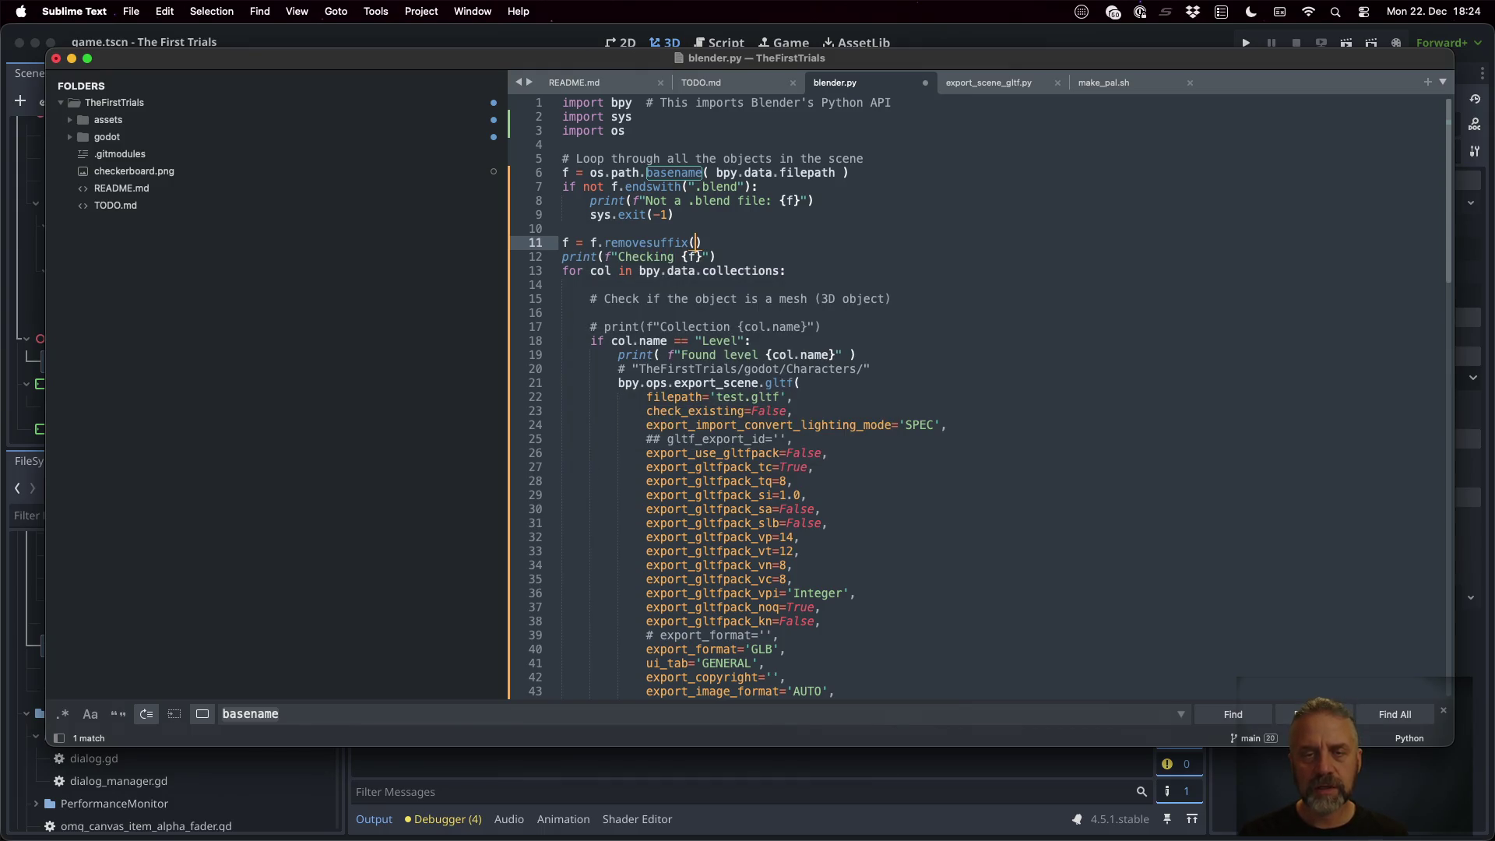
{"action": "type", "text": "bl"}
{"action": "key", "text": "Tab"}
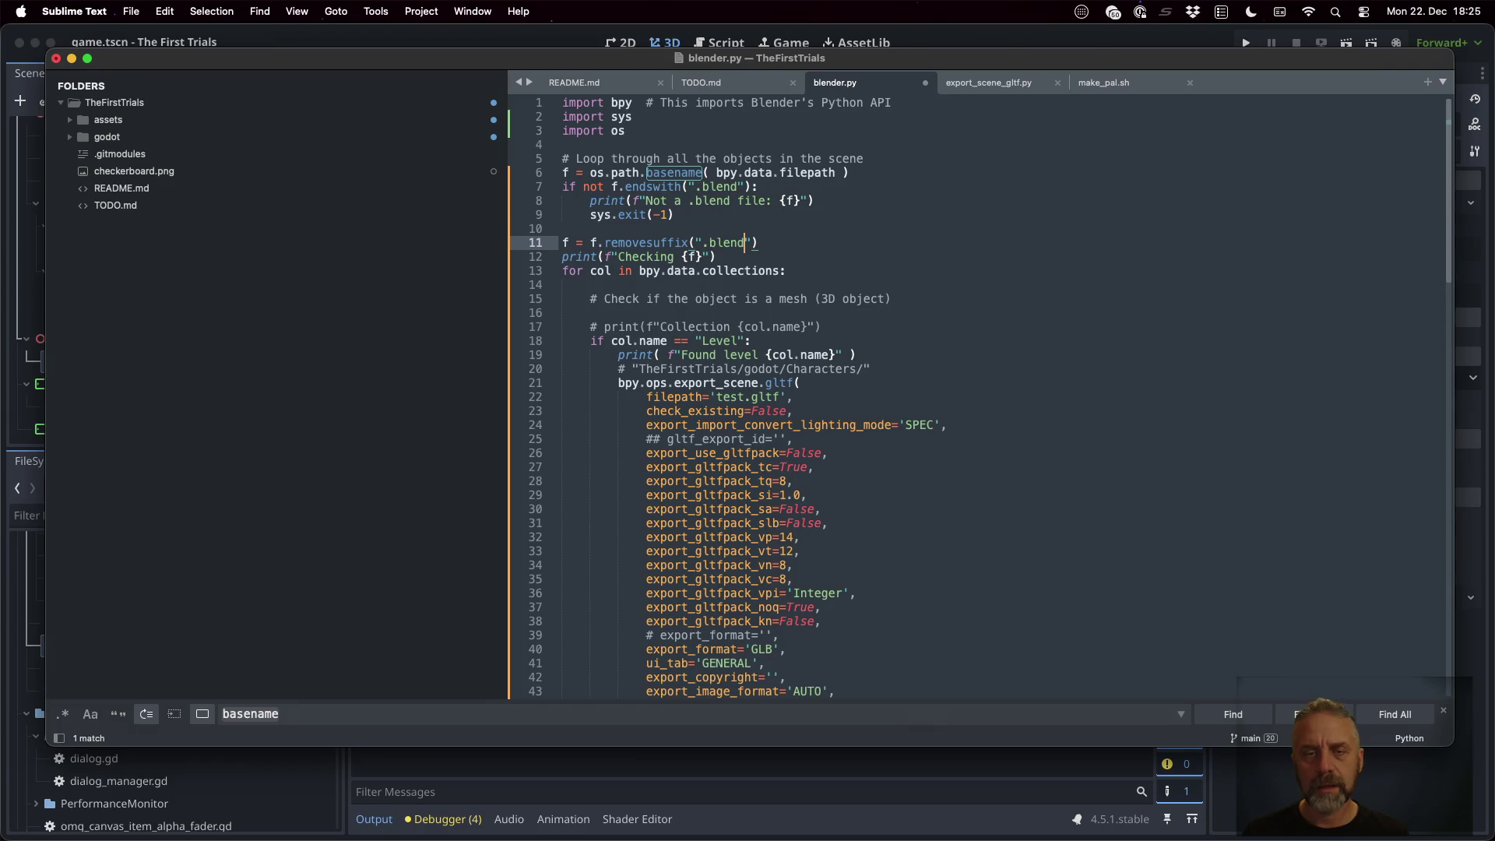
{"action": "key", "text": "Return"}
{"action": "key", "text": "super+s"}
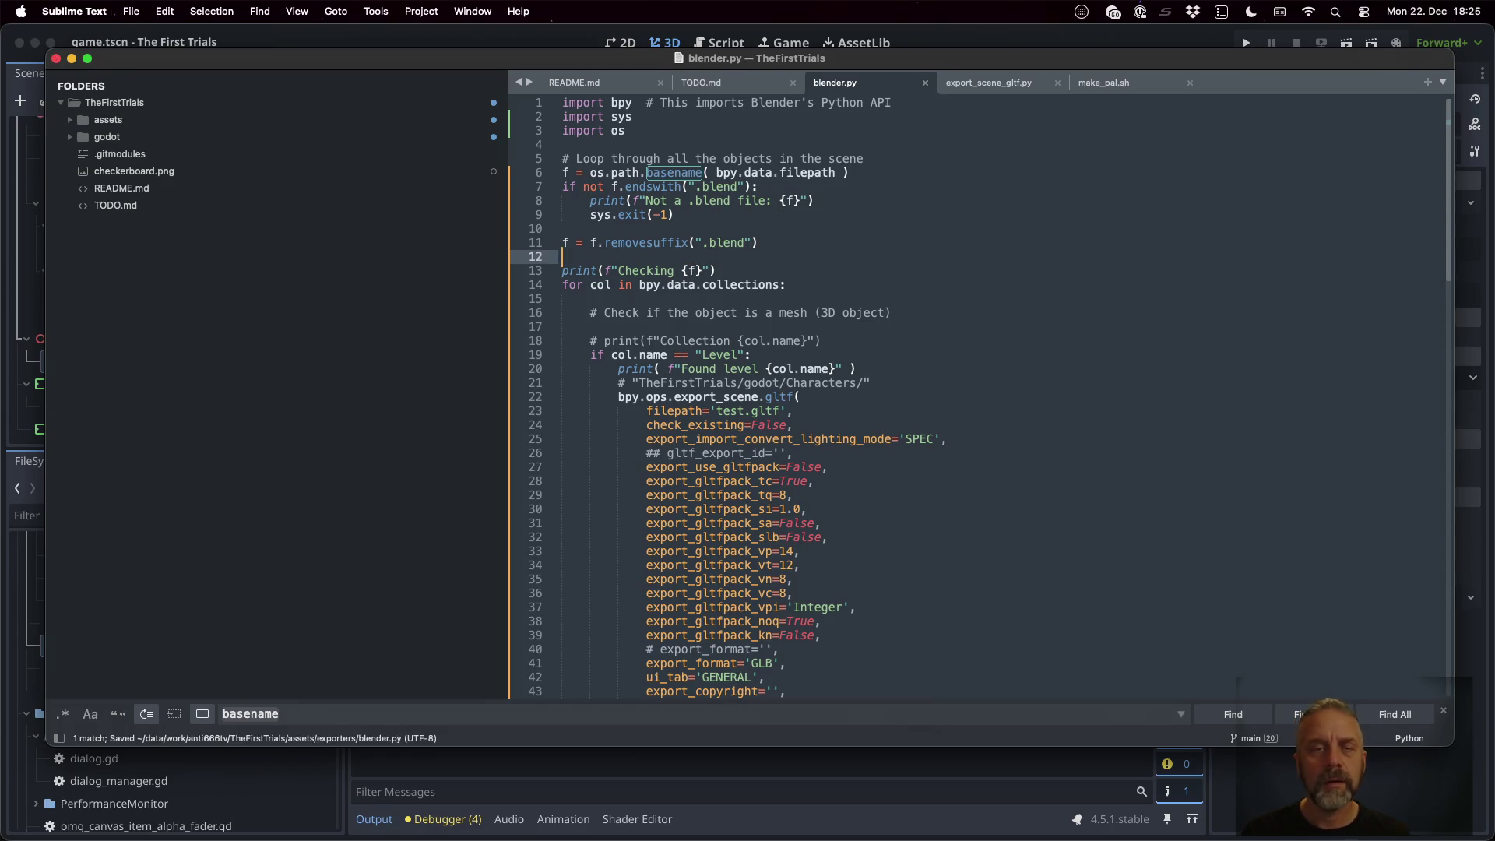
Rerun the headless export in the terminal and return to blender.py
{"action": "key", "text": "super+Tab"}
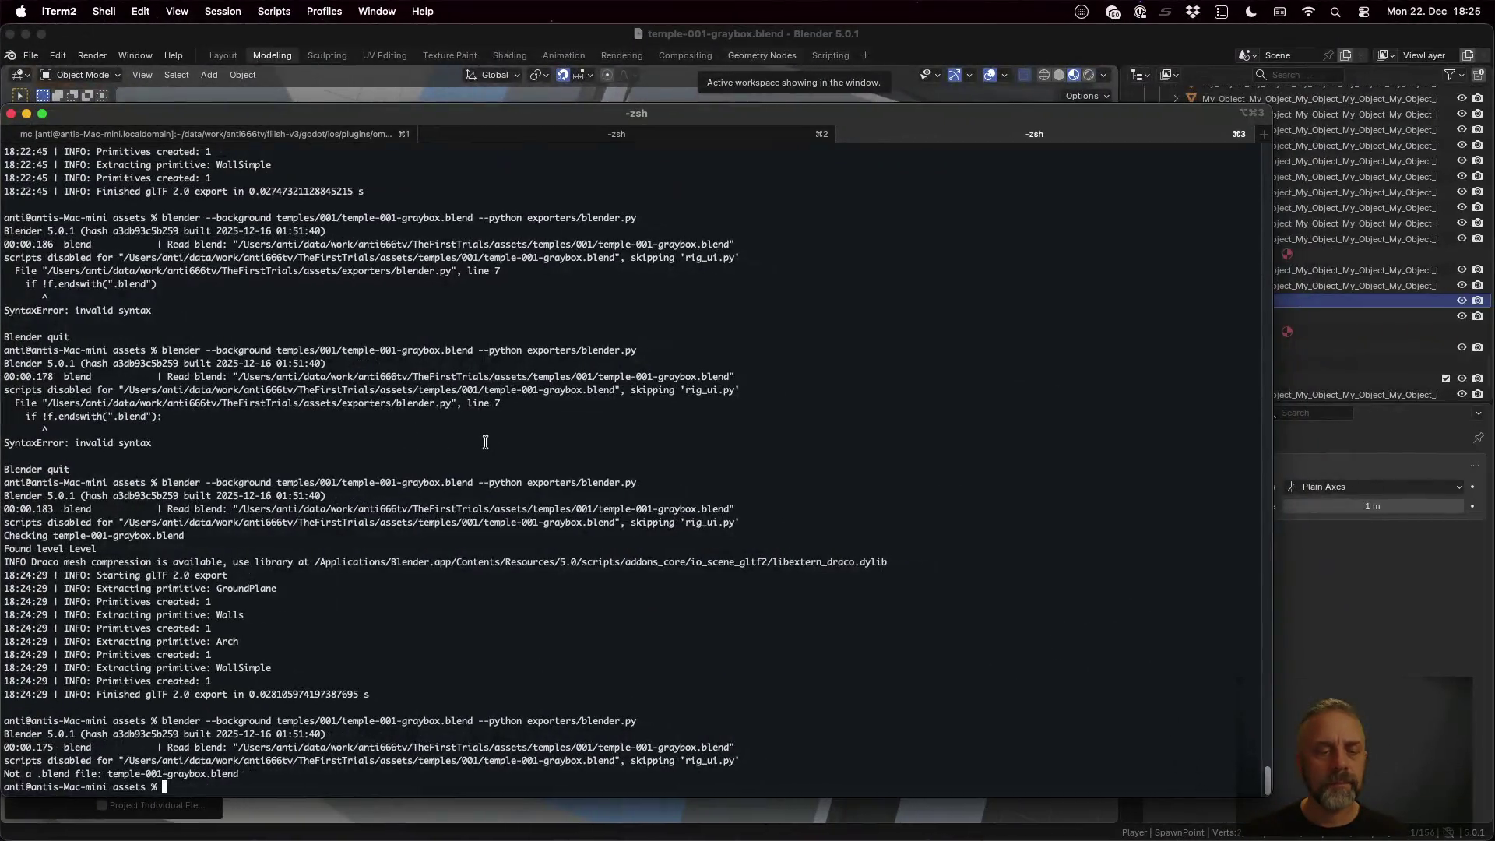
{"action": "key", "text": "Up"}
{"action": "key", "text": "Return"}
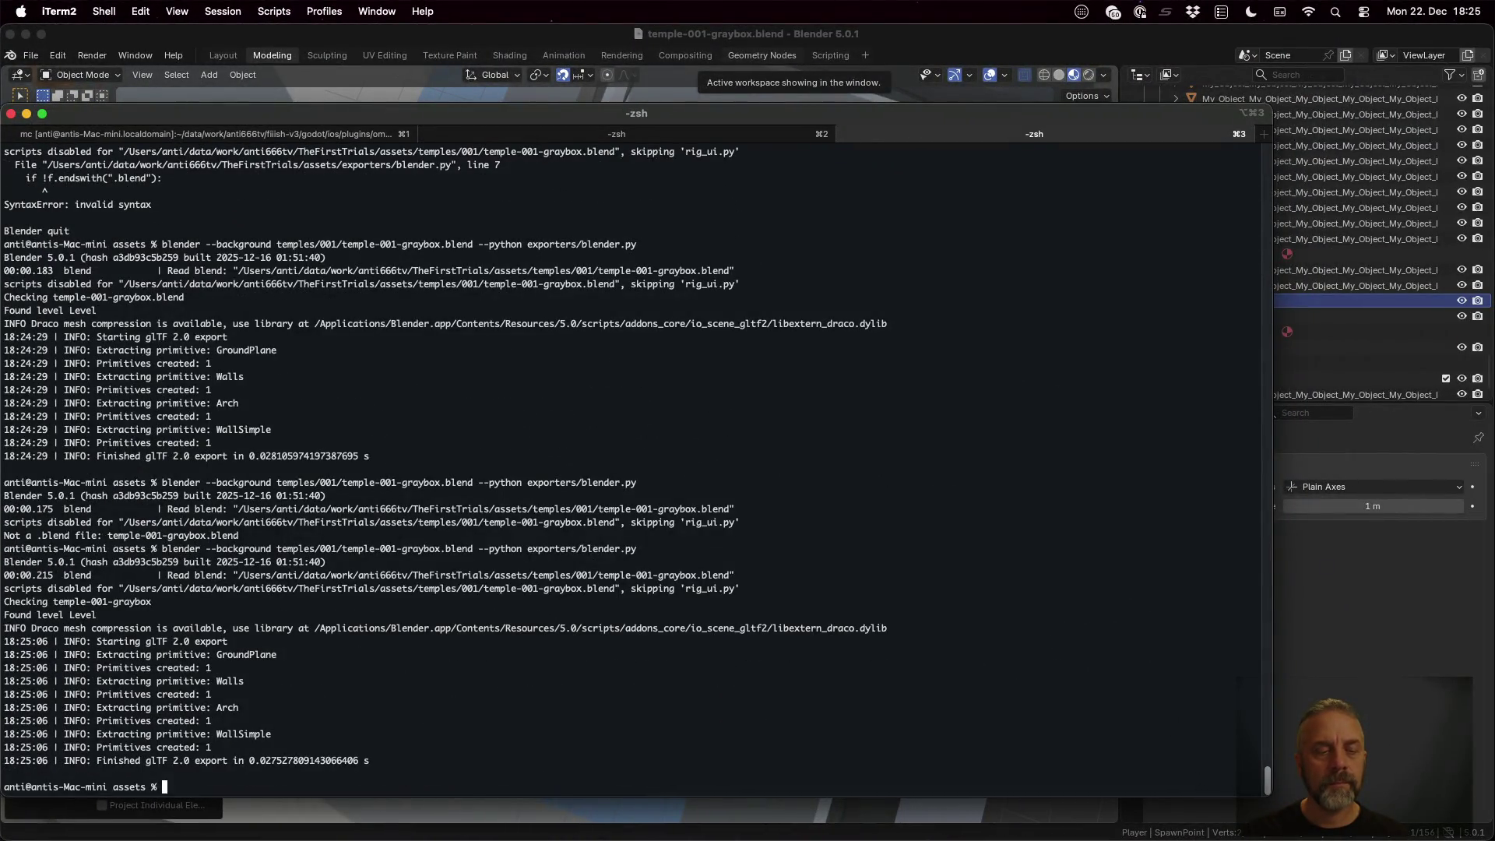
{"action": "key", "text": "super+Tab"}
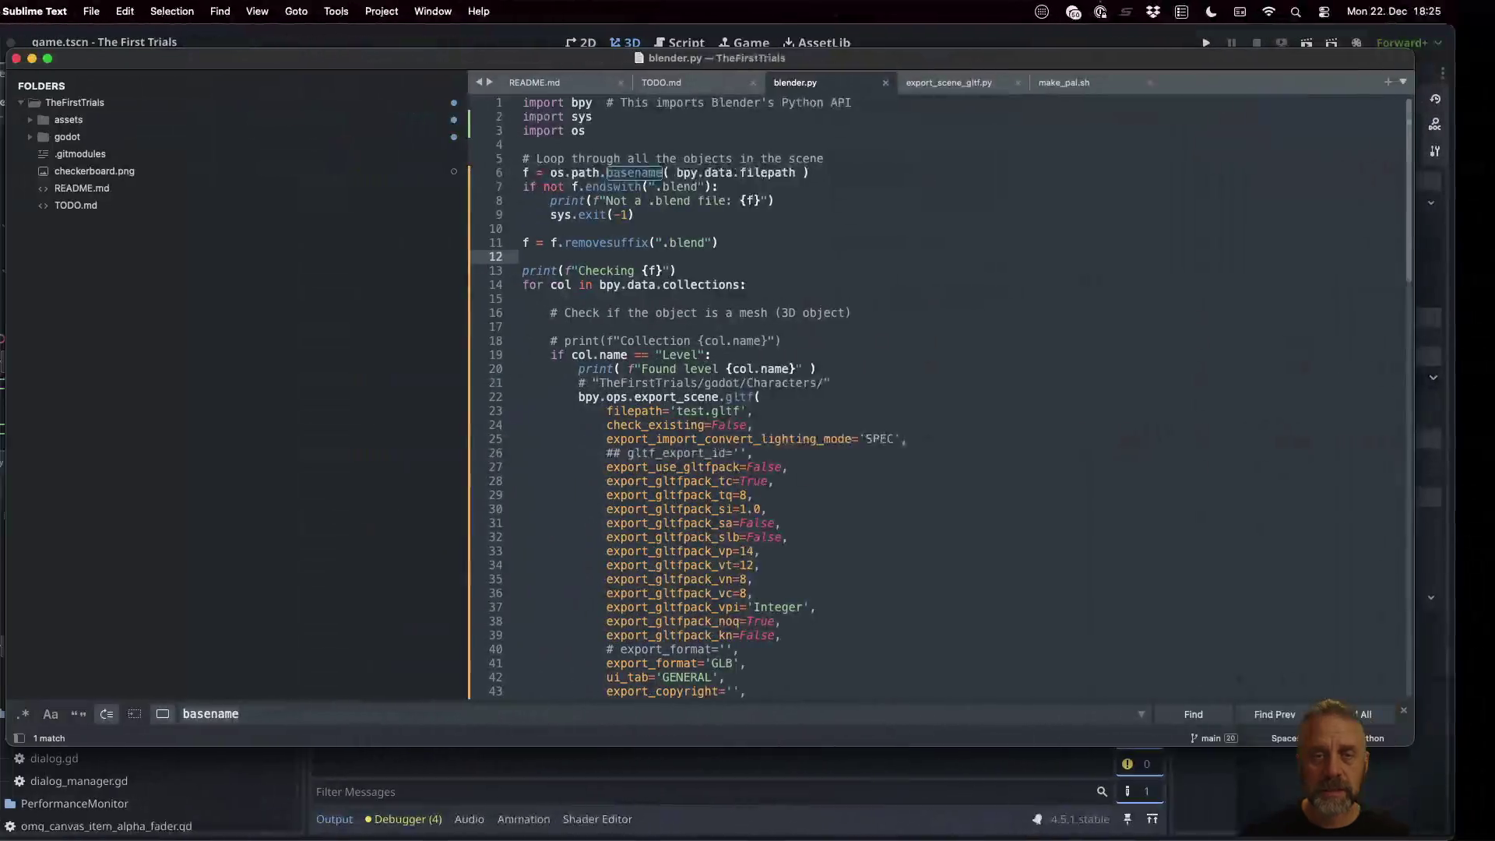
Remove the stray 'var' text and save blender.py
{"action": "type", "text": "var"}
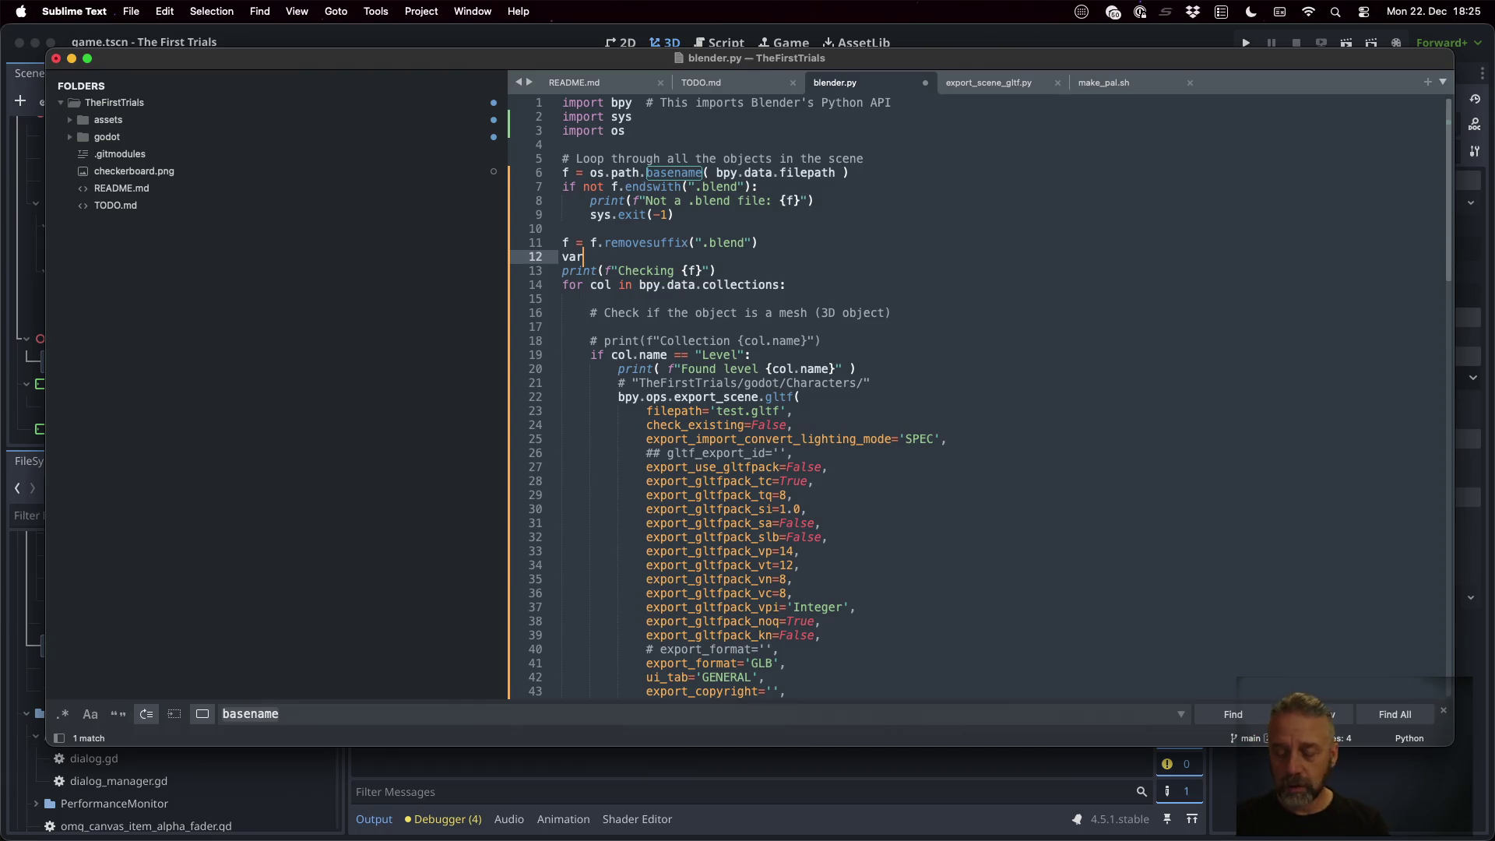
{"action": "key", "text": "BackSpace"}
{"action": "key", "text": "BackSpace"}
{"action": "key", "text": "BackSpace"}
{"action": "key", "text": "super+s"}
{"action": "key", "text": "Down"}
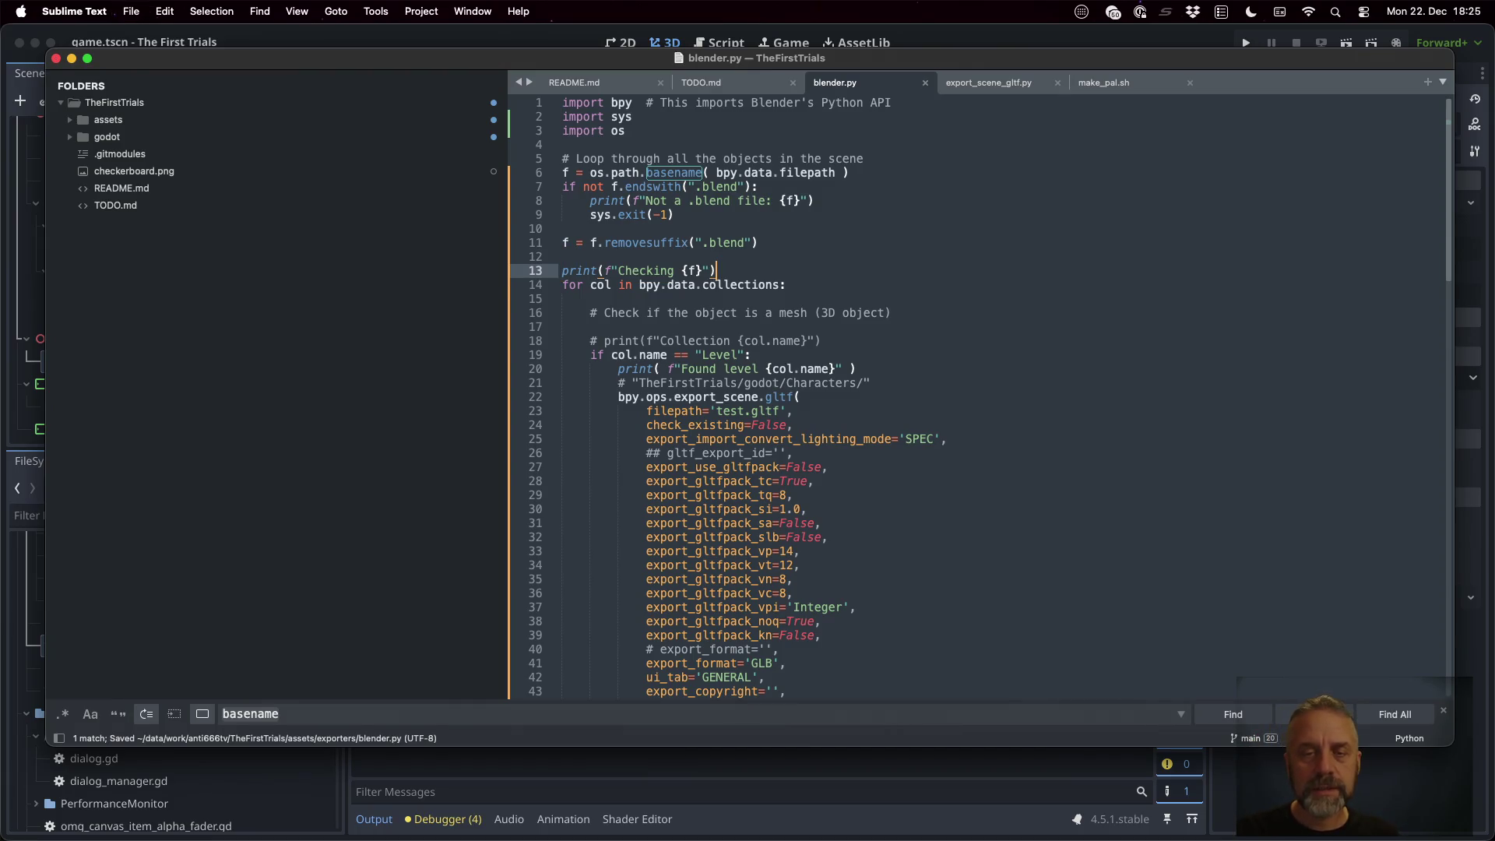
Move the Checking print above the removesuffix line, tidy blank lines, and save
{"action": "key", "text": "super+shift+Left"}
{"action": "key", "text": "super+x"}
{"action": "key", "text": "Up"}
{"action": "key", "text": "Up"}
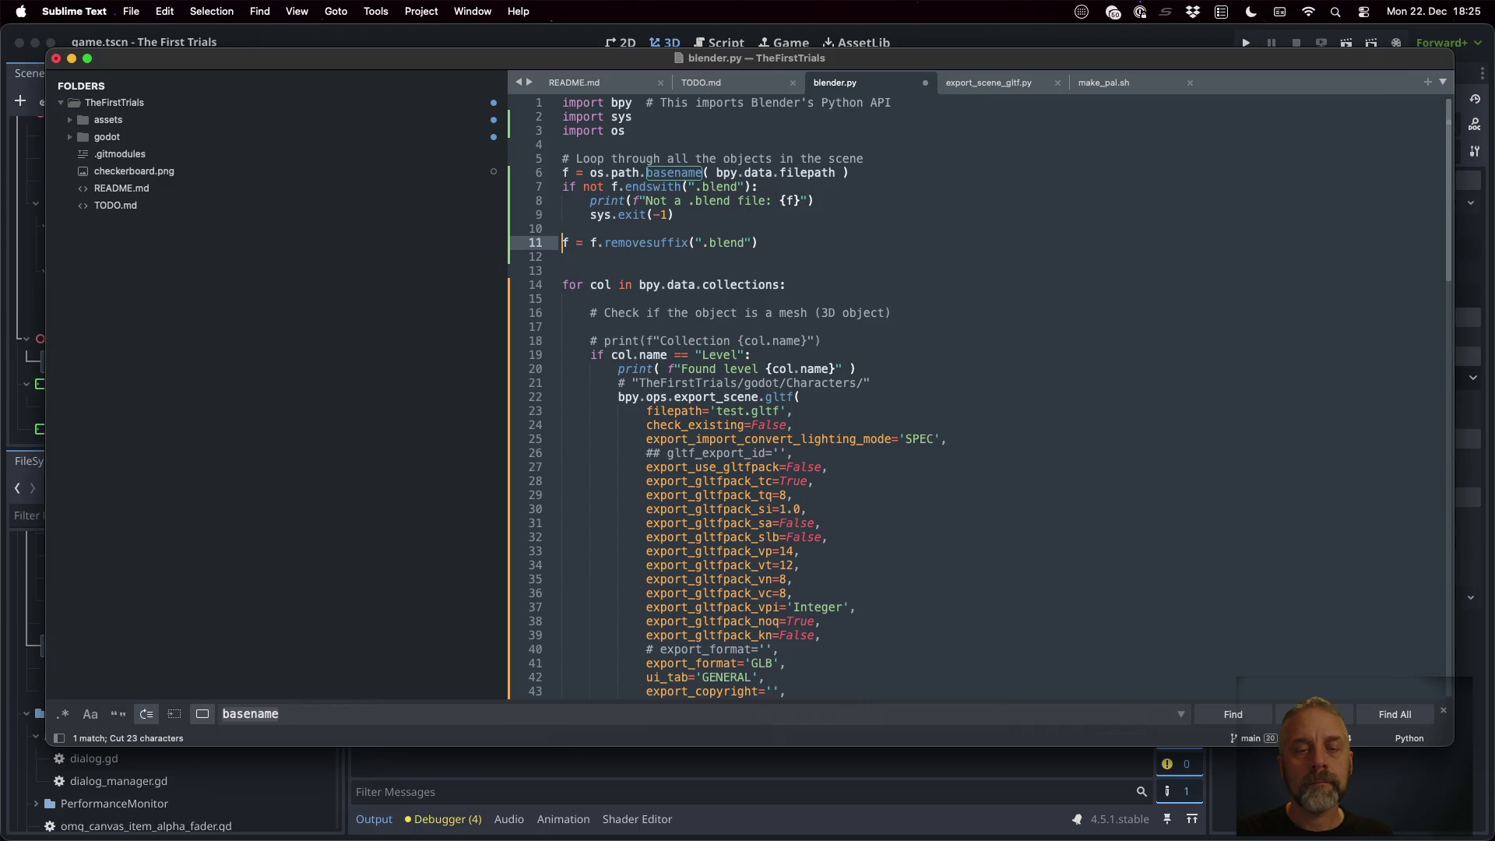
{"action": "key", "text": "super+v"}
{"action": "key", "text": "Return"}
{"action": "key", "text": "Return"}
{"action": "key", "text": "Up"}
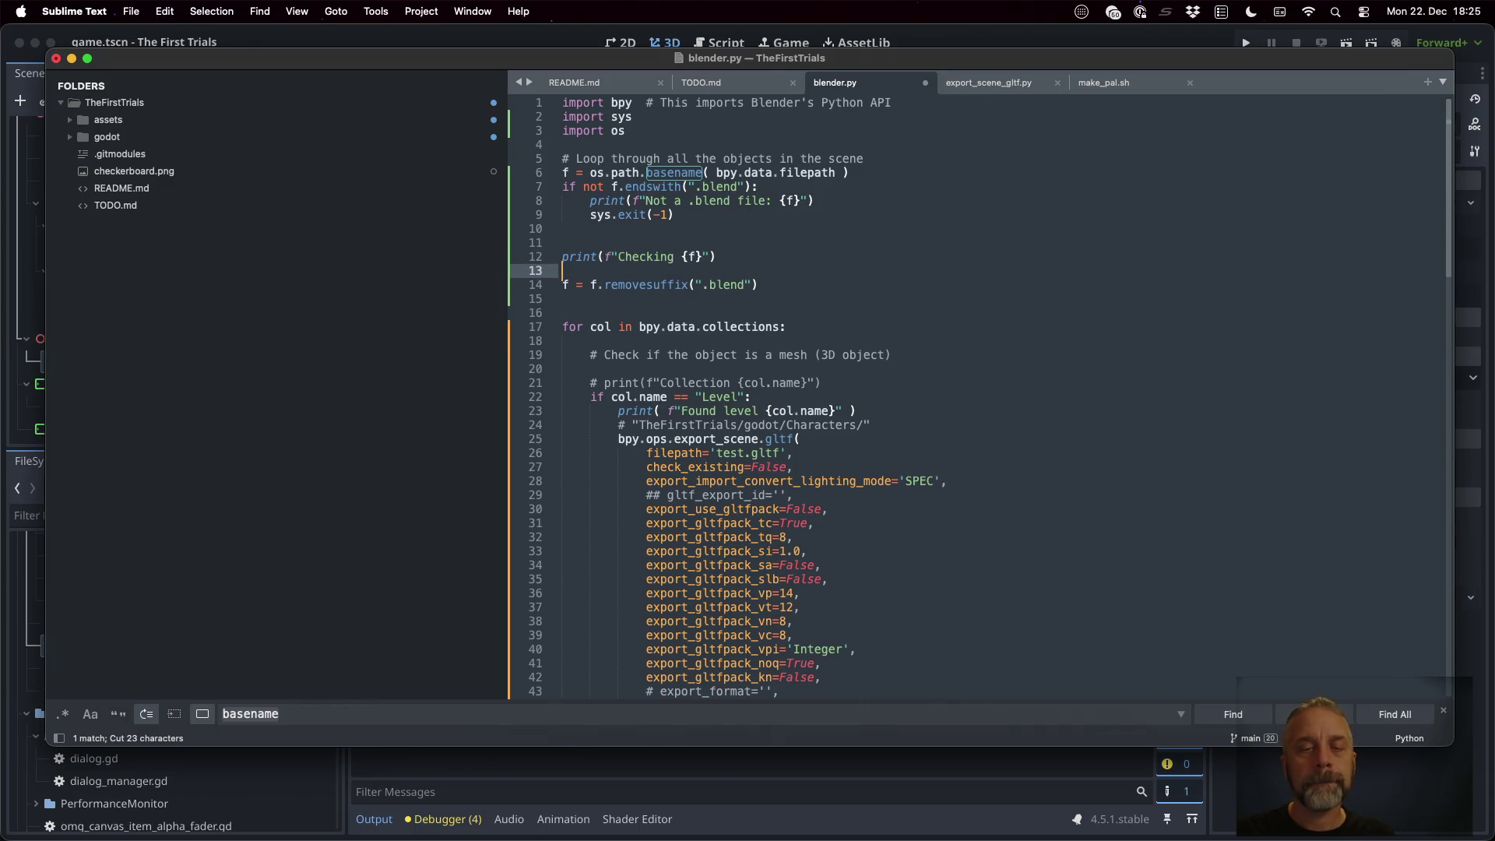
{"action": "key", "text": "Down"}
{"action": "key", "text": "Down"}
{"action": "key", "text": "Down"}
{"action": "key", "text": "BackSpace"}
{"action": "key", "text": "super+s"}
Add level_filename = f"{f}.glb" below the Characters comment
{"action": "left_click", "coordinate": [562, 397]}
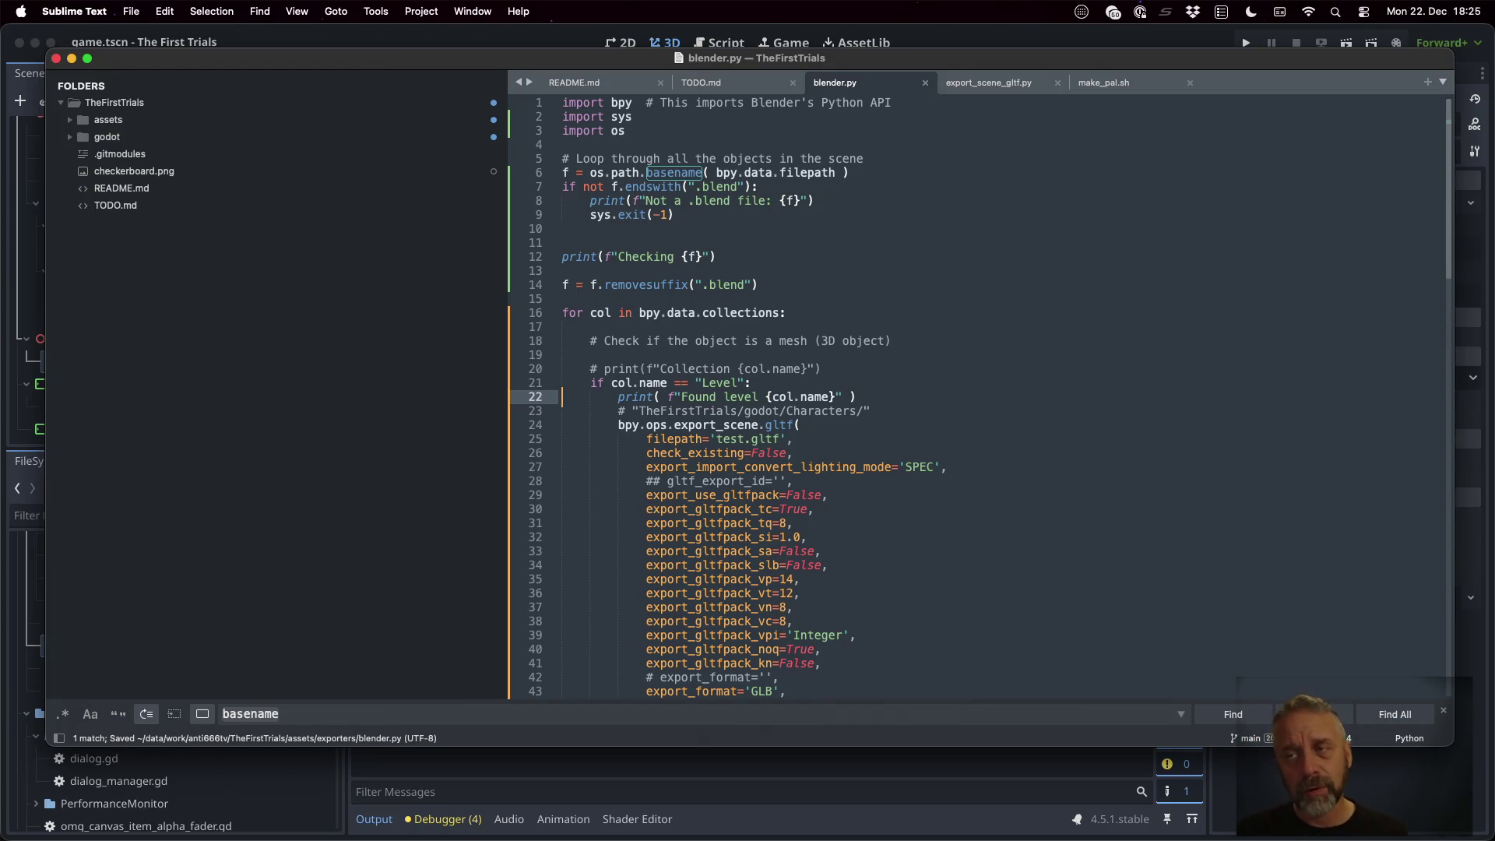
{"action": "key", "text": "Down"}
{"action": "key", "text": "Down"}
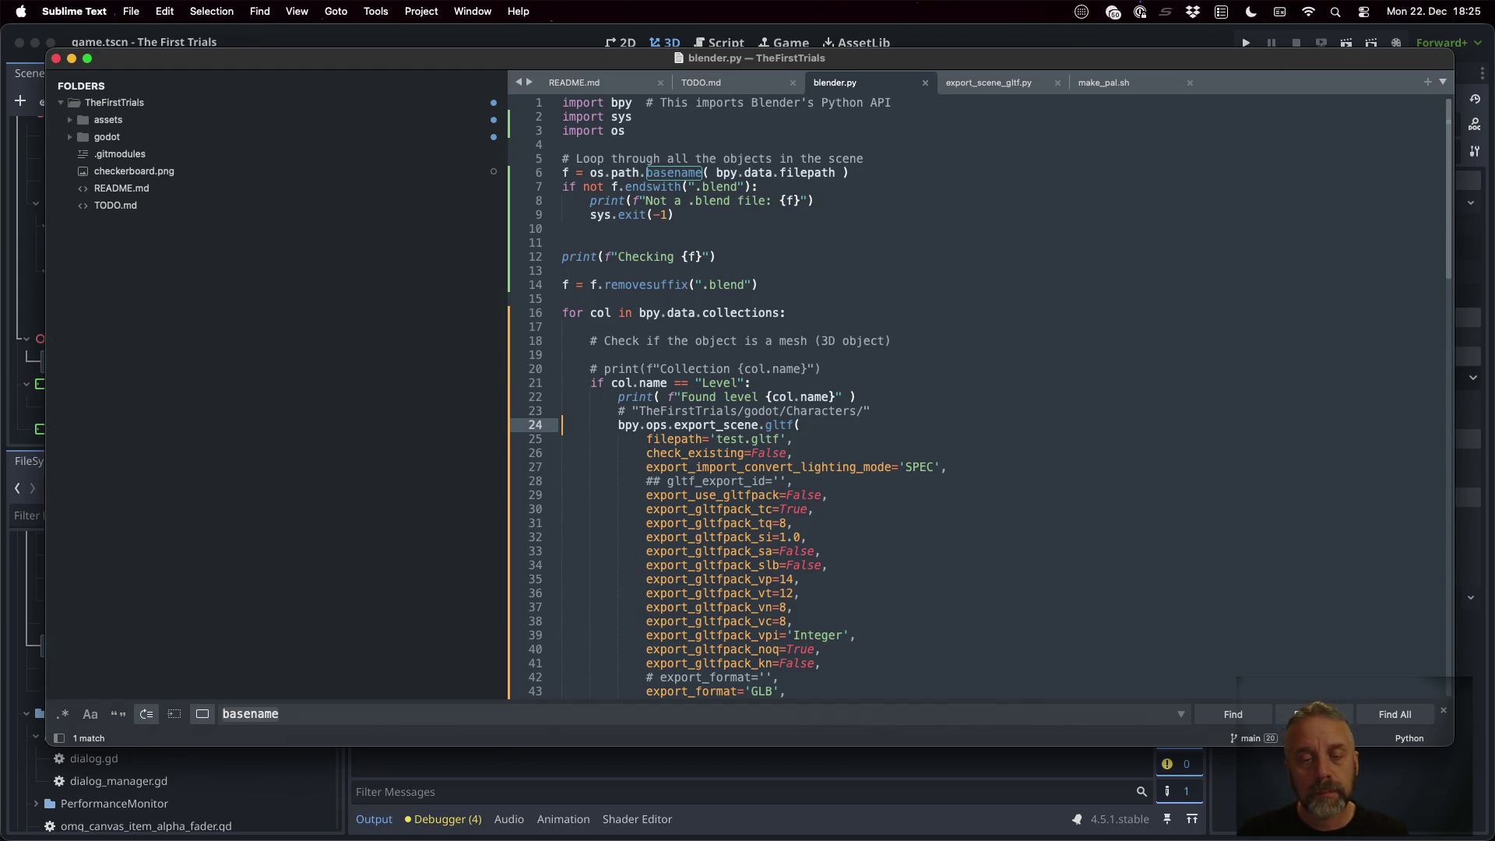
{"action": "key", "text": "Up"}
{"action": "key", "text": "Return"}
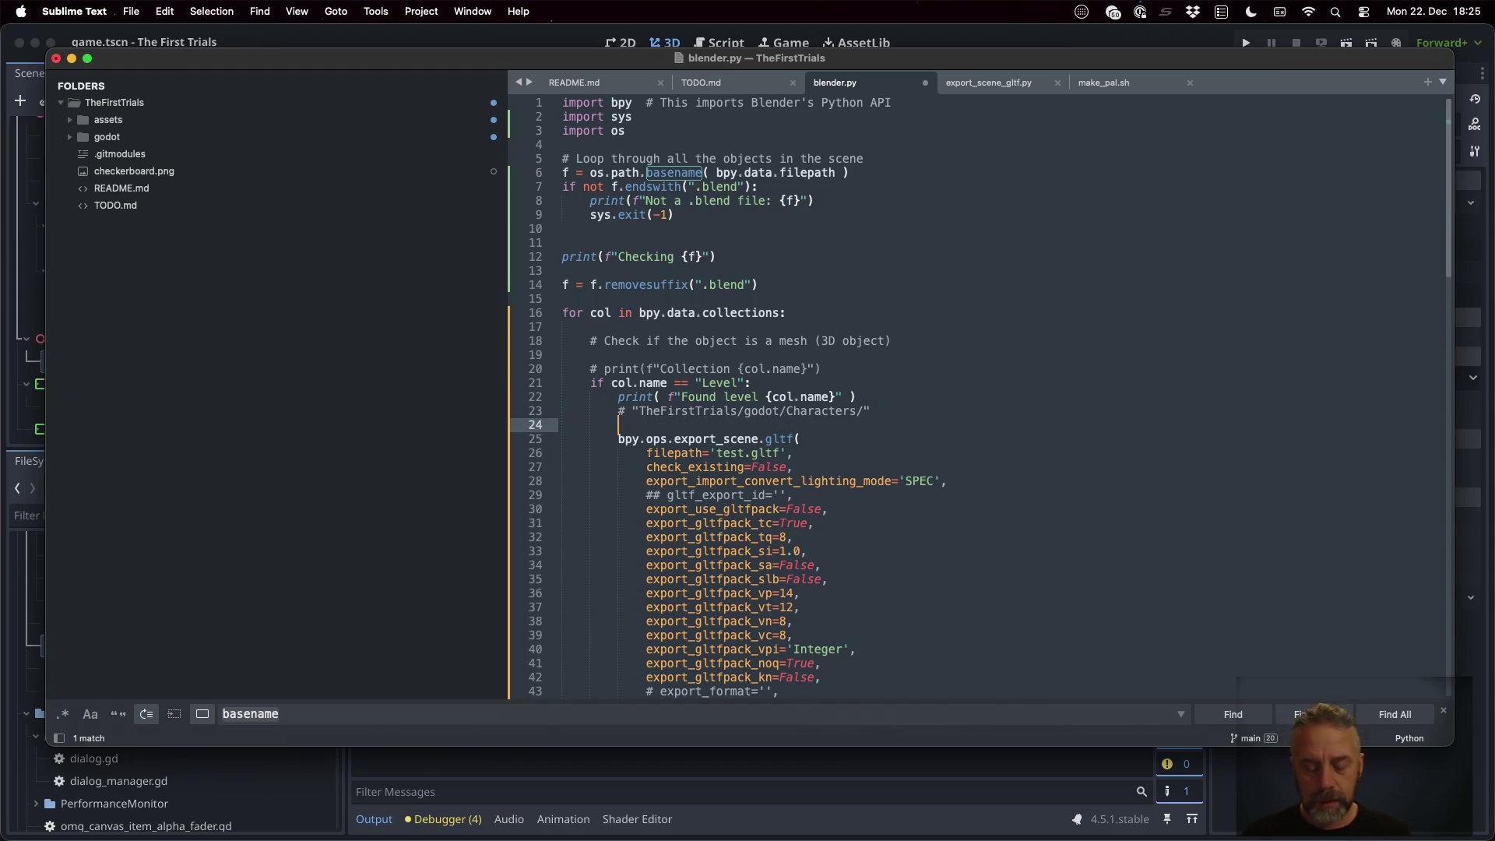
{"action": "type", "text": "level"}
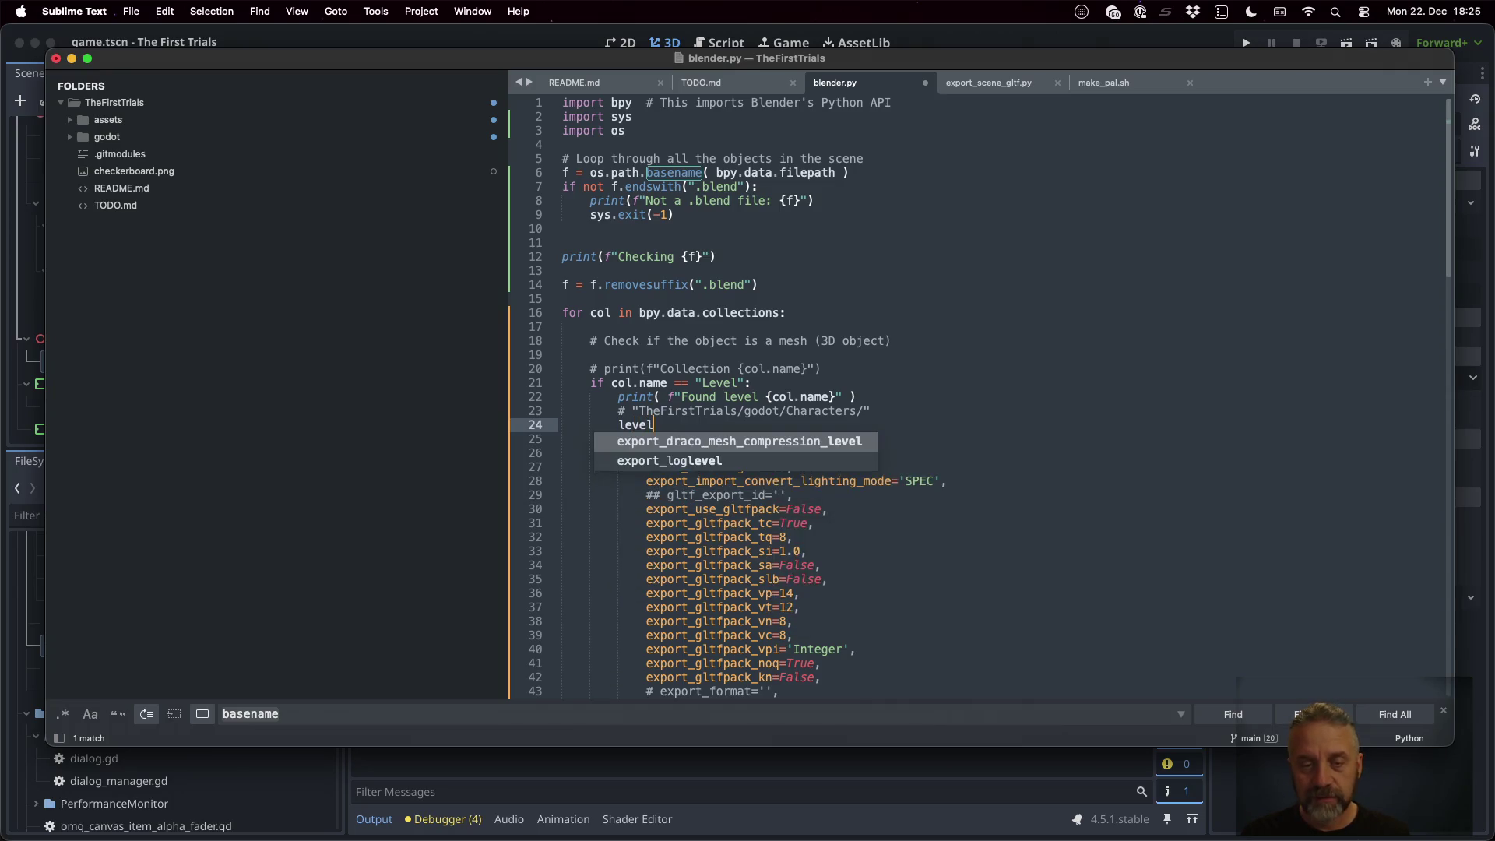
{"action": "type", "text": "_filen"}
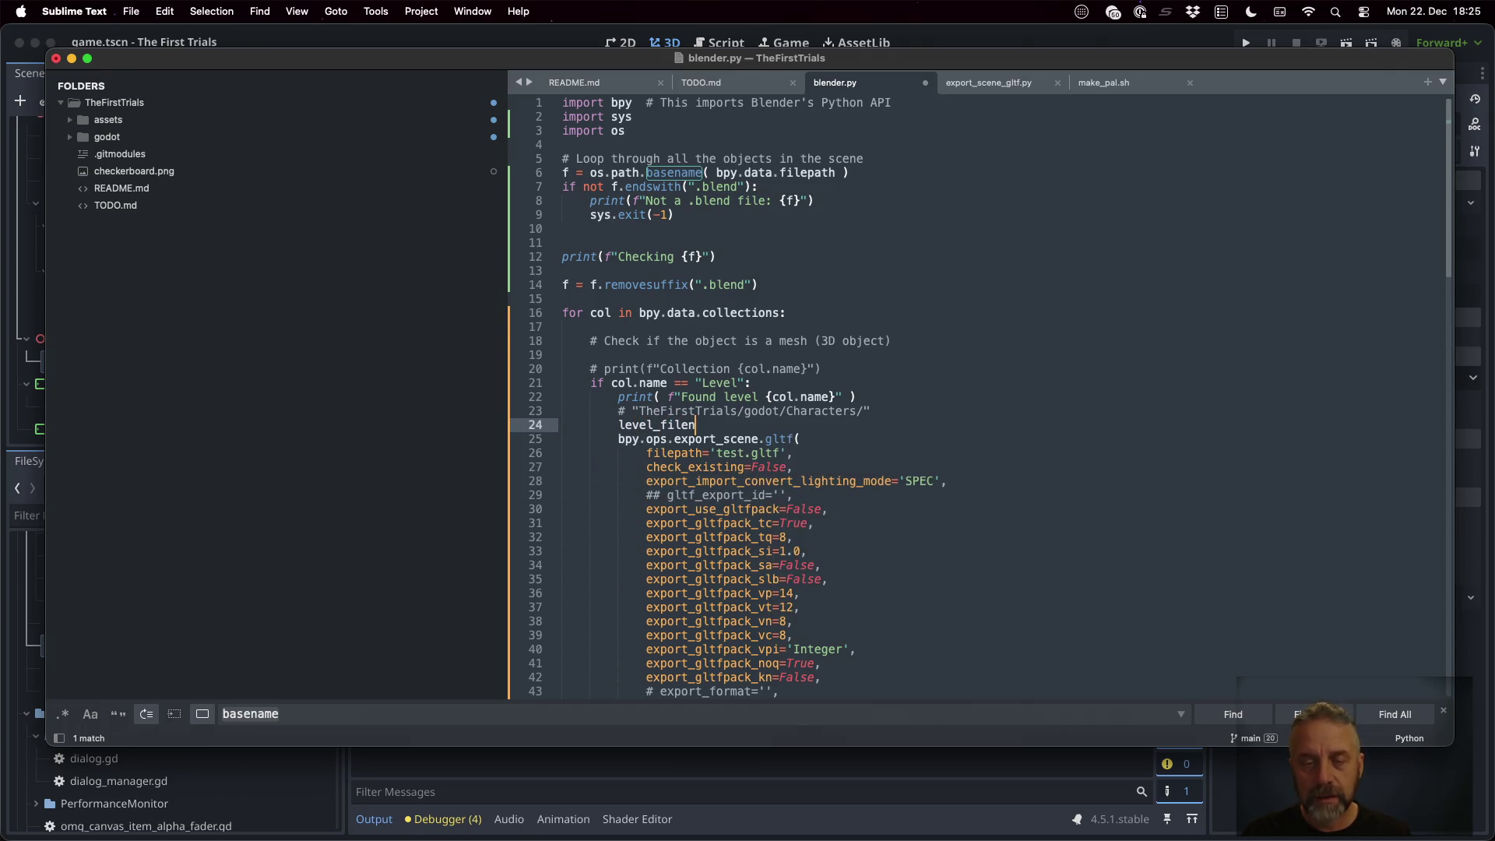
{"action": "type", "text": "ame = "}
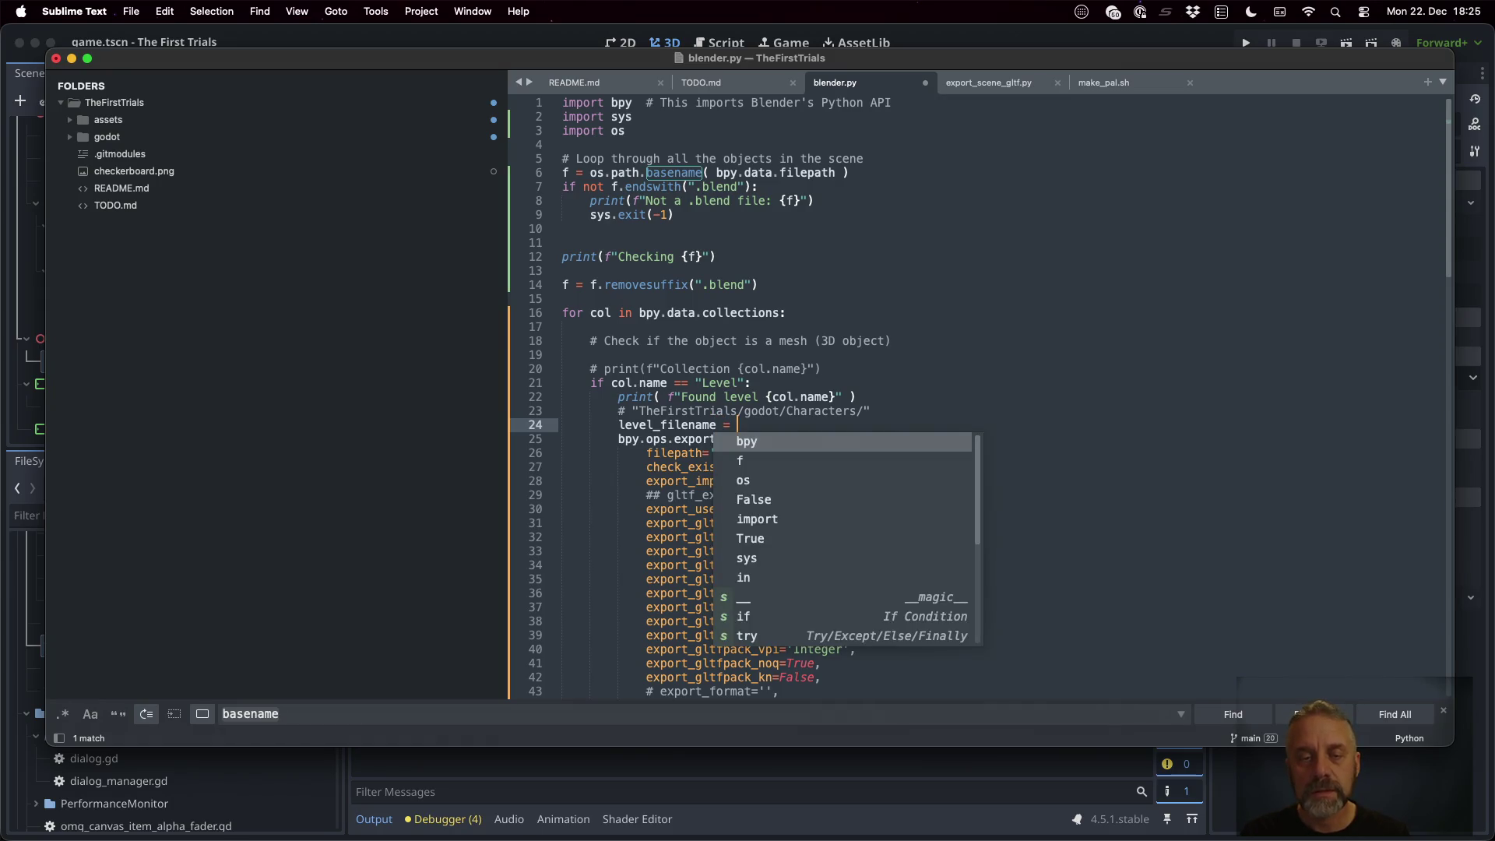
{"action": "type", "text": "f\""}
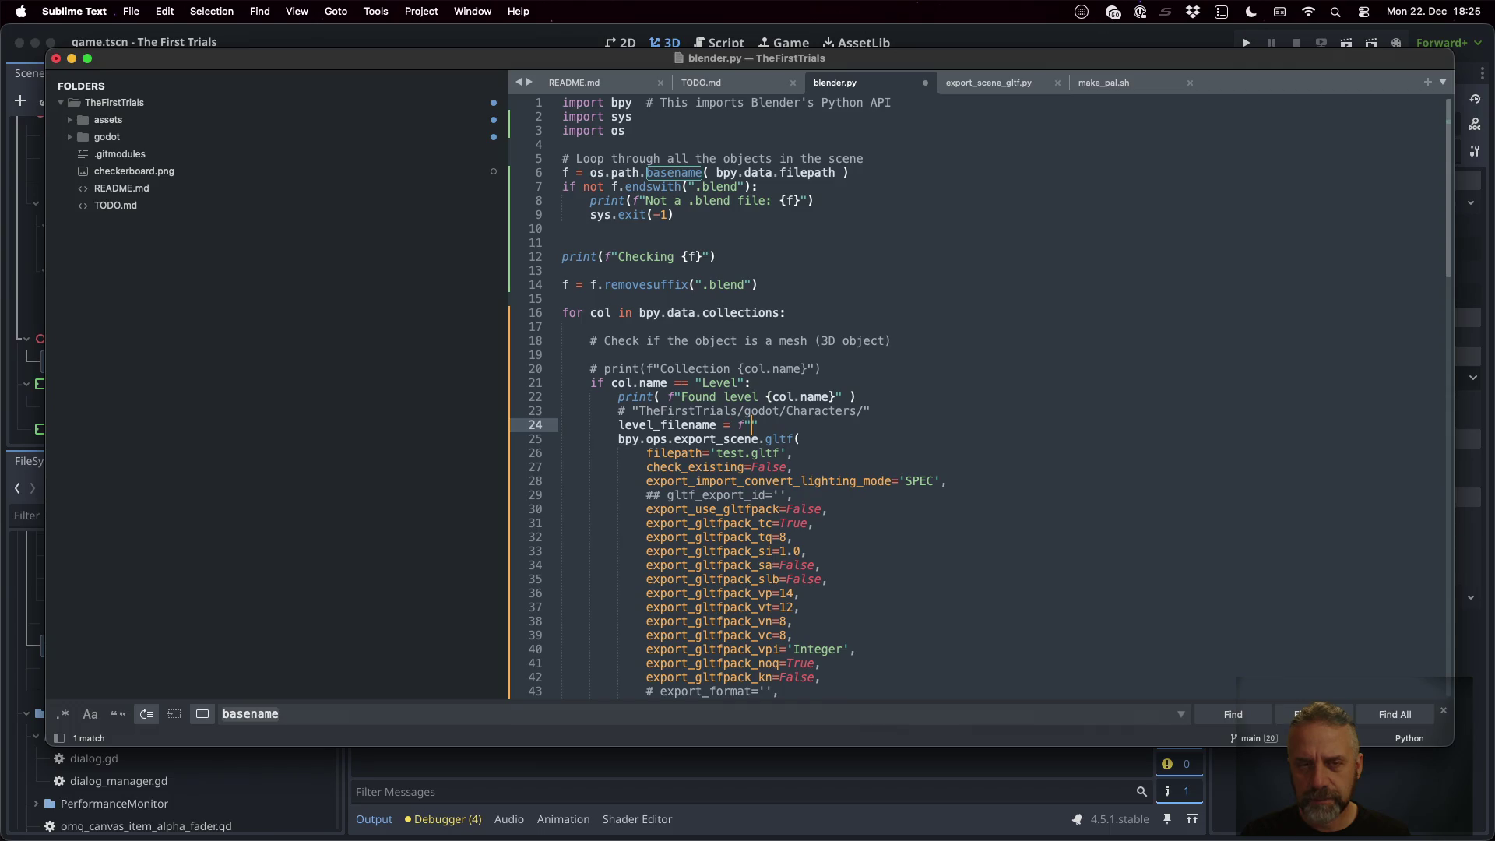
{"action": "type", "text": "{f}.glb"}
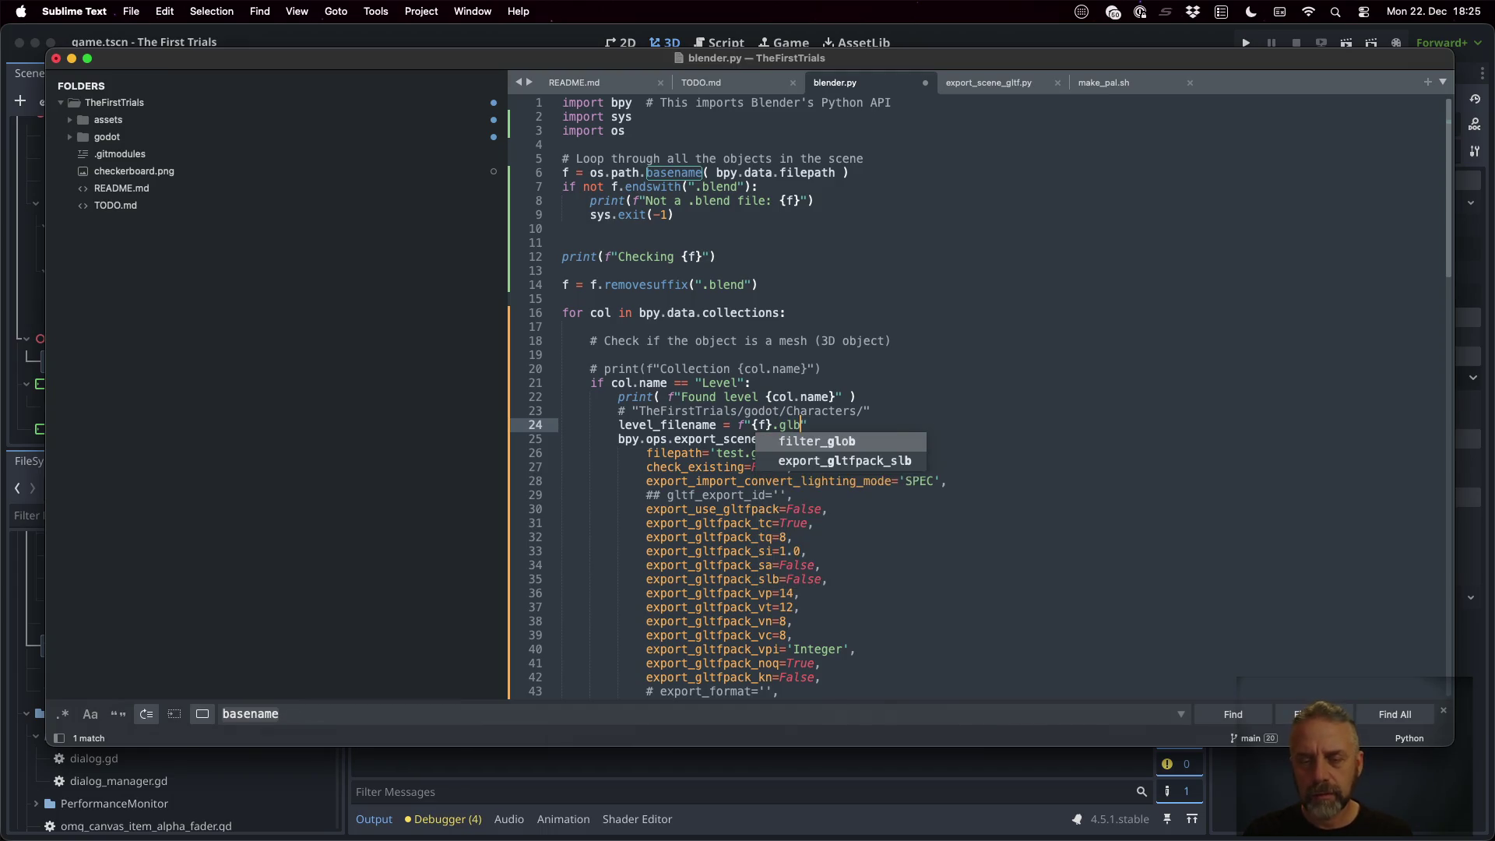
{"action": "key", "text": "Escape"}
Replace 'test.gltf' in the export filepath with level_filename and save
{"action": "key", "text": "Down"}
{"action": "key", "text": "Down"}
{"action": "key", "text": "Left"}
{"action": "key", "text": "Left"}
{"action": "key", "text": "shift+Left"}
{"action": "key", "text": "shift+Left"}
{"action": "key", "text": "shift+Left"}
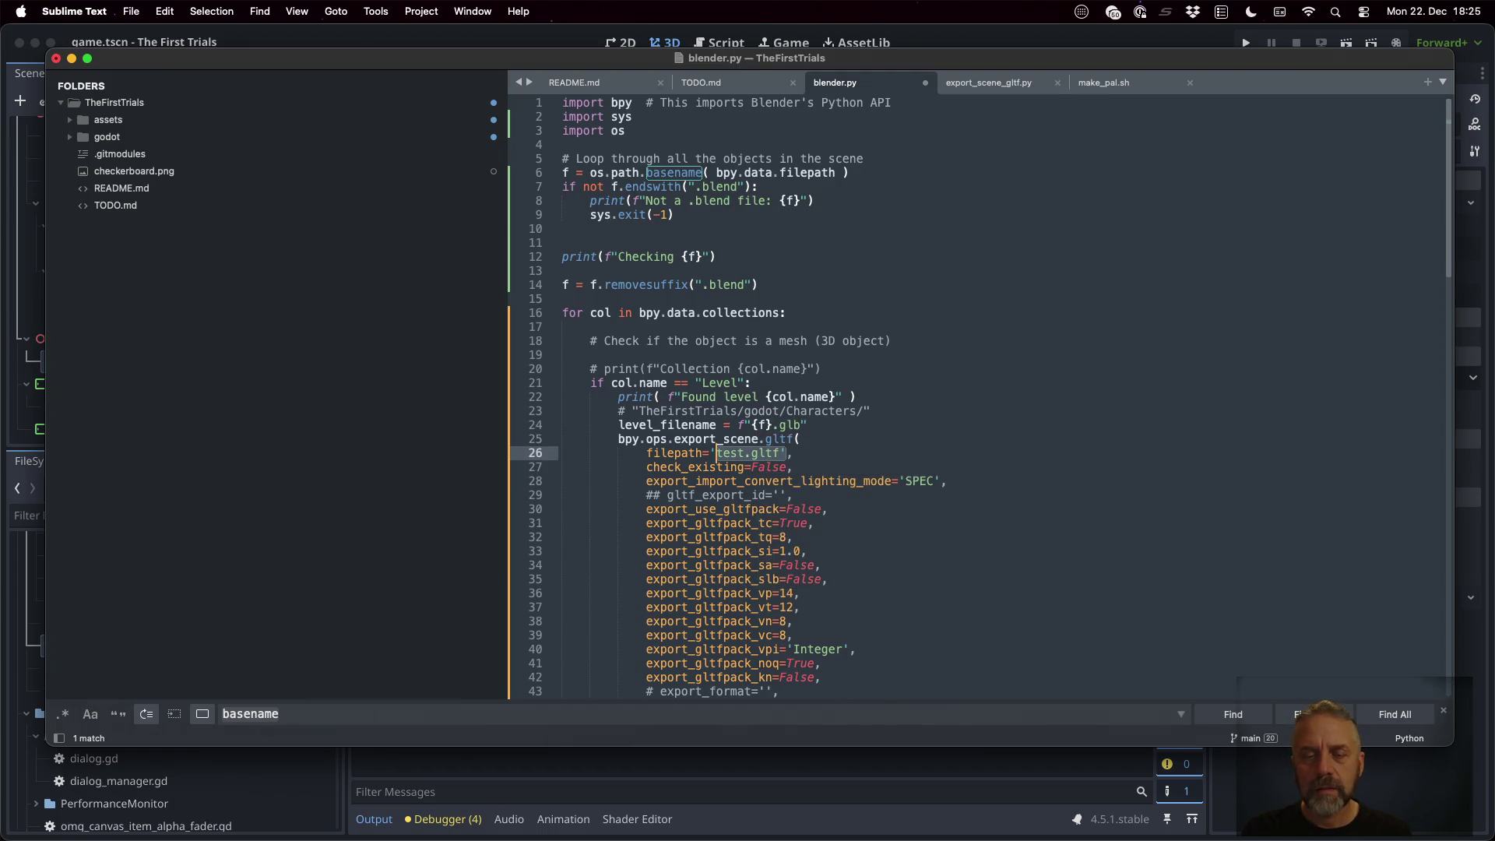
{"action": "key", "text": "shift+Left"}
{"action": "key", "text": "BackSpace"}
{"action": "key", "text": "Delete"}
{"action": "type", "text": "level_f"}
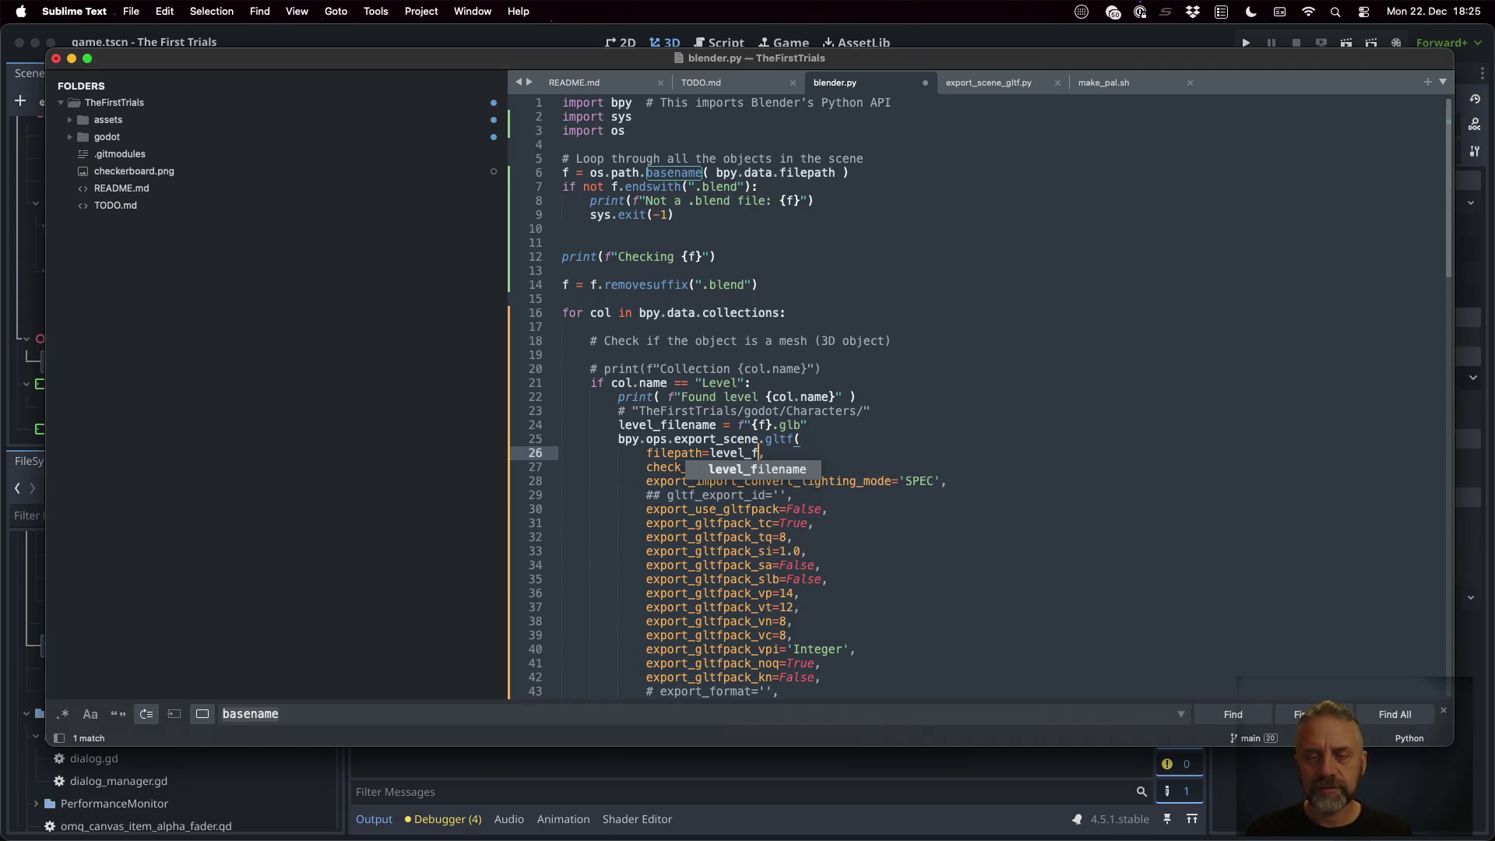
{"action": "key", "text": "Tab"}
{"action": "key", "text": "super+s"}
Rerun the headless export in the terminal
{"action": "key", "text": "super+Tab"}
{"action": "key", "text": "Up"}
{"action": "key", "text": "Return"}
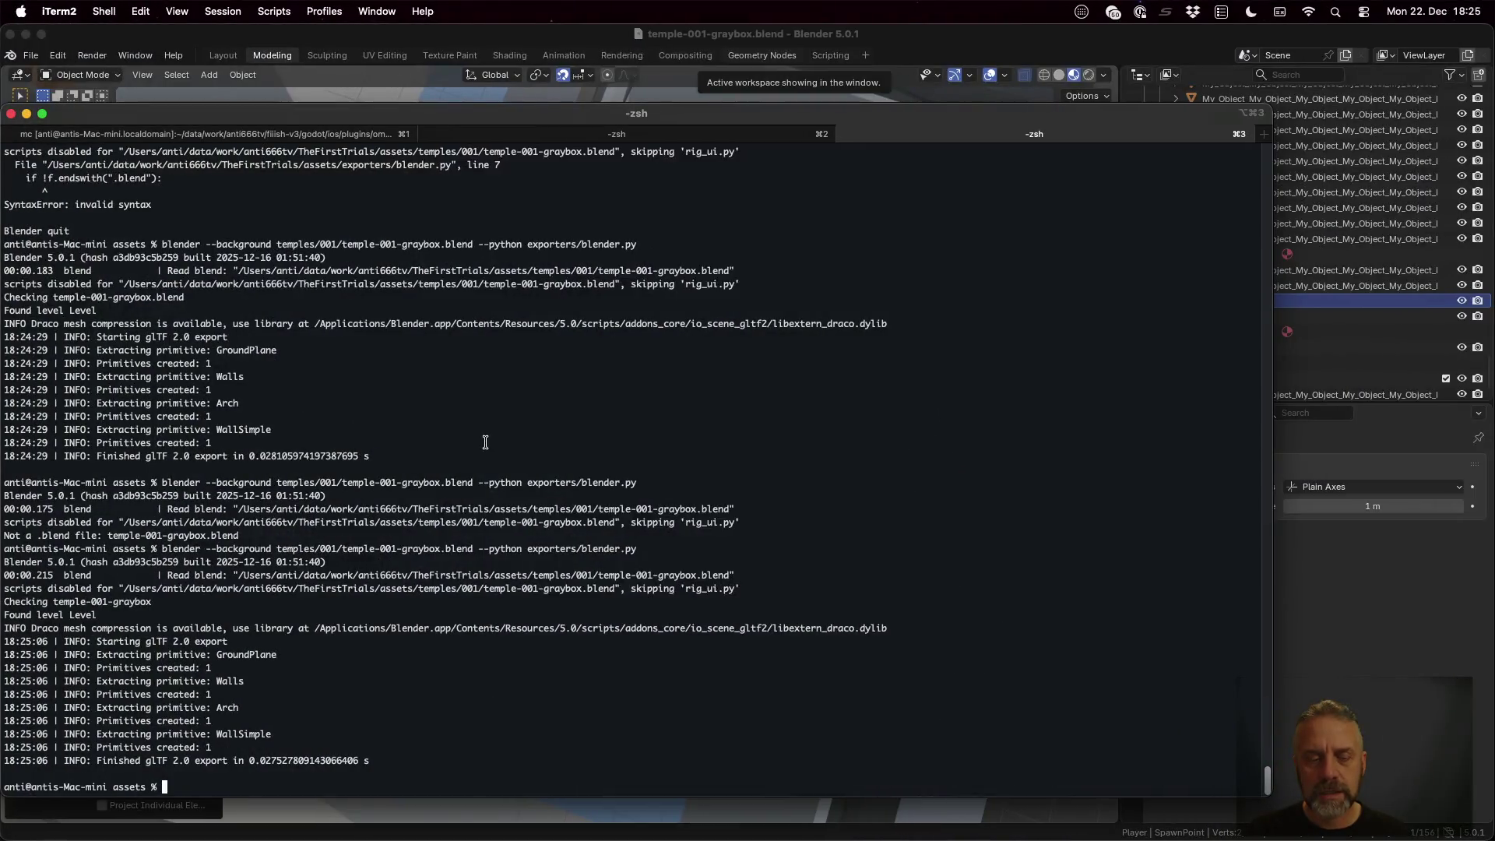
Rerun the export and list the assets folder, highlighting temple-001-graybox.glb
{"action": "key", "text": "Up"}
{"action": "key", "text": "Return"}
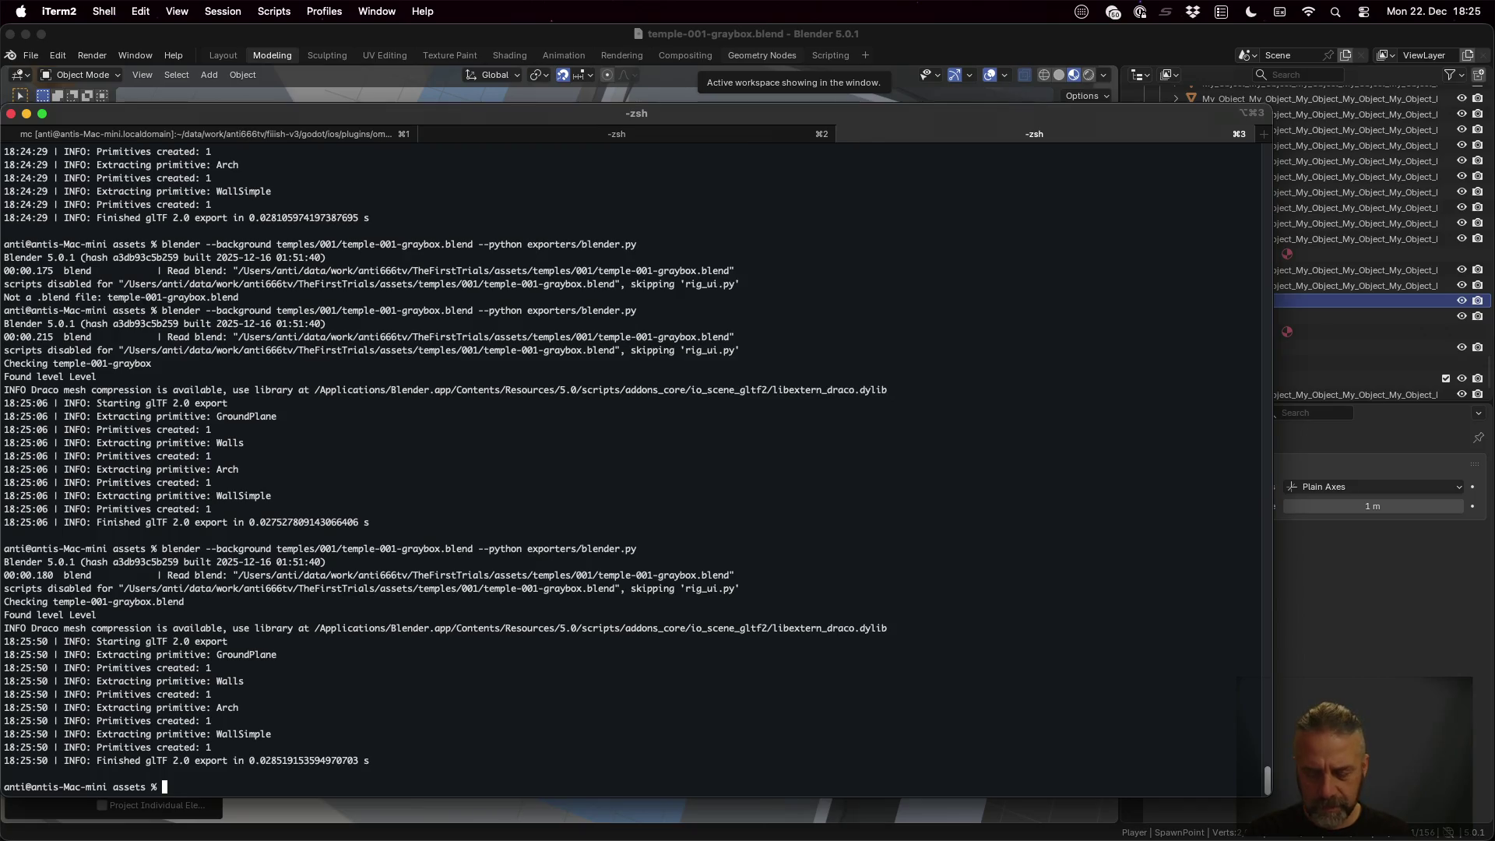
{"action": "type", "text": "ls"}
{"action": "key", "text": "Return"}
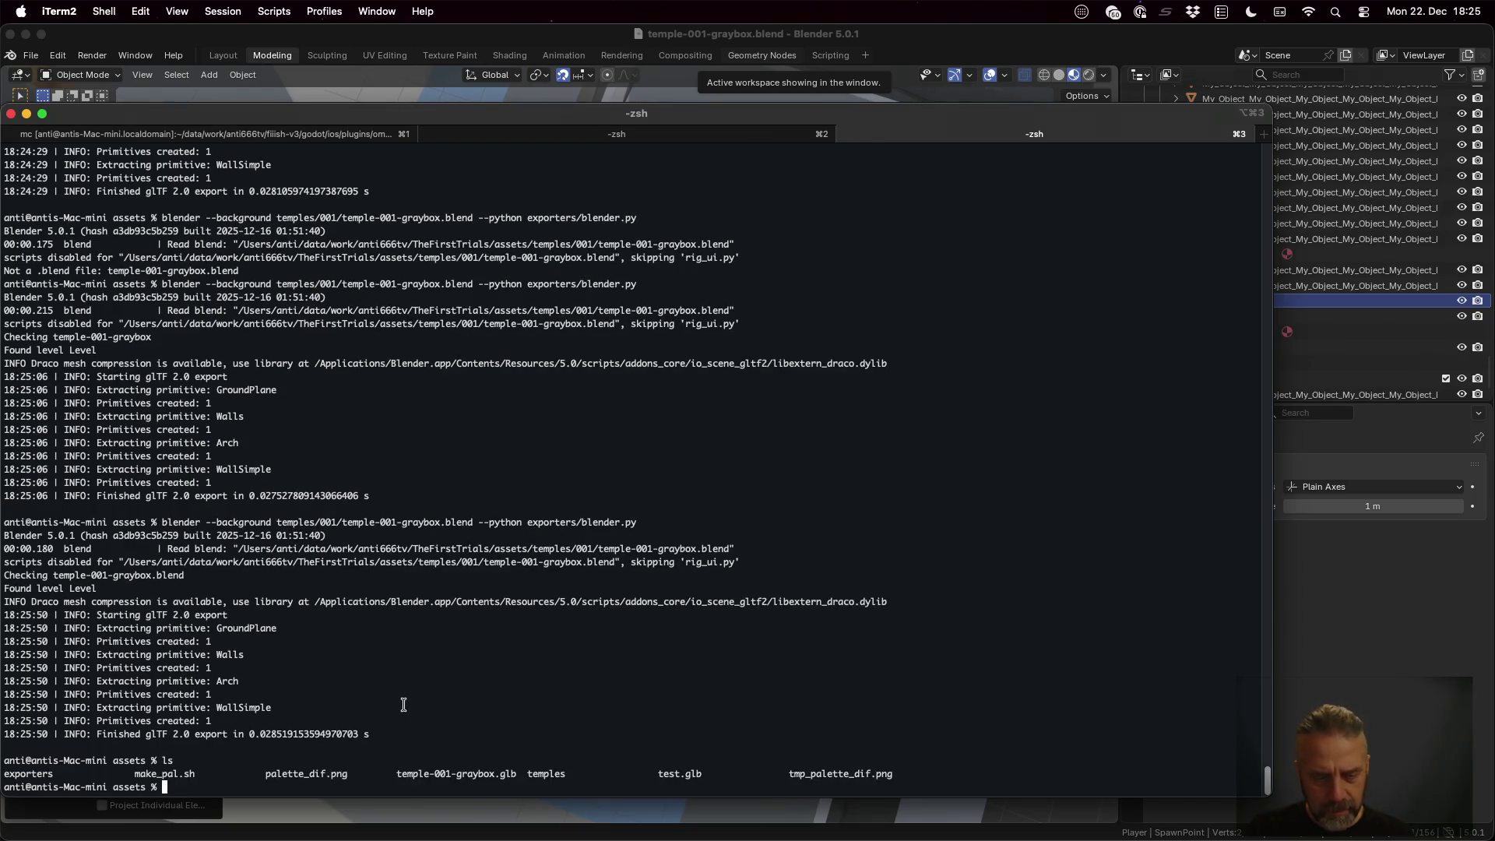
{"action": "left_click_drag", "start_coordinate": [396, 773], "coordinate": [516, 773]}
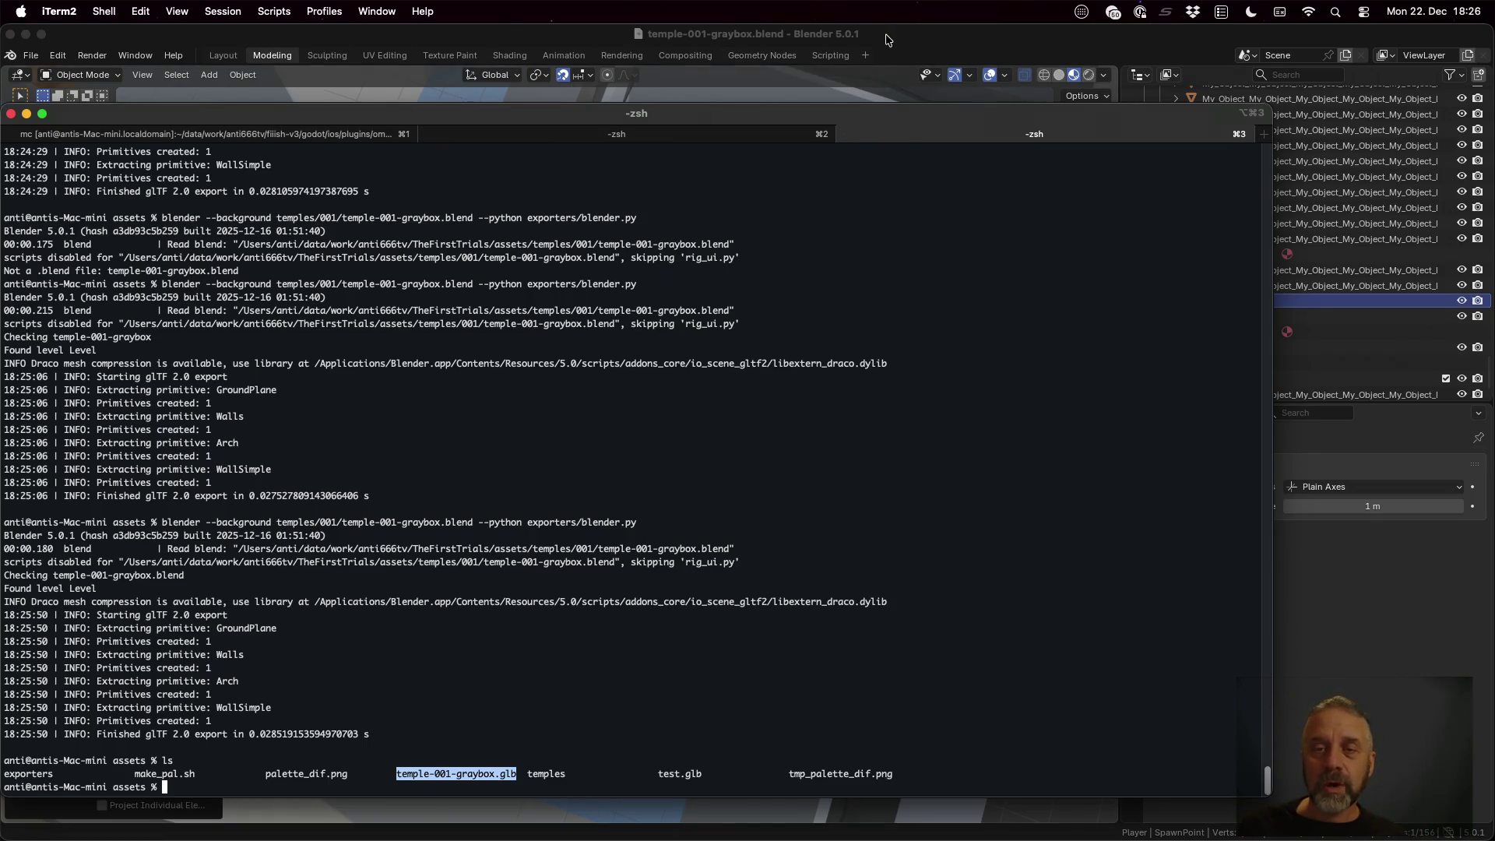
Use Mission Control to bring Sublime Text with blender.py to the front
{"action": "left_click", "coordinate": [890, 97]}
{"action": "key", "text": "ctrl+Up"}
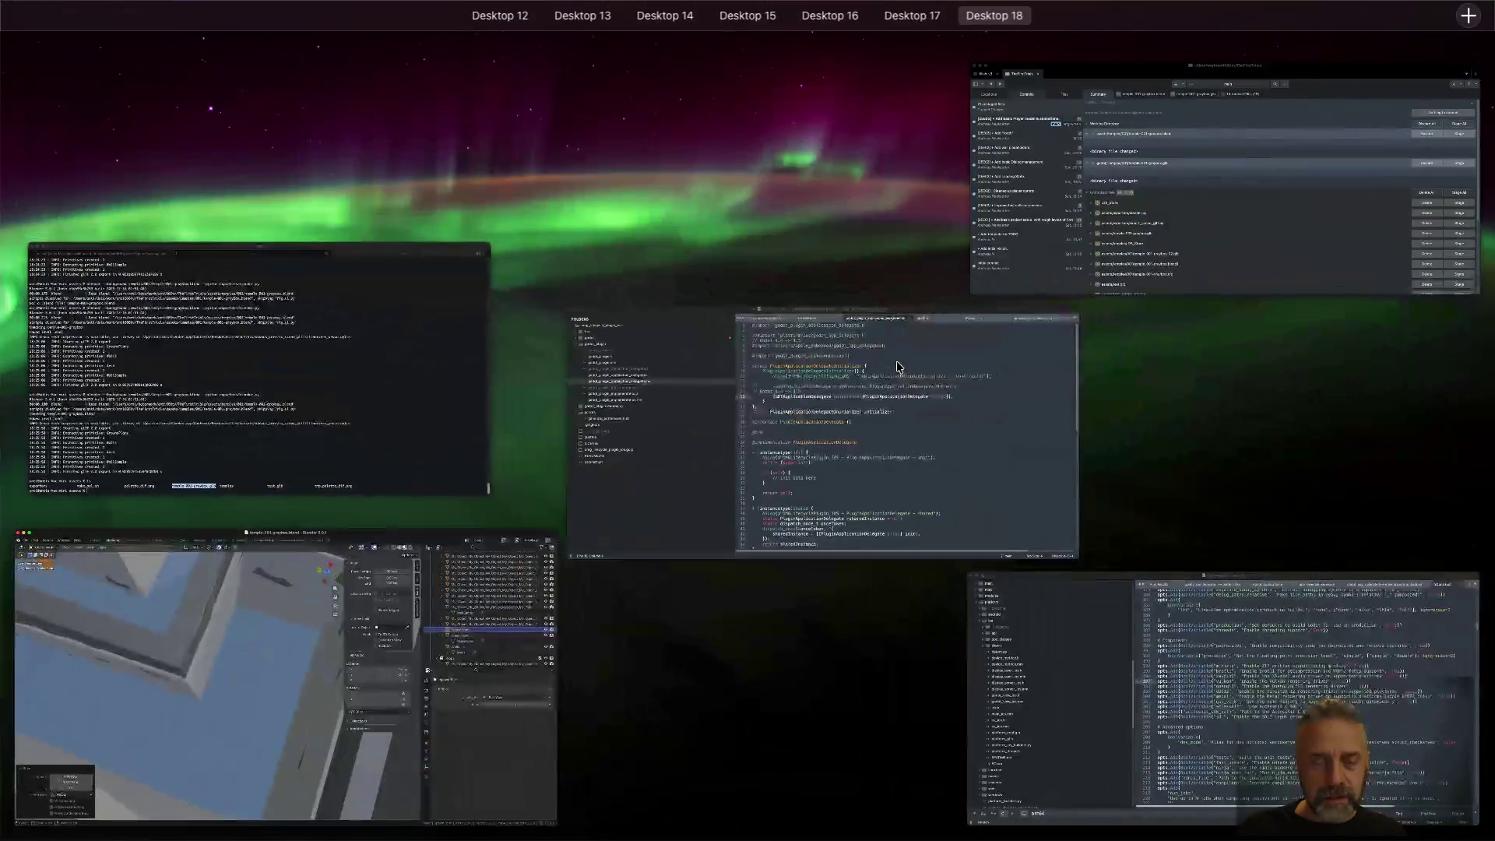
{"action": "left_click", "coordinate": [417, 415]}
{"action": "key", "text": "ctrl+Left"}
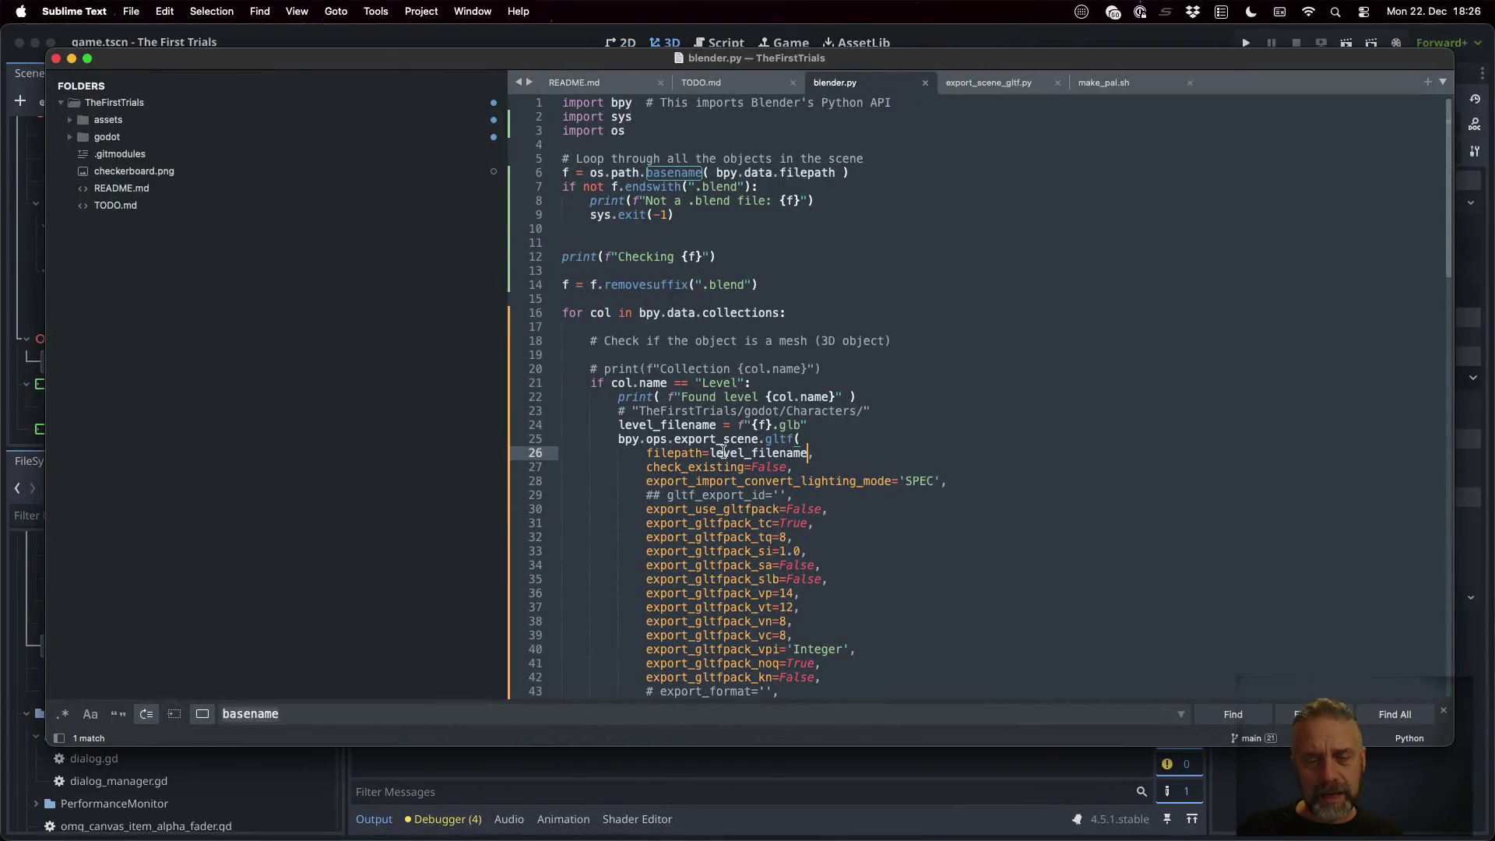
Move the level_filename line above the Found level print
{"action": "key", "text": "Up"}
{"action": "key", "text": "Up"}
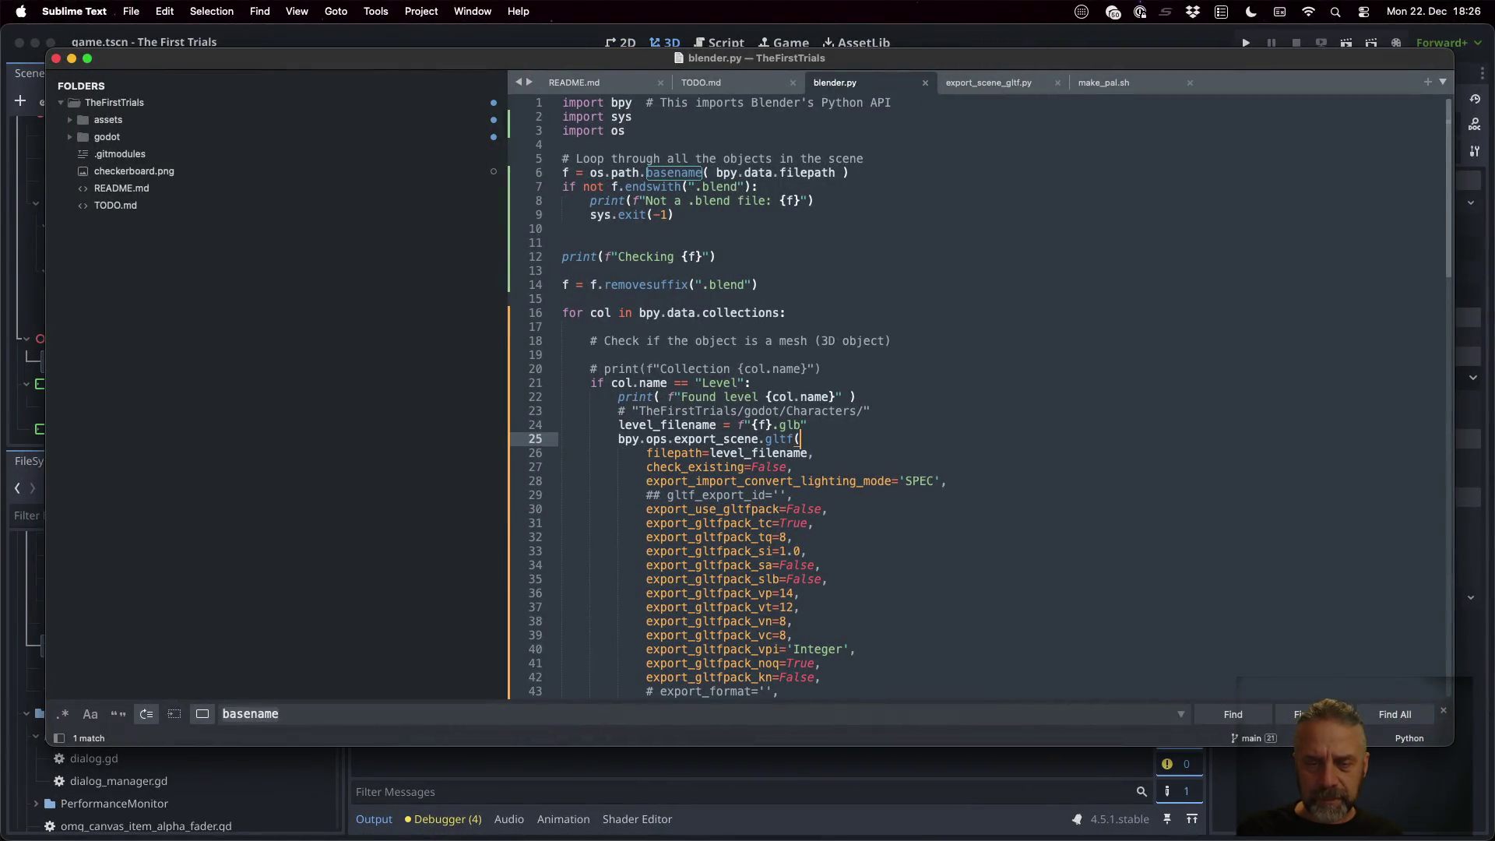
{"action": "key", "text": "super+x"}
{"action": "key", "text": "Up"}
{"action": "key", "text": "Up"}
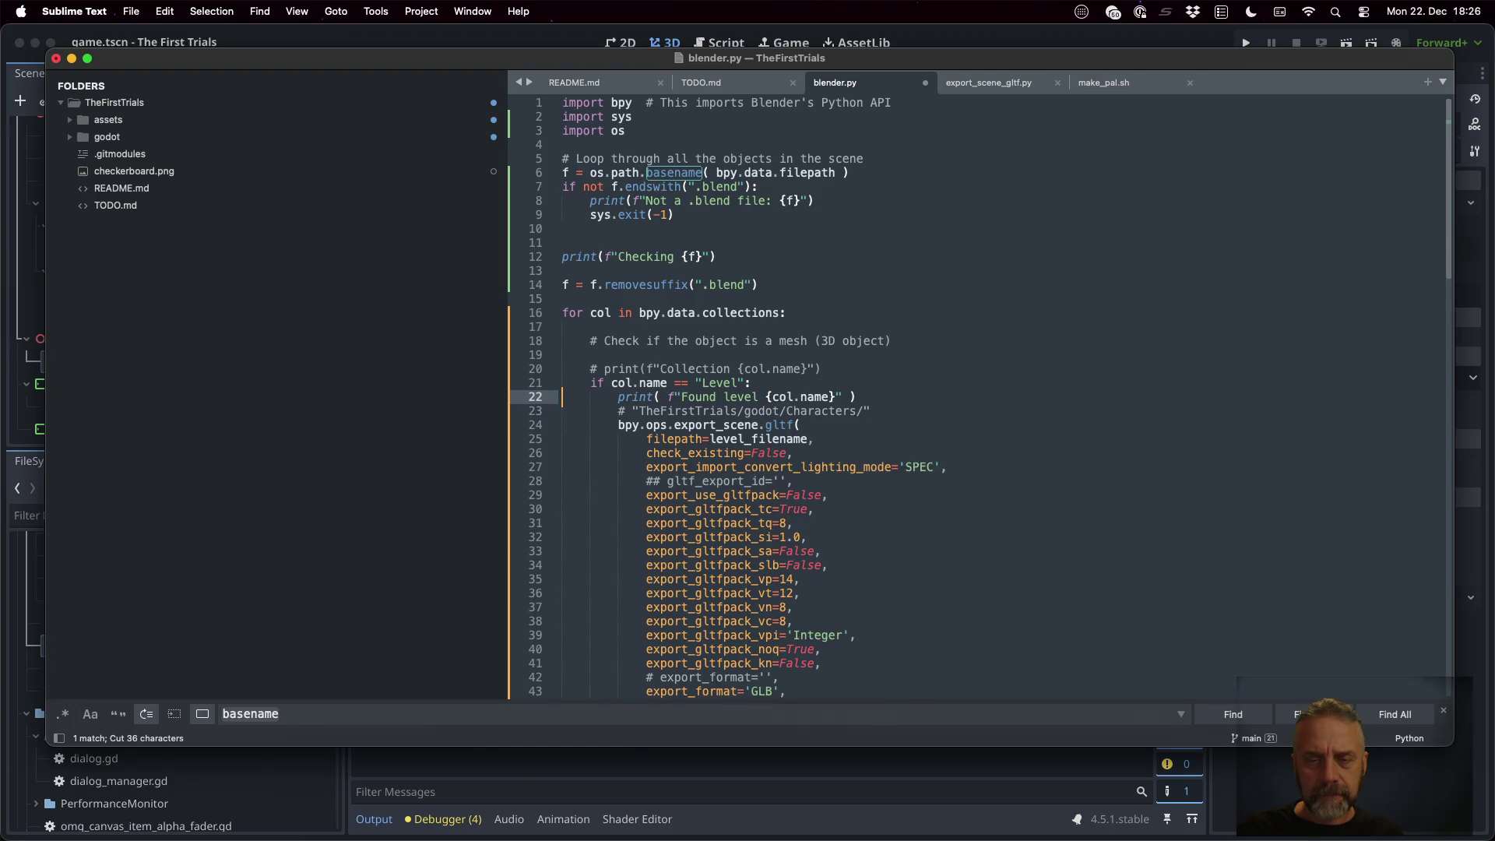
{"action": "key", "text": "super+v"}
Append ' - saving to {level_filename}' to the Found level message, save, and clear the terminal
{"action": "key", "text": "Left"}
{"action": "key", "text": "Left"}
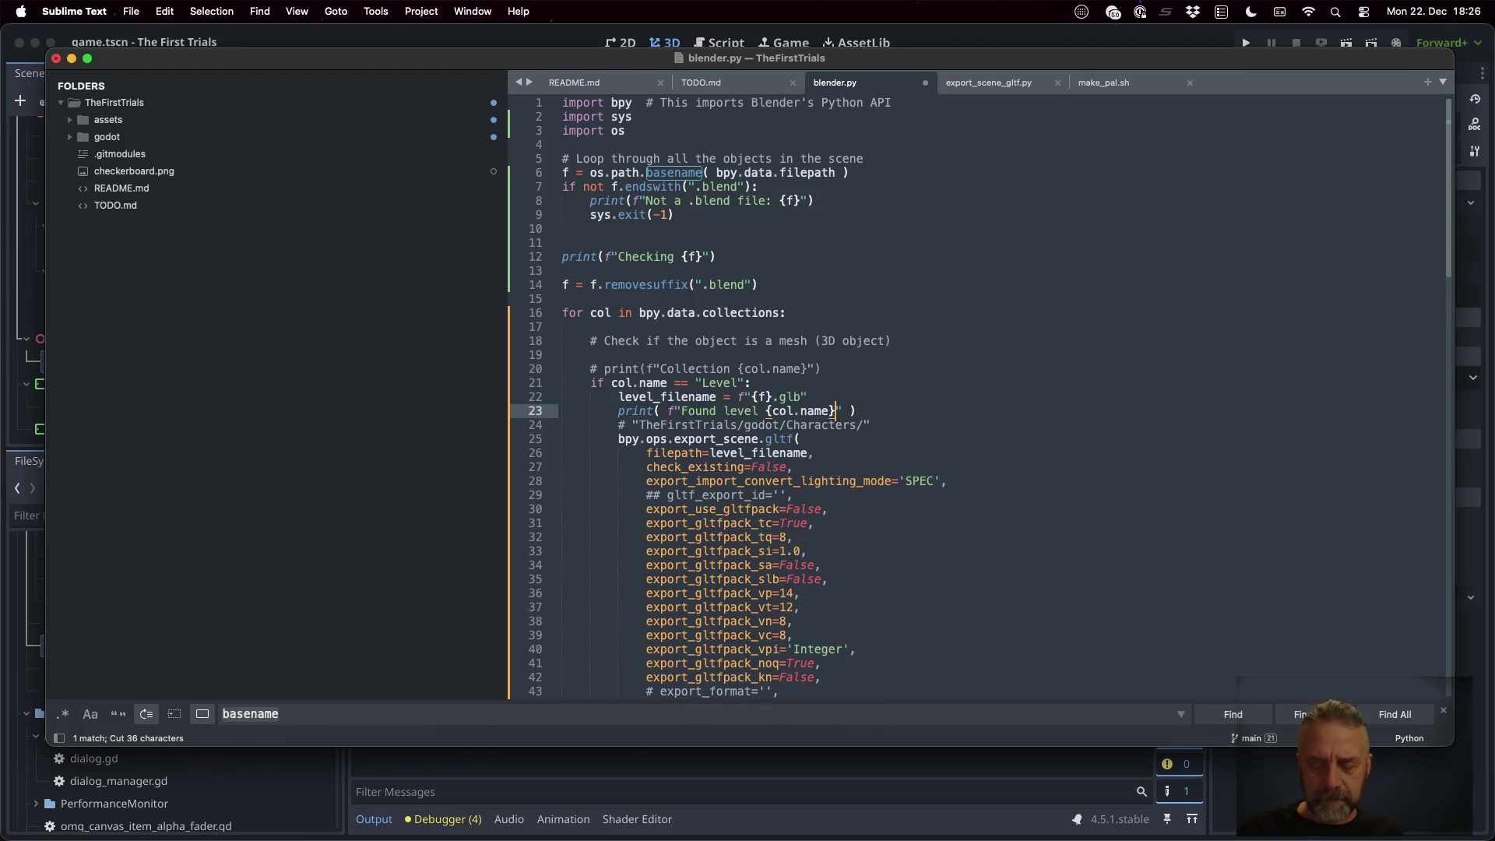
{"action": "type", "text": "- saving to "}
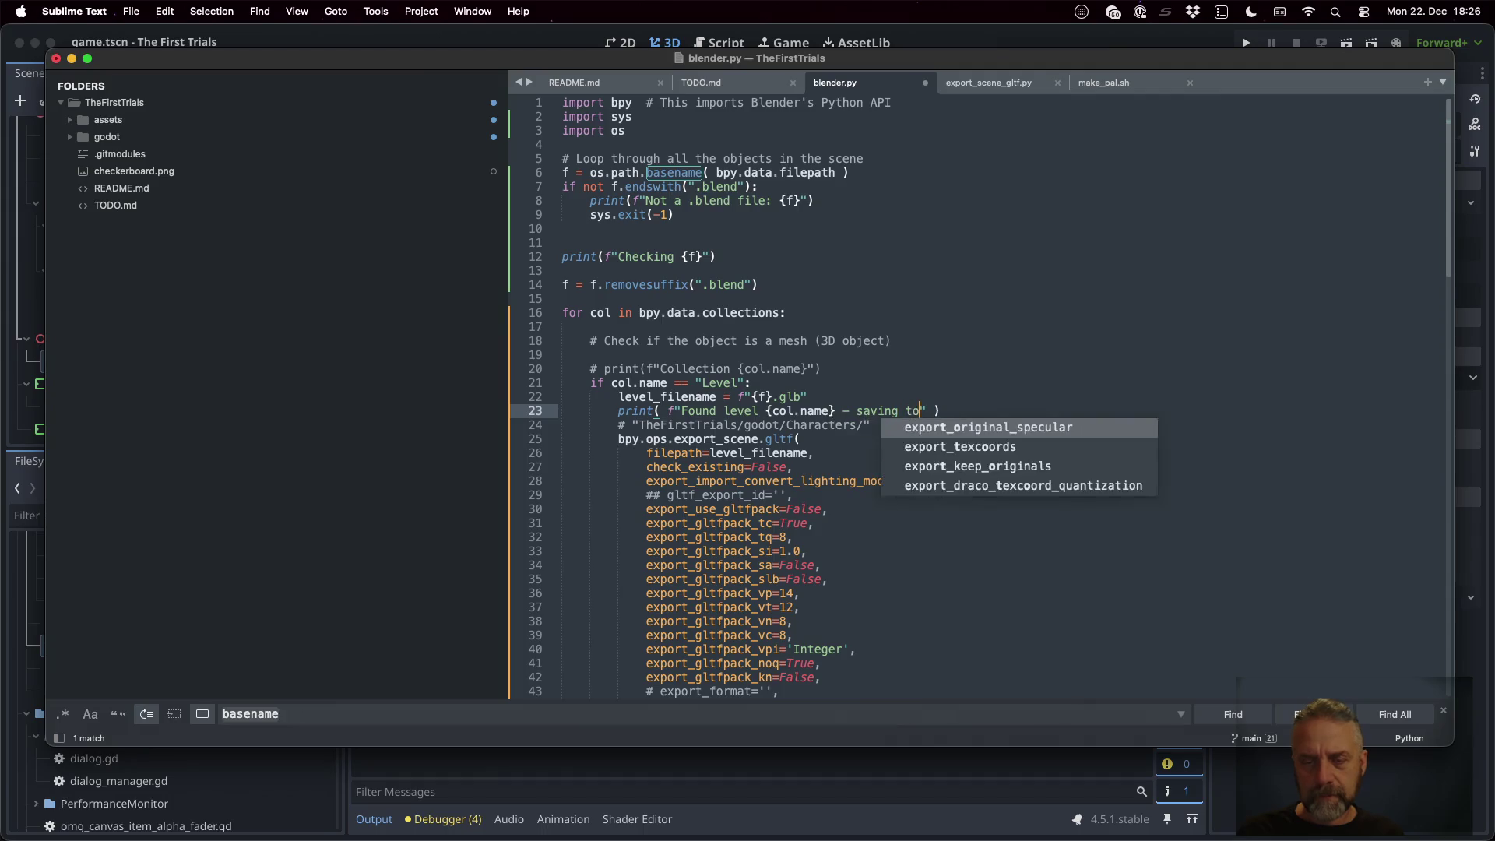
{"action": "type", "text": "{level_na"}
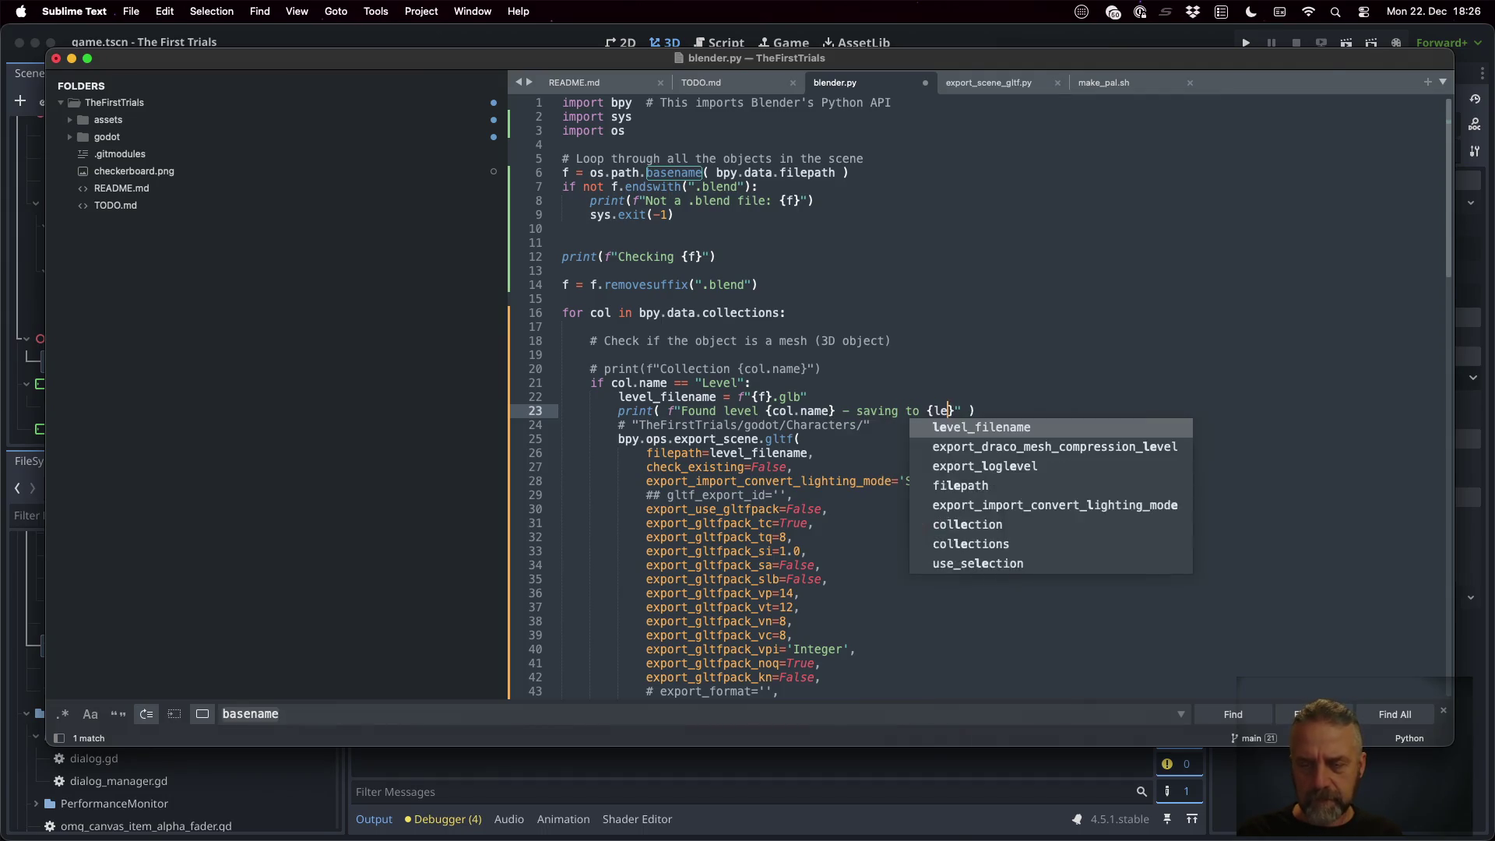
{"action": "type", "text": "me"}
{"action": "key", "text": "cmd+s"}
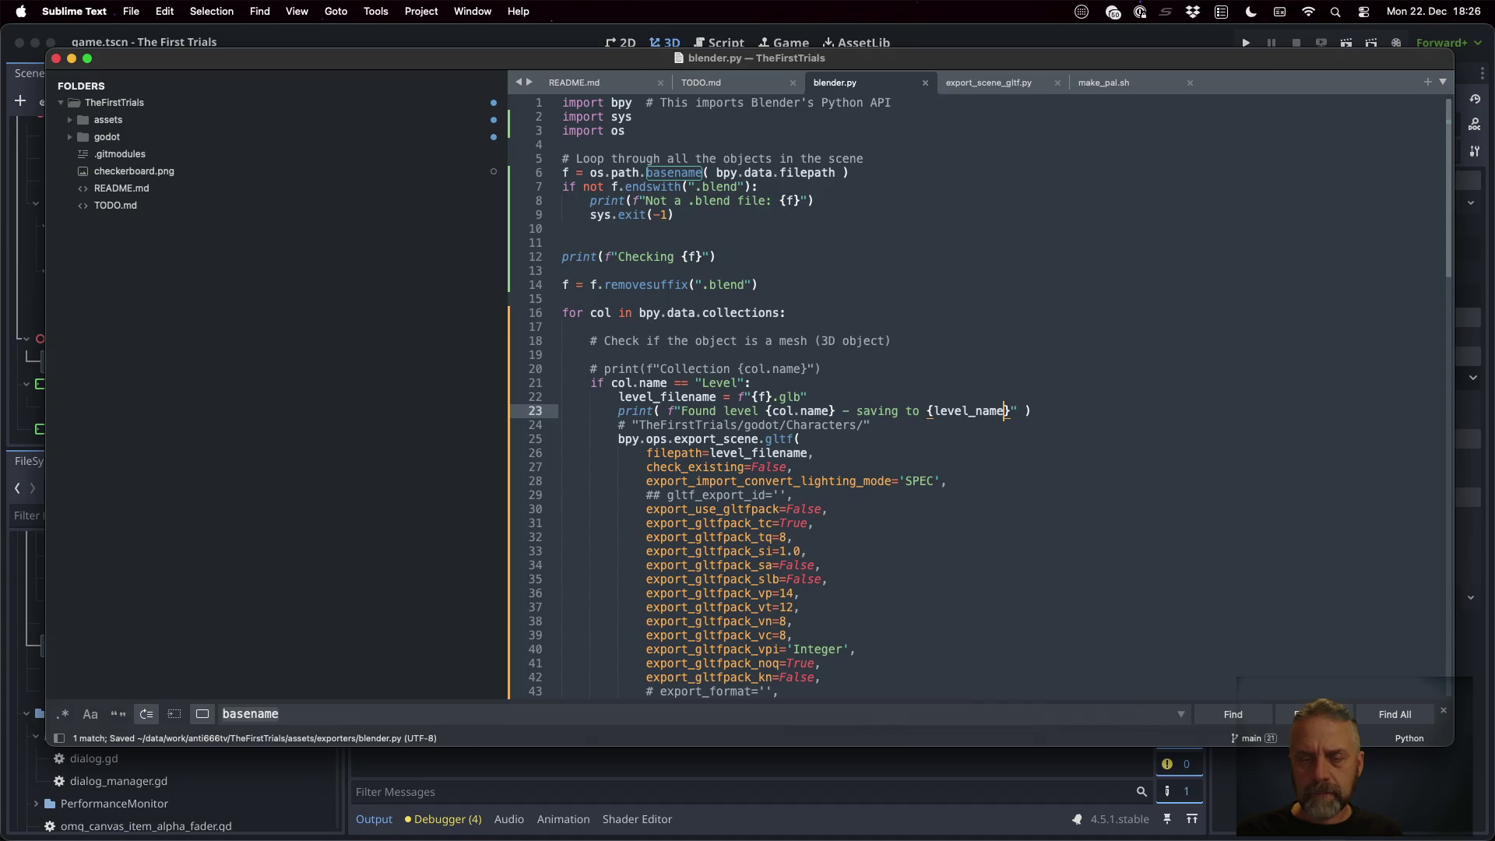
{"action": "type", "text": "file"}
{"action": "key", "text": "cmd+s"}
{"action": "key", "text": "cmd+Tab"}
{"action": "key", "text": "cmd+k"}
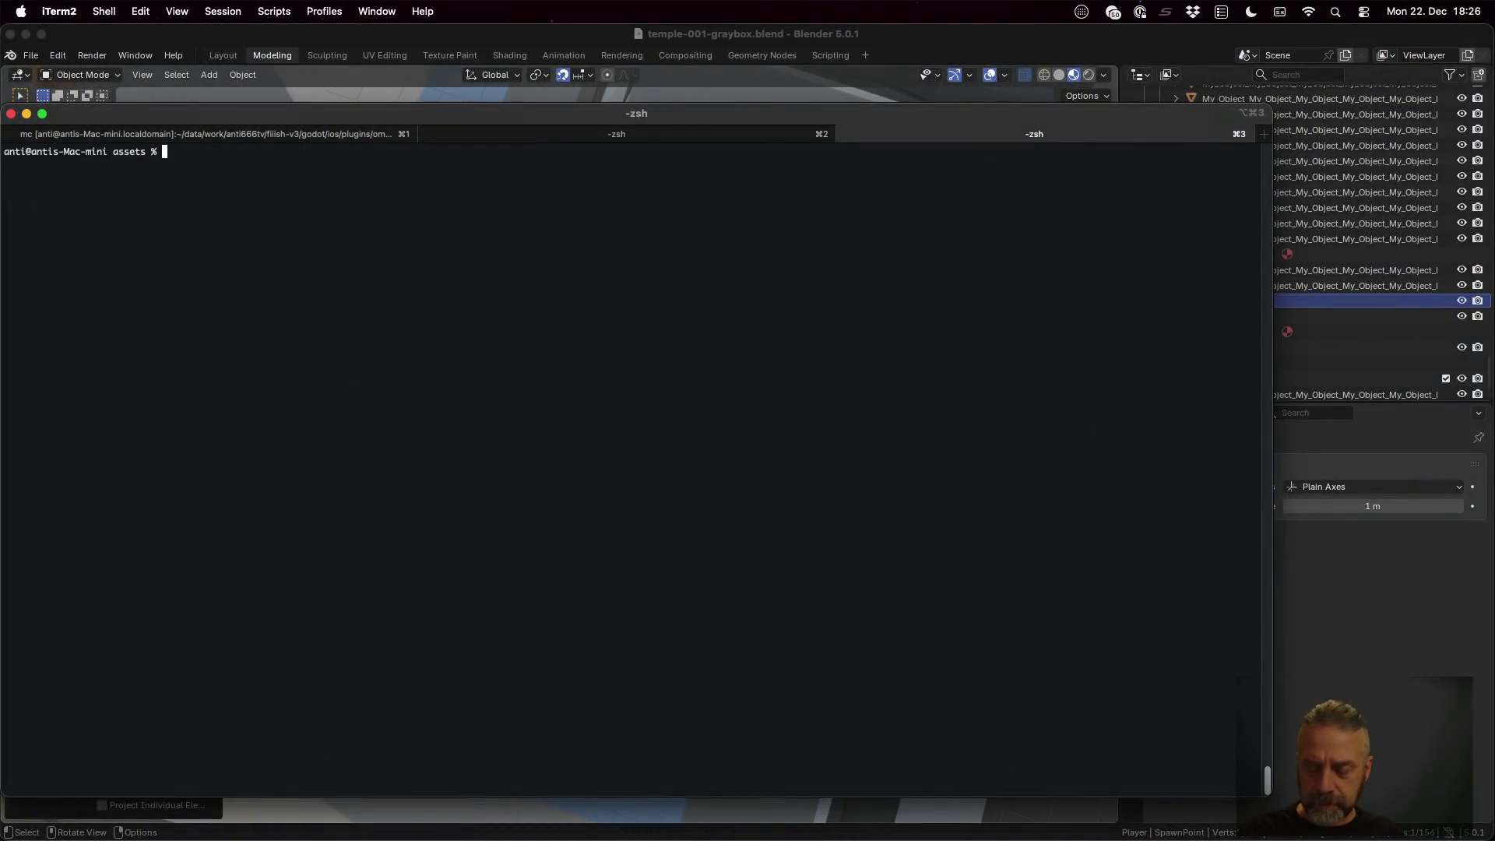
Enlarge the terminal text and rerun the blender export
{"action": "key", "text": "cmd+equal"}
{"action": "key", "text": "cmd+equal"}
{"action": "key", "text": "cmd+equal"}
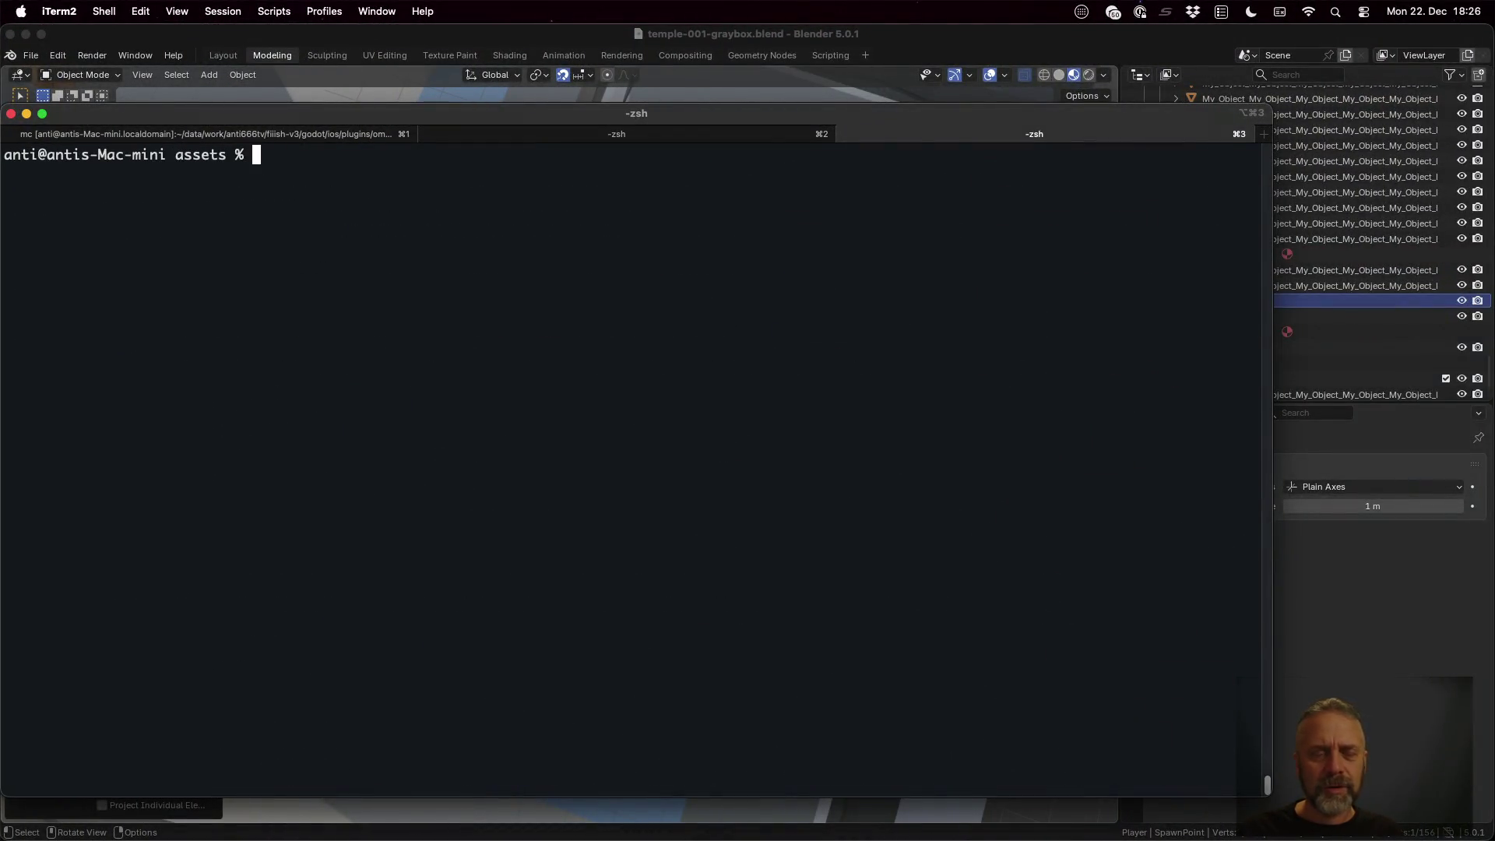
{"action": "type", "text": "ls"}
{"action": "key", "text": "Up"}
{"action": "key", "text": "Return"}
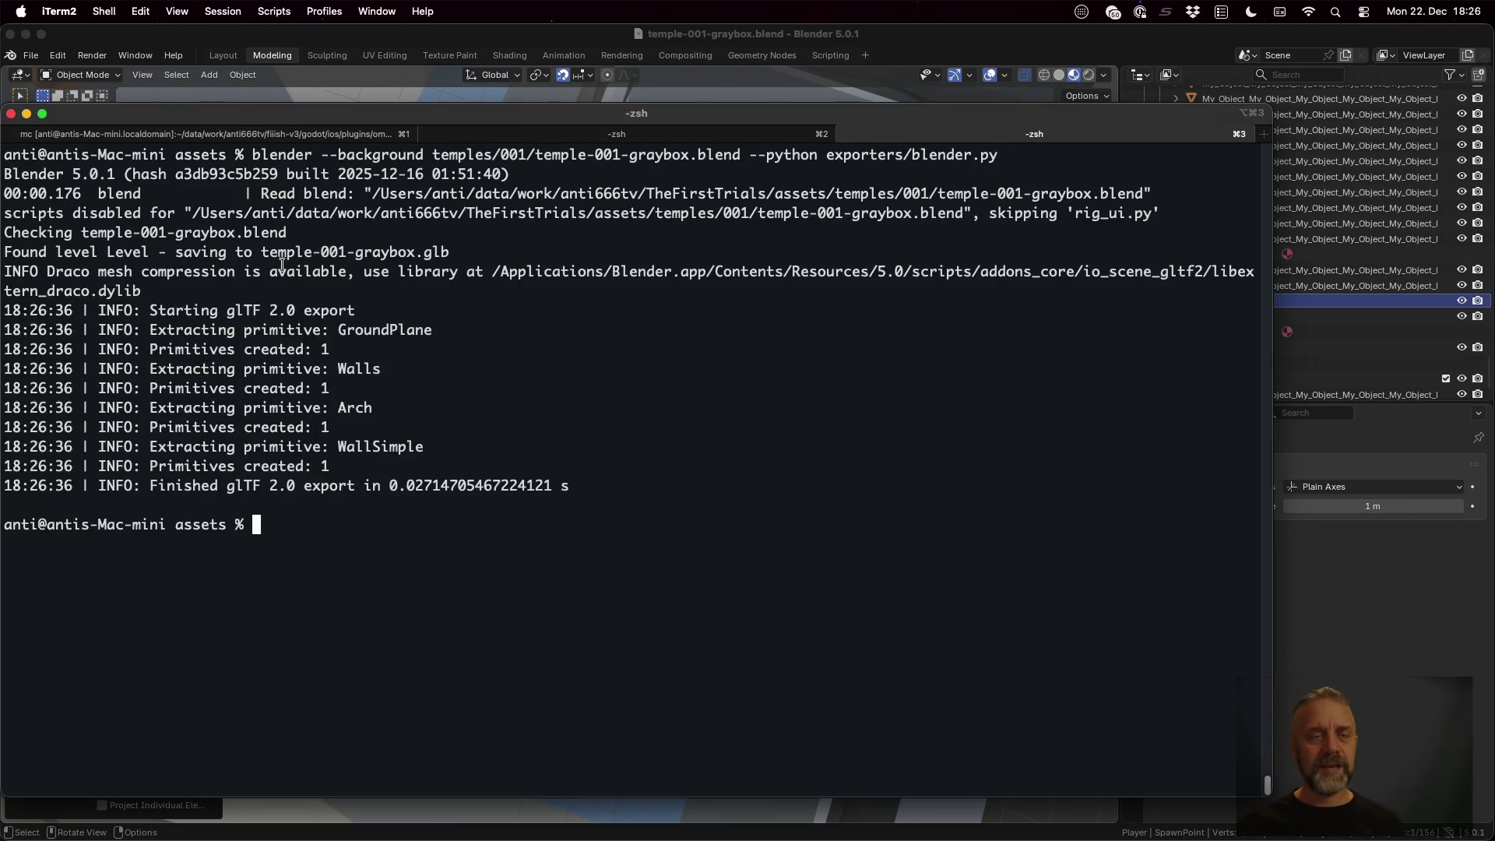
List temple-001-graybox.glb with eza -l, confirming 208k, then return to Sublime Text
{"action": "type", "text": "eza"}
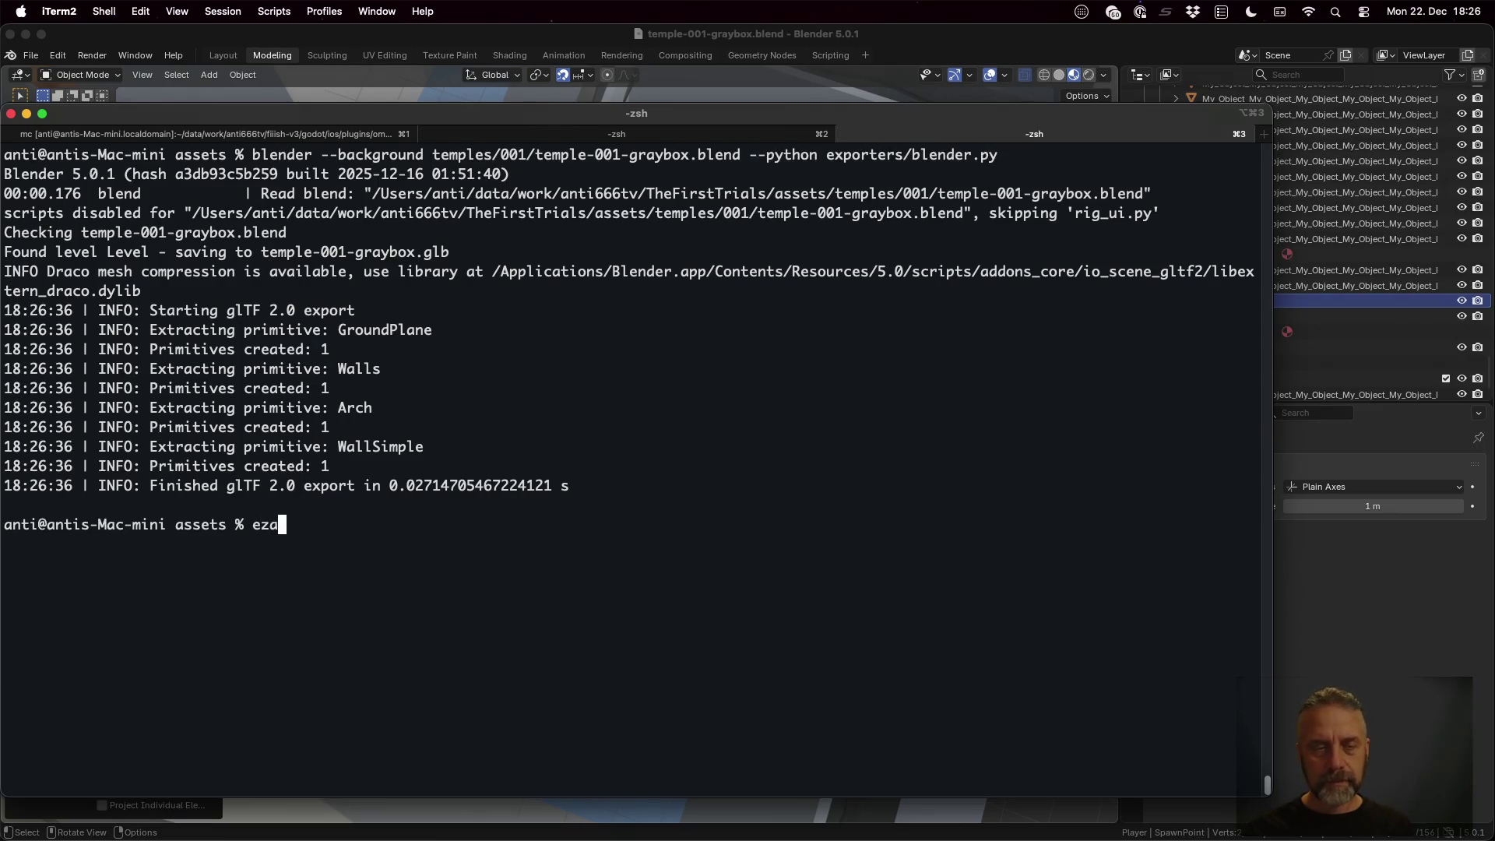
{"action": "type", "text": " -l temple-"}
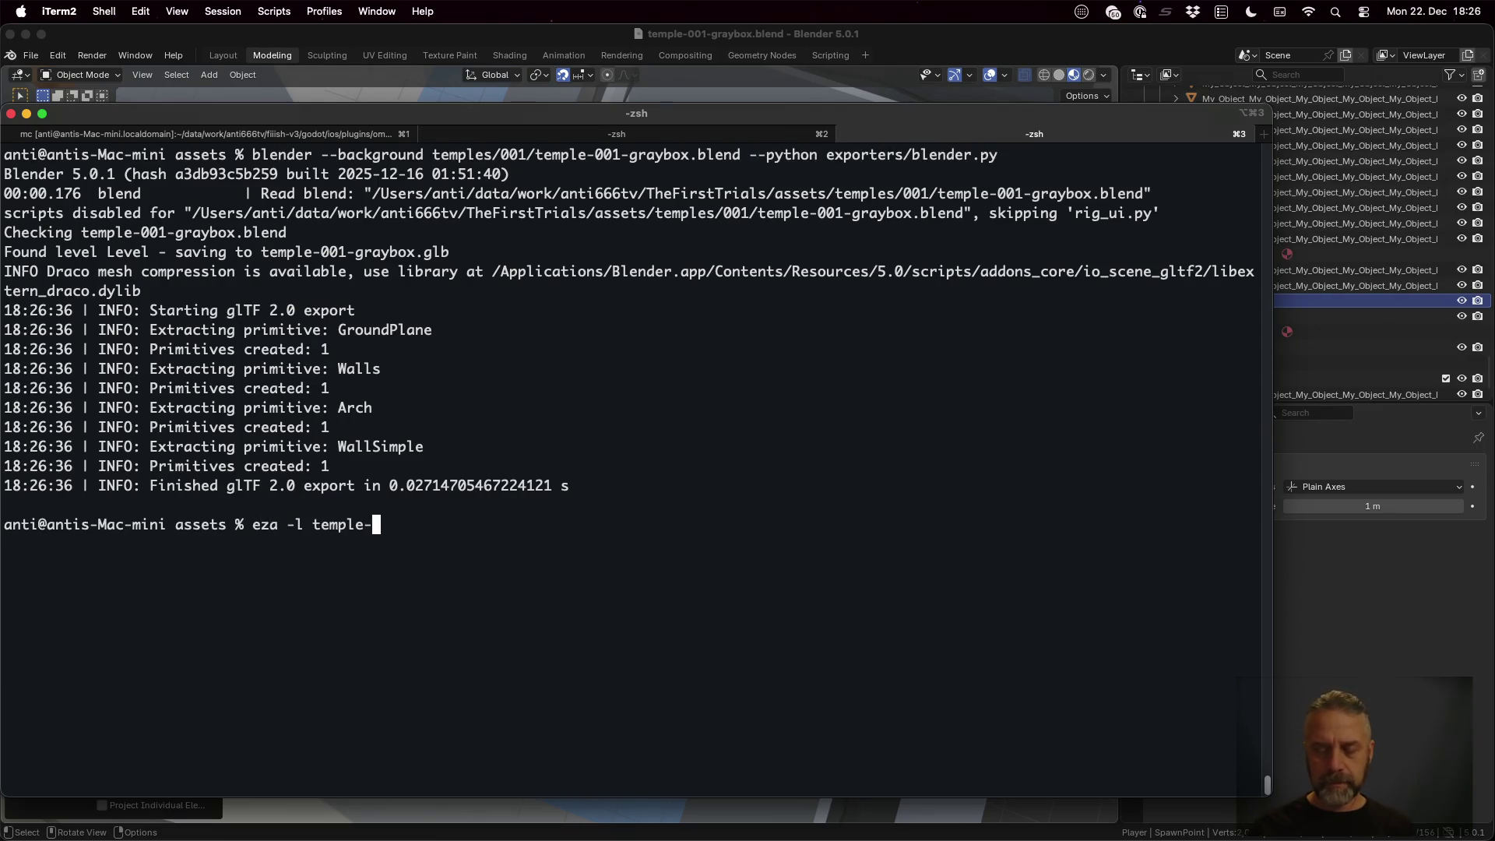
{"action": "key", "text": "Tab"}
{"action": "key", "text": "Return"}
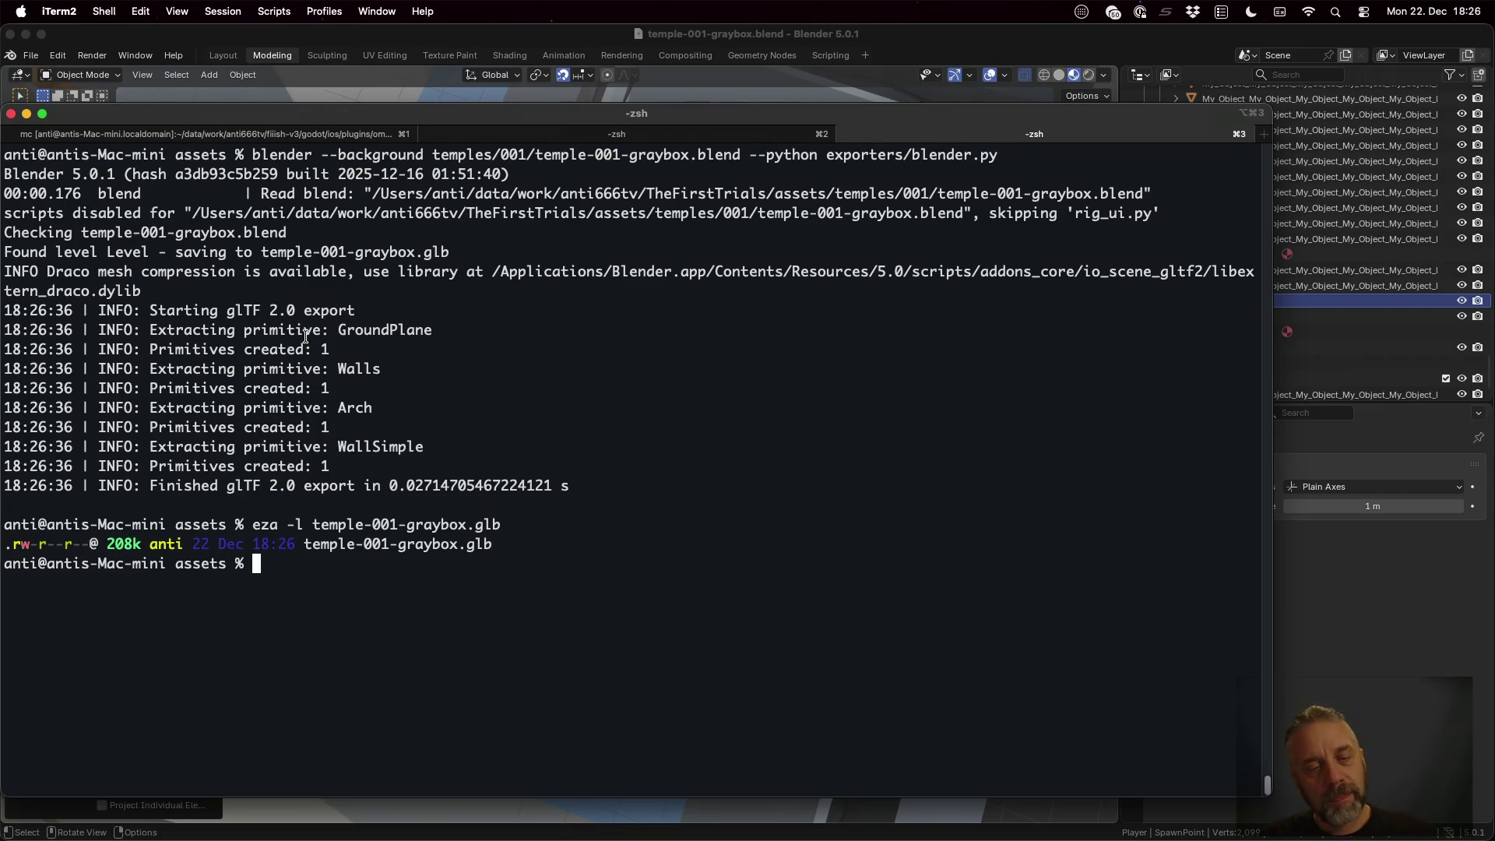
{"action": "key", "text": "super+Tab"}
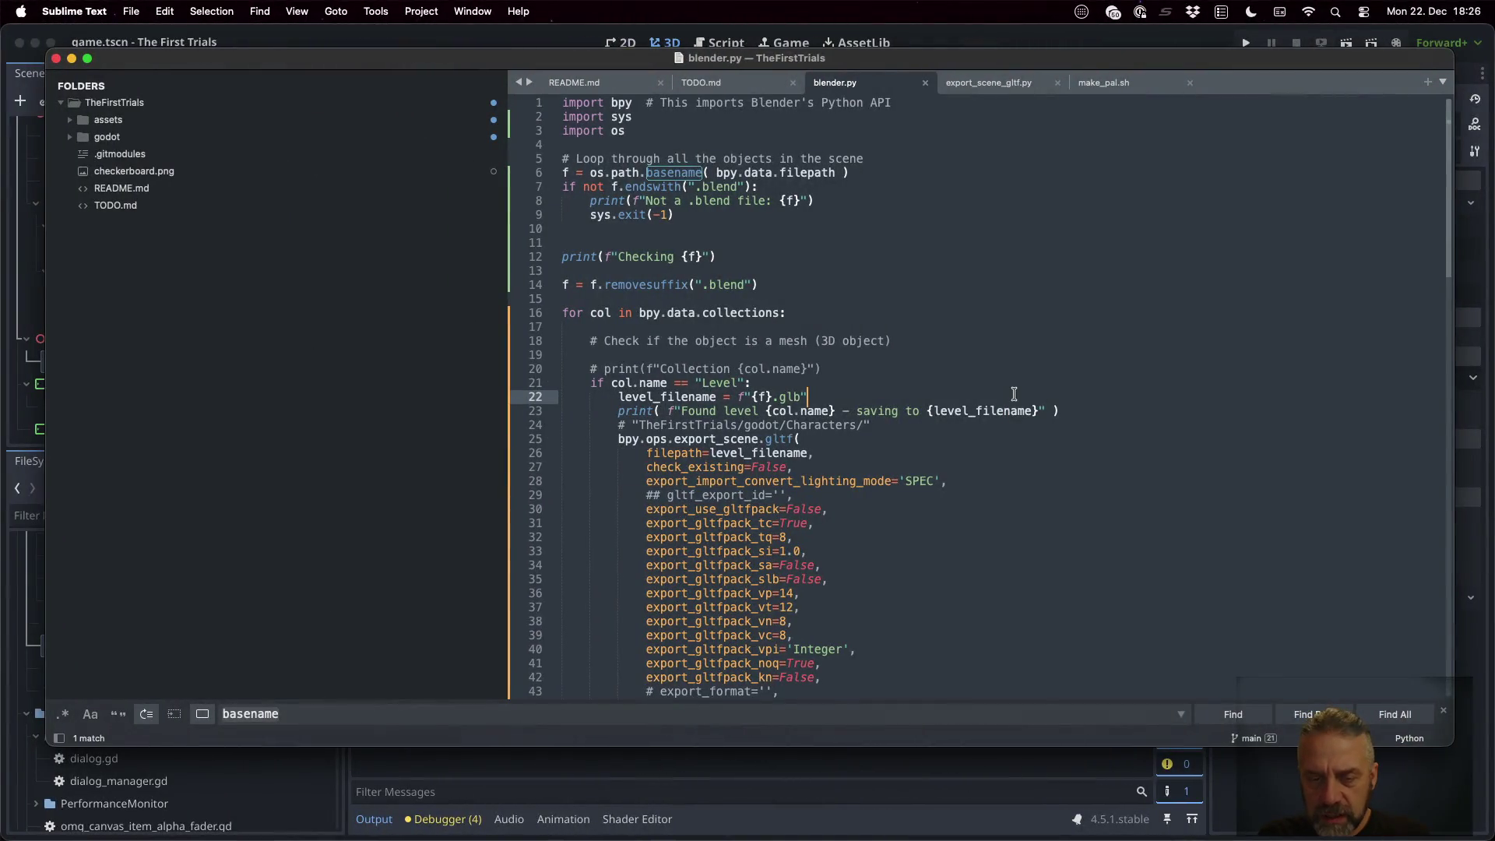
Start a glTF 2.0 export in Blender, expand the Include options, and widen the settings panel
{"action": "scroll", "coordinate": [1014, 394], "scroll_direction": "down", "scroll_amount": 3}
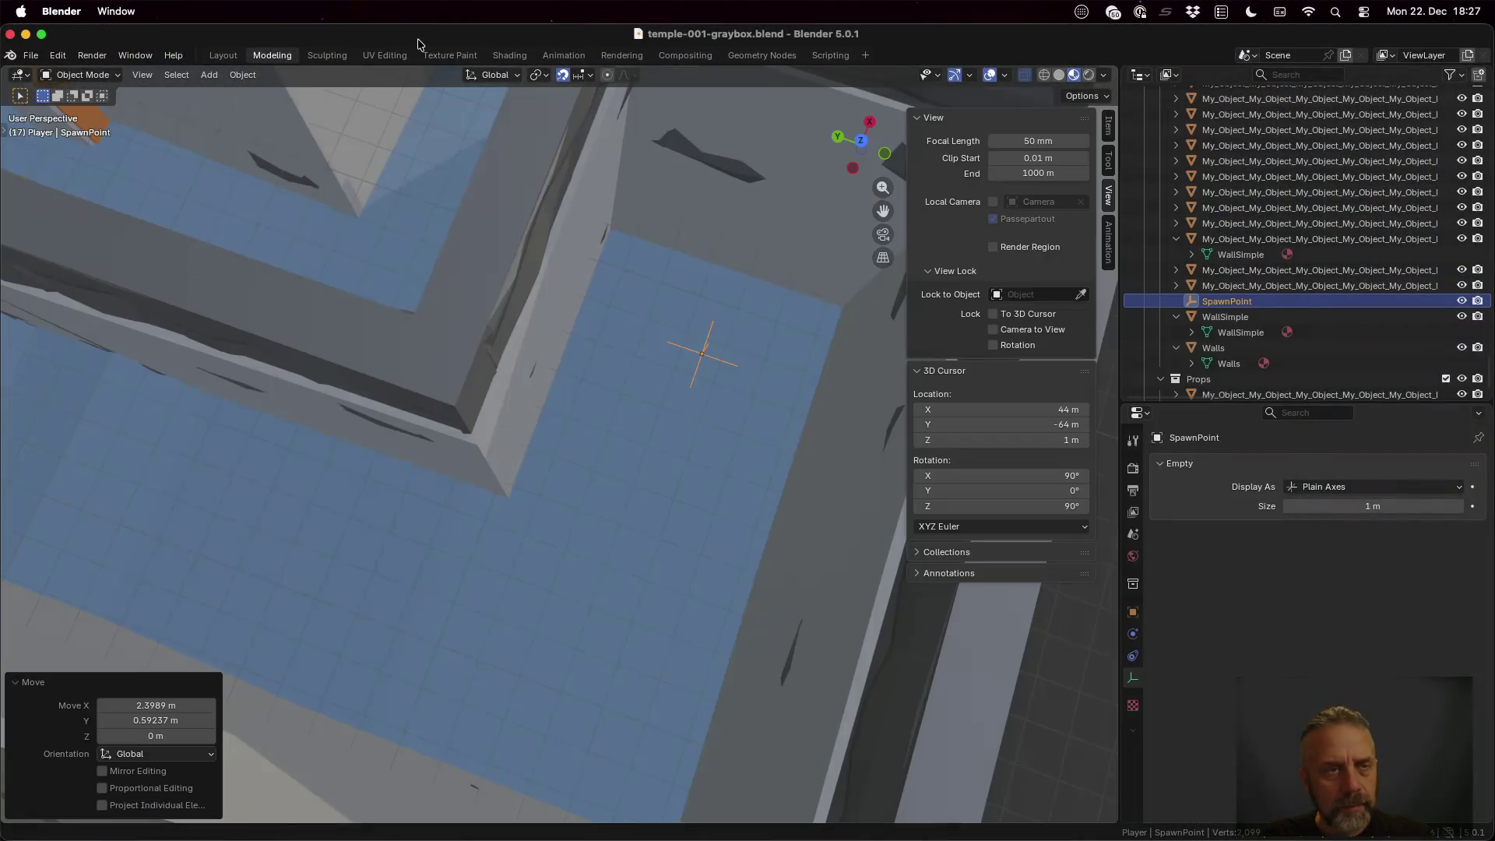
{"action": "left_click", "coordinate": [30, 55]}
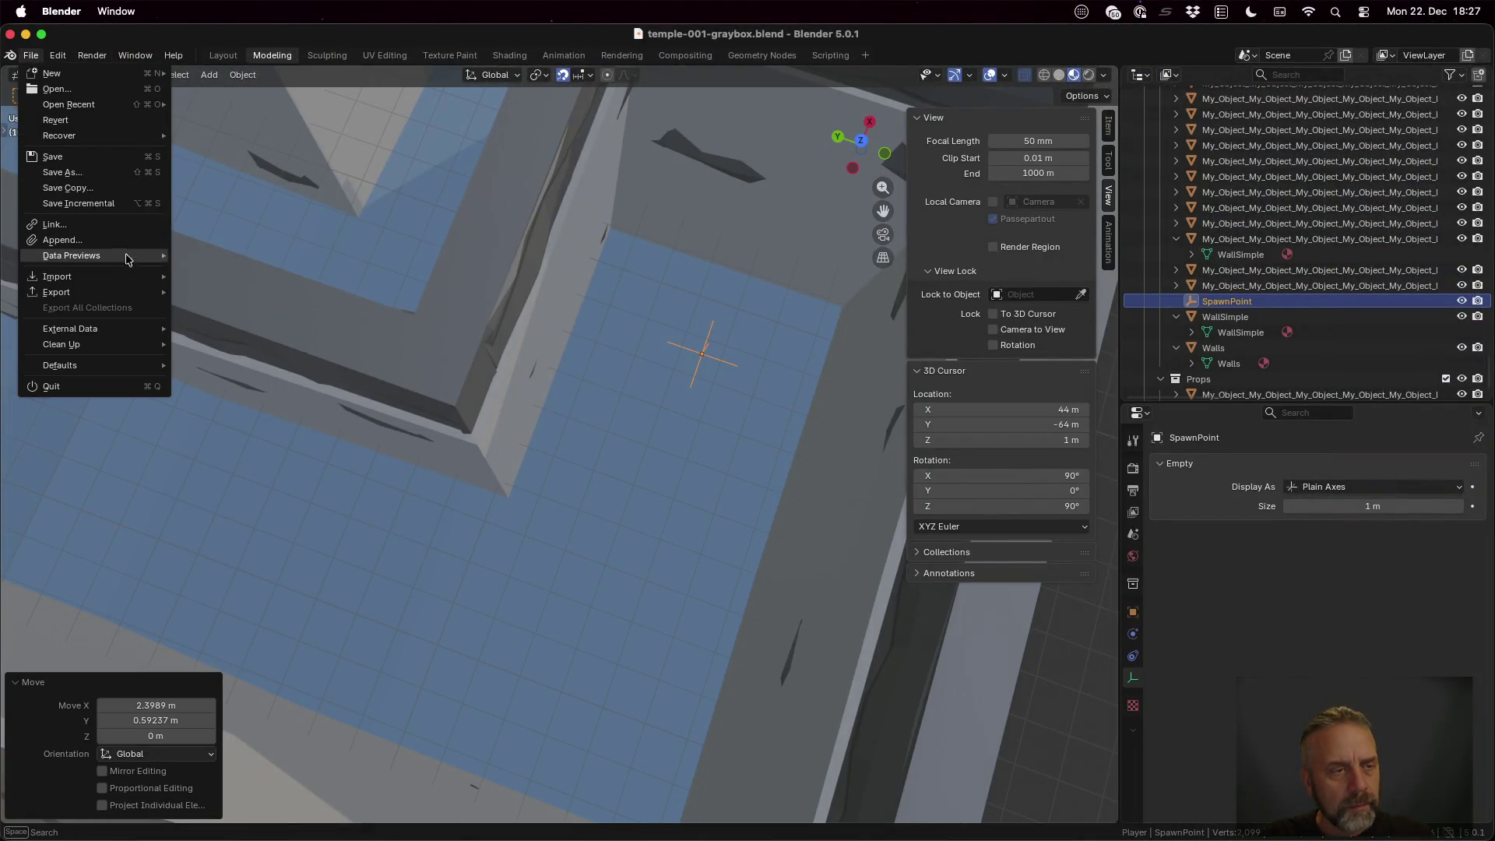
{"action": "mouse_move", "coordinate": [125, 295]}
{"action": "left_click", "coordinate": [218, 431]}
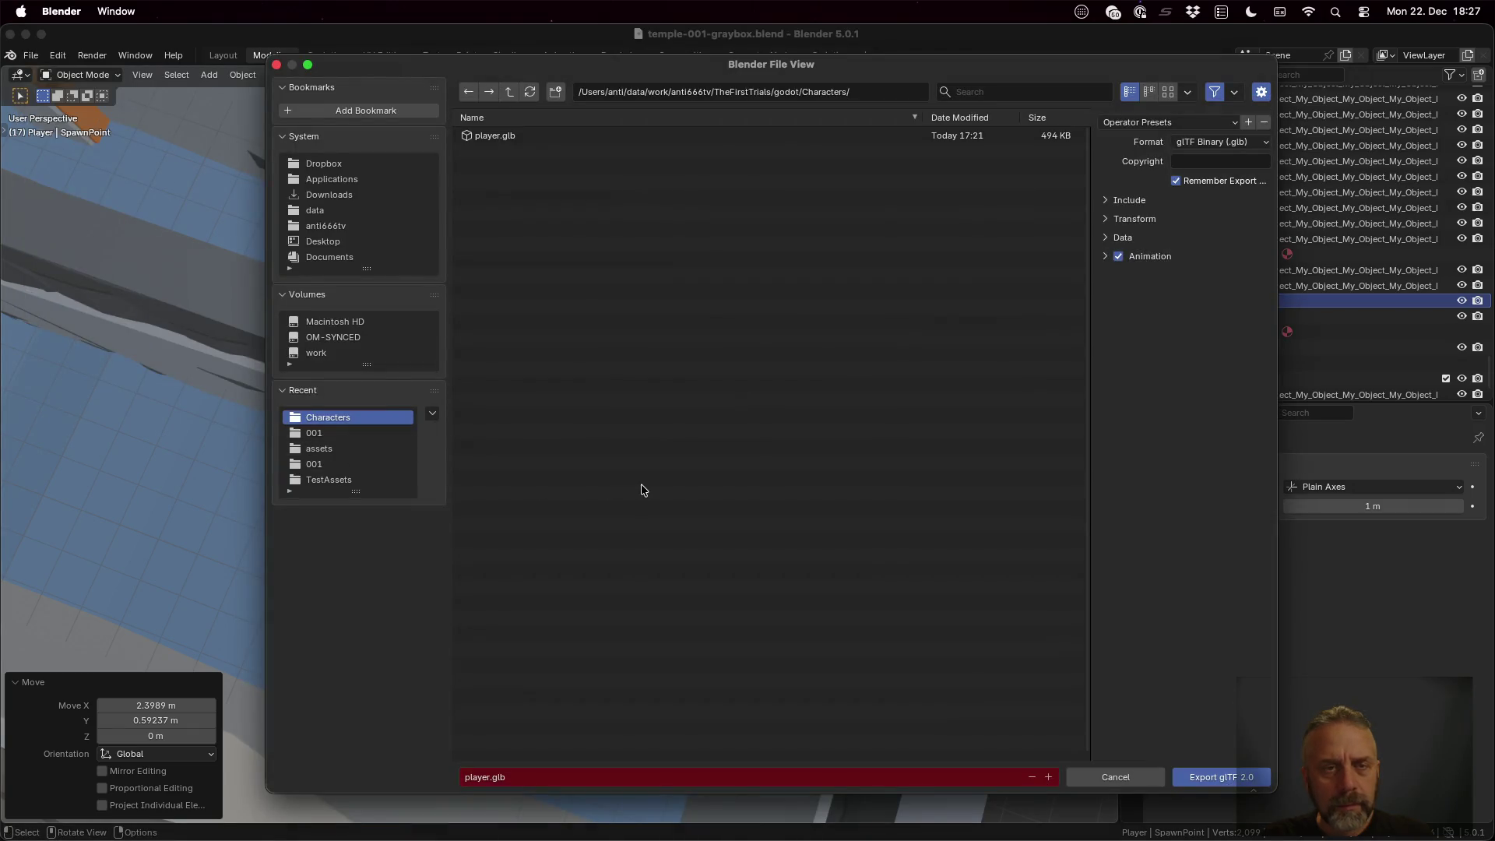
{"action": "left_click", "coordinate": [1124, 202]}
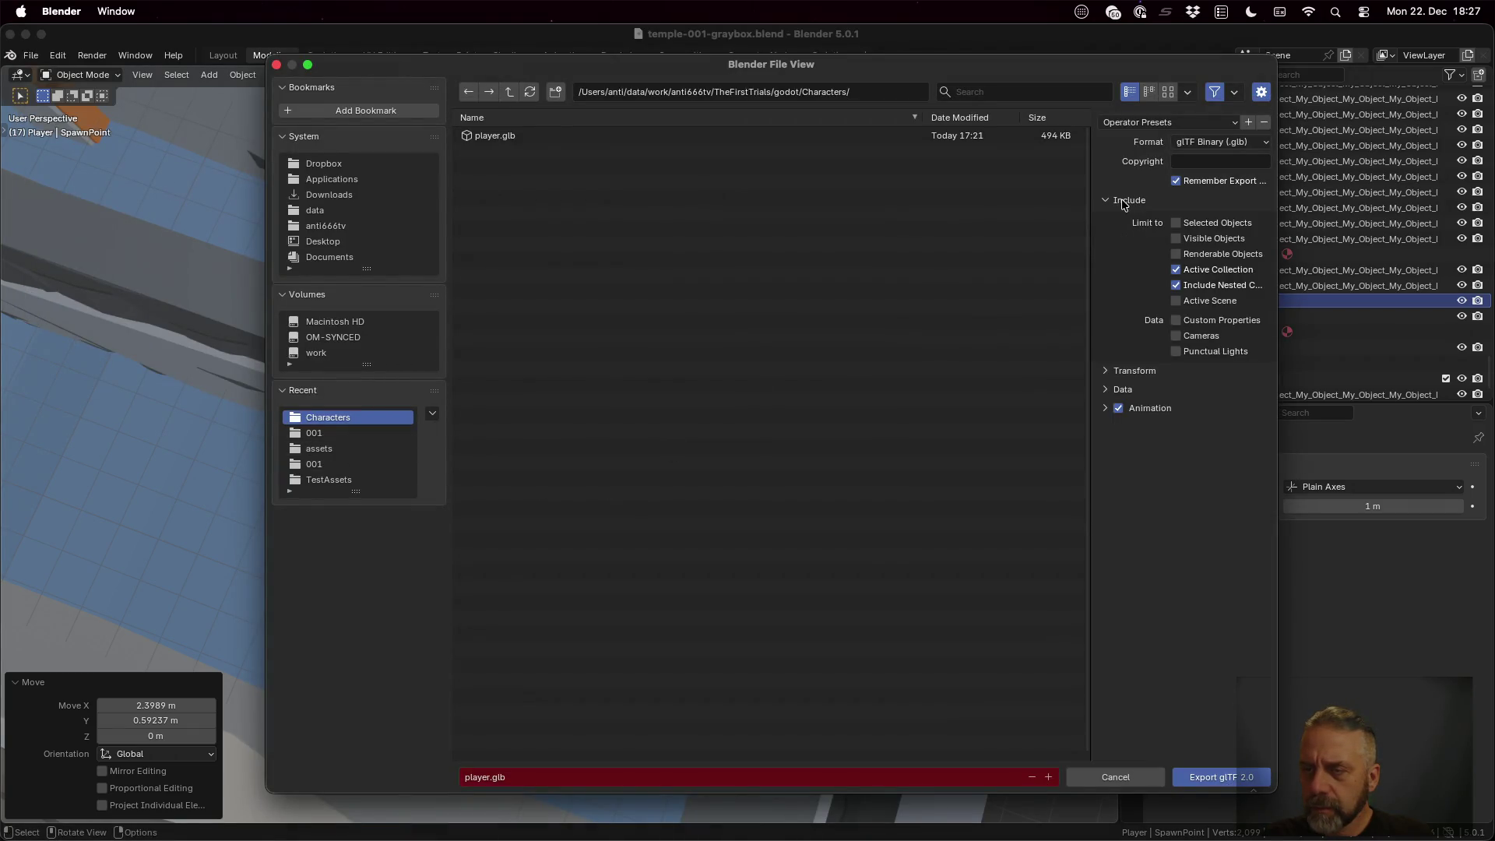
{"action": "left_click_drag", "start_coordinate": [1089, 212], "coordinate": [872, 226]}
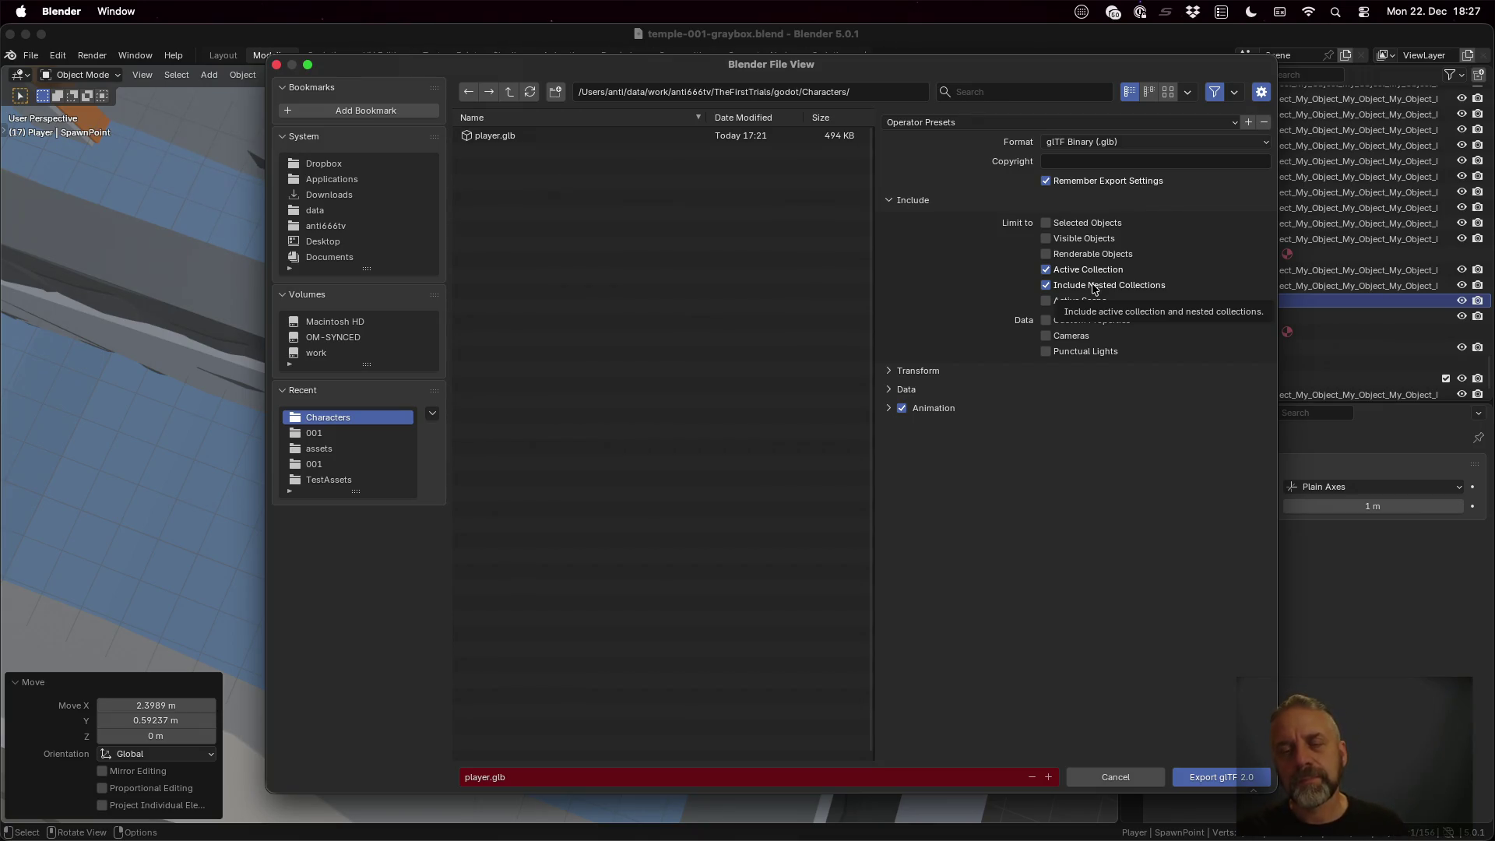
{"action": "key", "text": "super+Tab"}
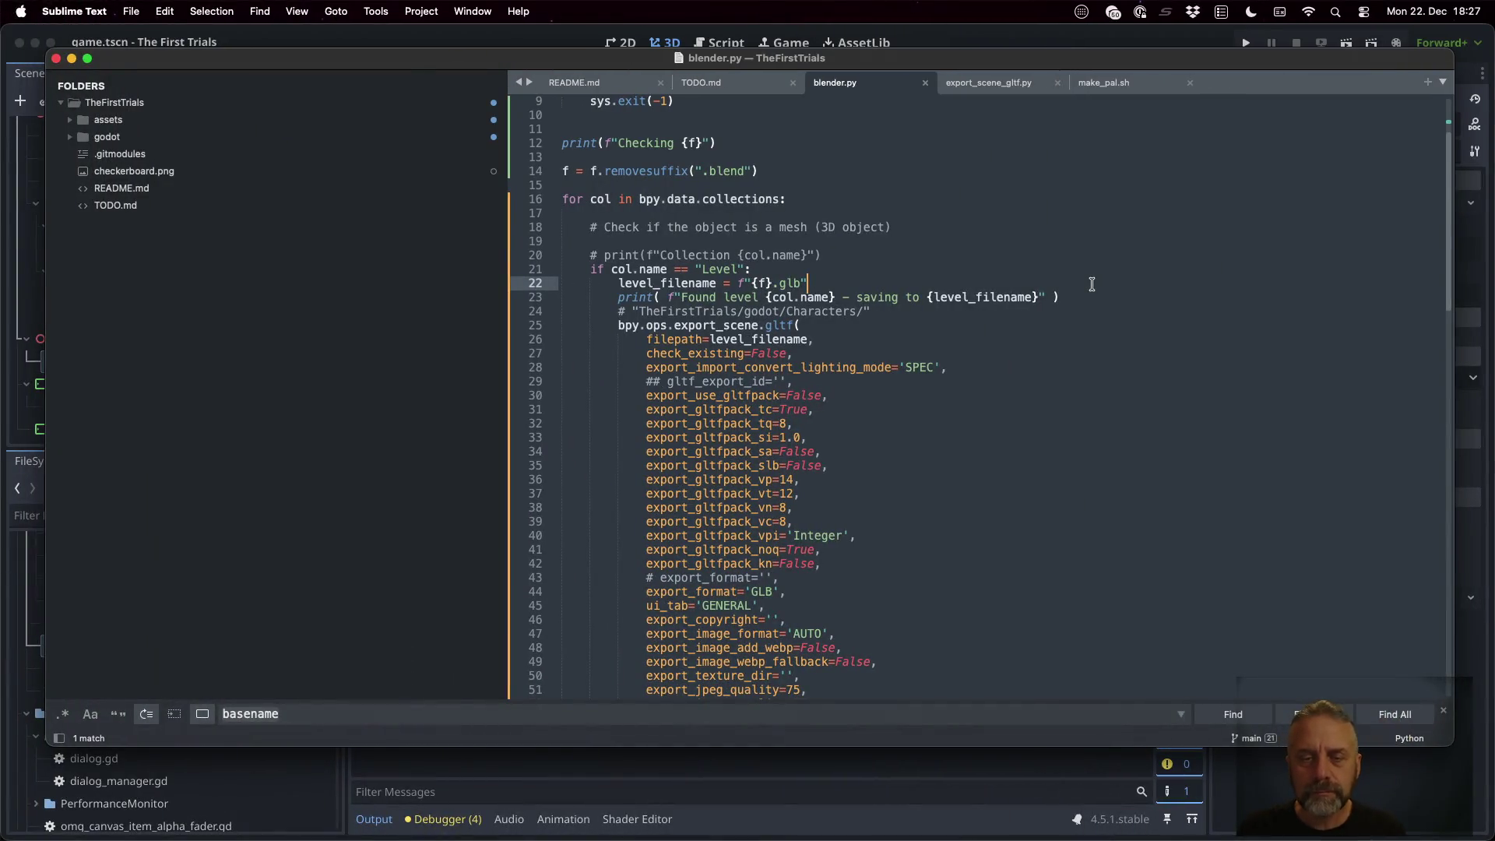
Search blender.py for 'nested', then toggle the dialog's Active Collection option off and on
{"action": "key", "text": "super+f"}
{"action": "type", "text": "nested"}
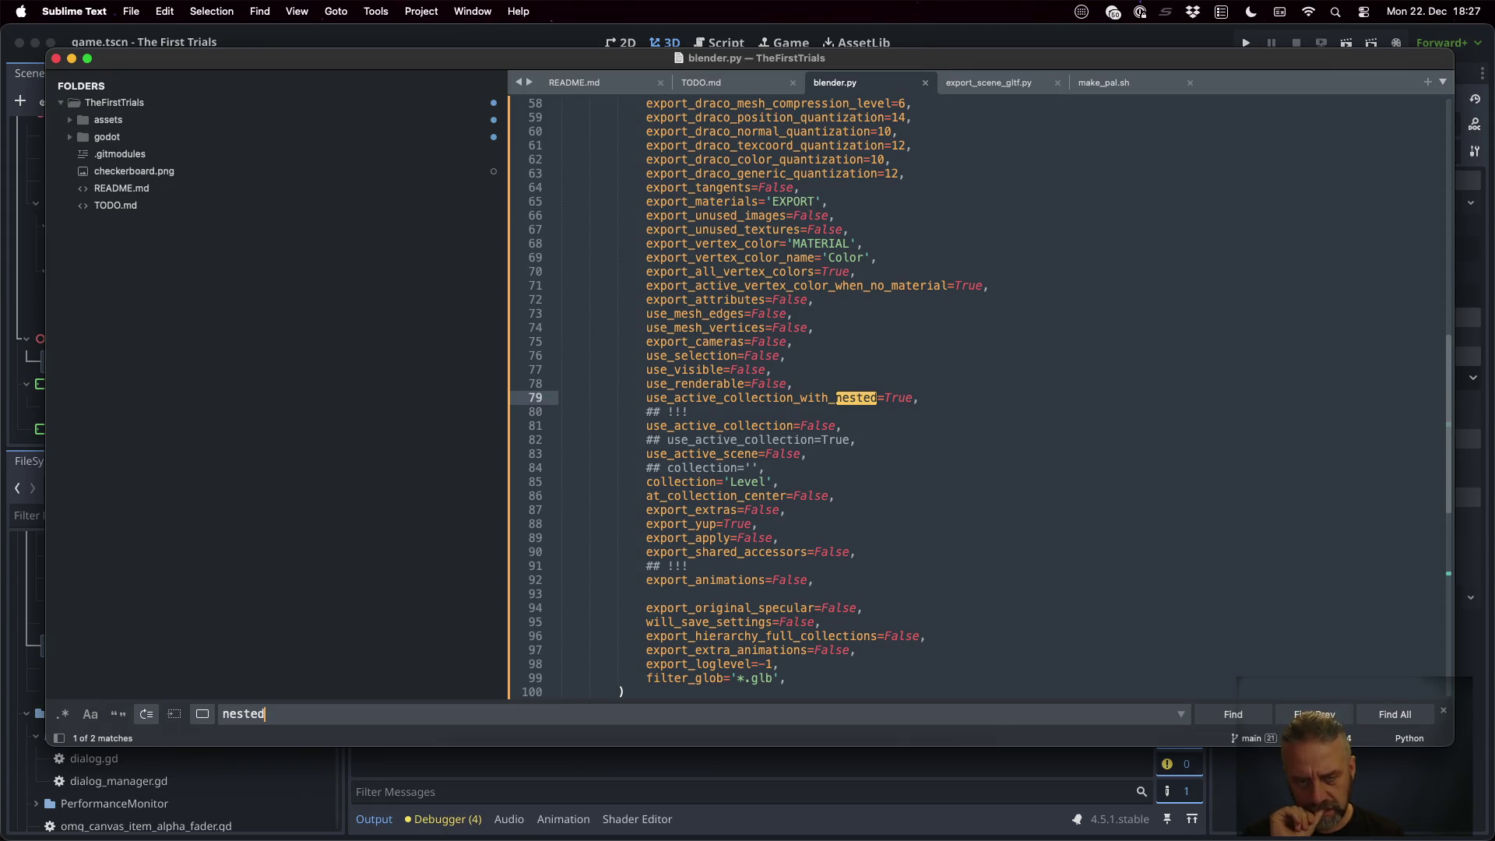
{"action": "key", "text": "super+Tab"}
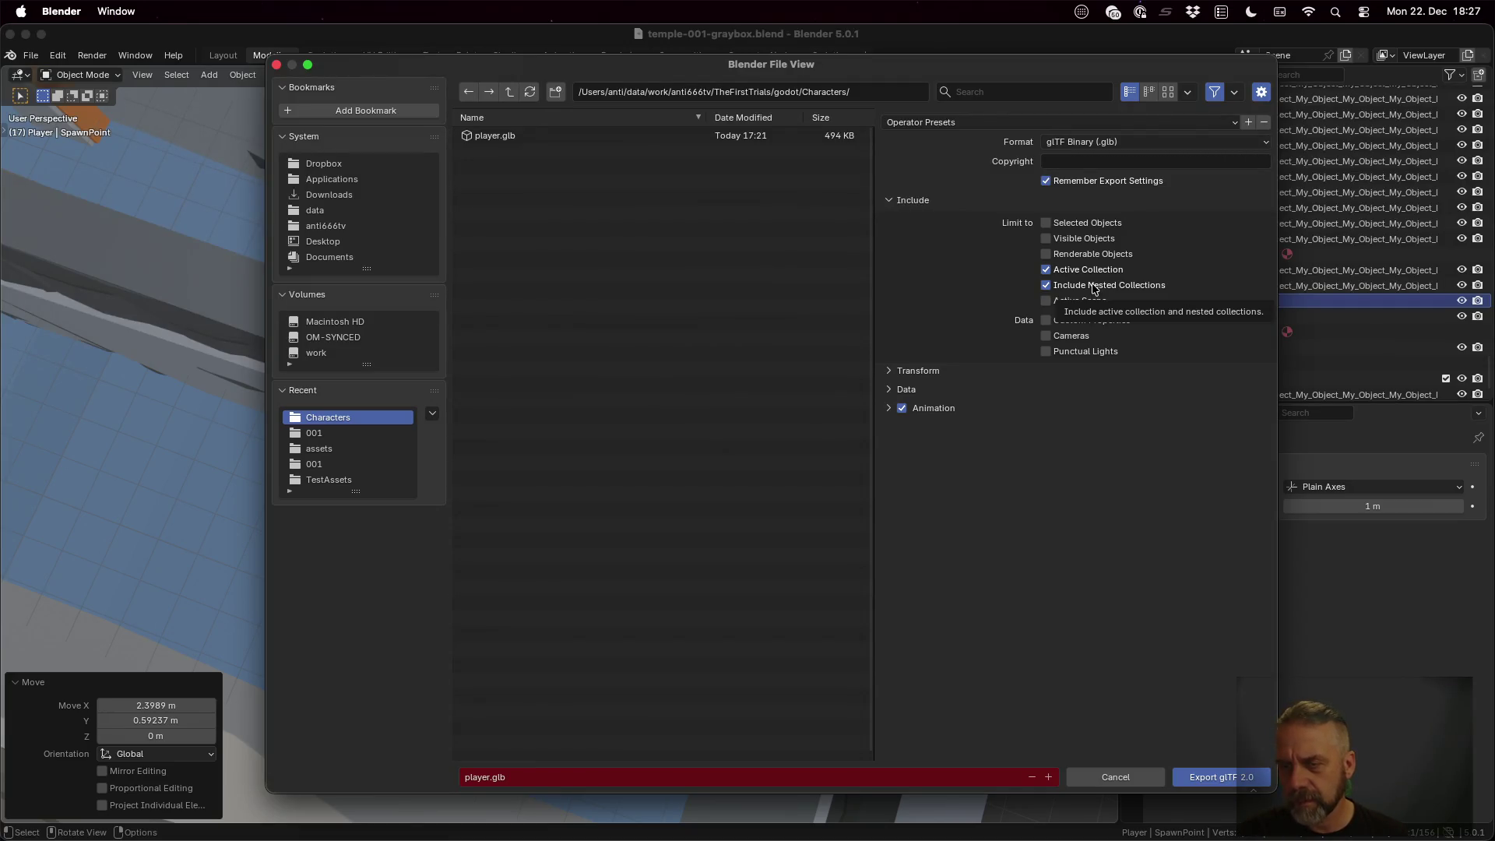
{"action": "left_click", "coordinate": [1050, 269]}
{"action": "left_click", "coordinate": [1050, 269]}
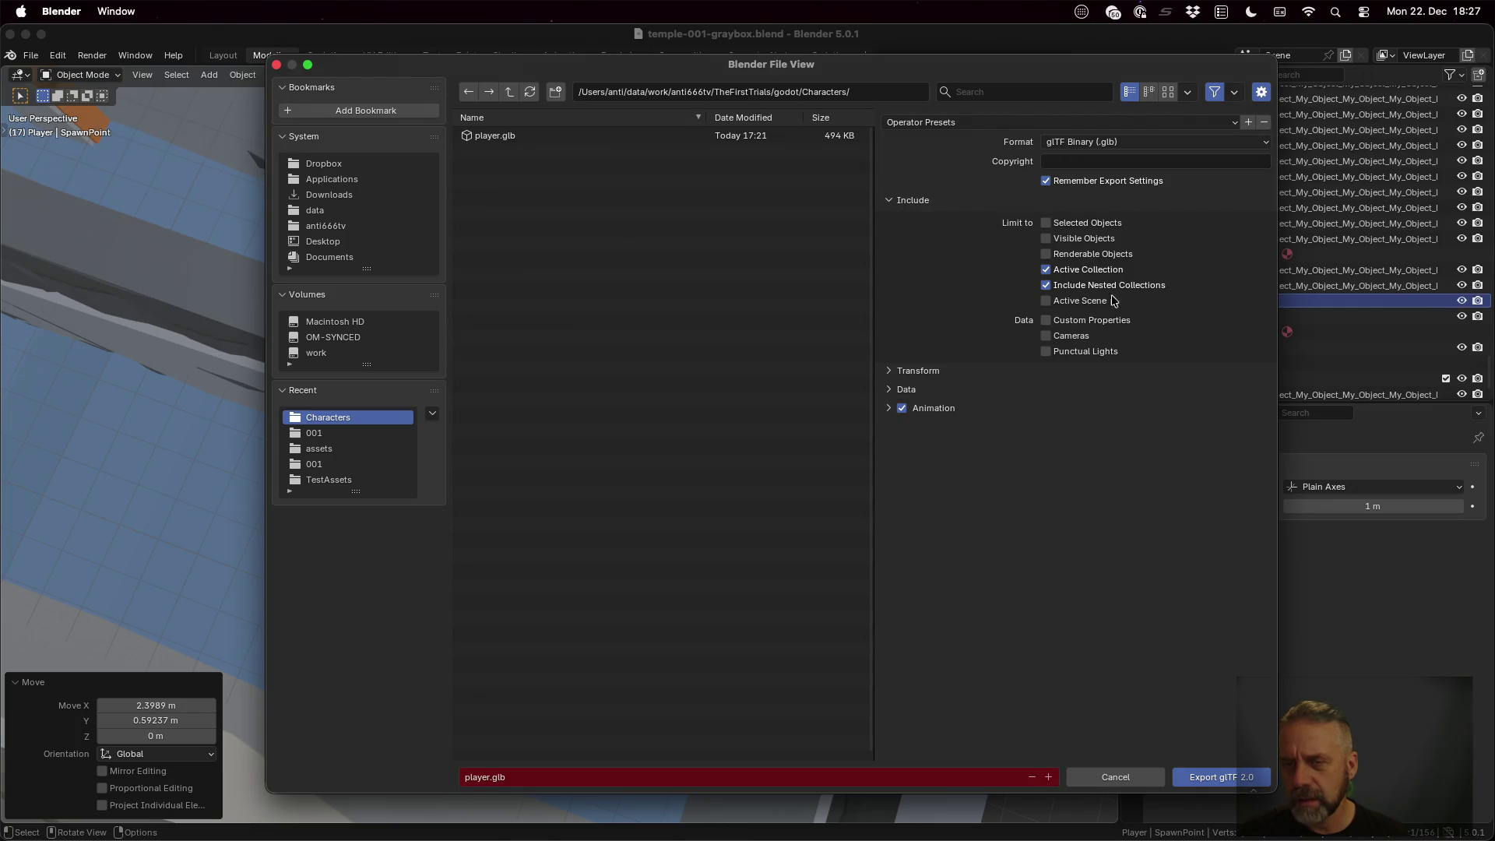
Expand Transform, Data, Scene Graph and Mesh, checking them against the script's export_yup=True setting
{"action": "left_click", "coordinate": [907, 371]}
{"action": "left_click", "coordinate": [900, 415]}
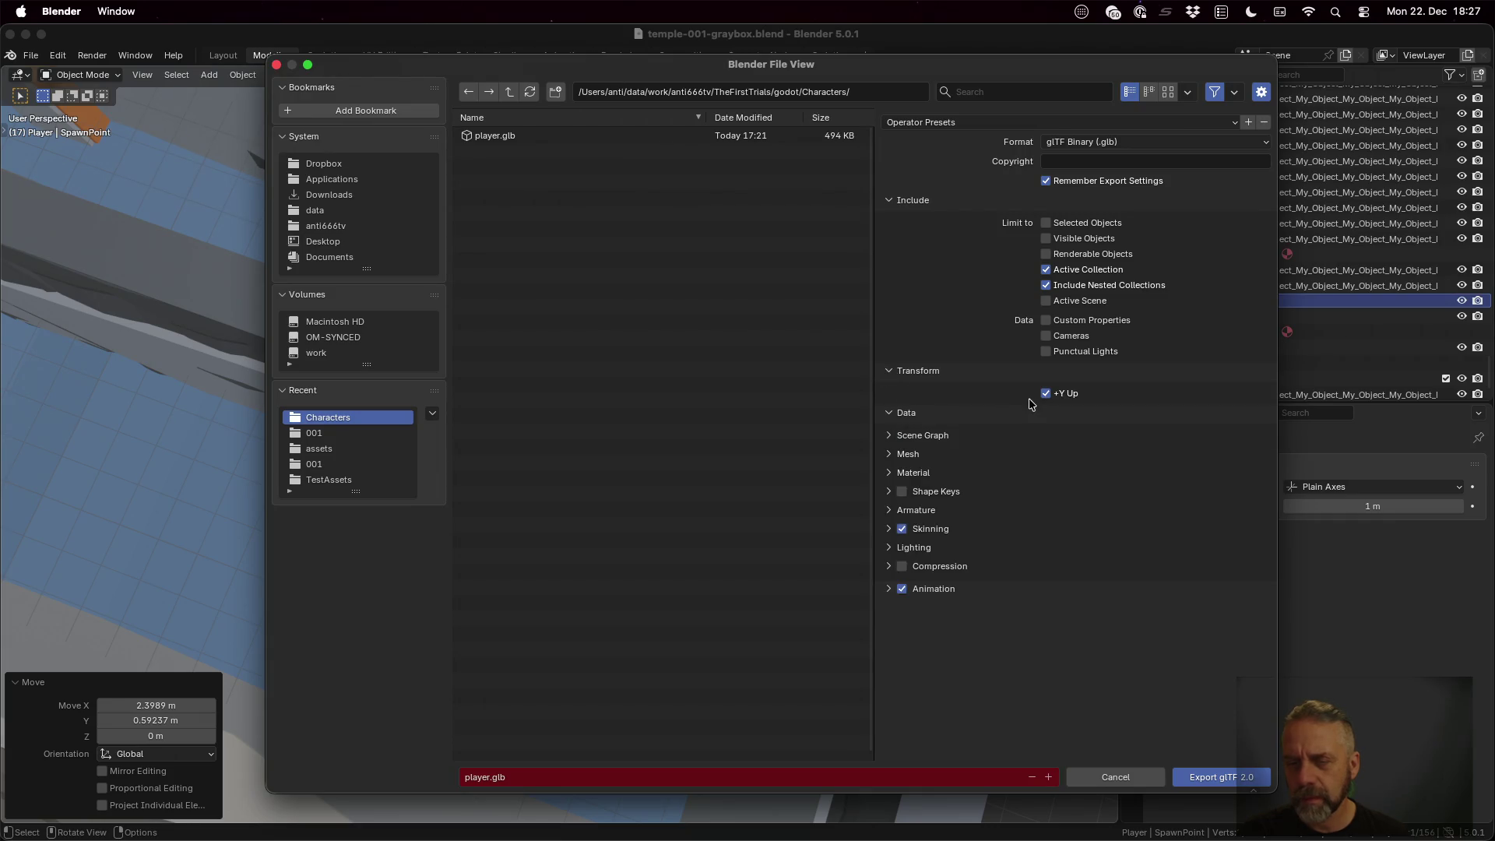
{"action": "key", "text": "super+Tab"}
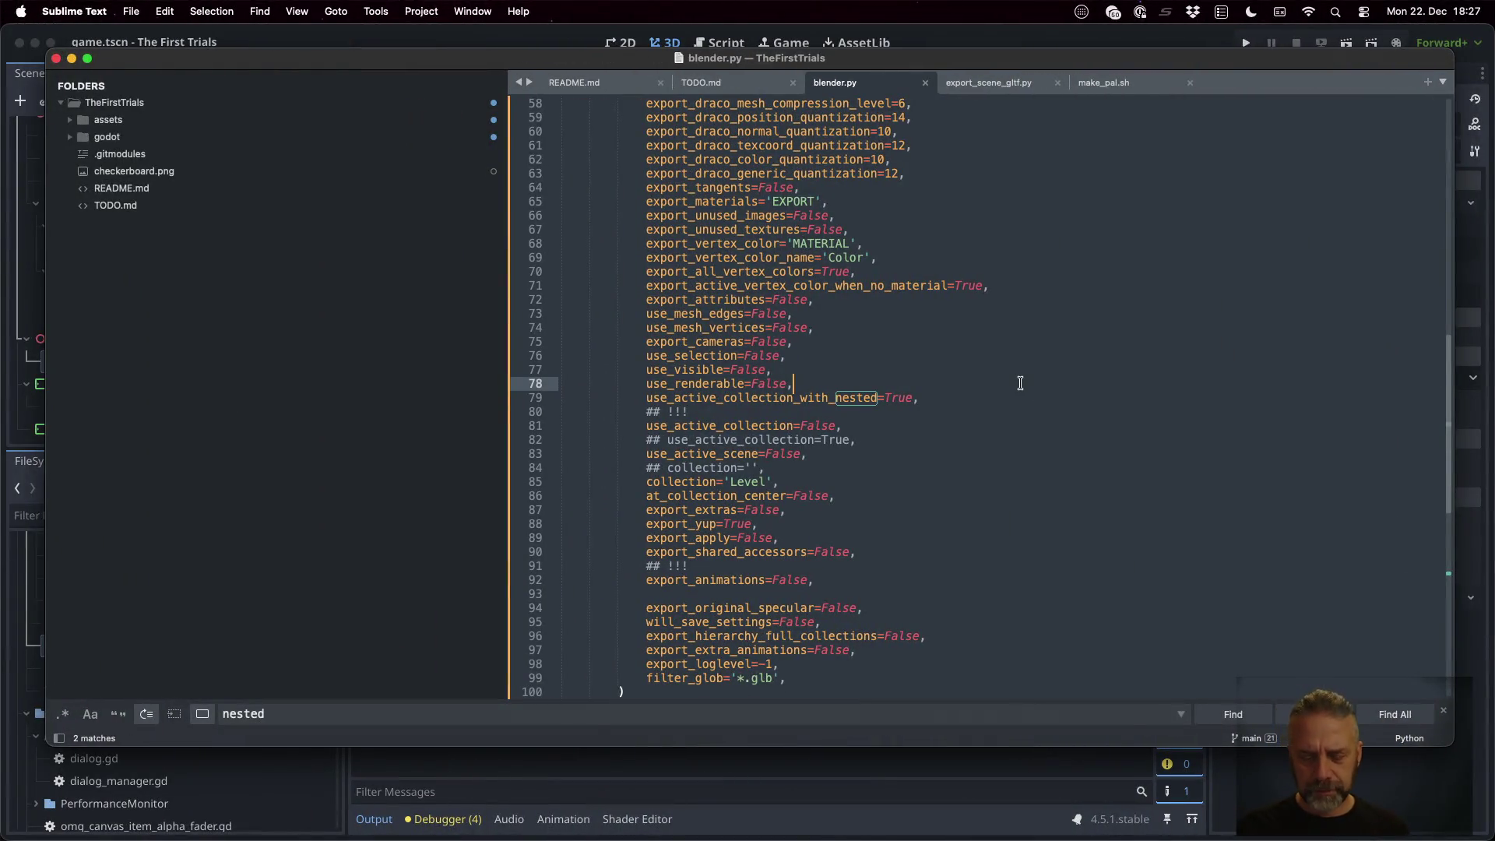
{"action": "key", "text": "super+f"}
{"action": "type", "text": "y_"}
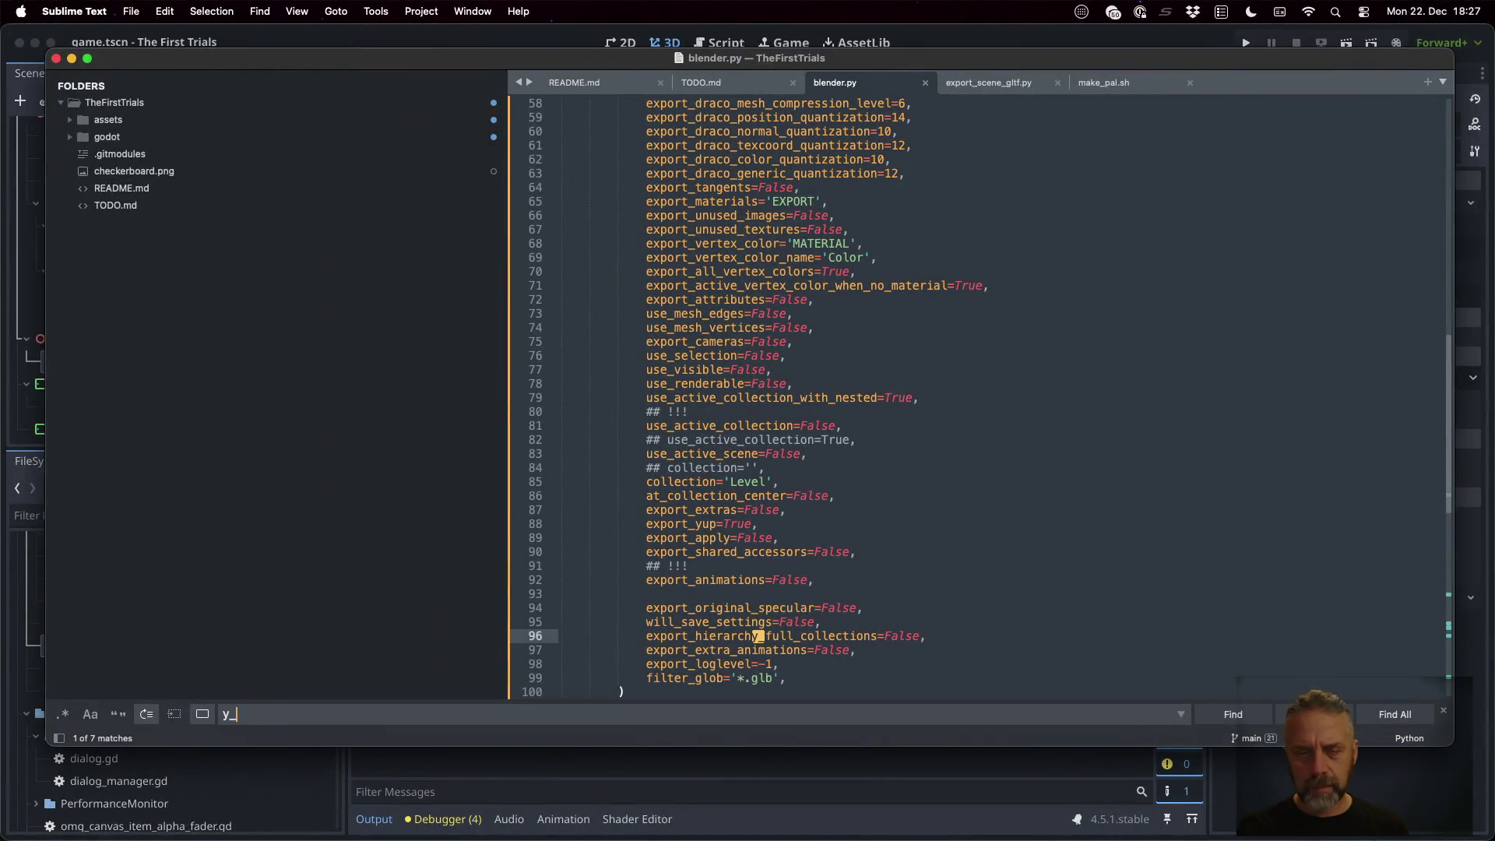
{"action": "left_click_drag", "start_coordinate": [762, 523], "coordinate": [645, 523]}
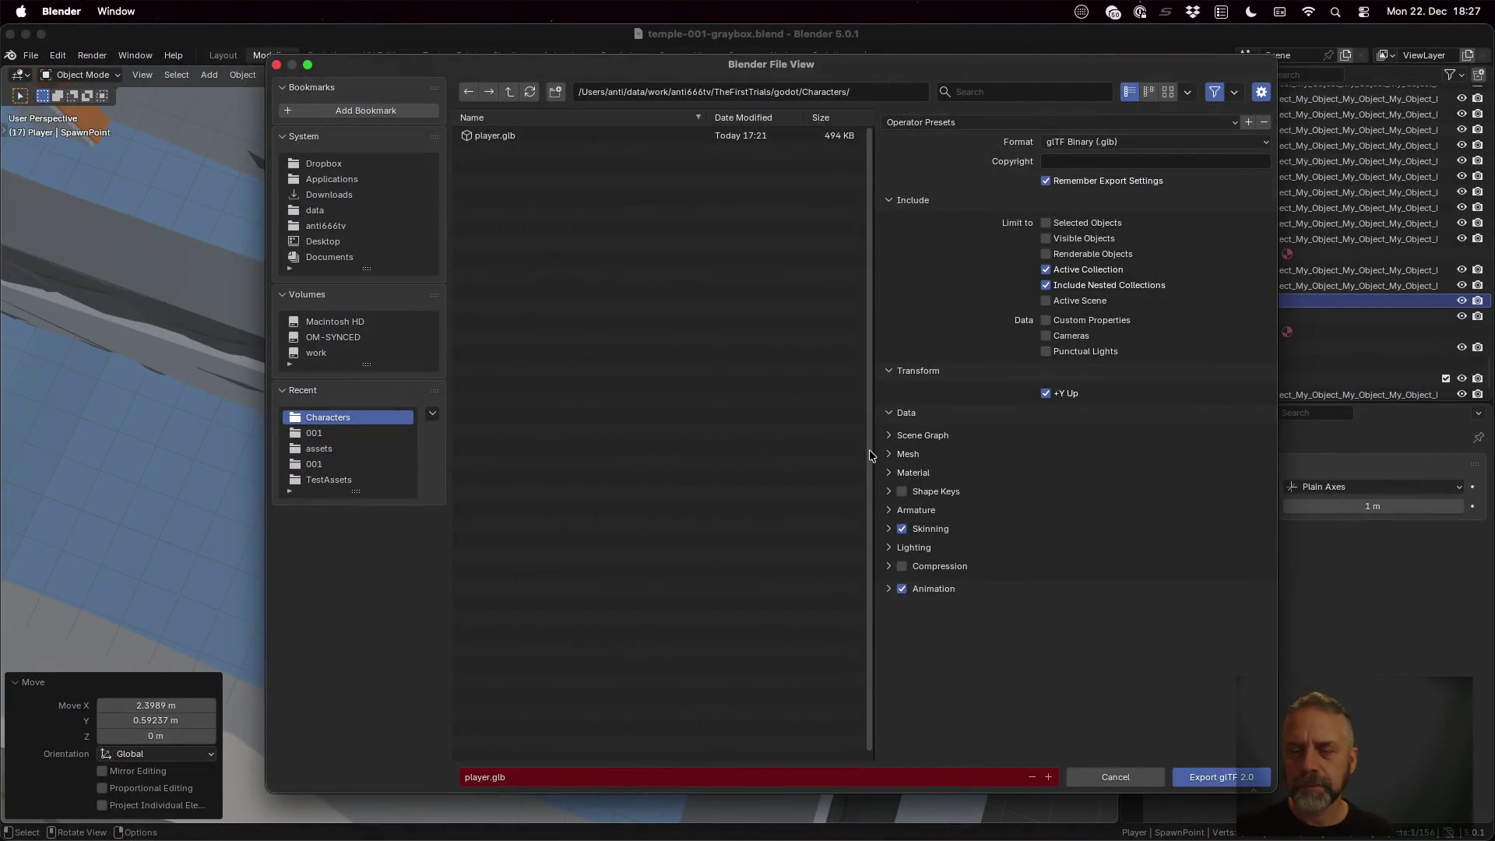
{"action": "left_click", "coordinate": [900, 436]}
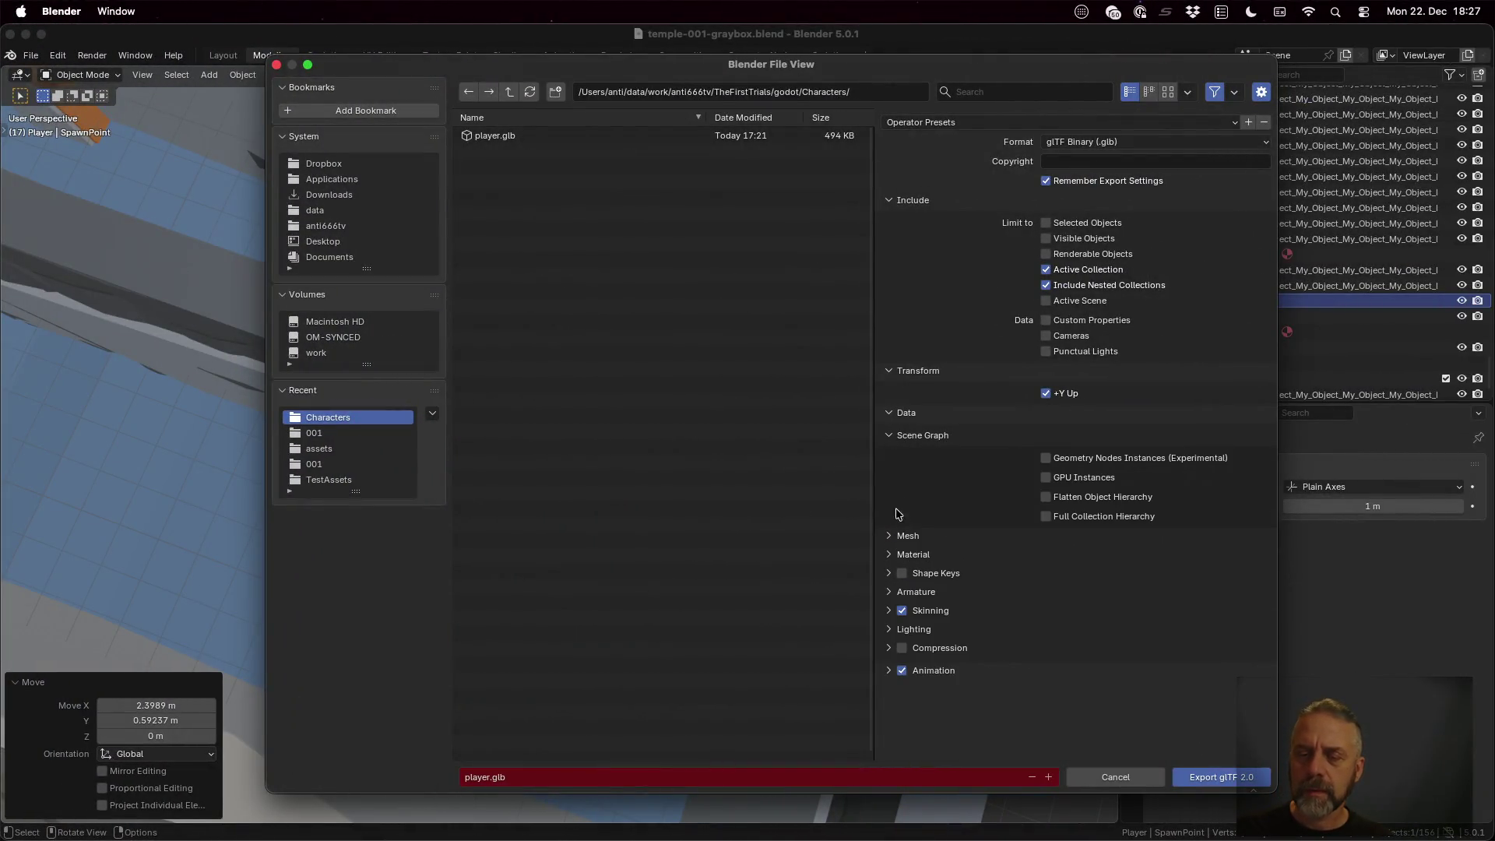
{"action": "left_click", "coordinate": [903, 537]}
{"action": "scroll", "coordinate": [899, 534], "scroll_direction": "down", "scroll_amount": 3}
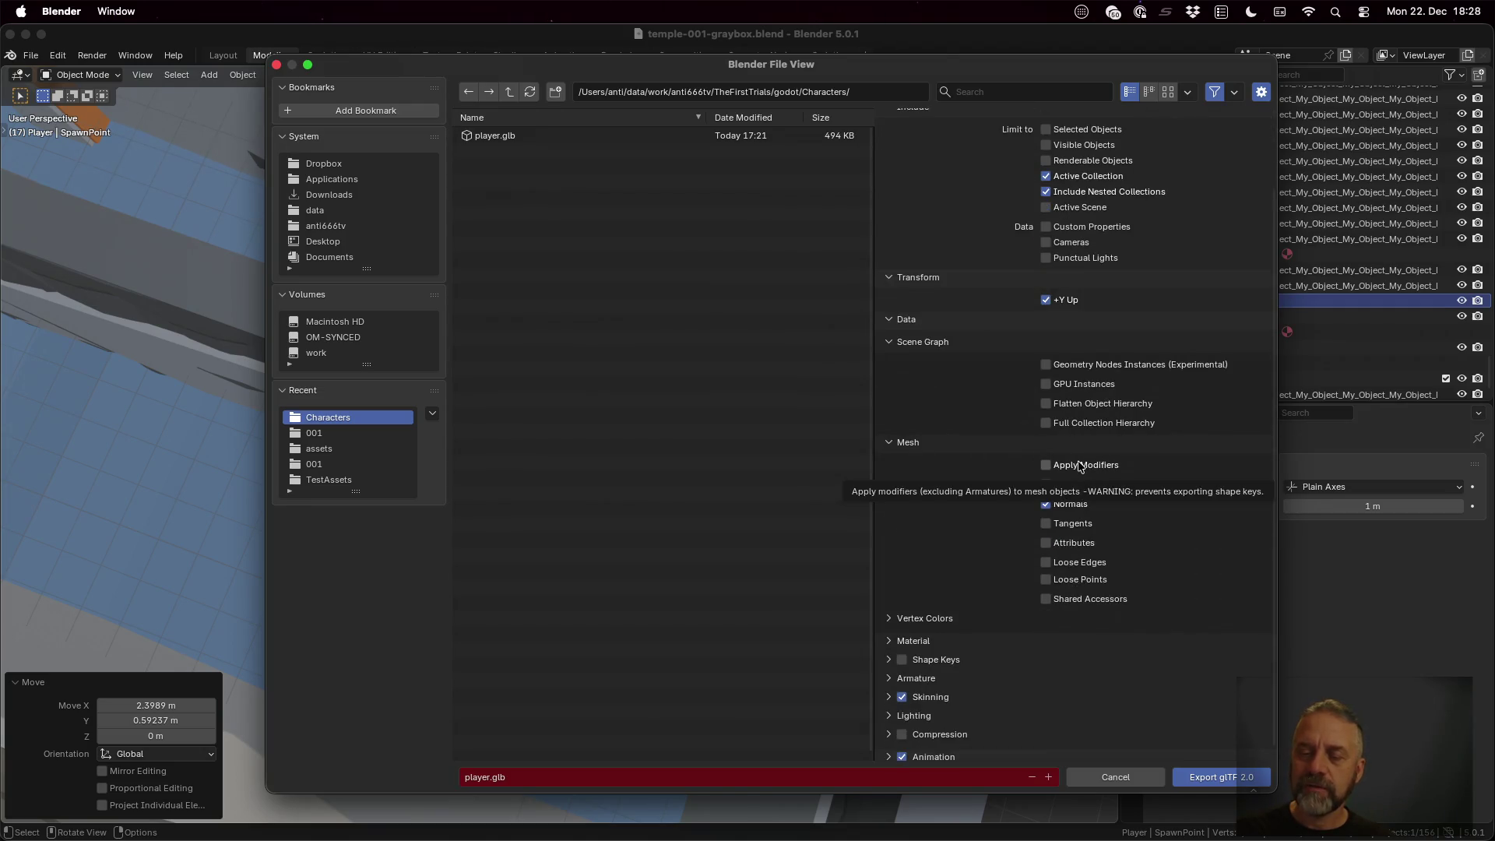
Search blender.py for 'appl' and compare with the Blender export dialog
{"action": "key", "text": "ctrl+Left"}
{"action": "left_click", "coordinate": [1036, 424]}
{"action": "key", "text": "super+f"}
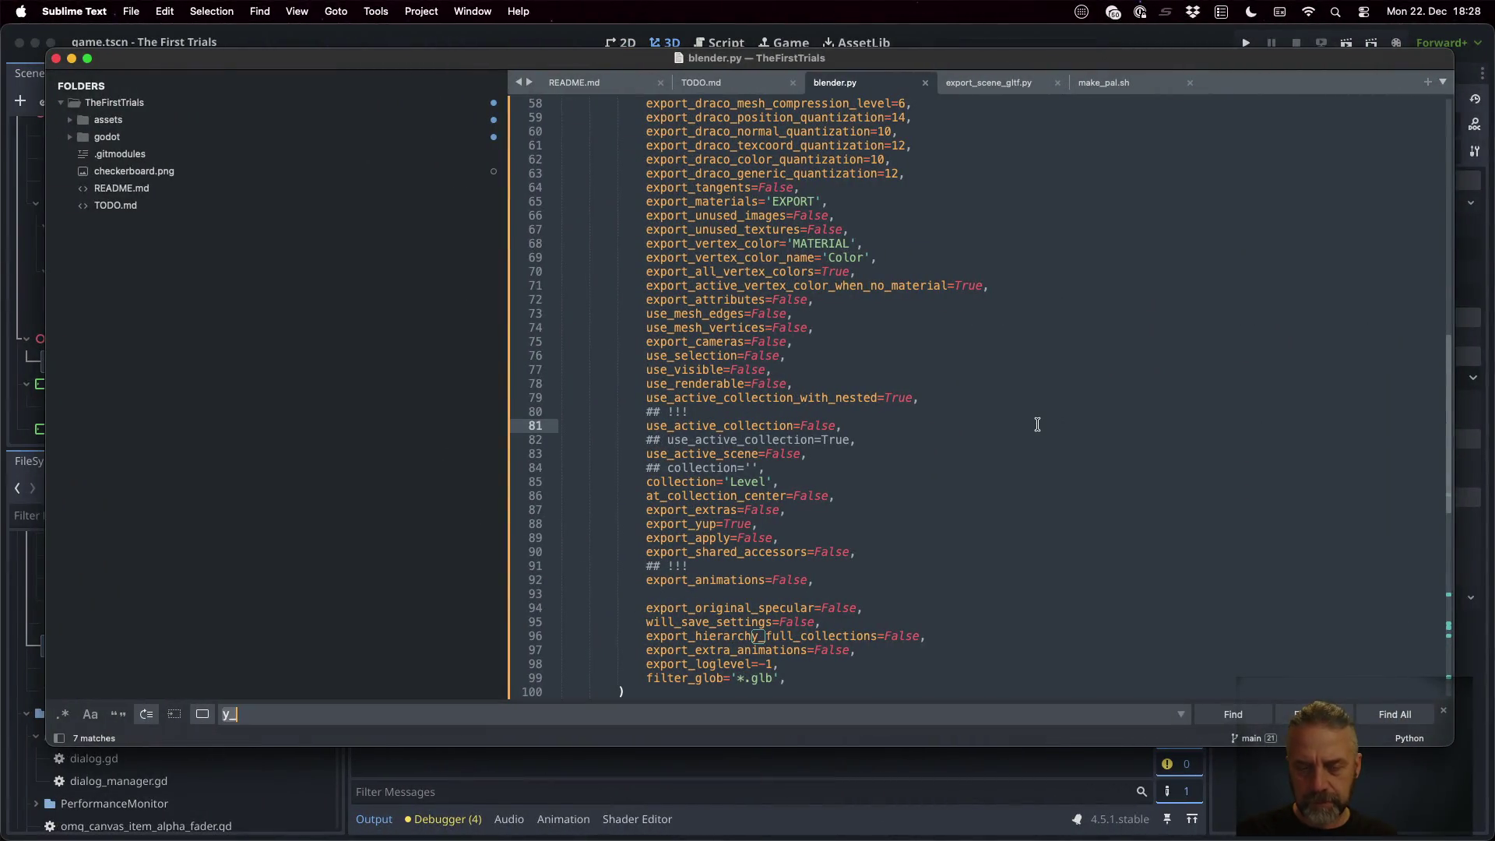
{"action": "type", "text": "appl"}
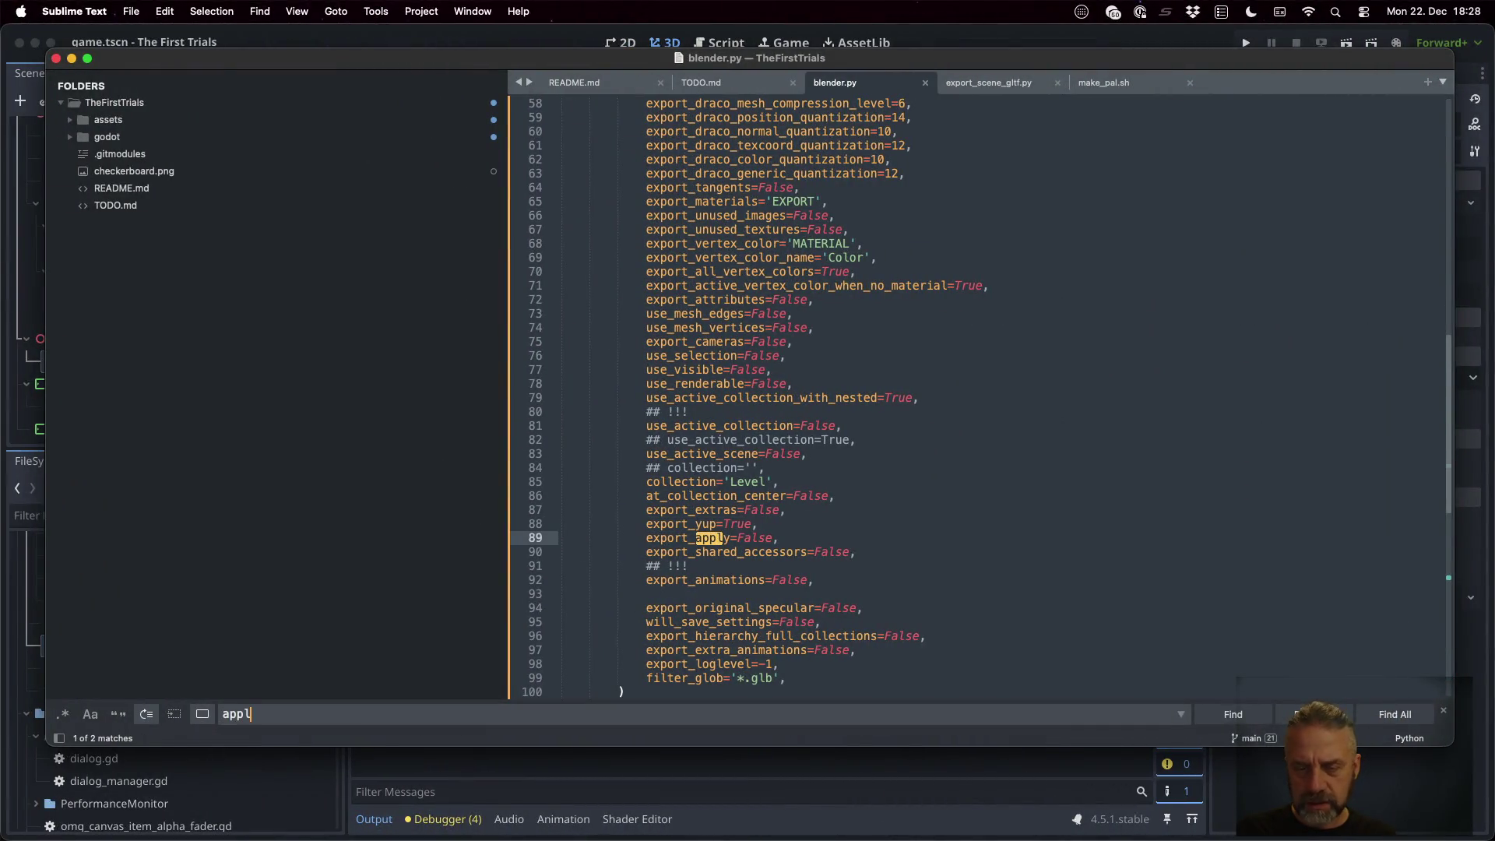
{"action": "key", "text": "ctrl+Right"}
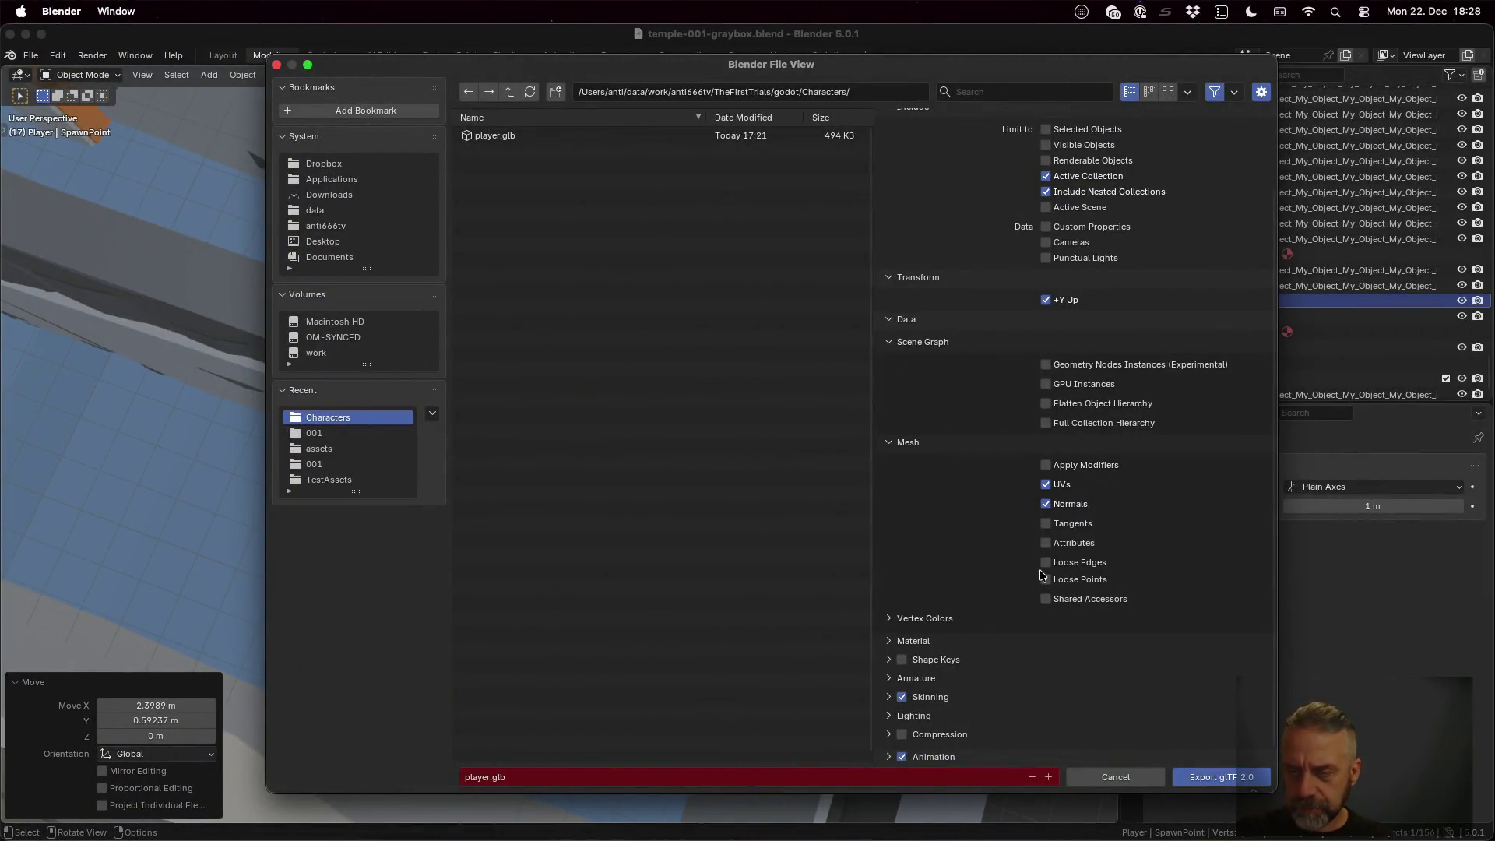
Search the script for 'uv' and step through its matches
{"action": "key", "text": "ctrl+Left"}
{"action": "key", "text": "super+f"}
{"action": "type", "text": "uv"}
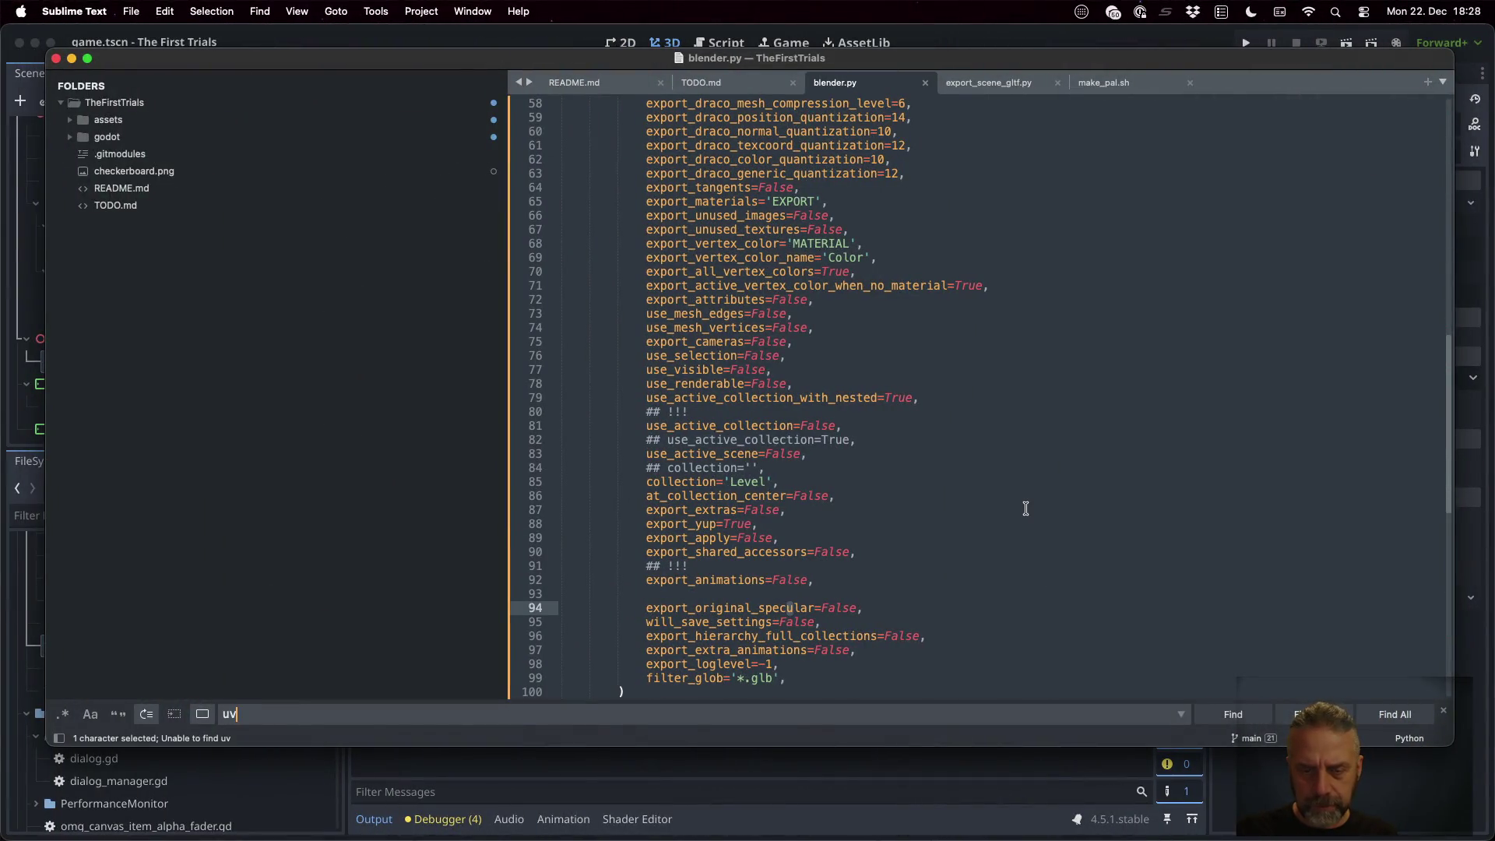
{"action": "scroll", "coordinate": [1025, 509], "scroll_direction": "up", "scroll_amount": 5}
{"action": "scroll", "coordinate": [1025, 508], "scroll_direction": "up", "scroll_amount": 8}
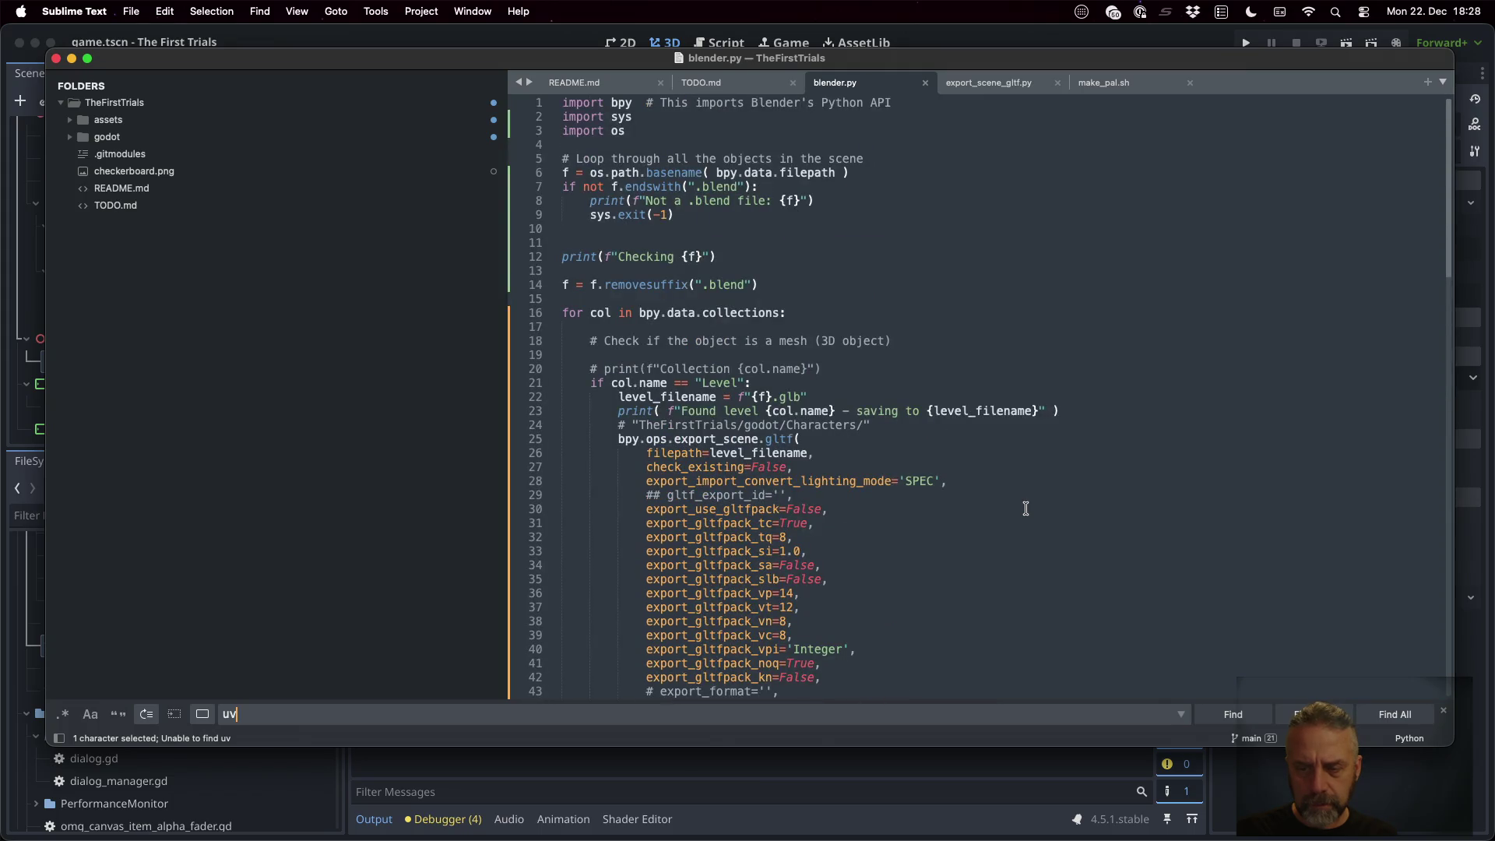
{"action": "left_click", "coordinate": [921, 369]}
{"action": "key", "text": "super+g"}
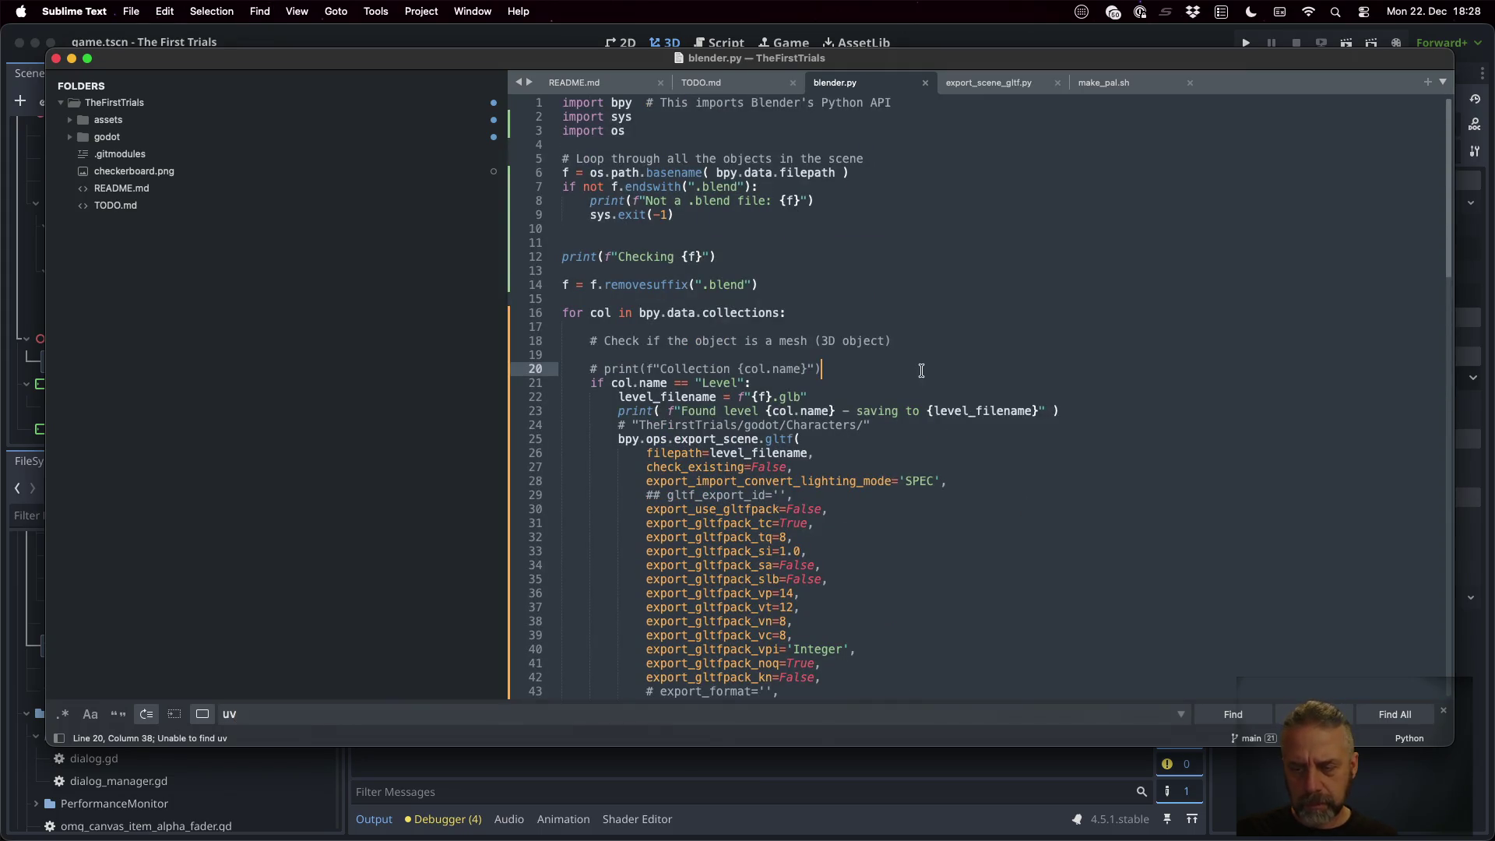
Search for 'tex', find the export_texcoords line, and compare it with the export dialog
{"action": "key", "text": "super+f"}
{"action": "type", "text": "tex"}
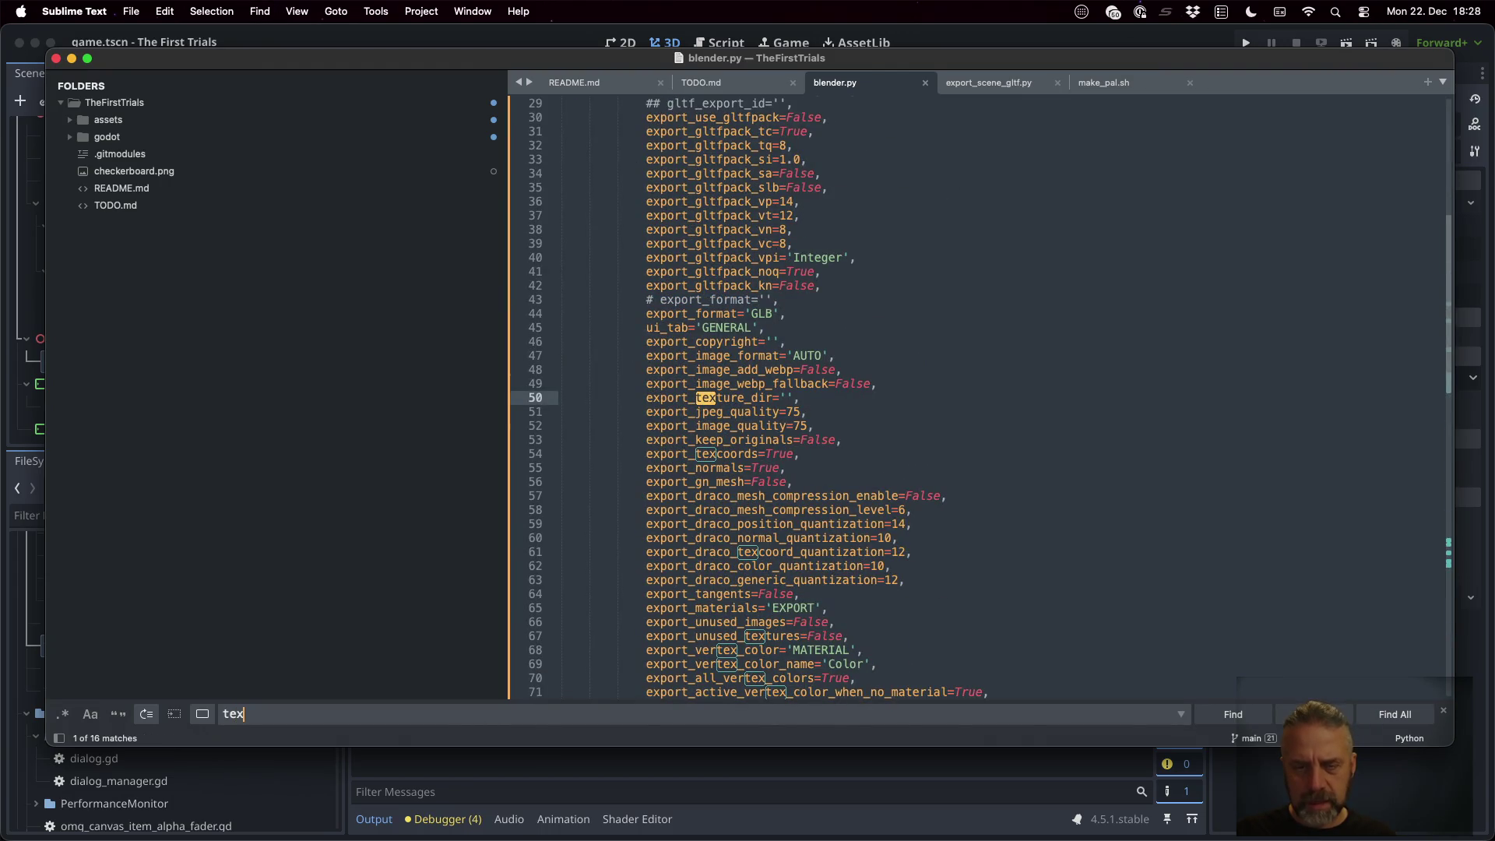
{"action": "key", "text": "super+a"}
{"action": "key", "text": "BackSpace"}
{"action": "left_click", "coordinate": [749, 579]}
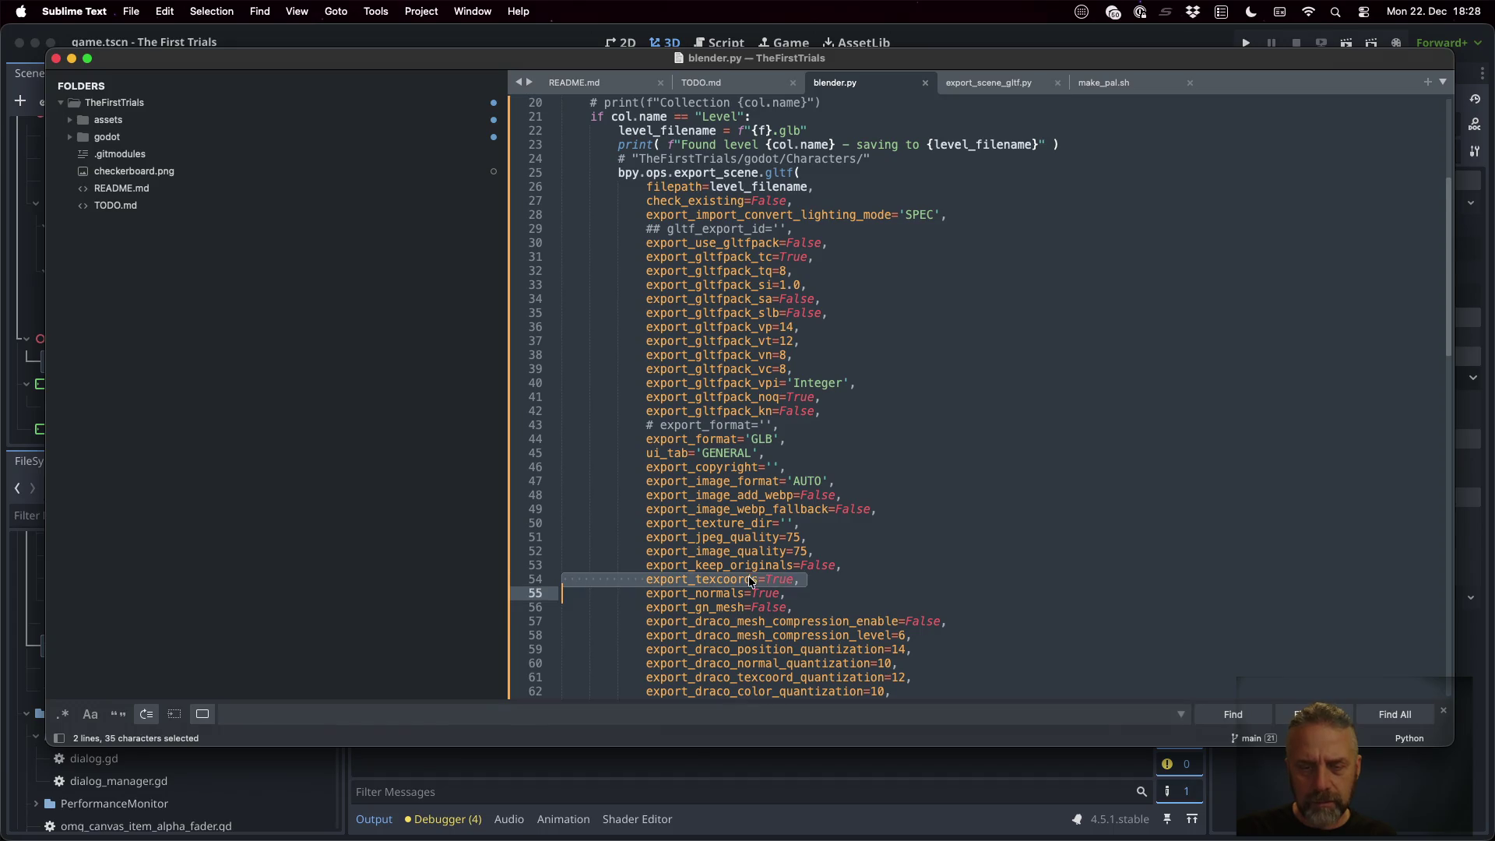
{"action": "key", "text": "ctrl+Right"}
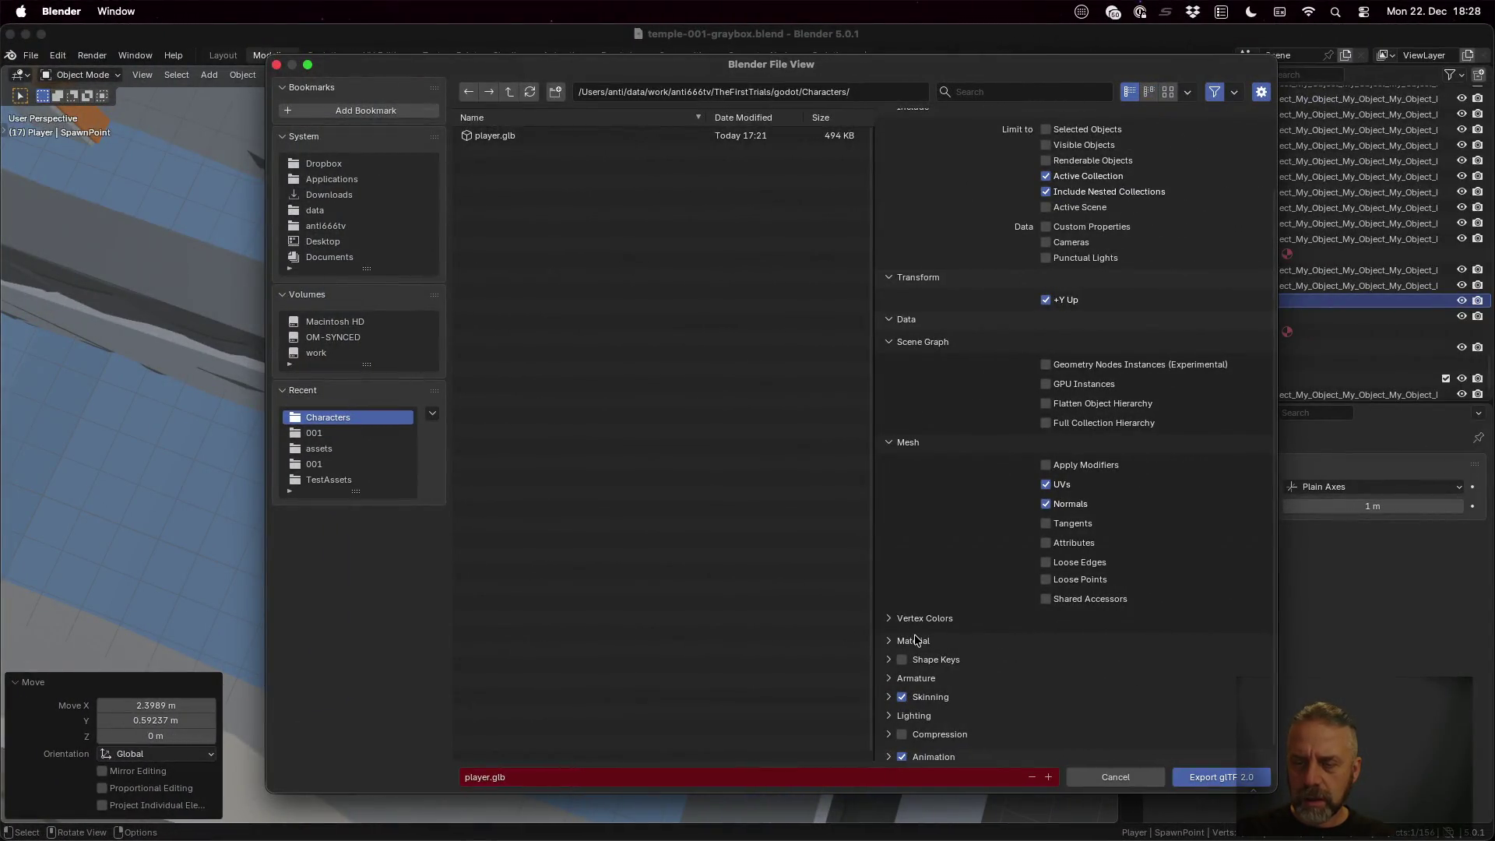
{"action": "key", "text": "ctrl+Left"}
{"action": "key", "text": "ctrl+Right"}
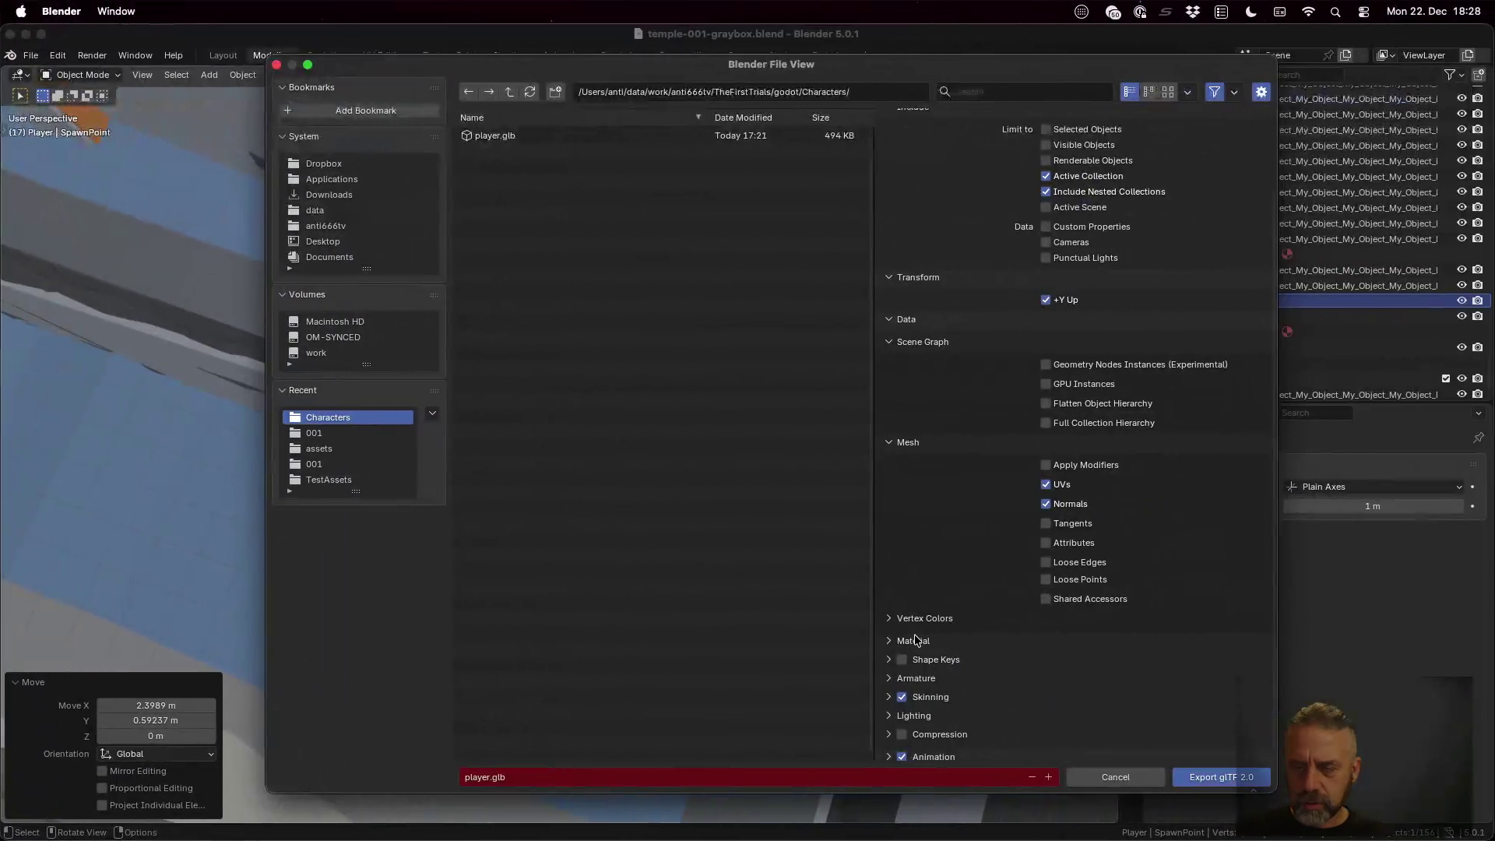
{"action": "key", "text": "ctrl+Left"}
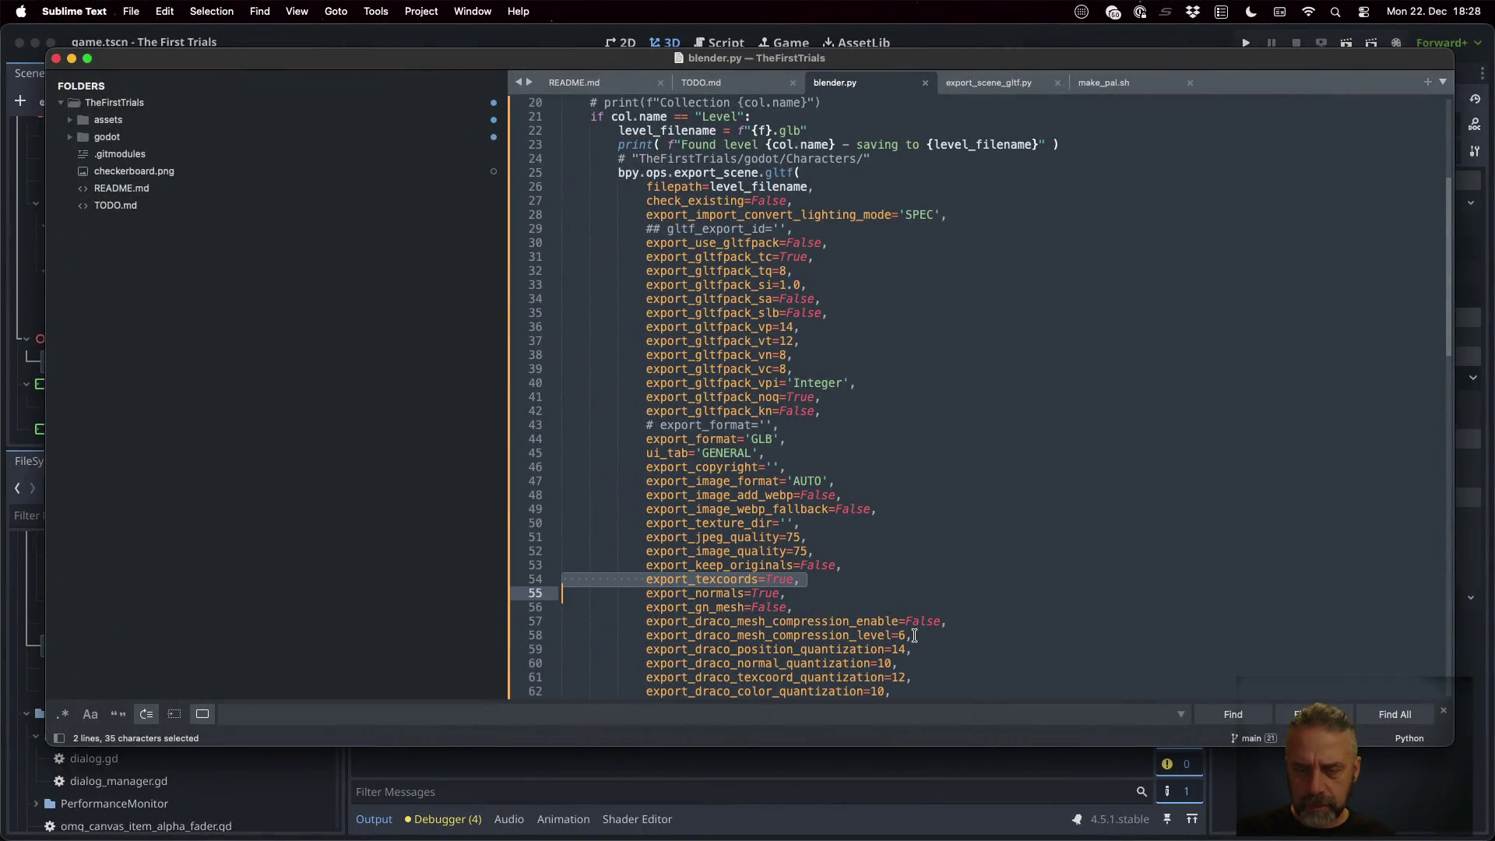
{"action": "key", "text": "ctrl+Right"}
Expand Vertex Colors, Material, Unused Textures & Images and Shape Keys, then cancel the export
{"action": "left_click", "coordinate": [934, 619]}
{"action": "key", "text": "ctrl+Left"}
{"action": "key", "text": "ctrl+Right"}
{"action": "scroll", "coordinate": [1077, 493], "scroll_direction": "down", "scroll_amount": 2}
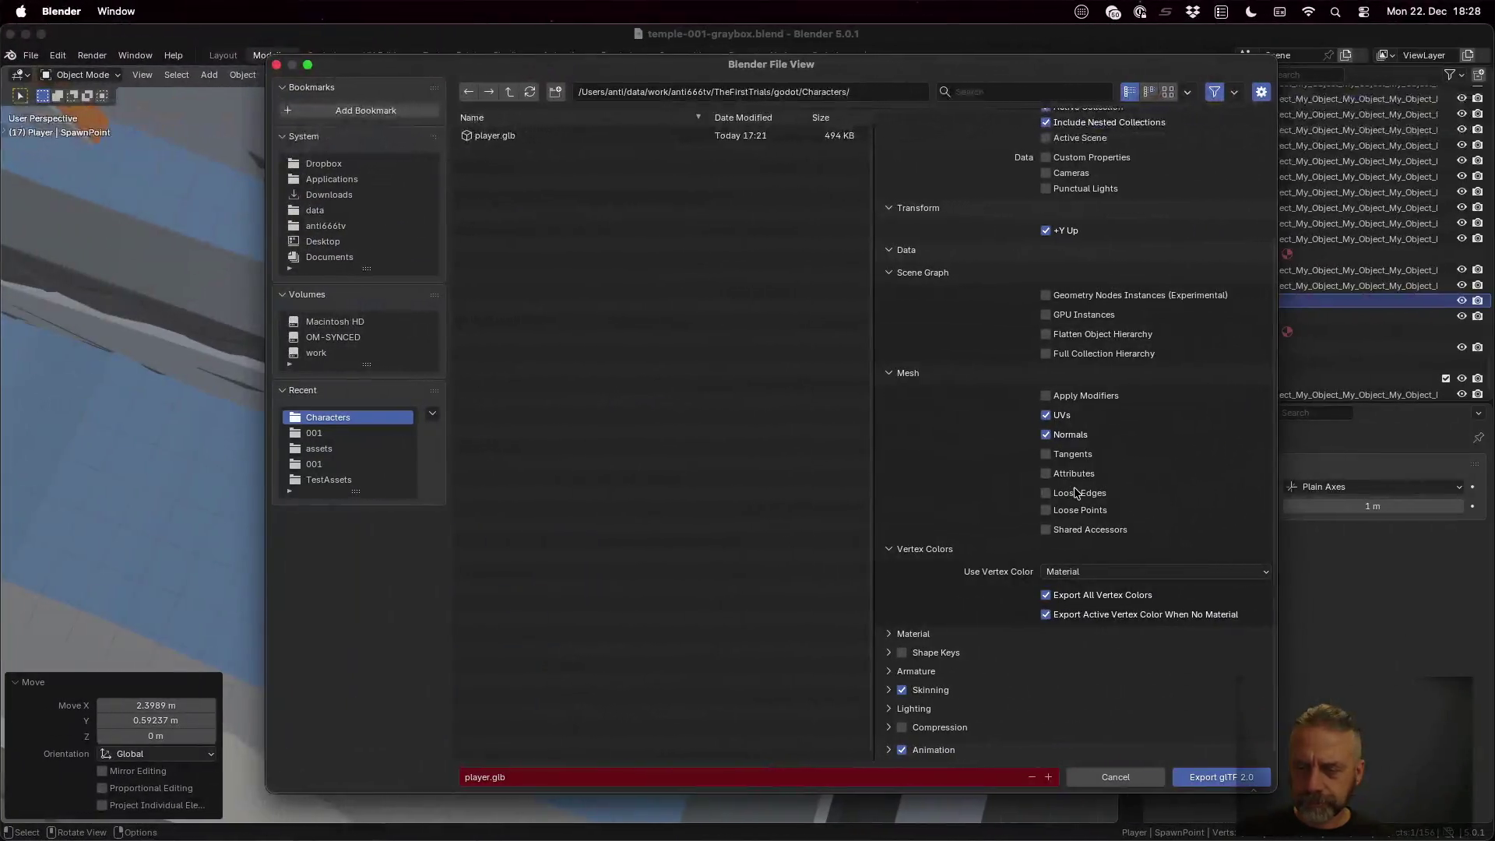
{"action": "left_click", "coordinate": [922, 636]}
{"action": "scroll", "coordinate": [1011, 635], "scroll_direction": "down", "scroll_amount": 4}
{"action": "left_click", "coordinate": [960, 632]}
{"action": "scroll", "coordinate": [961, 635], "scroll_direction": "down", "scroll_amount": 2}
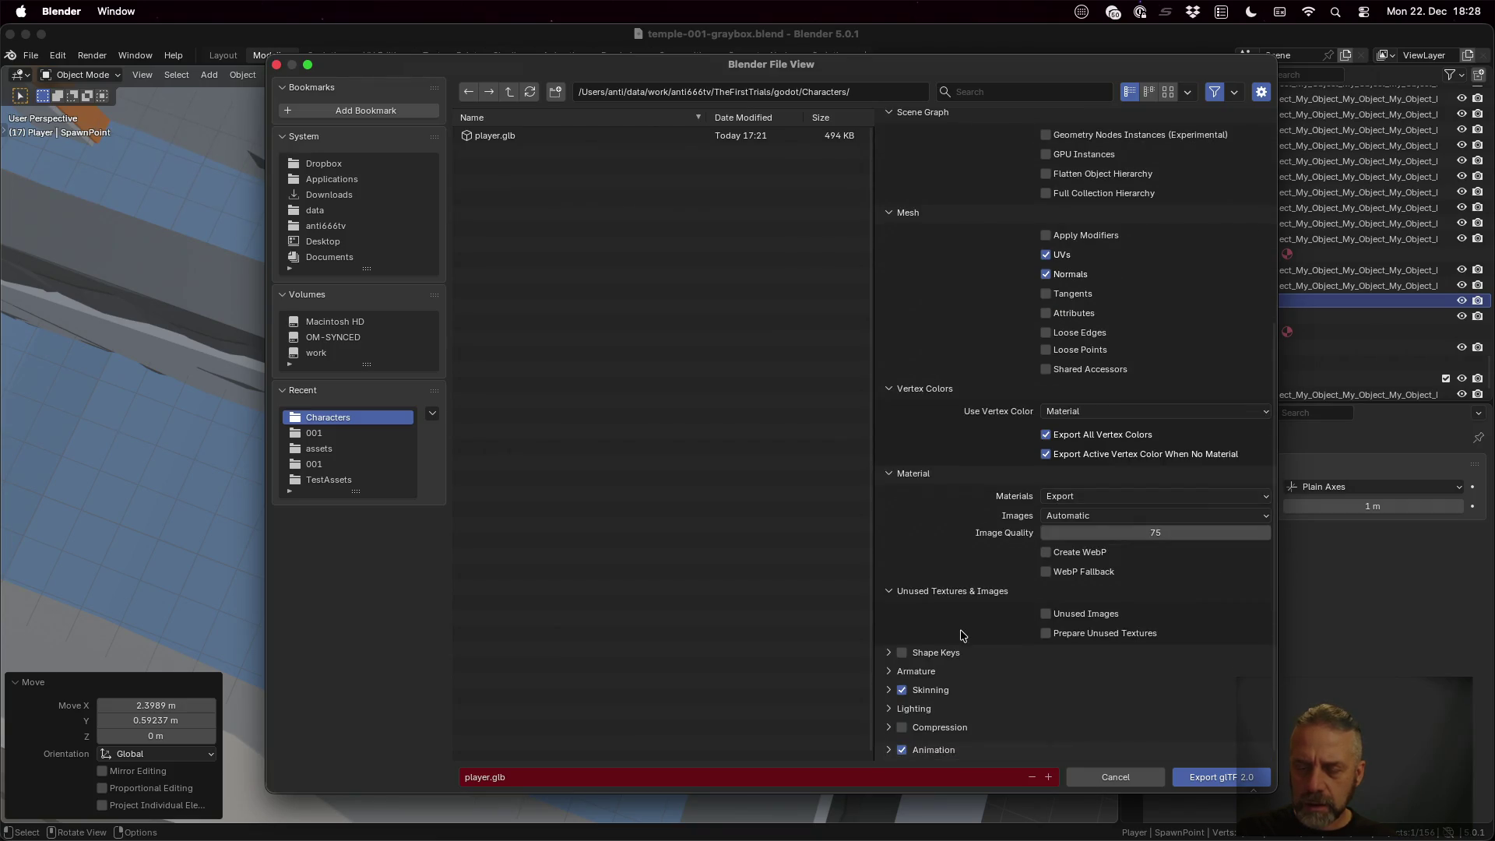
{"action": "left_click", "coordinate": [945, 652]}
{"action": "scroll", "coordinate": [970, 674], "scroll_direction": "down", "scroll_amount": 3}
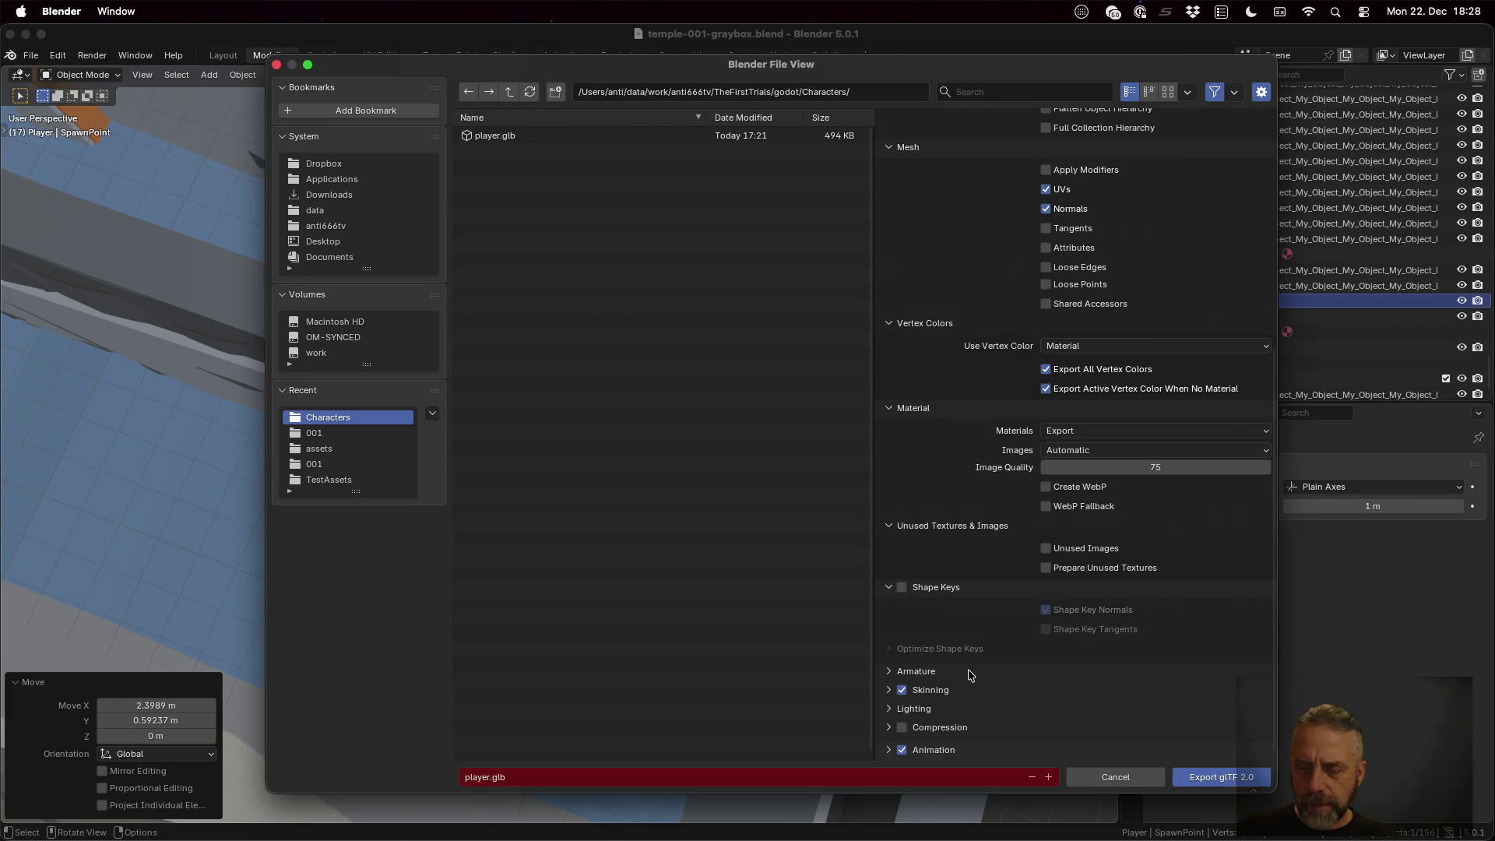
{"action": "left_click", "coordinate": [1121, 777]}
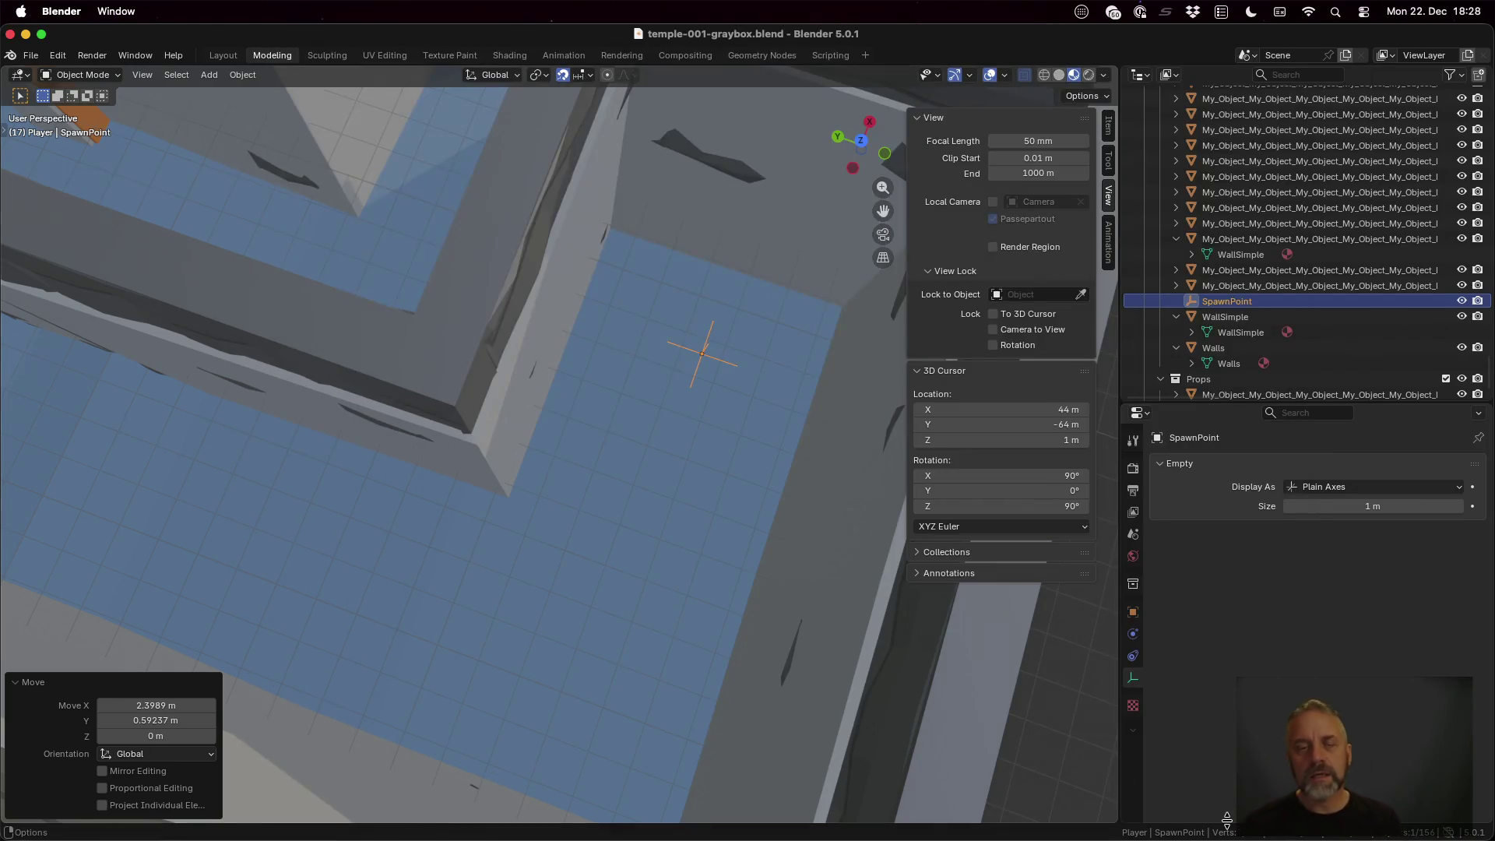
Delete the long commented-out bpy.ops.export_scene.gltf line and save blender.py
{"action": "key", "text": "super+Tab"}
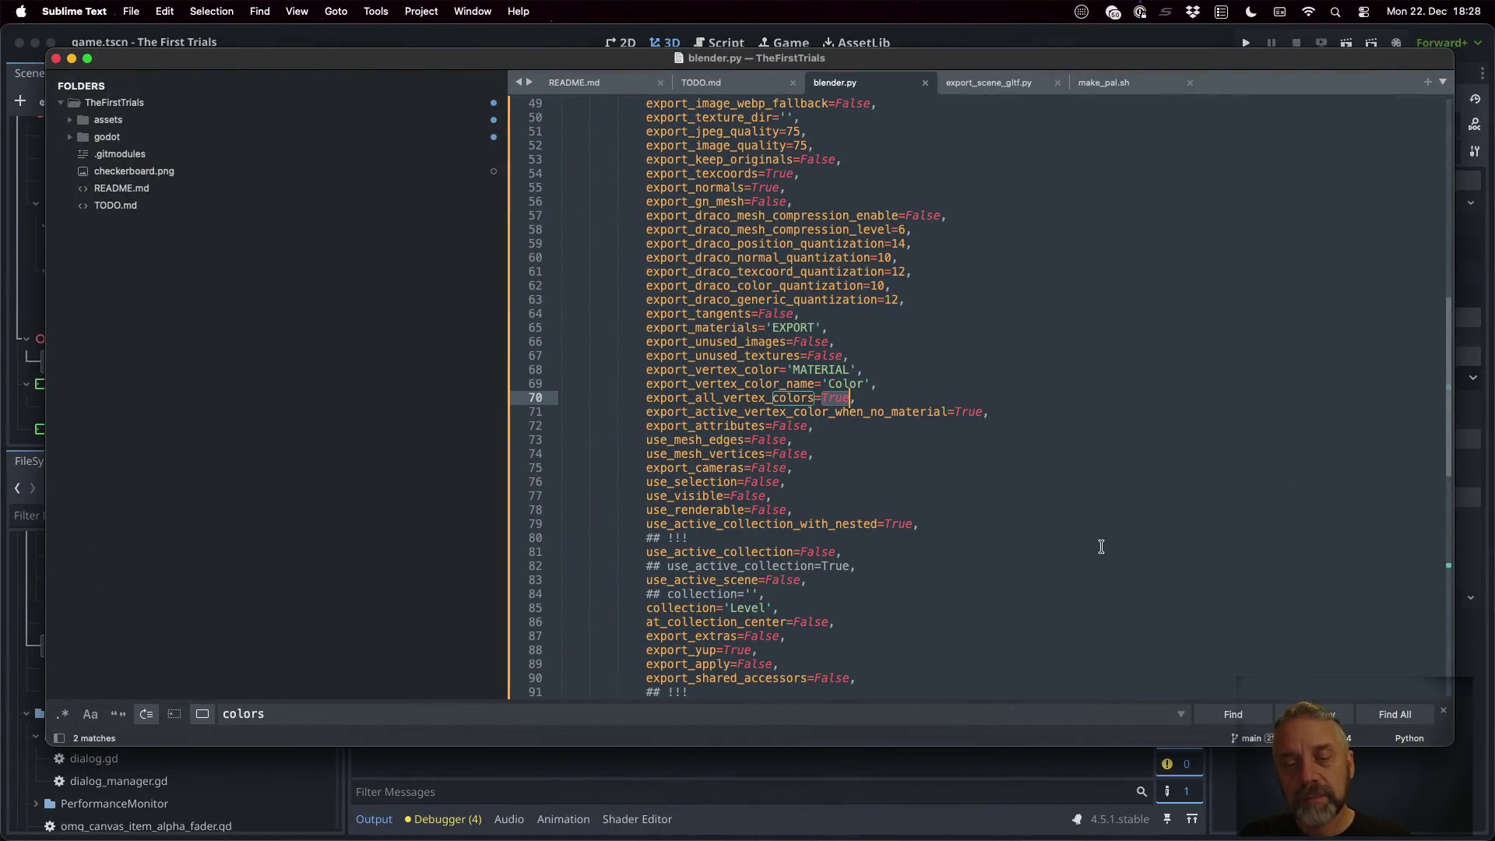
{"action": "scroll", "coordinate": [1100, 544], "scroll_direction": "up", "scroll_amount": 10}
{"action": "left_click", "coordinate": [928, 529]}
{"action": "scroll", "coordinate": [934, 537], "scroll_direction": "down", "scroll_amount": 20}
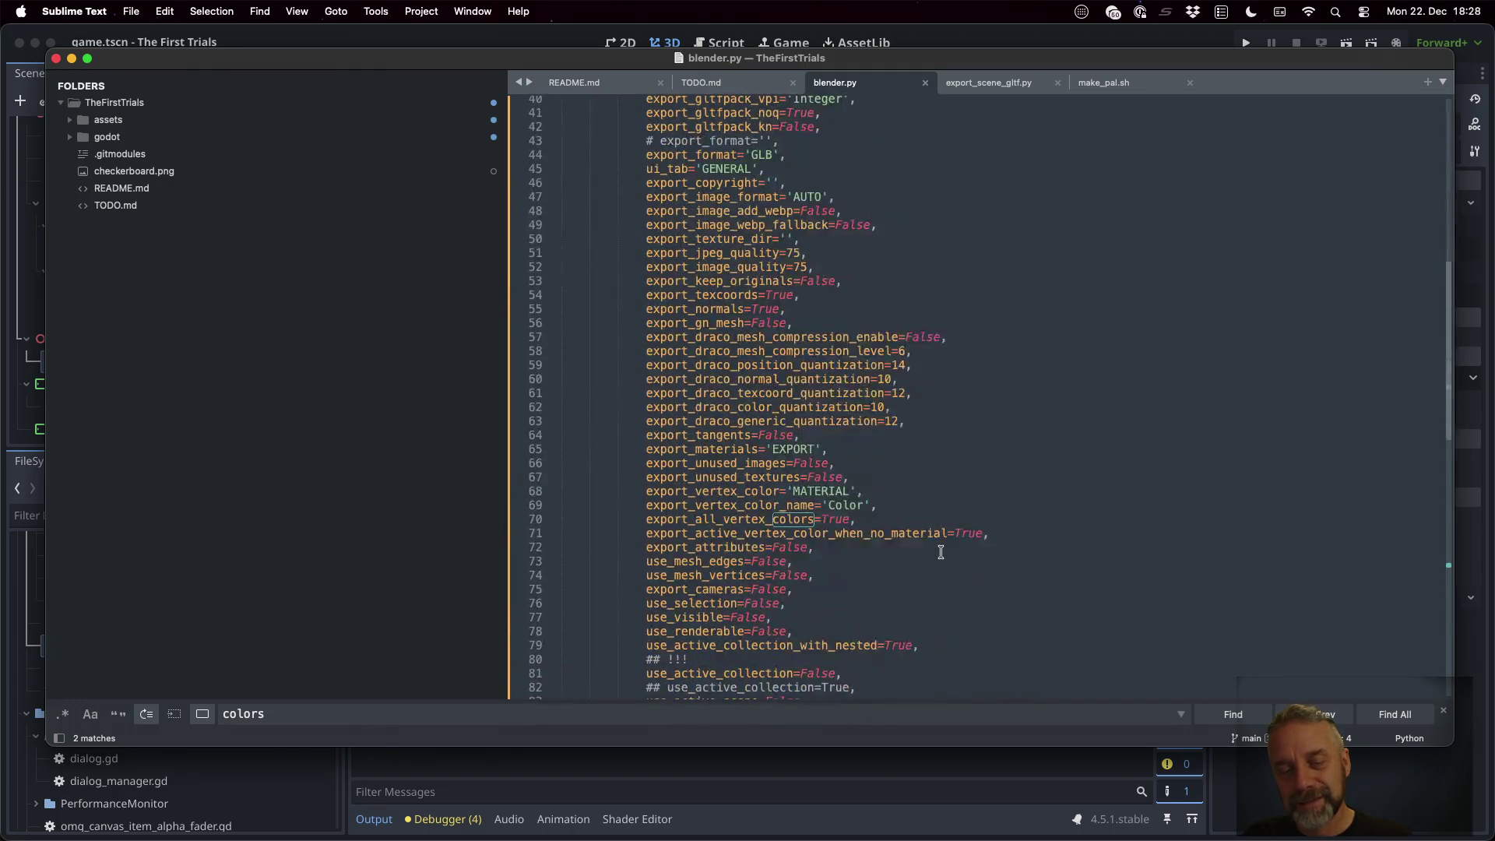
{"action": "scroll", "coordinate": [773, 359], "scroll_direction": "up", "scroll_amount": 5}
{"action": "left_click", "coordinate": [806, 434]}
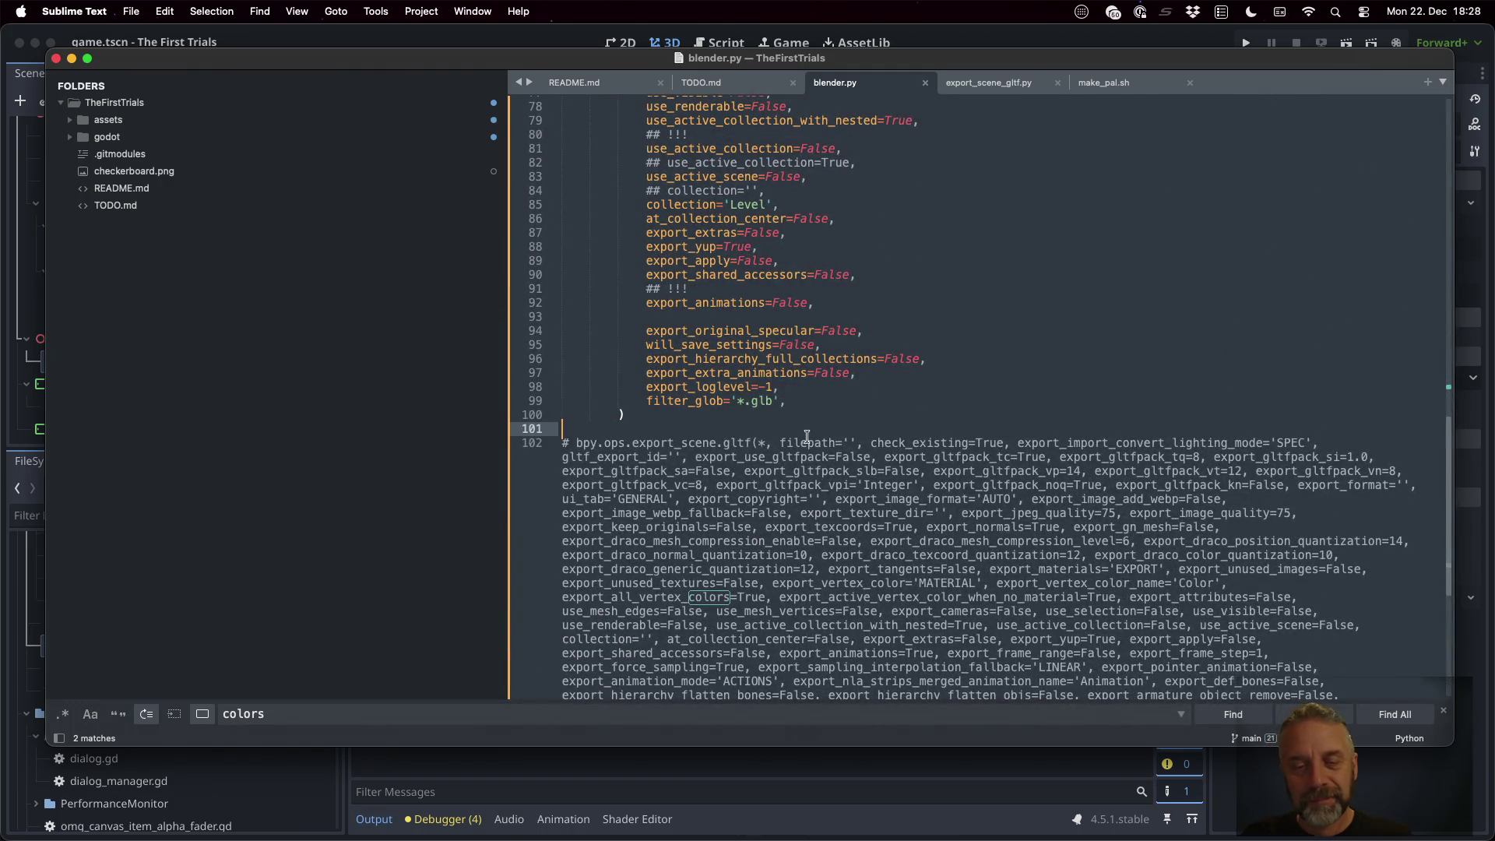
{"action": "key", "text": "shift+Down"}
{"action": "key", "text": "shift+Down"}
{"action": "key", "text": "shift+Down"}
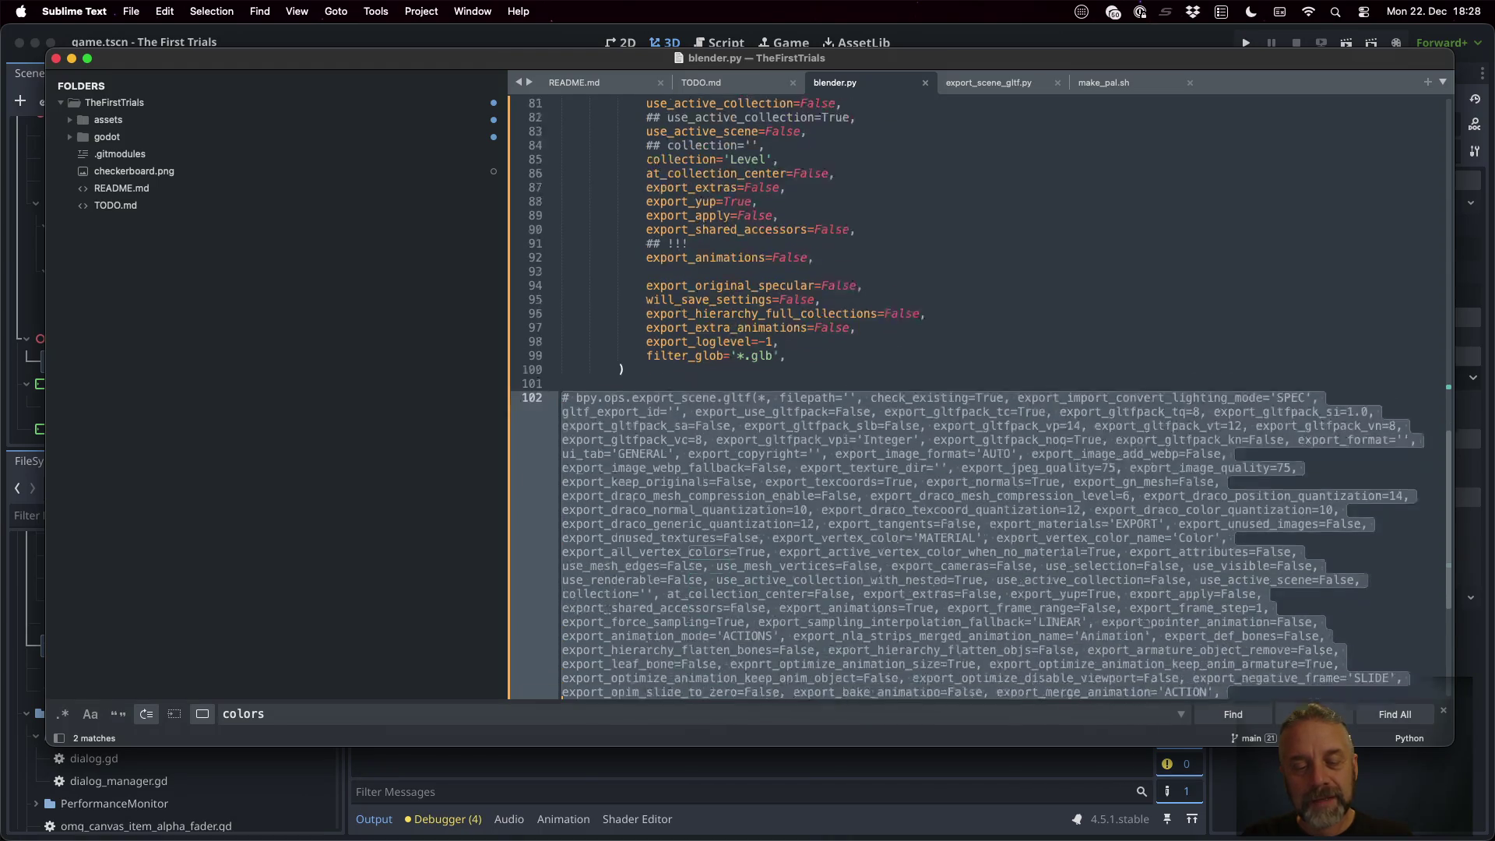
{"action": "key", "text": "shift+Down"}
{"action": "key", "text": "shift+Down"}
{"action": "key", "text": "shift+Up"}
{"action": "key", "text": "shift+Up"}
{"action": "key", "text": "shift+Up"}
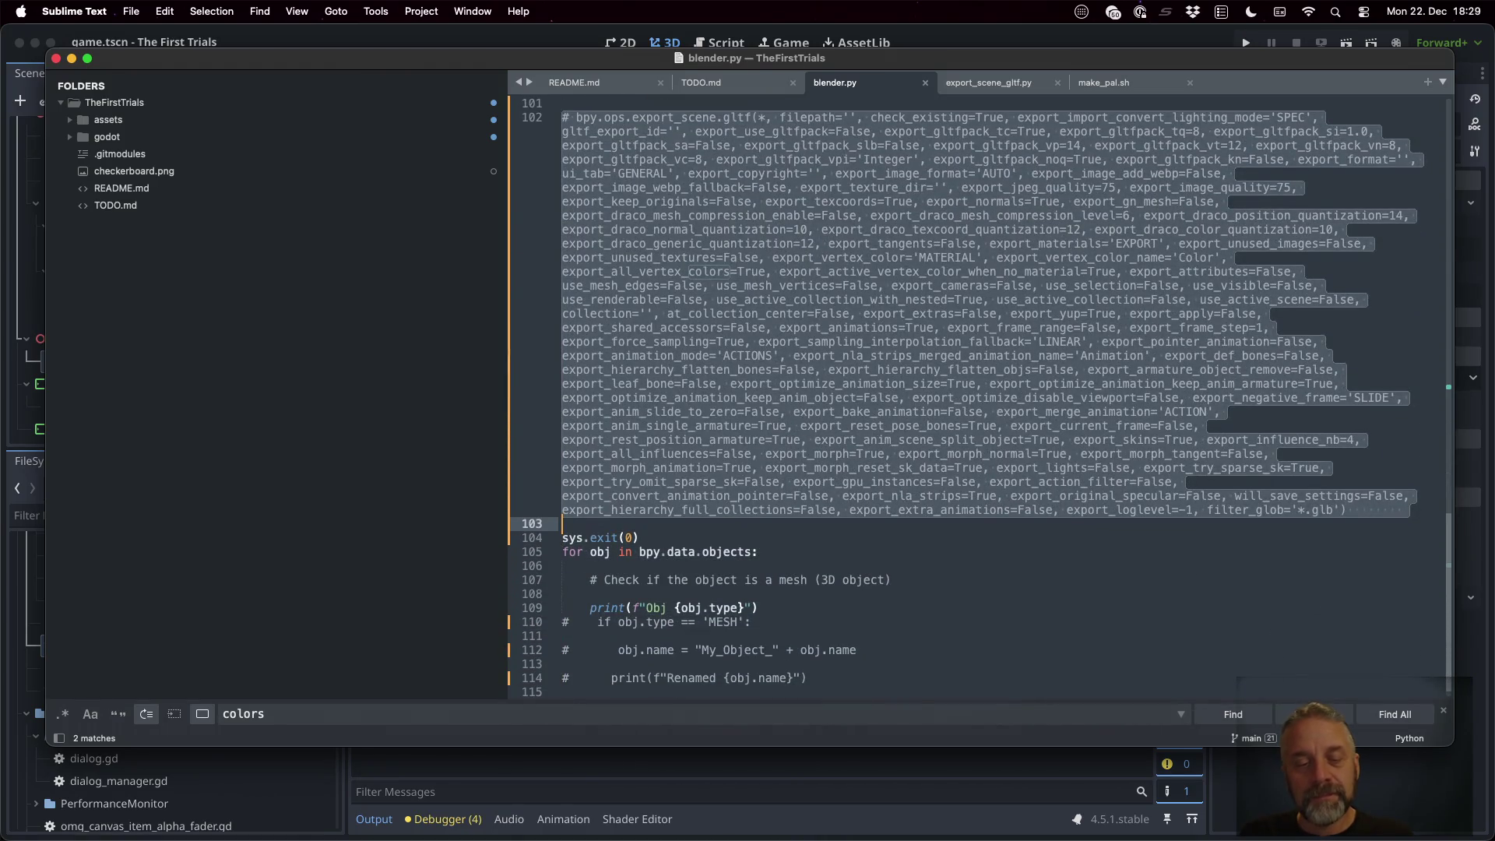
{"action": "key", "text": "BackSpace"}
{"action": "key", "text": "super+s"}
{"action": "key", "text": "BackSpace"}
{"action": "key", "text": "super+s"}
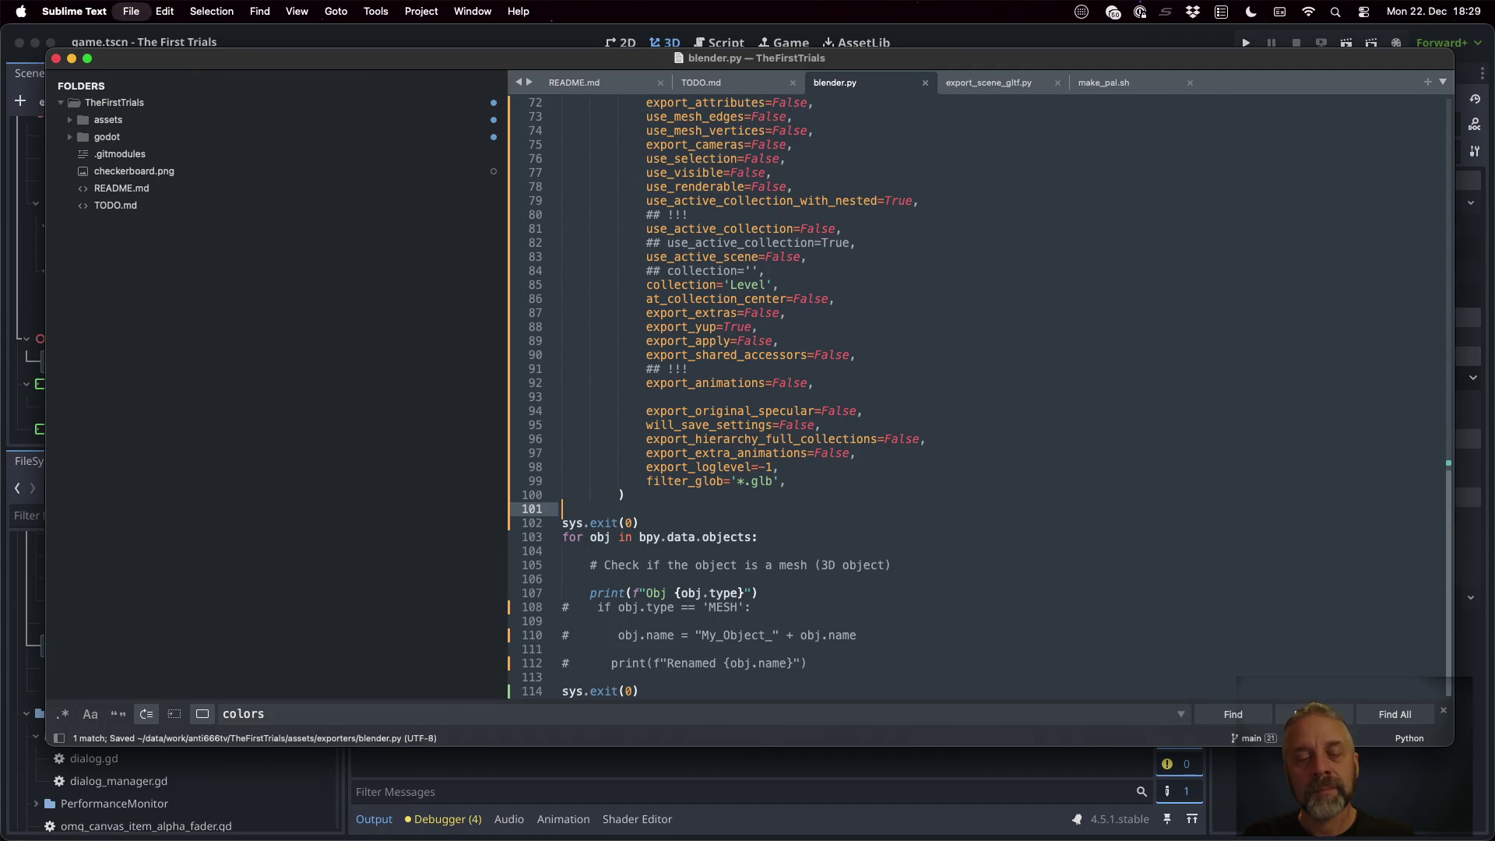
Start an elif col.name == "Characters" branch on a new line after the Level export call
{"action": "key", "text": "Up"}
{"action": "key", "text": "Up"}
{"action": "key", "text": "Up"}
{"action": "key", "text": "Up"}
{"action": "key", "text": "Up"}
{"action": "key", "text": "Up"}
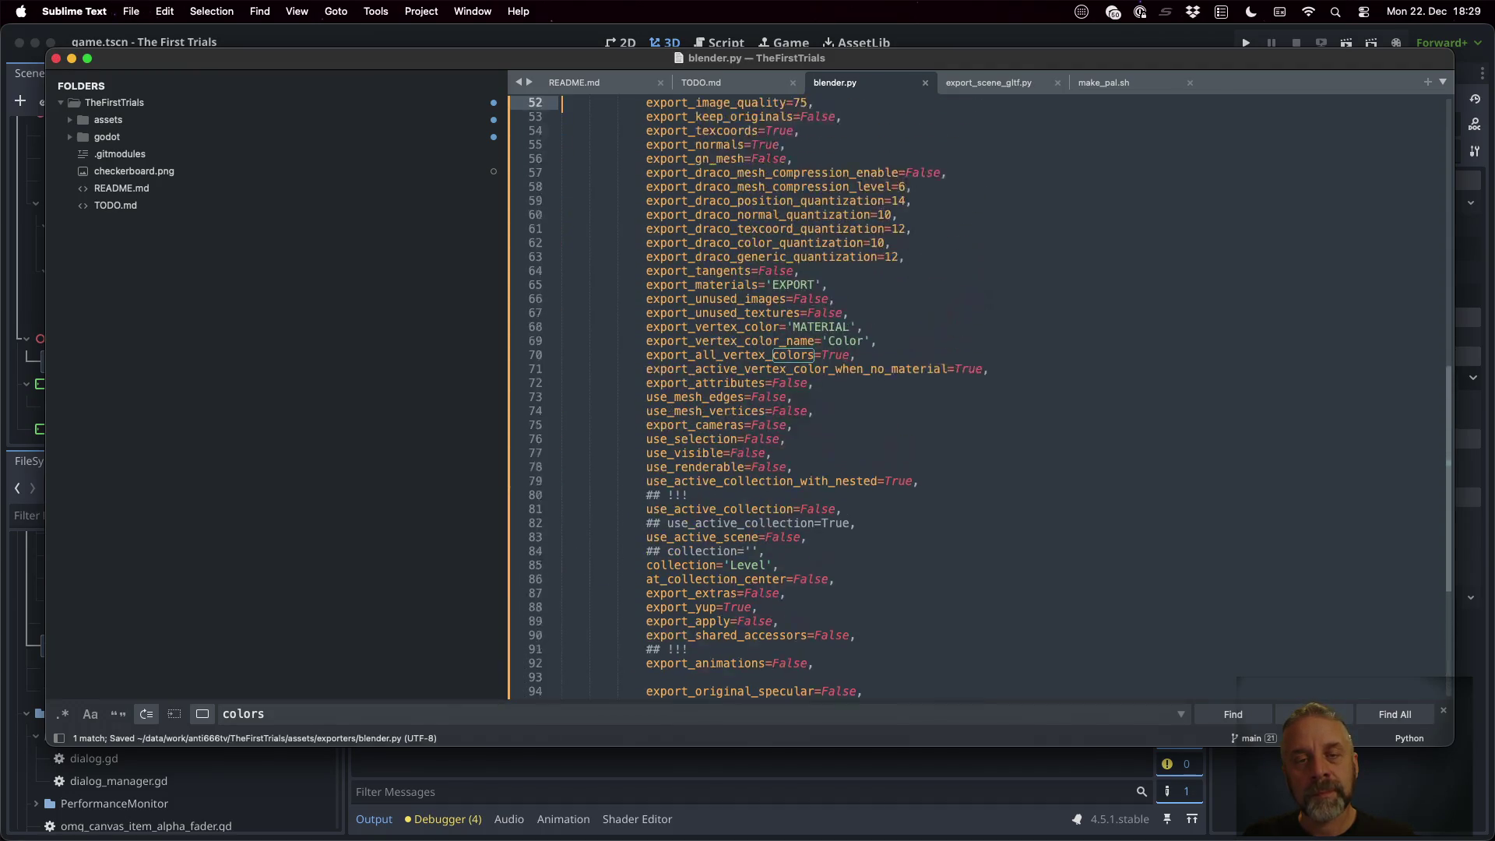
{"action": "key", "text": "Up"}
{"action": "key", "text": "Up"}
{"action": "key", "text": "Up"}
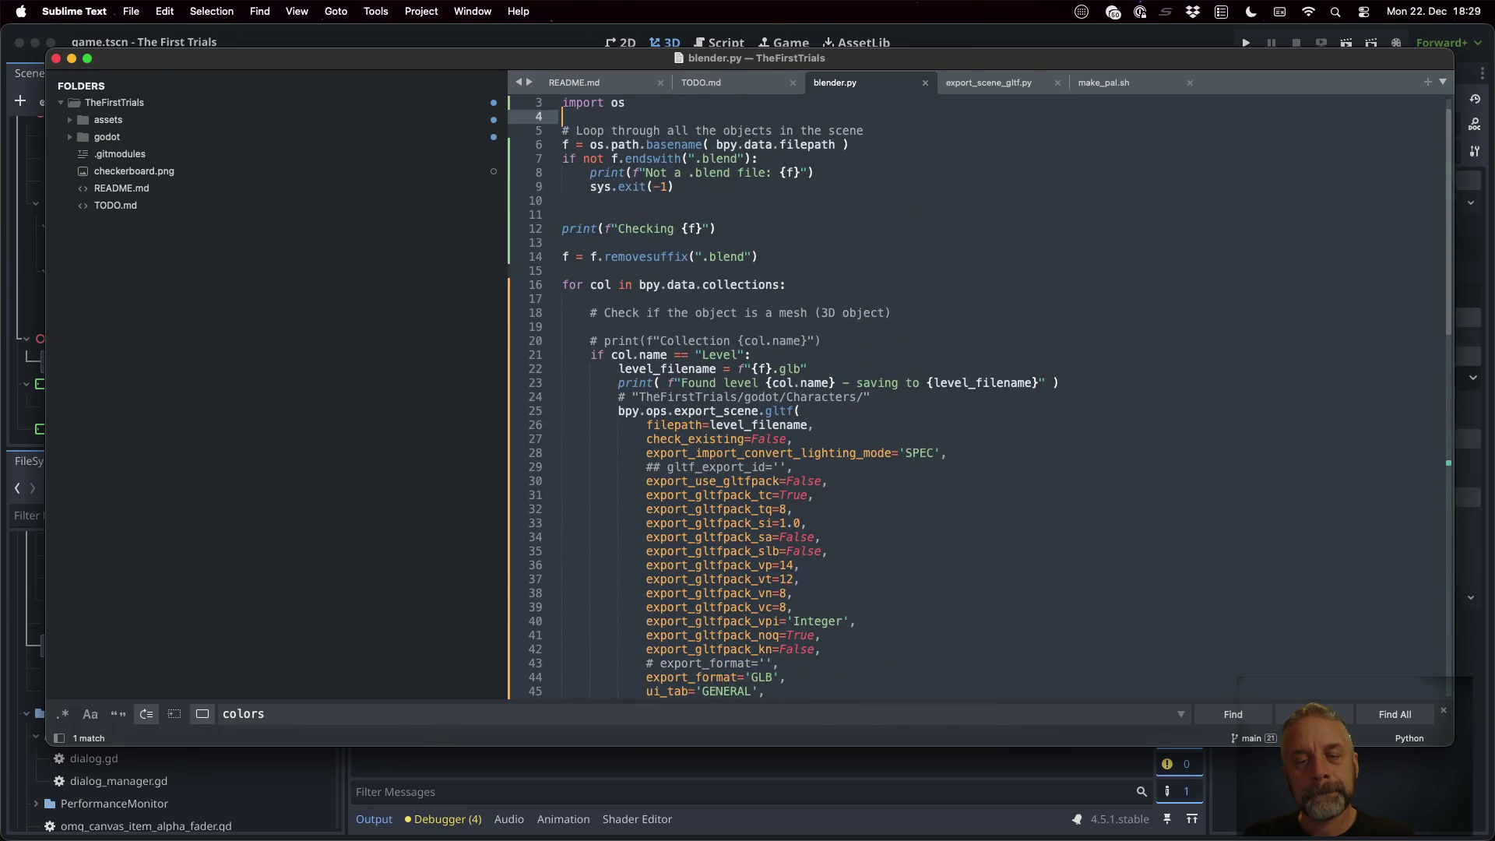
{"action": "key", "text": "Down"}
{"action": "key", "text": "Down"}
{"action": "key", "text": "Down"}
{"action": "key", "text": "Up"}
{"action": "key", "text": "Up"}
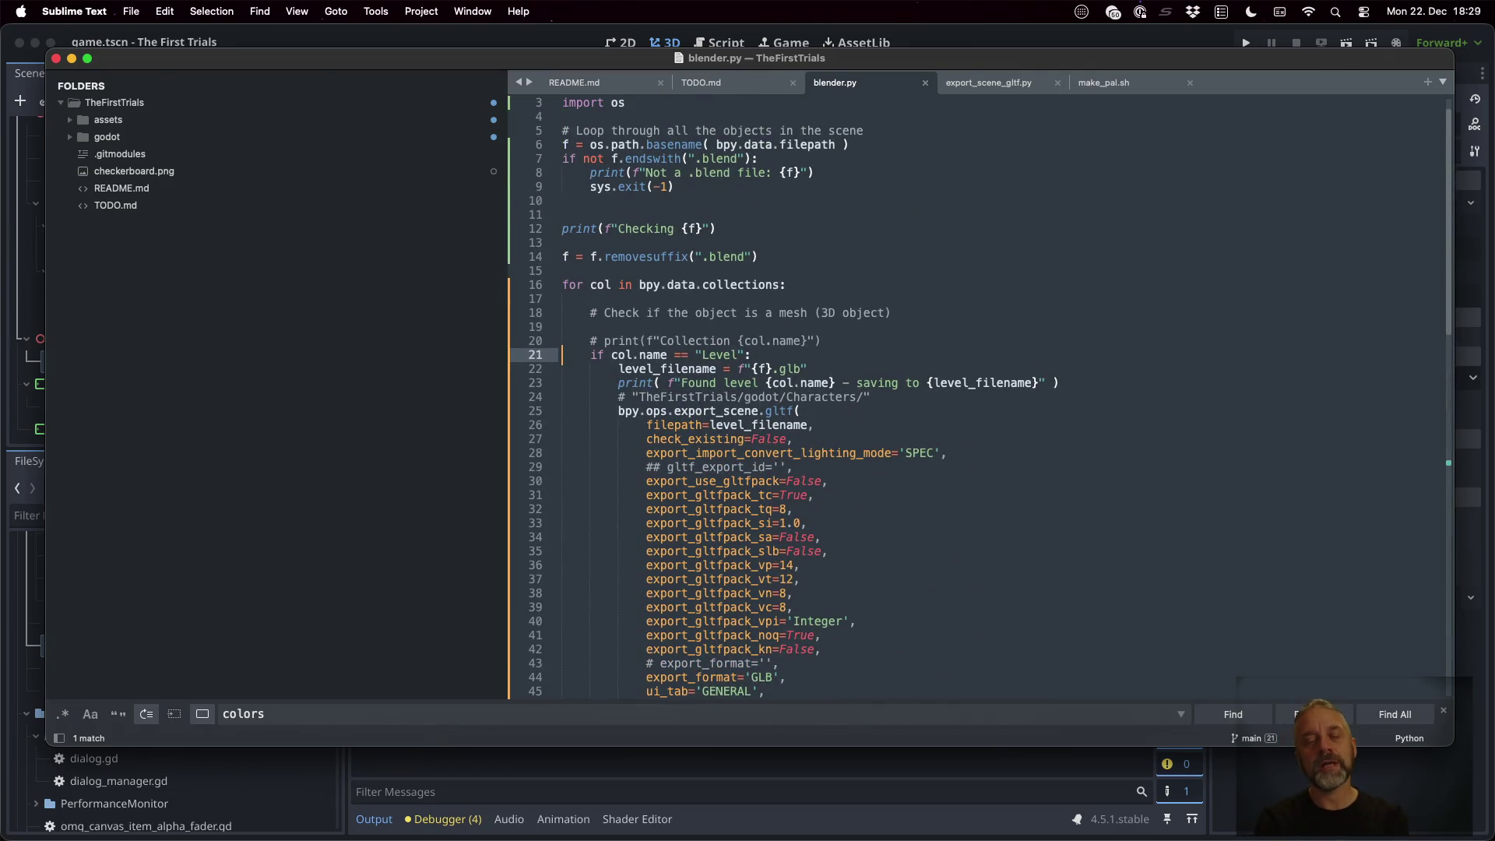
{"action": "key", "text": "Down"}
{"action": "key", "text": "Down"}
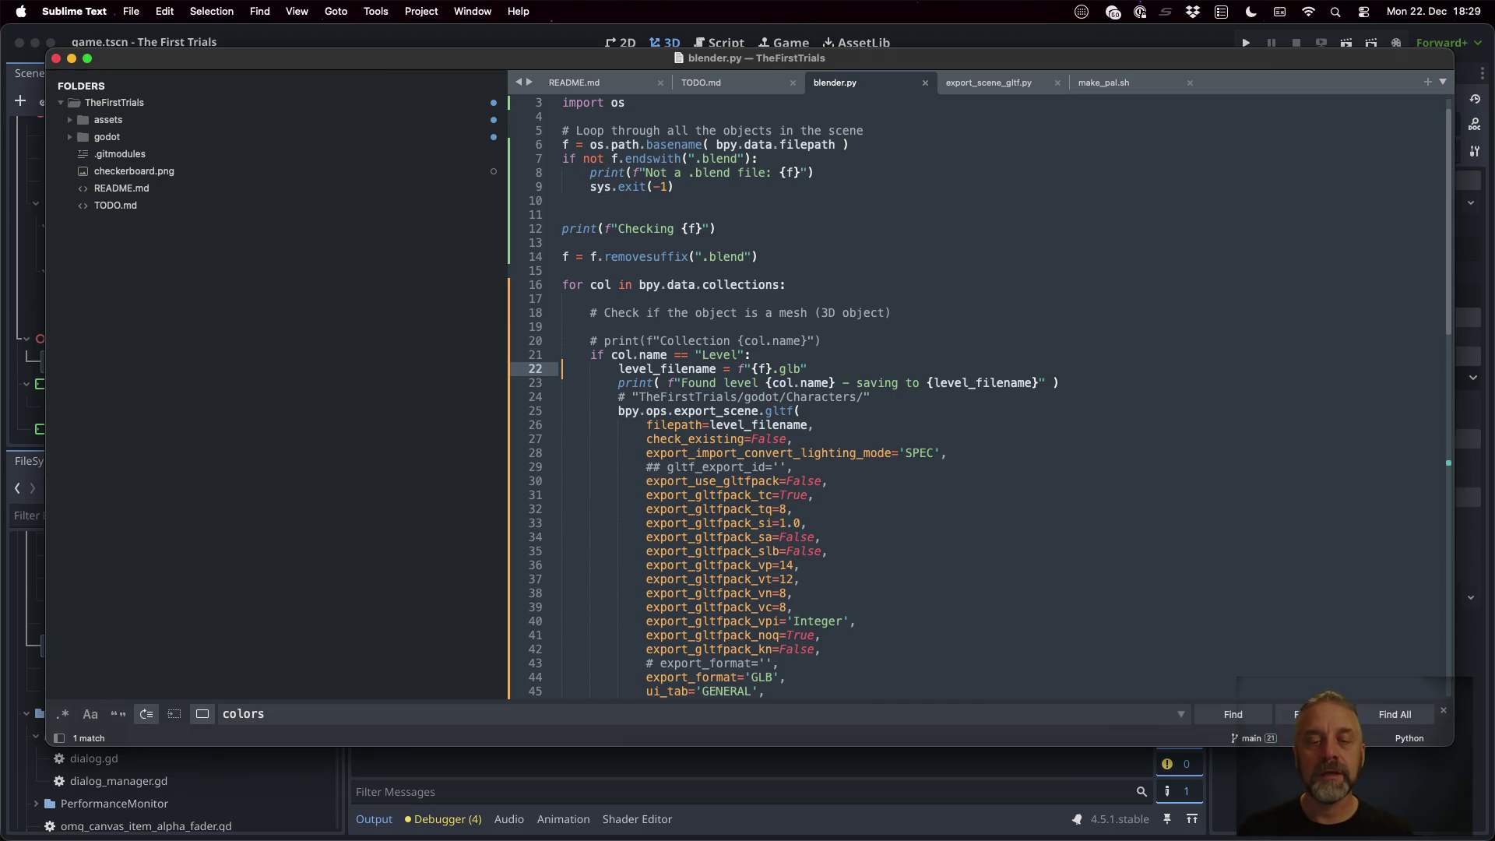
{"action": "key", "text": "Down"}
{"action": "key", "text": "Down"}
{"action": "key", "text": "Down"}
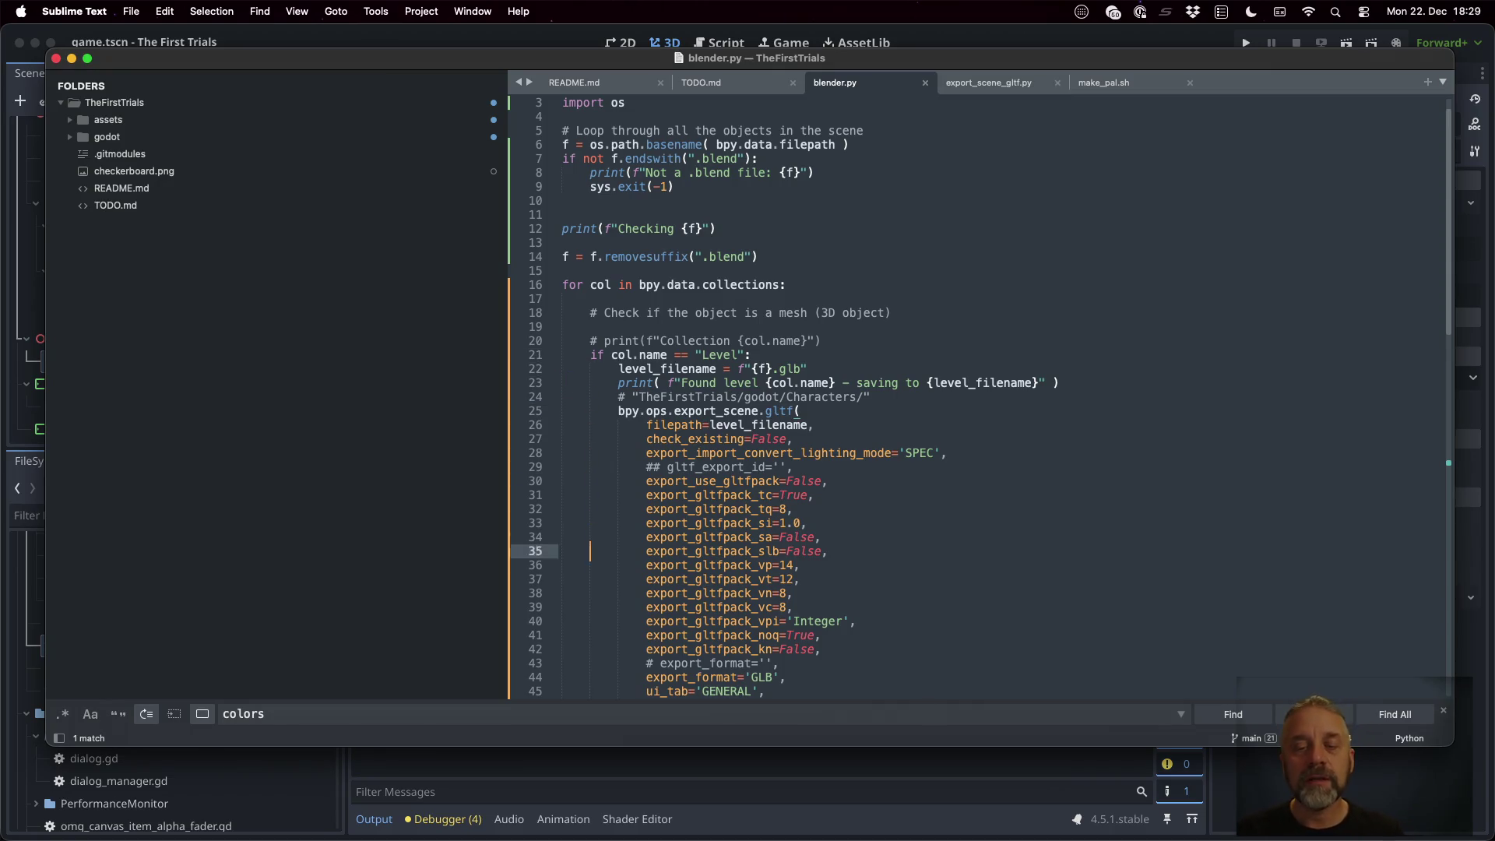
{"action": "key", "text": "Down"}
{"action": "key", "text": "Down"}
{"action": "key", "text": "Down"}
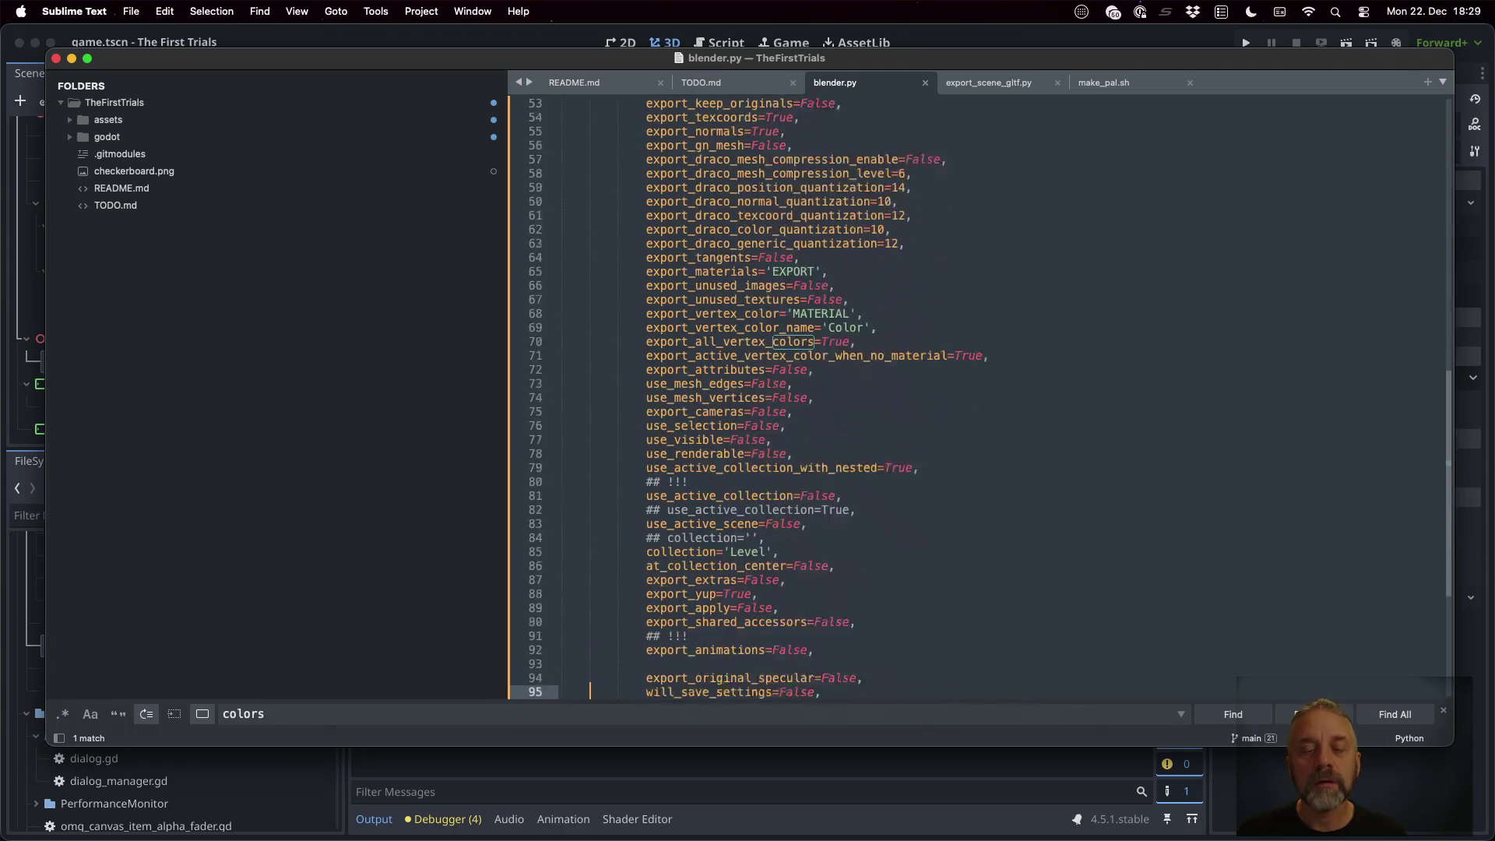
{"action": "key", "text": "Up"}
{"action": "key", "text": "Up"}
{"action": "key", "text": "Up"}
{"action": "key", "text": "super+shift+Return"}
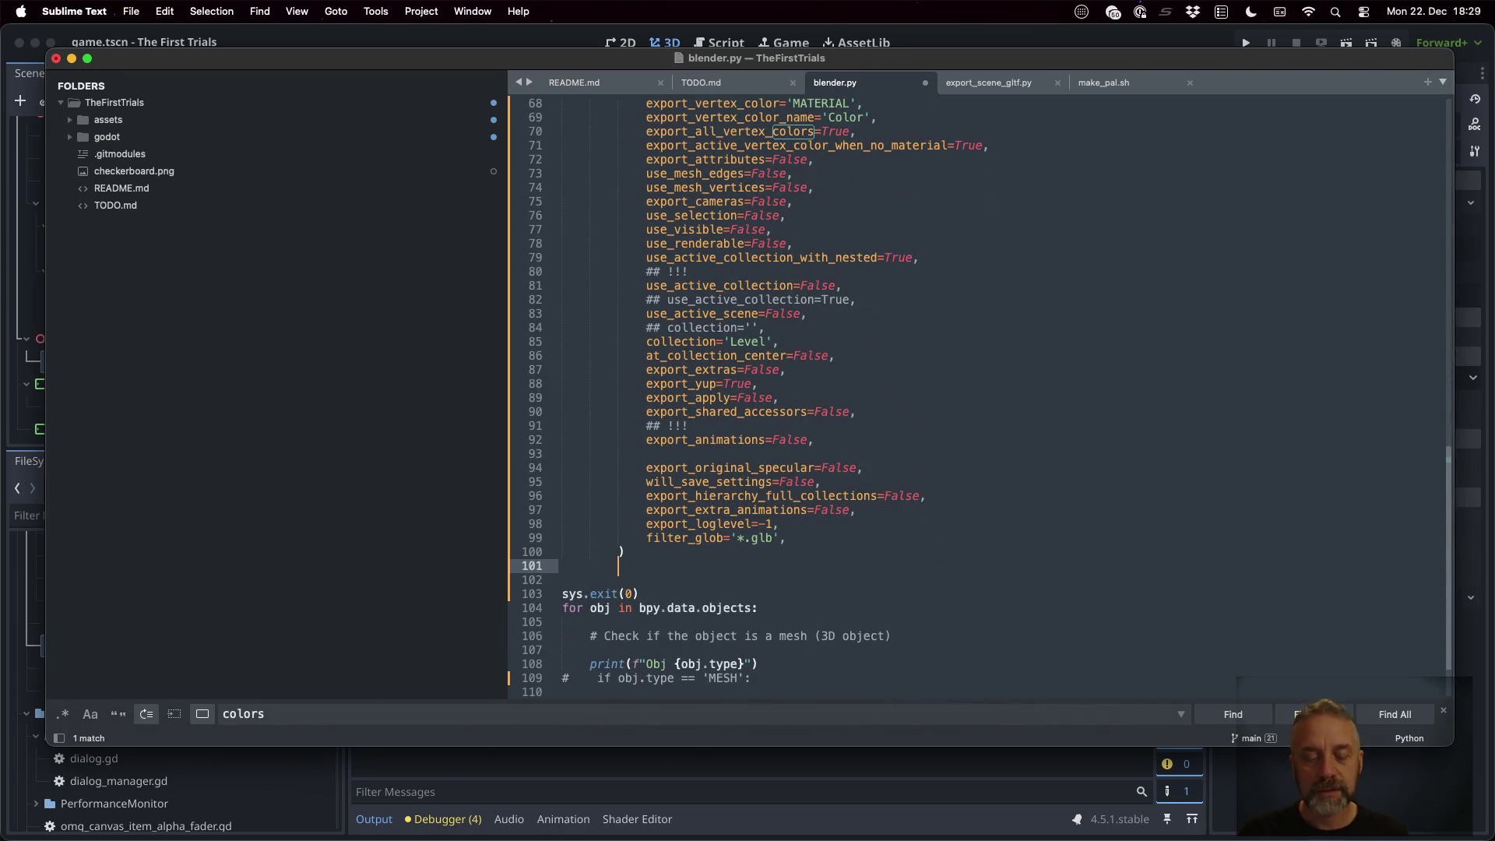
{"action": "type", "text": "elif"}
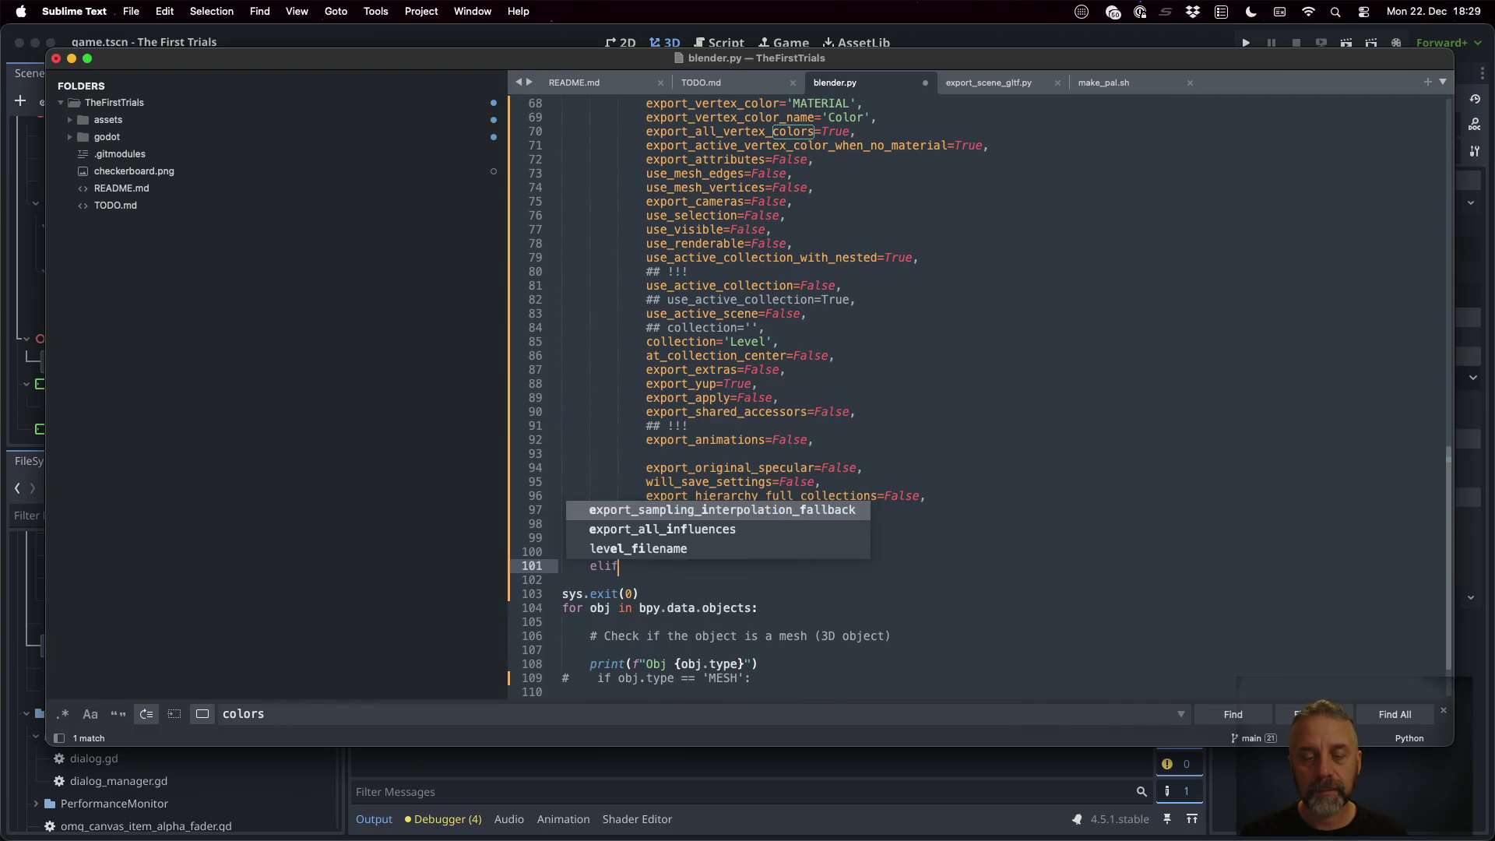
{"action": "type", "text": " col."}
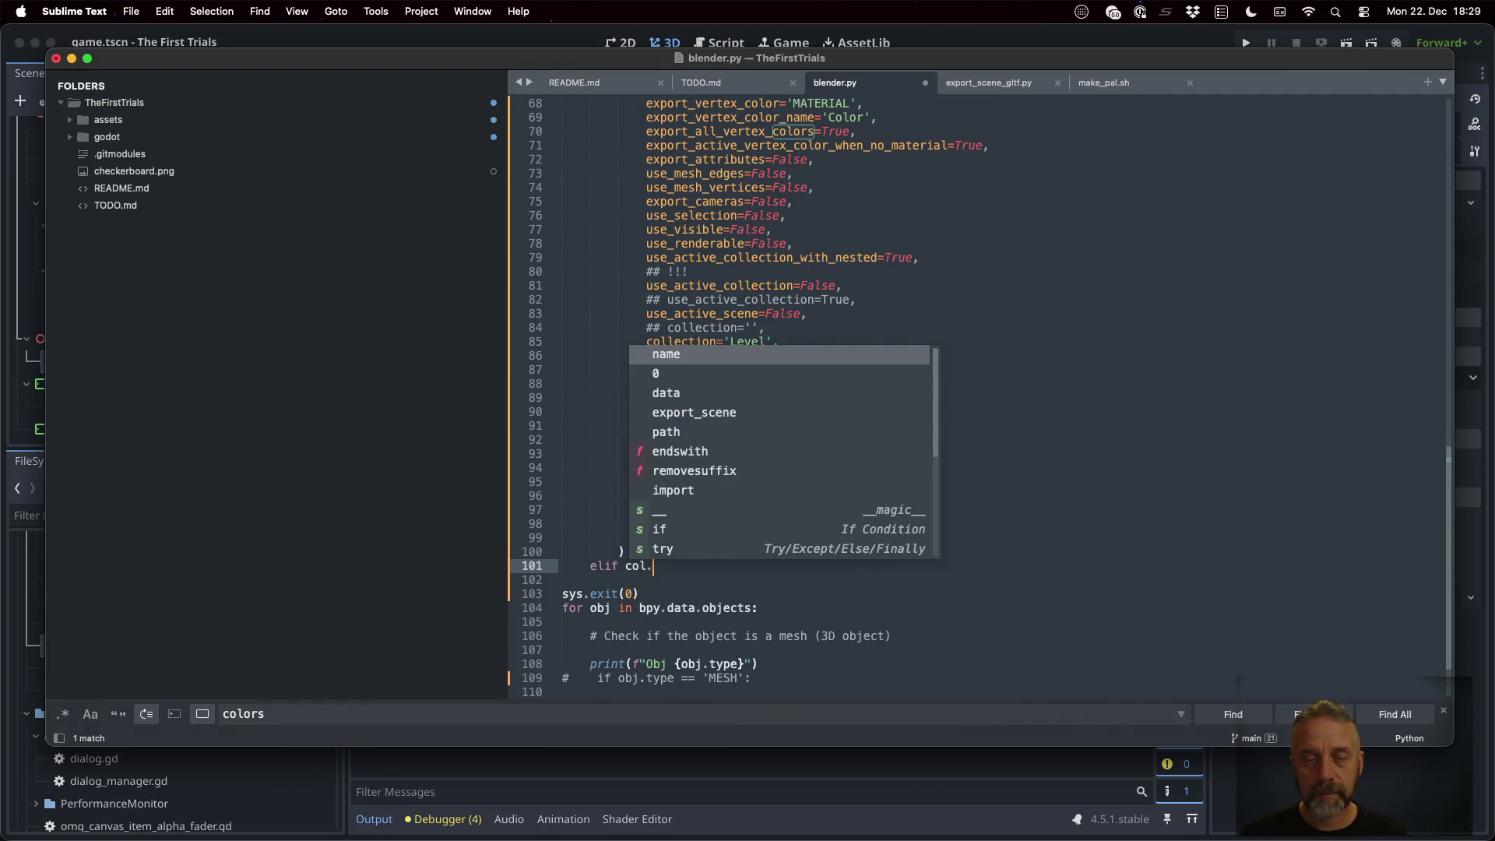
{"action": "type", "text": "name == \"Char"}
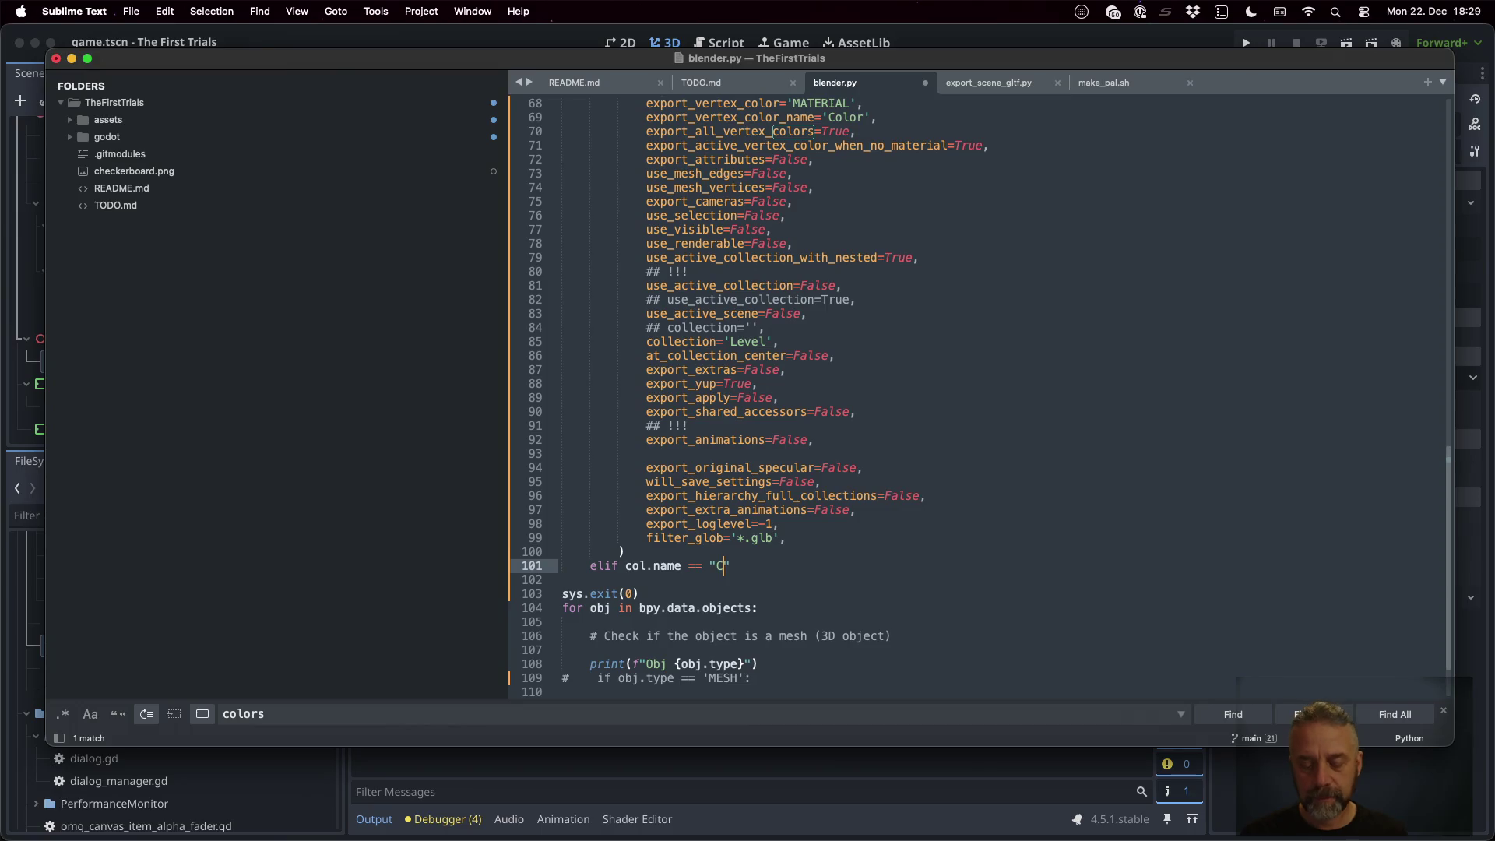
{"action": "type", "text": "acters"}
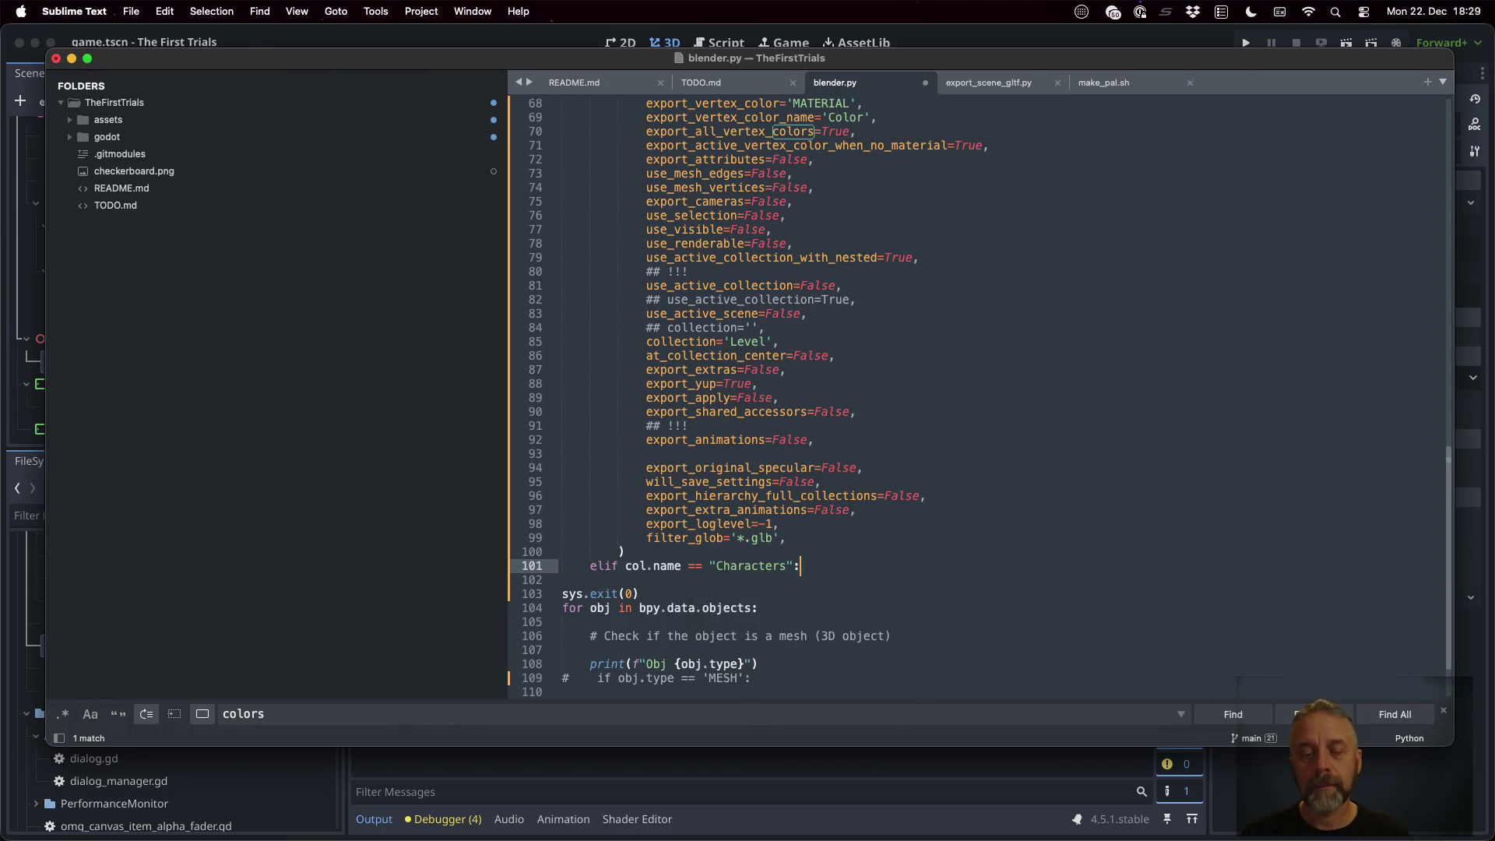
Add print(f"Found Characters") inside the Characters branch and save blender.py
{"action": "key", "text": "Return"}
{"action": "type", "text": "print(f\"Found Characte"}
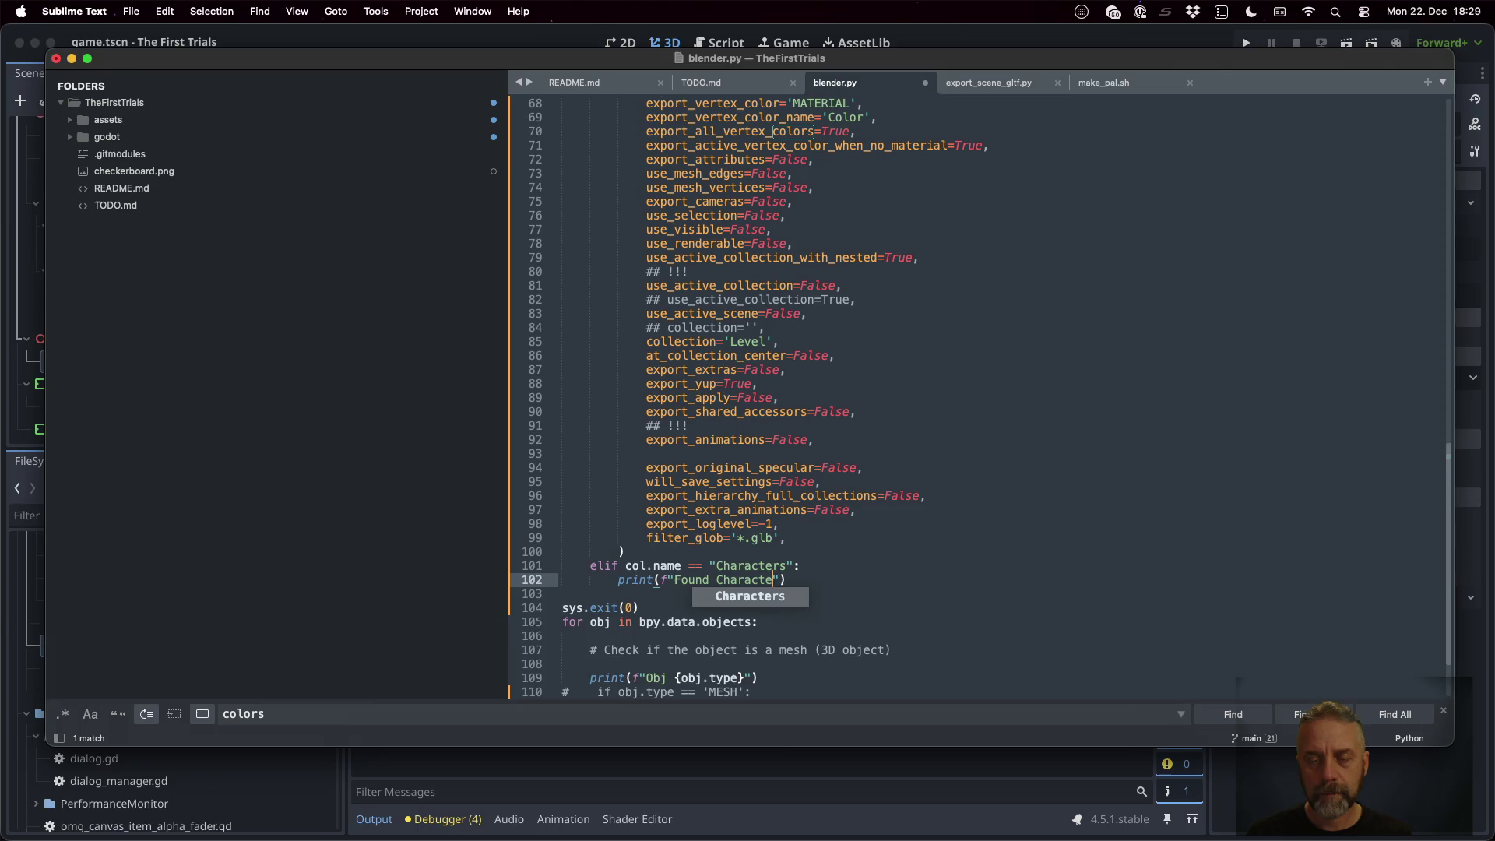
{"action": "type", "text": "rs"}
{"action": "key", "text": "super+s"}
{"action": "key", "text": "ctrl+Right"}
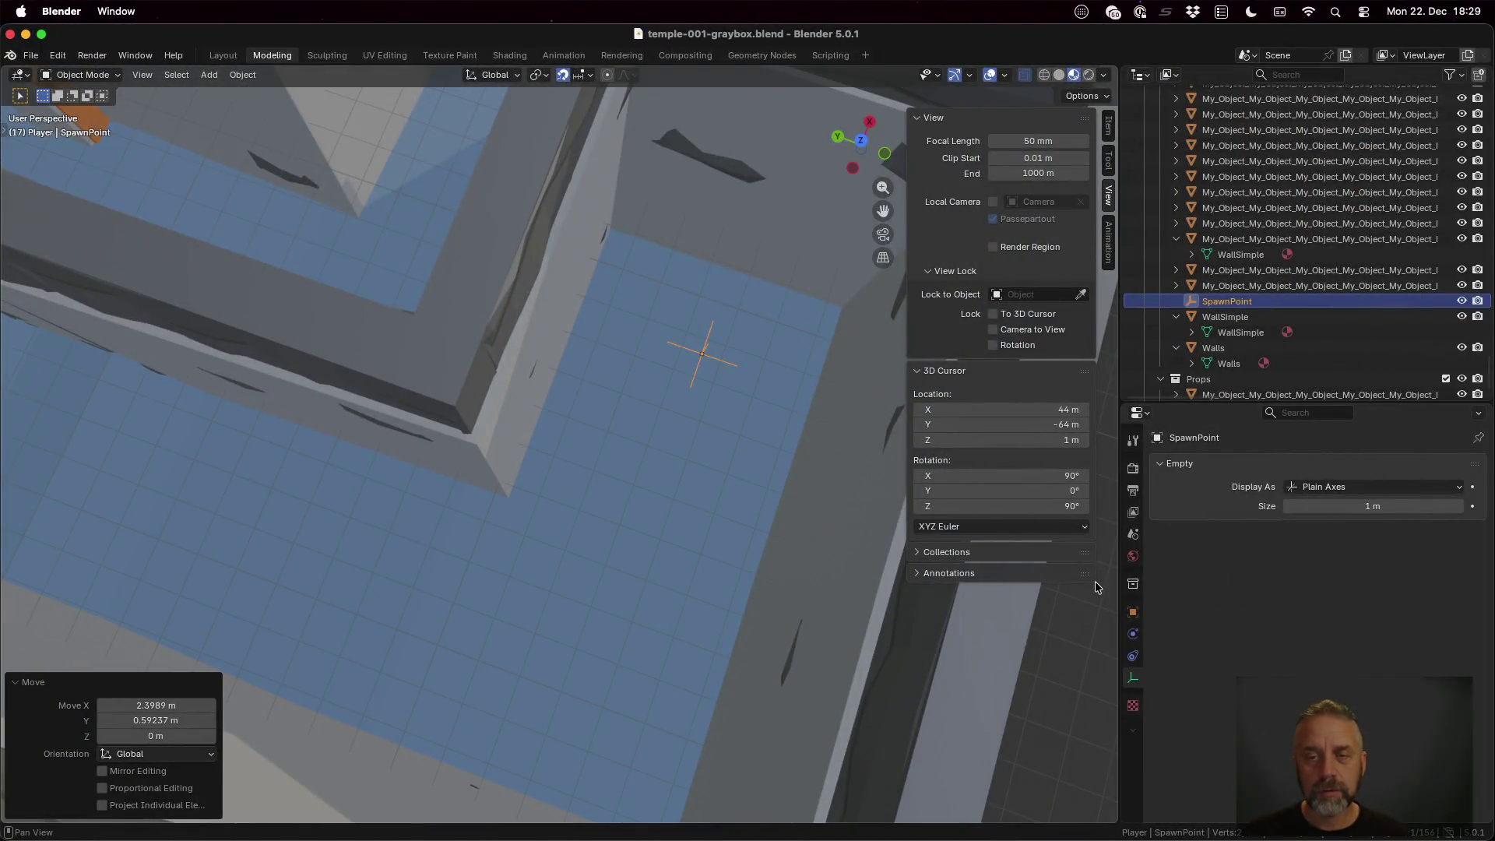
Rerun the blender --background export in iTerm2 and highlight its Found Characters output line
{"action": "key", "text": "ctrl+Up"}
{"action": "left_click", "coordinate": [257, 374]}
{"action": "key", "text": "Up"}
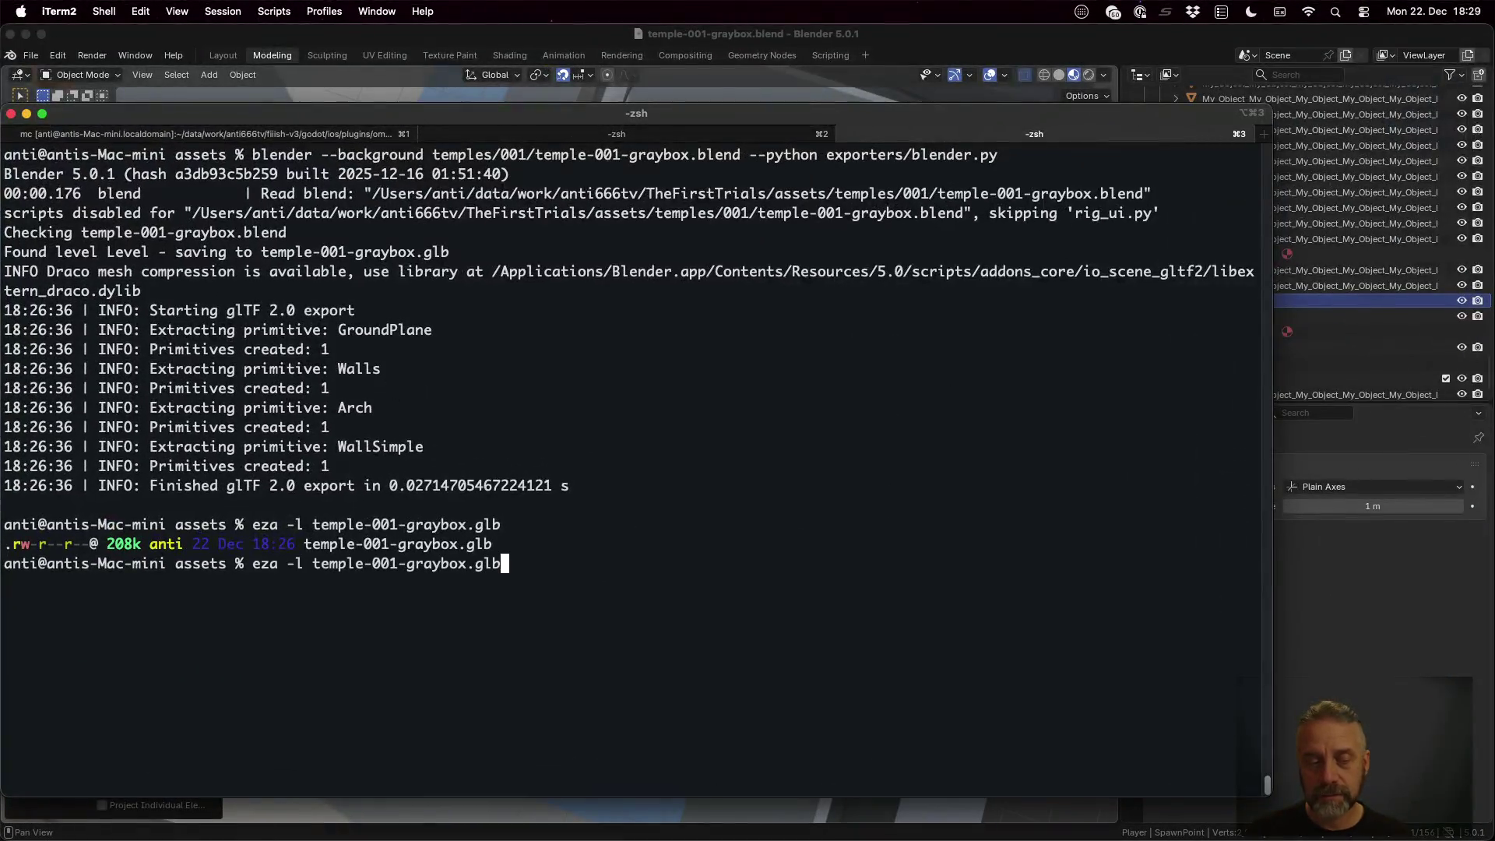
{"action": "key", "text": "Up"}
{"action": "key", "text": "Return"}
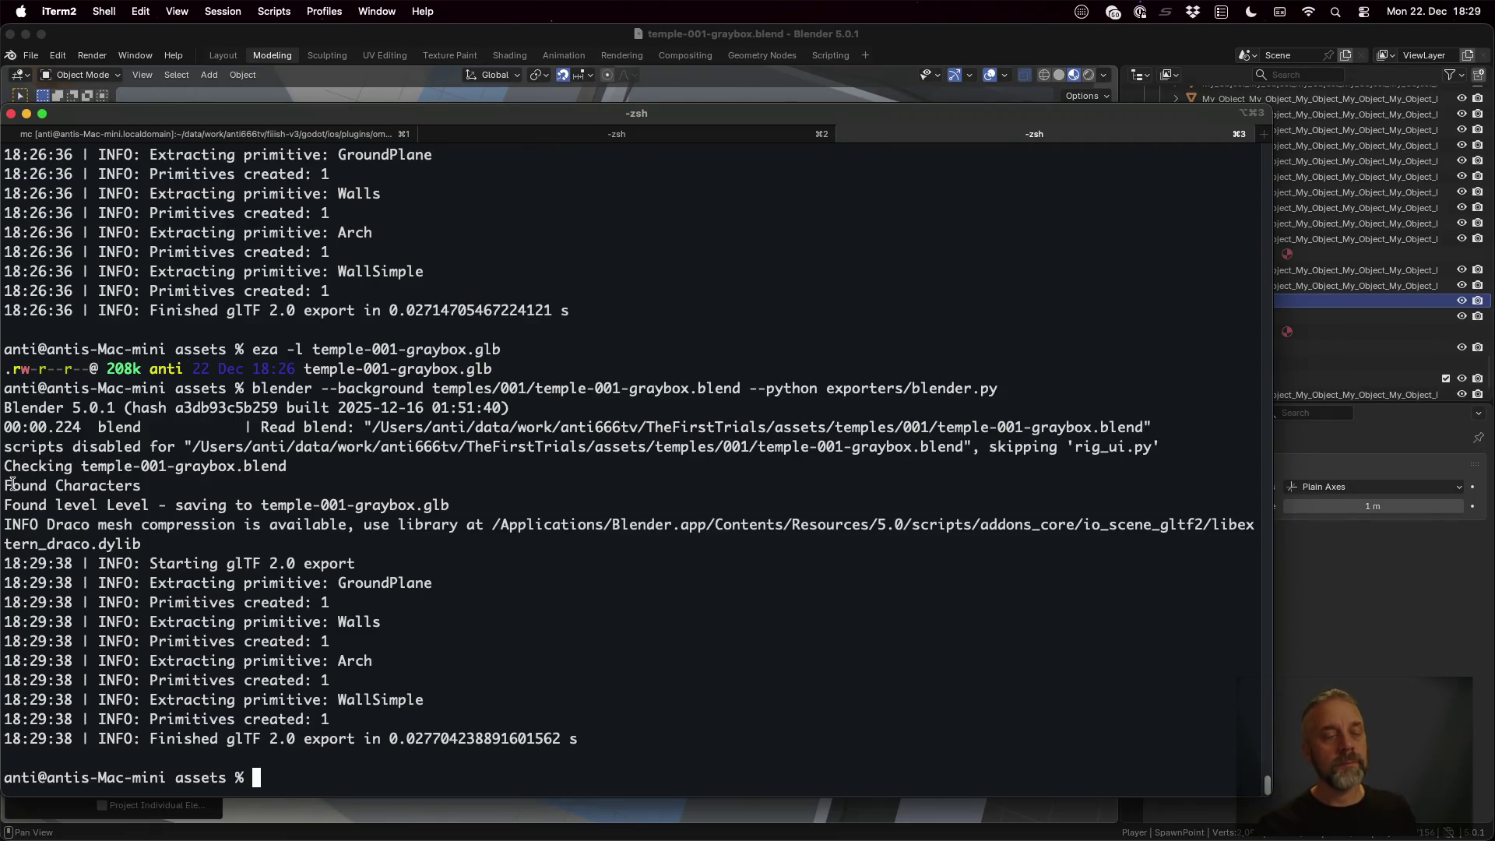
{"action": "left_click_drag", "start_coordinate": [4, 485], "coordinate": [142, 483]}
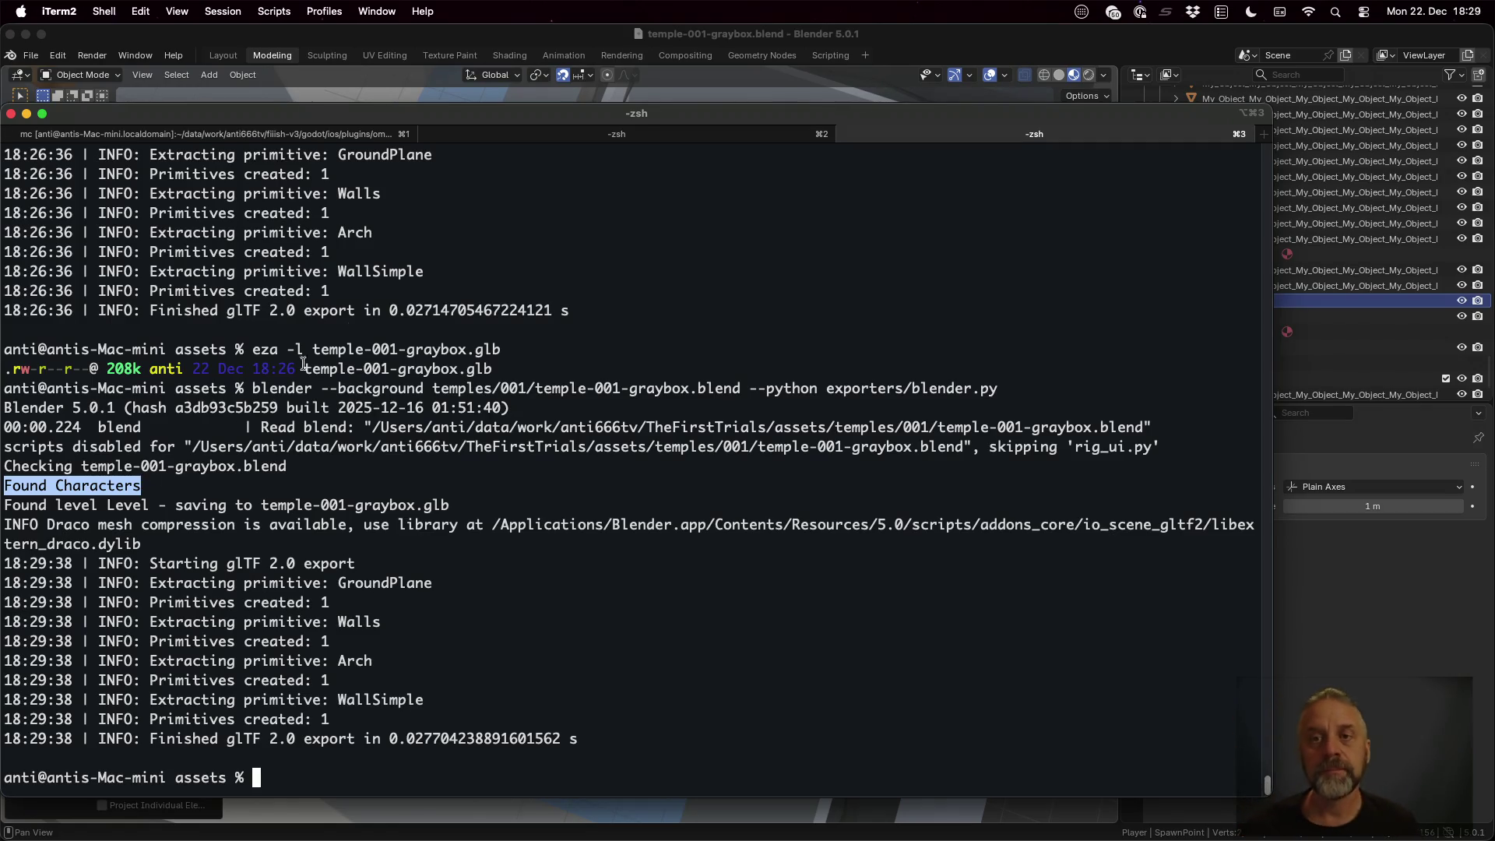
{"action": "left_click", "coordinate": [1067, 47]}
{"action": "scroll", "coordinate": [1263, 296], "scroll_direction": "up", "scroll_amount": 5}
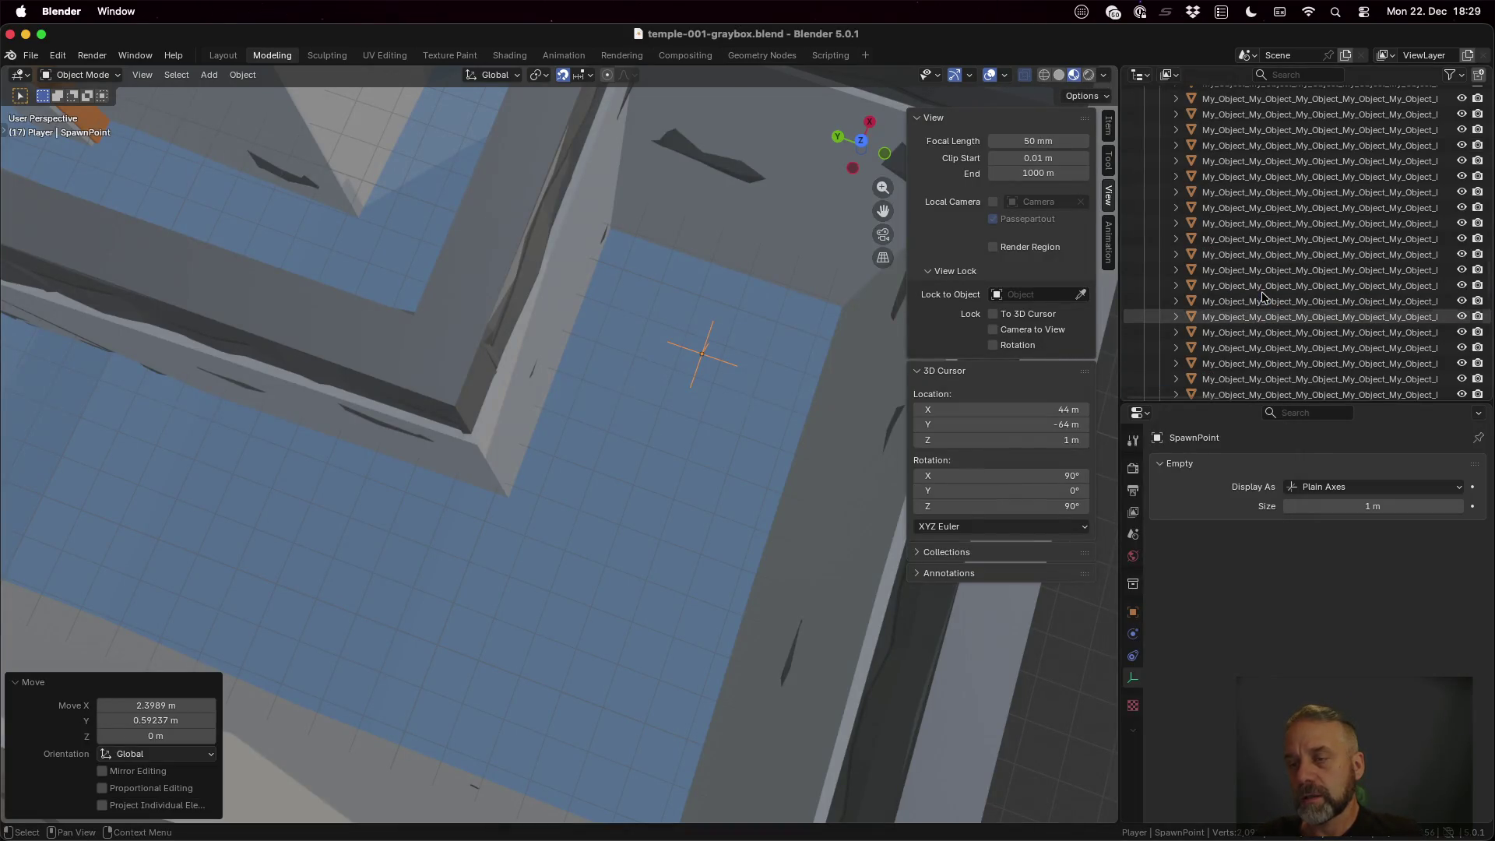
{"action": "scroll", "coordinate": [1263, 295], "scroll_direction": "up", "scroll_amount": 10}
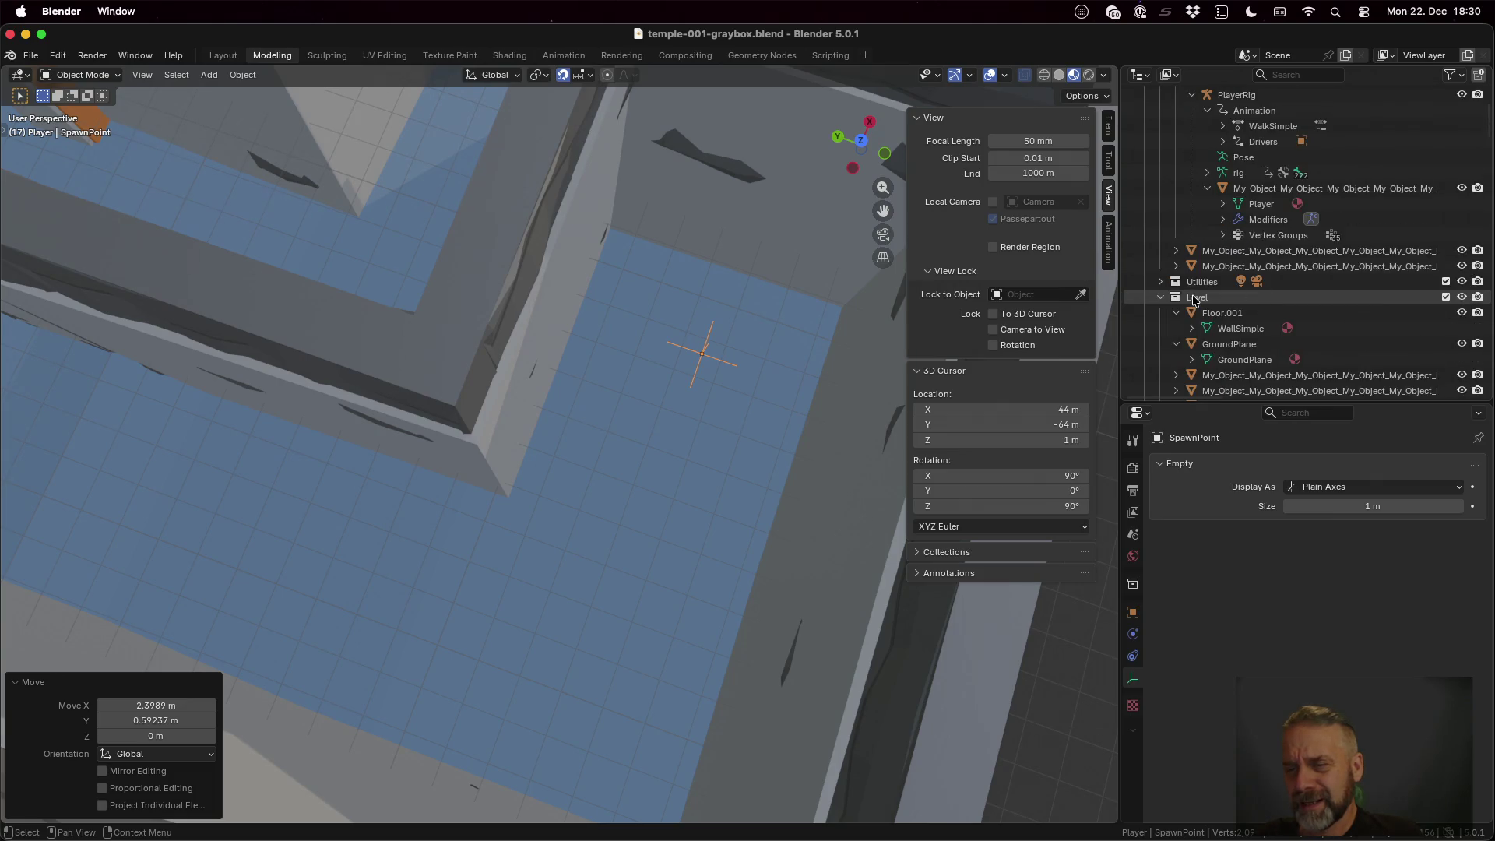
{"action": "scroll", "coordinate": [1183, 316], "scroll_direction": "up", "scroll_amount": 10}
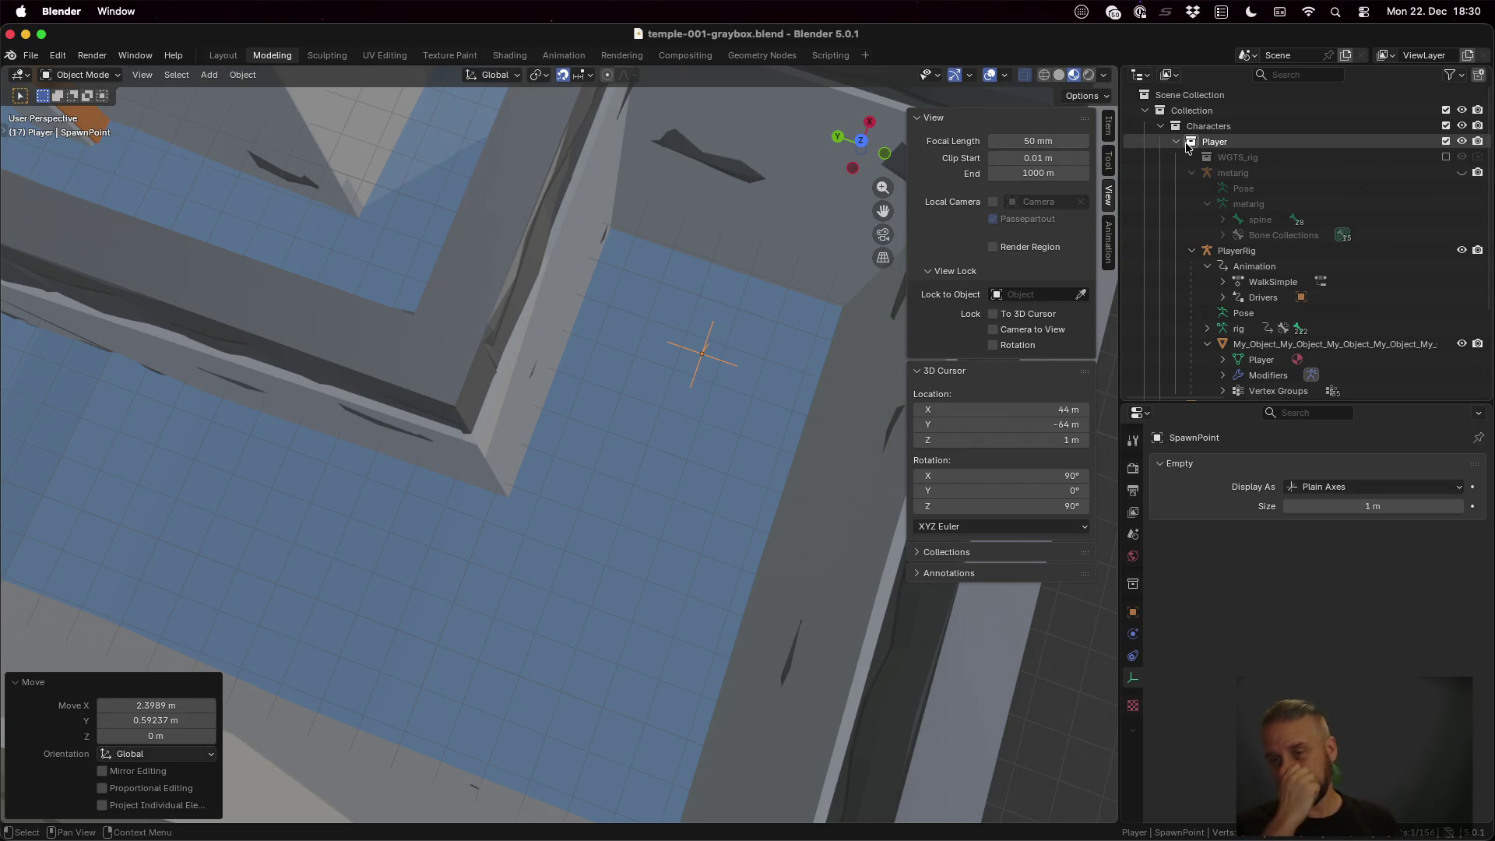
{"action": "key", "text": "super+Tab"}
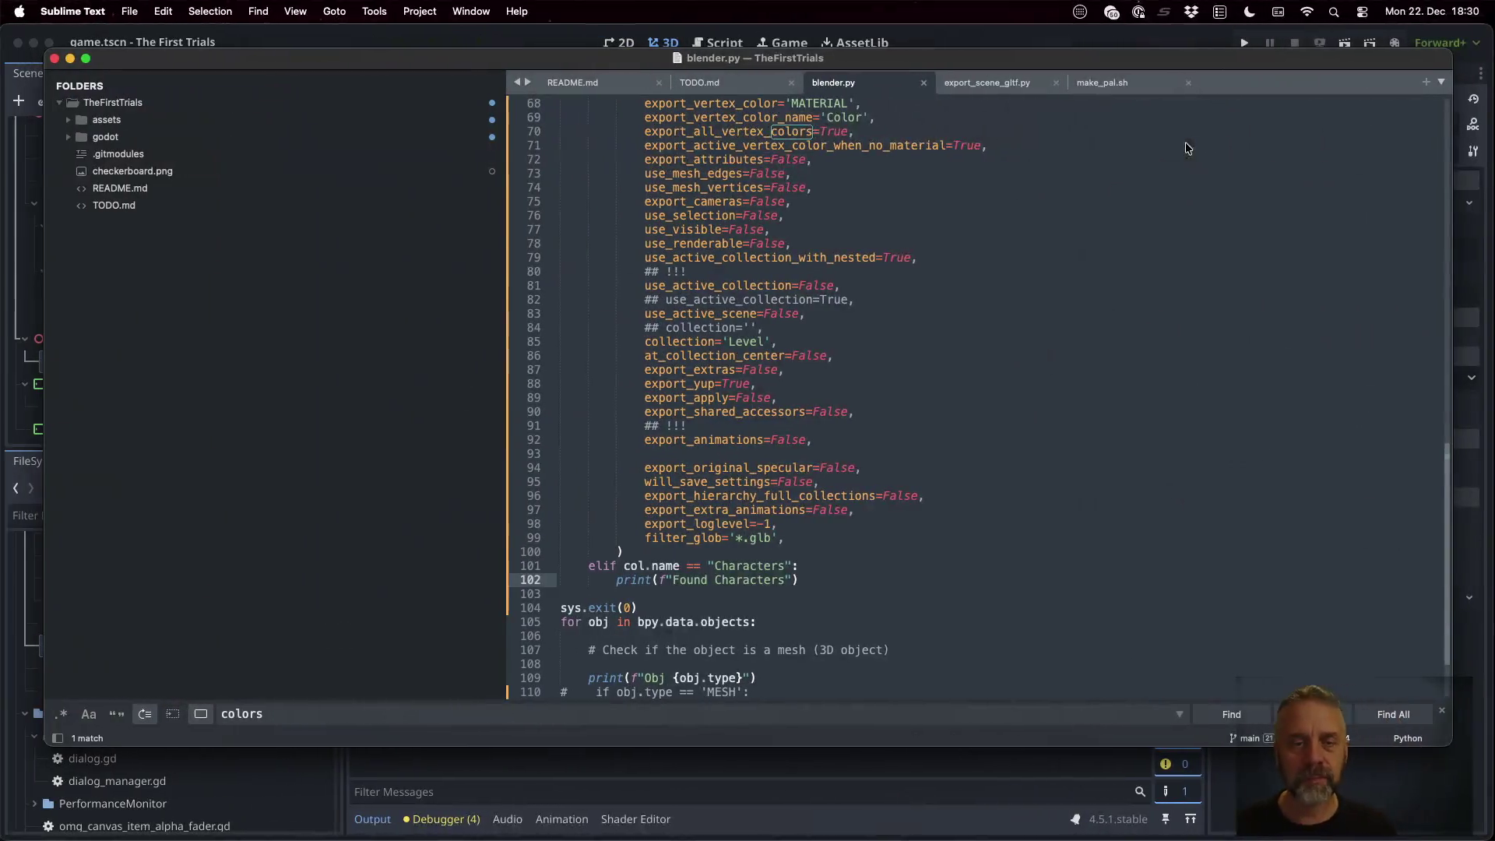
Add an else branch printing f"Ignoring {col.name}" and save blender.py
{"action": "key", "text": "Return"}
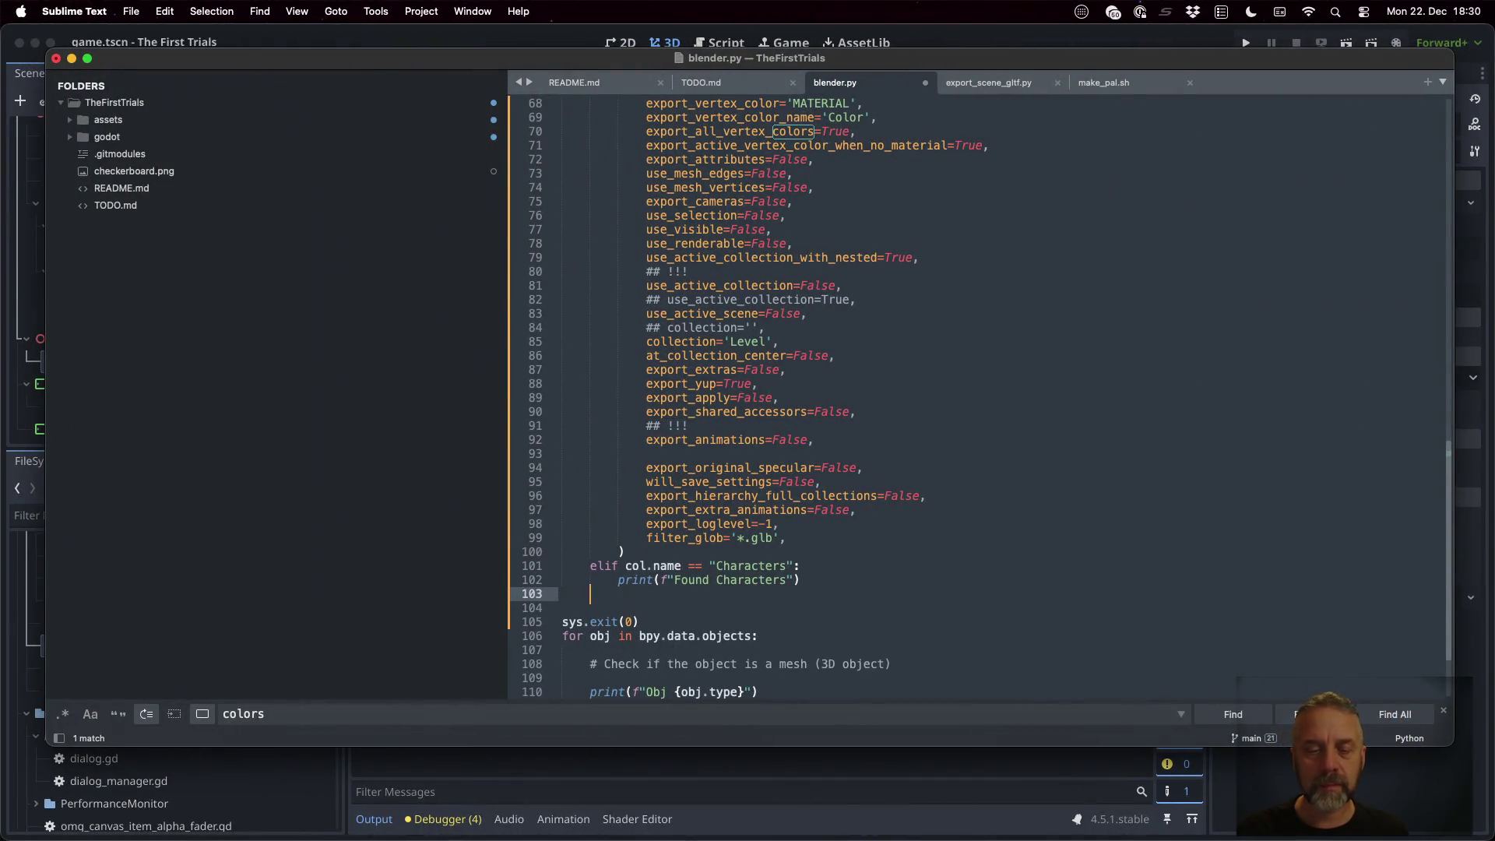
{"action": "type", "text": "else:"}
{"action": "key", "text": "Return"}
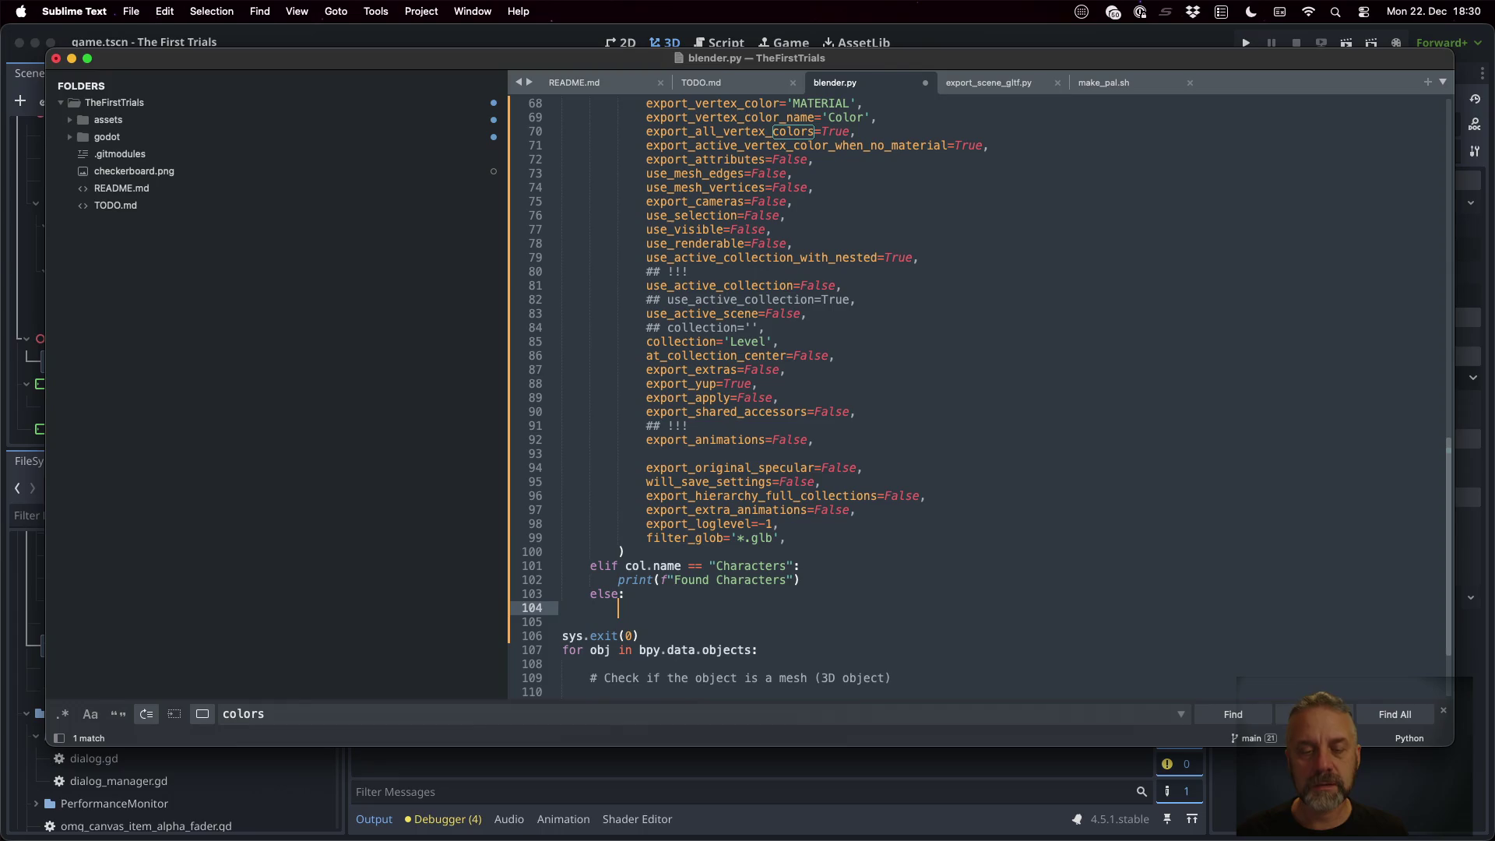
{"action": "type", "text": "print("}
{"action": "type", "text": "f\"Ig"}
{"action": "type", "text": "noring"}
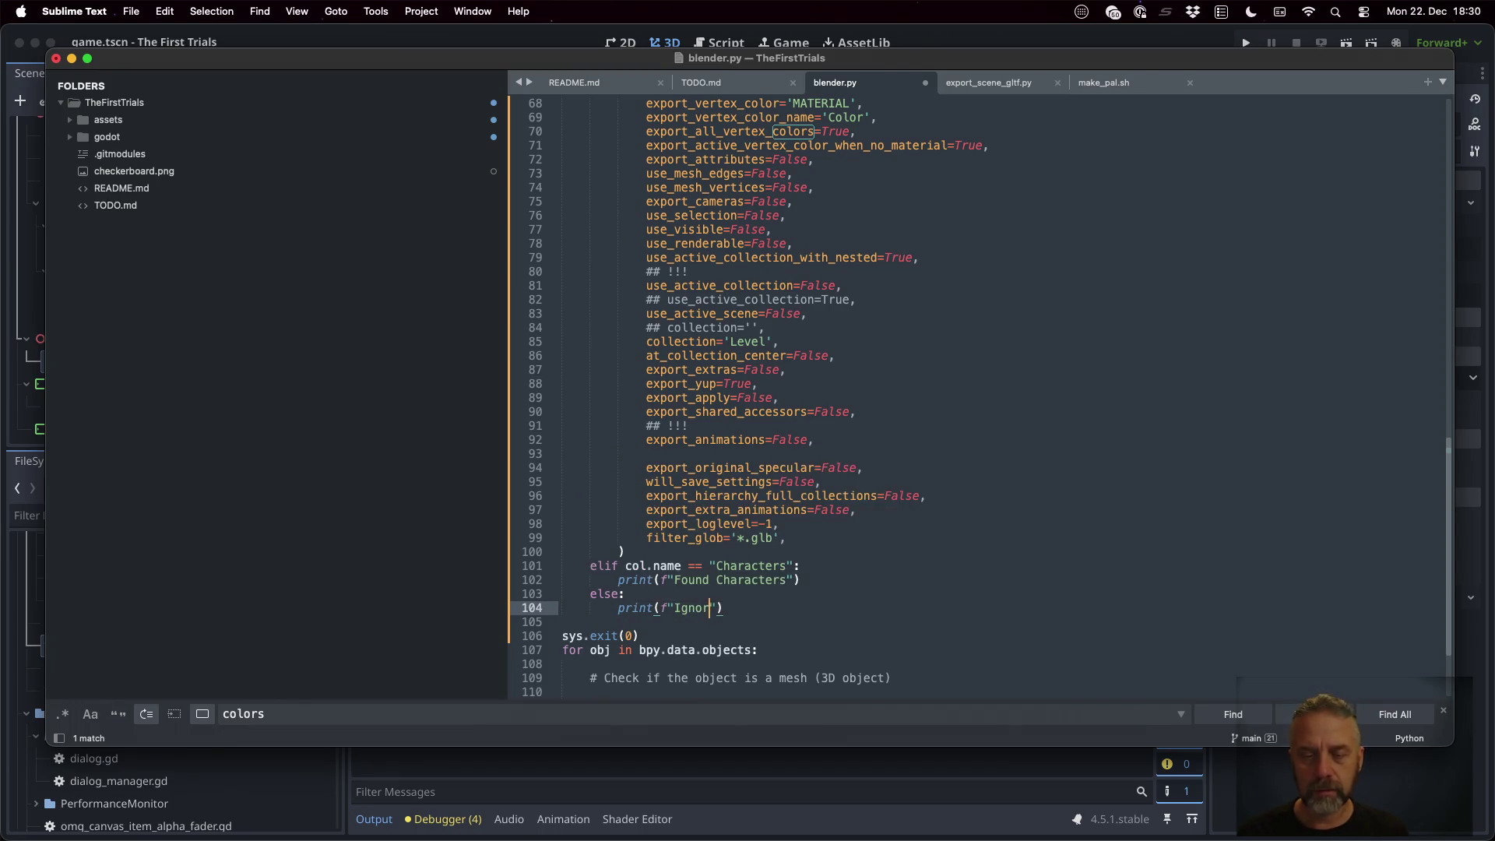
{"action": "type", "text": " {col.na"}
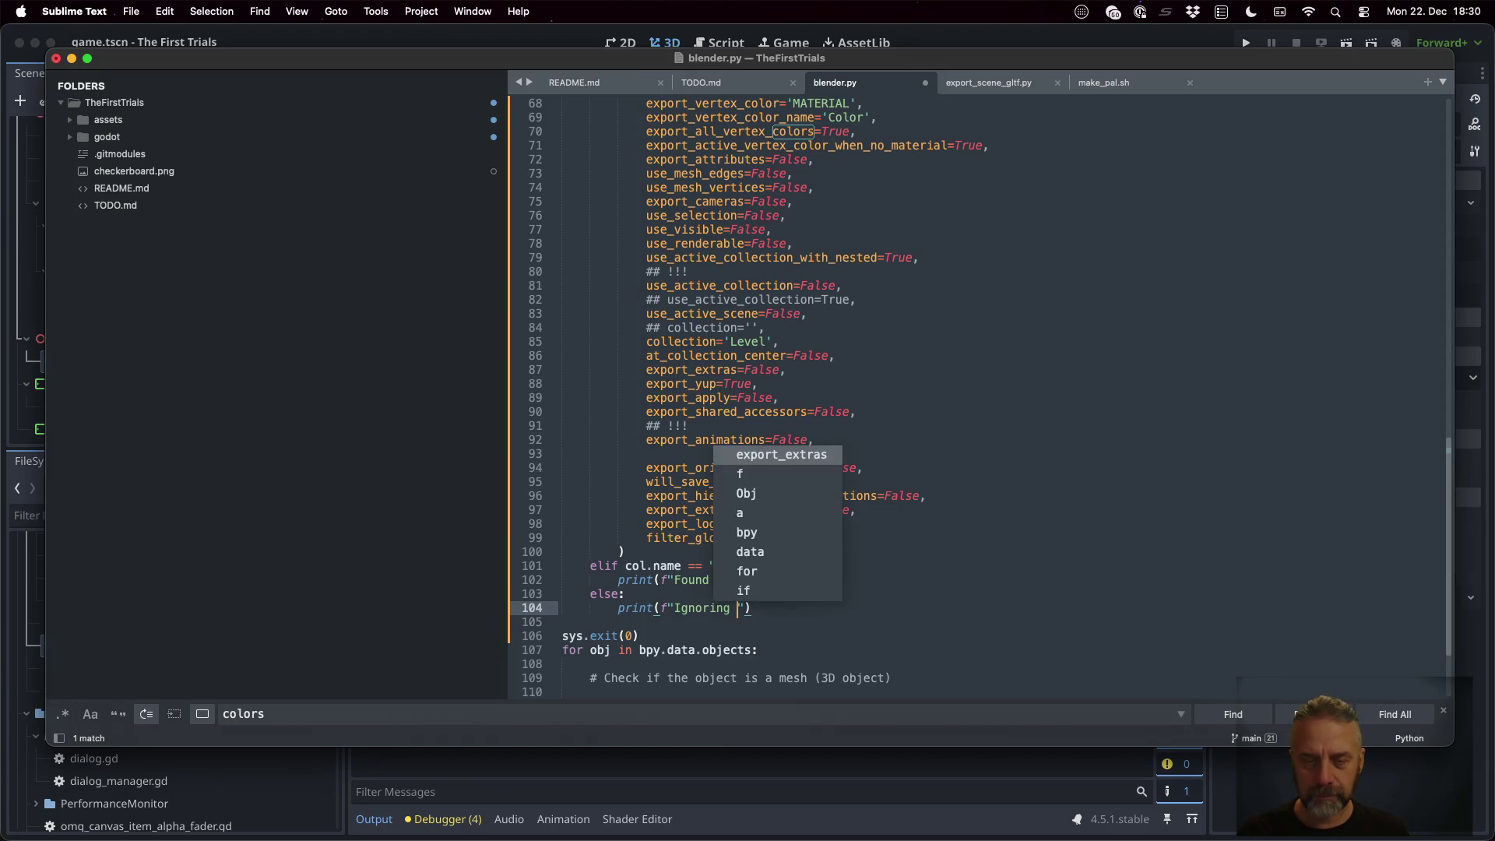
{"action": "type", "text": "me"}
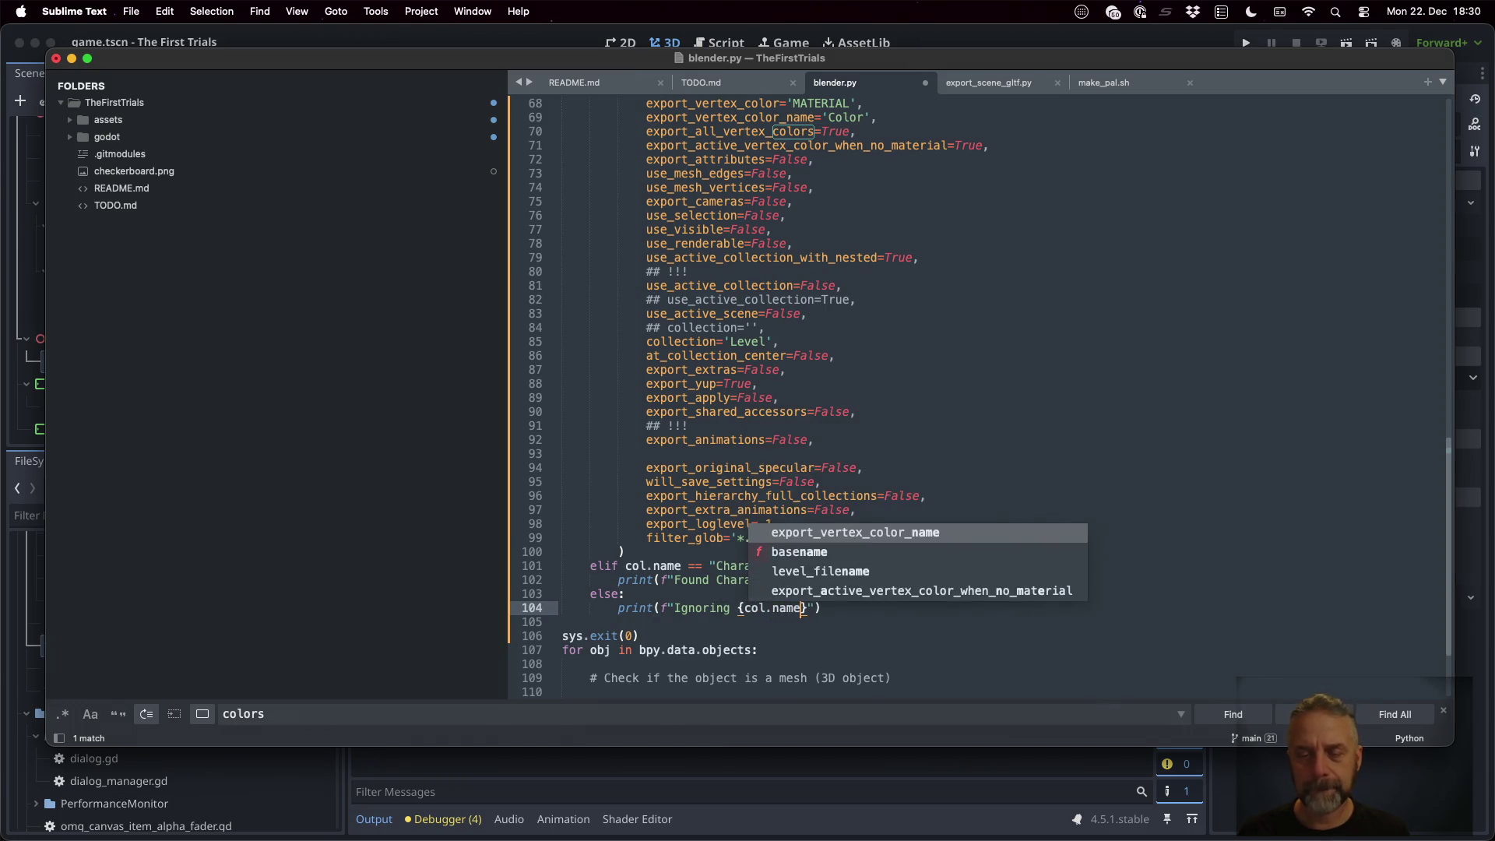
{"action": "key", "text": "Escape"}
{"action": "key", "text": "Up"}
{"action": "key", "text": "Up"}
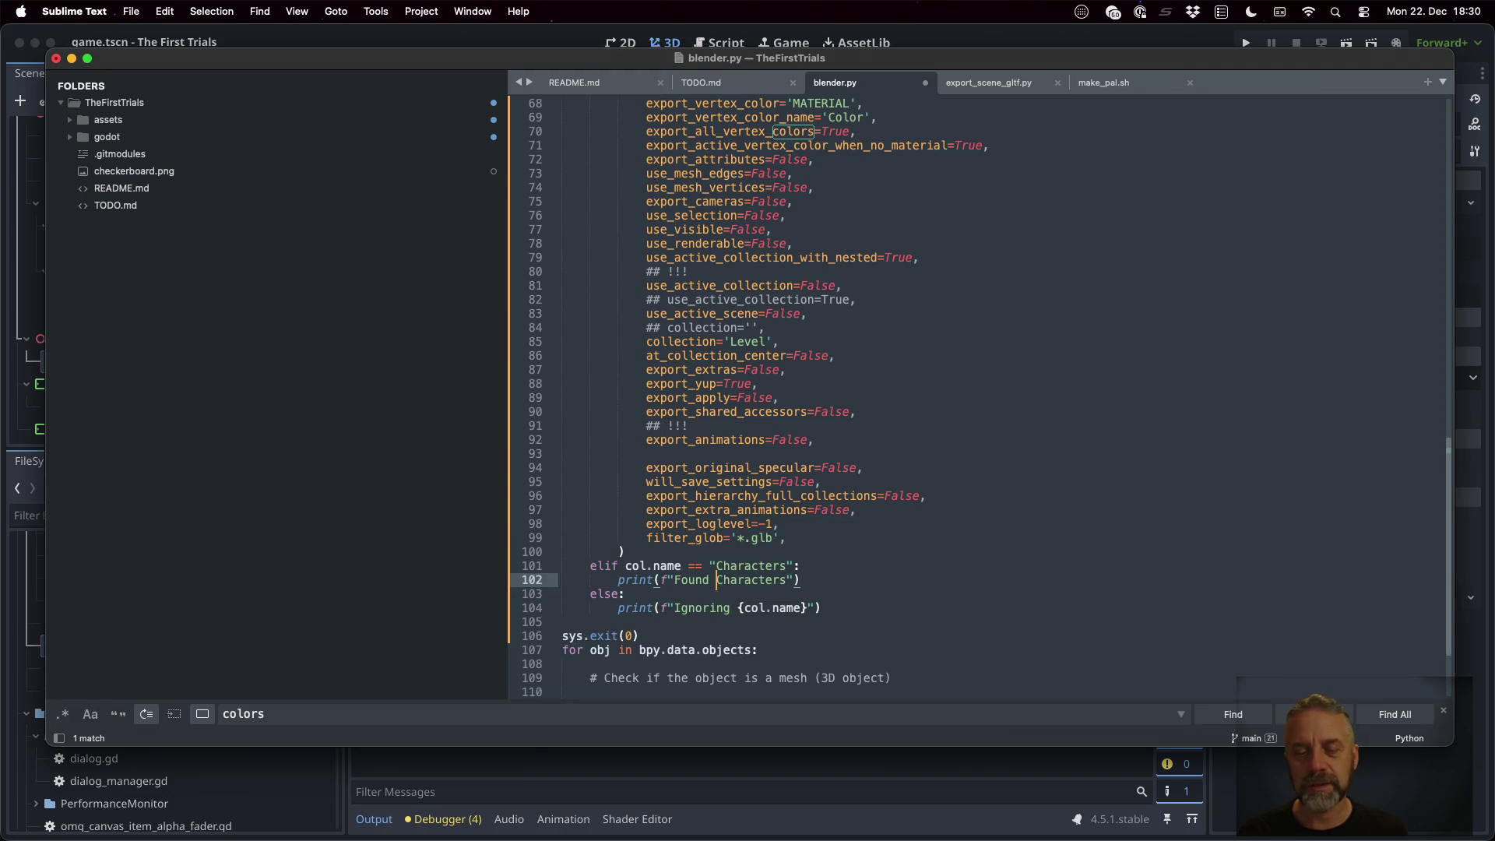
{"action": "key", "text": "super+s"}
{"action": "key", "text": "ctrl+Right"}
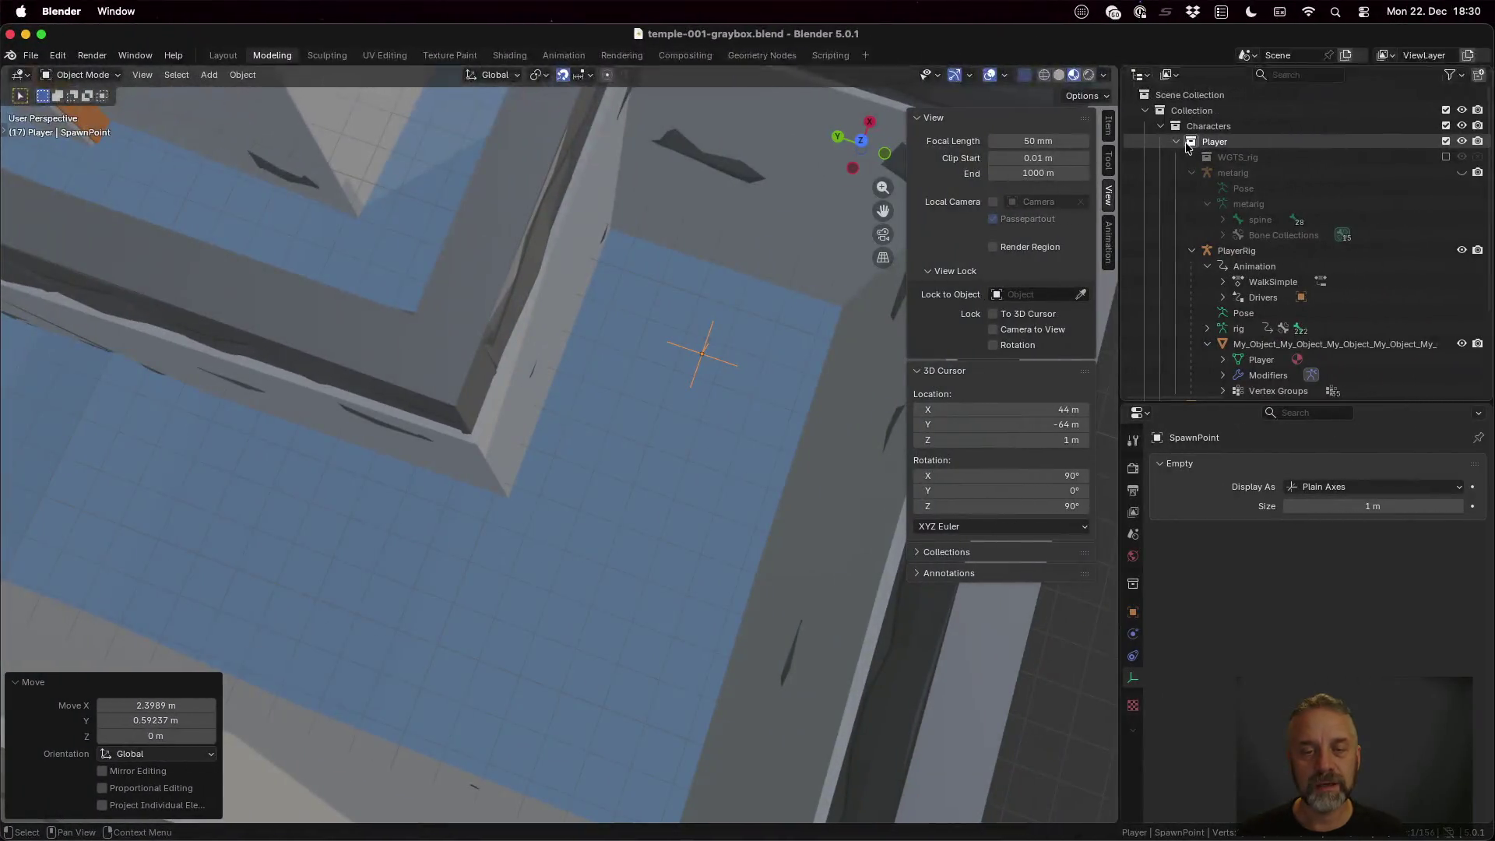
Rerun the blender --background export in iTerm2 to log Player, Props, Utilities and WGTS_rig as ignored
{"action": "key", "text": "ctrl+Up"}
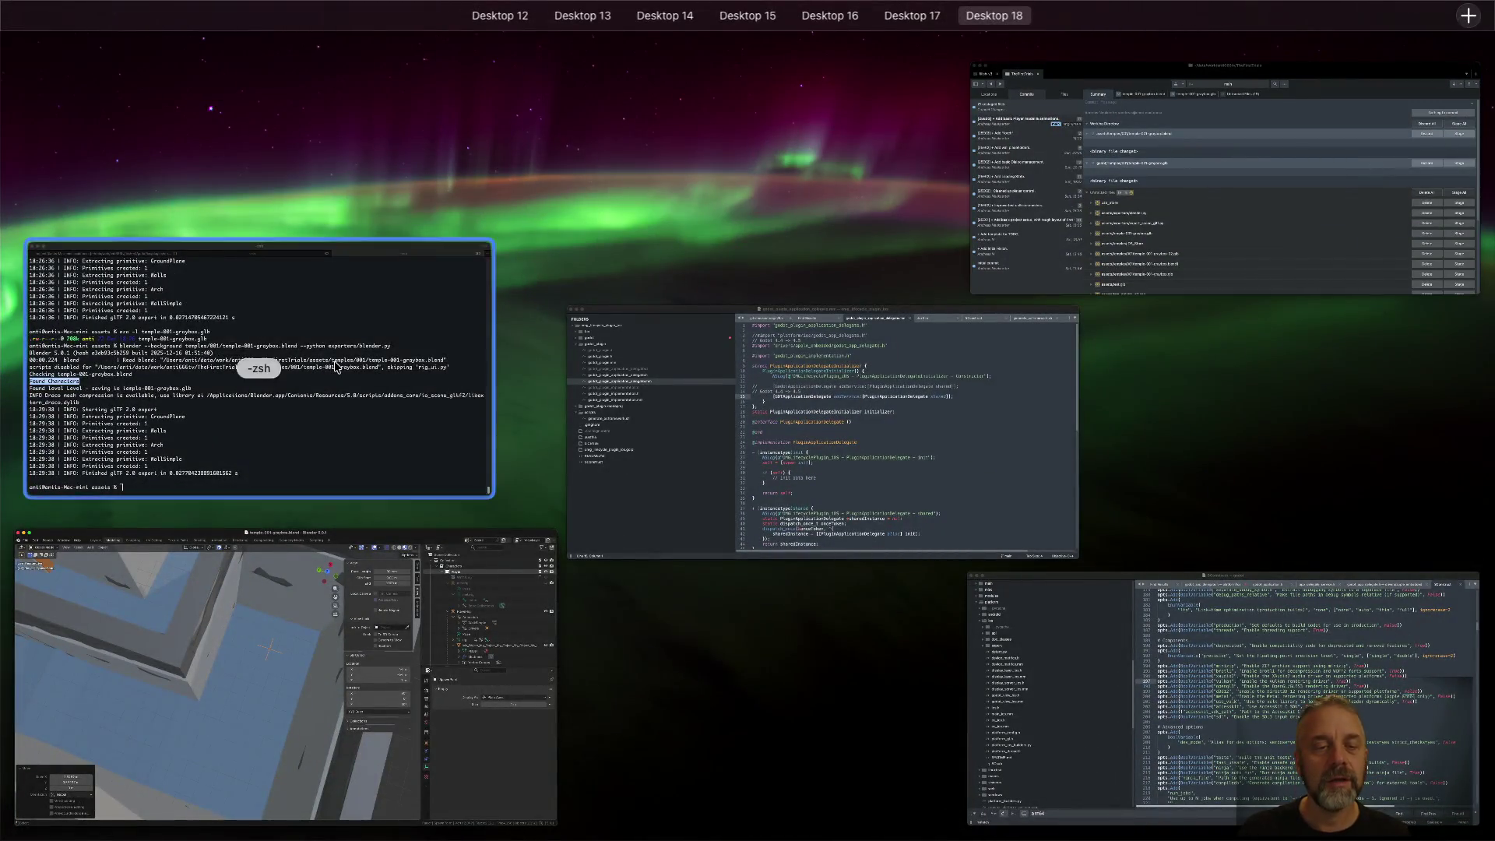
{"action": "left_click", "coordinate": [335, 362]}
{"action": "key", "text": "Up"}
{"action": "key", "text": "Return"}
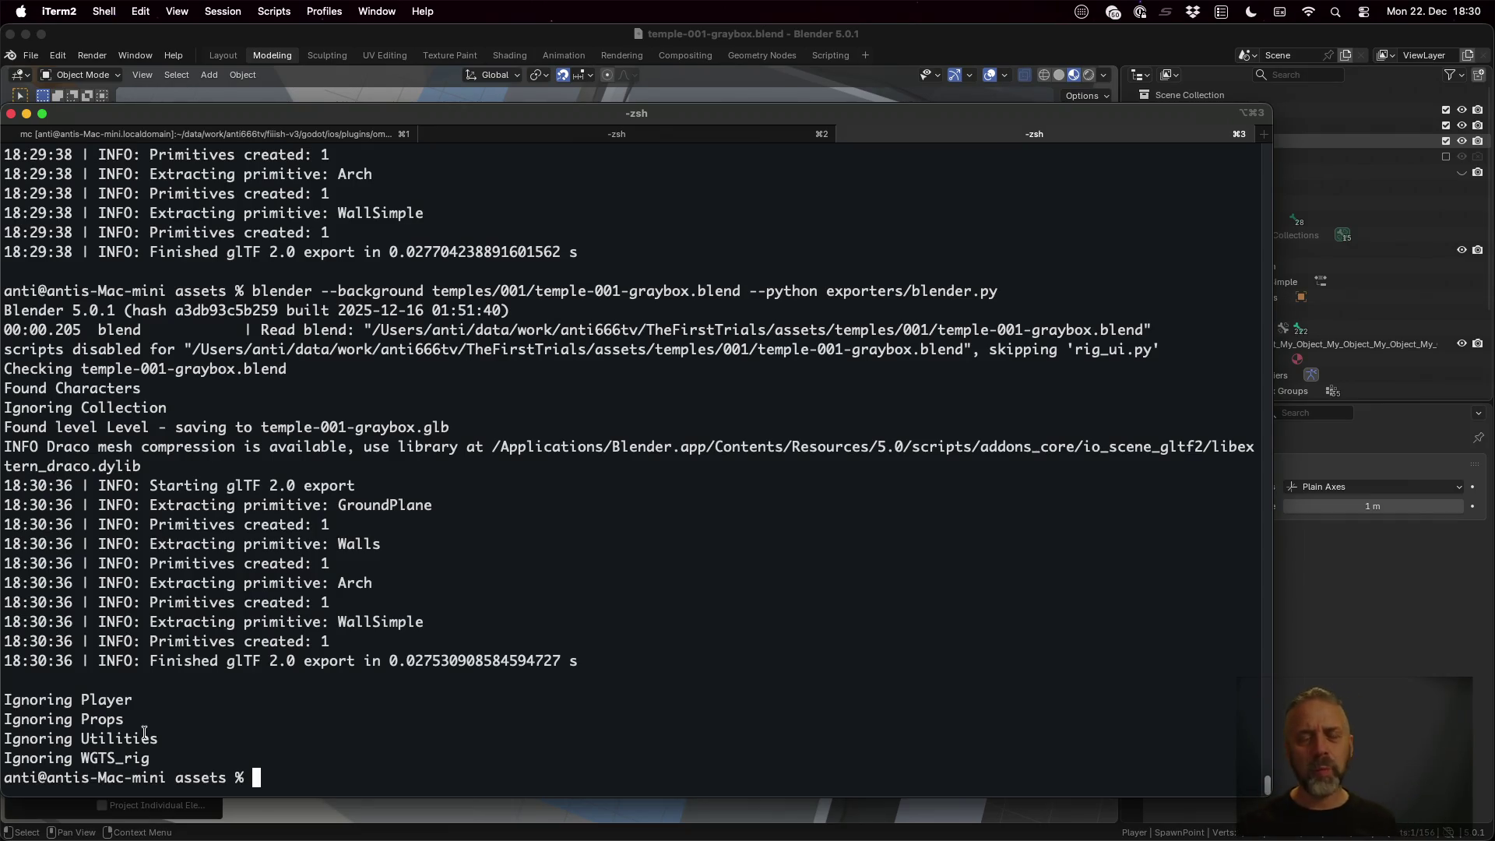
{"action": "left_click", "coordinate": [1069, 58]}
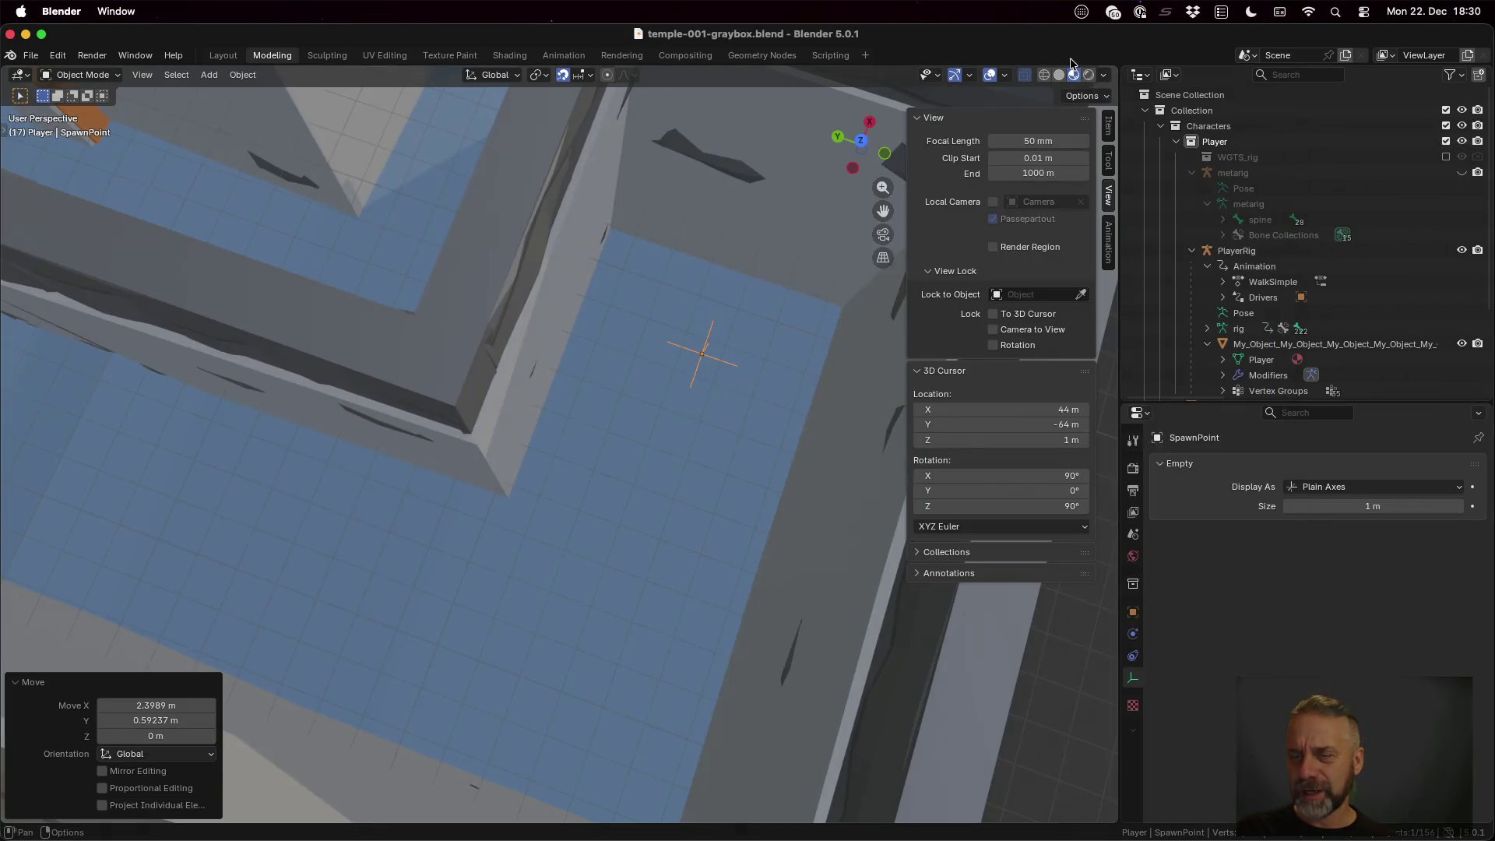
Expand the Level collection in the Outliner to show Floor.001, WallSimple and GroundPlane
{"action": "scroll", "coordinate": [1211, 246], "scroll_direction": "down", "scroll_amount": 5}
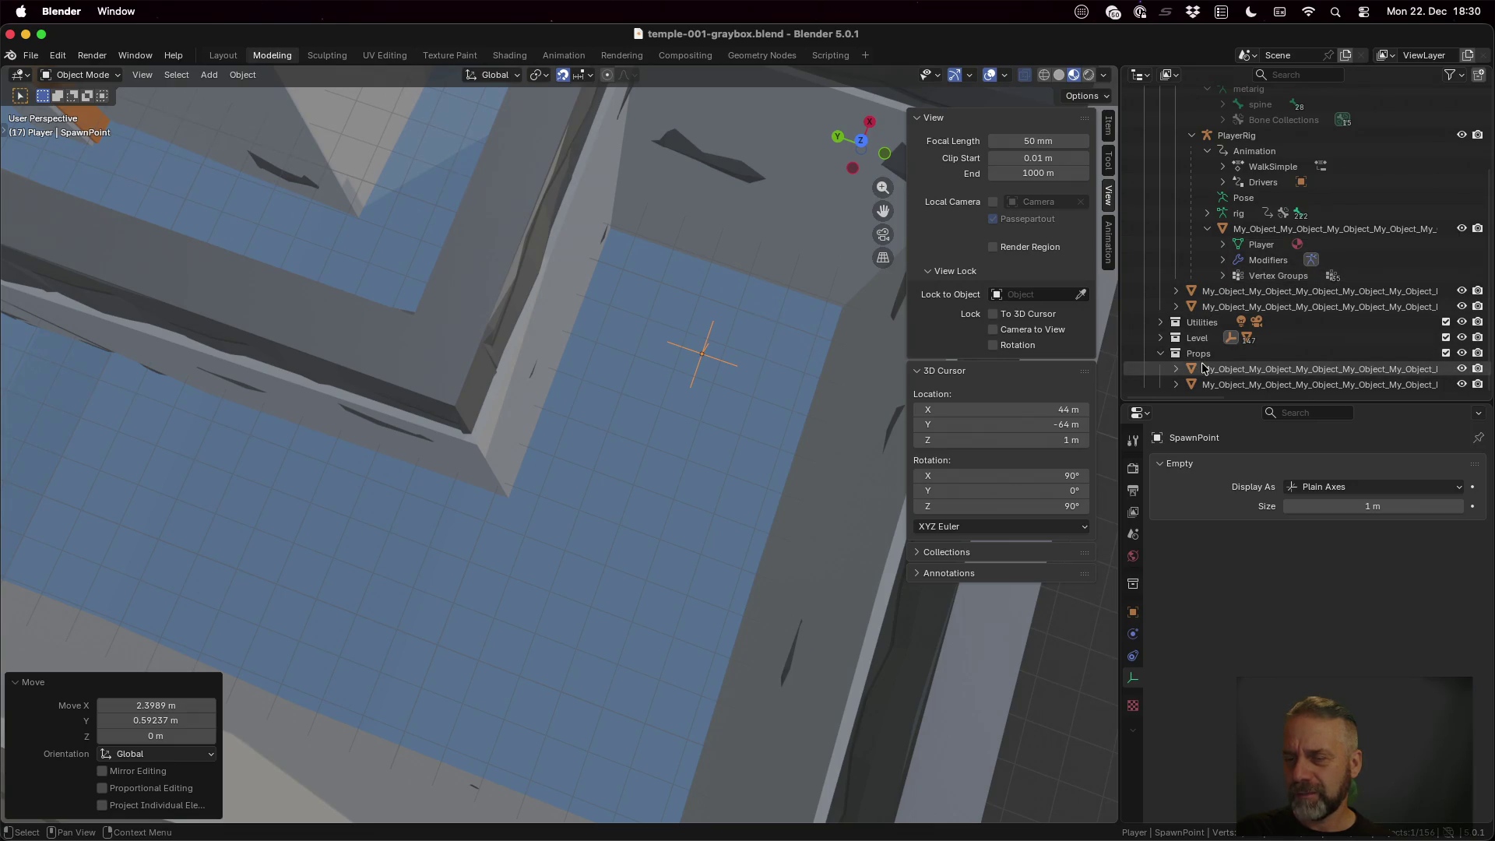
{"action": "left_click", "coordinate": [1160, 337]}
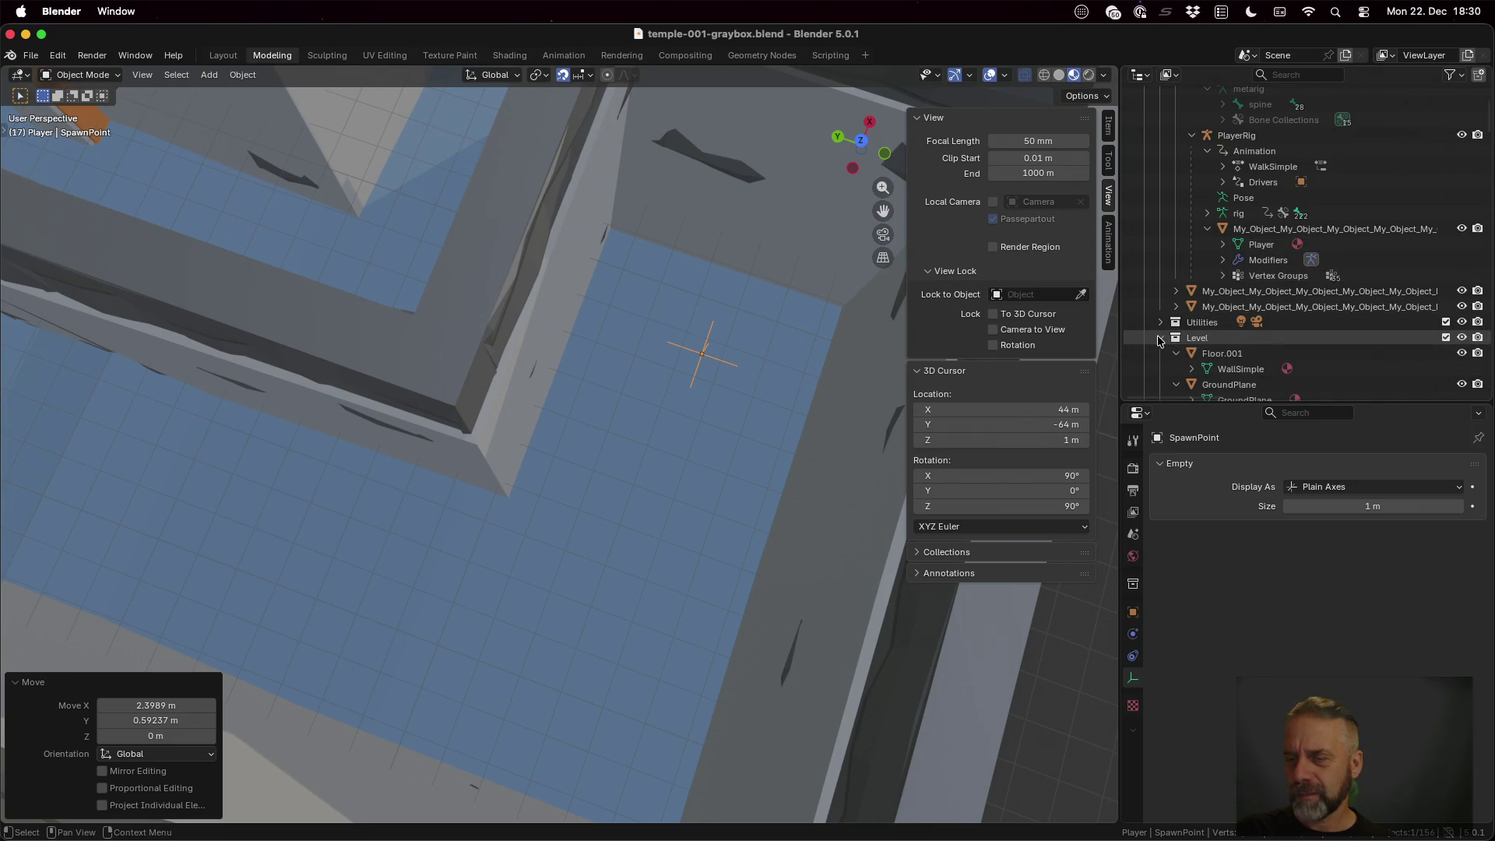
{"action": "scroll", "coordinate": [1160, 328], "scroll_direction": "up", "scroll_amount": 5}
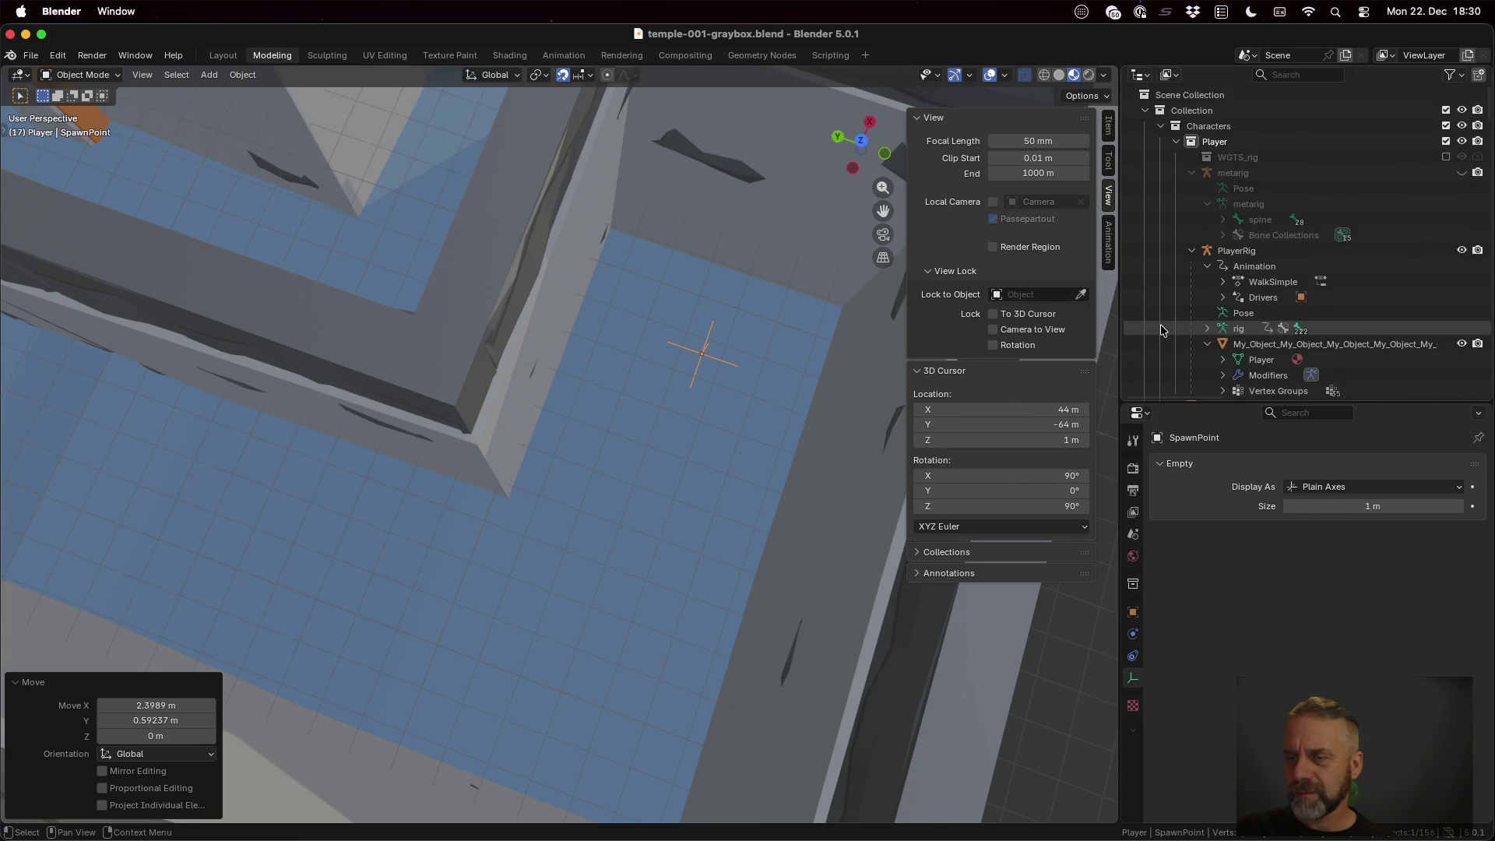
{"action": "scroll", "coordinate": [1160, 329], "scroll_direction": "down", "scroll_amount": 8}
{"action": "scroll", "coordinate": [1160, 328], "scroll_direction": "down", "scroll_amount": 12}
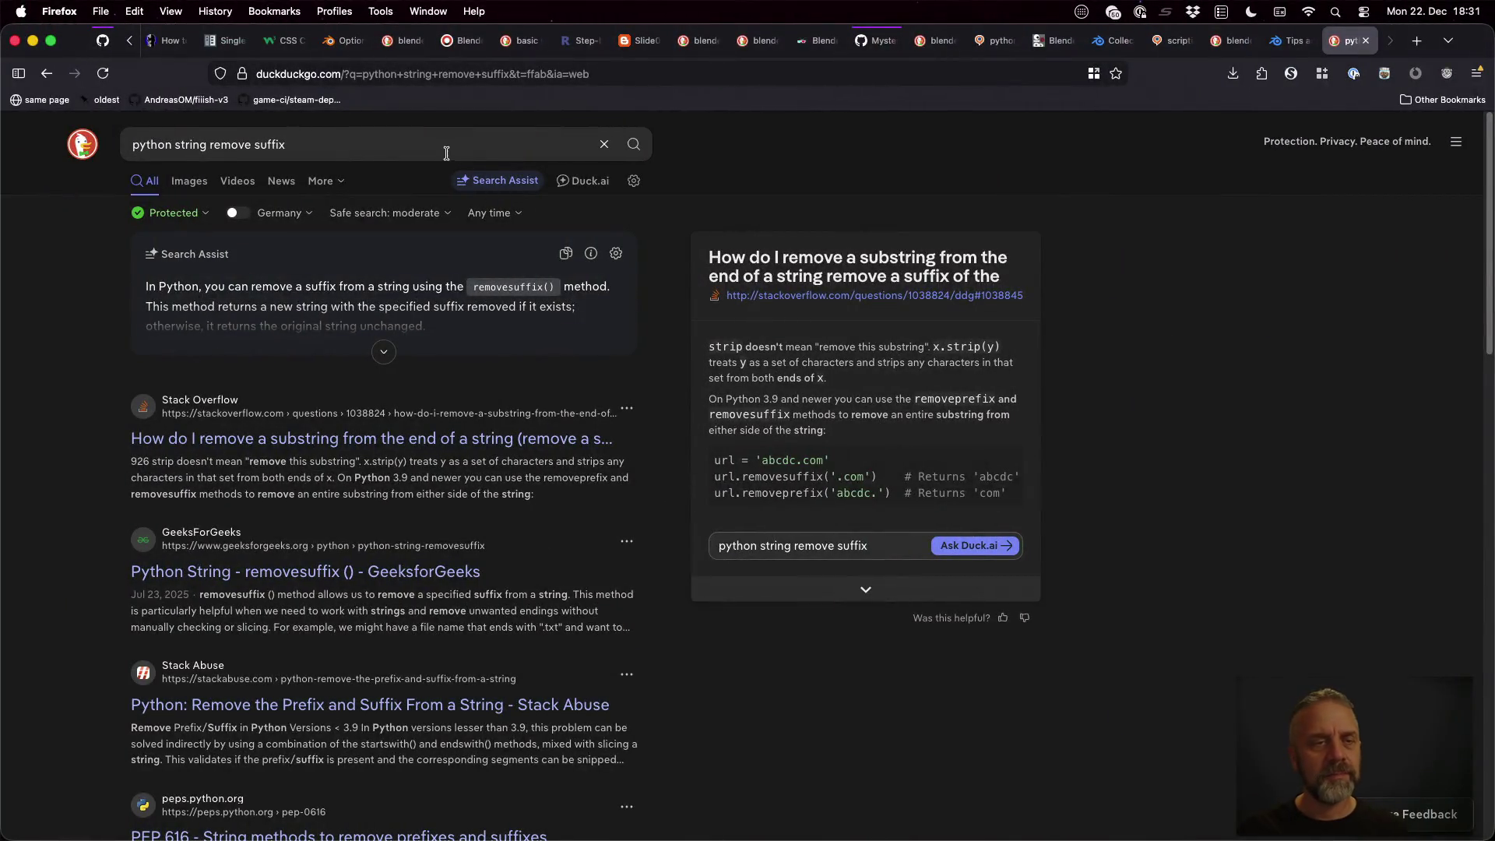
{"action": "left_click", "coordinate": [446, 153]}
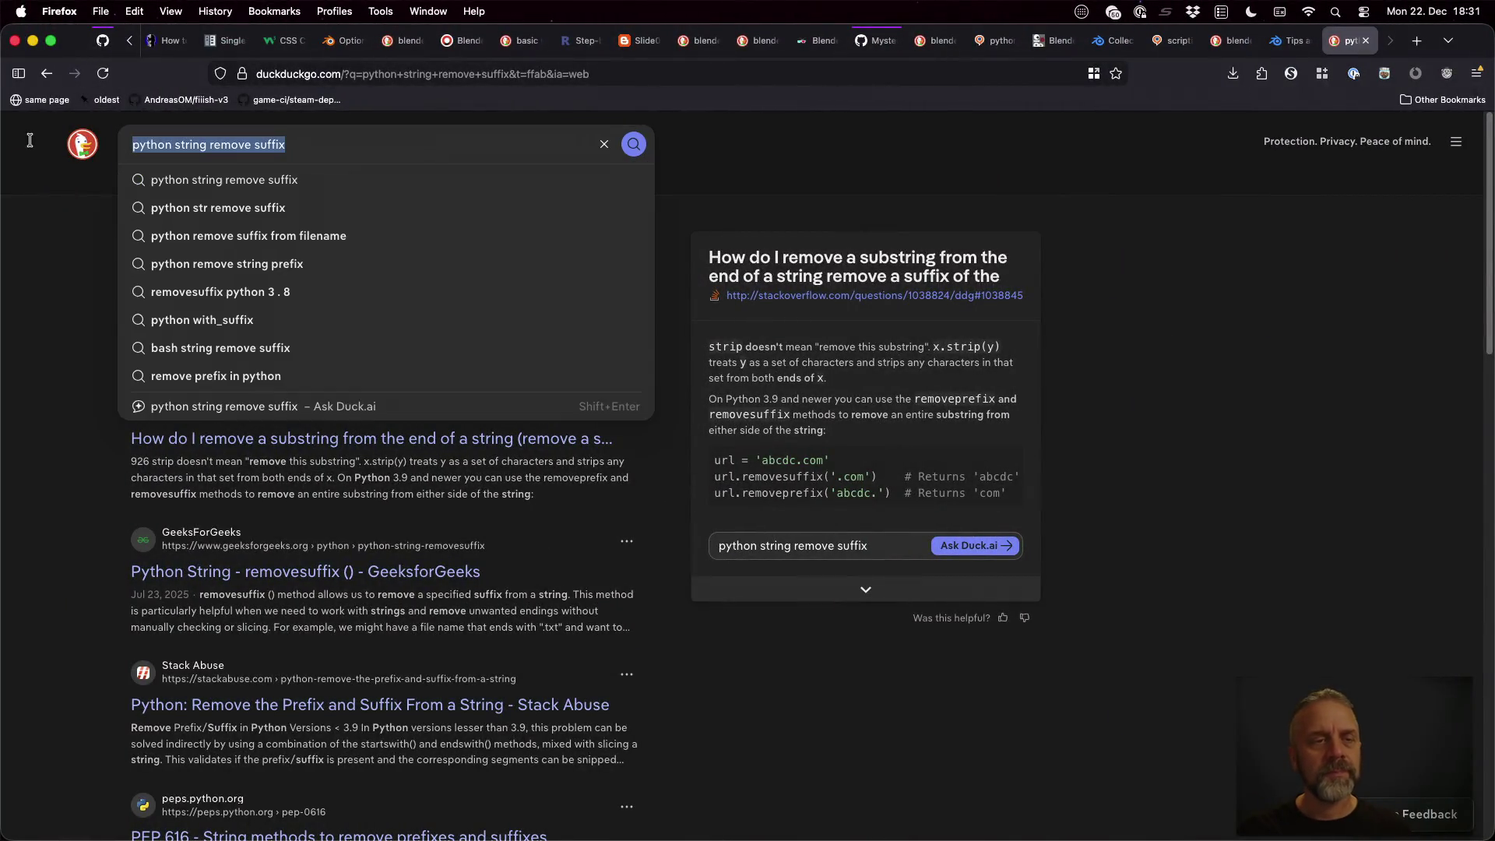
Search DuckDuckGo for 'blender get parent of collection' and open the Stack Exchange question in a new tab
{"action": "type", "text": "blender "}
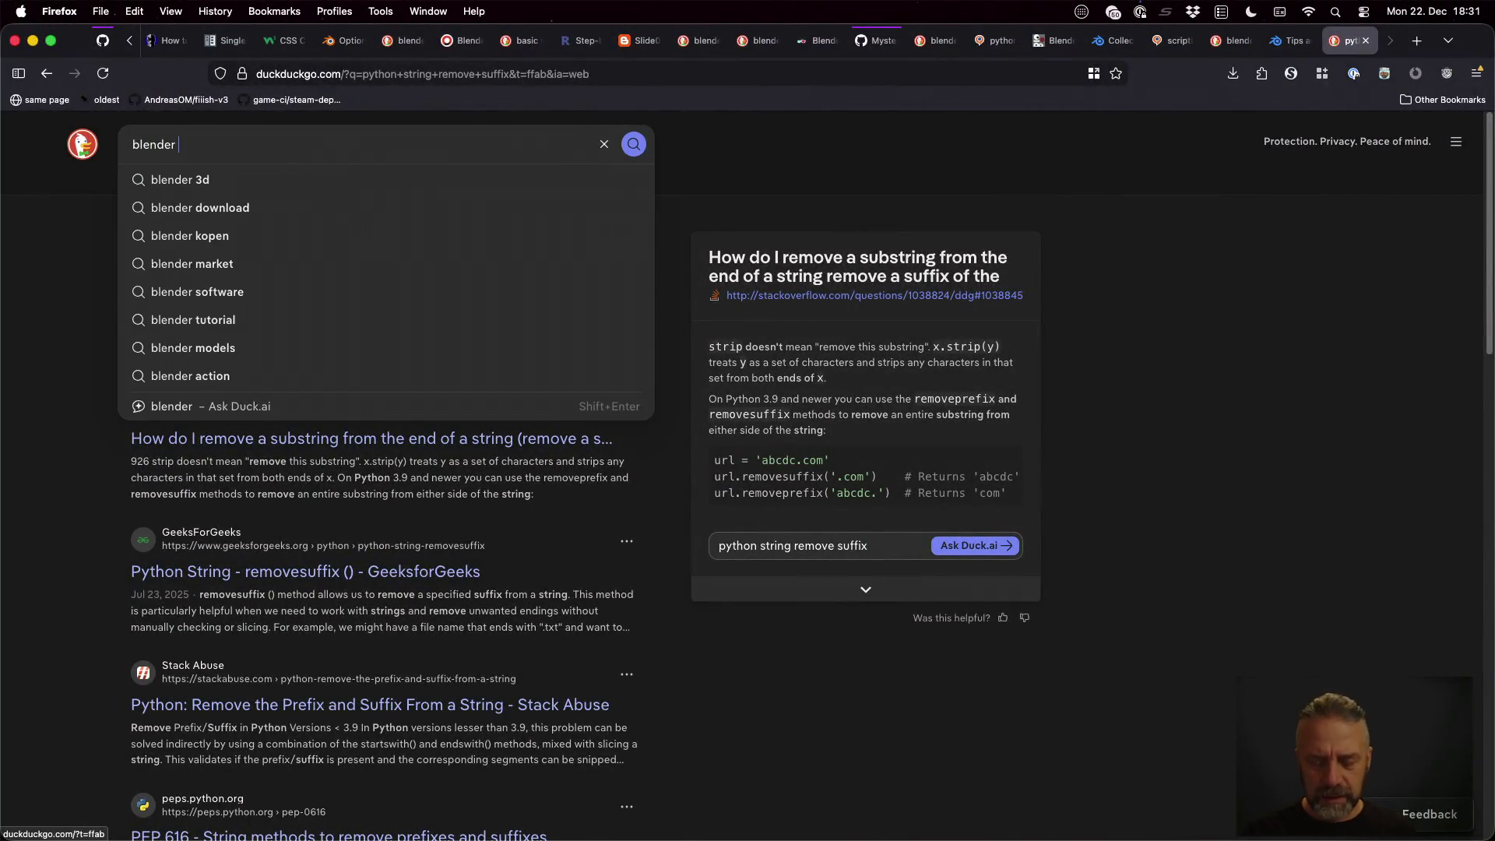
{"action": "type", "text": "get parent "}
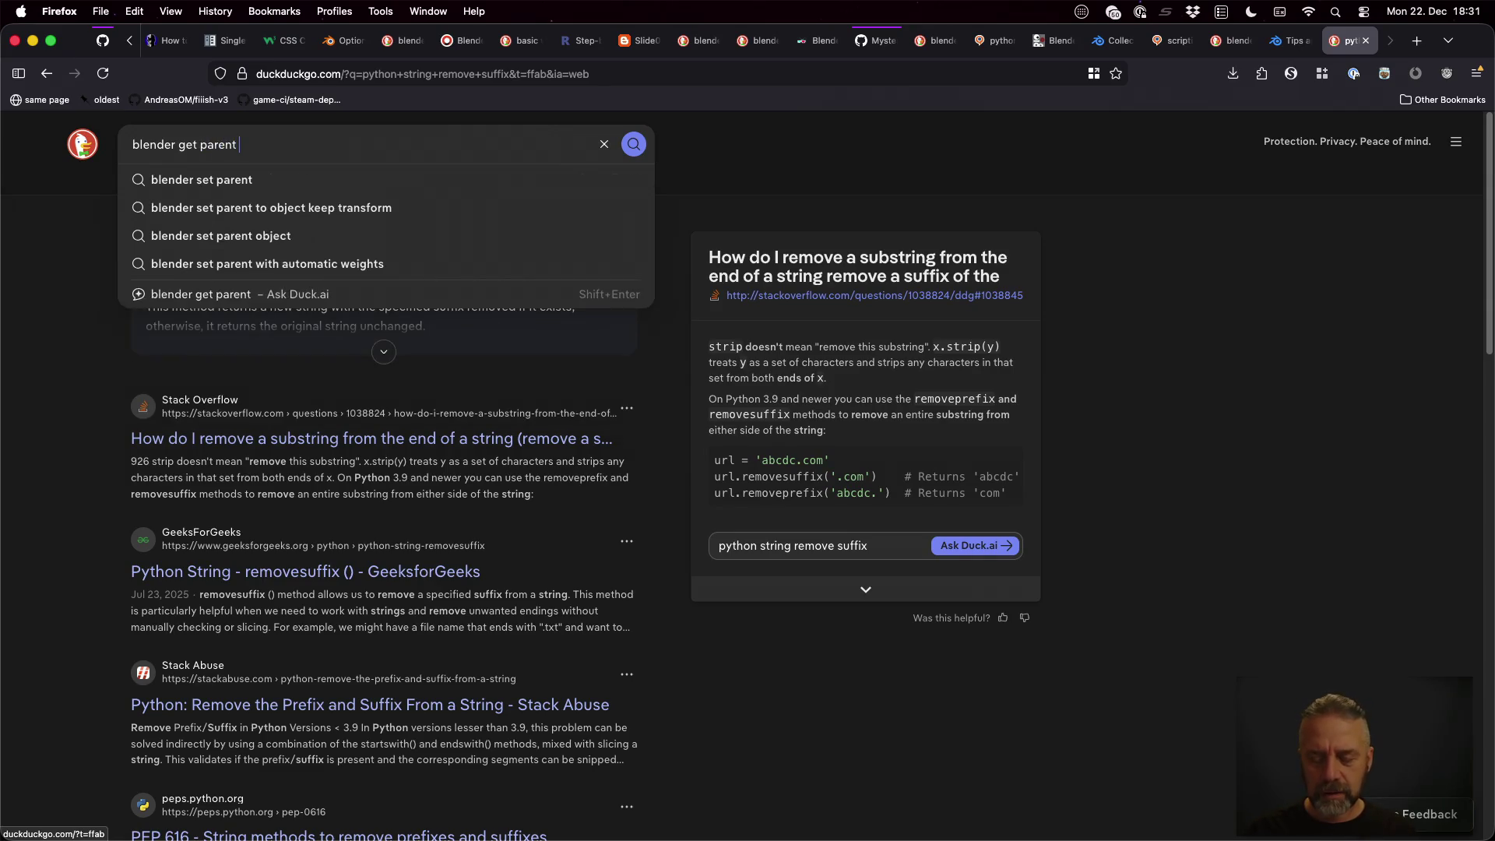
{"action": "type", "text": "of collection"}
{"action": "key", "text": "Return"}
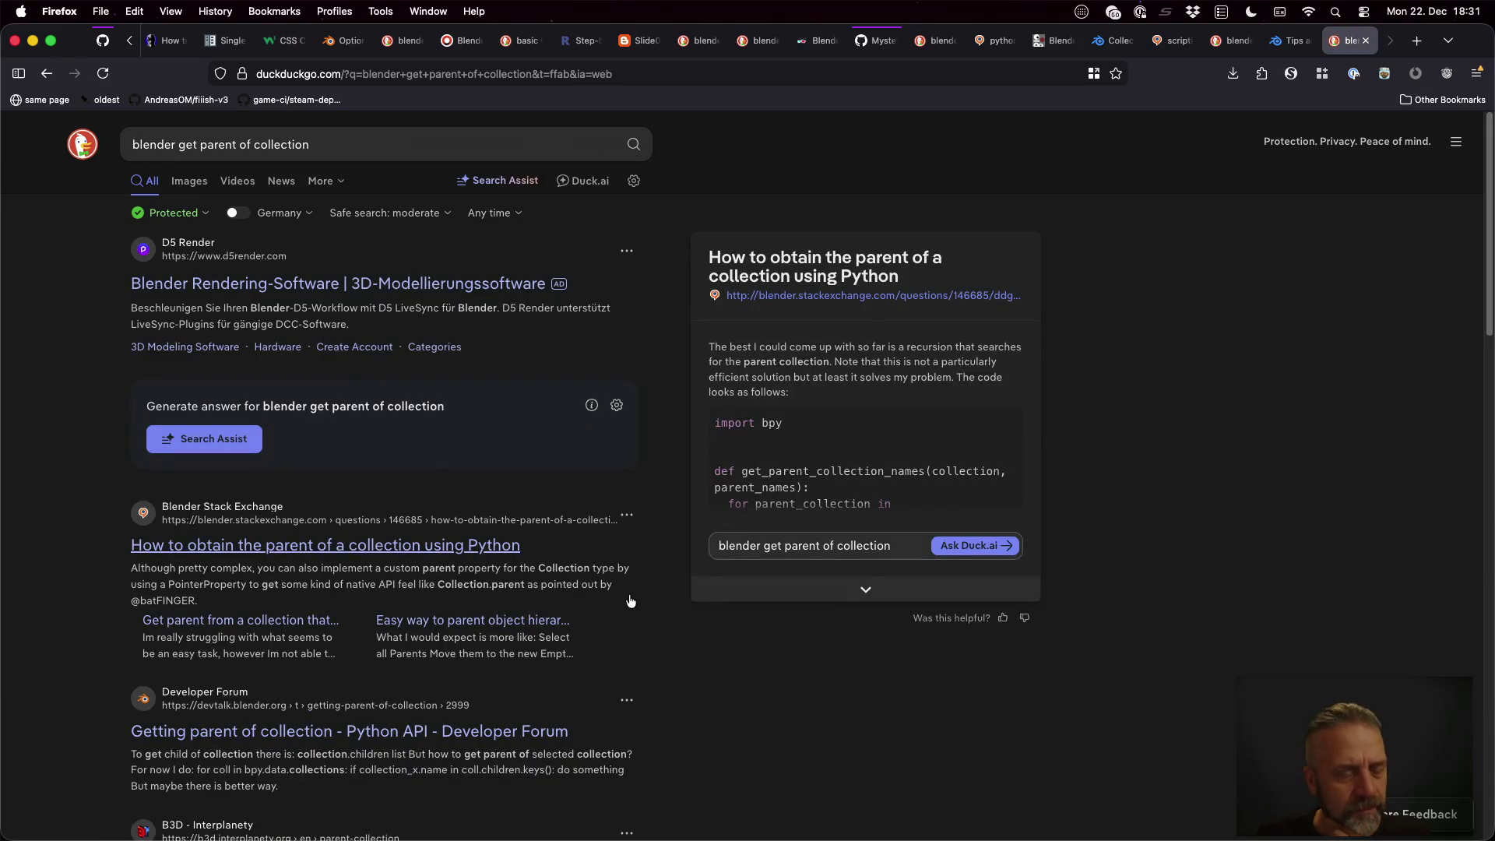
{"action": "left_click", "coordinate": [468, 544], "text": "super"}
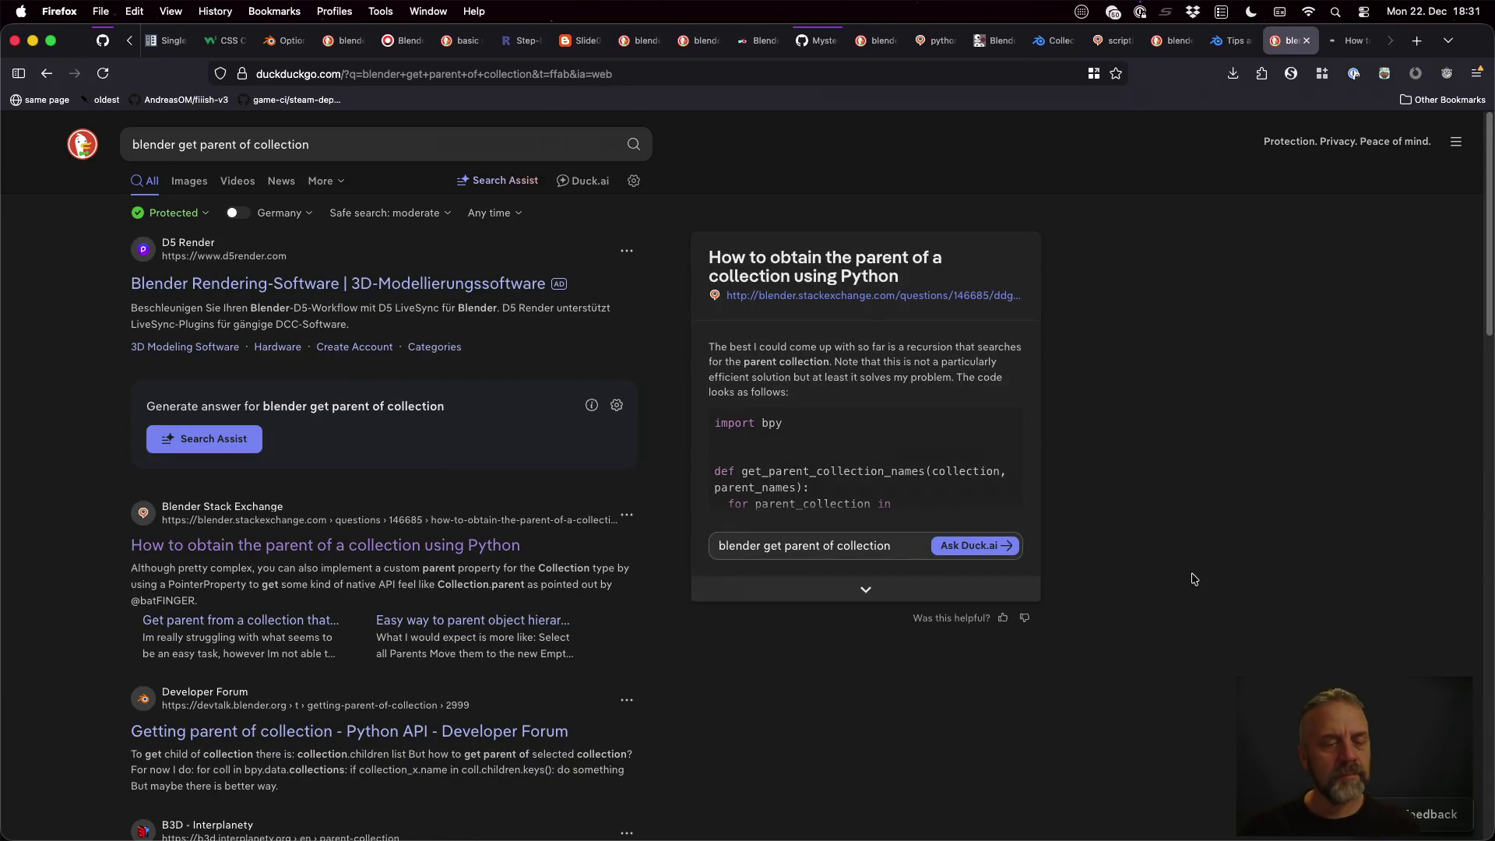
{"action": "key", "text": "ctrl+Tab"}
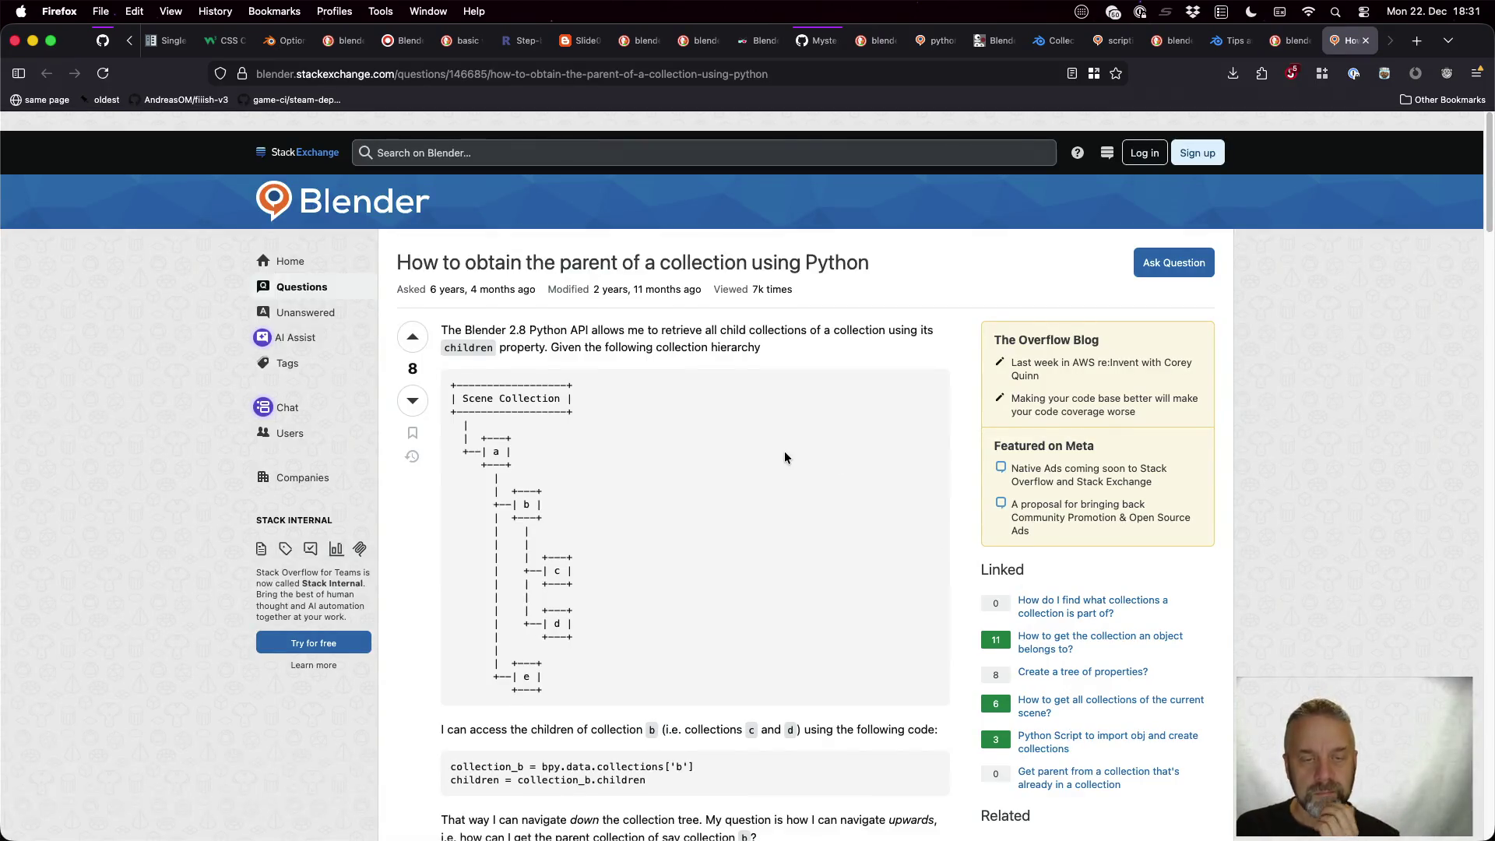
{"action": "scroll", "coordinate": [784, 457], "scroll_direction": "down", "scroll_amount": 5}
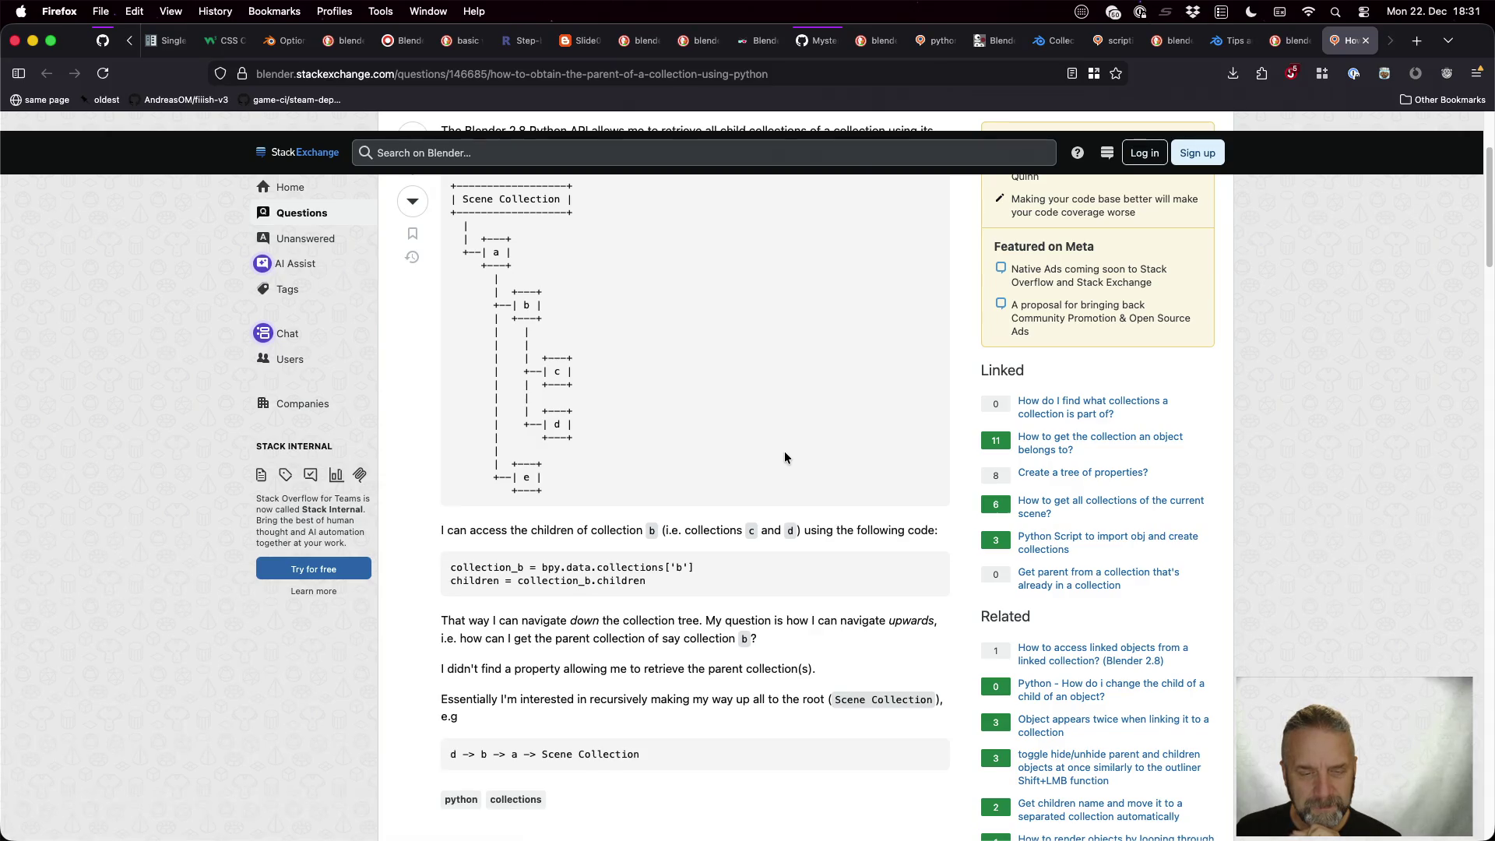
{"action": "scroll", "coordinate": [784, 457], "scroll_direction": "down", "scroll_amount": 5}
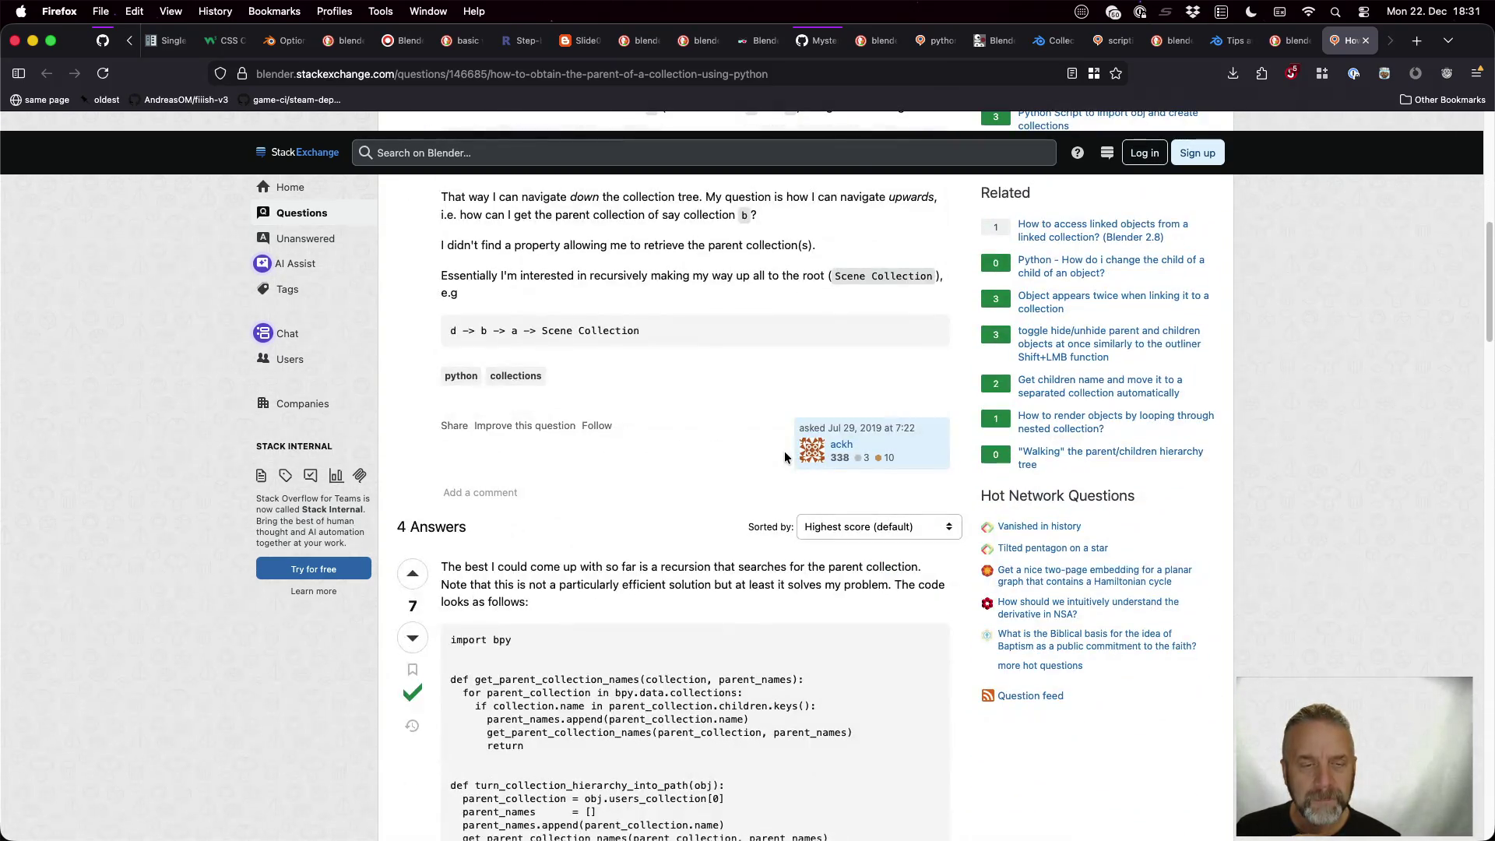
{"action": "scroll", "coordinate": [784, 457], "scroll_direction": "down", "scroll_amount": 2}
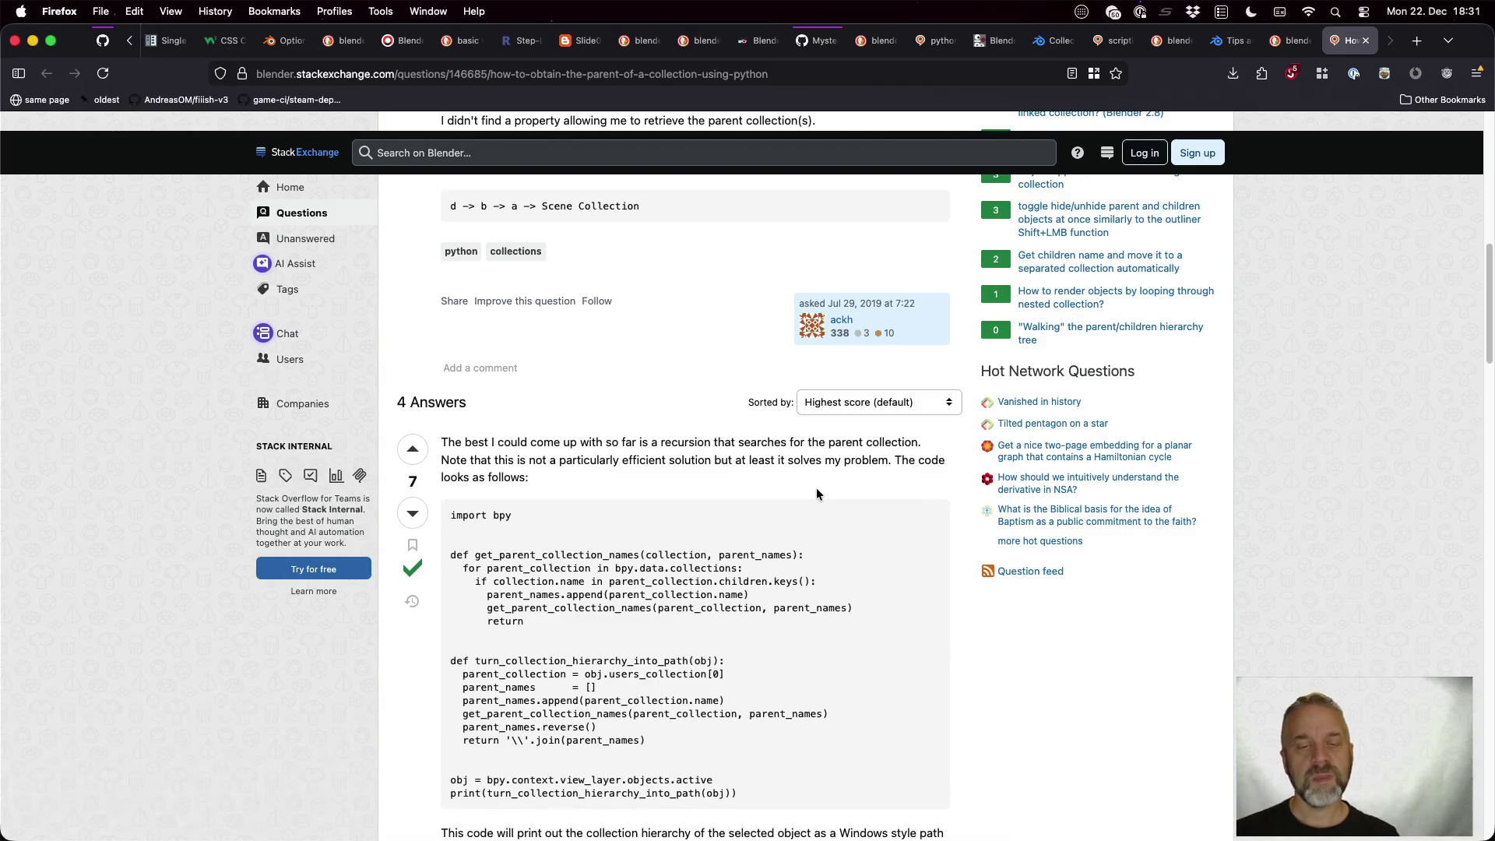
{"action": "scroll", "coordinate": [815, 492], "scroll_direction": "down", "scroll_amount": 2}
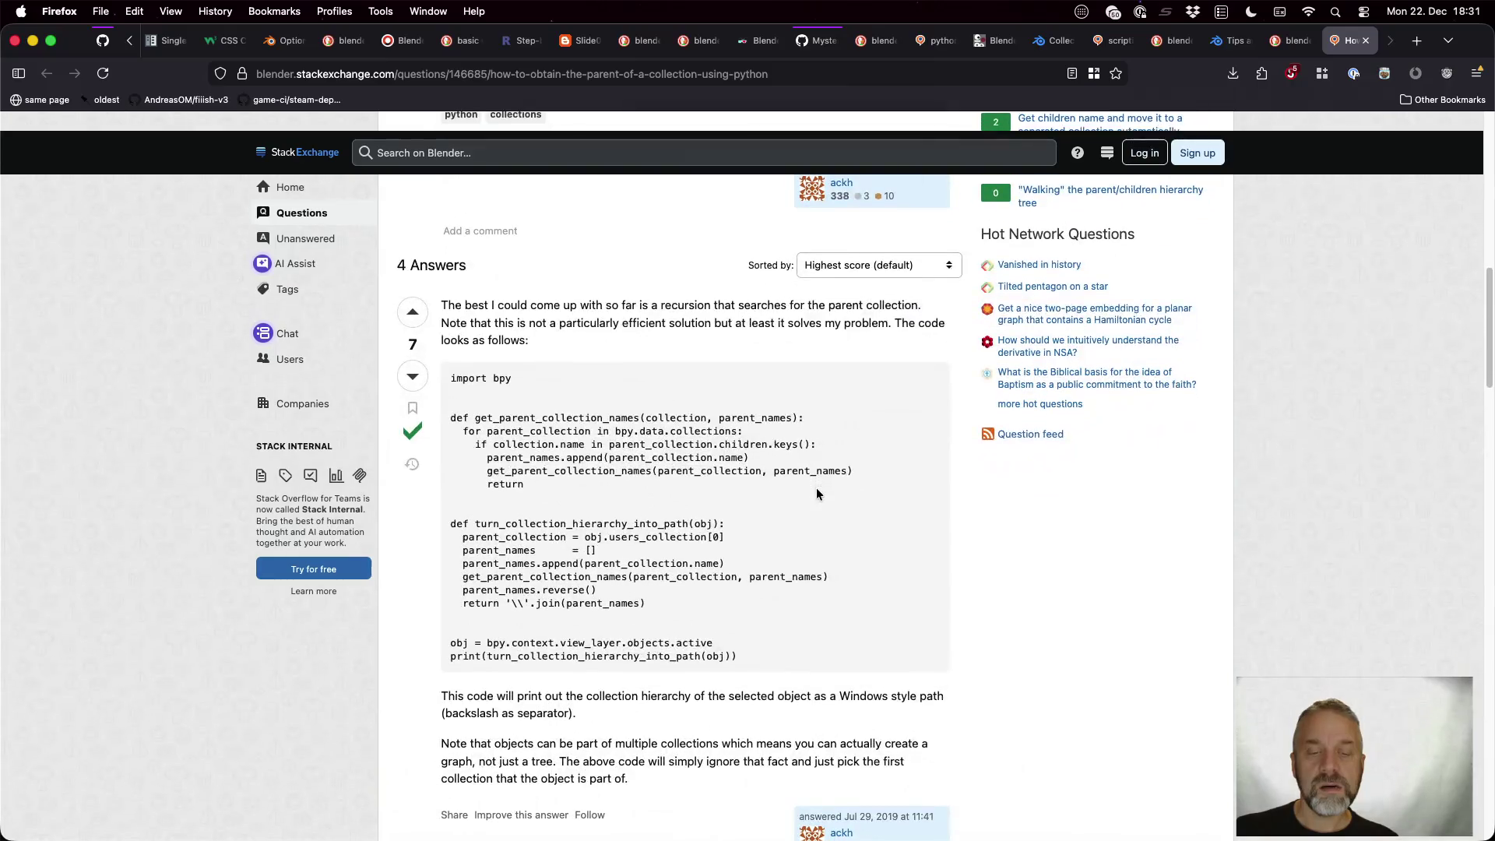
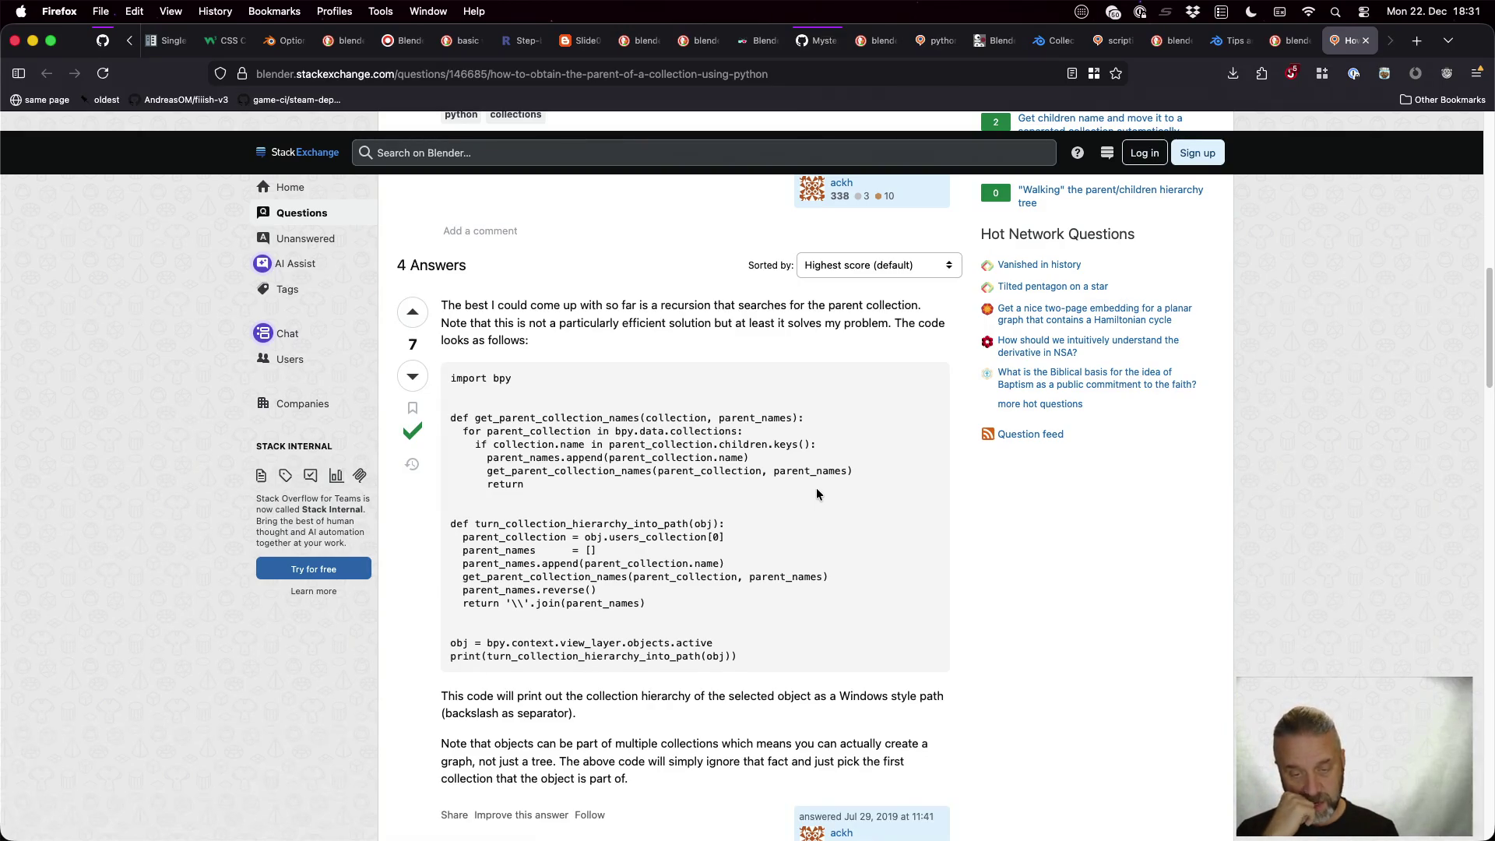
Scroll down through blender.py to the exporter's elif branch for the Characters collection
{"action": "scroll", "coordinate": [816, 490], "scroll_direction": "down", "scroll_amount": 5}
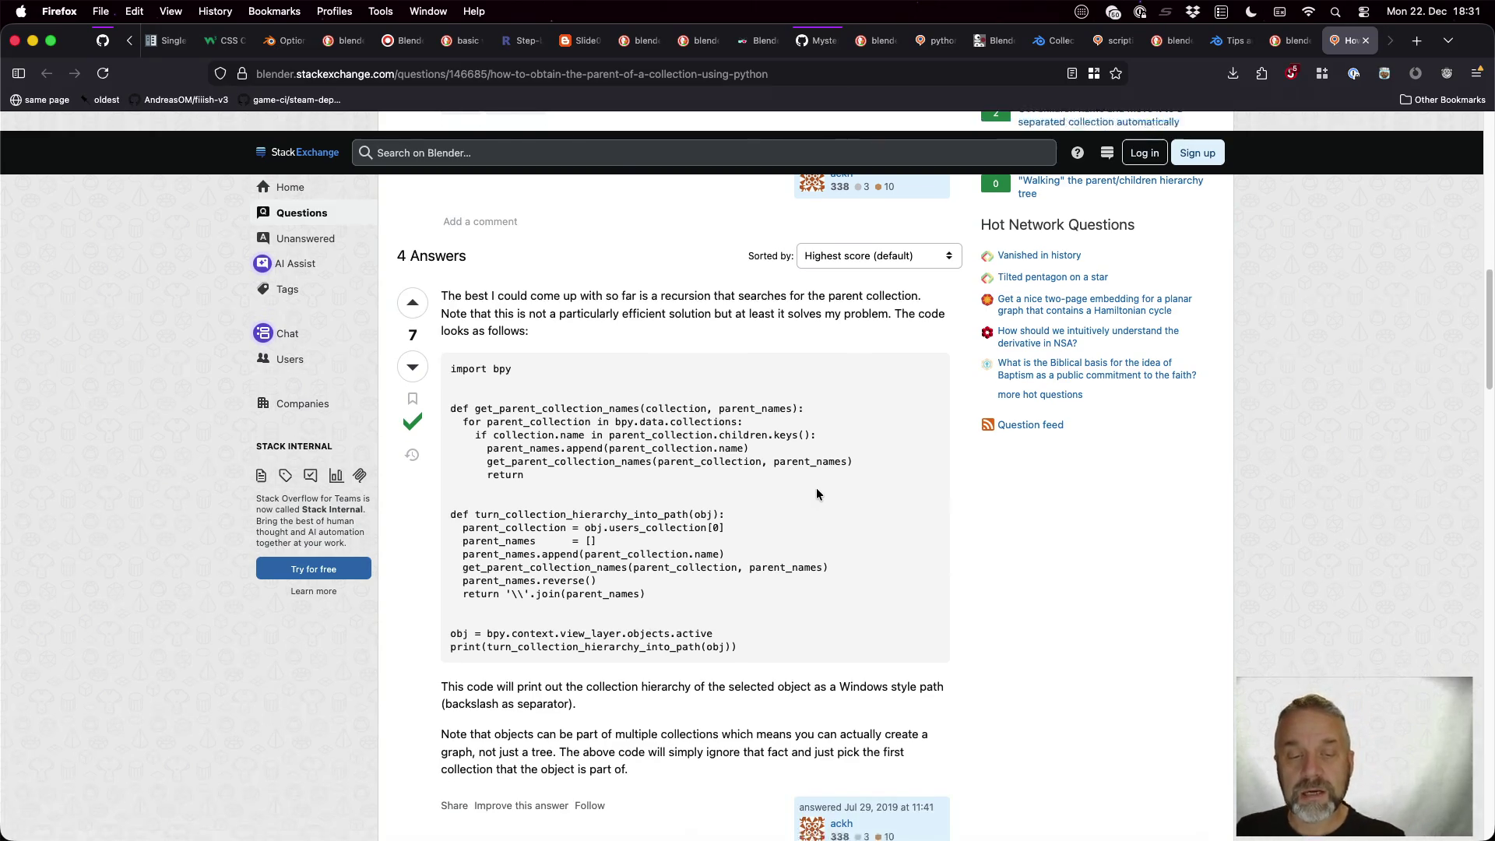
{"action": "scroll", "coordinate": [815, 493], "scroll_direction": "down", "scroll_amount": 2}
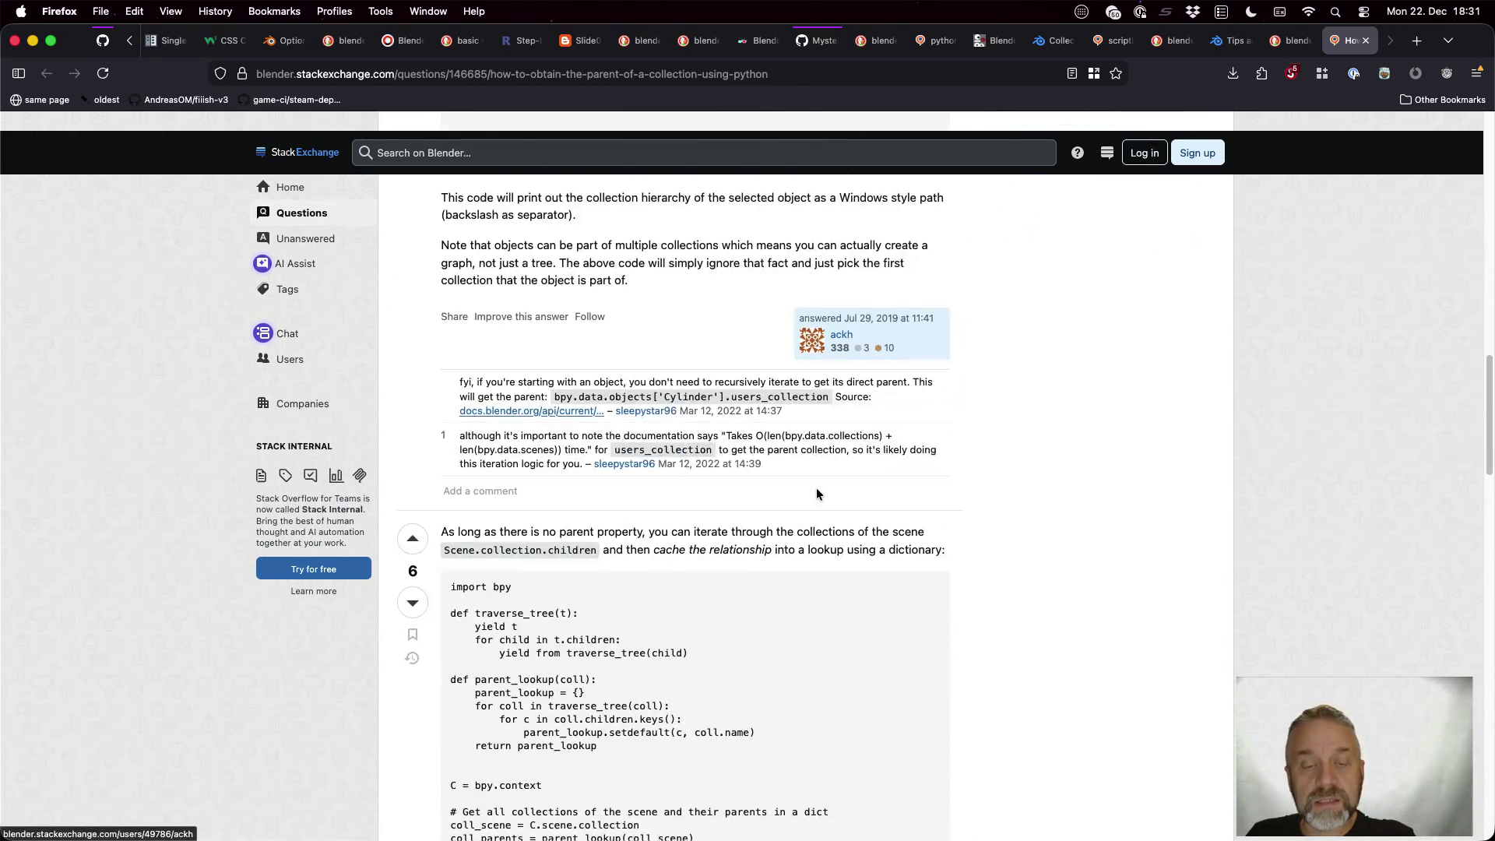
{"action": "scroll", "coordinate": [816, 493], "scroll_direction": "down", "scroll_amount": 1}
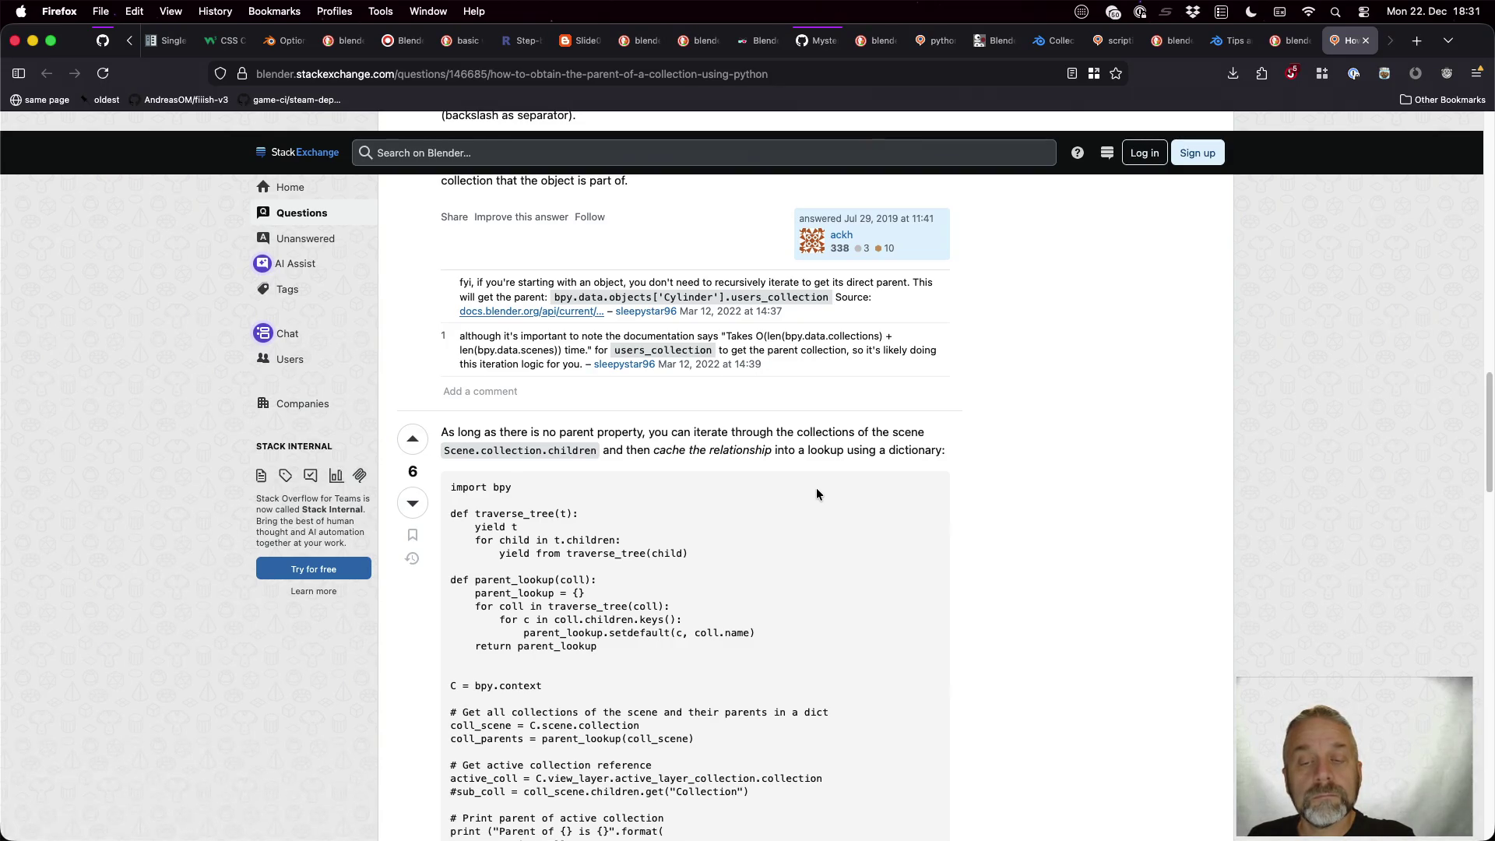
{"action": "scroll", "coordinate": [816, 493], "scroll_direction": "down", "scroll_amount": 1}
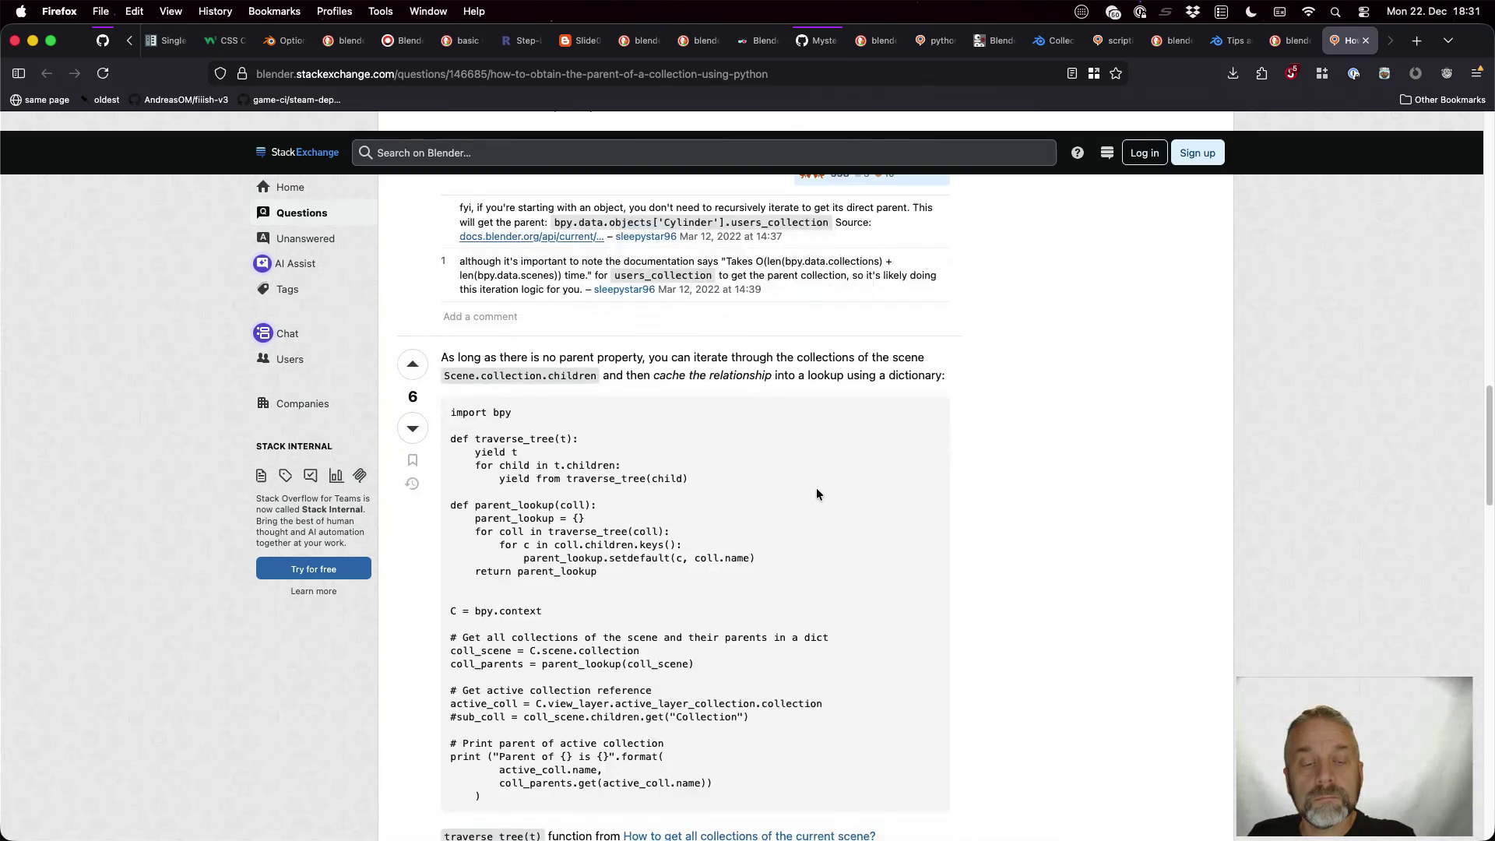
{"action": "scroll", "coordinate": [885, 636], "scroll_direction": "down", "scroll_amount": 4}
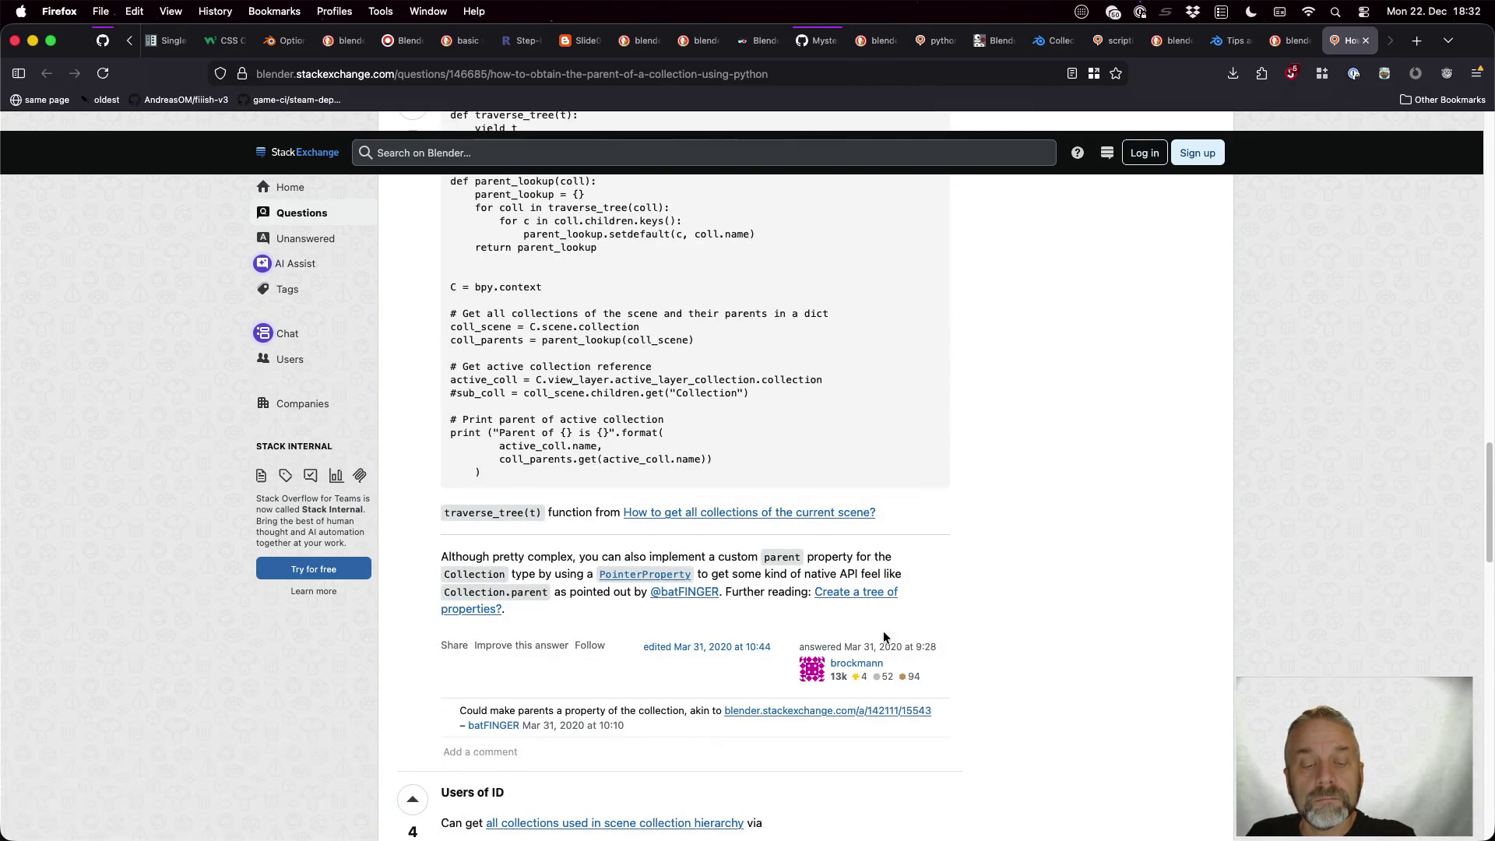
{"action": "scroll", "coordinate": [884, 637], "scroll_direction": "down", "scroll_amount": 3}
{"action": "scroll", "coordinate": [884, 634], "scroll_direction": "down", "scroll_amount": 1}
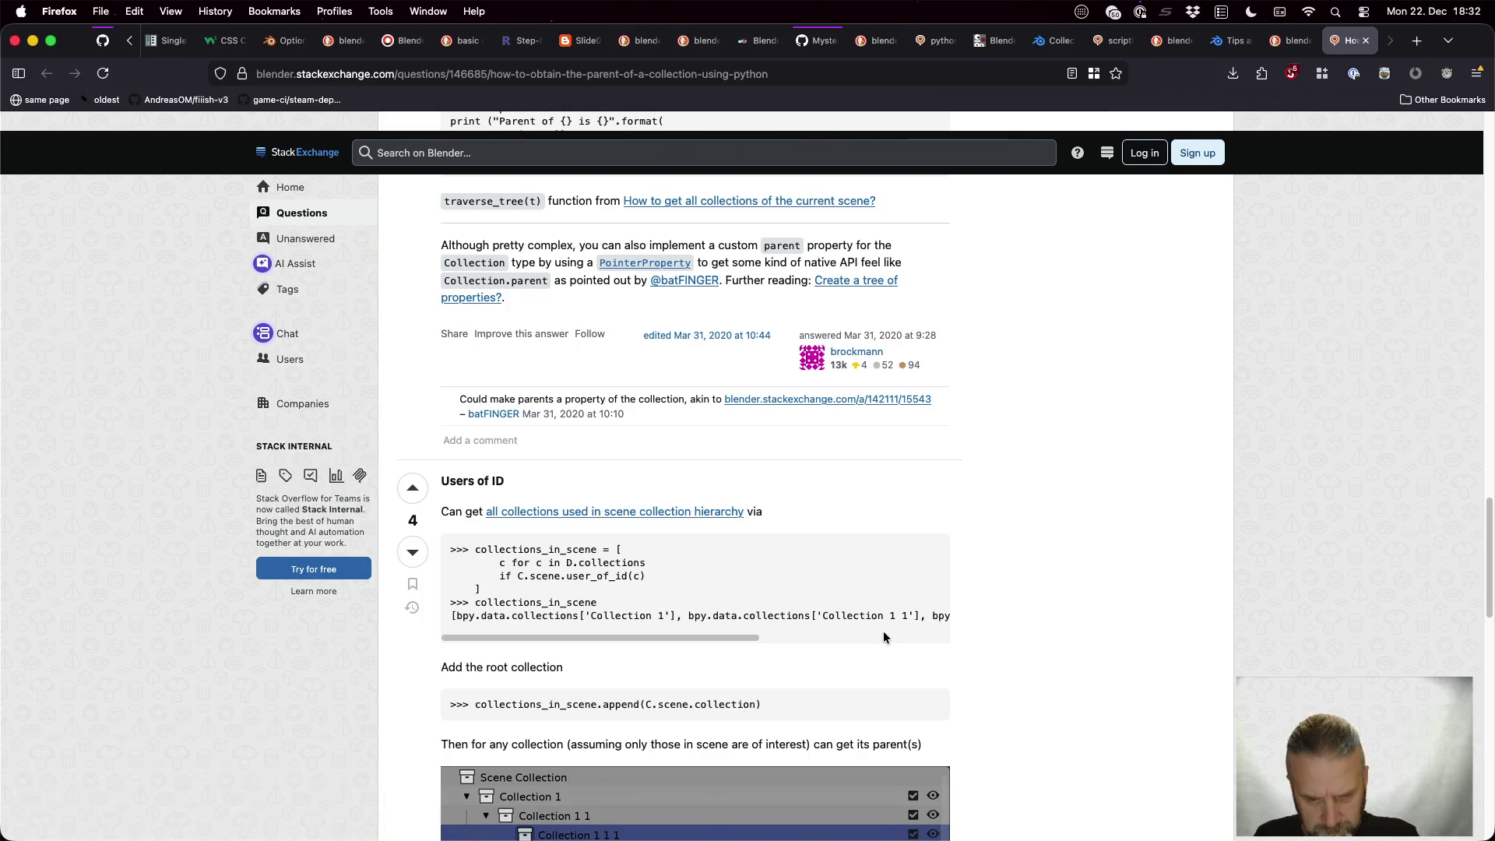
{"action": "scroll", "coordinate": [882, 632], "scroll_direction": "down", "scroll_amount": 5}
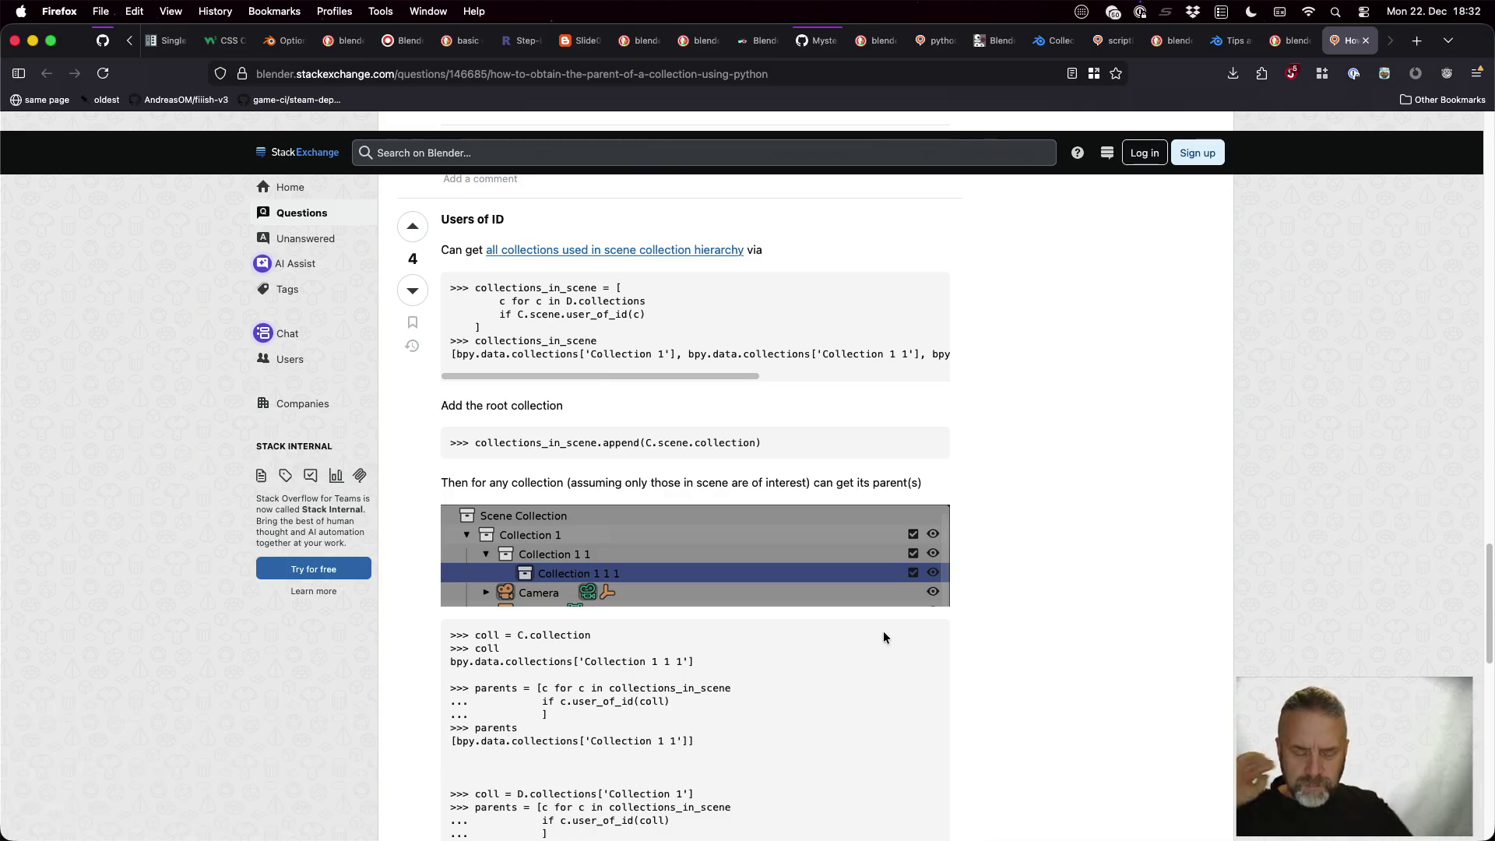
{"action": "key", "text": "ctrl+Right"}
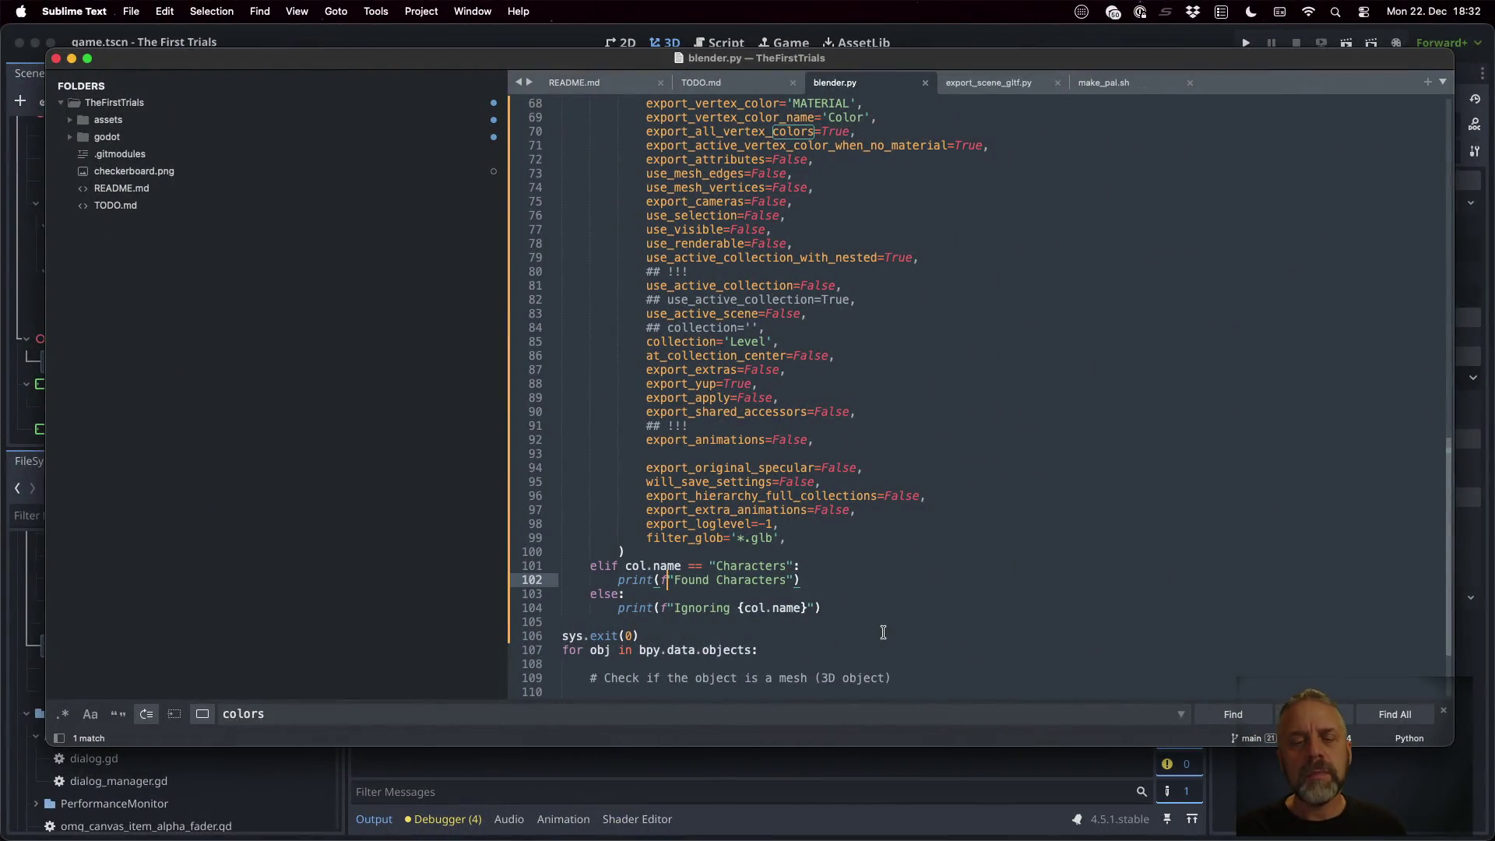
Change 'Characters' to 'Player' in the elif condition and its print message, then save
{"action": "double_click", "coordinate": [766, 566]}
{"action": "type", "text": "Player"}
{"action": "key", "text": "Down"}
{"action": "key", "text": "Right"}
{"action": "key", "text": "shift+Left"}
{"action": "key", "text": "shift+Left"}
{"action": "key", "text": "shift+Left"}
{"action": "type", "text": "Player"}
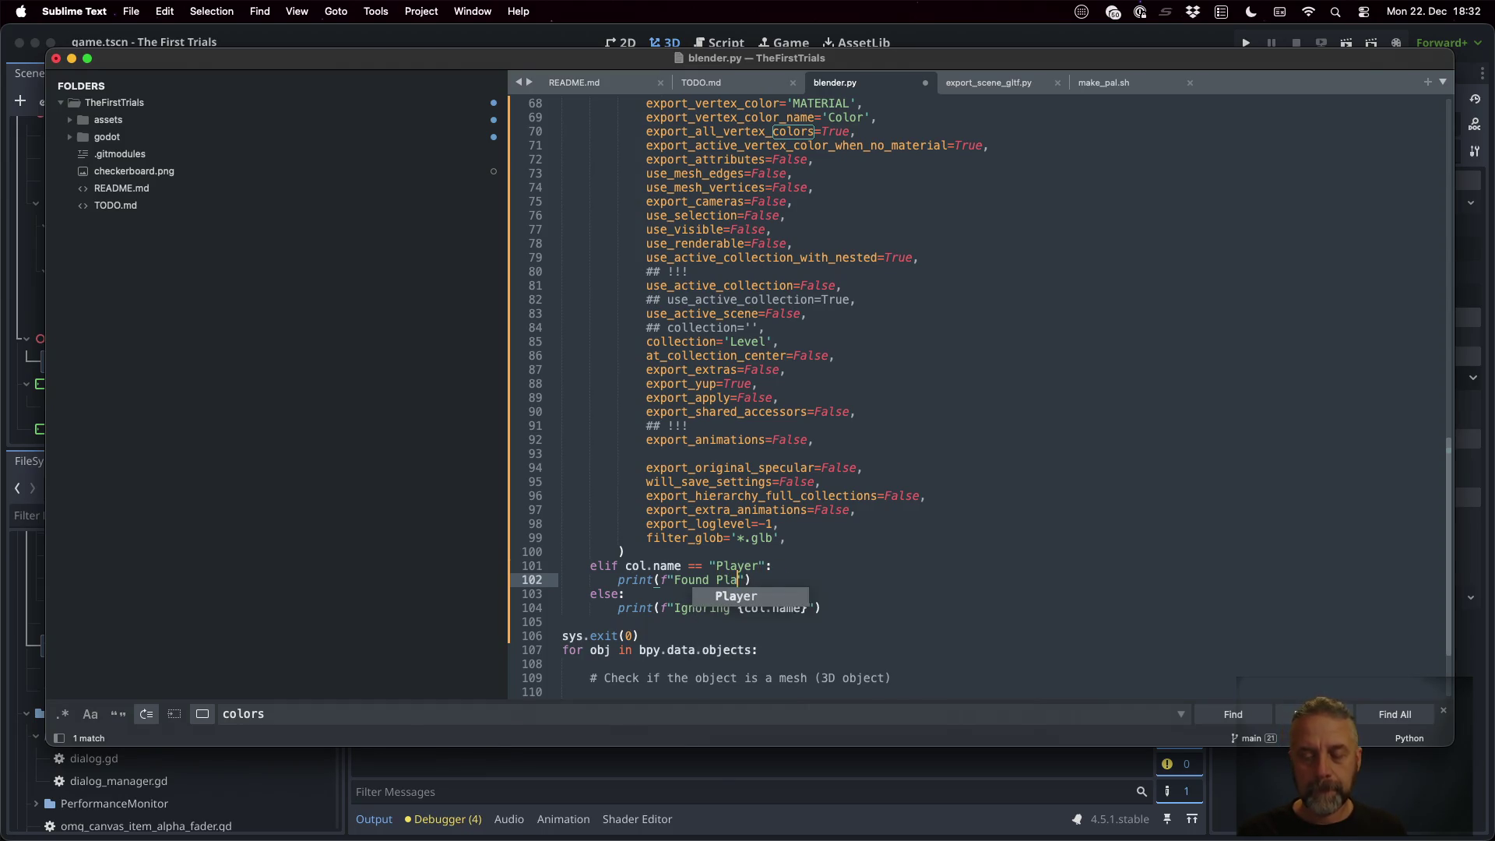
{"action": "key", "text": "super+s"}
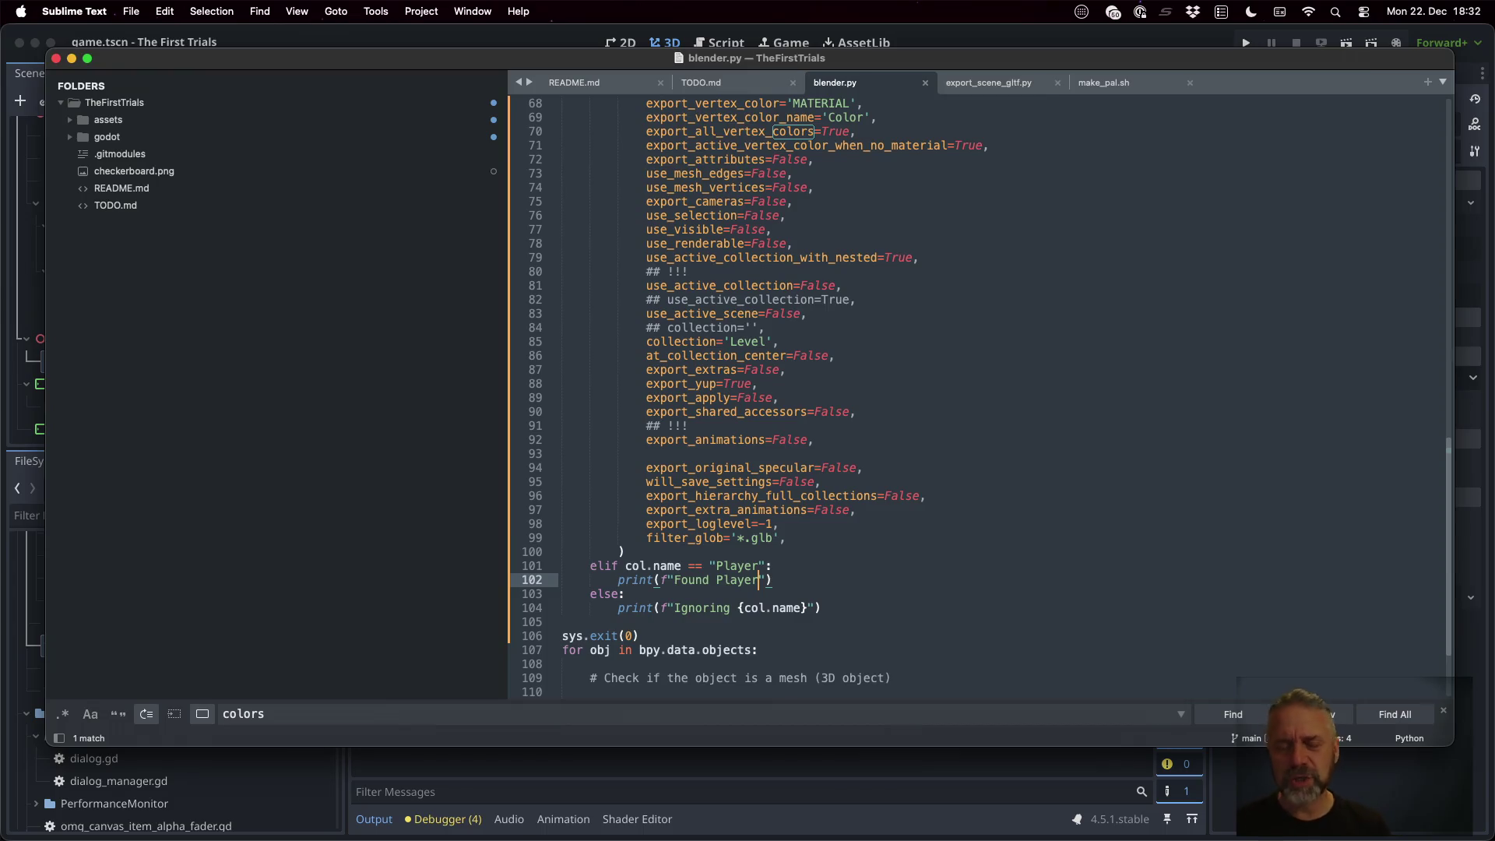
{"action": "key", "text": "ctrl+Right"}
{"action": "key", "text": "ctrl+Up"}
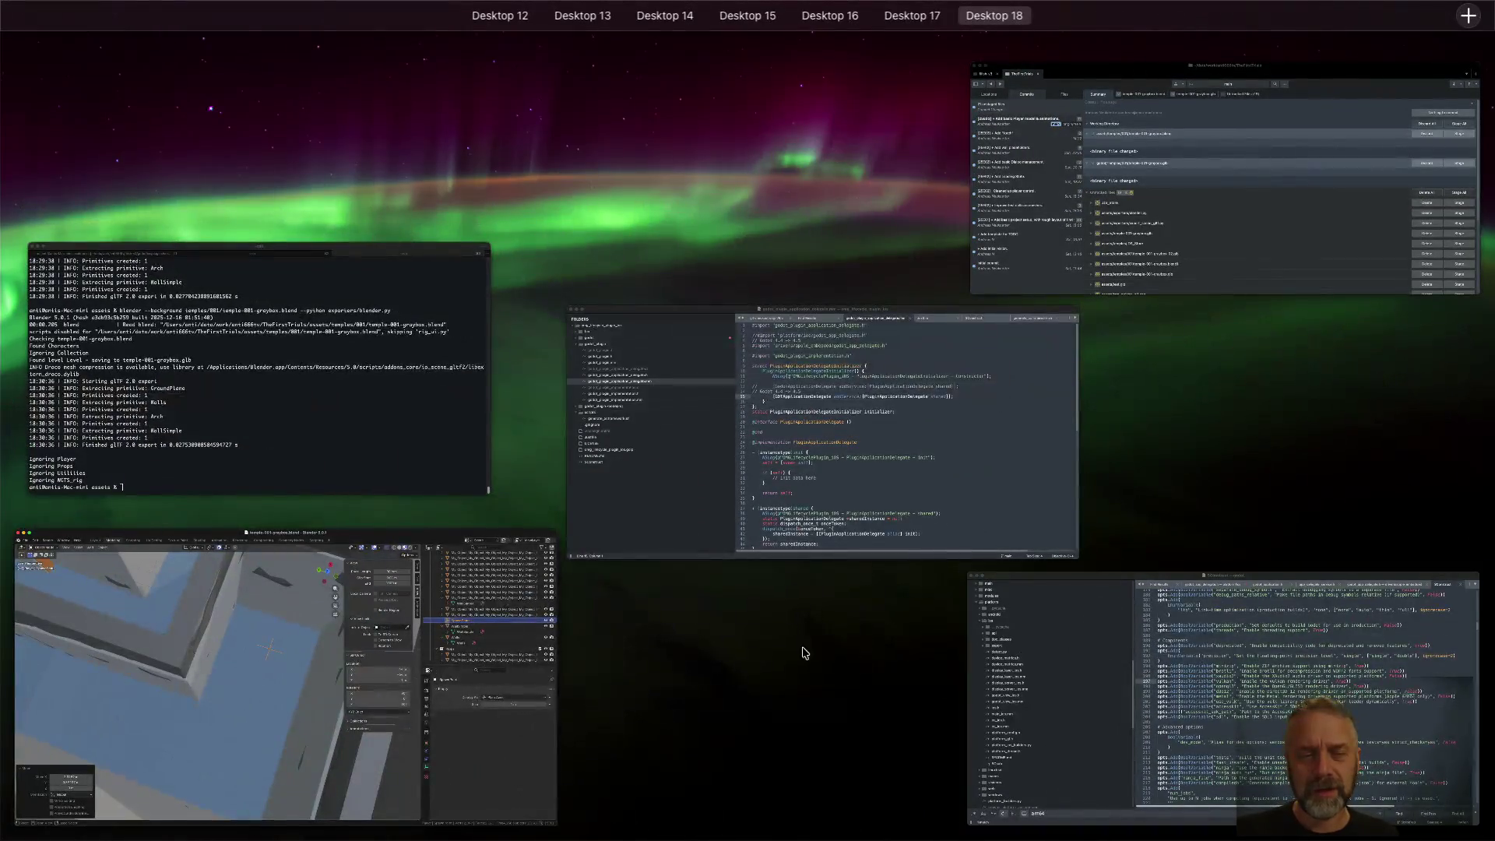
Rerun the blender --background export on temple-001-graybox.blend, which now prints Found Player
{"action": "left_click", "coordinate": [260, 367]}
{"action": "key", "text": "Up"}
{"action": "key", "text": "Return"}
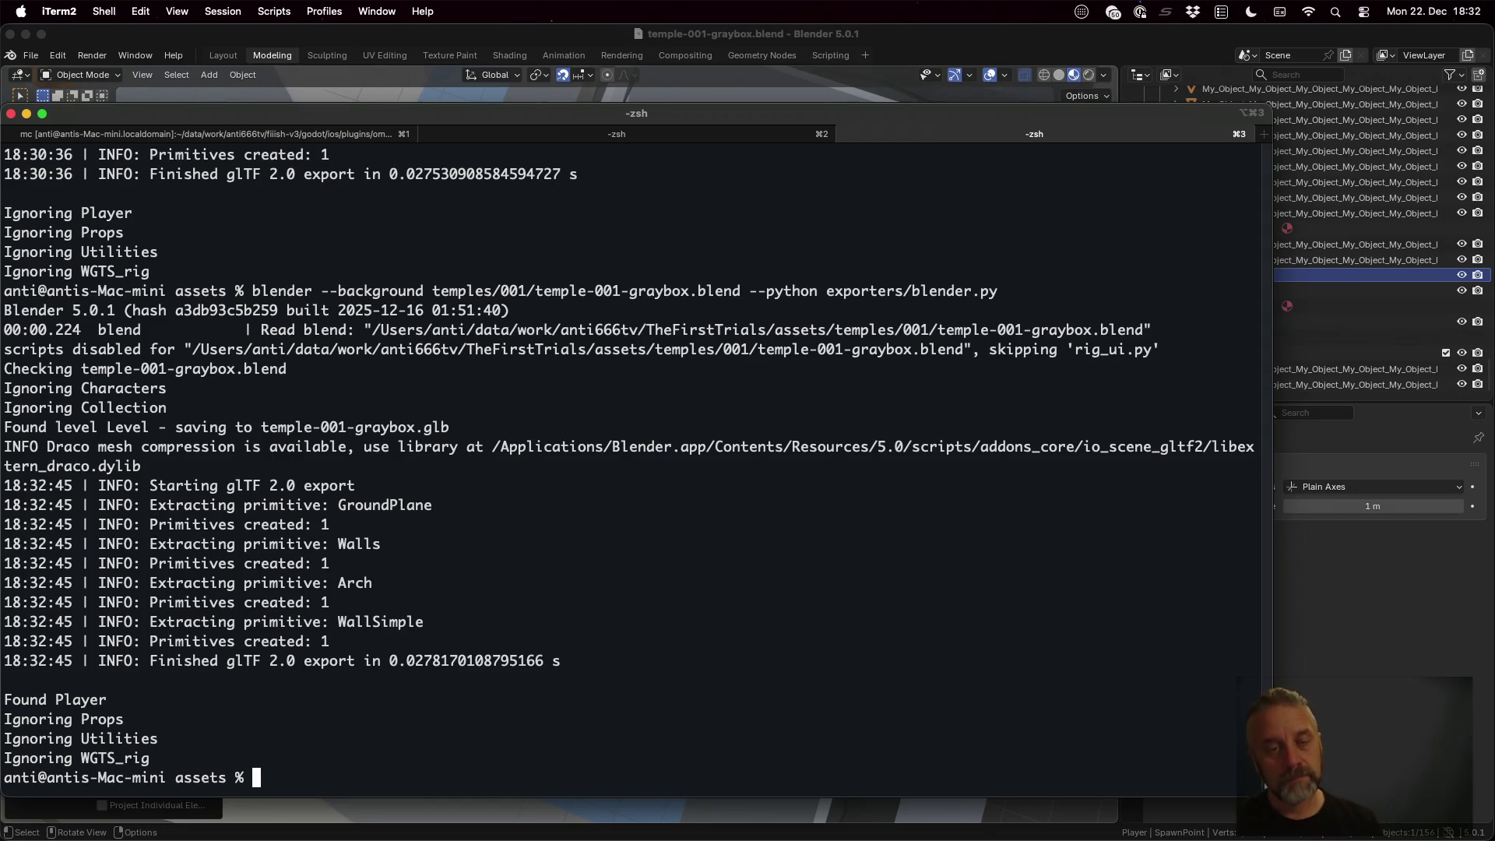
{"action": "key", "text": "super+Tab"}
{"action": "left_click", "coordinate": [834, 243]}
{"action": "scroll", "coordinate": [835, 244], "scroll_direction": "up", "scroll_amount": 10}
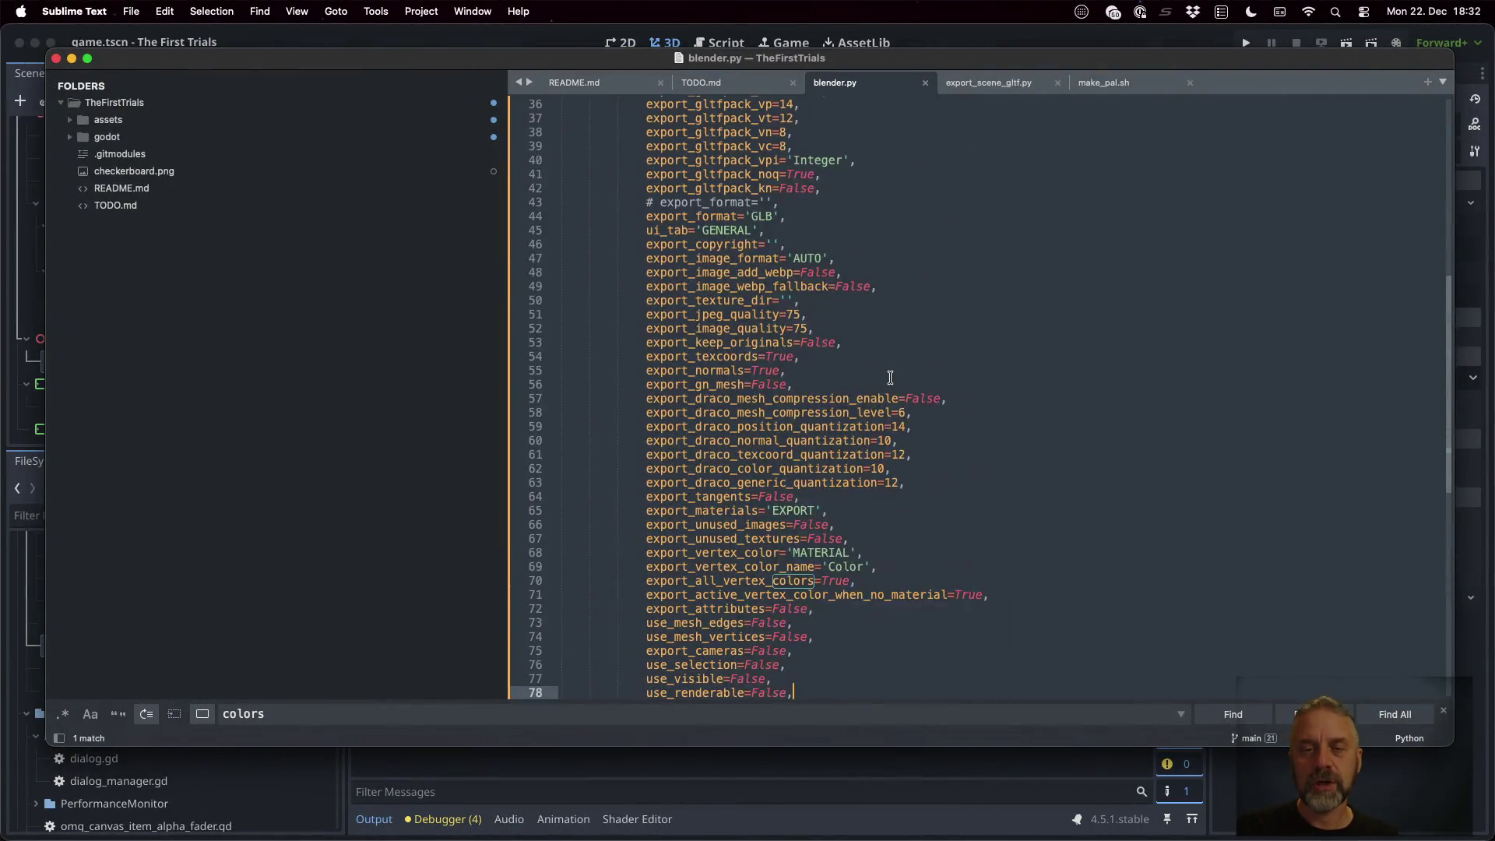
Copy the Level glTF export block and paste it into the elif Player branch
{"action": "scroll", "coordinate": [890, 377], "scroll_direction": "up", "scroll_amount": 10}
{"action": "left_click", "coordinate": [837, 359]}
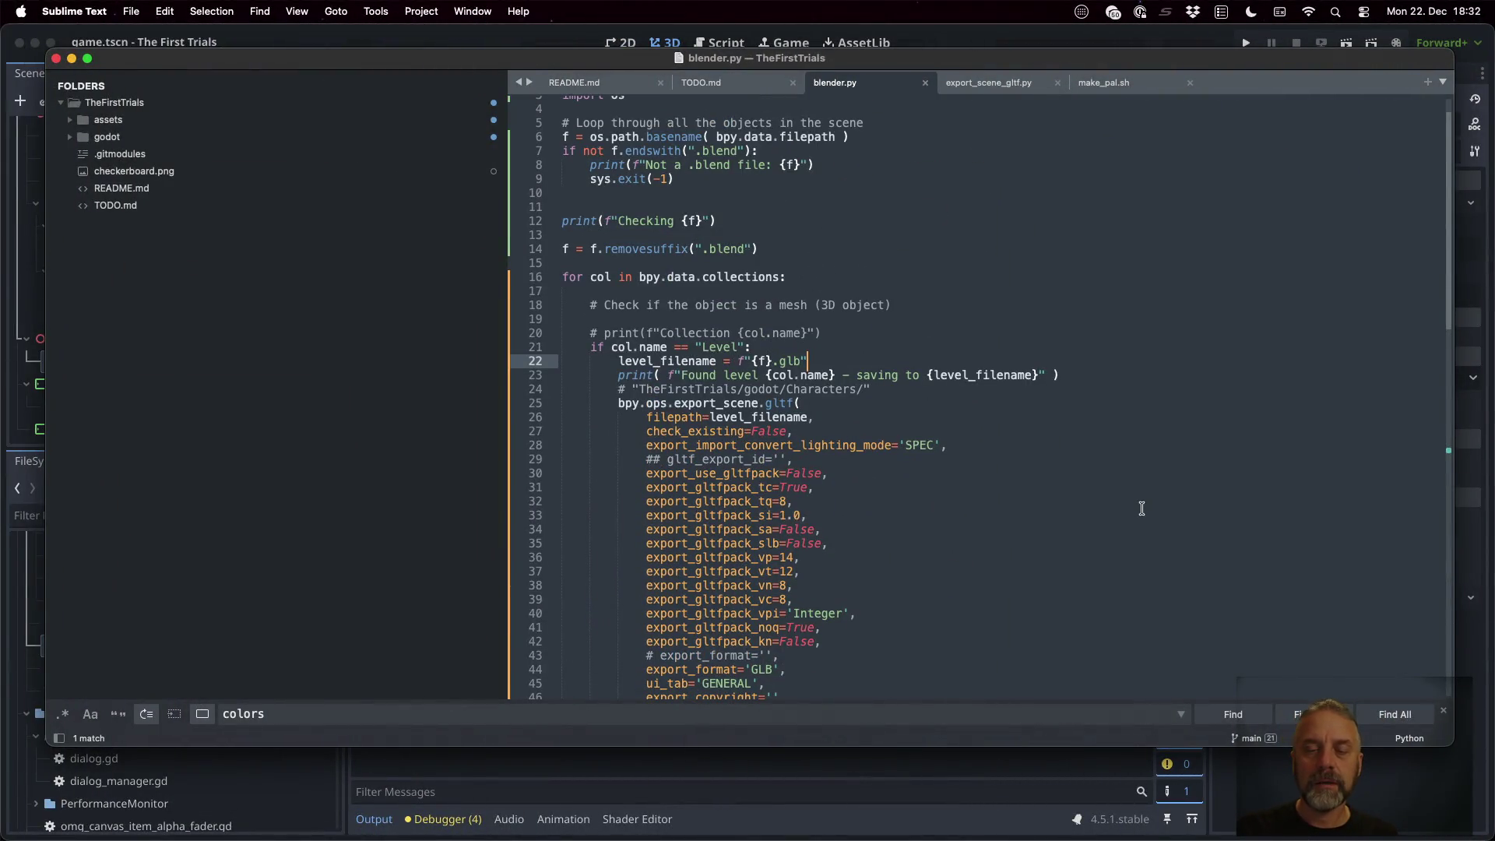
{"action": "key", "text": "super+l"}
{"action": "key", "text": "super+l"}
{"action": "key", "text": "super+l"}
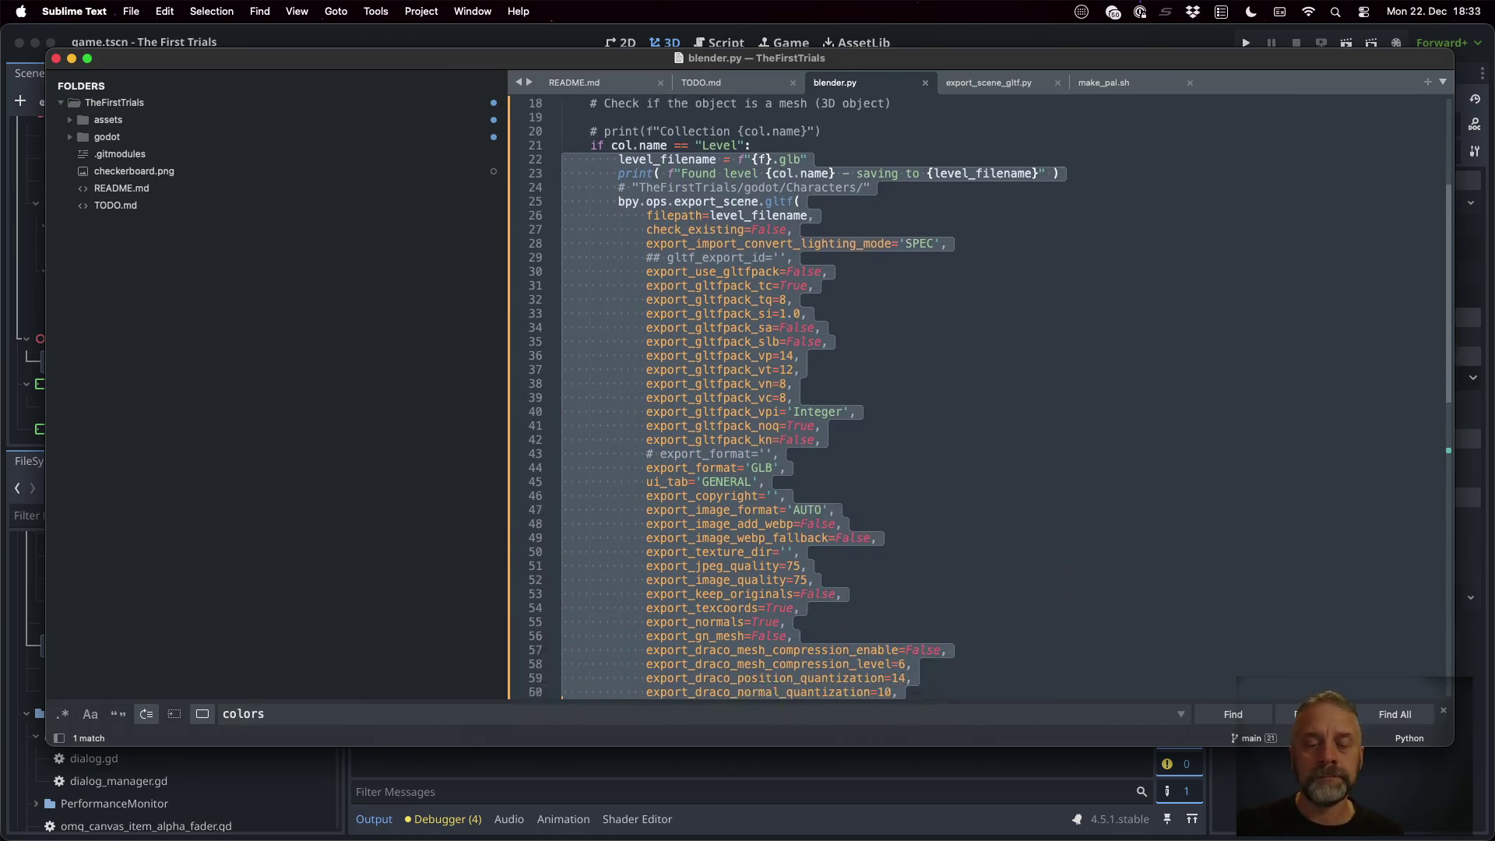
{"action": "key", "text": "super+l"}
{"action": "key", "text": "super+l"}
{"action": "key", "text": "super+l"}
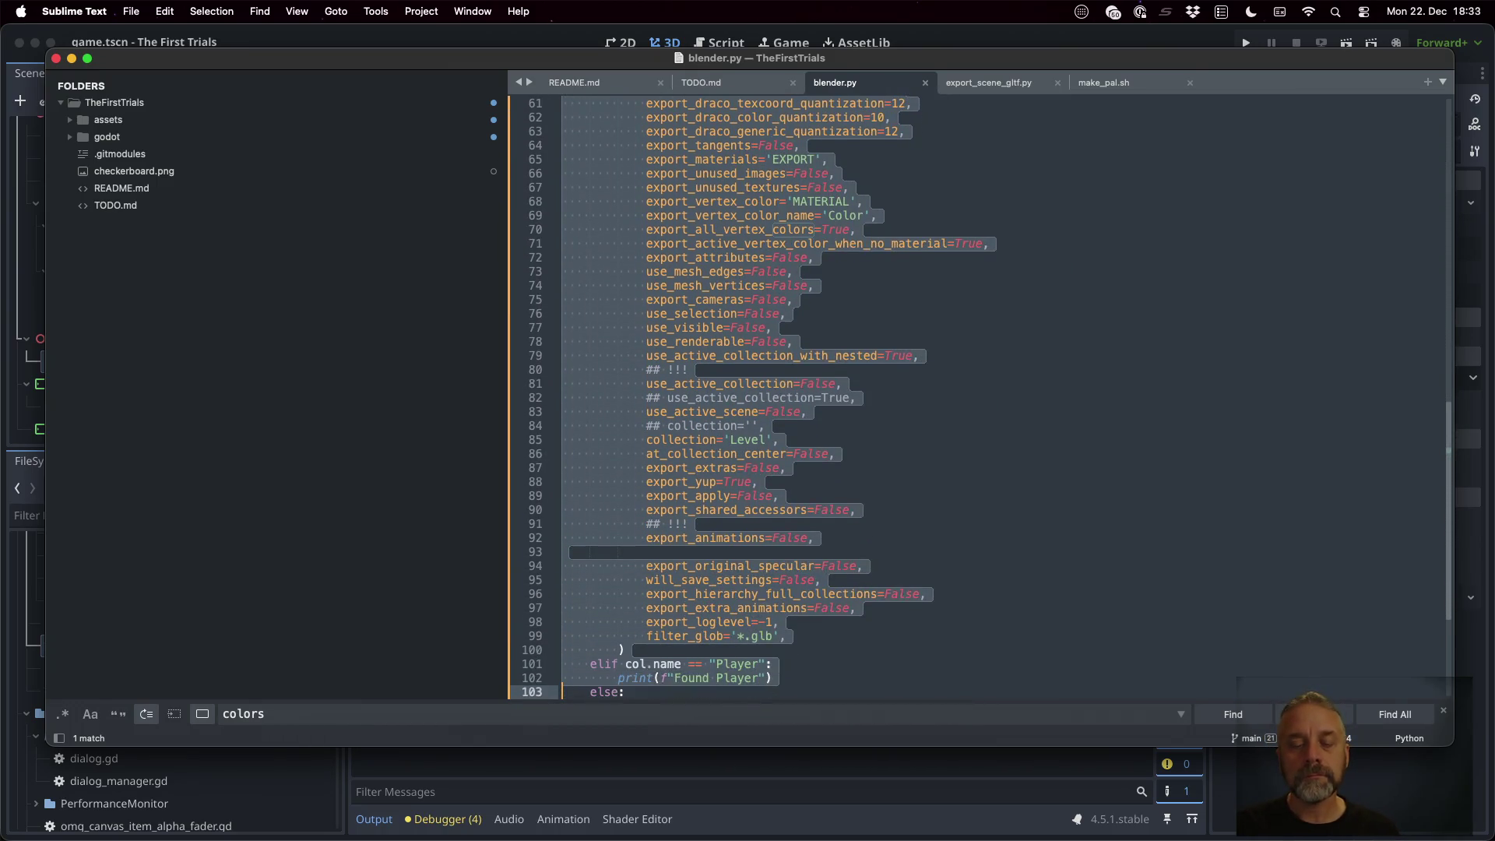
{"action": "key", "text": "shift+Up"}
{"action": "key", "text": "shift+Up"}
{"action": "key", "text": "shift+Up"}
{"action": "key", "text": "shift+Down"}
{"action": "key", "text": "super+c"}
{"action": "key", "text": "Down"}
{"action": "key", "text": "Down"}
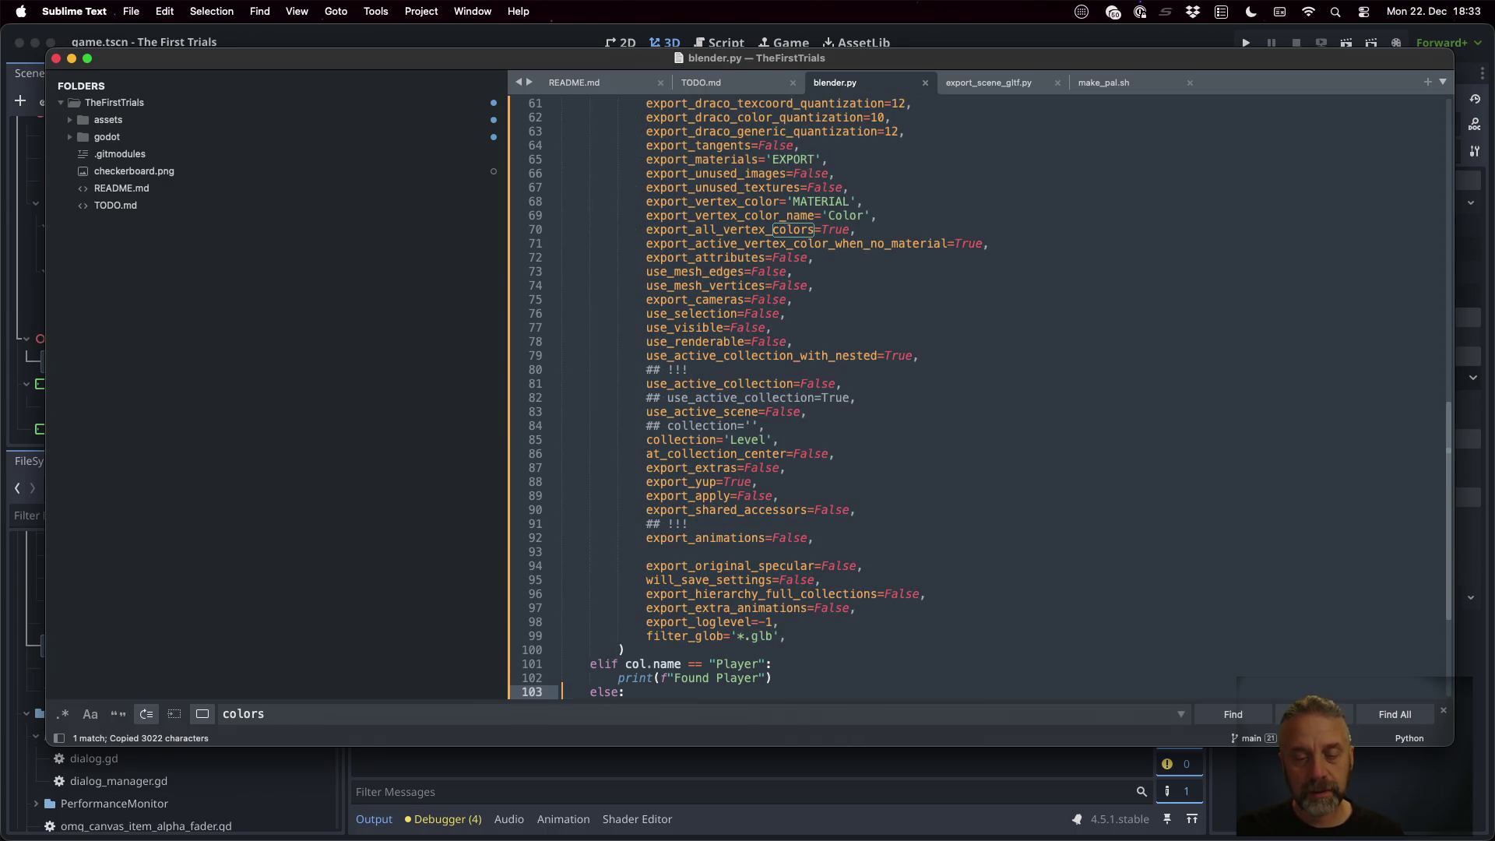
{"action": "key", "text": "super+v"}
{"action": "scroll", "coordinate": [1061, 414], "scroll_direction": "up", "scroll_amount": 15}
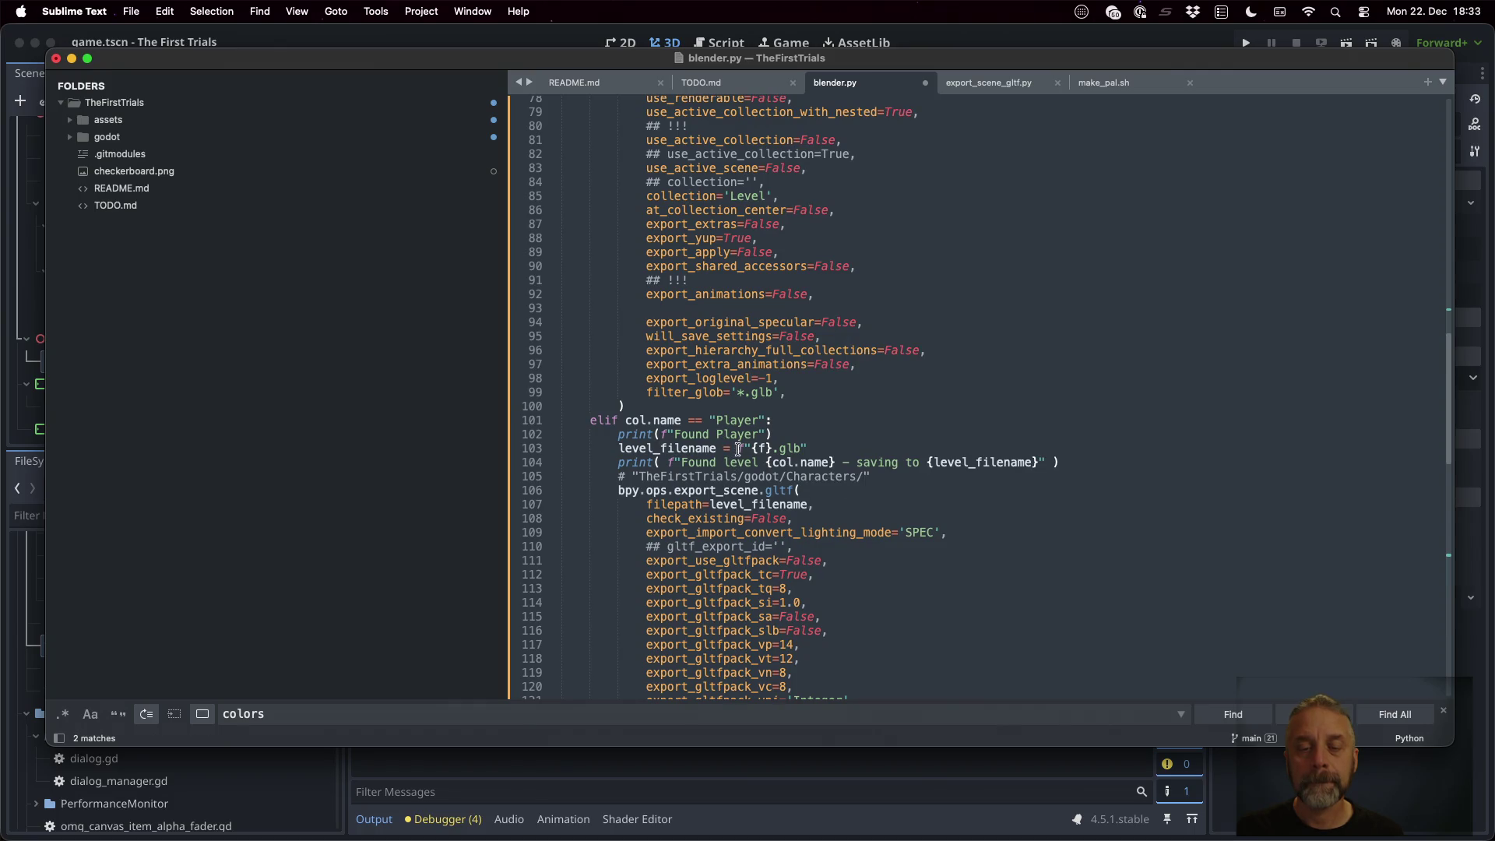
Change 'level' to 'player' in the copied message, filename variable and {player_ filename placeholder
{"action": "double_click", "coordinate": [737, 462]}
{"action": "type", "text": "player"}
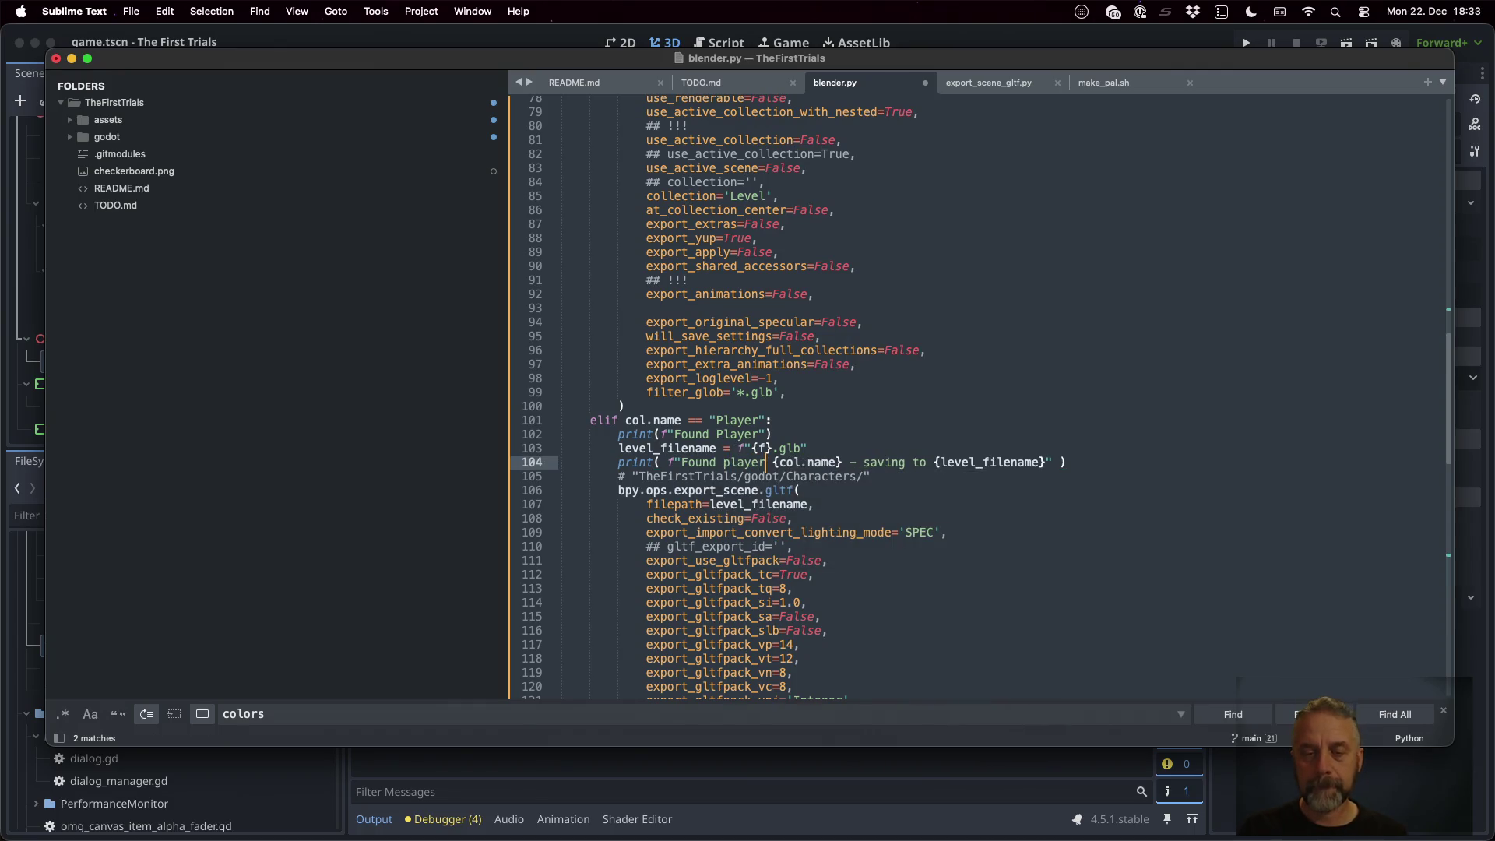
{"action": "key", "text": "Escape"}
{"action": "double_click", "coordinate": [652, 448]}
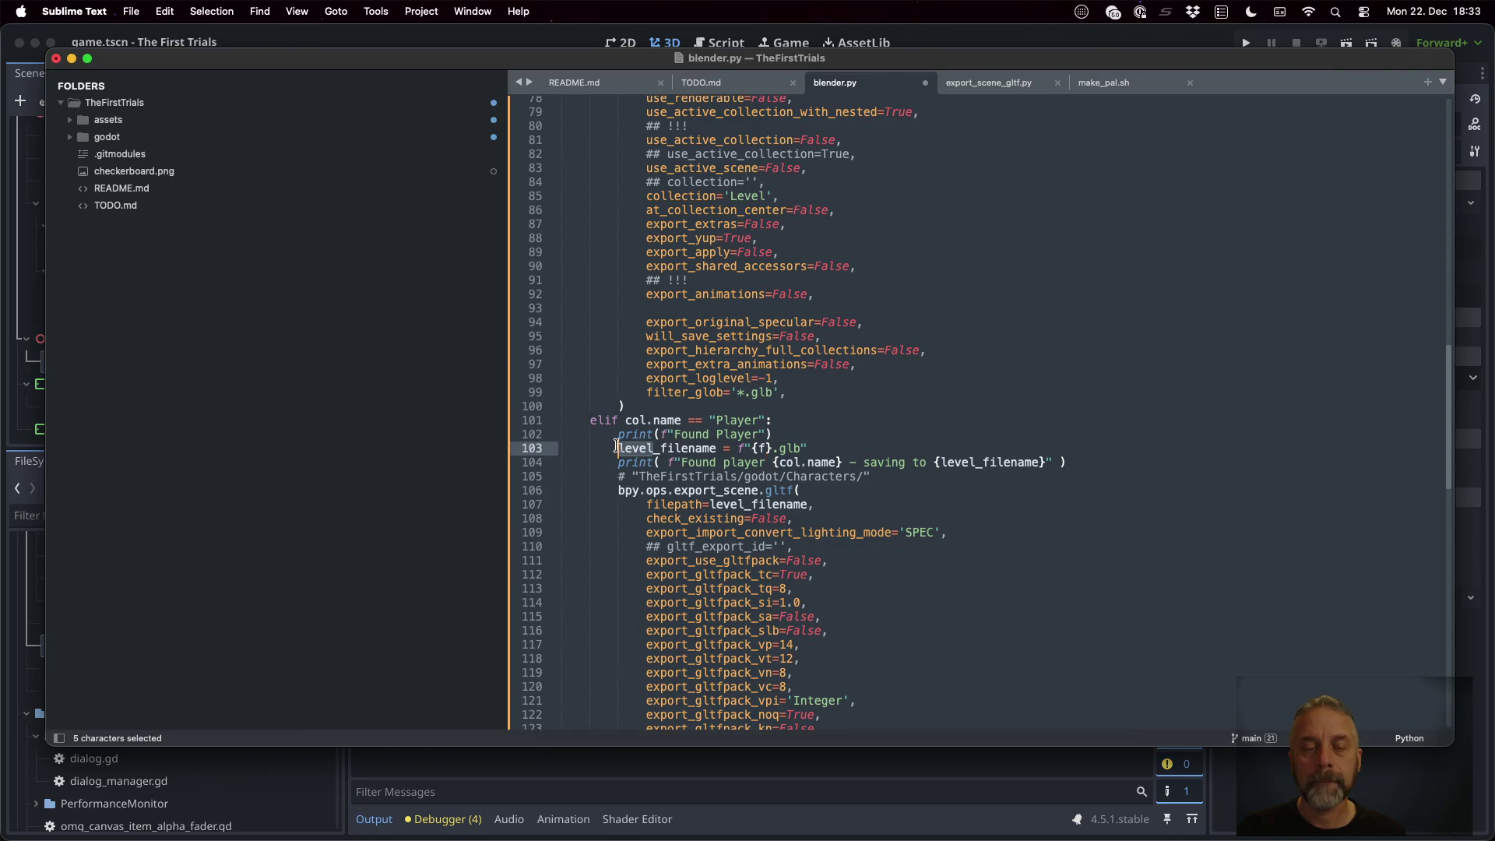
{"action": "type", "text": "player"}
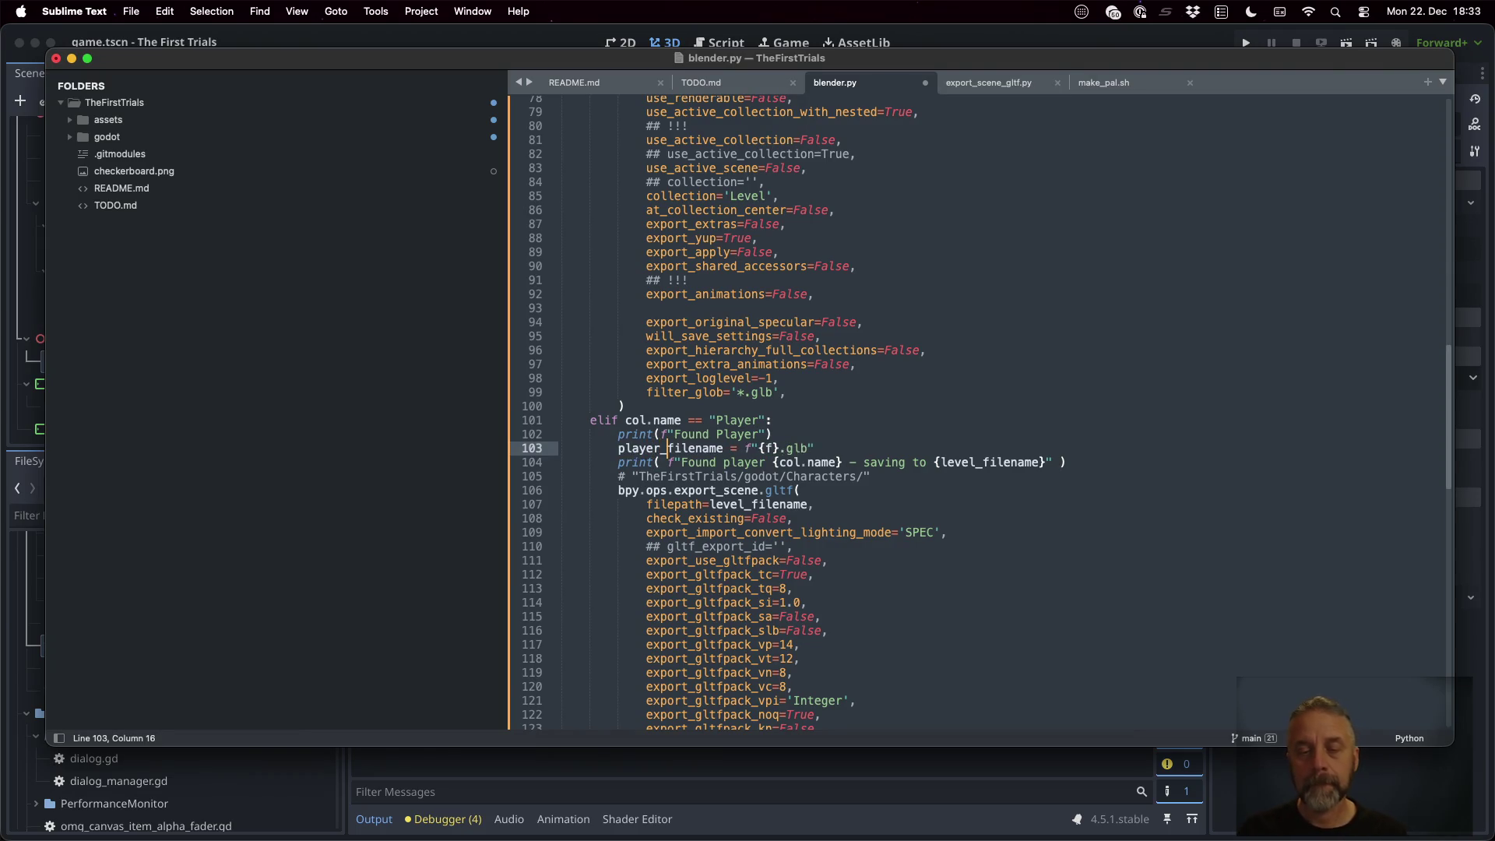
{"action": "left_click", "coordinate": [779, 449]}
{"action": "left_click_drag", "start_coordinate": [779, 449], "coordinate": [757, 448]}
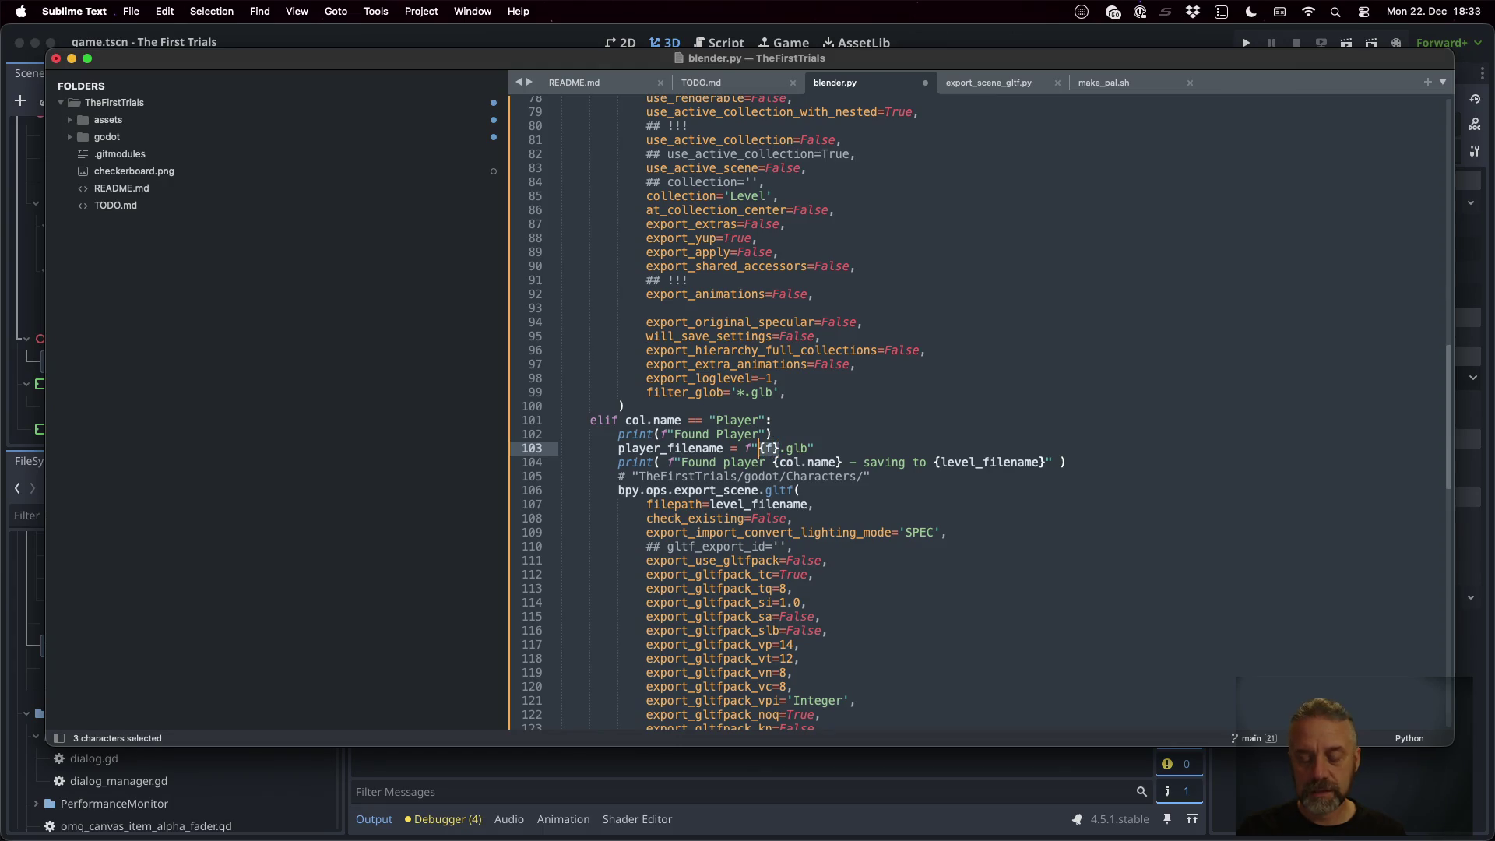
{"action": "type", "text": "{player_"}
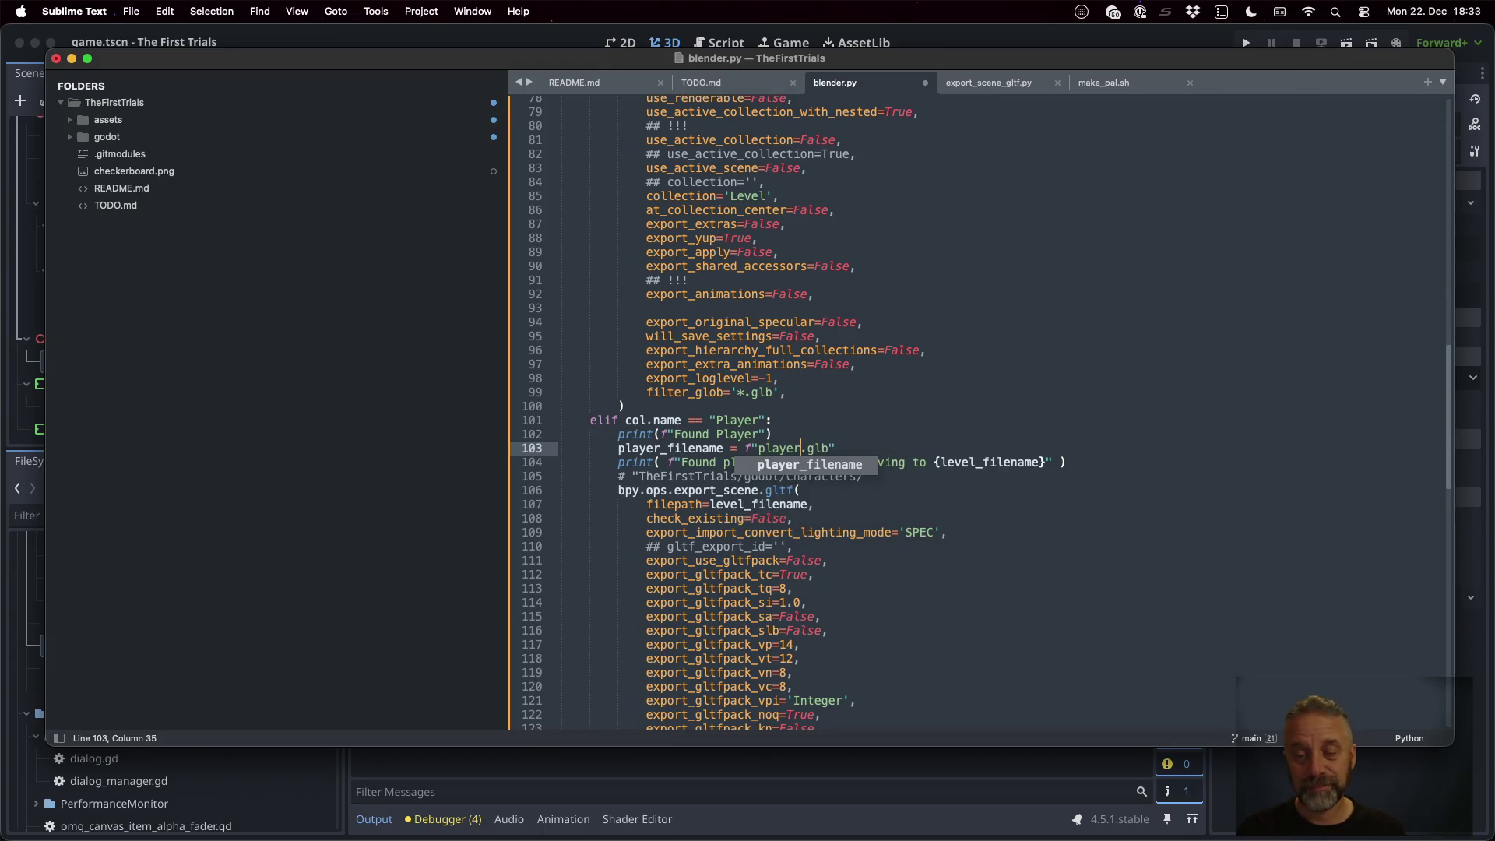
Delete the redundant Found Player print, use player_filename in the saving message, and save
{"action": "key", "text": "super+Tab"}
{"action": "key", "text": "super+Tab"}
{"action": "left_click", "coordinate": [618, 436]}
{"action": "key", "text": "shift+Down"}
{"action": "key", "text": "BackSpace"}
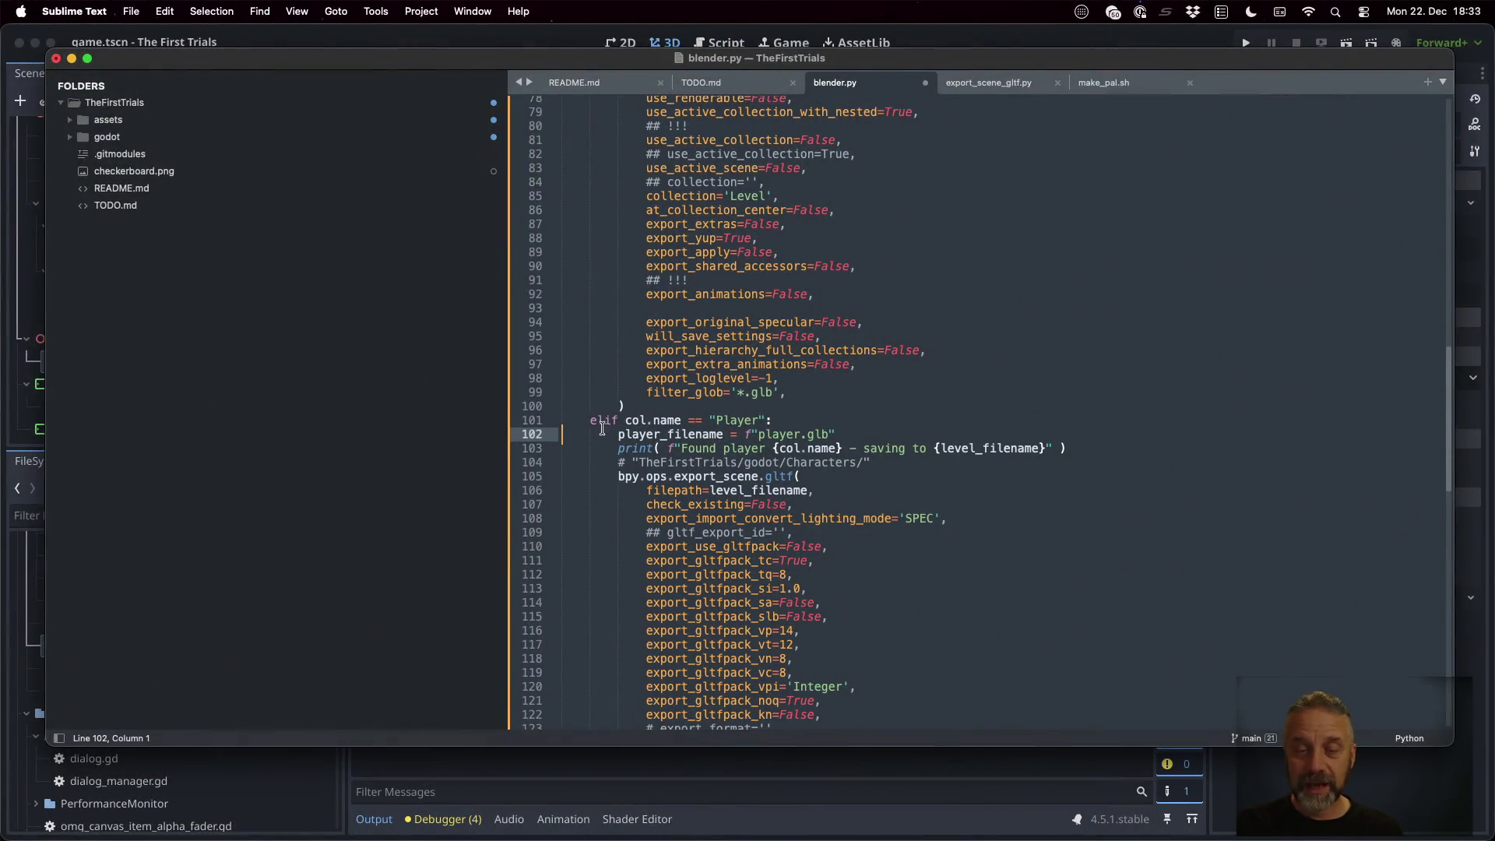
{"action": "left_click", "coordinate": [668, 421]}
{"action": "double_click", "coordinate": [669, 434]}
{"action": "key", "text": "super+c"}
{"action": "double_click", "coordinate": [988, 448]}
{"action": "key", "text": "super+v"}
{"action": "key", "text": "super+s"}
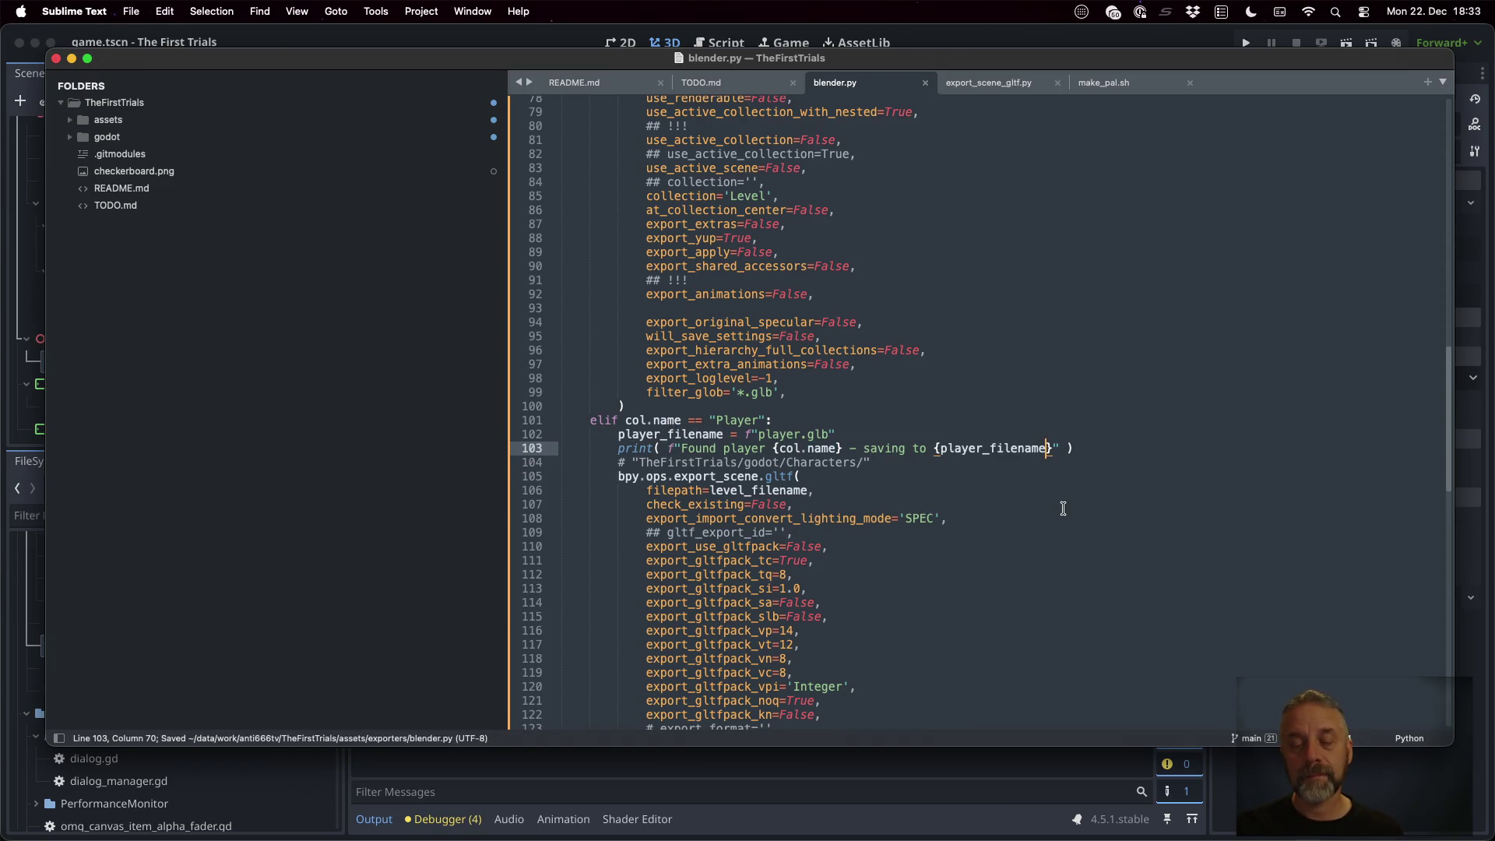
Set the copied export's collection from 'Level' to 'Player' and save blender.py
{"action": "scroll", "coordinate": [1062, 508], "scroll_direction": "down", "scroll_amount": 3}
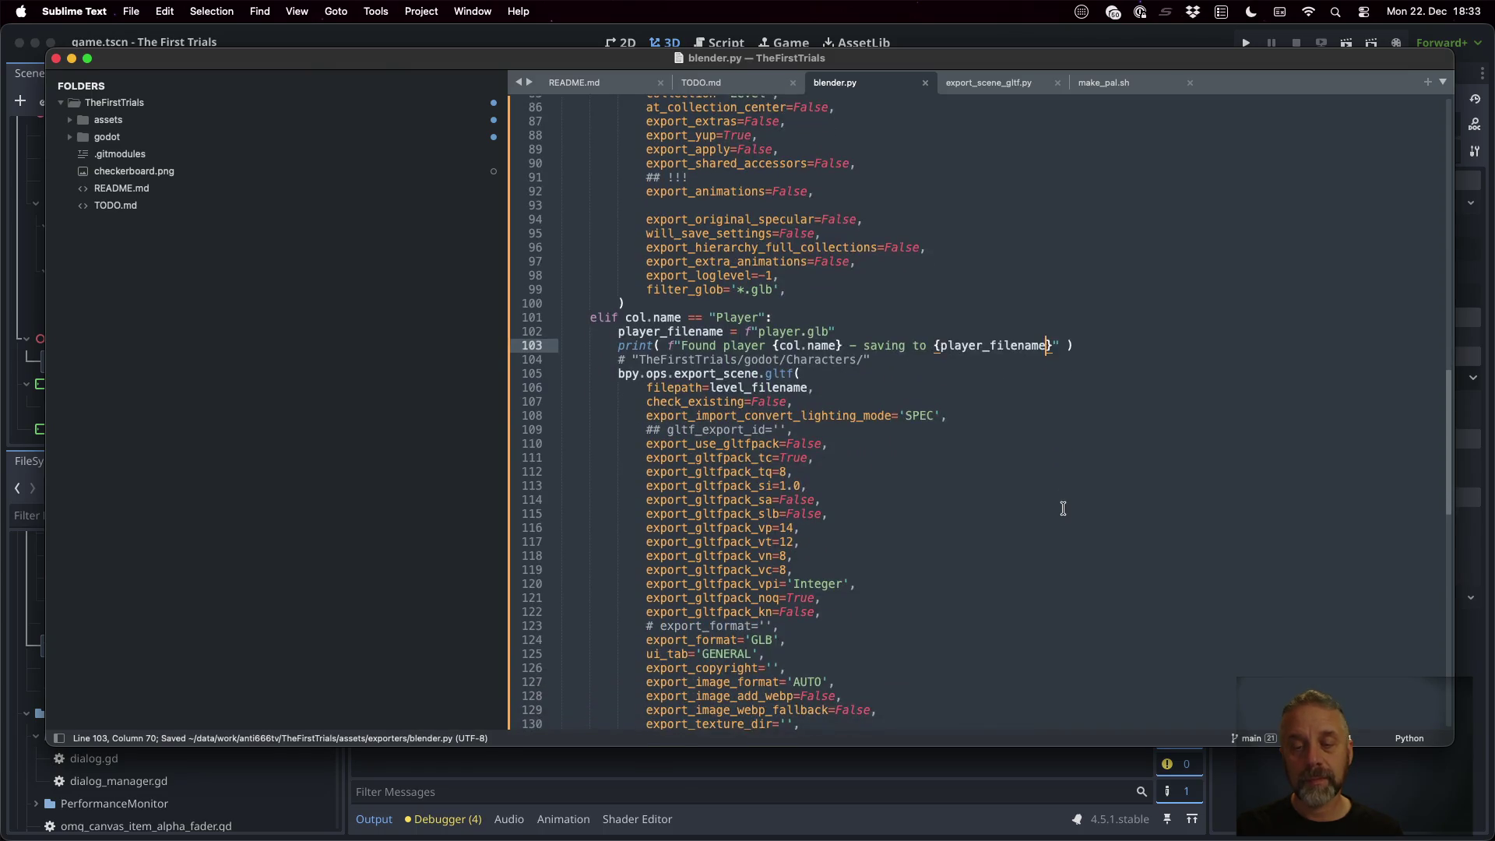
{"action": "scroll", "coordinate": [971, 478], "scroll_direction": "down", "scroll_amount": 1}
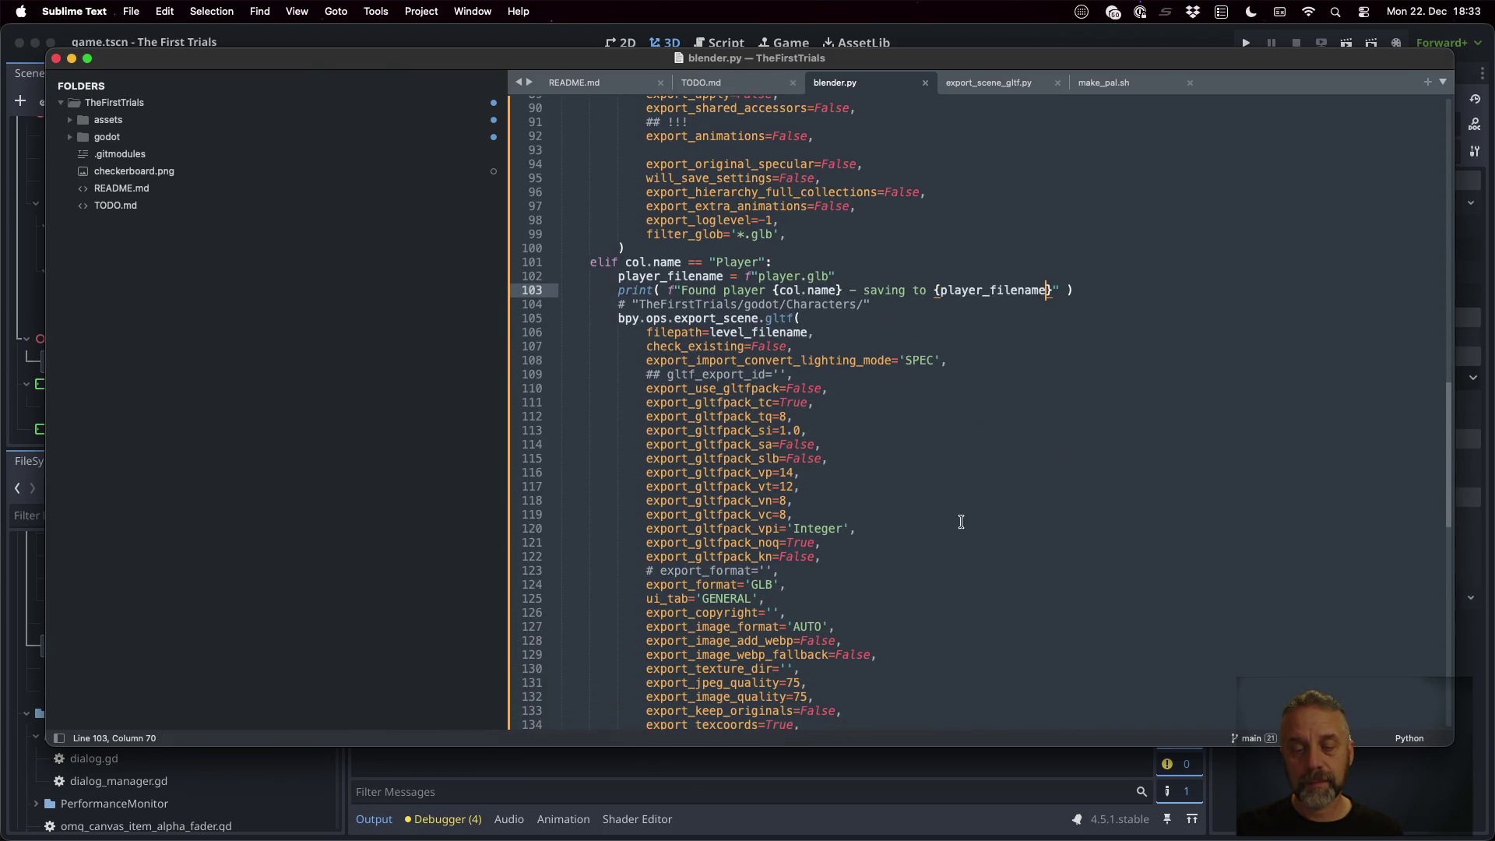
{"action": "scroll", "coordinate": [857, 505], "scroll_direction": "down", "scroll_amount": 5}
{"action": "scroll", "coordinate": [857, 505], "scroll_direction": "down", "scroll_amount": 11}
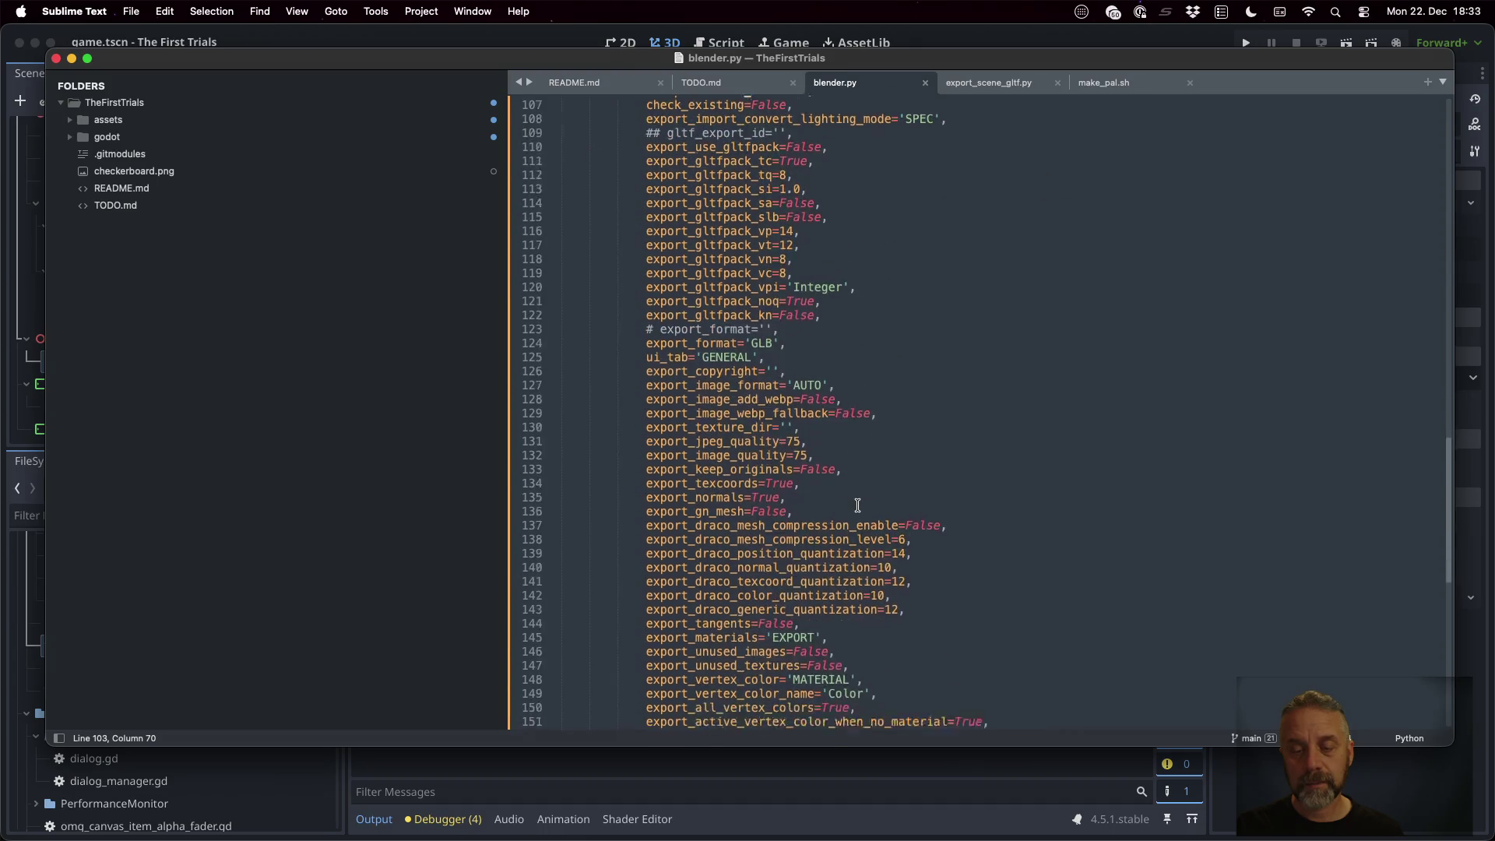
{"action": "double_click", "coordinate": [756, 407]}
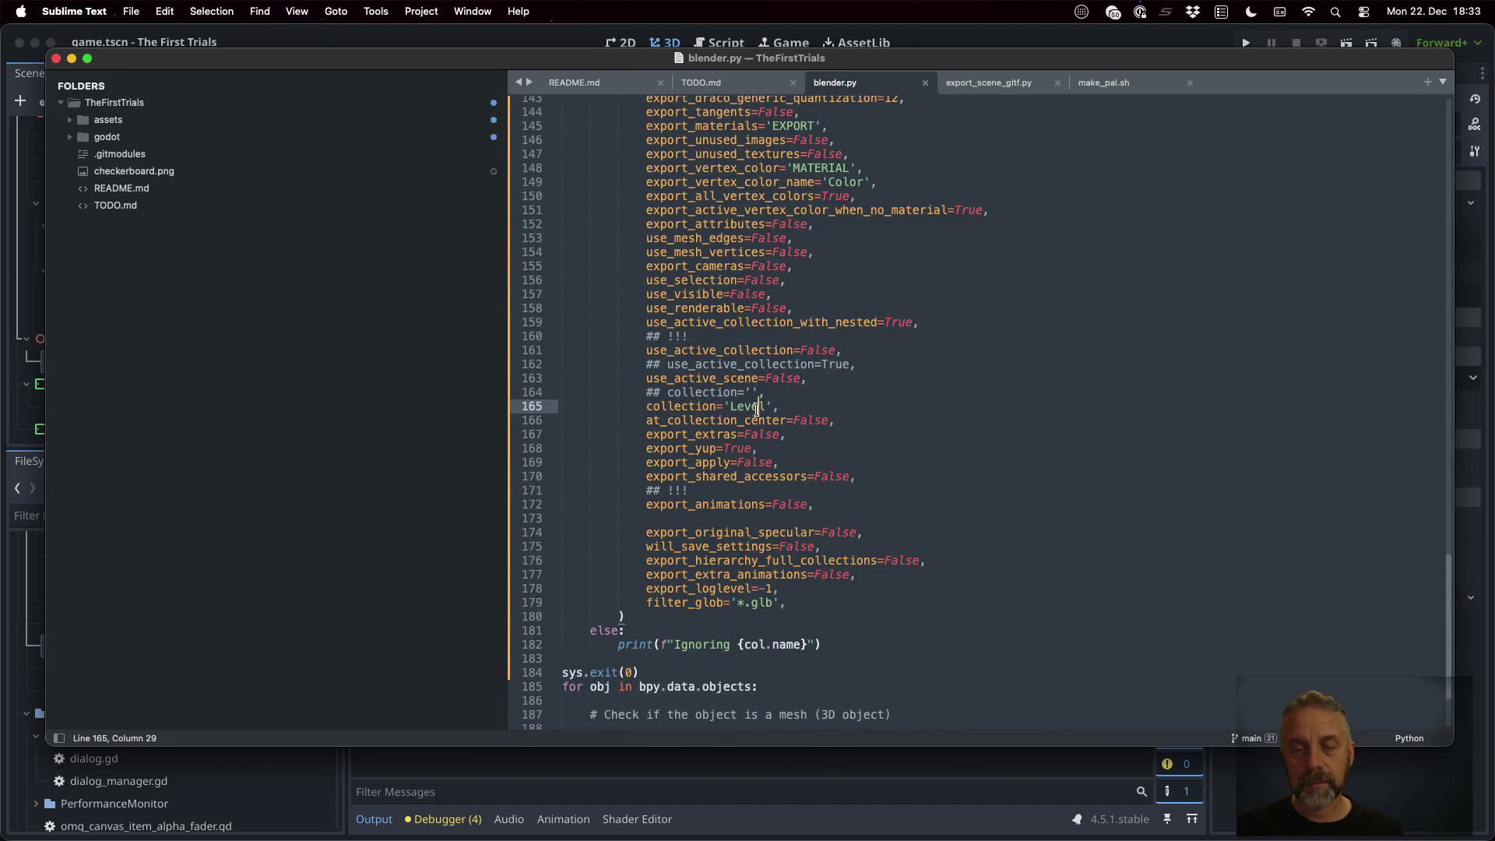
{"action": "type", "text": "Player"}
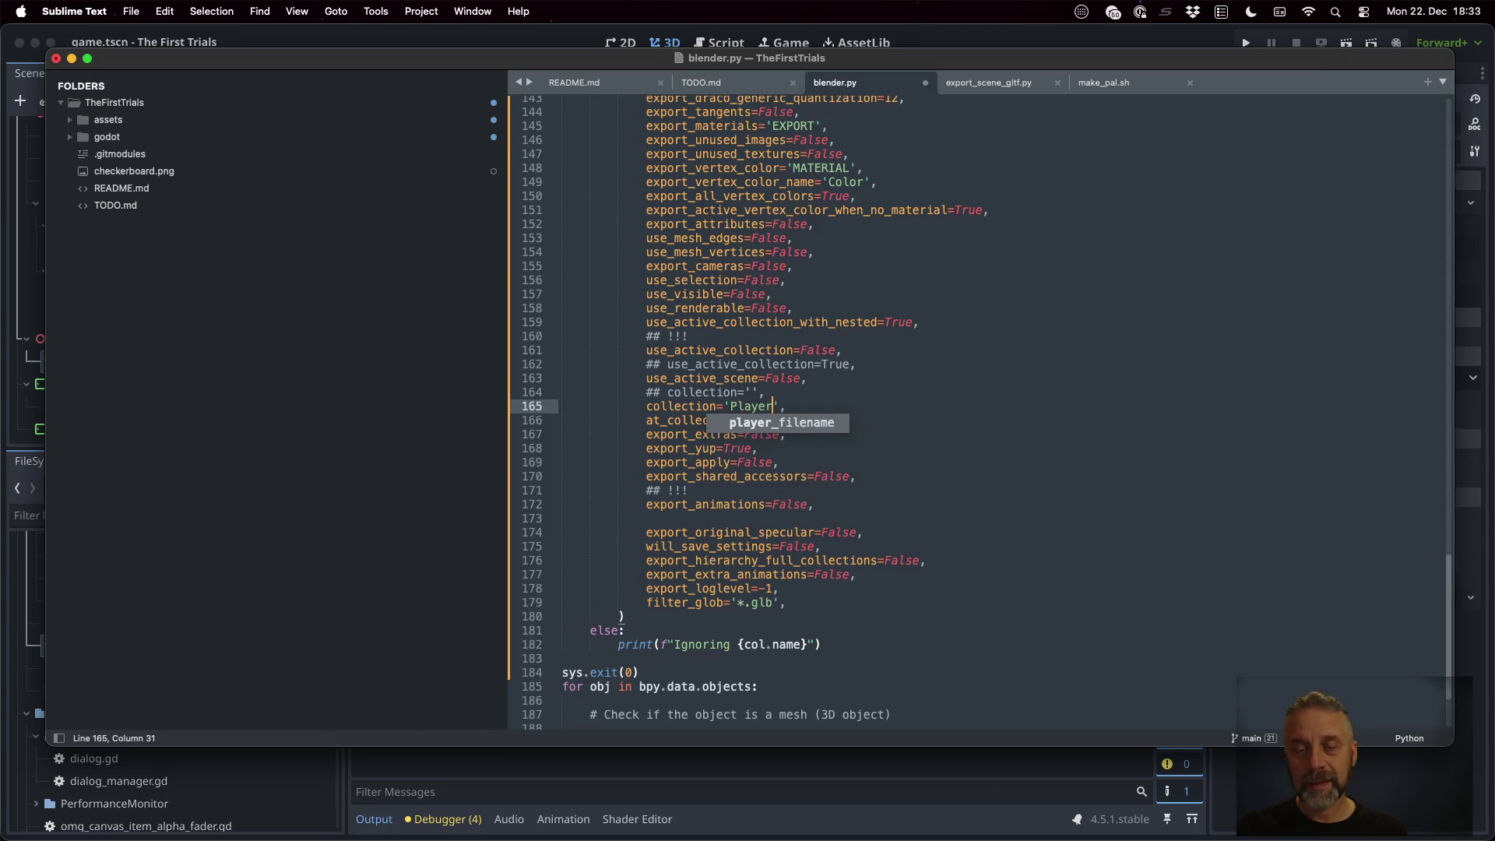
{"action": "key", "text": "super+s"}
{"action": "key", "text": "super+Tab"}
{"action": "key", "text": "Up"}
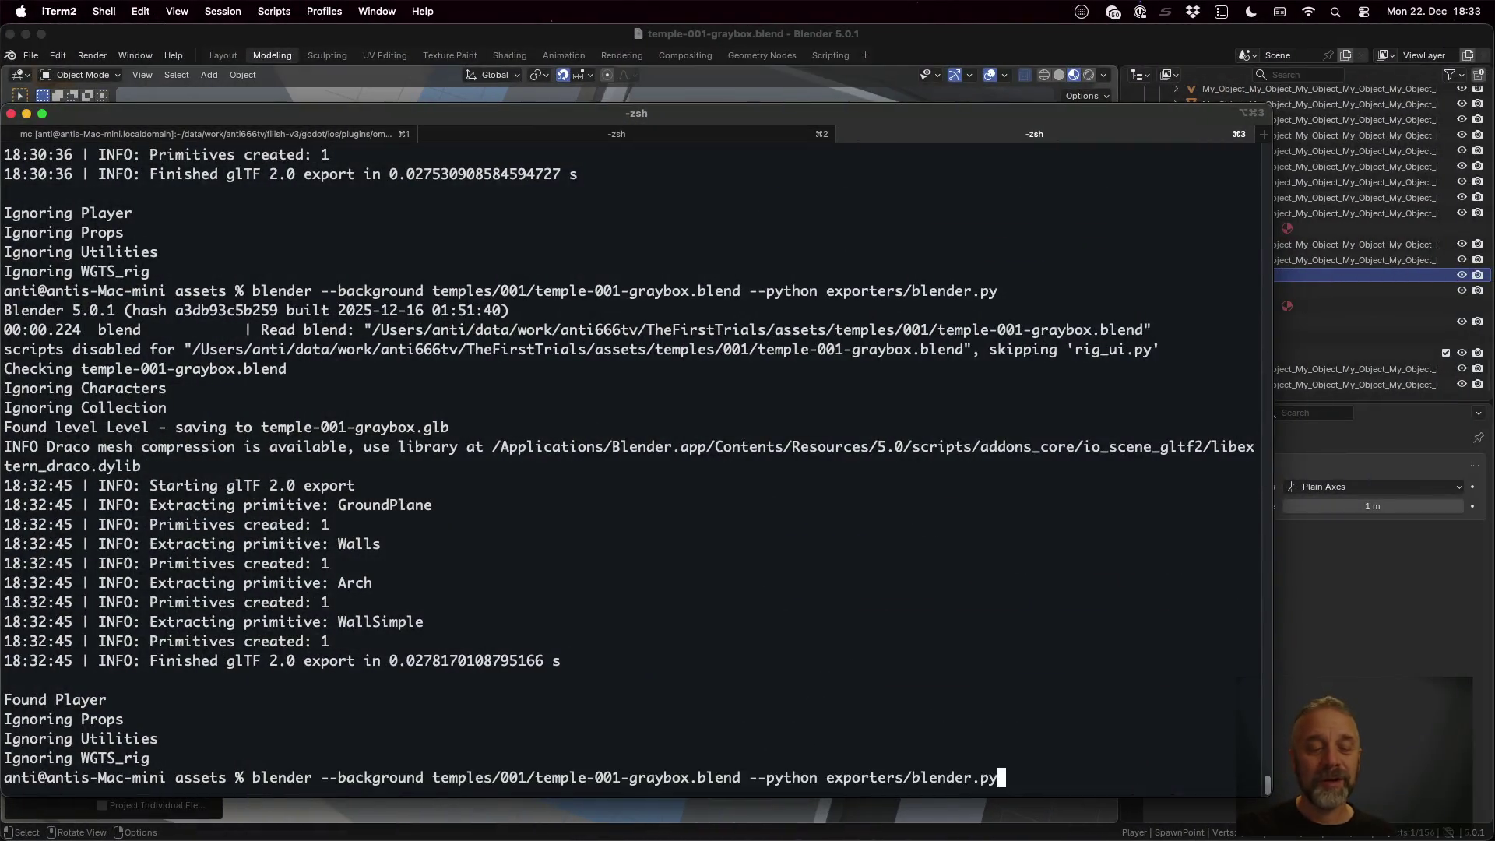
Rerun the export command, then list the assets folder with eza -l to check temple-001-graybox.glb
{"action": "key", "text": "Return"}
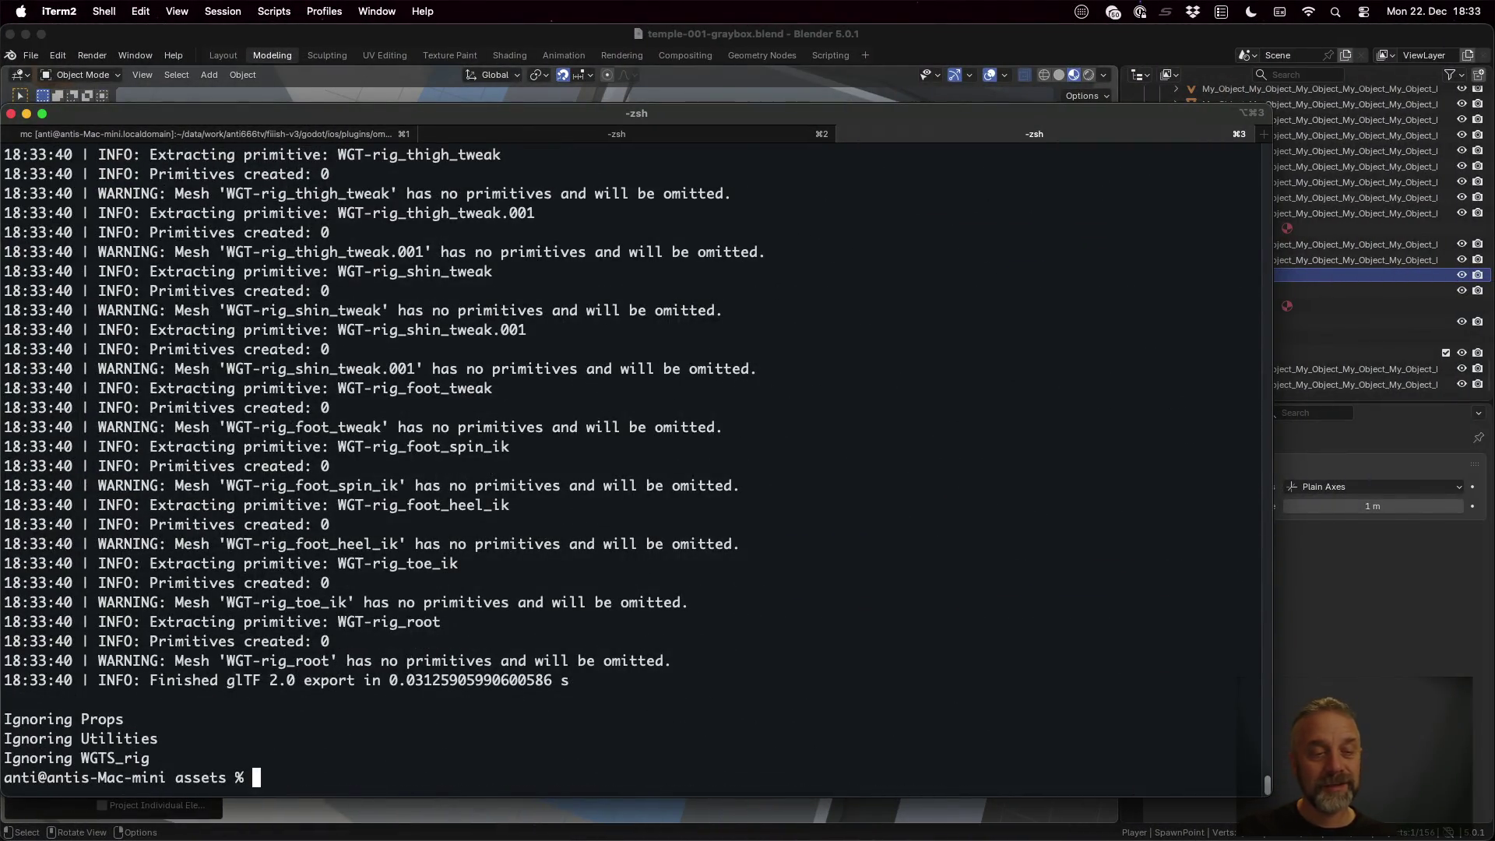
{"action": "key", "text": "Up"}
{"action": "key", "text": "Return"}
{"action": "type", "text": "ez"}
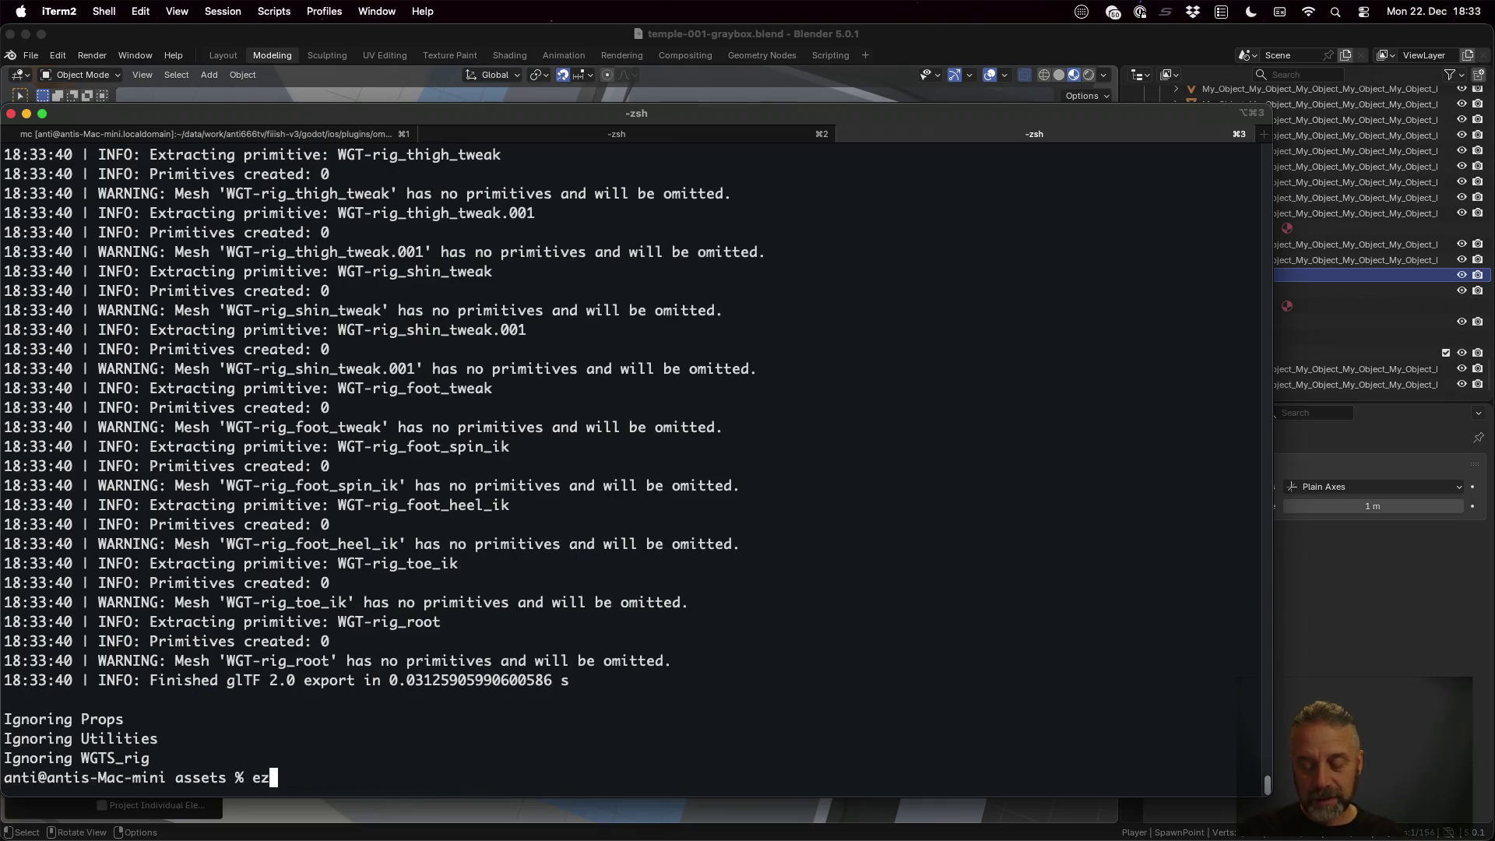
{"action": "type", "text": "a -l a"}
{"action": "key", "text": "BackSpace"}
{"action": "key", "text": "BackSpace"}
{"action": "key", "text": "BackSpace"}
{"action": "type", "text": "l"}
{"action": "key", "text": "Return"}
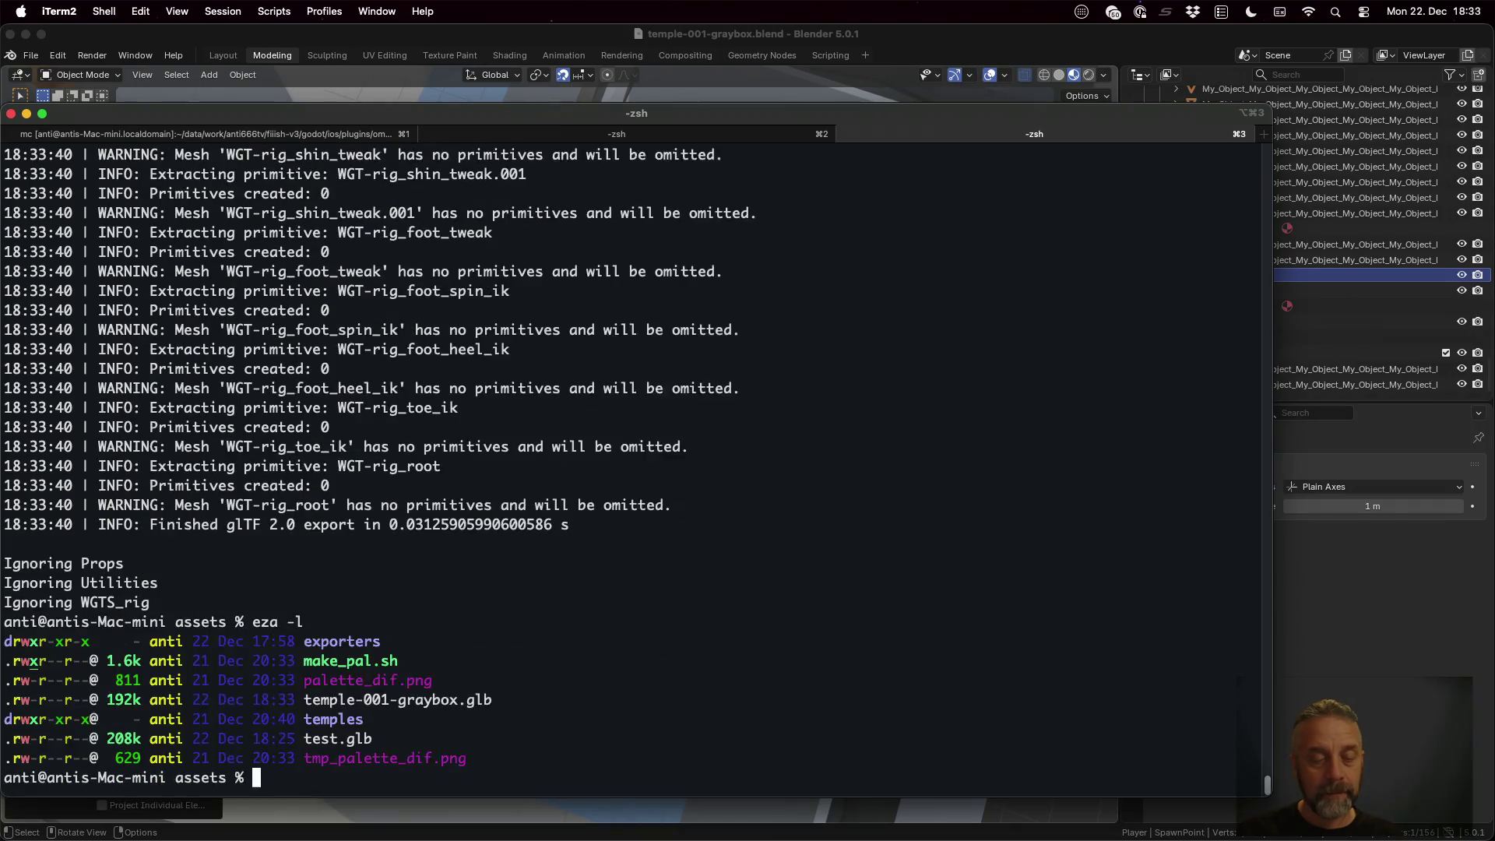
{"action": "scroll", "coordinate": [599, 704], "scroll_direction": "up", "scroll_amount": 10}
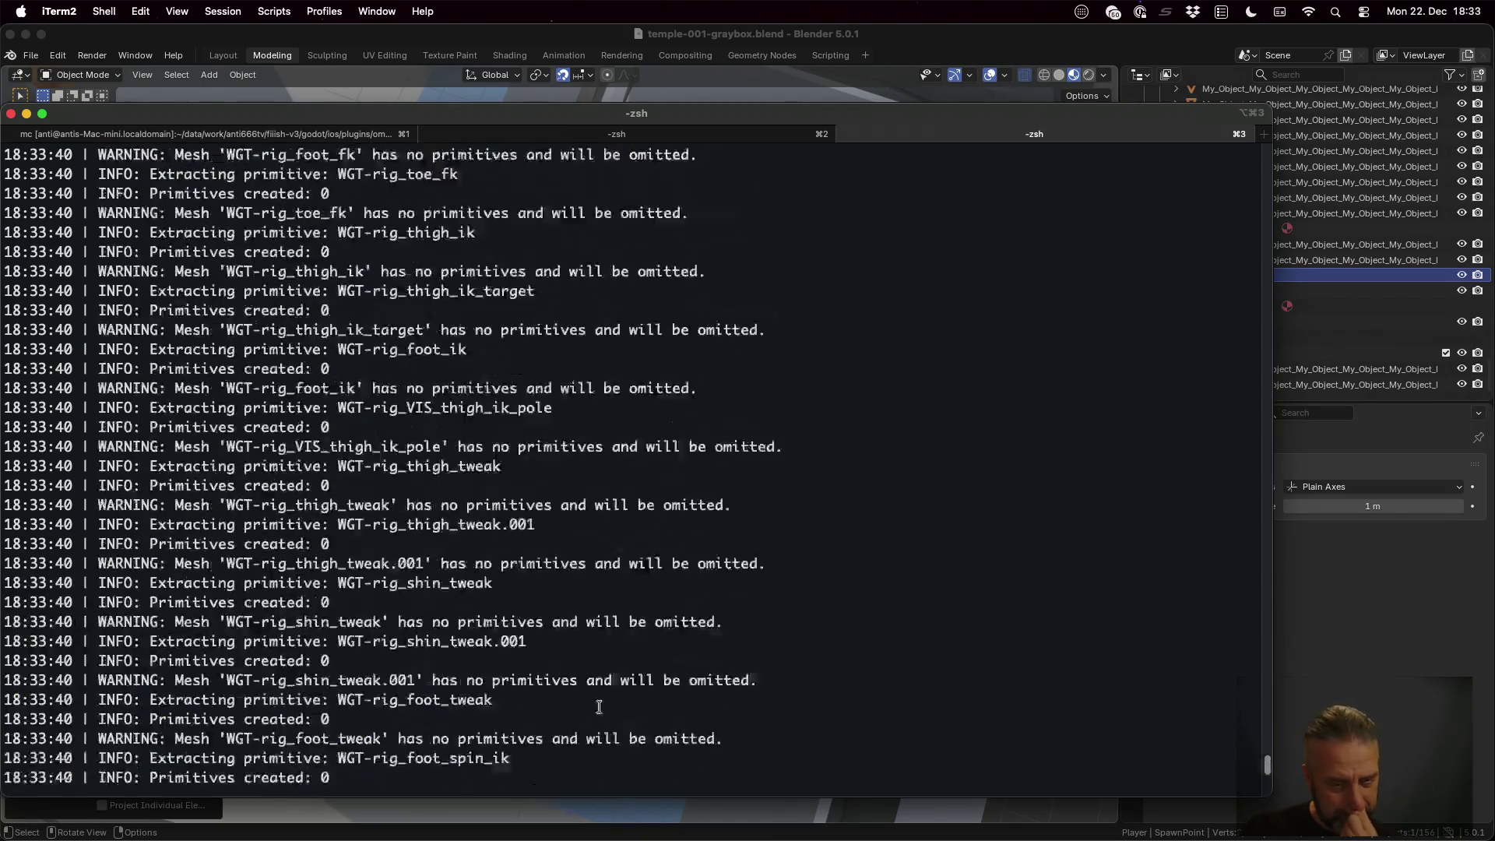
{"action": "scroll", "coordinate": [599, 705], "scroll_direction": "up", "scroll_amount": 10}
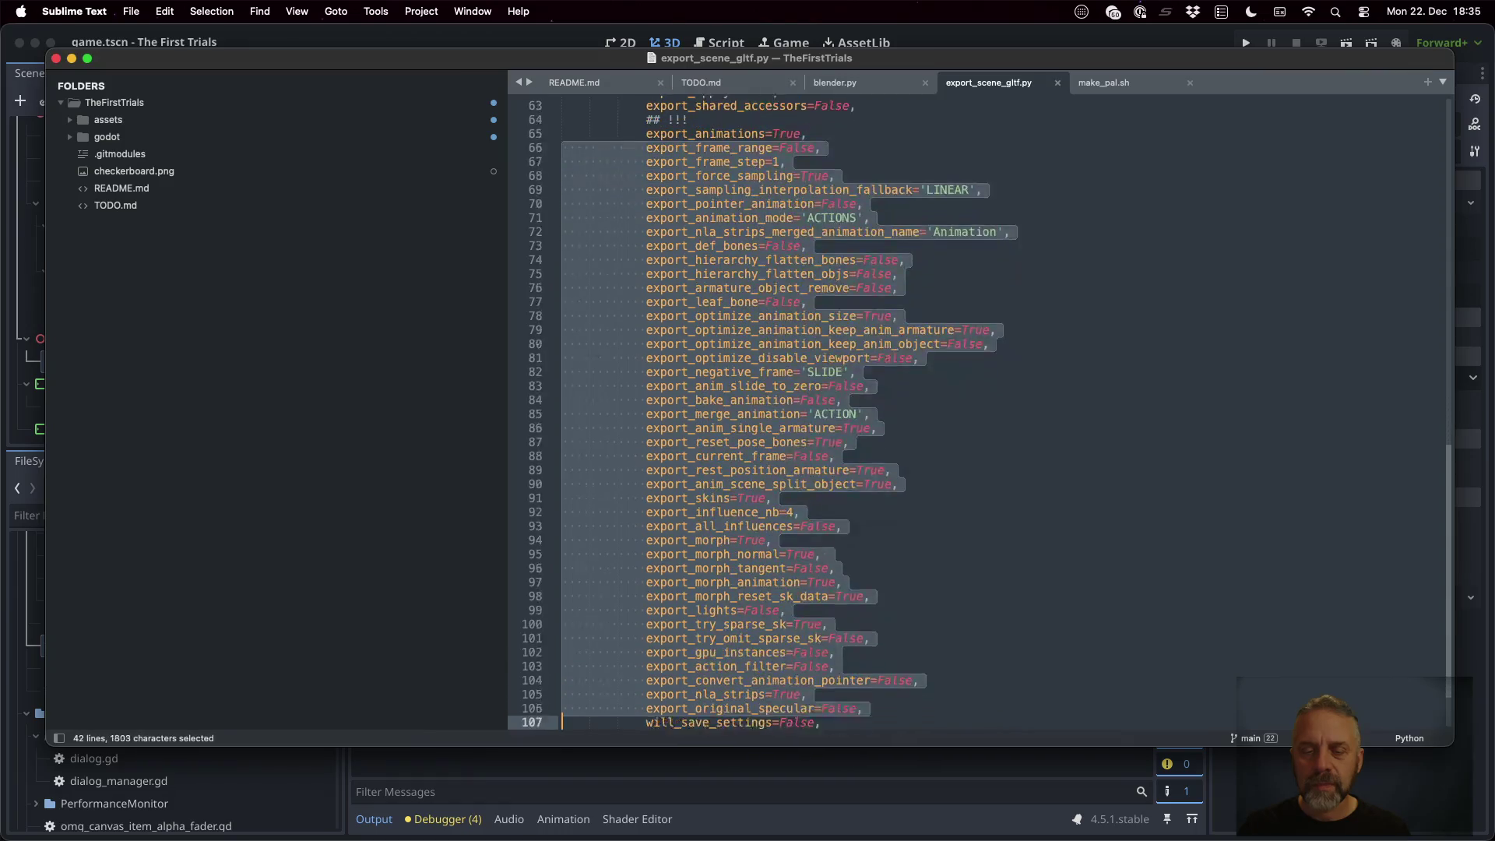
Copy the animation settings from export_scene_gltf.py and paste them after export_animations=True in blender.py
{"action": "key", "text": "shift+Up"}
{"action": "key", "text": "shift+Up"}
{"action": "key", "text": "super+shift+Left"}
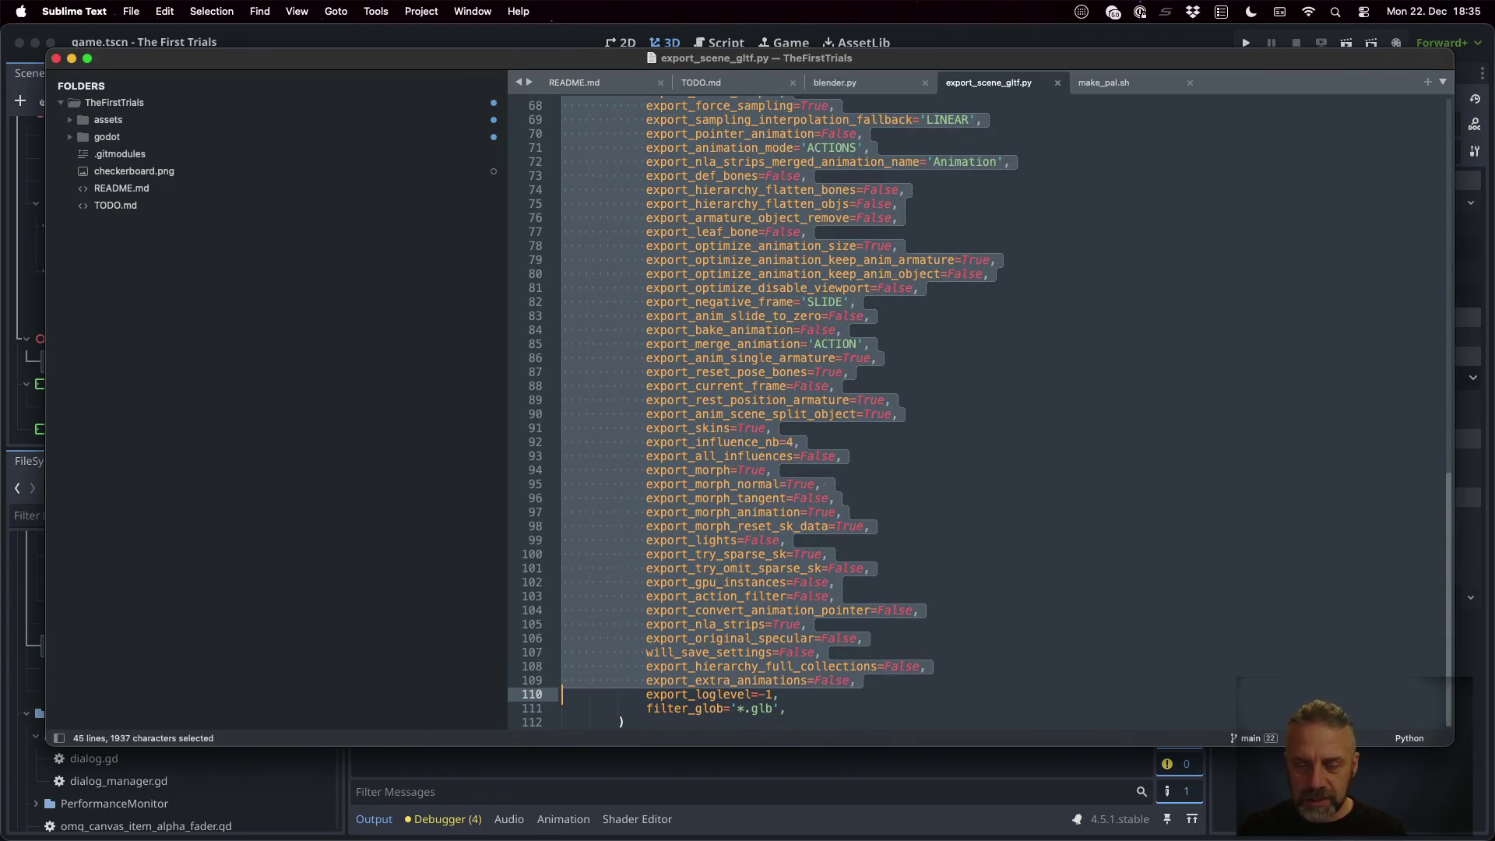
{"action": "key", "text": "super+c"}
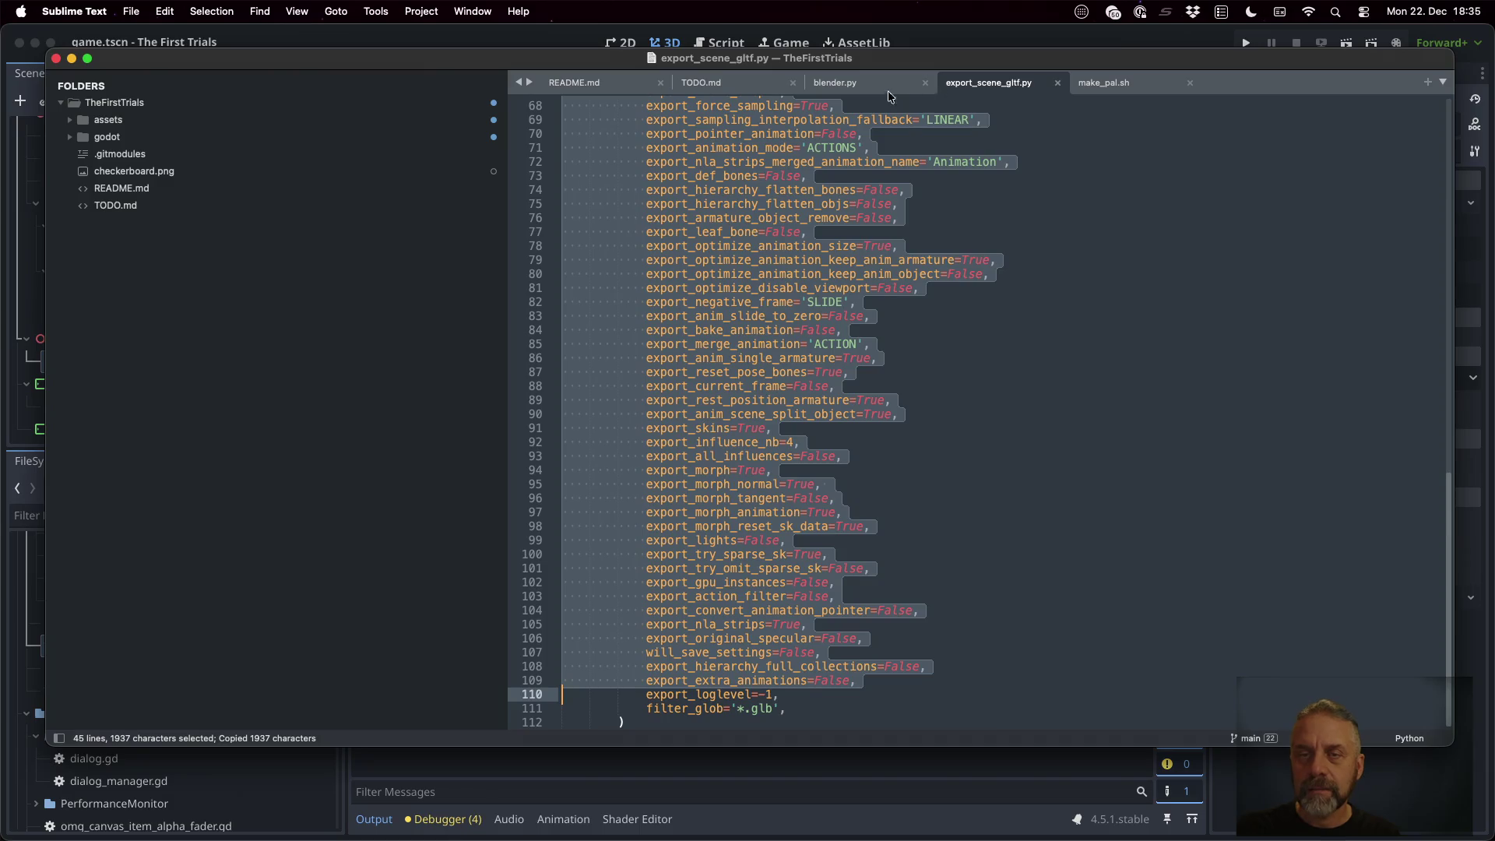
{"action": "left_click", "coordinate": [884, 86]}
{"action": "key", "text": "Down"}
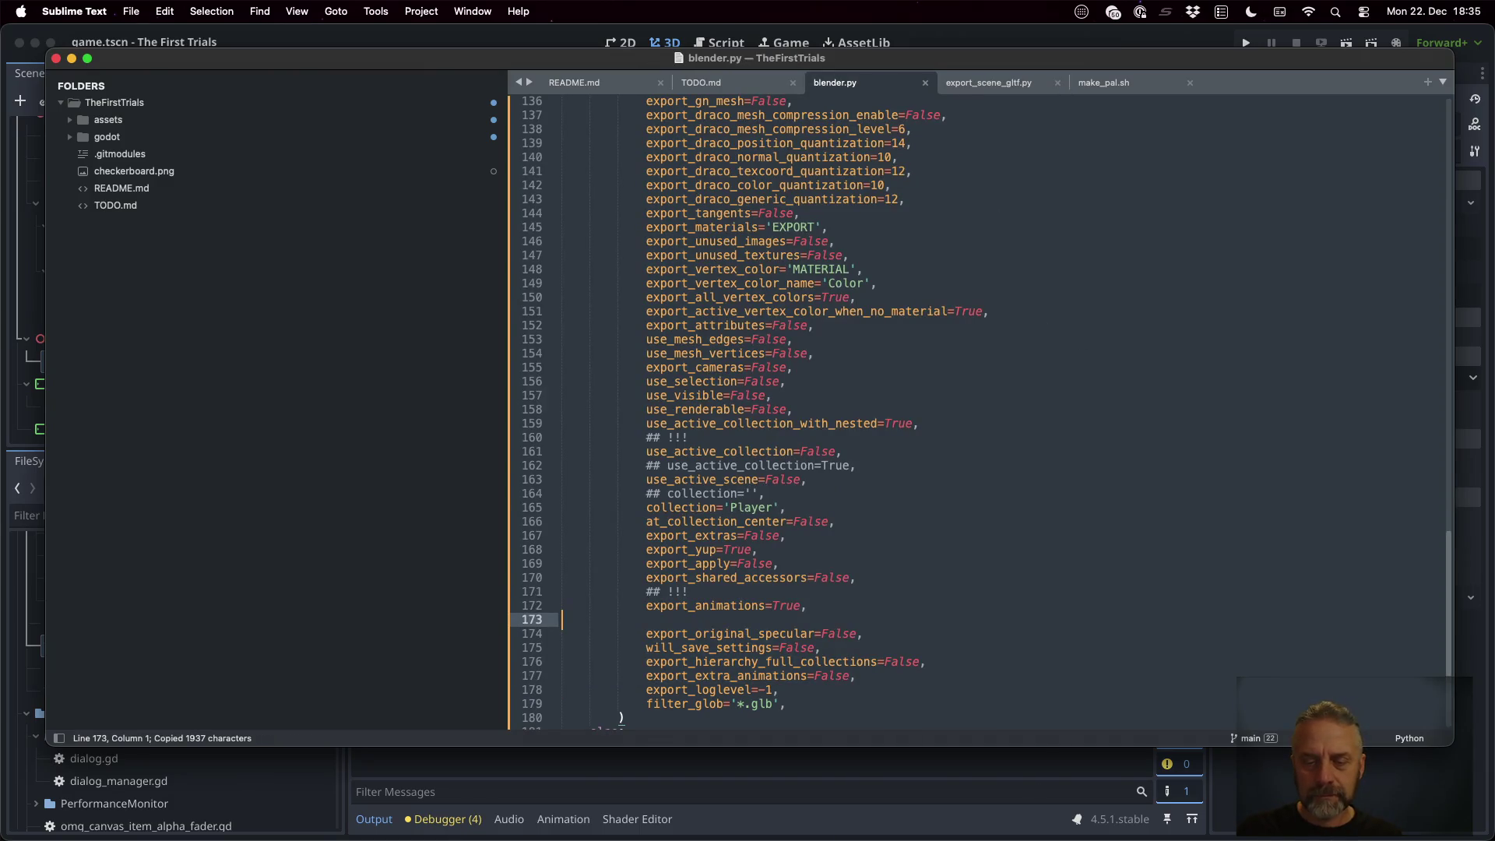
{"action": "key", "text": "super+v"}
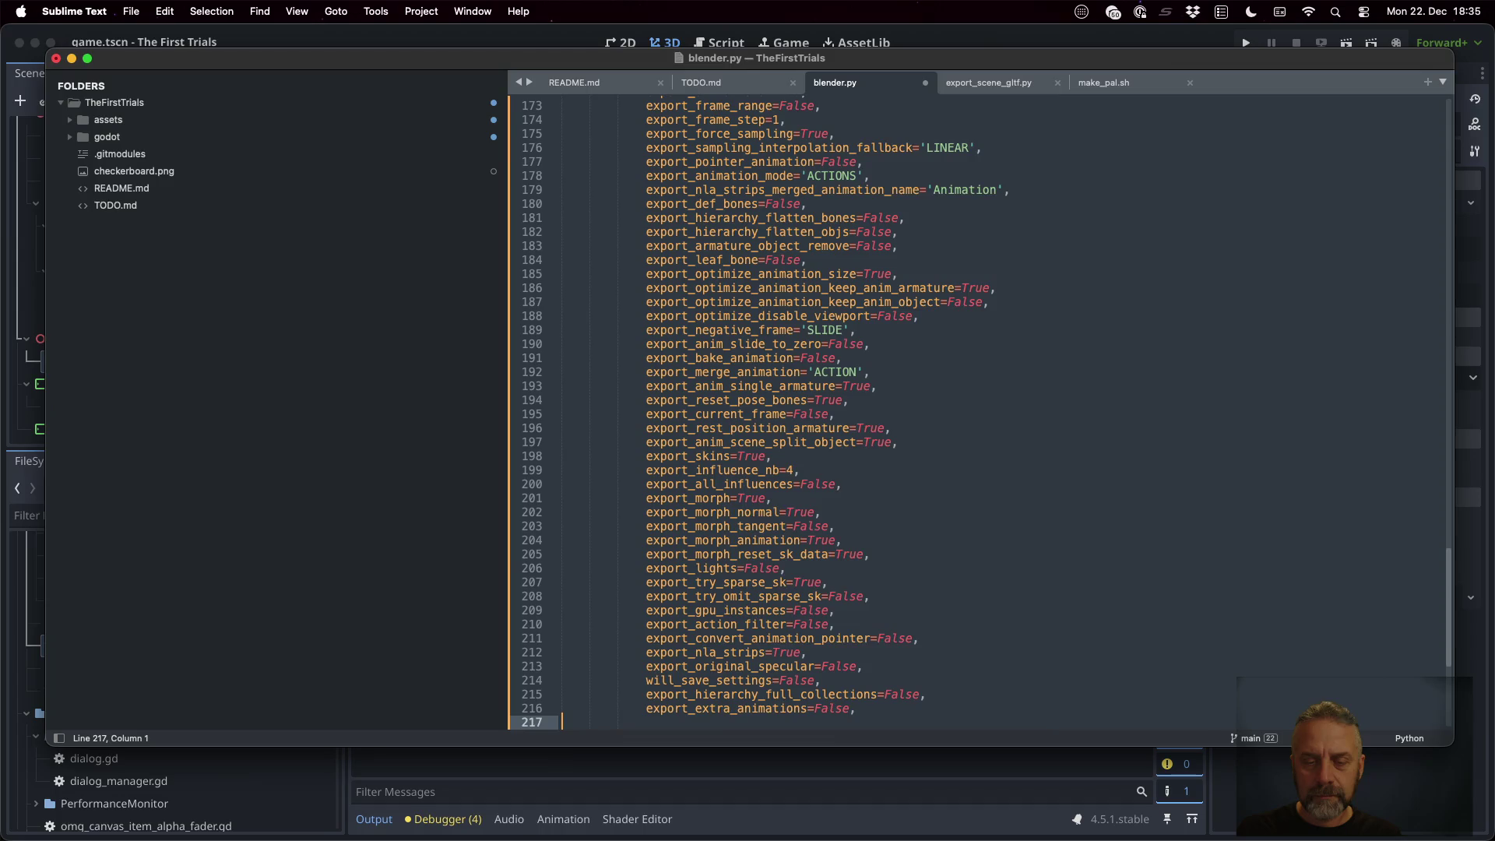
Delete the duplicated trailing settings lines and save blender.py
{"action": "key", "text": "Down"}
{"action": "key", "text": "Down"}
{"action": "key", "text": "Down"}
{"action": "key", "text": "Up"}
{"action": "key", "text": "Up"}
{"action": "key", "text": "Up"}
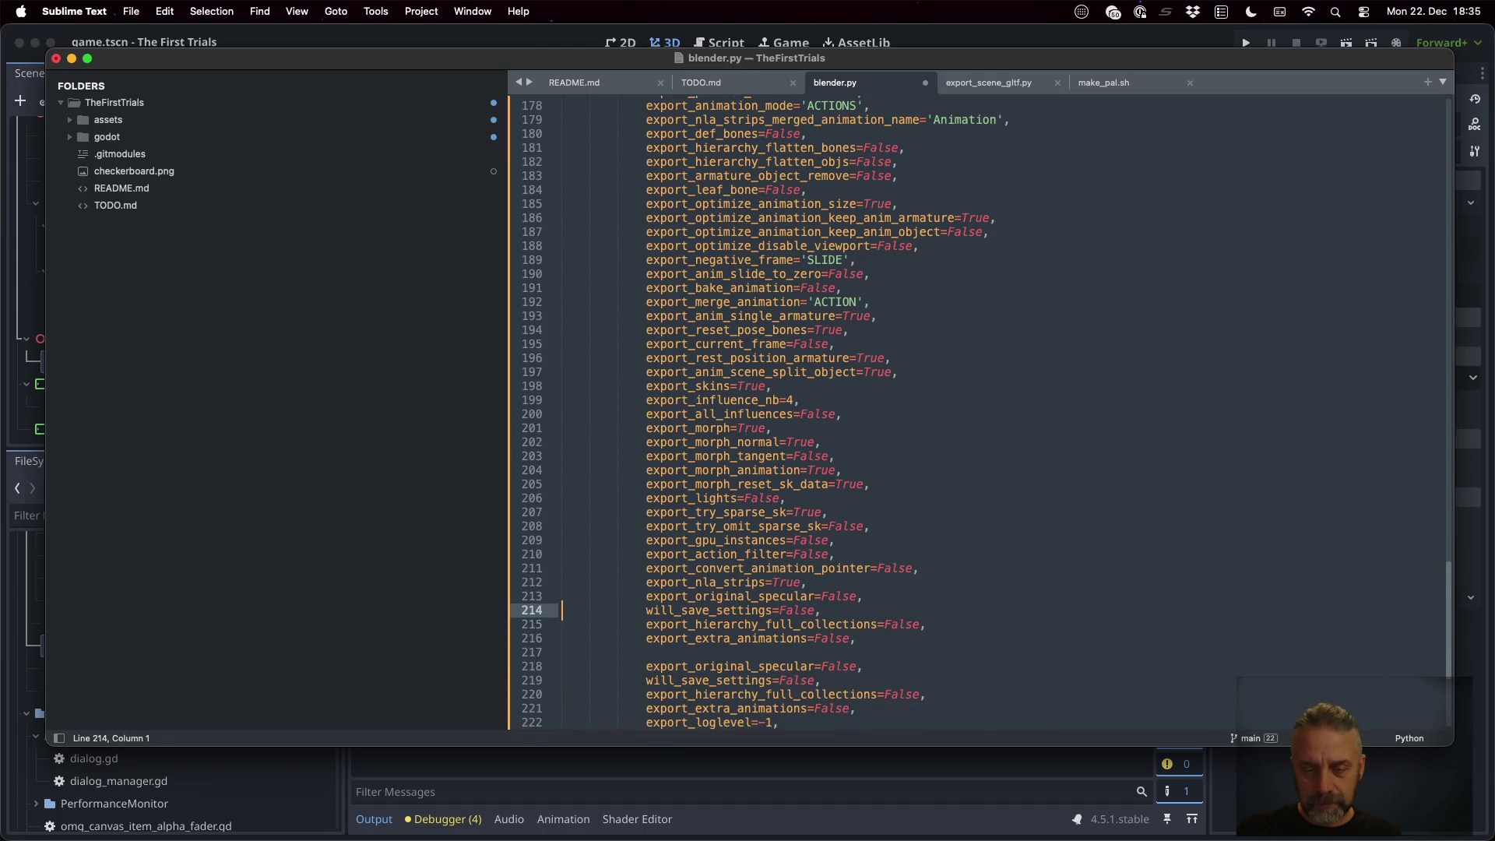
{"action": "key", "text": "Up"}
{"action": "key", "text": "shift+Down"}
{"action": "key", "text": "shift+Down"}
{"action": "key", "text": "shift+Down"}
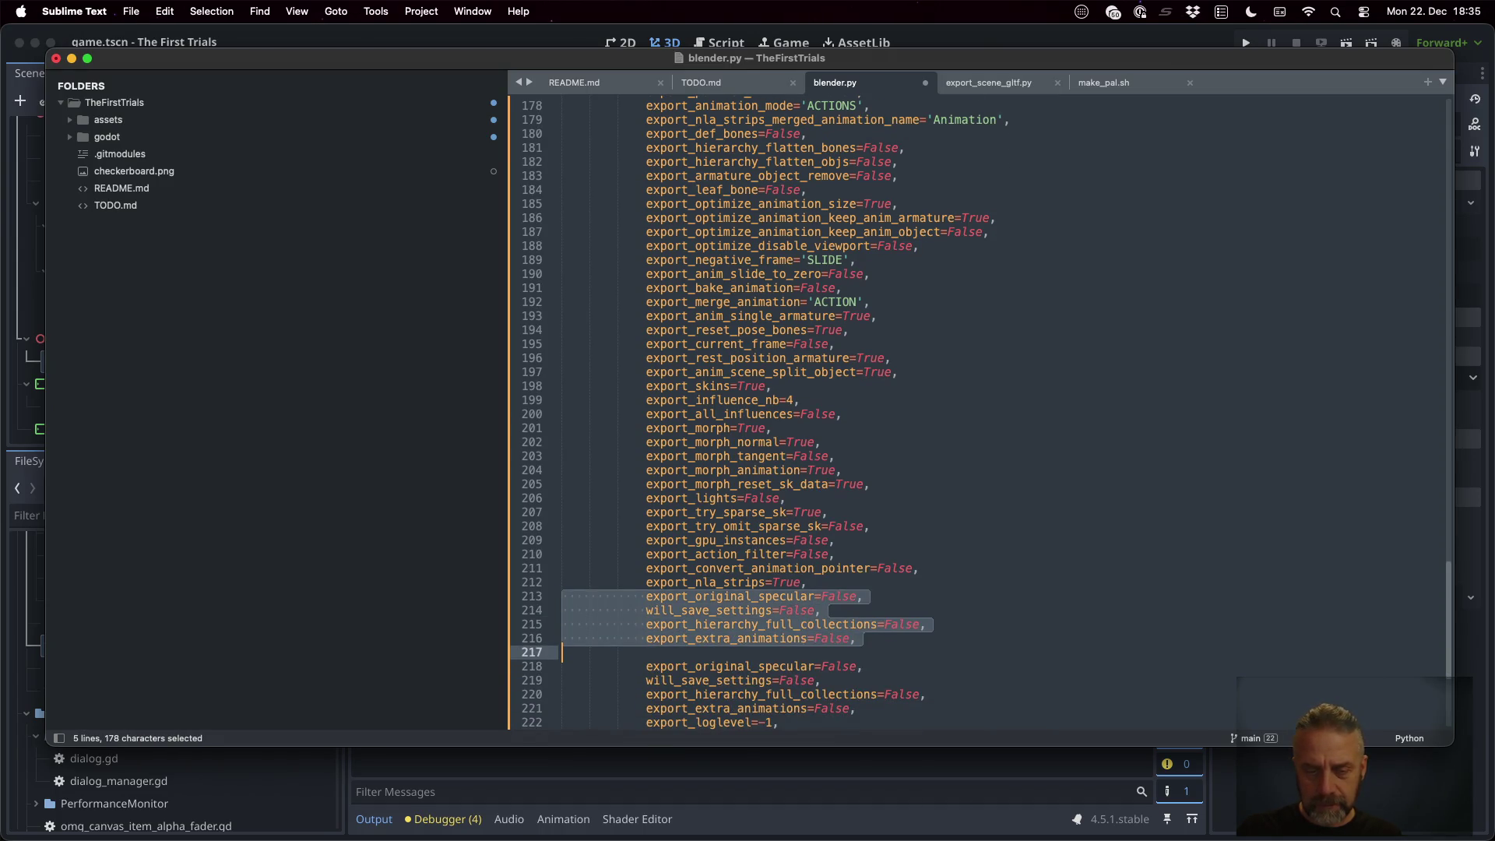
{"action": "key", "text": "BackSpace"}
{"action": "key", "text": "BackSpace"}
{"action": "key", "text": "super+s"}
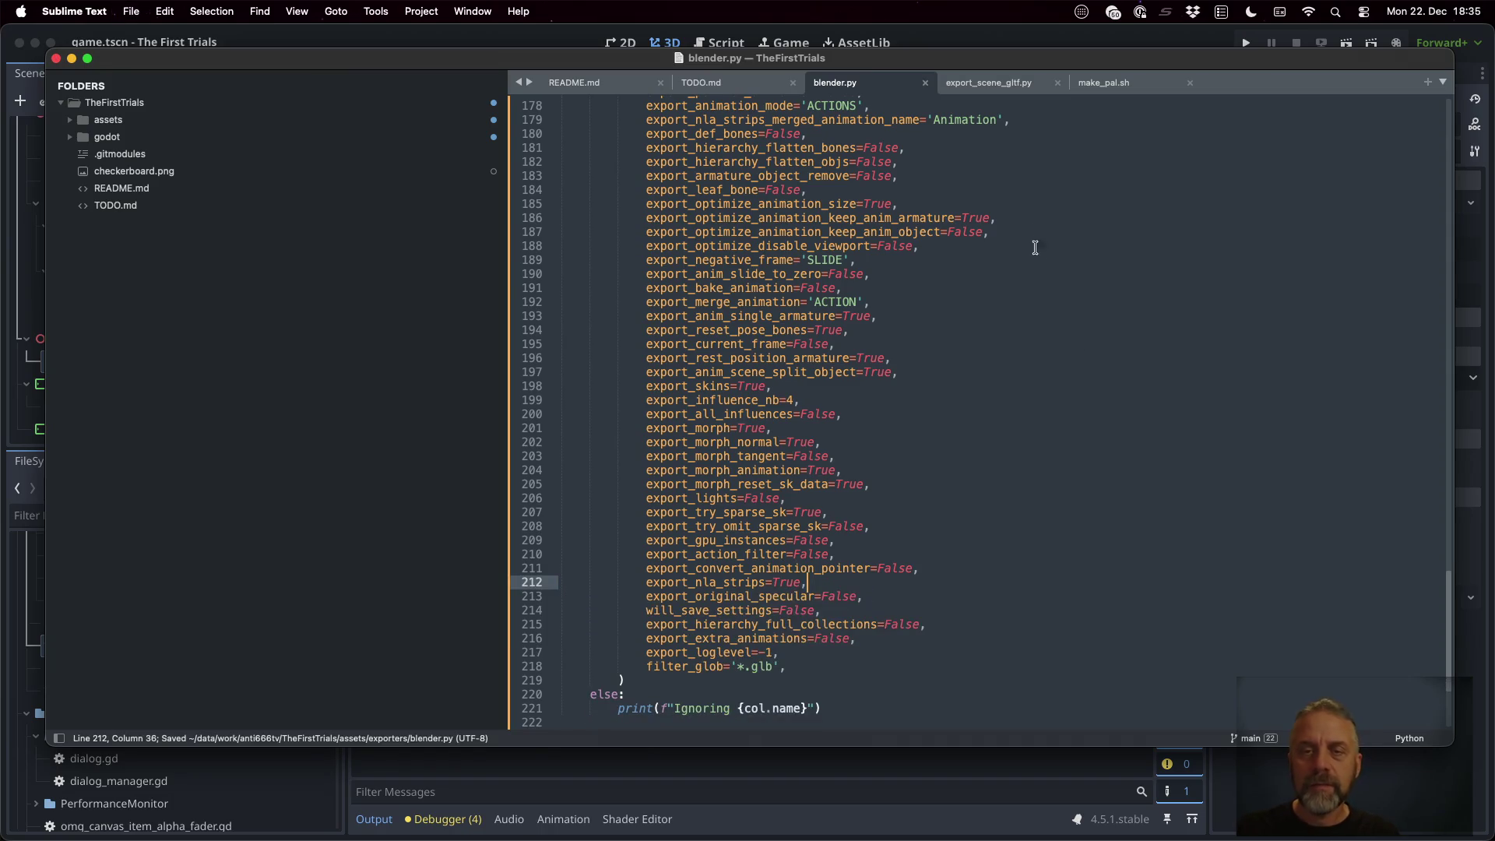
{"action": "scroll", "coordinate": [1034, 241], "scroll_direction": "up", "scroll_amount": 3}
{"action": "key", "text": "super+Tab"}
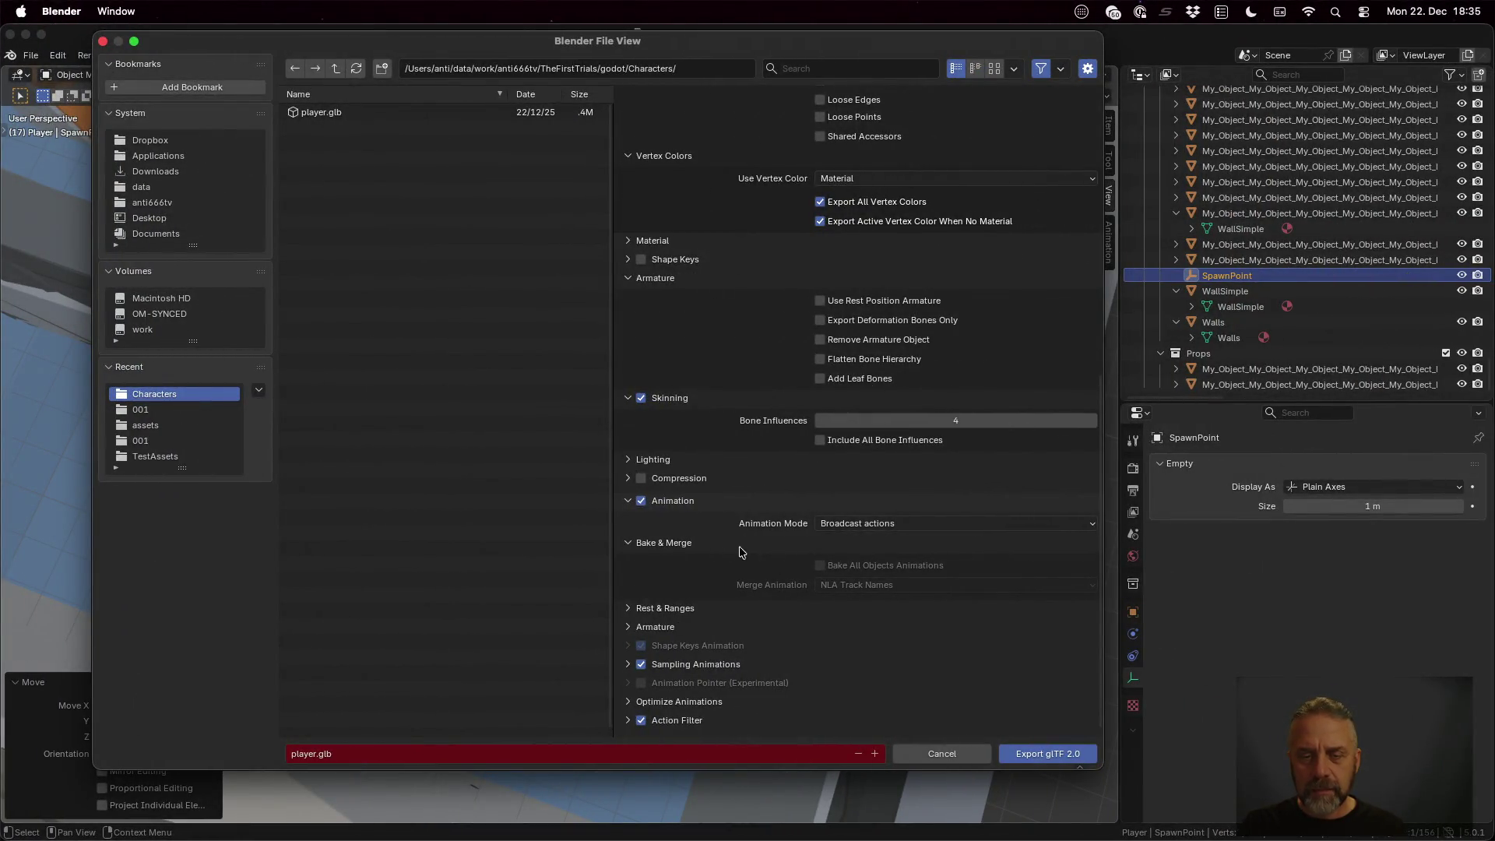
Change export_animation_mode from 'ACTIONS' to 'BROADCAST_ACTIONS' on line 178 and save
{"action": "key", "text": "super+Tab"}
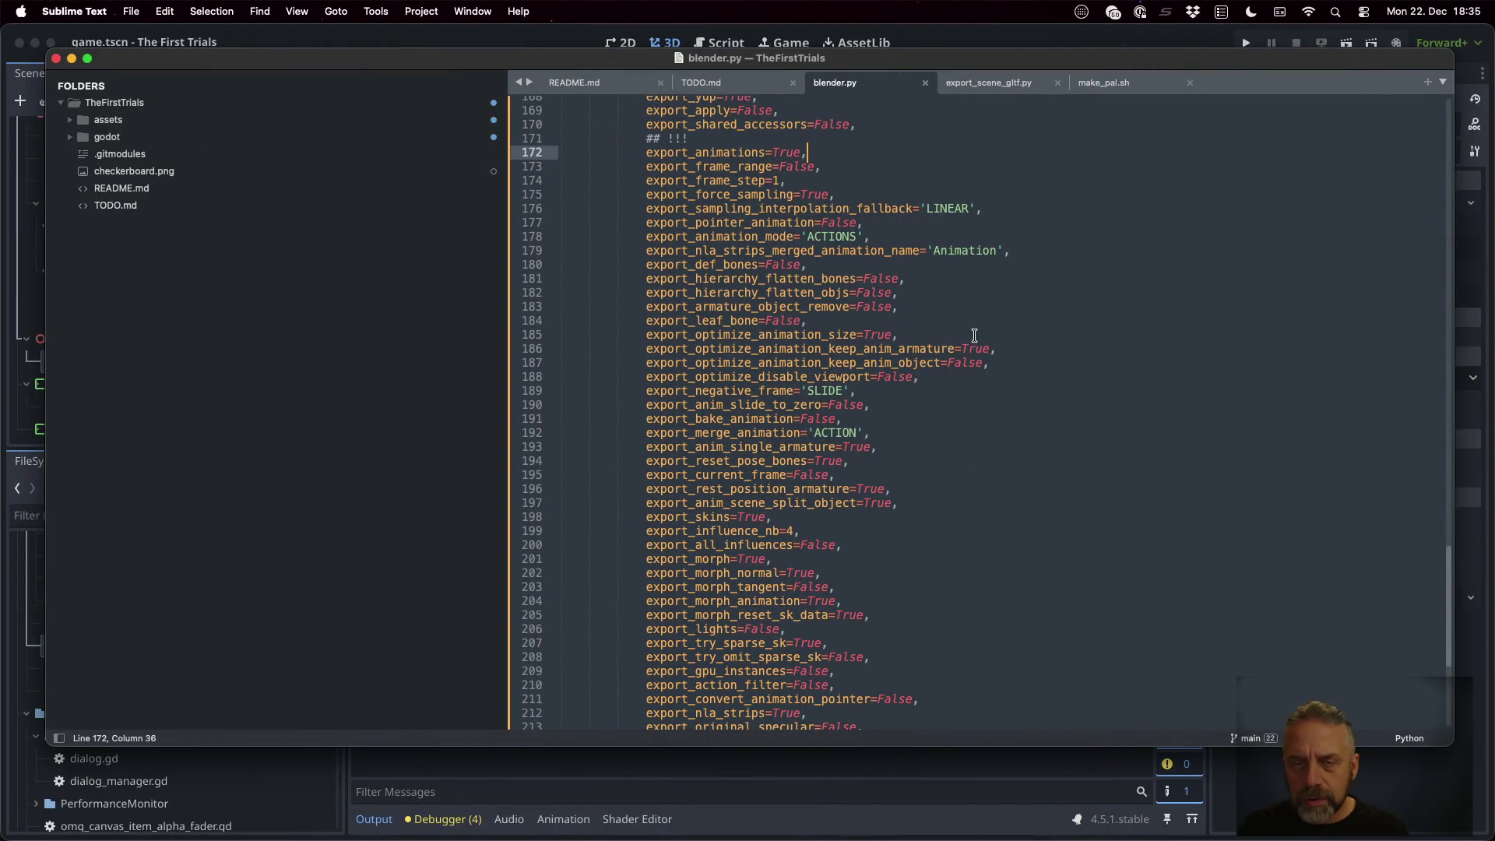
{"action": "double_click", "coordinate": [837, 237]}
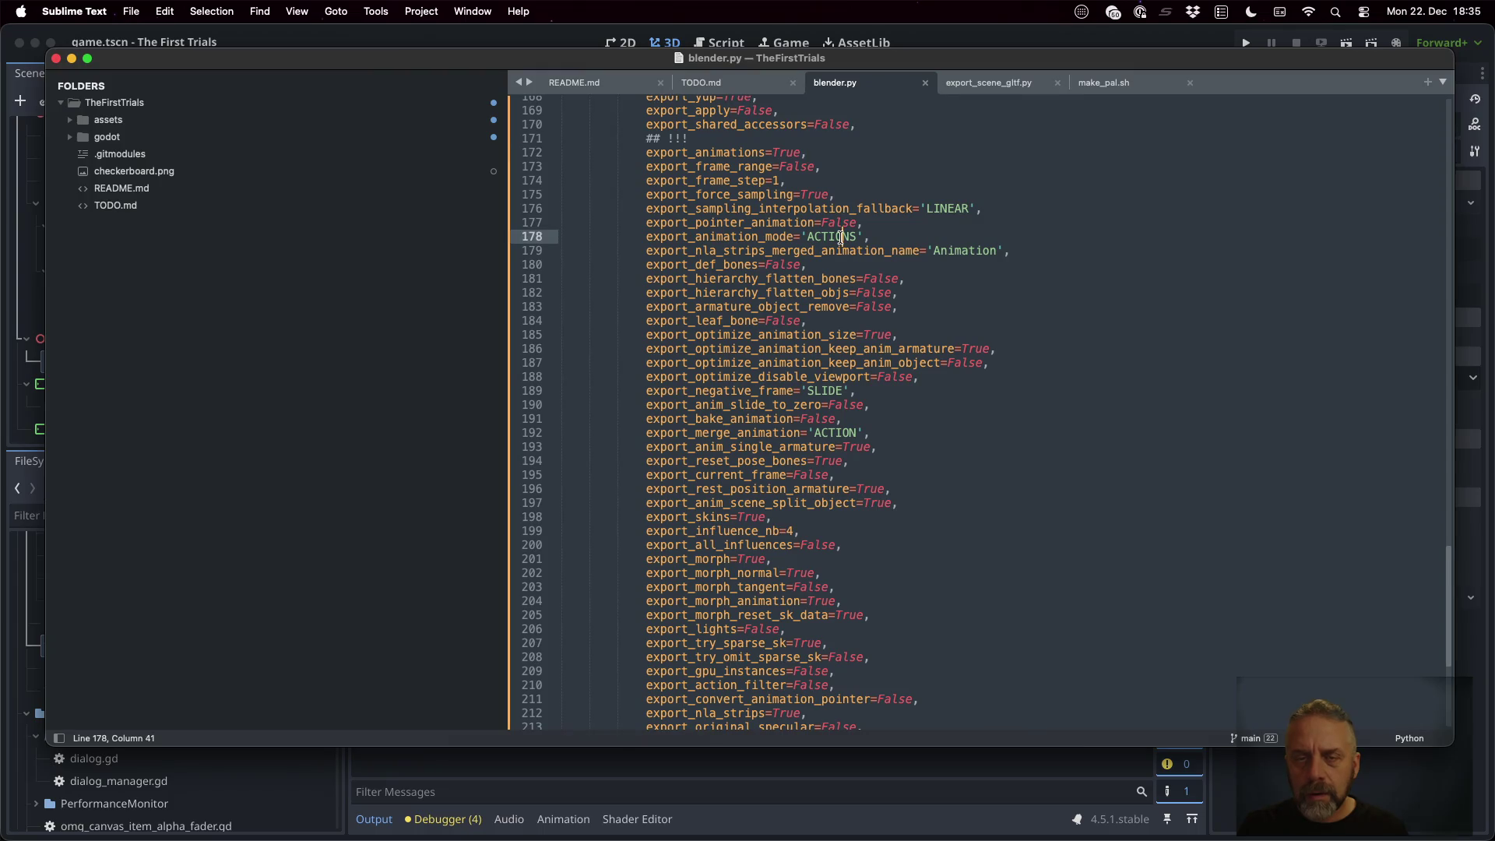
{"action": "key", "text": "Left"}
{"action": "type", "text": "BRO"}
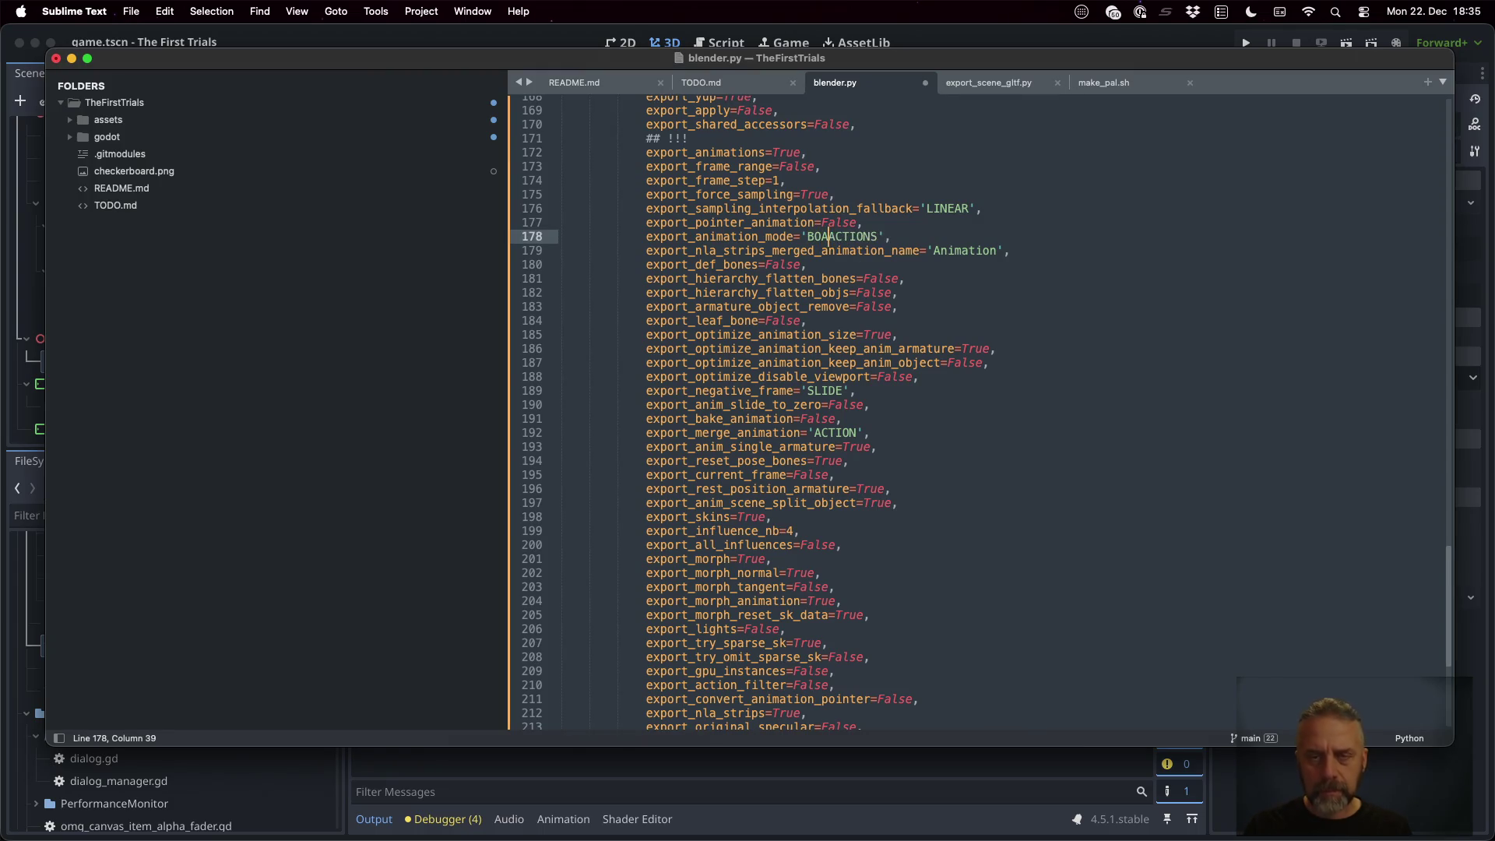
{"action": "key", "text": "BackSpace"}
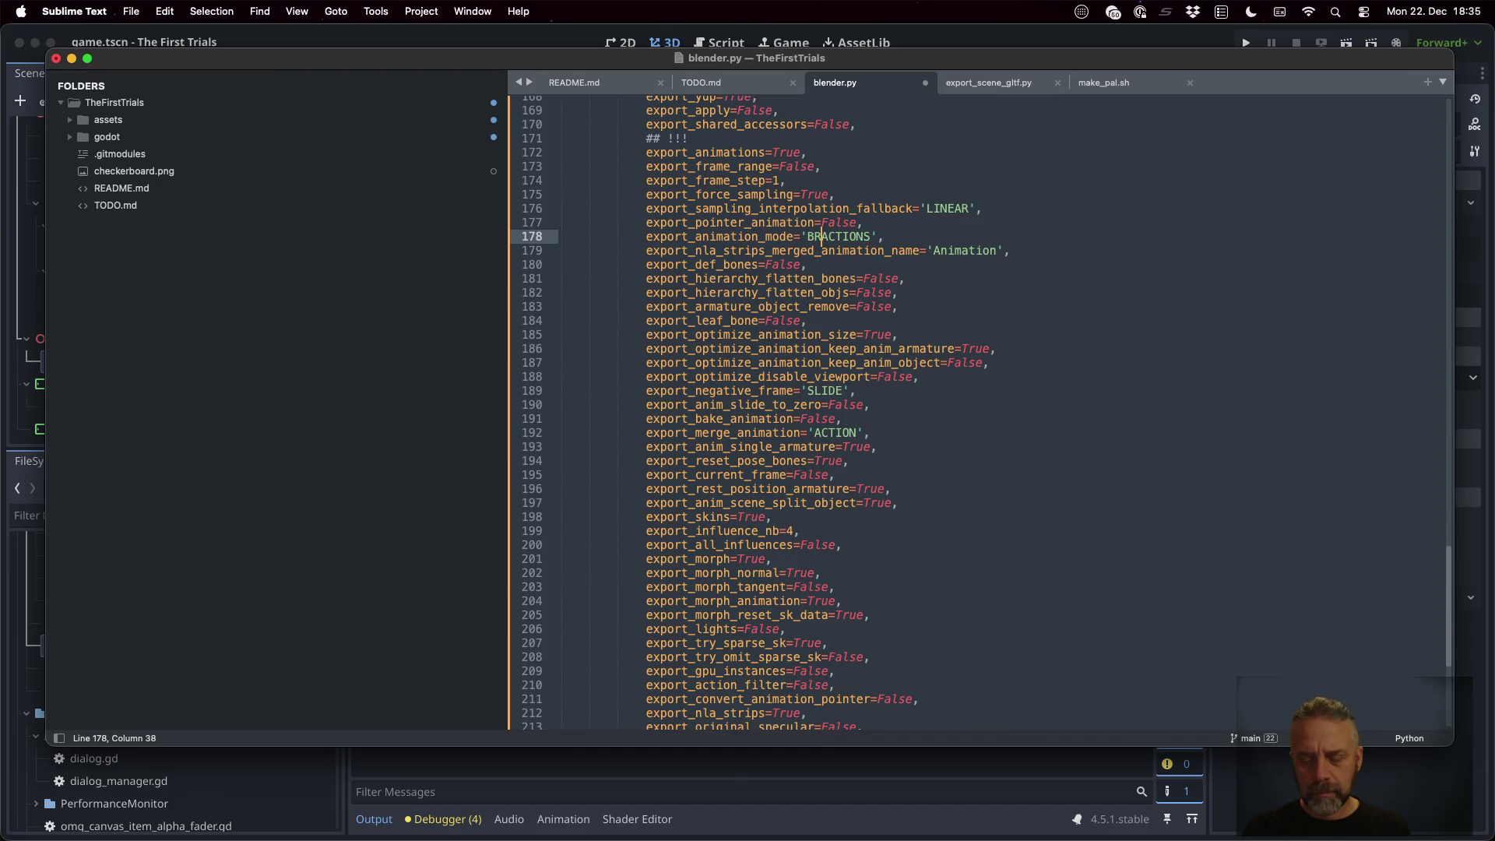
{"action": "type", "text": "OADCAST"}
{"action": "key", "text": "ctrl+Right"}
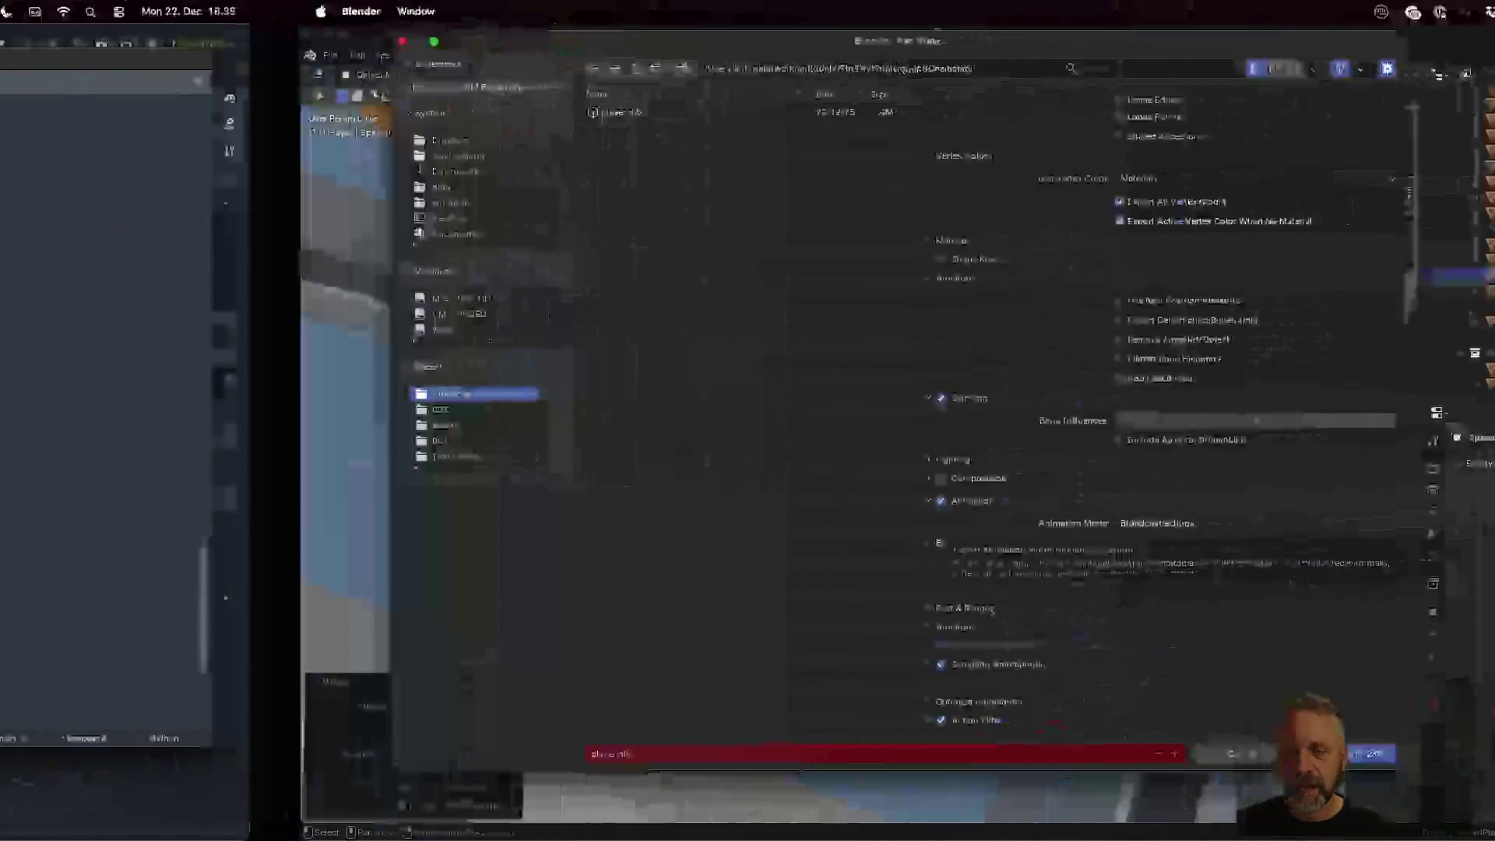
{"action": "key", "text": "ctrl+Left"}
{"action": "type", "text": "OADCAST_"}
{"action": "key", "text": "super+s"}
Compare export_bake_animation with Blender's Rest & Ranges options, then search blender.py for 'rest'
{"action": "key", "text": "ctrl+Right"}
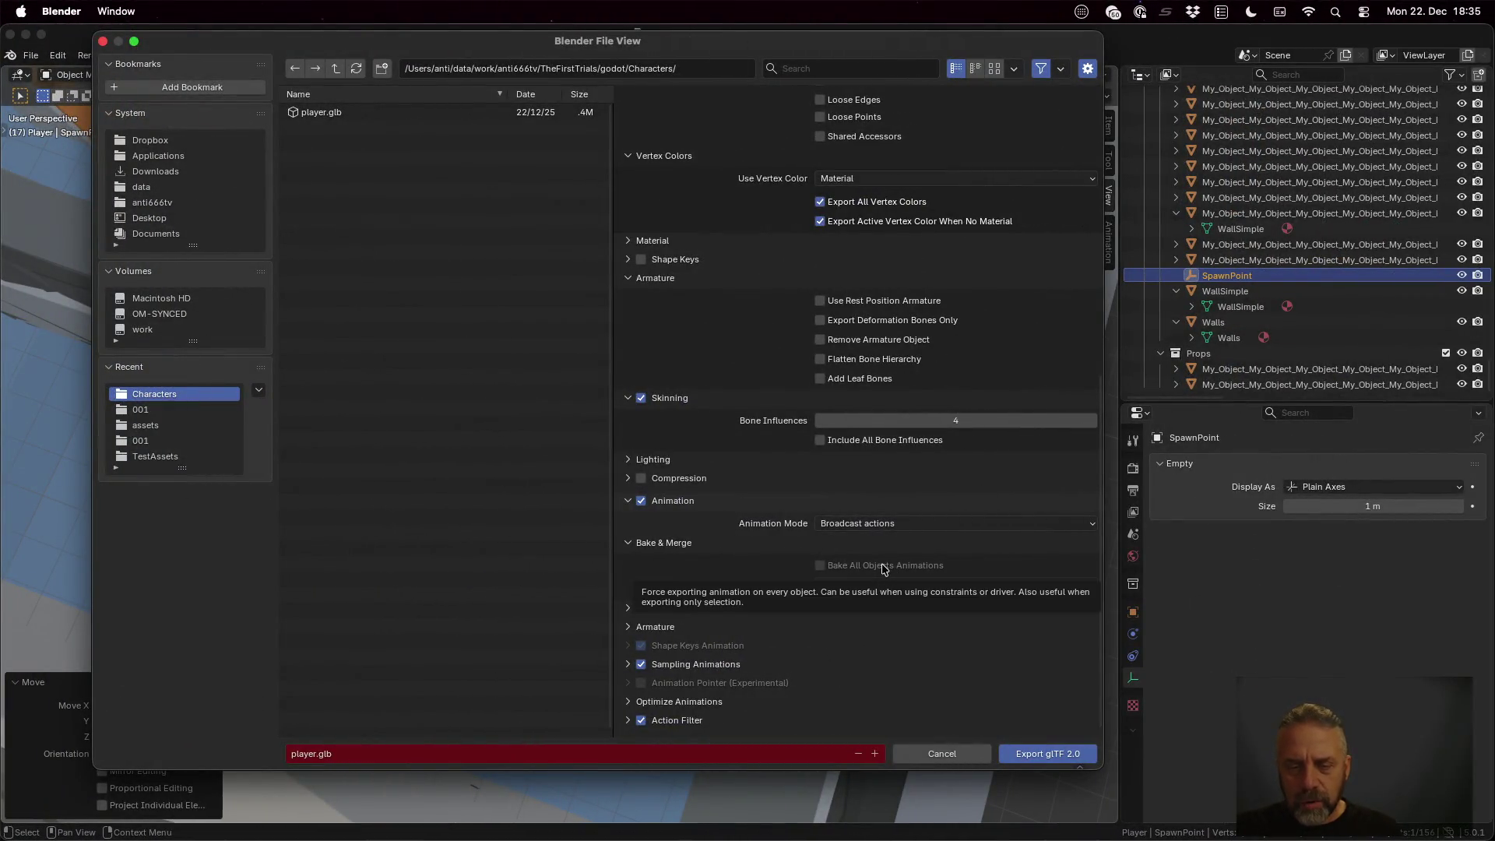
{"action": "key", "text": "ctrl+Left"}
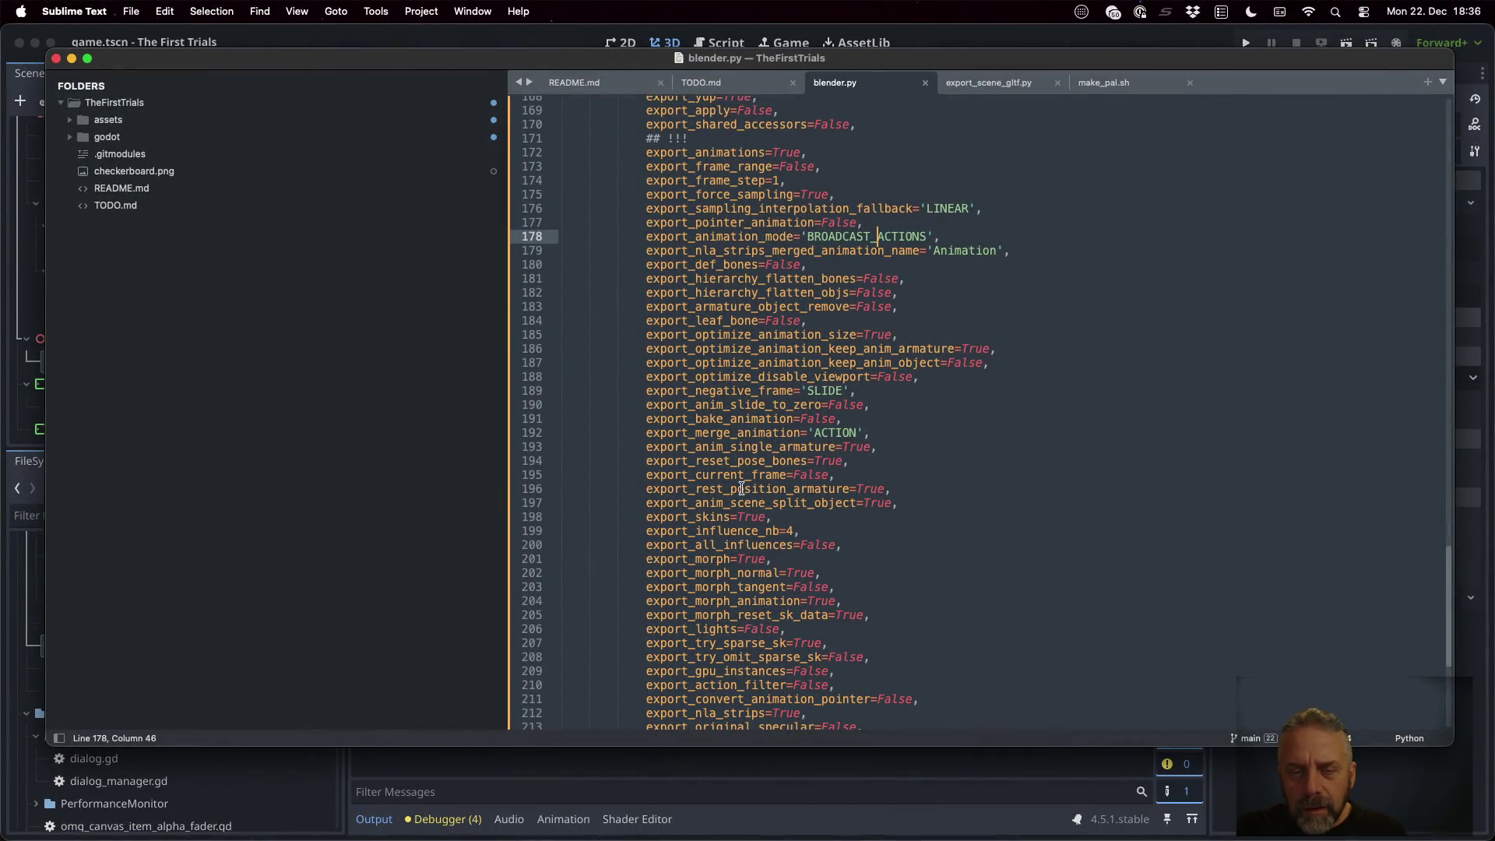
{"action": "double_click", "coordinate": [738, 420]}
{"action": "key", "text": "ctrl+Right"}
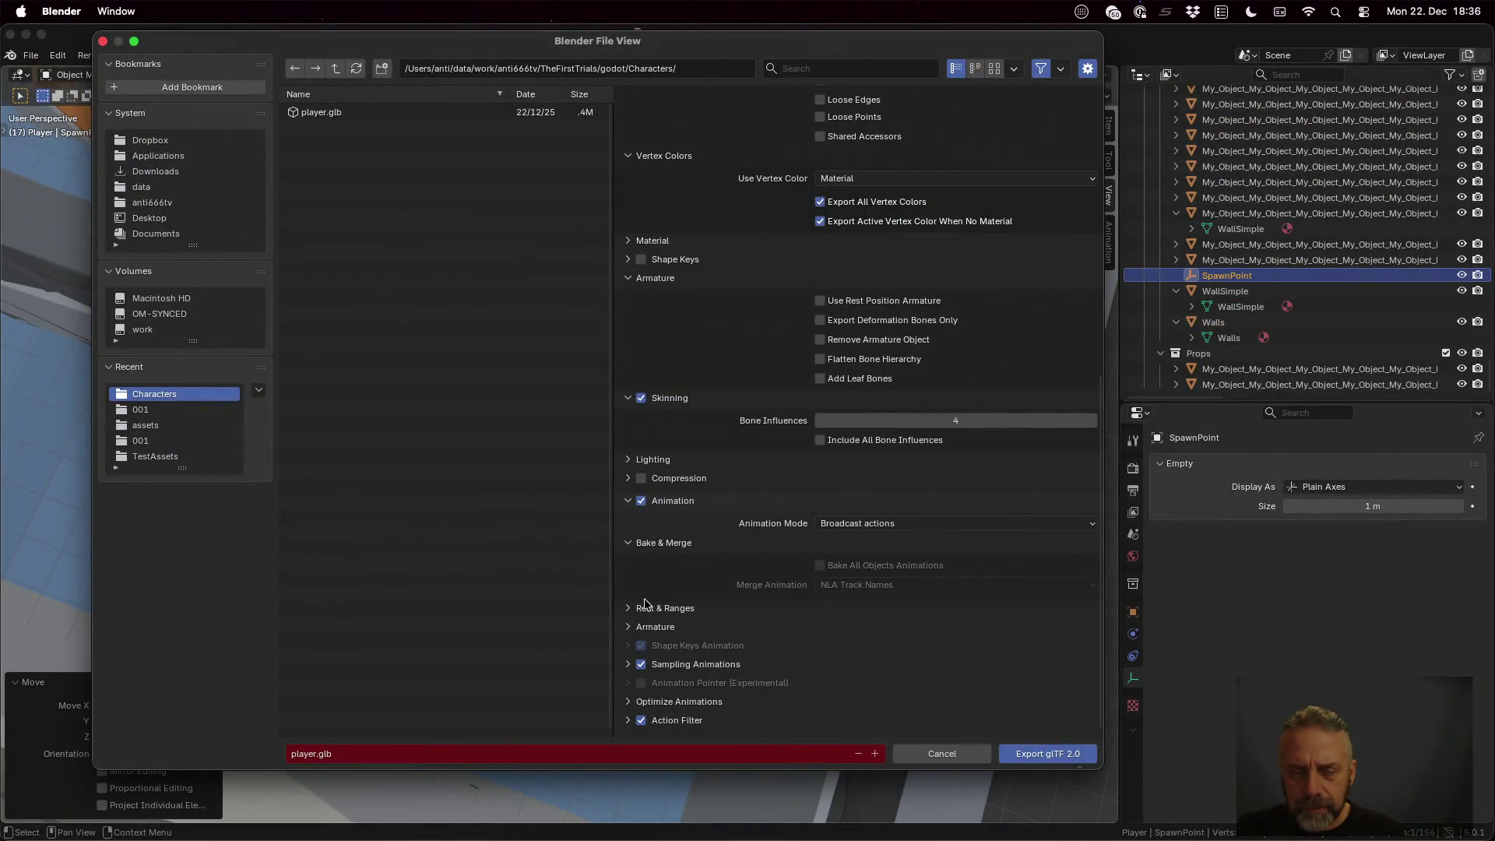
{"action": "left_click", "coordinate": [632, 608]}
{"action": "scroll", "coordinate": [781, 585], "scroll_direction": "down", "scroll_amount": 3}
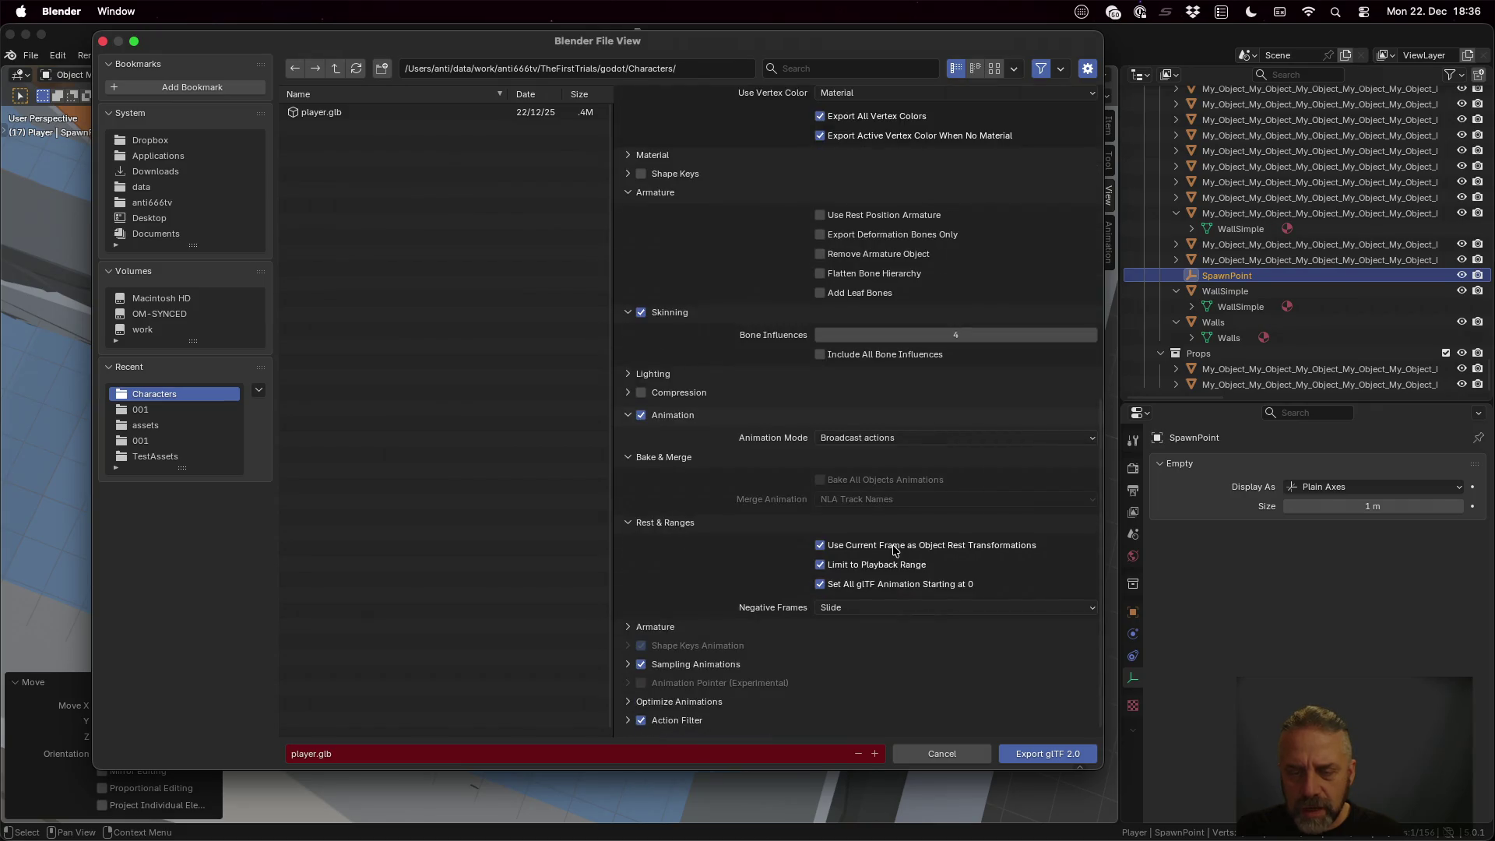
{"action": "key", "text": "ctrl+Left"}
{"action": "left_click", "coordinate": [910, 433]}
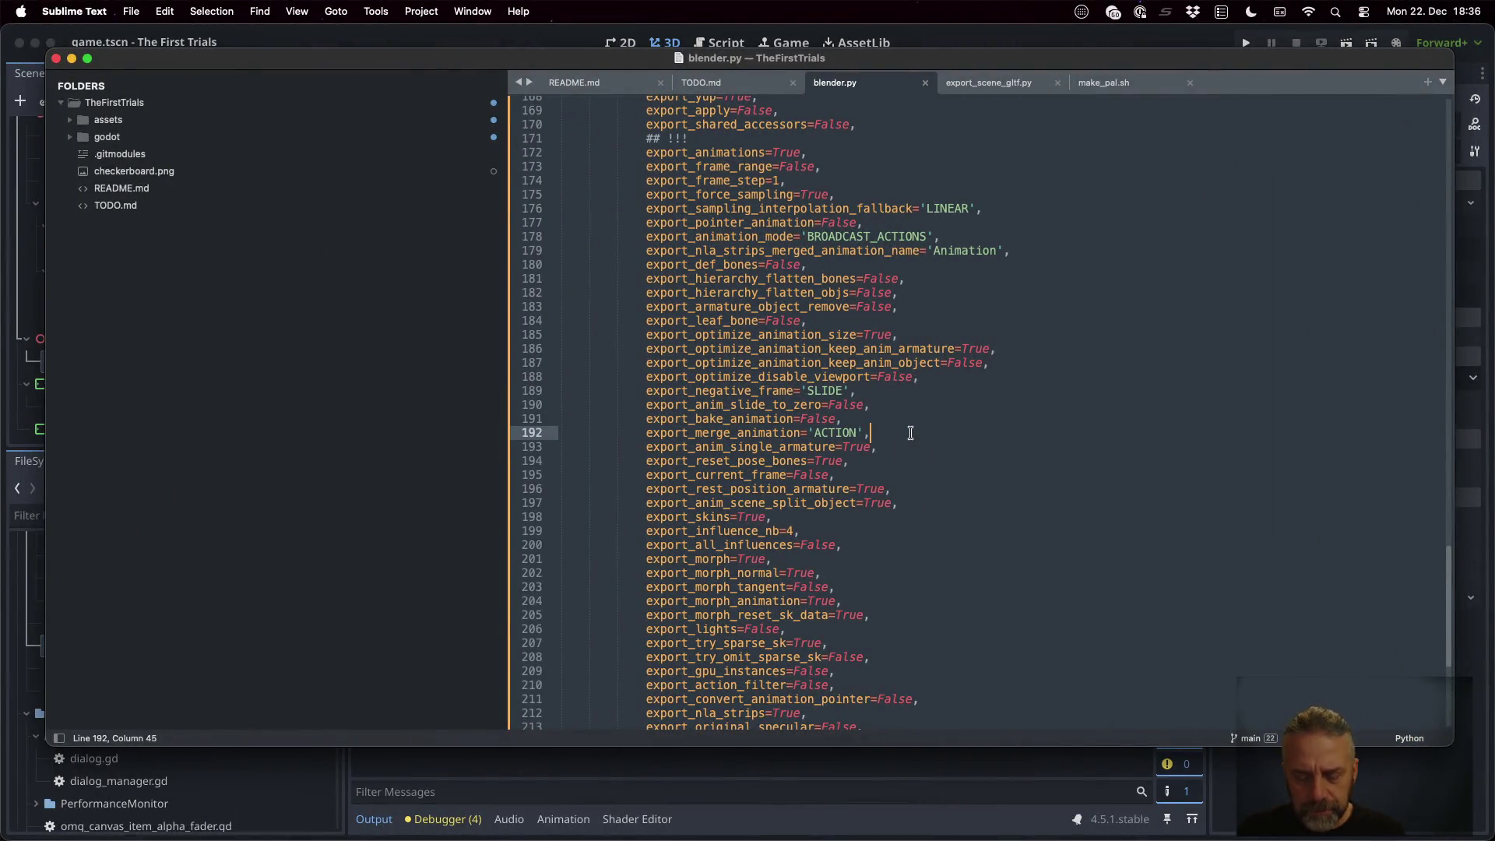
{"action": "key", "text": "super+f"}
{"action": "type", "text": "rest"}
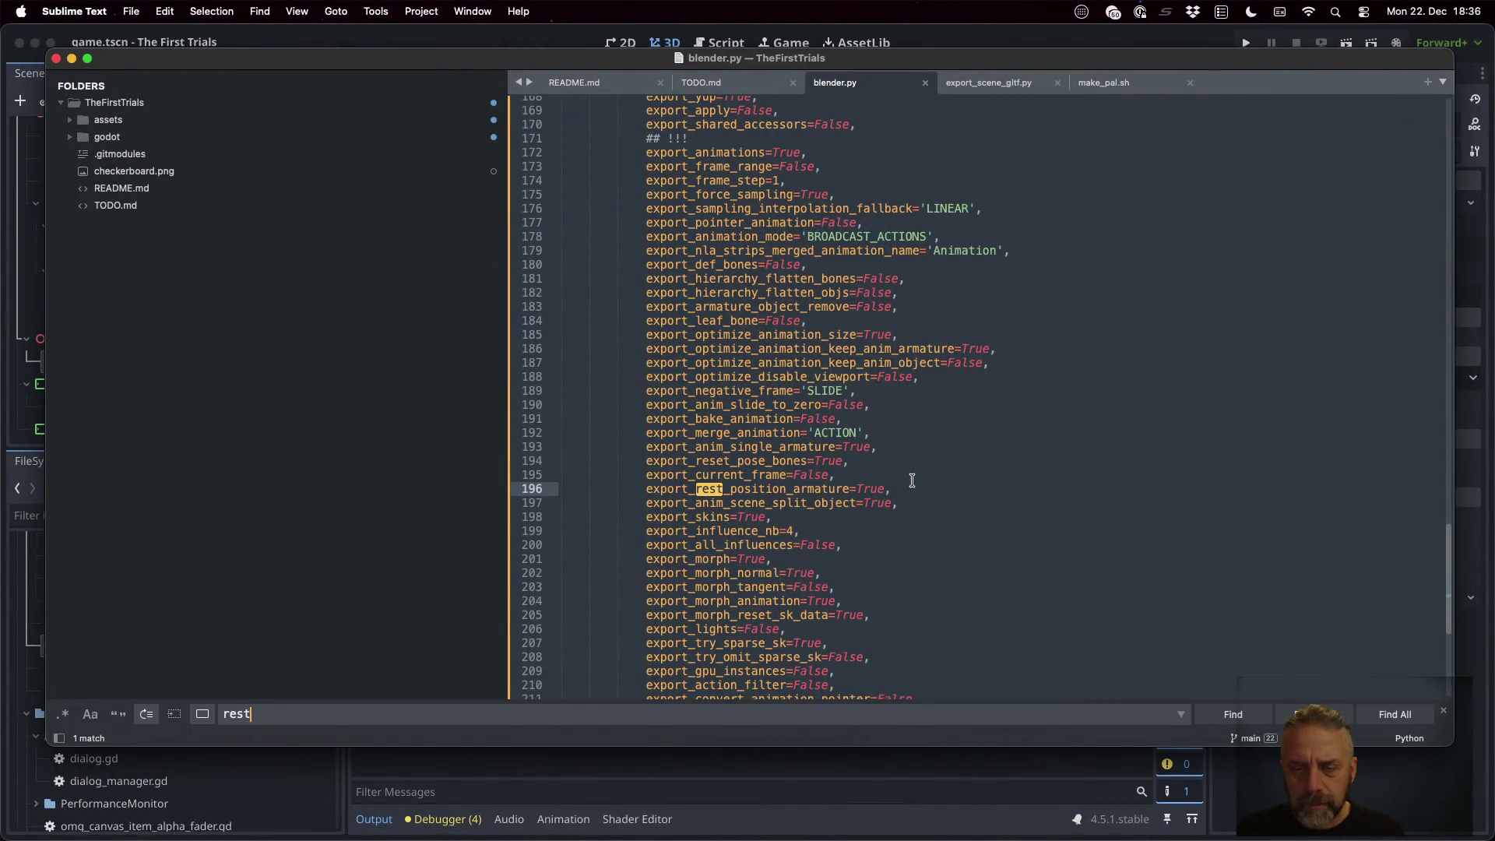
{"action": "double_click", "coordinate": [823, 484]}
{"action": "key", "text": "ctrl+Right"}
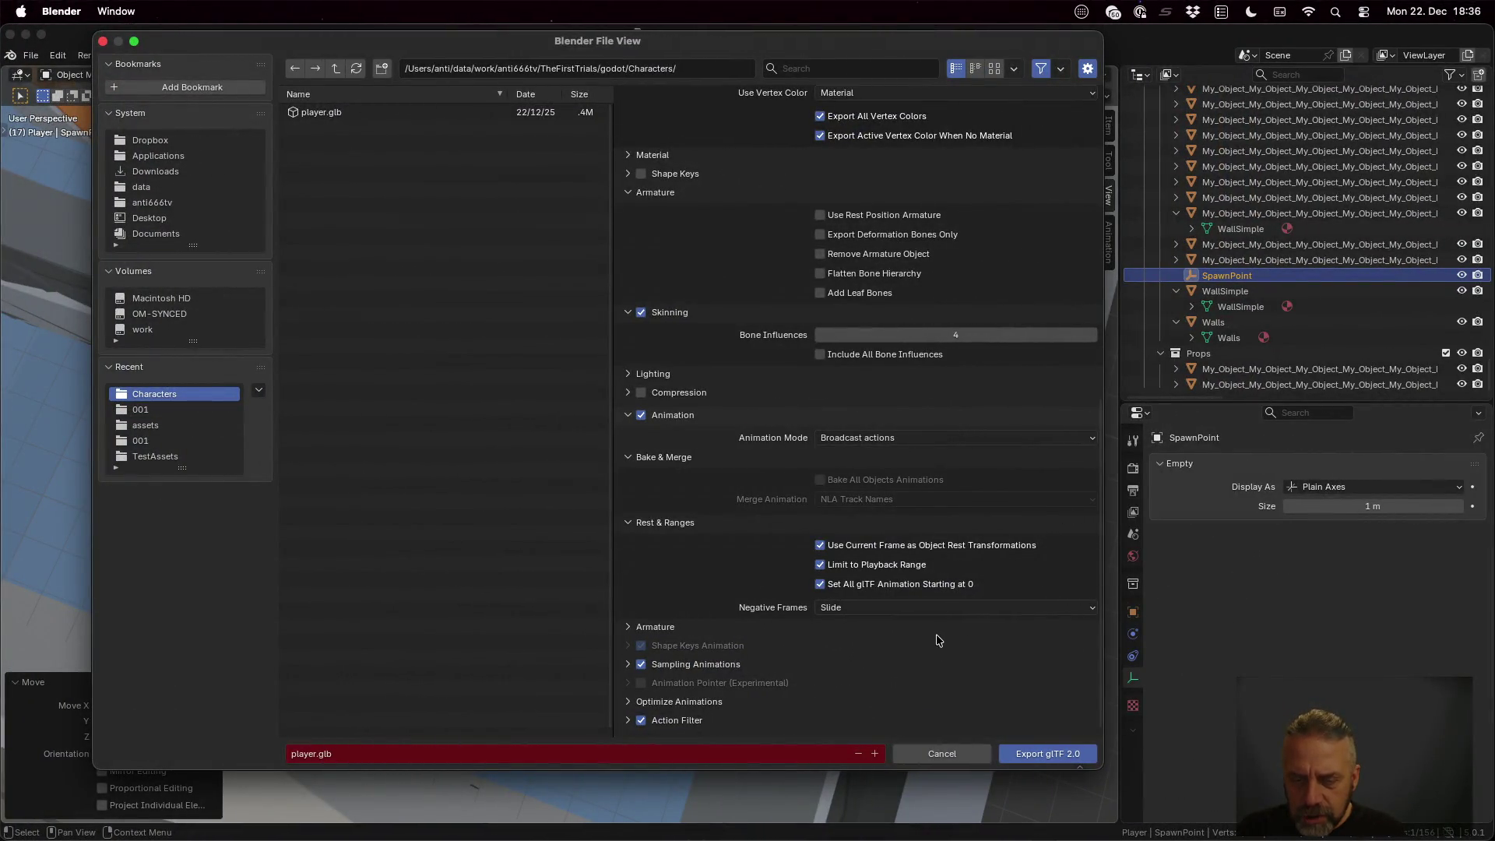
{"action": "left_click", "coordinate": [629, 628]}
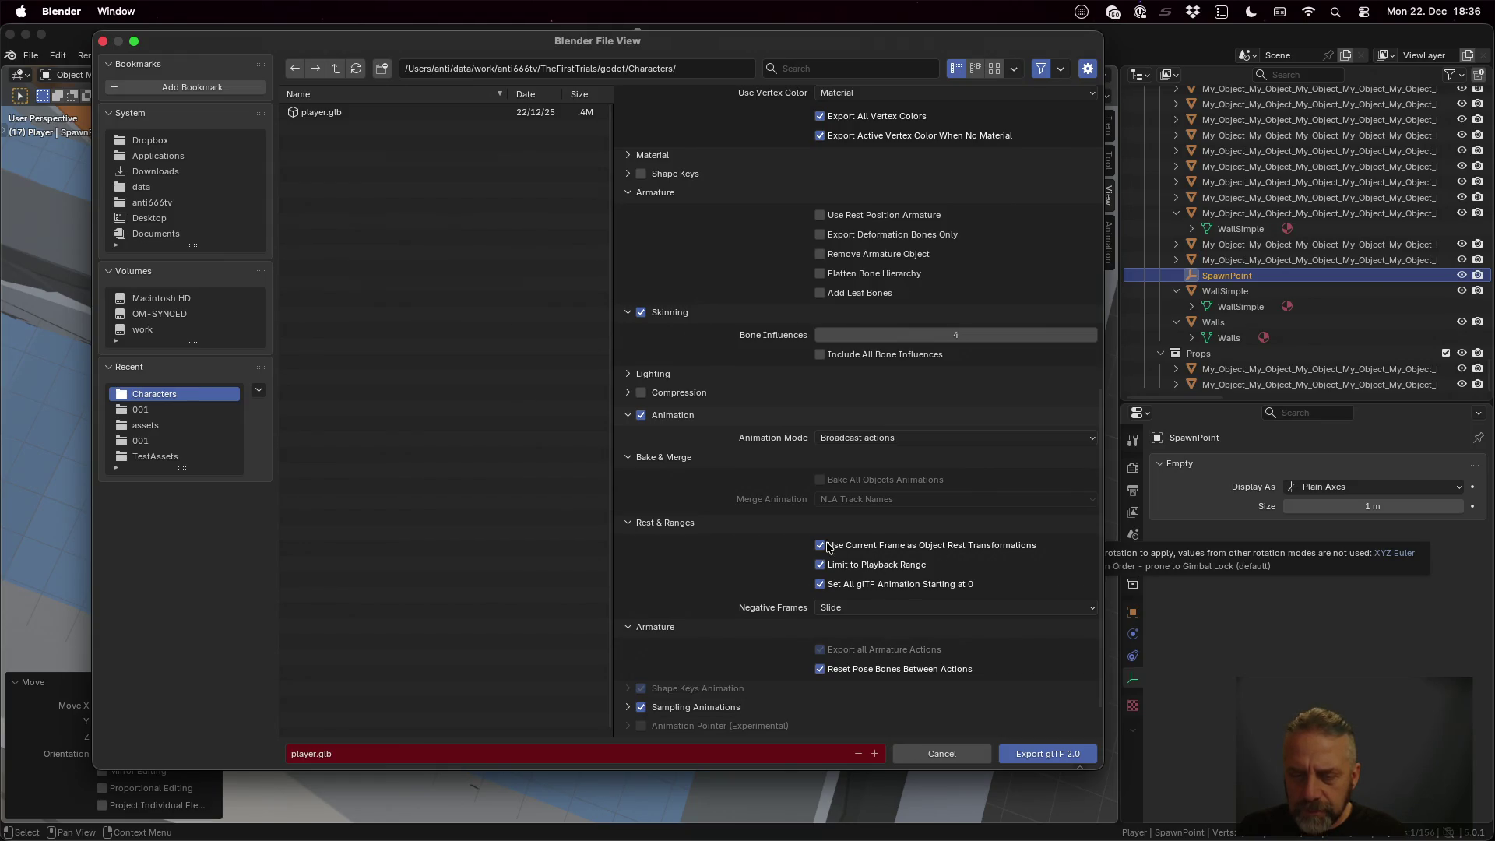
{"action": "key", "text": "ctrl+Left"}
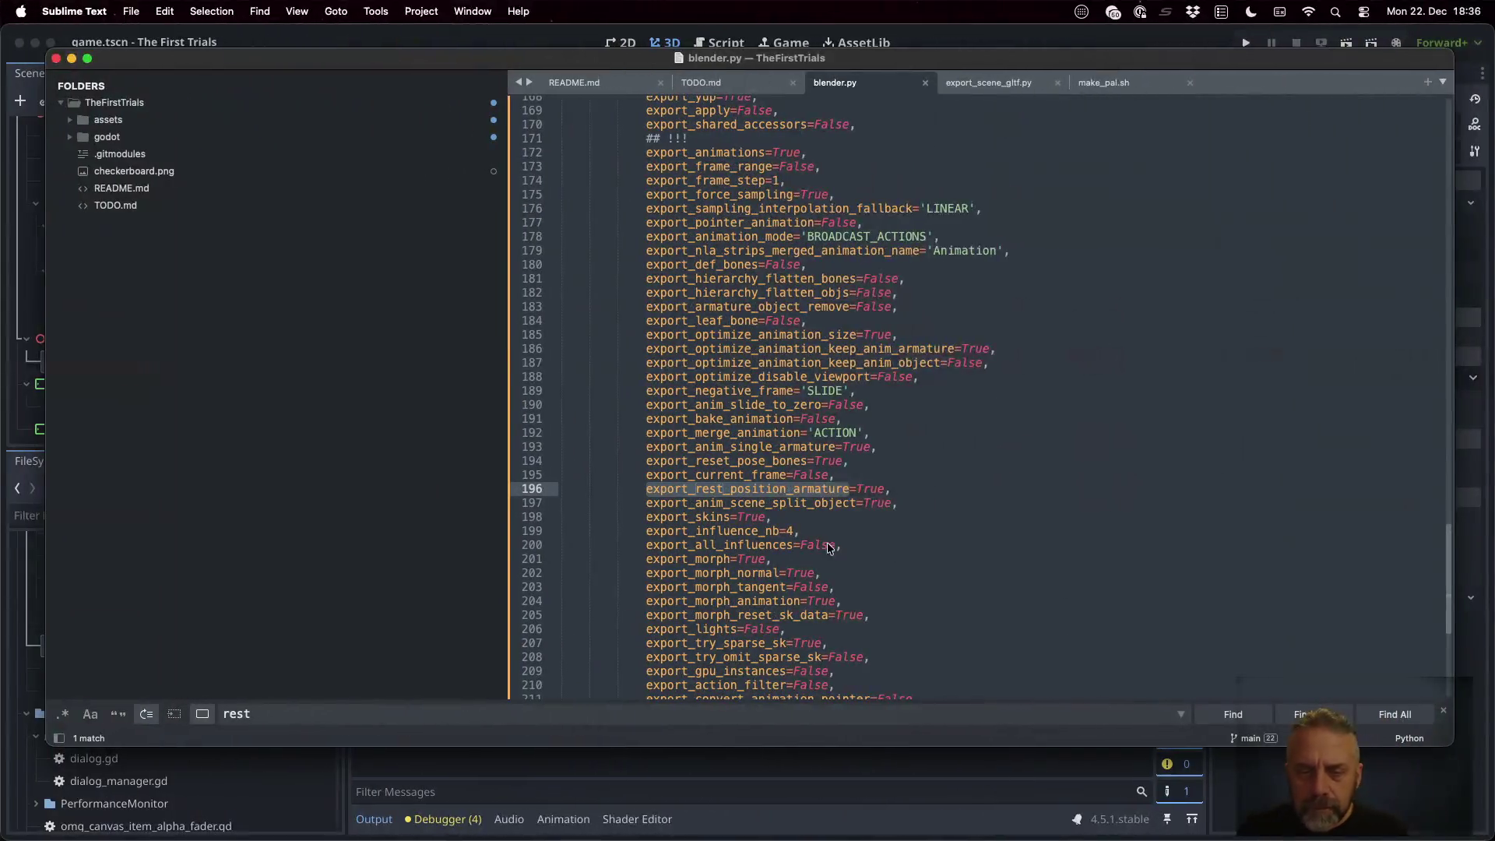
{"action": "key", "text": "Return"}
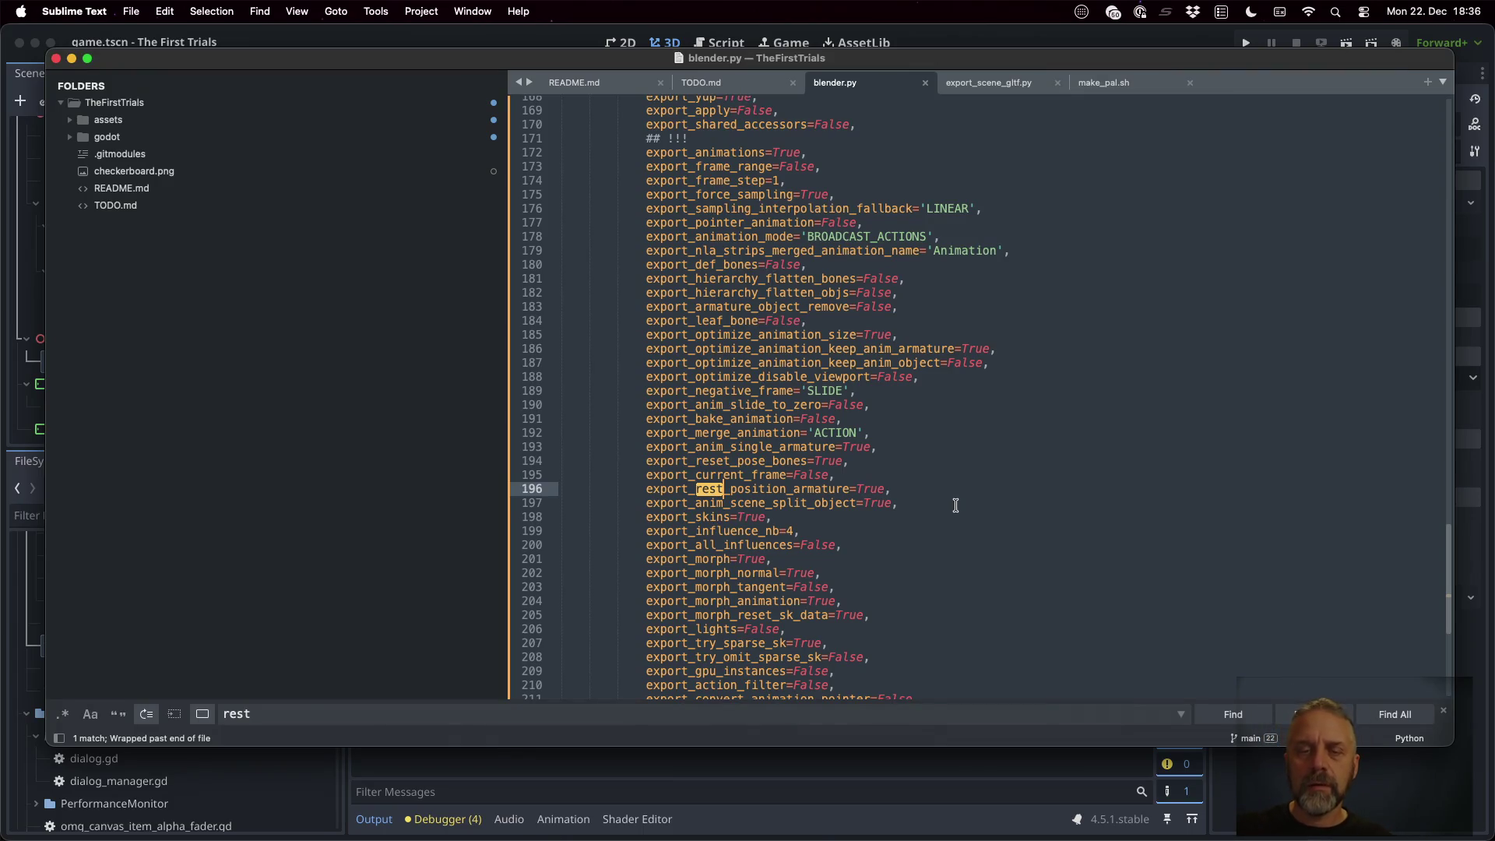
{"action": "scroll", "coordinate": [955, 505], "scroll_direction": "down", "scroll_amount": 4}
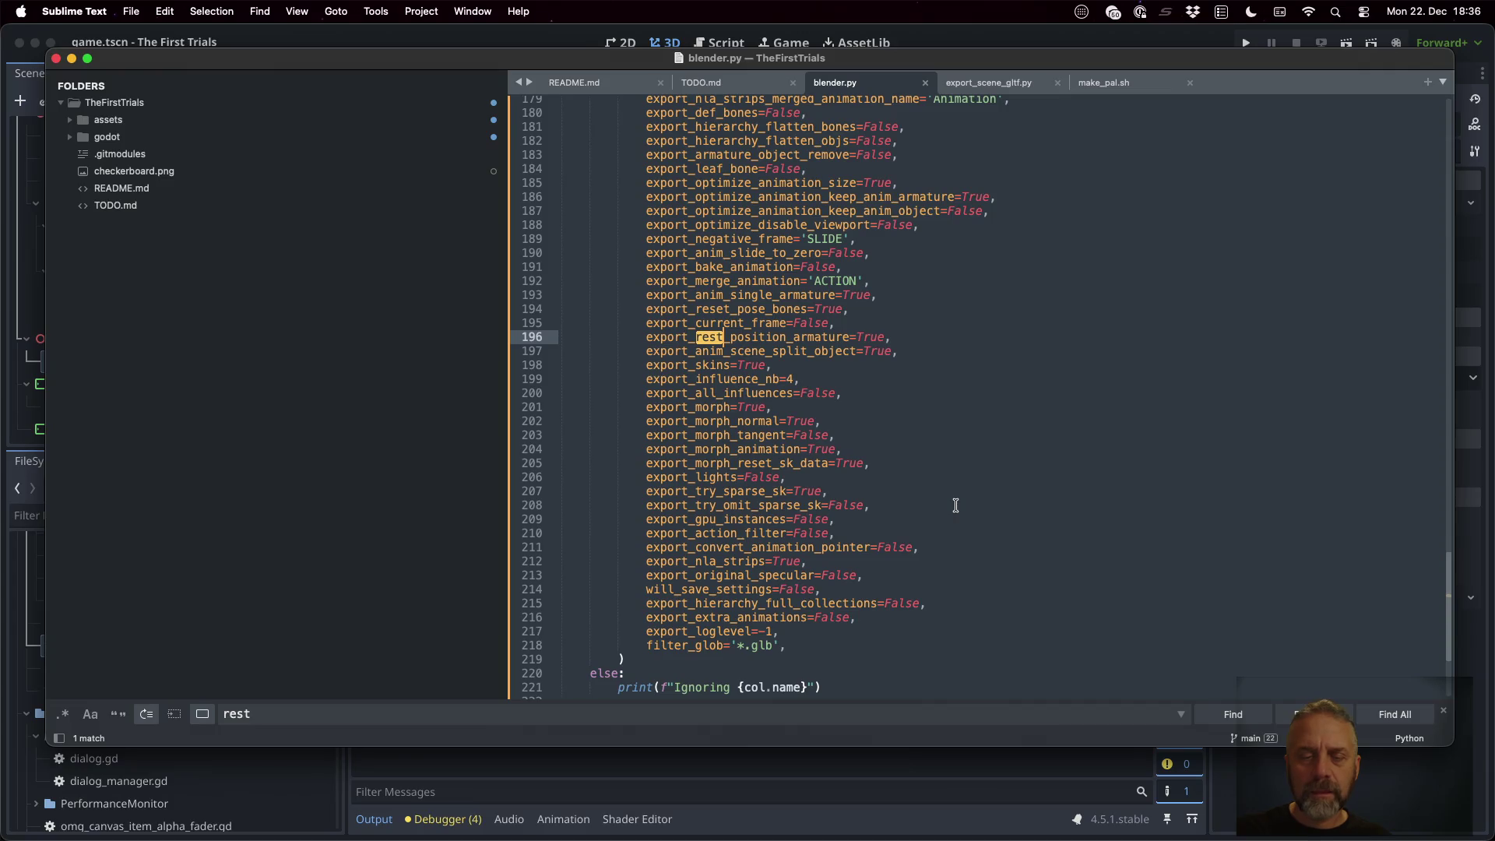
{"action": "key", "text": "super+Tab"}
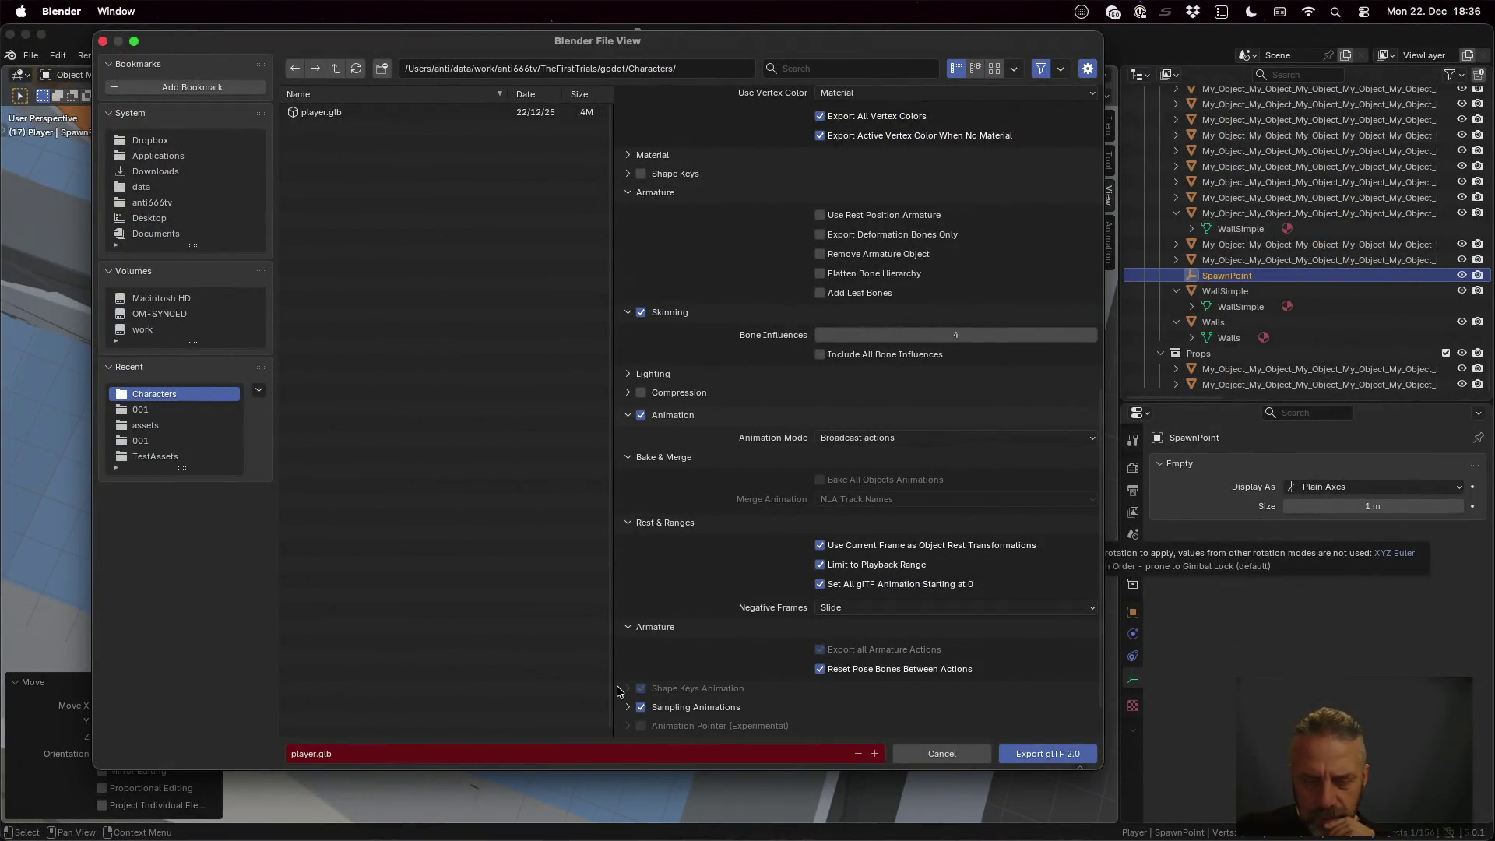
{"action": "left_click", "coordinate": [627, 688]}
{"action": "scroll", "coordinate": [622, 692], "scroll_direction": "down", "scroll_amount": 2}
{"action": "left_click", "coordinate": [628, 664]}
{"action": "scroll", "coordinate": [628, 667], "scroll_direction": "down", "scroll_amount": 2}
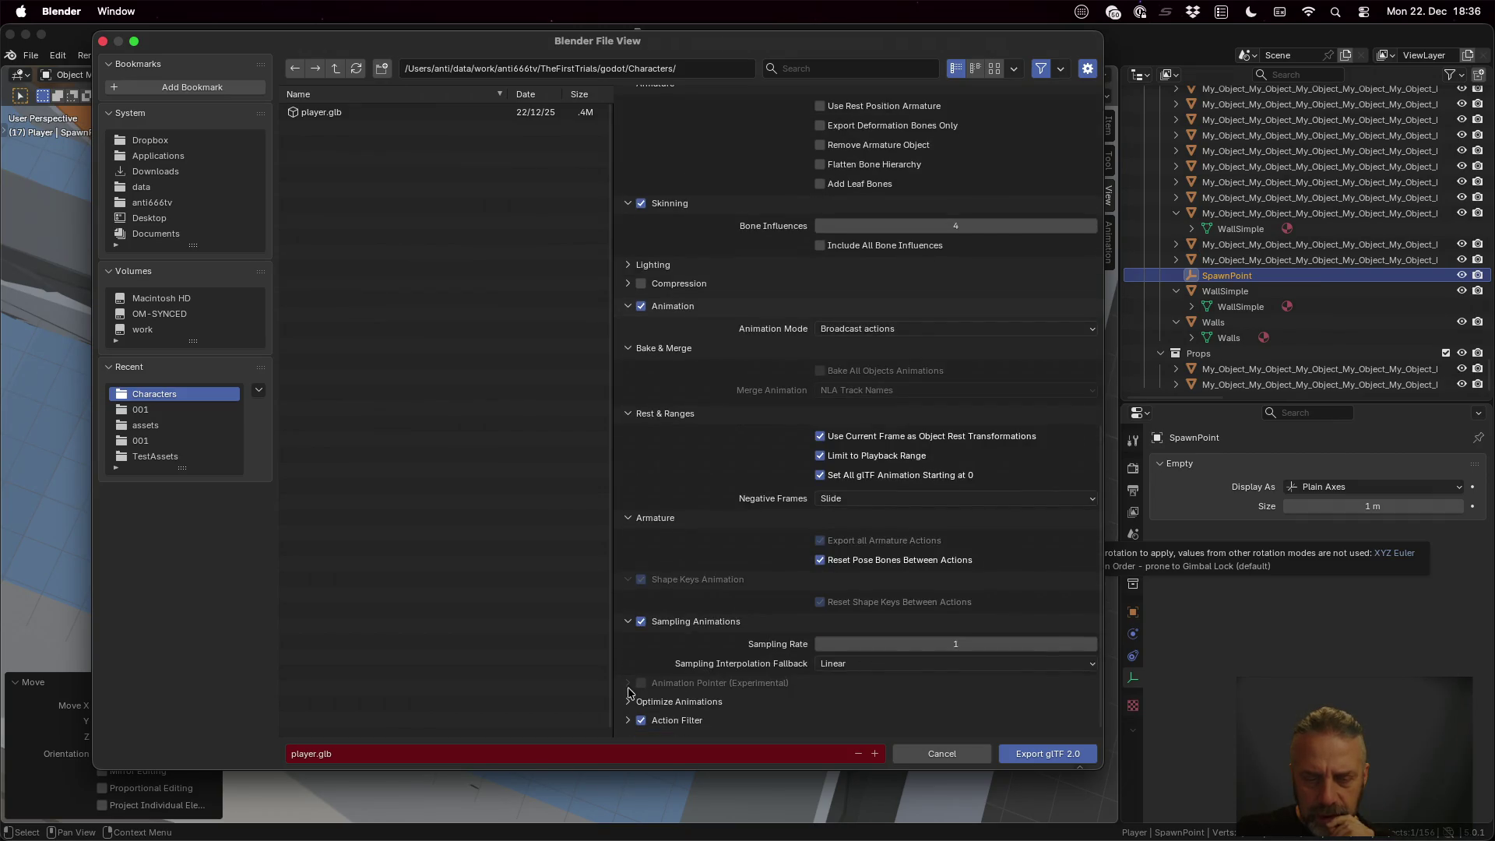
{"action": "key", "text": "super+Tab"}
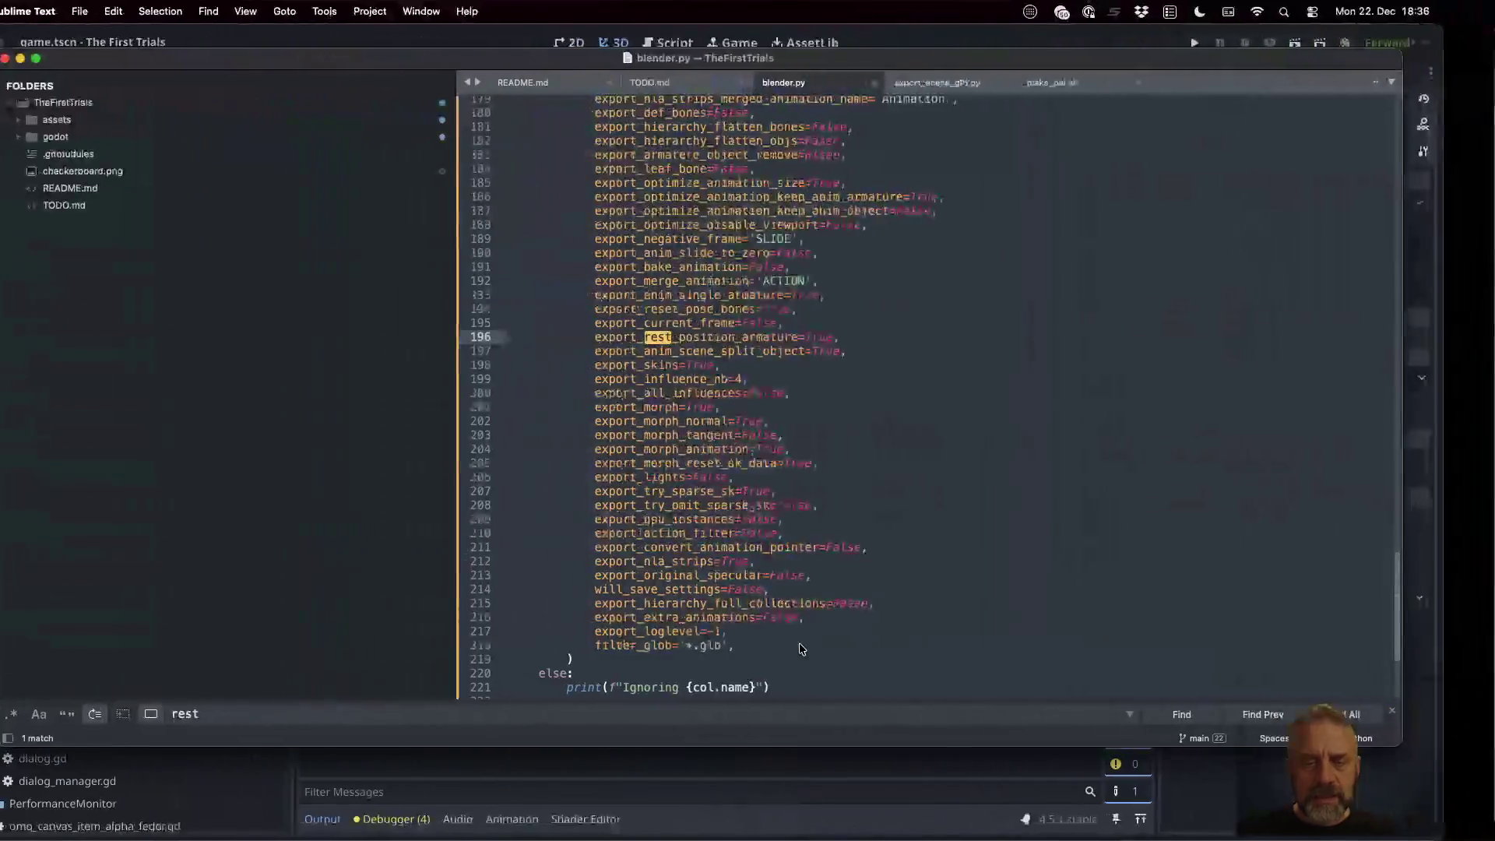
{"action": "key", "text": "super+f"}
{"action": "type", "text": "ds"}
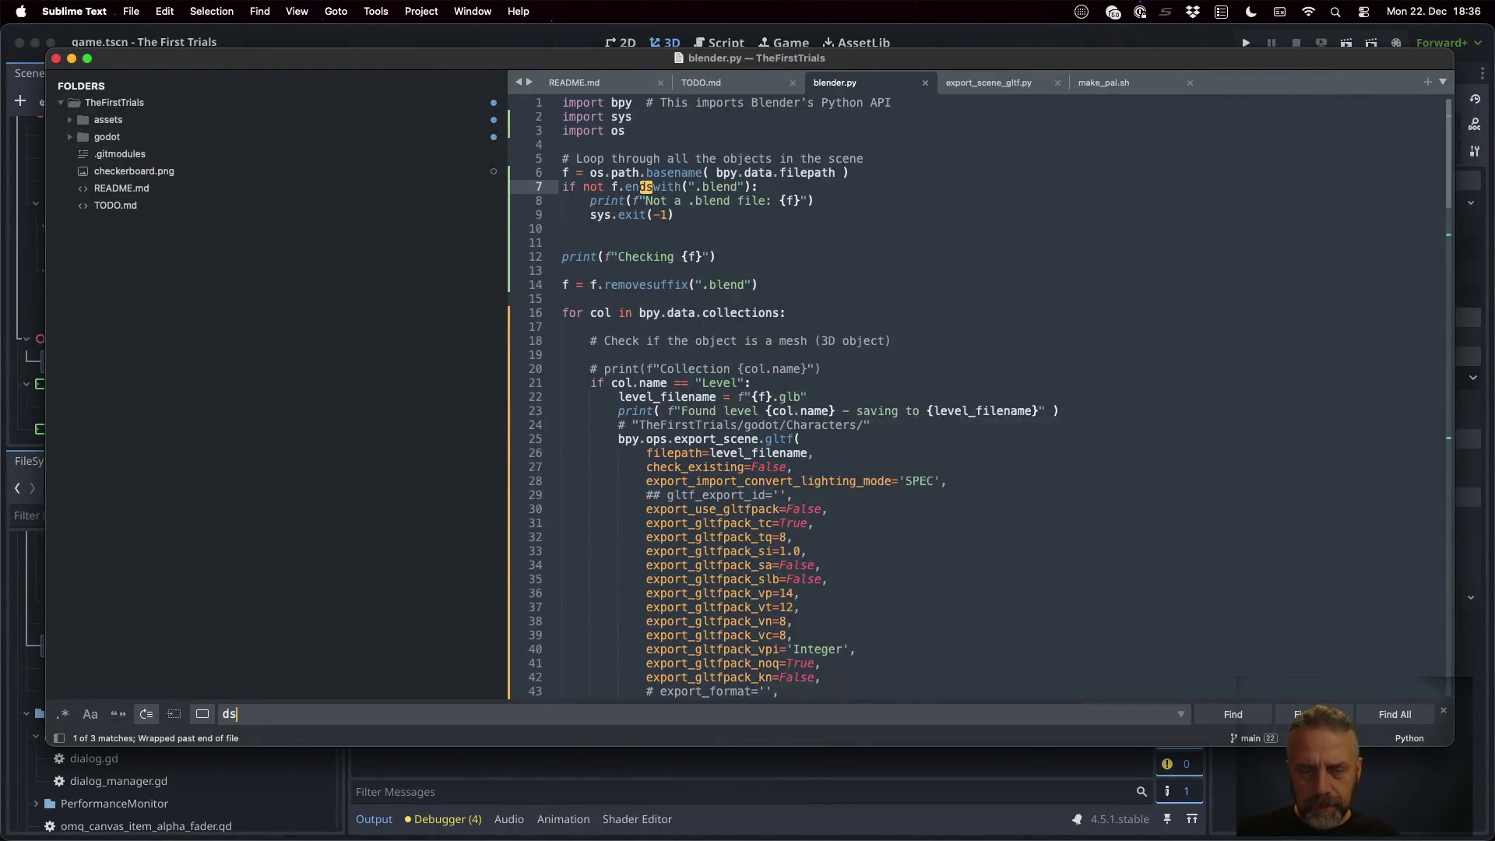
{"action": "key", "text": "BackSpace"}
{"action": "key", "text": "BackSpace"}
{"action": "type", "text": "sample"}
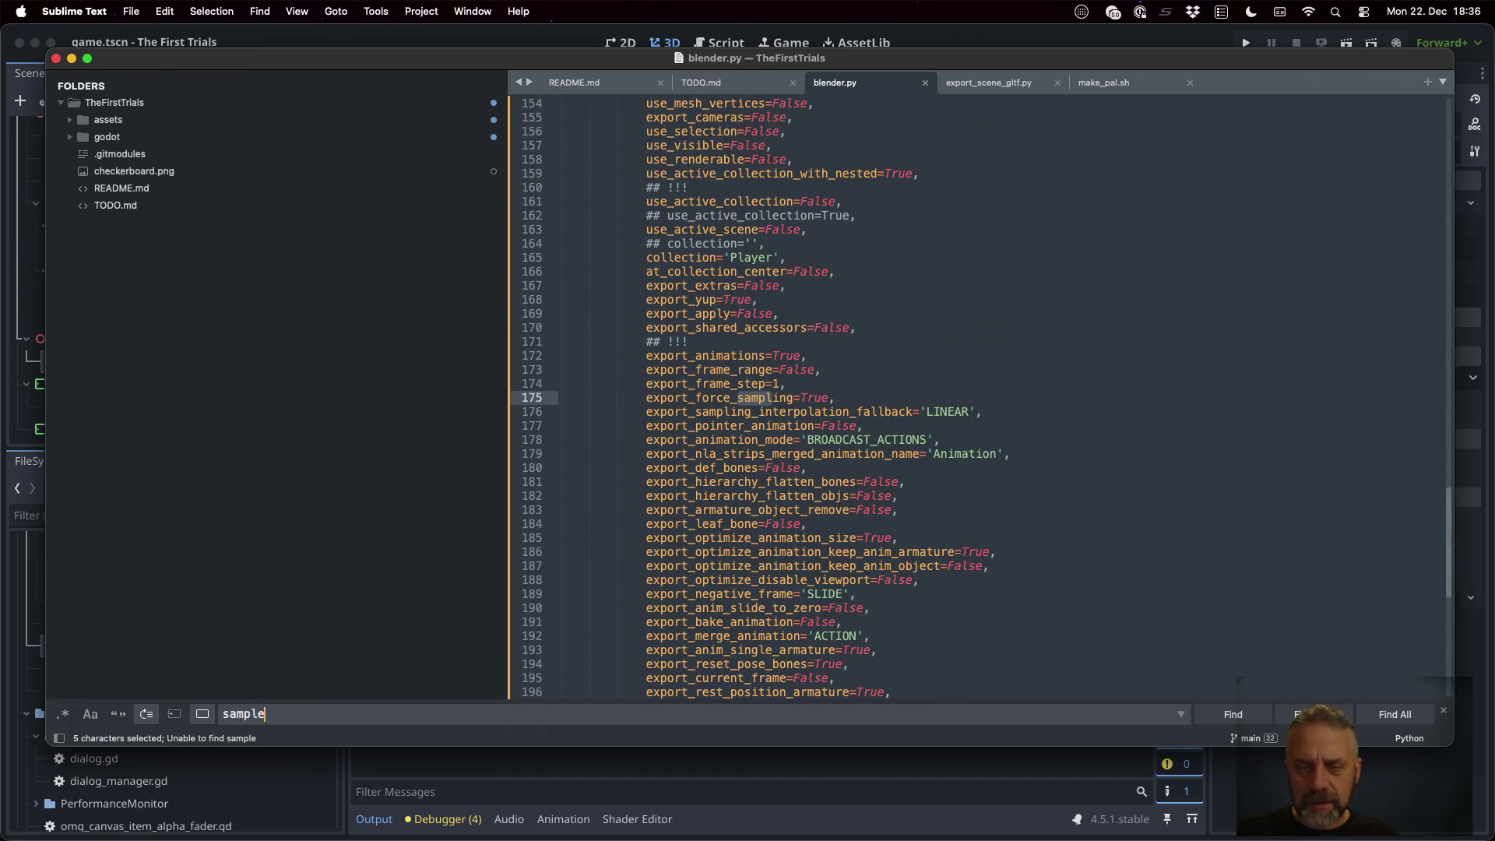
{"action": "left_click", "coordinate": [823, 393]}
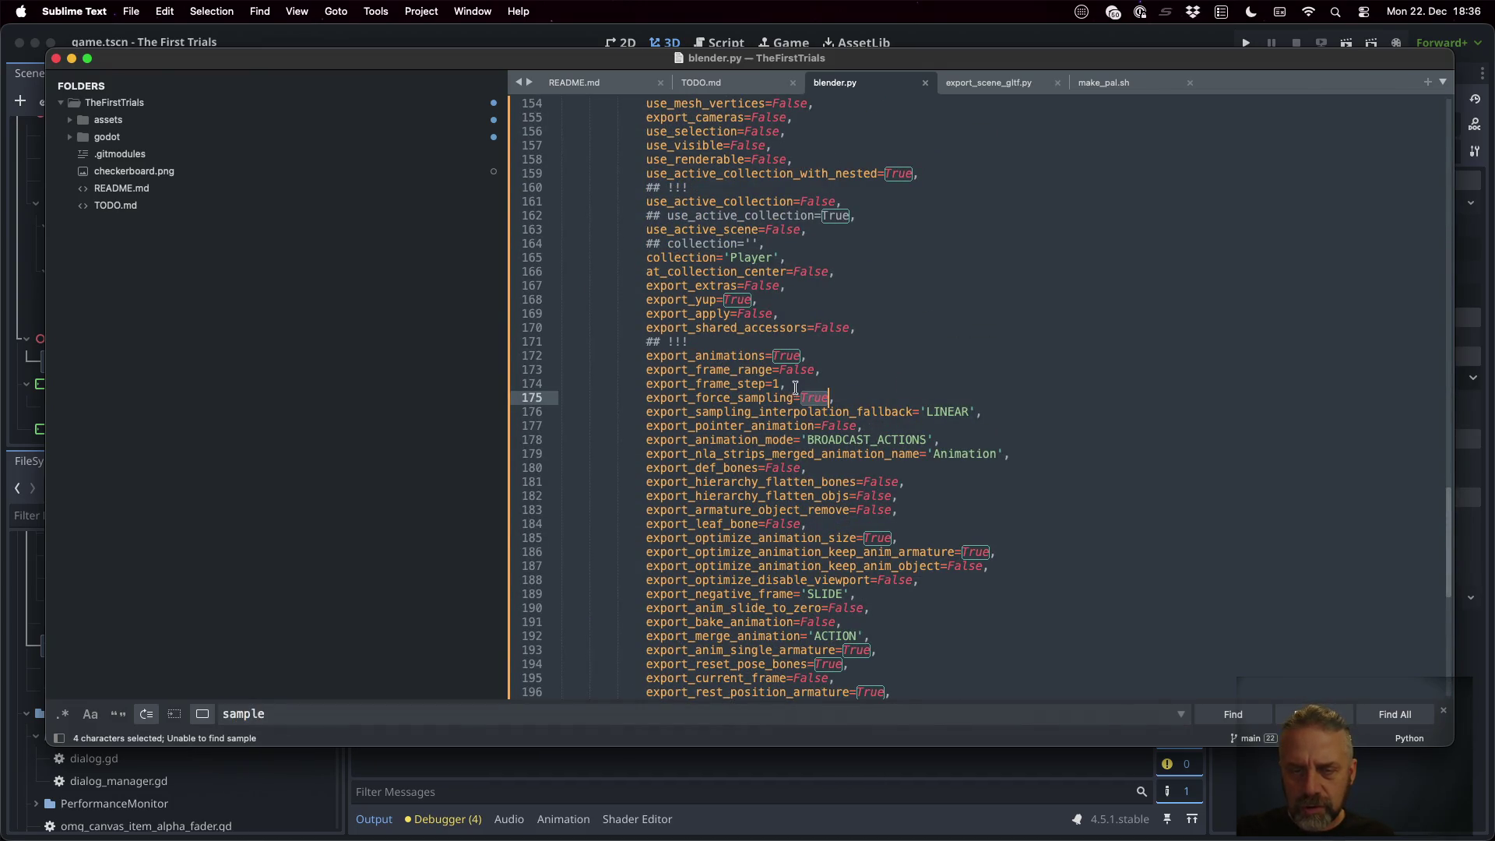
{"action": "double_click", "coordinate": [778, 383]}
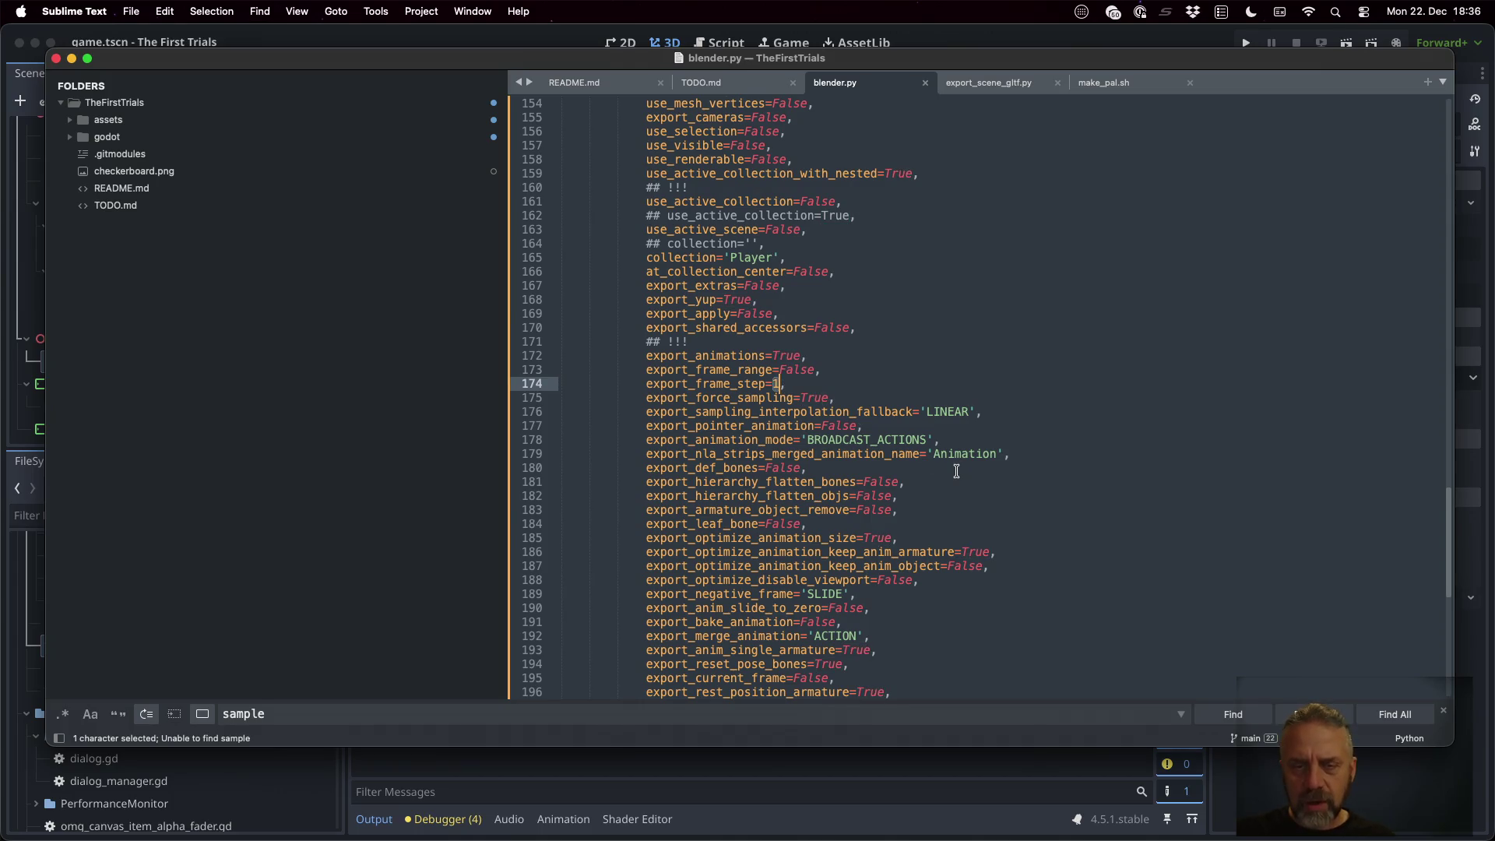
{"action": "key", "text": "ctrl+Right"}
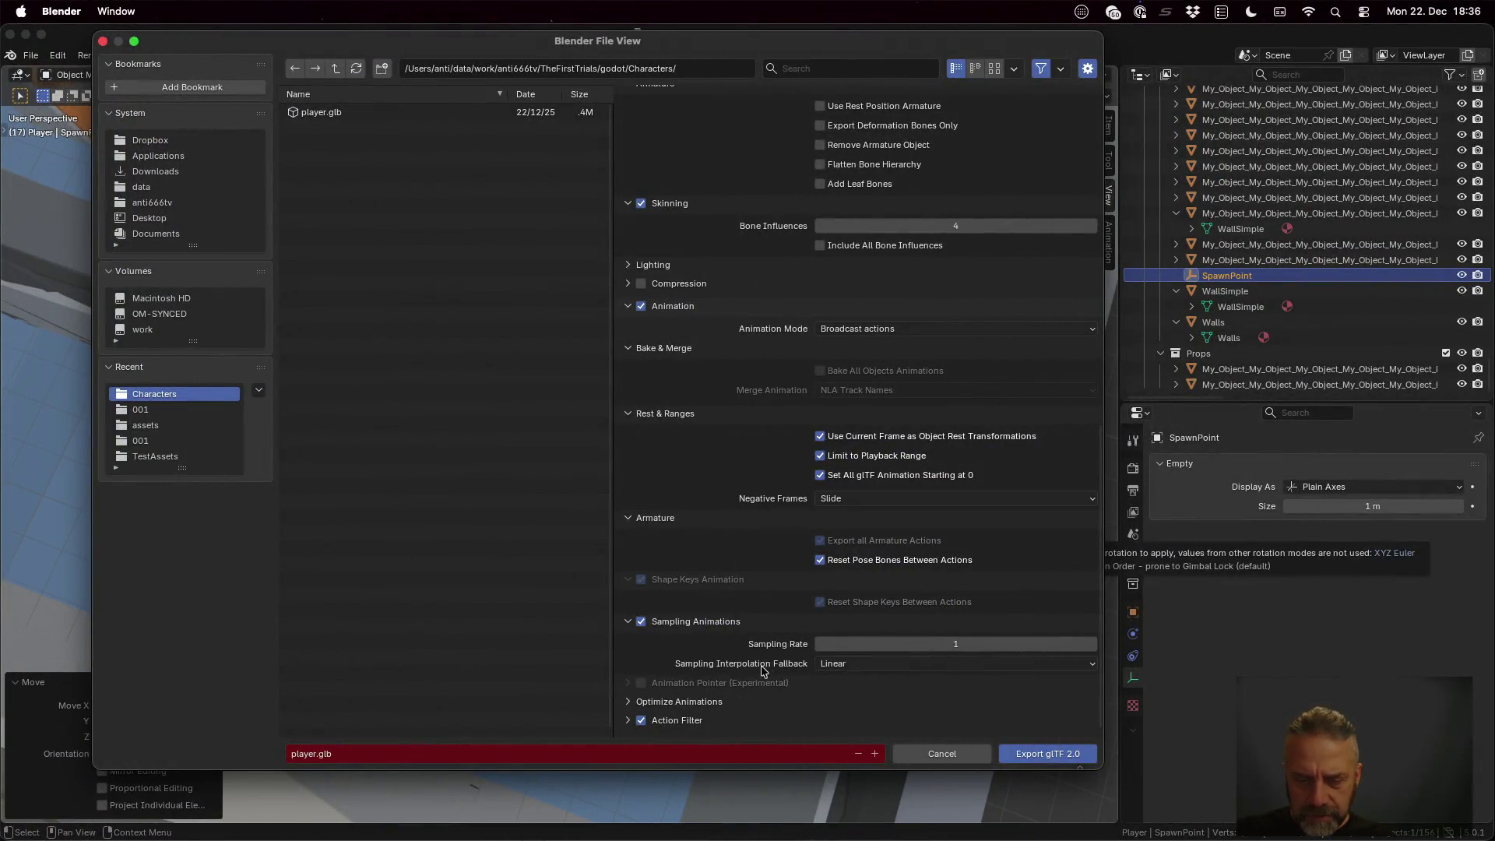
{"action": "left_click", "coordinate": [669, 701]}
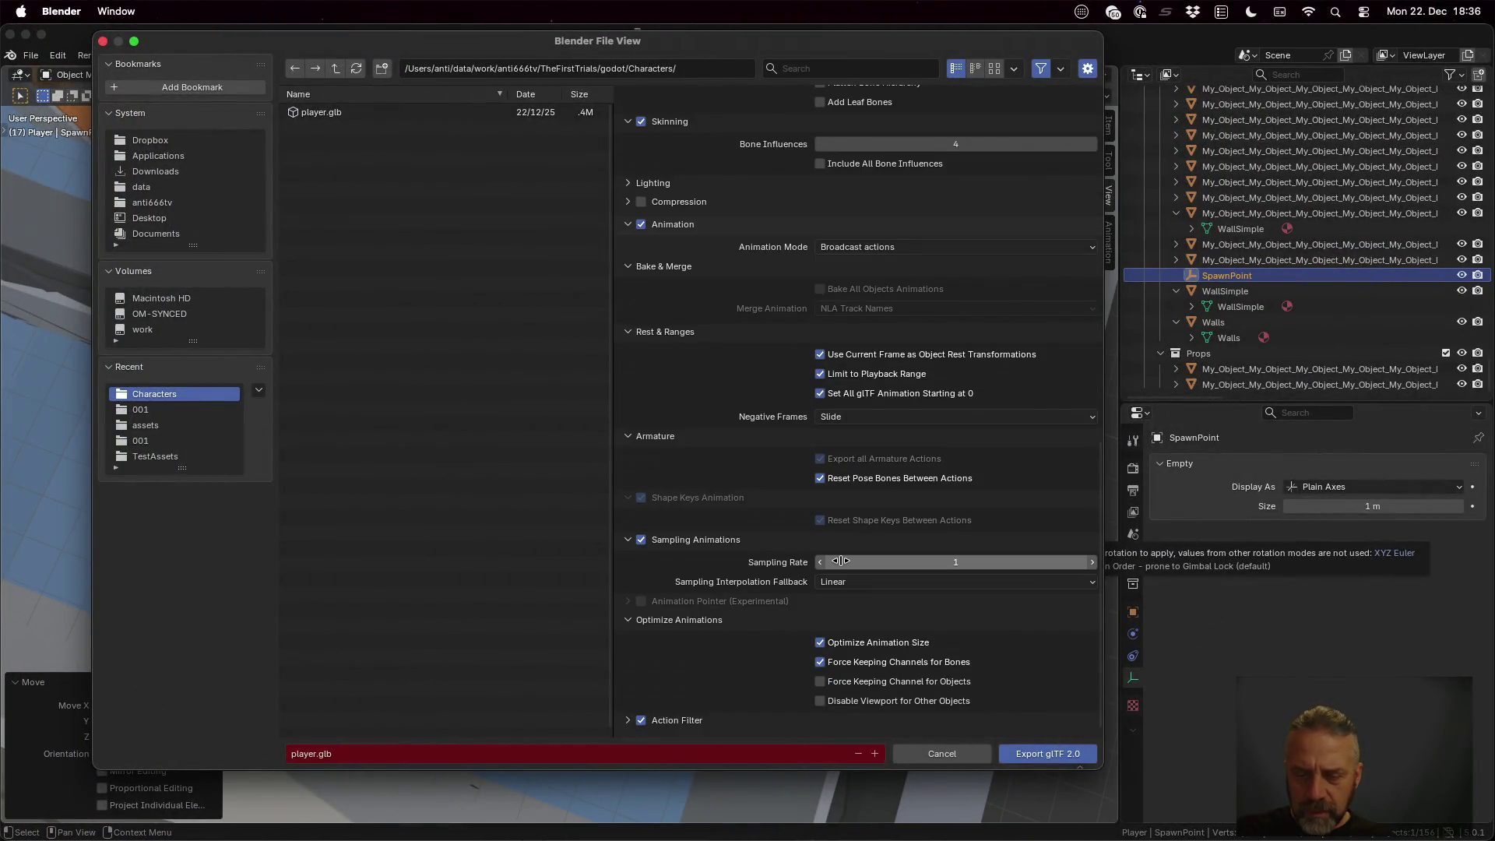
{"action": "key", "text": "ctrl+Left"}
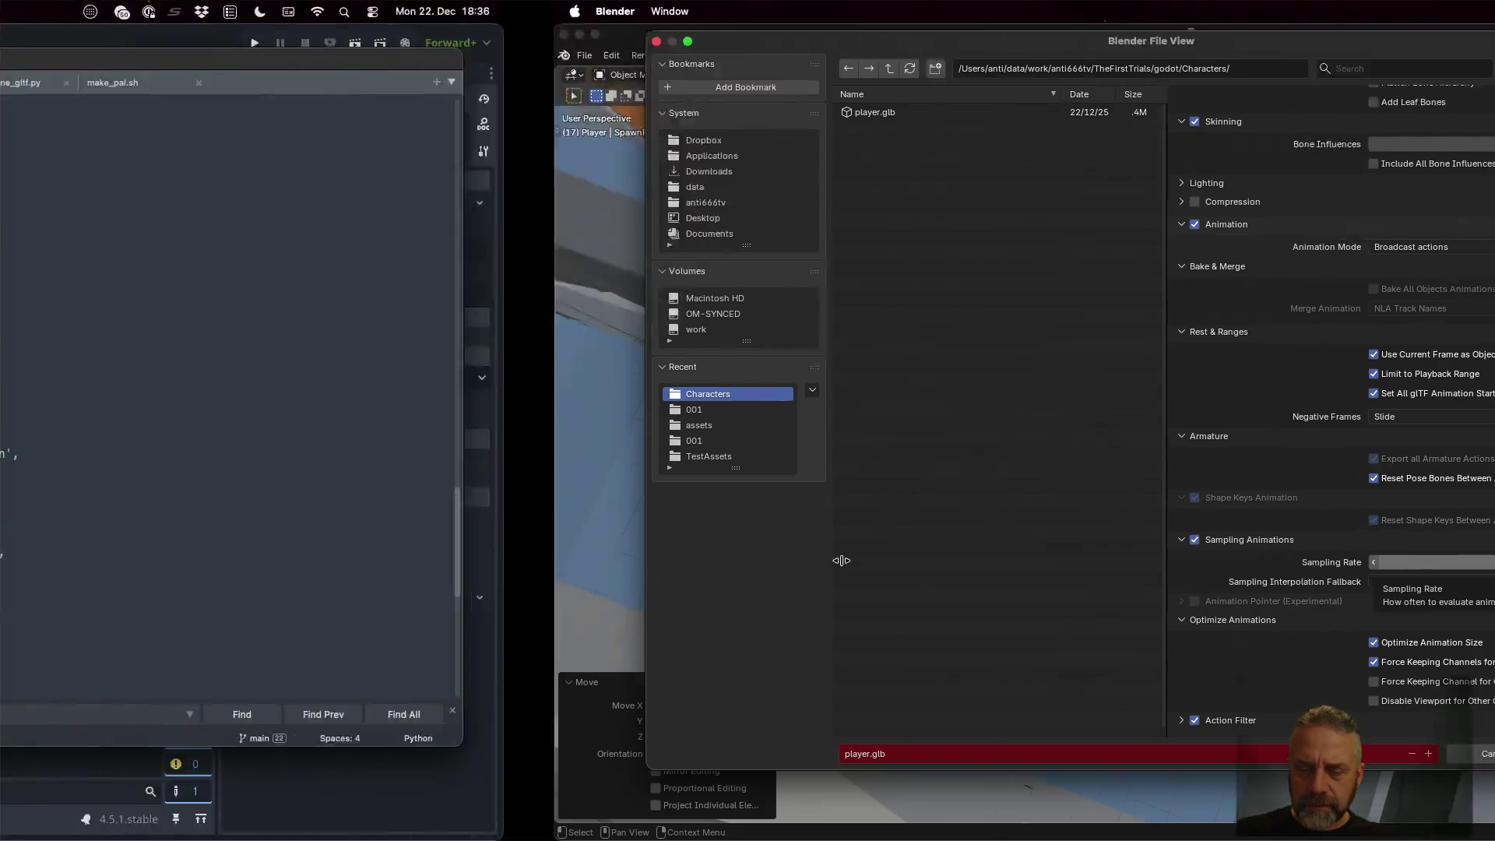
{"action": "left_click", "coordinate": [863, 514]}
{"action": "key", "text": "super+f"}
{"action": "type", "text": "bones"}
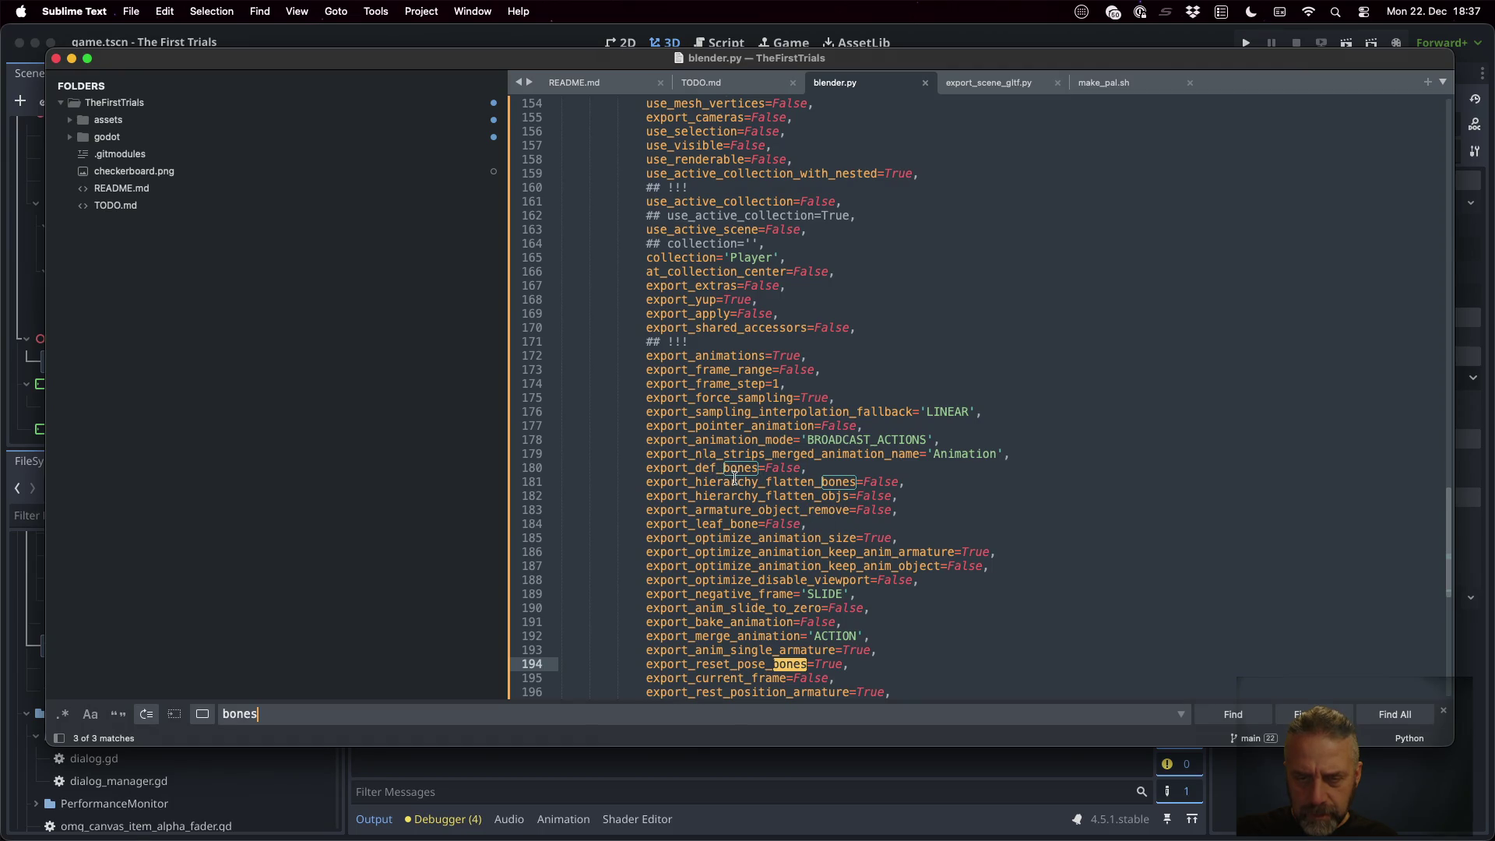
{"action": "key", "text": "Return"}
{"action": "key", "text": "Return"}
{"action": "key", "text": "Return"}
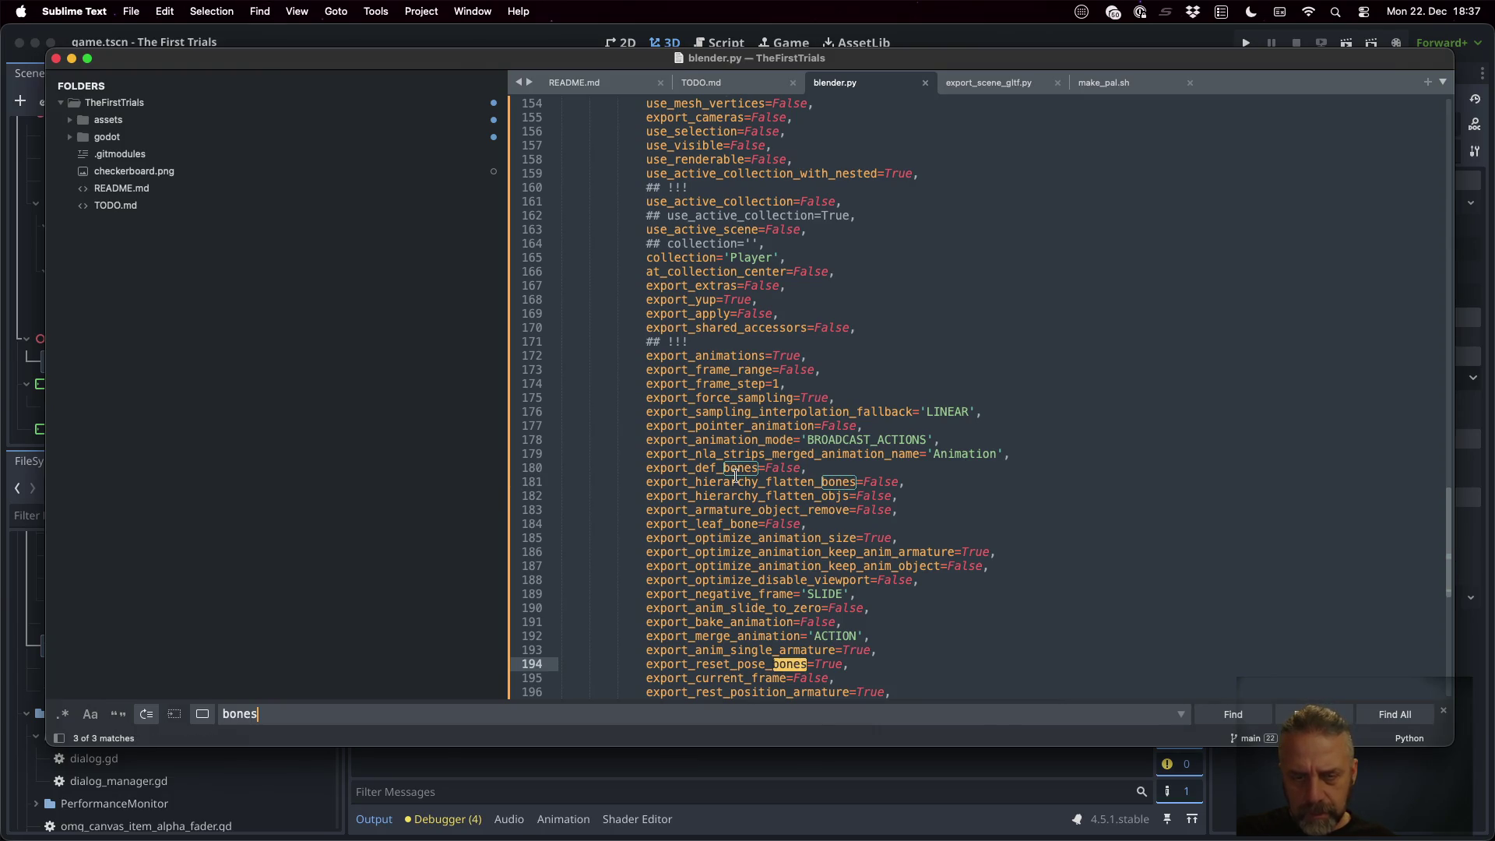
{"action": "key", "text": "Return"}
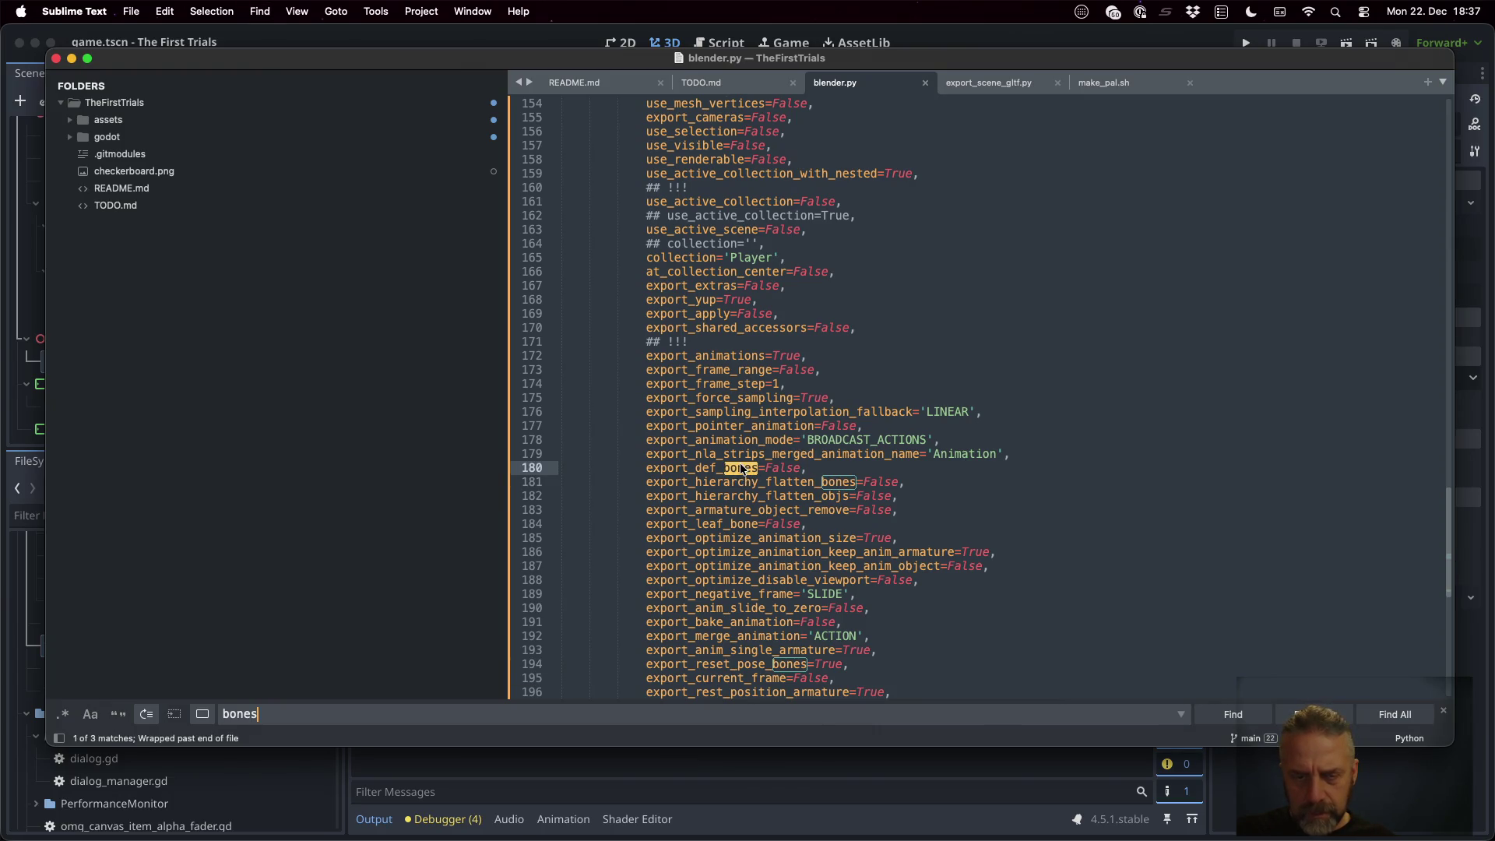
{"action": "left_click", "coordinate": [739, 466]}
{"action": "key", "text": "ctrl+Right"}
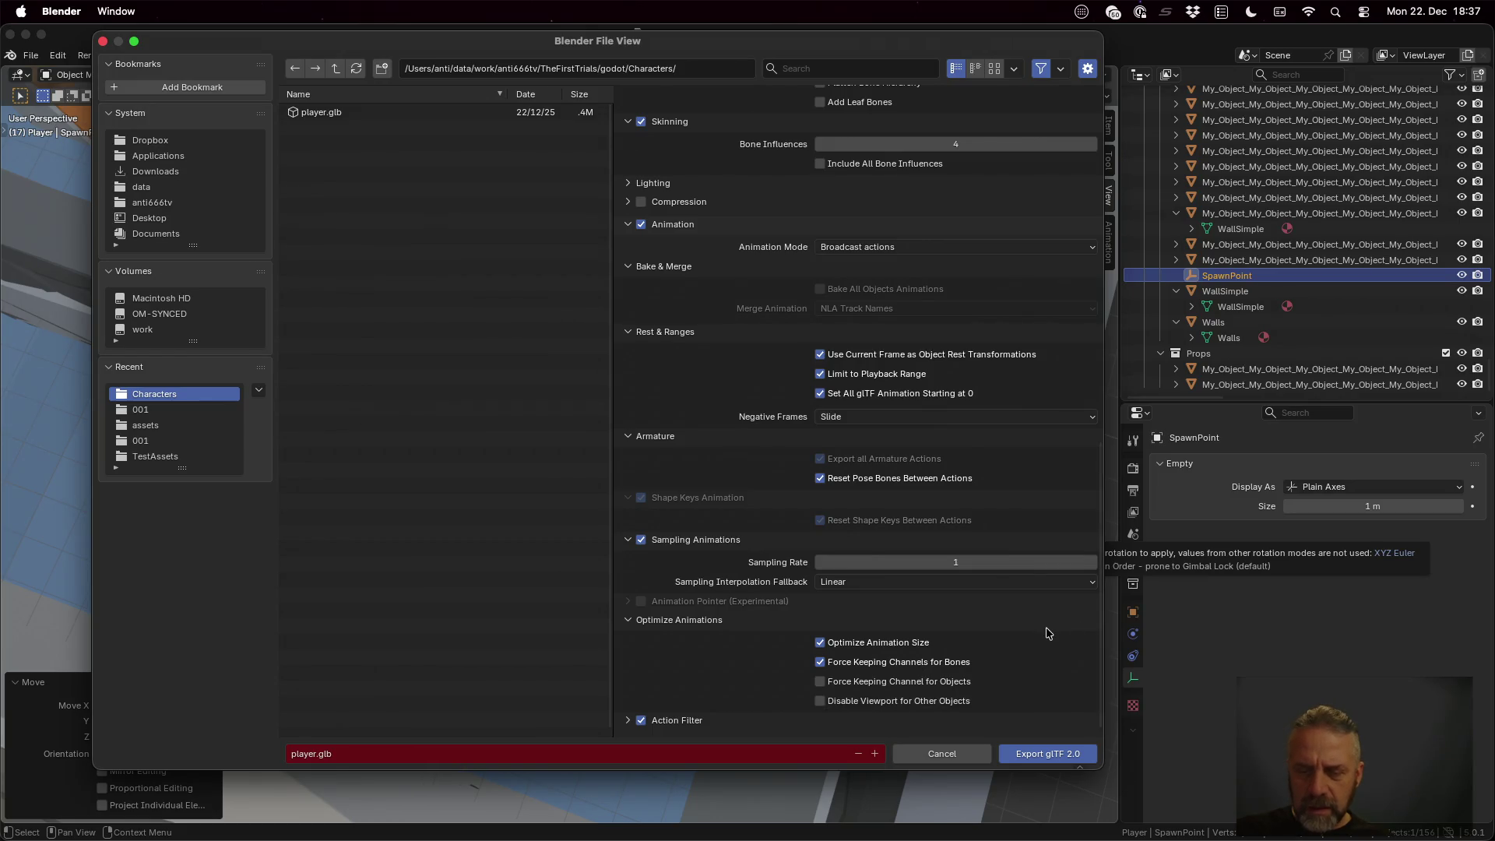
{"action": "key", "text": "super+Tab"}
{"action": "key", "text": "super+f"}
{"action": "type", "text": "objects"}
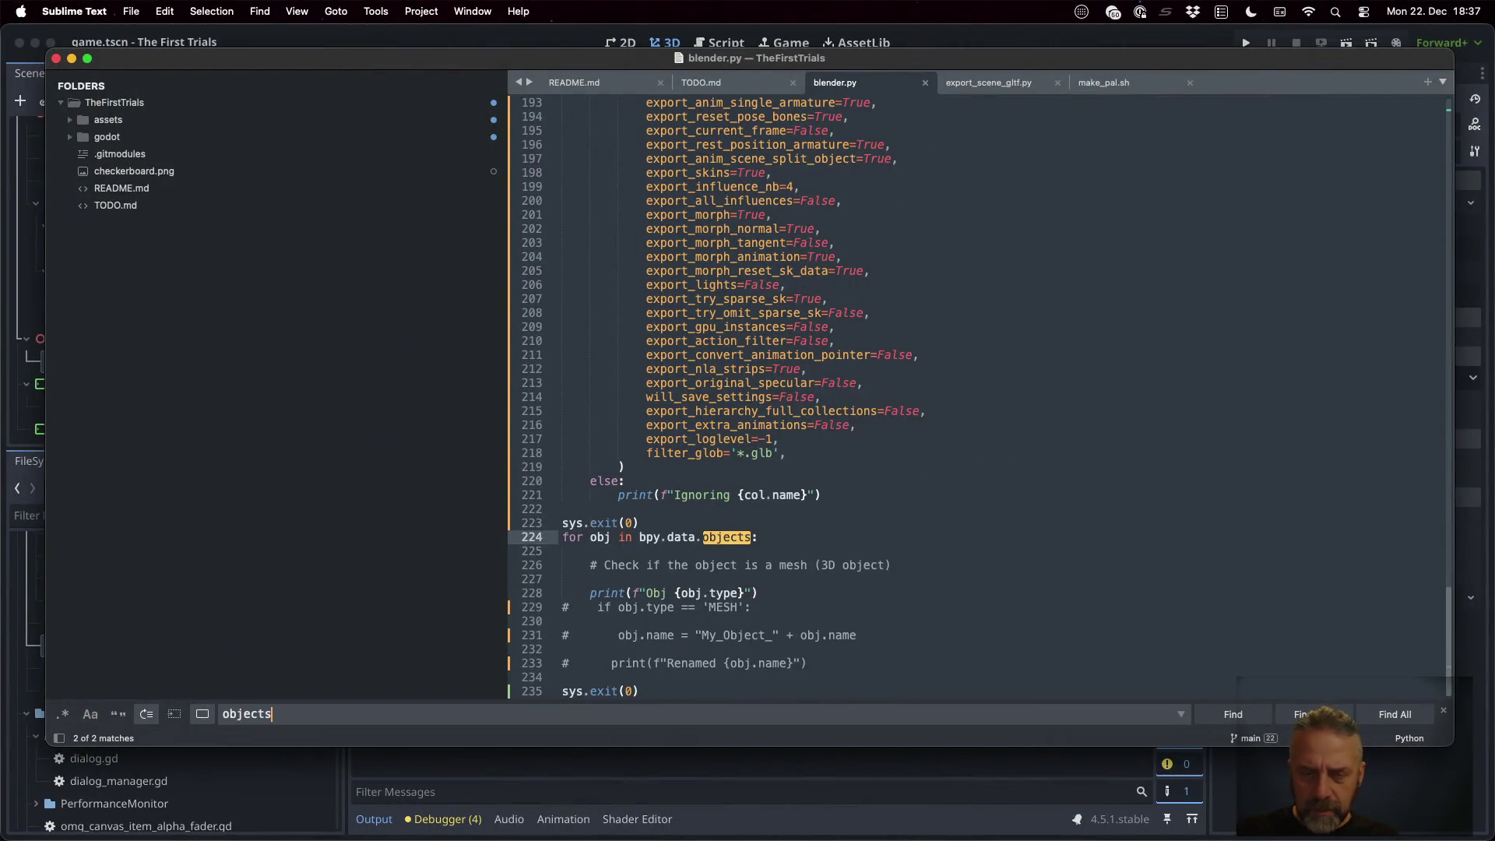
Step through the search matches for 'objects' and place the caret at the end of line 190
{"action": "key", "text": "Return"}
{"action": "key", "text": "Return"}
{"action": "scroll", "coordinate": [1007, 583], "scroll_direction": "up", "scroll_amount": 3}
{"action": "scroll", "coordinate": [957, 524], "scroll_direction": "down", "scroll_amount": 3}
{"action": "scroll", "coordinate": [957, 524], "scroll_direction": "up", "scroll_amount": 5}
{"action": "left_click", "coordinate": [948, 397]}
{"action": "scroll", "coordinate": [994, 475], "scroll_direction": "up", "scroll_amount": 1}
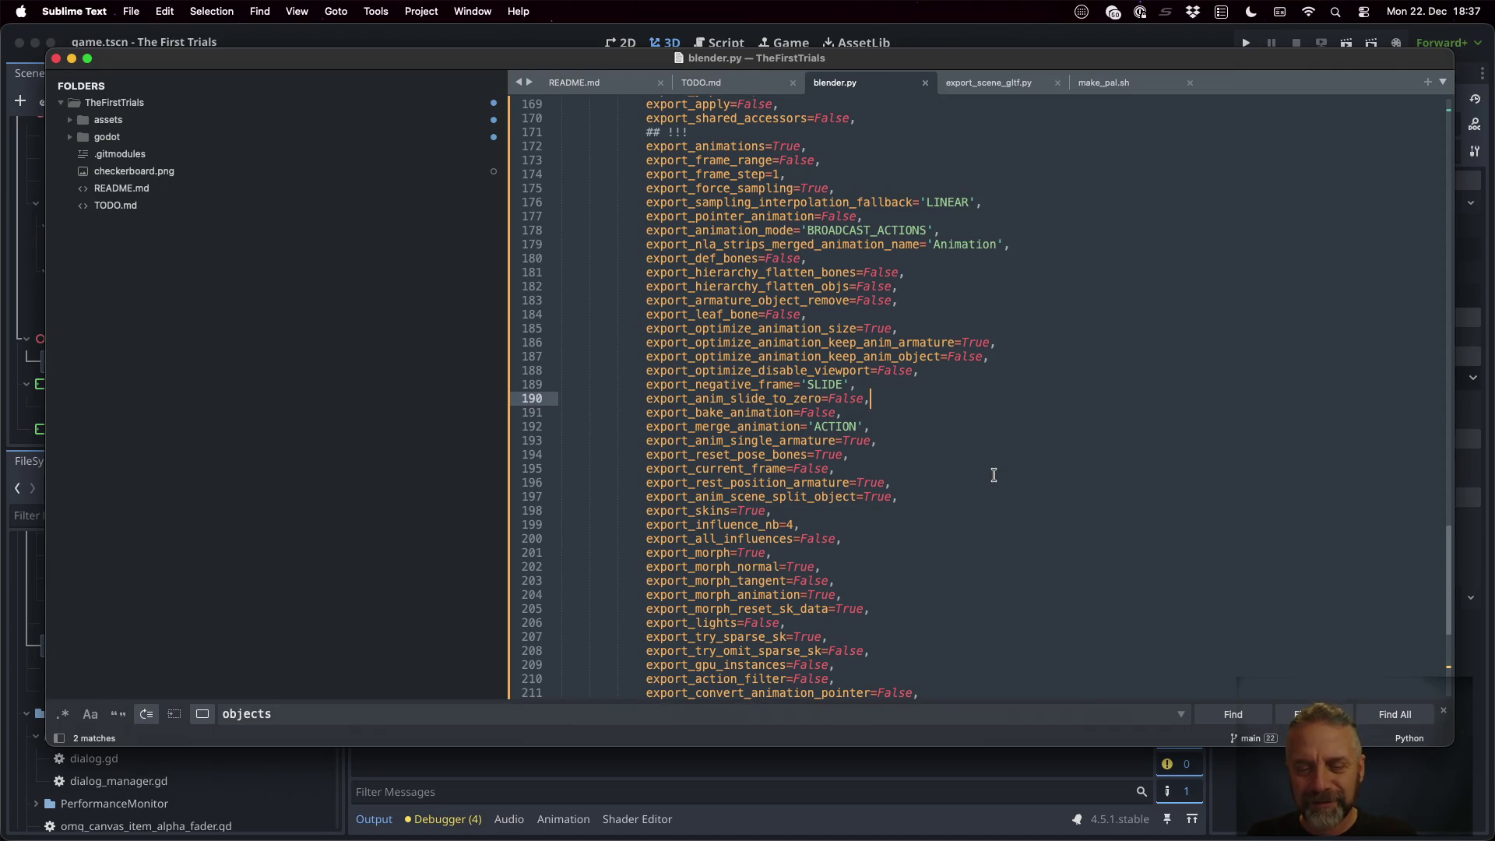
Expand the Action Filter list in Blender's glTF export dialog, compare it with the script, then show all windows
{"action": "key", "text": "super+Tab"}
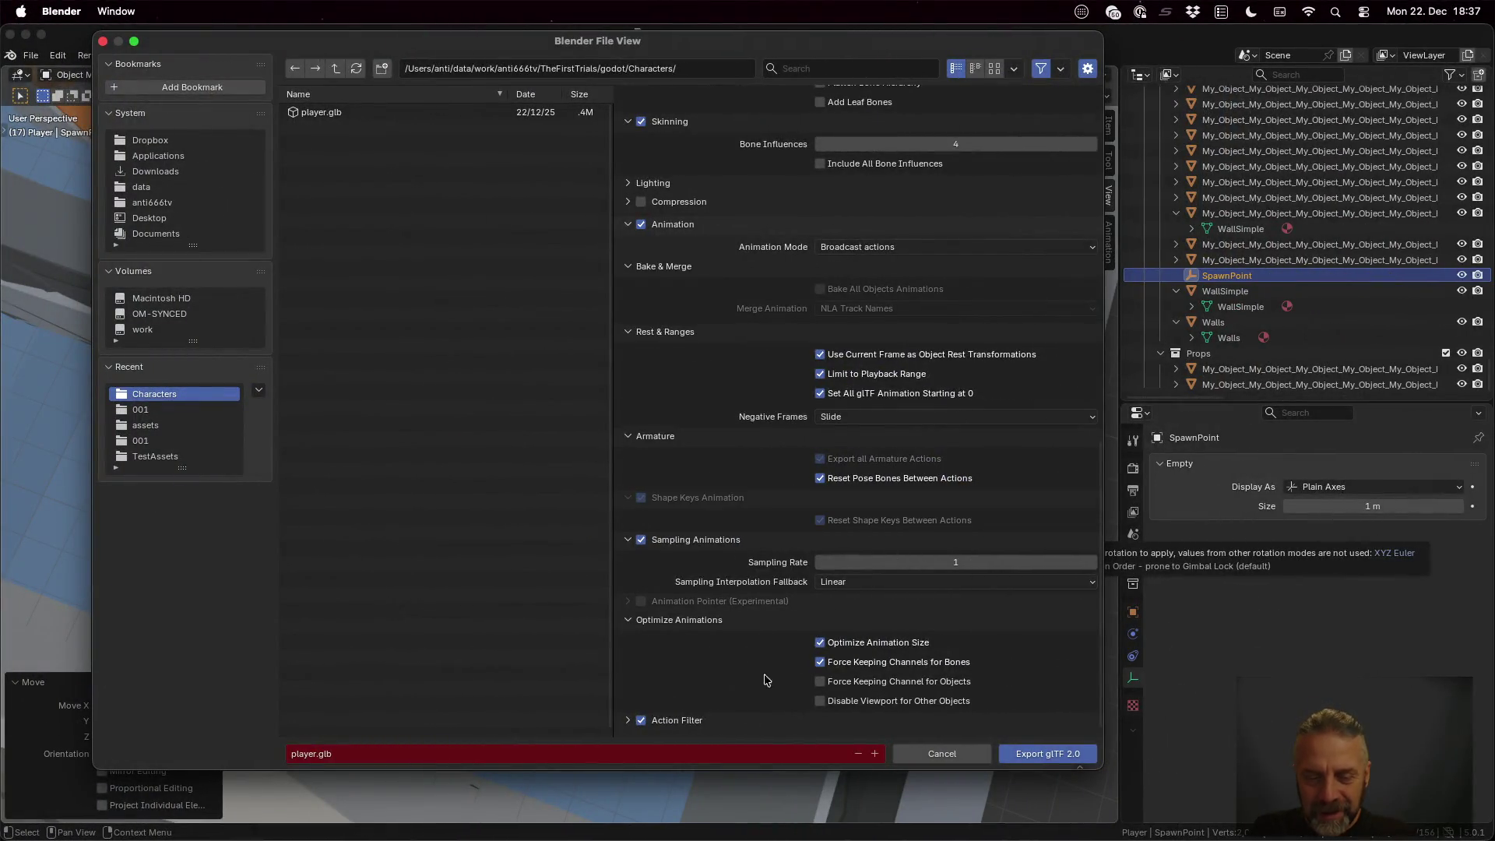
{"action": "left_click", "coordinate": [628, 720]}
{"action": "scroll", "coordinate": [627, 720], "scroll_direction": "down", "scroll_amount": 2}
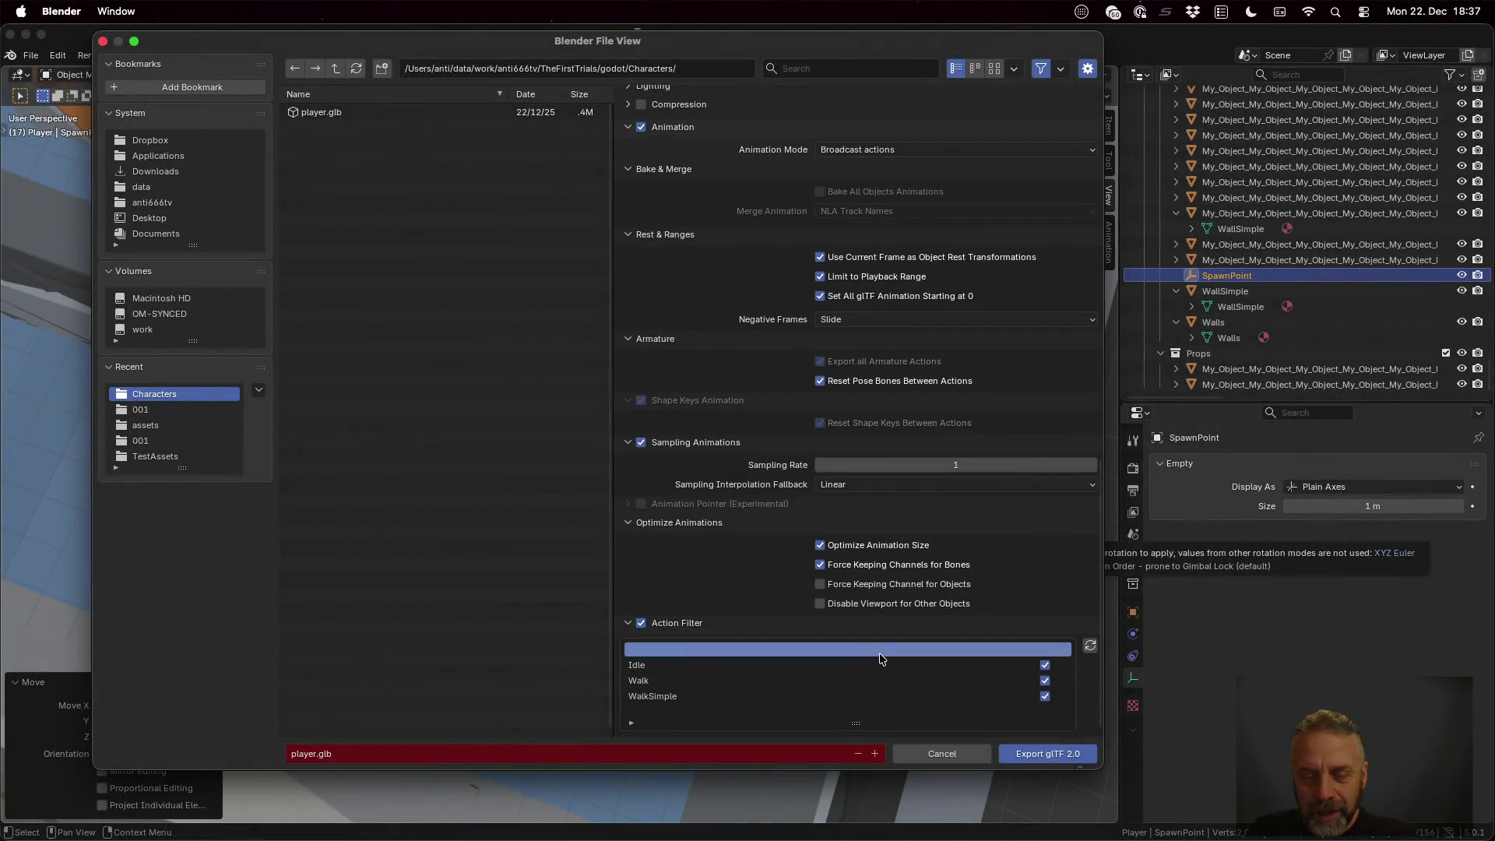
{"action": "key", "text": "super+Tab"}
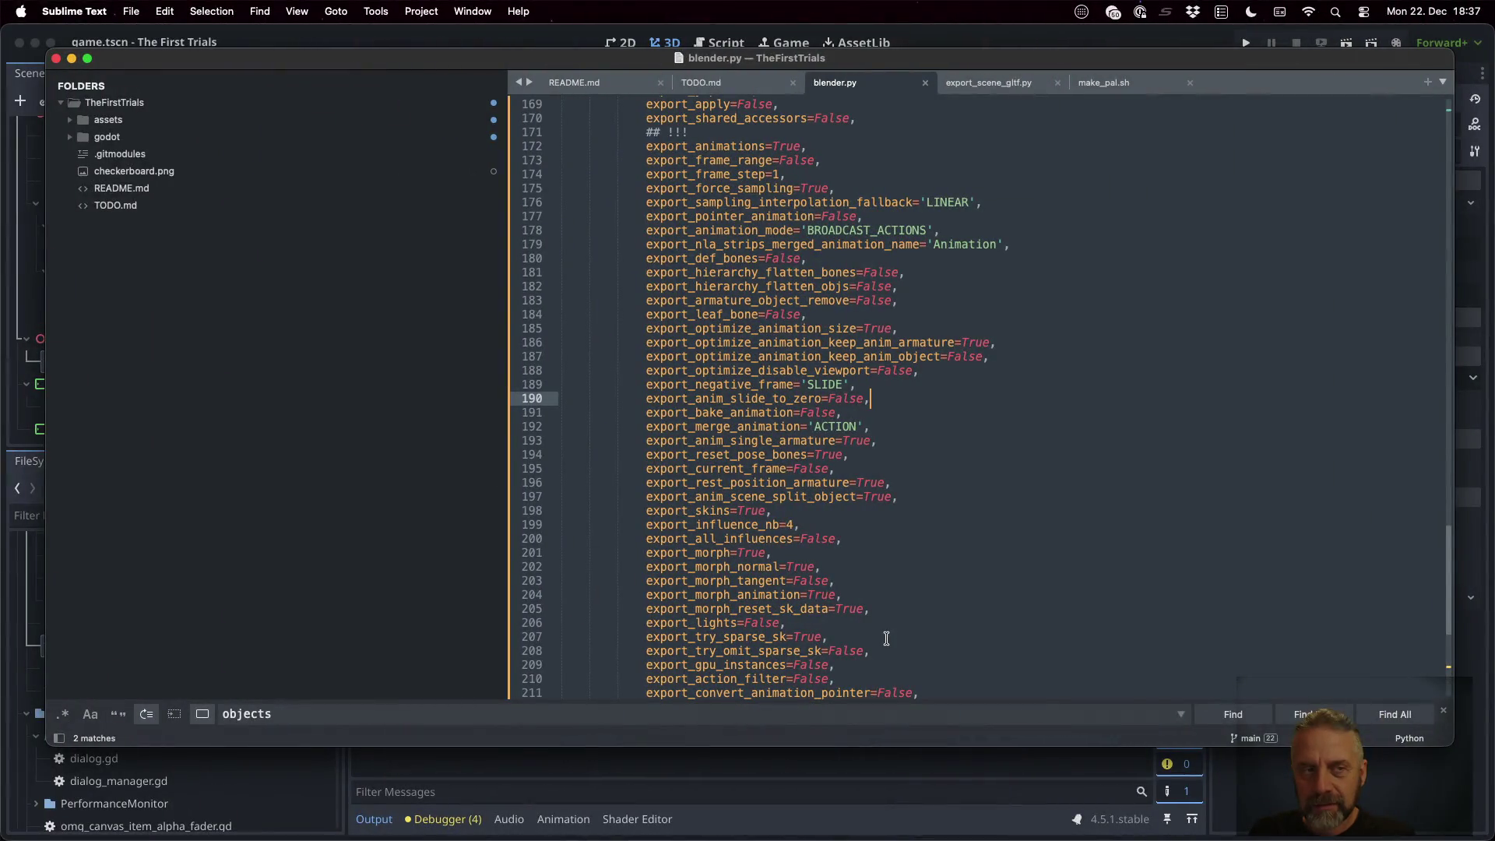
{"action": "key", "text": "super+Tab"}
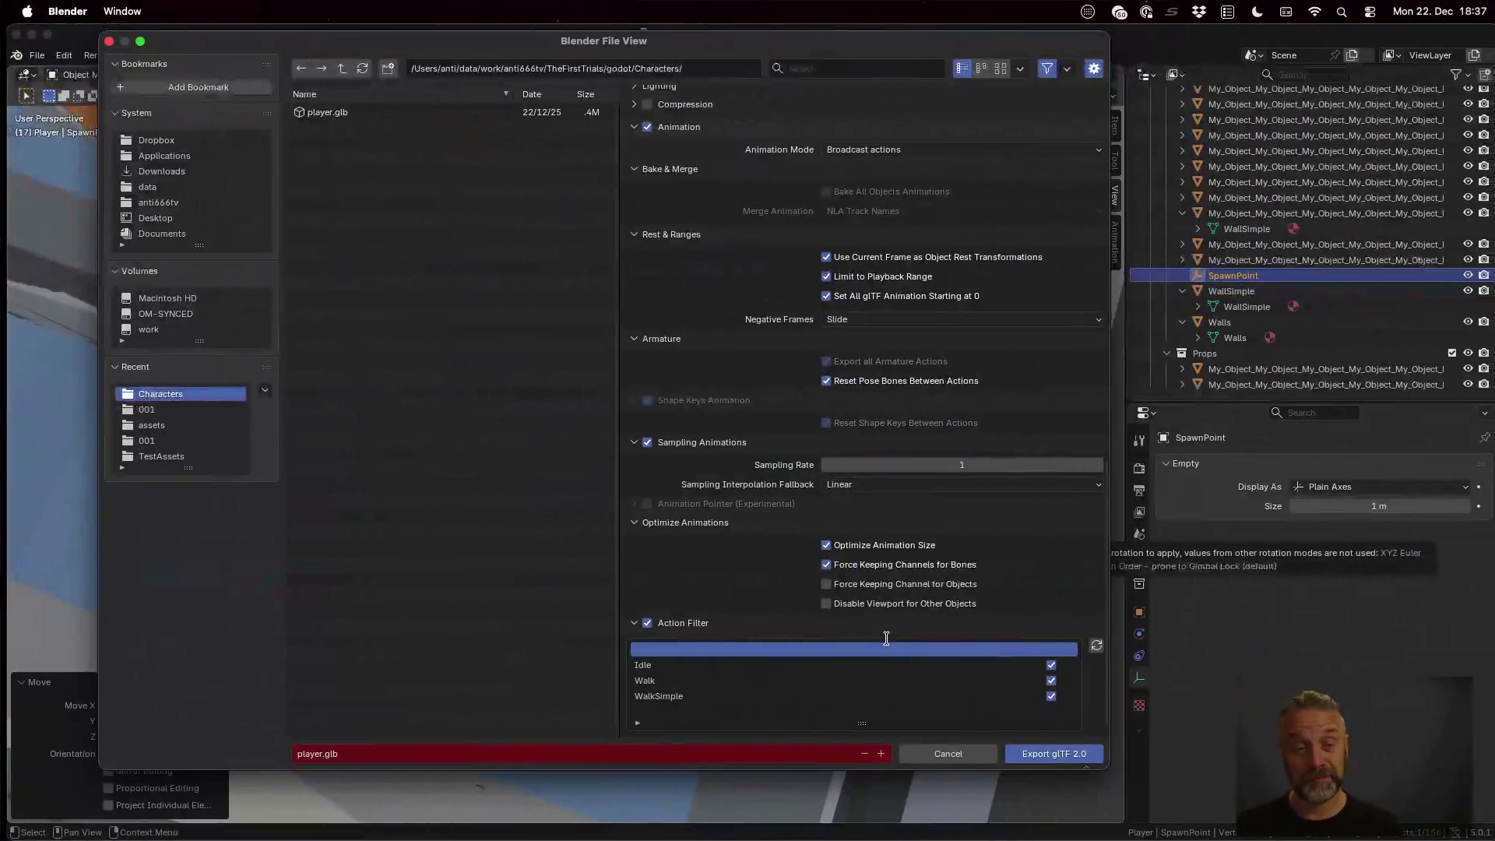
{"action": "key", "text": "super+Tab"}
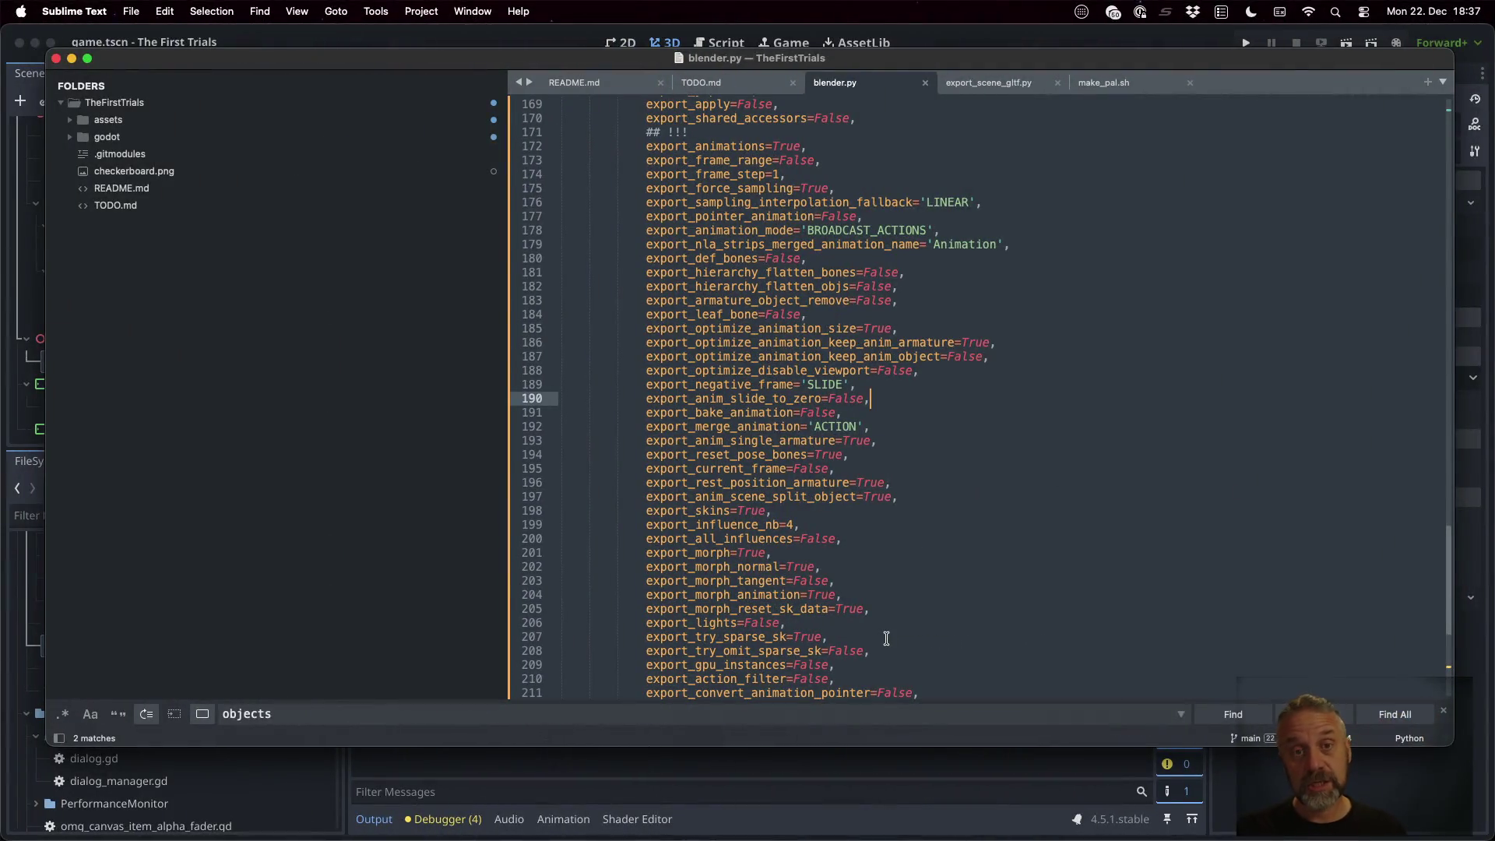
{"action": "key", "text": "super+Tab"}
{"action": "key", "text": "ctrl+Up"}
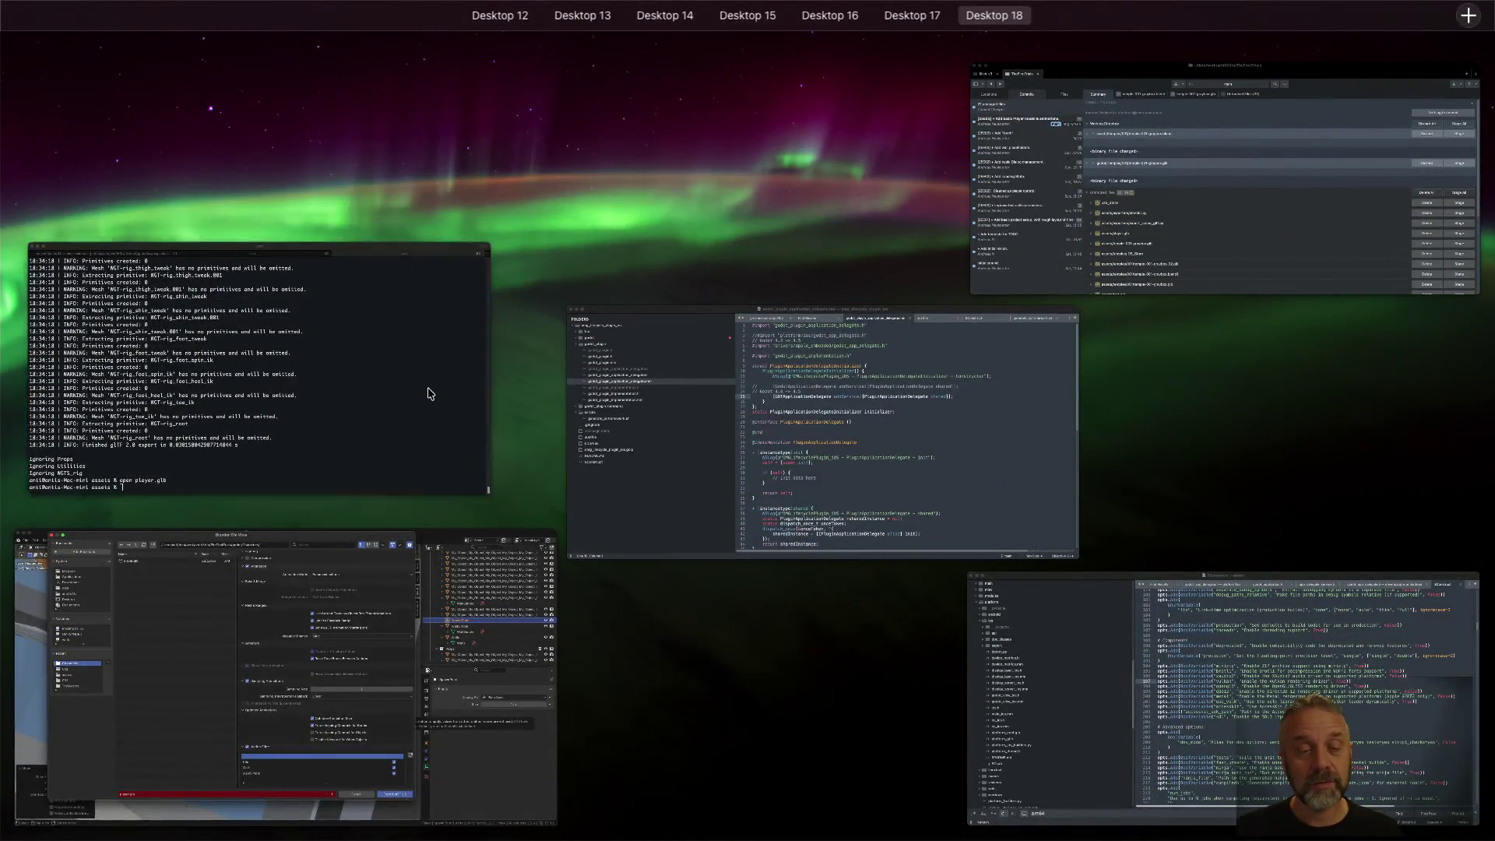
Rerun the export, then replace BROADCAST_ACTIONS on line 178 with the error's valid 'BROADCAST' and save
{"action": "left_click", "coordinate": [431, 393]}
{"action": "key", "text": "Up"}
{"action": "key", "text": "Up"}
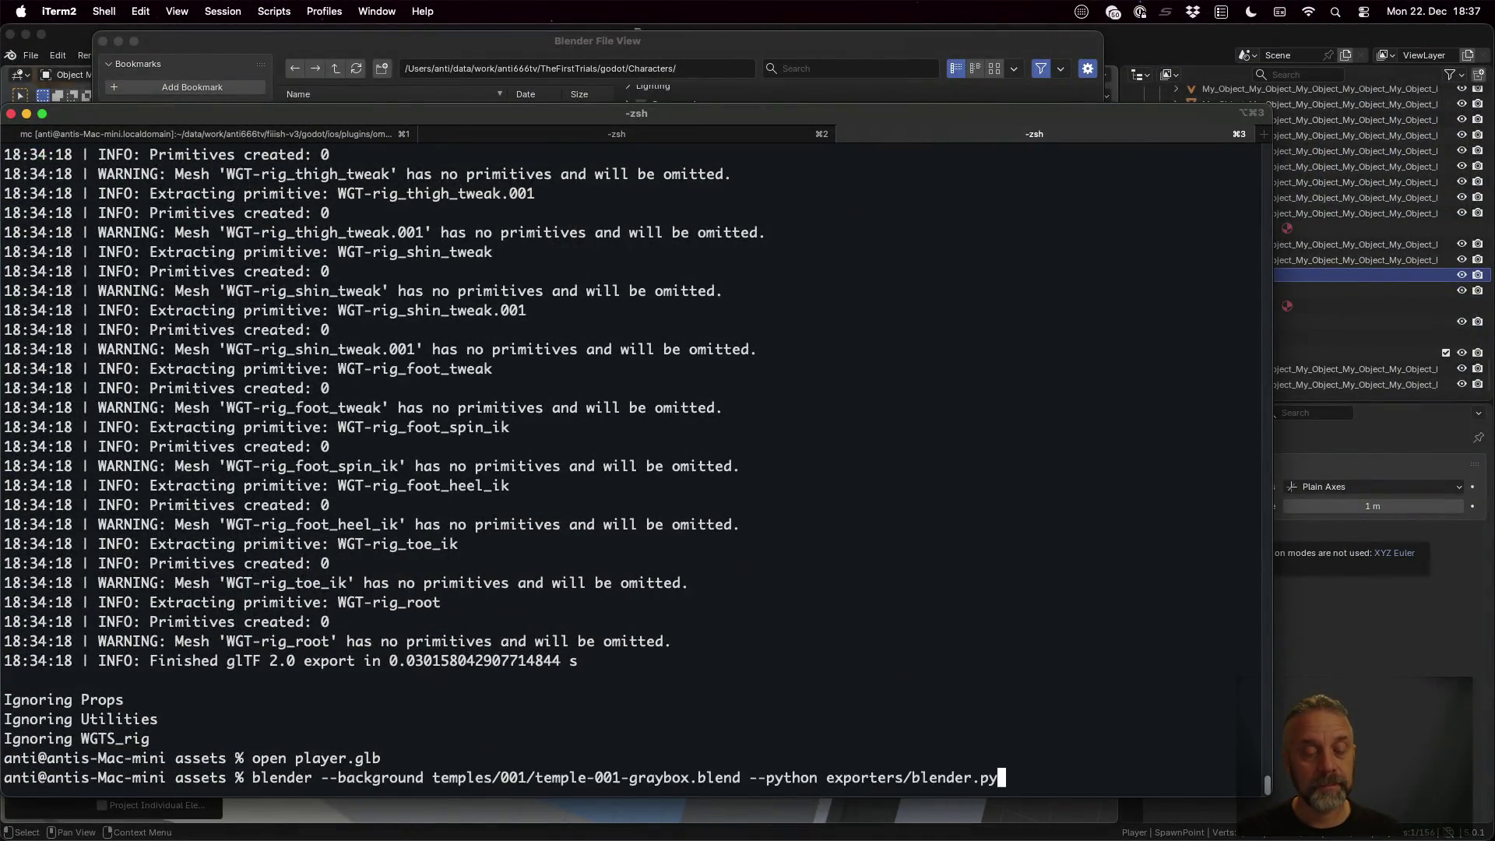
{"action": "key", "text": "Return"}
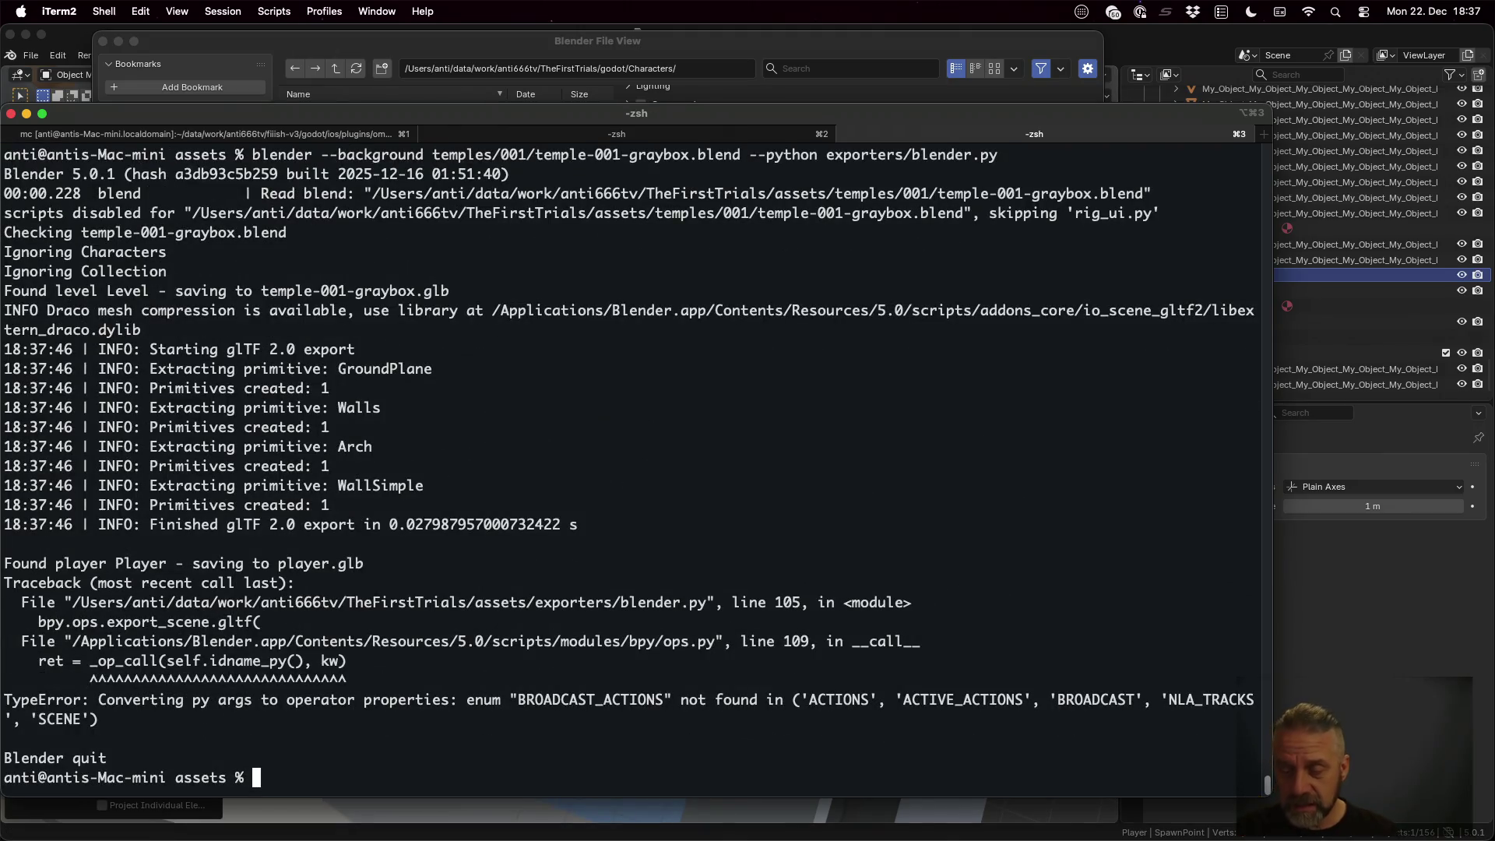
{"action": "double_click", "coordinate": [1114, 701]}
{"action": "key", "text": "super+c"}
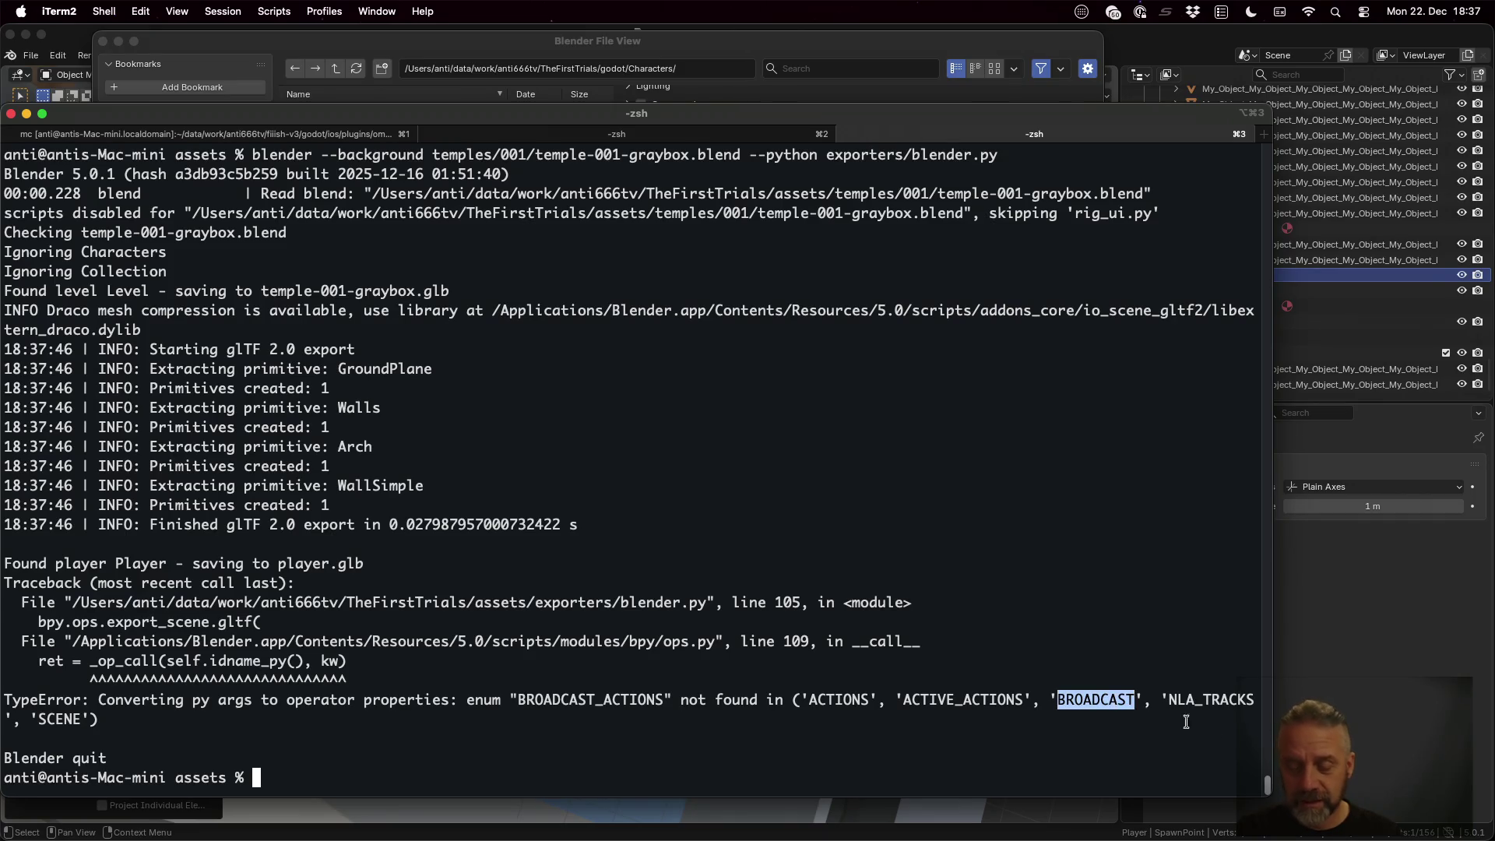
{"action": "key", "text": "super+Tab"}
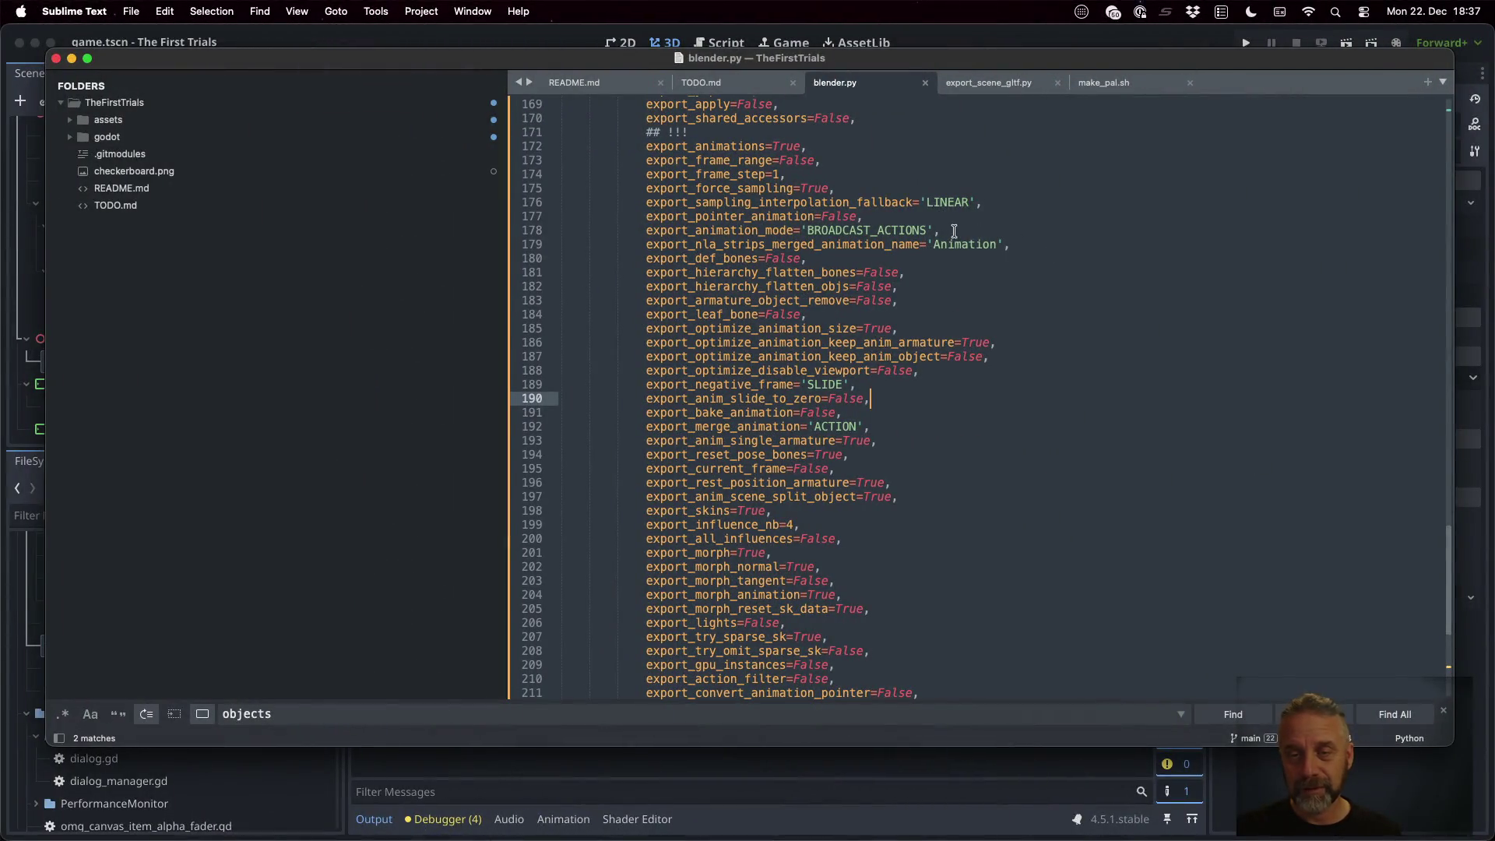
{"action": "double_click", "coordinate": [898, 231]}
{"action": "key", "text": "super+v"}
{"action": "key", "text": "super+s"}
Rerun the export and copy player.glb to ../godot/player_test.glb
{"action": "key", "text": "super+Tab"}
{"action": "key", "text": "Up"}
{"action": "key", "text": "Return"}
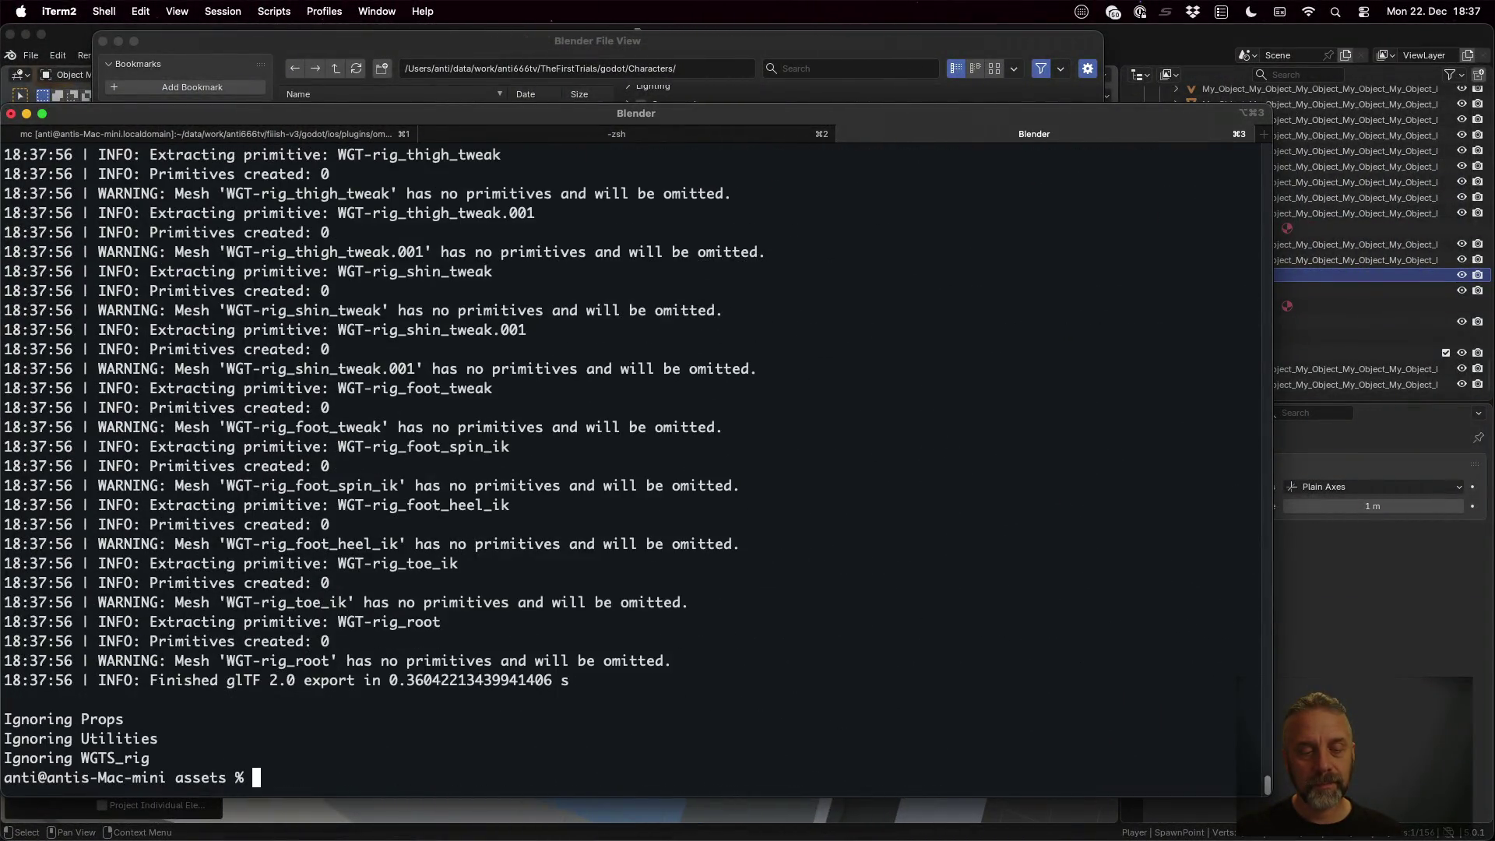
{"action": "type", "text": "cp"}
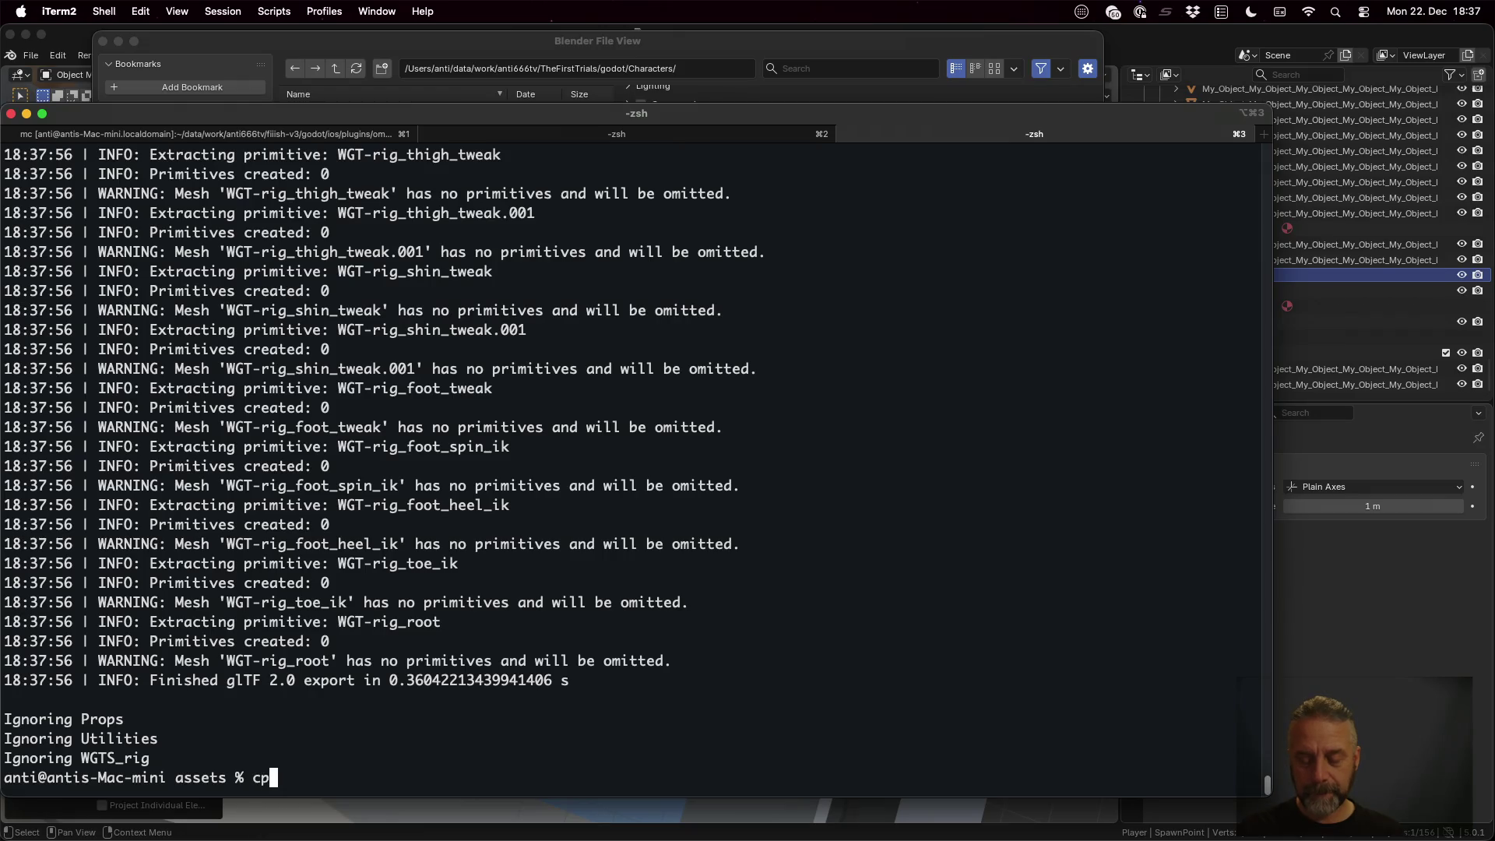
{"action": "type", "text": " player.glb ../"}
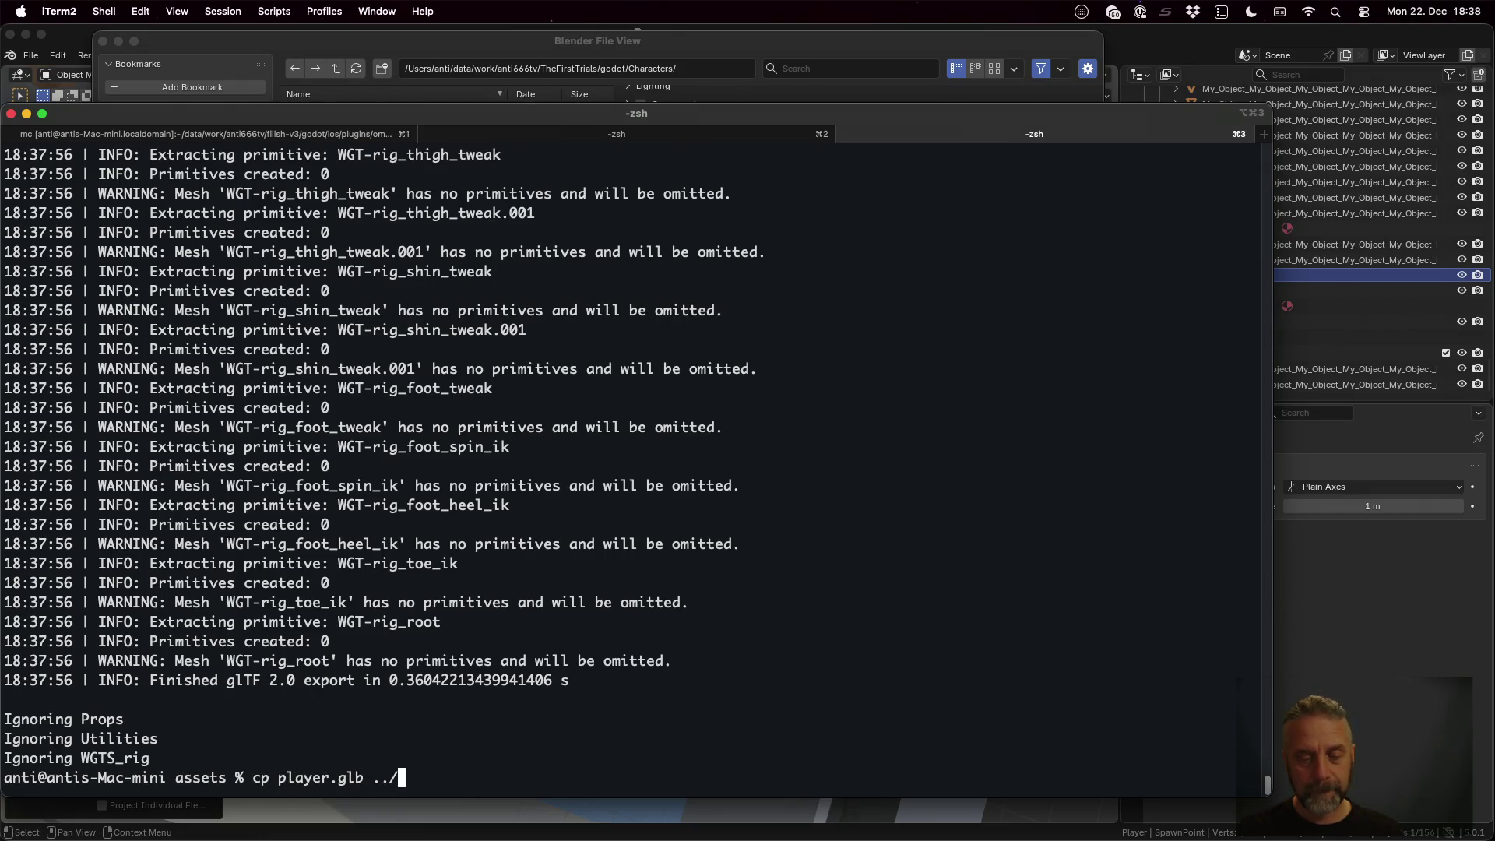
{"action": "type", "text": "godot/pla"}
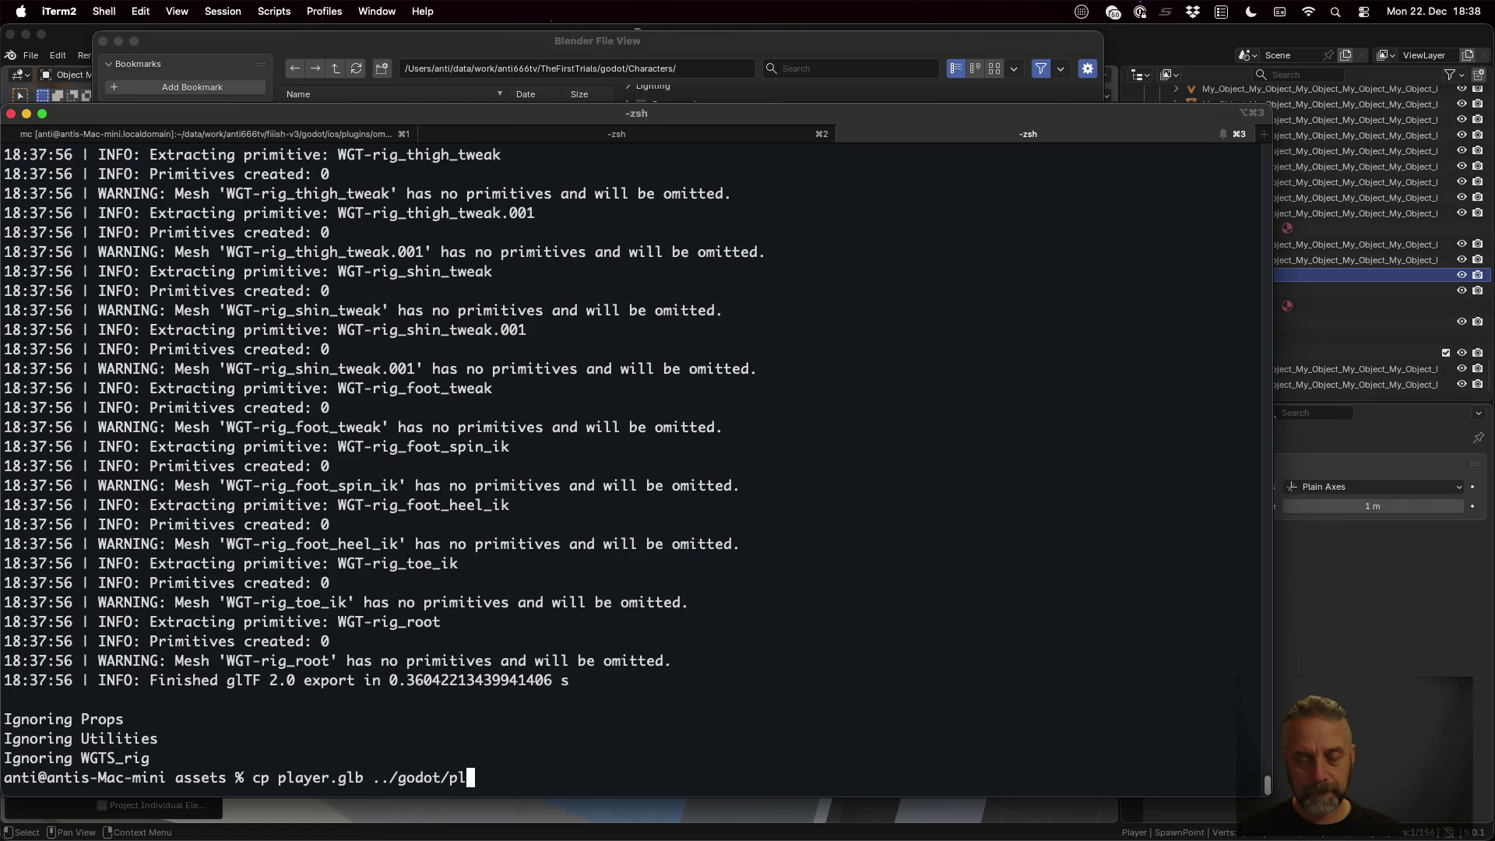
{"action": "key", "text": "BackSpace"}
{"action": "key", "text": "BackSpace"}
{"action": "type", "text": "layer_test.glb"}
{"action": "key", "text": "Return"}
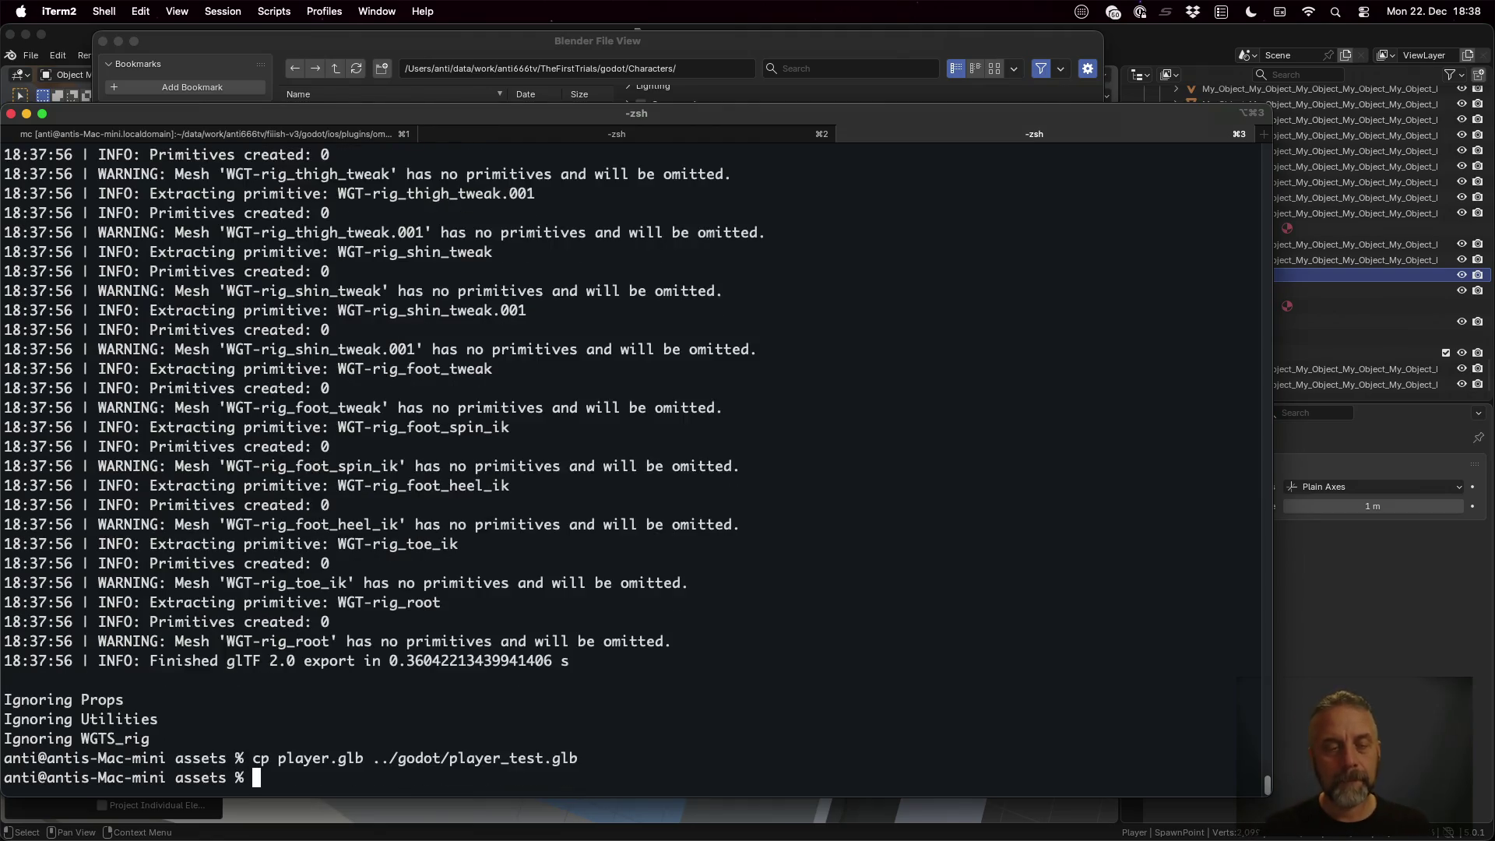
{"action": "key", "text": "super+Tab"}
{"action": "key", "text": "super+Tab"}
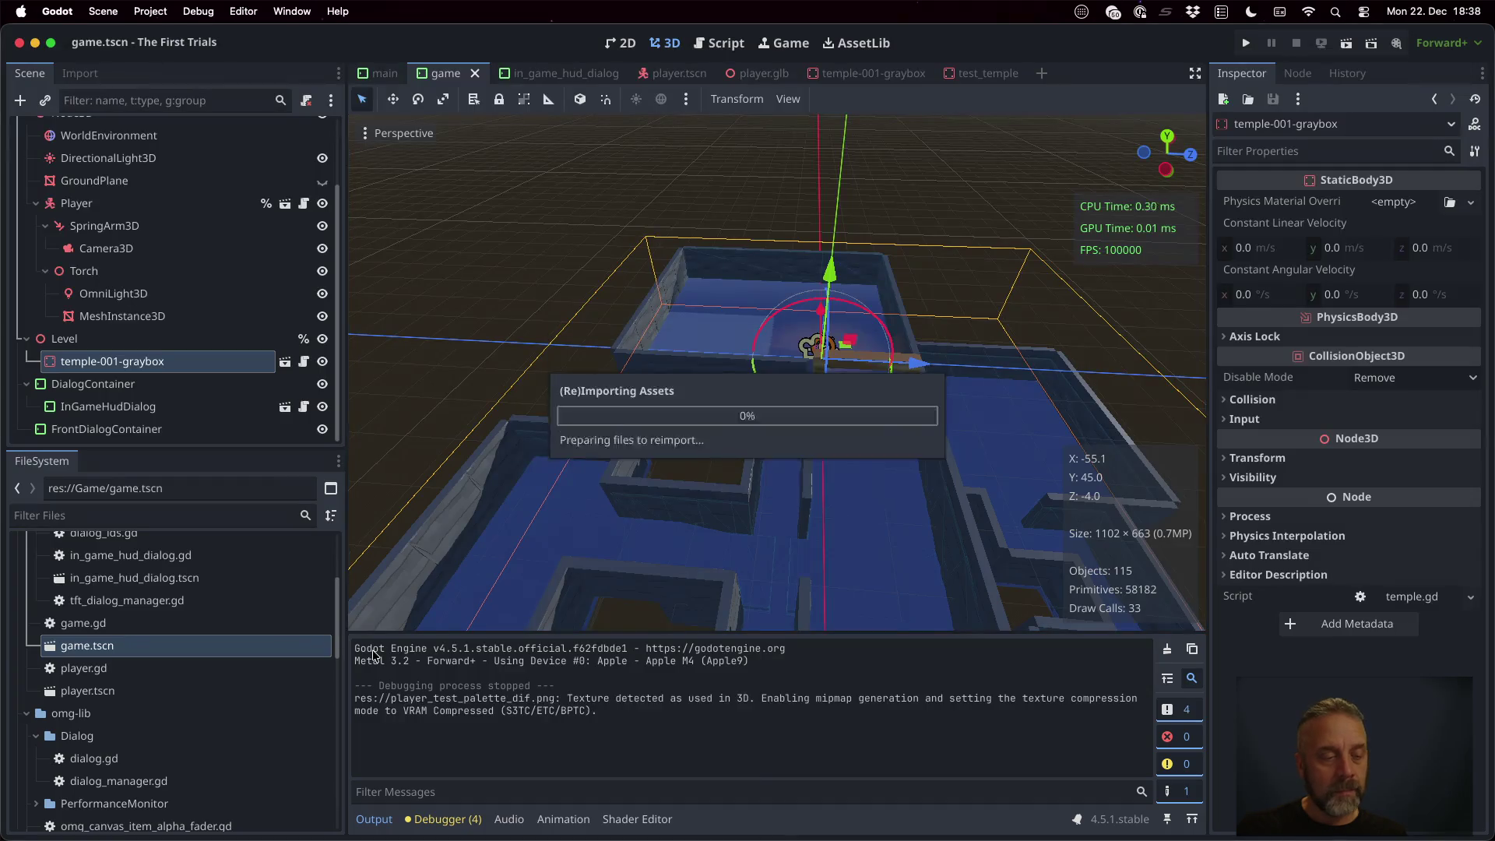
Open the Advanced Import Settings for player_test.glb from the project files
{"action": "scroll", "coordinate": [198, 724], "scroll_direction": "down", "scroll_amount": 10}
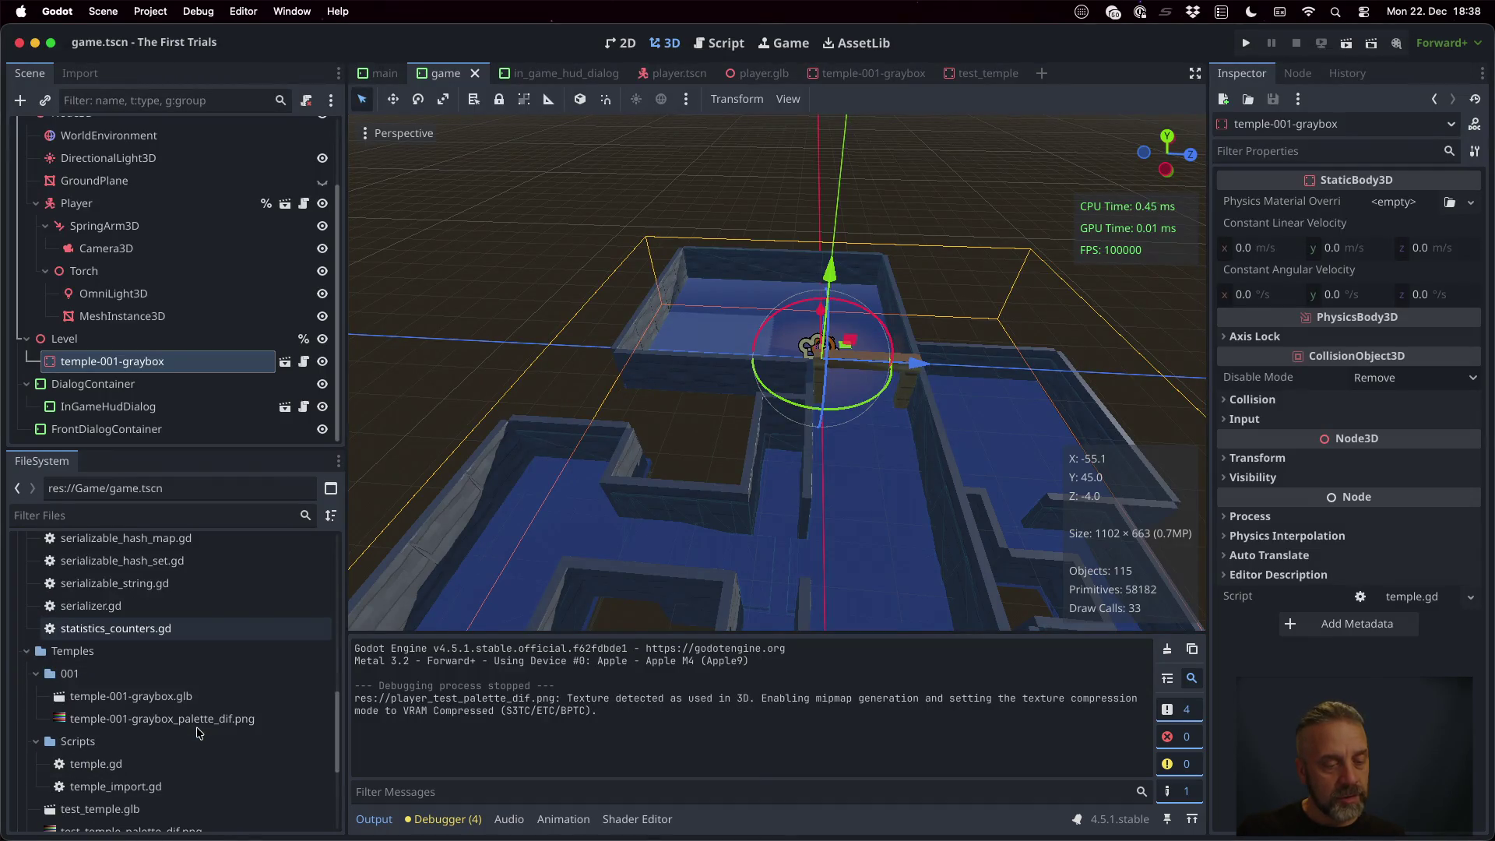
{"action": "scroll", "coordinate": [179, 748], "scroll_direction": "down", "scroll_amount": 5}
{"action": "left_click", "coordinate": [150, 771]}
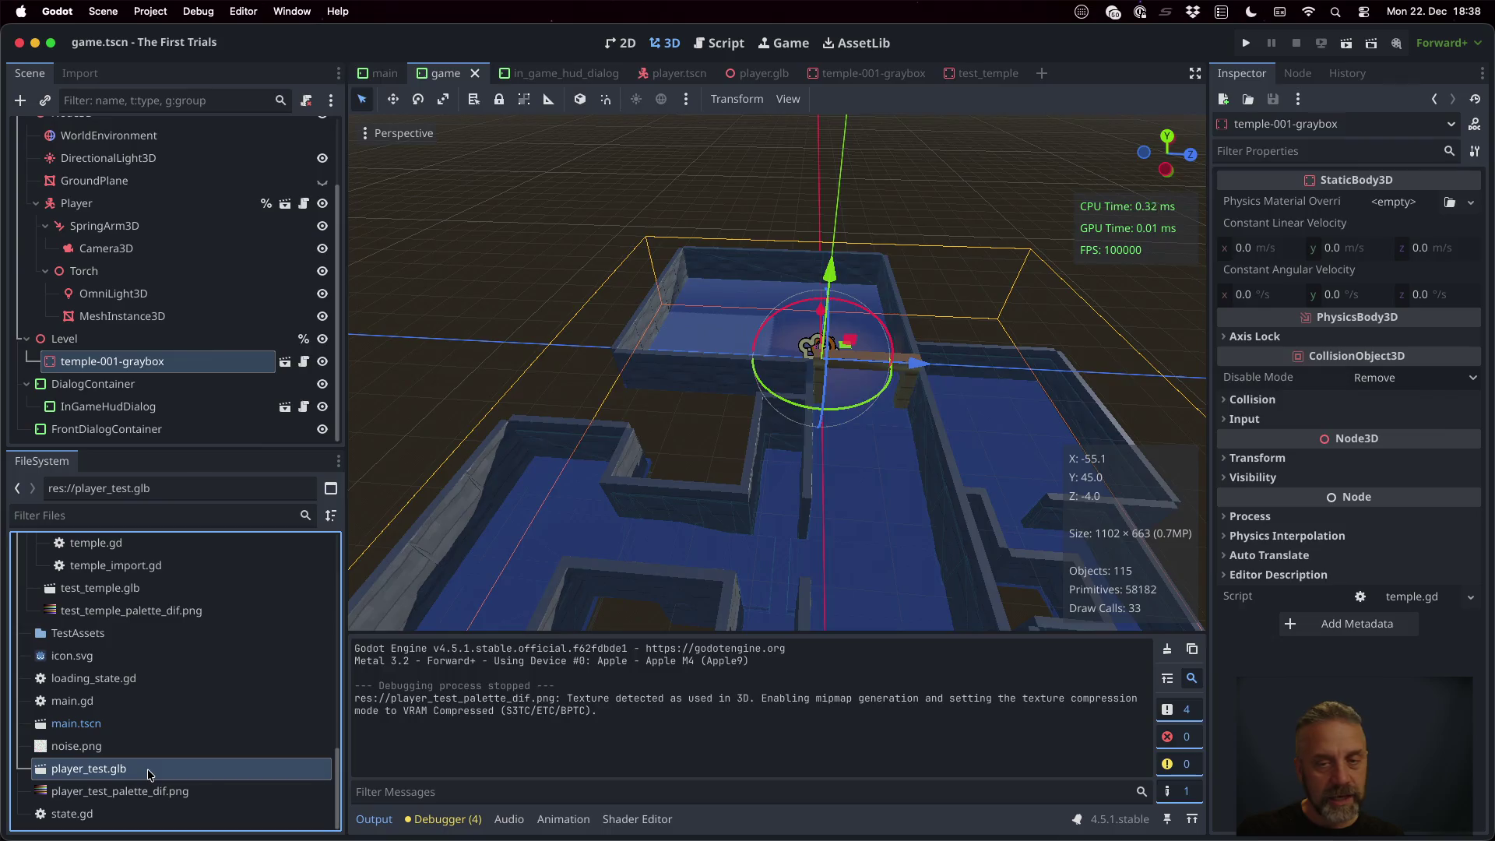
{"action": "double_click", "coordinate": [150, 771]}
Inspect the metarig and PlayerRig nodes and their Skeleton3D children
{"action": "left_click", "coordinate": [292, 204]}
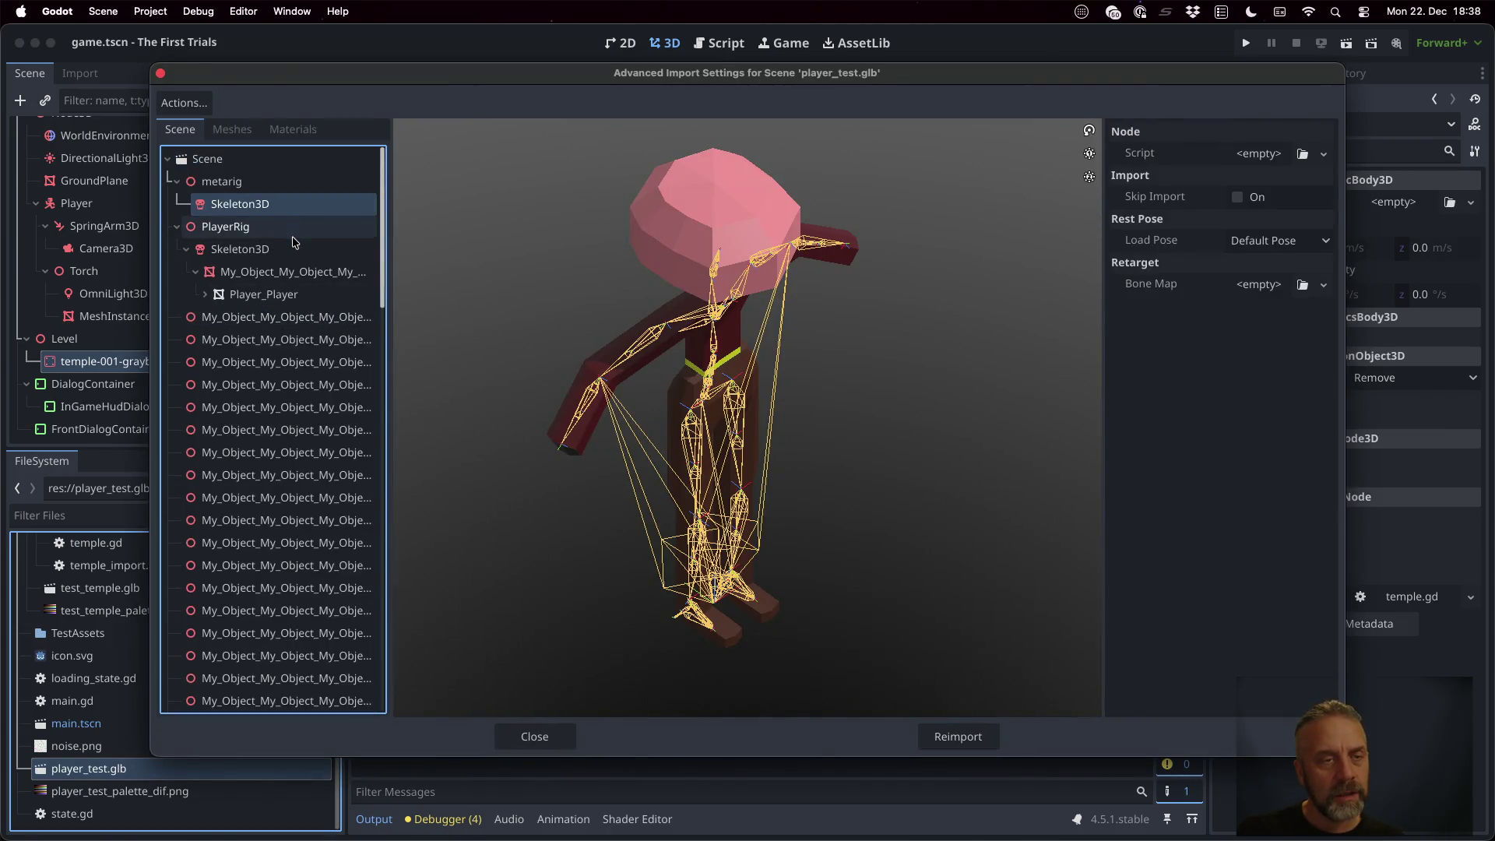
{"action": "left_click", "coordinate": [251, 182]}
{"action": "left_click", "coordinate": [261, 204]}
{"action": "left_click", "coordinate": [274, 227]}
{"action": "left_click", "coordinate": [251, 185]}
{"action": "left_click", "coordinate": [265, 226]}
{"action": "left_click", "coordinate": [260, 206]}
{"action": "left_click", "coordinate": [270, 249]}
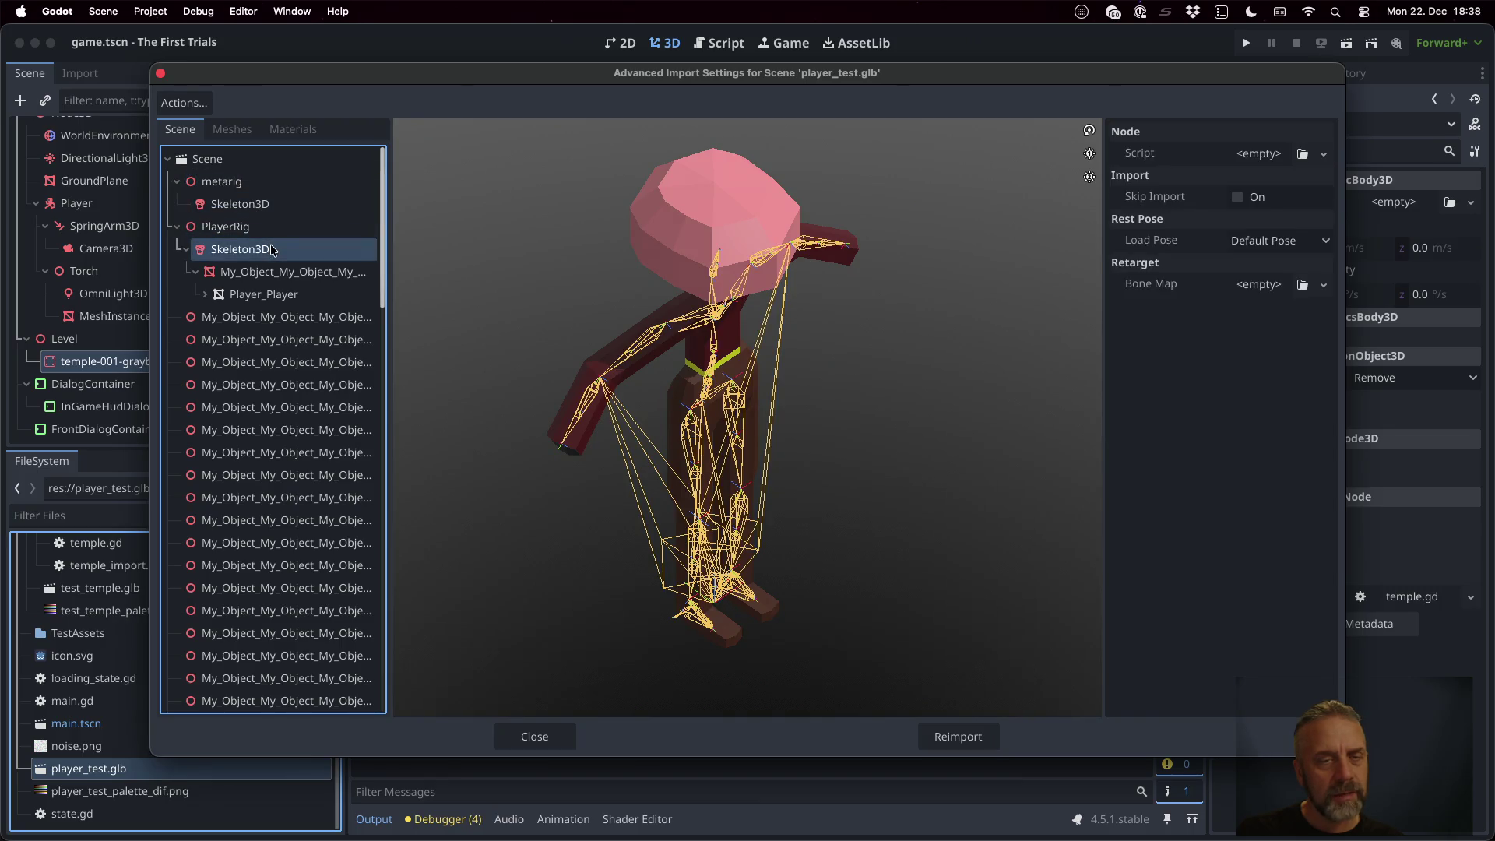
Expand the Player_Player mesh and preview its SimplePalette material and mesh node
{"action": "left_click", "coordinate": [292, 294]}
{"action": "left_click", "coordinate": [205, 295]}
{"action": "left_click", "coordinate": [261, 319]}
{"action": "scroll", "coordinate": [261, 325], "scroll_direction": "down", "scroll_amount": 10}
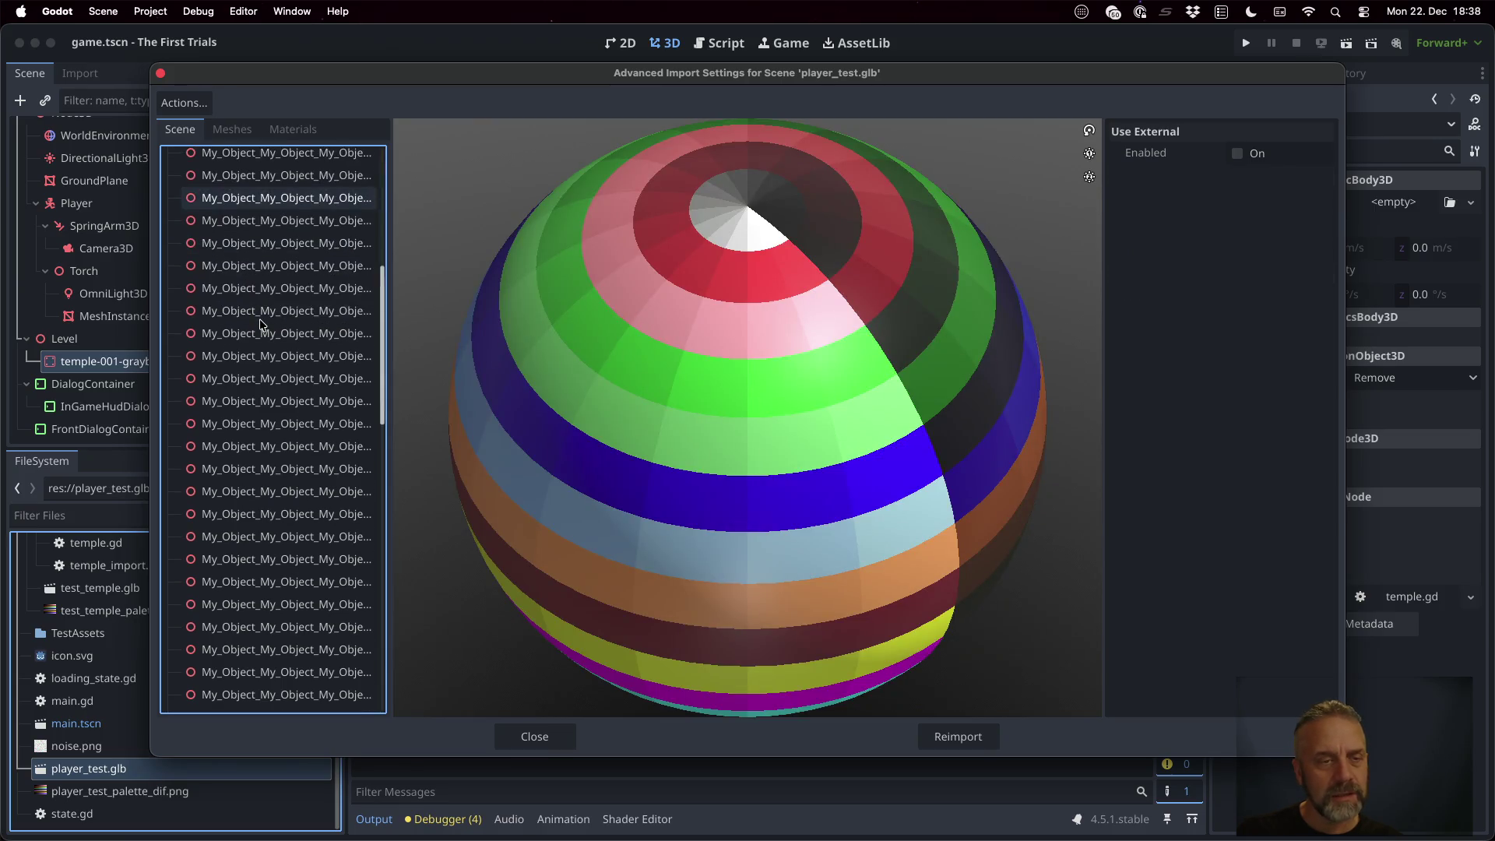
{"action": "scroll", "coordinate": [261, 326], "scroll_direction": "up", "scroll_amount": 10}
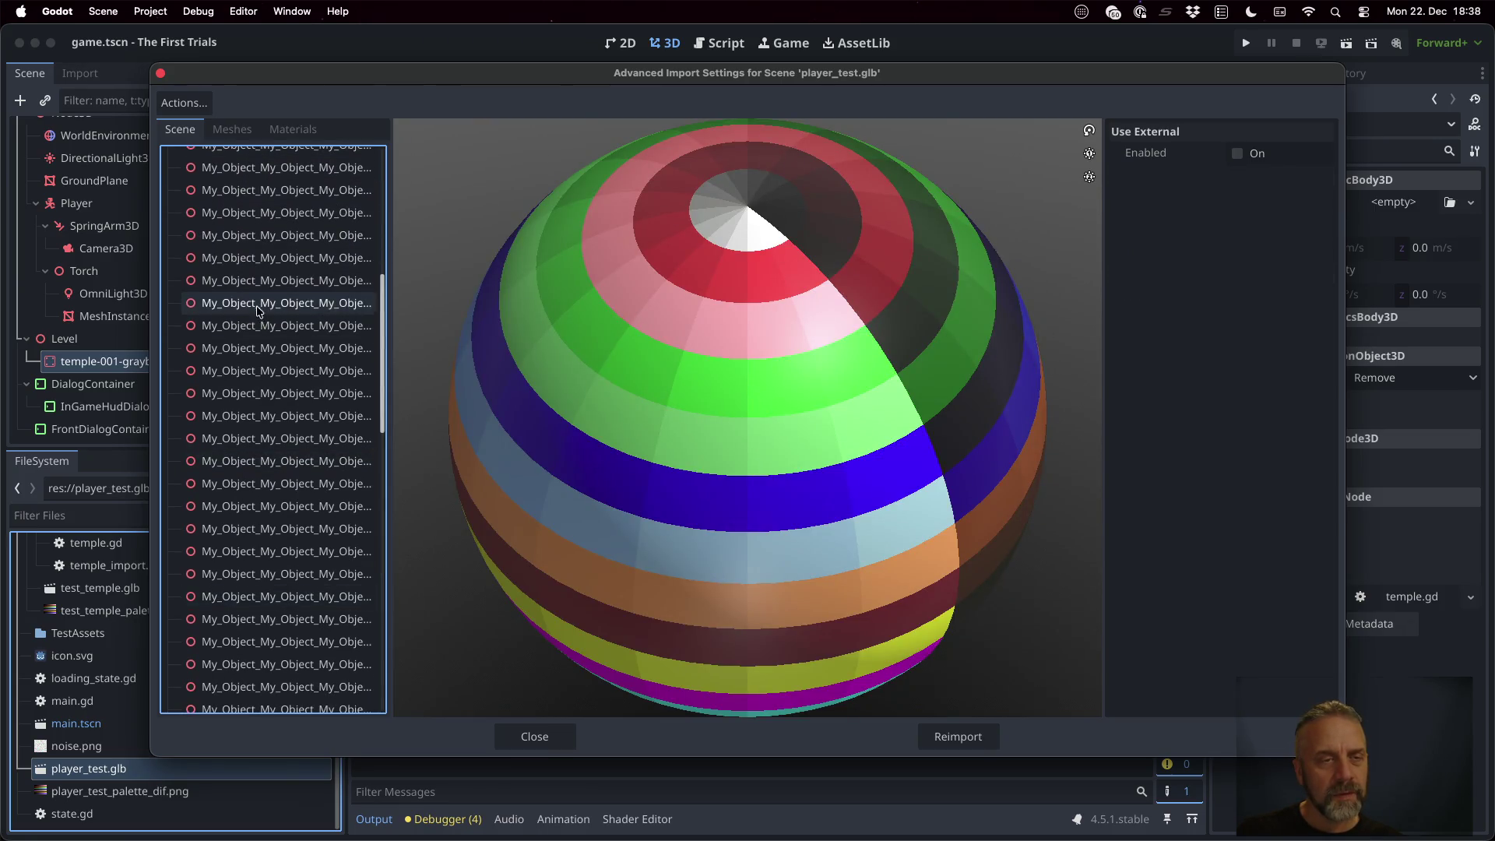
{"action": "left_click", "coordinate": [267, 343]}
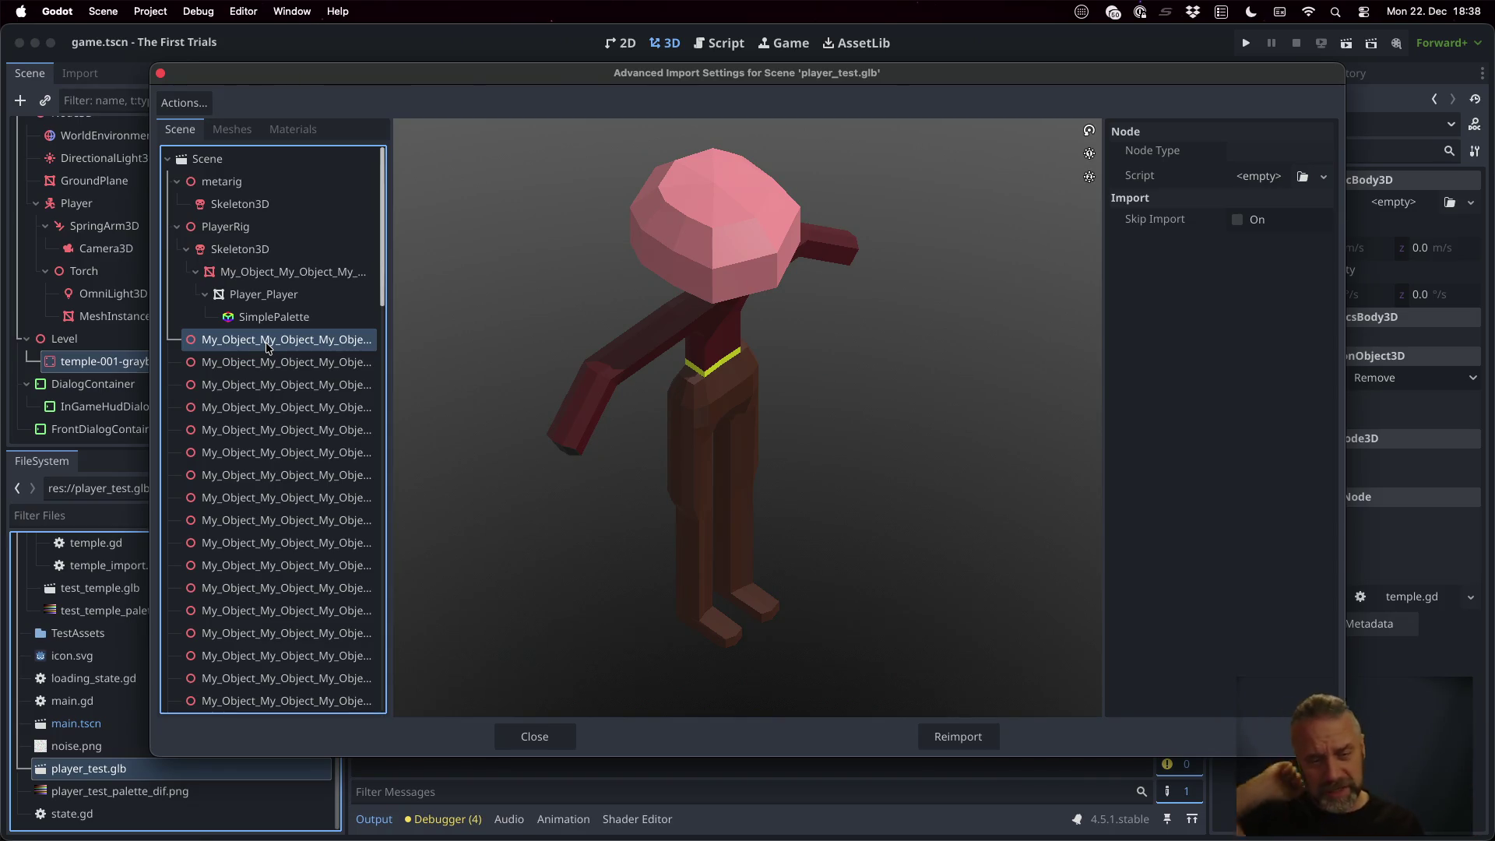
Play the Idle and WalkSimple previews under AnimationPlayer, replay each once, and close the dialog
{"action": "scroll", "coordinate": [266, 347], "scroll_direction": "down", "scroll_amount": 10}
{"action": "scroll", "coordinate": [267, 348], "scroll_direction": "down", "scroll_amount": 2}
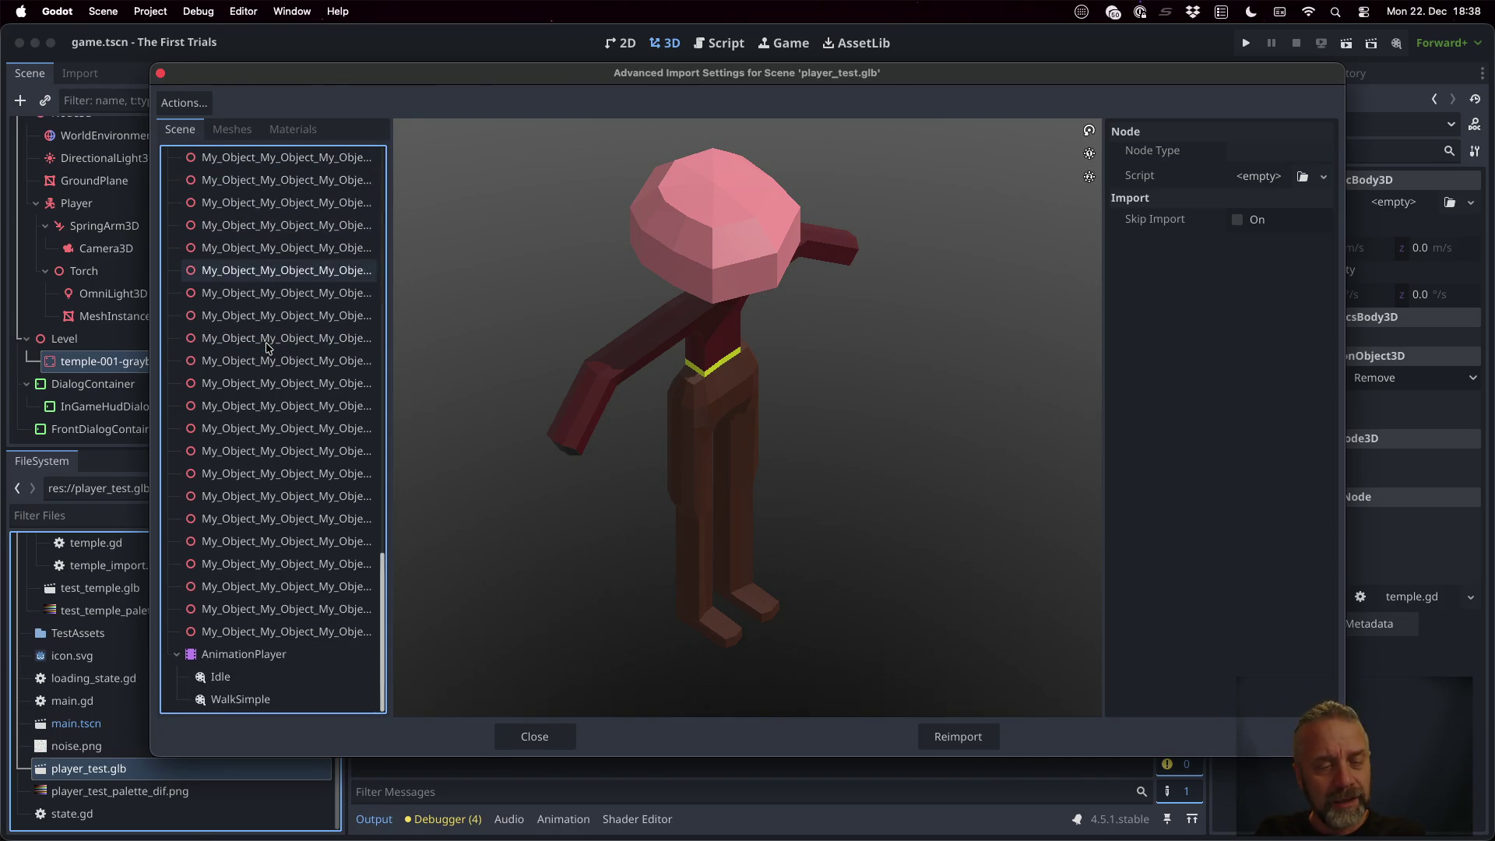
{"action": "left_click", "coordinate": [268, 677]}
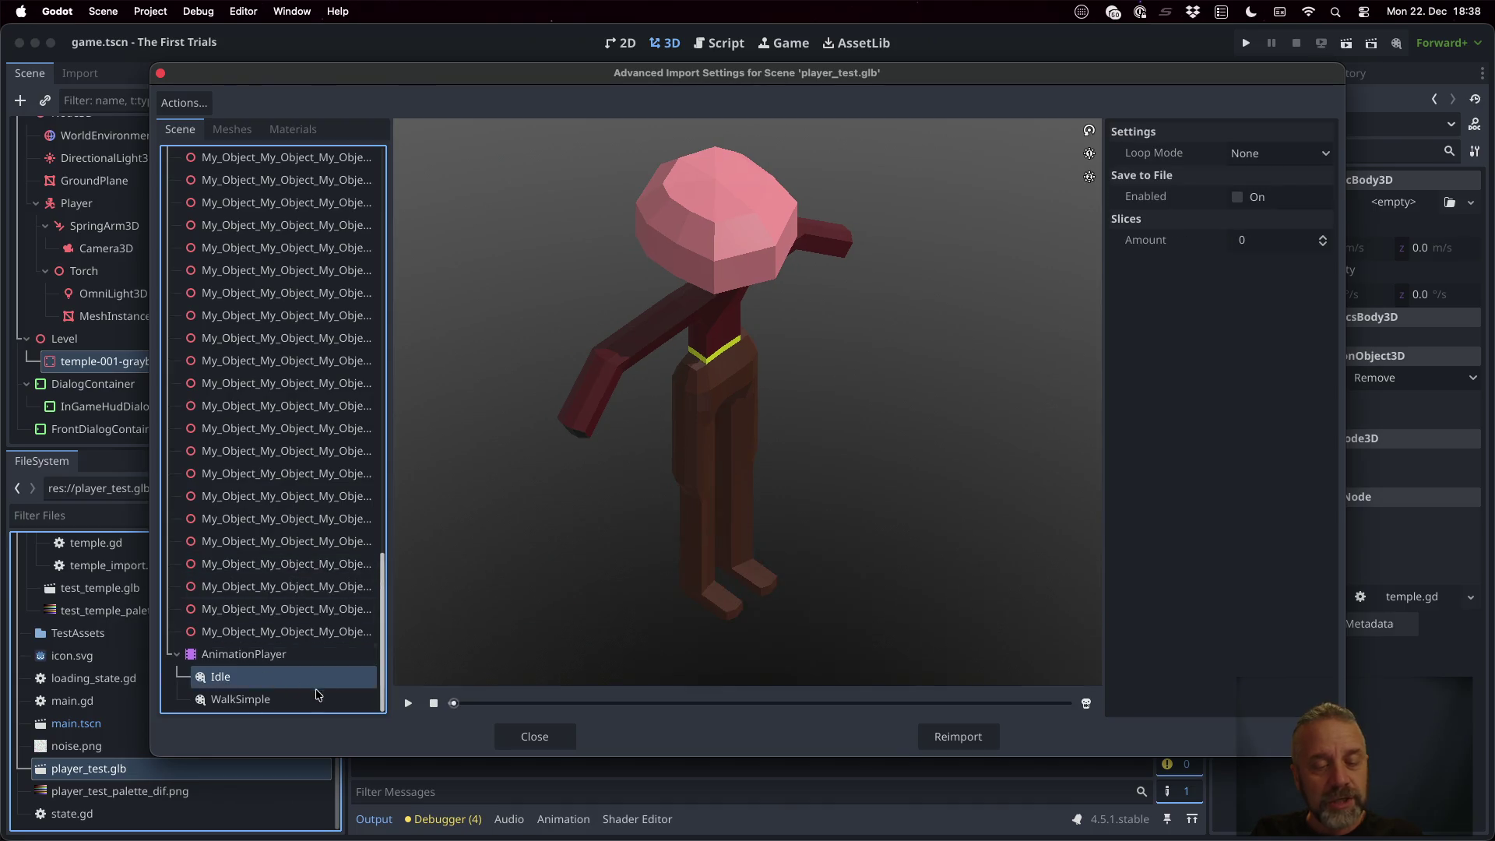
{"action": "left_click", "coordinate": [408, 703]}
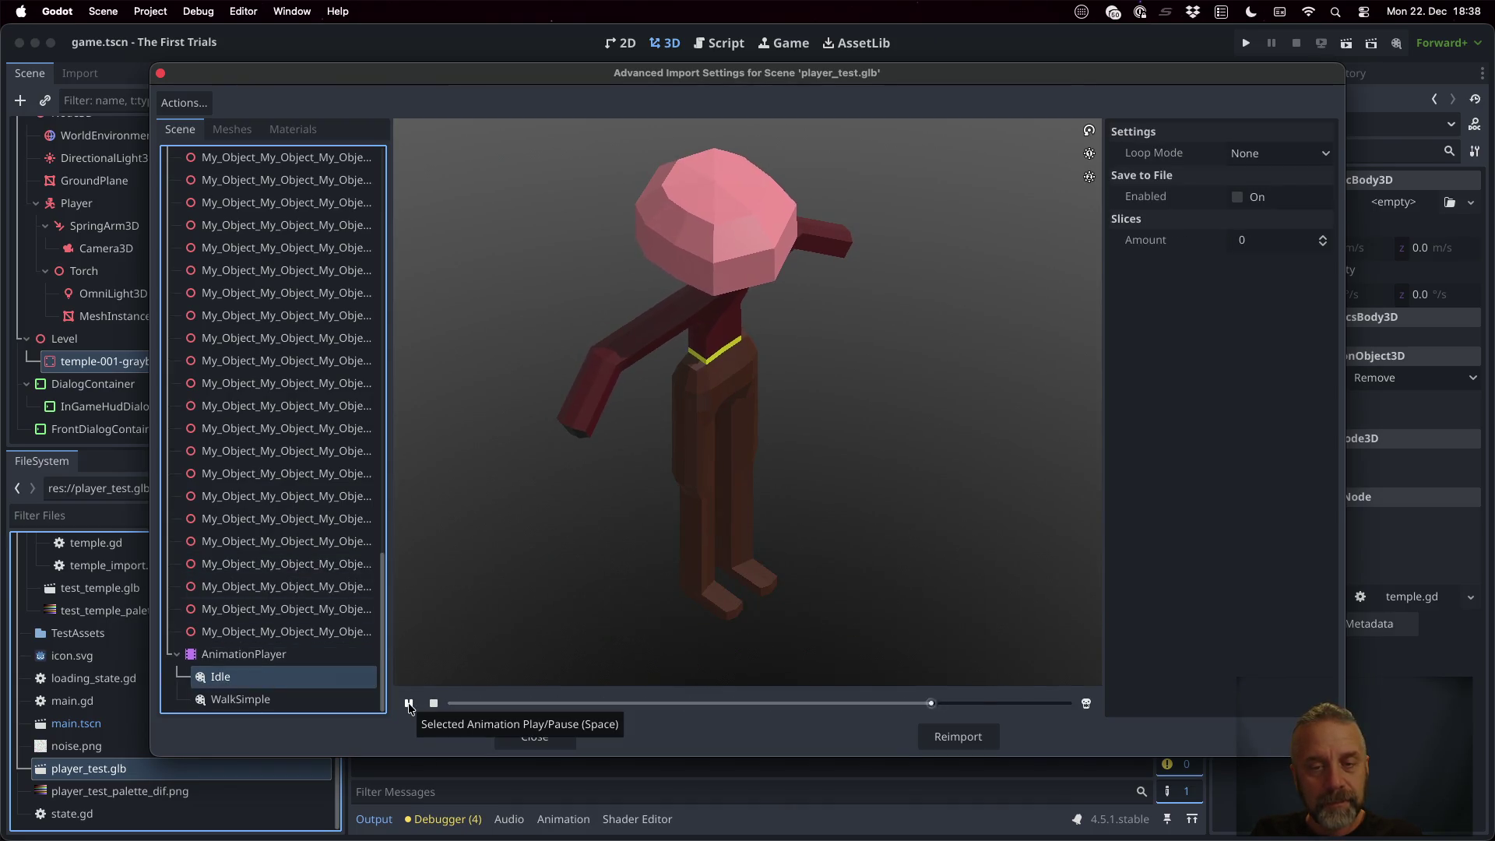
{"action": "left_click", "coordinate": [333, 701]}
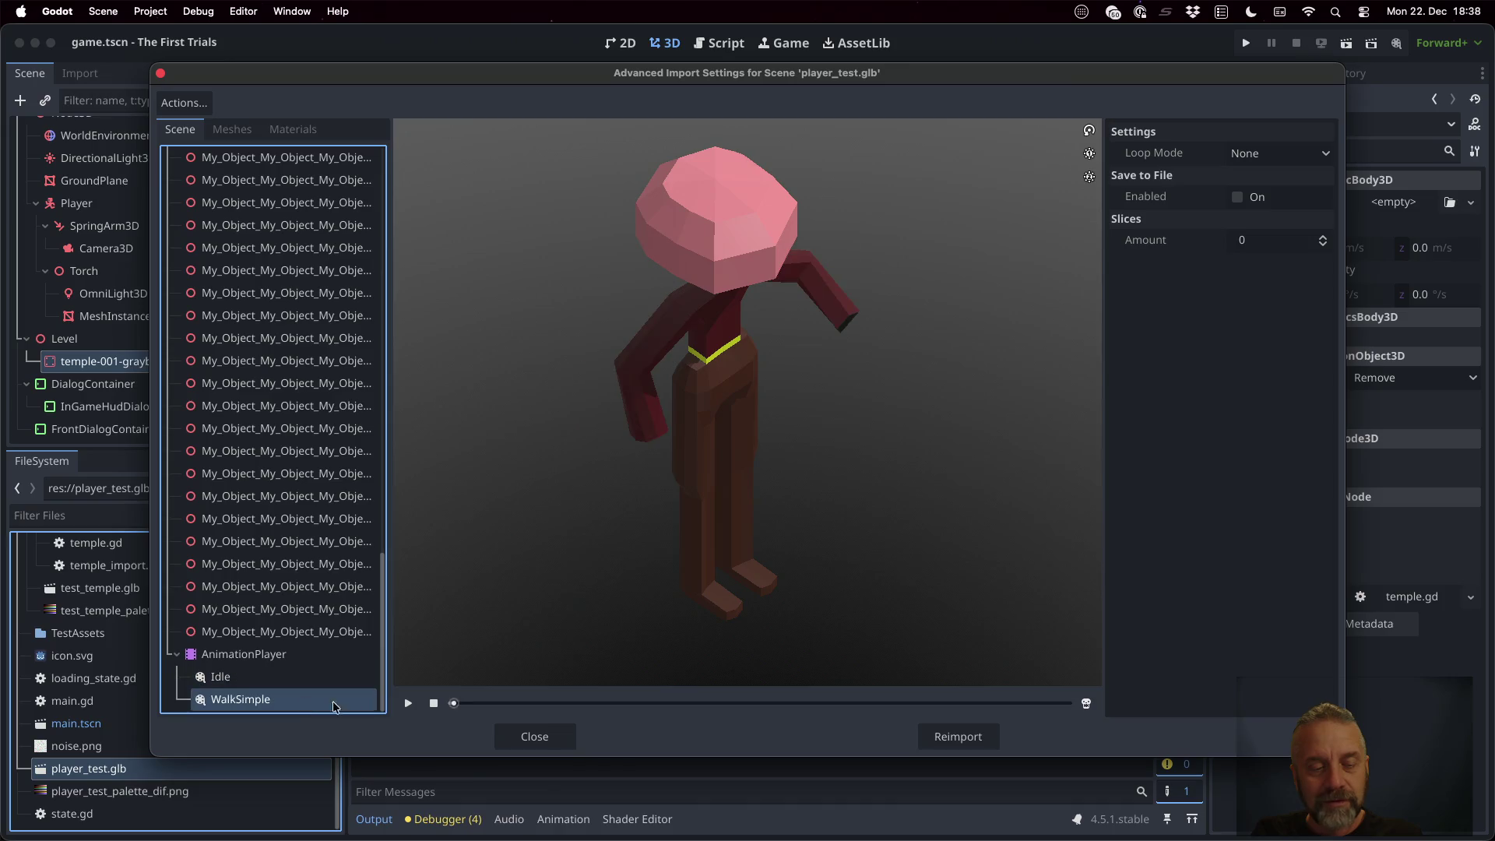
{"action": "left_click", "coordinate": [412, 703]}
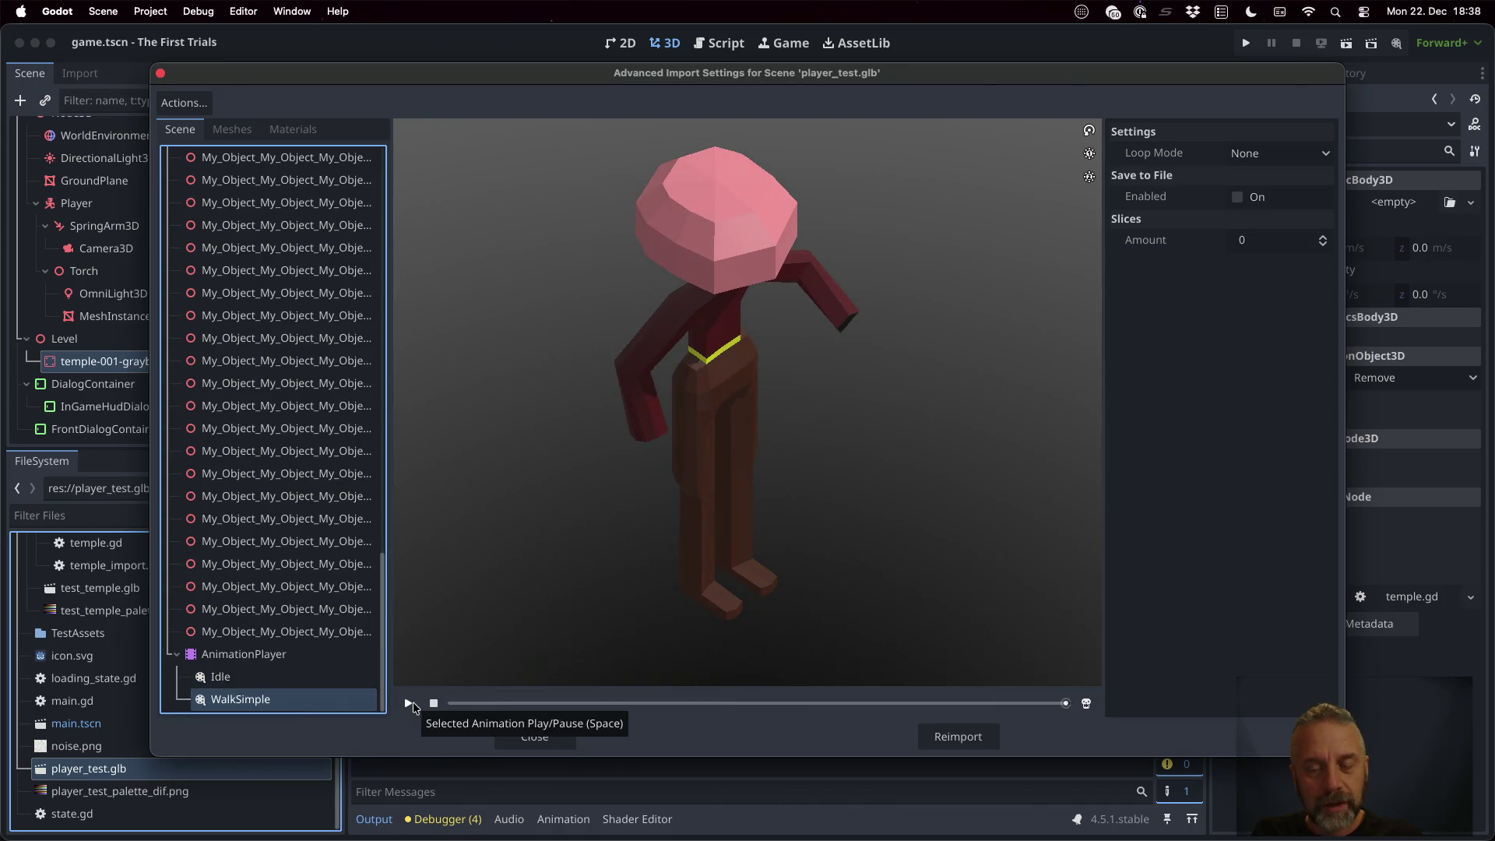
{"action": "left_click", "coordinate": [412, 704]}
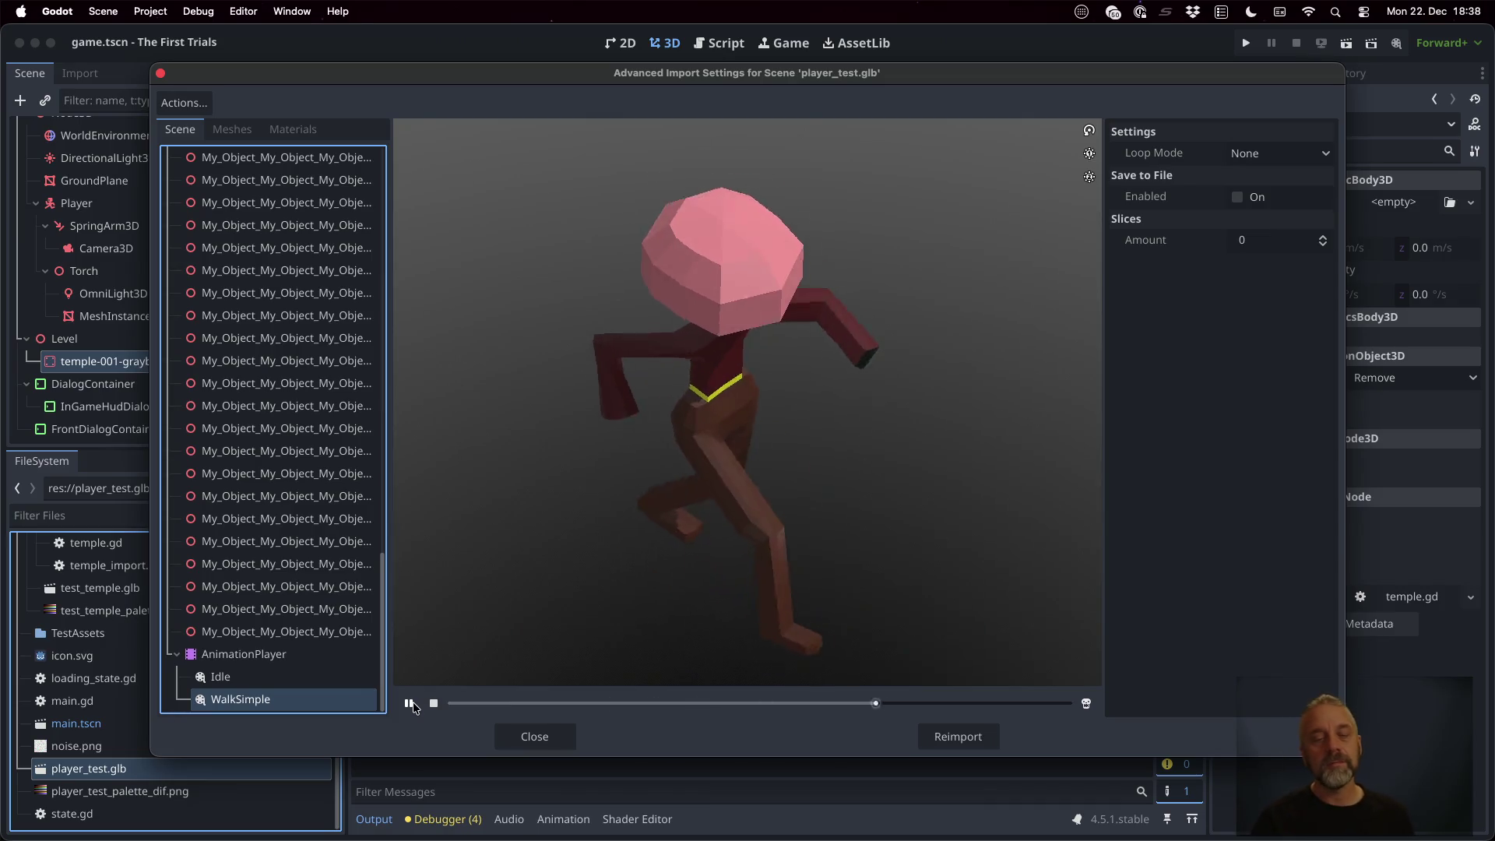
{"action": "left_click", "coordinate": [333, 678]}
{"action": "left_click", "coordinate": [409, 703]}
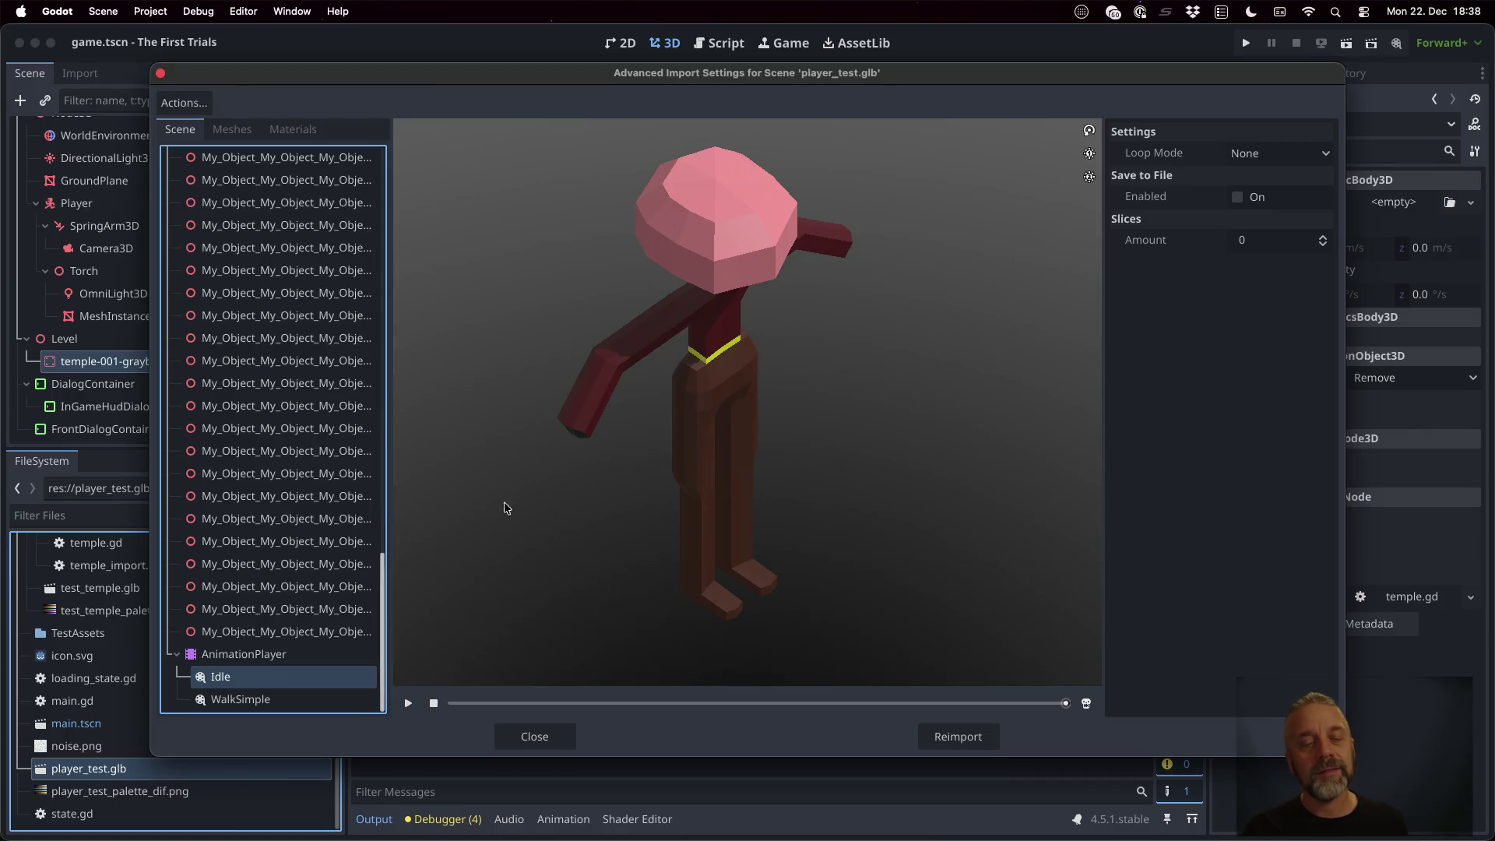
{"action": "left_click", "coordinate": [536, 736]}
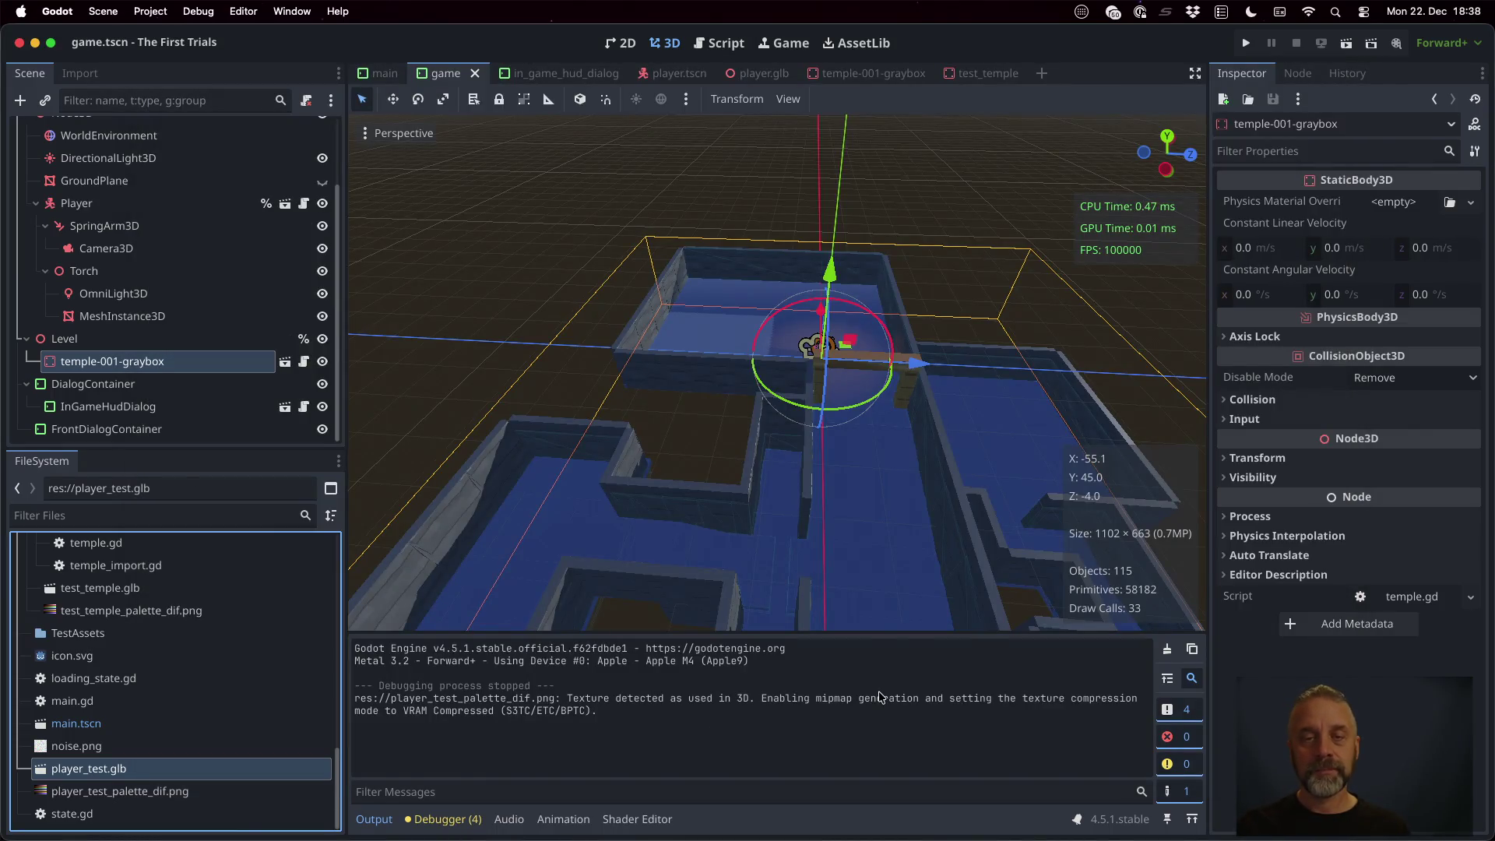
Cancel Blender's pending glTF export and return to the terminal
{"action": "key", "text": "super+Tab"}
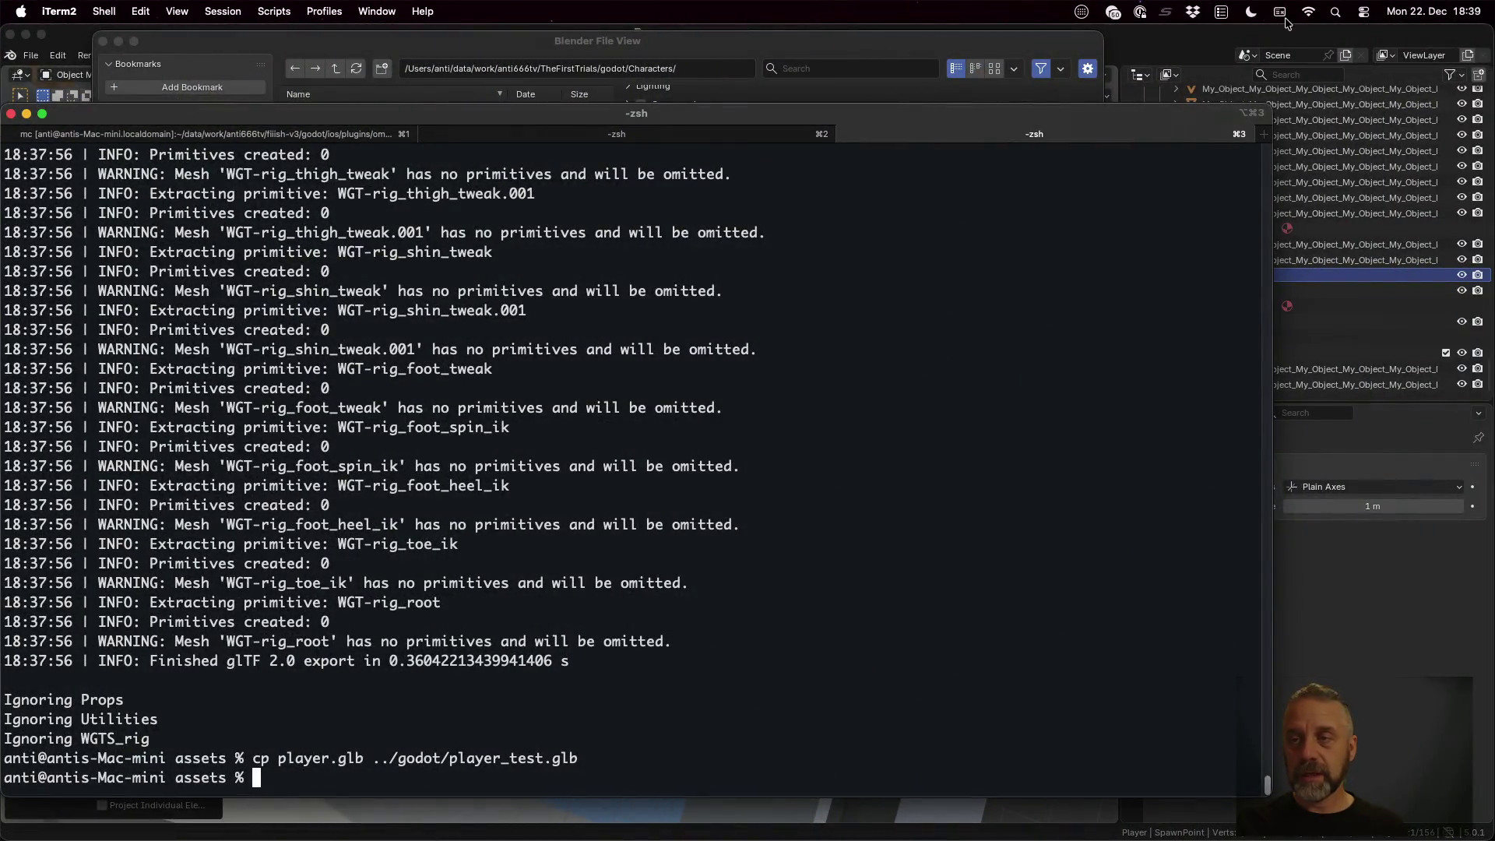
{"action": "left_click", "coordinate": [1173, 31]}
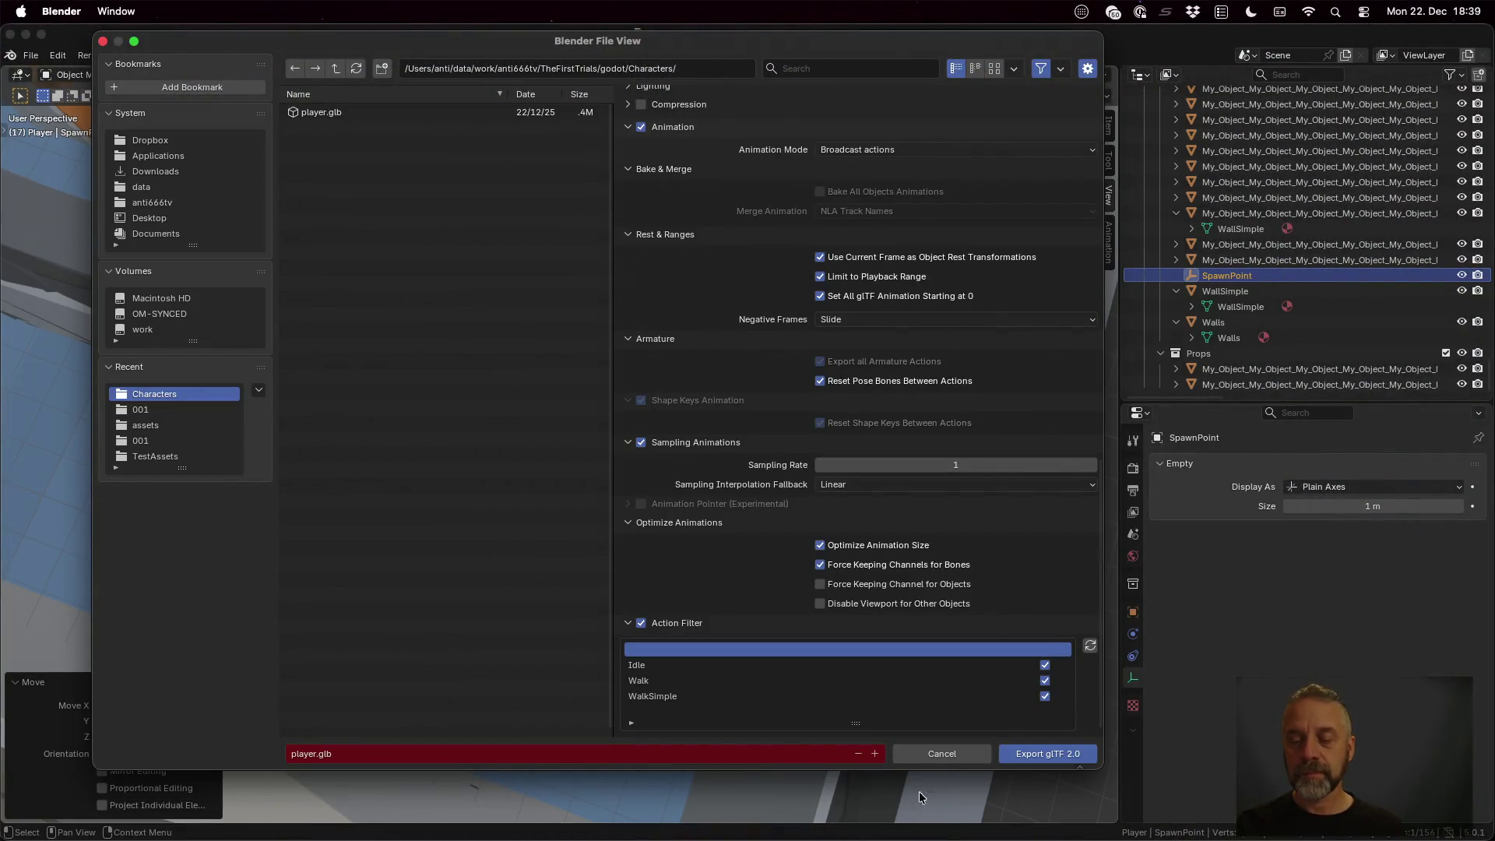
{"action": "left_click", "coordinate": [942, 754]}
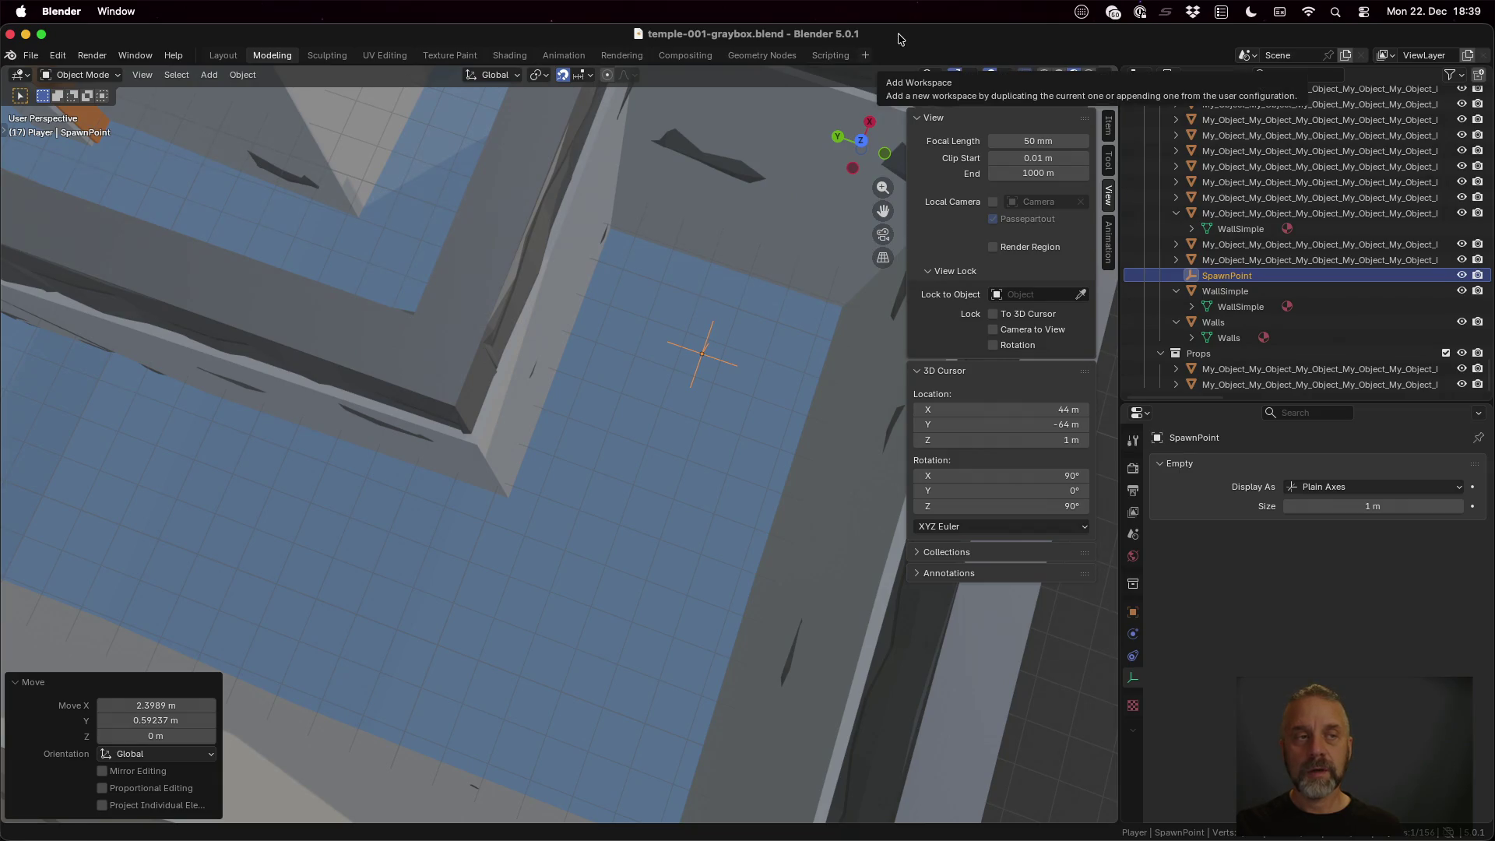
{"action": "key", "text": "super+Tab"}
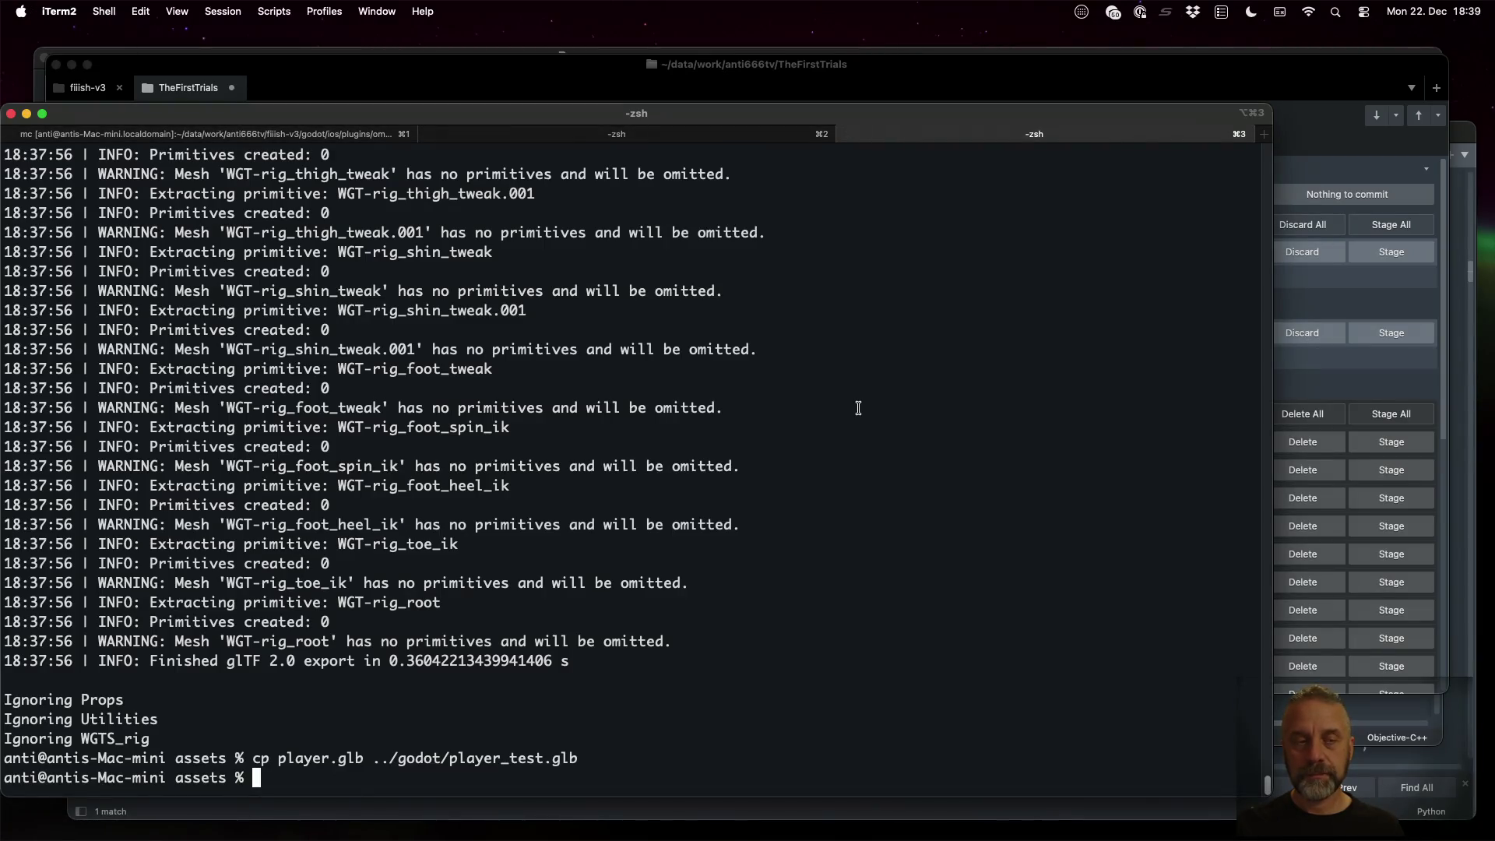
Run git stash on temples/001/temple-001-graybox.blend
{"action": "type", "text": "cp"}
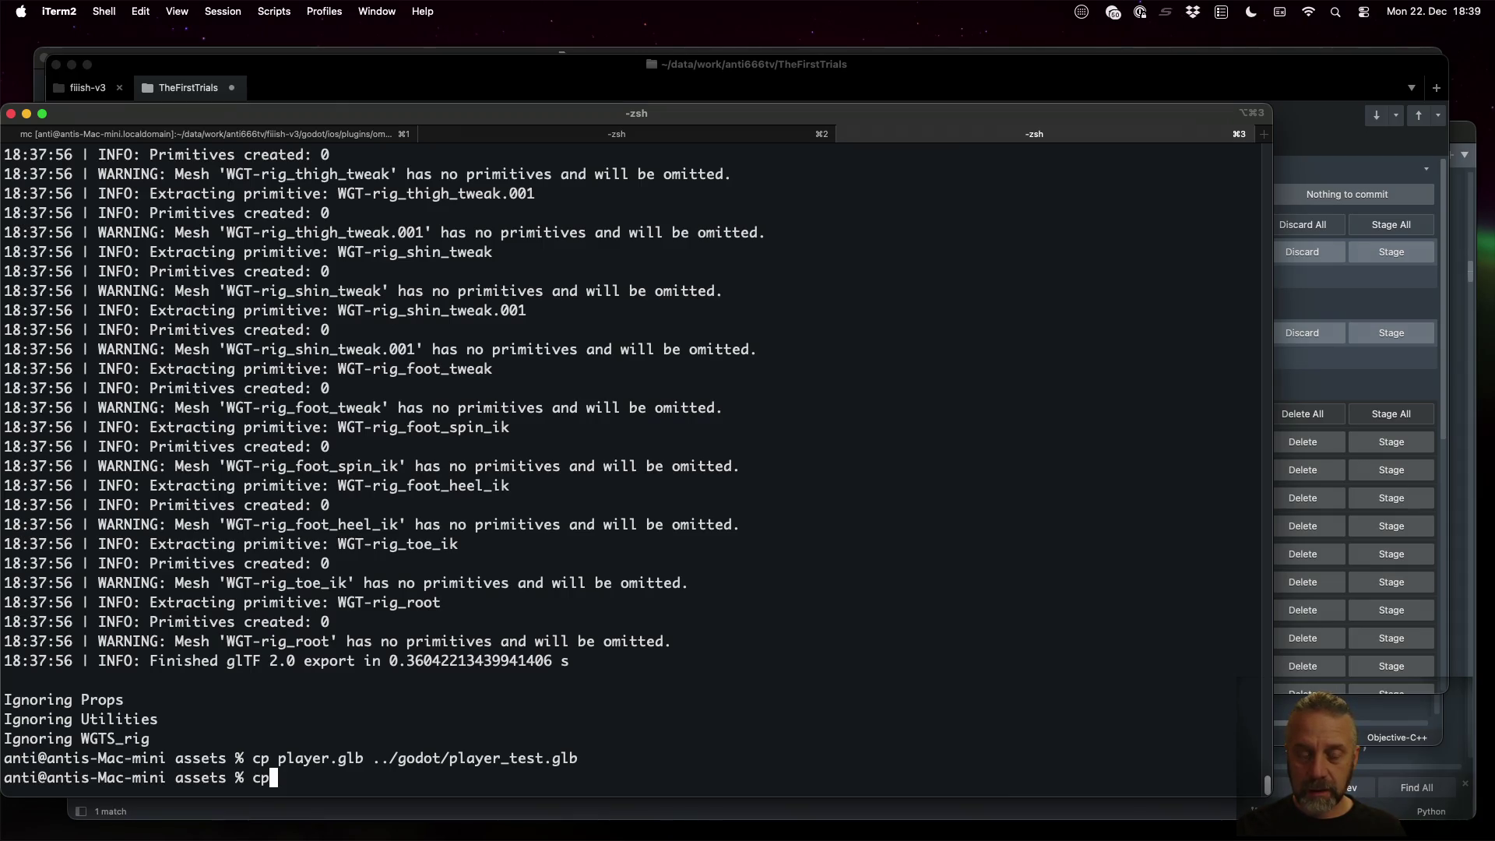
{"action": "key", "text": "BackSpace"}
{"action": "key", "text": "BackSpace"}
{"action": "type", "text": "git stash"}
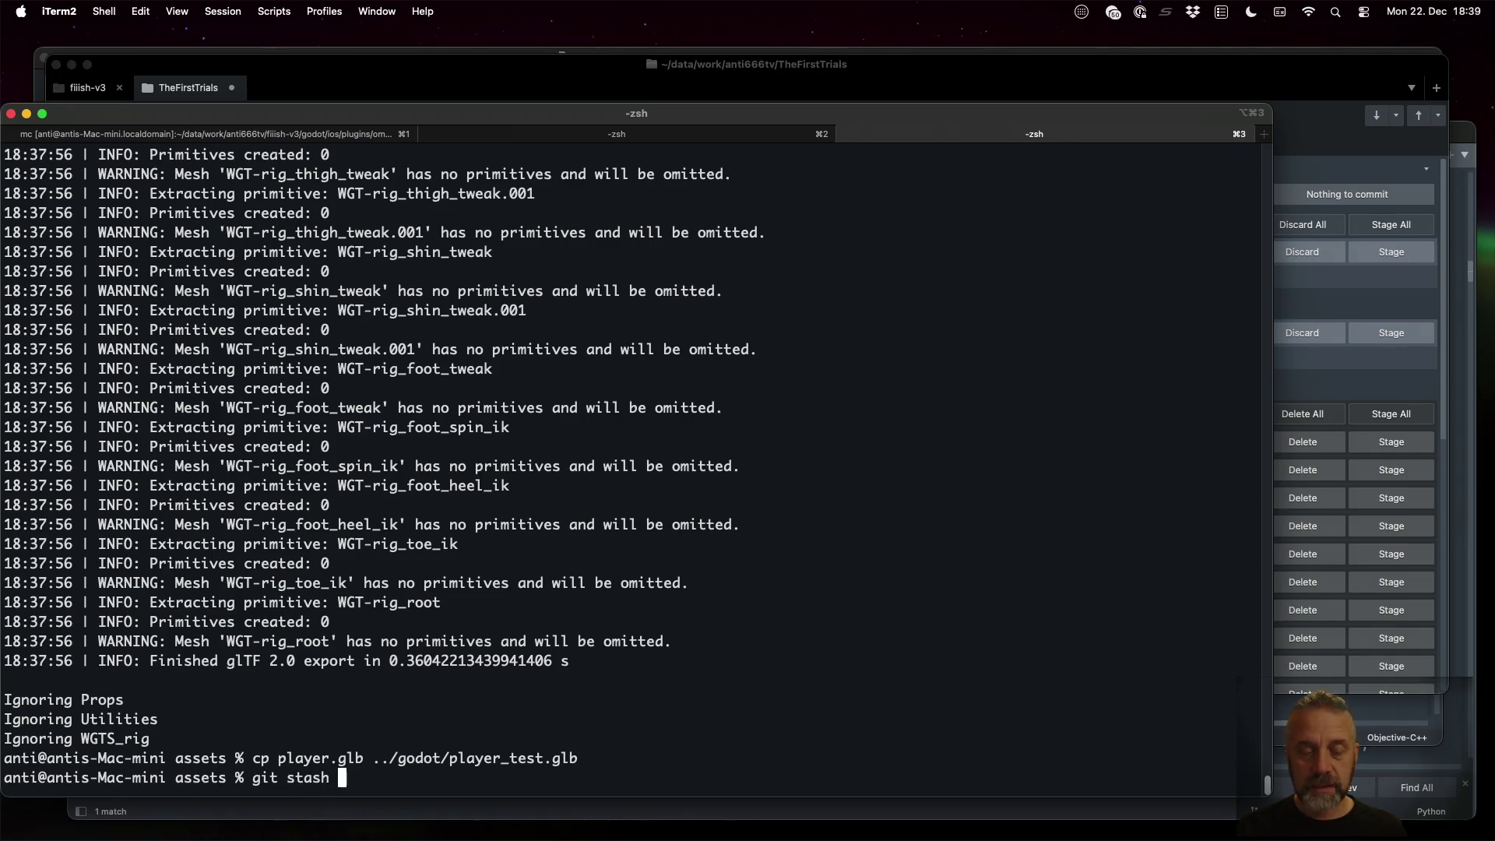
{"action": "key", "text": "Tab"}
{"action": "type", "text": "tem"}
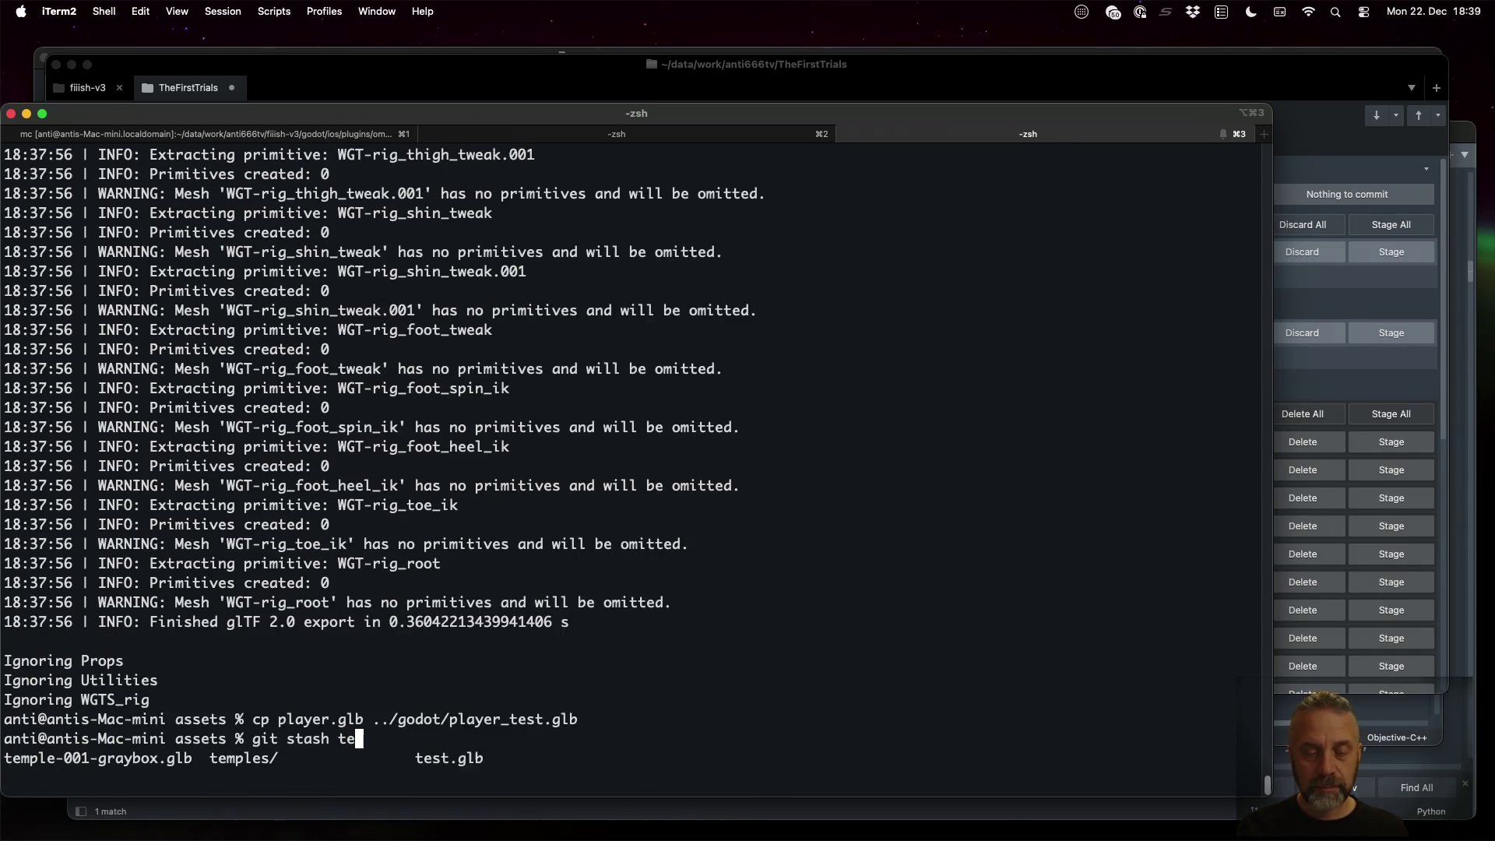
{"action": "key", "text": "Tab"}
{"action": "type", "text": "s"}
{"action": "key", "text": "Tab"}
{"action": "key", "text": "Tab"}
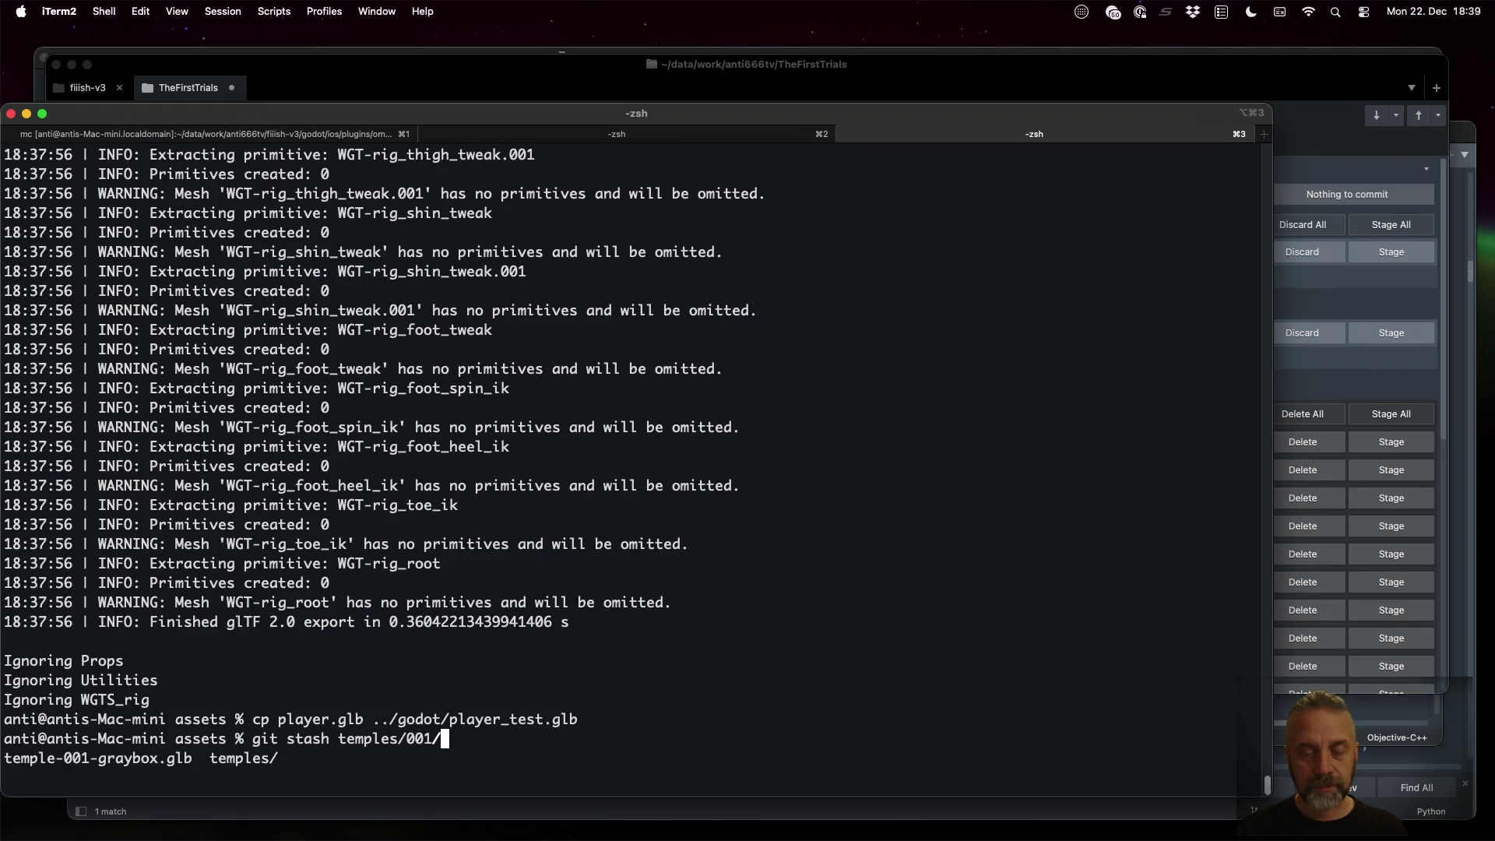
{"action": "key", "text": "Tab"}
{"action": "key", "text": "Tab"}
{"action": "type", "text": ".blend"}
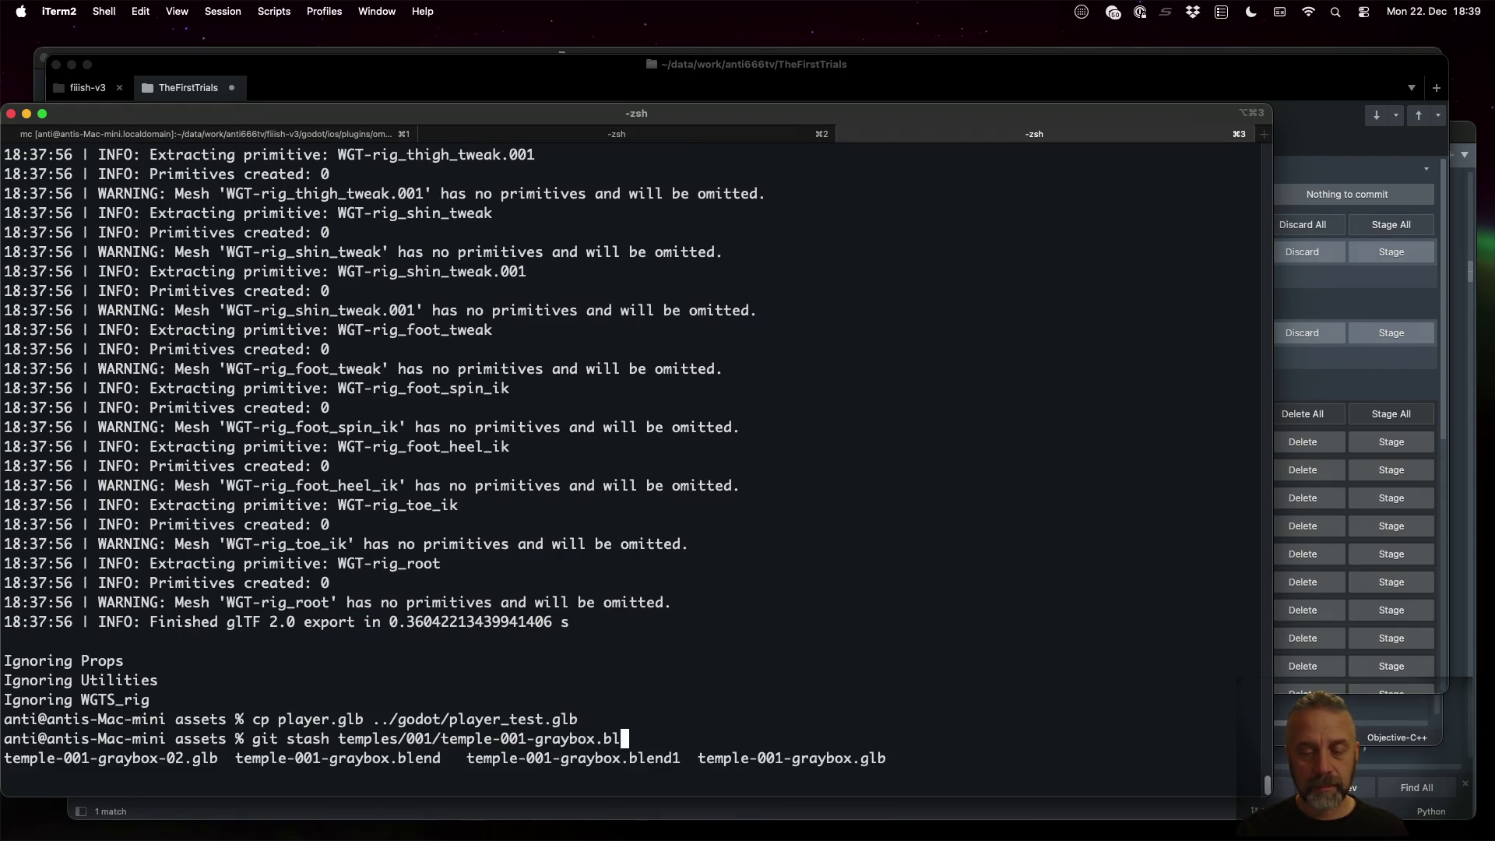
{"action": "key", "text": "Return"}
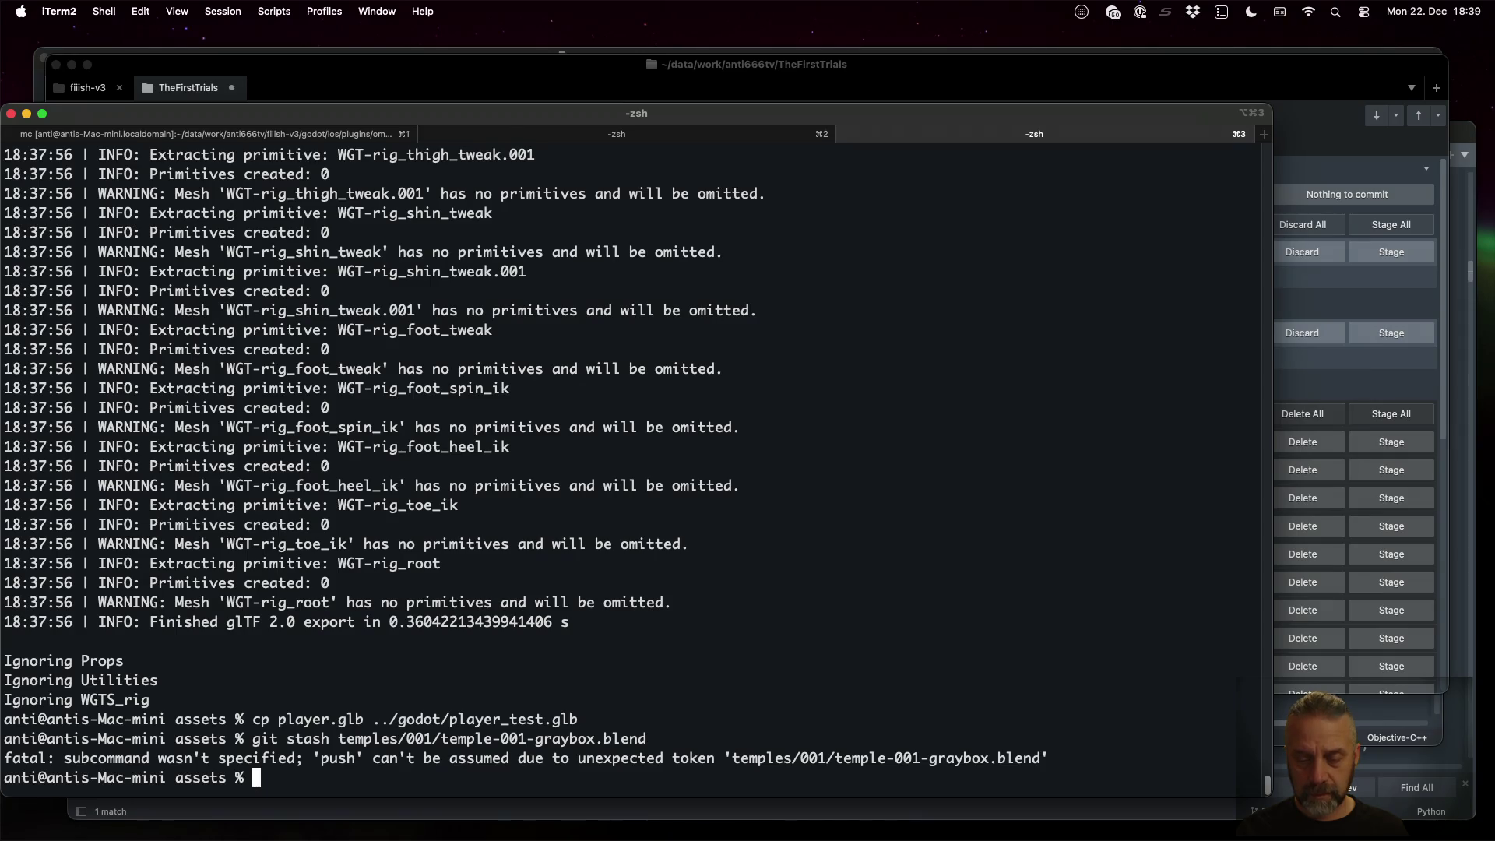
Rerun the stash command with '--' inserted before the file path
{"action": "key", "text": "Up"}
{"action": "key", "text": "ctrl+a"}
{"action": "key", "text": "Right"}
{"action": "key", "text": "Right"}
{"action": "key", "text": "Right"}
{"action": "type", "text": "--"}
{"action": "key", "text": "Return"}
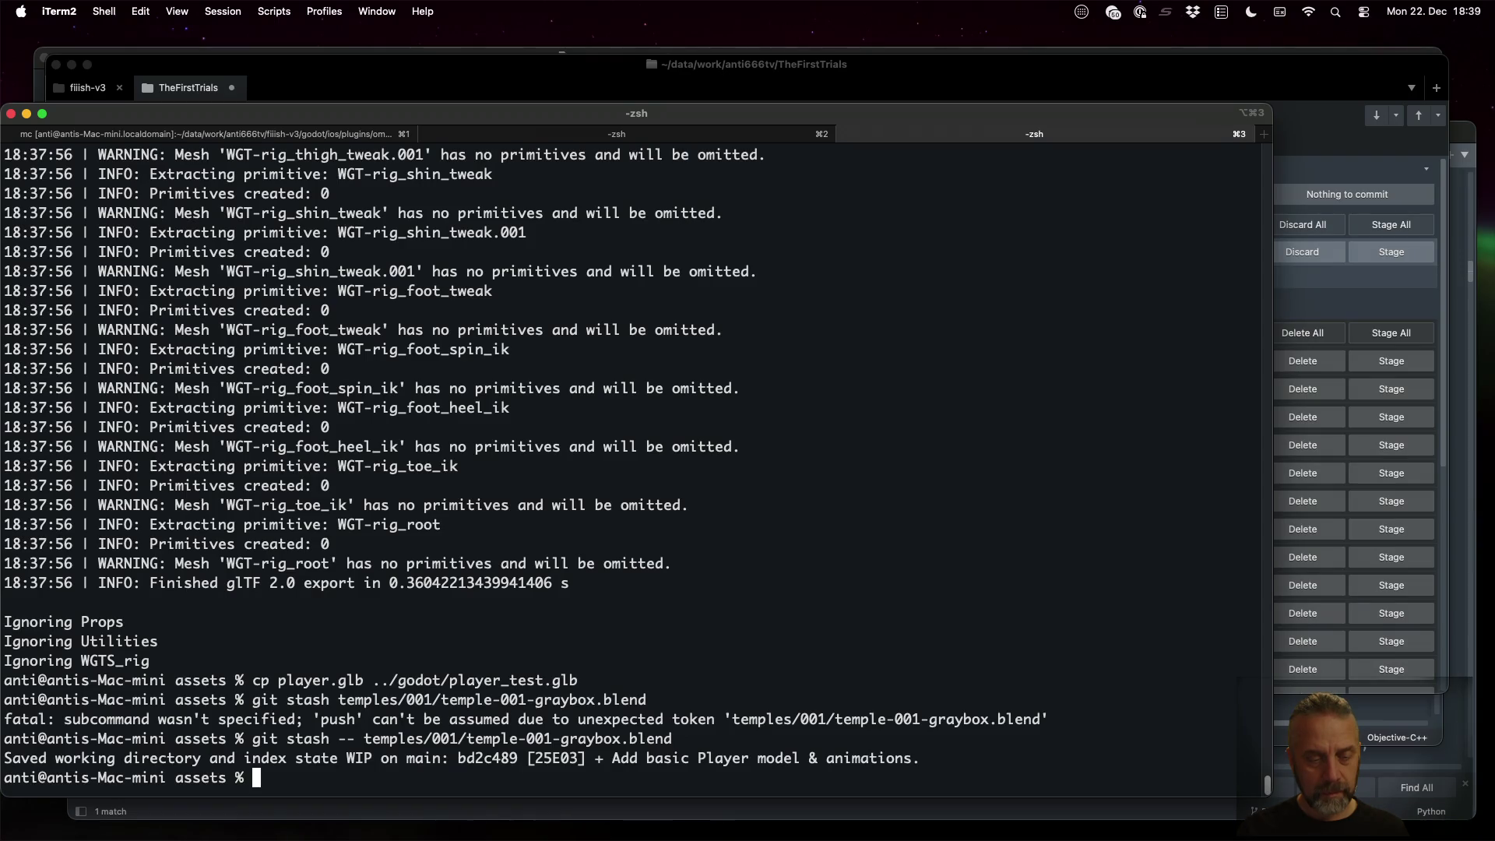
Run git diff, then check out temples/001/temple-001-graybox.blend to restore it
{"action": "type", "text": "git diff"}
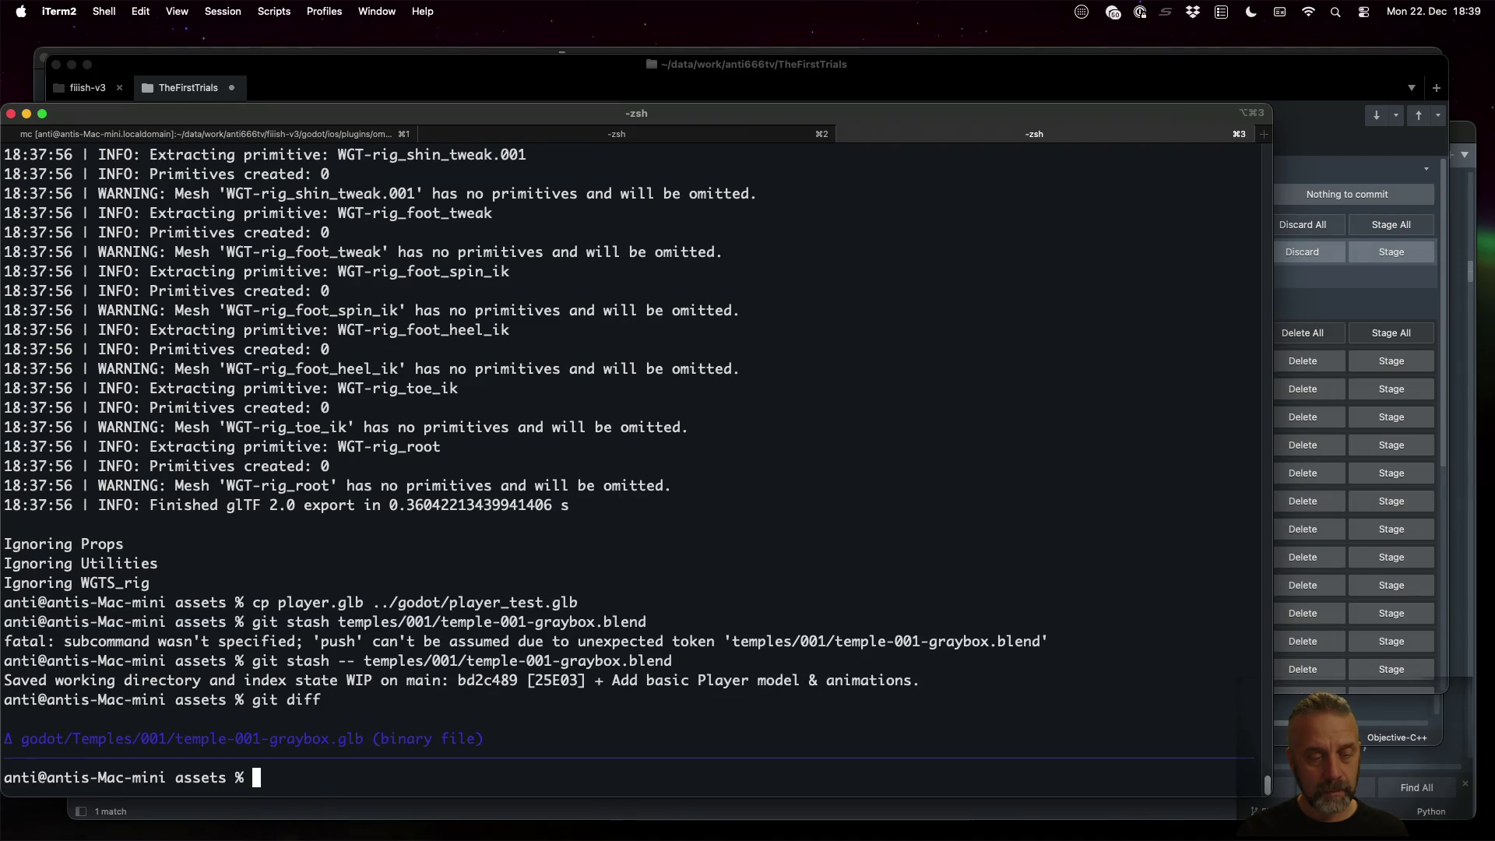
{"action": "type", "text": "git checkout te"}
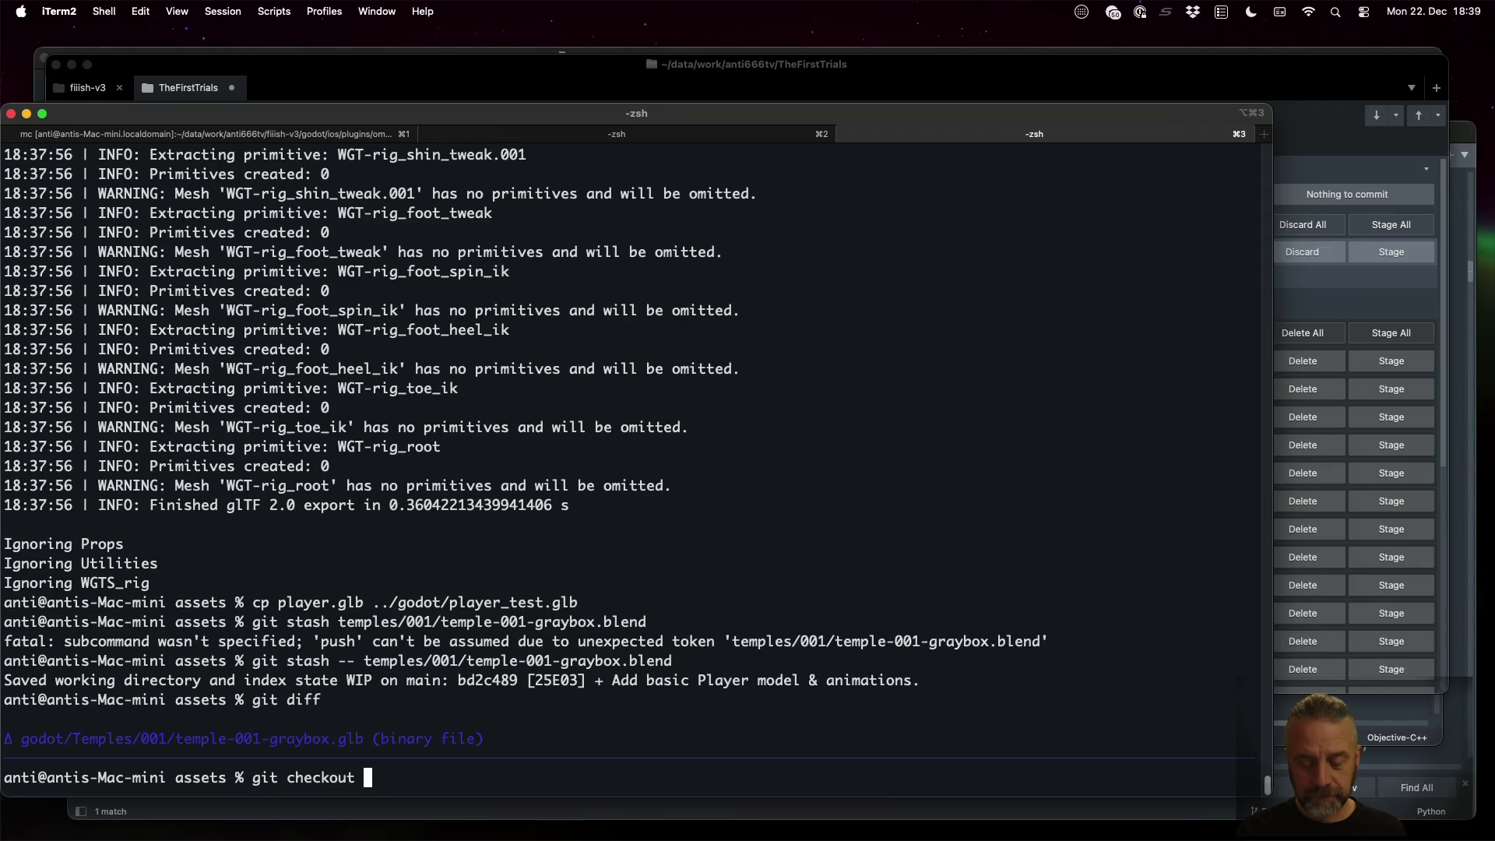
{"action": "type", "text": "mples/001/t"}
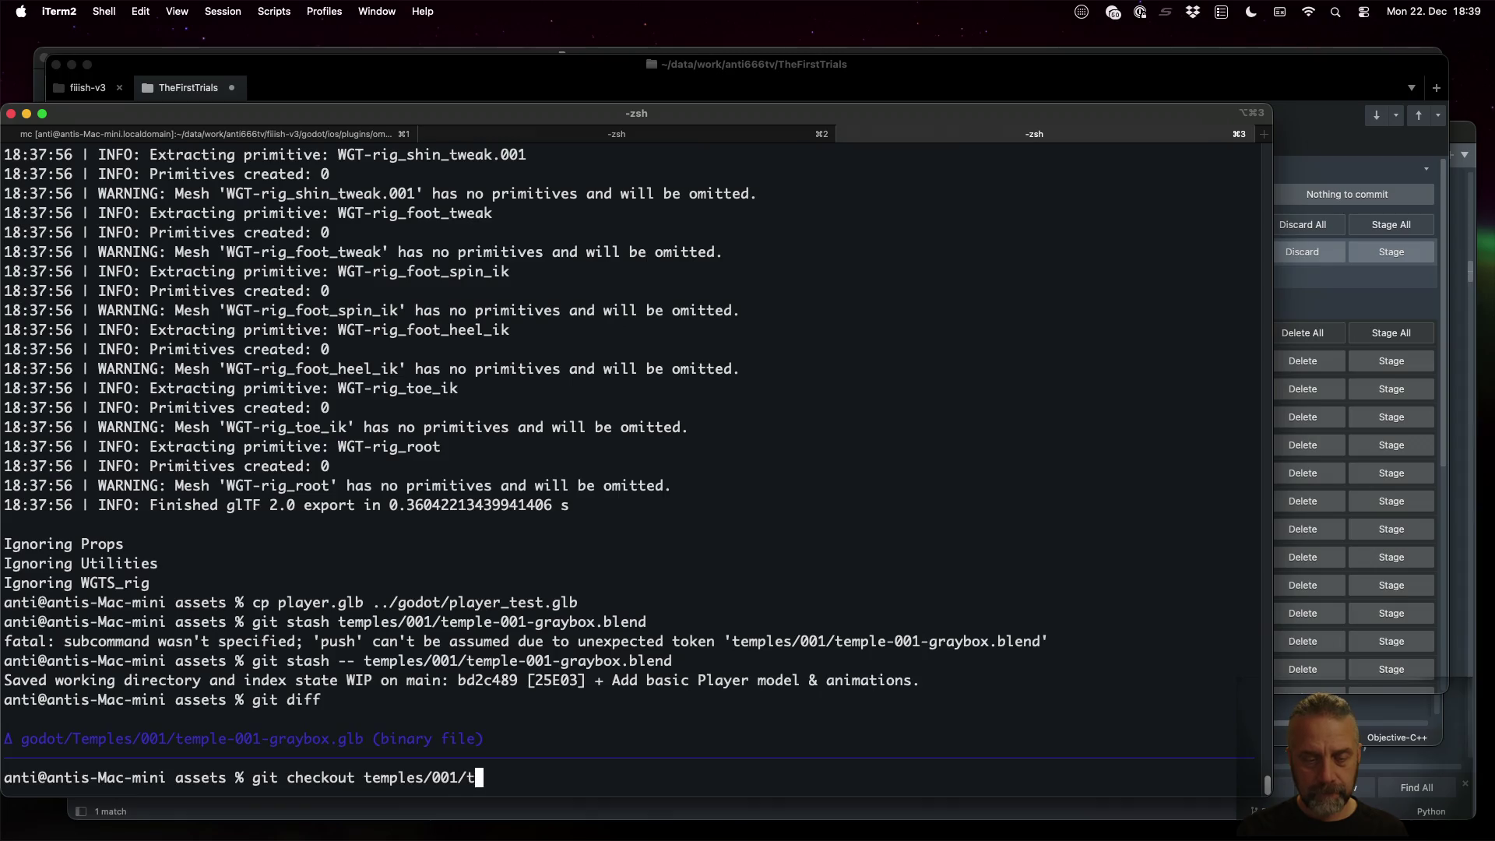
{"action": "type", "text": "e"}
{"action": "key", "text": "Tab"}
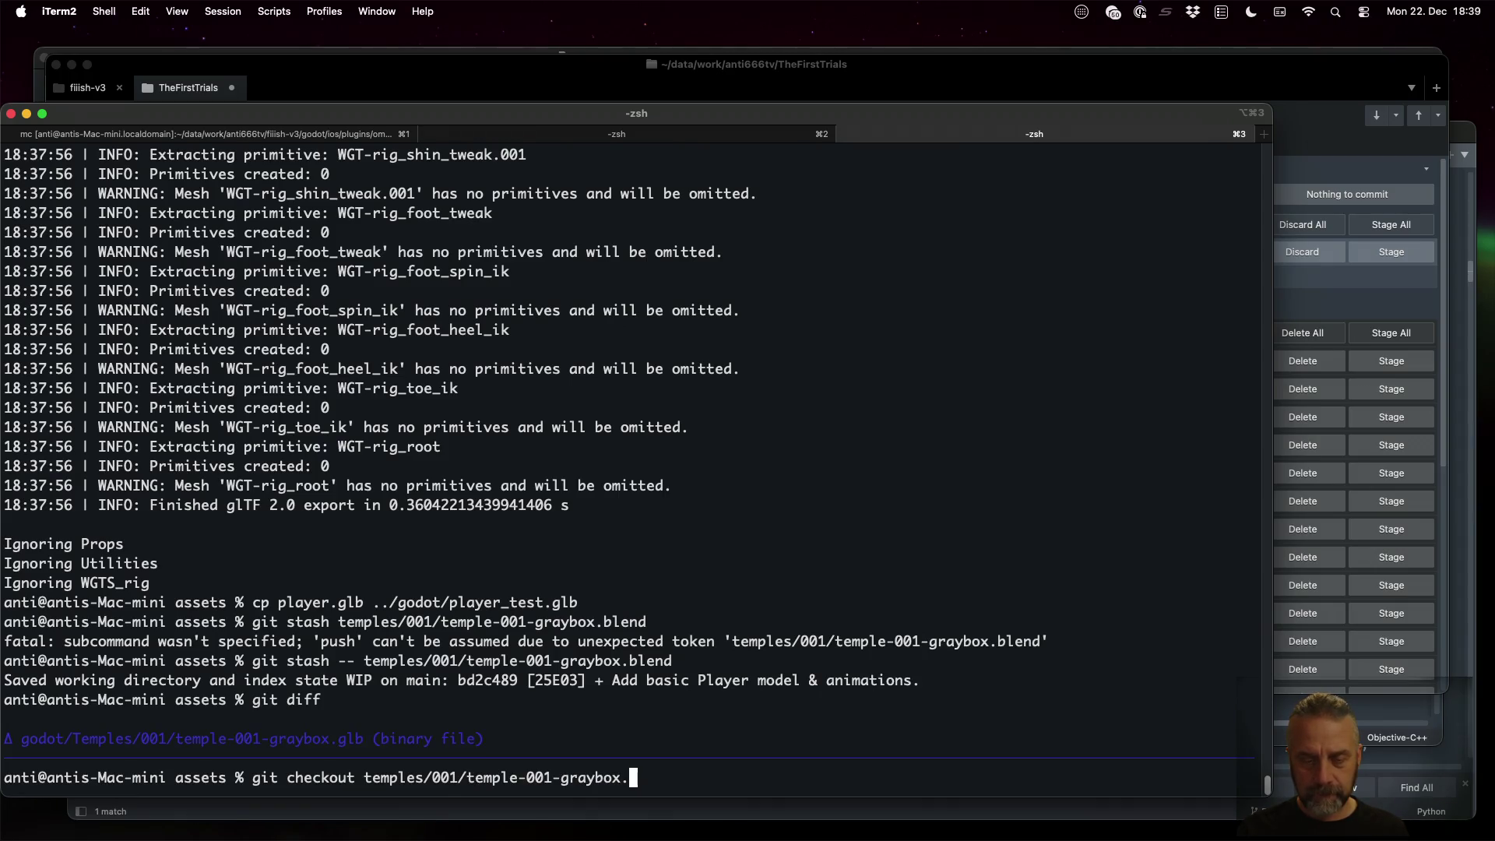
{"action": "type", "text": "blend"}
{"action": "key", "text": "Return"}
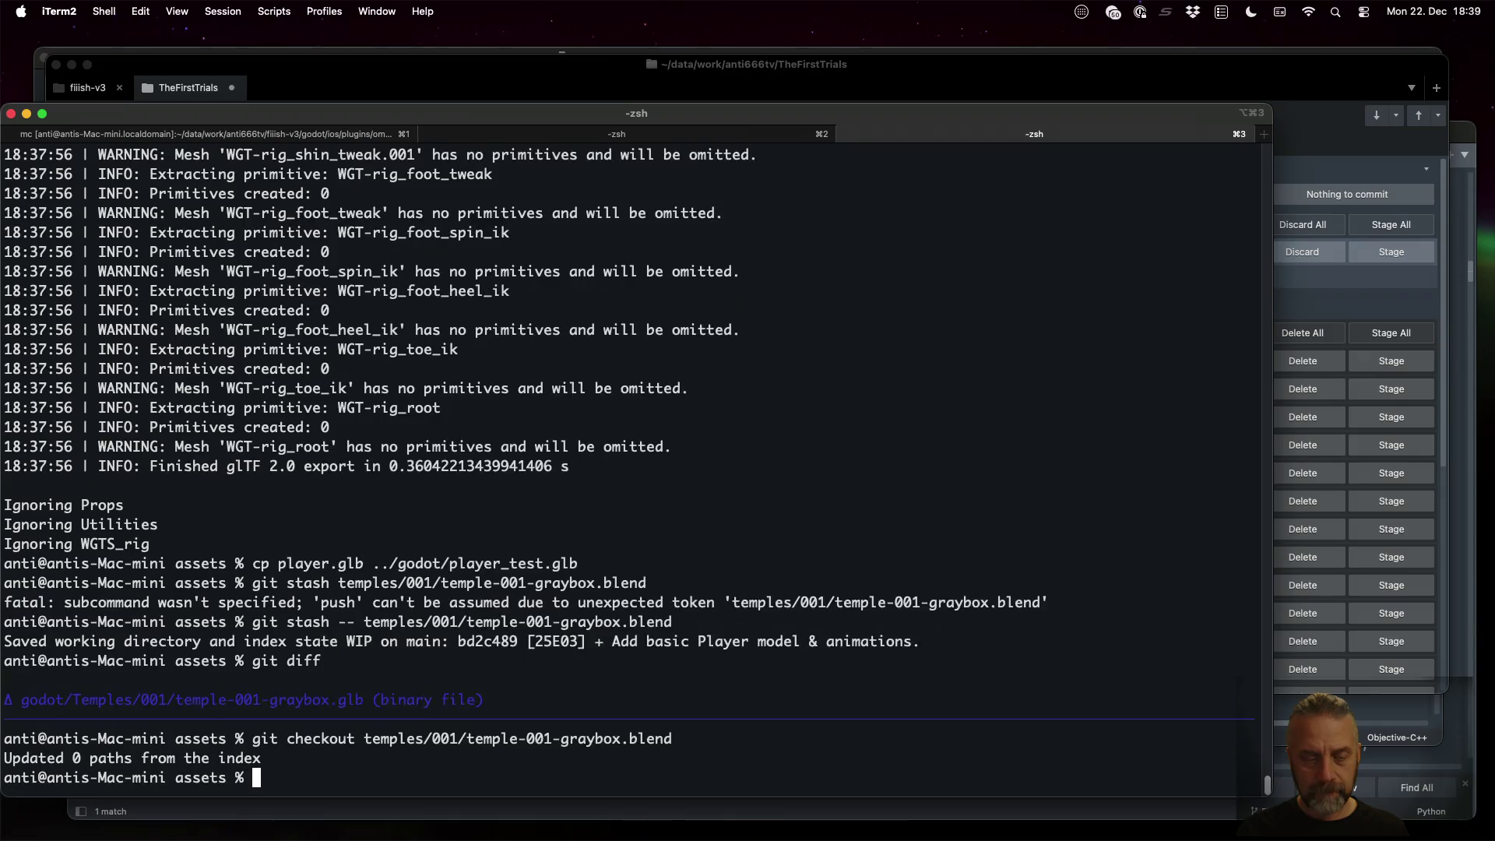
Launch Blender through Spotlight search
{"action": "key", "text": "super+space"}
{"action": "type", "text": "blender"}
{"action": "key", "text": "Return"}
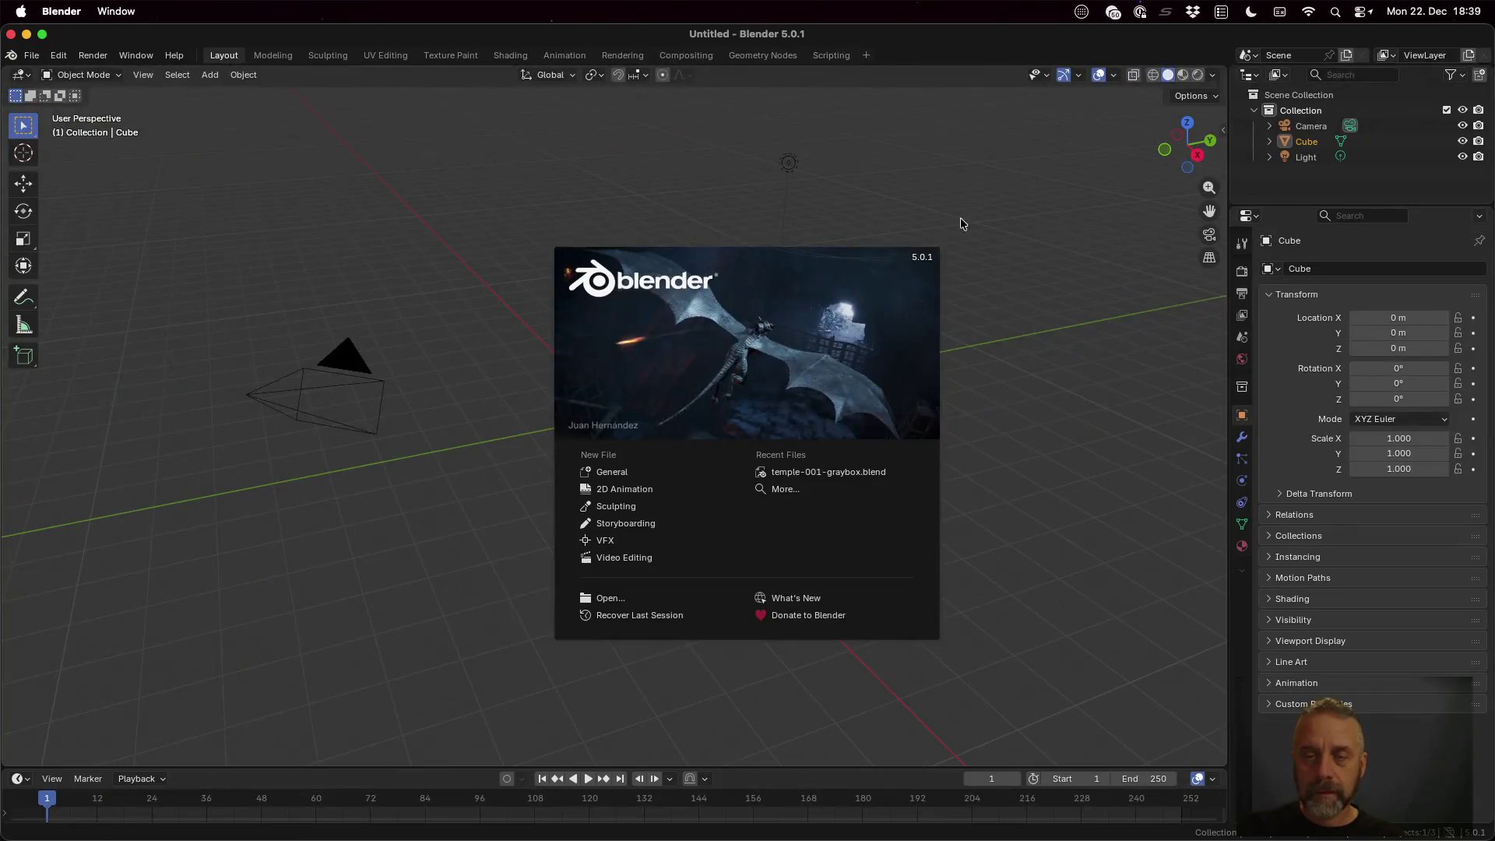
Reopen the recent temple-001-graybox.blend file and allow its Python scripts to run
{"action": "left_click", "coordinate": [962, 224]}
{"action": "left_click", "coordinate": [31, 55]}
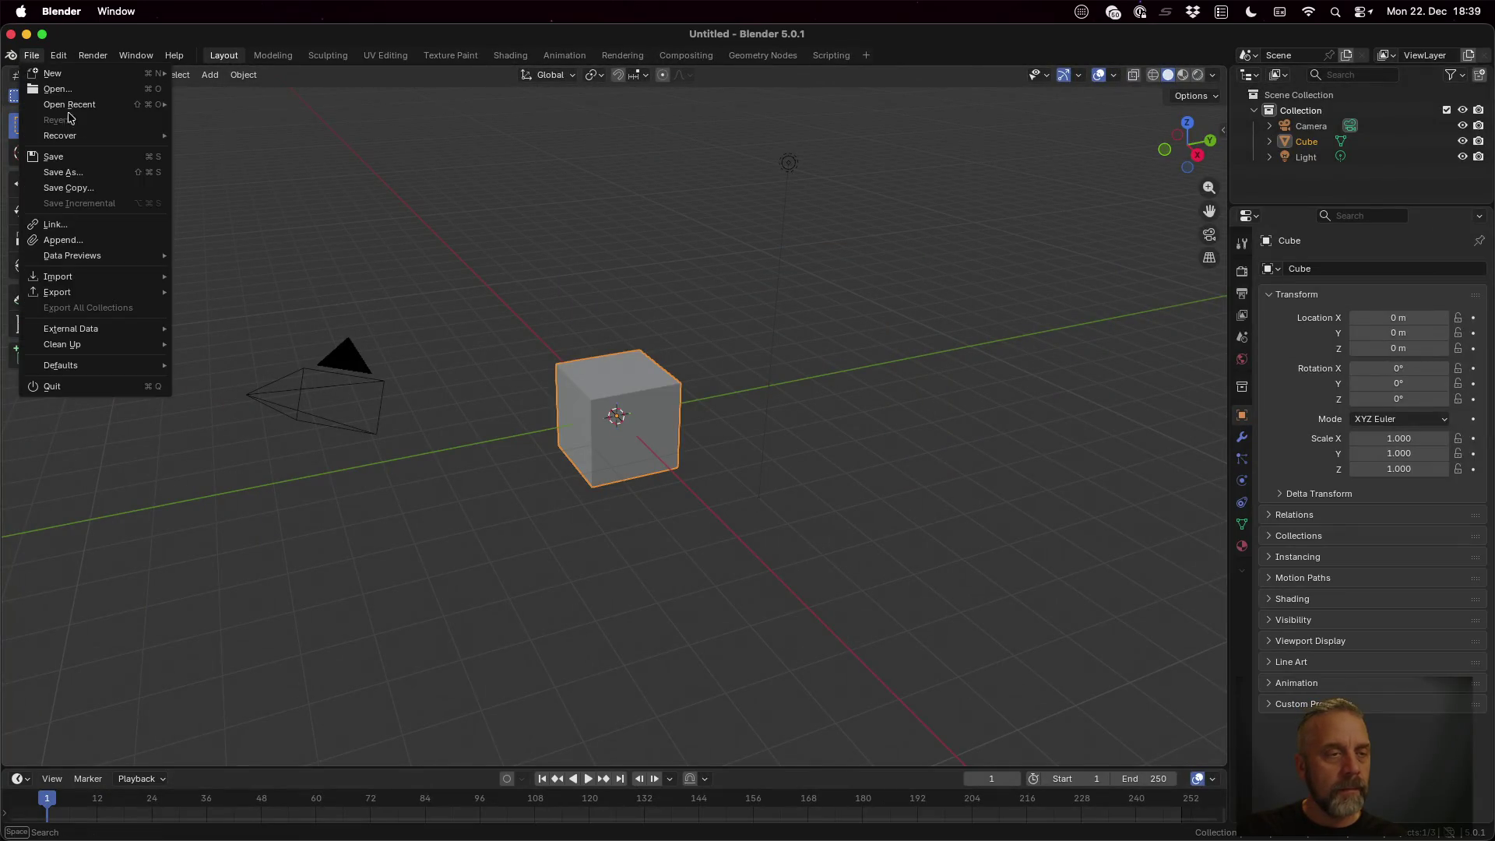
{"action": "mouse_move", "coordinate": [88, 106]}
{"action": "left_click", "coordinate": [251, 106]}
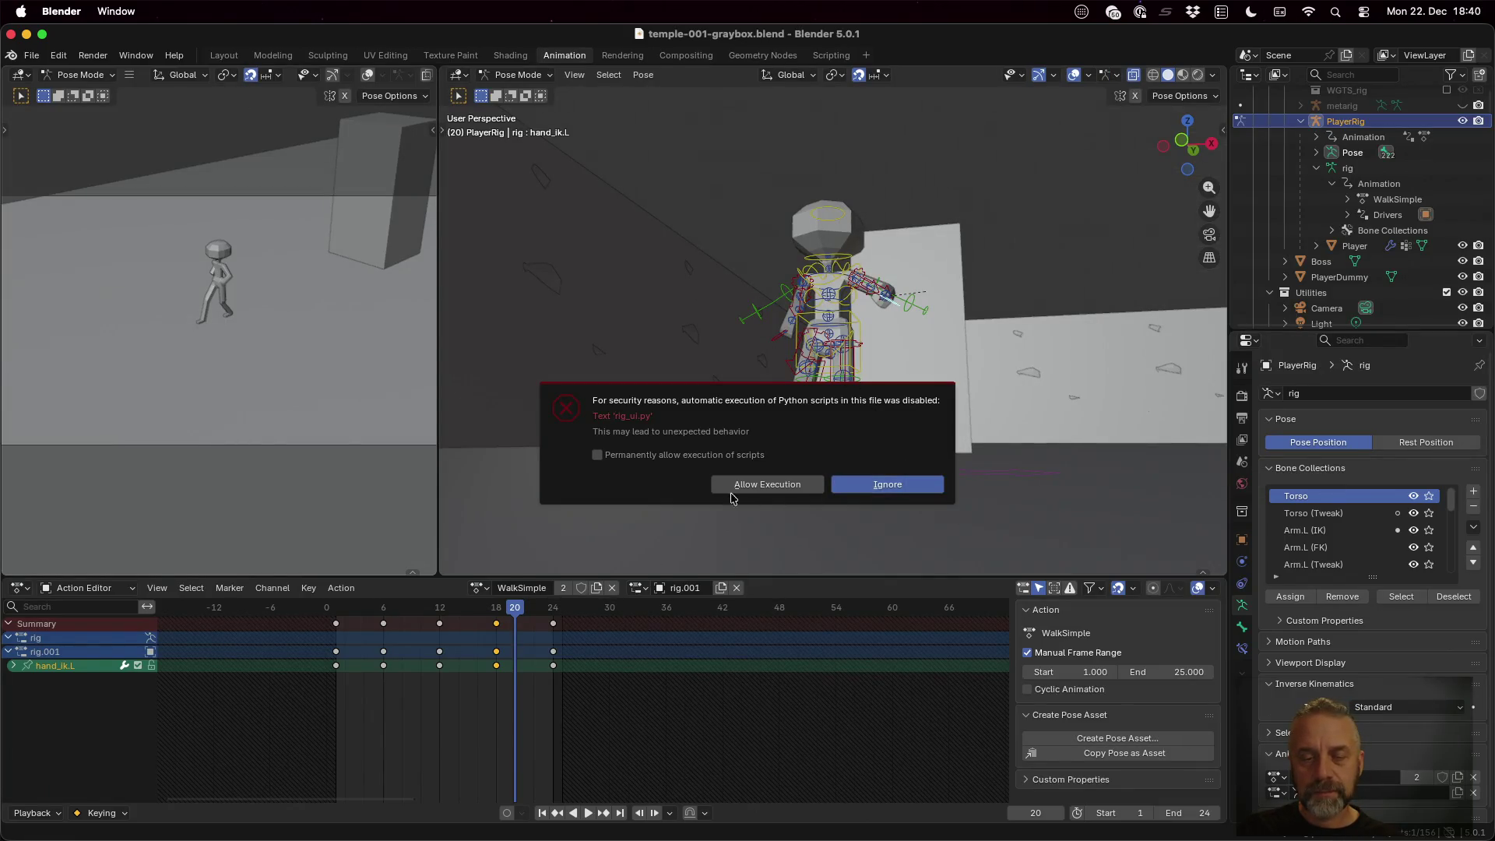
{"action": "left_click", "coordinate": [782, 484]}
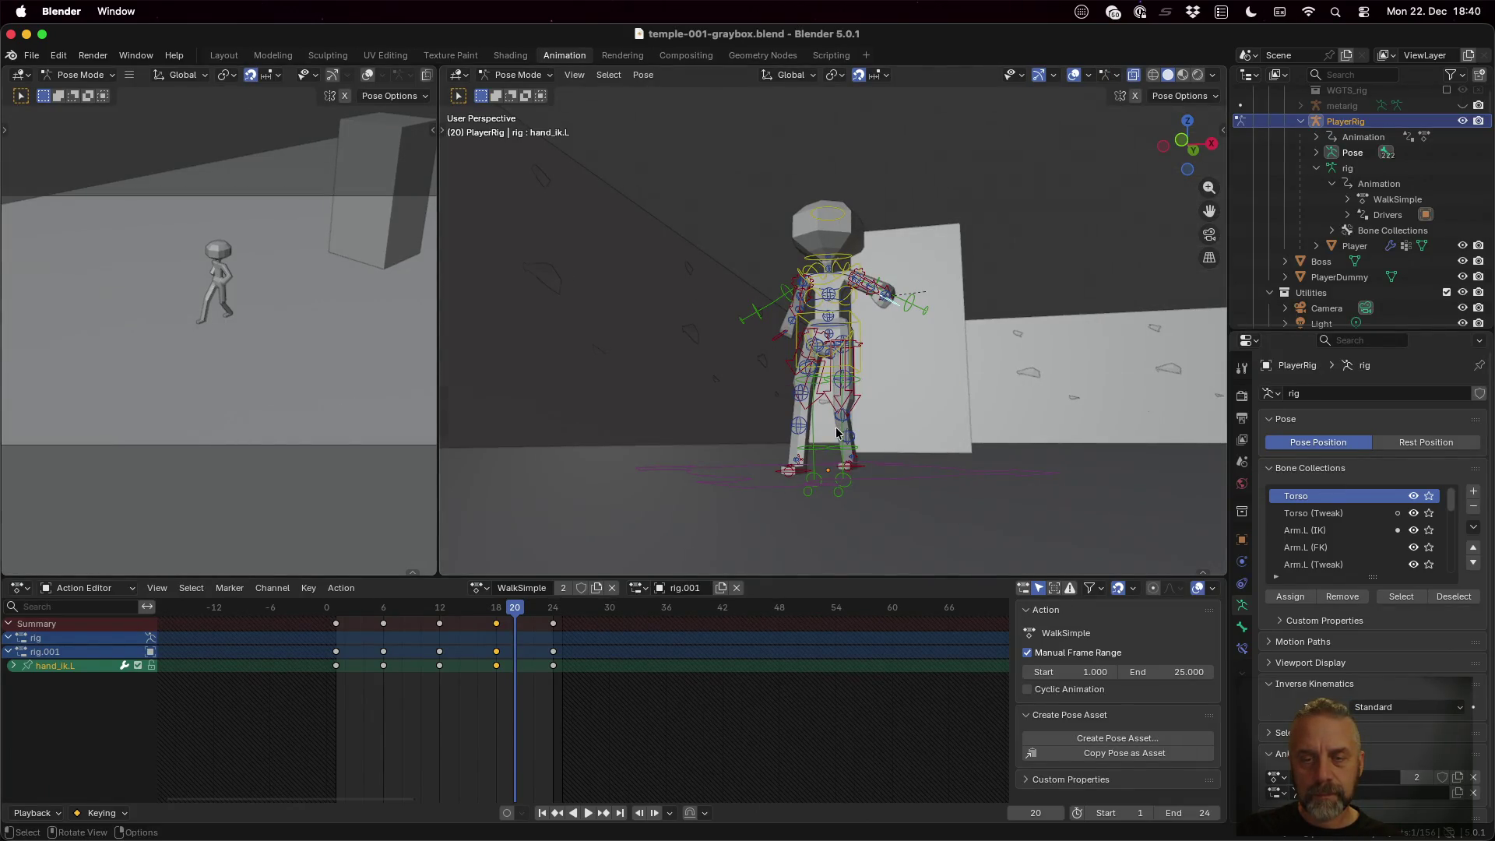
Select the WGTS_rig collection, browse the Outliner, and quit Blender
{"action": "scroll", "coordinate": [836, 433], "scroll_direction": "up", "scroll_amount": 2}
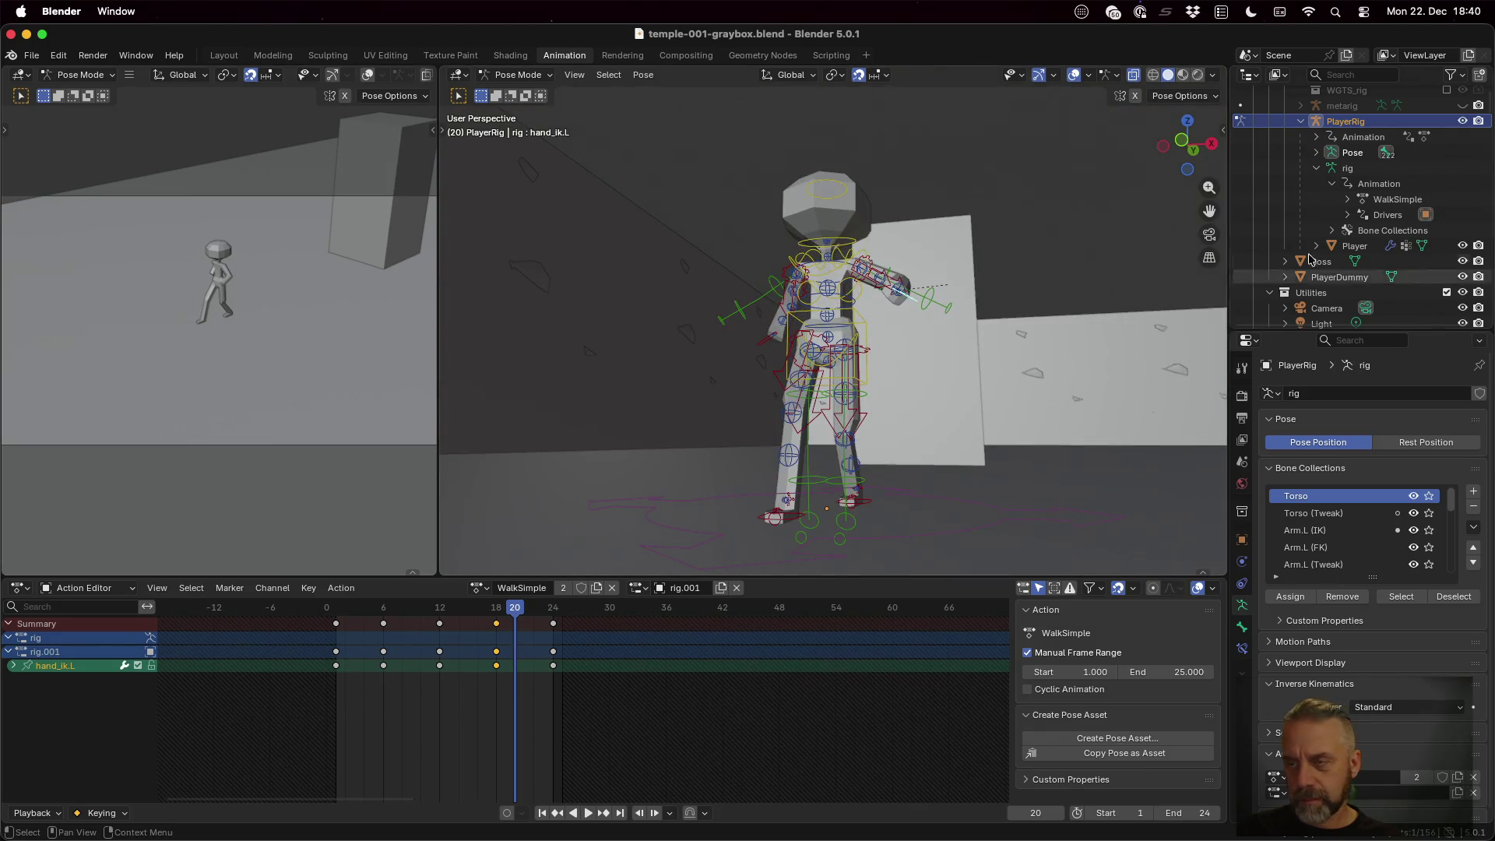
{"action": "scroll", "coordinate": [1321, 290], "scroll_direction": "up", "scroll_amount": 3}
{"action": "scroll", "coordinate": [1321, 290], "scroll_direction": "down", "scroll_amount": 2}
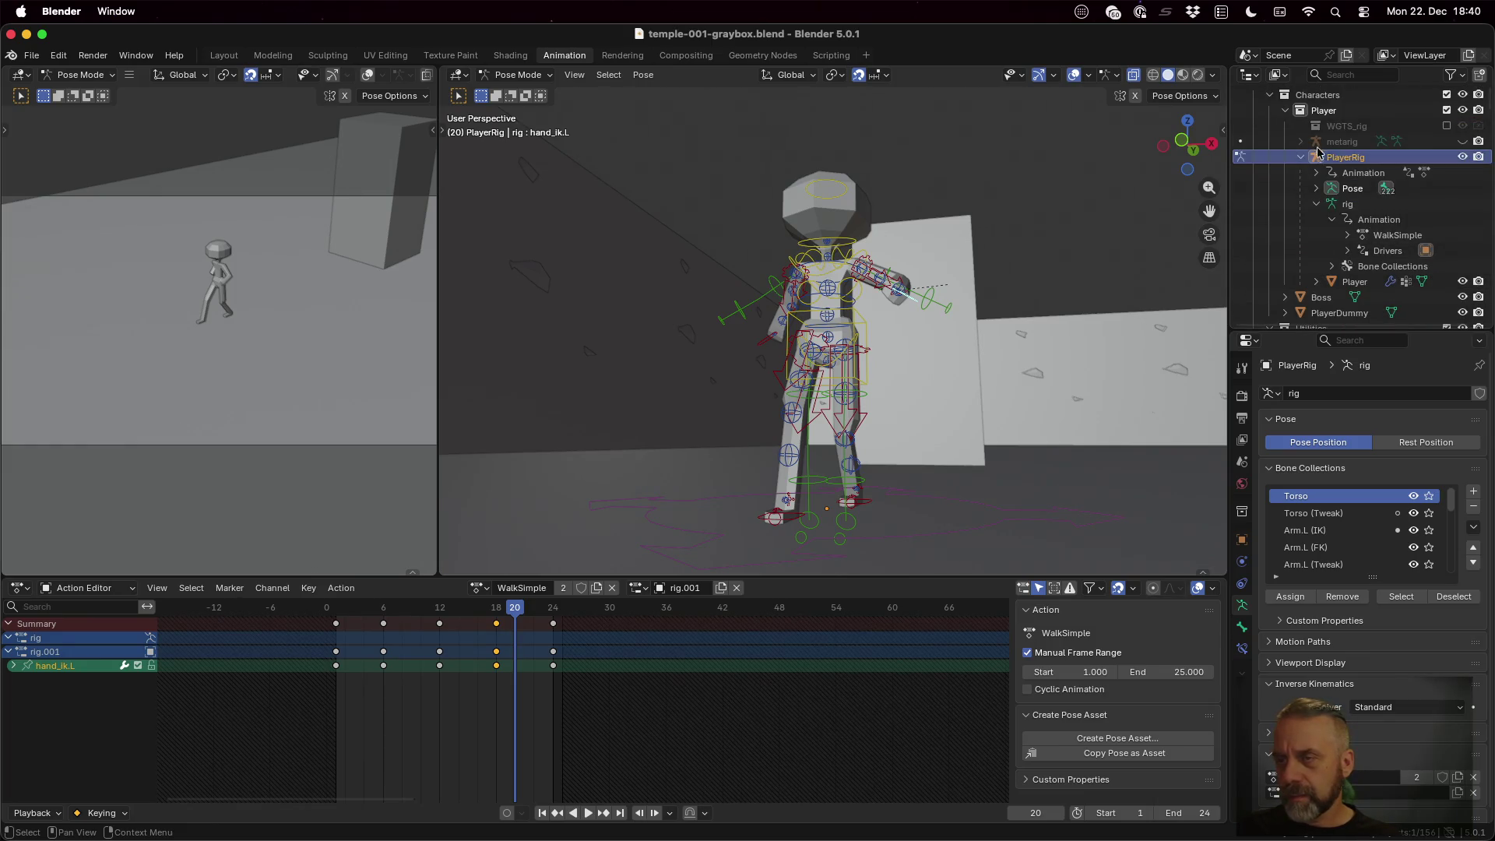
{"action": "left_click", "coordinate": [1359, 128]}
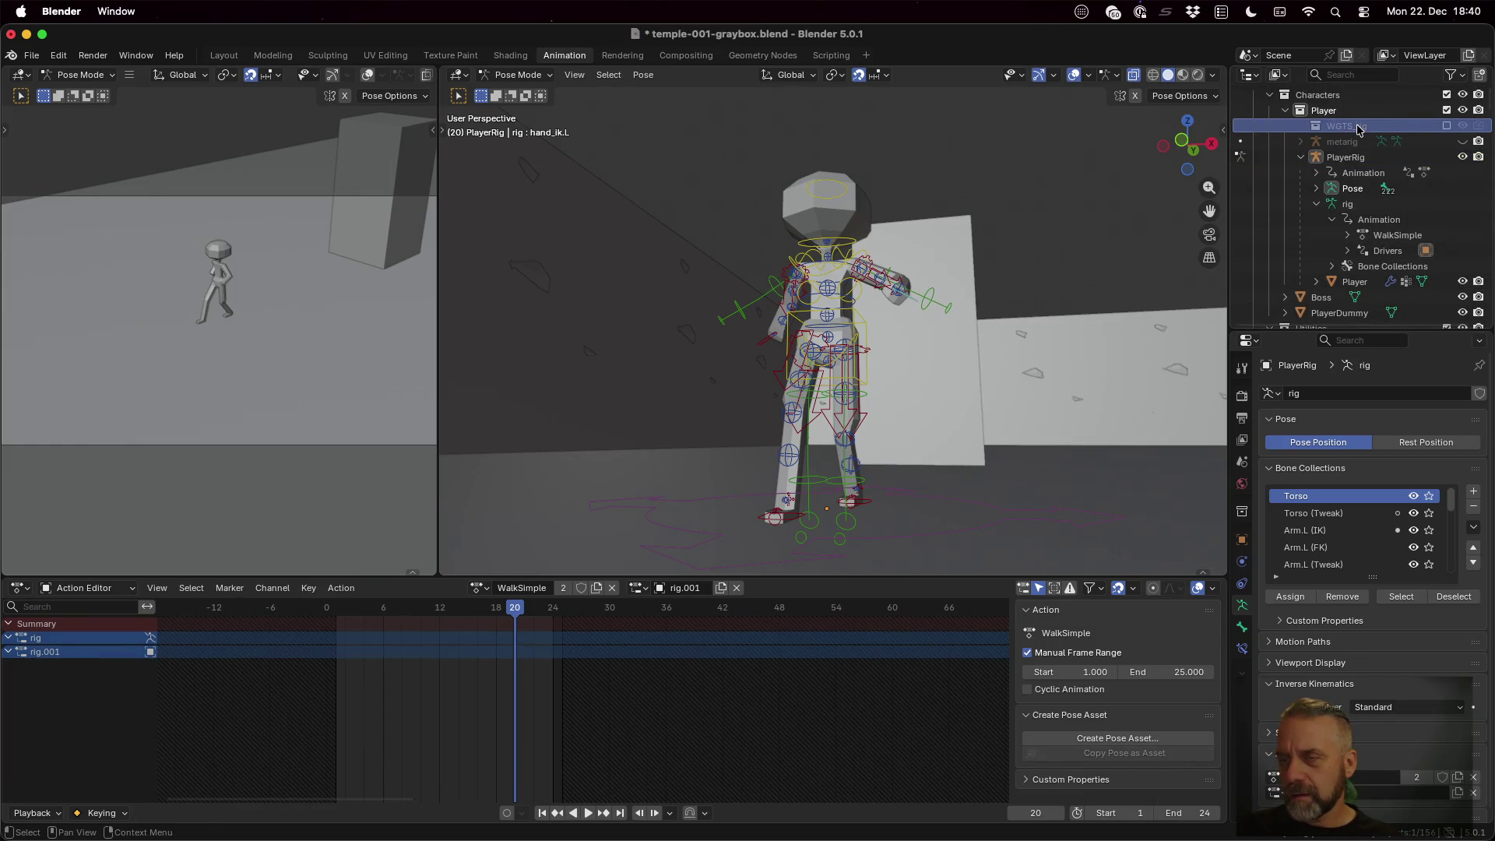
{"action": "scroll", "coordinate": [1358, 128], "scroll_direction": "down", "scroll_amount": 8}
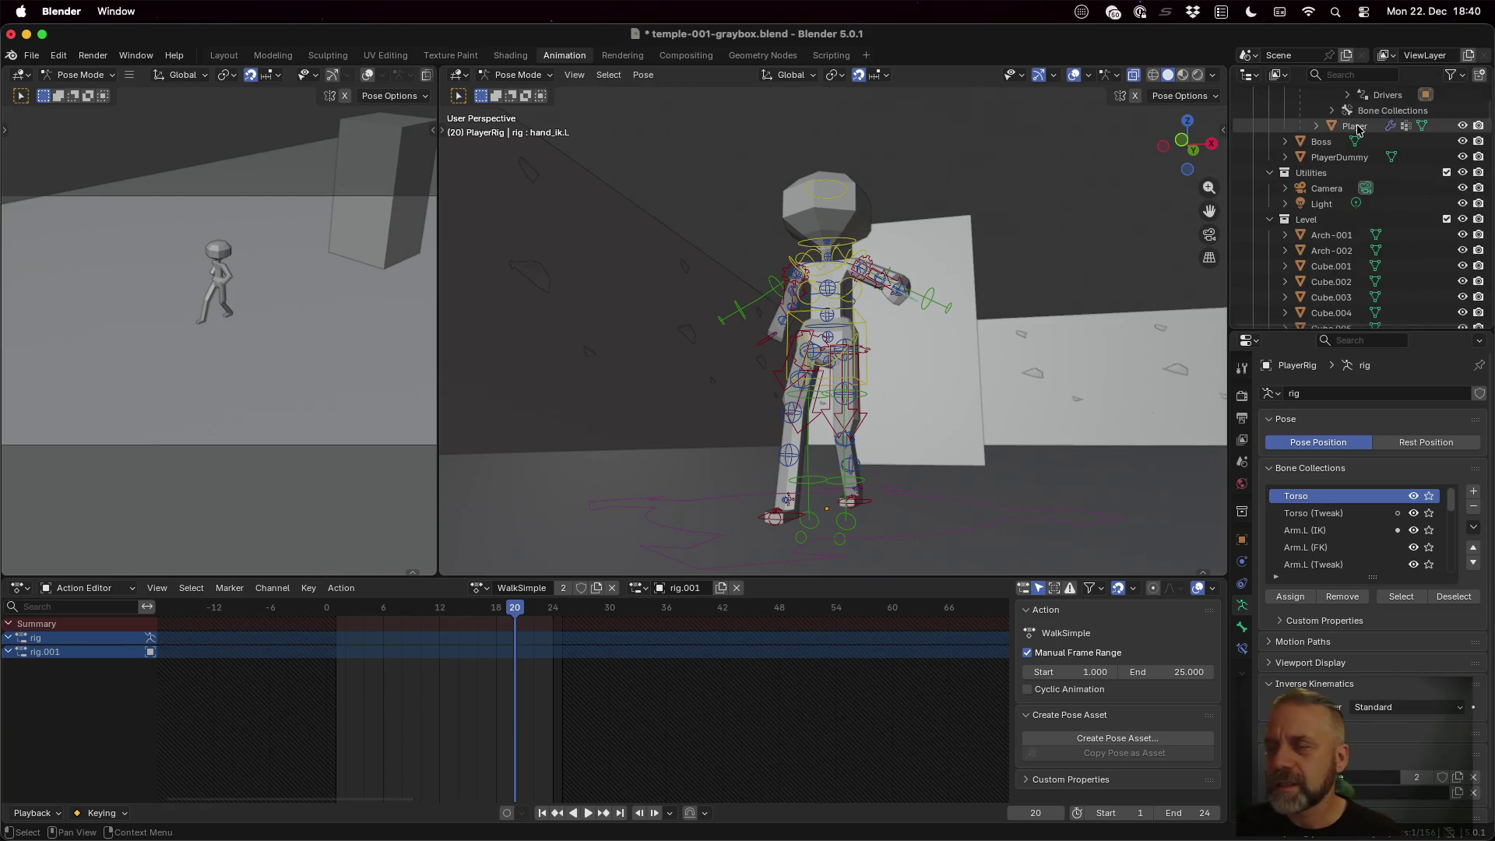
{"action": "scroll", "coordinate": [1358, 129], "scroll_direction": "down", "scroll_amount": 20}
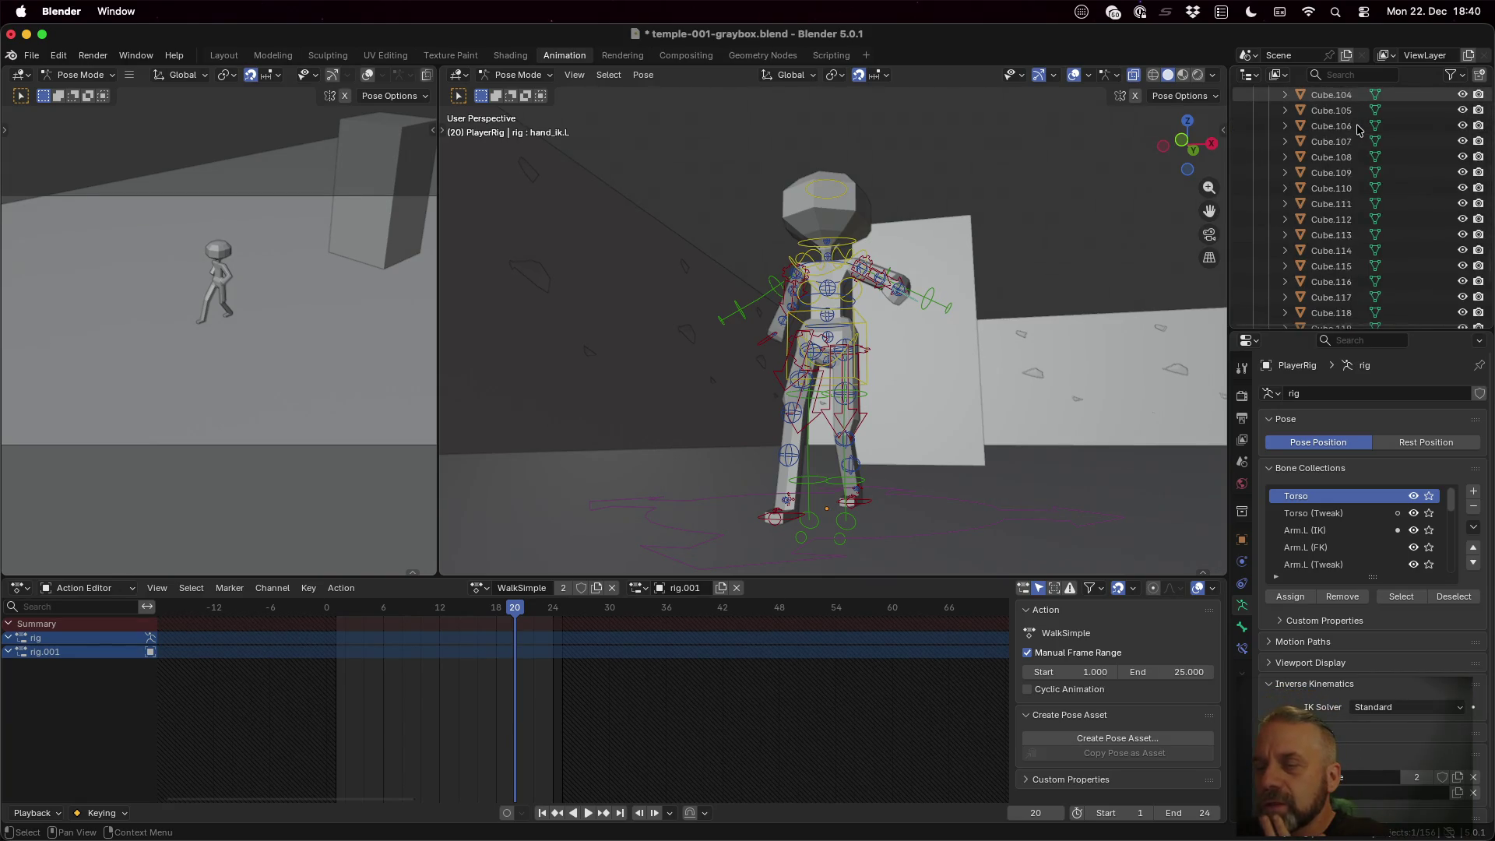
{"action": "scroll", "coordinate": [1358, 130], "scroll_direction": "down", "scroll_amount": 10}
{"action": "scroll", "coordinate": [1358, 129], "scroll_direction": "up", "scroll_amount": 20}
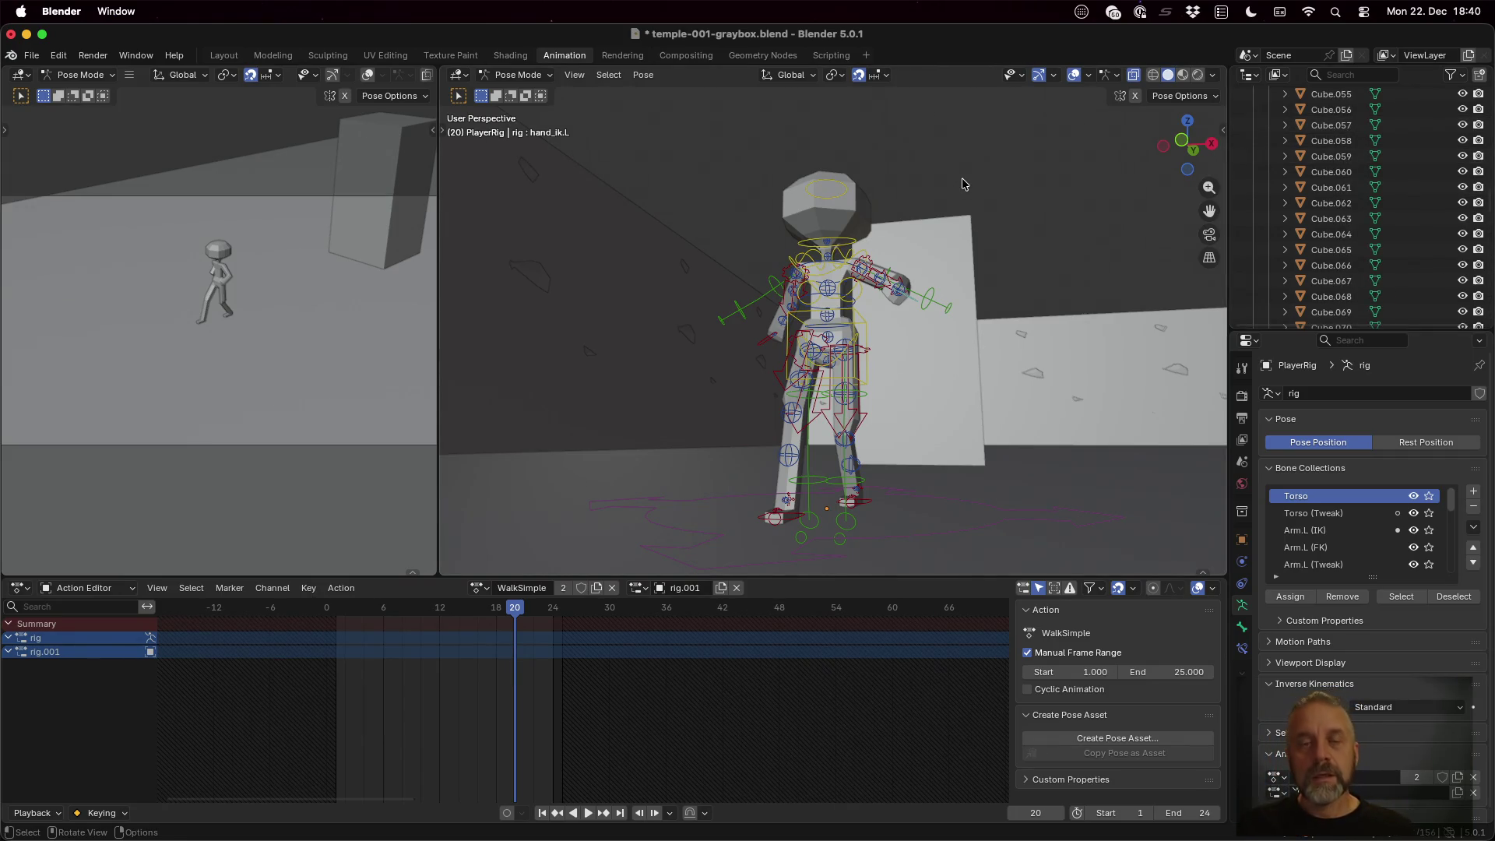
{"action": "key", "text": "super+q"}
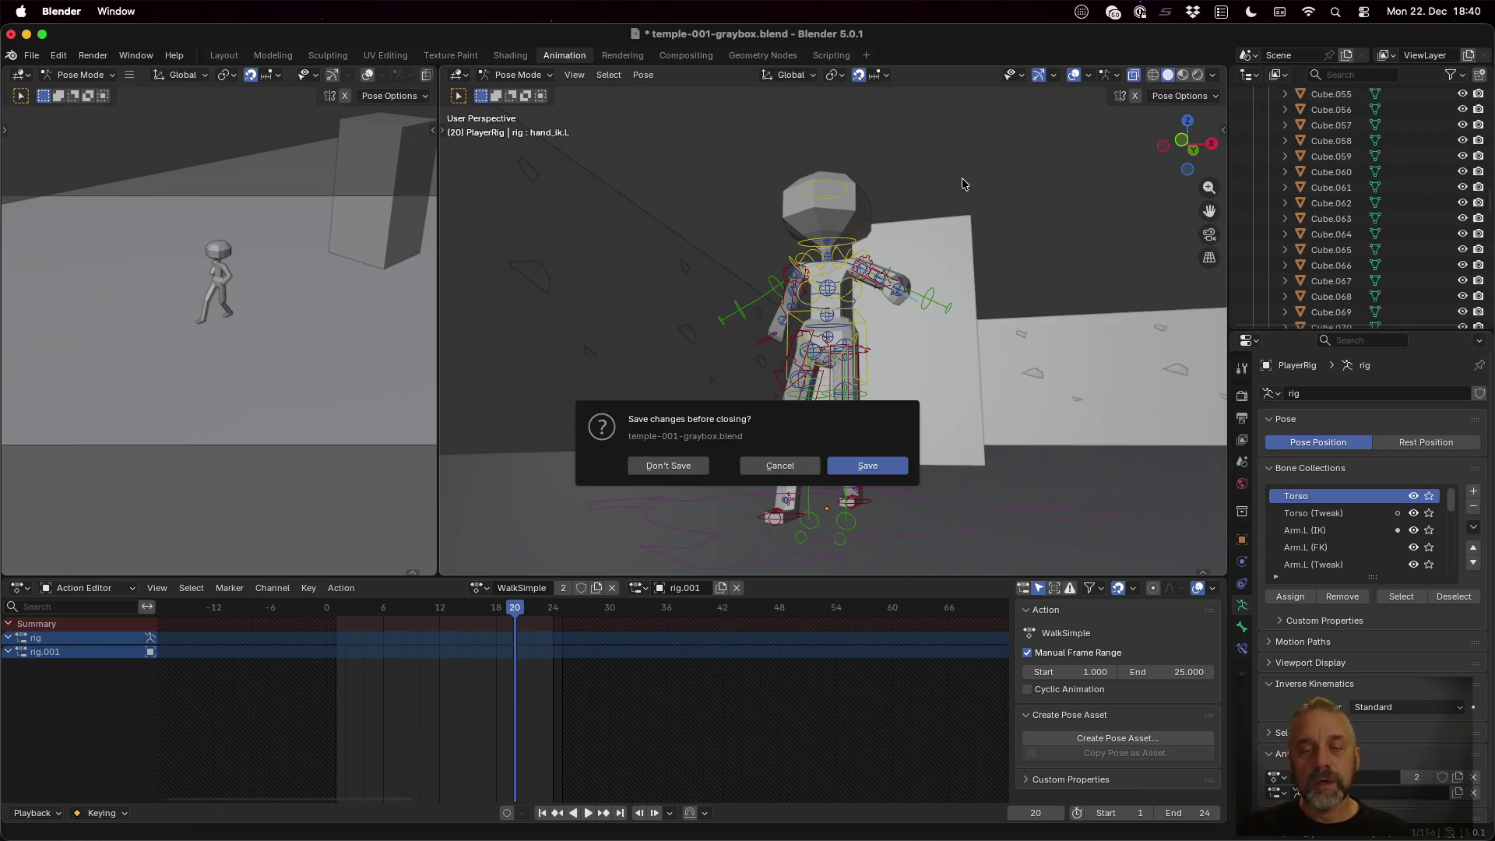
Close Blender without saving and rerun the blender --background export on the graybox file
{"action": "left_click", "coordinate": [678, 466]}
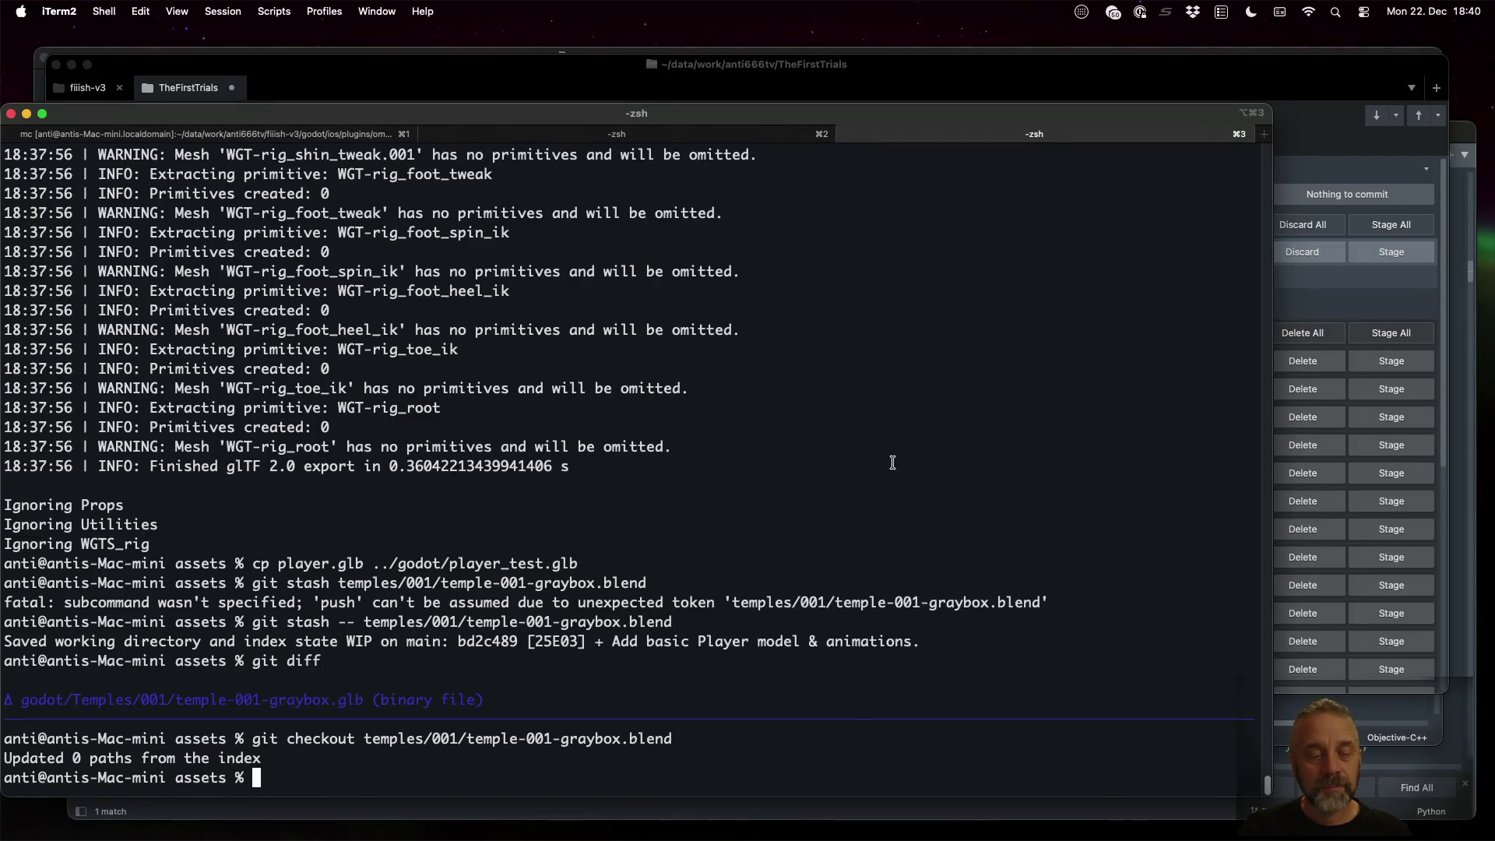
{"action": "key", "text": "Up"}
{"action": "key", "text": "Up"}
{"action": "key", "text": "Up"}
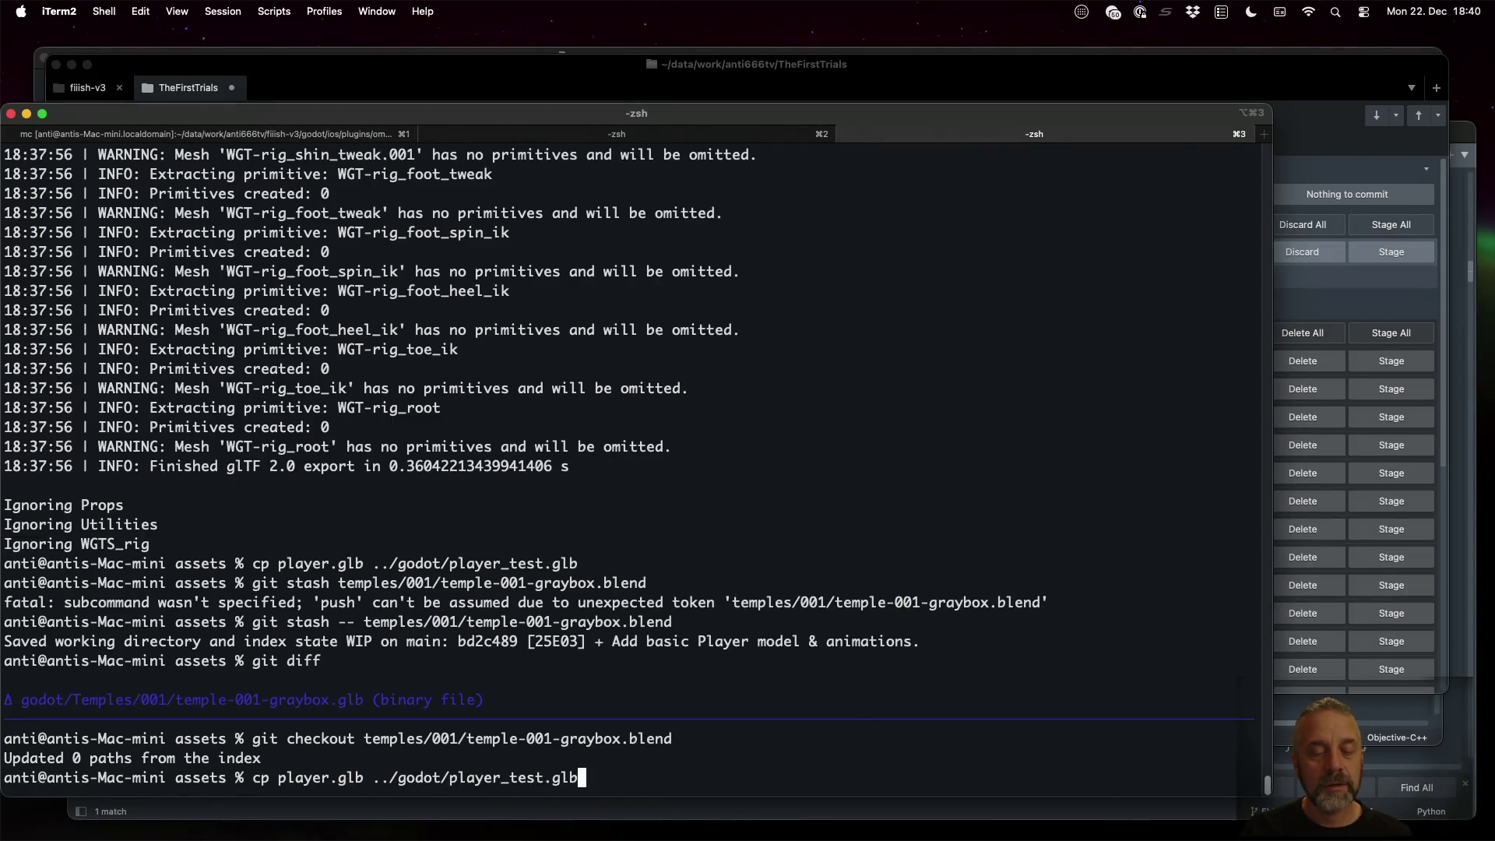
{"action": "key", "text": "Up"}
{"action": "key", "text": "Return"}
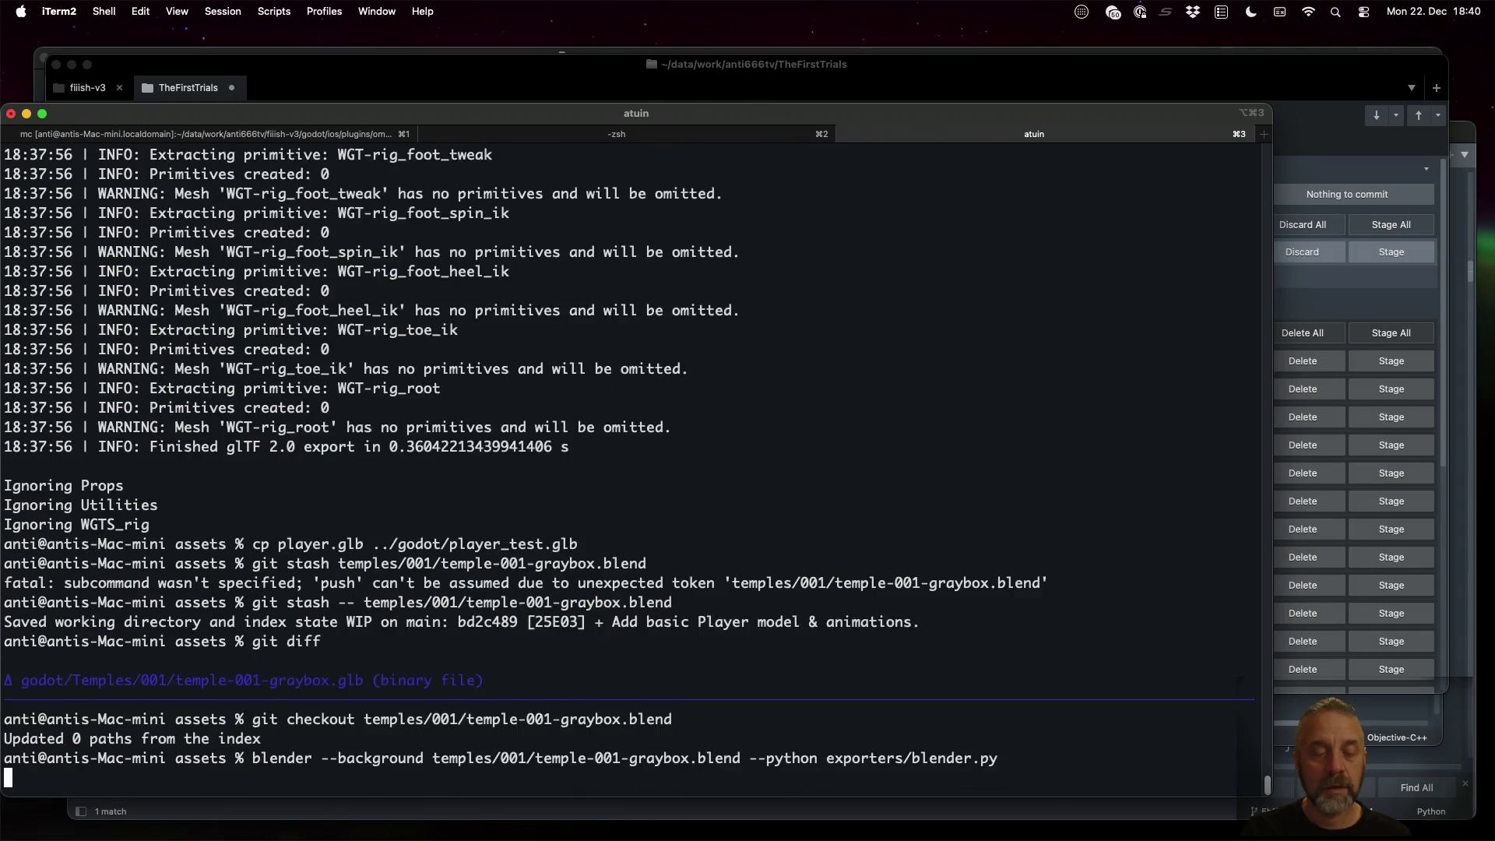
Rerun the cp command to copy player.glb into Godot as player_test.glb
{"action": "key", "text": "Up"}
{"action": "key", "text": "Up"}
{"action": "key", "text": "Up"}
{"action": "key", "text": "Up"}
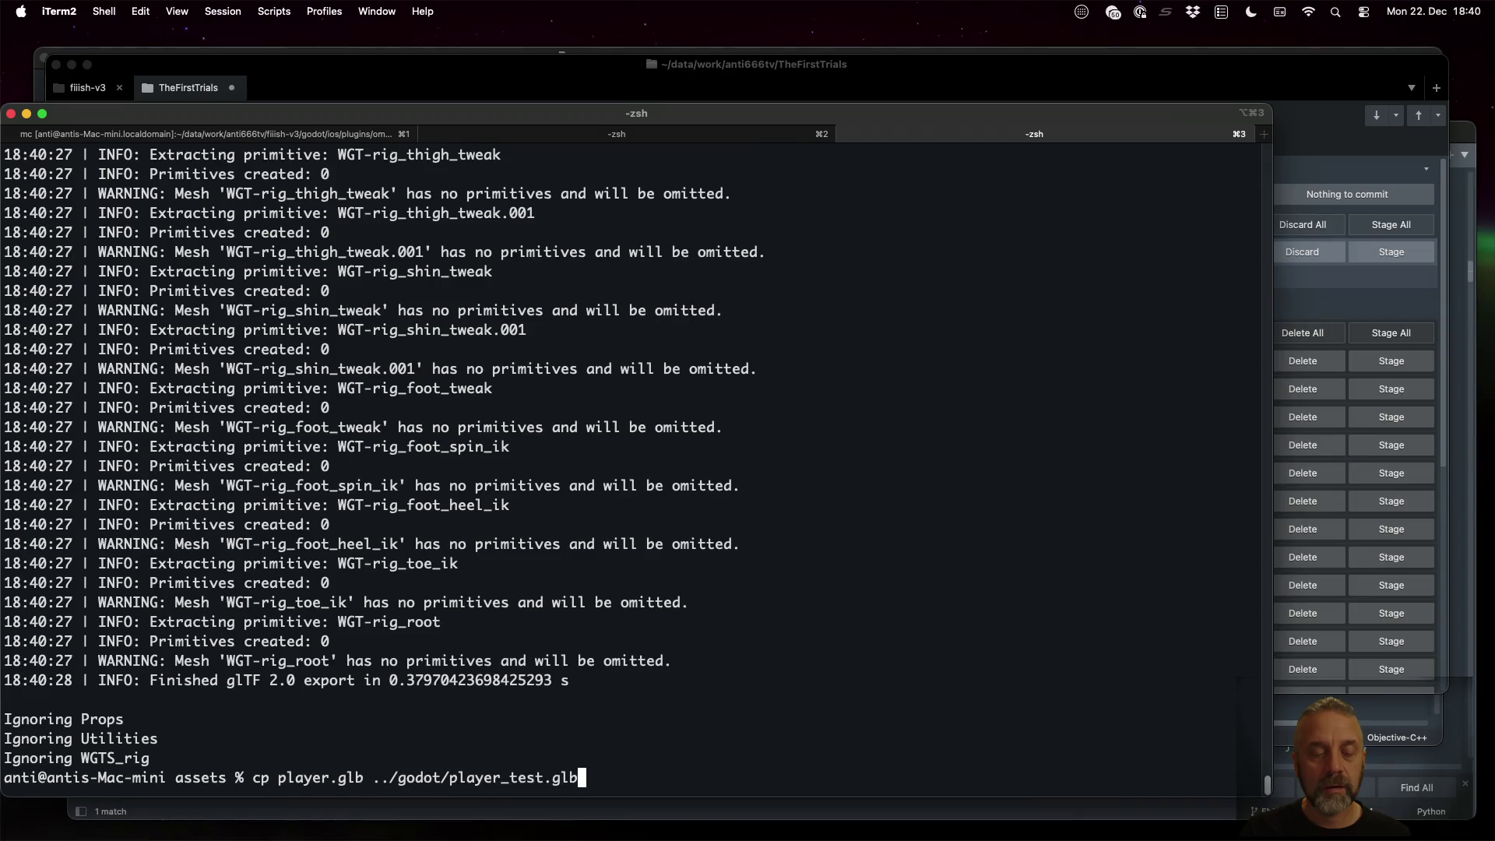
{"action": "key", "text": "Return"}
{"action": "key", "text": "super+Tab"}
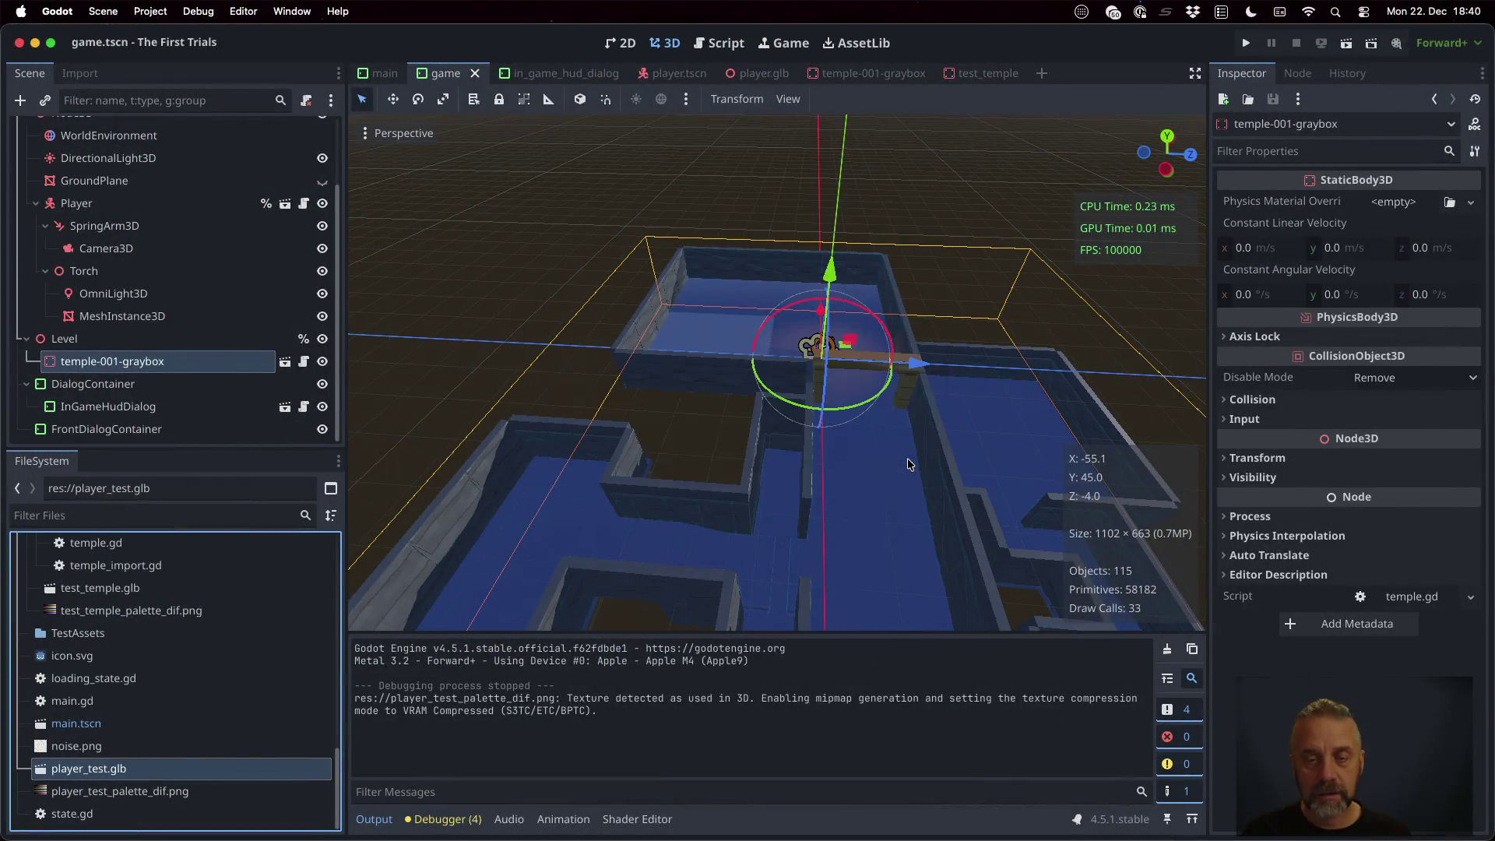
Reopen player_test.glb's import settings, play the Idle and WalkSimple previews, and close it
{"action": "double_click", "coordinate": [204, 766]}
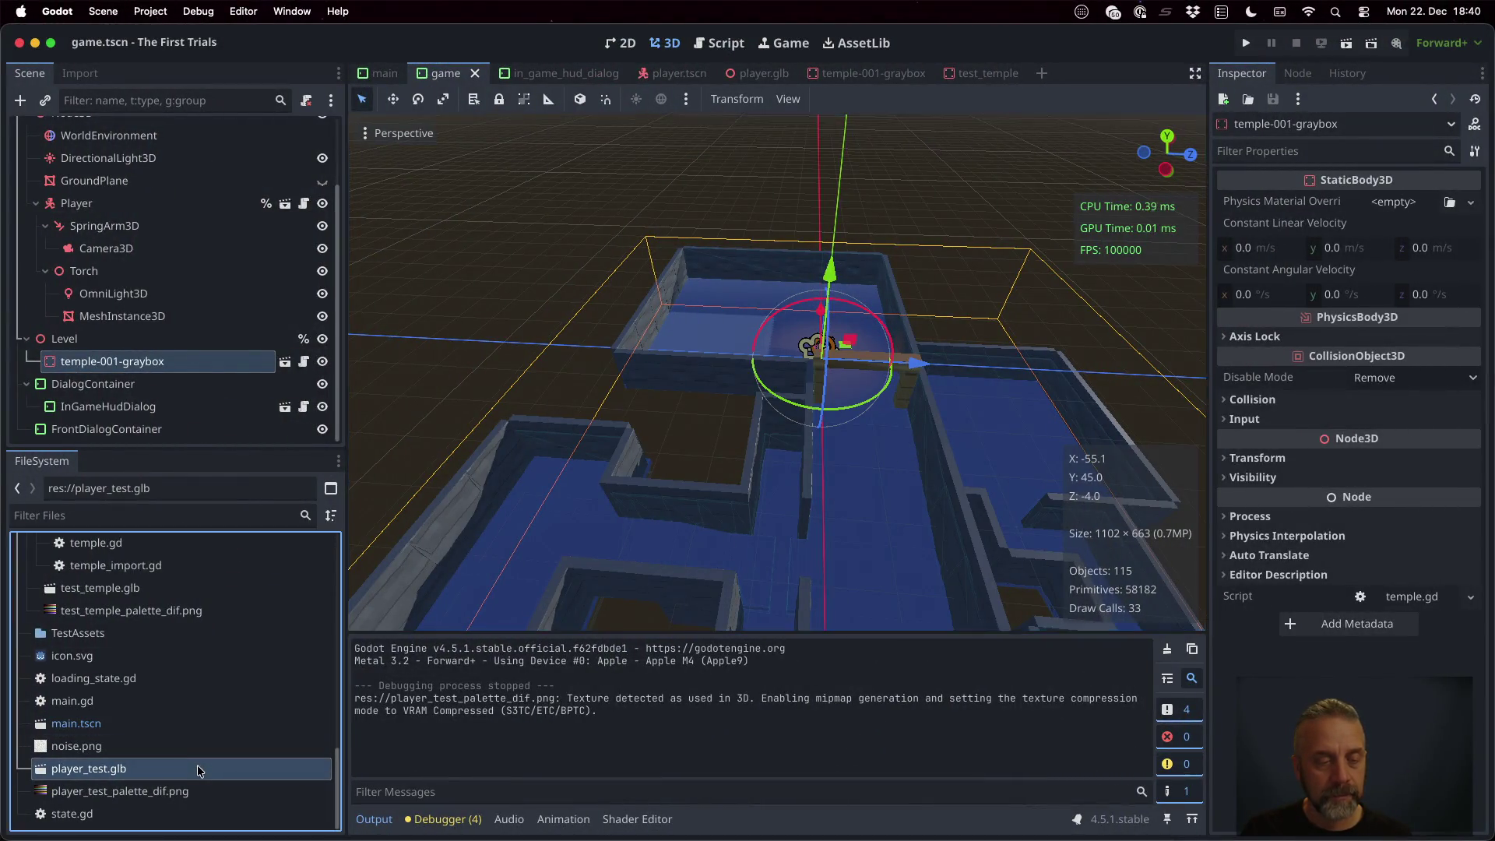
{"action": "scroll", "coordinate": [269, 467], "scroll_direction": "up", "scroll_amount": 15}
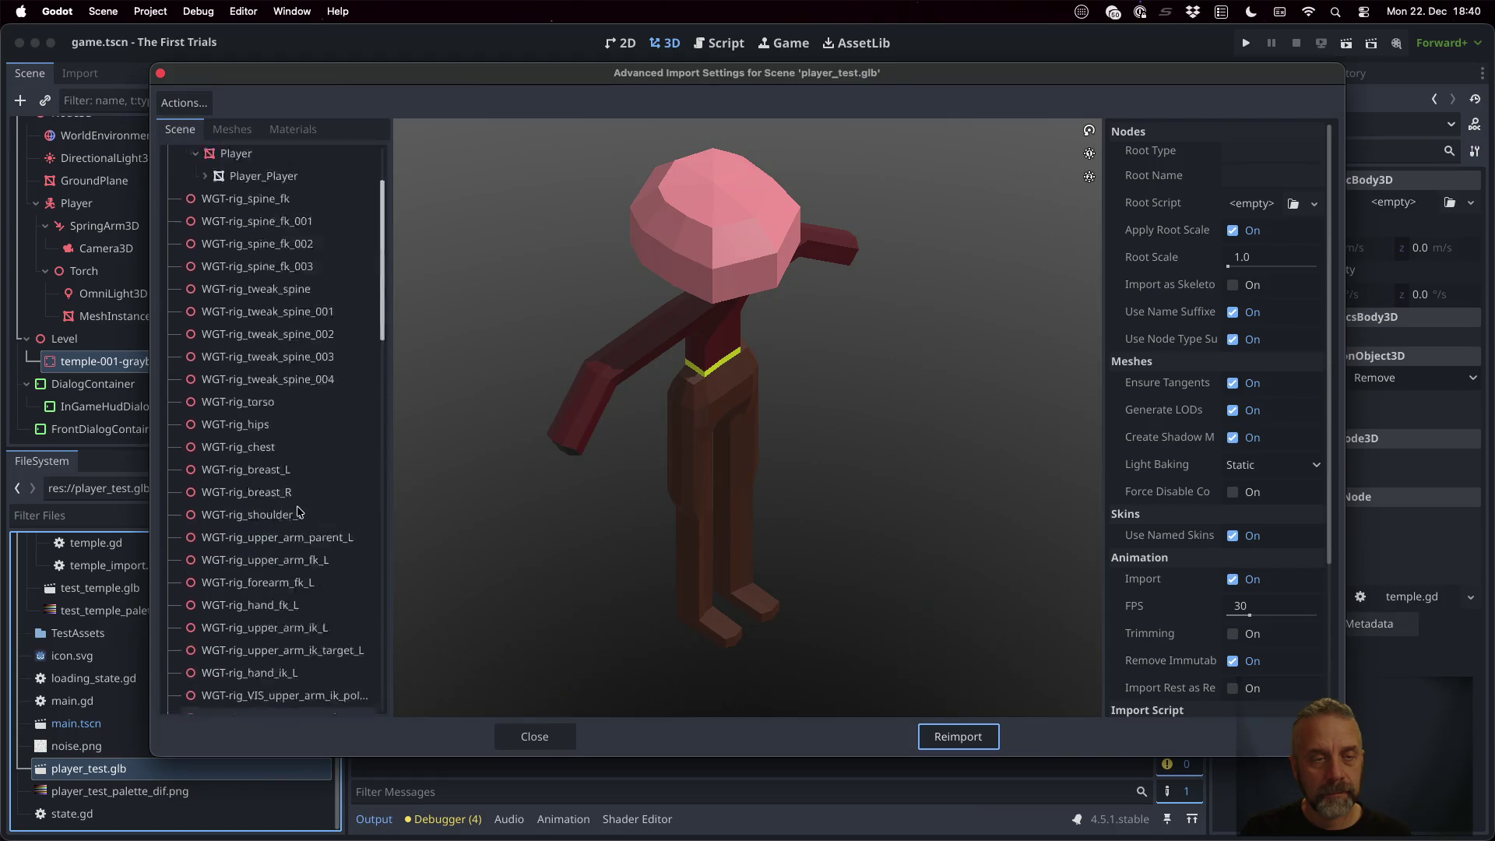
{"action": "scroll", "coordinate": [264, 389], "scroll_direction": "down", "scroll_amount": 15}
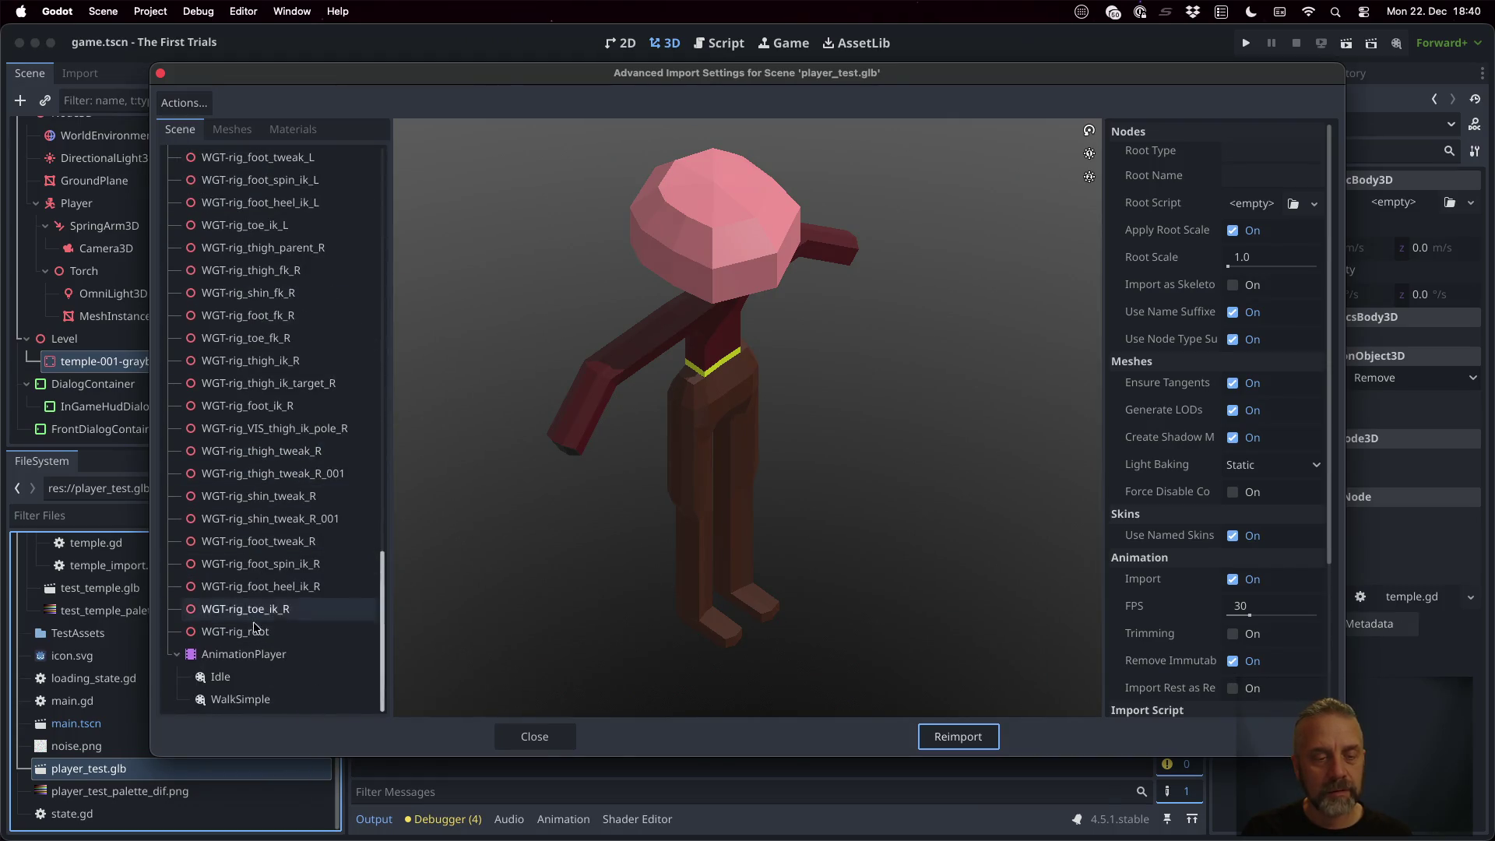
{"action": "left_click", "coordinate": [222, 676]}
{"action": "left_click", "coordinate": [408, 703]}
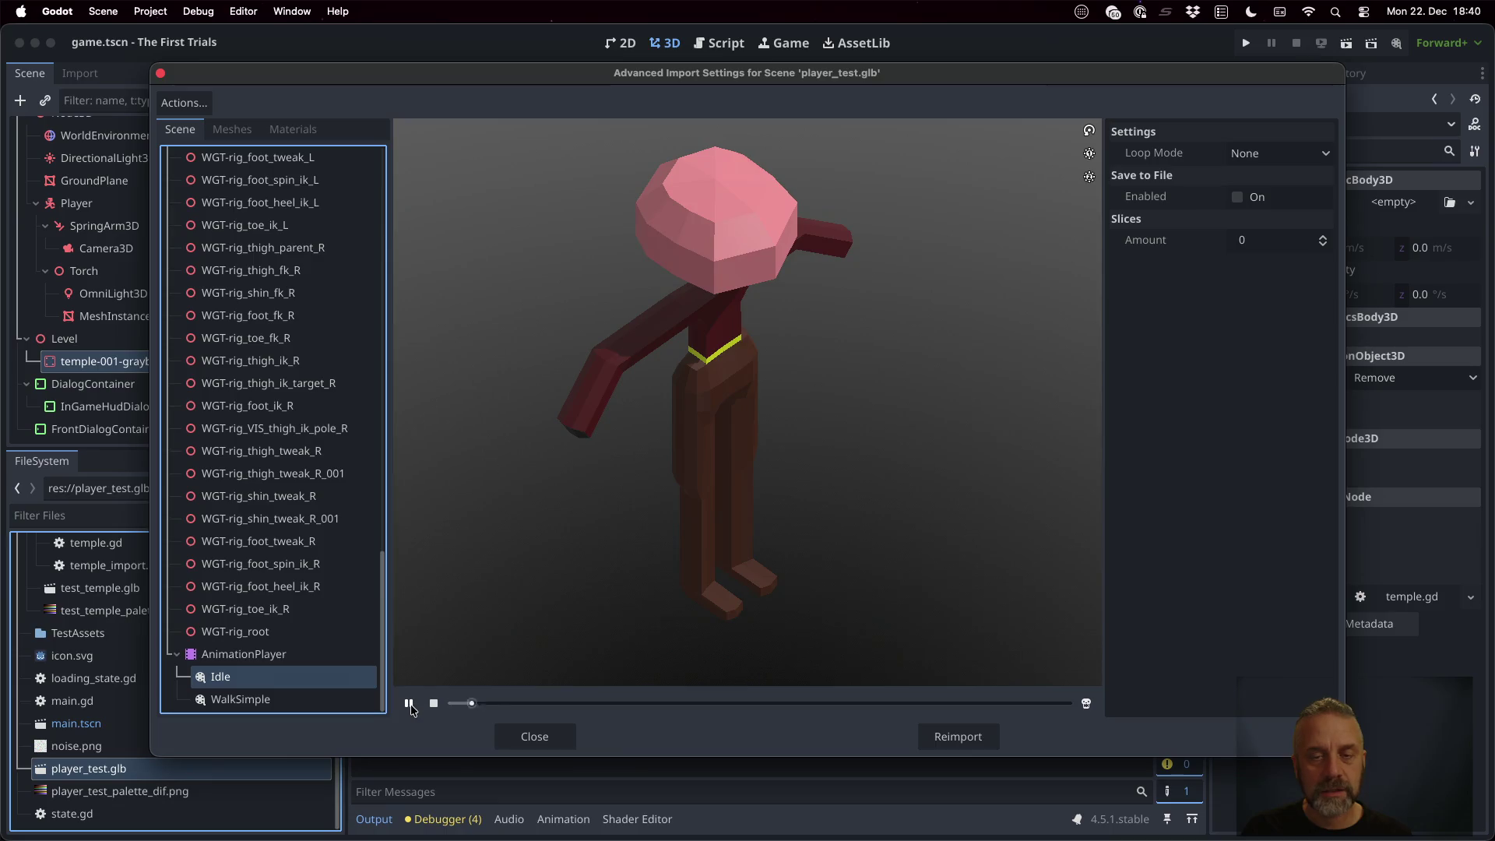
{"action": "left_click", "coordinate": [257, 699]}
{"action": "left_click", "coordinate": [408, 703]}
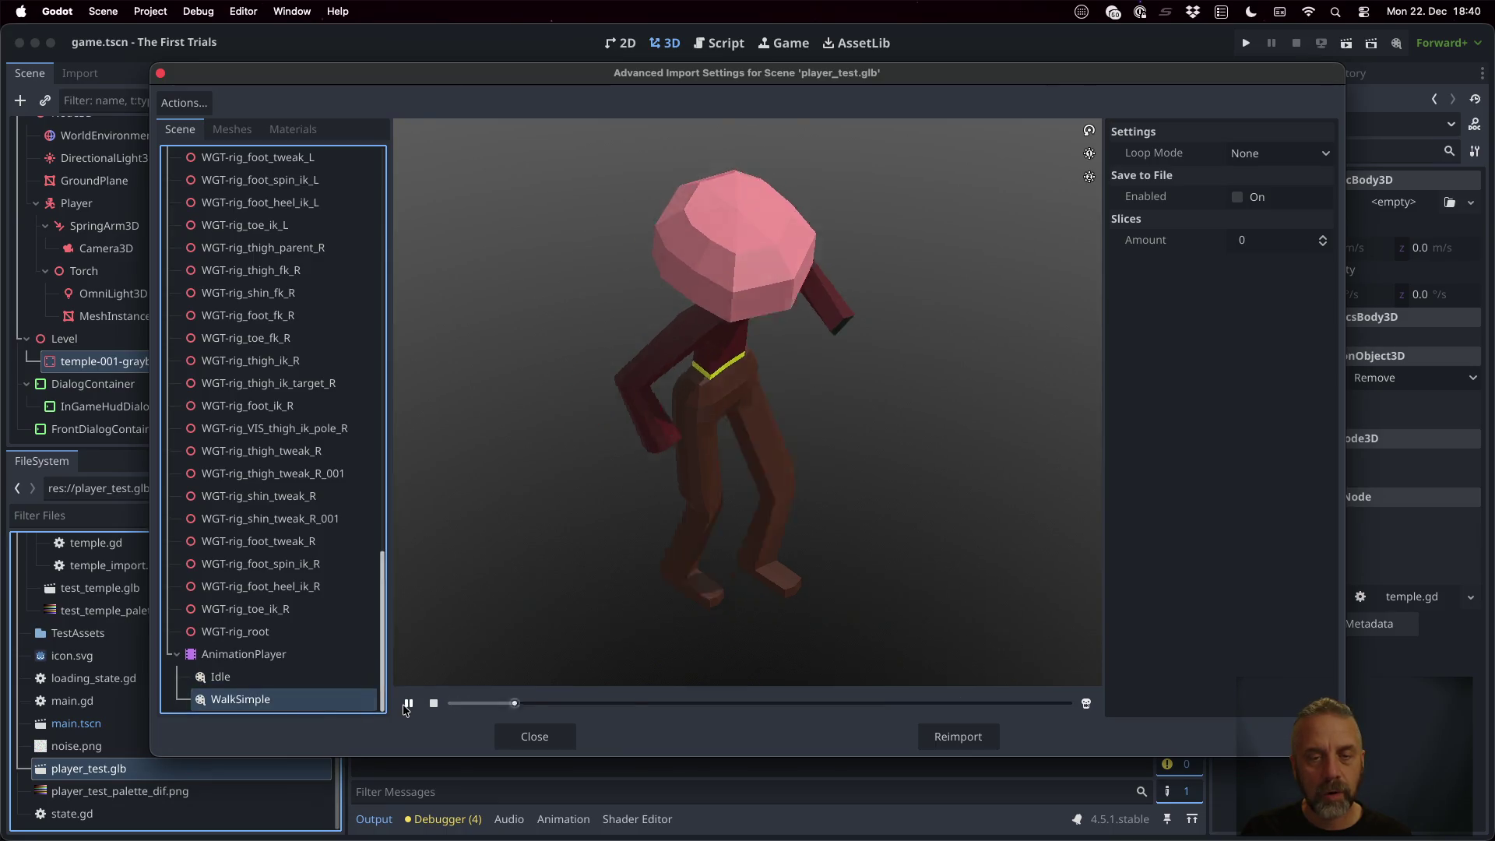
{"action": "left_click", "coordinate": [555, 736]}
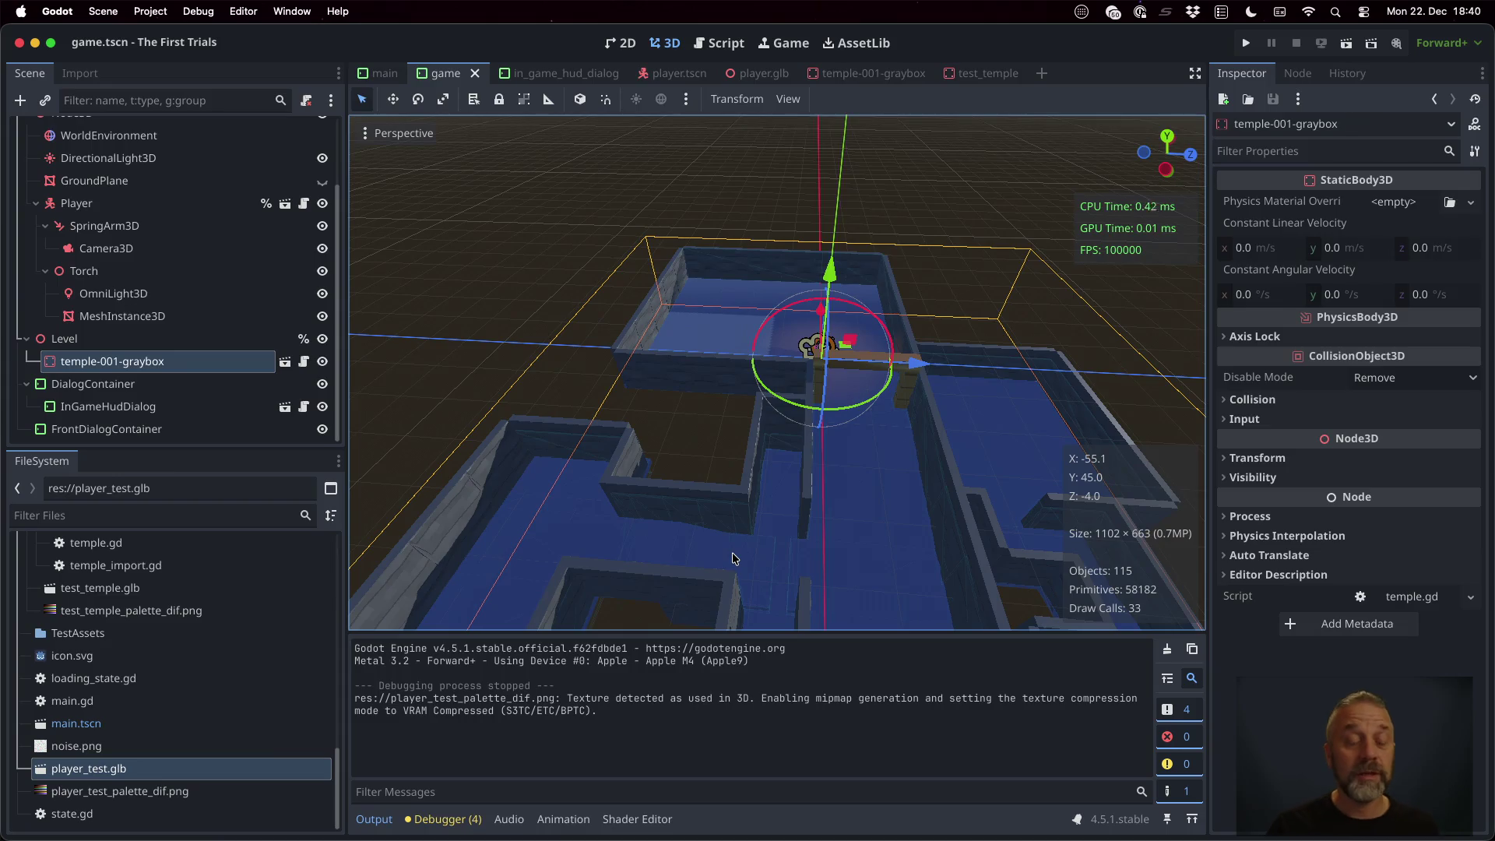
In the terminal, recall the copy command and trim the end of its target path
{"action": "key", "text": "ctrl+Right"}
{"action": "key", "text": "Up"}
{"action": "key", "text": "BackSpace"}
{"action": "key", "text": "BackSpace"}
{"action": "key", "text": "BackSpace"}
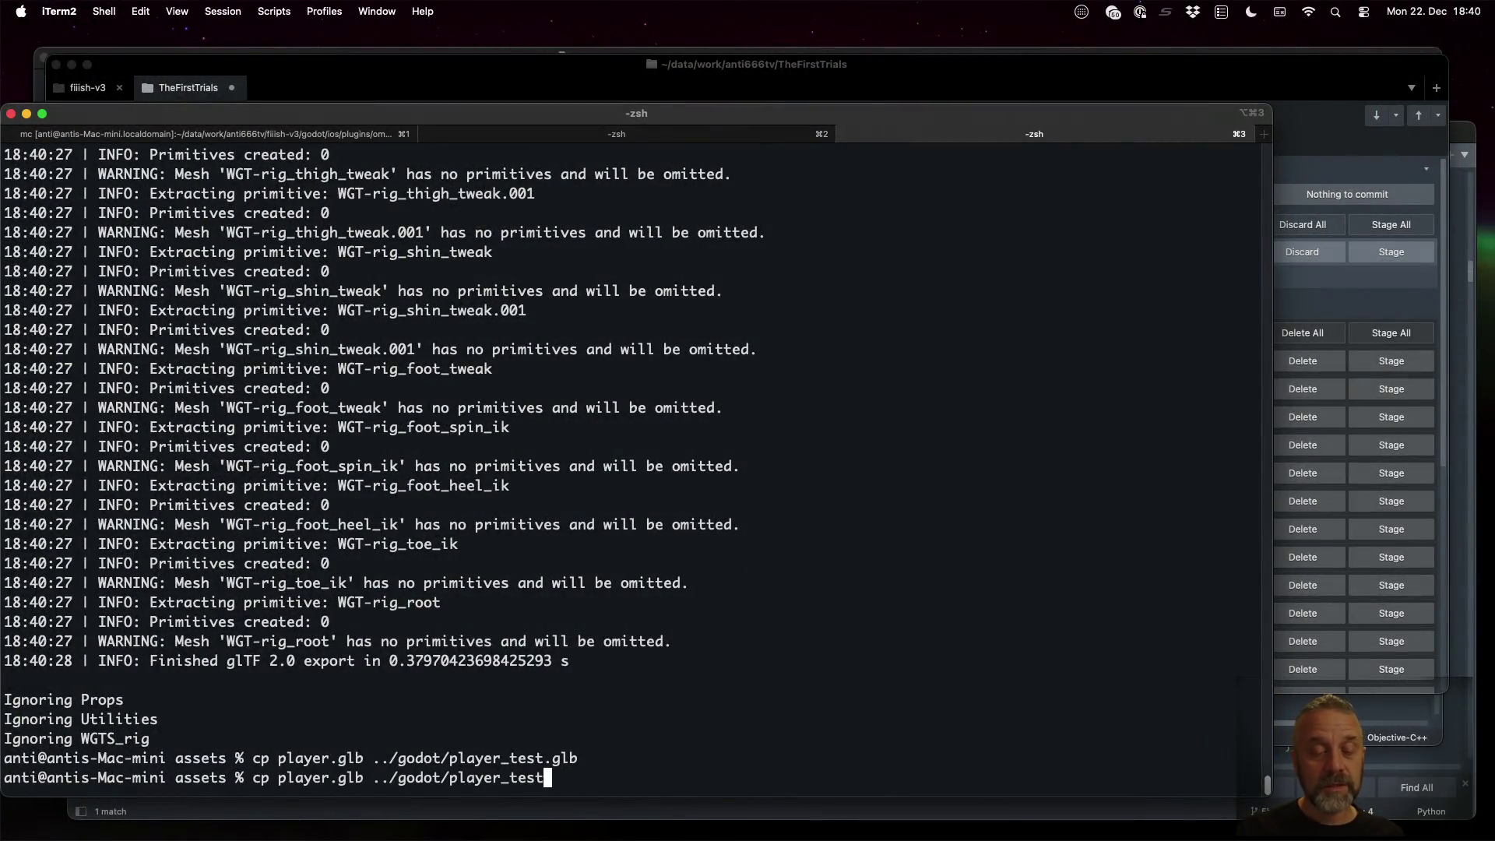
{"action": "key", "text": "ctrl+Left"}
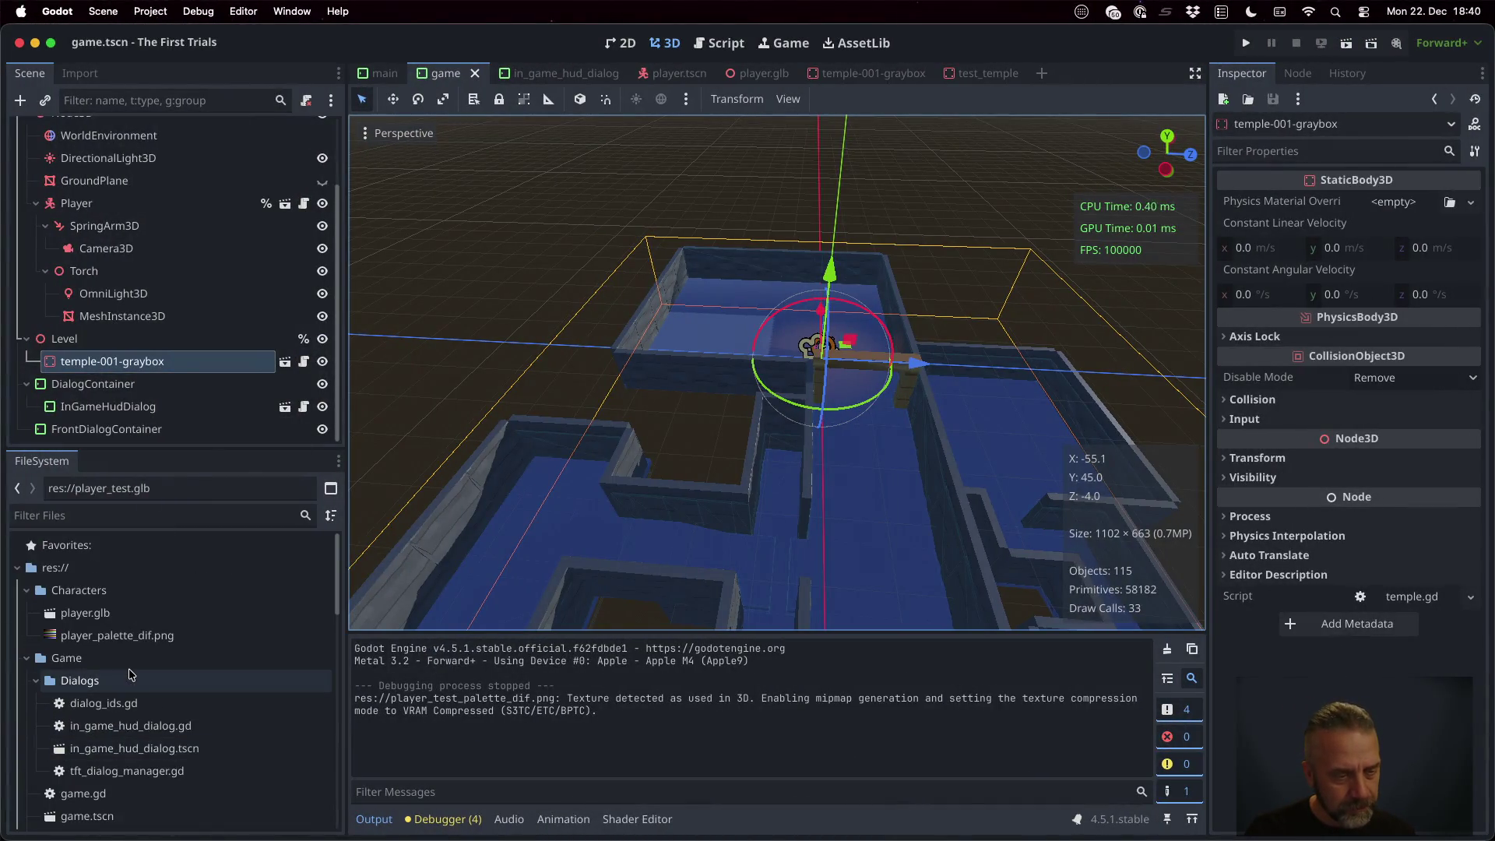
Filter the FileSystem panel to files matching 'player'
{"action": "scroll", "coordinate": [131, 674], "scroll_direction": "down", "scroll_amount": 5}
{"action": "scroll", "coordinate": [131, 674], "scroll_direction": "down", "scroll_amount": 8}
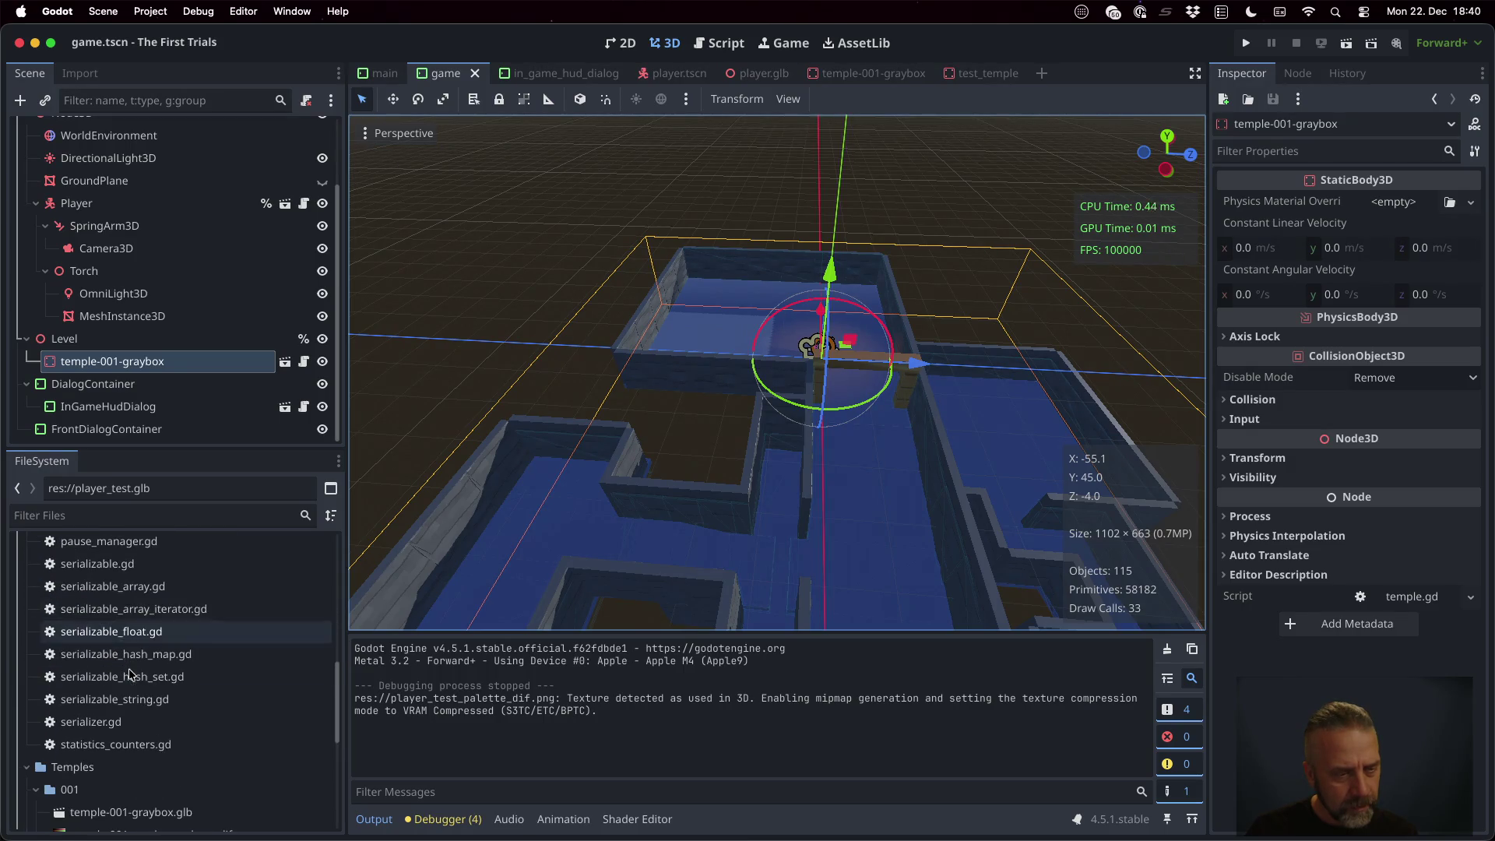
{"action": "left_click", "coordinate": [85, 516]}
{"action": "type", "text": "player"}
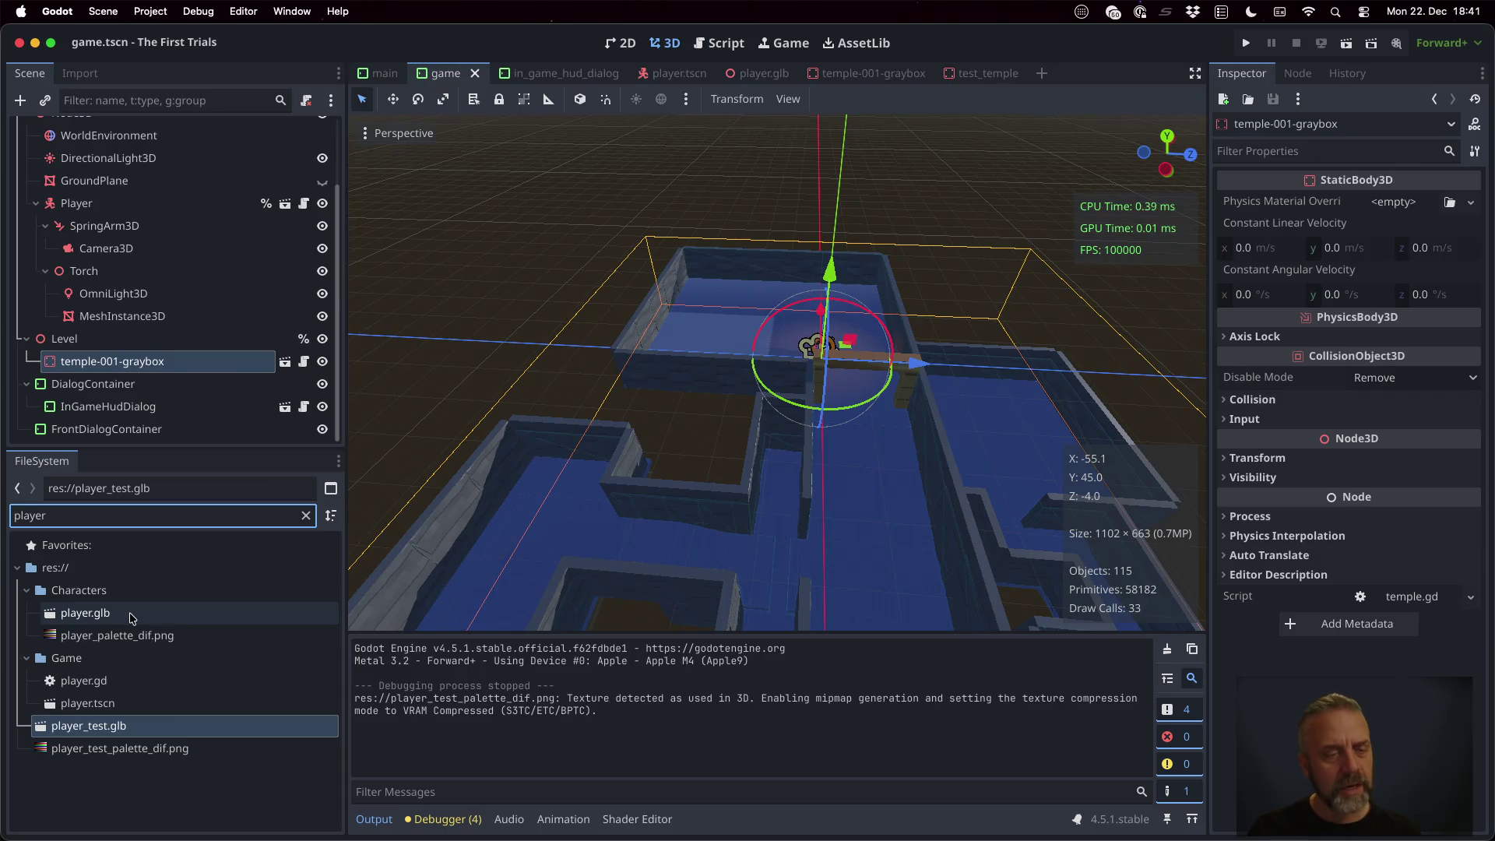
Copy player.glb over ../godot/Characters/player.glb from the terminal
{"action": "key", "text": "ctrl+Right"}
{"action": "type", "text": "Ch"}
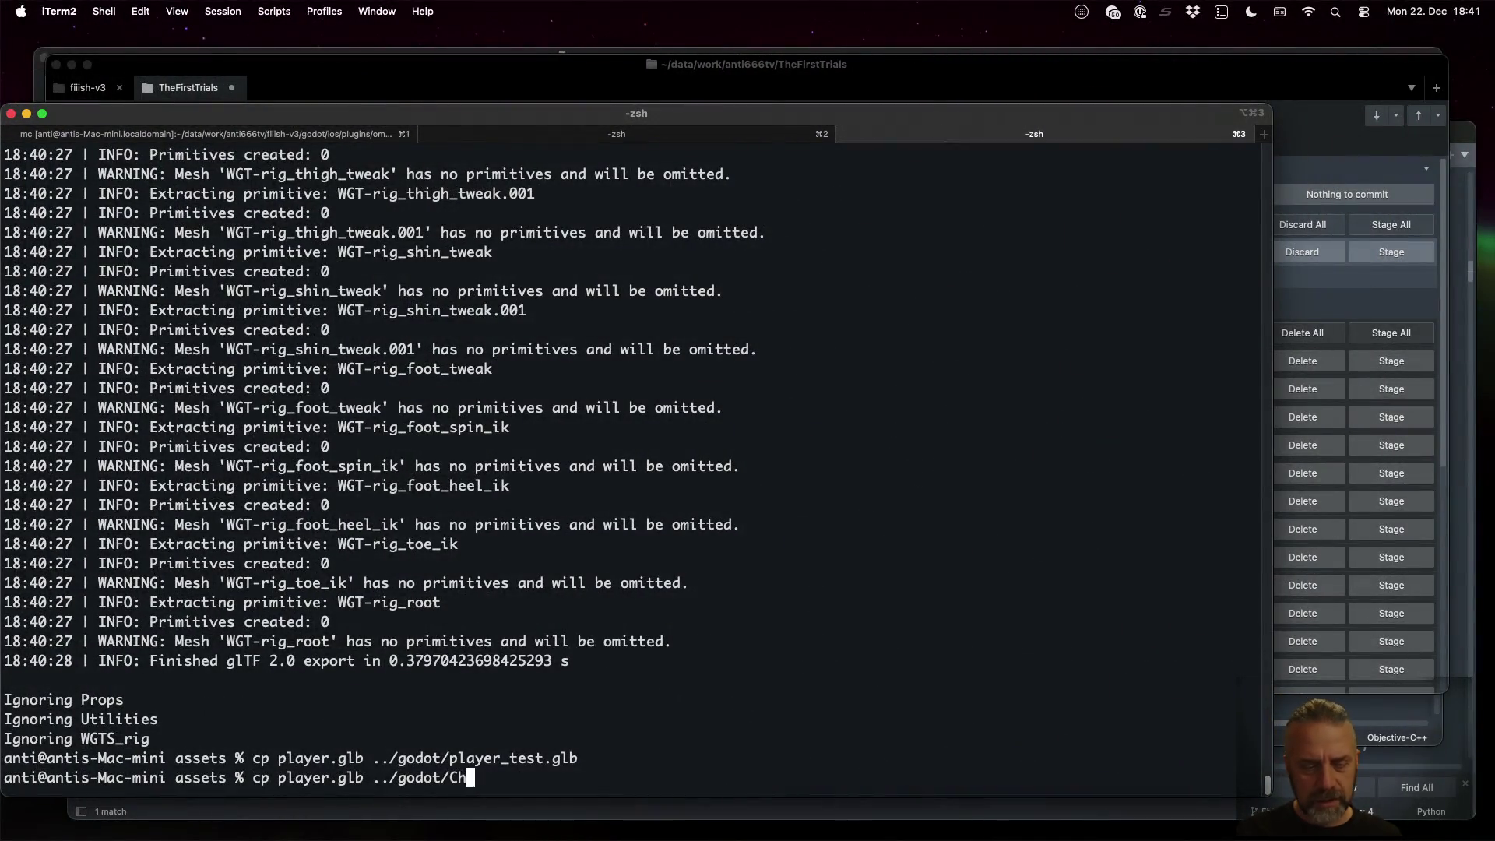
{"action": "type", "text": "aracters/player.glb"}
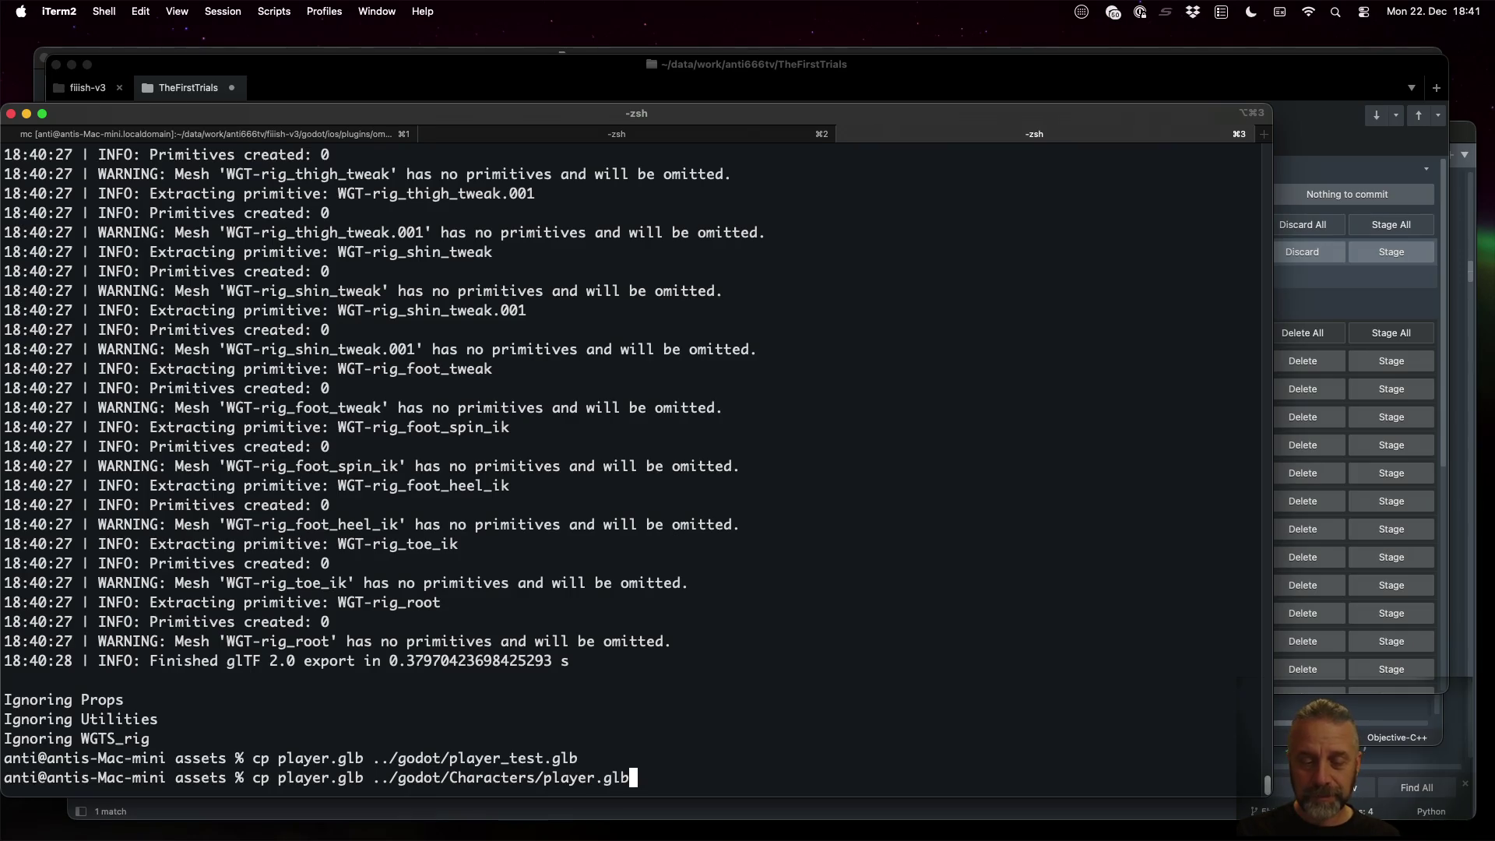
{"action": "key", "text": "Return"}
{"action": "key", "text": "ctrl+Left"}
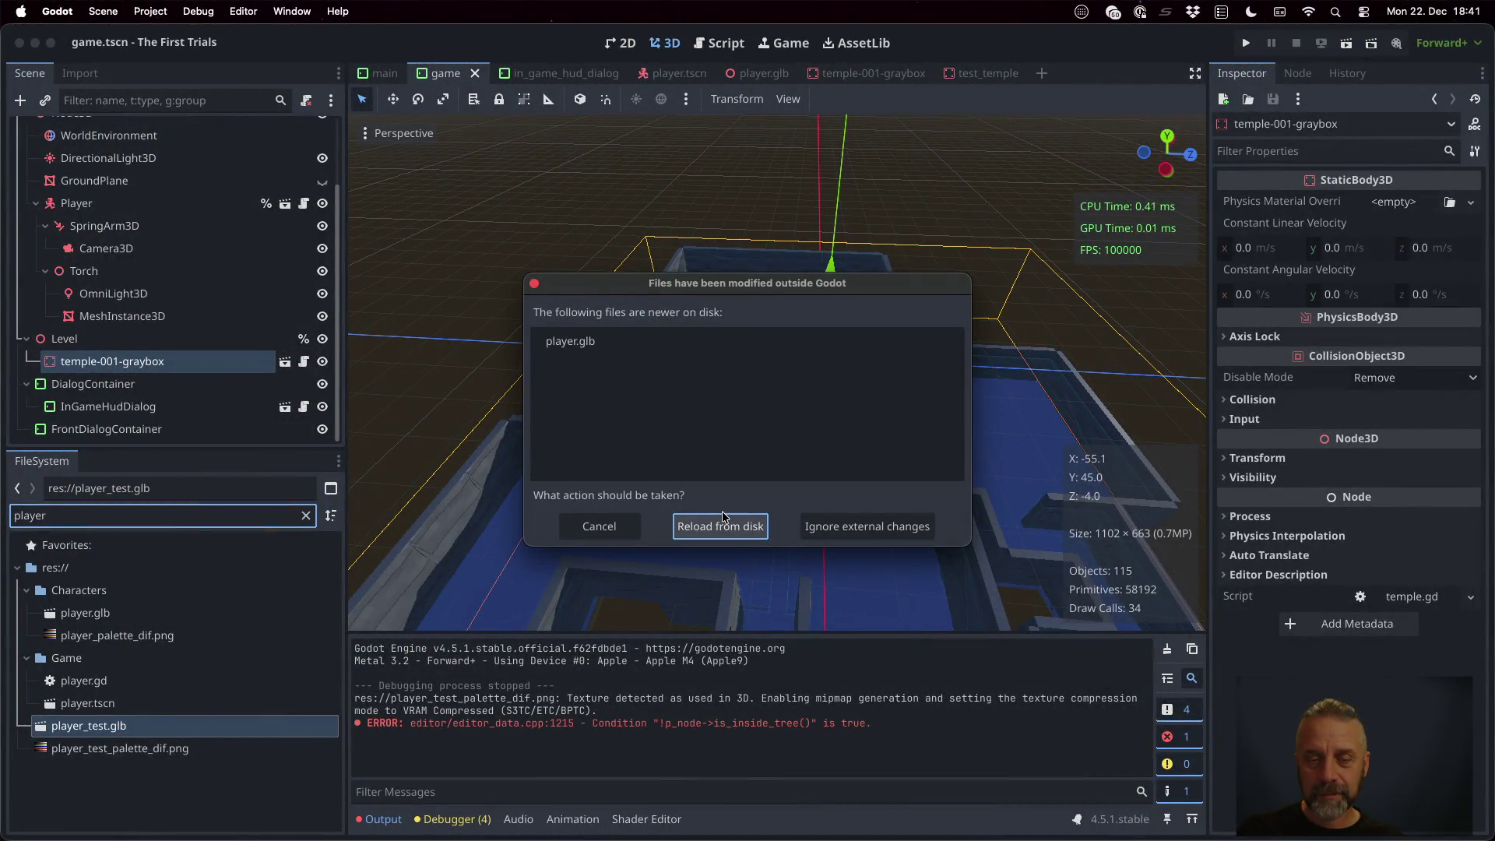
Reload player.glb from disk and test-run the game, walking the character forward before stopping
{"action": "left_click", "coordinate": [732, 526]}
{"action": "left_click", "coordinate": [1245, 43]}
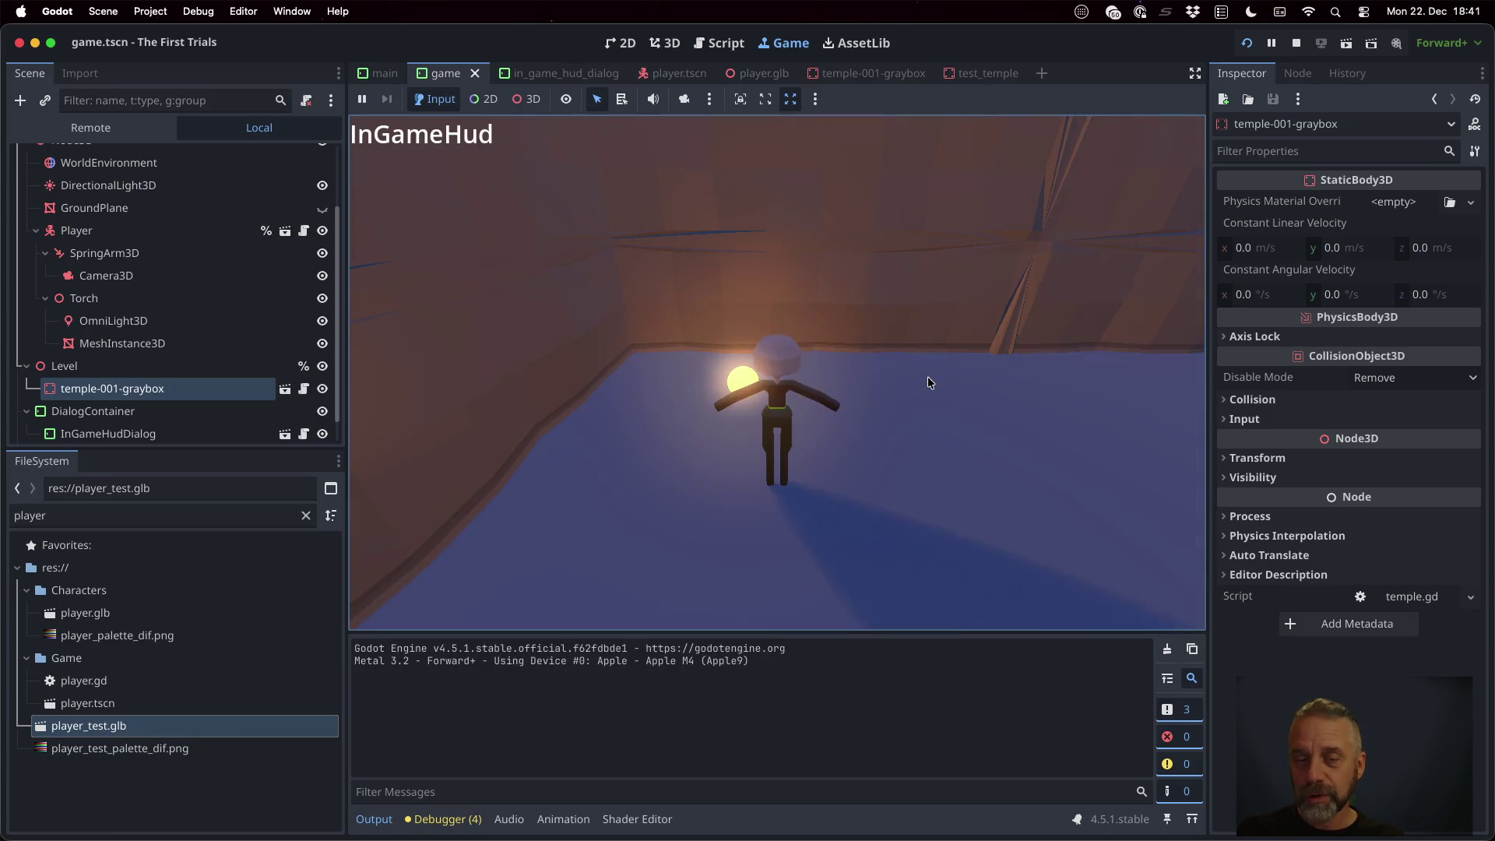
{"action": "key", "text": "w"}
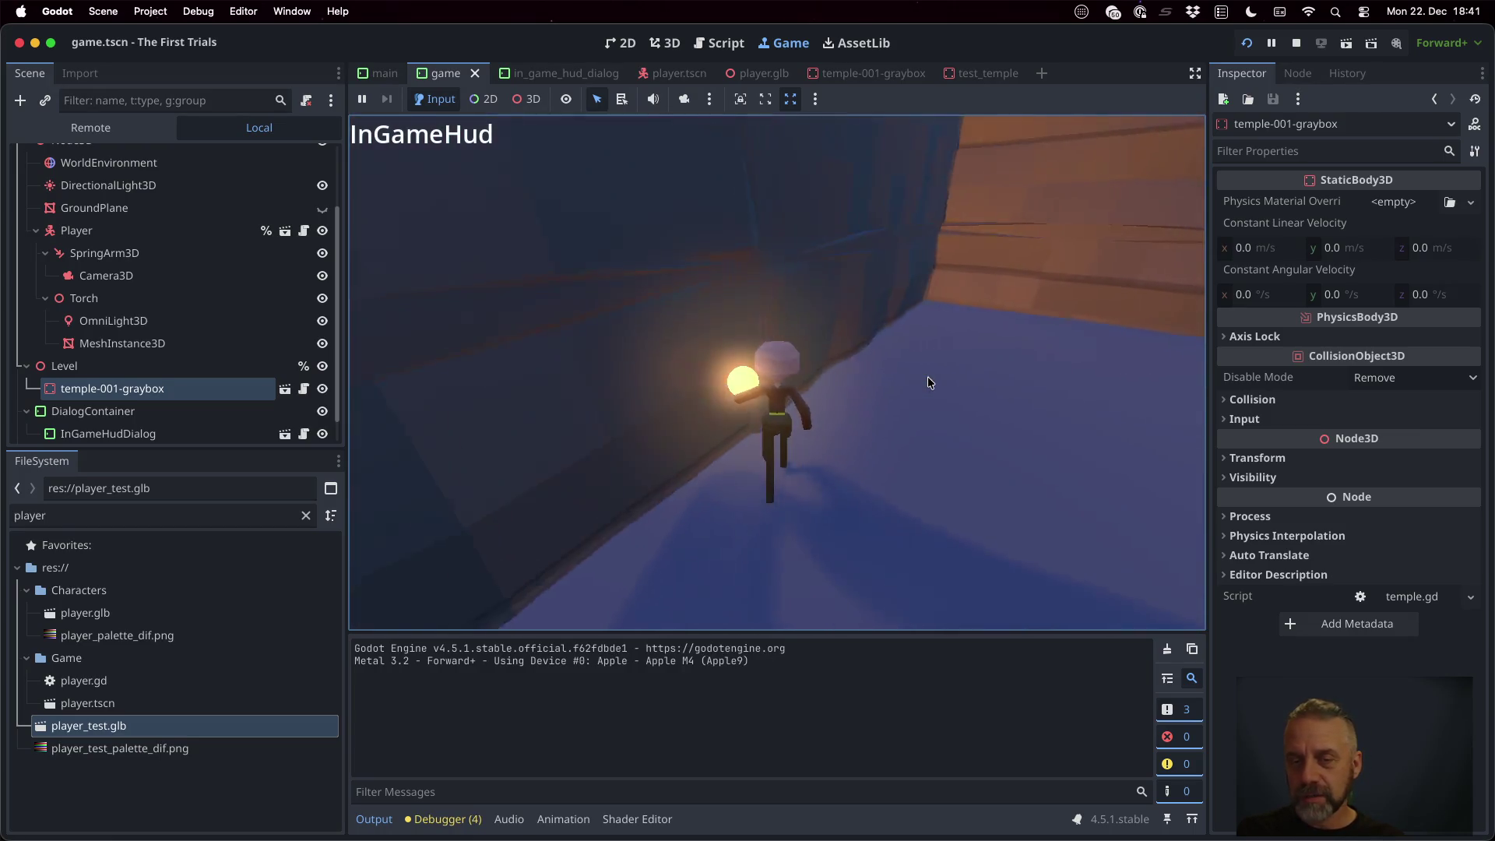
{"action": "key", "text": "w"}
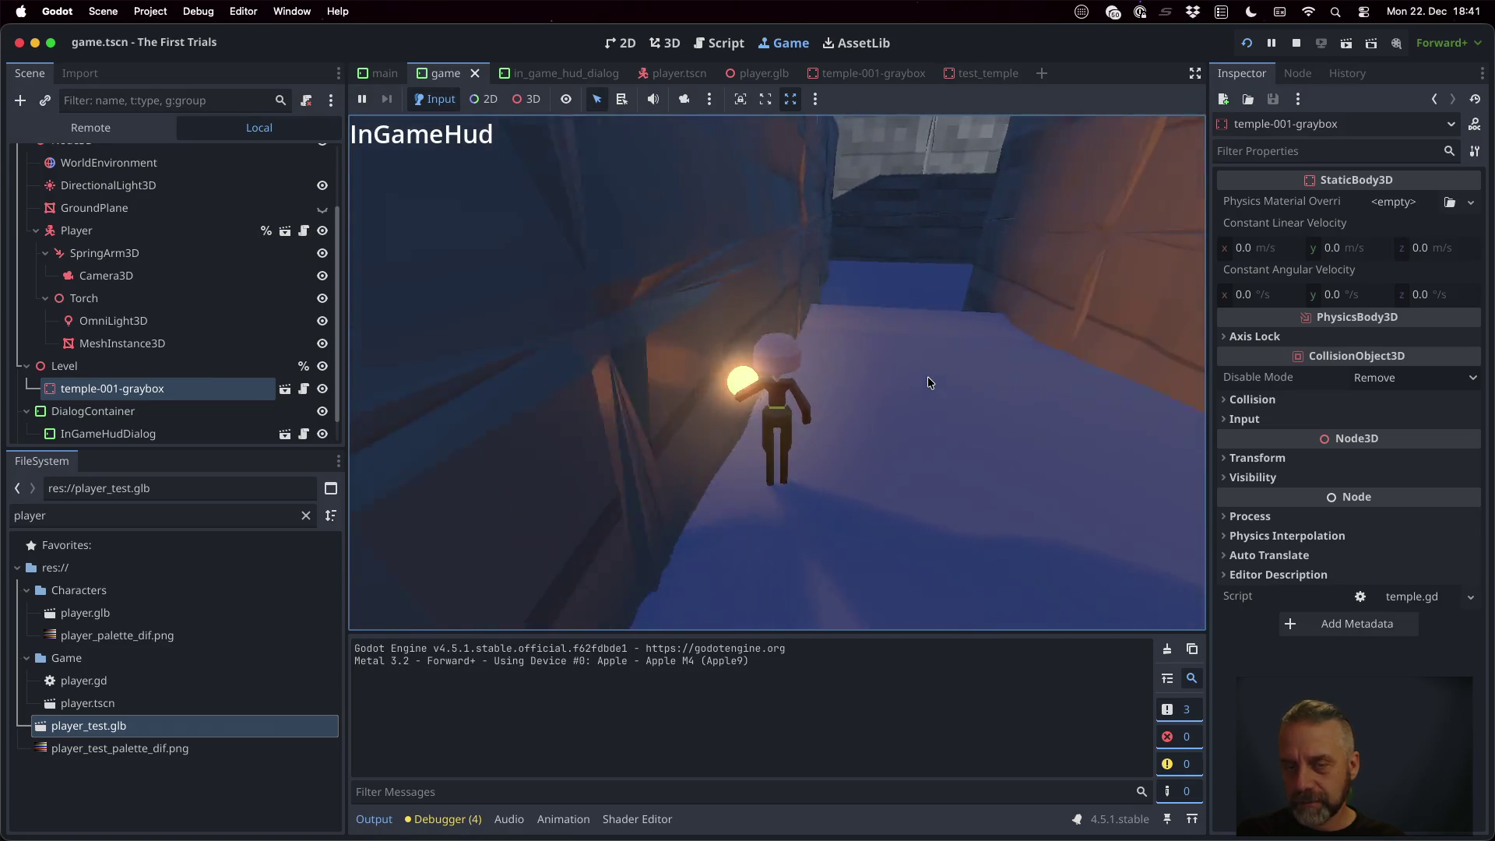
{"action": "left_click", "coordinate": [1295, 43]}
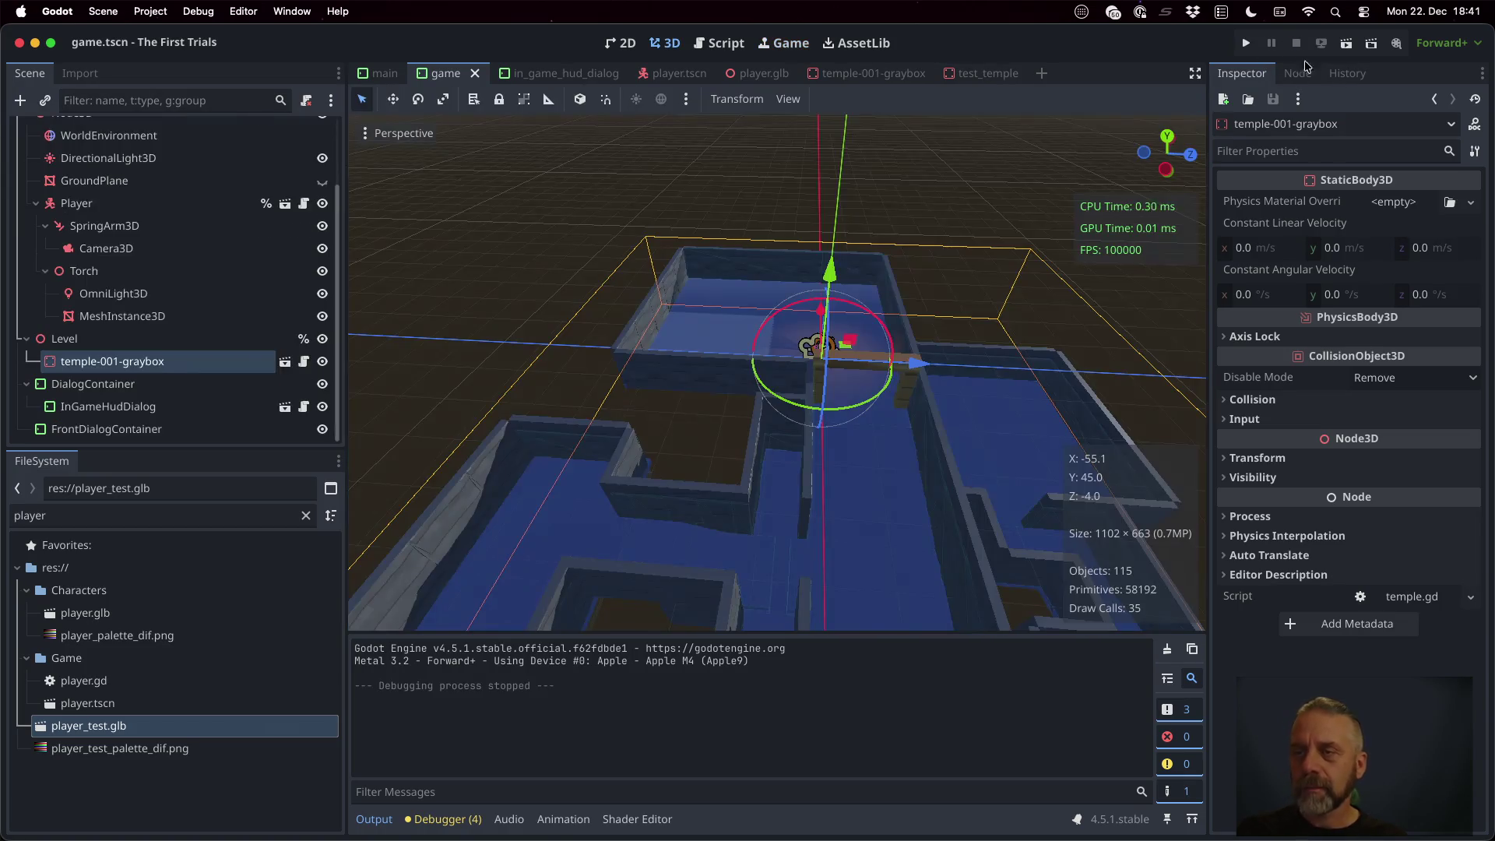
{"action": "key", "text": "super+Tab"}
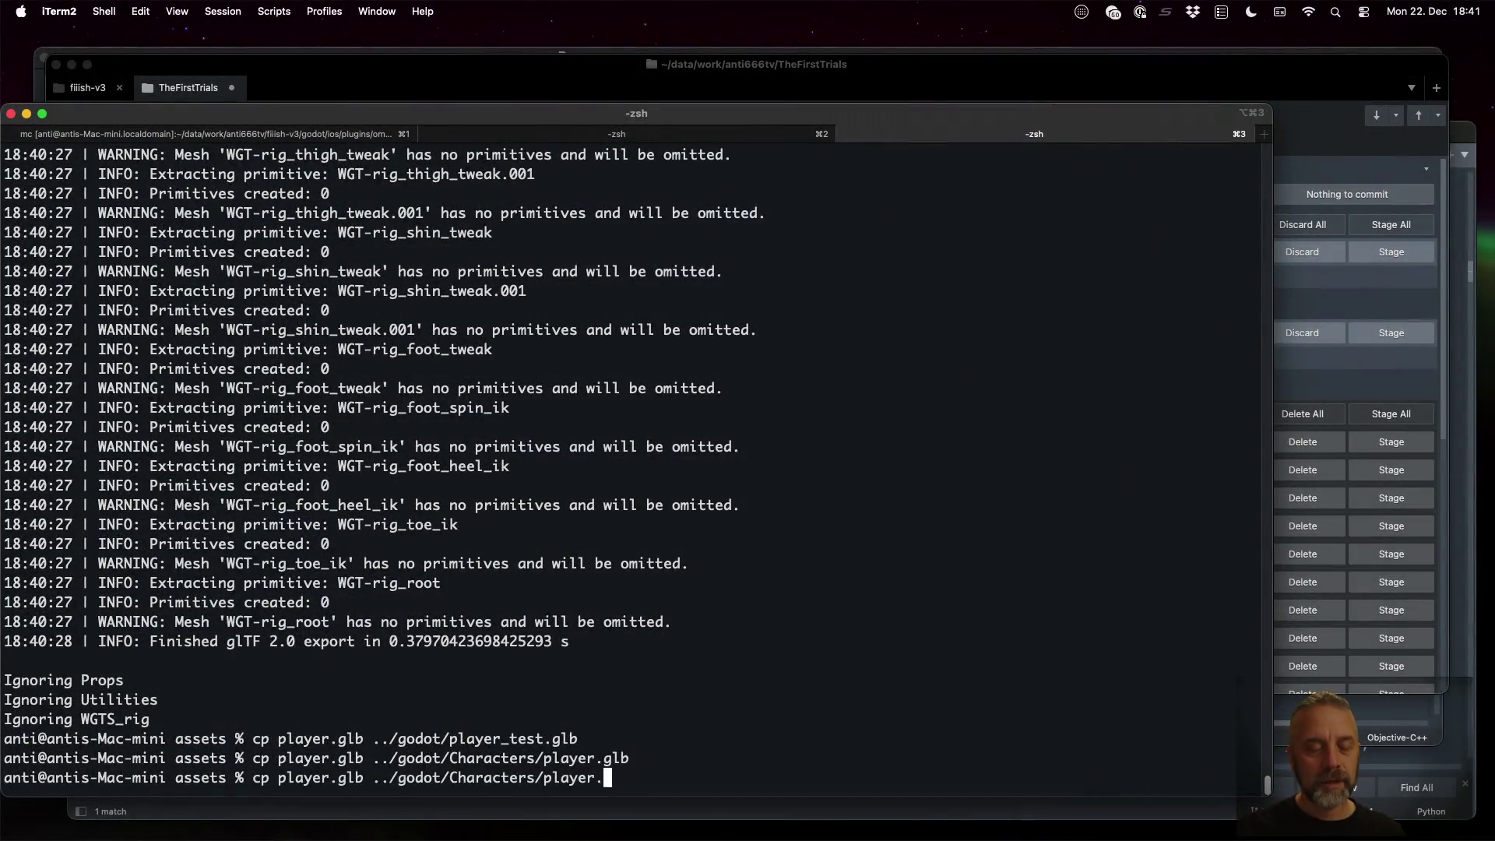
Copy temple-001-graybox.glb to ../godot/Temples/001/temple-001-graybox.glb using Tab completion
{"action": "key", "text": "BackSpace"}
{"action": "key", "text": "BackSpace"}
{"action": "key", "text": "BackSpace"}
{"action": "key", "text": "Tab"}
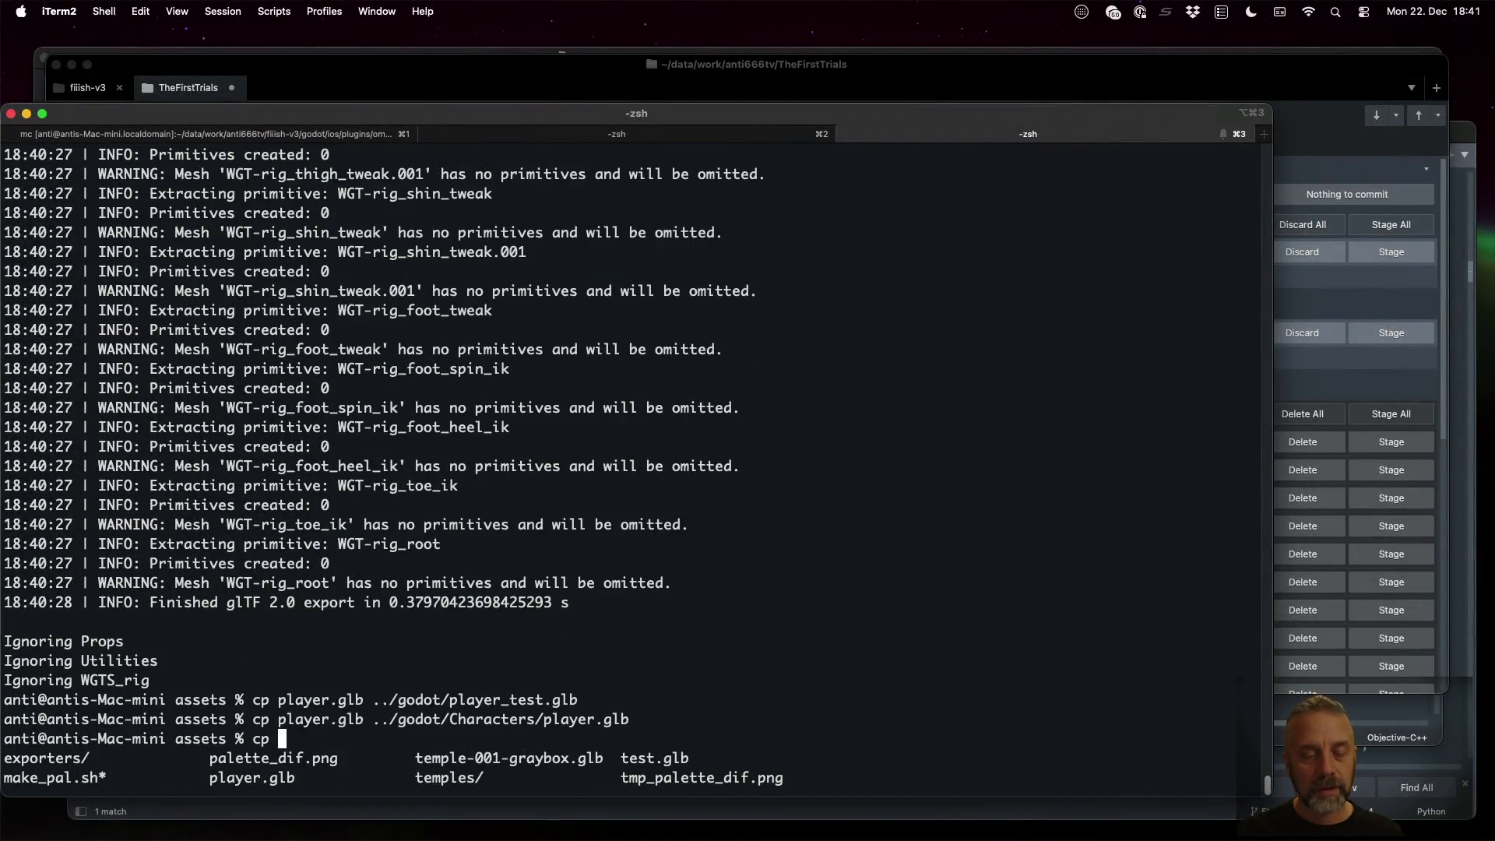
{"action": "type", "text": "temple-"}
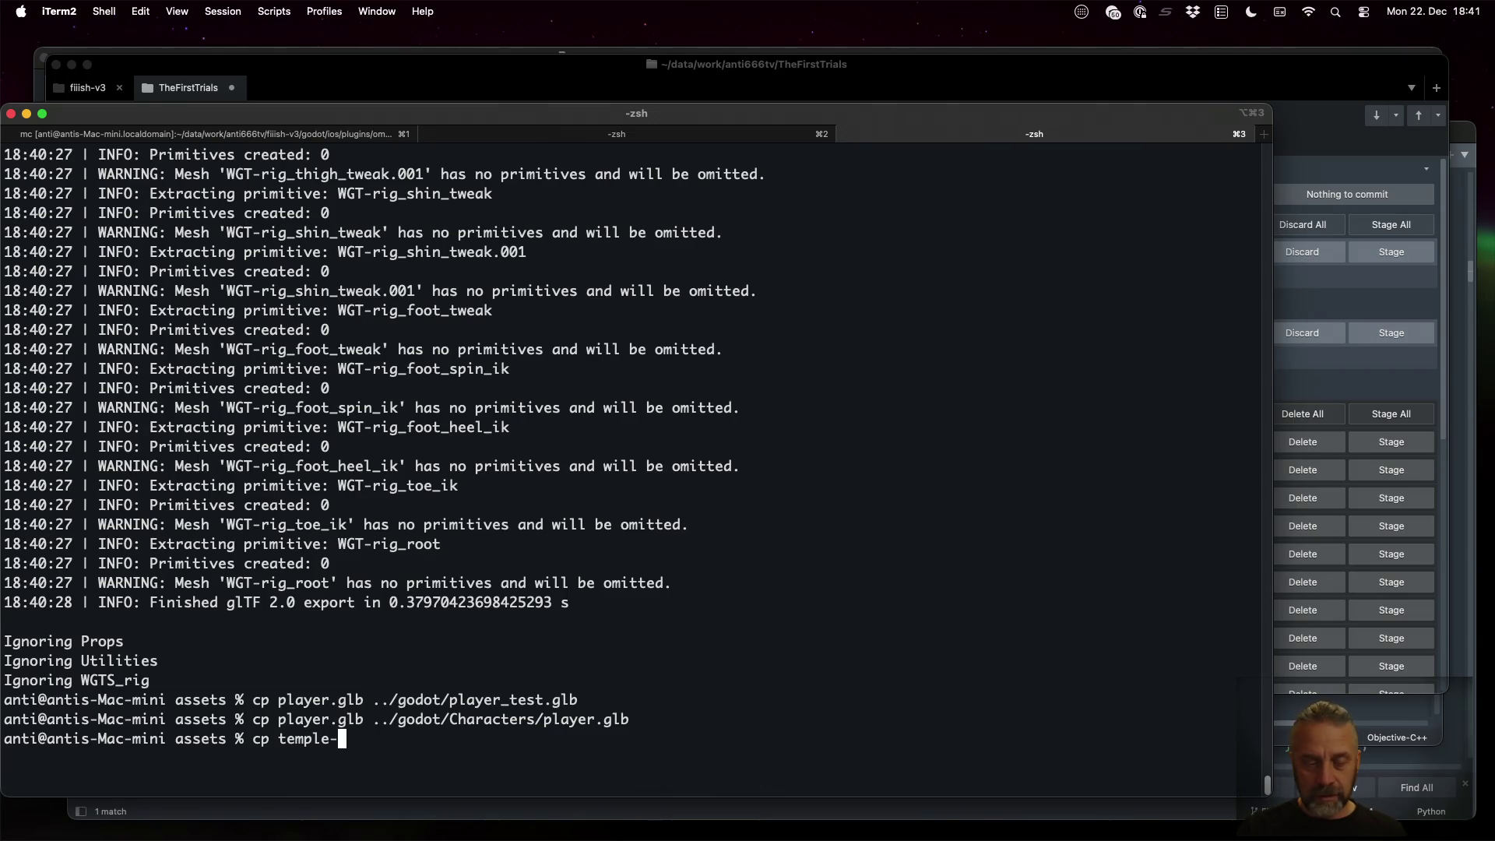
{"action": "key", "text": "Tab"}
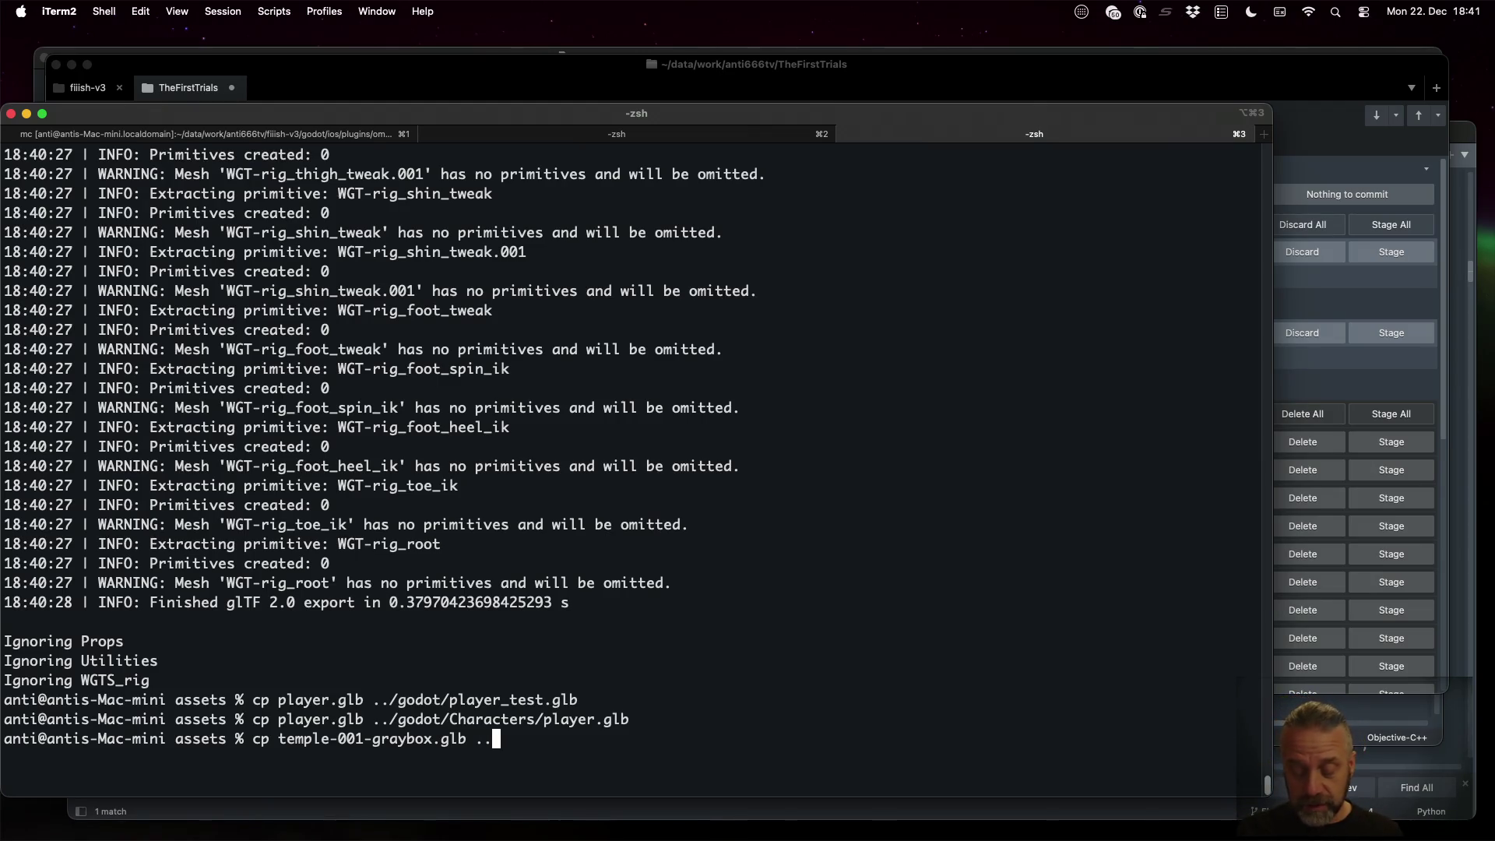
{"action": "type", "text": "g"}
{"action": "key", "text": "Tab"}
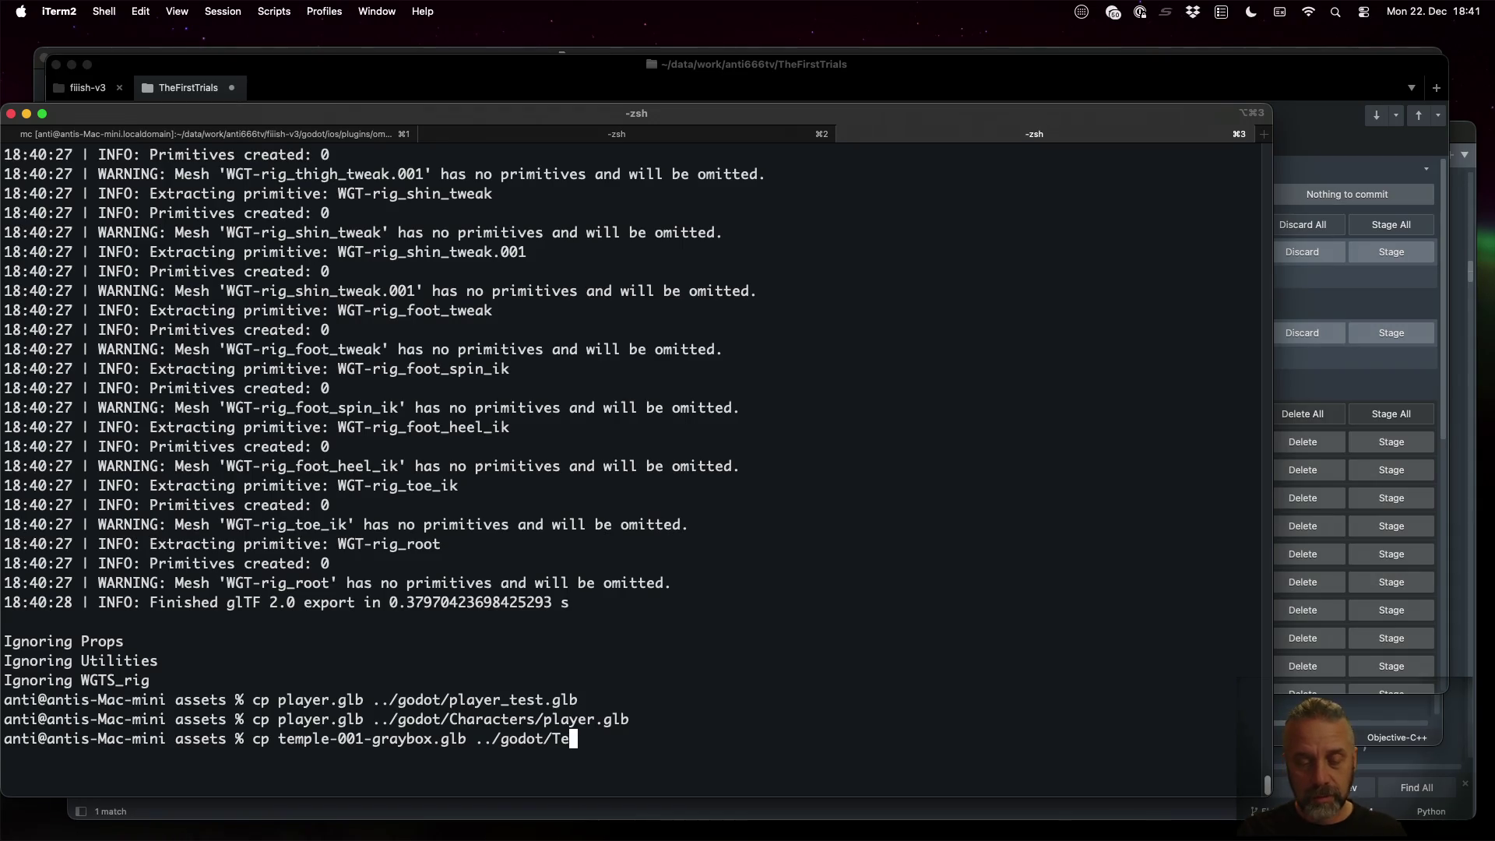
{"action": "key", "text": "Tab"}
{"action": "type", "text": "m"}
{"action": "key", "text": "Tab"}
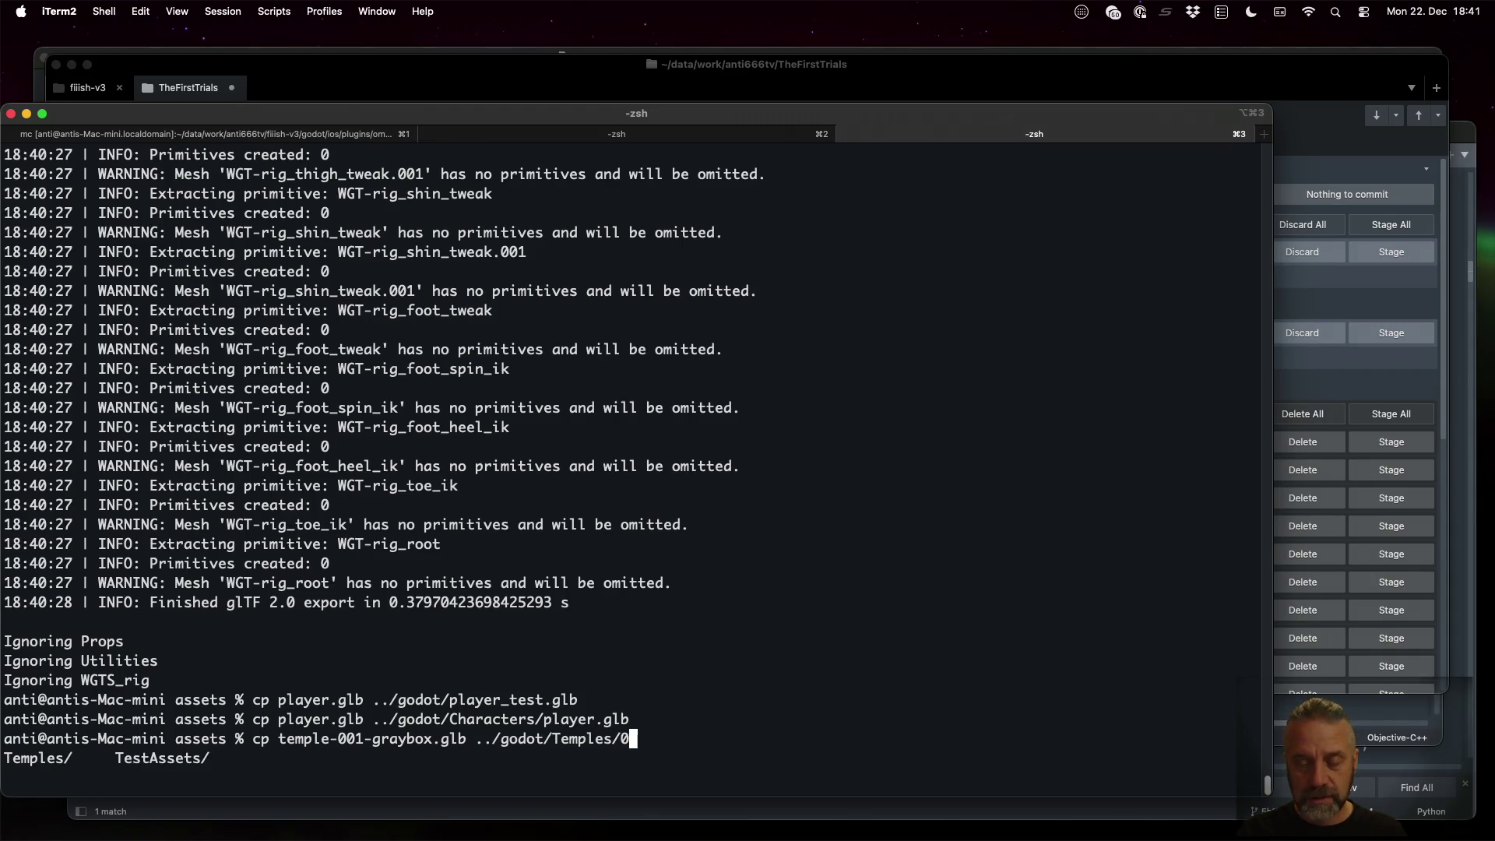
{"action": "type", "text": "t"}
{"action": "key", "text": "Tab"}
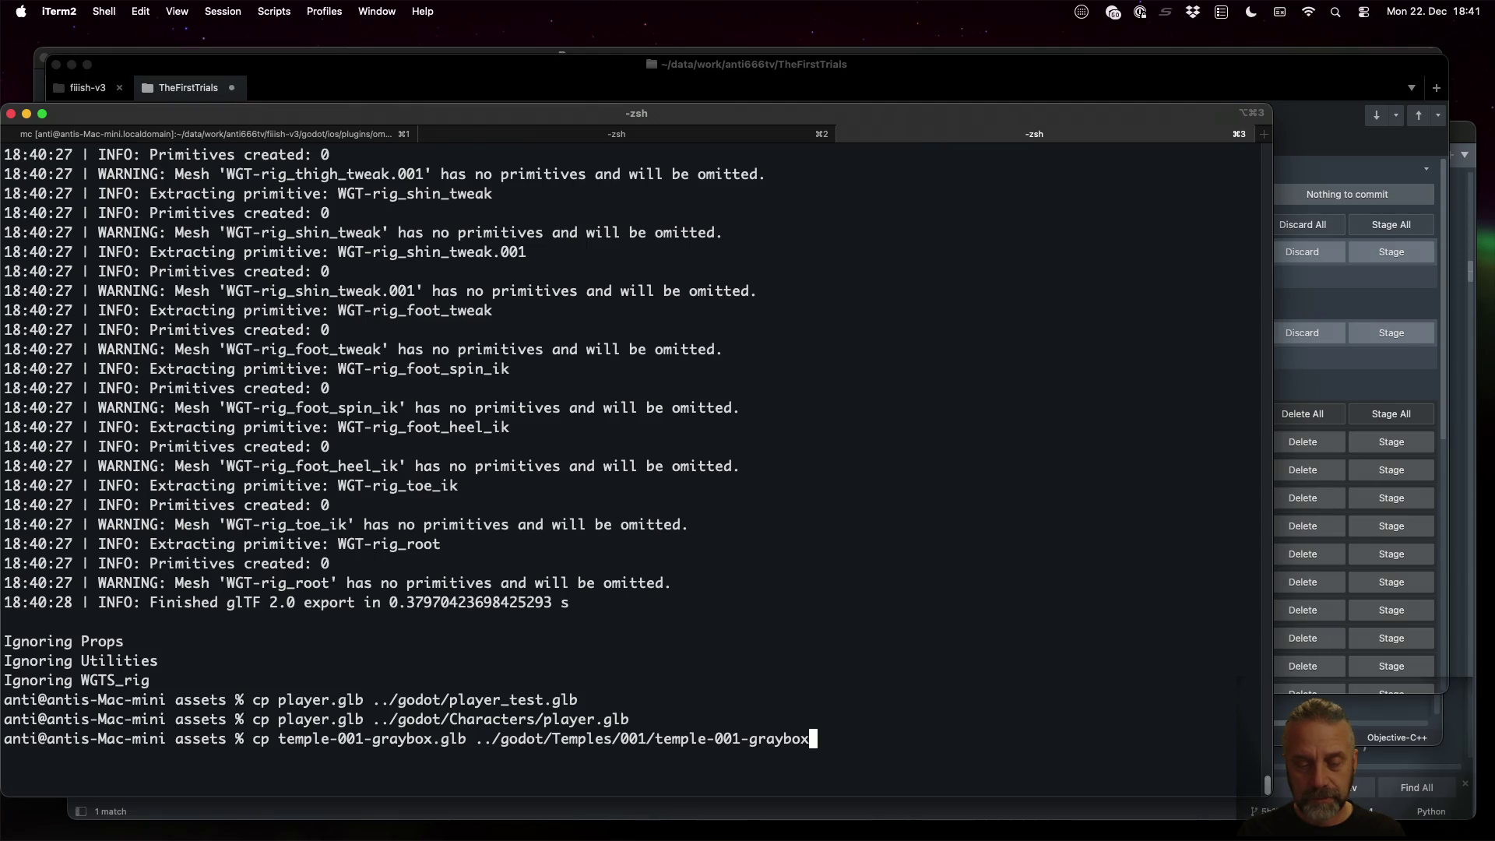
{"action": "key", "text": "Return"}
{"action": "key", "text": "super+Tab"}
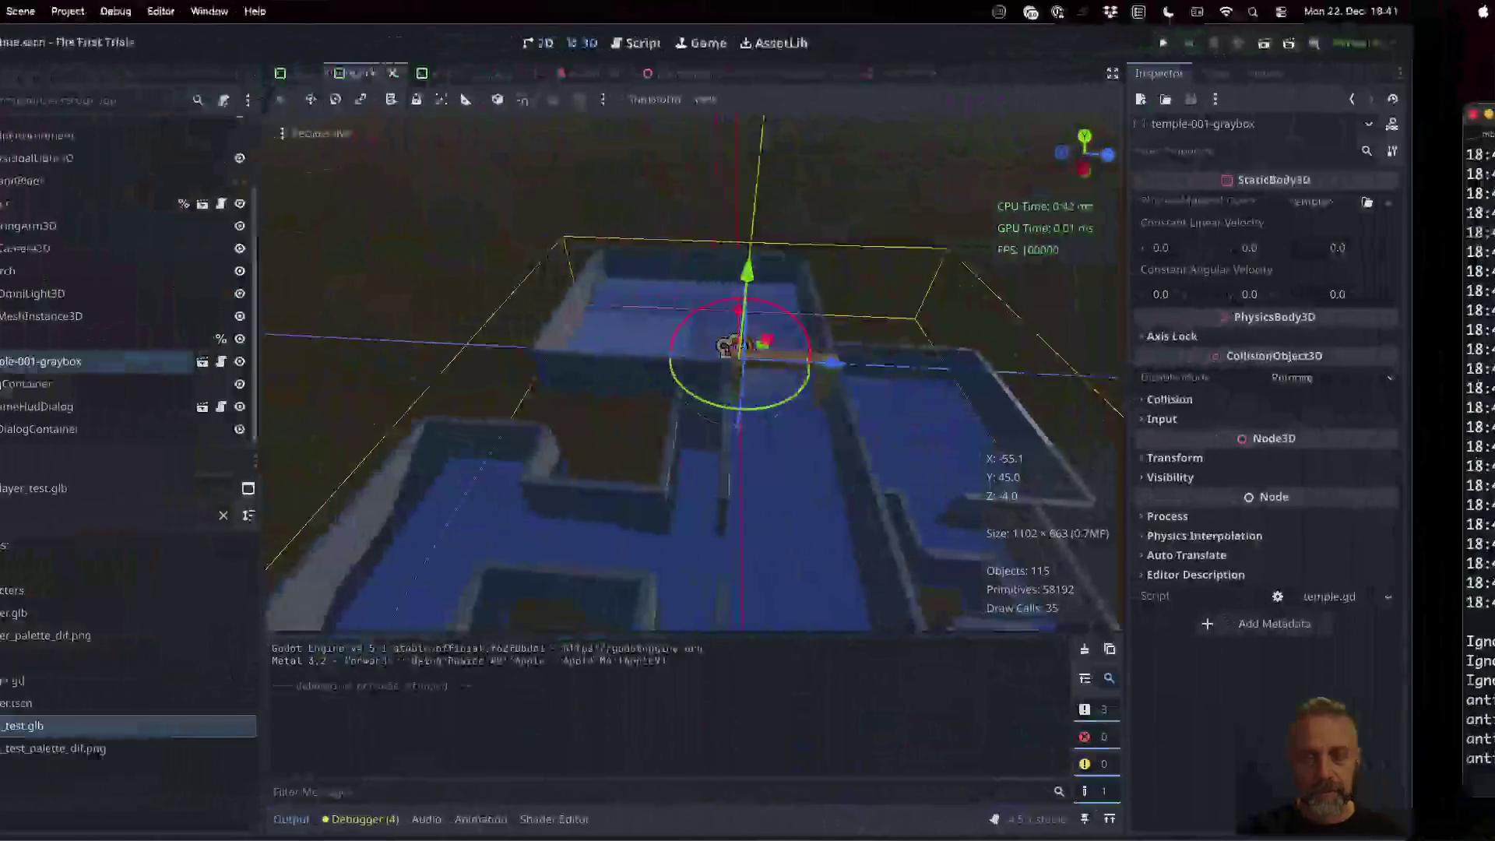
Reload the modified temple files in Godot, test-play the level, then open Spotlight over the terminal
{"action": "left_click", "coordinate": [730, 517]}
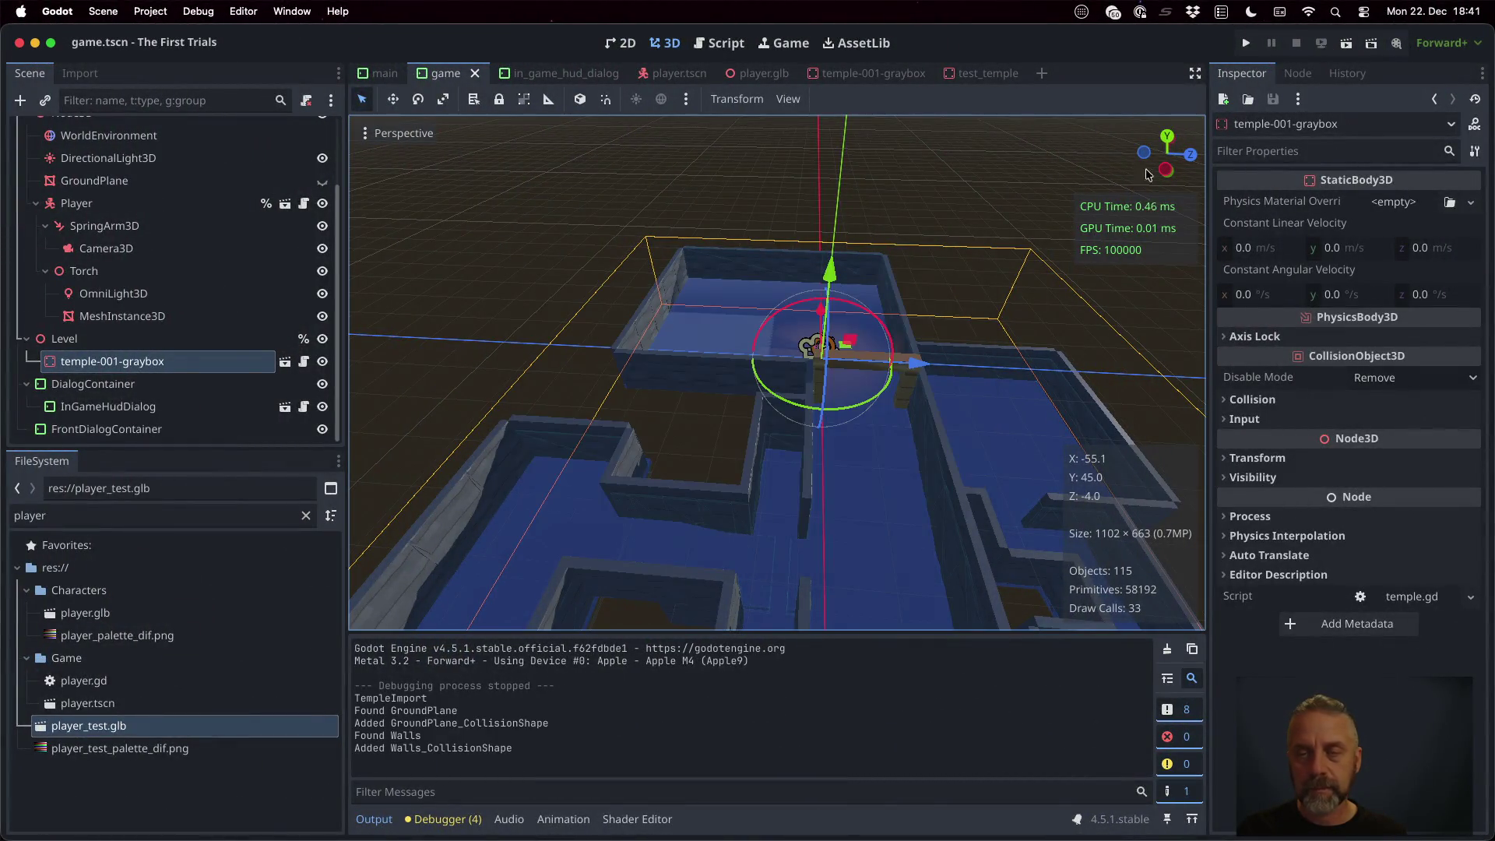
{"action": "left_click", "coordinate": [1246, 43]}
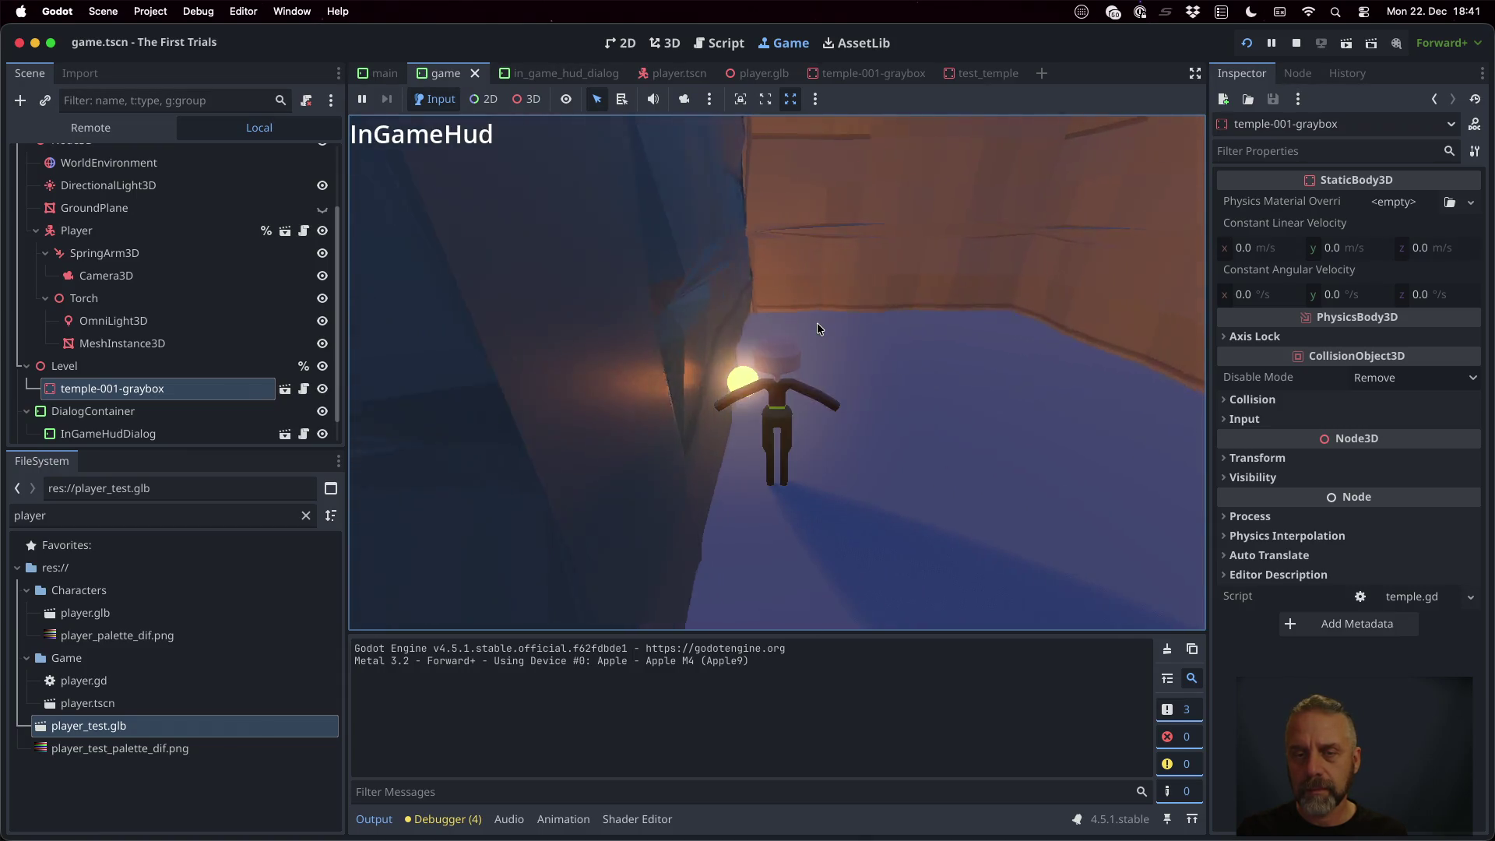
{"action": "left_click", "coordinate": [1295, 43]}
{"action": "key", "text": "super+Tab"}
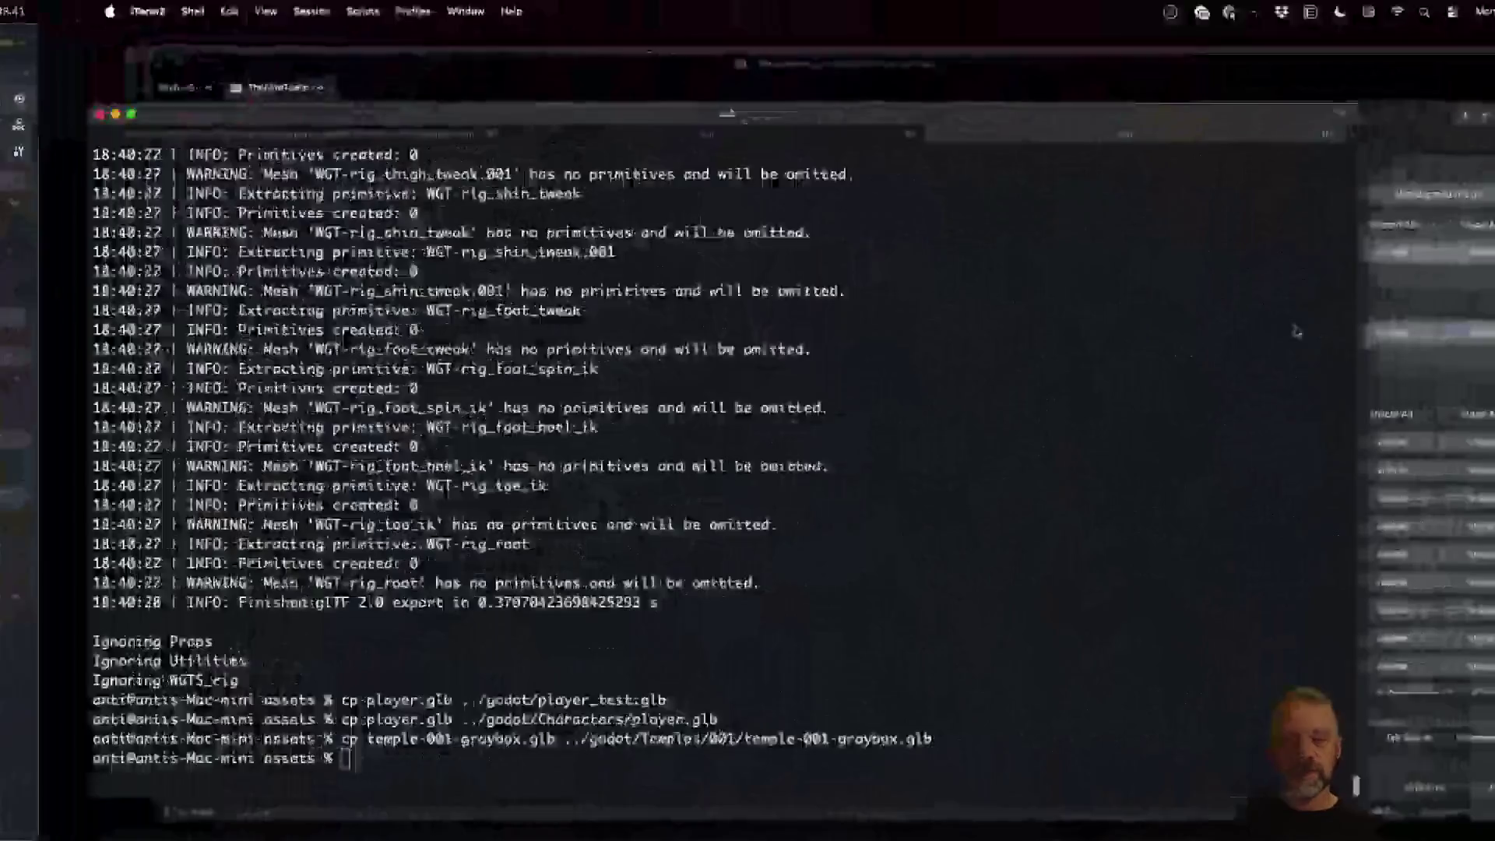
{"action": "key", "text": "super+space"}
Launch Blender from Spotlight
{"action": "type", "text": "openin"}
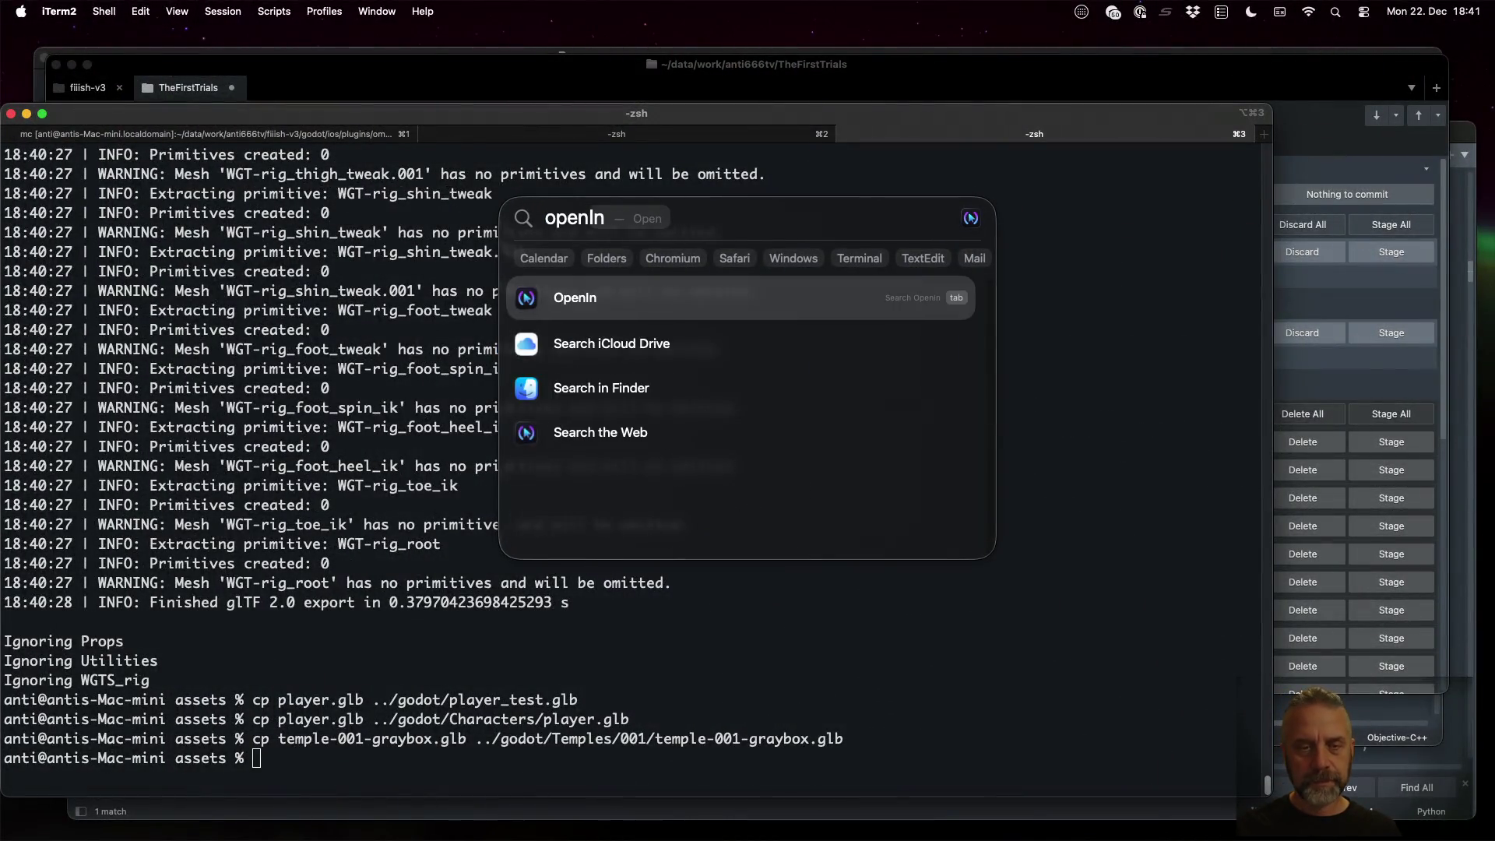
{"action": "key", "text": "BackSpace"}
{"action": "key", "text": "BackSpace"}
{"action": "key", "text": "BackSpace"}
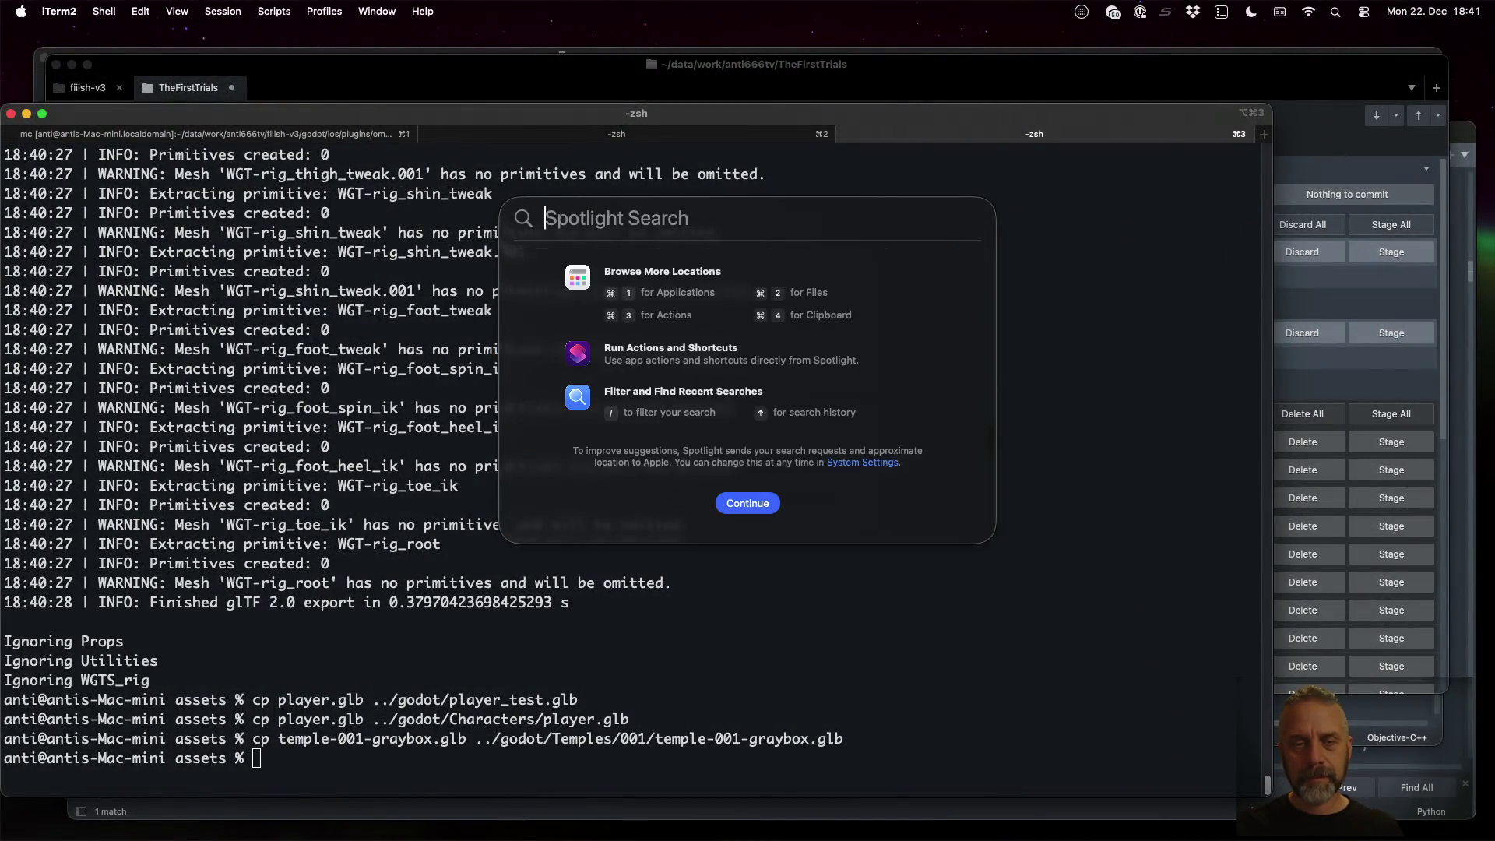
{"action": "type", "text": "blender"}
{"action": "key", "text": "Return"}
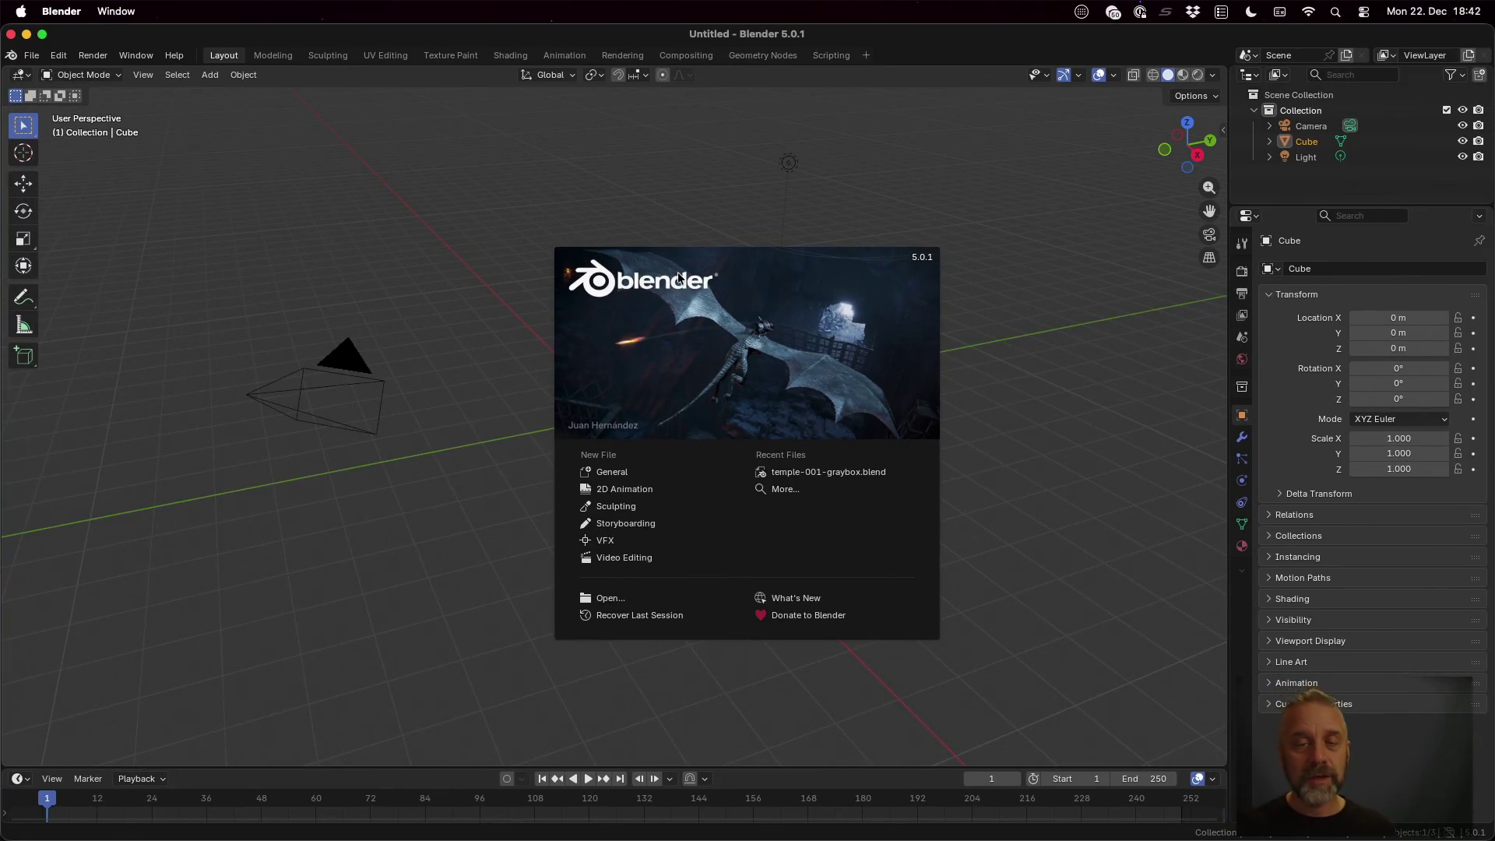
Open recent file temple-001-graybox.blend, dismiss the script auto-run warning, and show the Modeling workspace
{"action": "left_click", "coordinate": [21, 52]}
{"action": "left_click", "coordinate": [29, 55]}
{"action": "mouse_move", "coordinate": [136, 104]}
{"action": "left_click", "coordinate": [210, 108]}
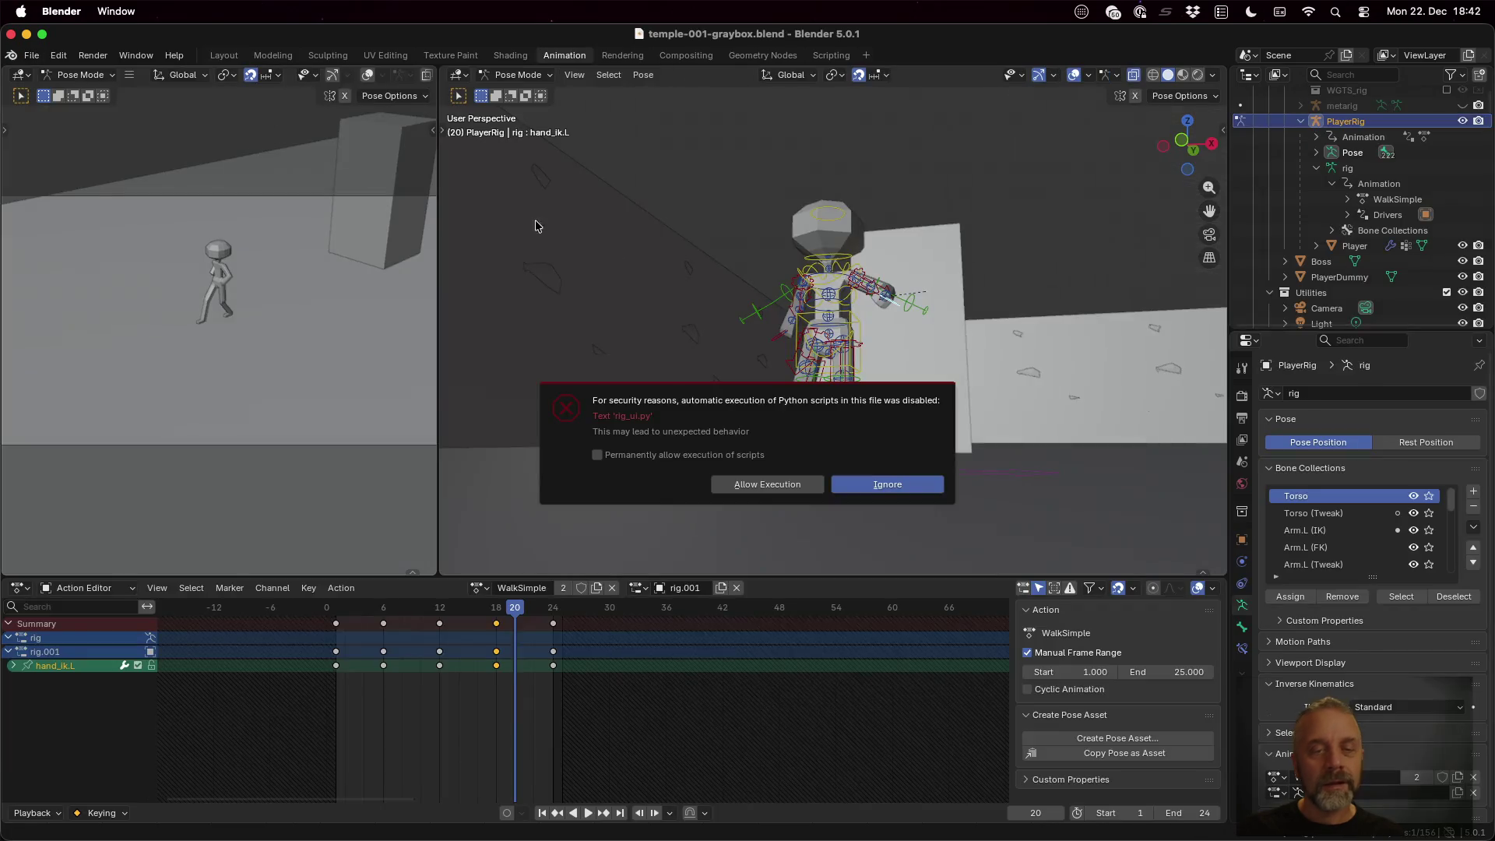
{"action": "left_click", "coordinate": [768, 483]}
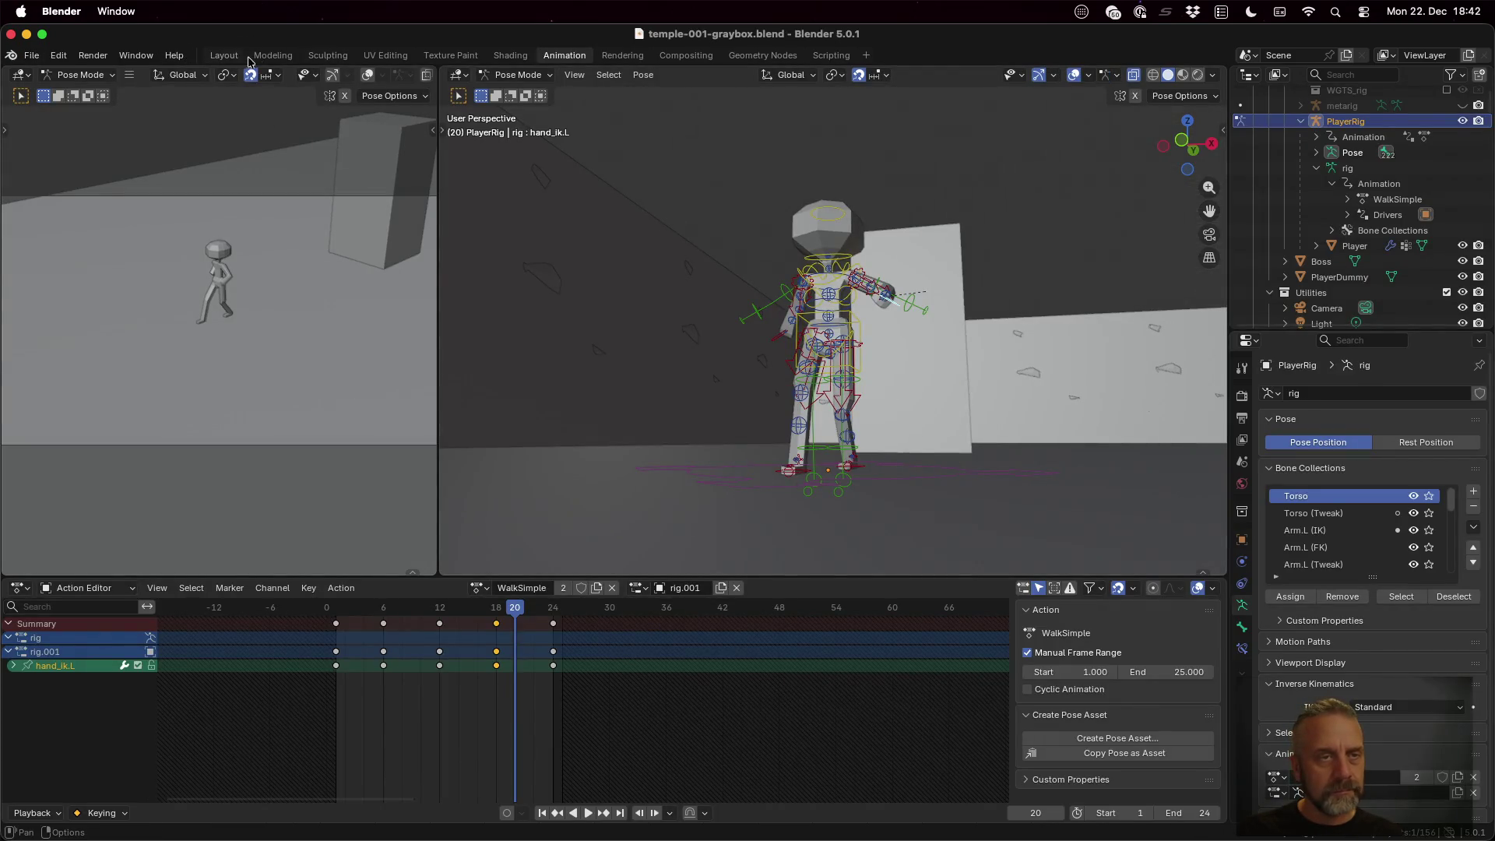
{"action": "left_click", "coordinate": [273, 55]}
In Object Mode, move the SpawnPoint empty horizontally by 2.455 m X and -2.6487 m Y into the room
{"action": "scroll", "coordinate": [762, 388], "scroll_direction": "down", "scroll_amount": 10}
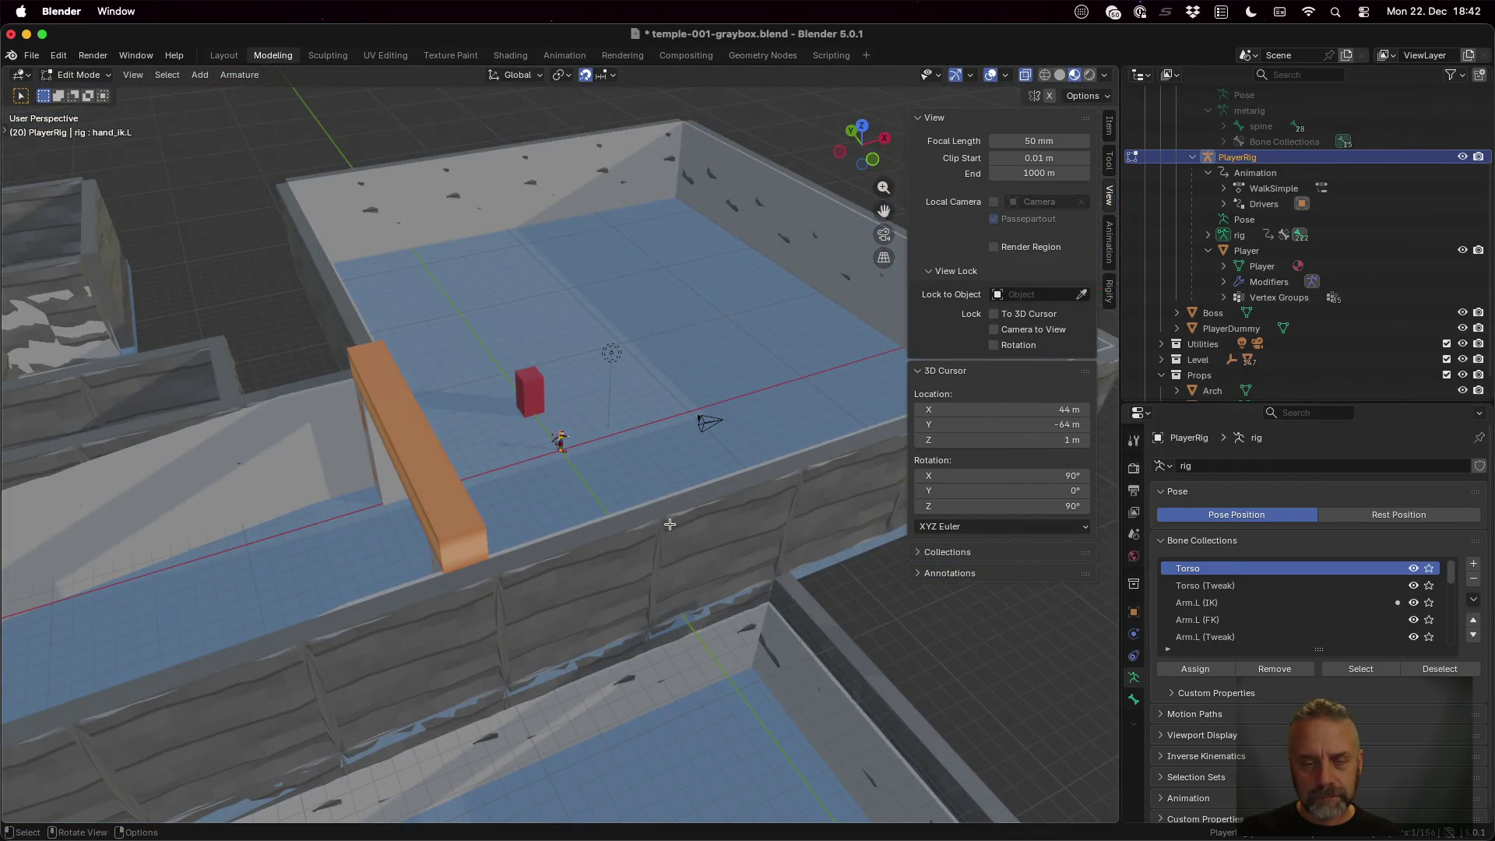
{"action": "scroll", "coordinate": [670, 524], "scroll_direction": "down", "scroll_amount": 5}
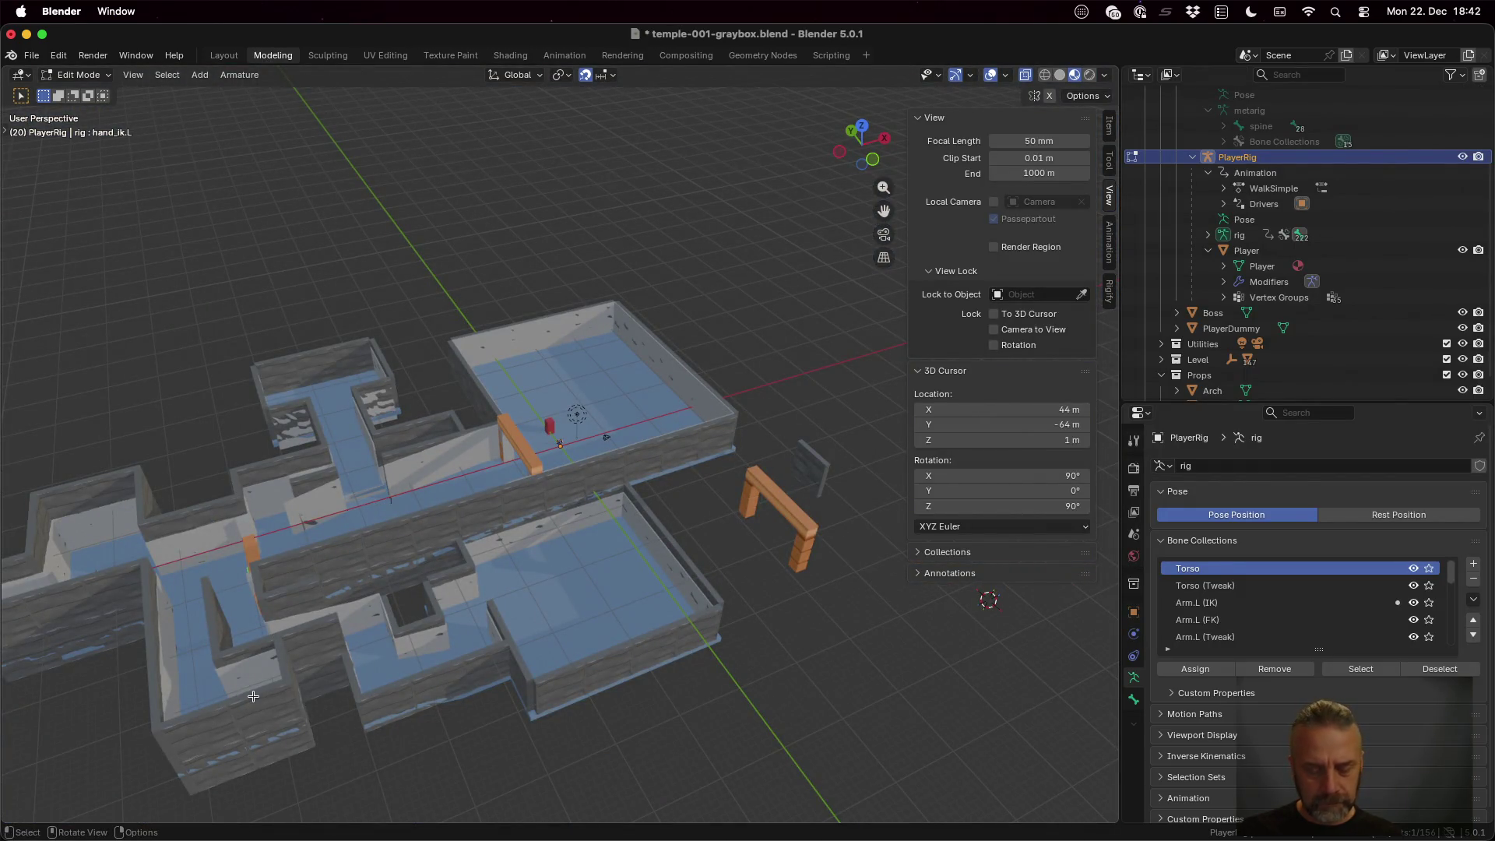
{"action": "scroll", "coordinate": [253, 696], "scroll_direction": "down", "scroll_amount": 2}
{"action": "scroll", "coordinate": [250, 690], "scroll_direction": "up", "scroll_amount": 10}
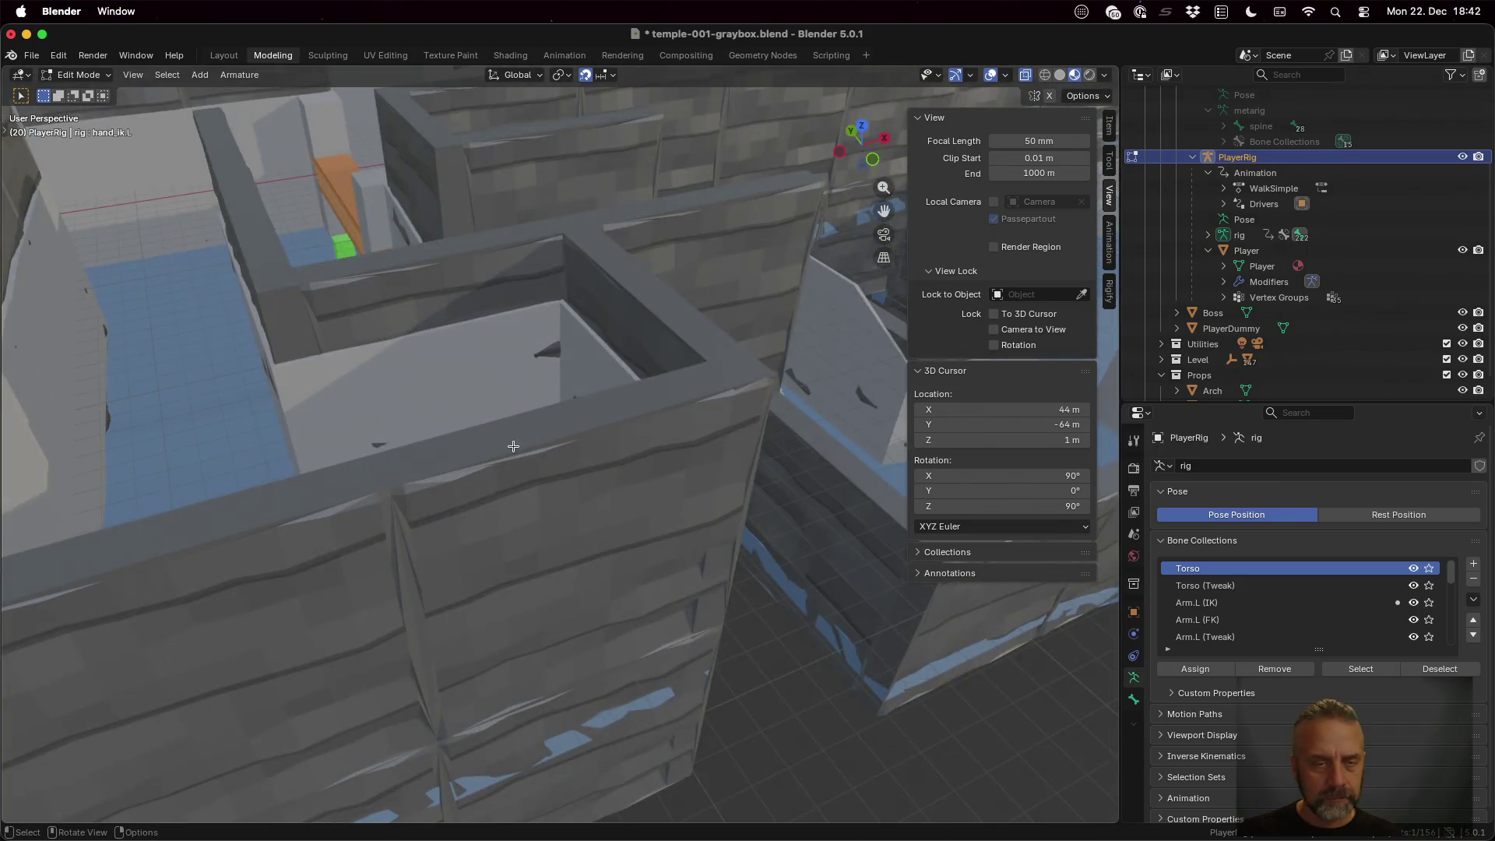
{"action": "scroll", "coordinate": [513, 446], "scroll_direction": "left", "scroll_amount": 5}
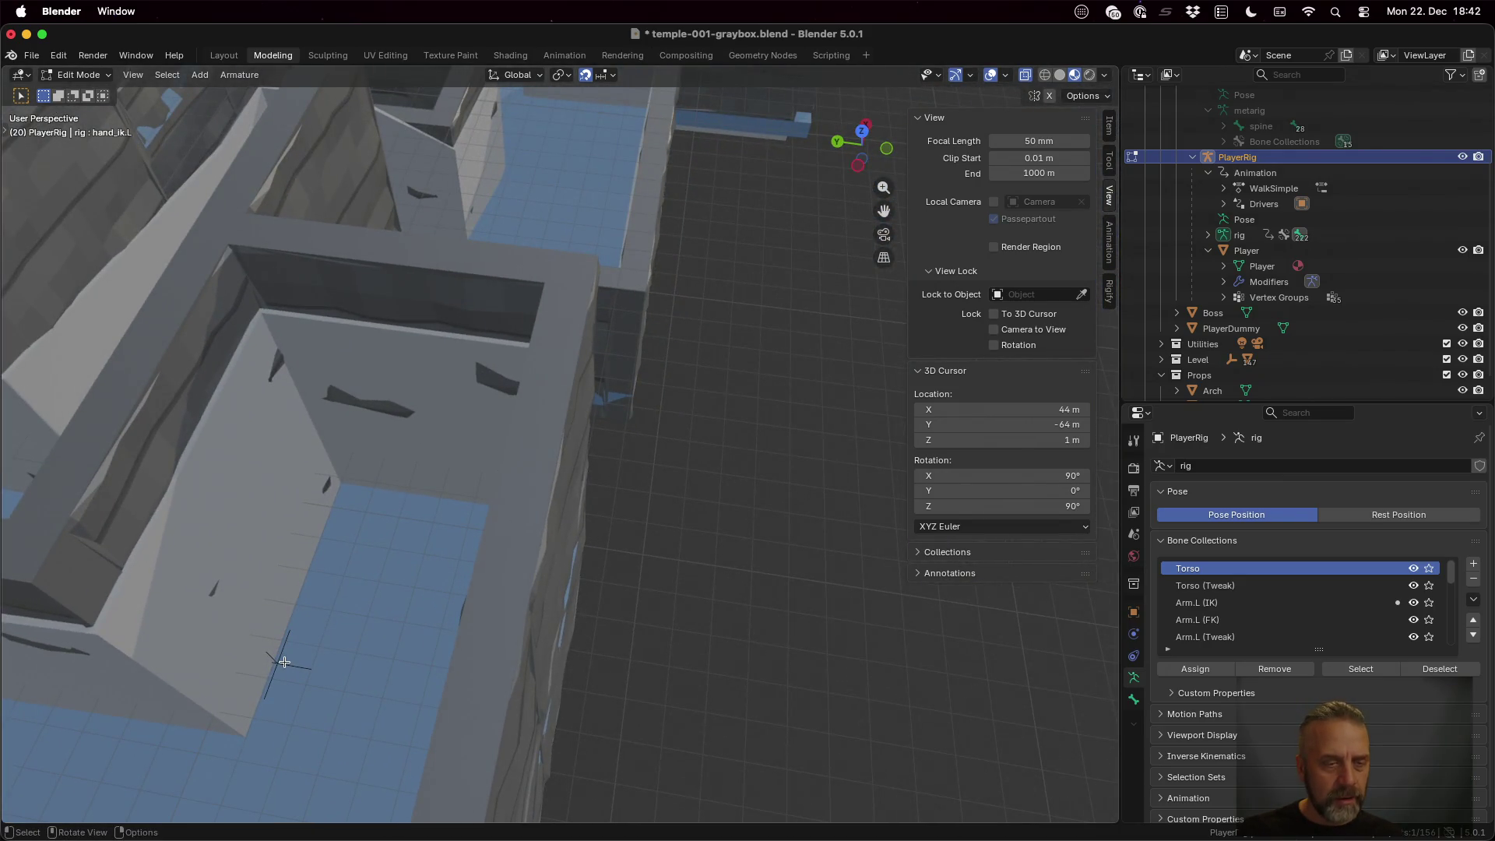
{"action": "key", "text": "Tab"}
{"action": "left_click", "coordinate": [284, 660]}
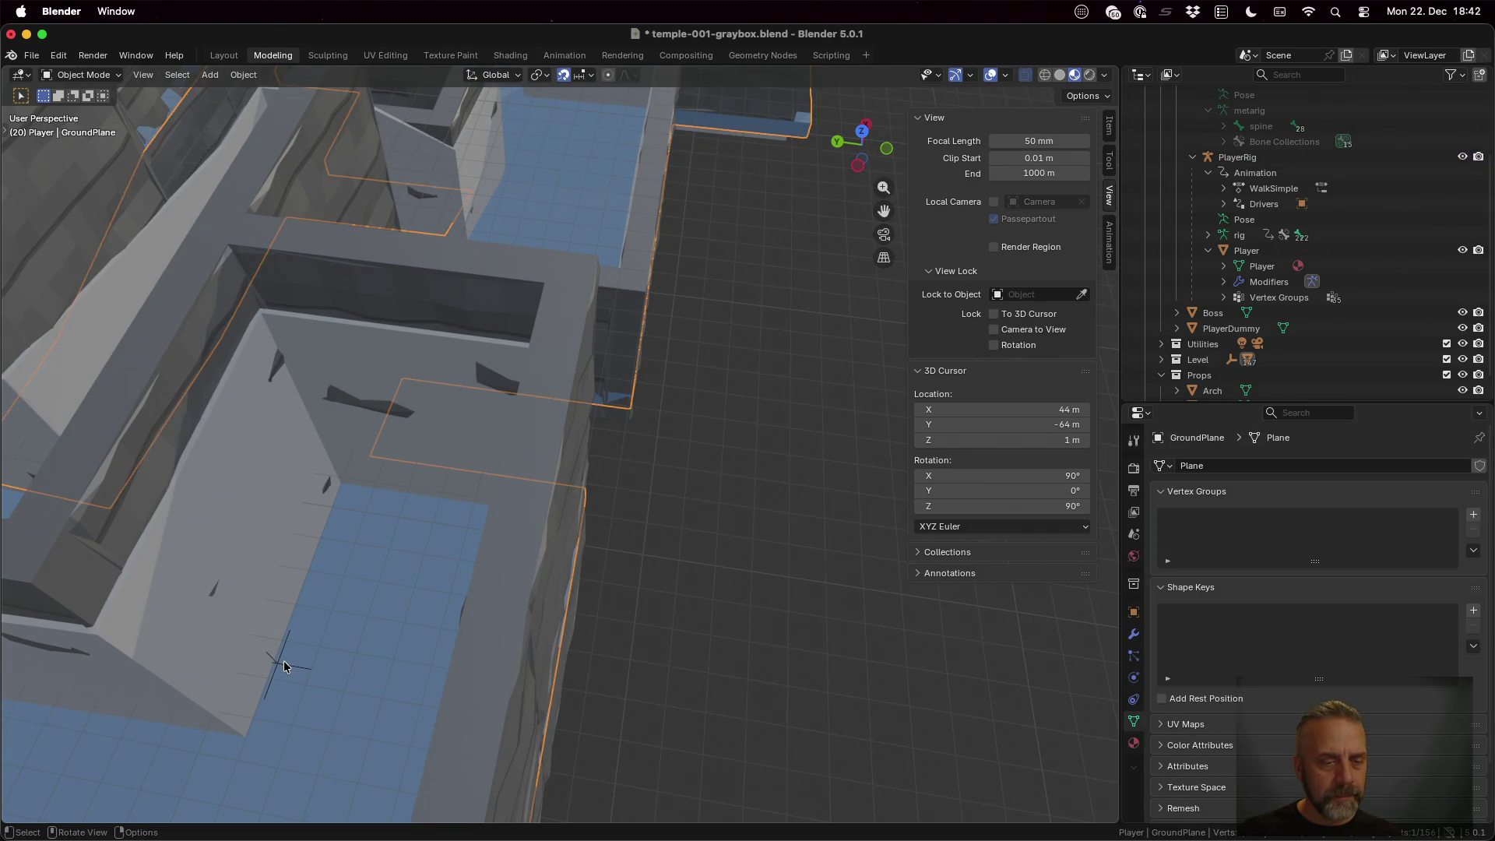
{"action": "left_click", "coordinate": [279, 667]}
{"action": "key", "text": "g"}
{"action": "key", "text": "shift+z"}
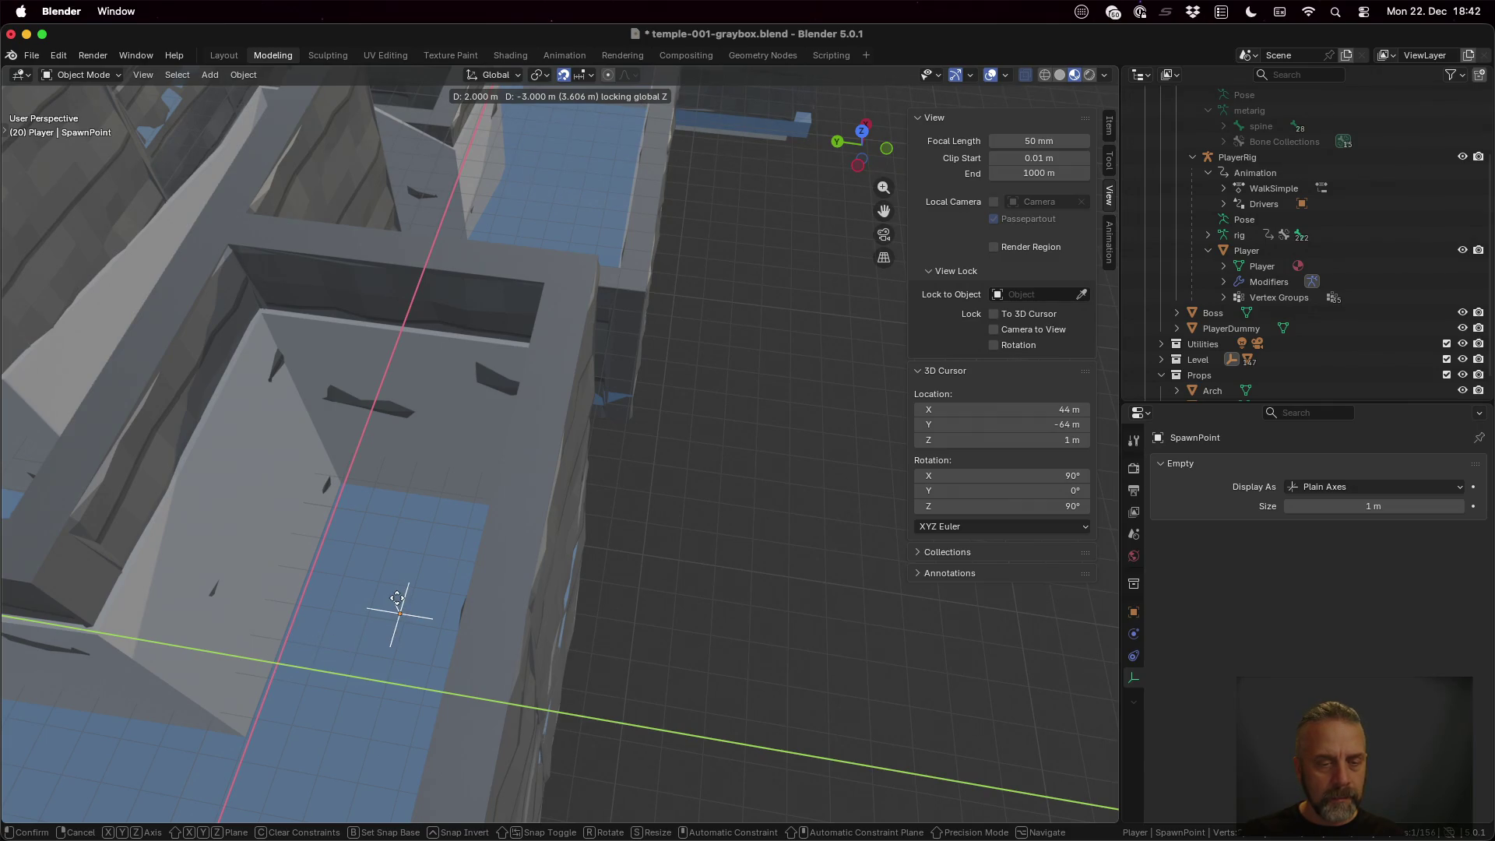
{"action": "left_click", "coordinate": [393, 596]}
Save the Blender file and return to the terminal
{"action": "scroll", "coordinate": [506, 628], "scroll_direction": "up", "scroll_amount": 5}
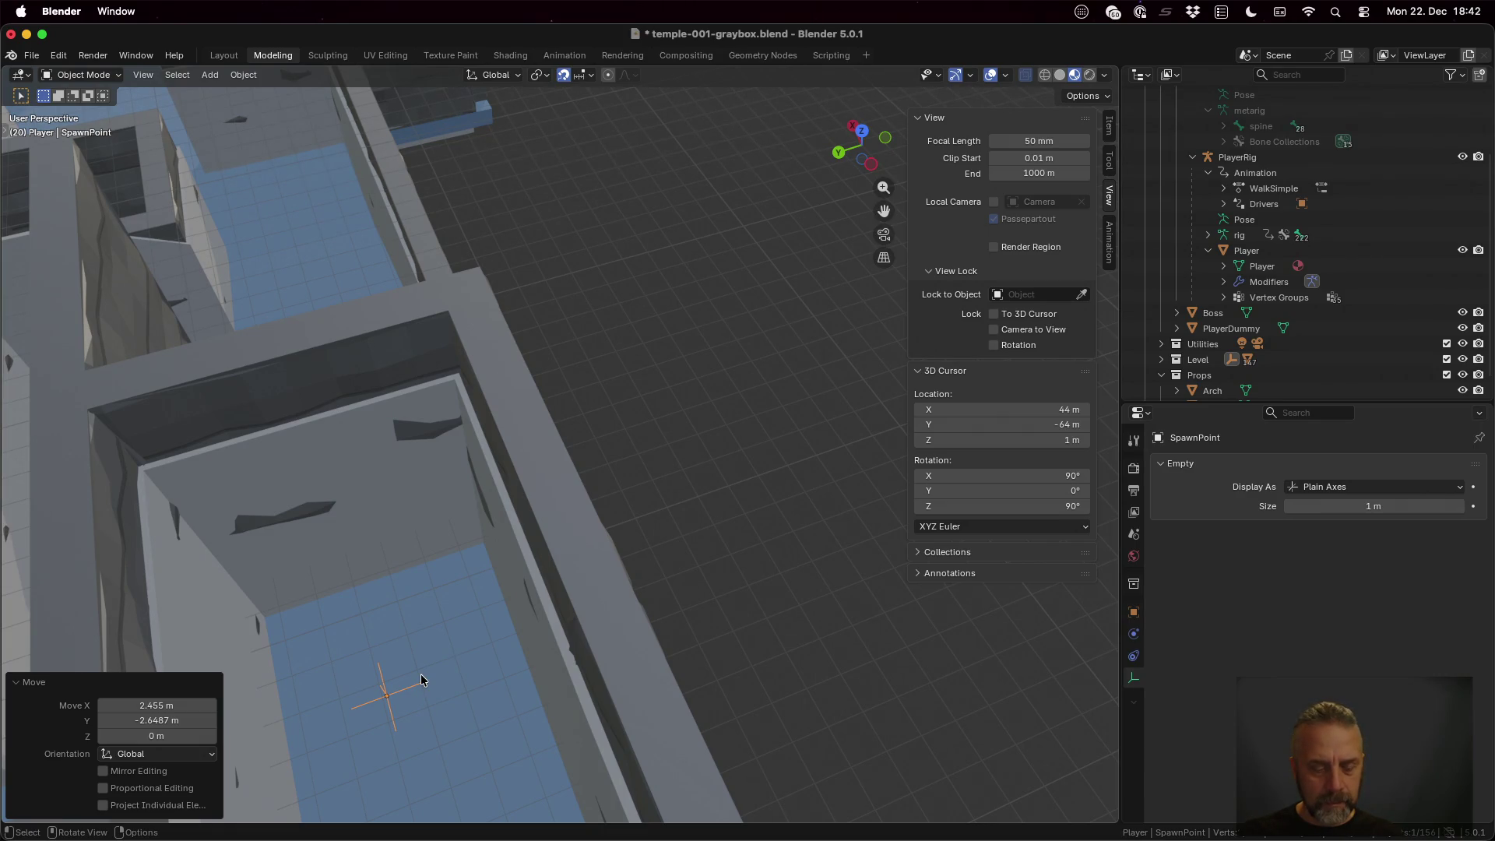
{"action": "key", "text": "super+s"}
{"action": "key", "text": "super+Tab"}
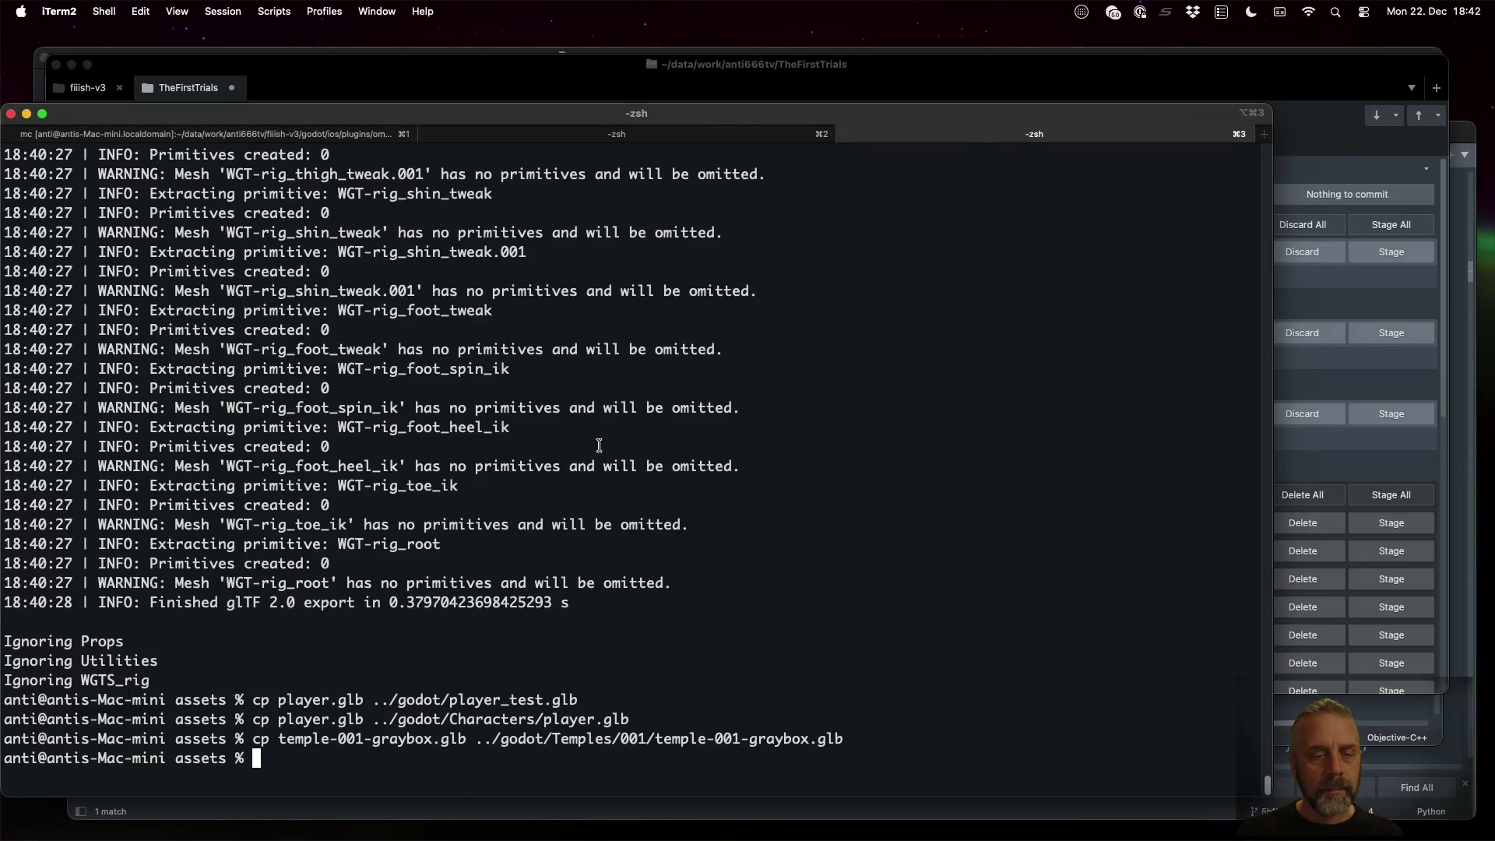
Rerun the Blender background export and .glb copy into Temples/001, then reload the files in Godot
{"action": "key", "text": "Up"}
{"action": "key", "text": "Up"}
{"action": "key", "text": "Up"}
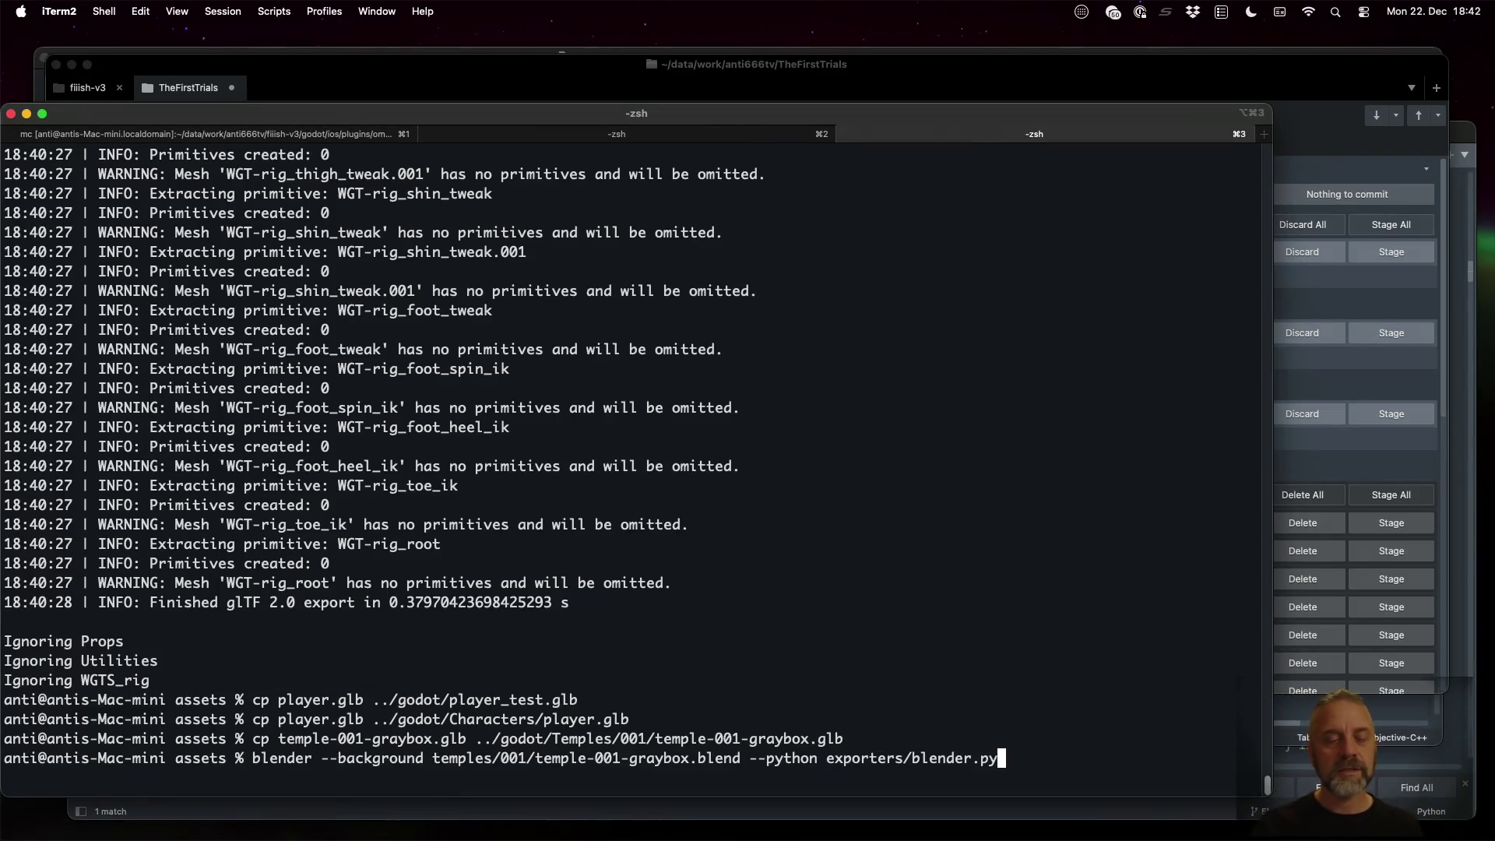
{"action": "key", "text": "Return"}
{"action": "key", "text": "Up"}
{"action": "key", "text": "Up"}
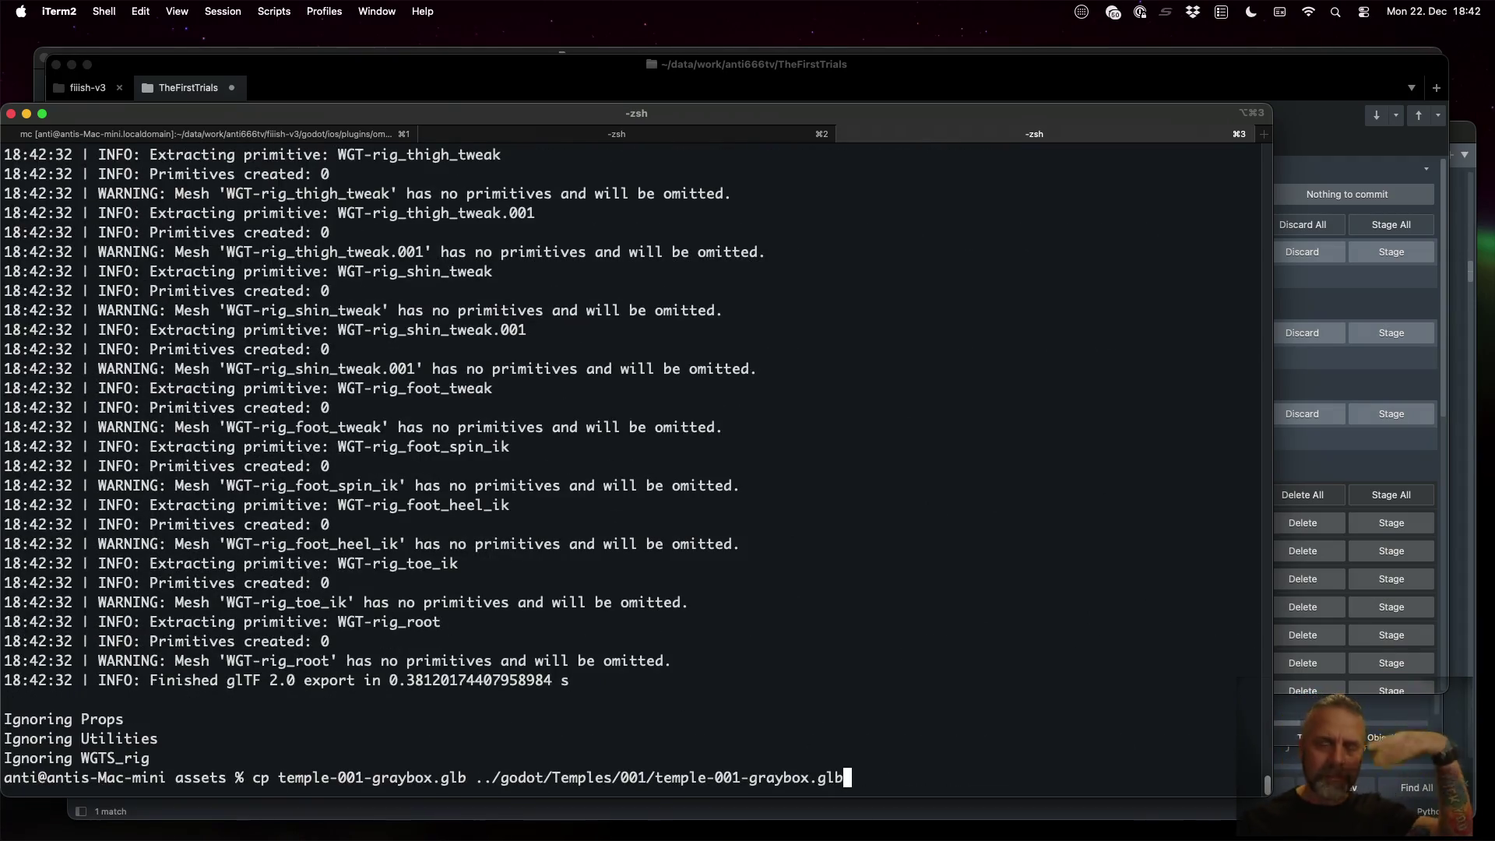
{"action": "key", "text": "Return"}
{"action": "key", "text": "super+Tab"}
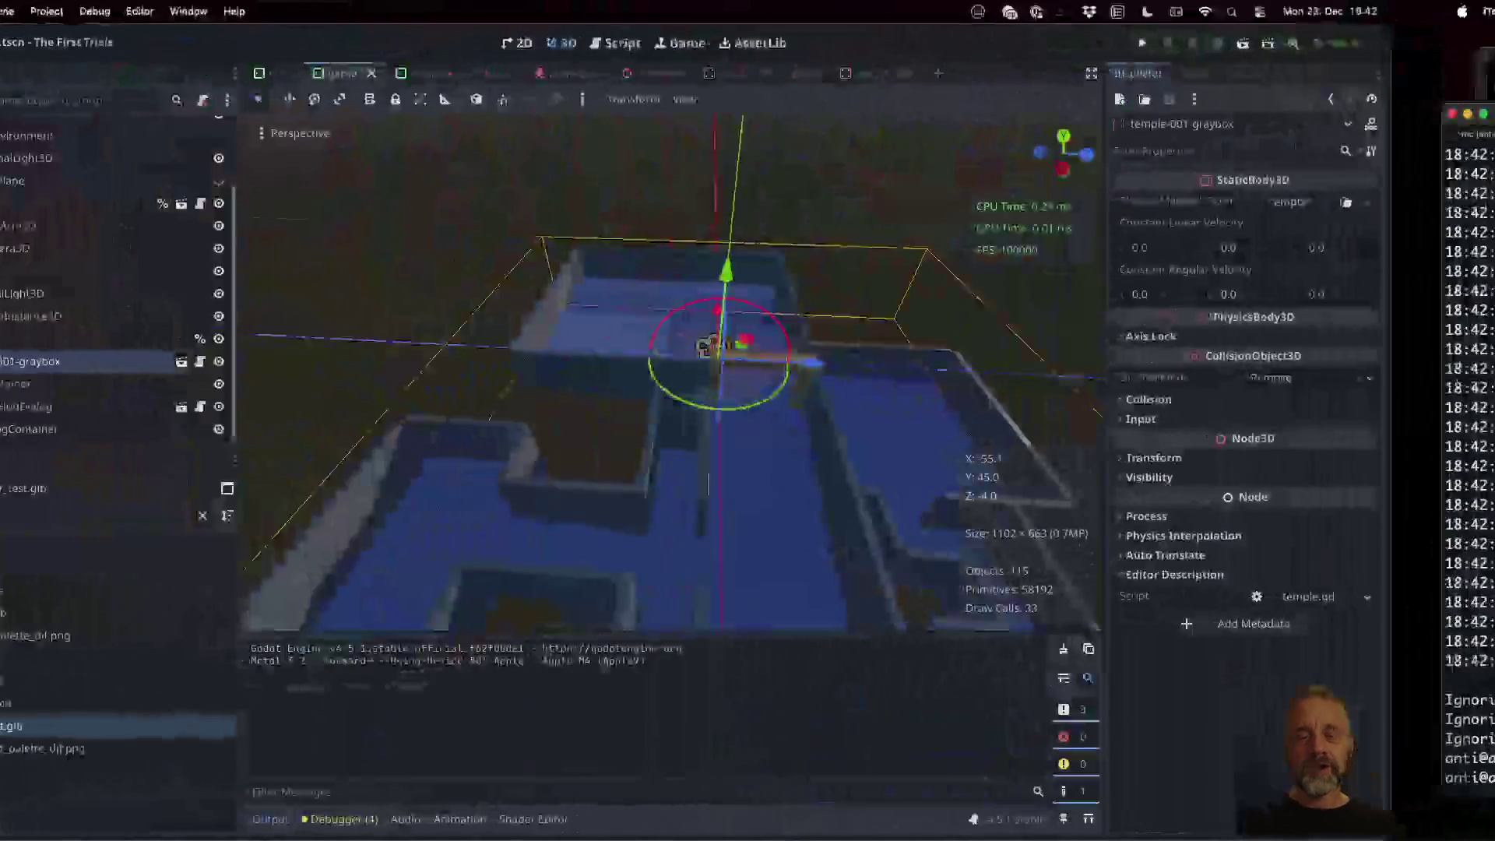
{"action": "left_click", "coordinate": [736, 526]}
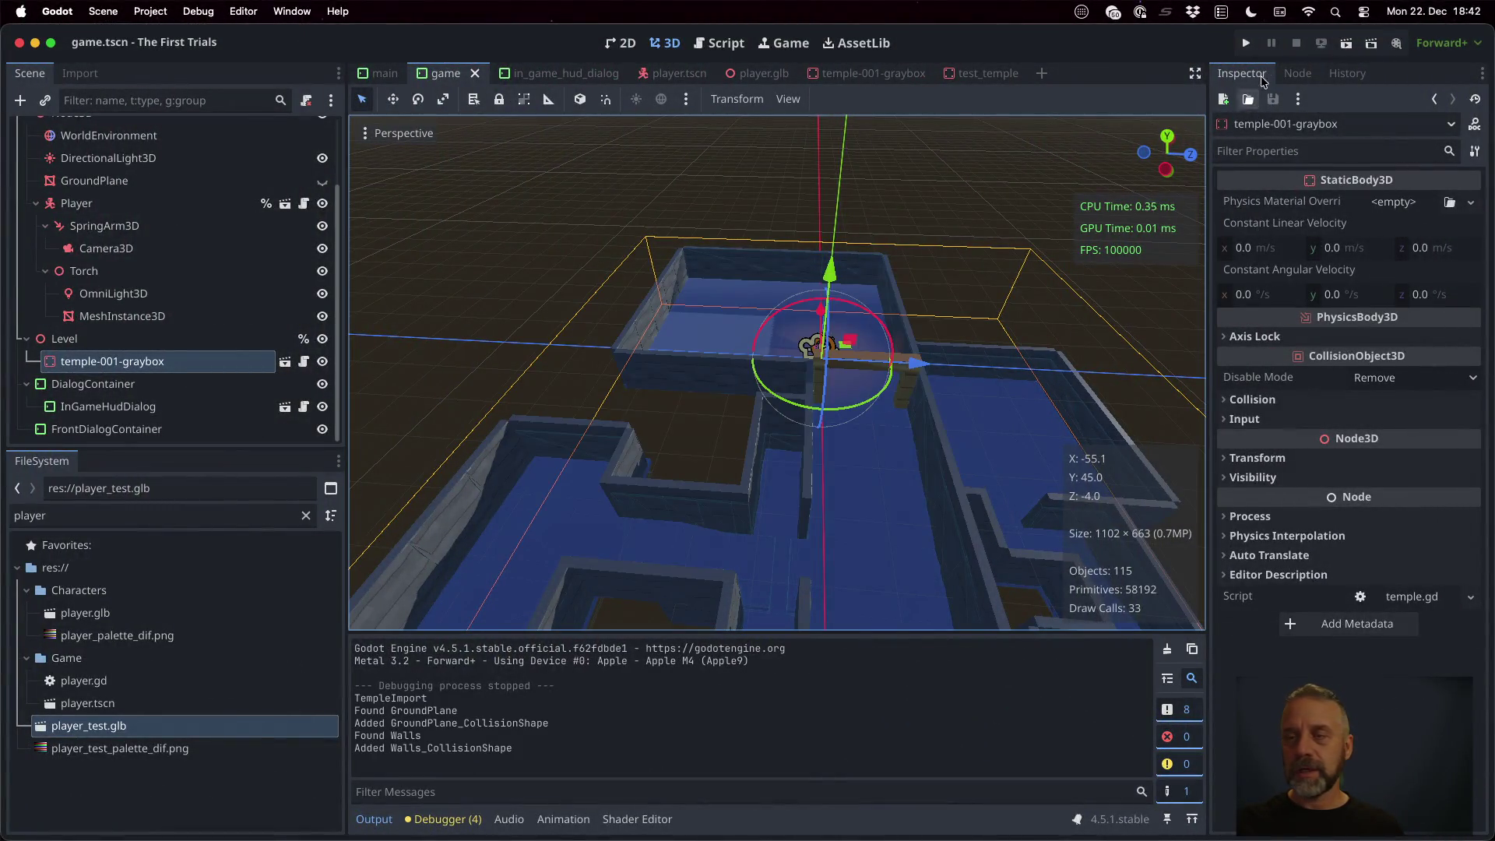
Play the temple level and run the character from the new spawn point toward the corridor, then show window overview
{"action": "left_click", "coordinate": [1247, 45]}
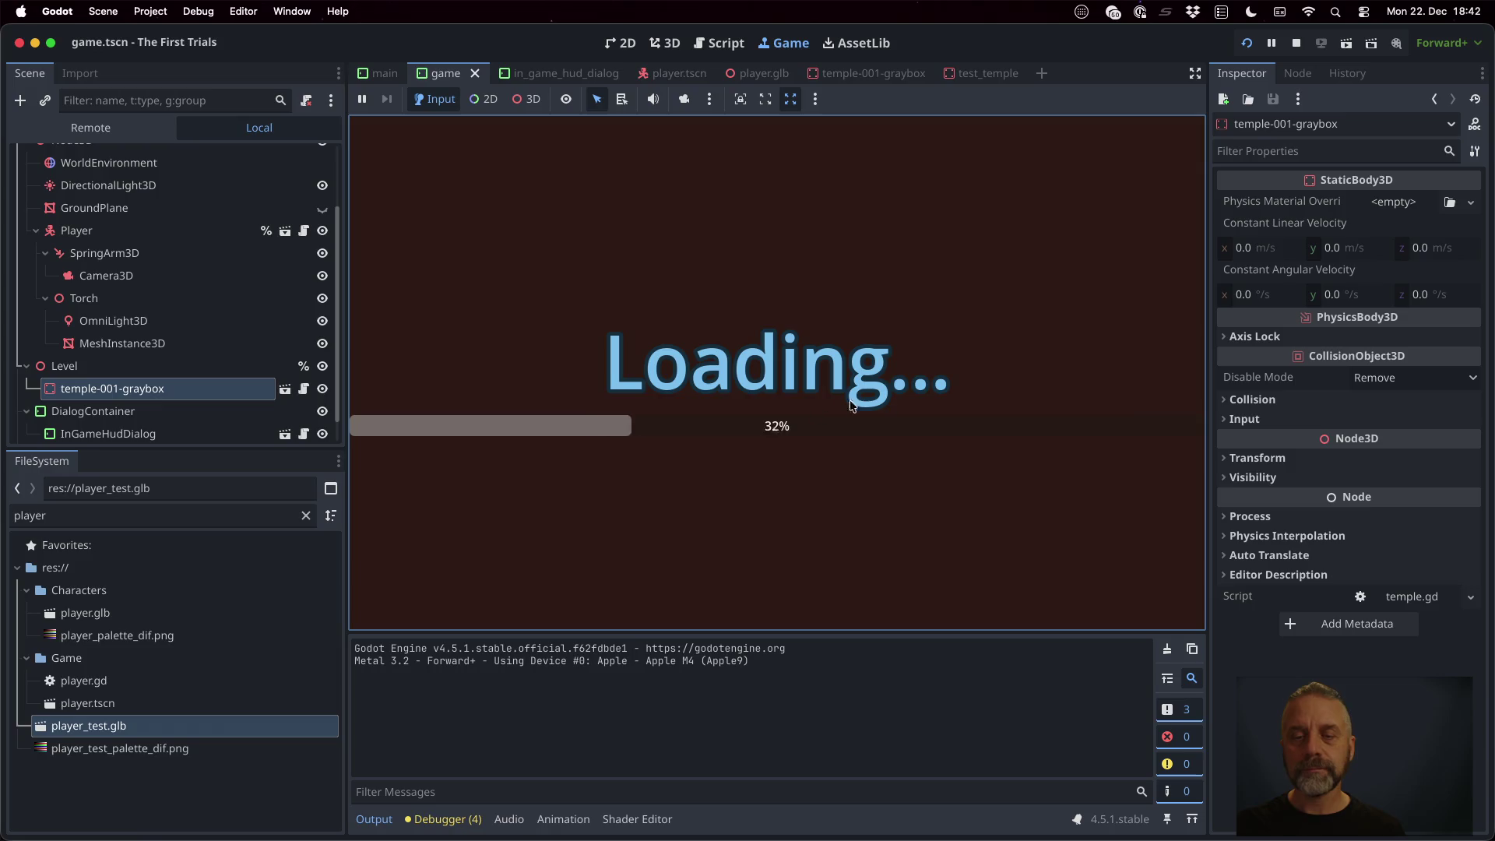
{"action": "key", "text": "w"}
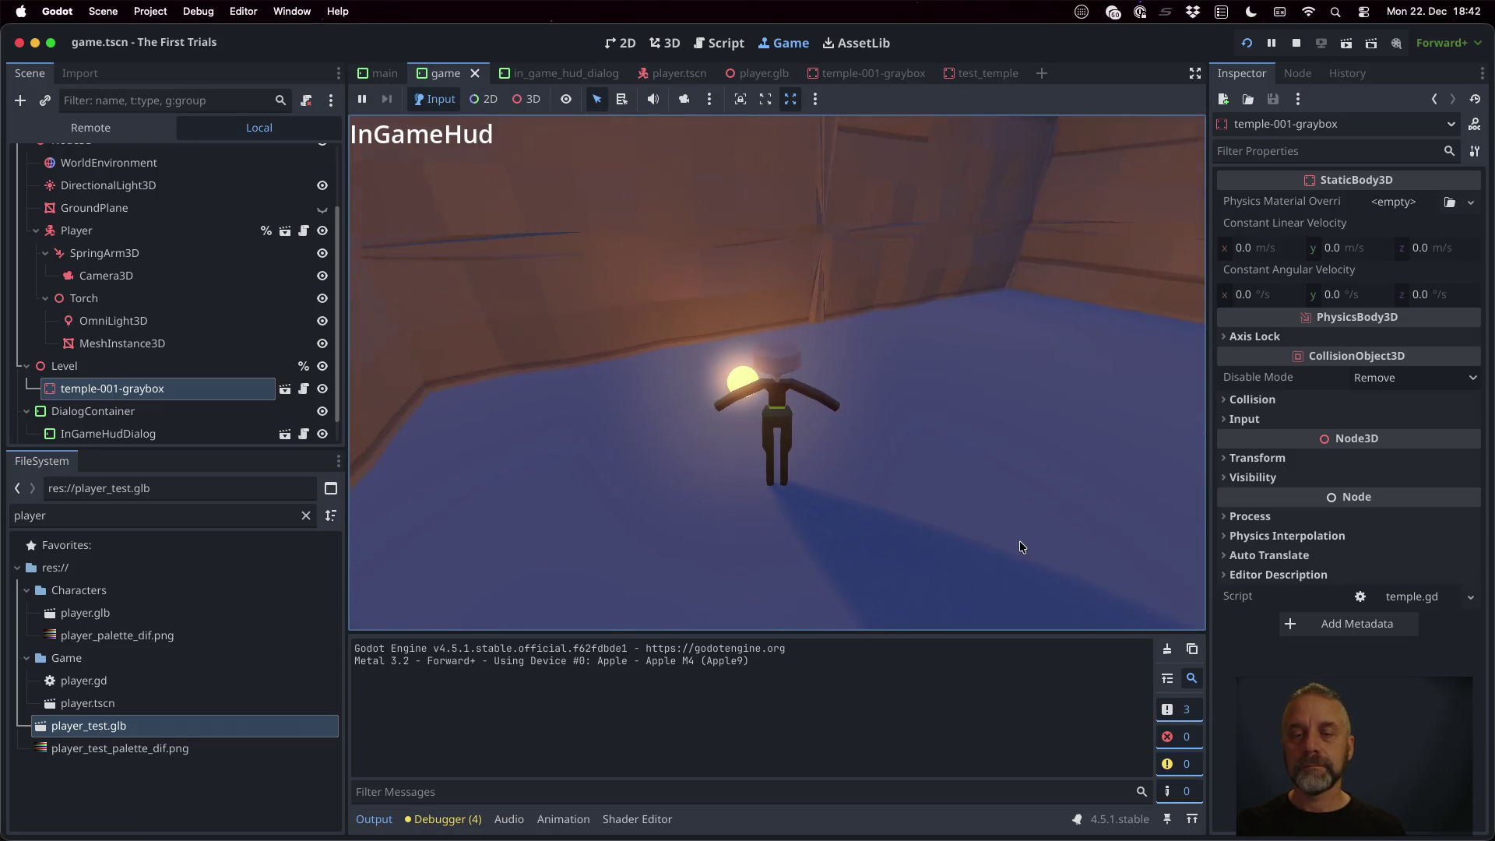
{"action": "key", "text": "a"}
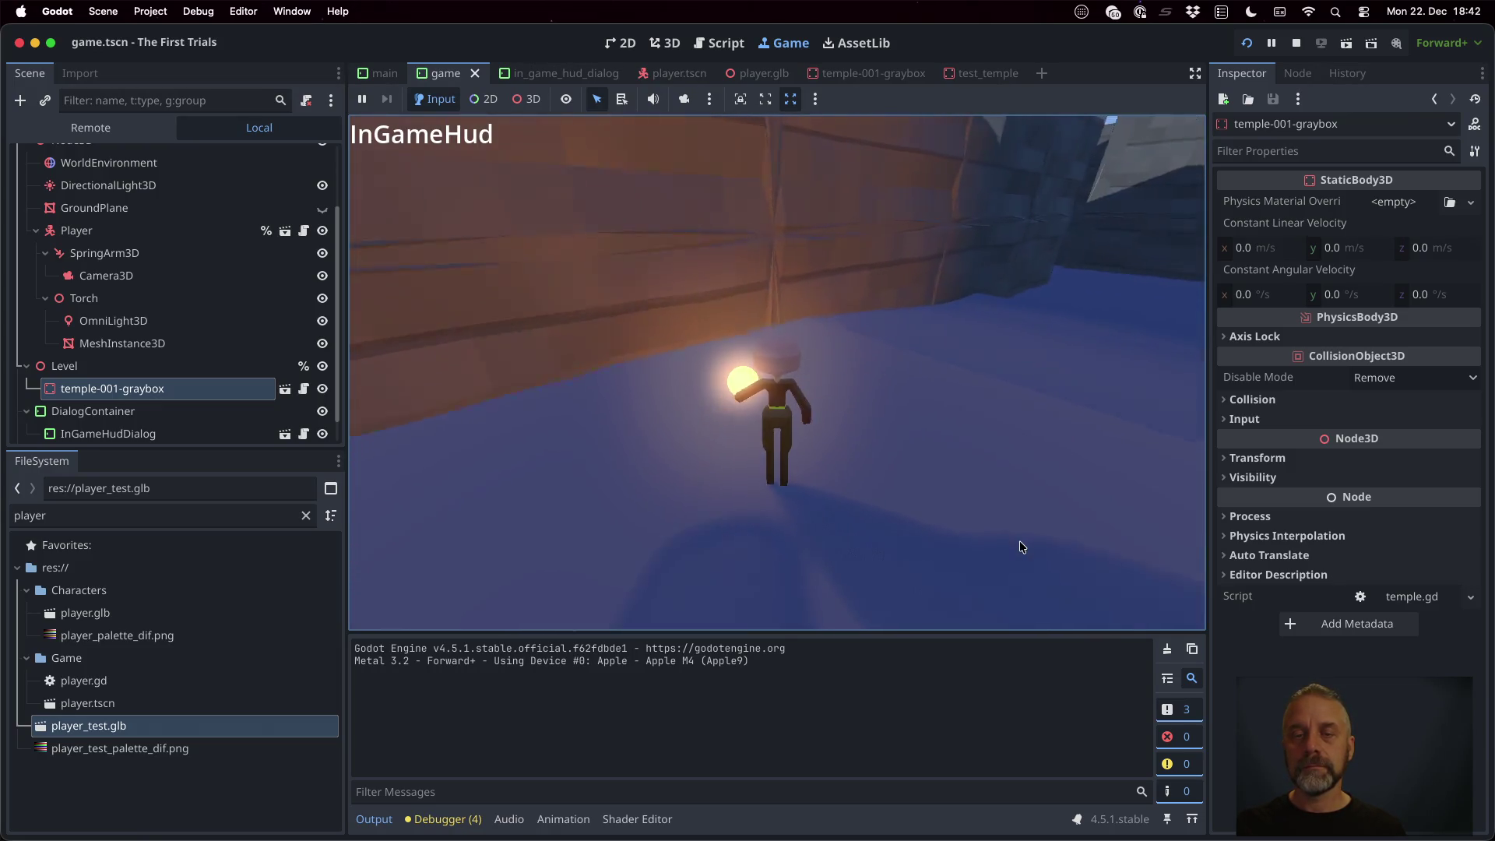
{"action": "key", "text": "d"}
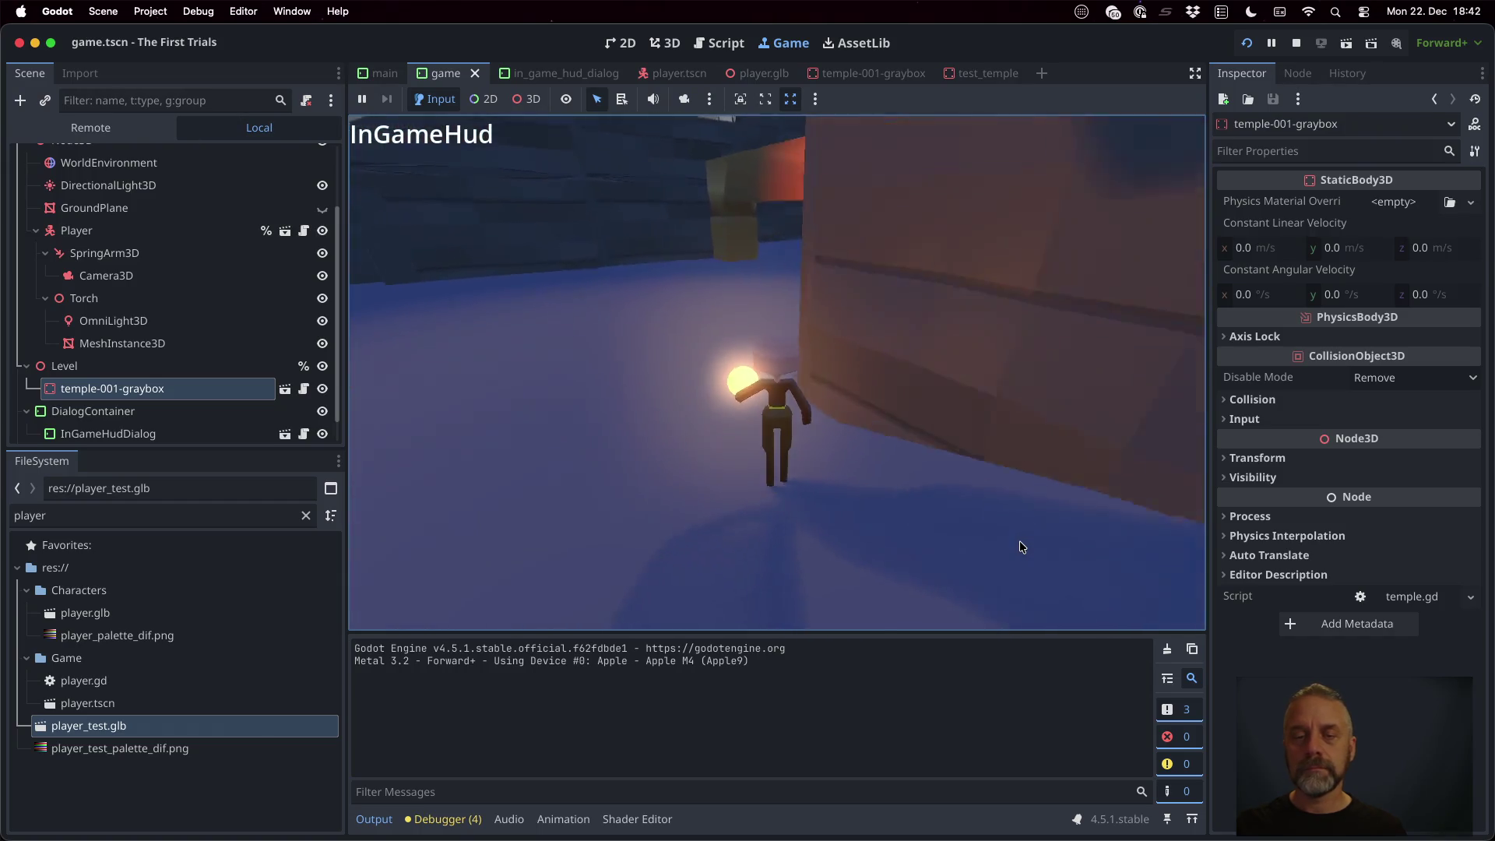
{"action": "key", "text": "w"}
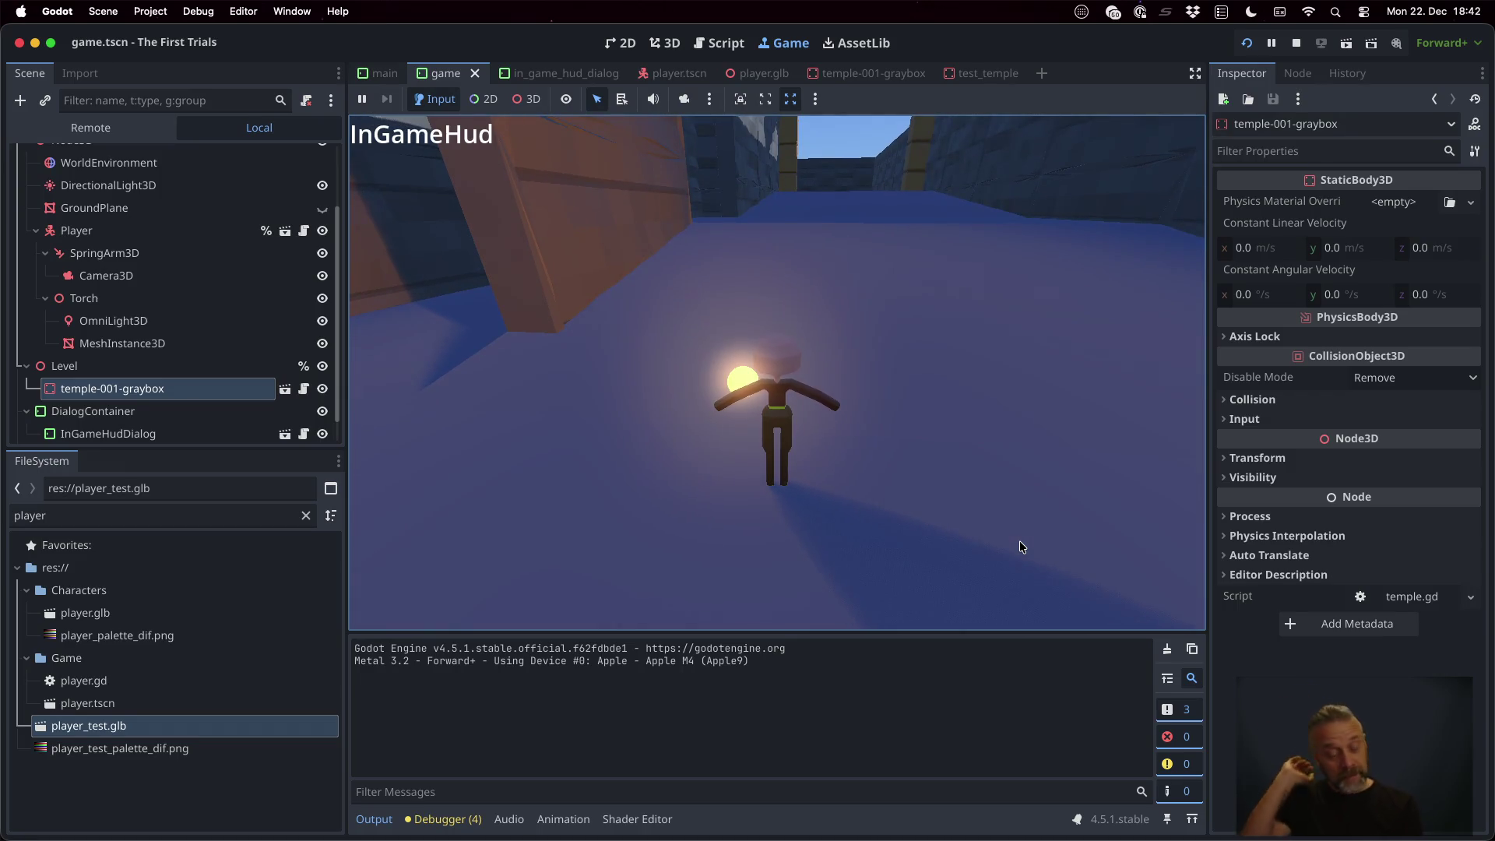
{"action": "key", "text": "ctrl+Up"}
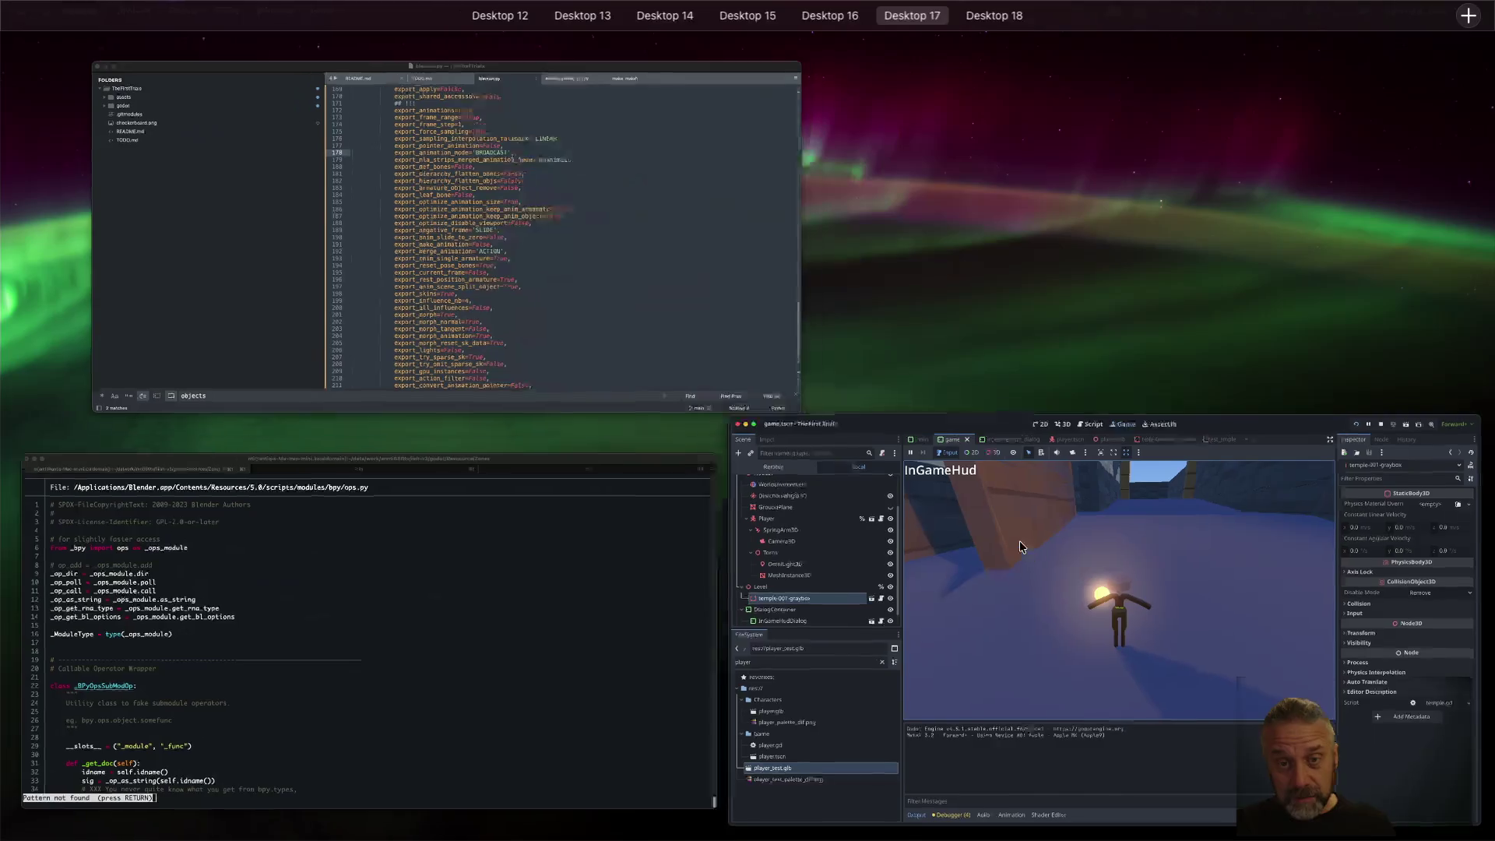
Delete the leftover test loop at lines 224–235 of blender.py and save the file
{"action": "scroll", "coordinate": [633, 288], "scroll_direction": "down", "scroll_amount": 8}
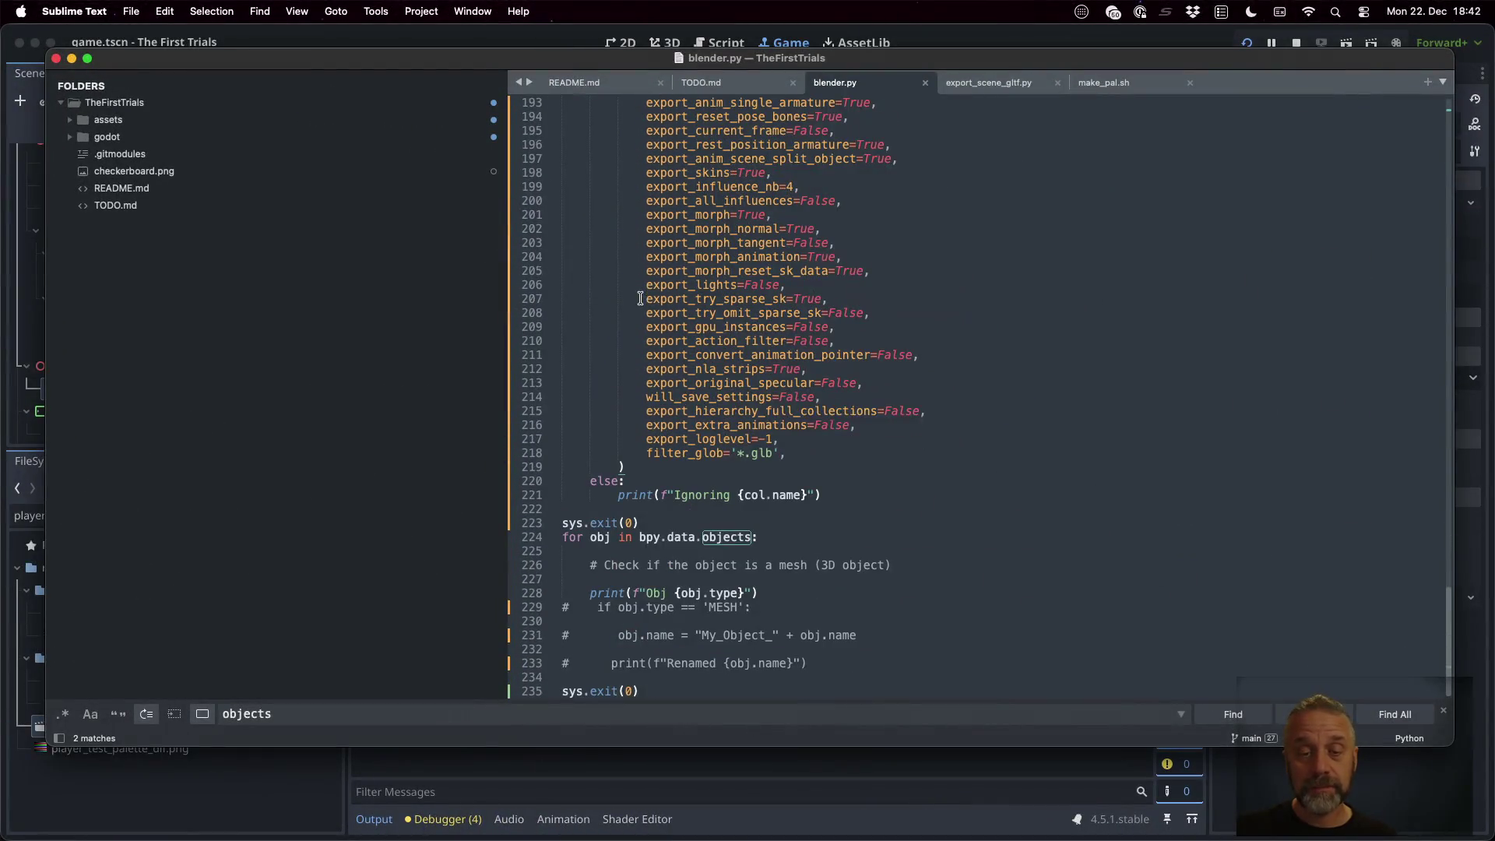
{"action": "left_click", "coordinate": [851, 537]}
{"action": "key", "text": "super+Left"}
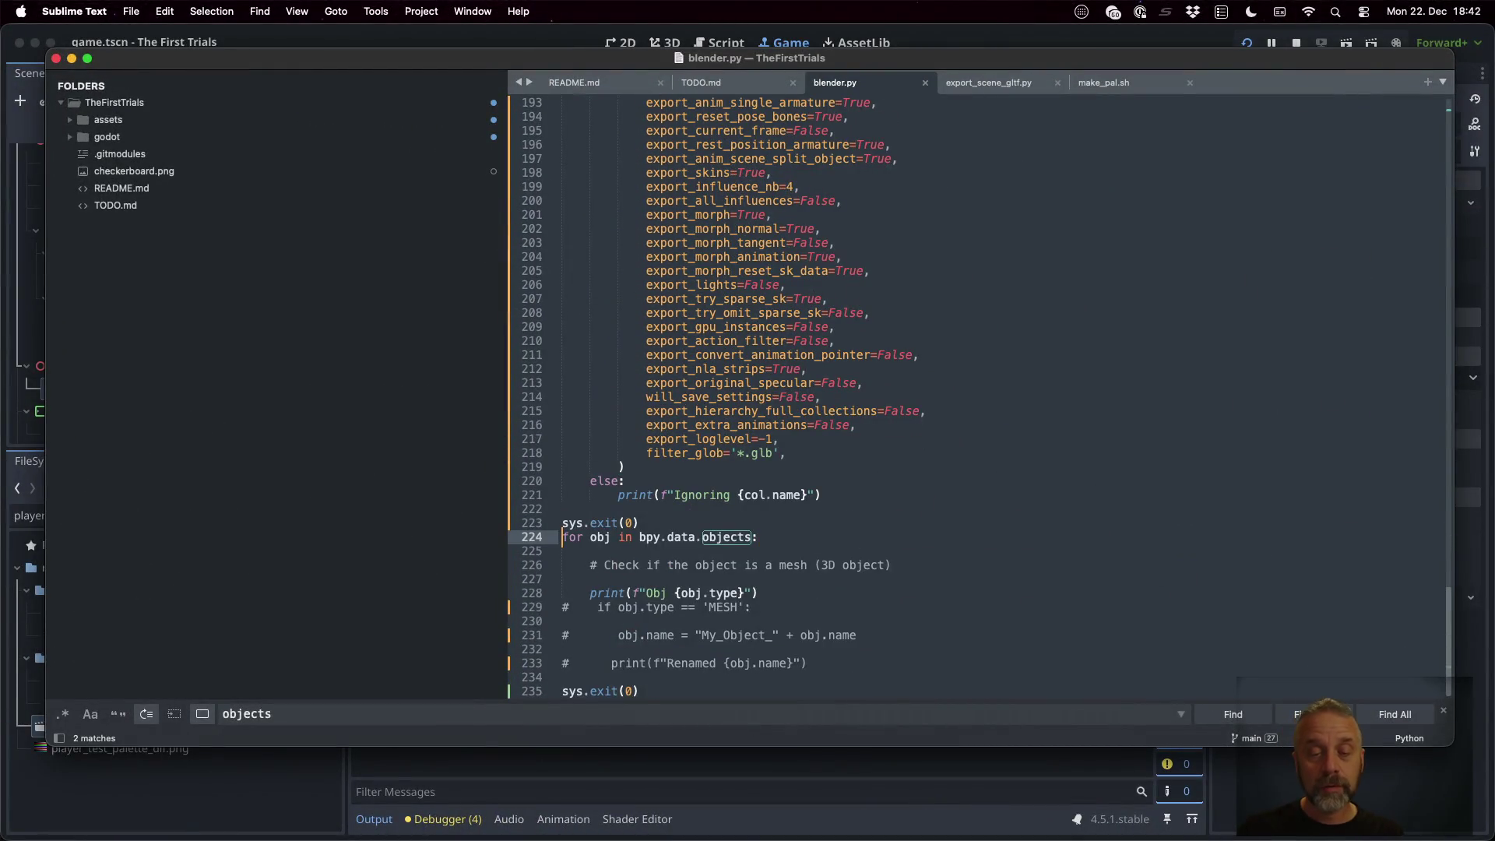
{"action": "key", "text": "super+shift+Down"}
{"action": "key", "text": "BackSpace"}
{"action": "key", "text": "super+s"}
{"action": "scroll", "coordinate": [973, 571], "scroll_direction": "up", "scroll_amount": 9}
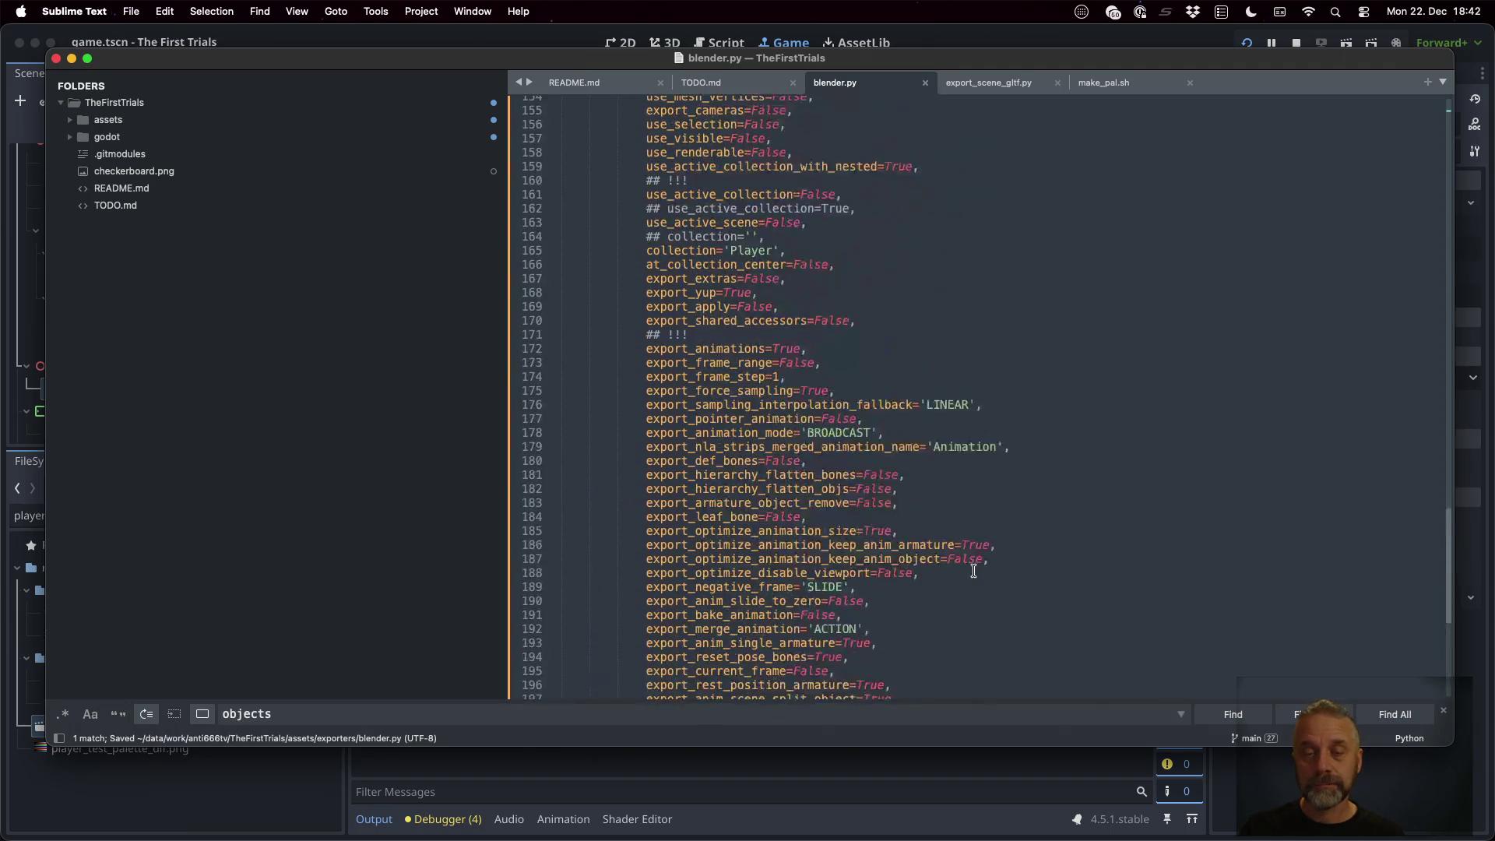
{"action": "scroll", "coordinate": [973, 571], "scroll_direction": "up", "scroll_amount": 20}
{"action": "left_click", "coordinate": [882, 341]}
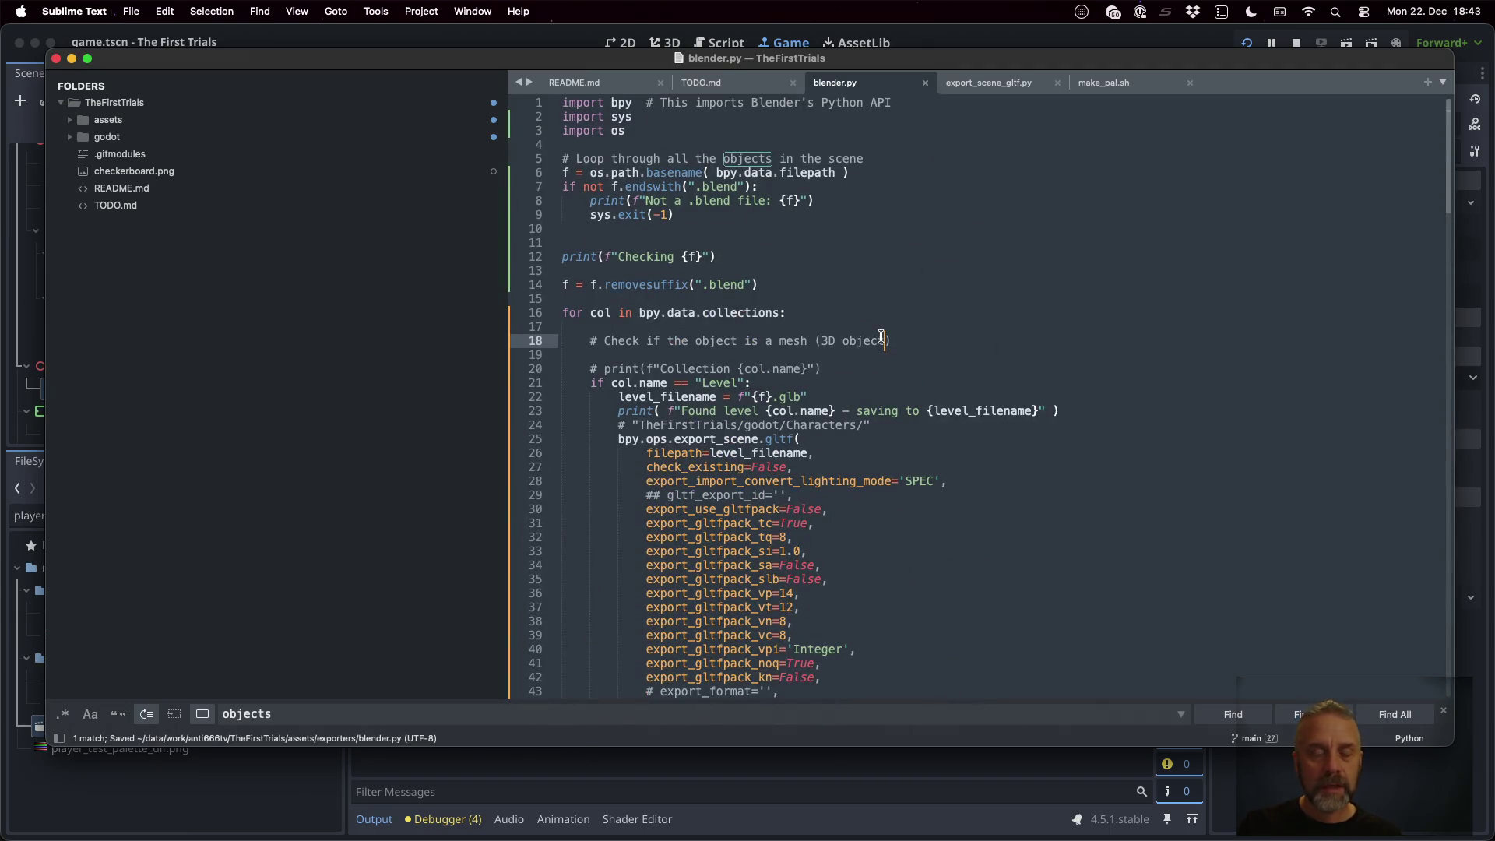
{"action": "key", "text": "super+Tab"}
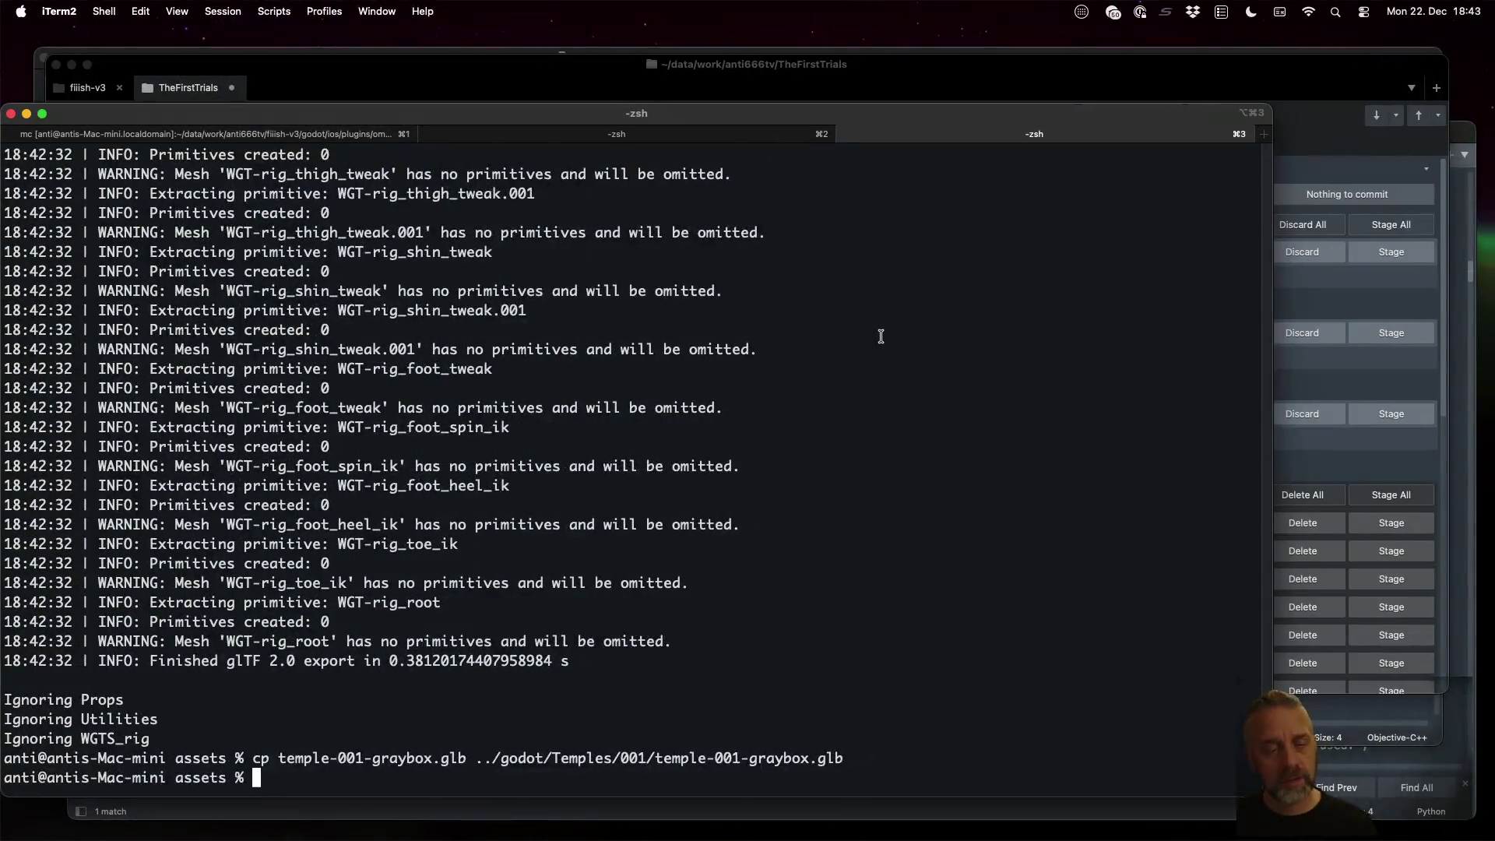
Write the recalled blender export command into rexport.sh using echo
{"action": "key", "text": "Up"}
{"action": "key", "text": "Up"}
{"action": "key", "text": "ctrl+a"}
{"action": "type", "text": "echo \""}
{"action": "key", "text": "ctrl+e"}
{"action": "type", "text": "\" >rexport.sh"}
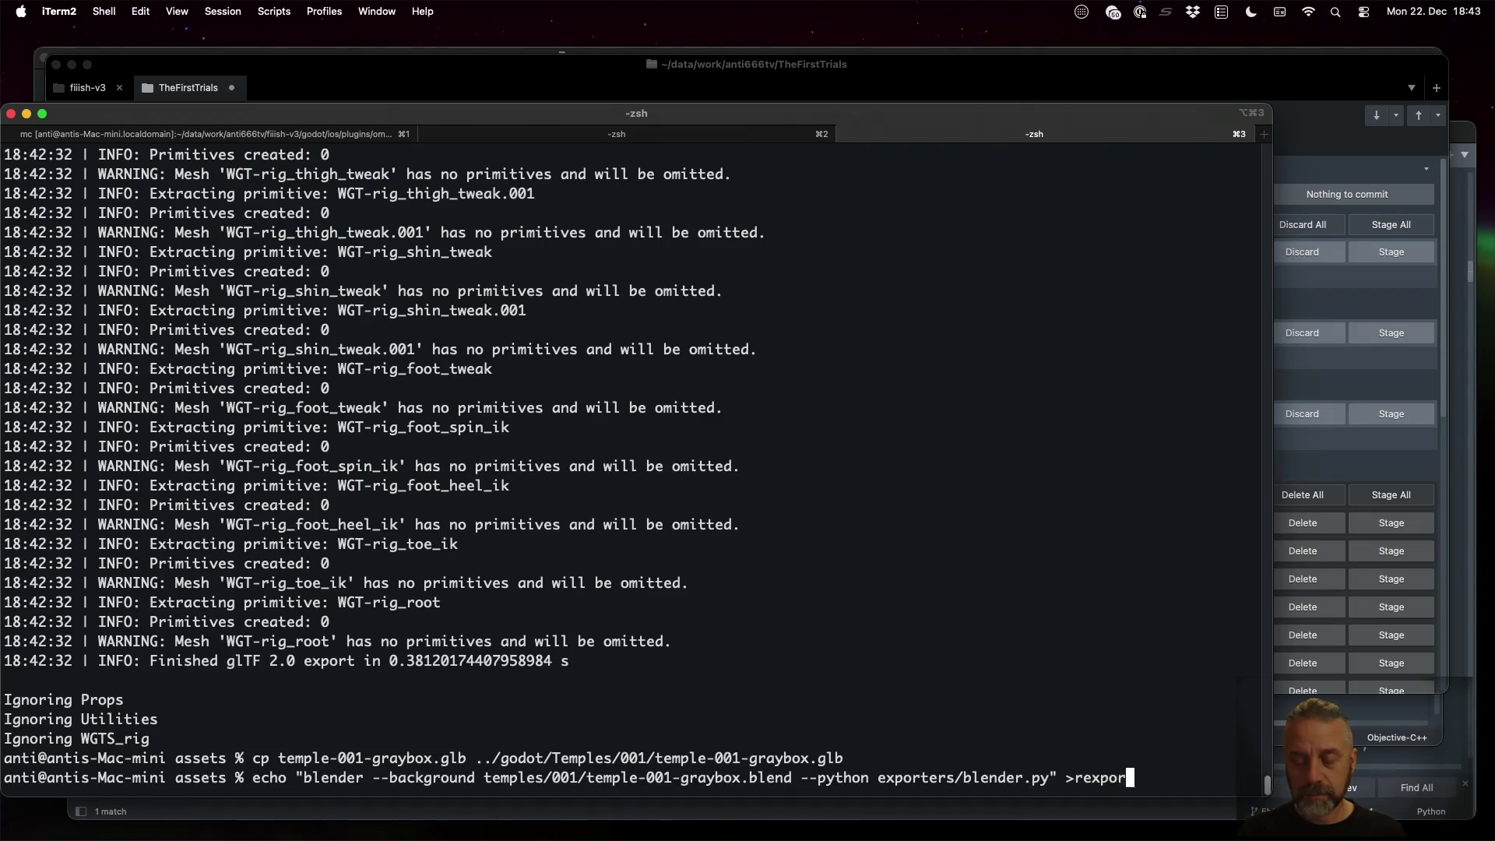
{"action": "key", "text": "Return"}
Open rexport.sh in vim and add a #!/bin/sh shebang as the first line
{"action": "type", "text": "vim rexport.sh"}
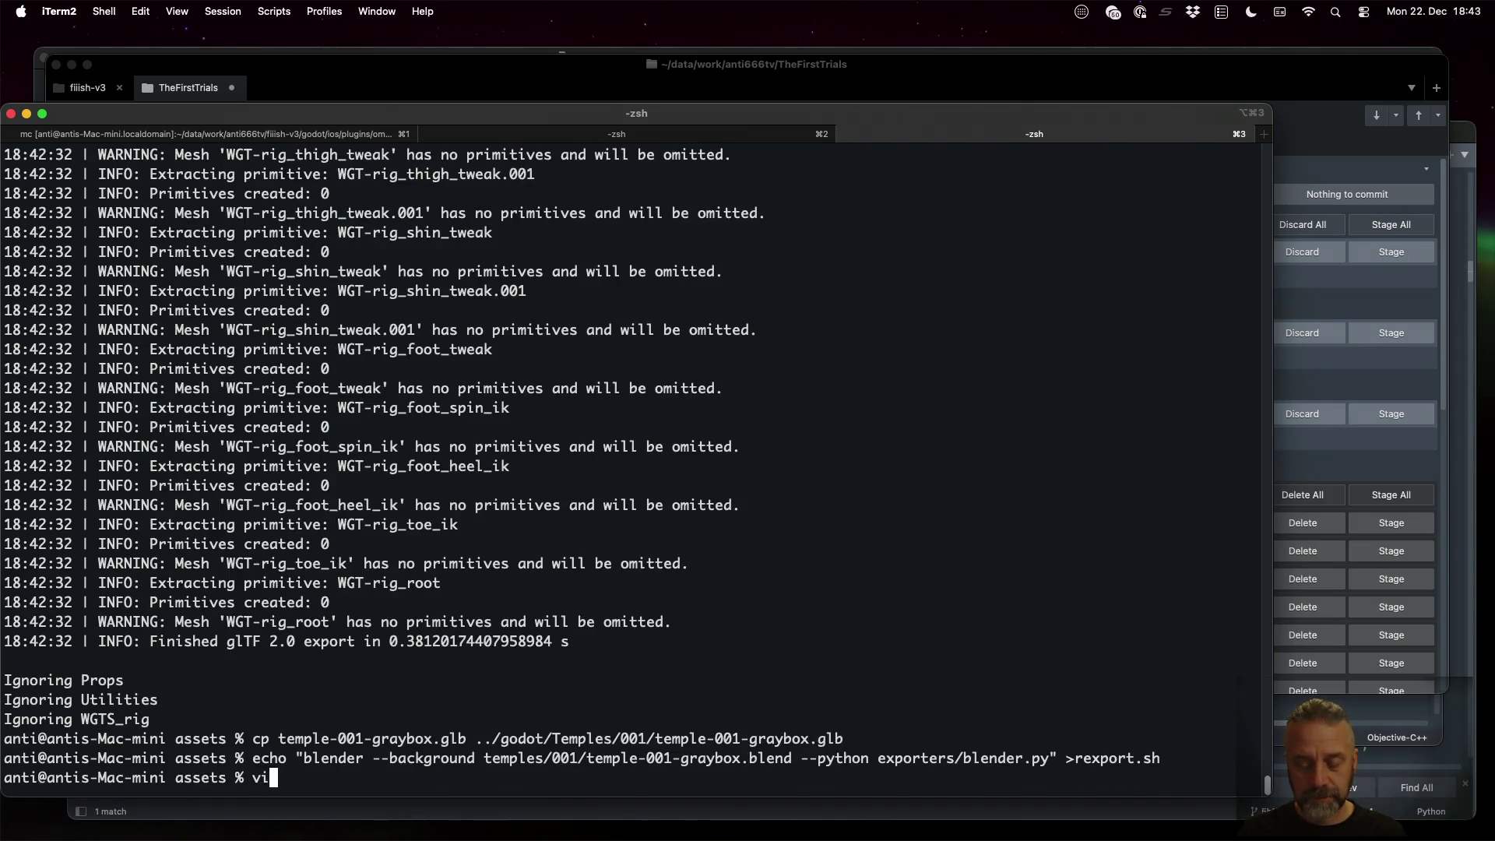
{"action": "key", "text": "Return"}
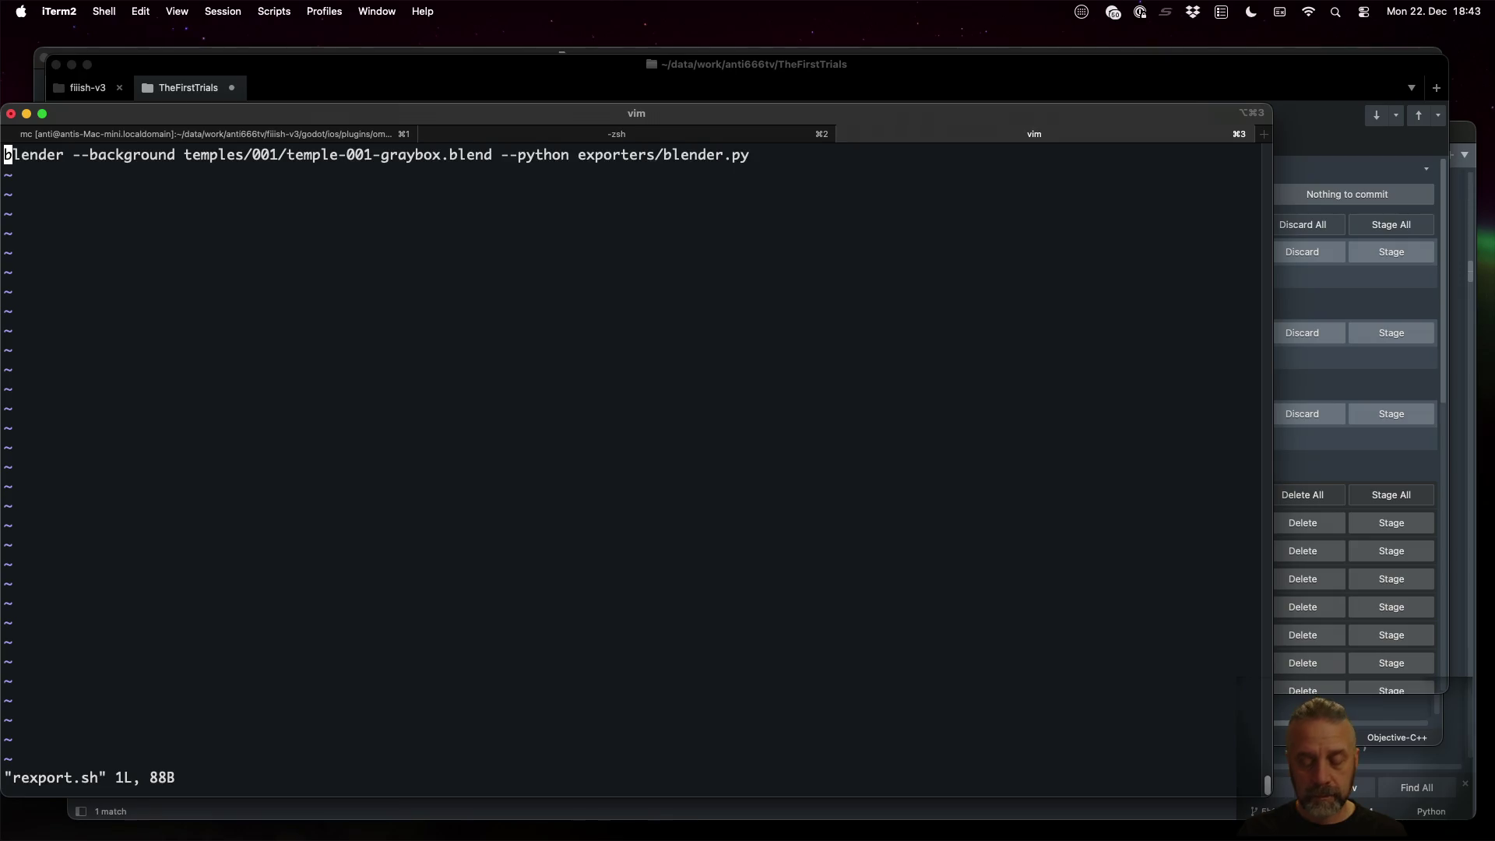
{"action": "key", "text": "i"}
{"action": "key", "text": "Return"}
{"action": "key", "text": "Up"}
{"action": "type", "text": "#!/bin/sh"}
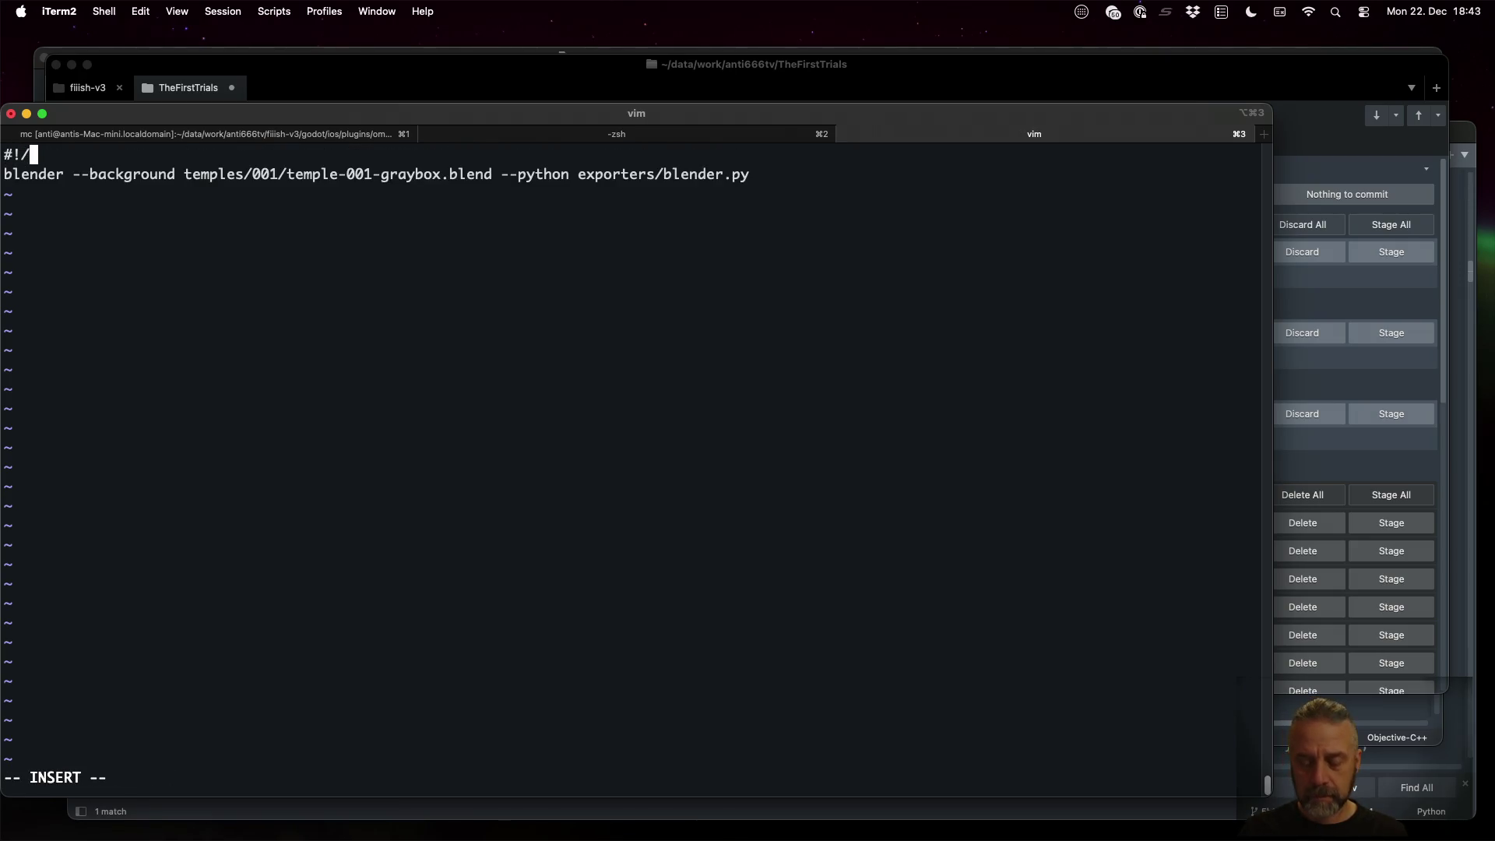
{"action": "key", "text": "Return"}
{"action": "key", "text": "Escape"}
Add a blank line after the blender command, then save and quit vim
{"action": "key", "text": "j"}
{"action": "key", "text": "A"}
{"action": "key", "text": "Return"}
{"action": "key", "text": "Escape"}
{"action": "type", "text": ":w"}
{"action": "key", "text": "Return"}
{"action": "type", "text": ":q"}
{"action": "key", "text": "Return"}
Make rexport.sh executable with chmod u+x and run ./rexport.sh
{"action": "type", "text": "c"}
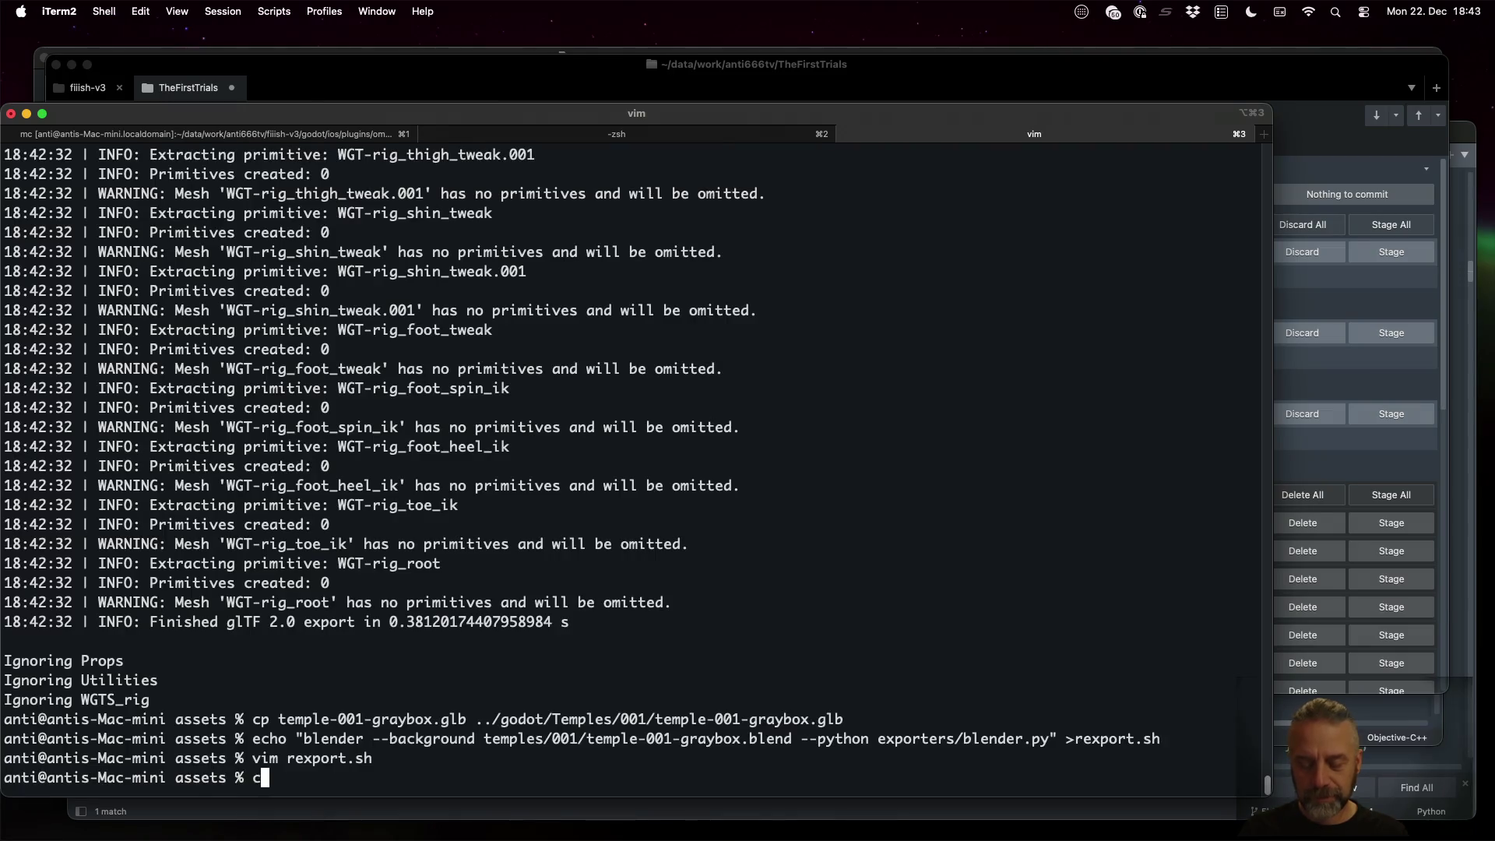
{"action": "type", "text": "hmod u+x rexport.sh"}
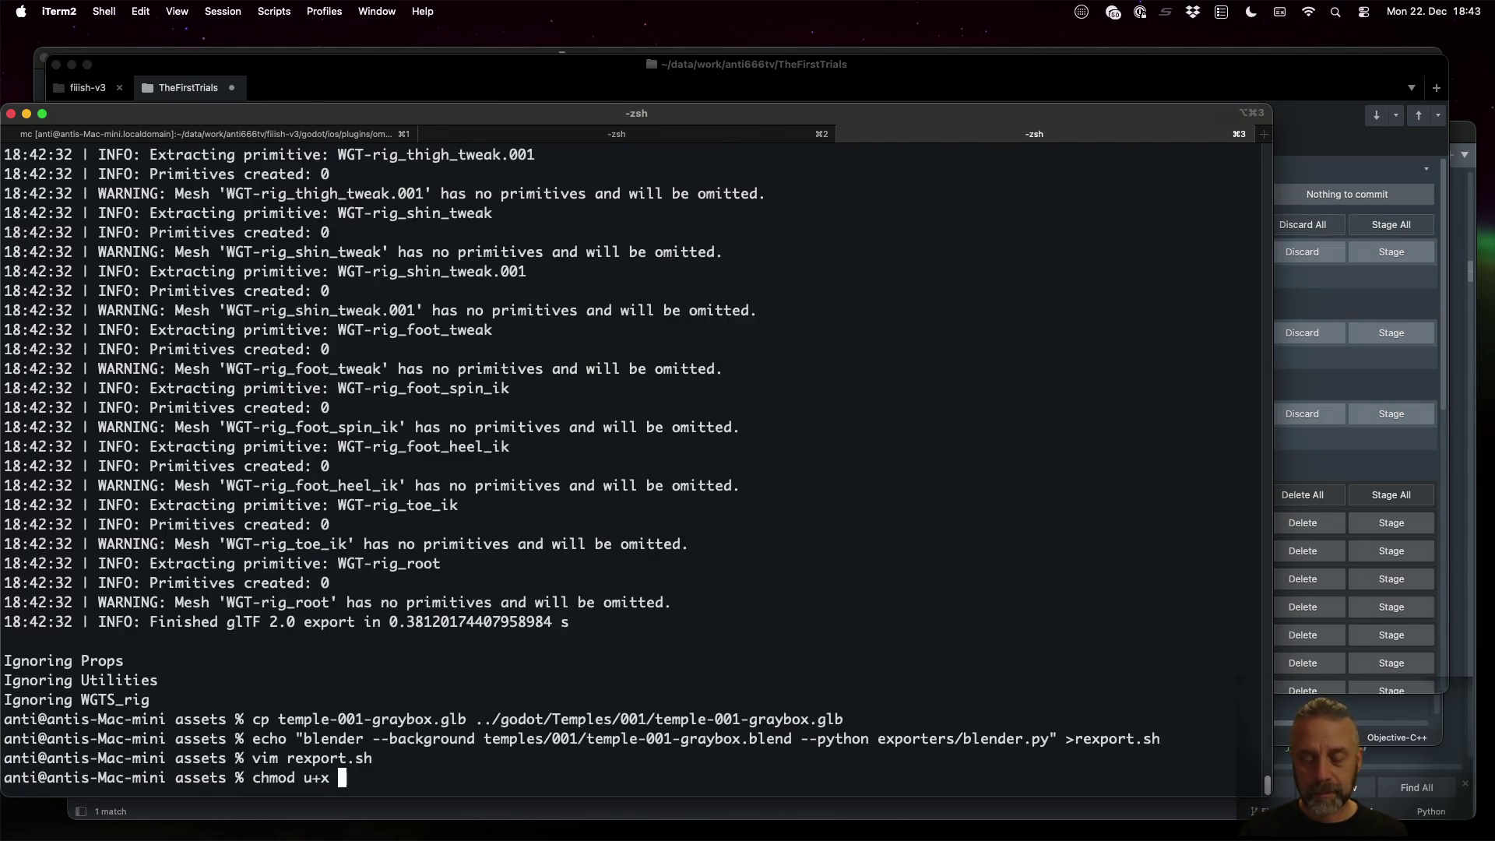
{"action": "key", "text": "Return"}
{"action": "type", "text": "./re"}
{"action": "key", "text": "Tab"}
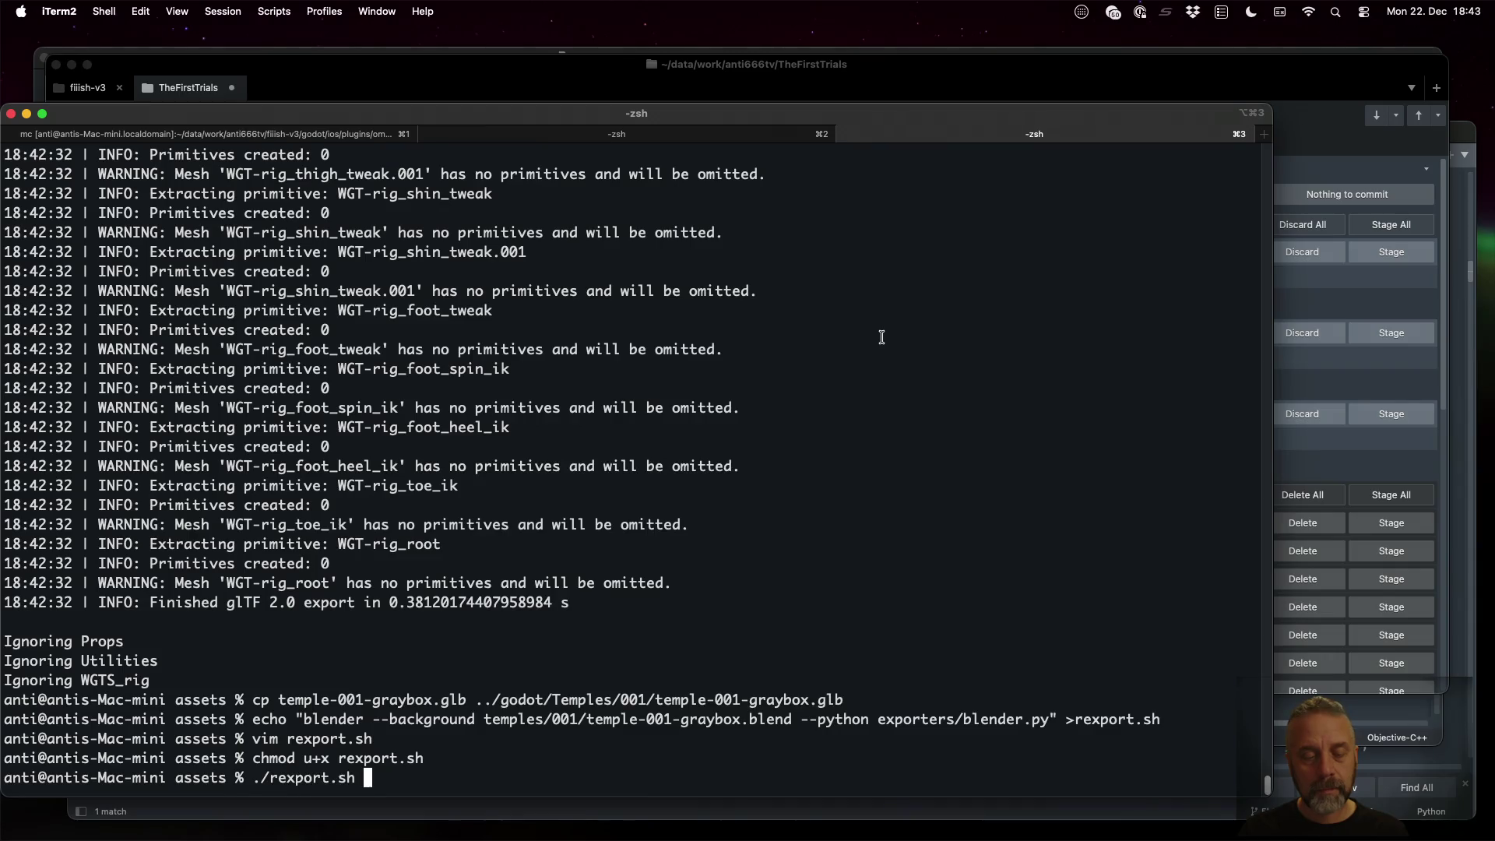
{"action": "key", "text": "Return"}
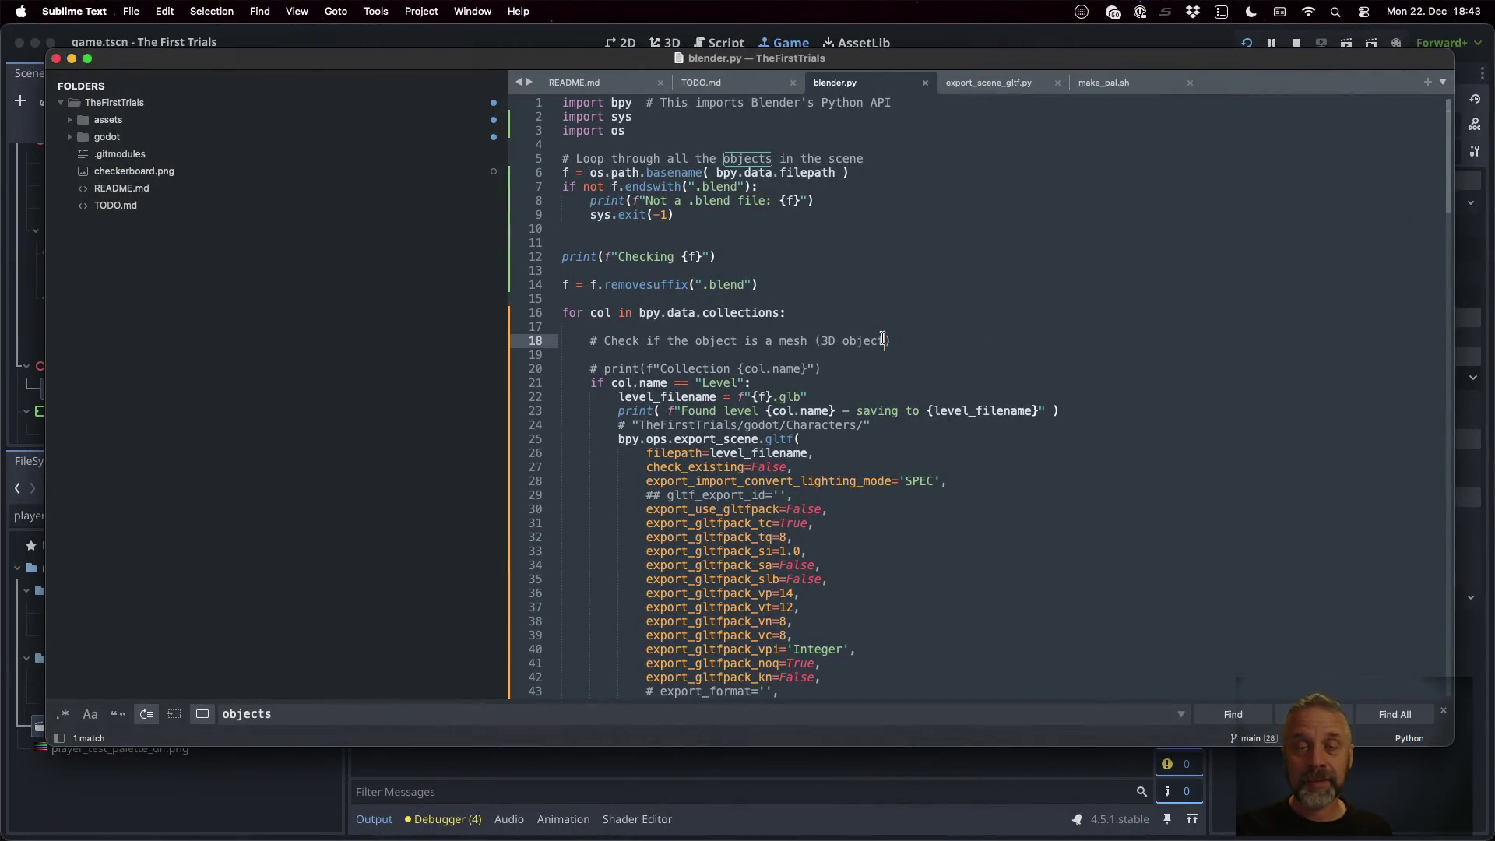
Add '- [x] Add simple blender exporter' on line 15 of TODO.md under E03 and save
{"action": "left_click", "coordinate": [685, 79]}
{"action": "left_click", "coordinate": [845, 298]}
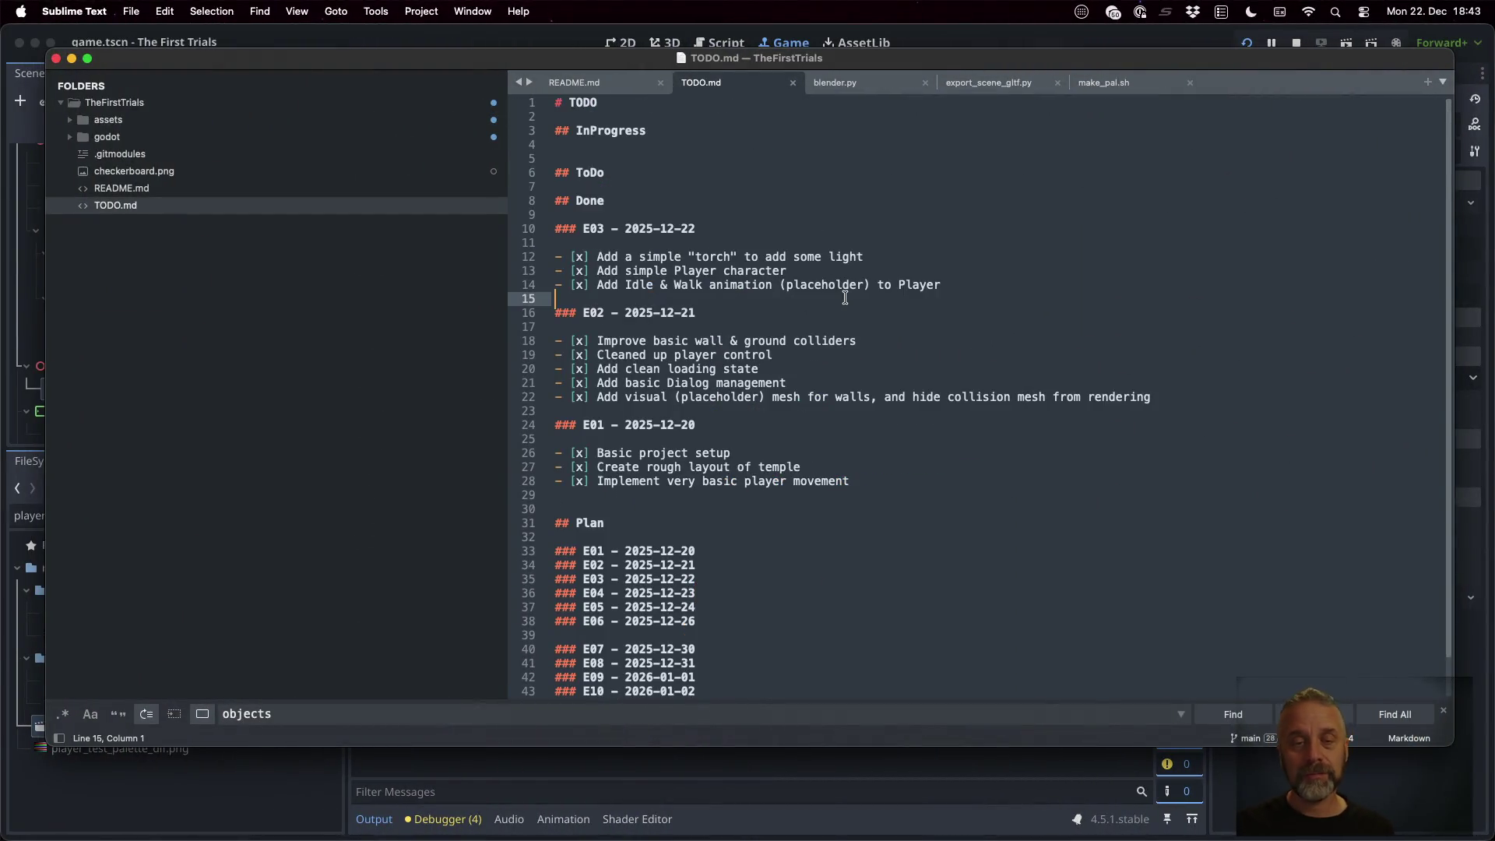
{"action": "type", "text": "- [x] "}
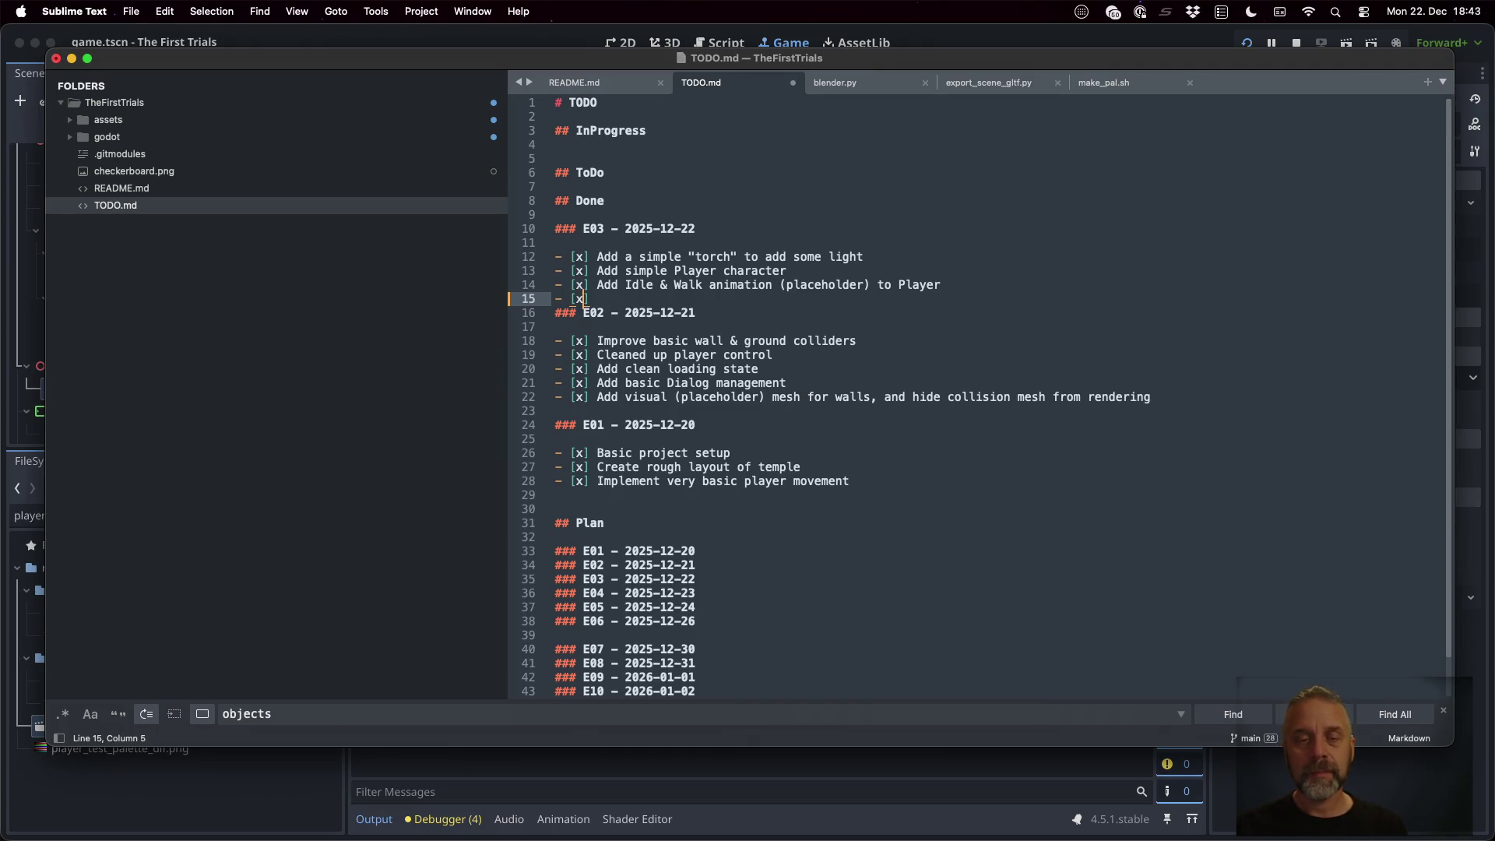
{"action": "type", "text": "Create sio"}
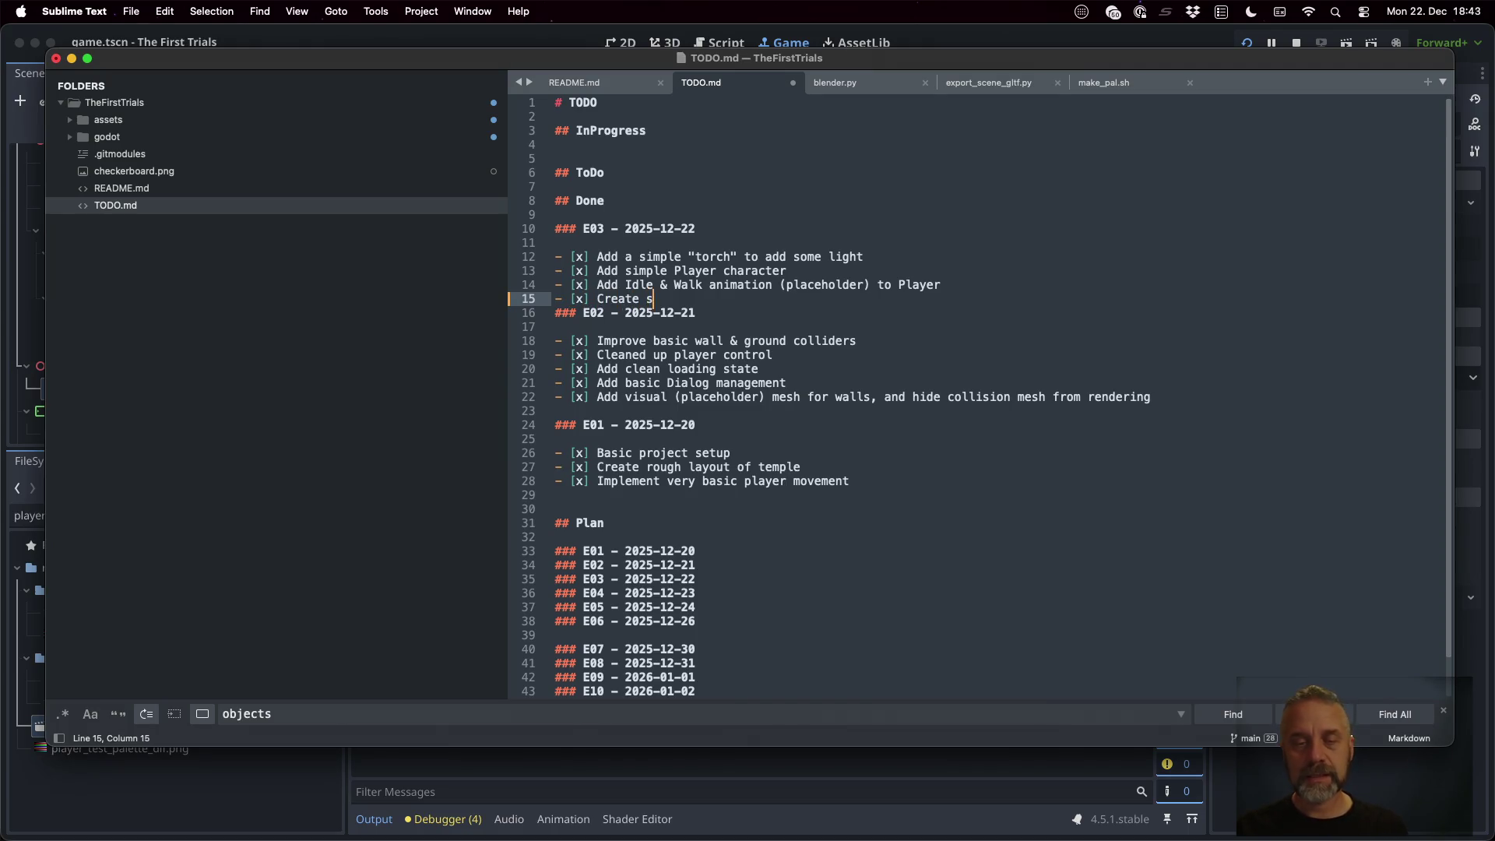
{"action": "key", "text": "BackSpace"}
{"action": "key", "text": "BackSpace"}
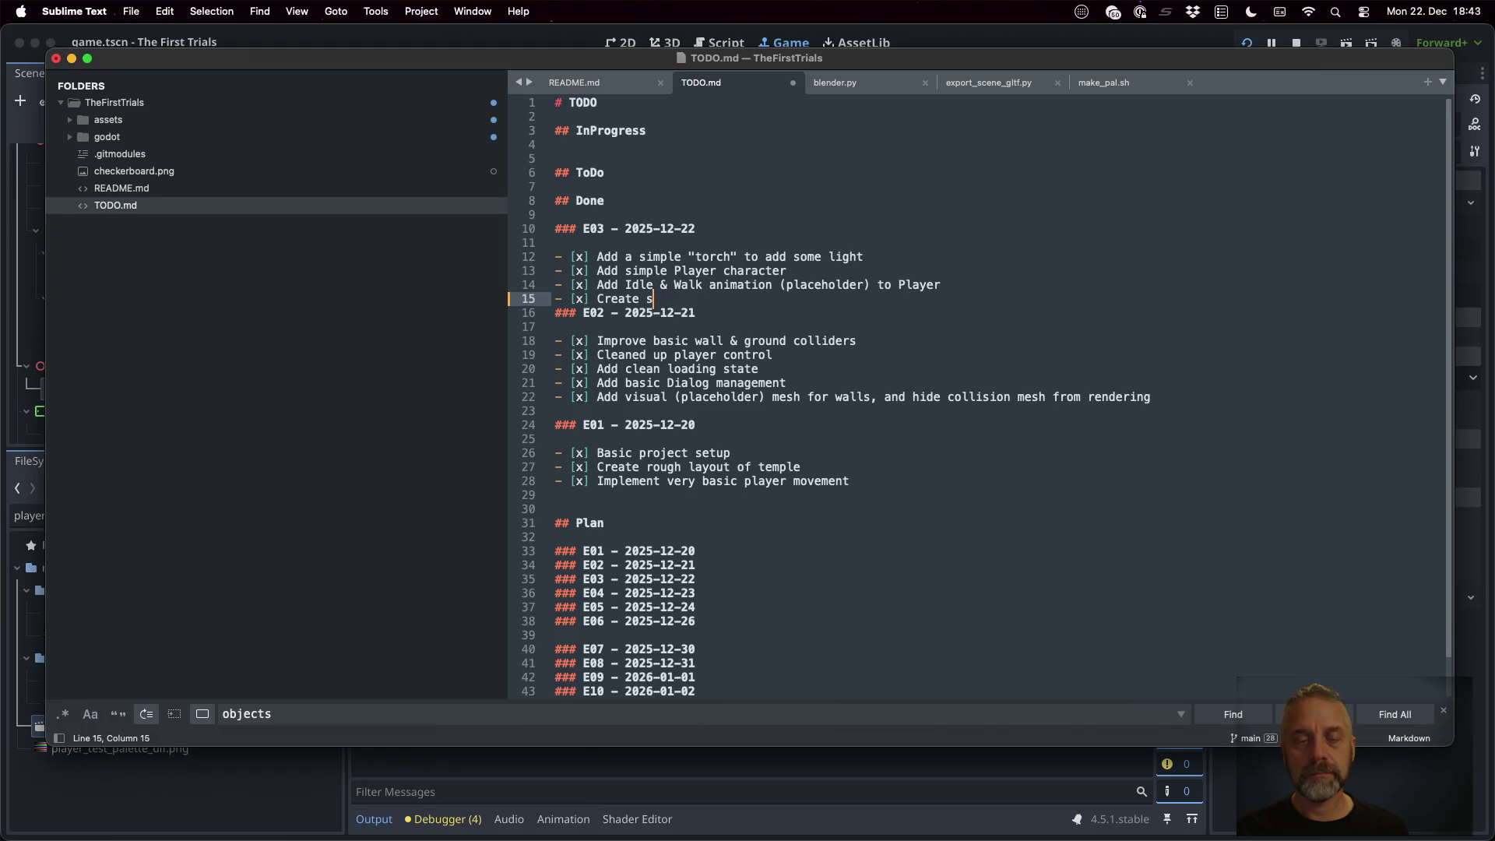
{"action": "key", "text": "BackSpace"}
{"action": "key", "text": "BackSpace"}
{"action": "key", "text": "BackSpace"}
{"action": "type", "text": "Ad"}
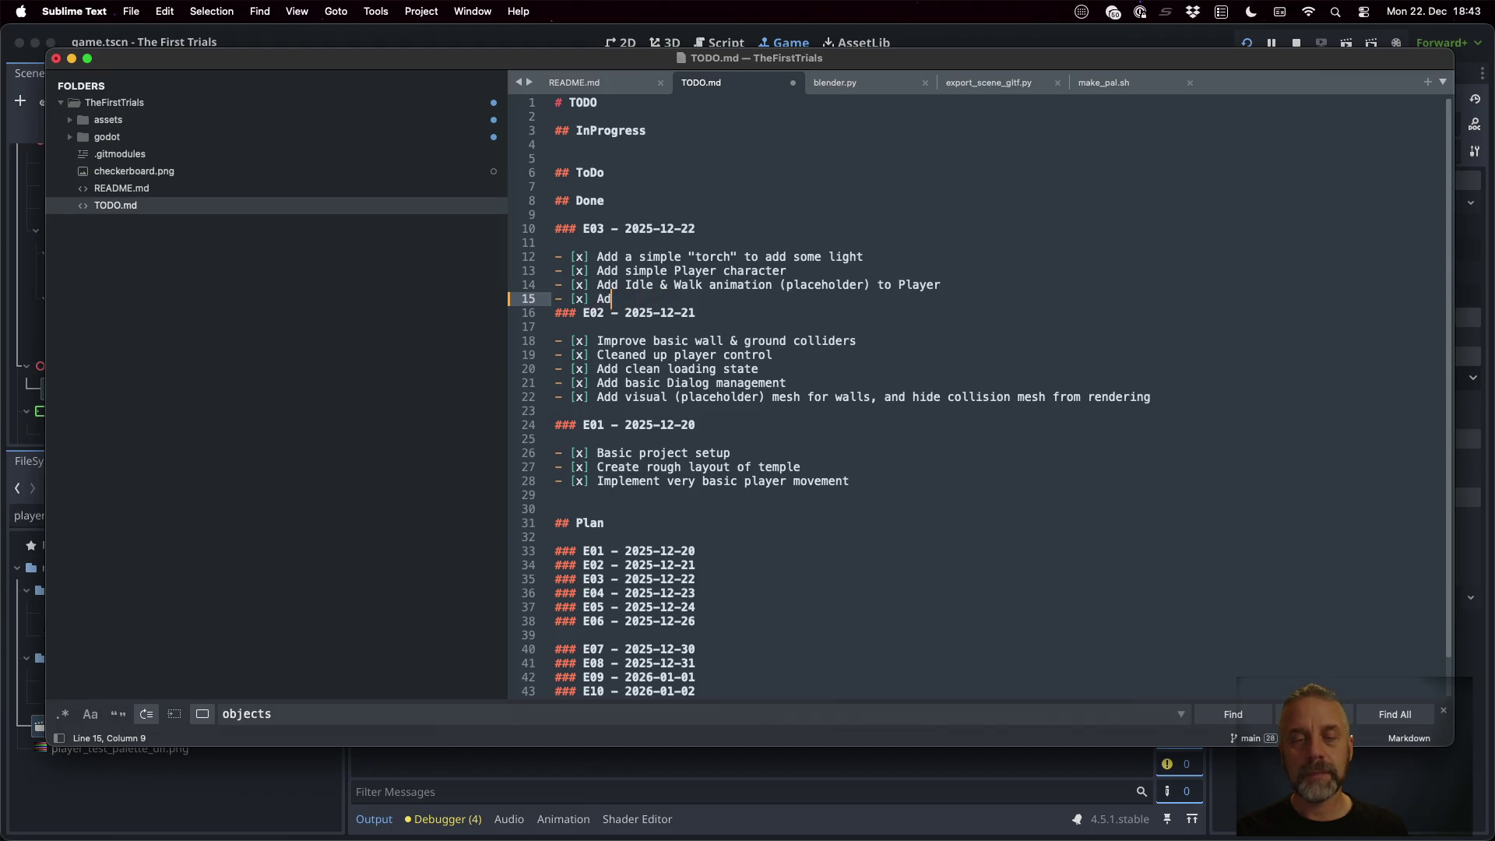
{"action": "type", "text": "d simple "}
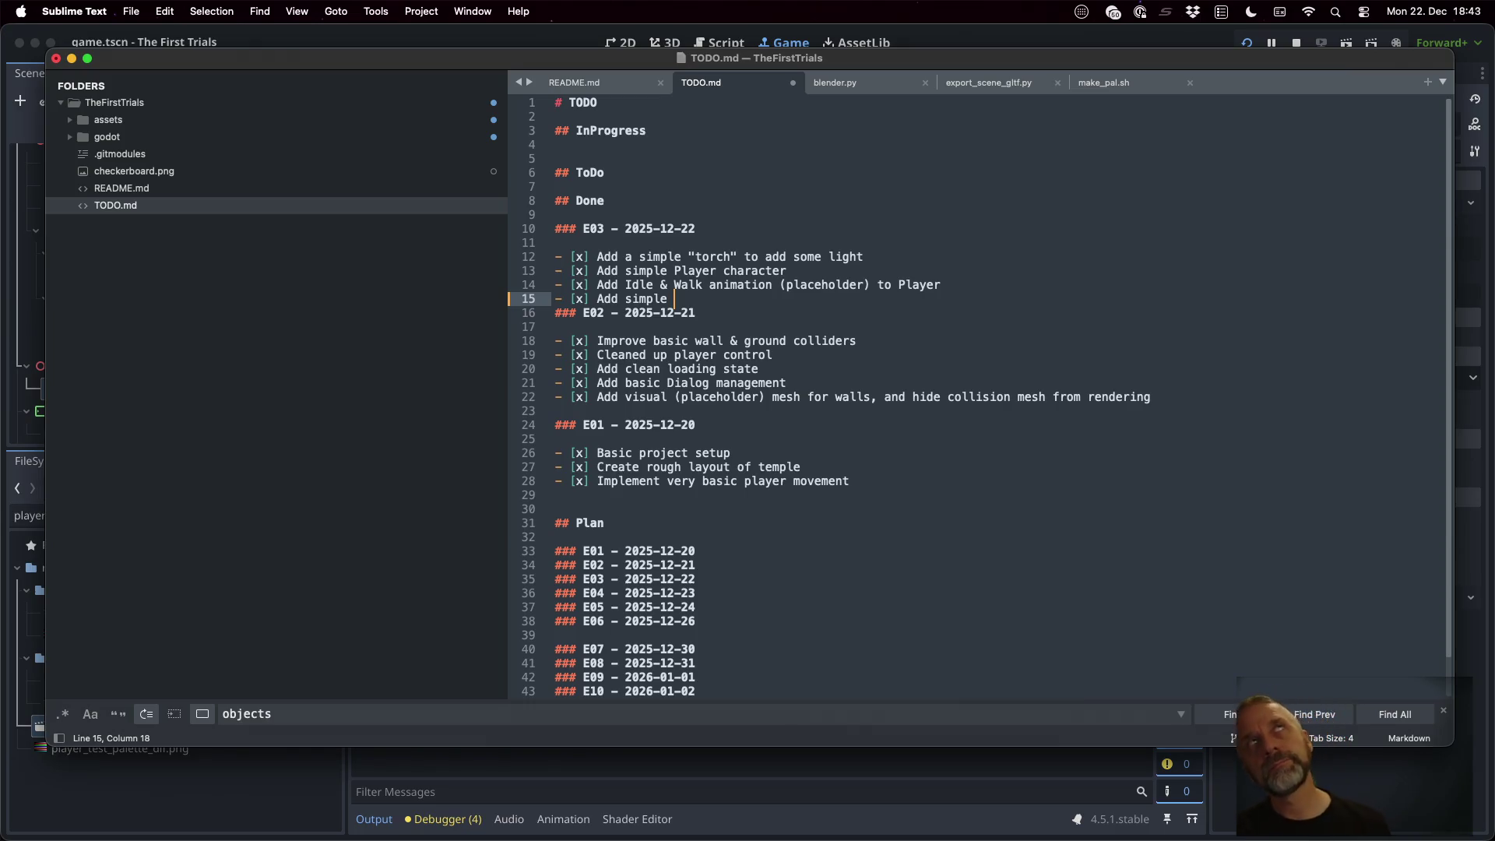
{"action": "type", "text": "blender "}
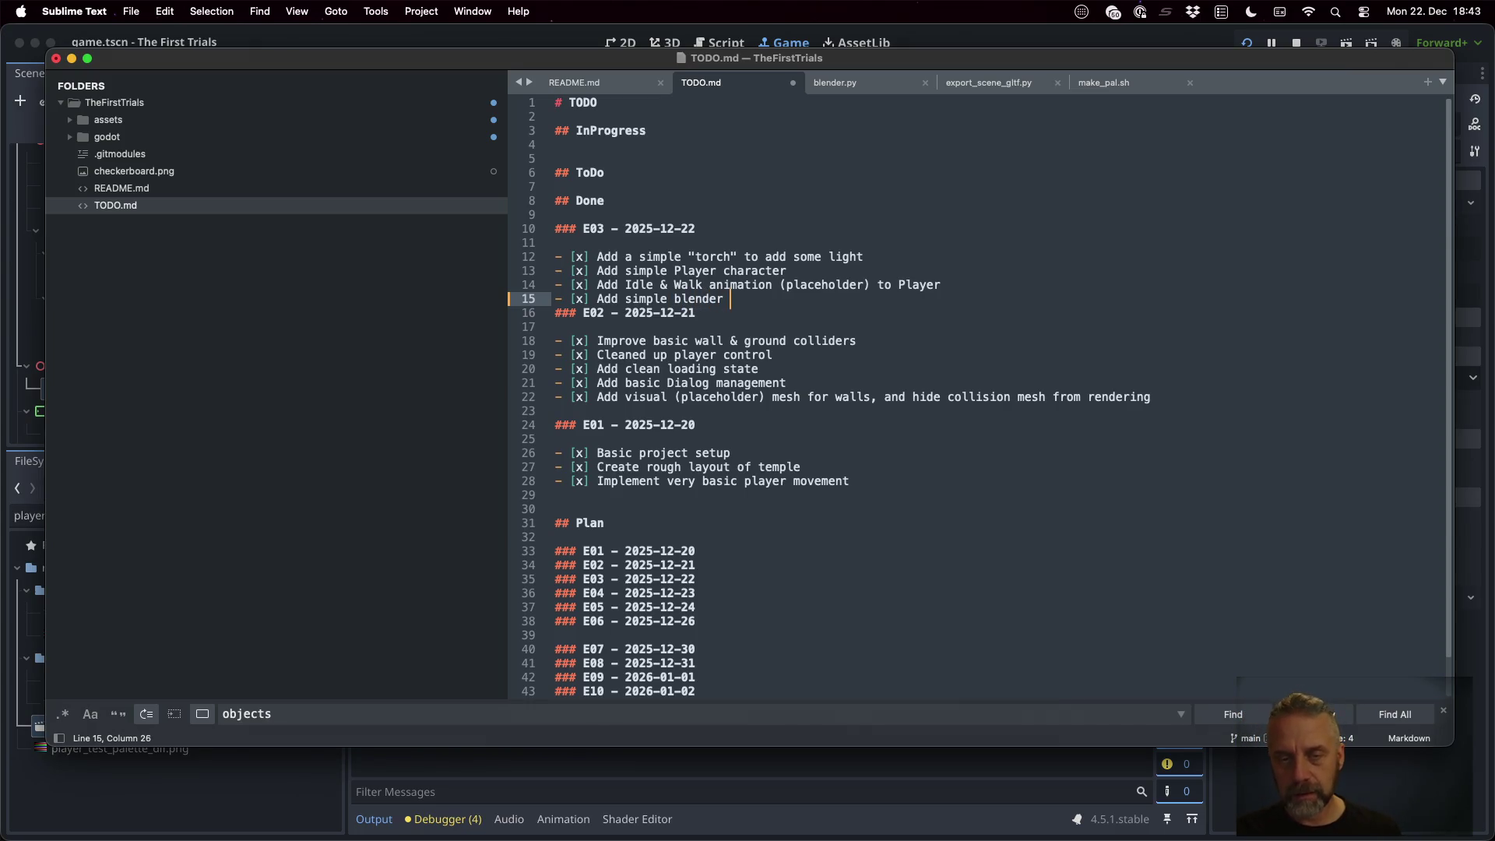
{"action": "type", "text": "exporter"}
{"action": "key", "text": "Return"}
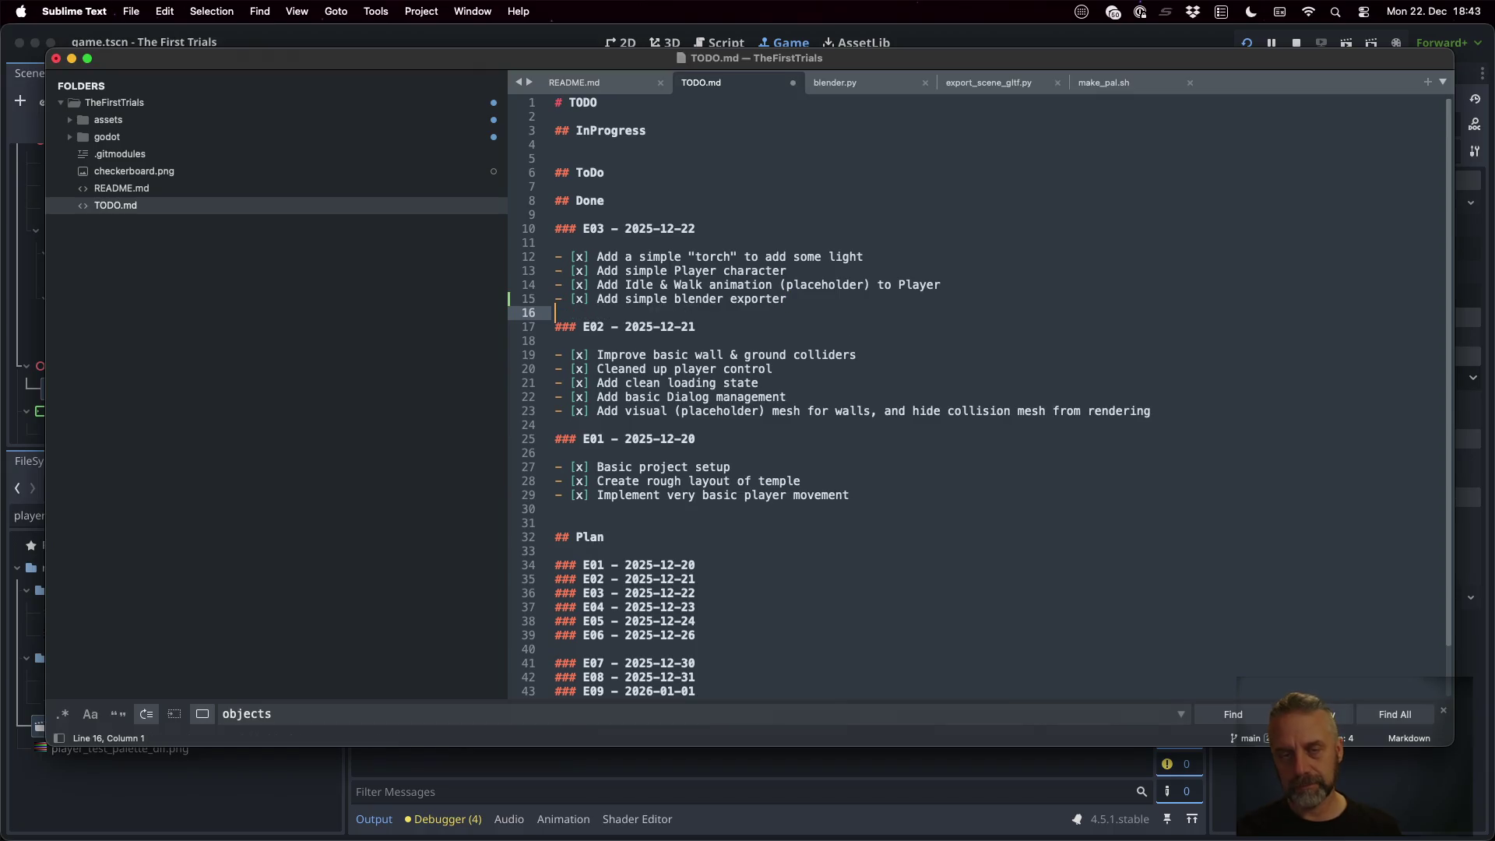
{"action": "key", "text": "cmd+s"}
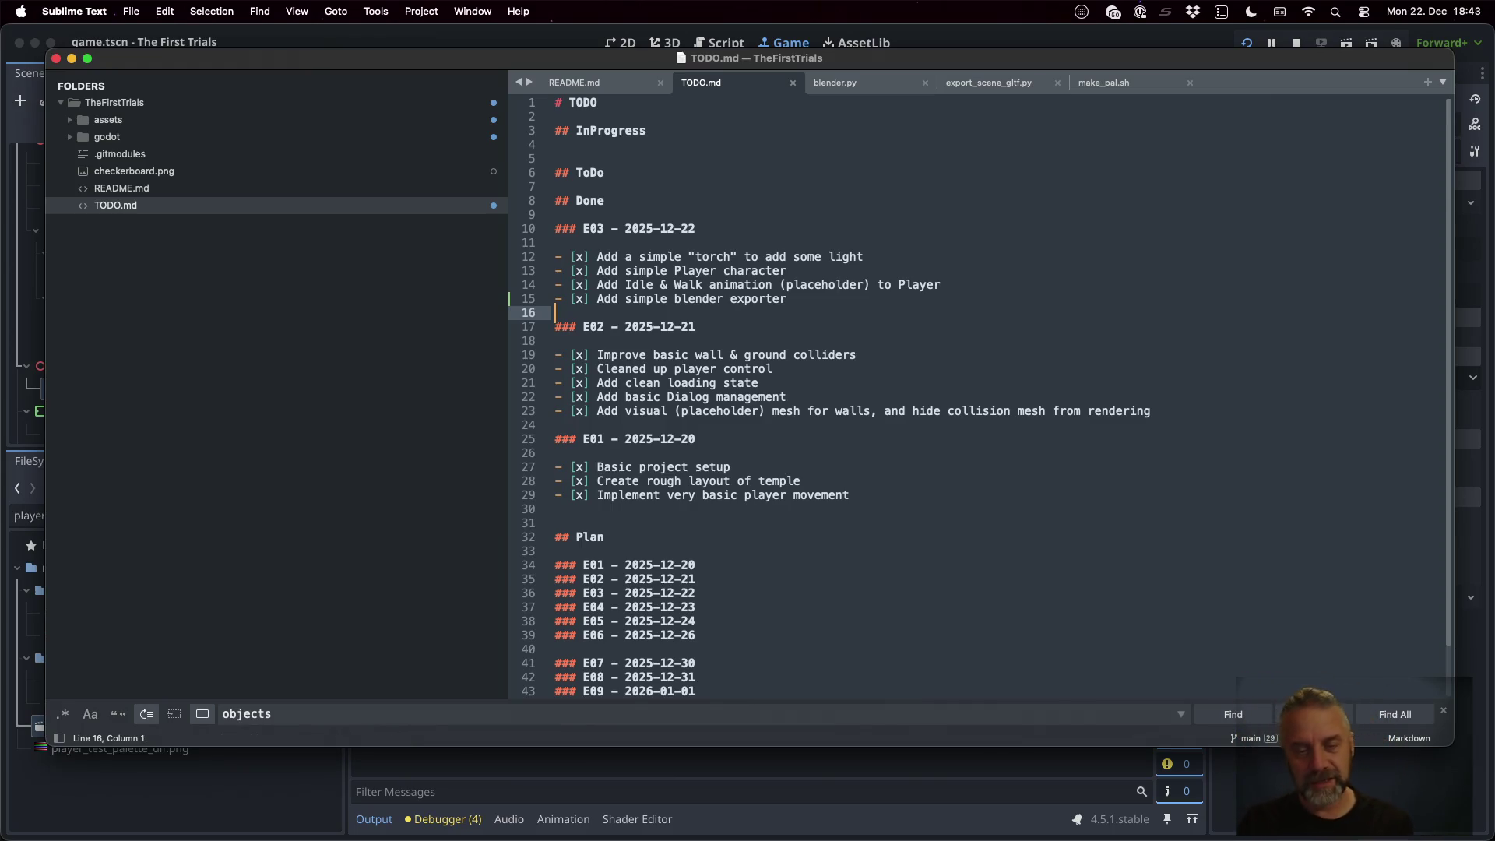
{"action": "scroll", "coordinate": [782, 351], "scroll_direction": "down", "scroll_amount": 2}
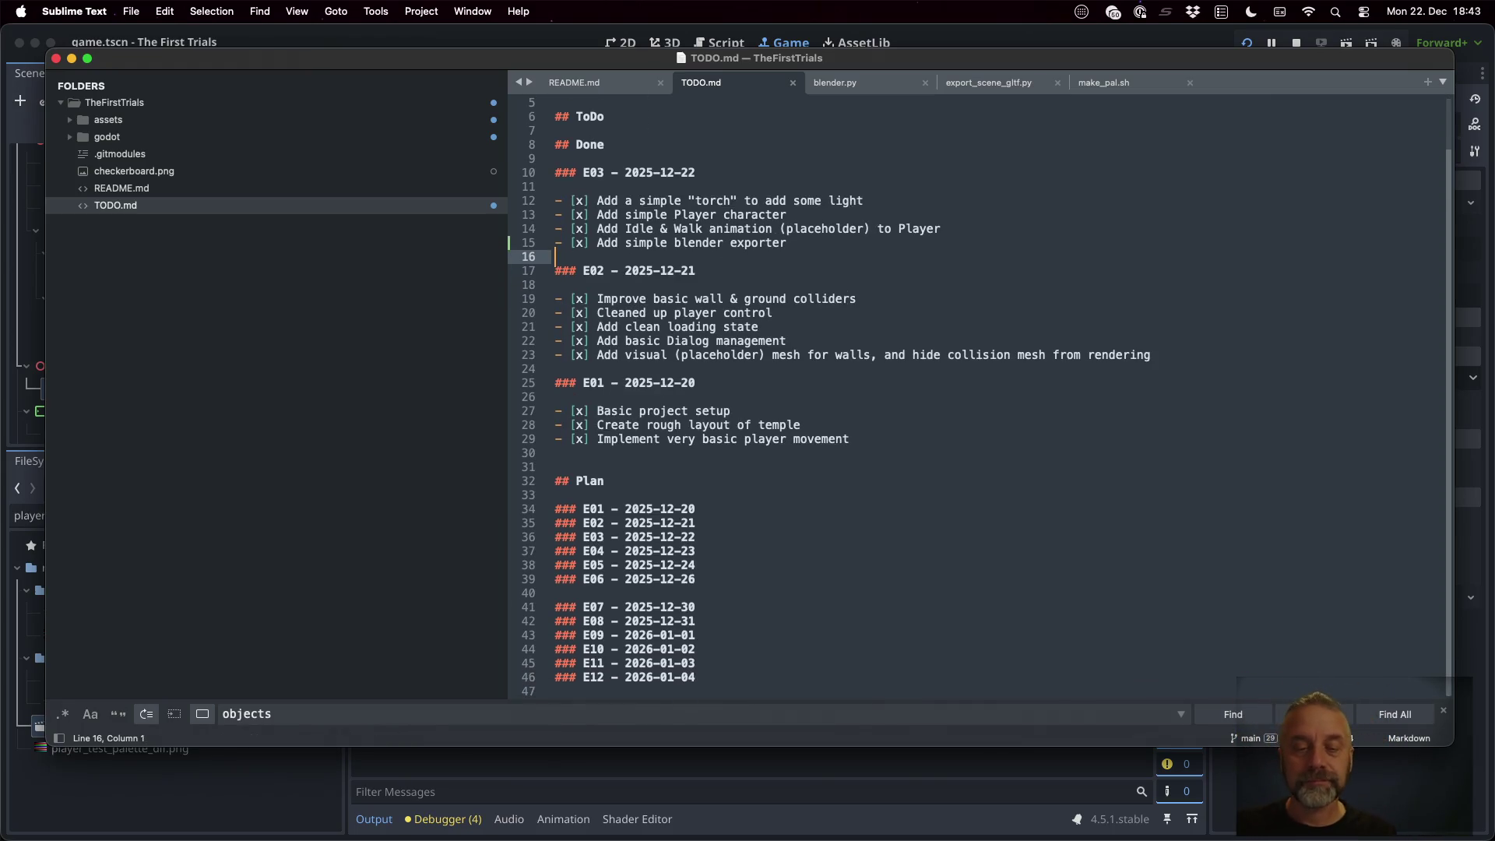
Insert a green ✅ check emoji at the end of the E01 plan line
{"action": "left_click", "coordinate": [802, 507]}
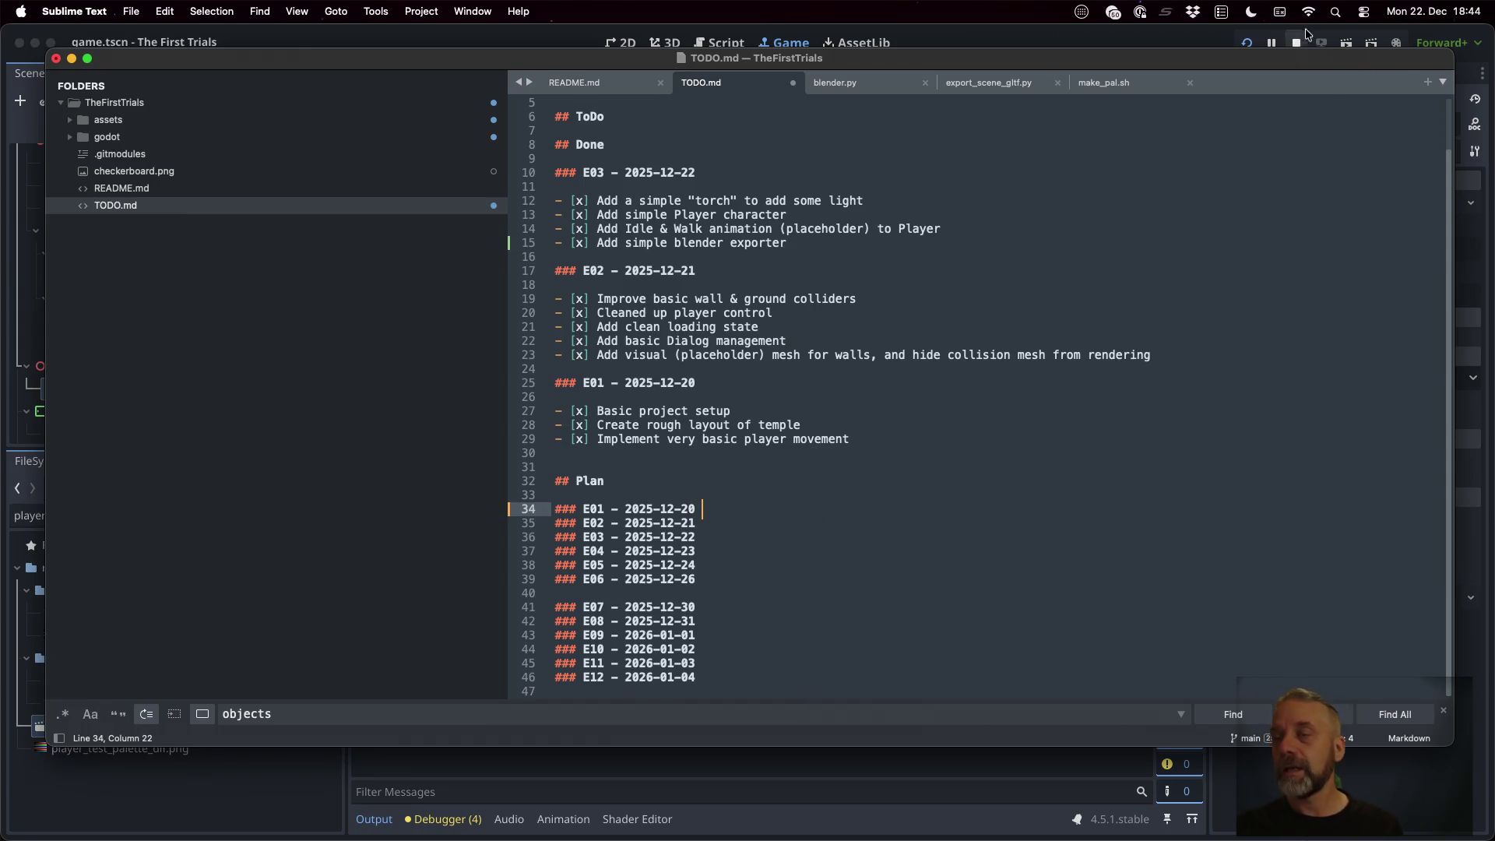
{"action": "left_click", "coordinate": [1281, 13]}
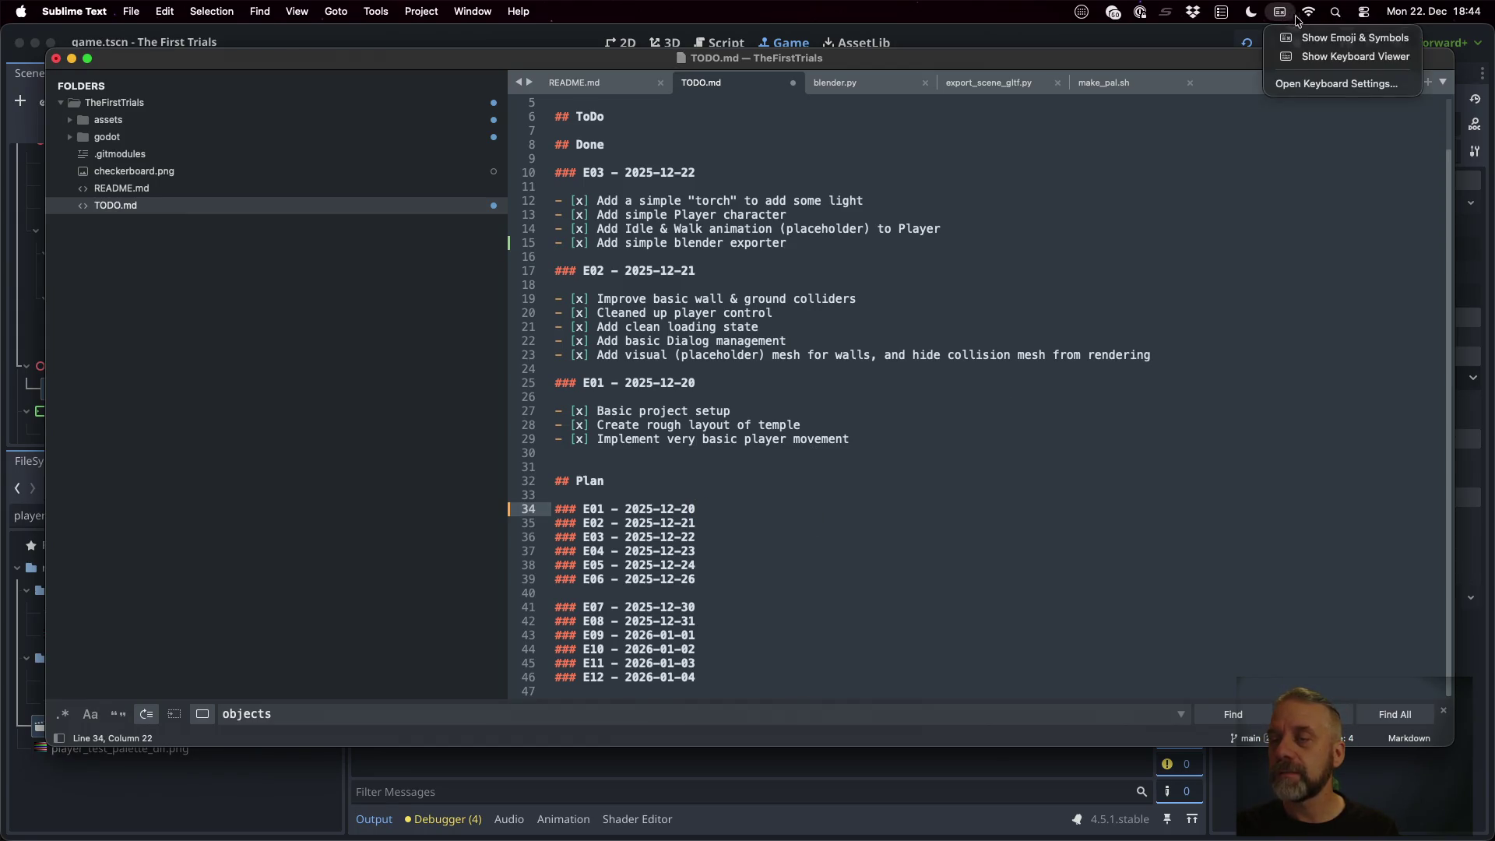
{"action": "left_click", "coordinate": [1189, 124]}
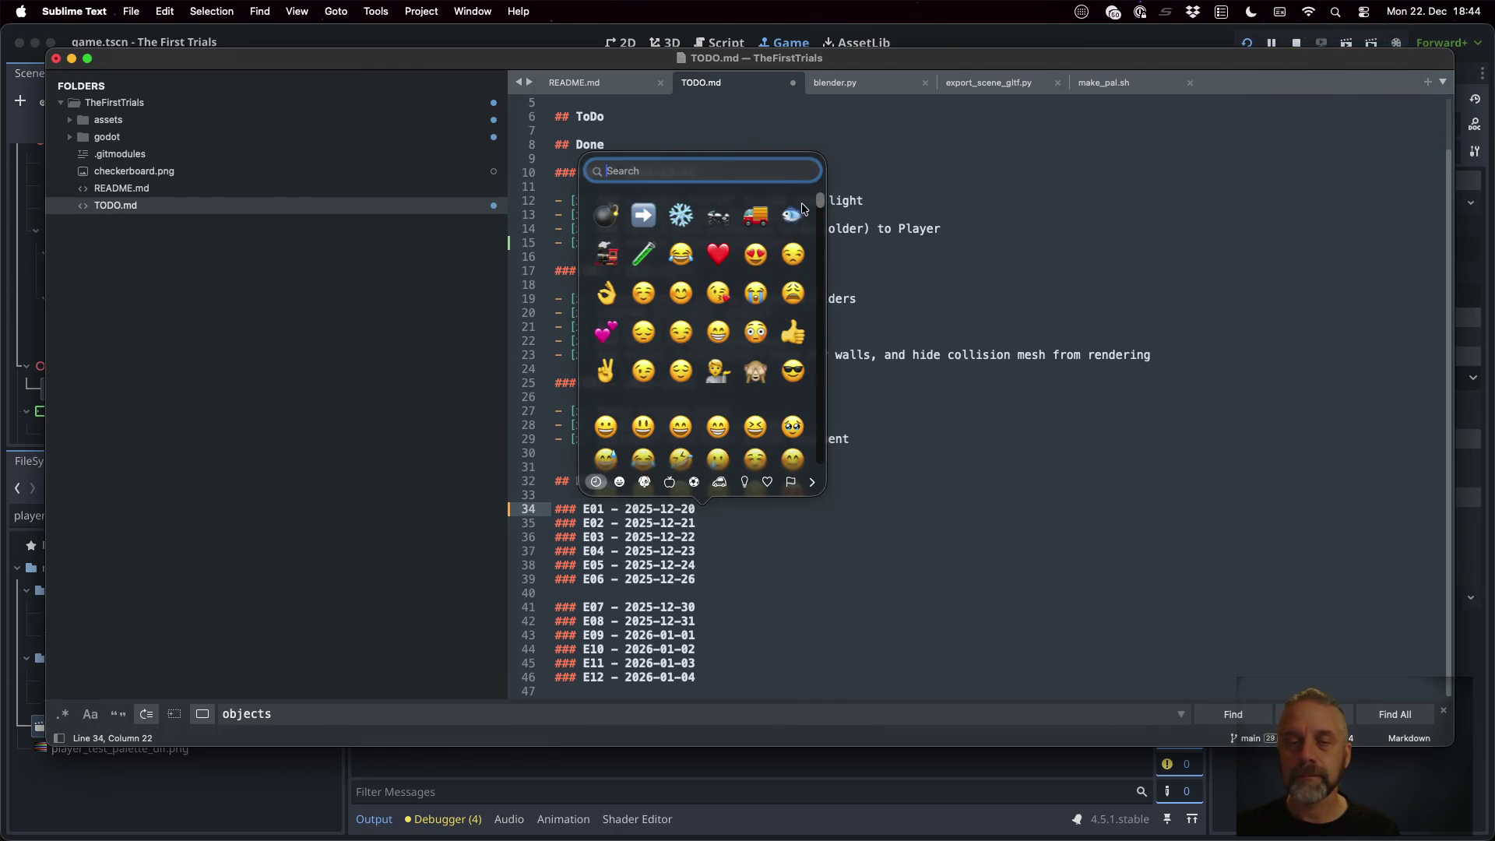
{"action": "type", "text": "check"}
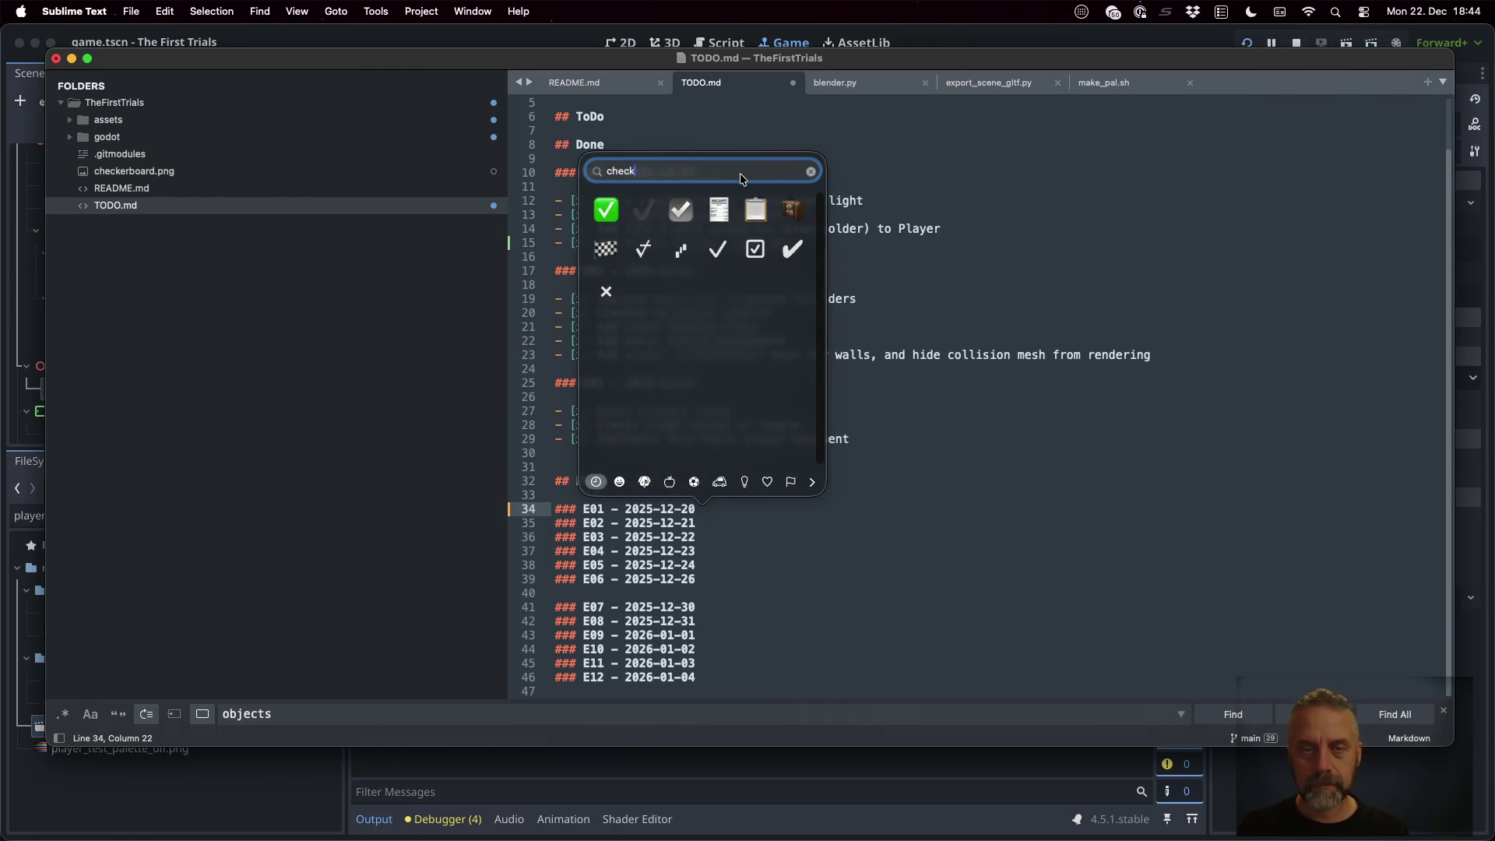
{"action": "left_click", "coordinate": [606, 210]}
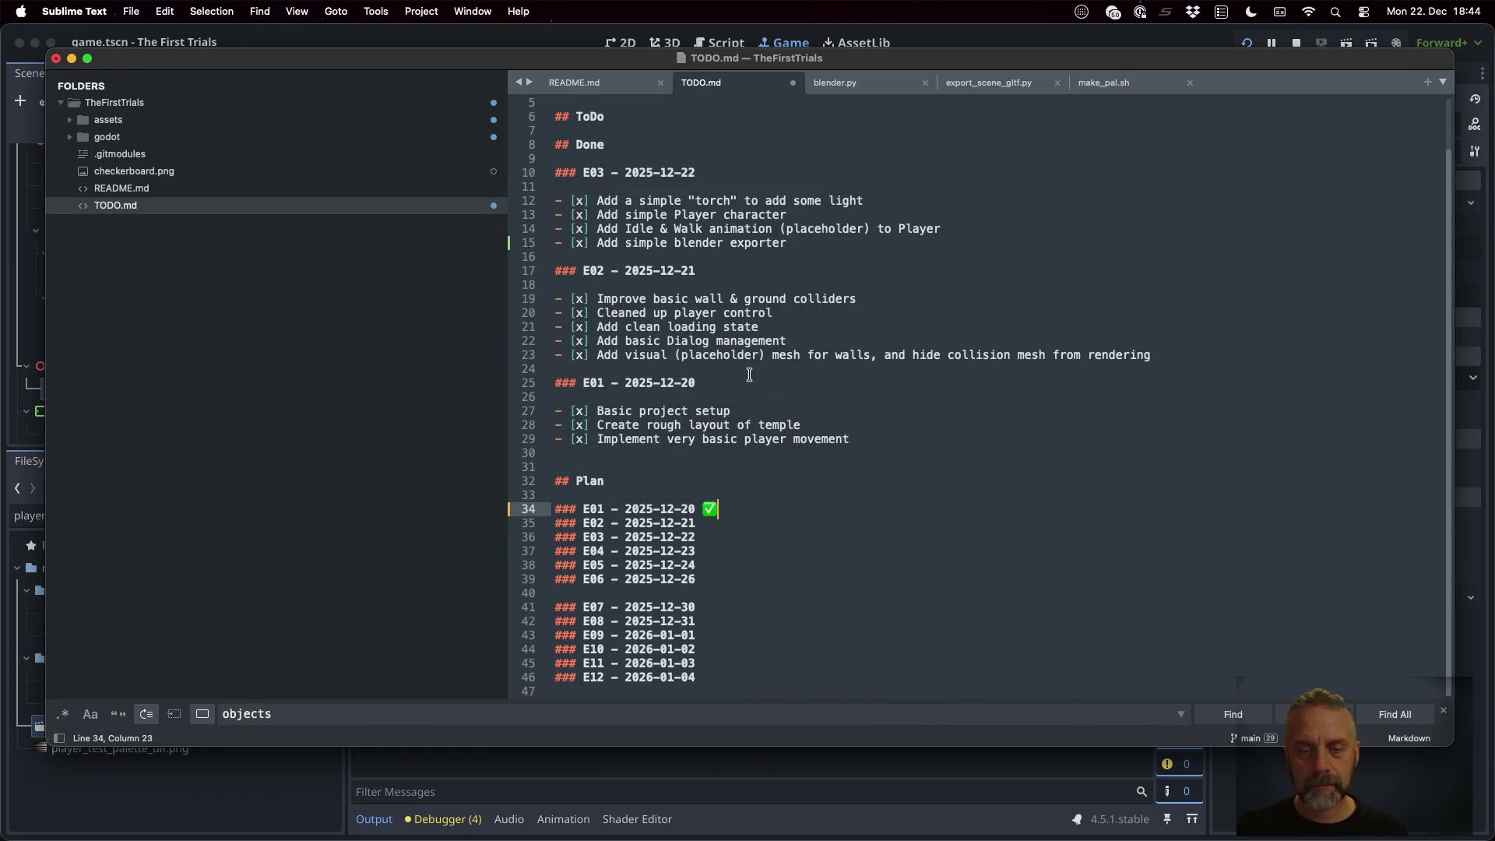
Copy the ✅ and paste it after the E02 and E03 plan lines, then save TODO.md
{"action": "key", "text": "shift+Right"}
{"action": "key", "text": "super+c"}
{"action": "key", "text": "Down"}
{"action": "key", "text": "super+v"}
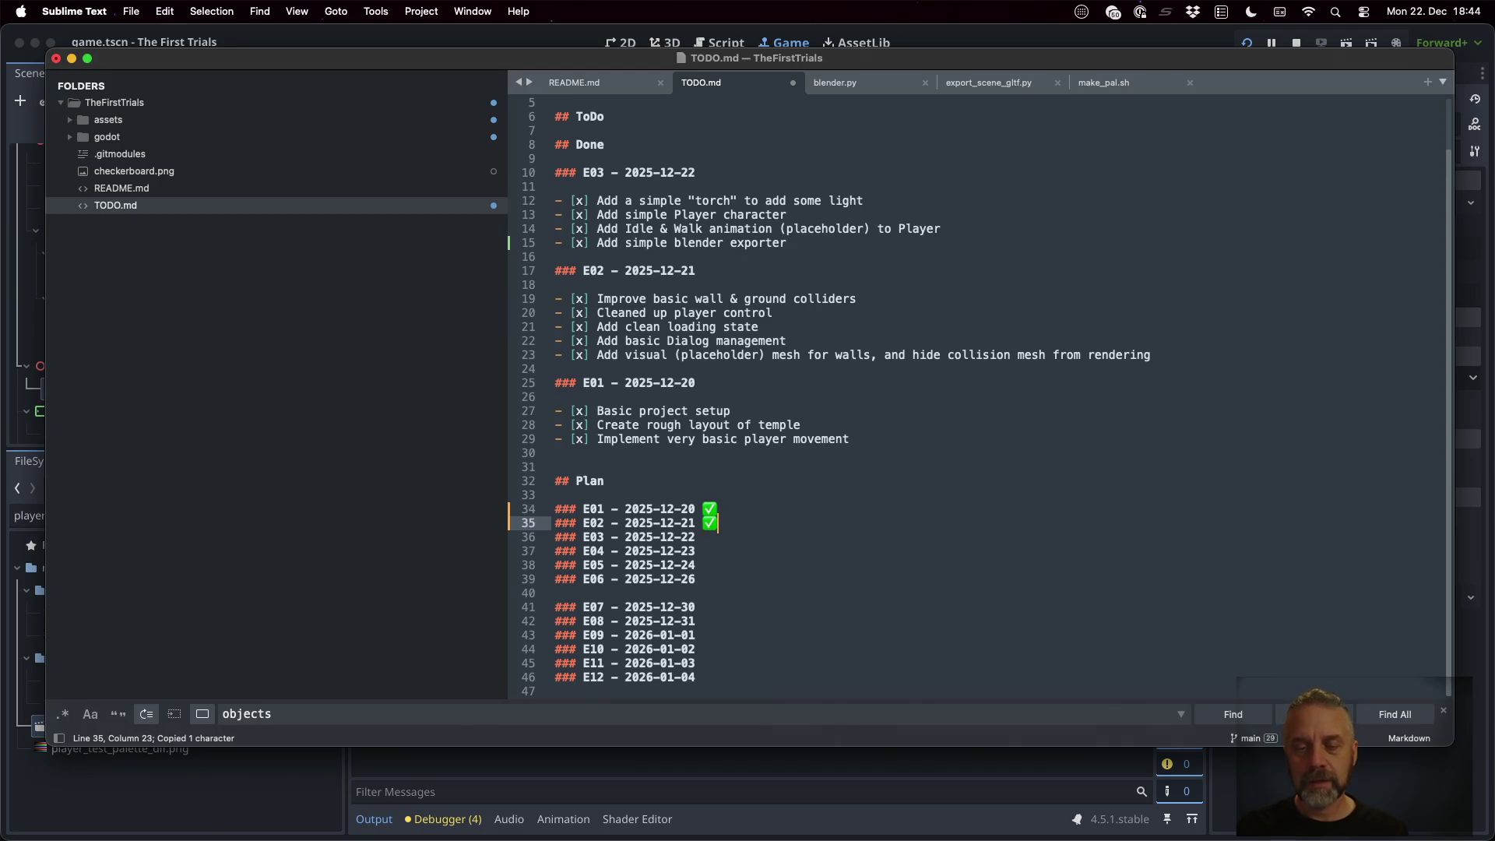
{"action": "key", "text": "Down"}
{"action": "key", "text": "super+v"}
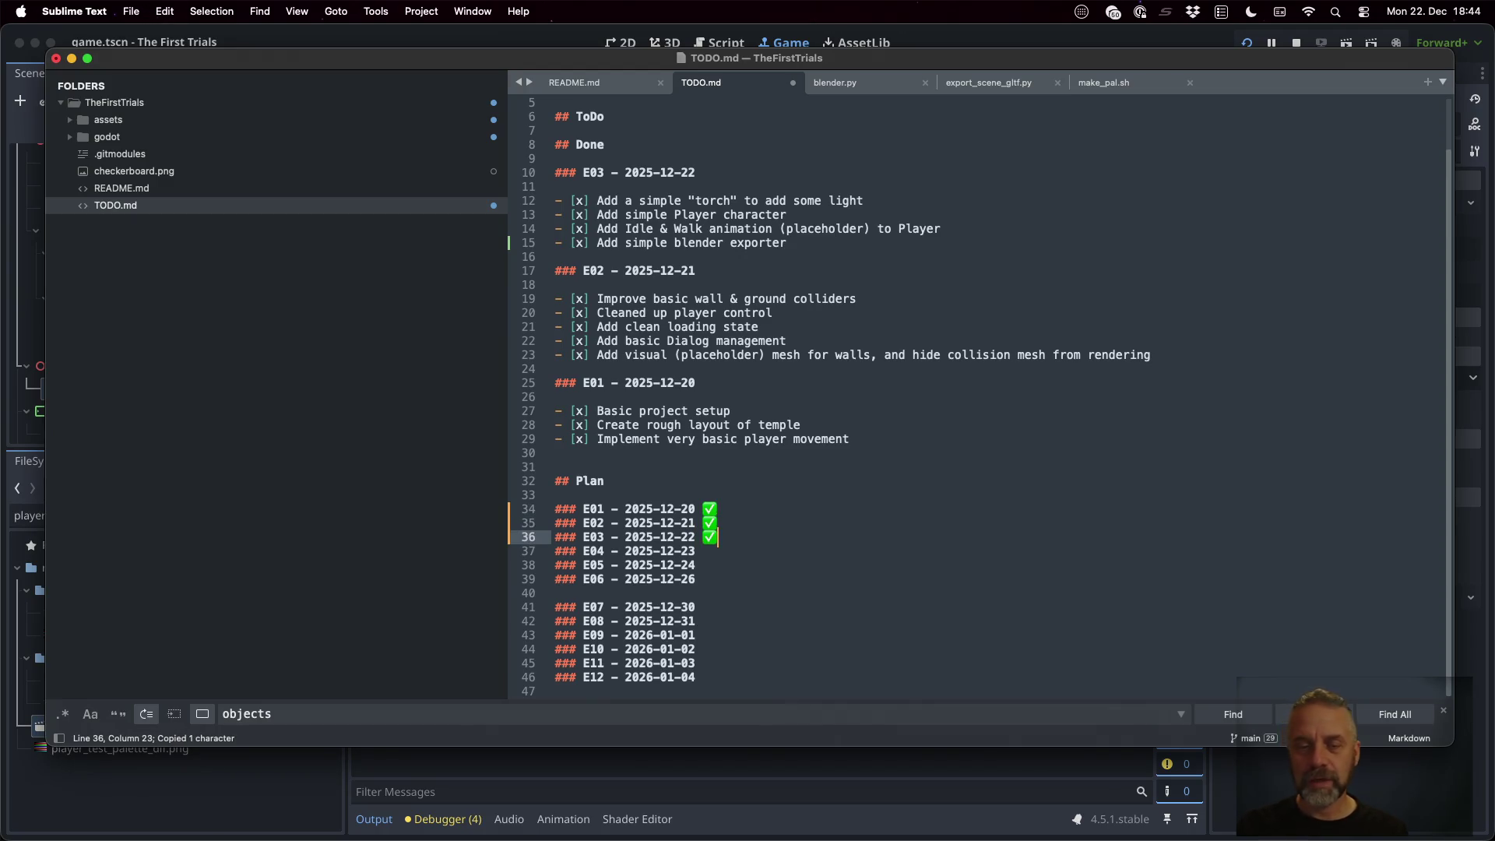
{"action": "key", "text": "super+s"}
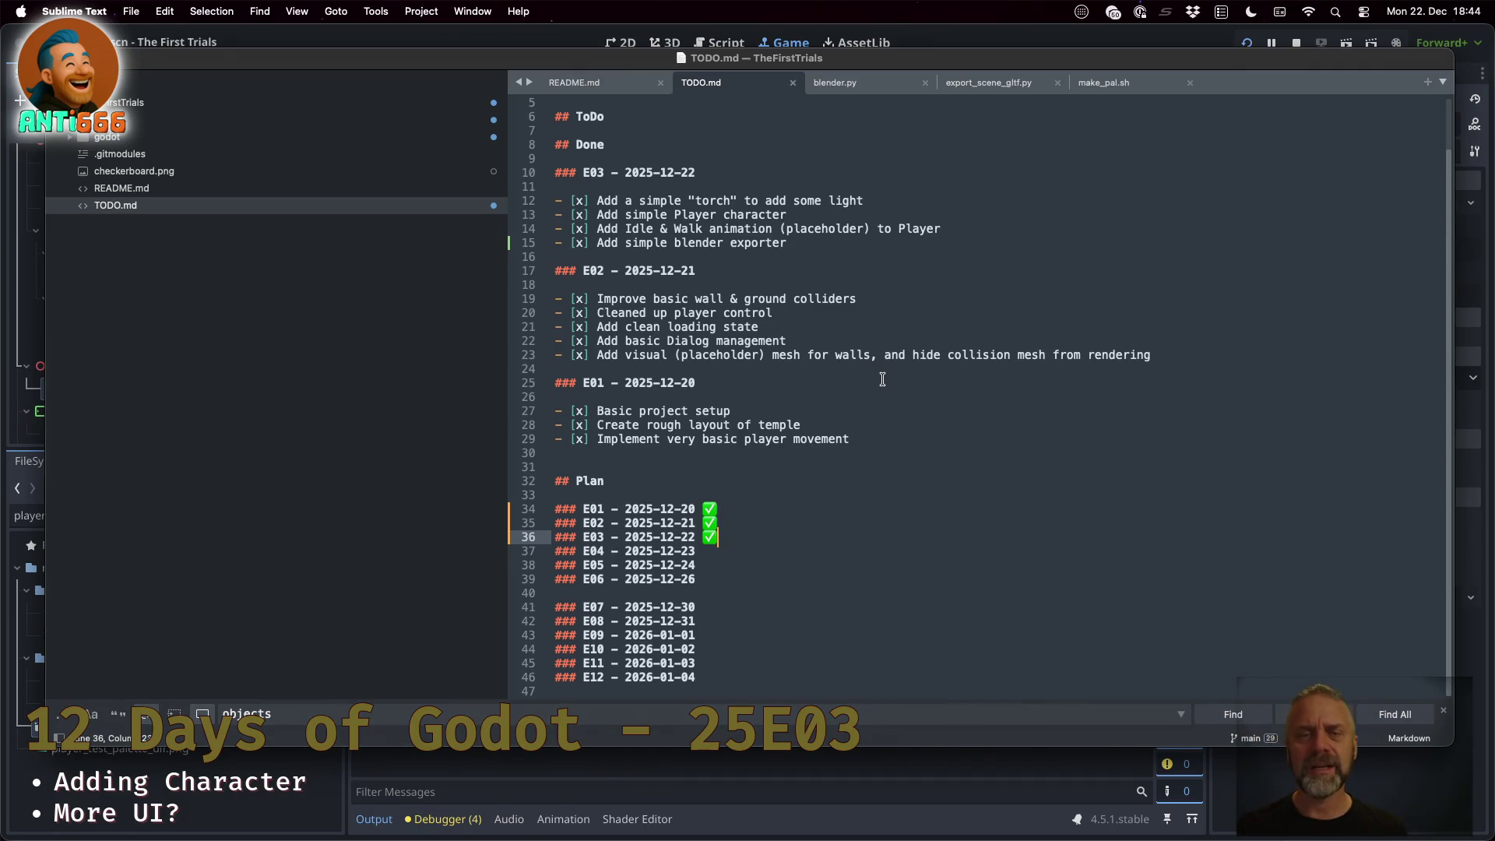
{"action": "left_click", "coordinate": [666, 140]}
Add the unchecked ToDo item '- [ ] Add automated builds to github'
{"action": "key", "text": "Up"}
{"action": "type", "text": "- [ ] Add"}
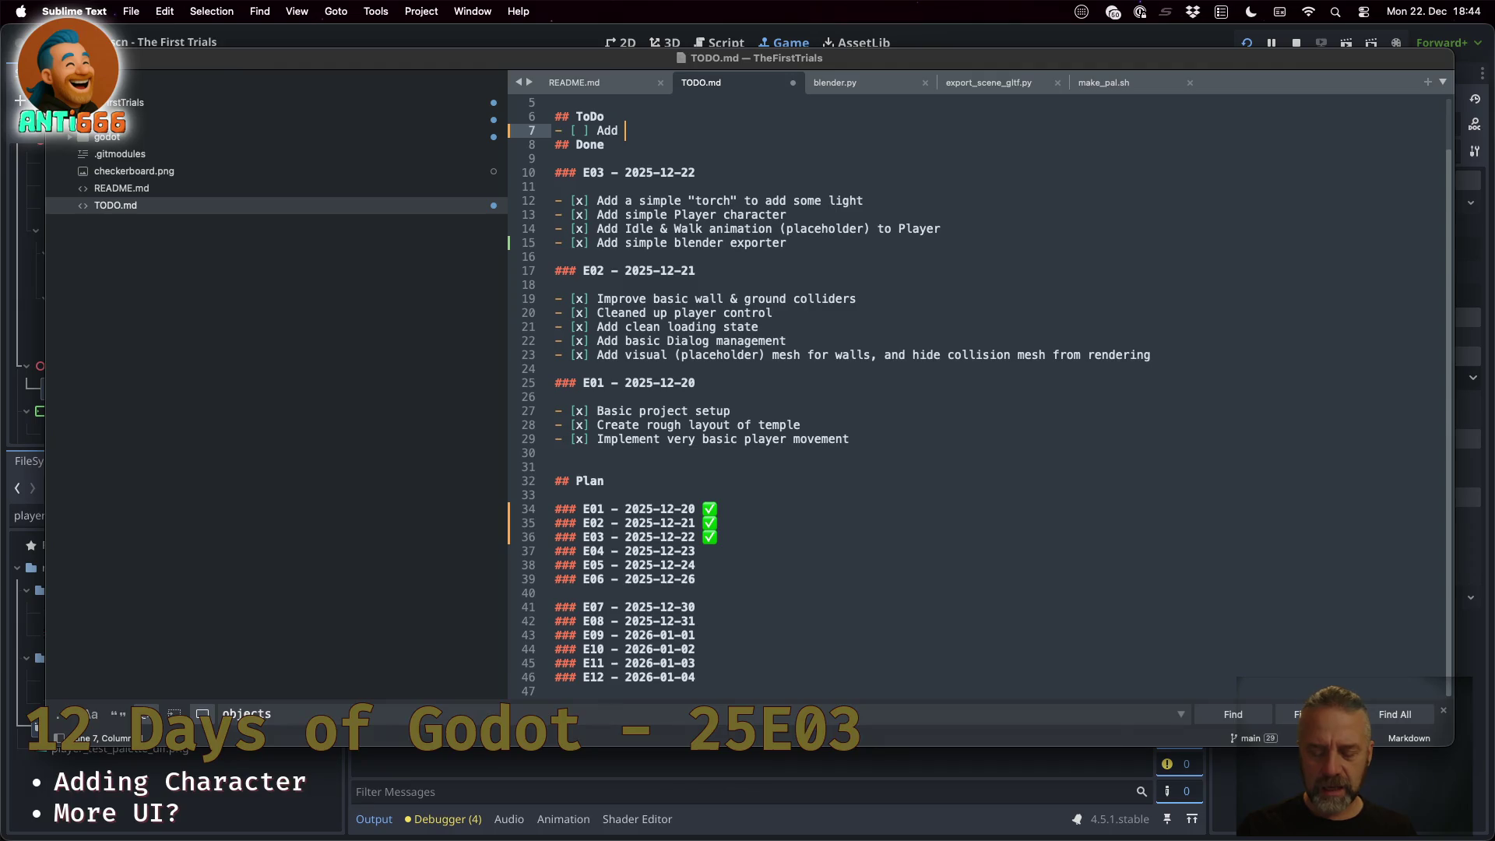
{"action": "type", "text": "CI"}
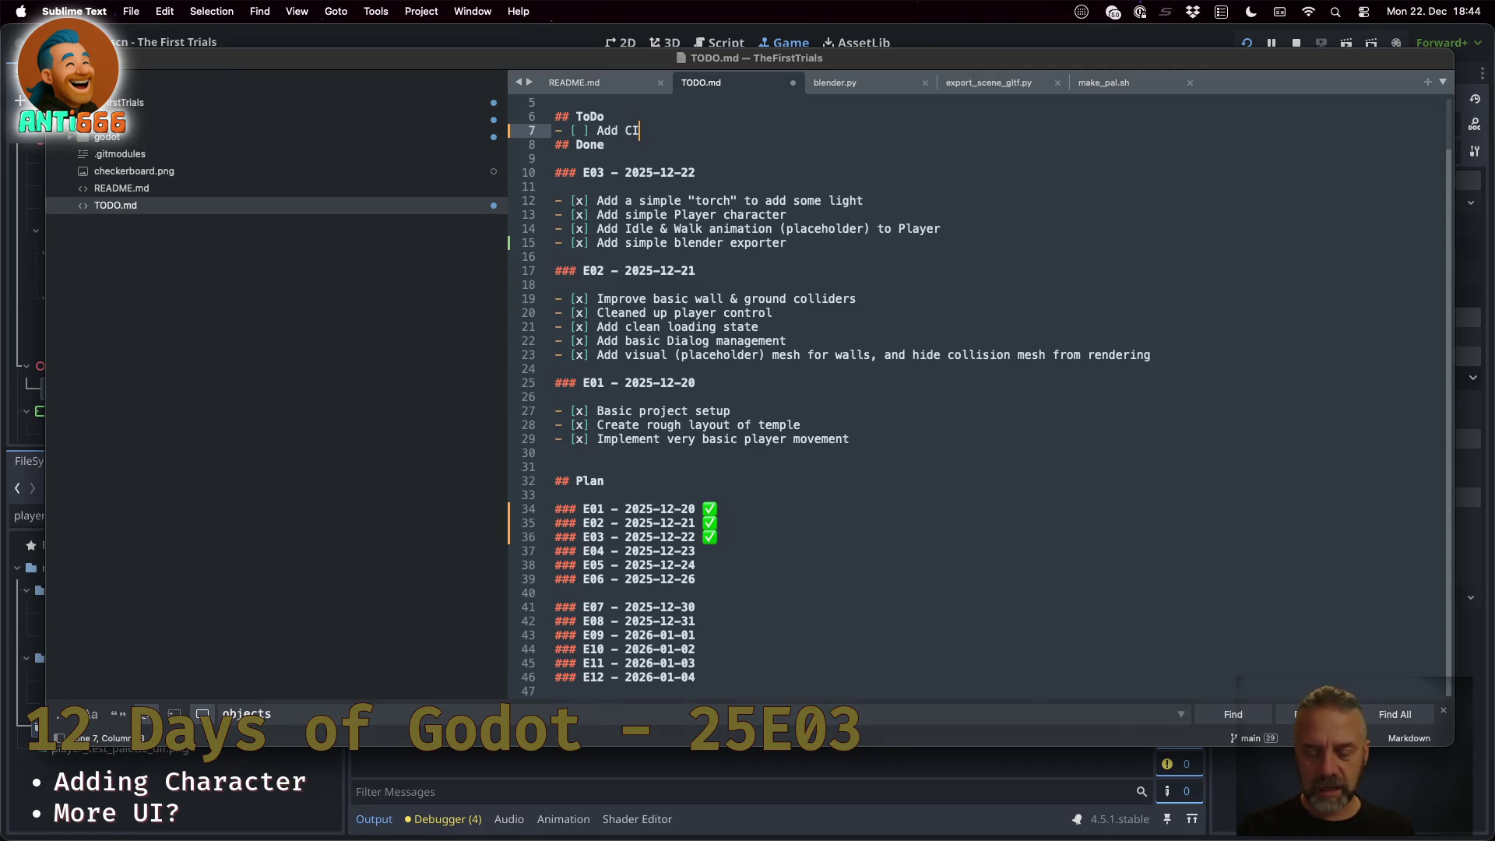
{"action": "type", "text": "/CD"}
{"action": "key", "text": "BackSpace"}
{"action": "key", "text": "BackSpace"}
{"action": "key", "text": "BackSpace"}
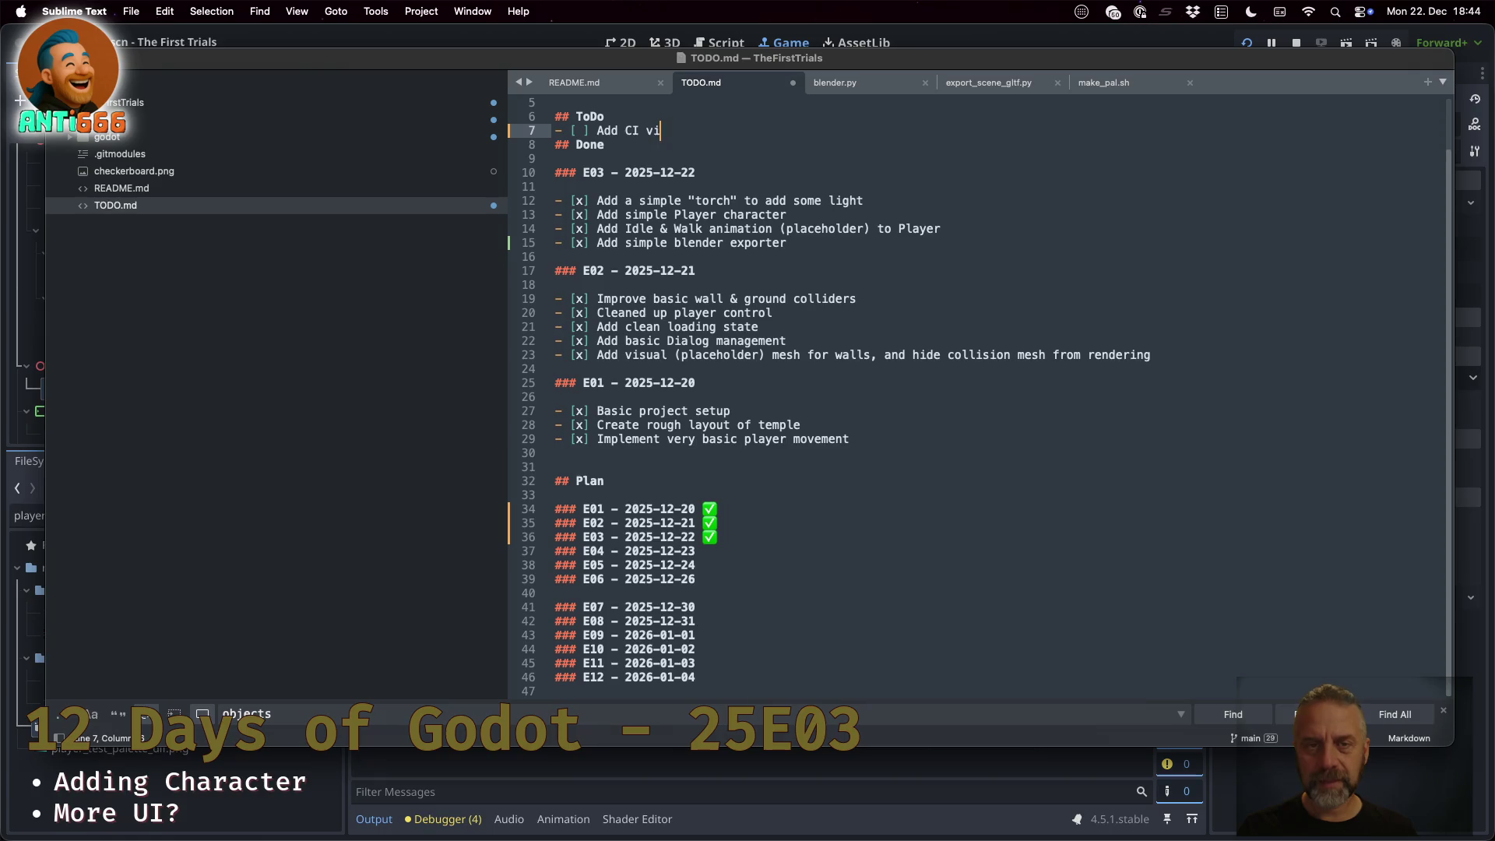
{"action": "key", "text": "BackSpace"}
{"action": "type", "text": "autome"}
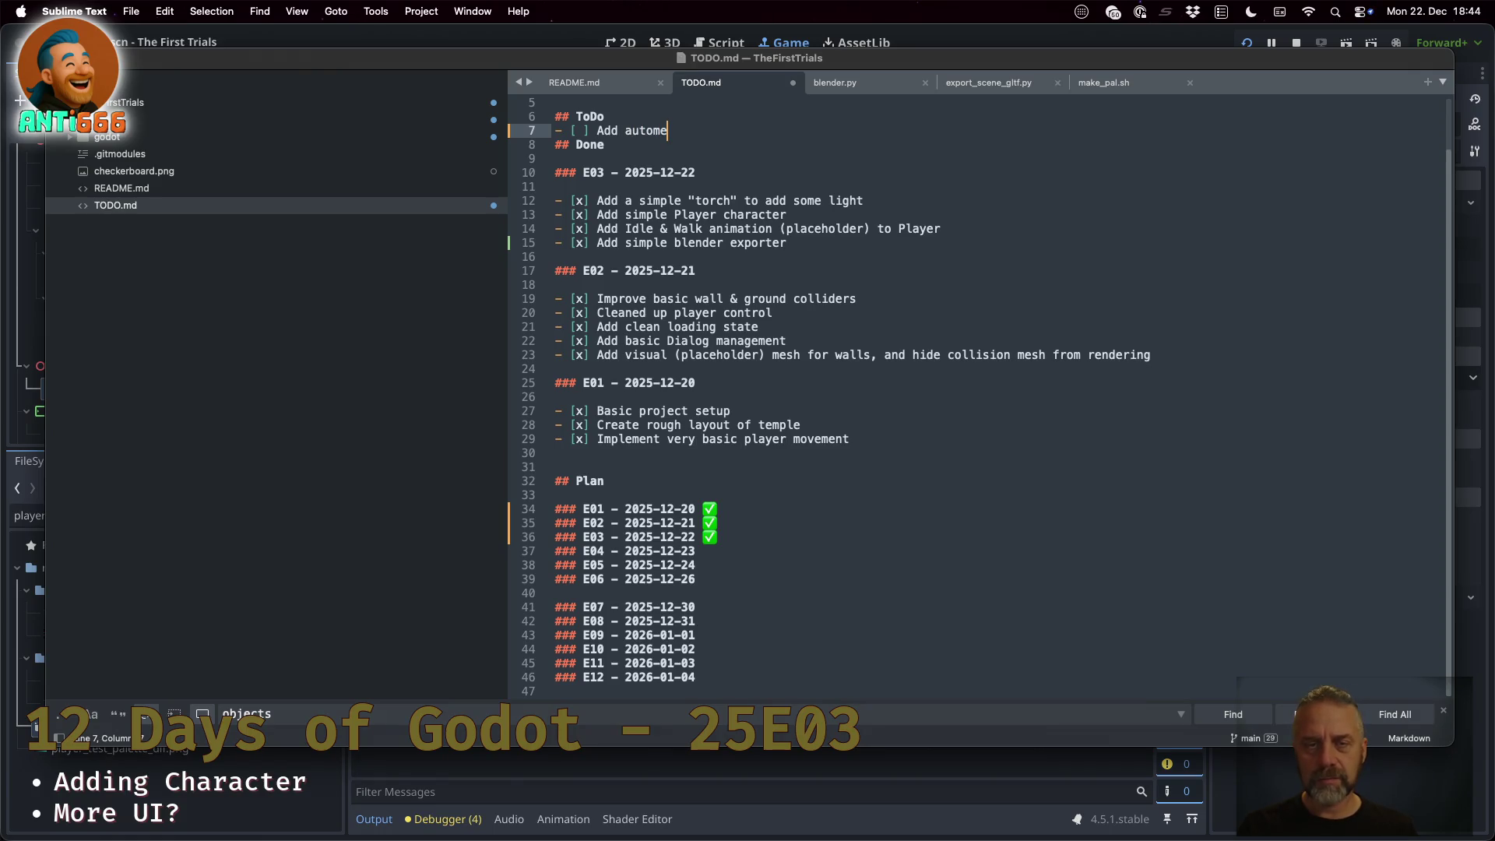
{"action": "type", "text": "ted"}
{"action": "key", "text": "BackSpace"}
{"action": "key", "text": "BackSpace"}
{"action": "key", "text": "BackSpace"}
{"action": "type", "text": "yted"}
{"action": "key", "text": "BackSpace"}
{"action": "key", "text": "BackSpace"}
{"action": "key", "text": "BackSpace"}
{"action": "type", "text": "ted "}
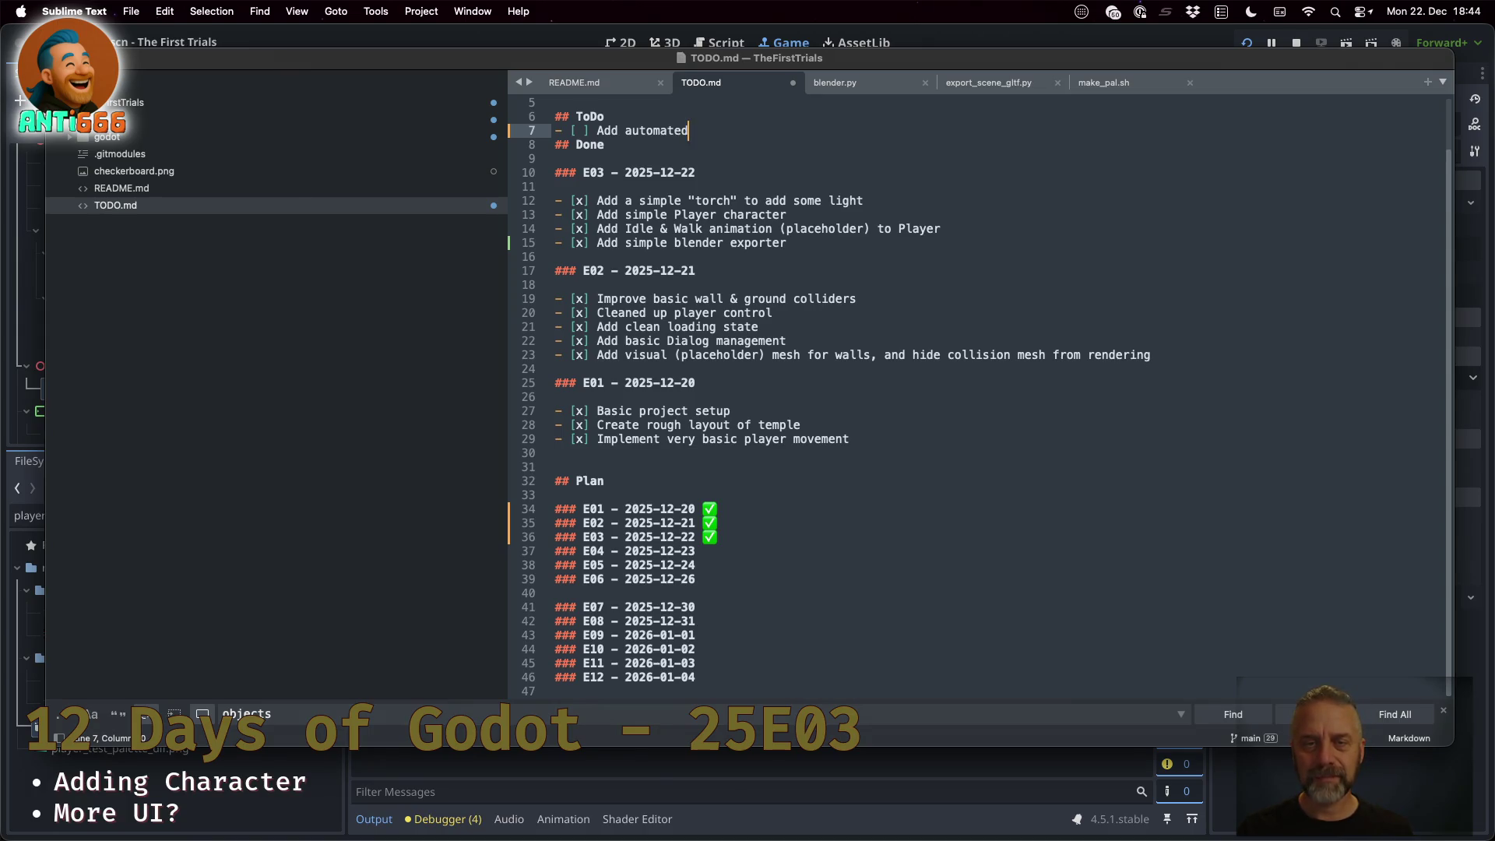
{"action": "type", "text": "builds to"}
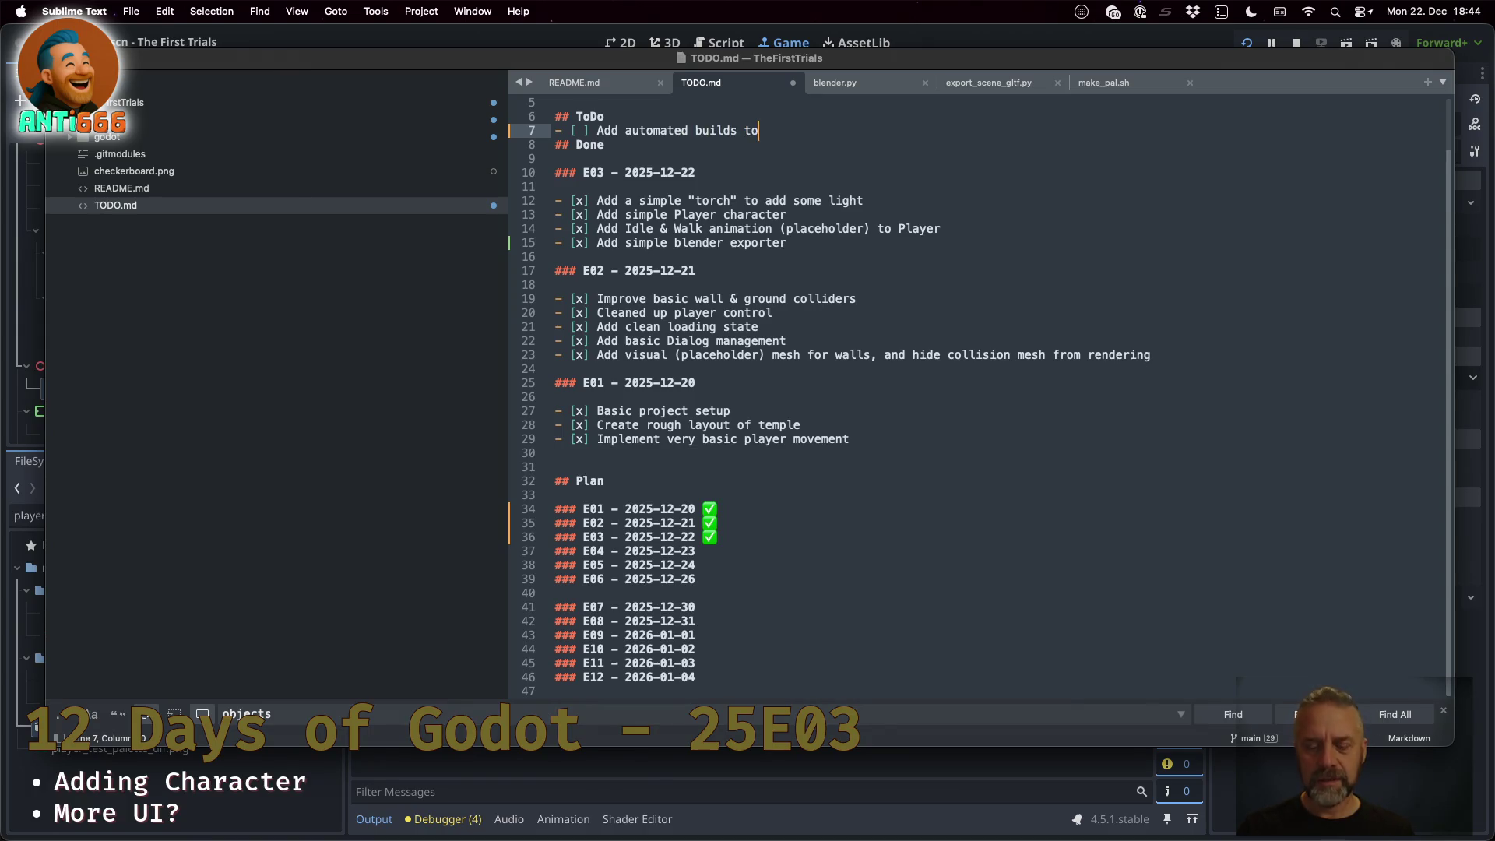
{"action": "type", "text": " github"}
Surround the new ToDo item with blank lines and save TODO.md
{"action": "key", "text": "Return"}
{"action": "key", "text": "super+s"}
{"action": "key", "text": "Up"}
{"action": "key", "text": "Return"}
{"action": "key", "text": "super+Up"}
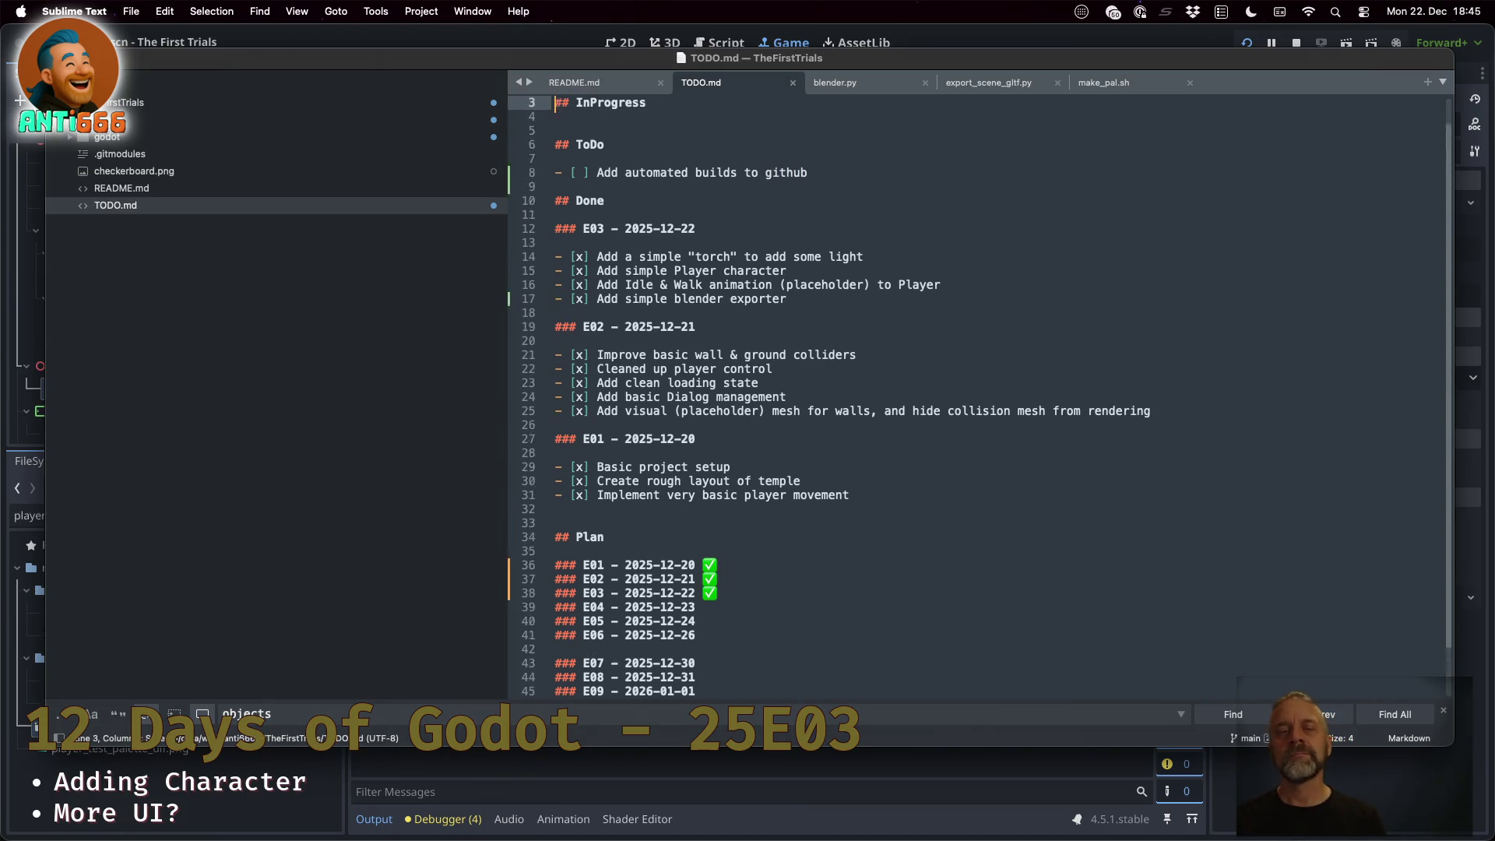
{"action": "key", "text": "Down"}
{"action": "key", "text": "Down"}
{"action": "key", "text": "Down"}
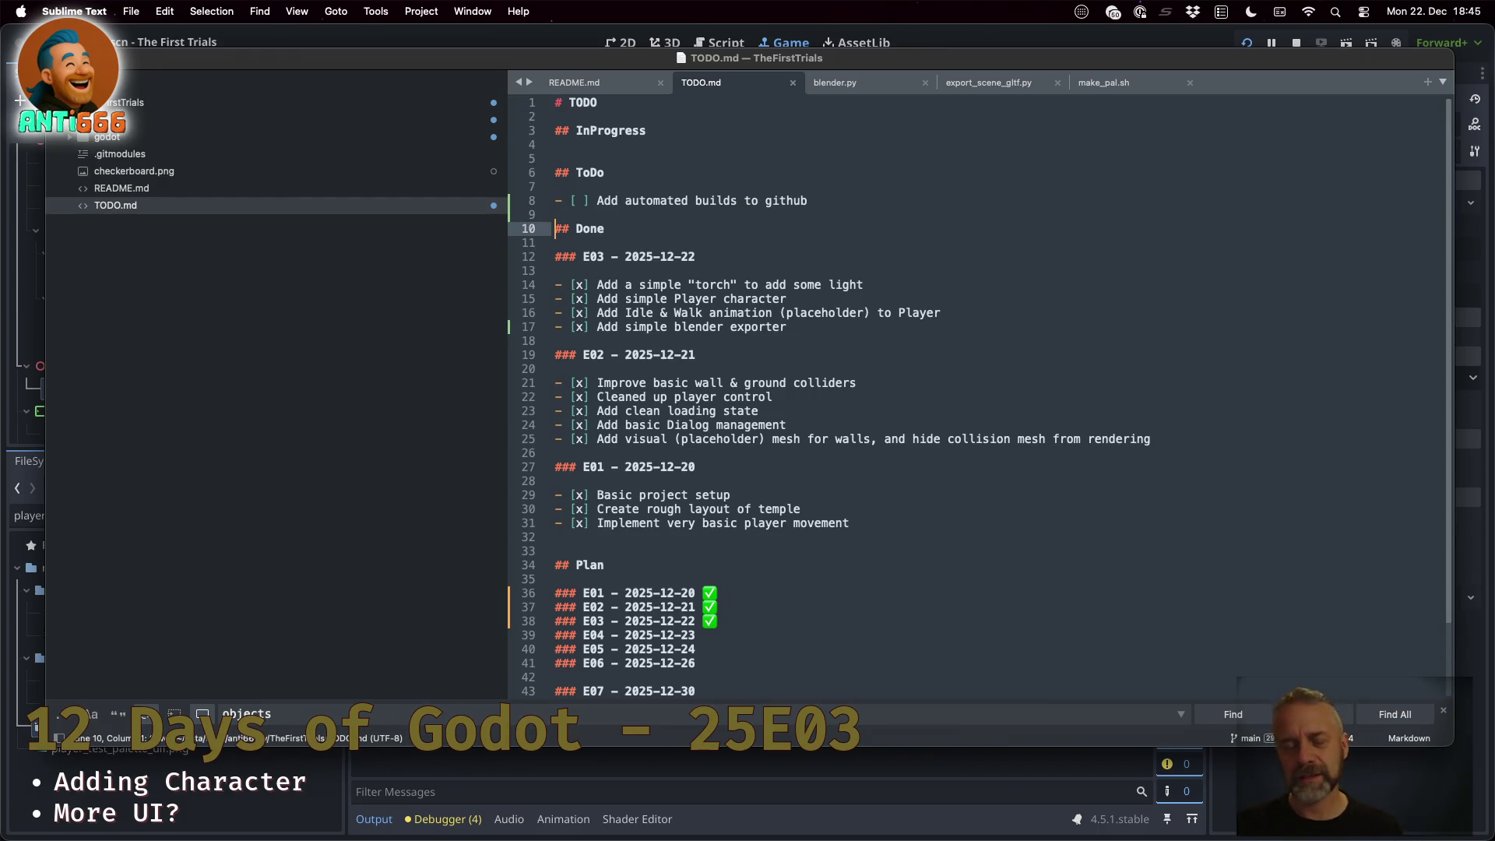
{"action": "key", "text": "super+Tab"}
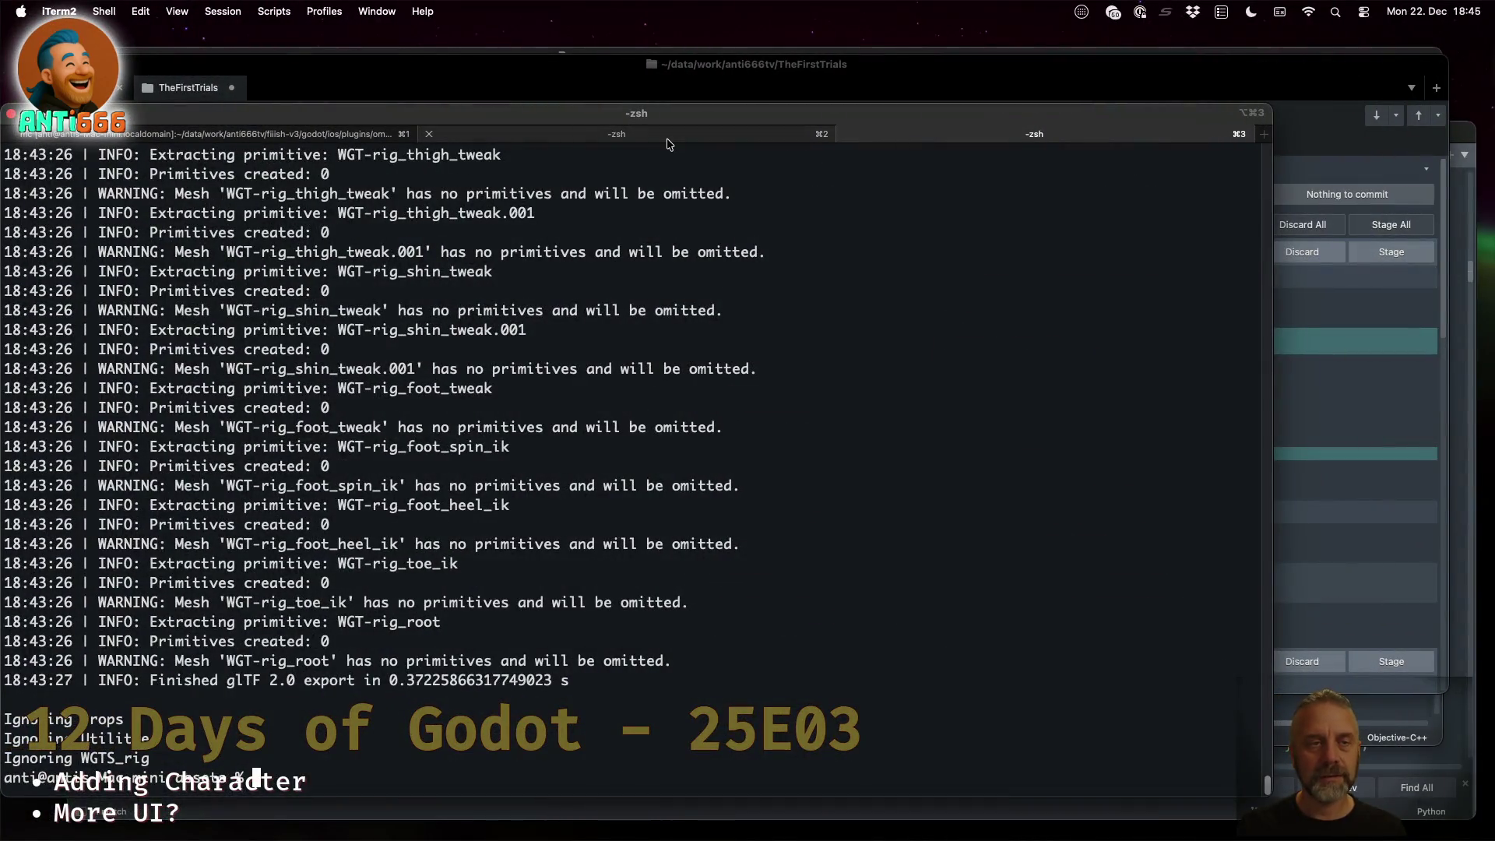
Enter the commit message '[25E03] + Add simple automated exporter for blender.' and stage TODO.md
{"action": "key", "text": "super+Tab"}
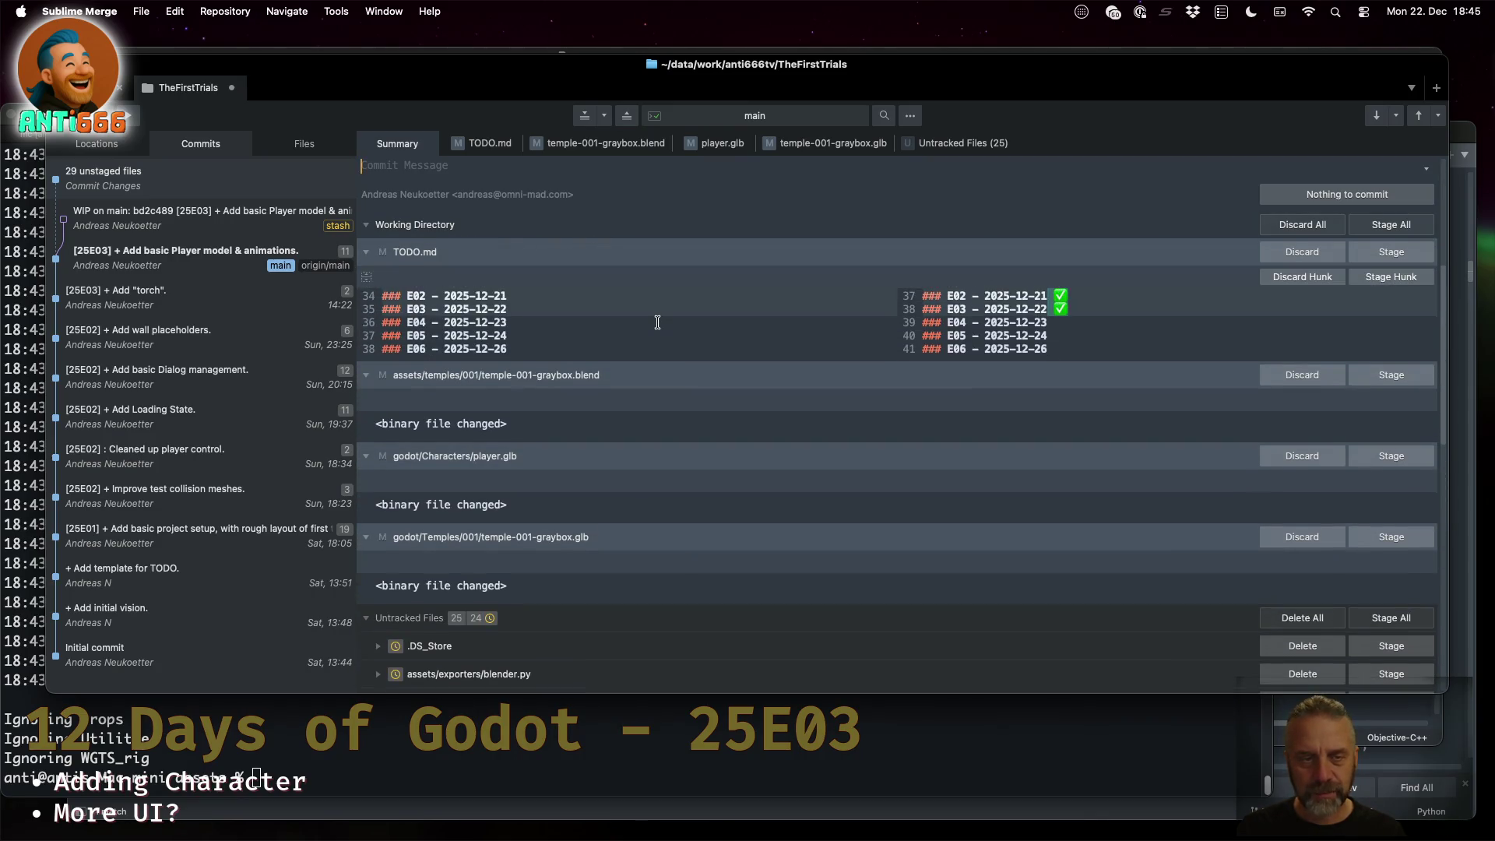
{"action": "left_click", "coordinate": [516, 172]}
{"action": "type", "text": "[25E03] "}
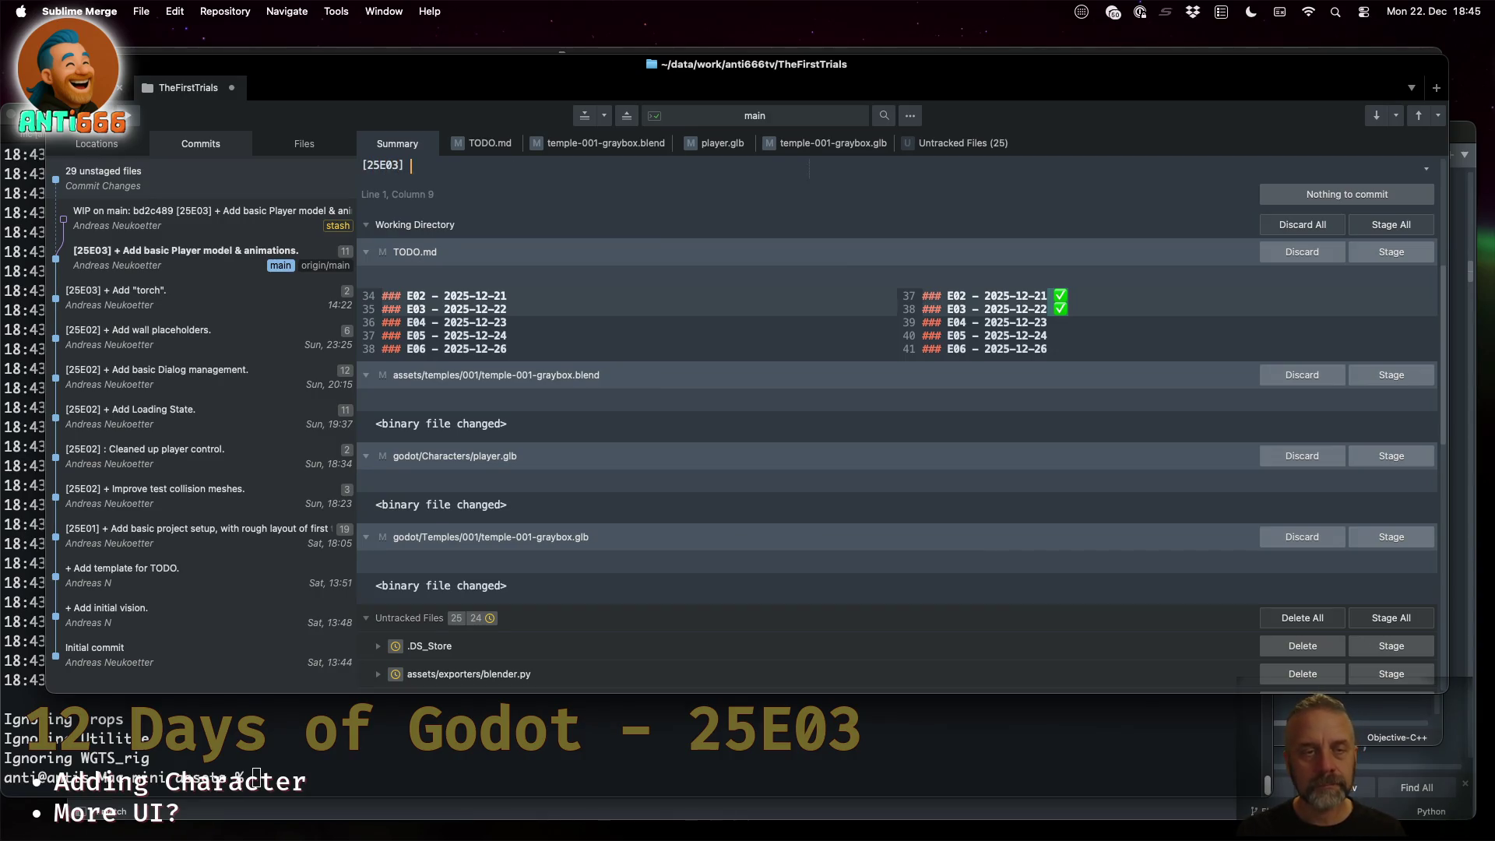
{"action": "type", "text": "+ Add simpl"}
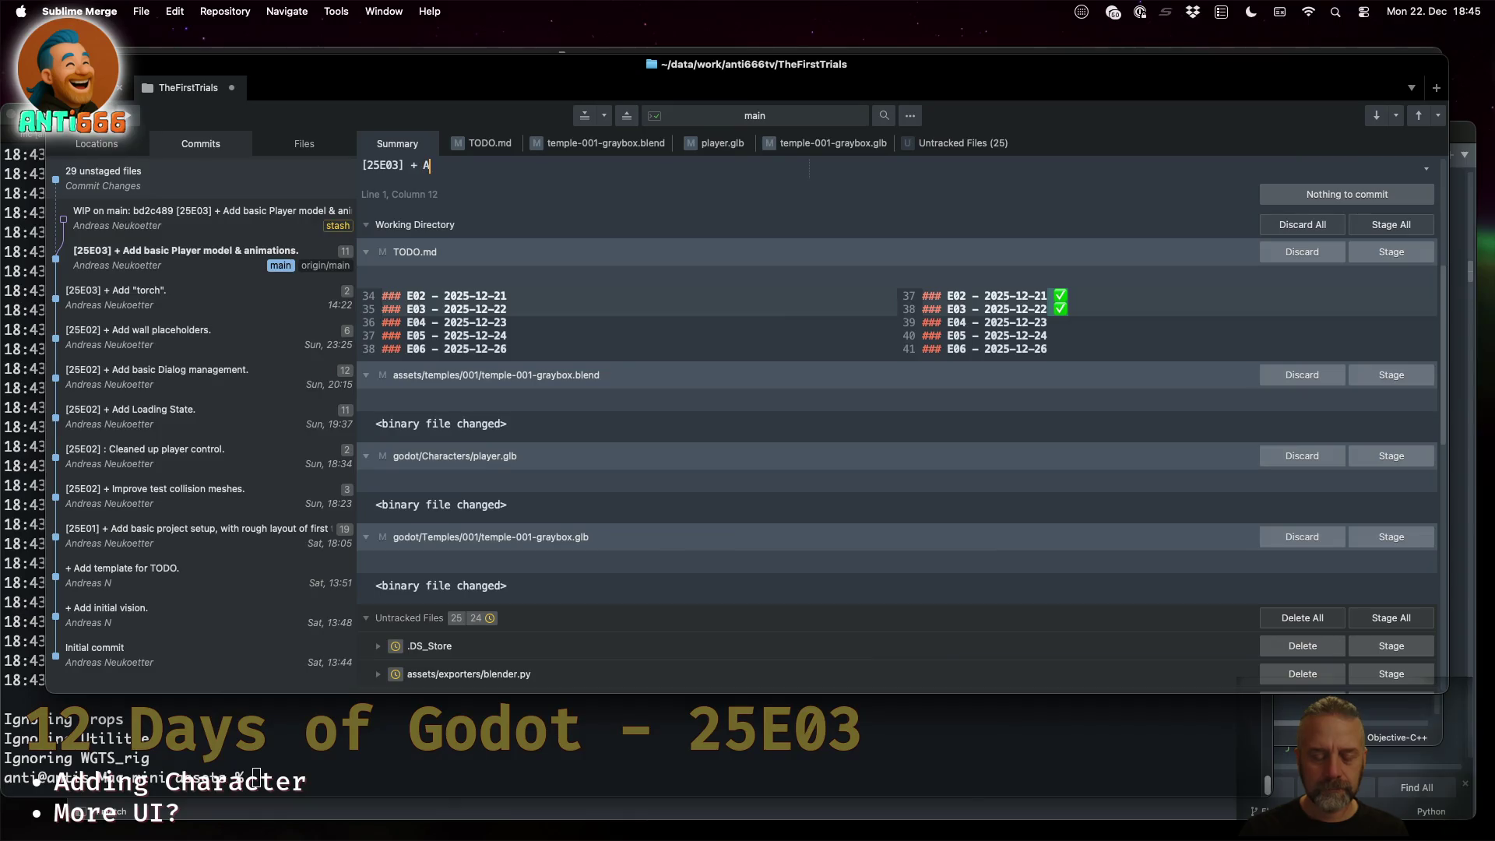
{"action": "type", "text": "e atuo"}
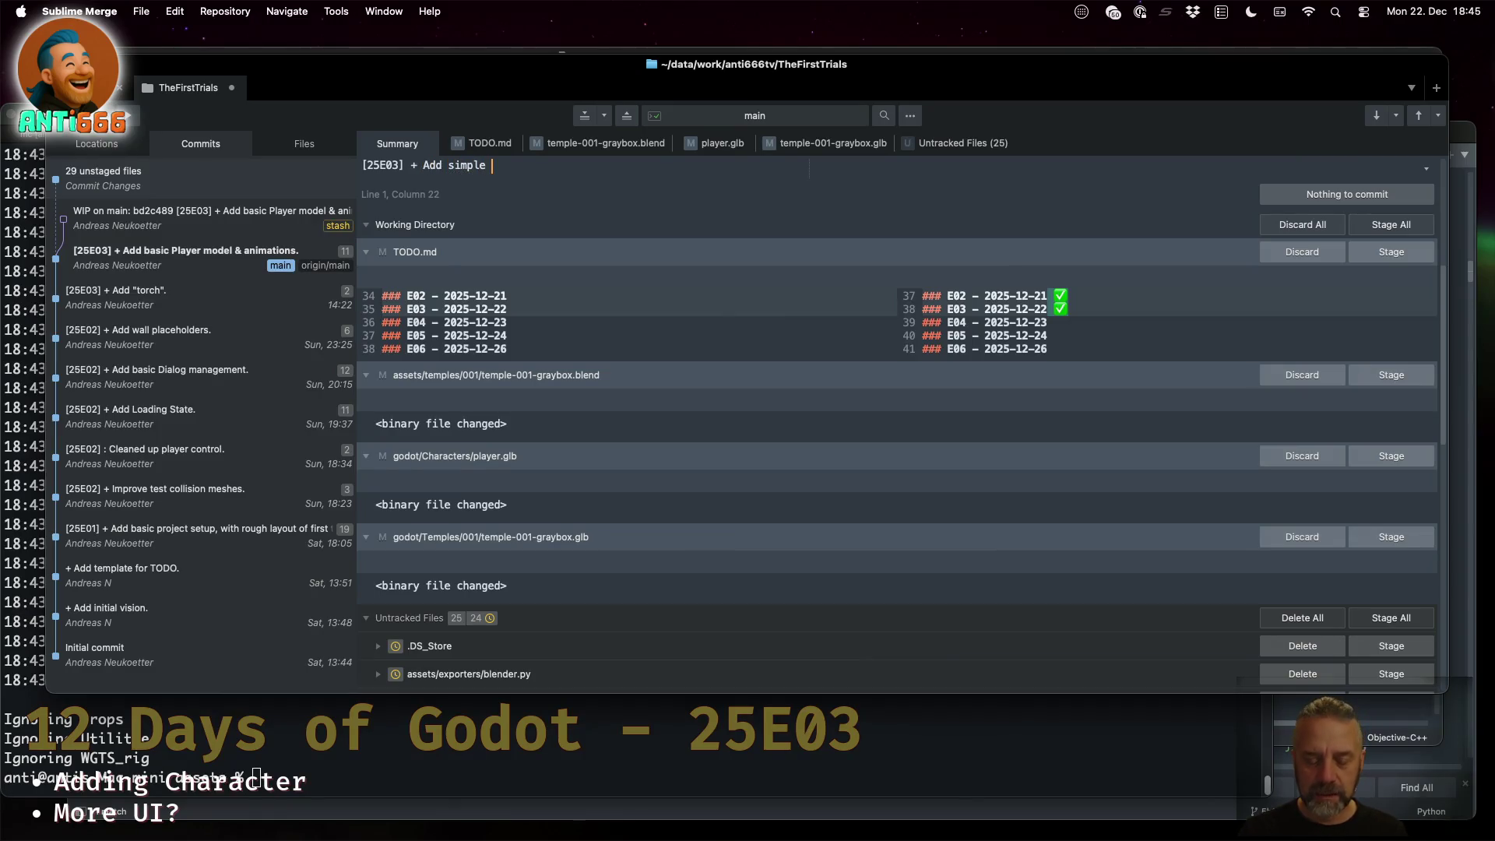
{"action": "key", "text": "BackSpace"}
{"action": "key", "text": "BackSpace"}
{"action": "key", "text": "BackSpace"}
{"action": "type", "text": "utomated exporter "}
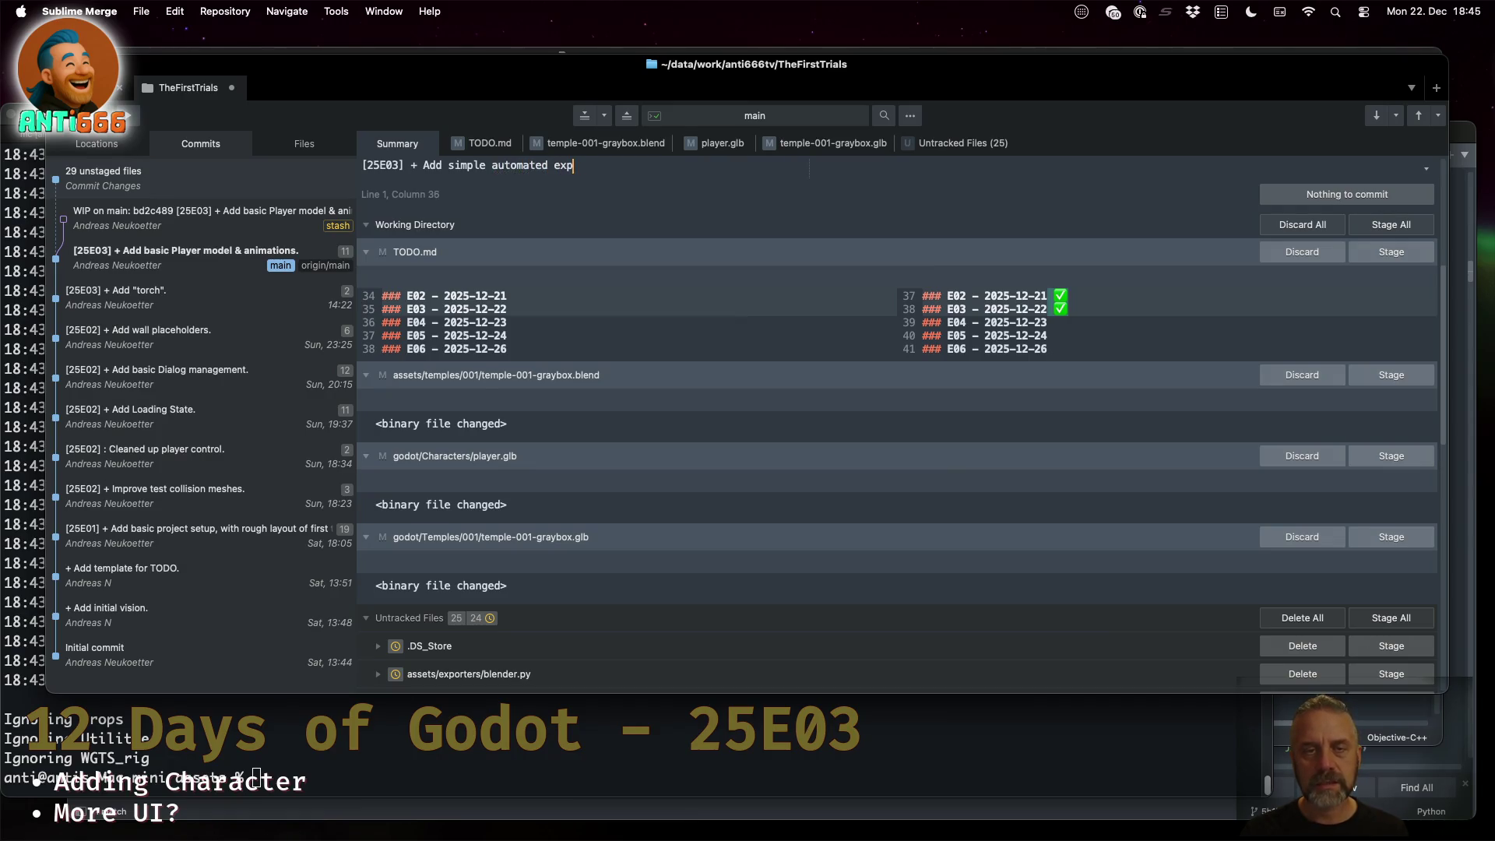
{"action": "type", "text": "for "}
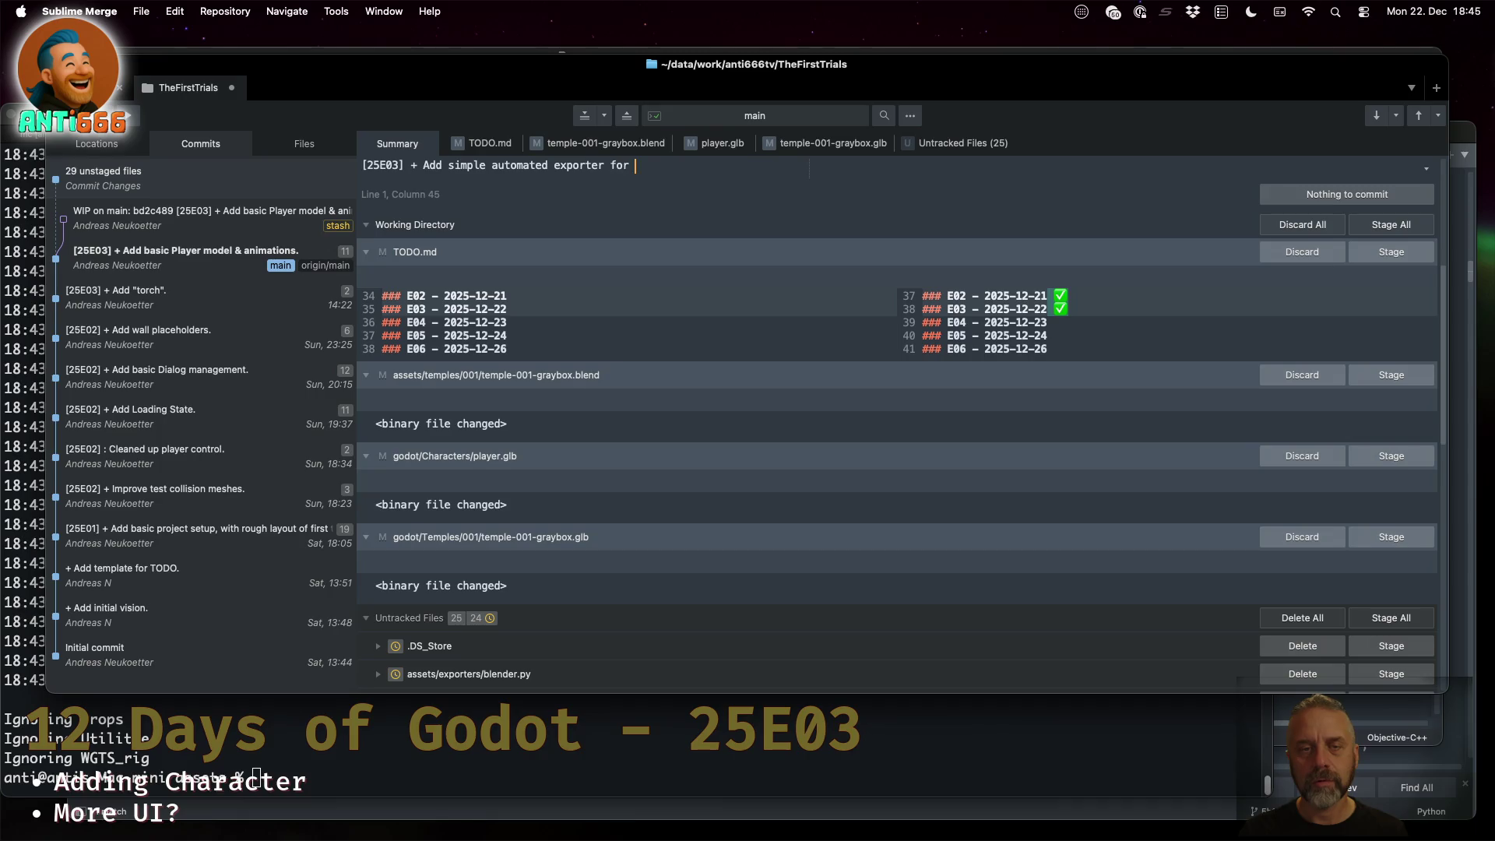
{"action": "type", "text": "blender."}
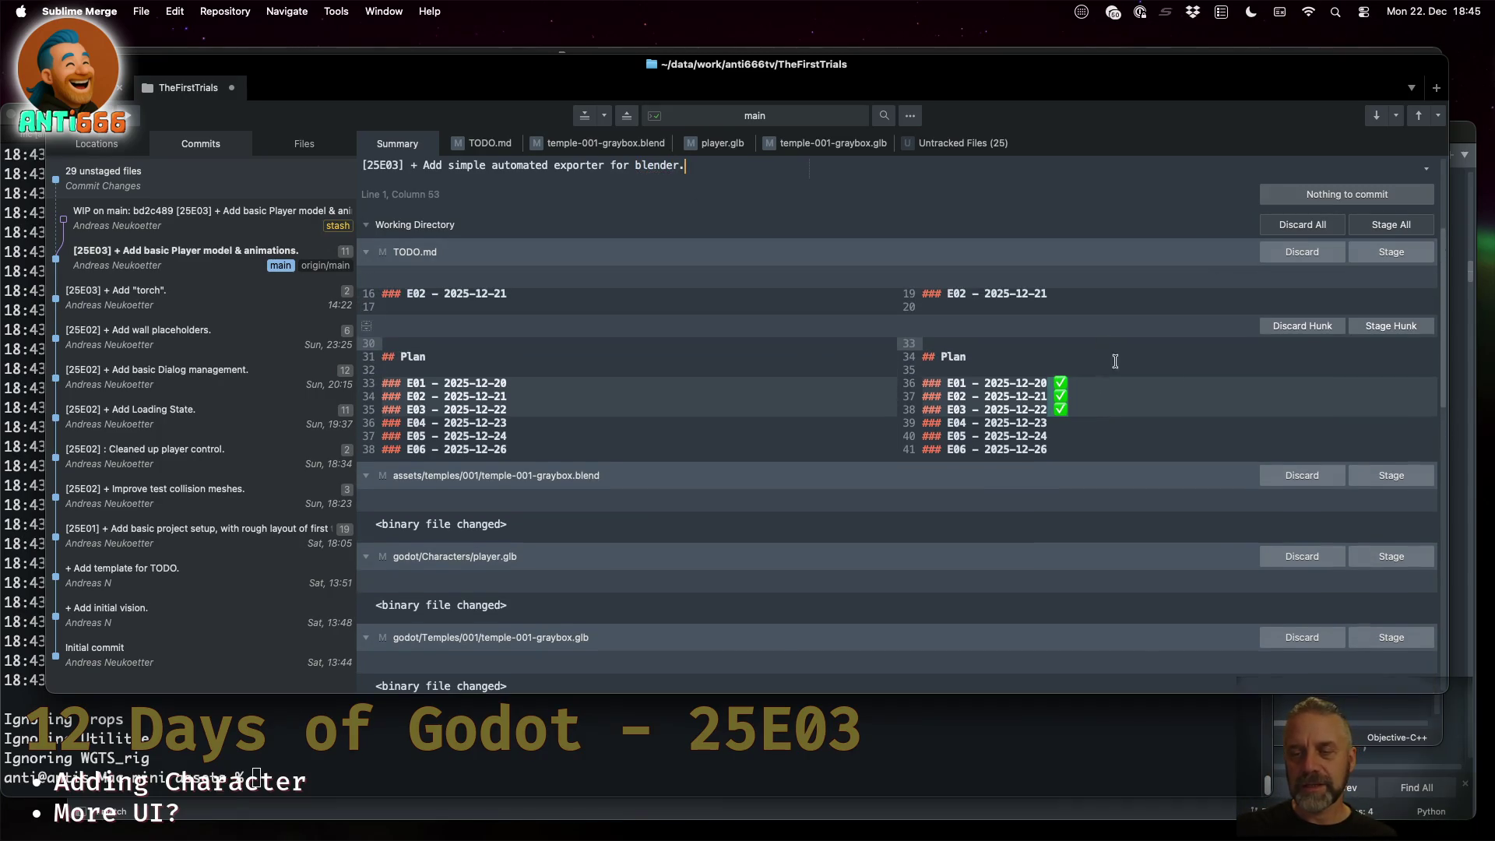
{"action": "left_click", "coordinate": [1377, 254]}
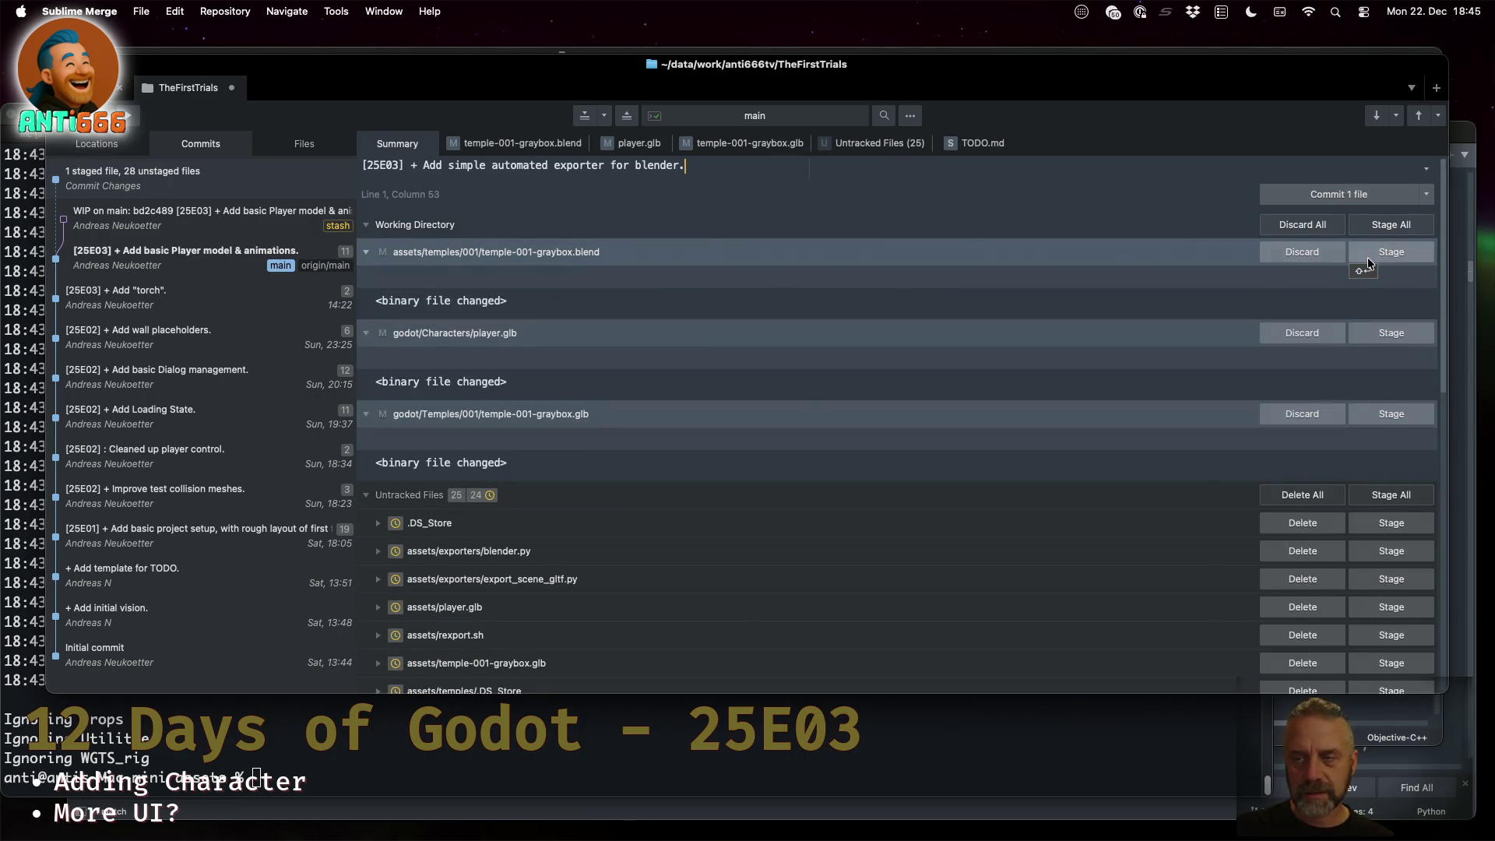
Stage temple-001-graybox.blend, player.glb, temple-001-graybox.glb, blender.py and the export shell script
{"action": "left_click", "coordinate": [1375, 255]}
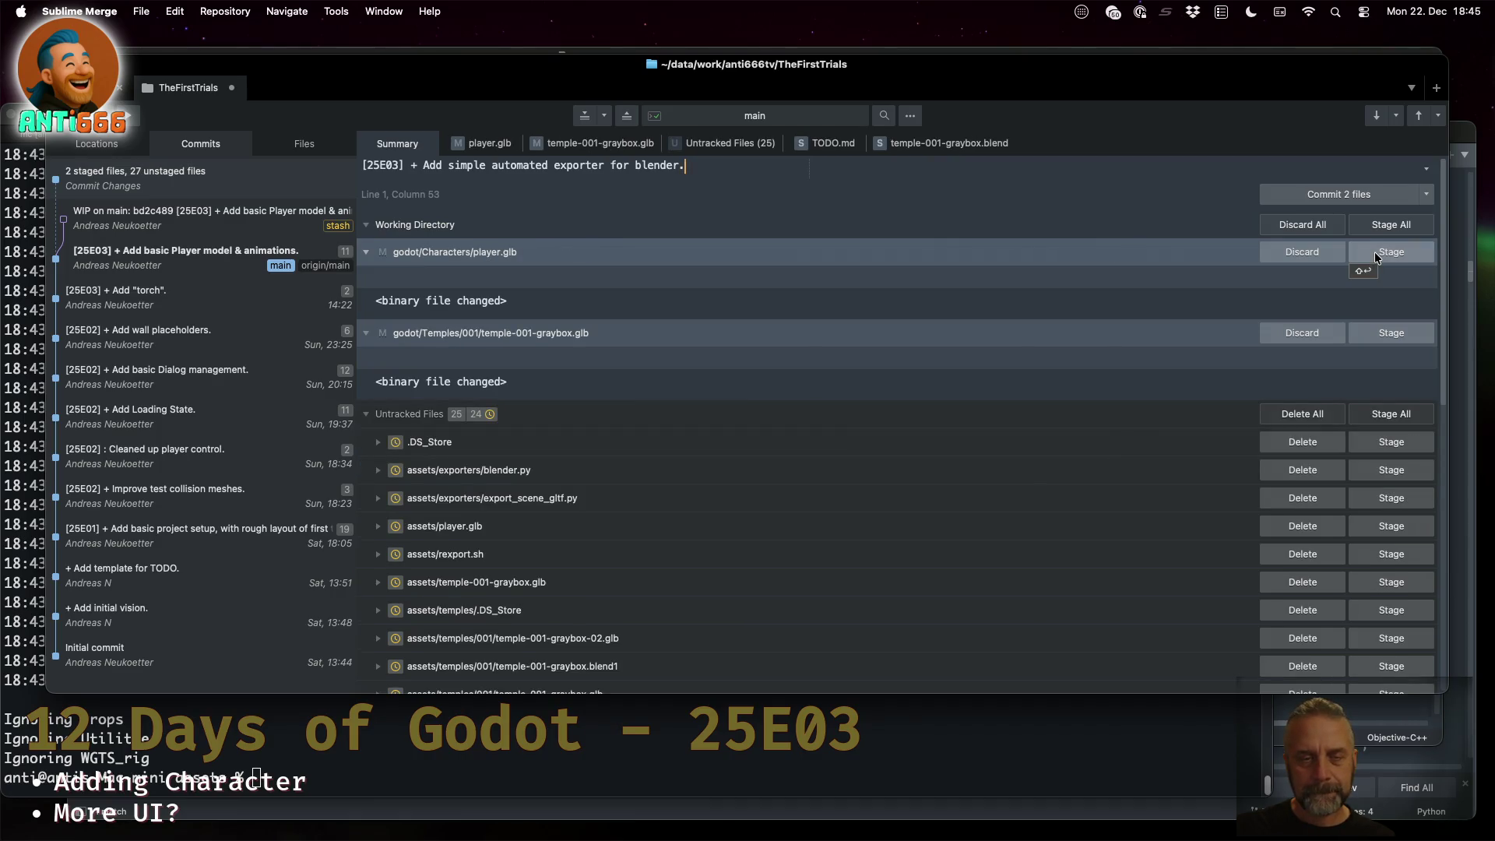
{"action": "left_click", "coordinate": [1376, 254]}
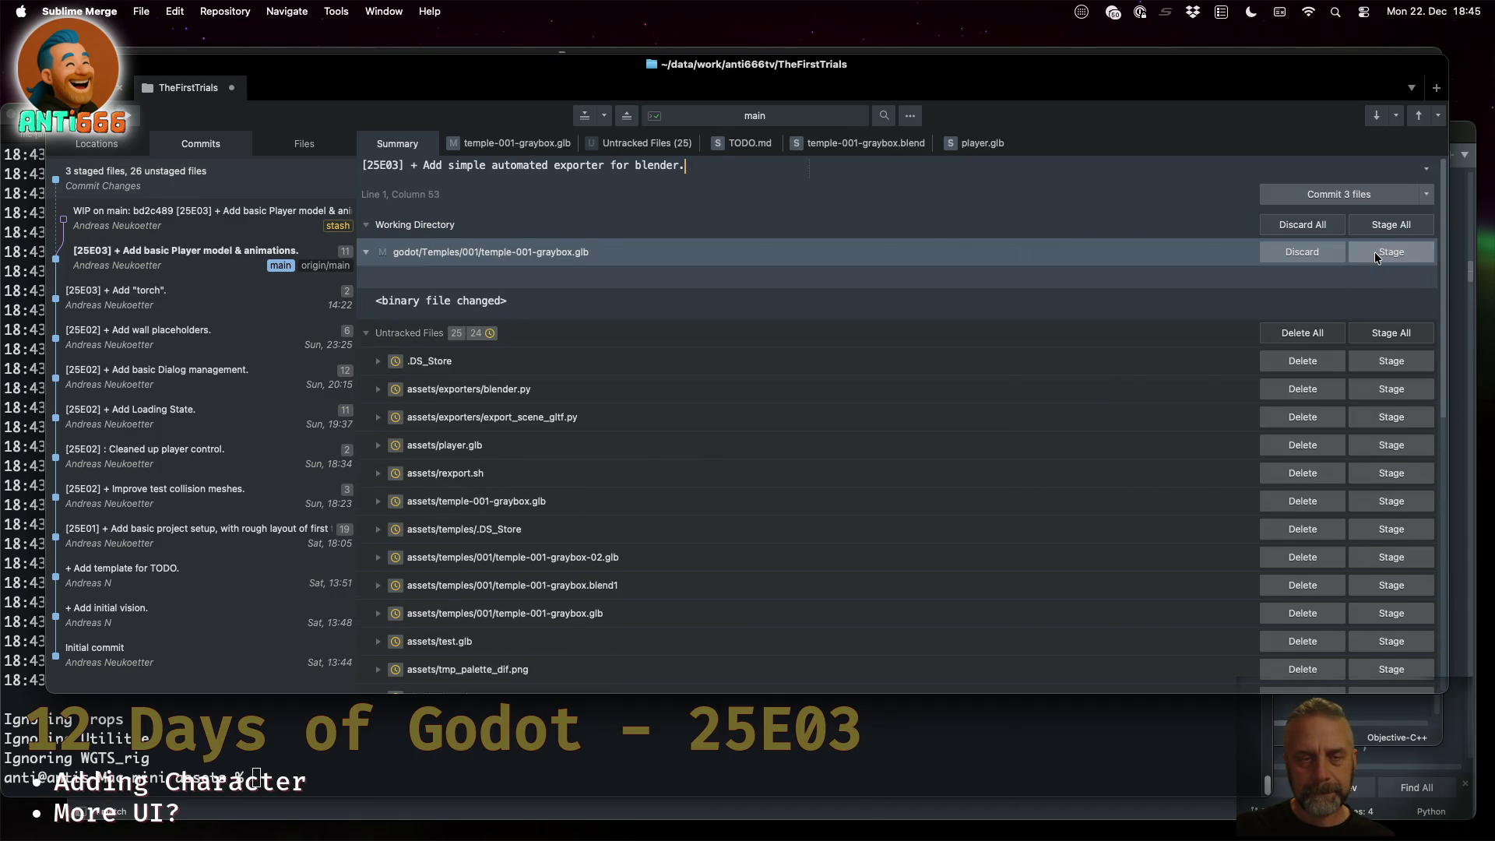
{"action": "left_click", "coordinate": [1375, 254]}
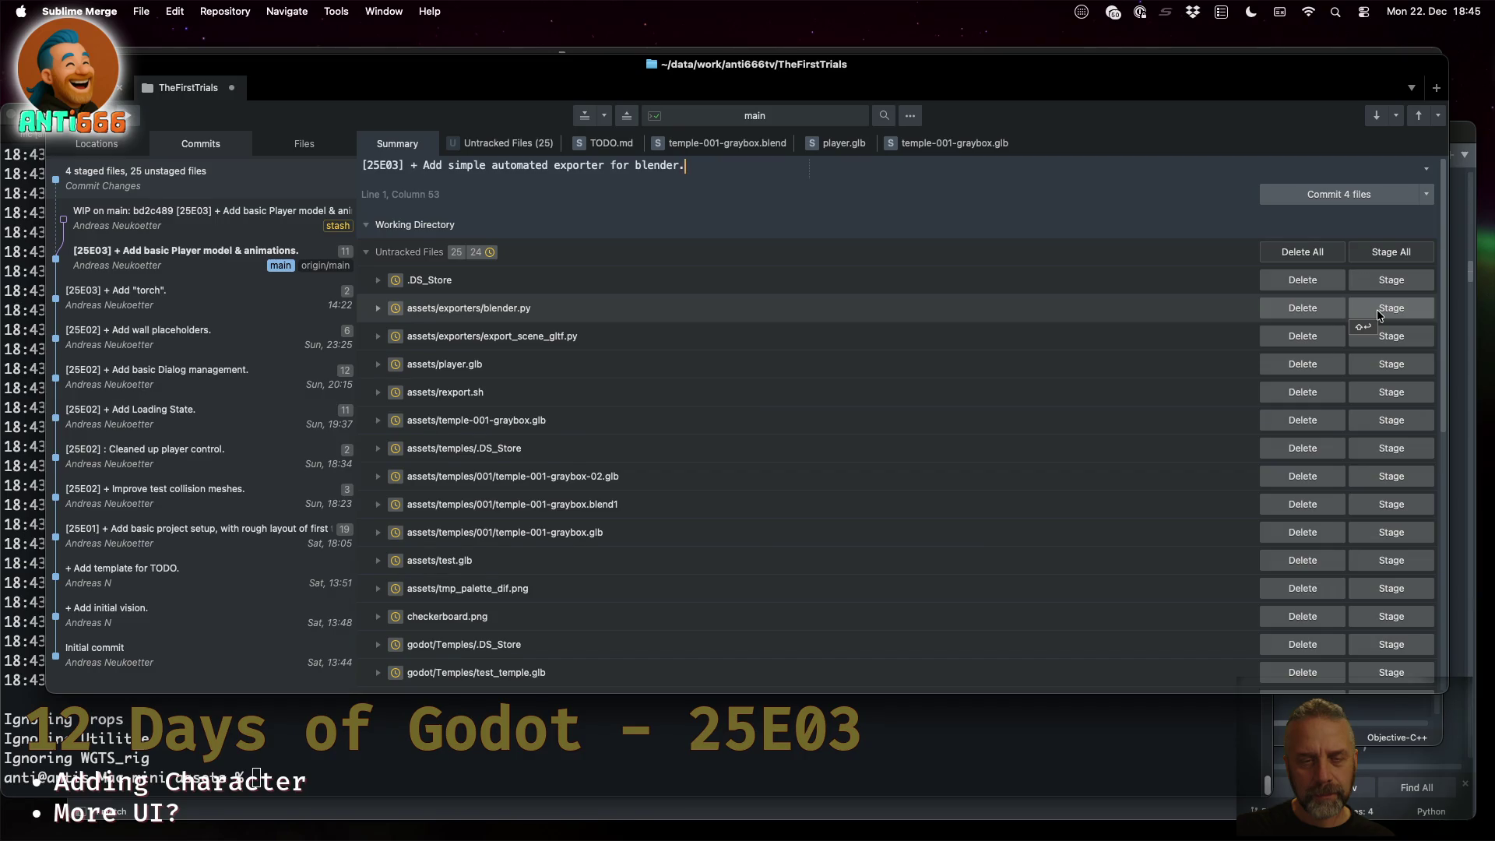
{"action": "left_click", "coordinate": [1378, 314]}
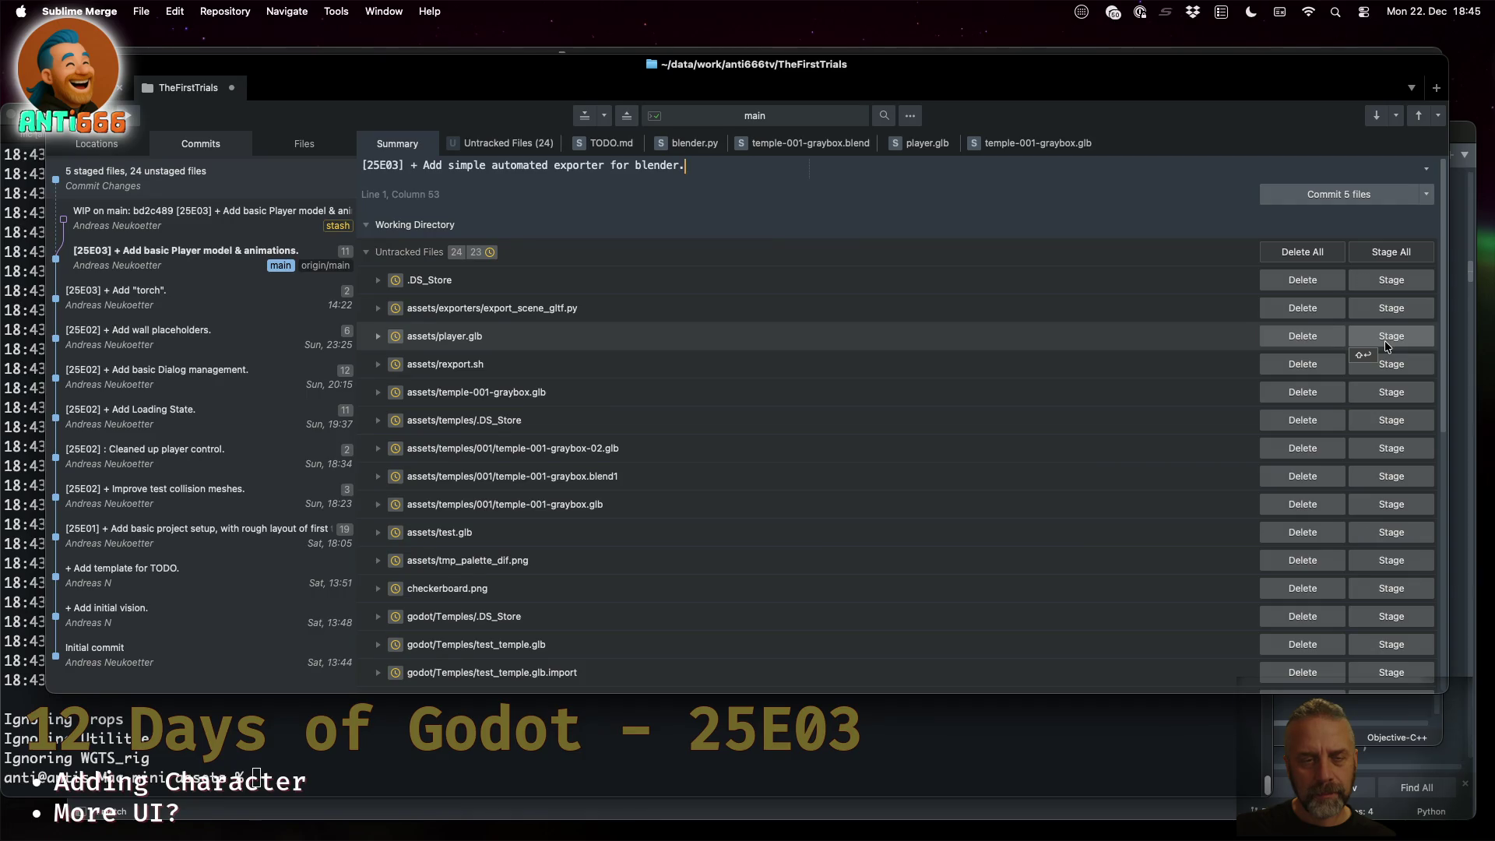
{"action": "left_click", "coordinate": [1385, 367]}
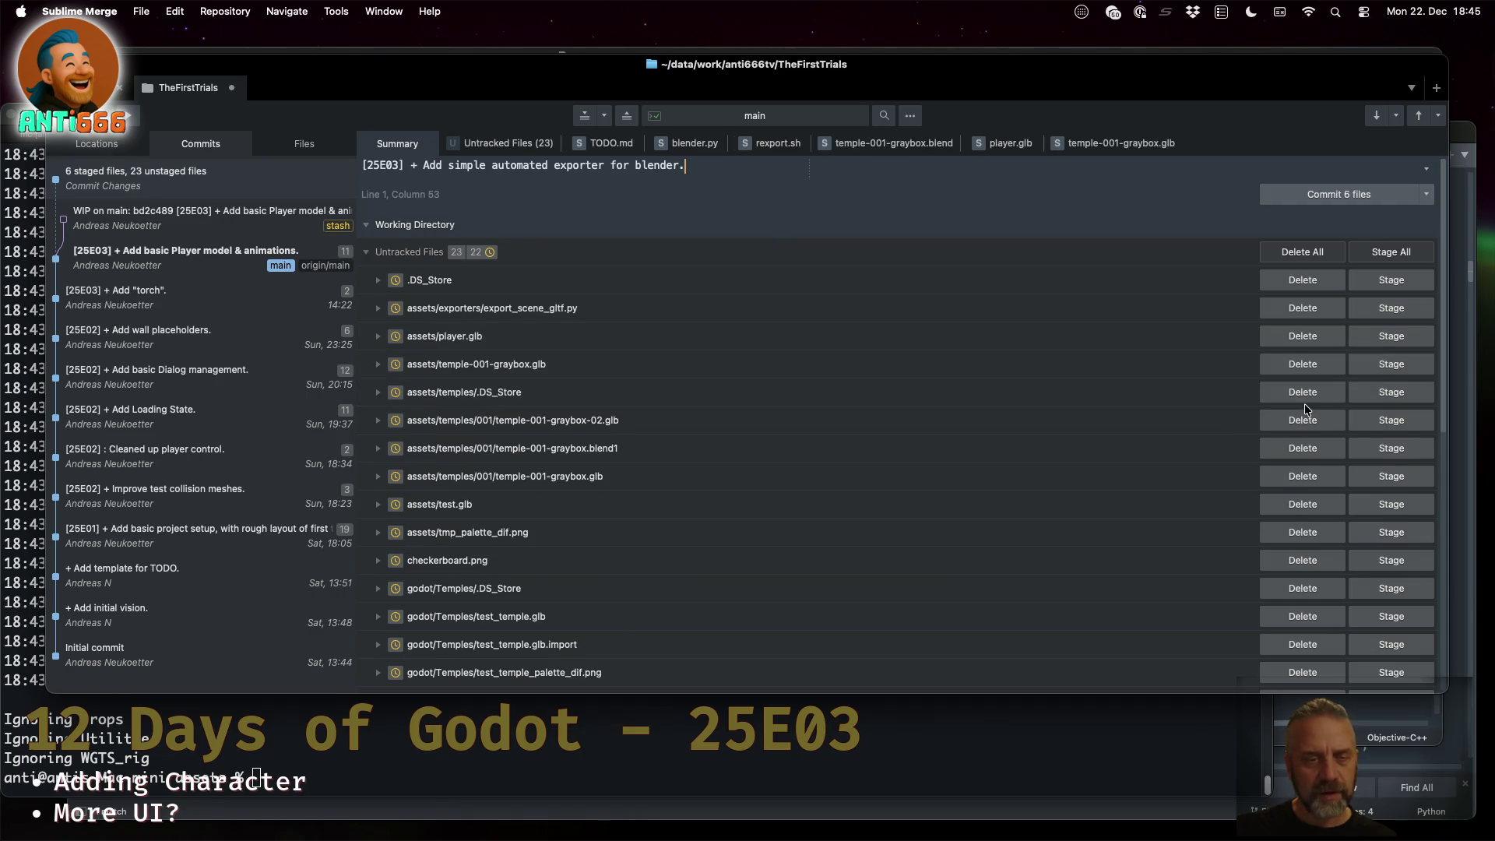
{"action": "scroll", "coordinate": [1116, 389], "scroll_direction": "down", "scroll_amount": 1}
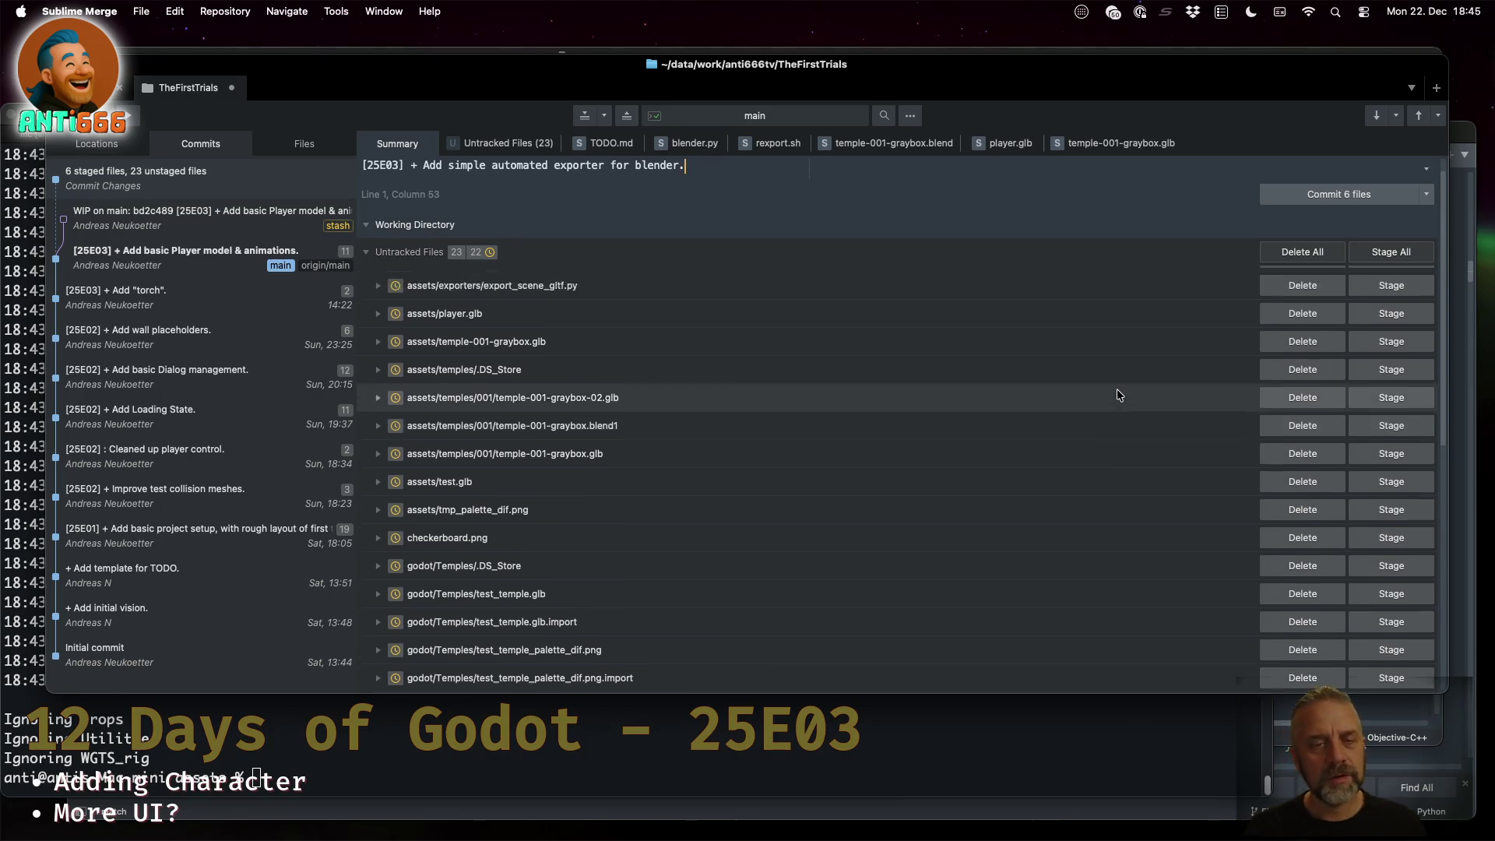
Review export_scene_gltf.py in the editor, then stage it, making seven staged files
{"action": "key", "text": "super+Tab"}
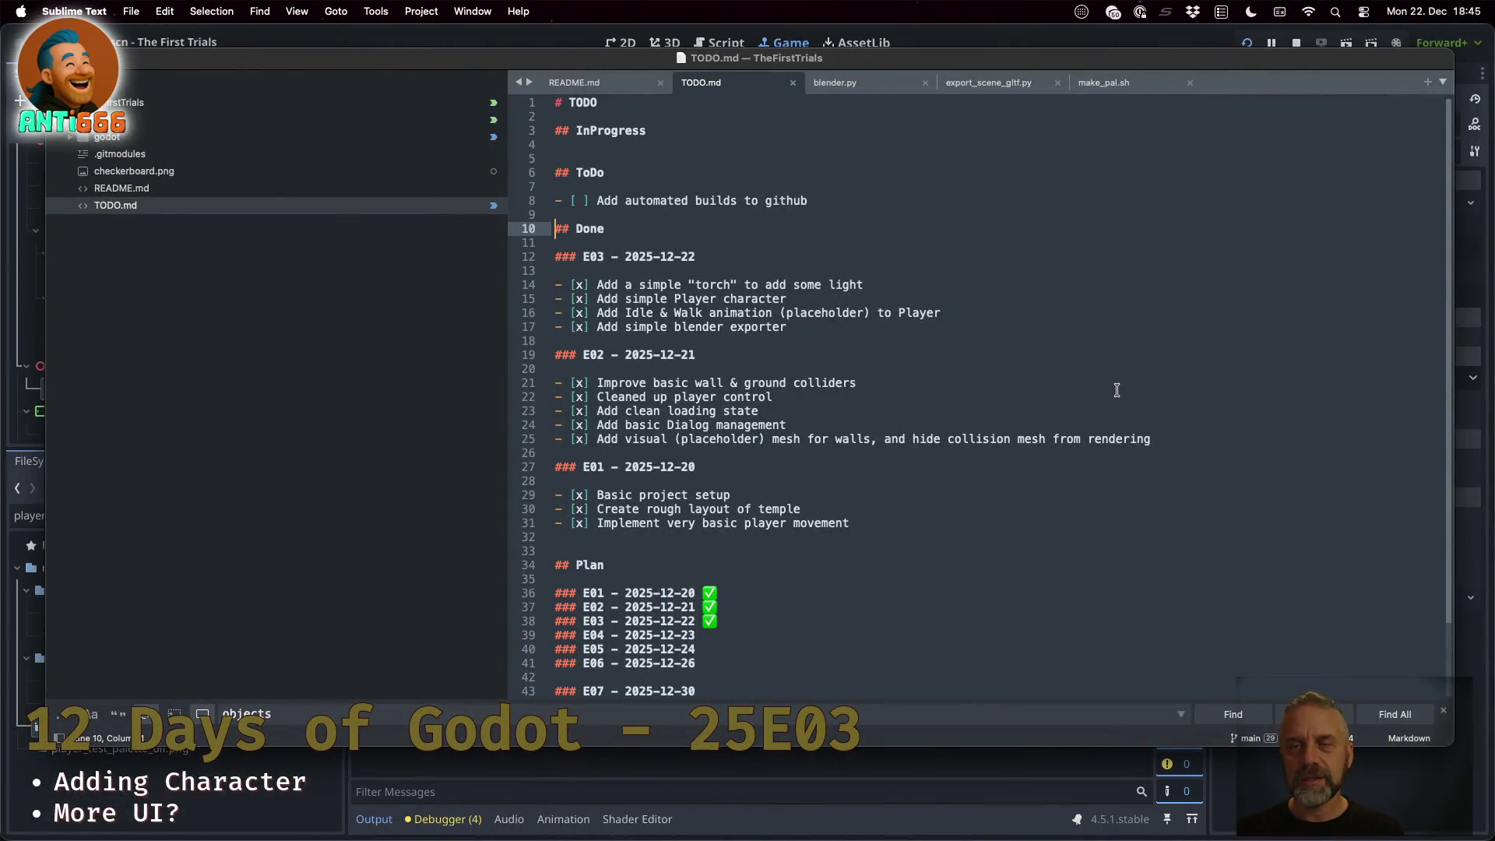
{"action": "left_click", "coordinate": [989, 82]}
{"action": "left_click", "coordinate": [1037, 269]}
{"action": "scroll", "coordinate": [1084, 375], "scroll_direction": "up", "scroll_amount": 10}
{"action": "scroll", "coordinate": [1084, 375], "scroll_direction": "down", "scroll_amount": 20}
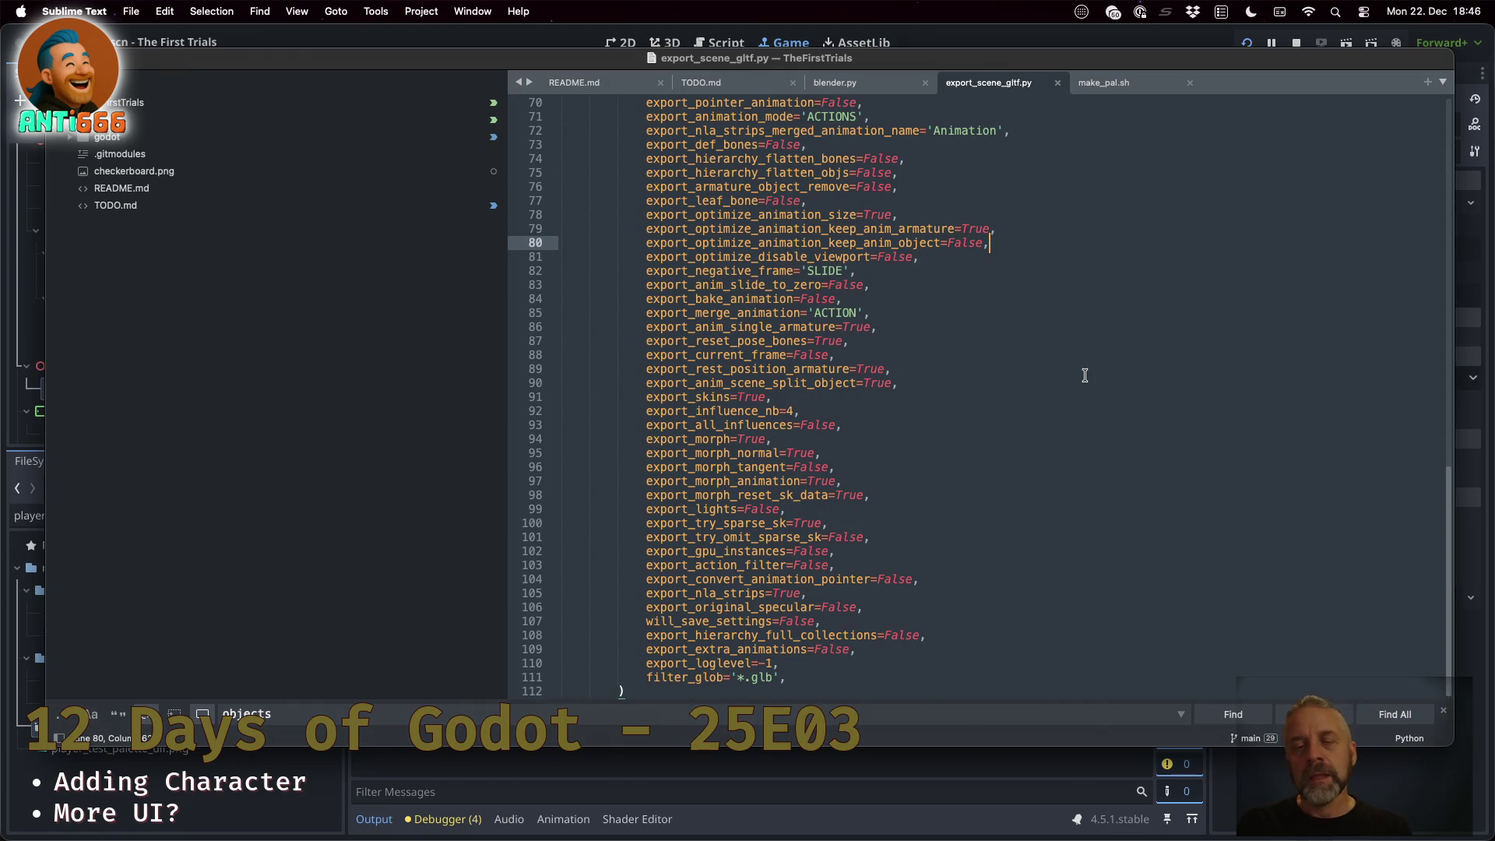
{"action": "key", "text": "super+Tab"}
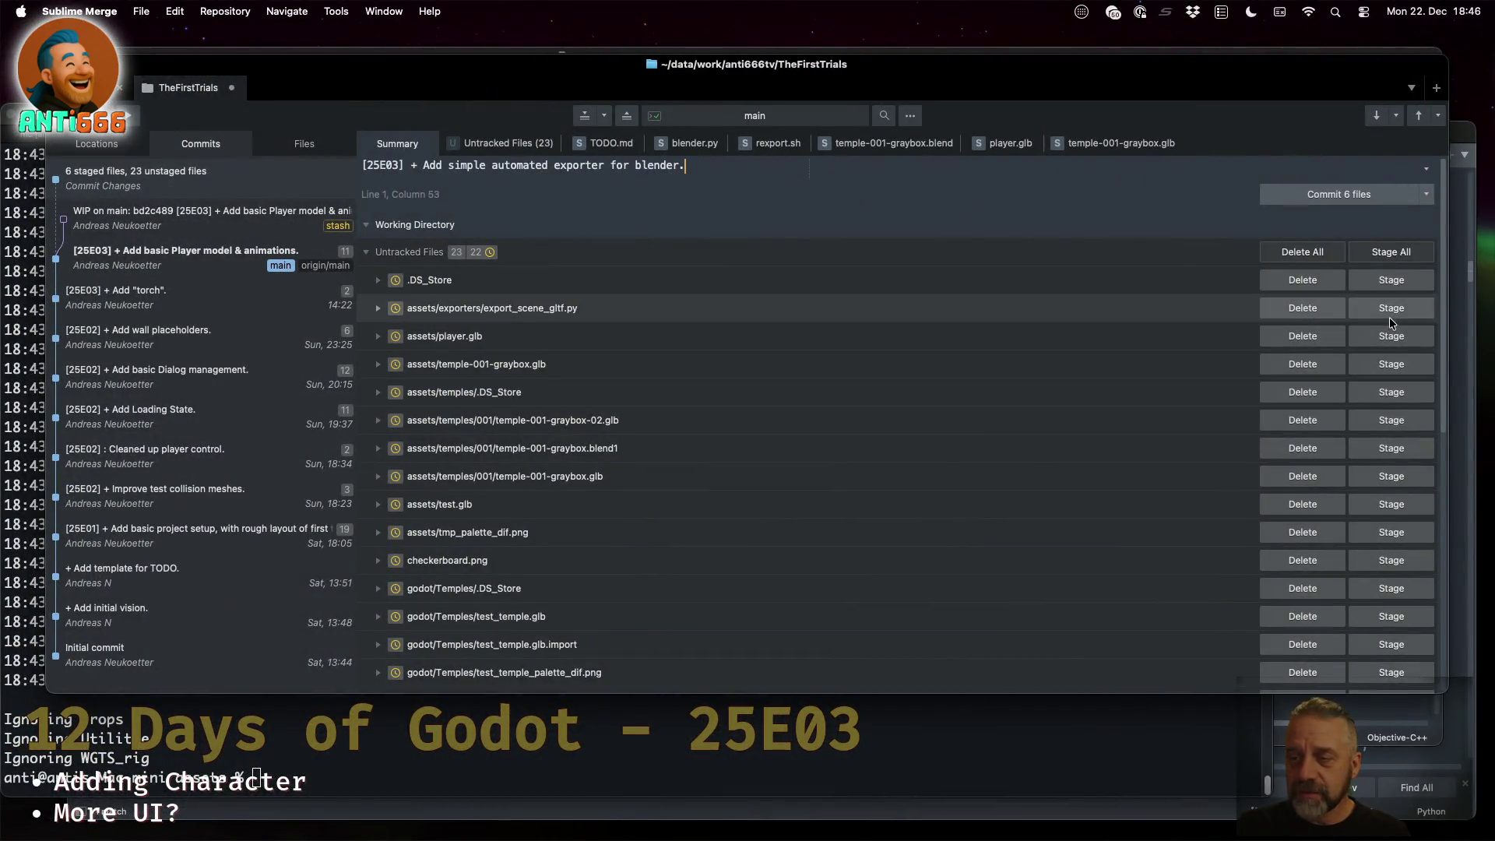
{"action": "left_click", "coordinate": [1388, 312]}
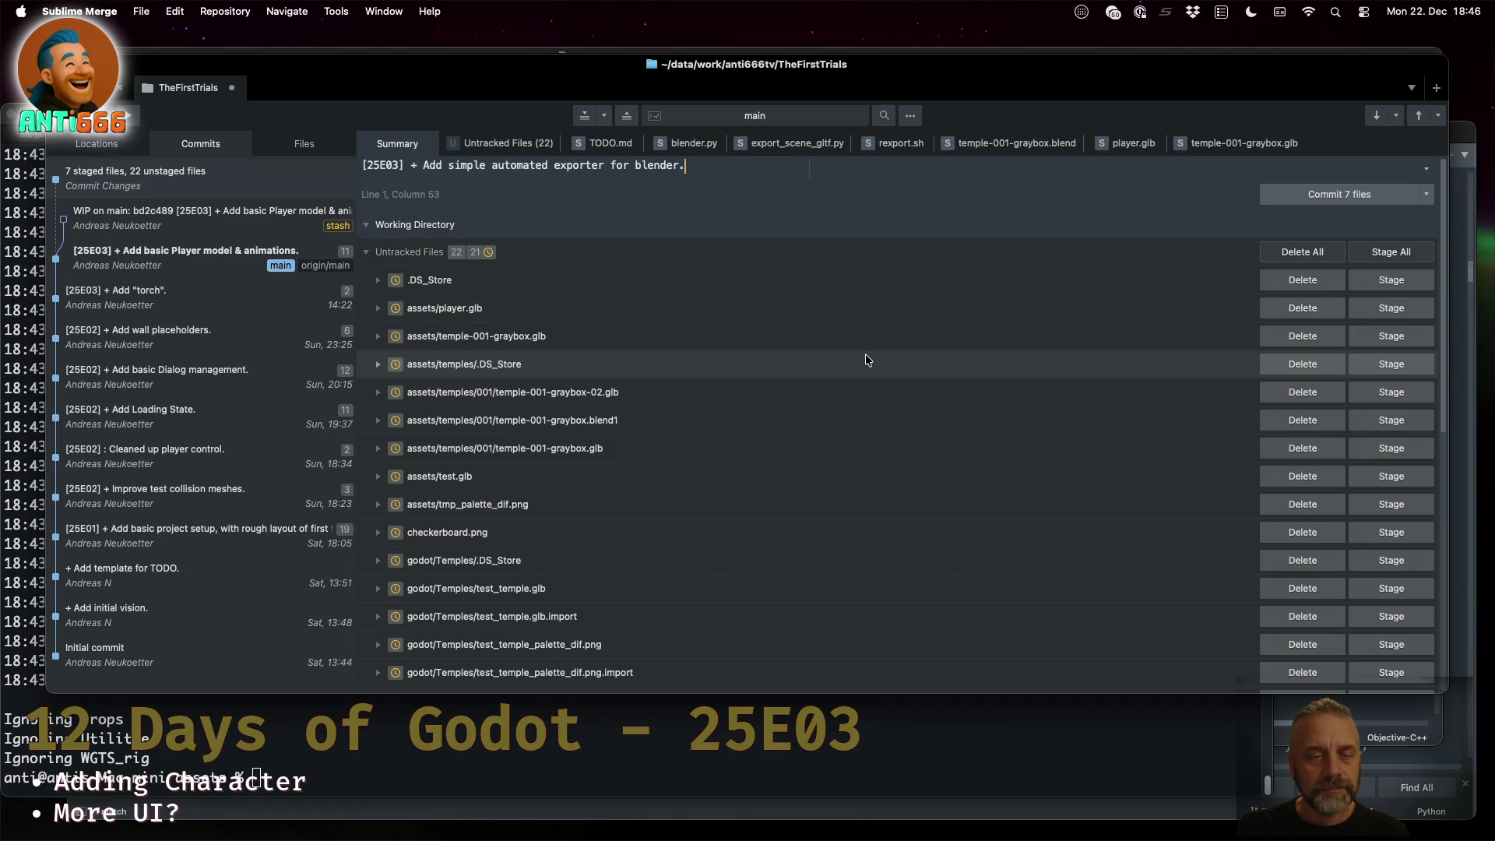
{"action": "scroll", "coordinate": [866, 357], "scroll_direction": "down", "scroll_amount": 3}
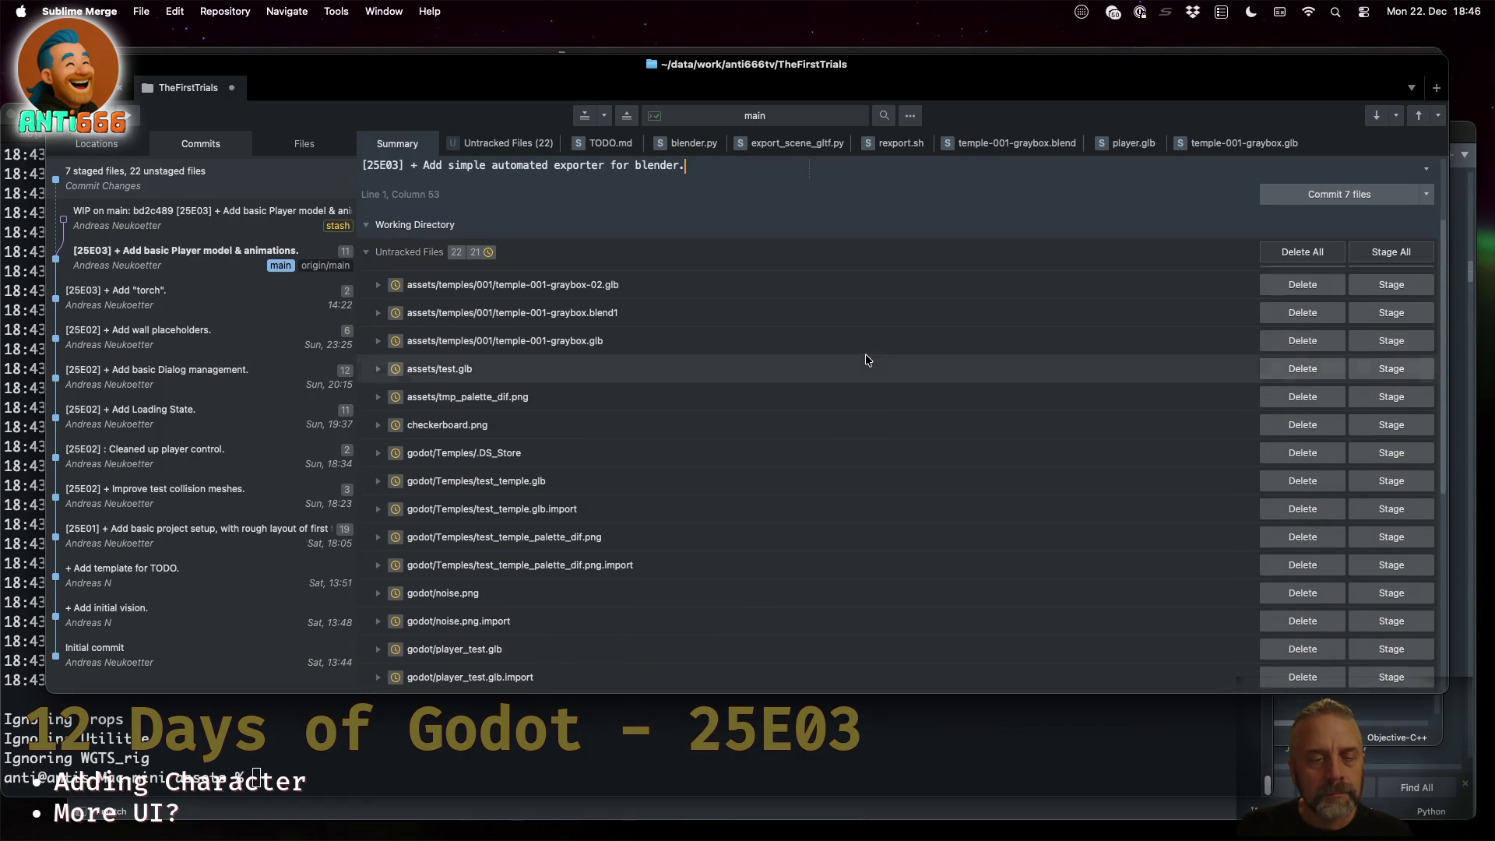
{"action": "scroll", "coordinate": [865, 360], "scroll_direction": "down", "scroll_amount": 4}
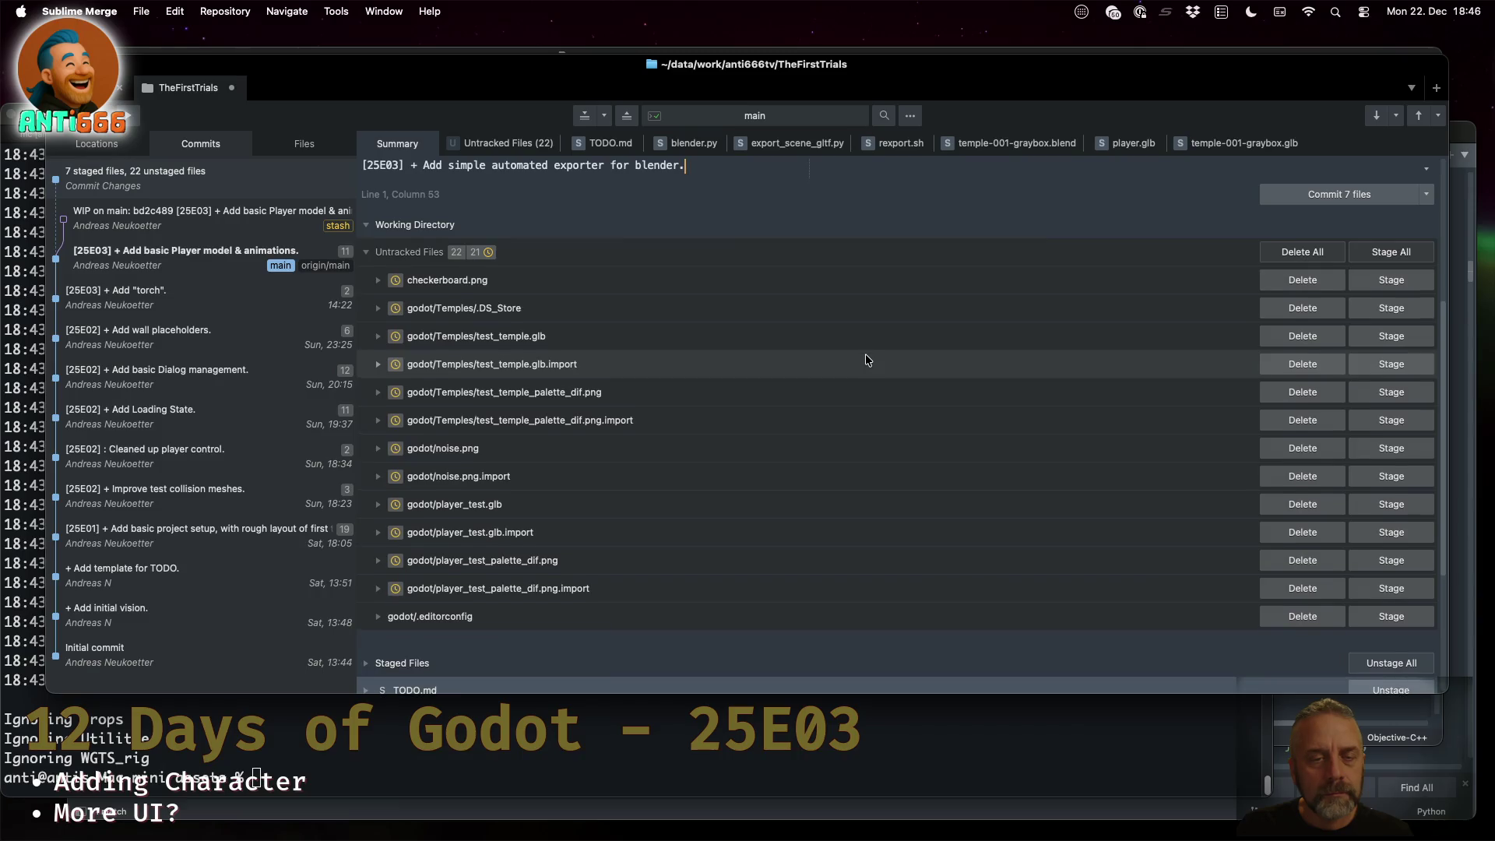
{"action": "scroll", "coordinate": [865, 360], "scroll_direction": "up", "scroll_amount": 1}
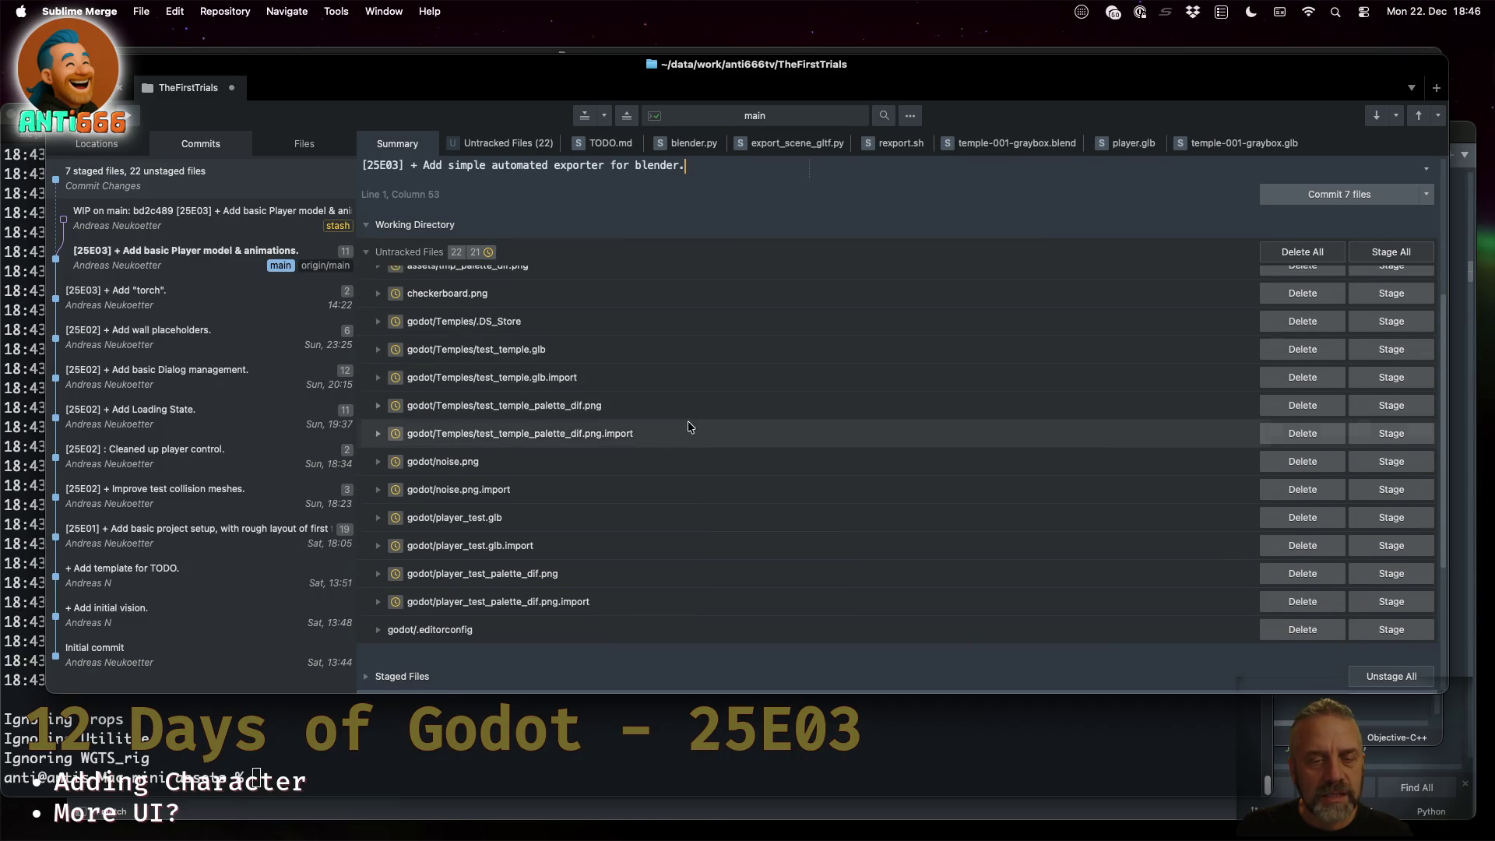